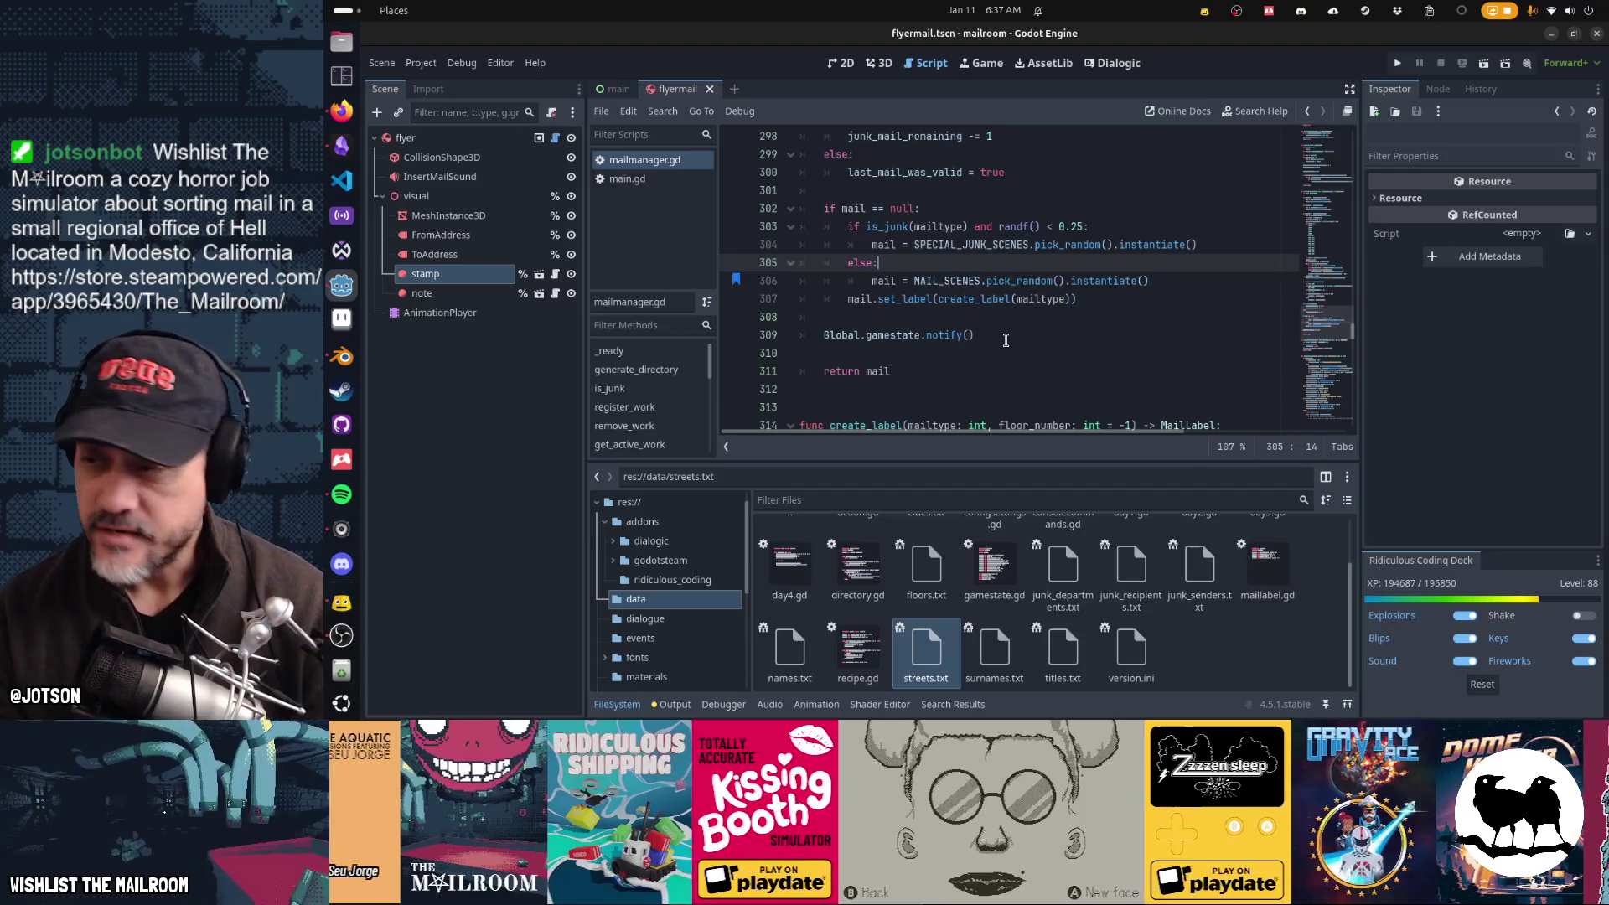
# Step: Return to the Godot project and orbit the 3D view around the flyer mesh
pyautogui.moveTo(962, 328)
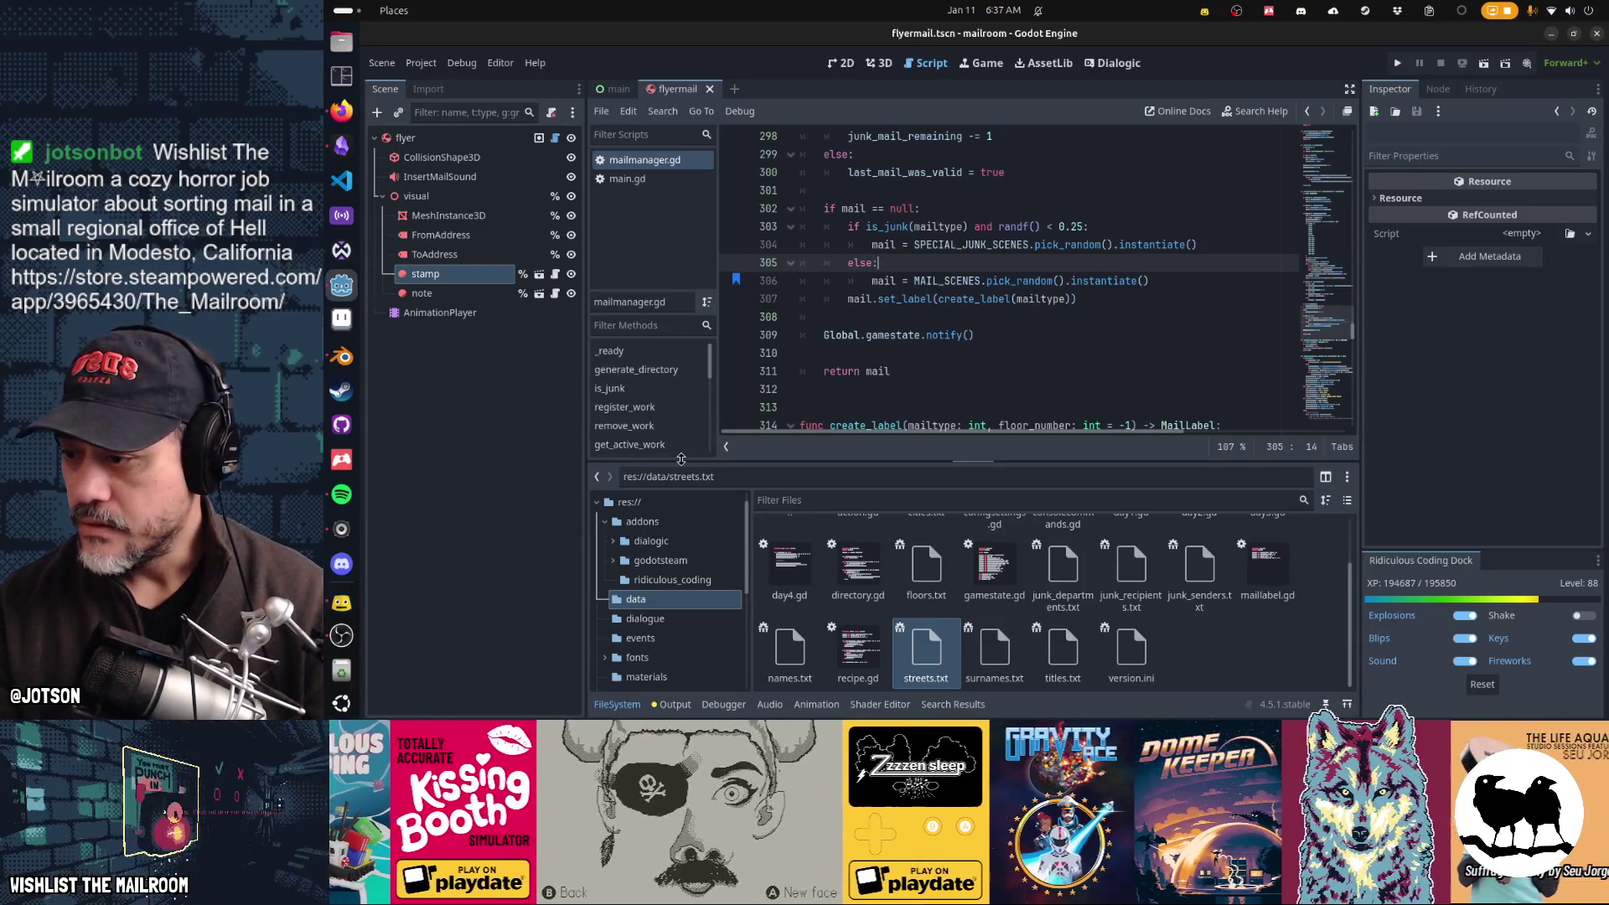
pyautogui.click(341, 356)
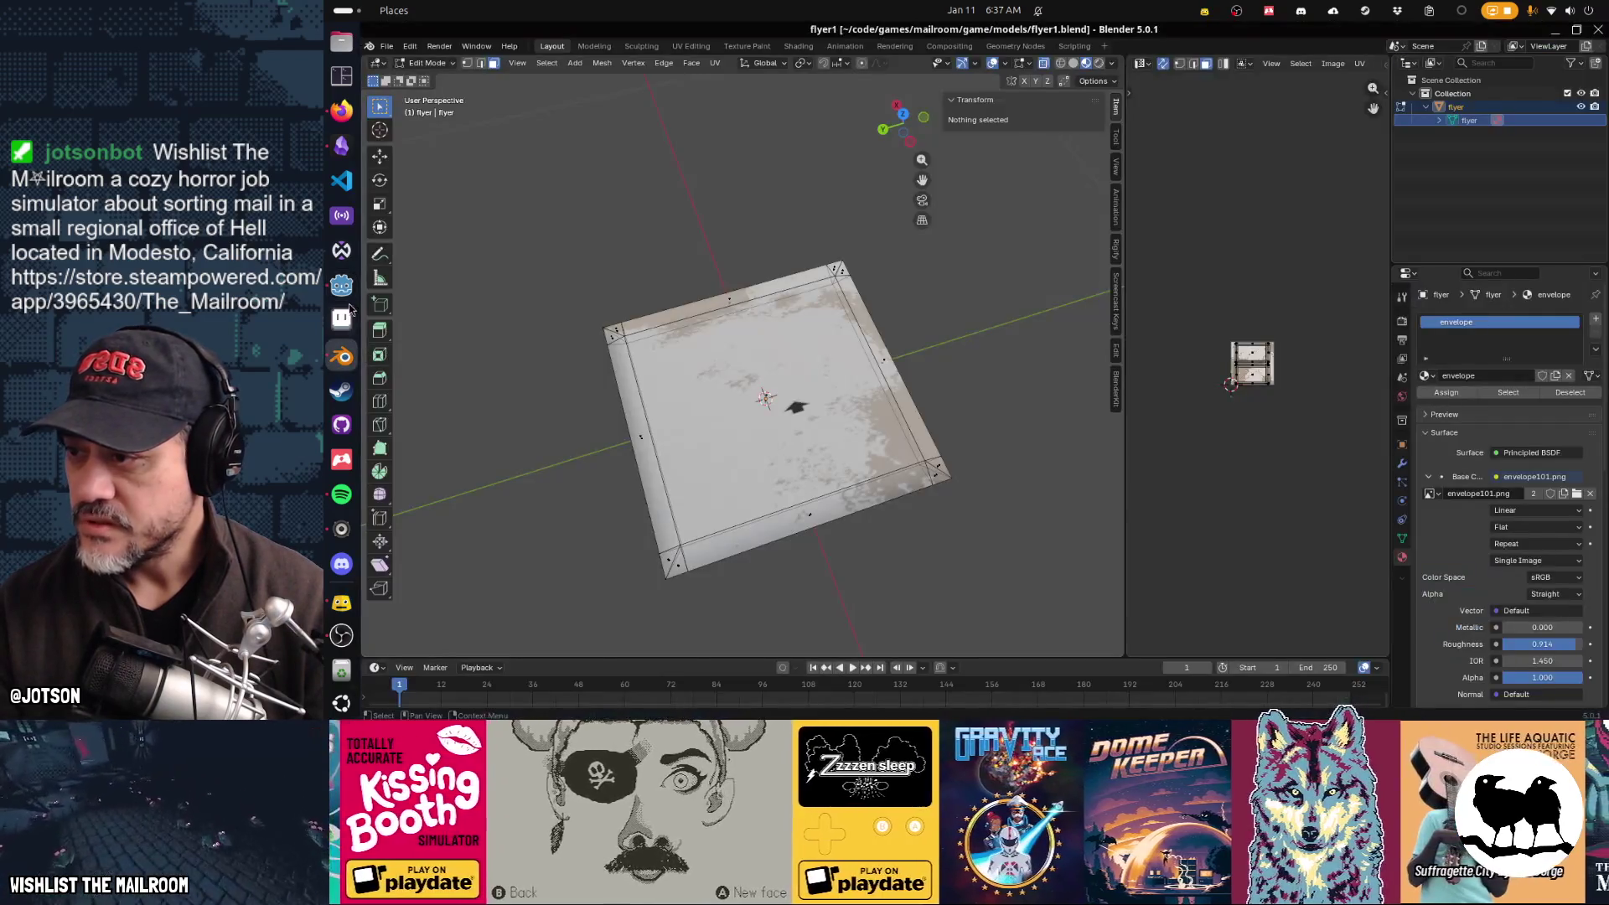
pyautogui.click(339, 287)
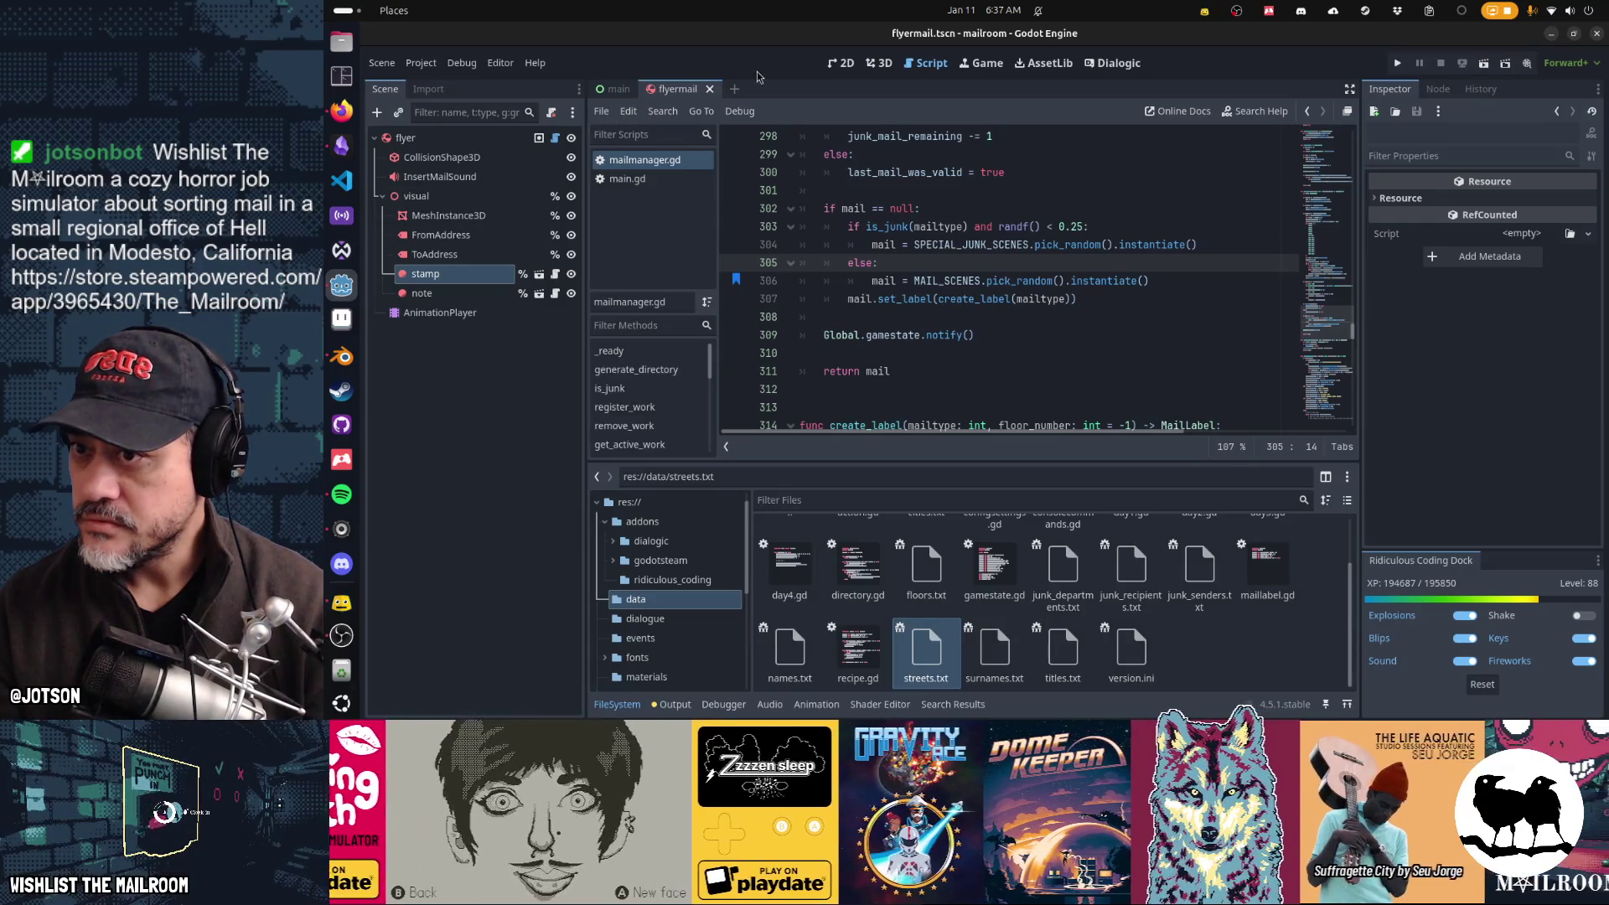
pyautogui.click(879, 63)
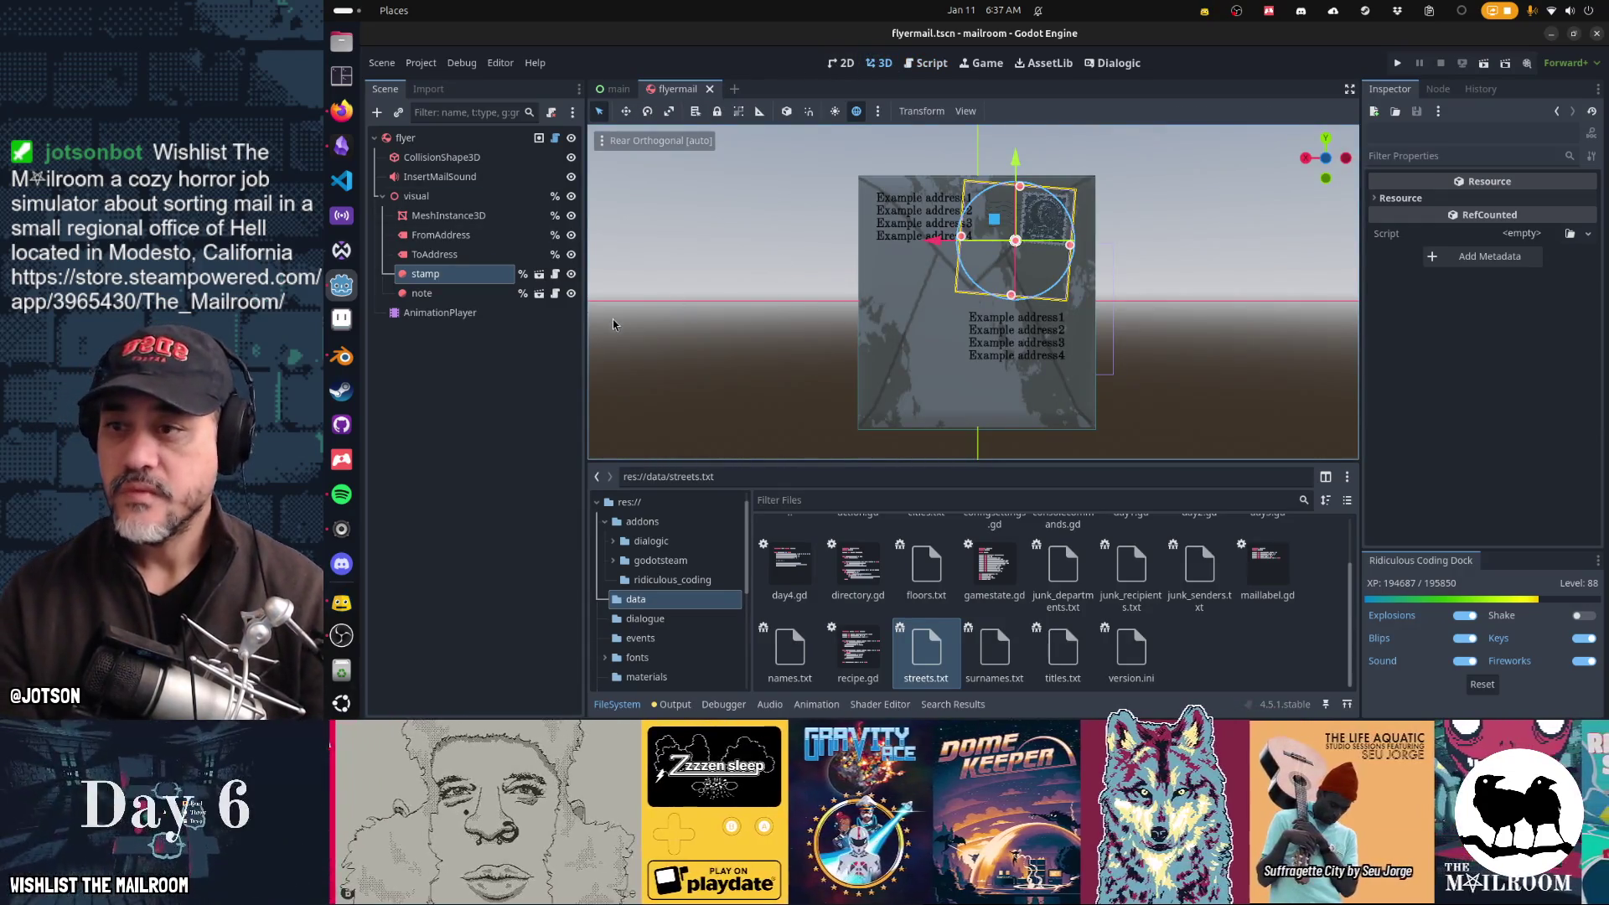
pyautogui.moveTo(712, 293); pyautogui.dragTo(1181, 277)
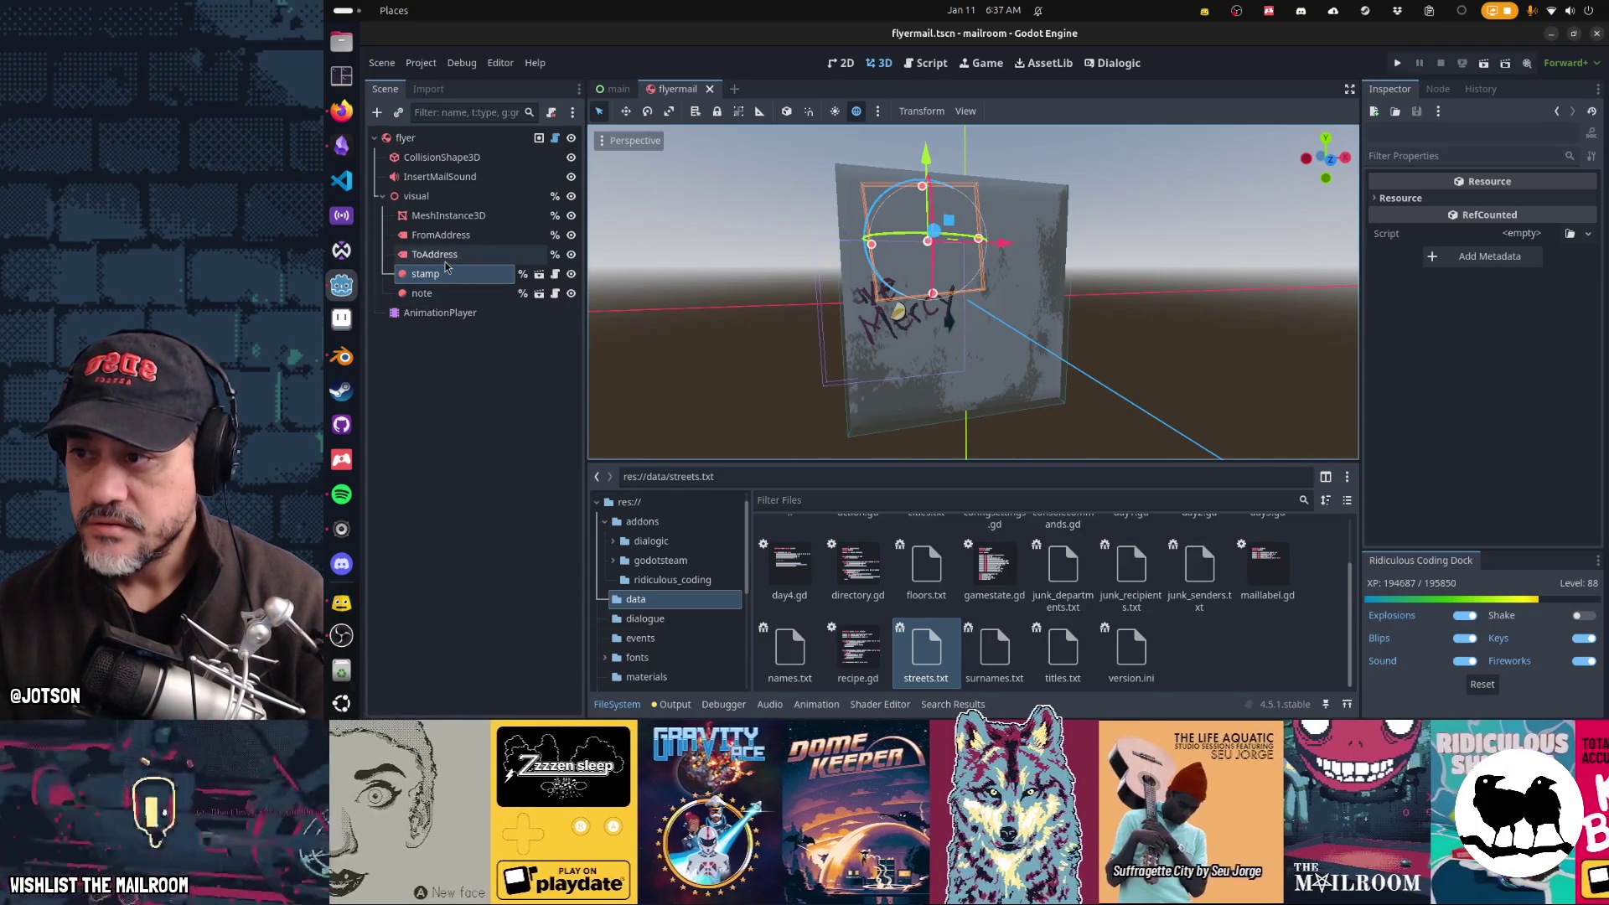
# Step: Drag the note decal up and right onto the flyer, then select the flyer root node
pyautogui.click(811, 326)
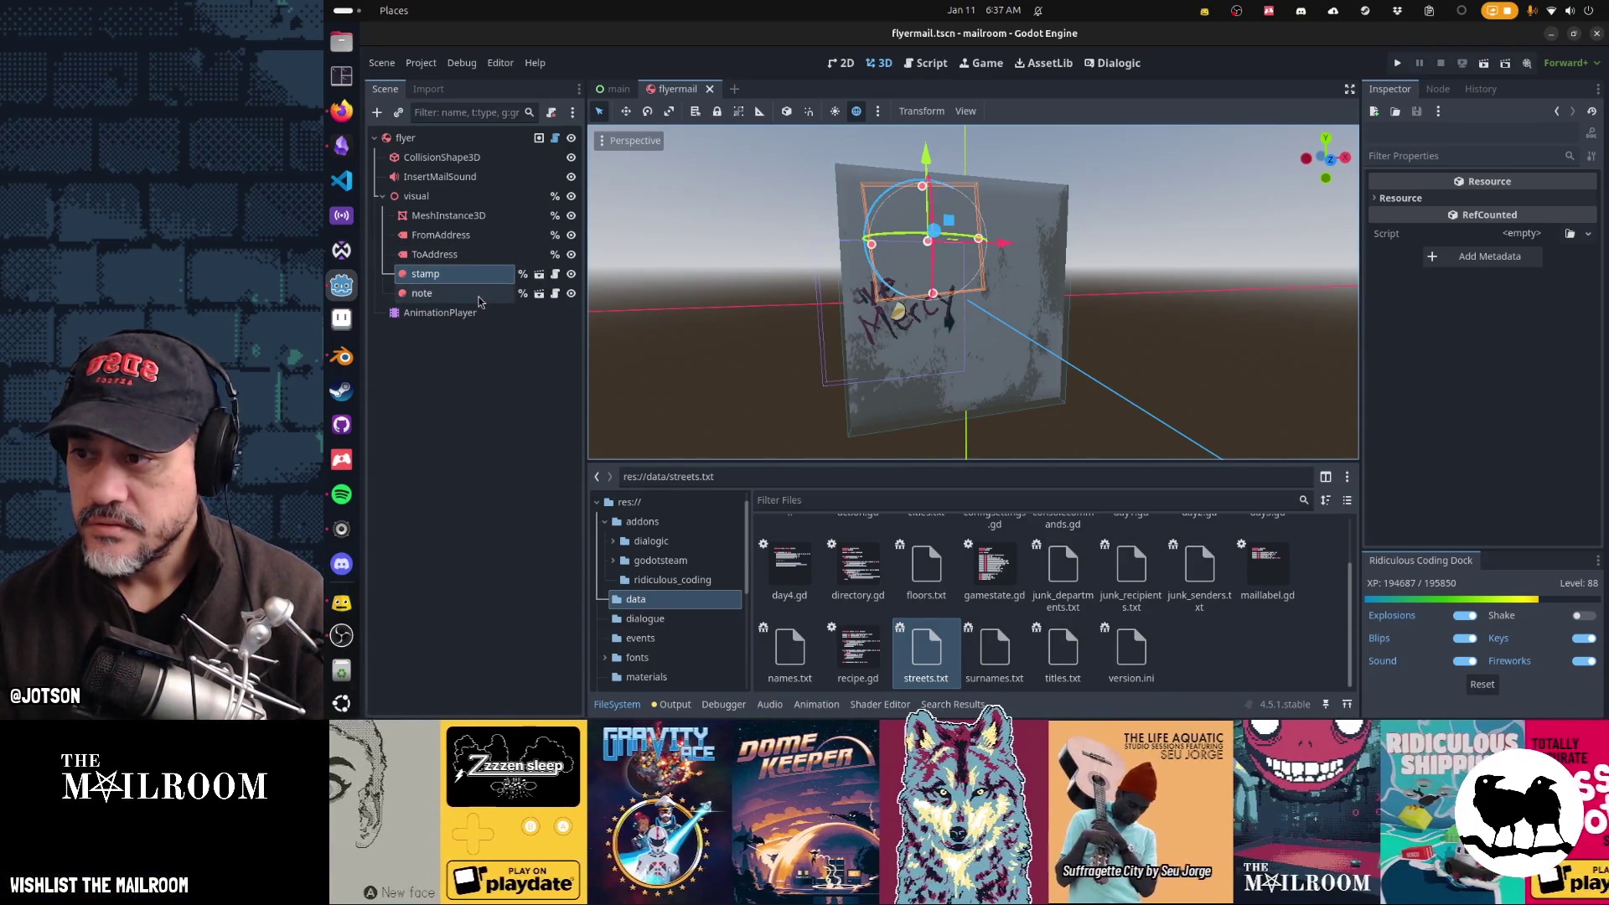
pyautogui.moveTo(920, 299)
pyautogui.mouseDown()
pyautogui.moveTo(994, 262)
pyautogui.moveTo(968, 250)
pyautogui.mouseUp()
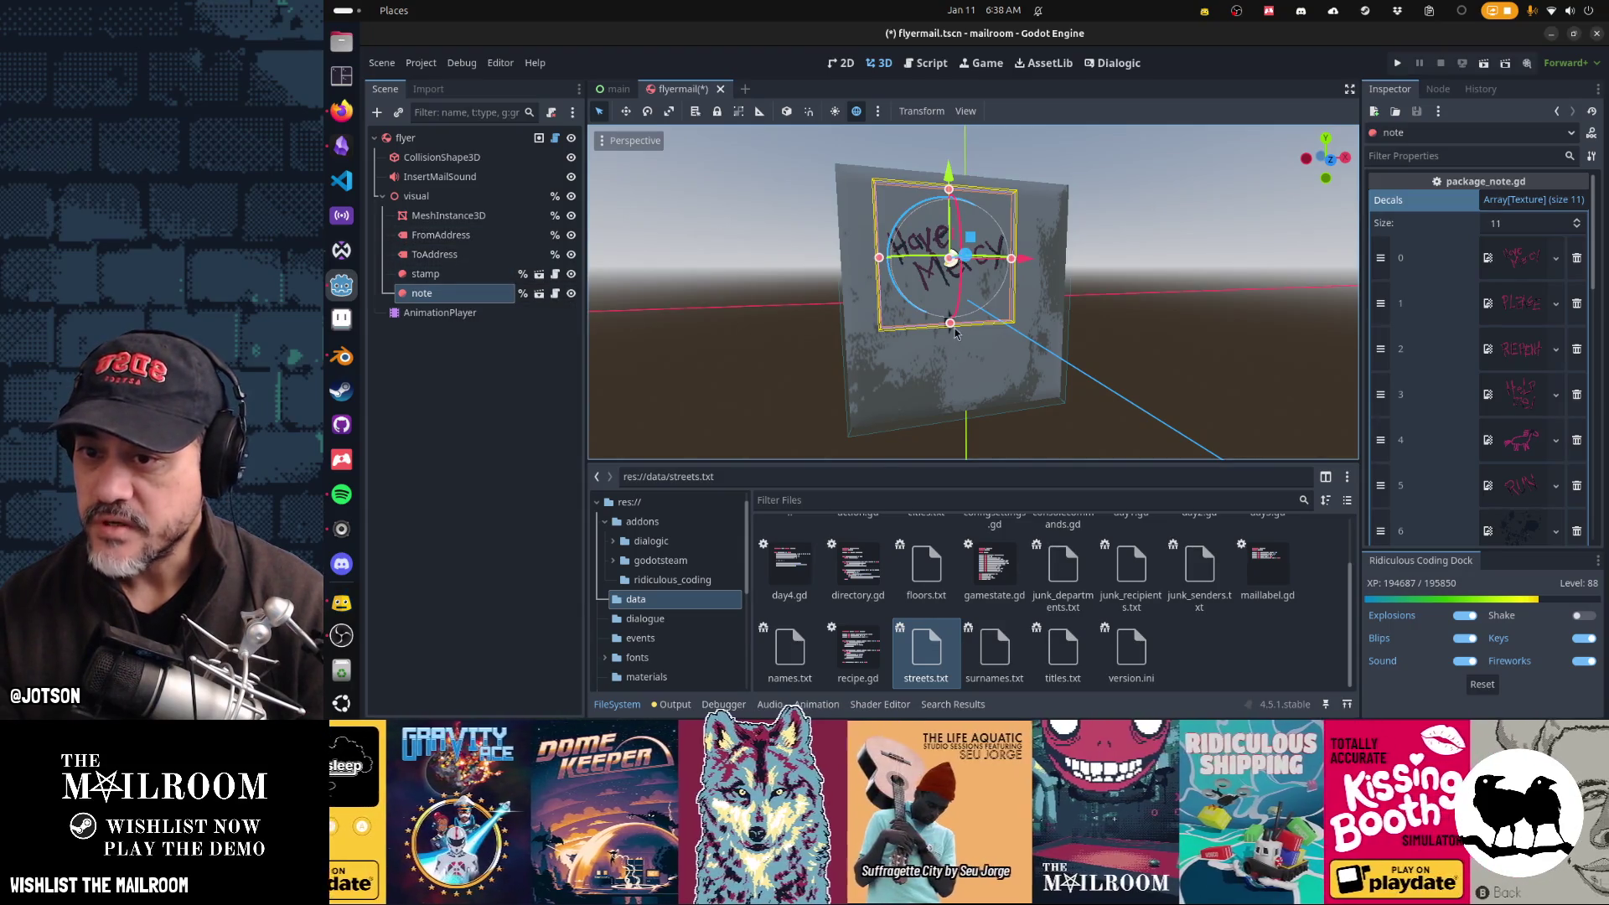
pyautogui.moveTo(959, 336); pyautogui.dragTo(1226, 366)
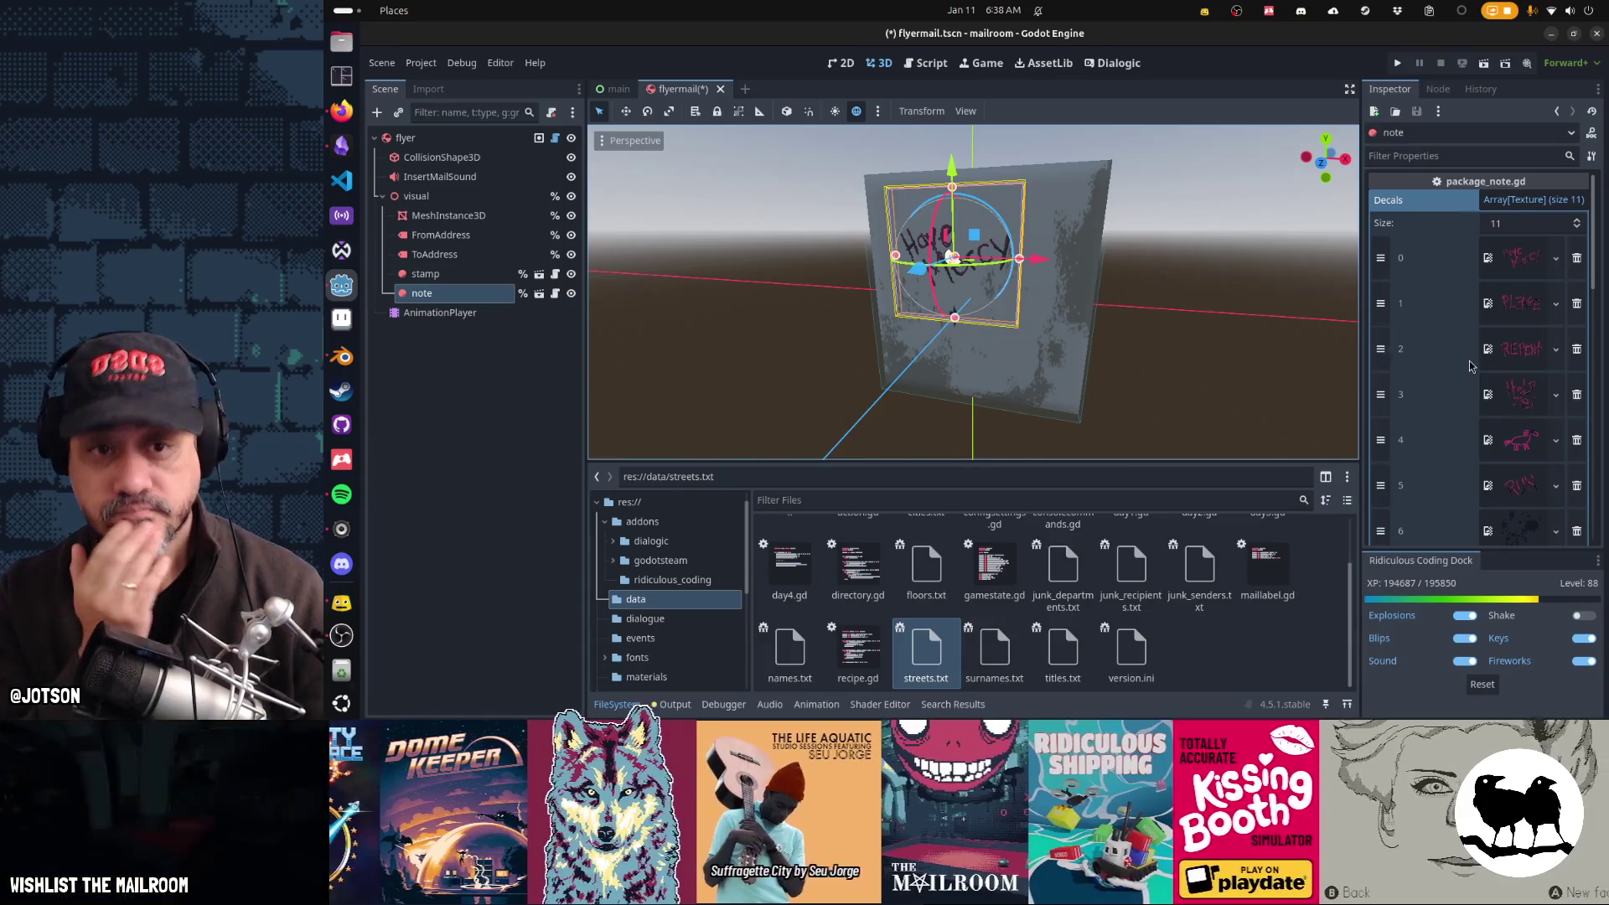
pyautogui.click(505, 144)
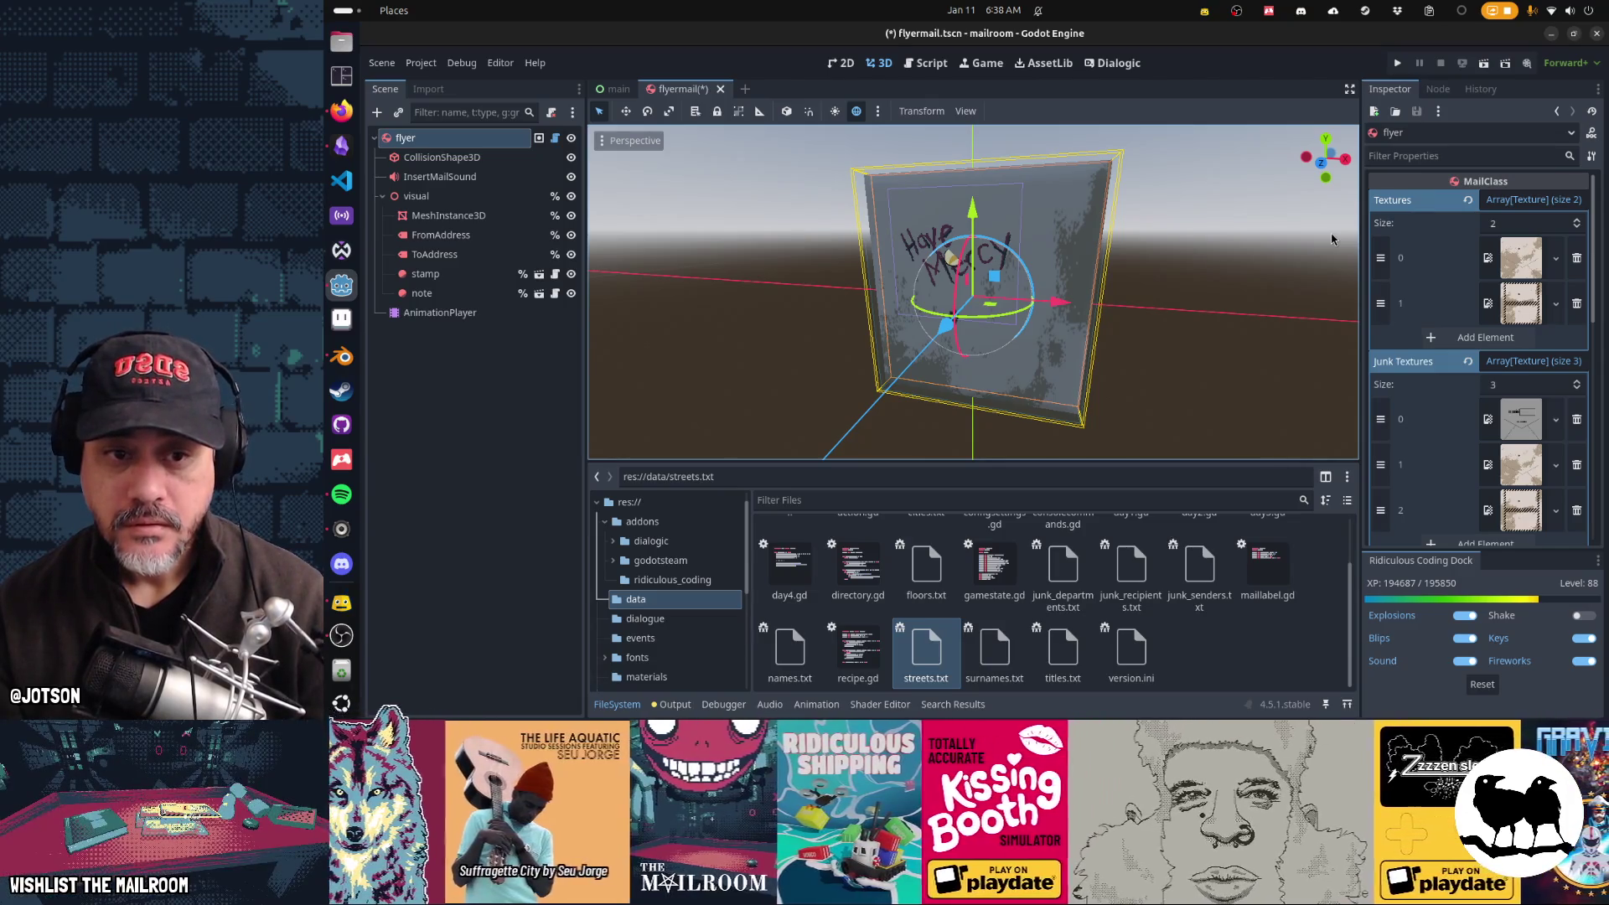
# Step: Delete Textures element 1 so one texture remains, then view the flyer's mail.gd script
pyautogui.scroll(-3, 1406, 275)
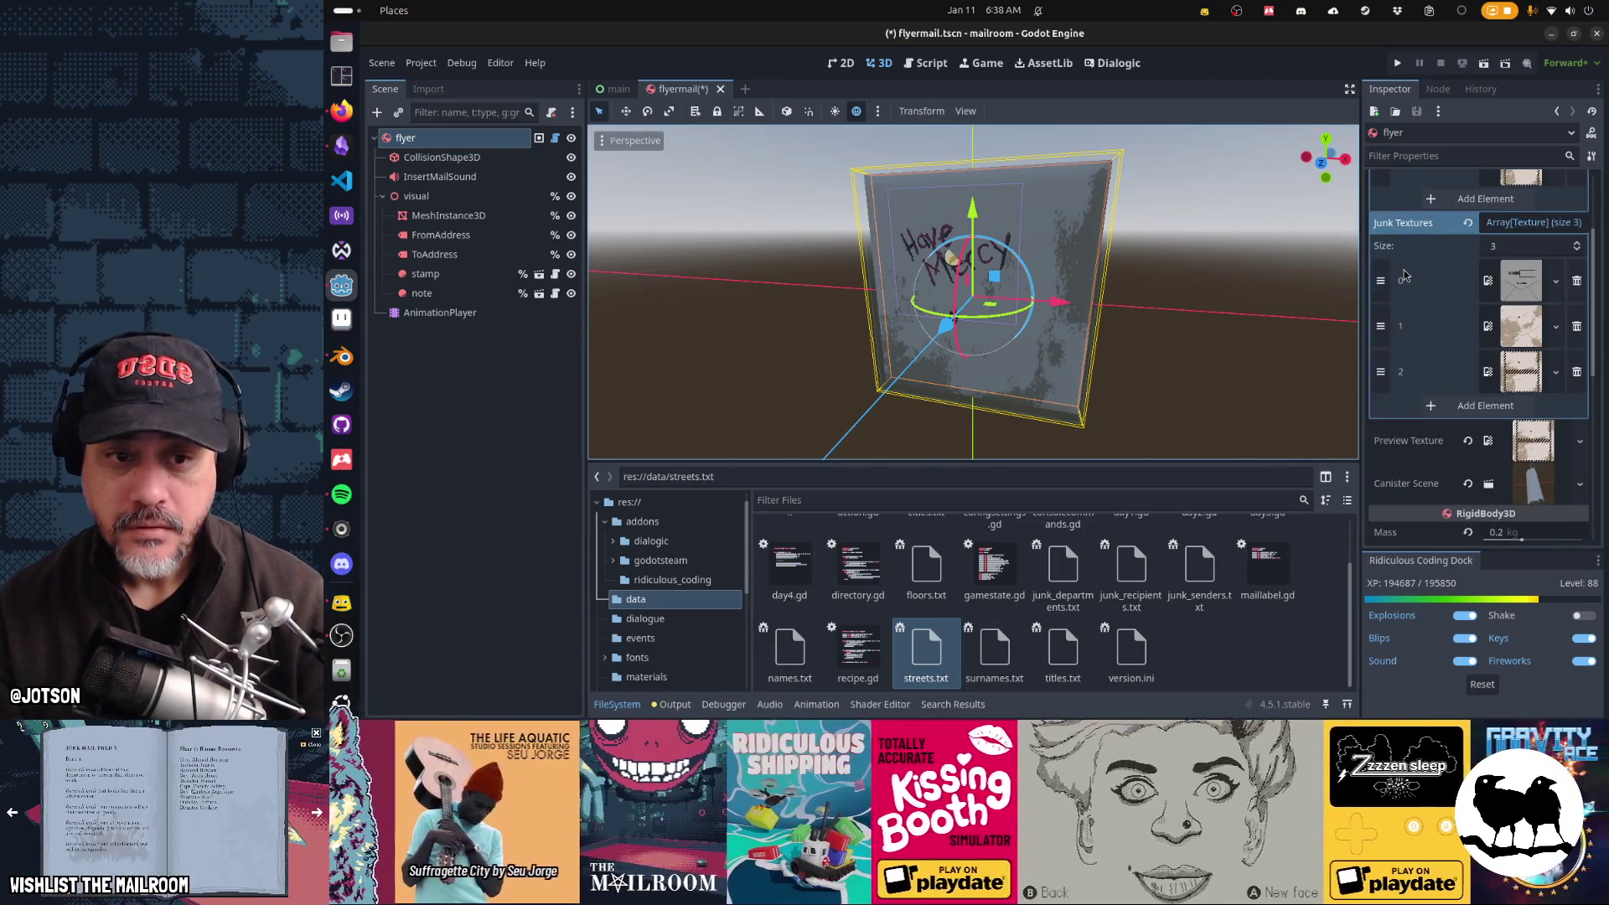
pyautogui.scroll(3, 1407, 275)
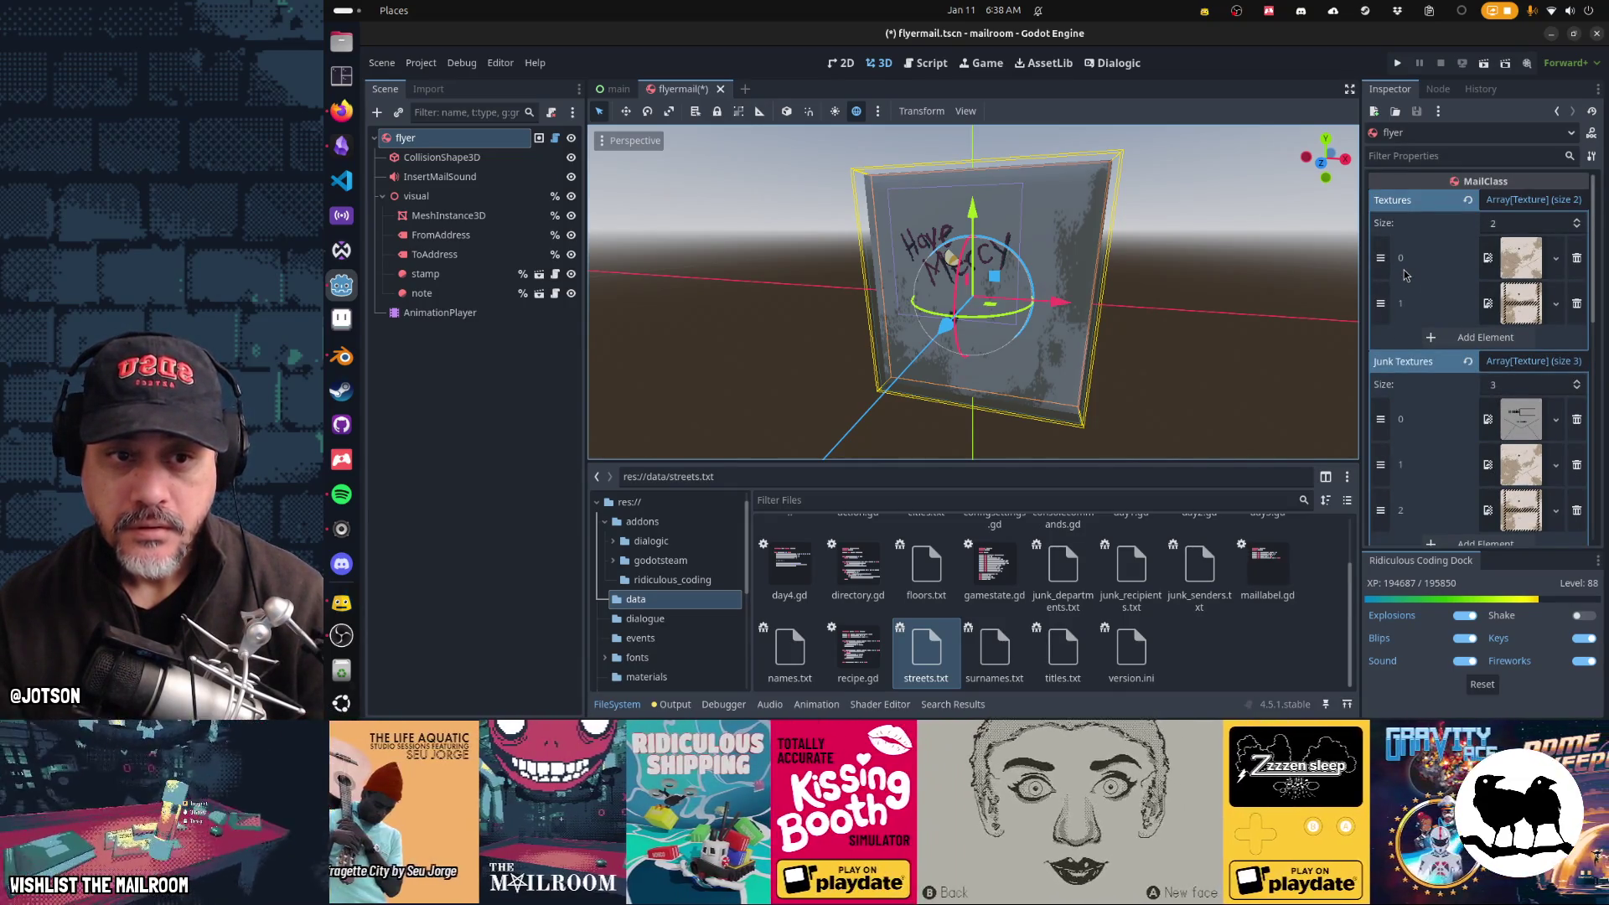
pyautogui.click(1577, 304)
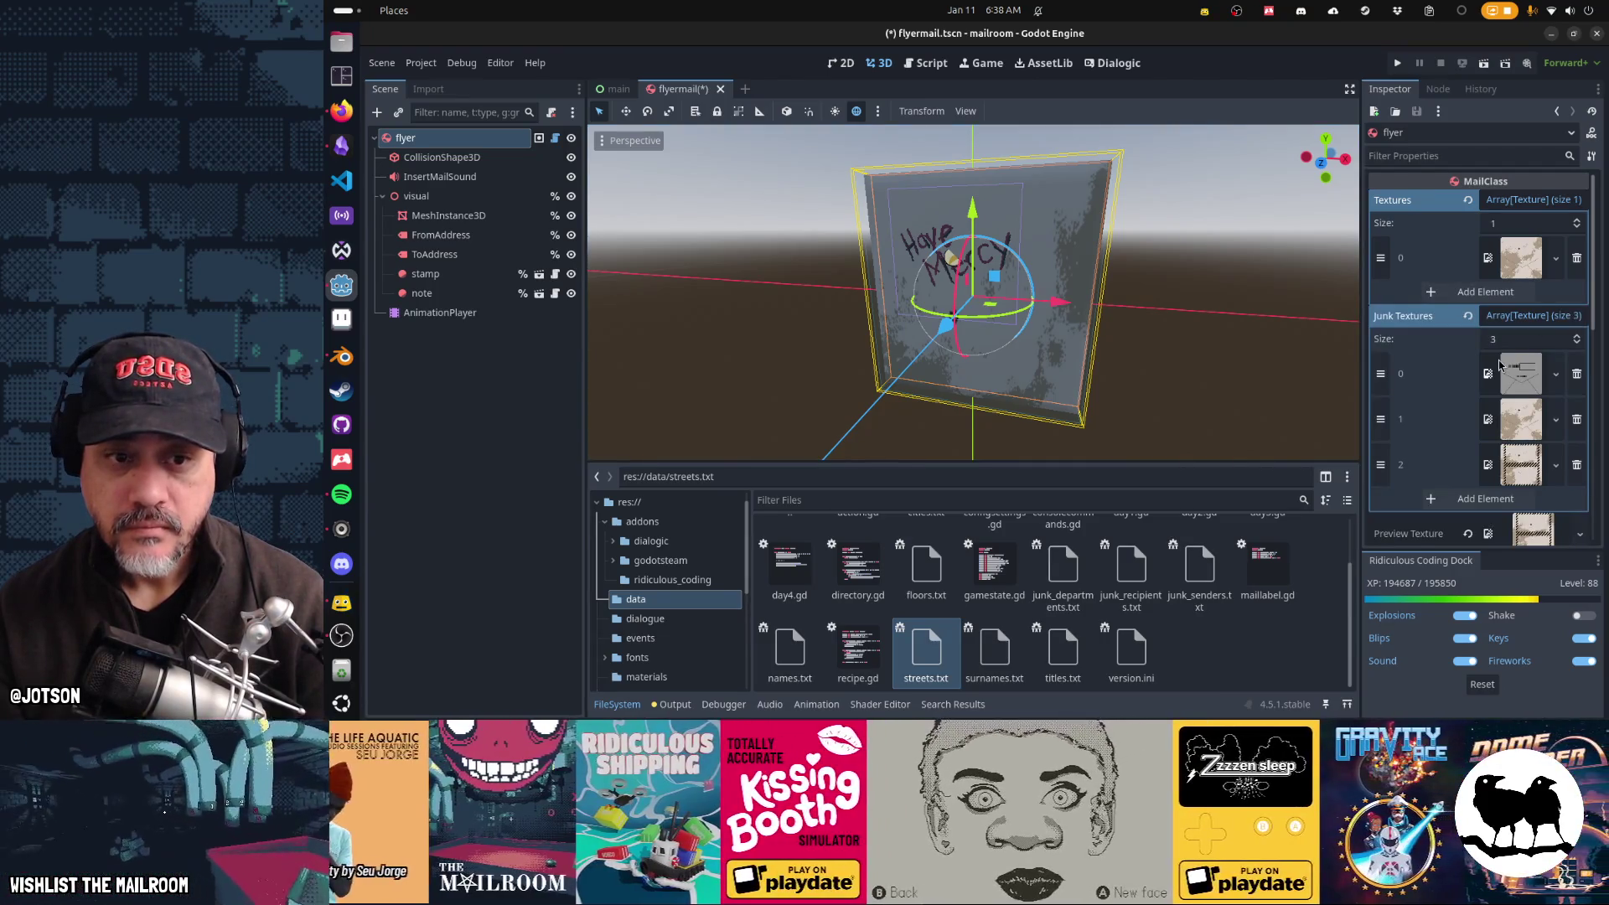
pyautogui.scroll(-1, 1500, 364)
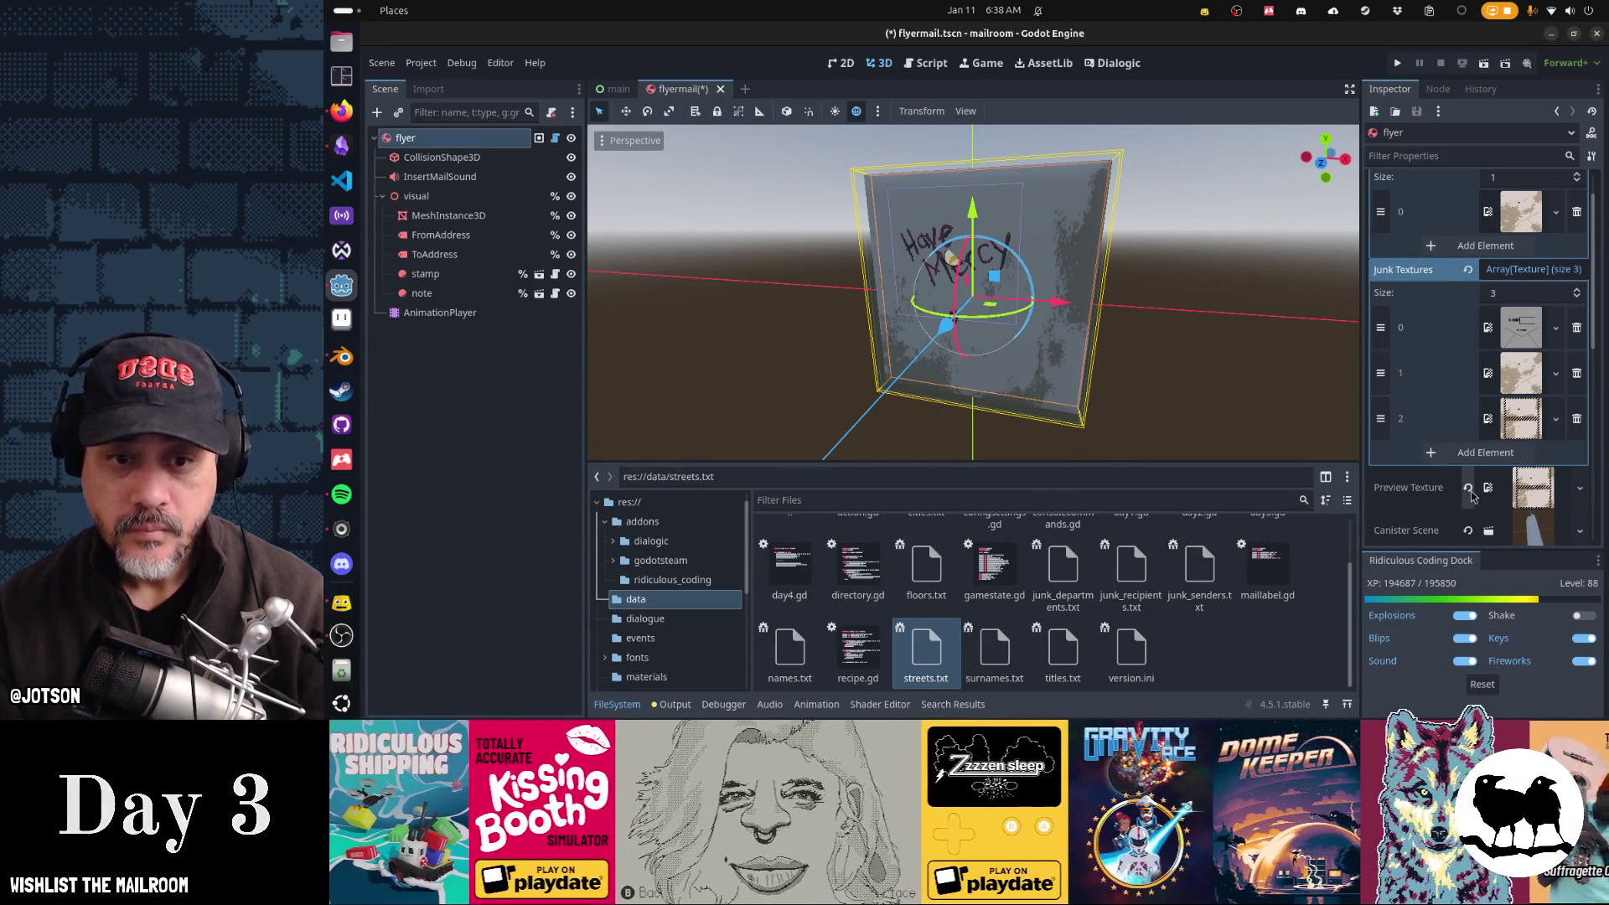
pyautogui.click(555, 137)
pyautogui.scroll(20, 930, 193)
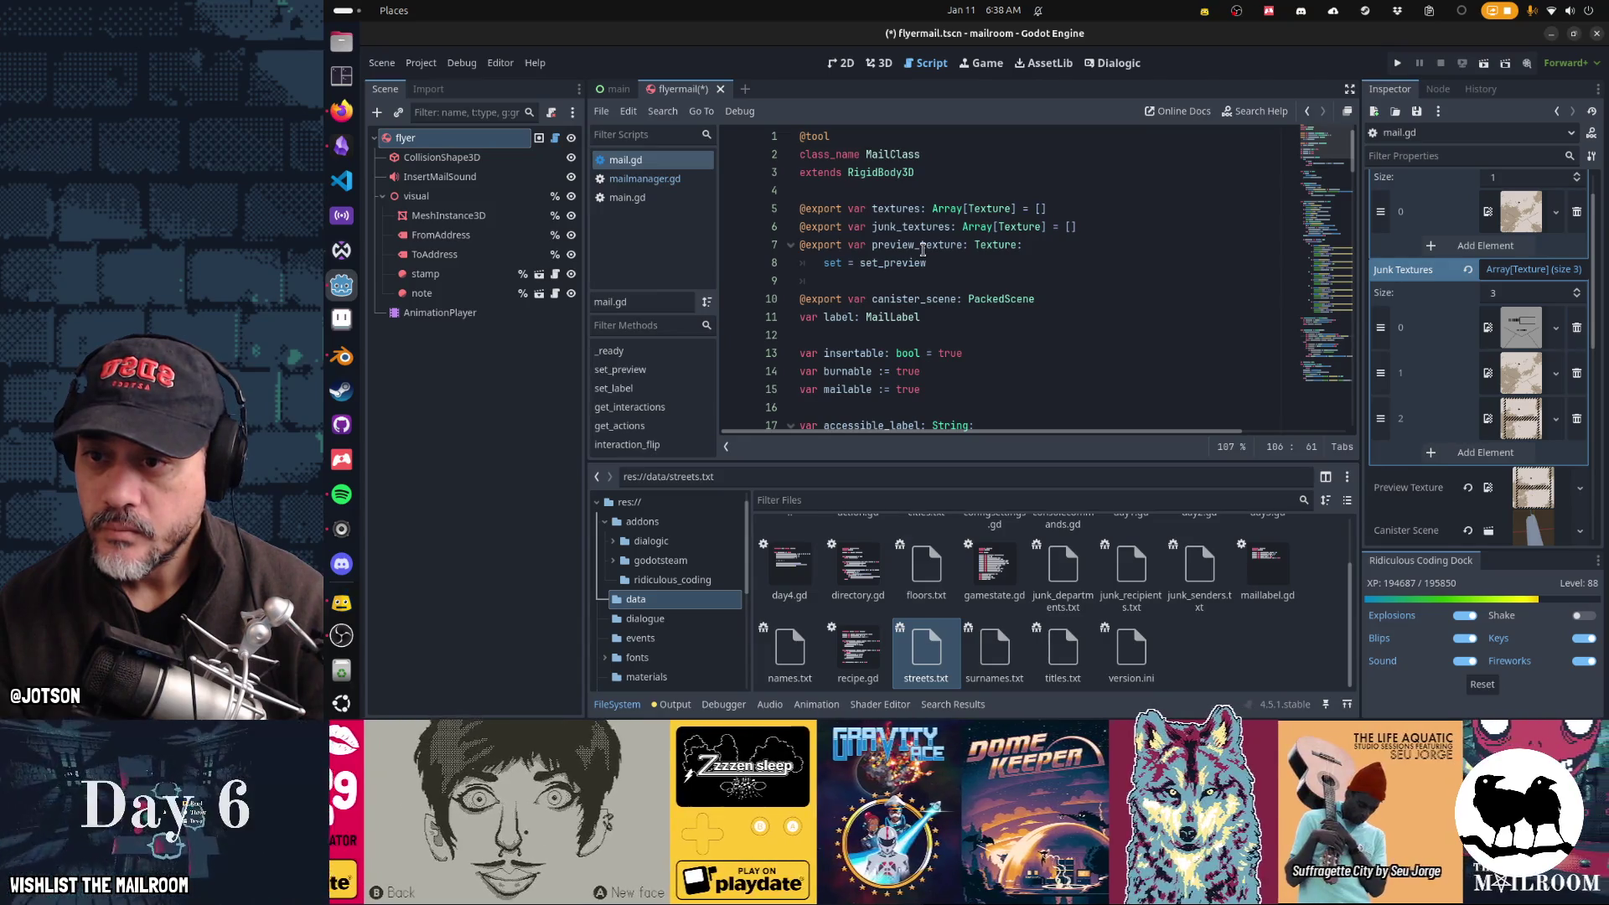
# Step: Look up where the set_preview setter on line 8 of mail.gd is called
pyautogui.click(923, 249)
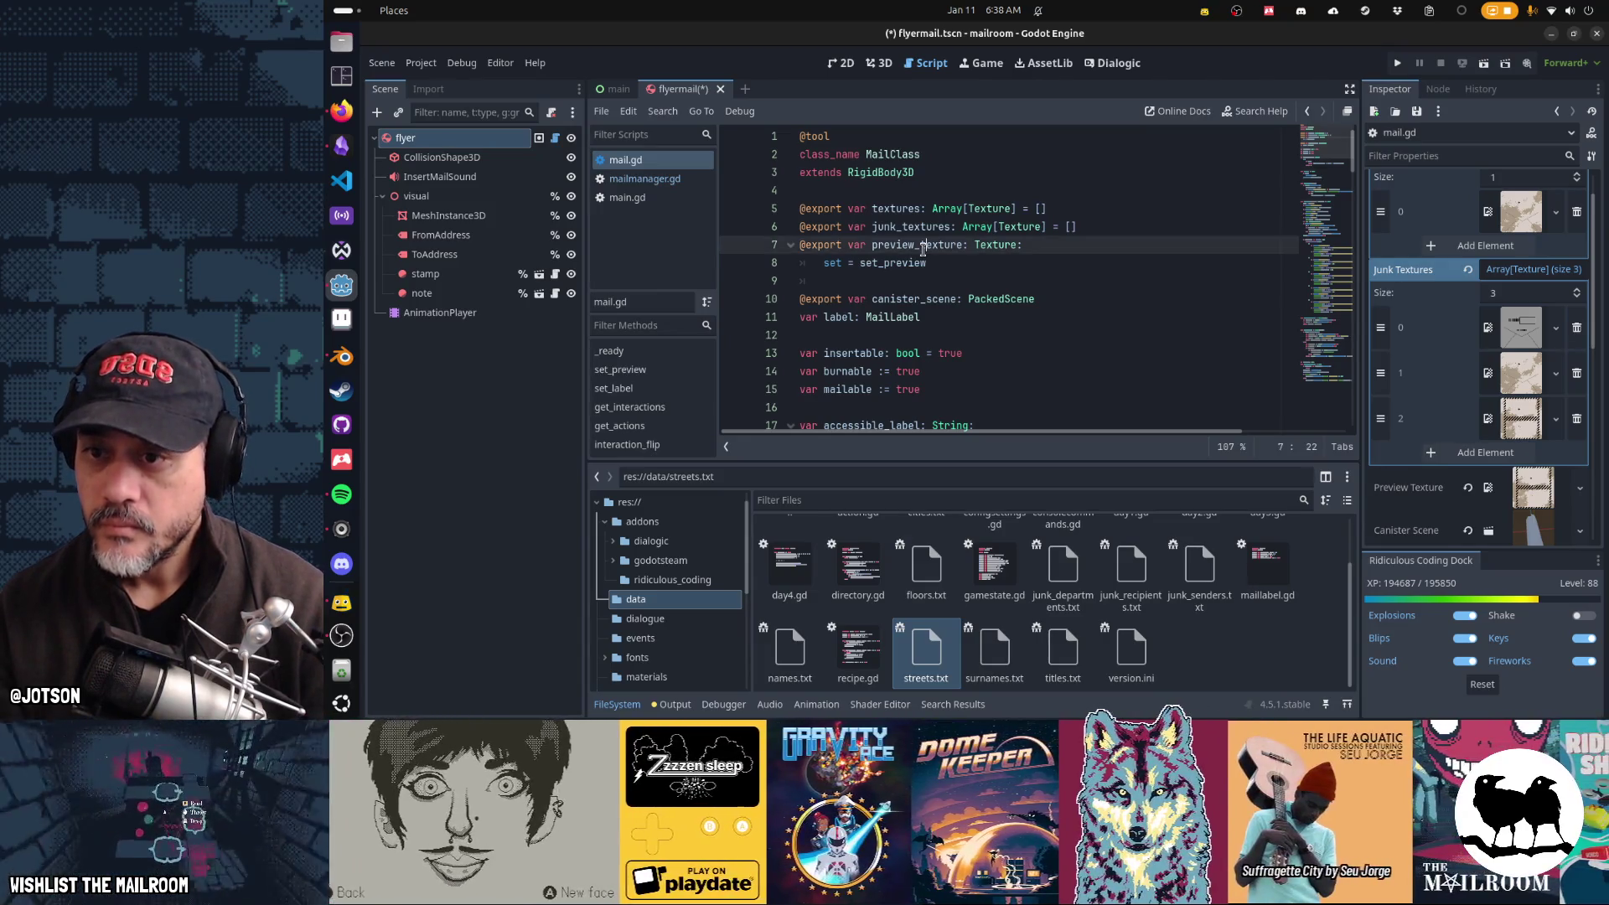
pyautogui.doubleClick(925, 263)
pyautogui.hotkey('ctrl', 'd')
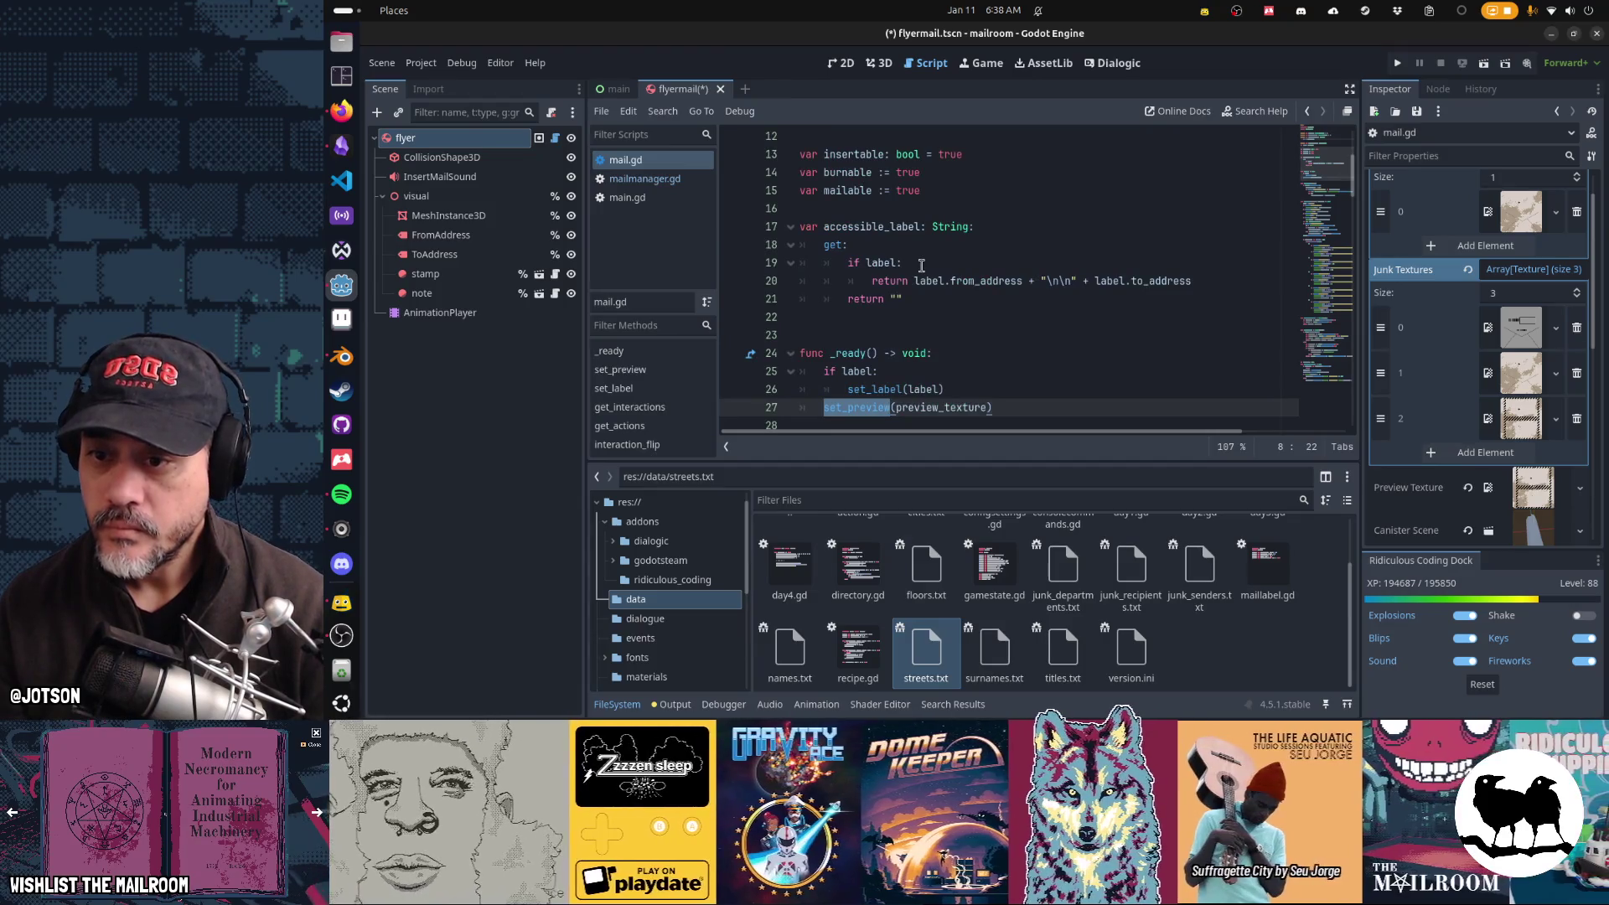
pyautogui.scroll(-1, 922, 266)
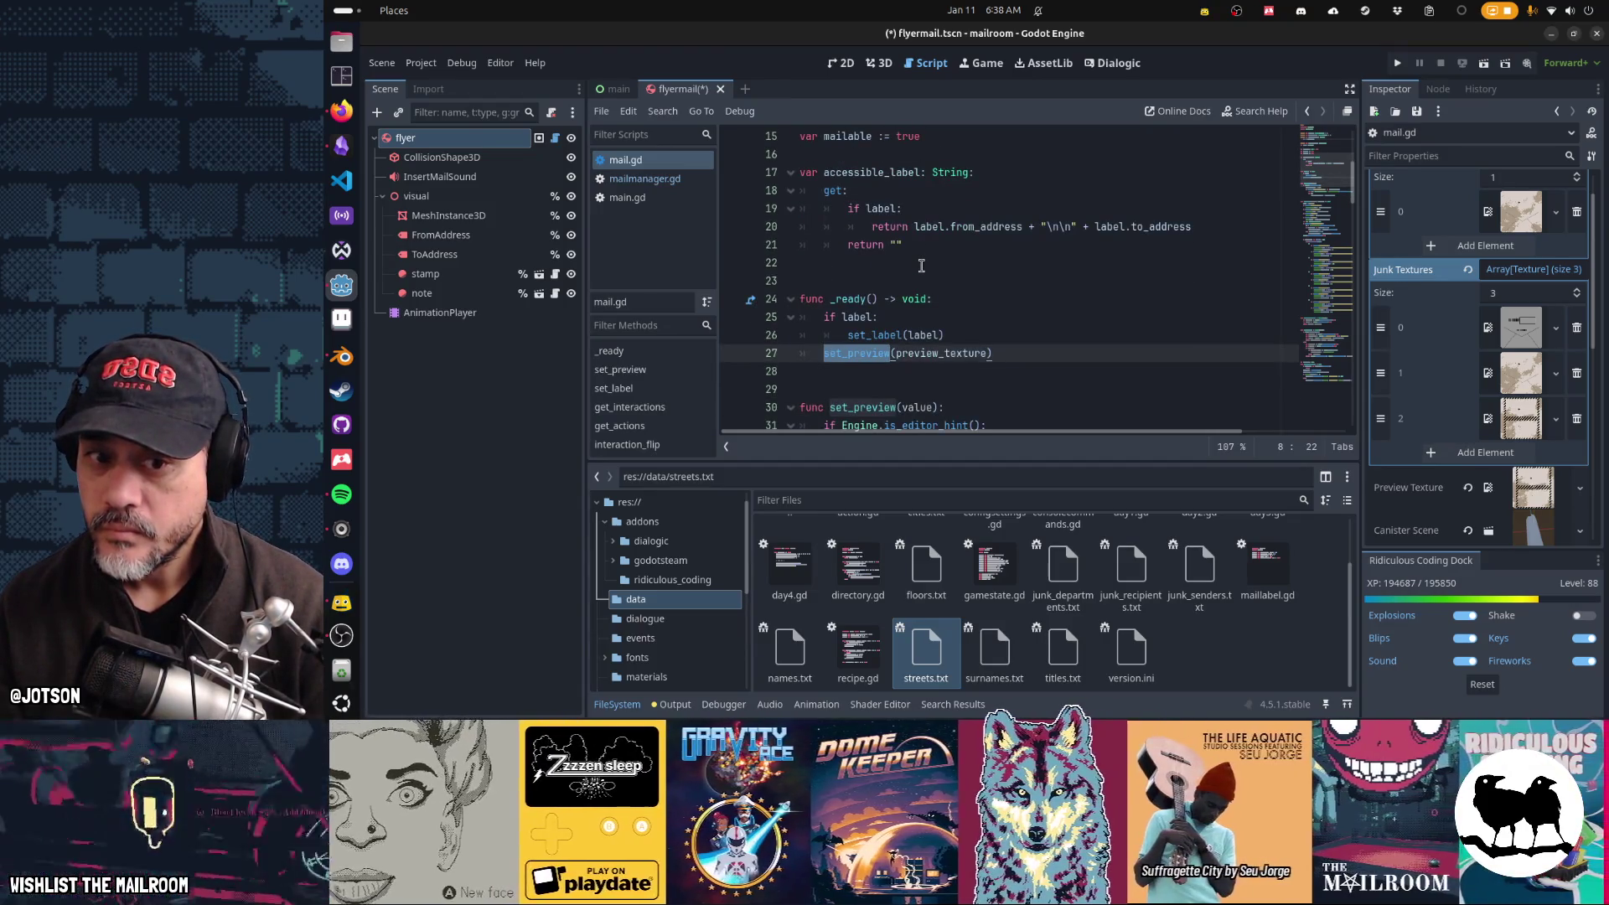
pyautogui.scroll(2, 922, 265)
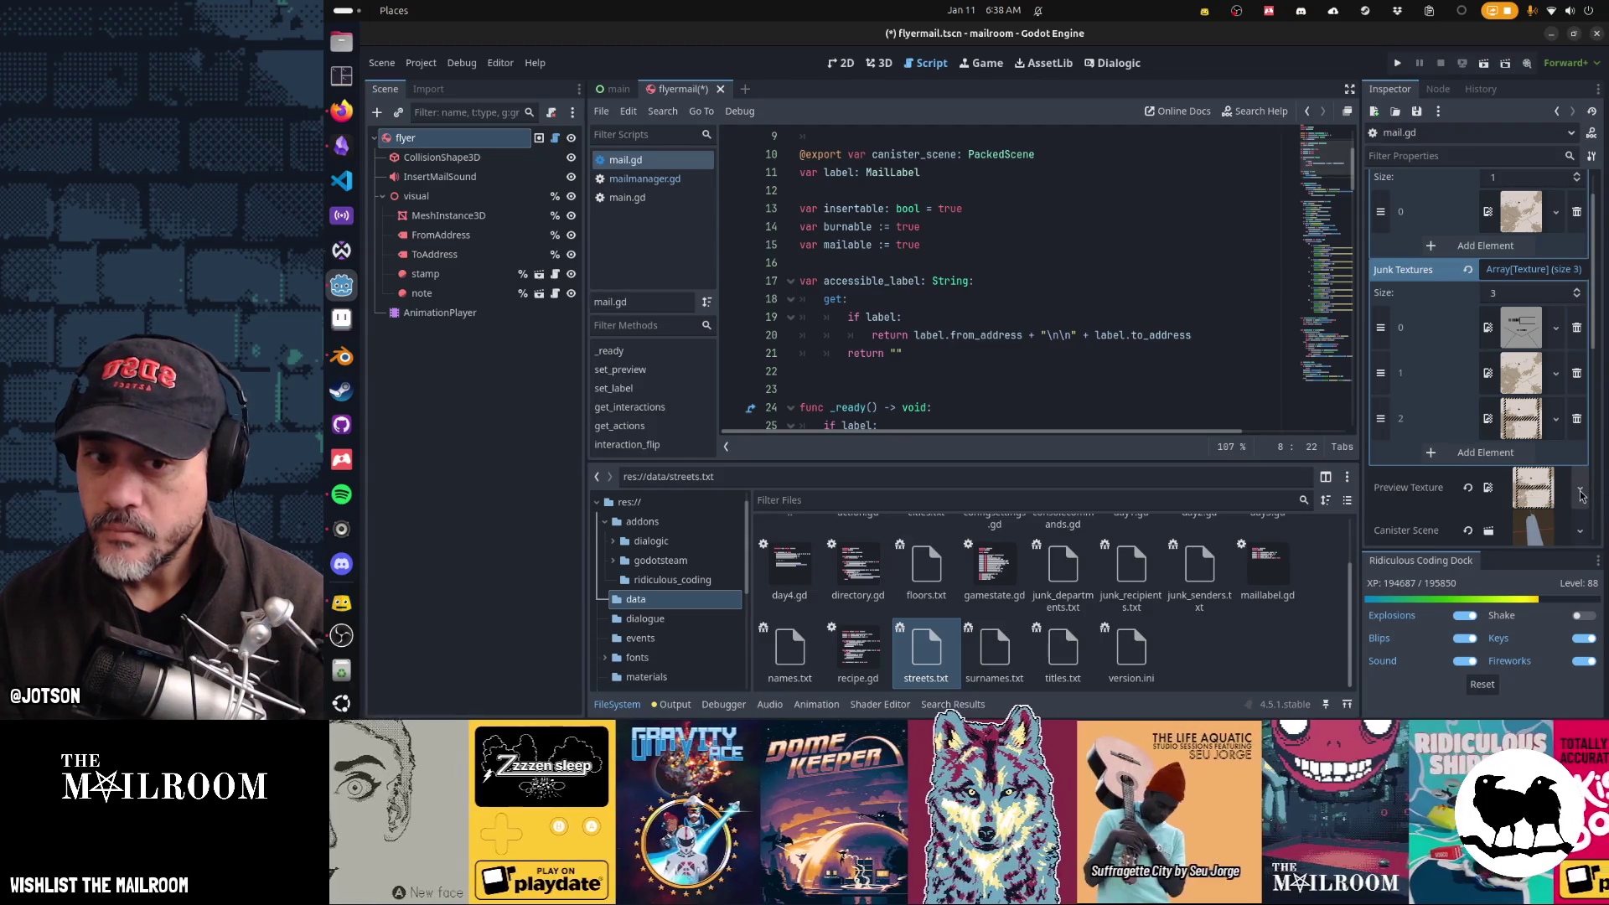
# Step: Try labreport.png as Preview Texture in 3D, revert it to empty, and switch to Blender
pyautogui.click(1580, 496)
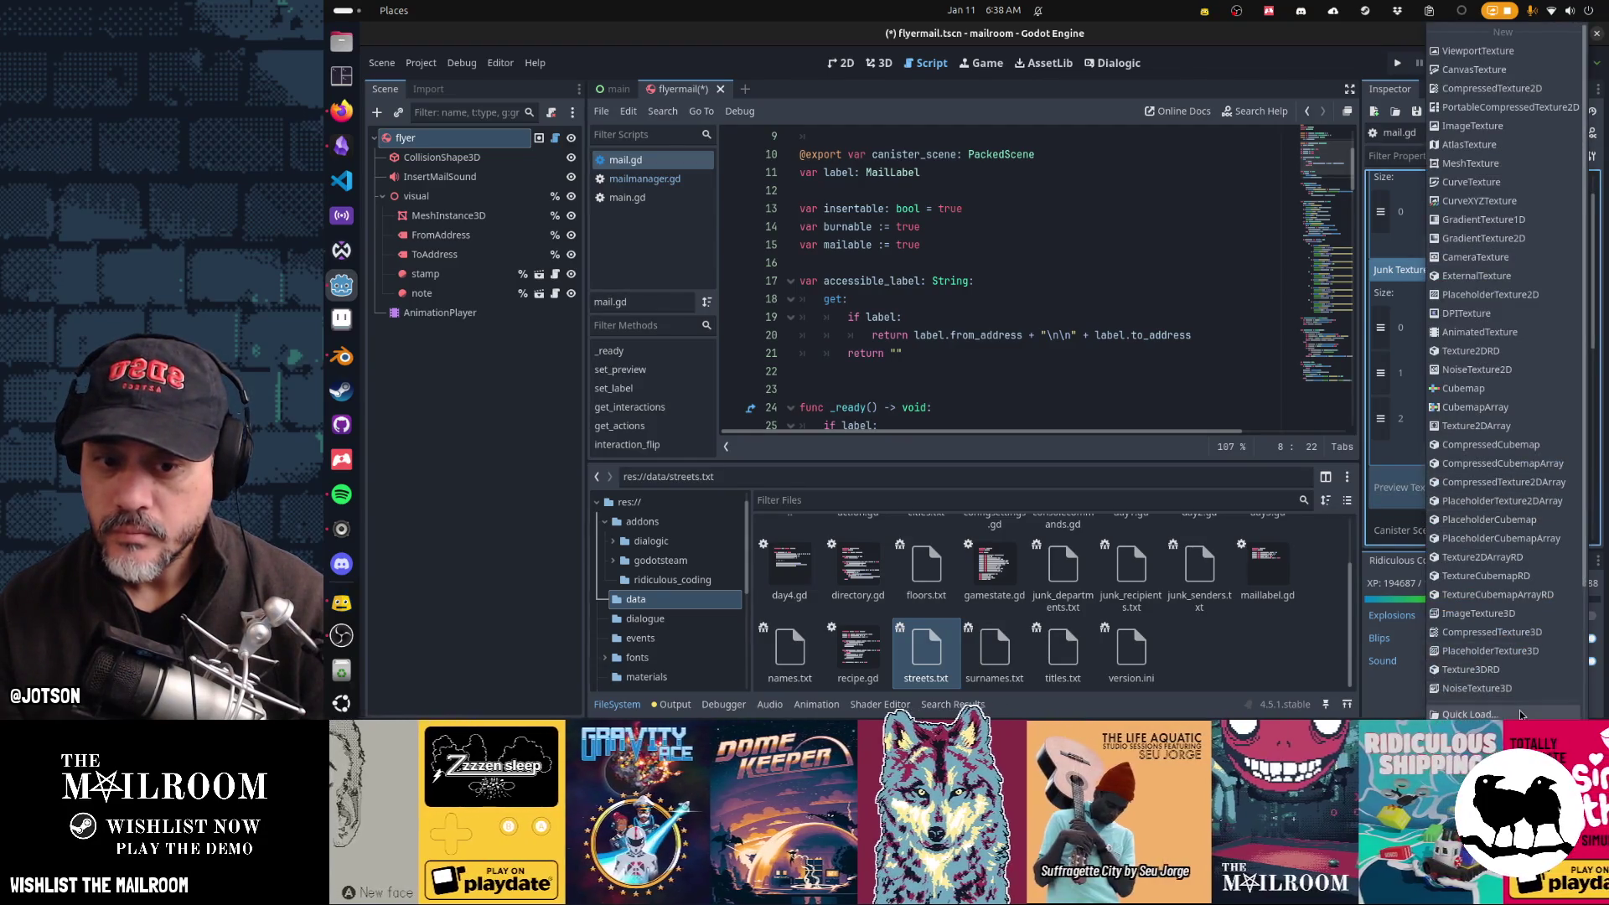
pyautogui.click(1517, 702)
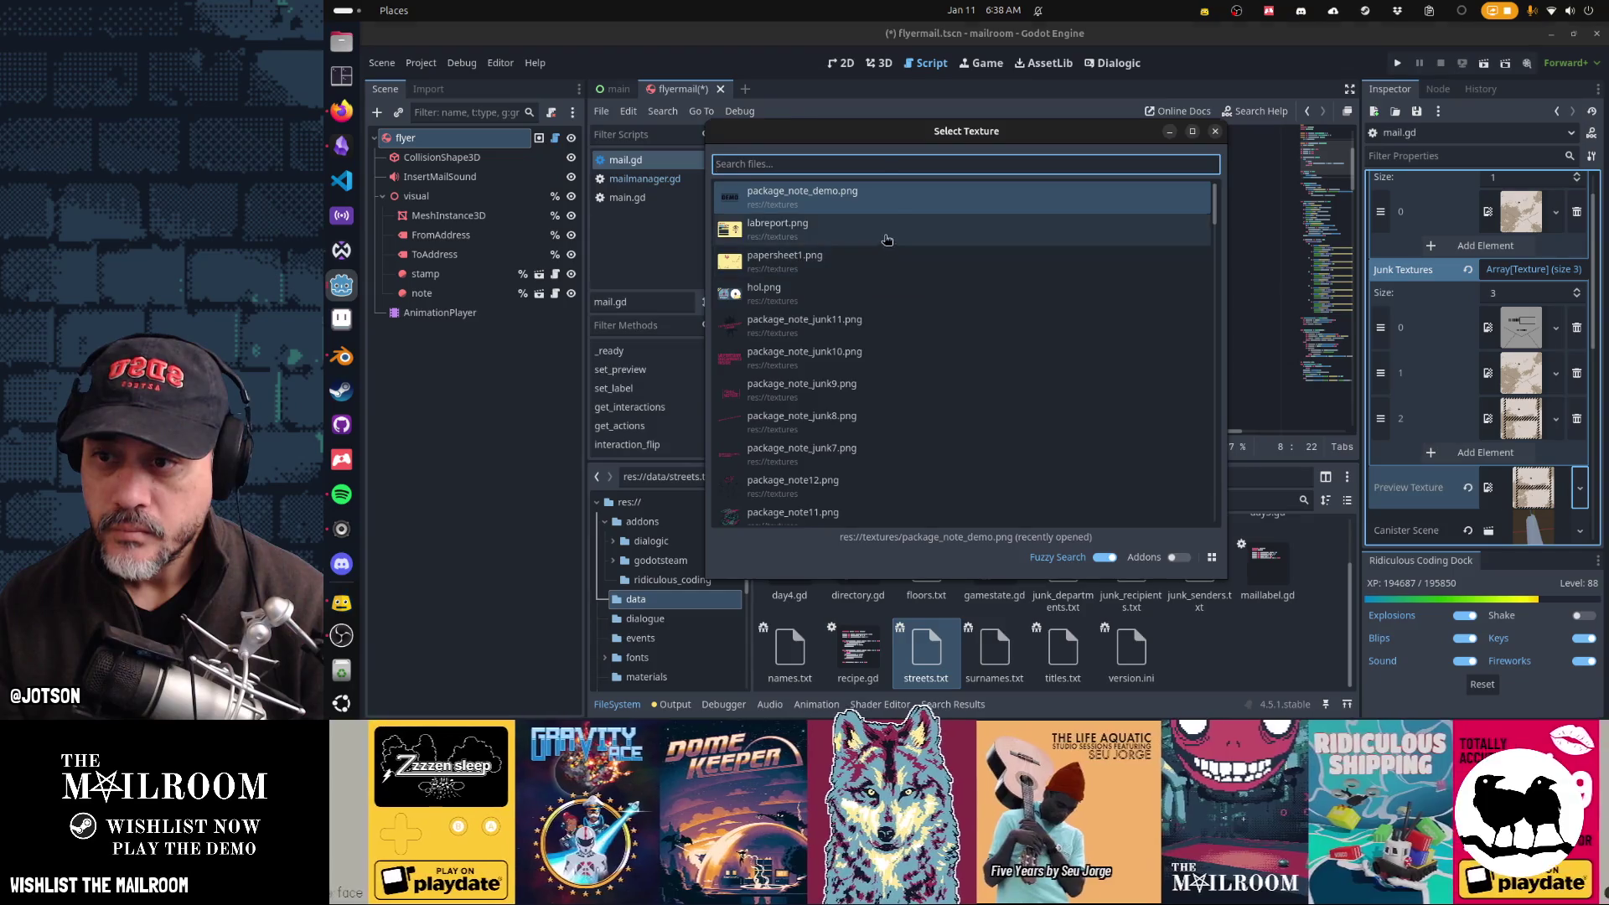
pyautogui.click(883, 241)
pyautogui.hotkey('ctrl', 'F2')
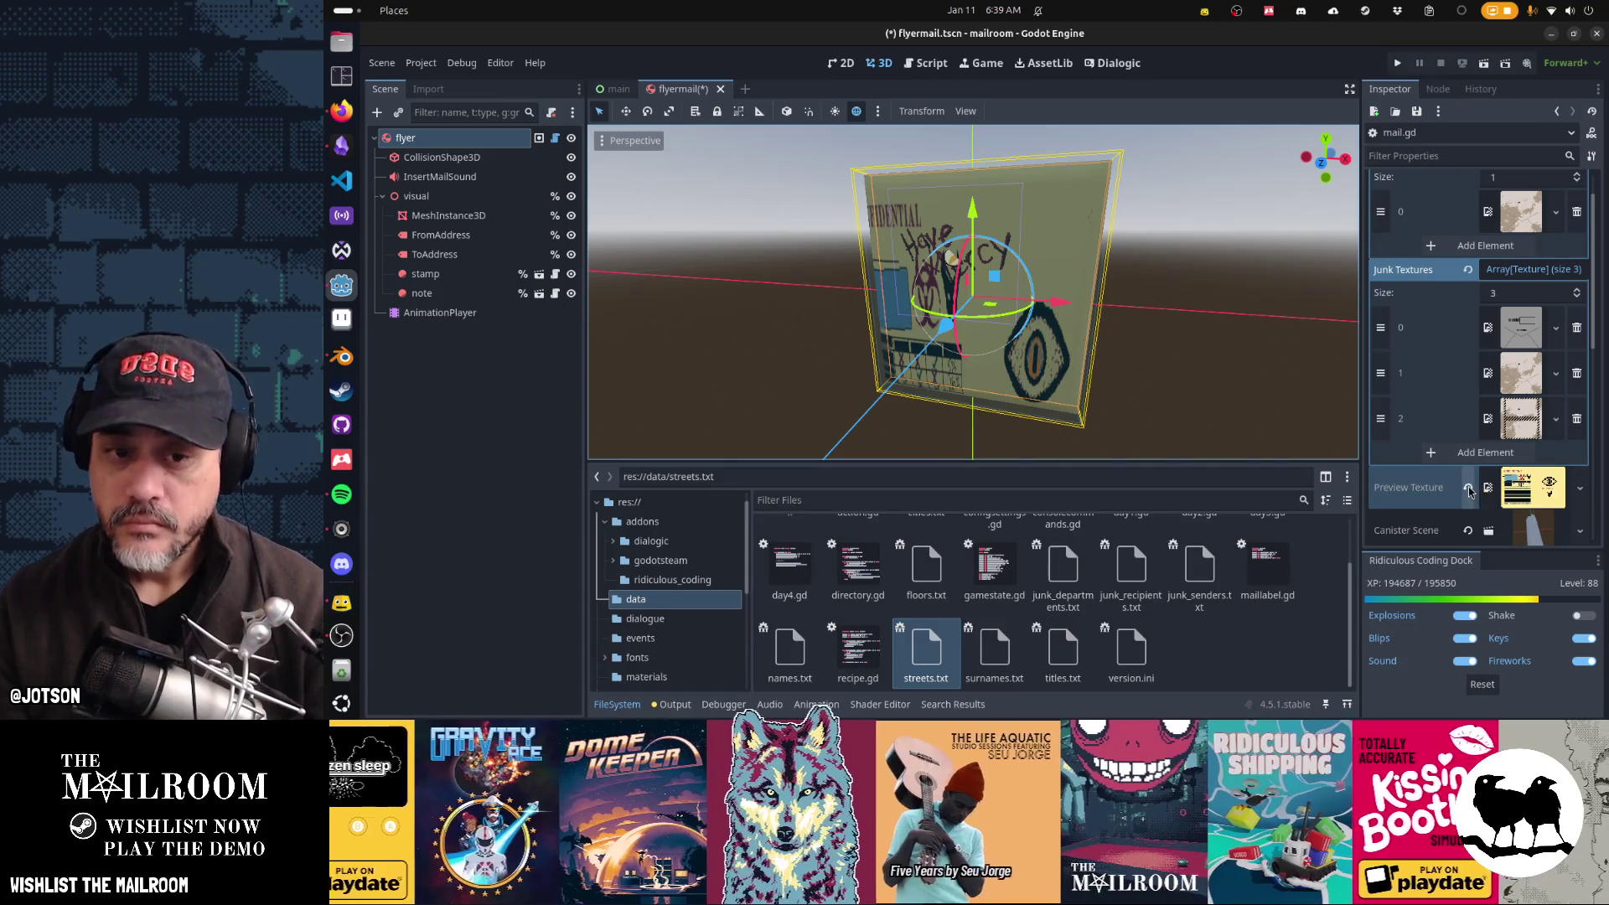
pyautogui.click(1468, 487)
pyautogui.click(1580, 476)
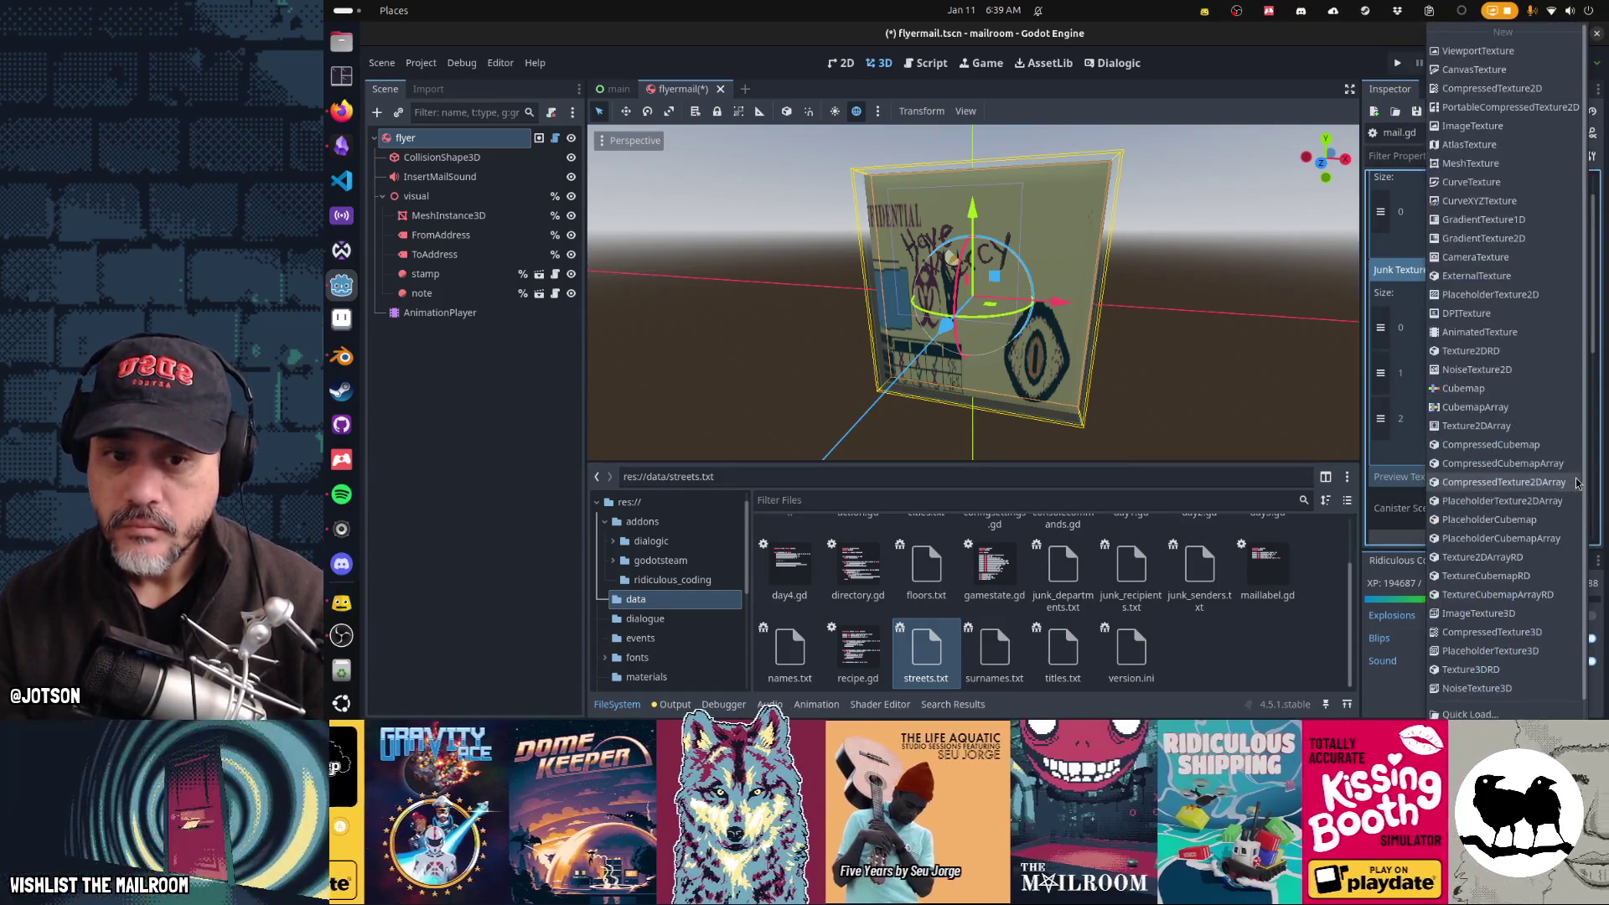
pyautogui.click(1092, 352)
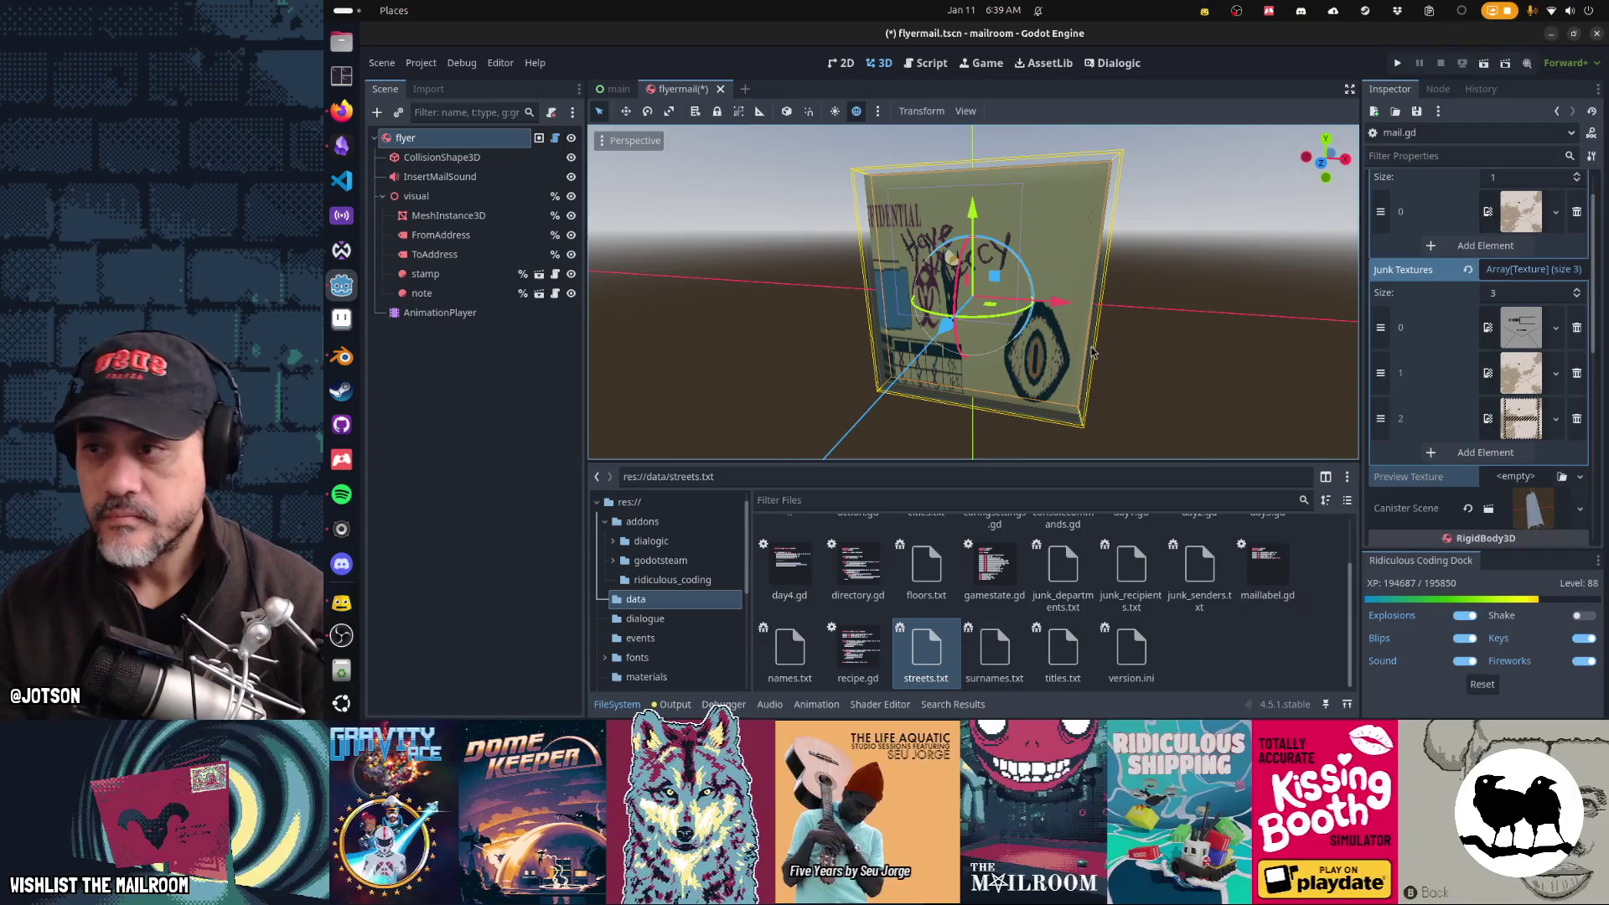
pyautogui.hotkey('alt', 'Tab')
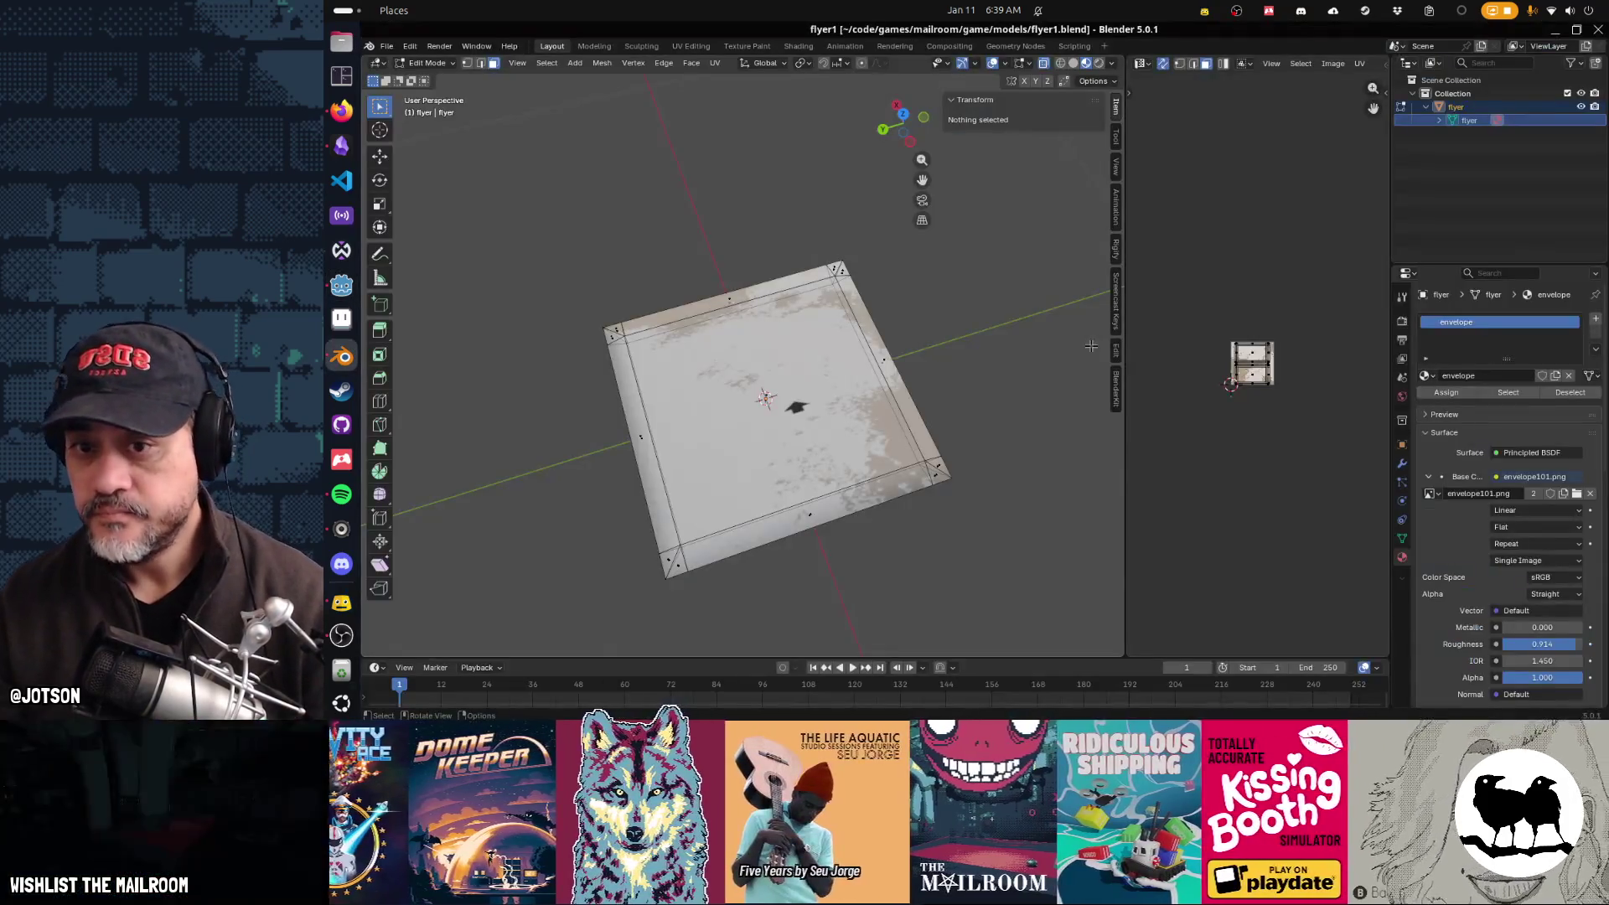
# Step: Orbit to the flyer plane and read its 0.542 × 0.574 m Dimensions in the N sidebar
pyautogui.scroll(6, 1246, 383)
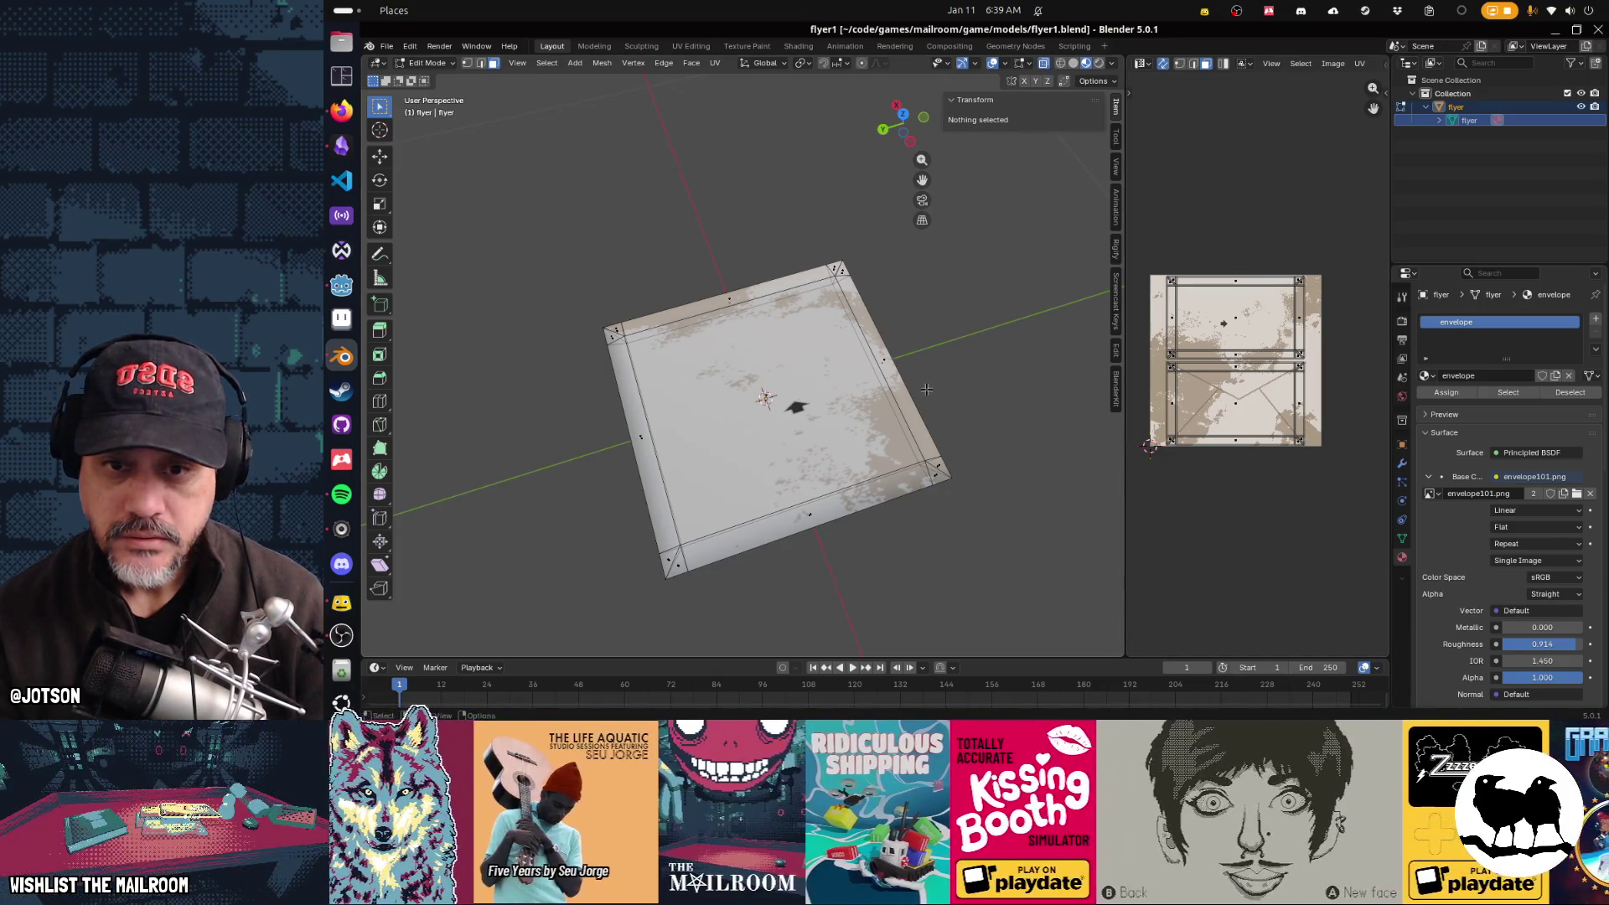
pyautogui.moveTo(994, 386)
pyautogui.mouseDown()
pyautogui.moveTo(970, 359)
pyautogui.moveTo(977, 399)
pyautogui.mouseUp()
pyautogui.moveTo(676, 414)
pyautogui.mouseDown()
pyautogui.moveTo(581, 450)
pyautogui.moveTo(534, 407)
pyautogui.mouseUp()
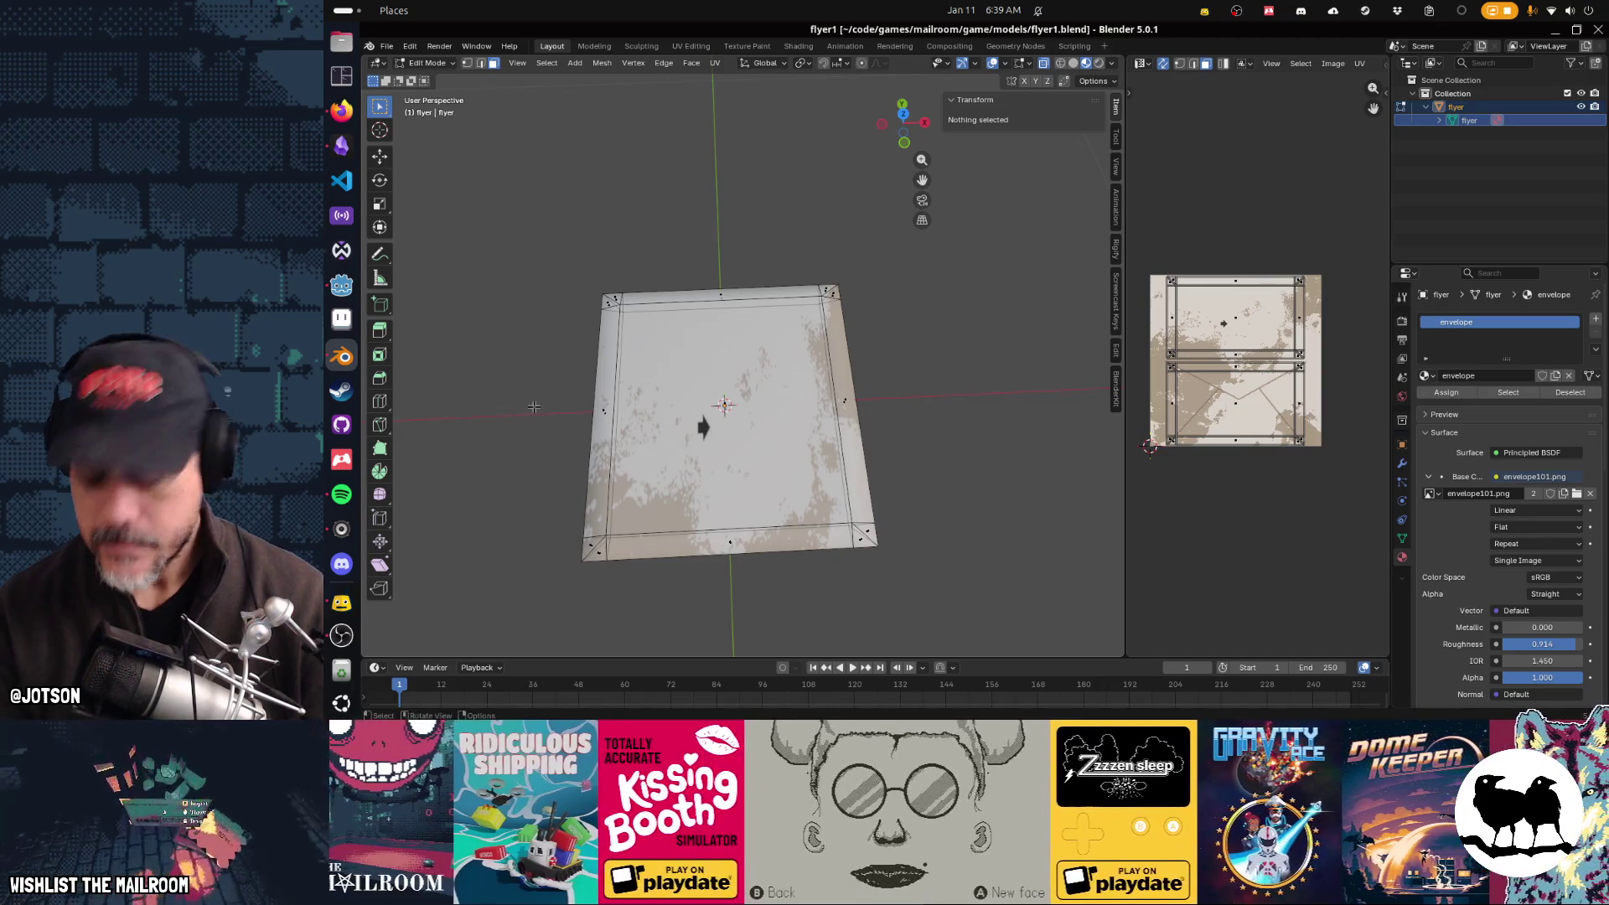
pyautogui.press('n')
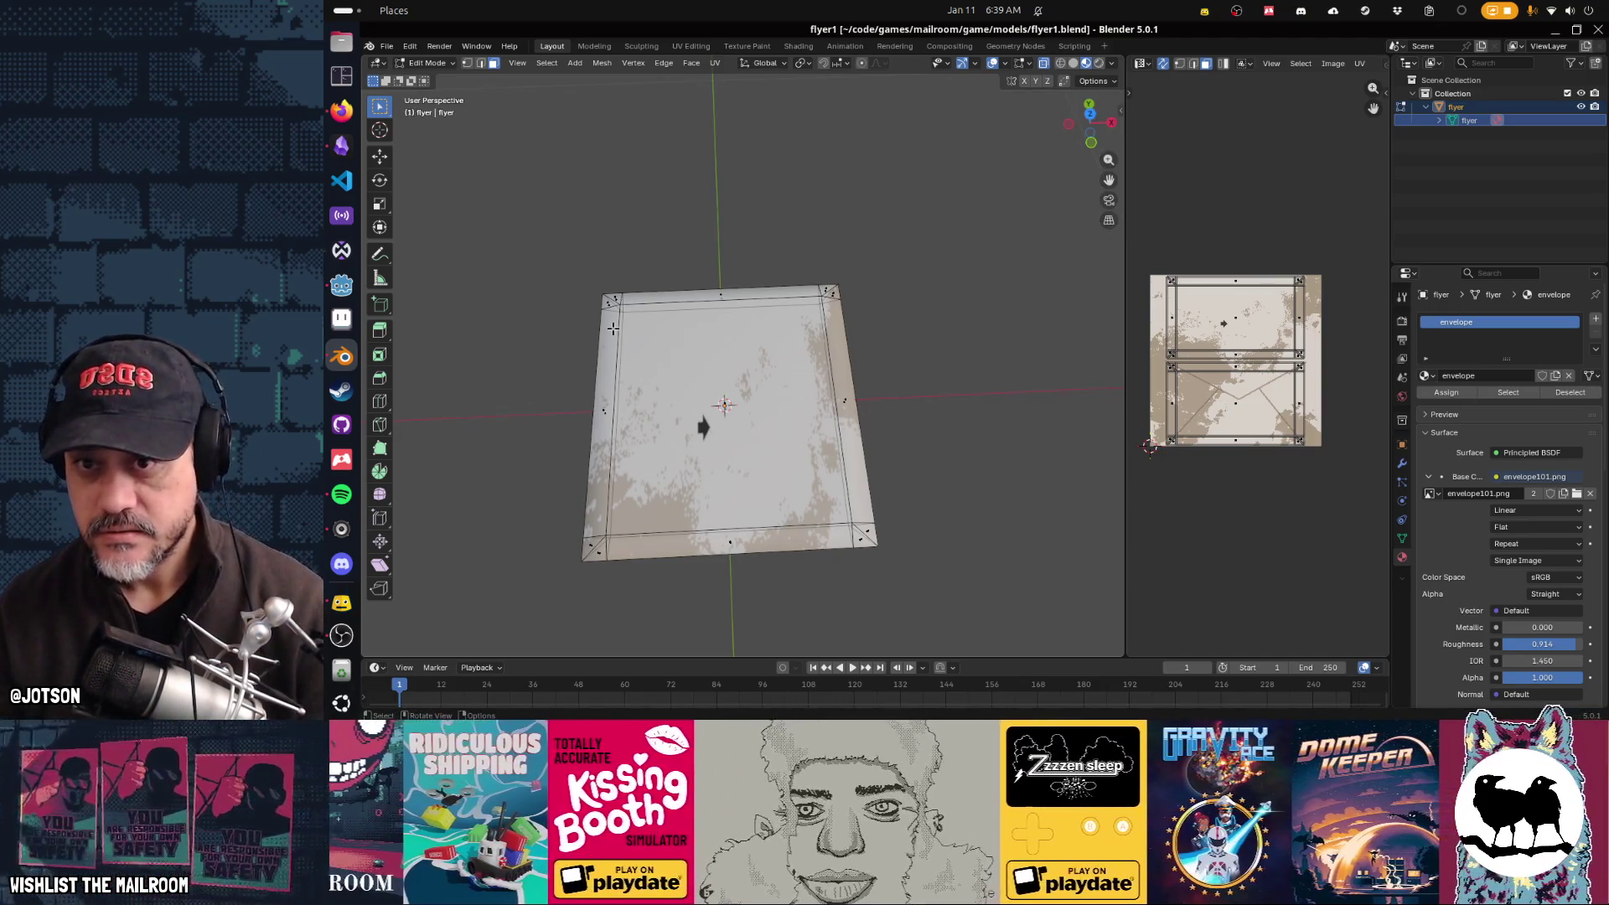
pyautogui.press('n')
pyautogui.press('a')
pyautogui.moveTo(612, 329); pyautogui.dragTo(702, 424)
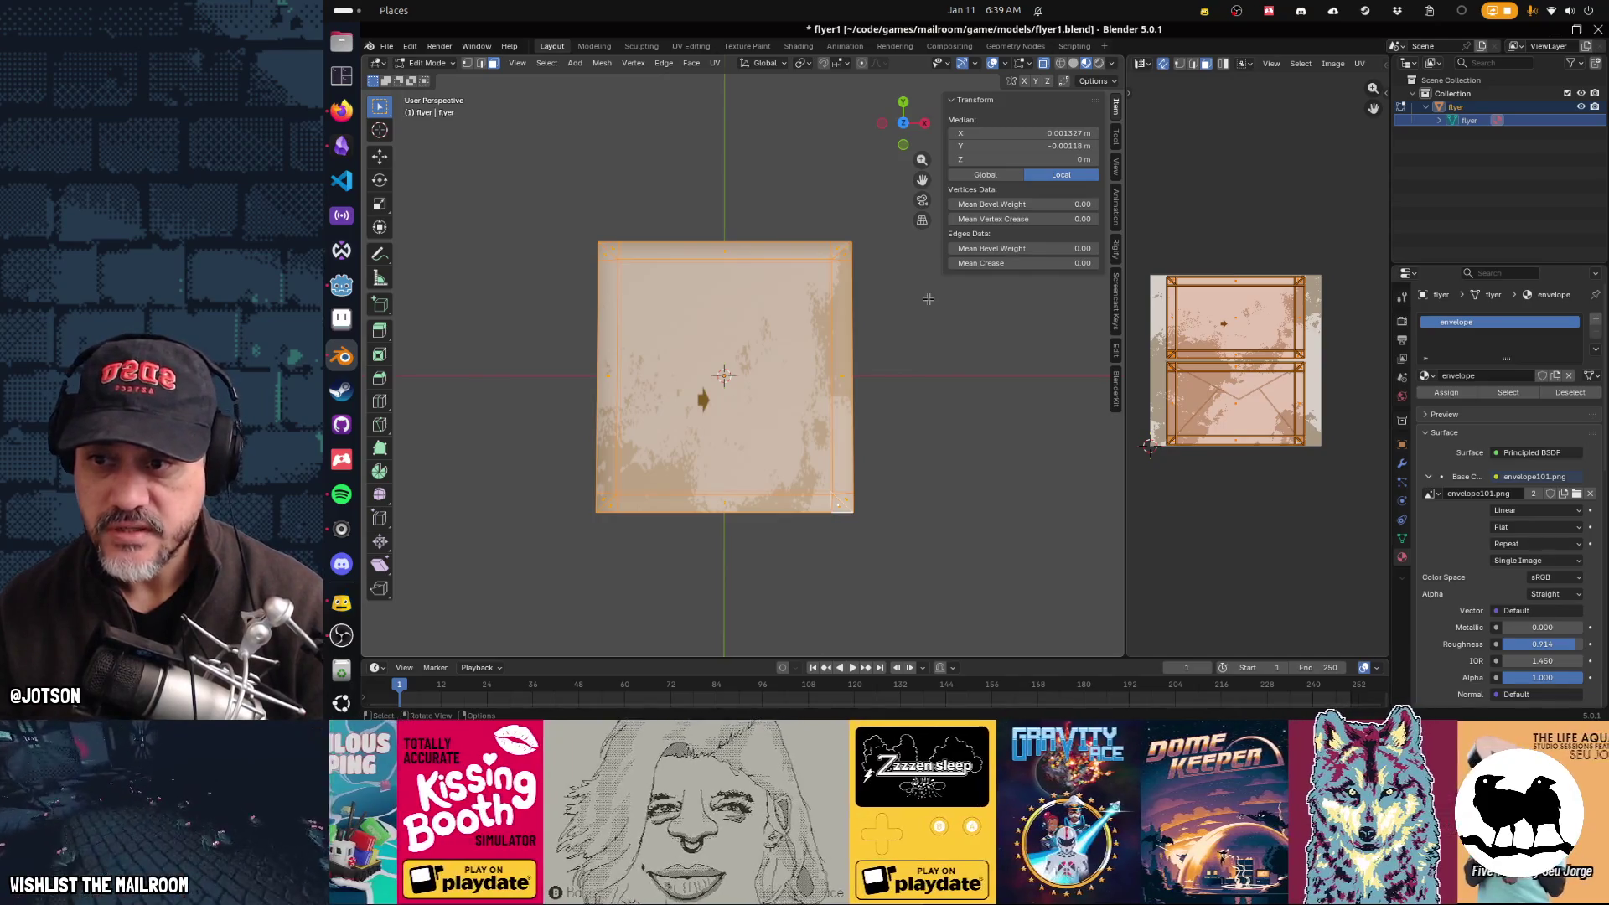
pyautogui.press('Tab')
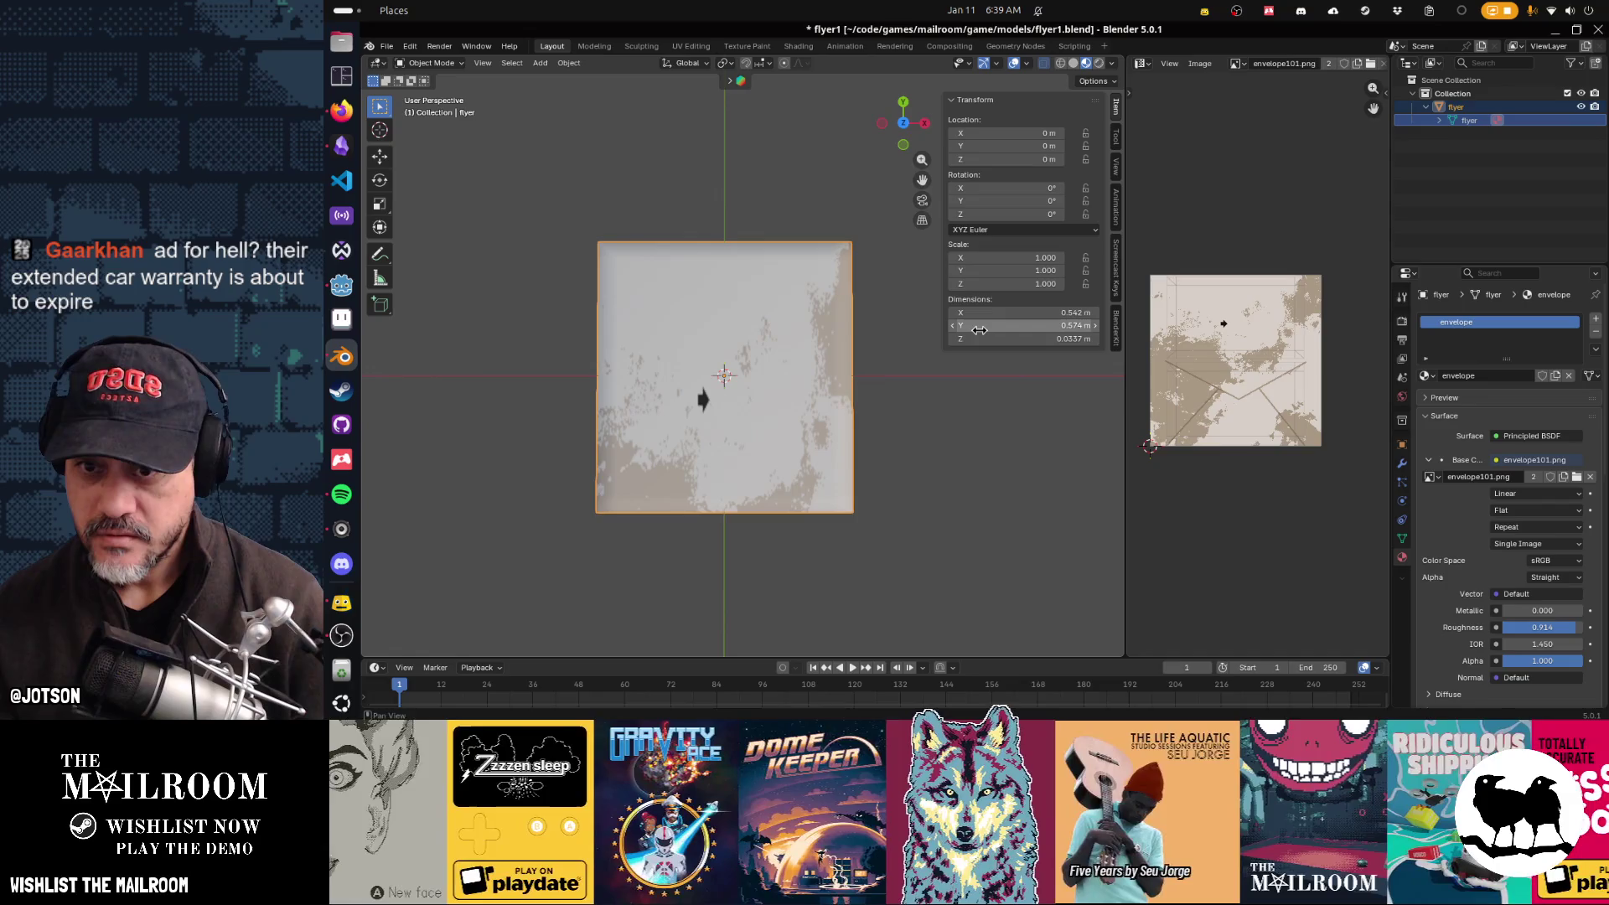
pyautogui.click(341, 319)
pyautogui.click(597, 102)
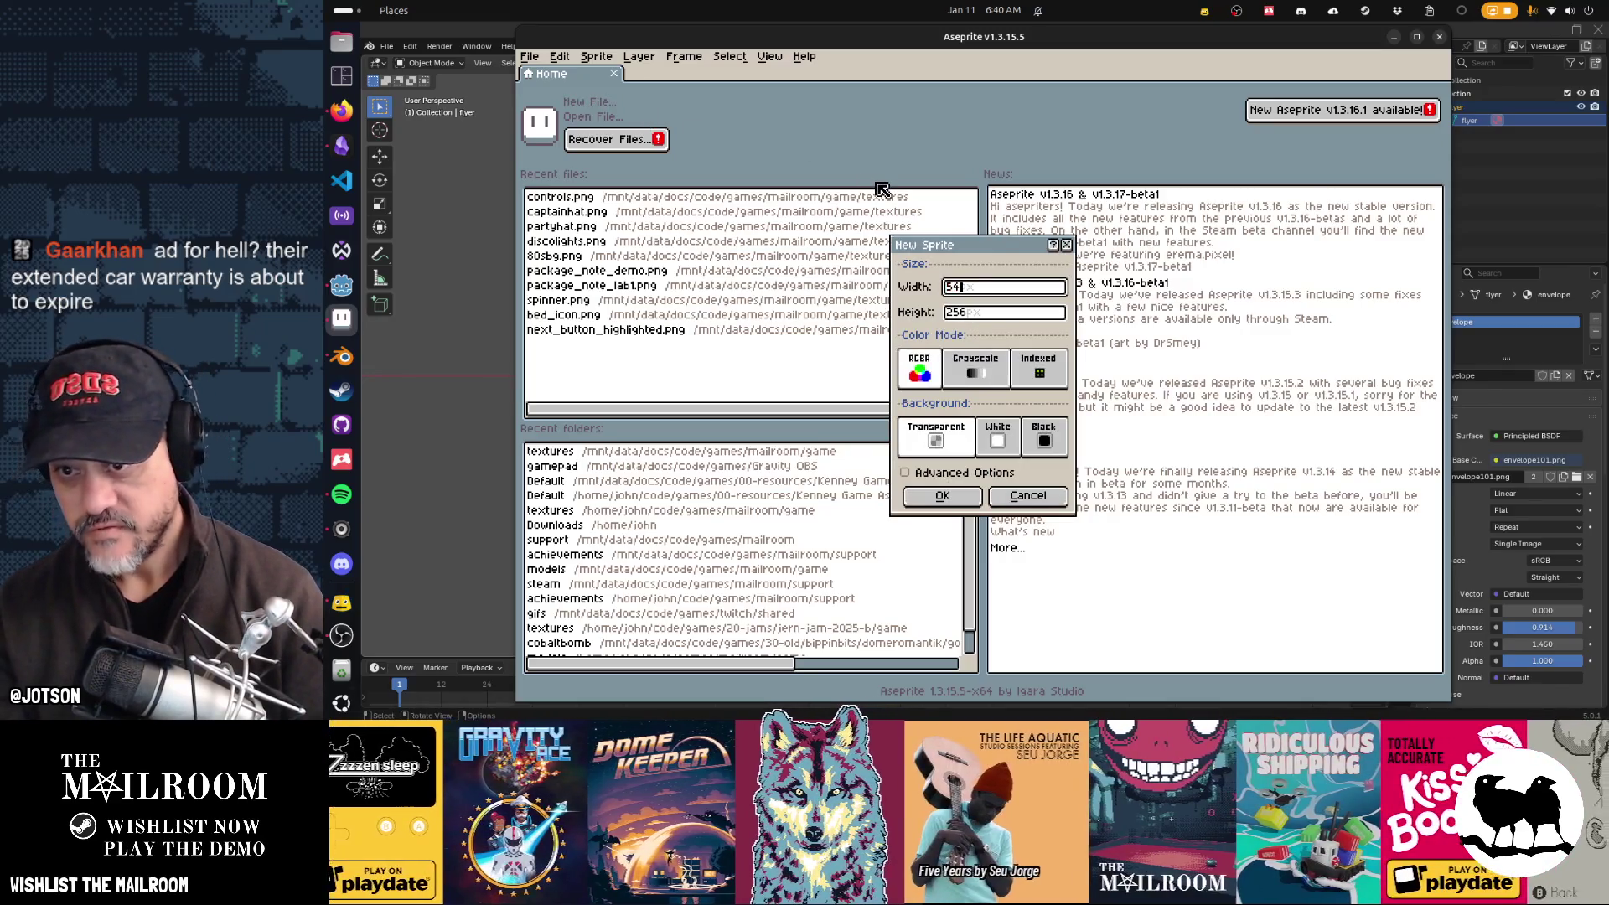
# Step: Create a new blank 542×574 sprite
pyautogui.write('2')
pyautogui.press('Tab')
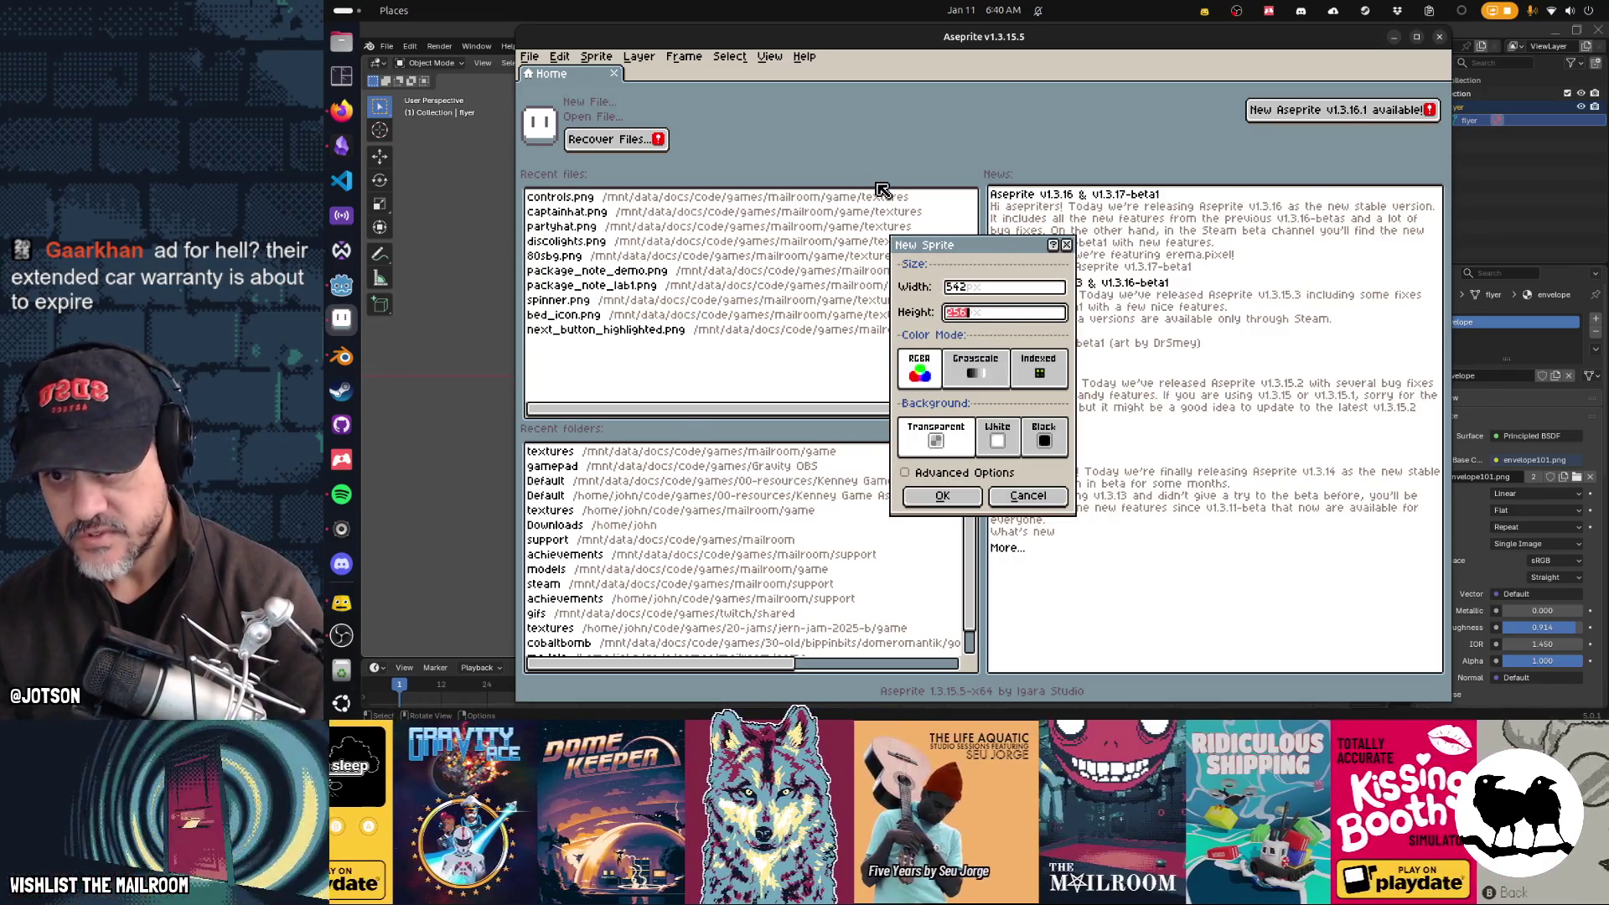
pyautogui.write('57')
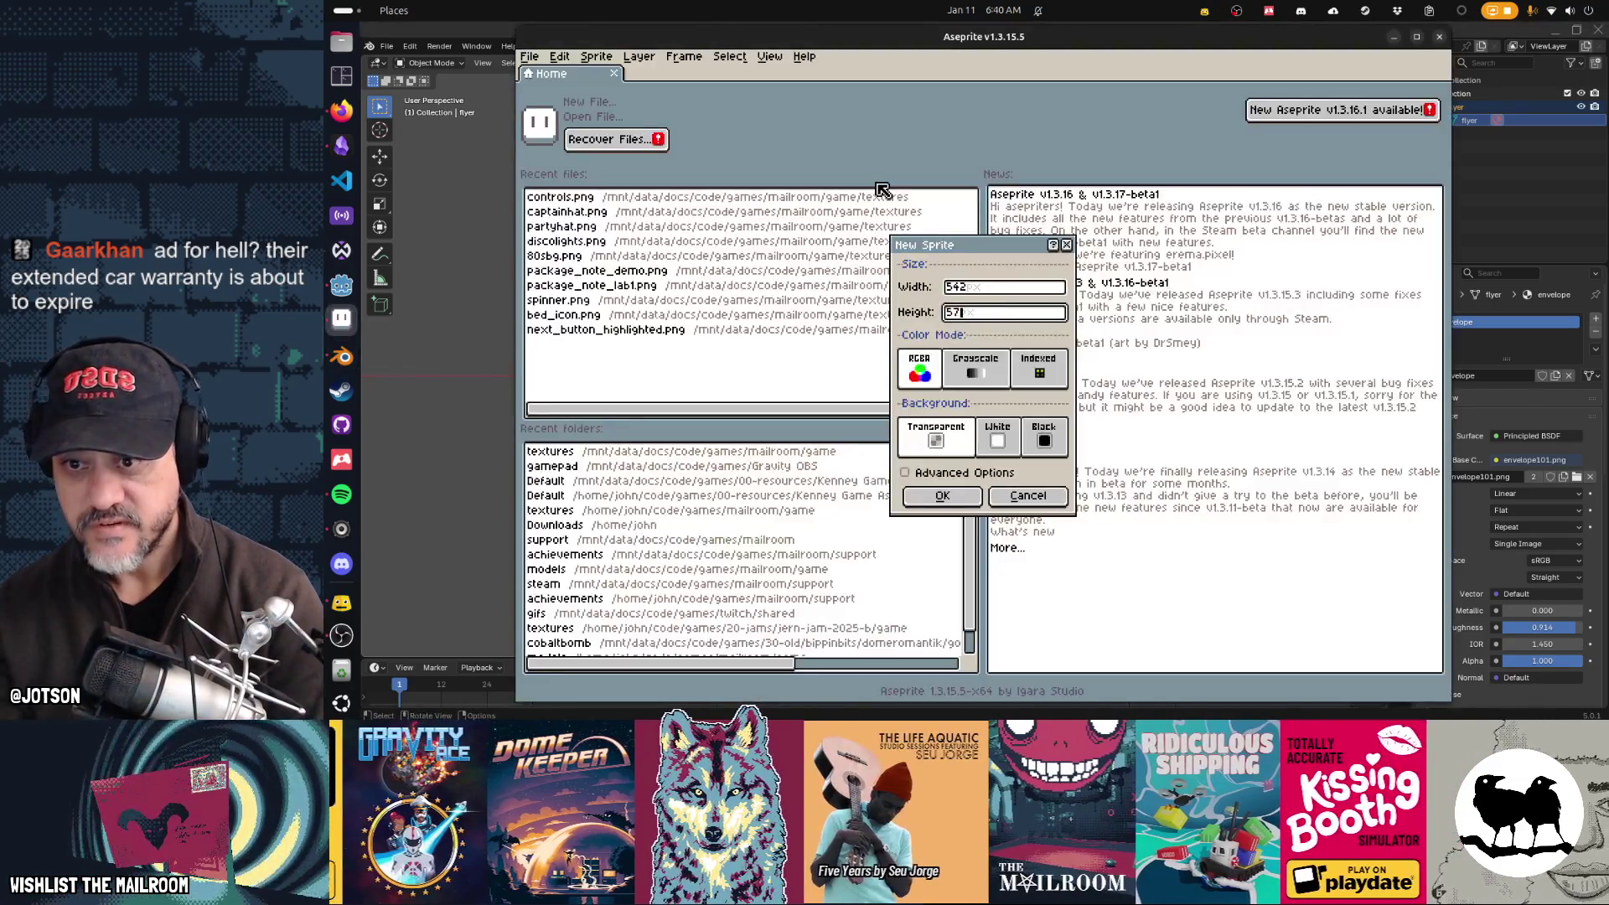
pyautogui.write('4')
pyautogui.press('Return')
pyautogui.scroll(-4, 1255, 255)
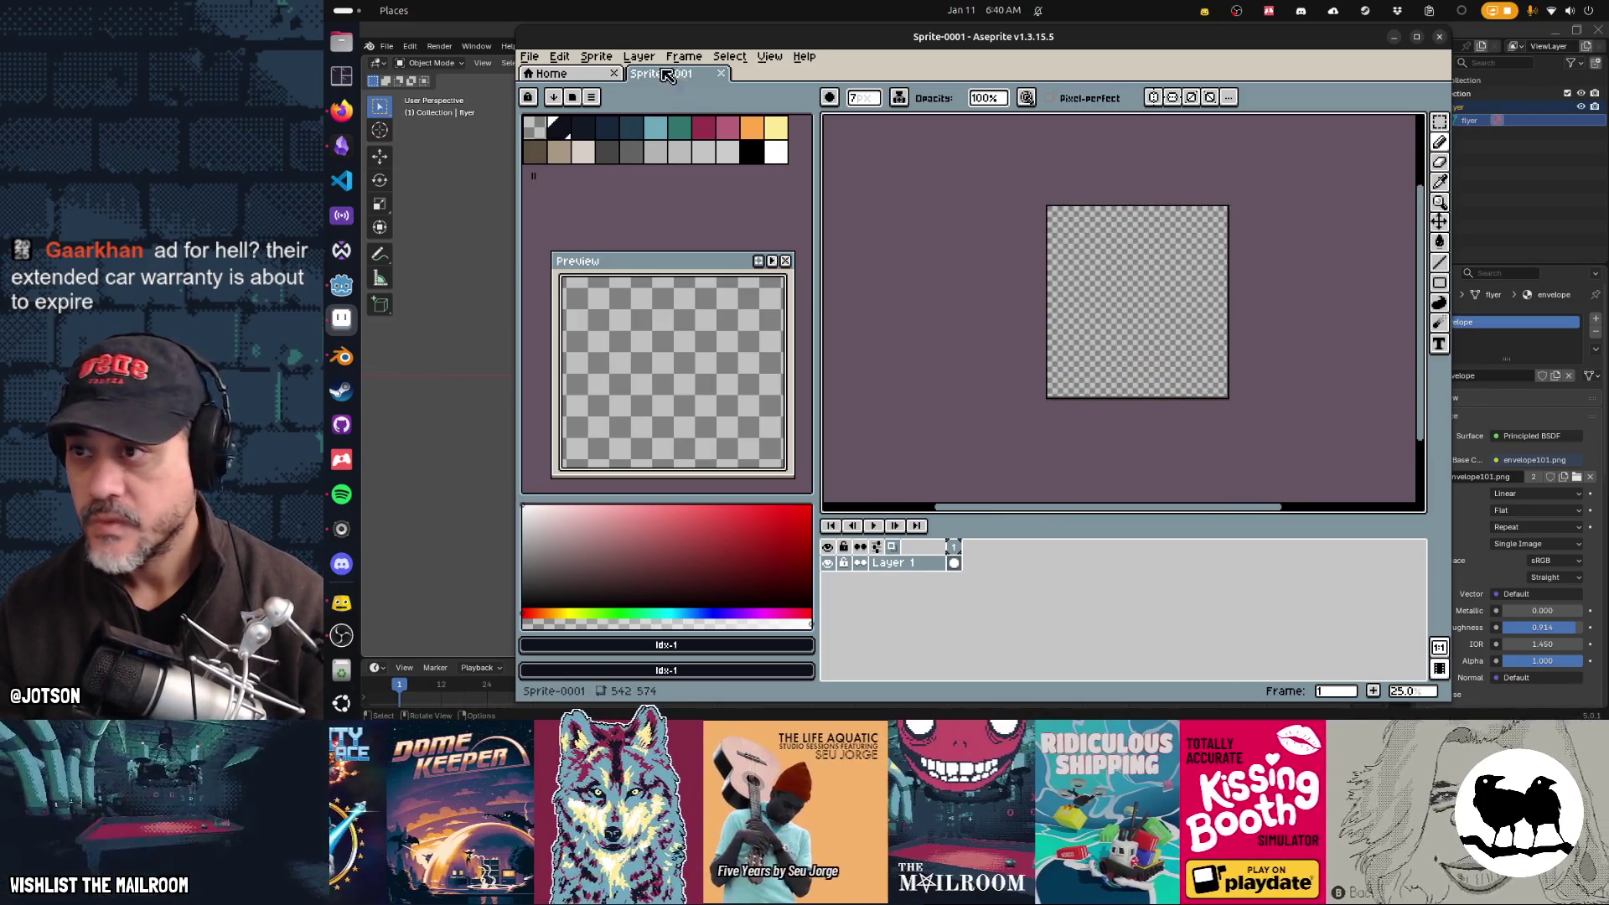
# Step: Unlock the ratio in Sprite Size and set width to 200%, making it 1084×574
pyautogui.click(596, 57)
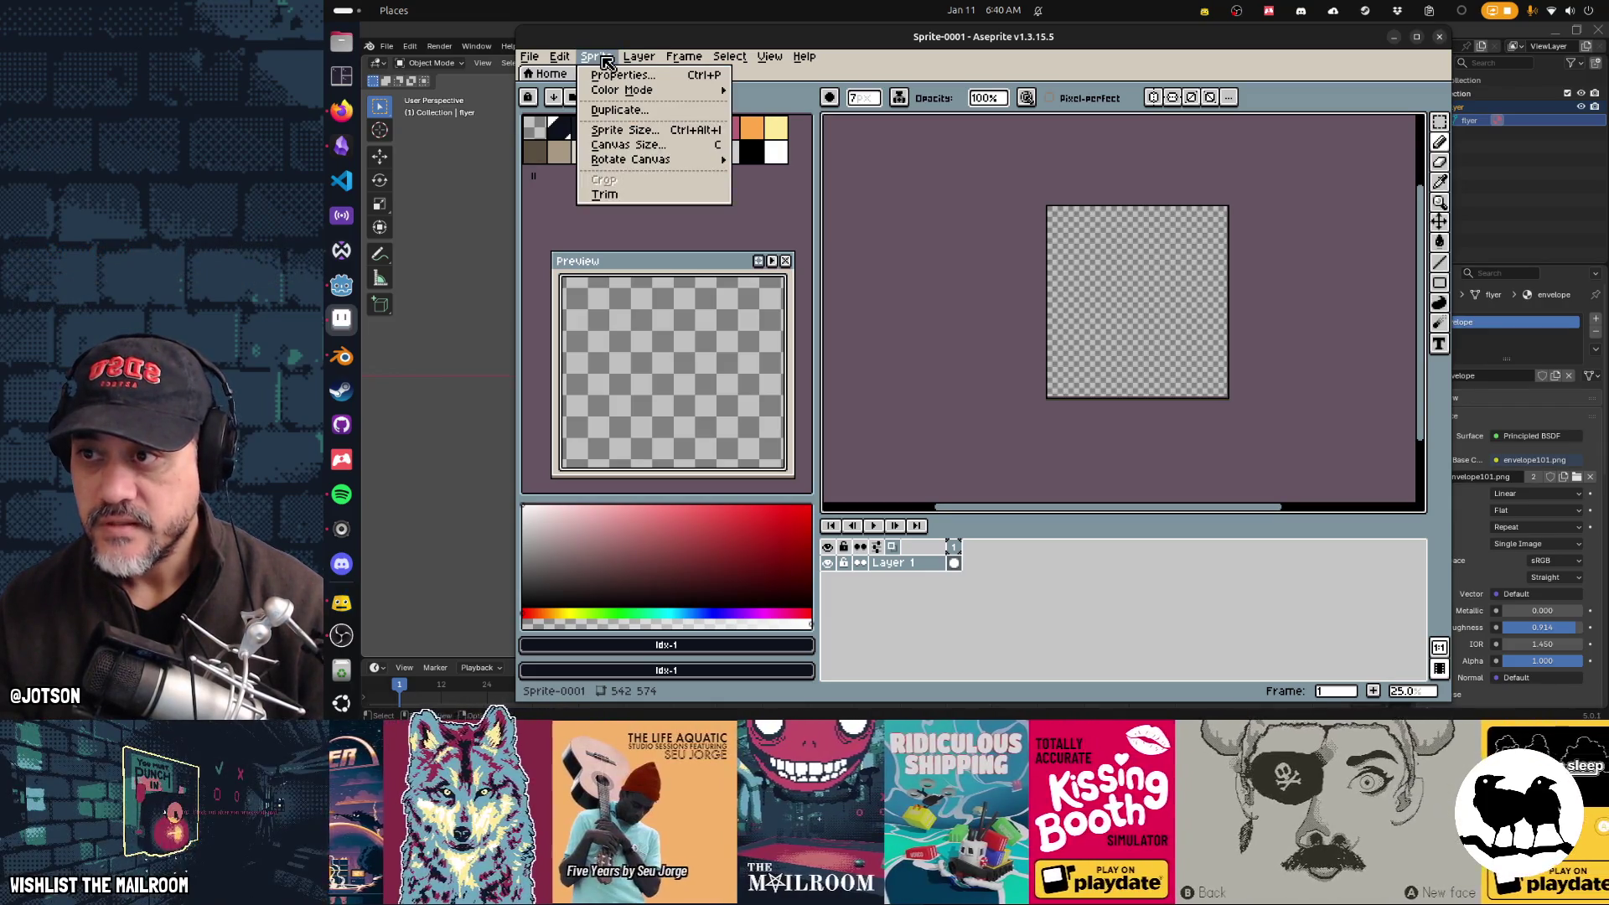
pyautogui.moveTo(559, 57)
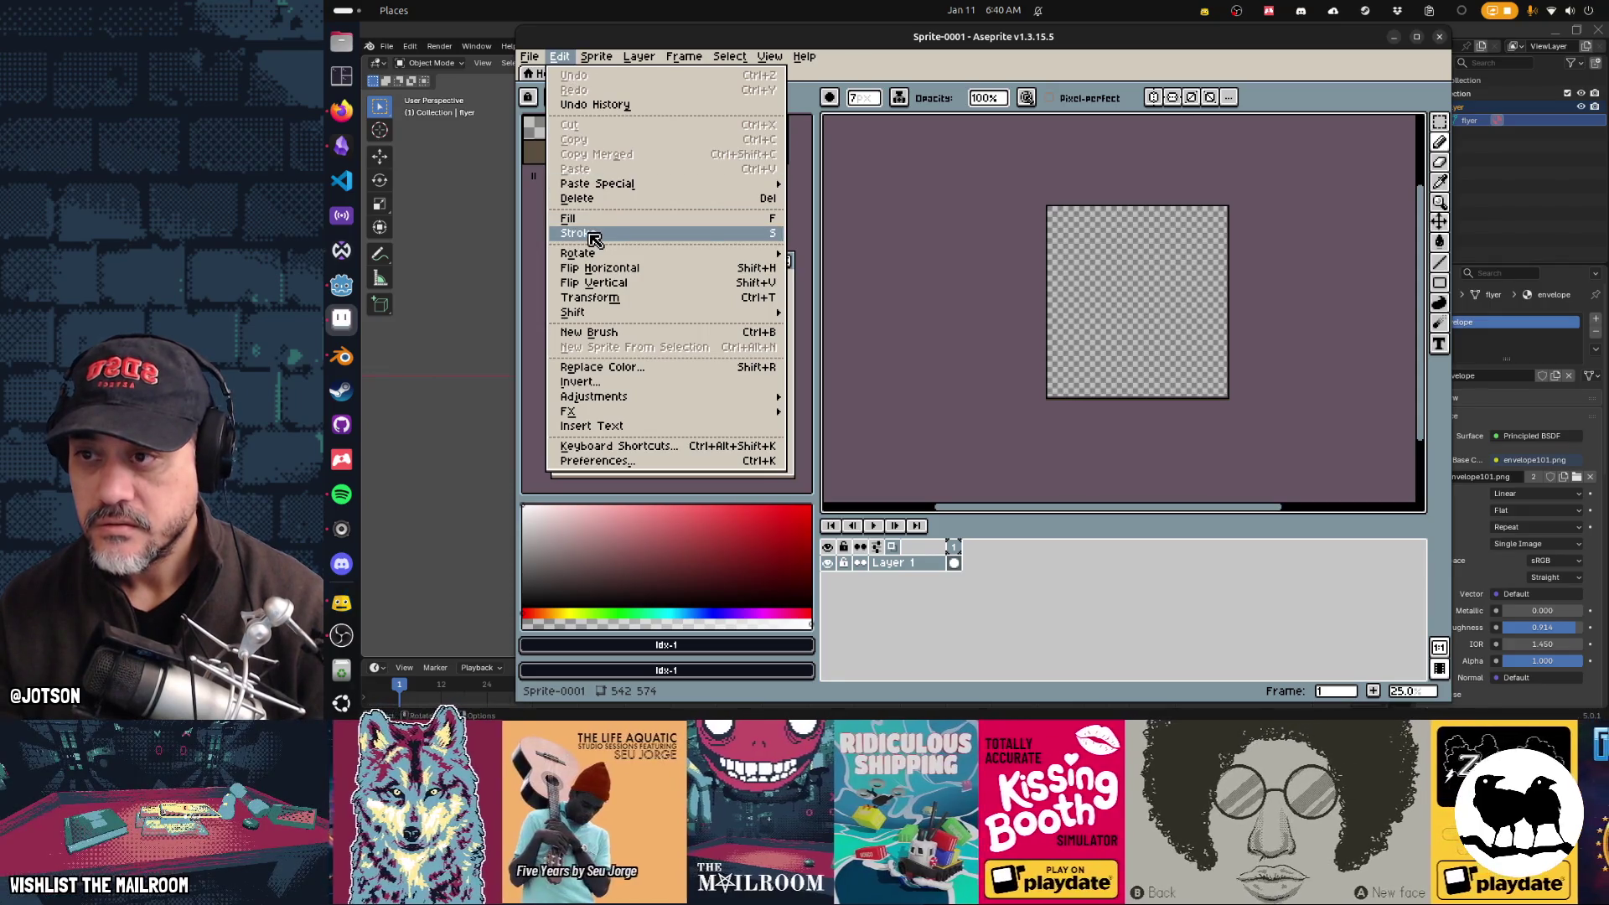
pyautogui.click(595, 234)
pyautogui.click(597, 56)
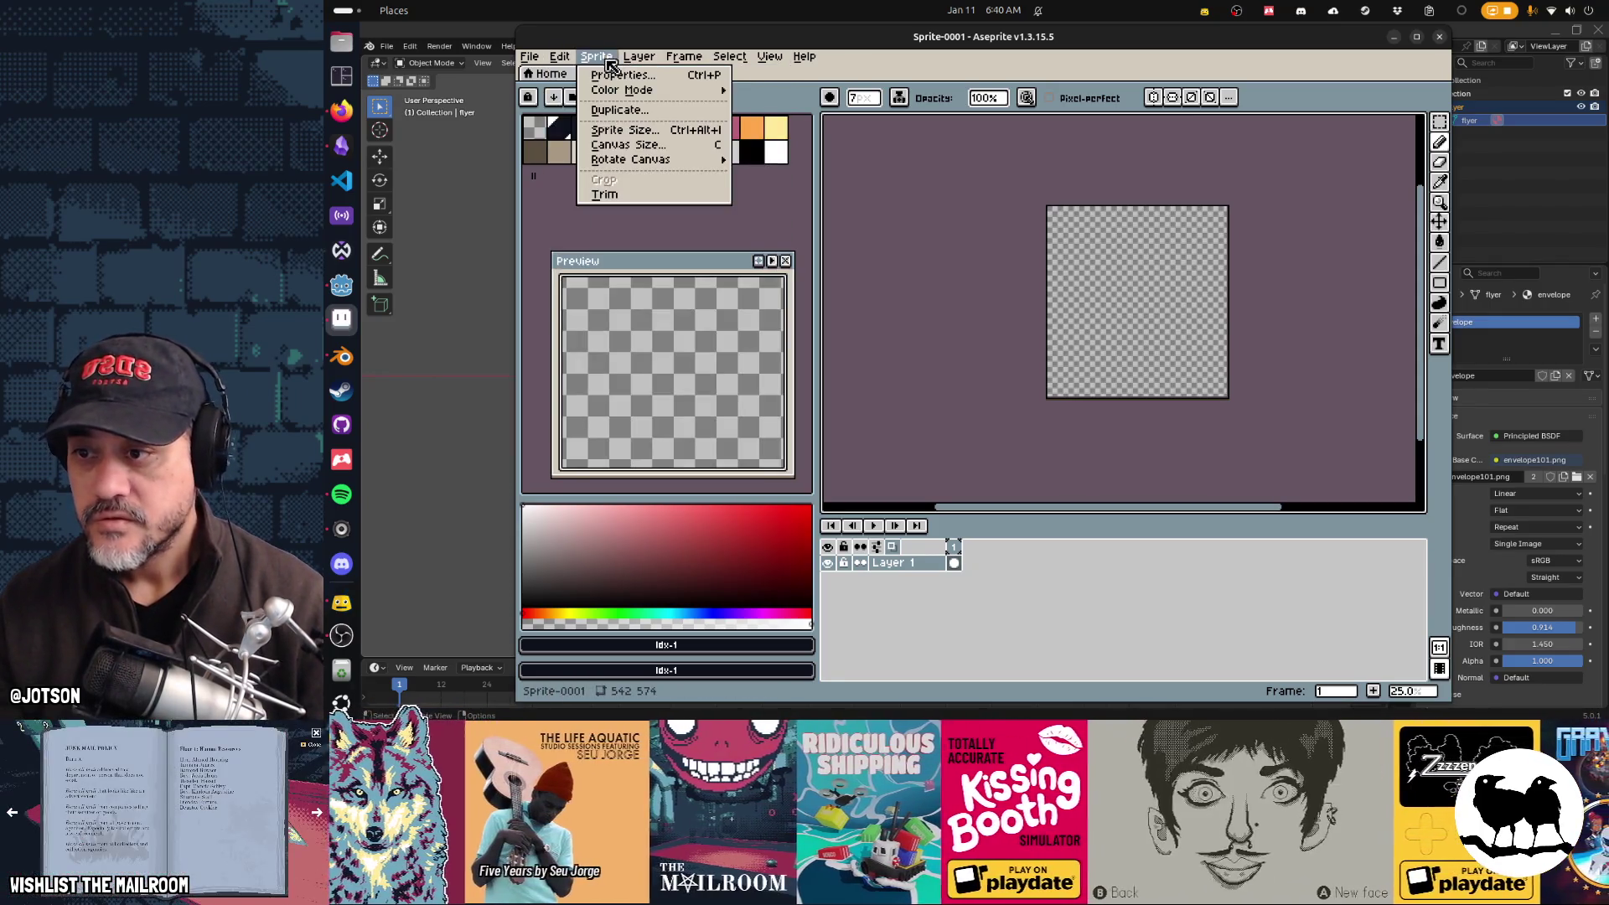
pyautogui.click(644, 136)
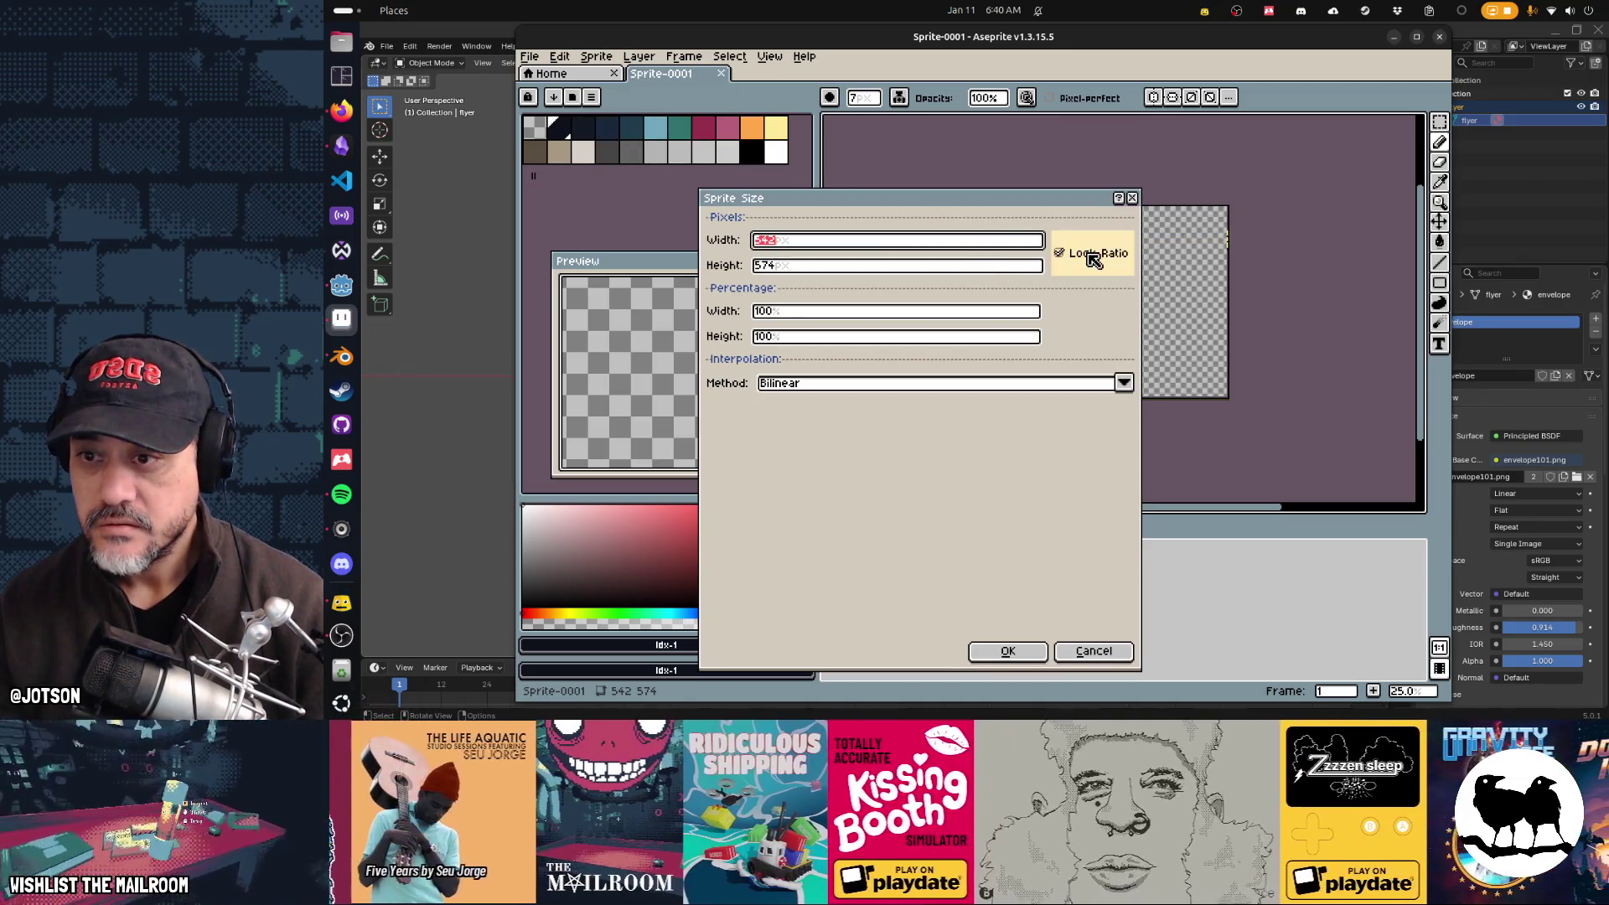
pyautogui.click(1060, 252)
pyautogui.click(985, 319)
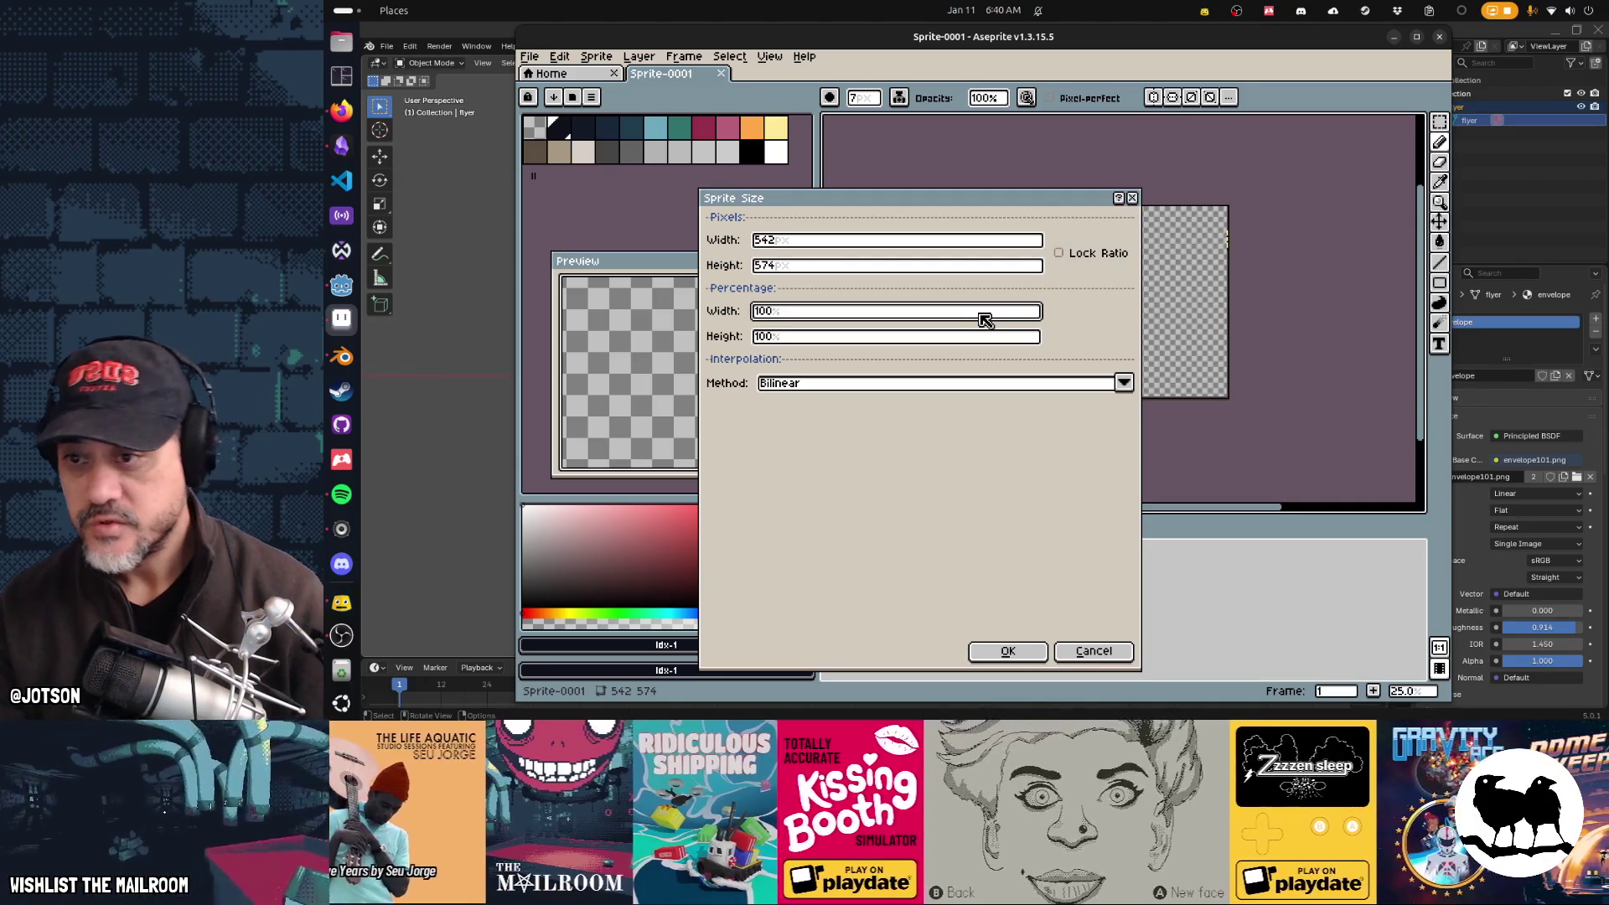
pyautogui.doubleClick(985, 320)
pyautogui.write('20')
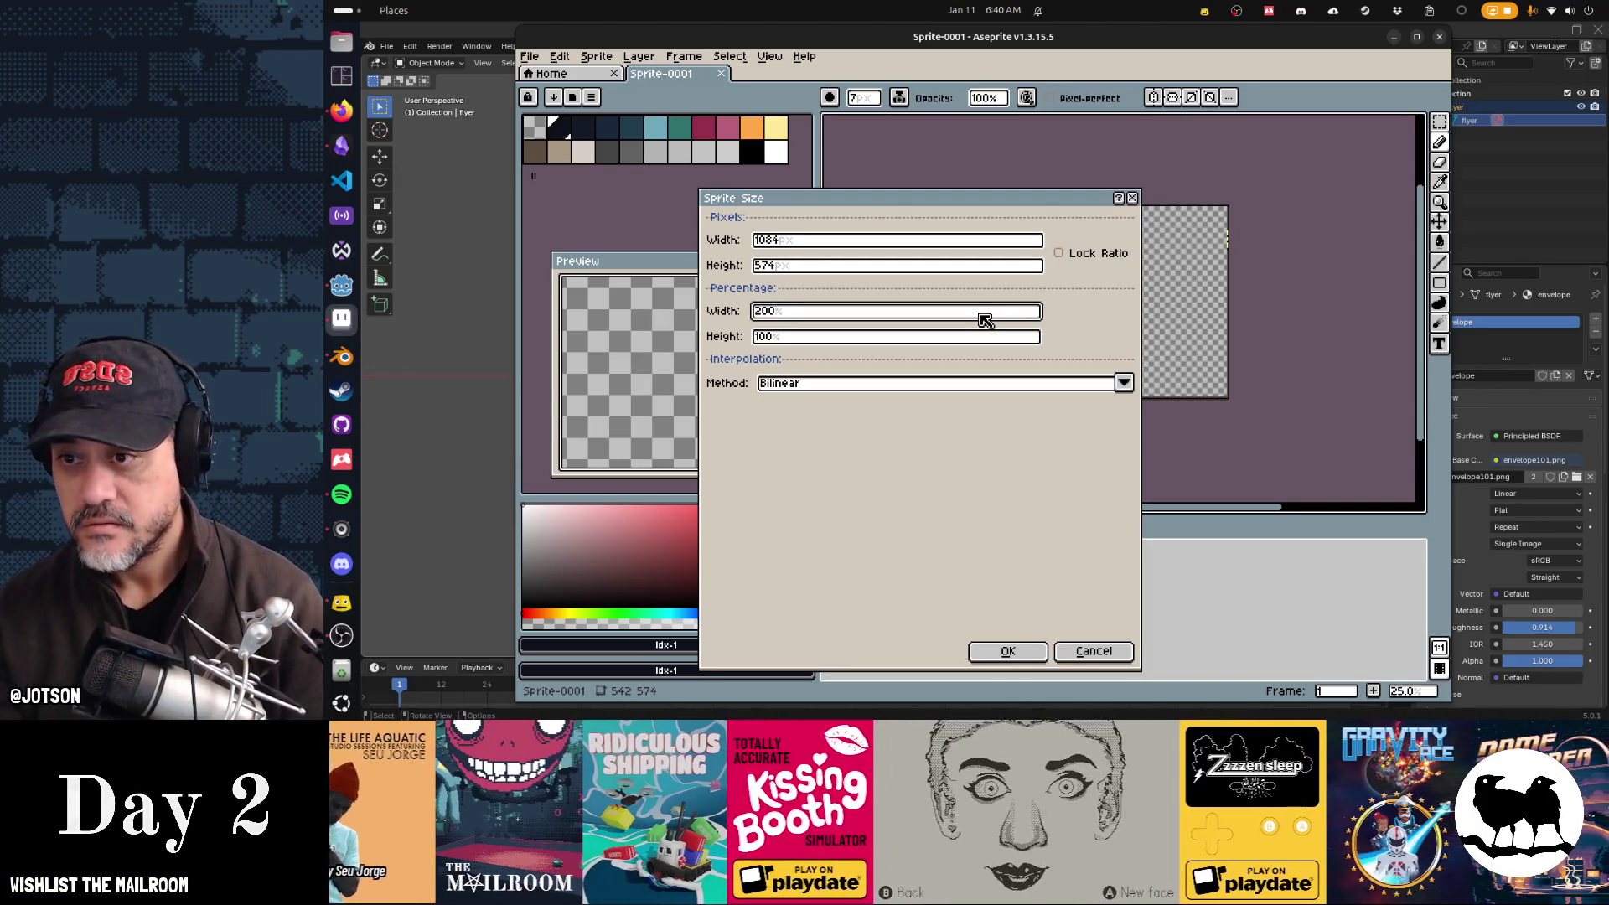
pyautogui.press('Return')
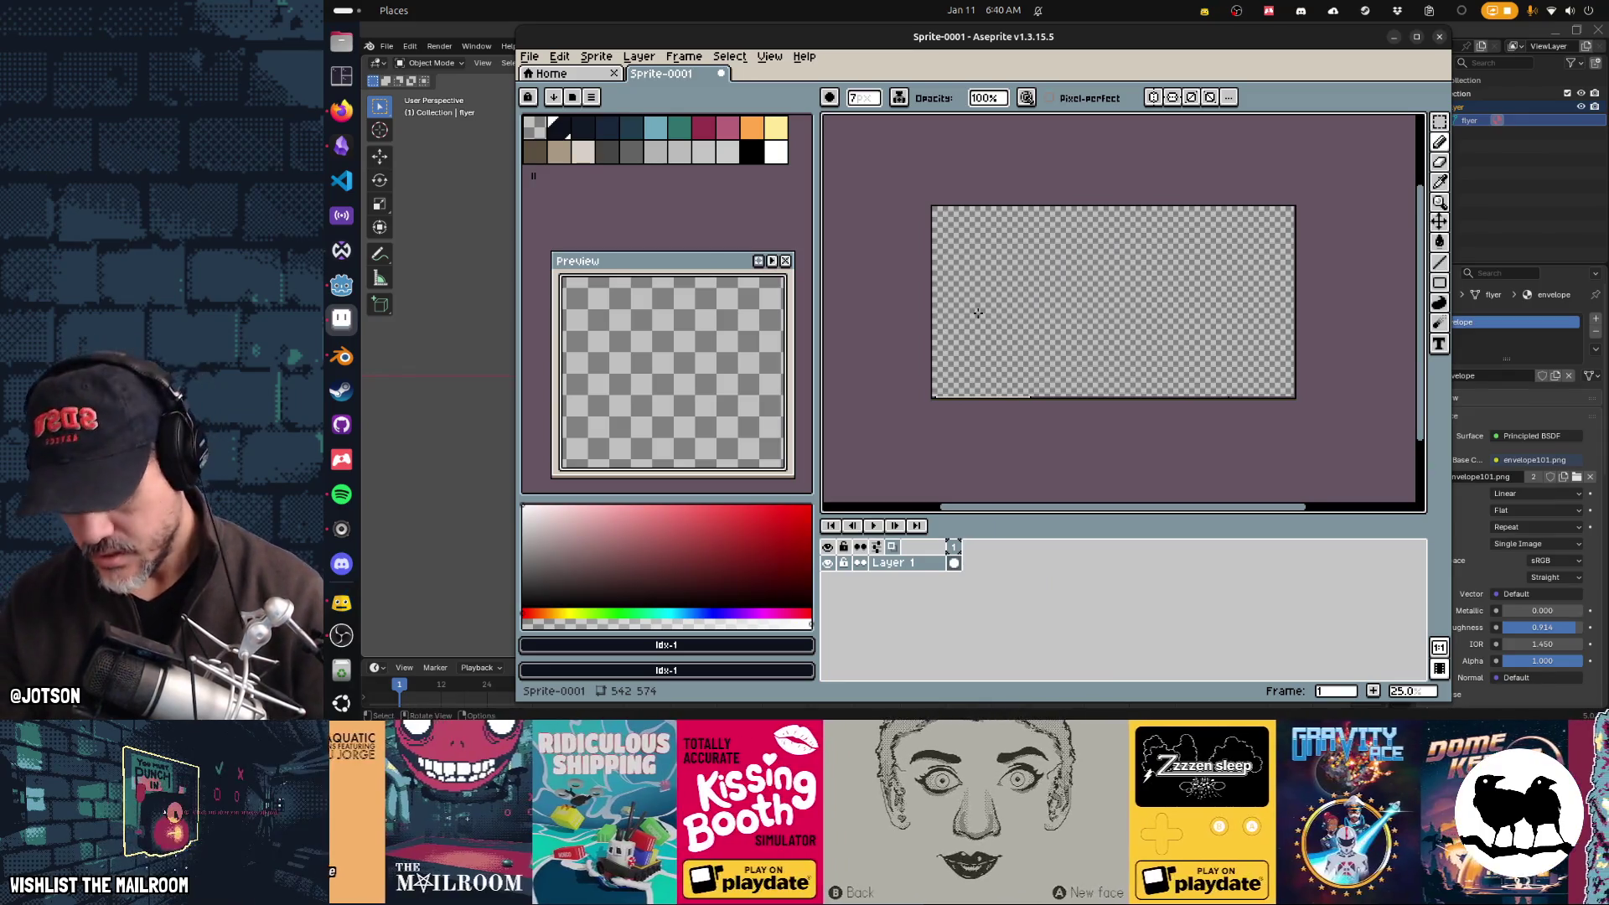
# Step: Reopen Sprite Size with the ratio relocked and try a height of 256
pyautogui.click(596, 56)
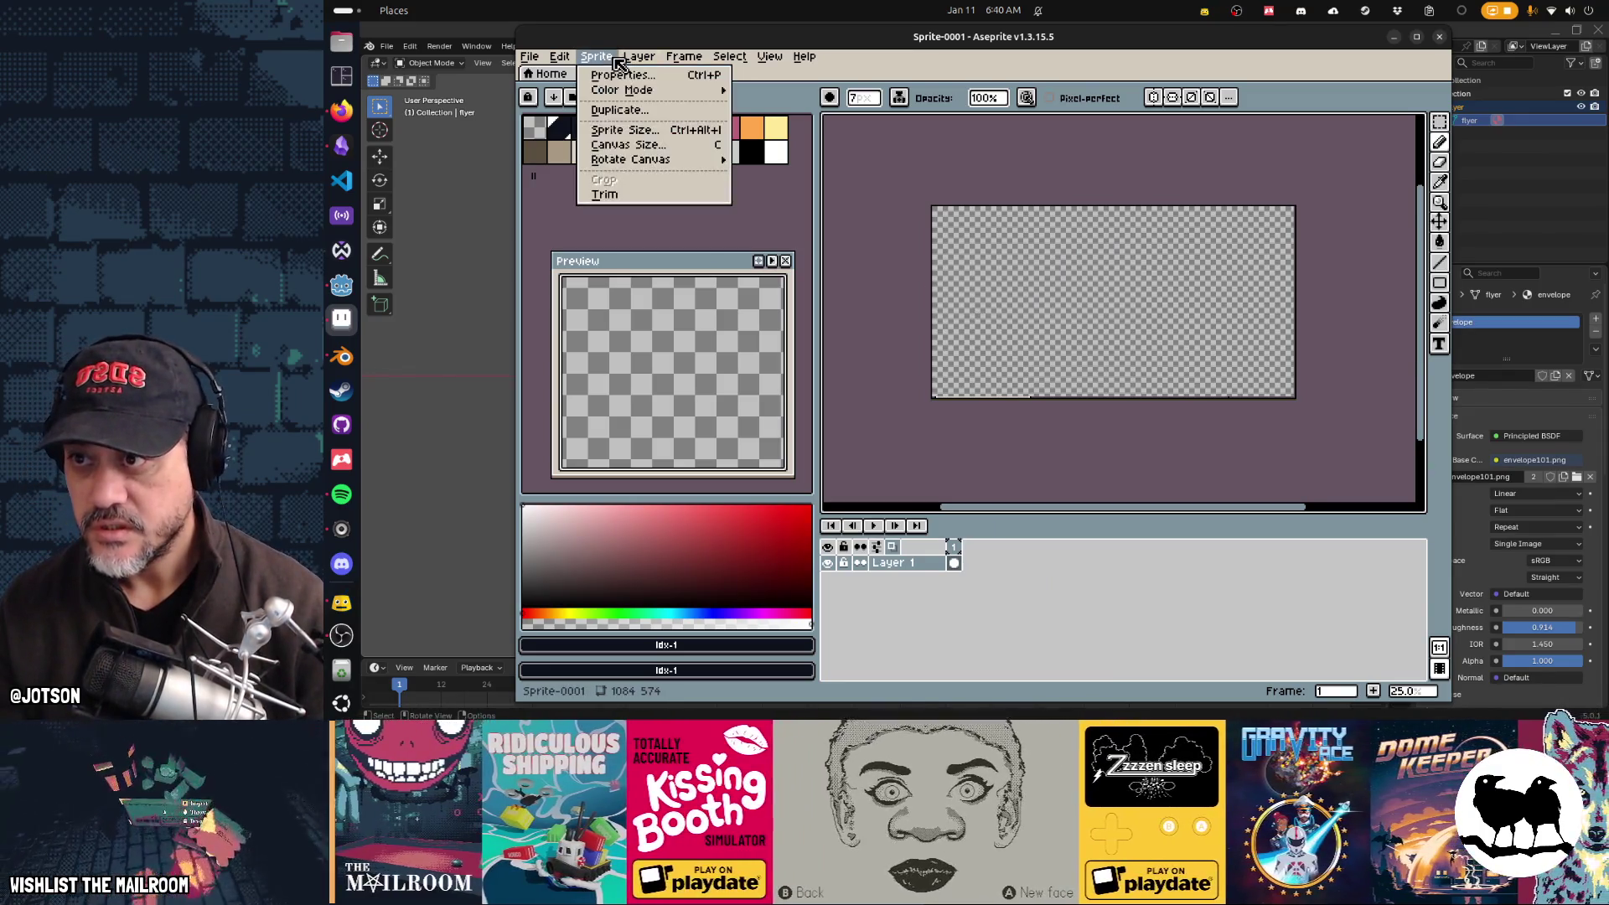
pyautogui.click(642, 131)
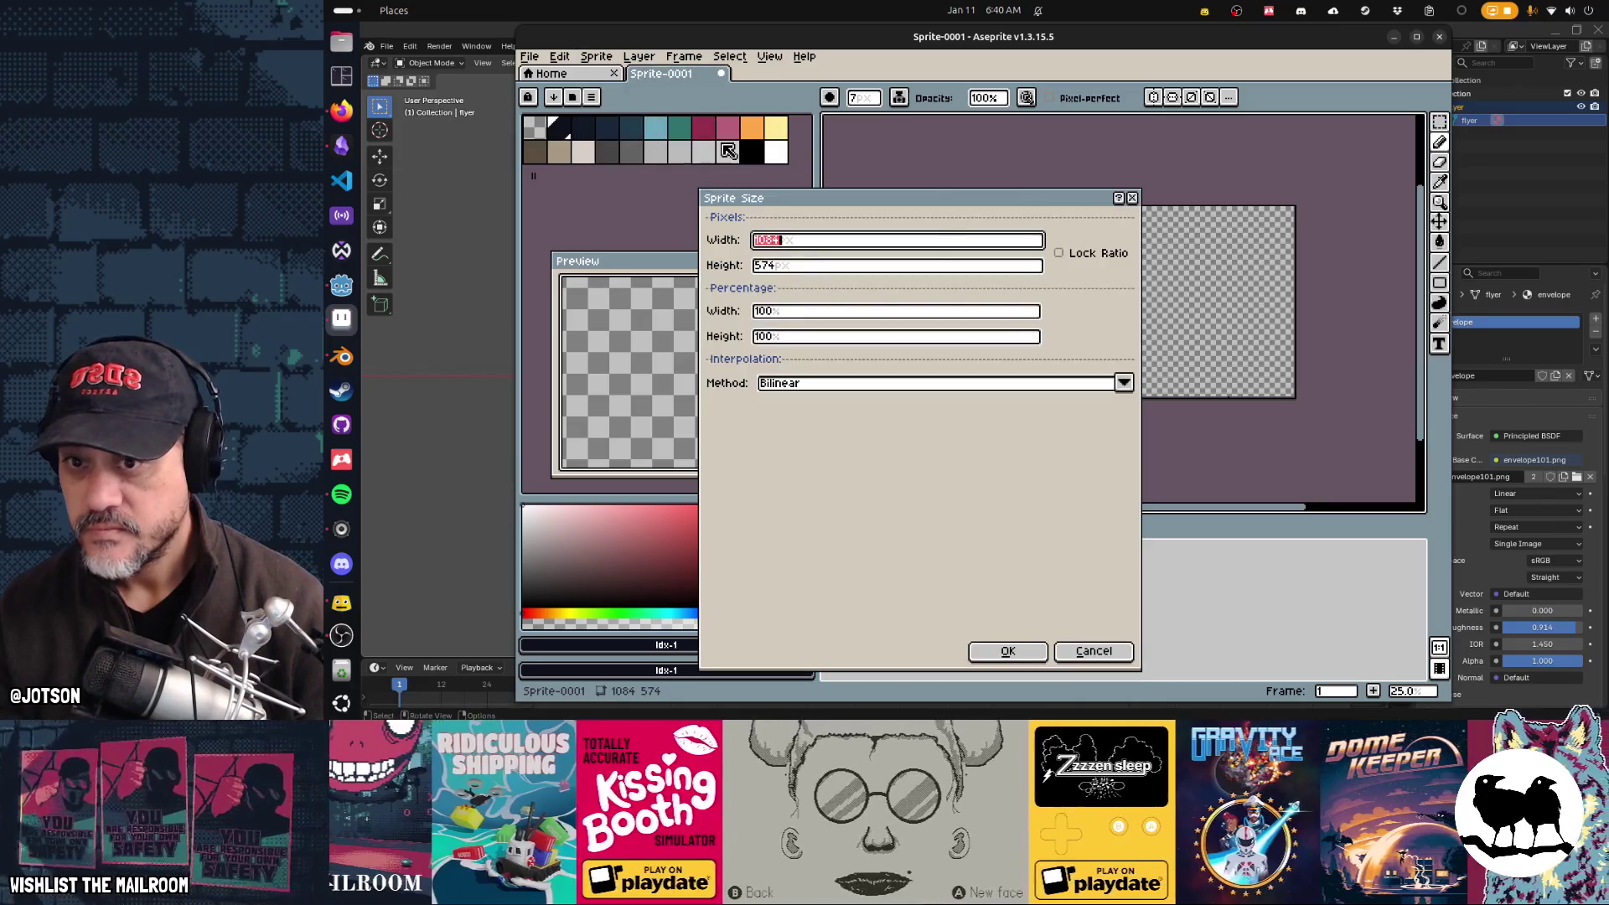
pyautogui.click(1070, 252)
pyautogui.click(949, 270)
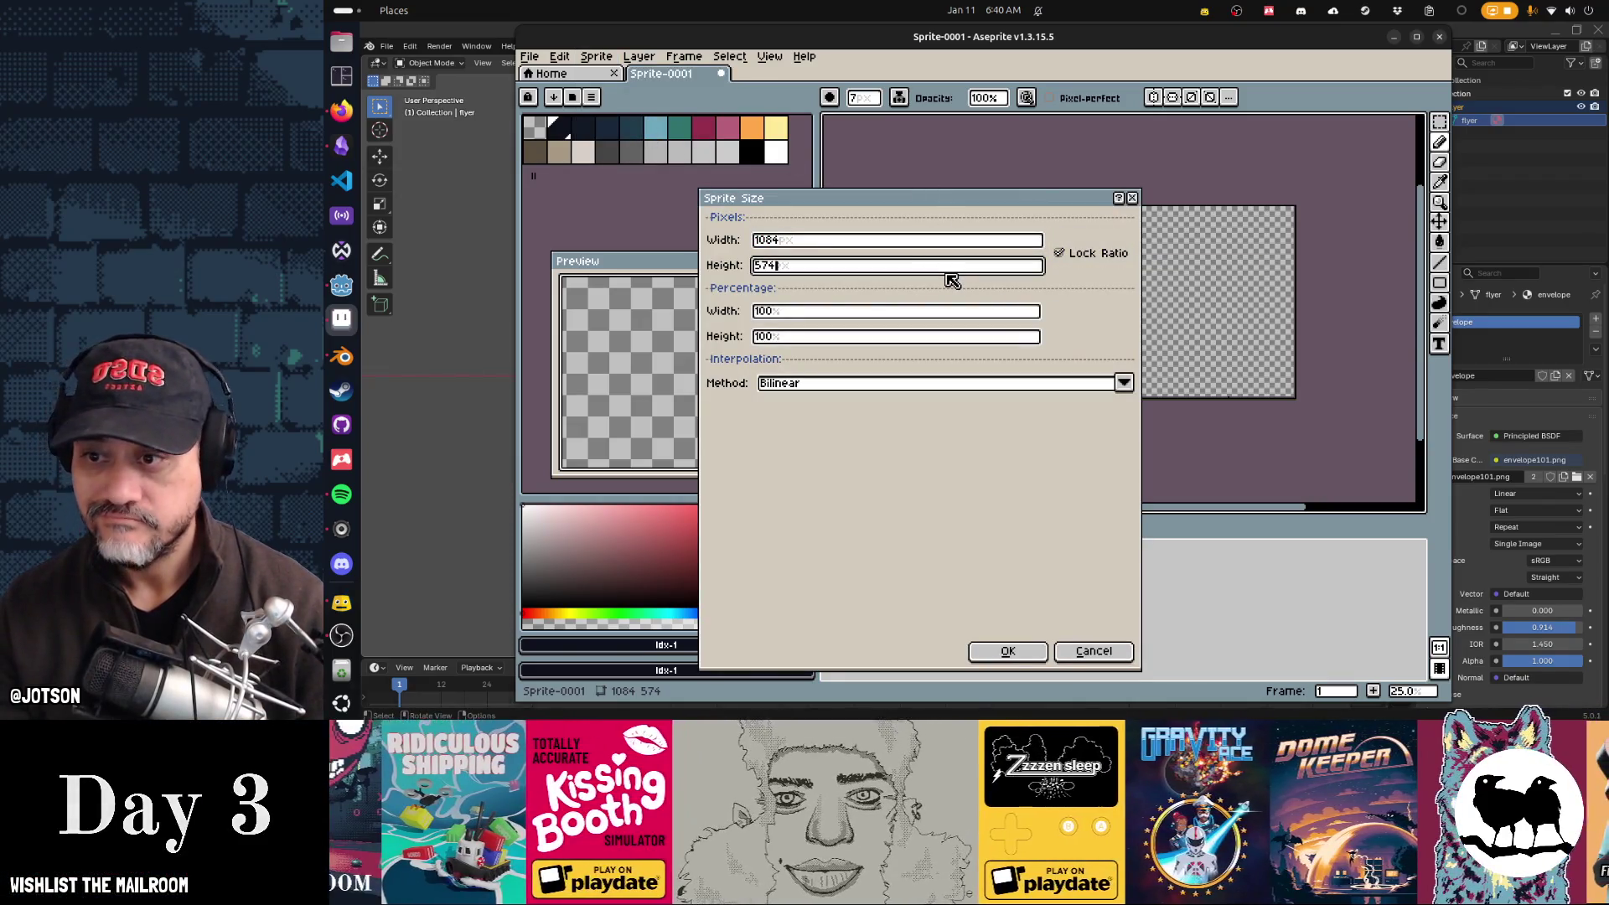
pyautogui.hotkey('ctrl', 'a')
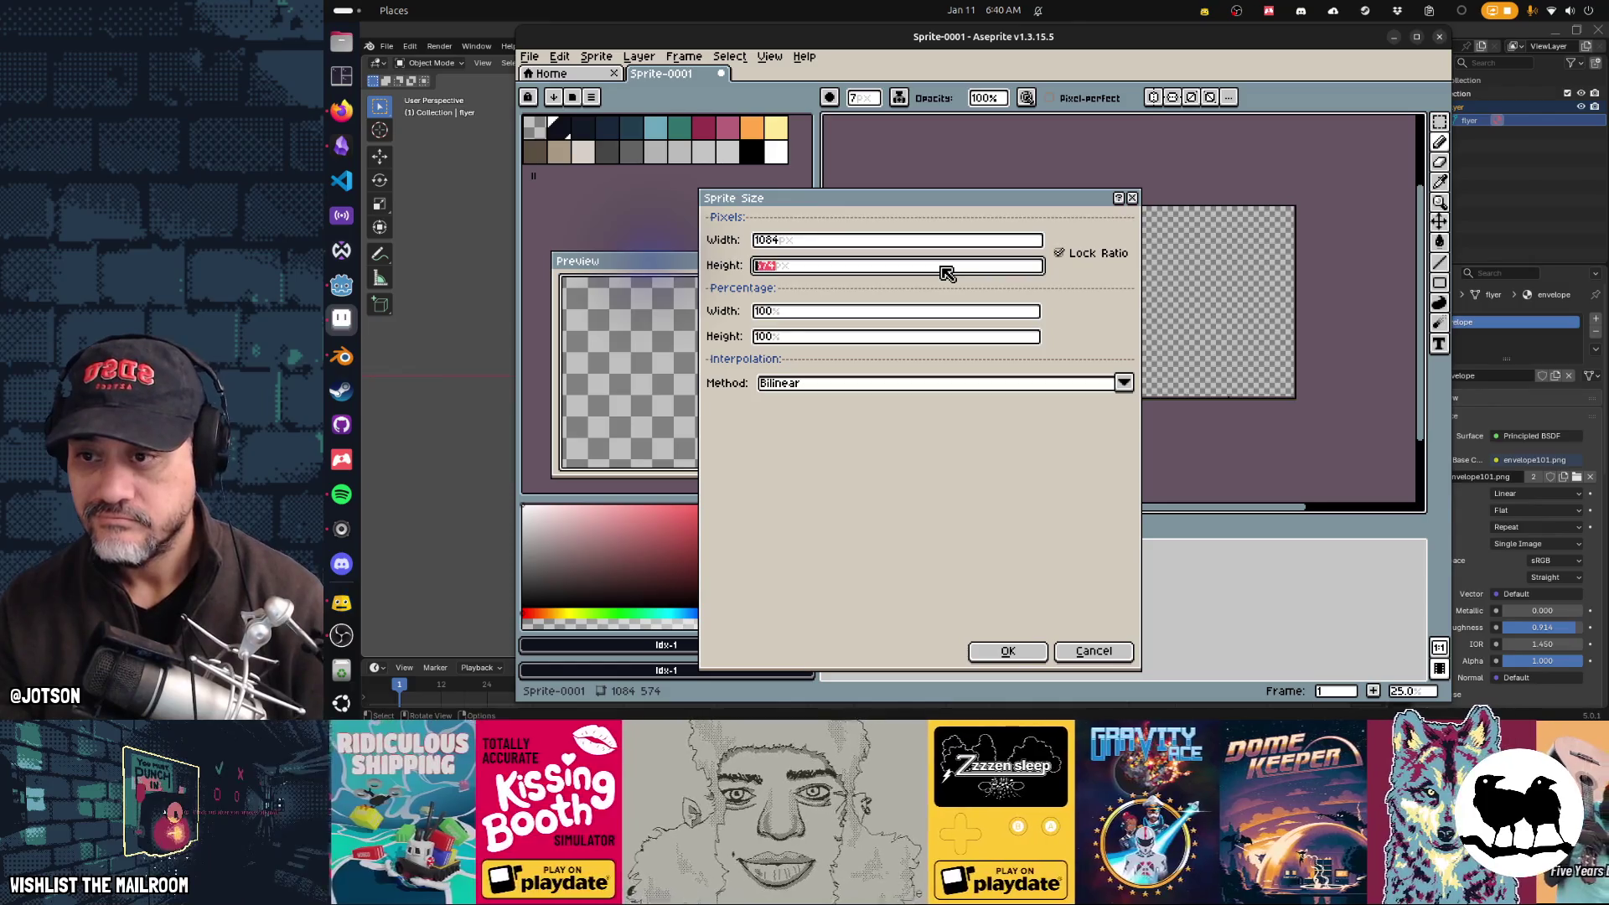
pyautogui.write('256')
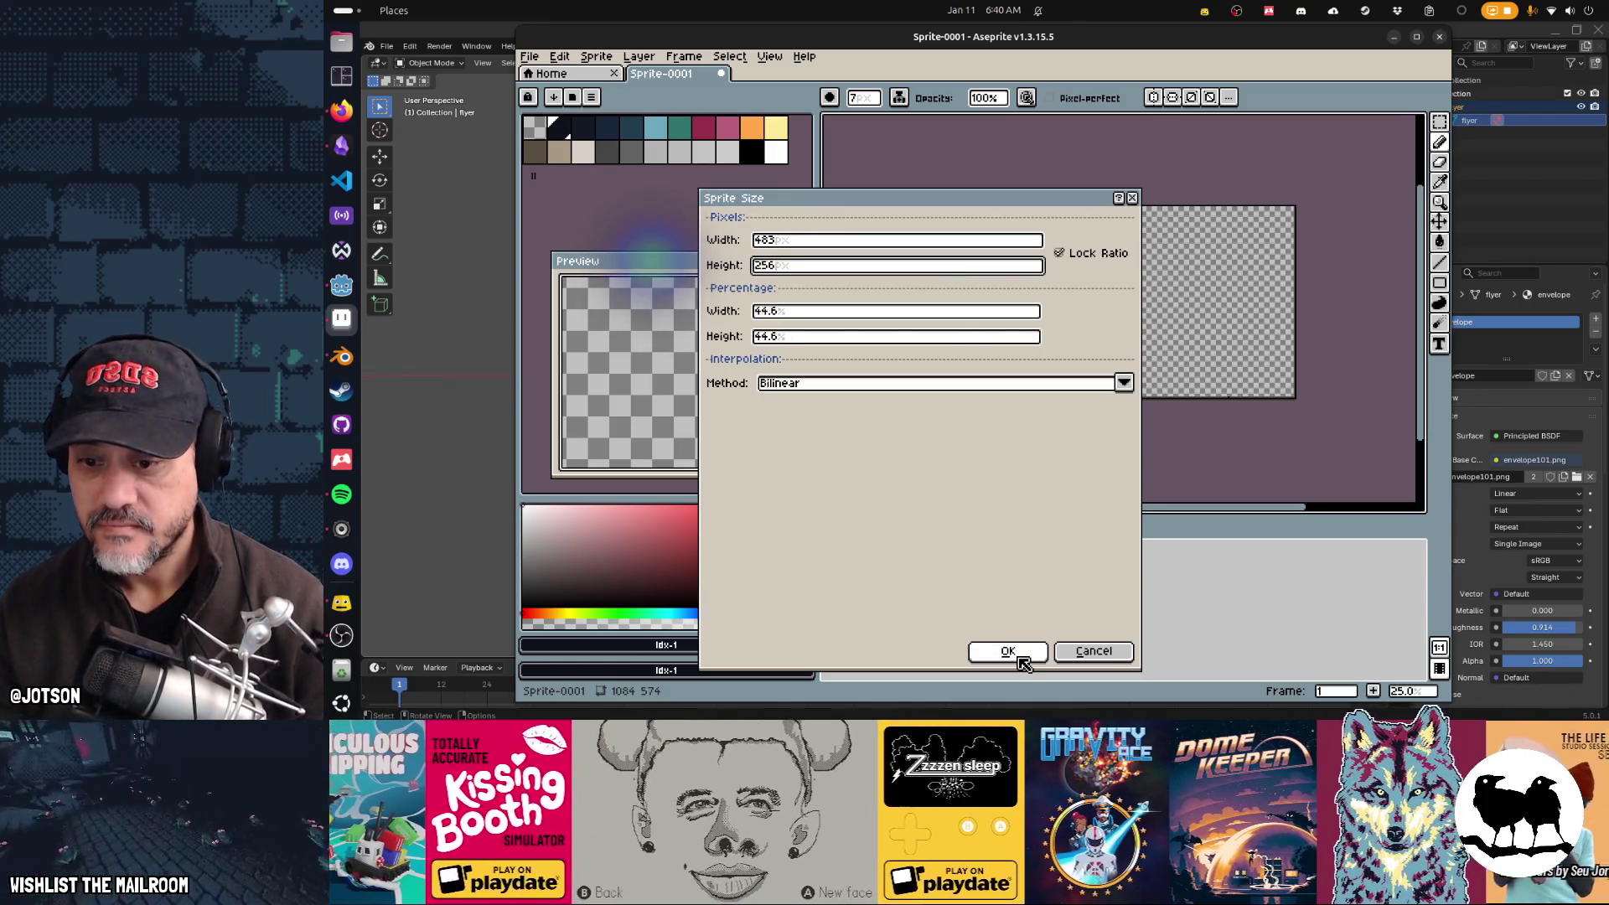
pyautogui.hotkey('ctrl', 'a')
# Step: Abandon the 512-high proportional resize, keeping 1084×574, and bring up the Open dialog
pyautogui.write('512')
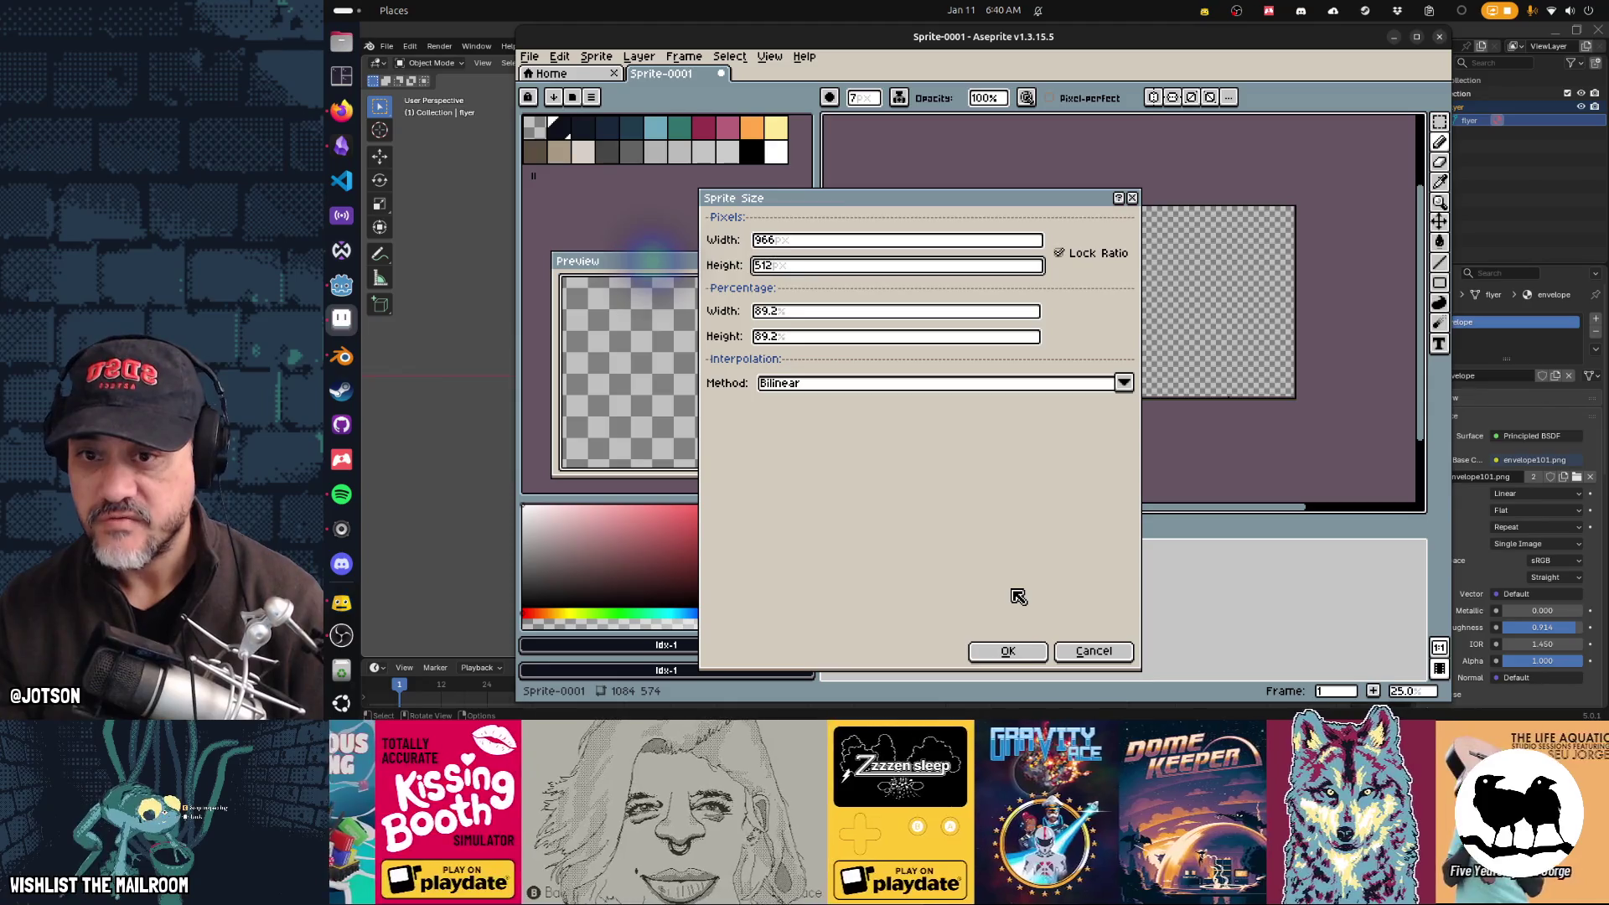
pyautogui.press('Escape')
pyautogui.hotkey('ctrl', 'o')
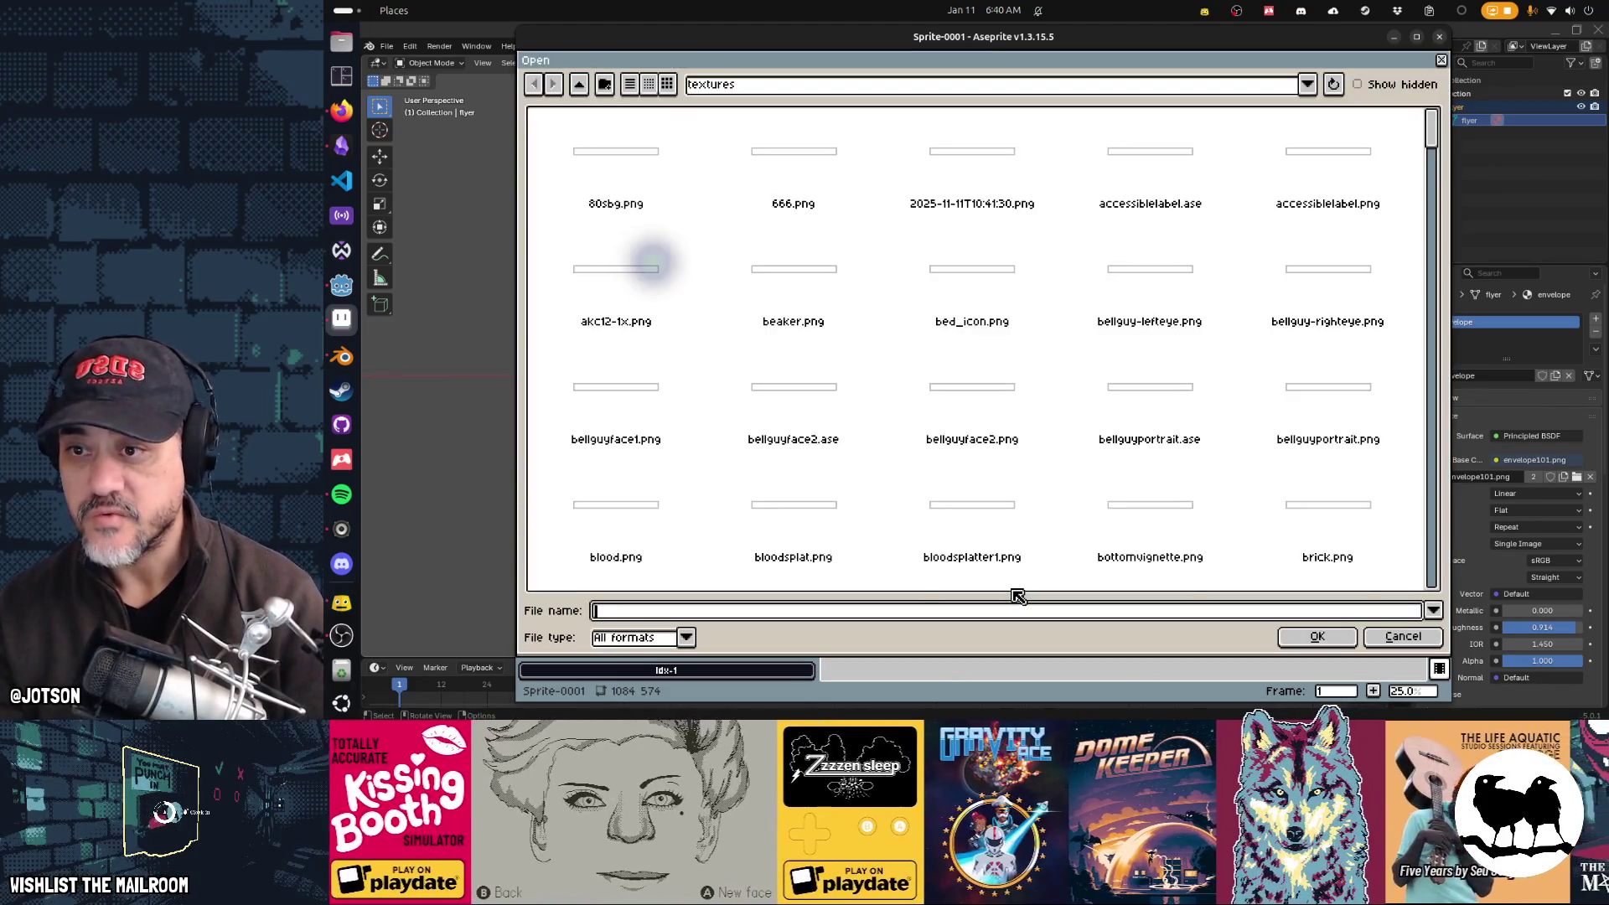
# Step: Pick labreport.png from the textures folder and open it
pyautogui.click(958, 446)
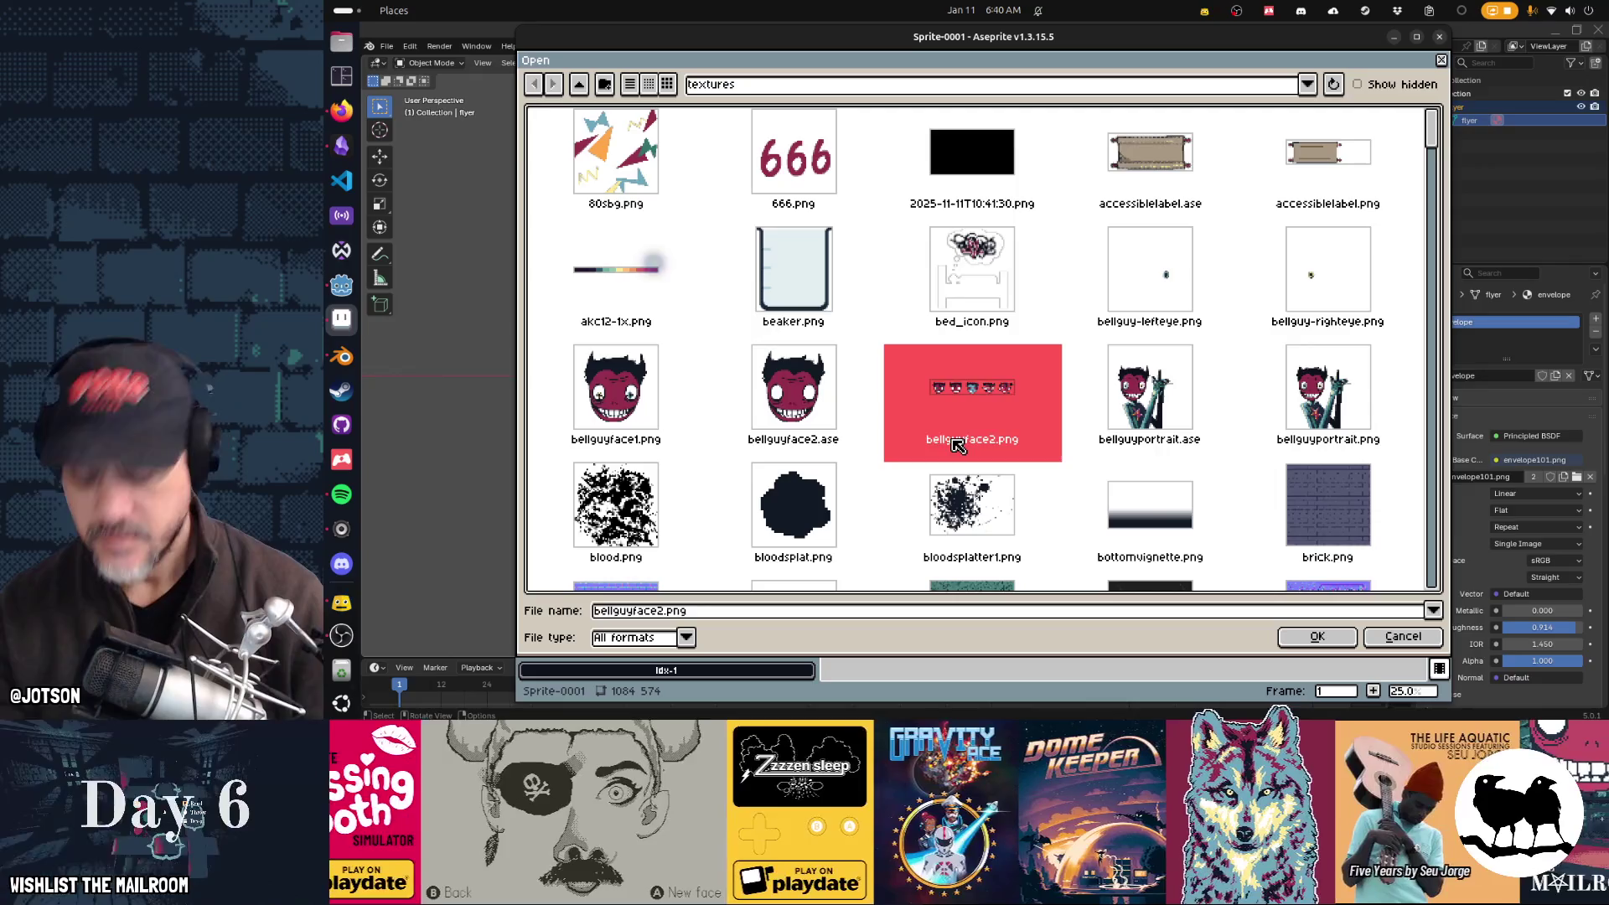
pyautogui.write('mailman')
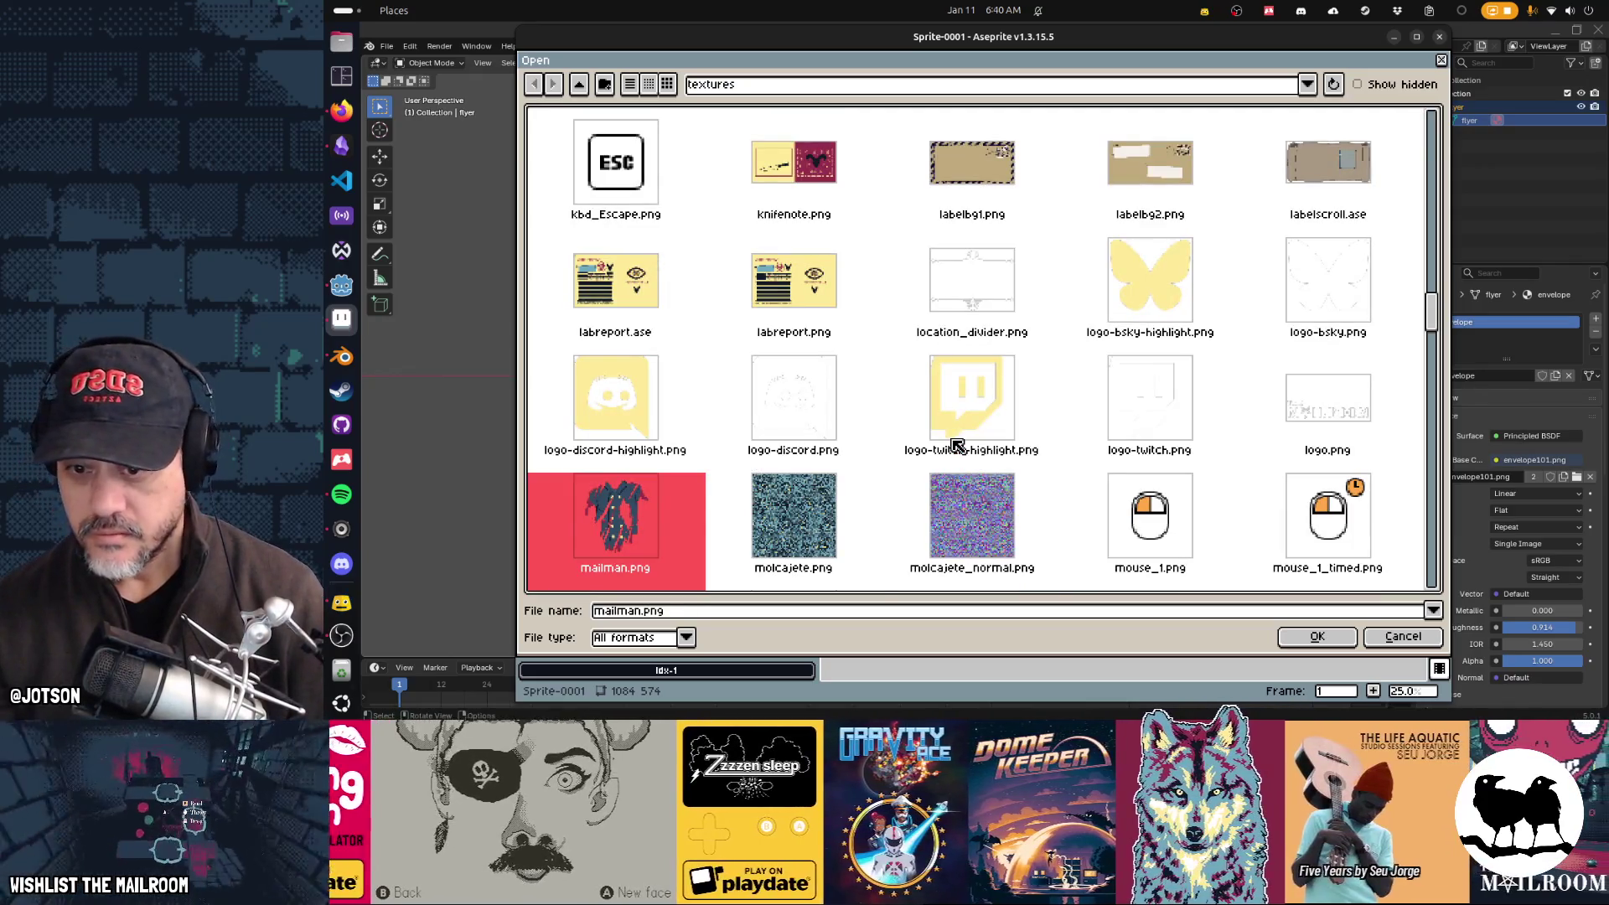
pyautogui.press('Right')
pyautogui.press('Right')
pyautogui.press('Right')
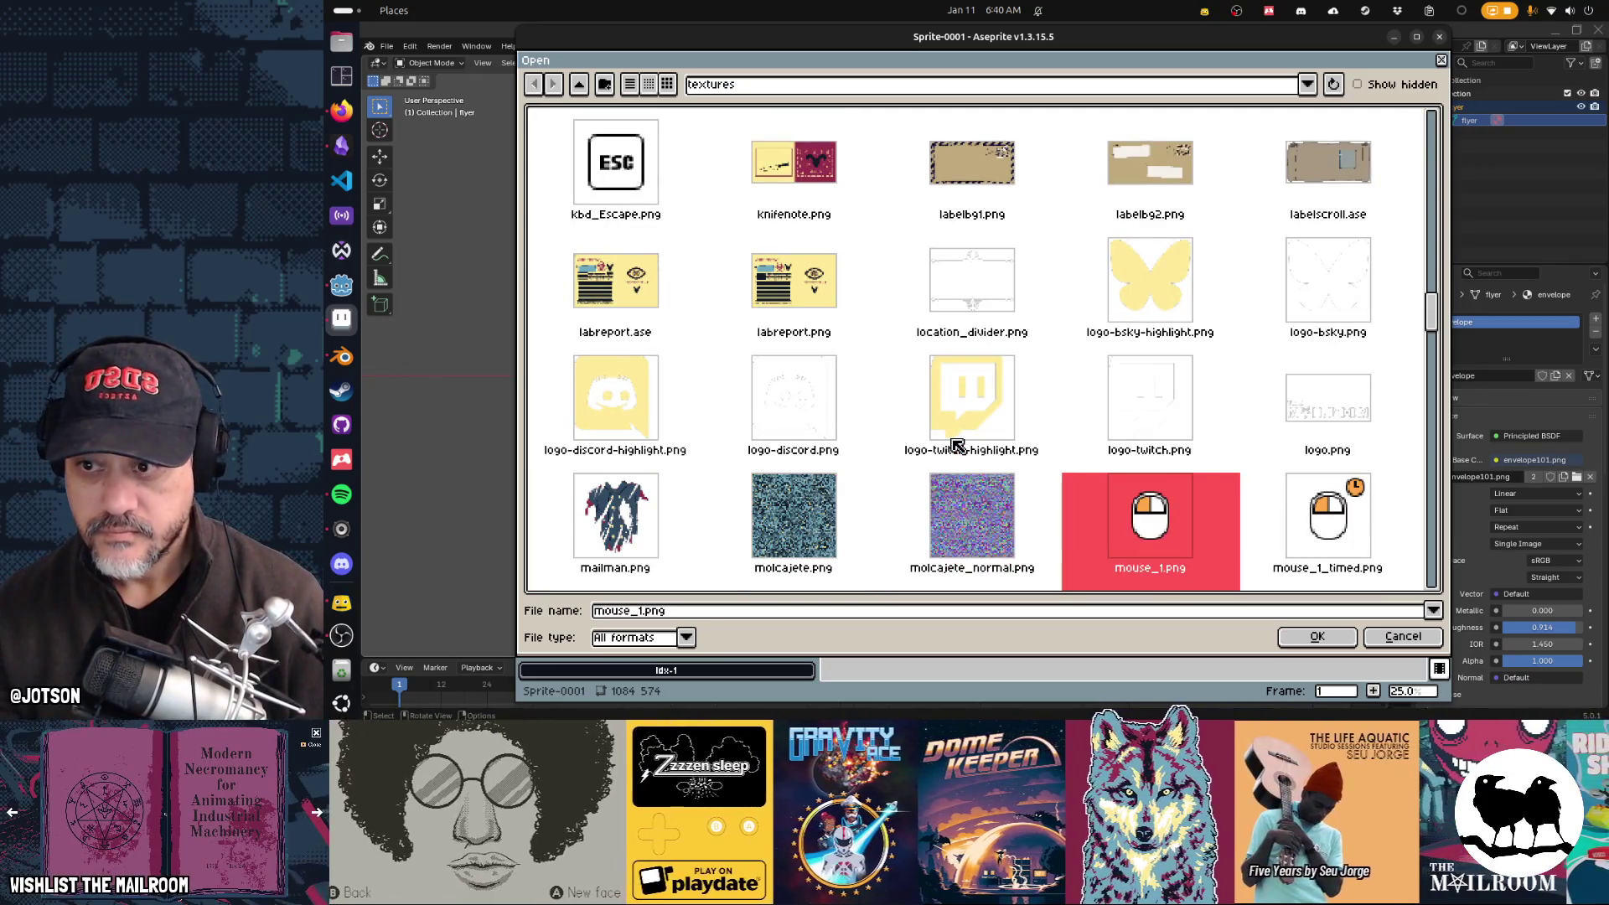
pyautogui.press('Up')
pyautogui.press('Up')
pyautogui.press('Left')
pyautogui.press('Left')
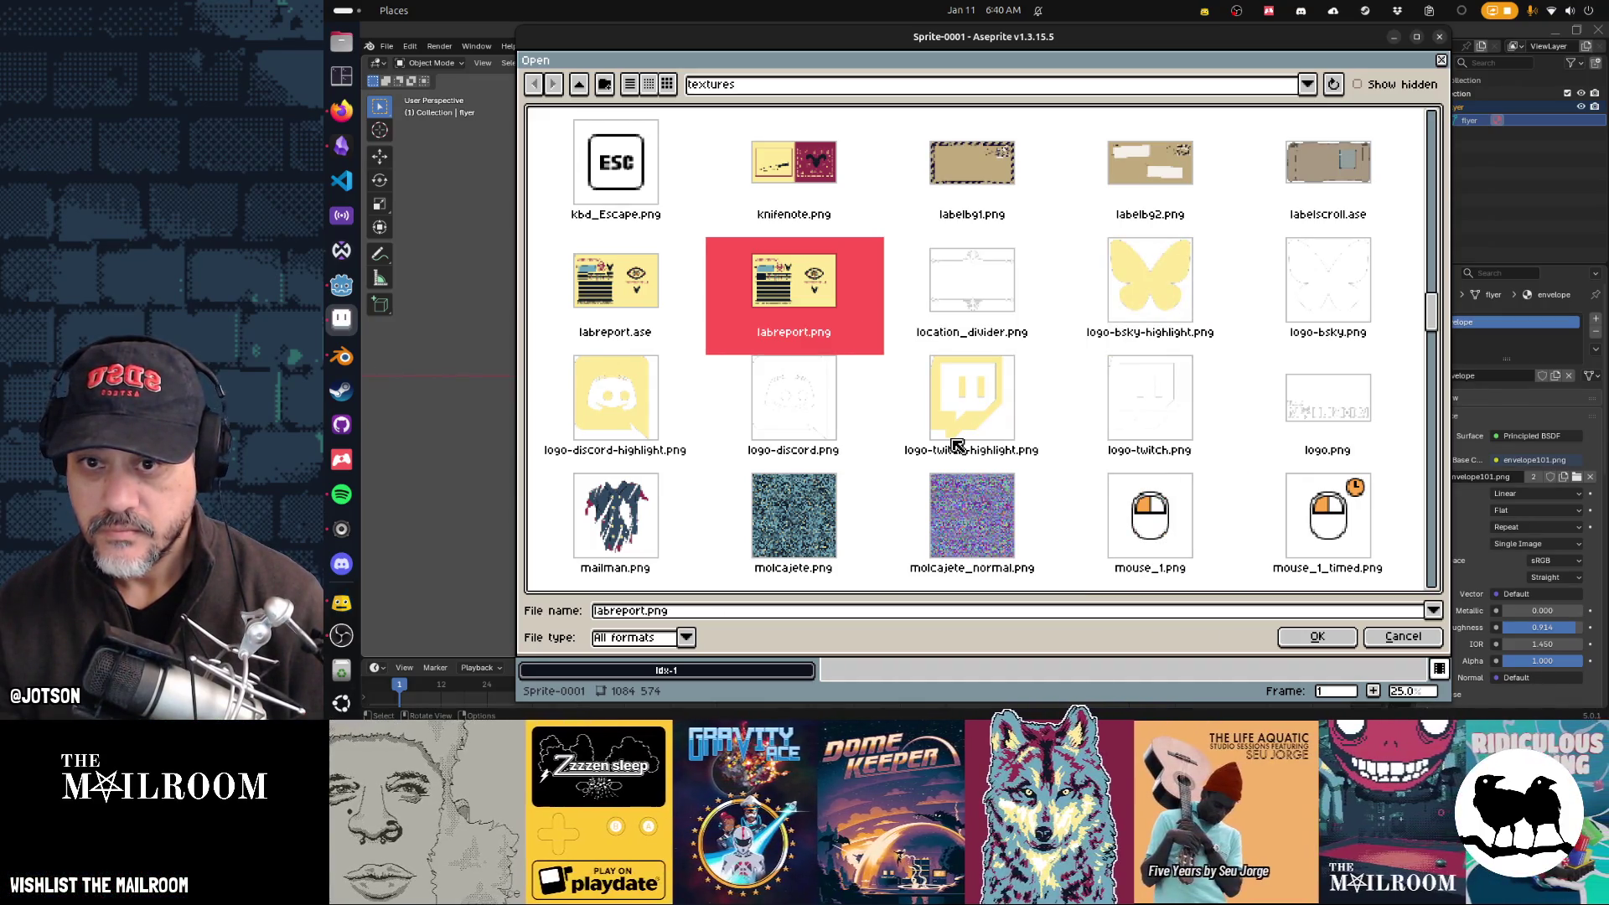
pyautogui.press('Up')
pyautogui.press('Up')
pyautogui.press('Up')
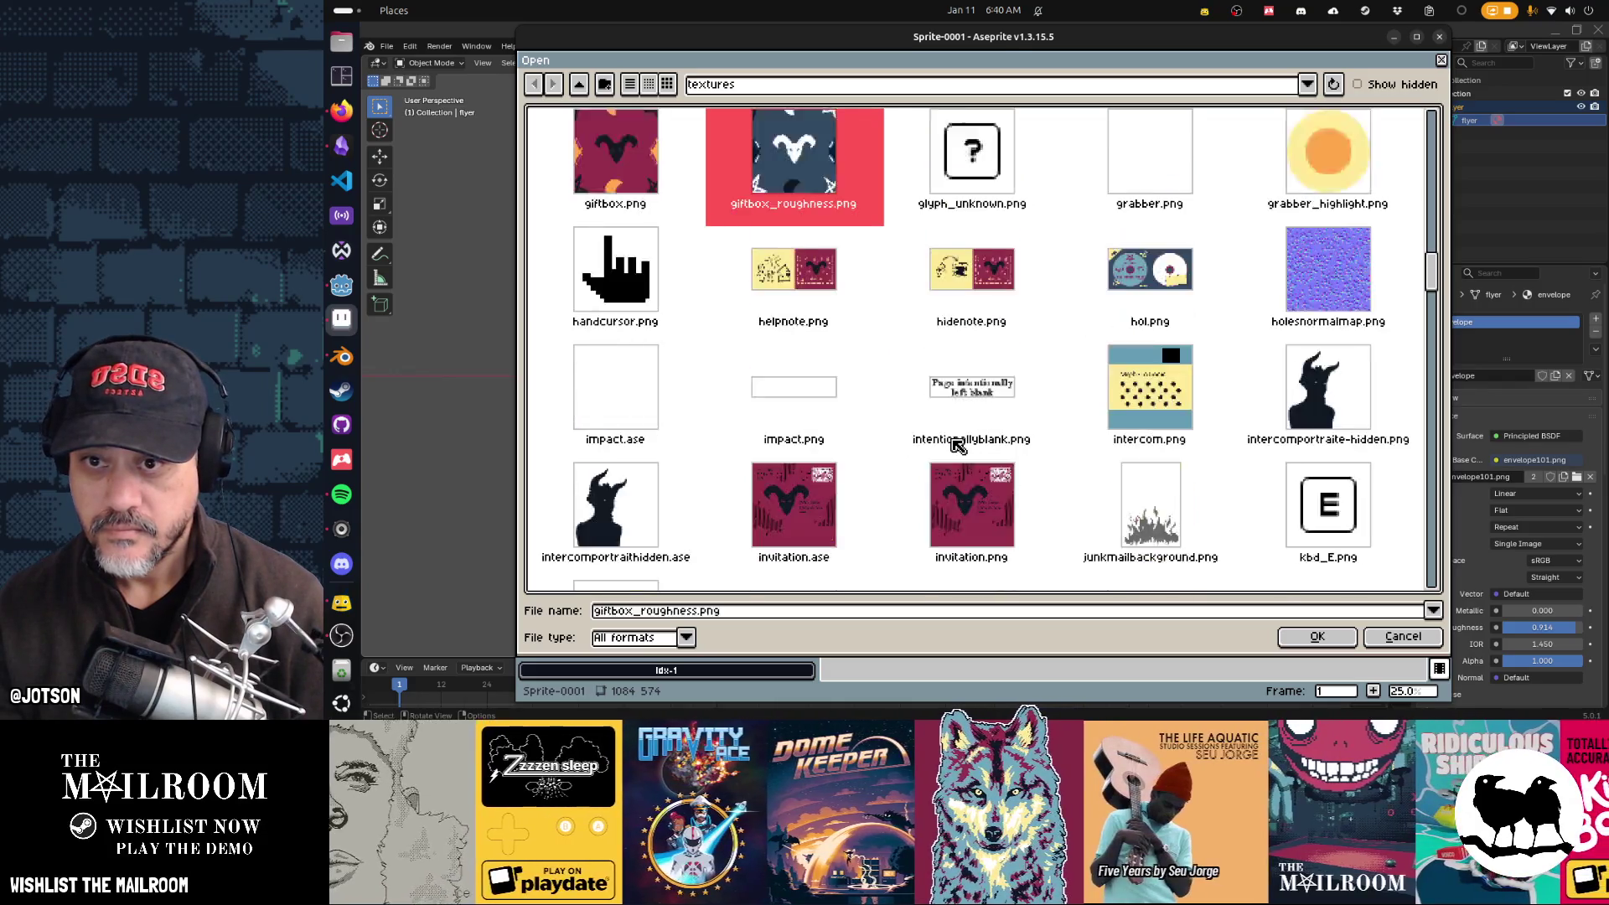
pyautogui.press('Down')
pyautogui.press('Down')
pyautogui.press('Down')
pyautogui.press('Up')
pyautogui.press('Down')
pyautogui.press('Down')
pyautogui.press('Down')
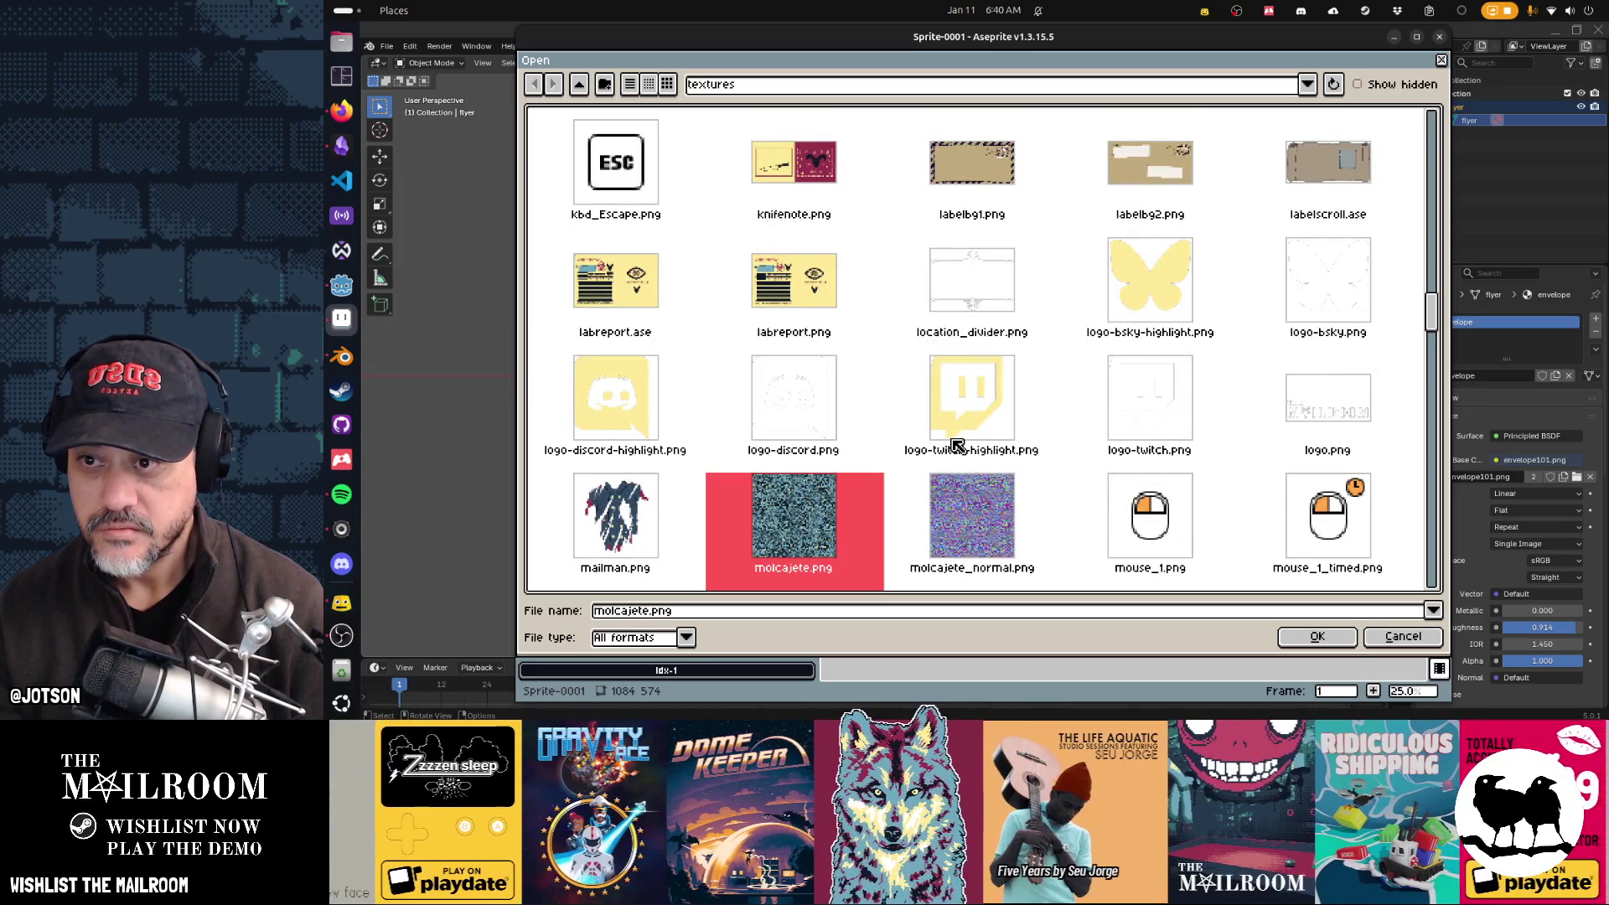
pyautogui.press('Down')
pyautogui.press('Down')
pyautogui.press('Up')
pyautogui.press('Up')
pyautogui.press('Up')
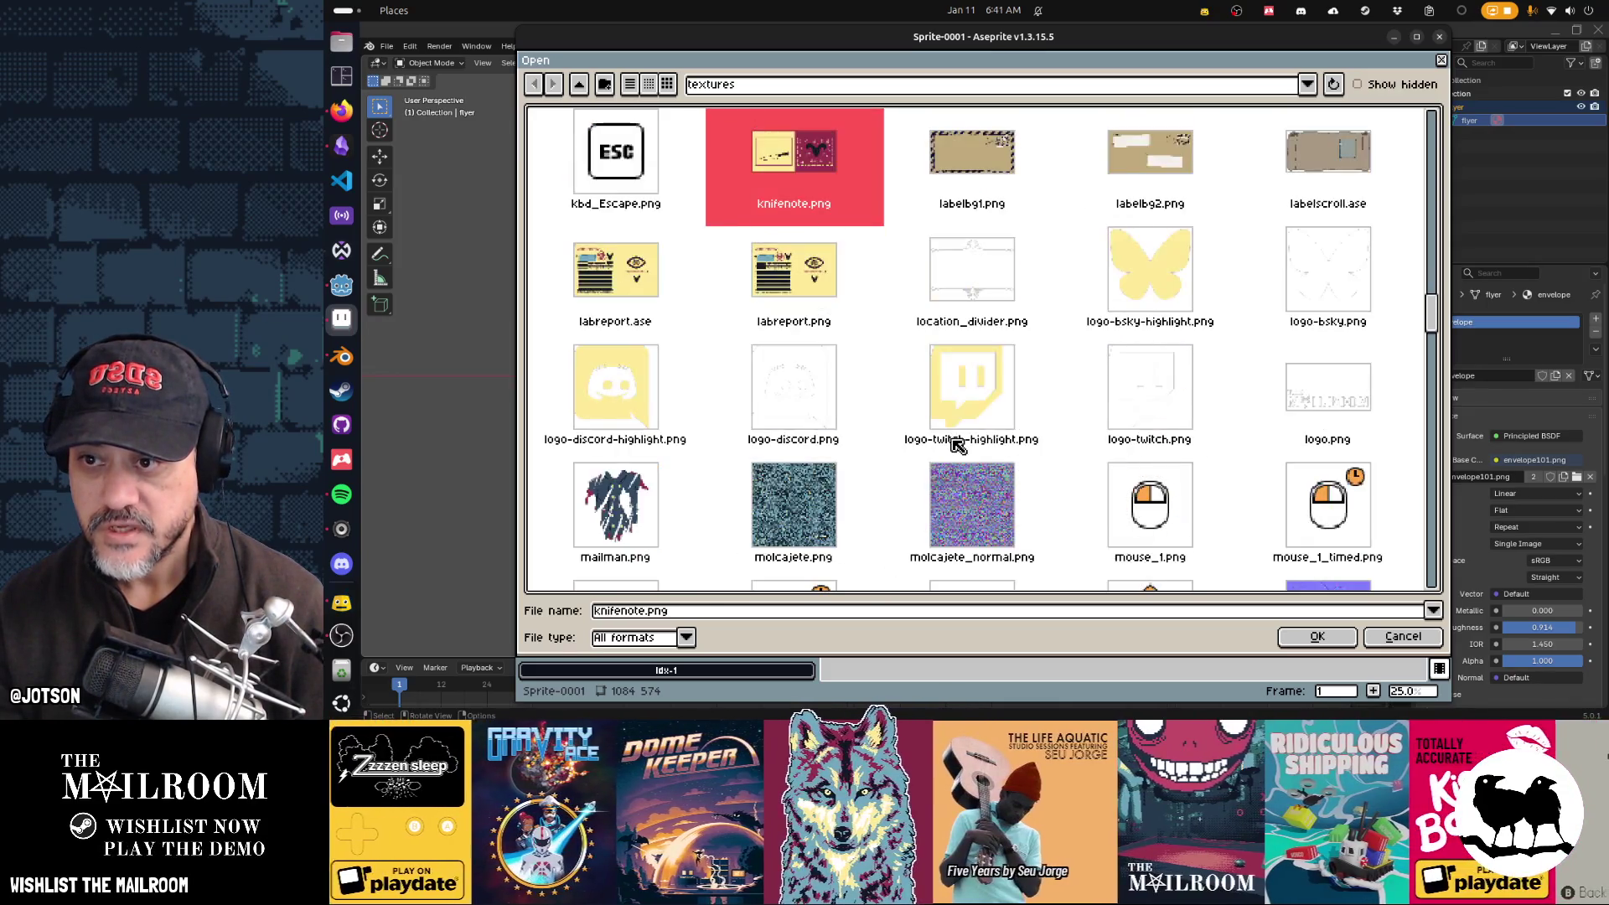
pyautogui.press('Return')
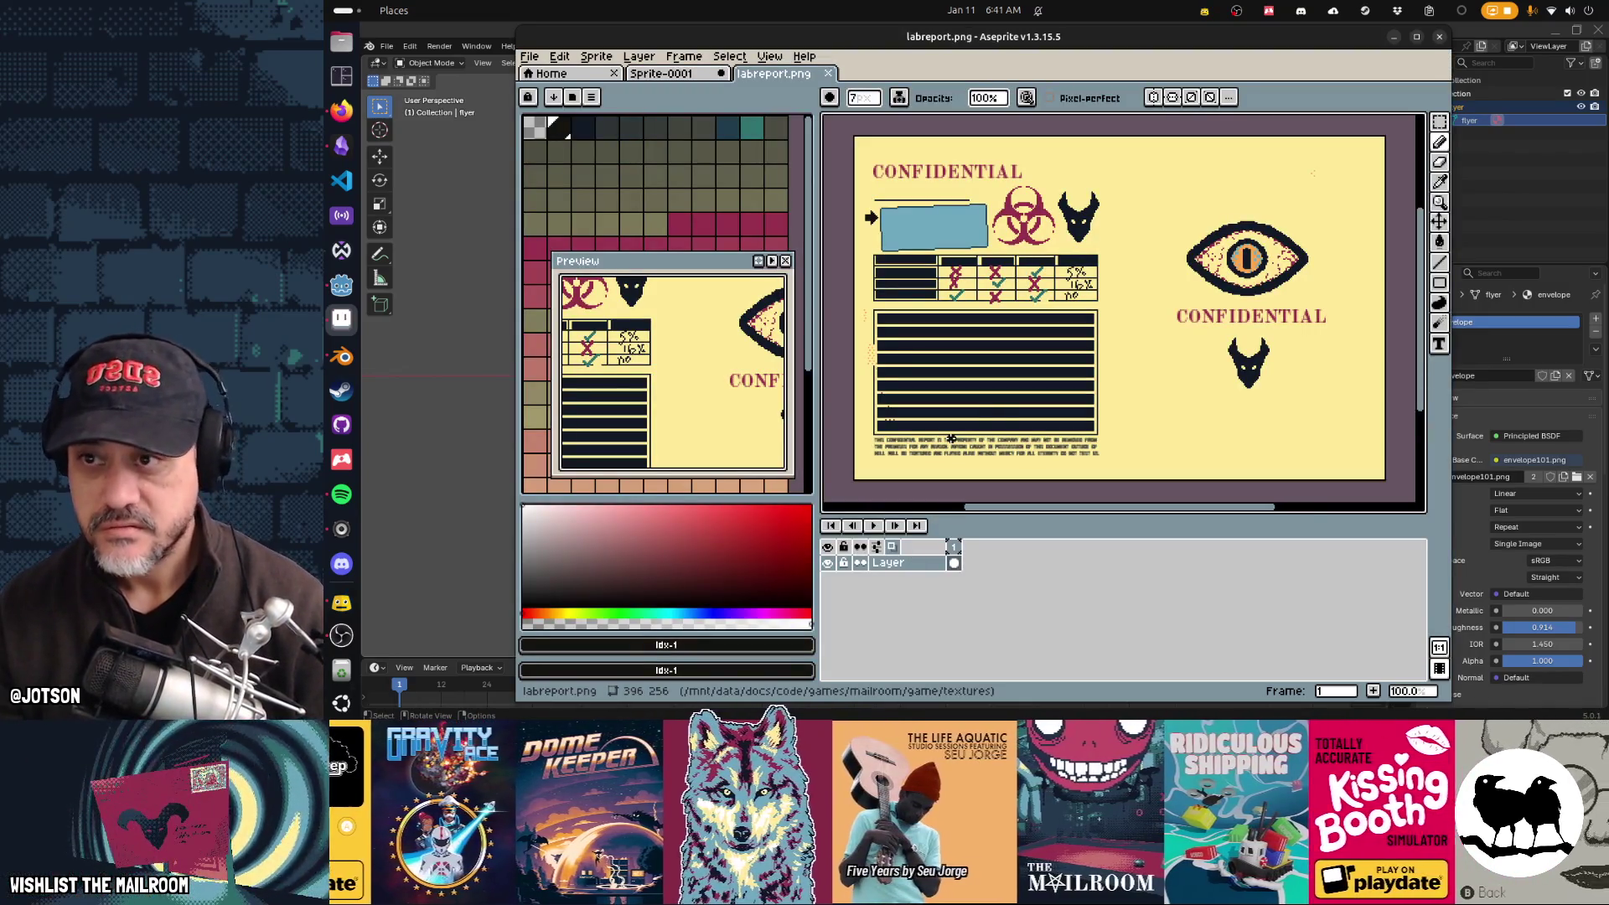
# Step: Save blank Sprite-0001 as furnitureflyer.png in the textures folder and return to Blender
pyautogui.click(662, 74)
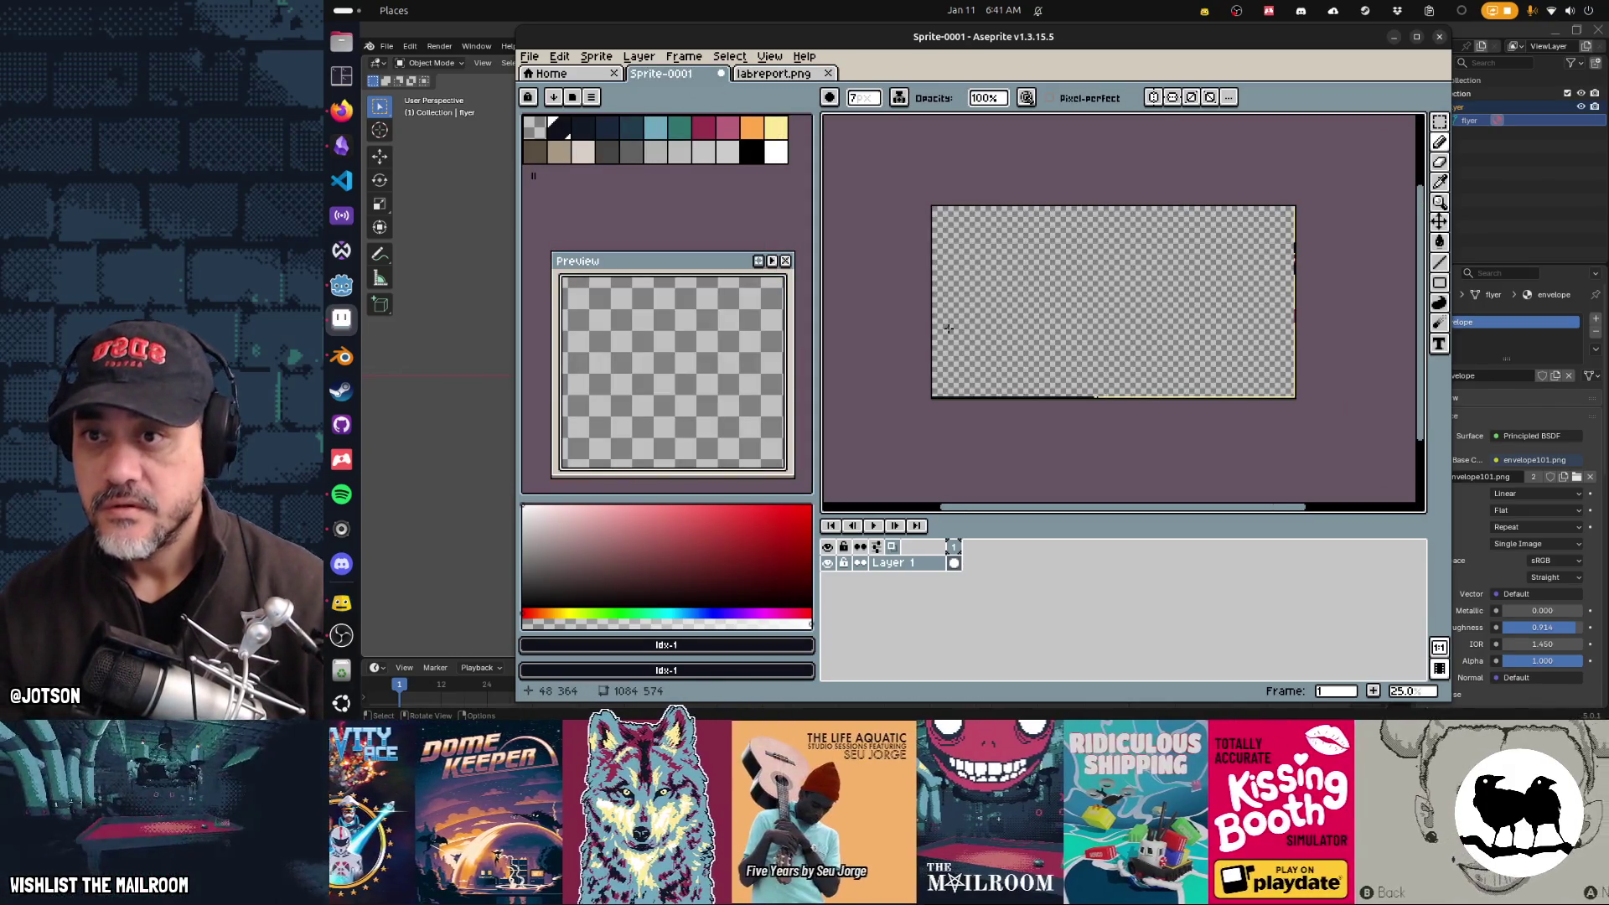
pyautogui.hotkey('ctrl', 'shift', 's')
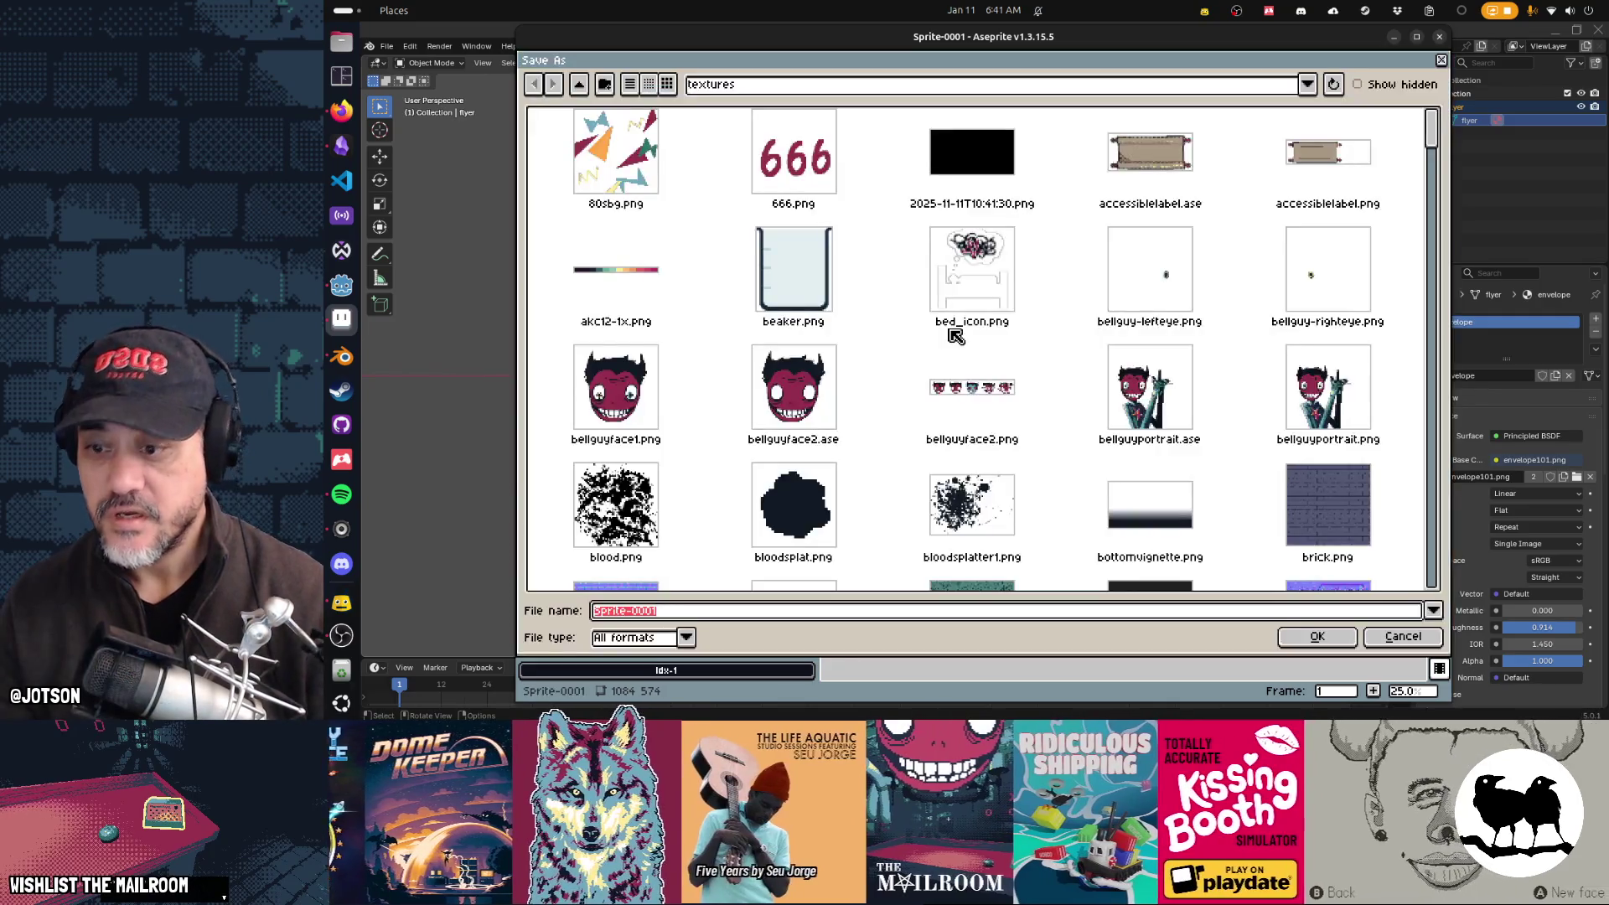
pyautogui.write('furt')
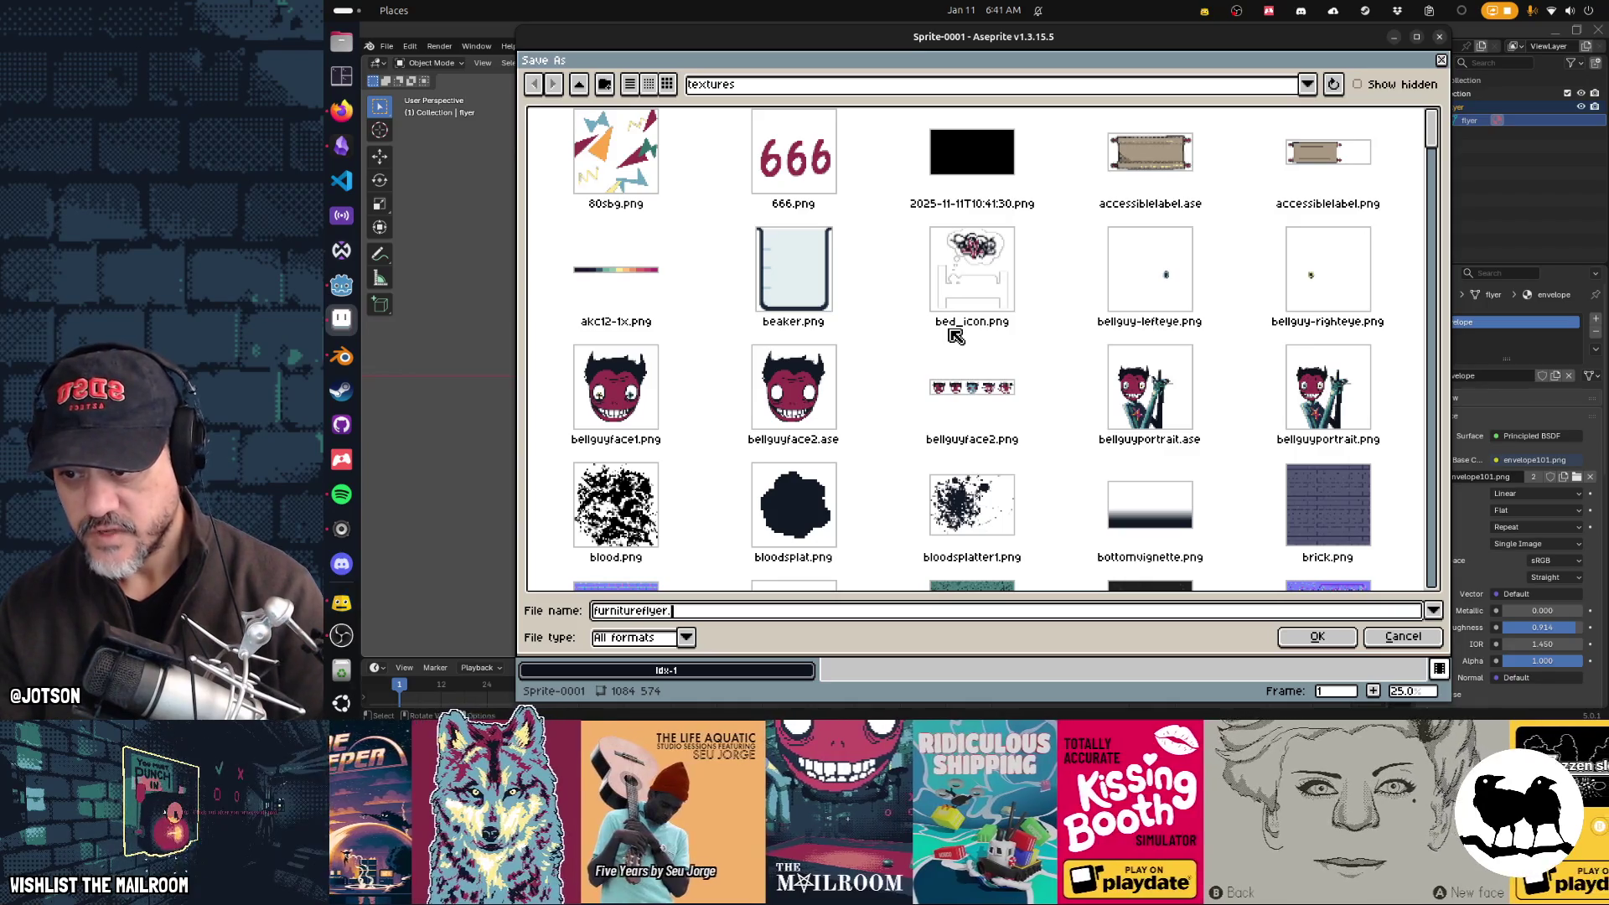
pyautogui.press('BackSpace')
pyautogui.write('ng')
pyautogui.press('Return')
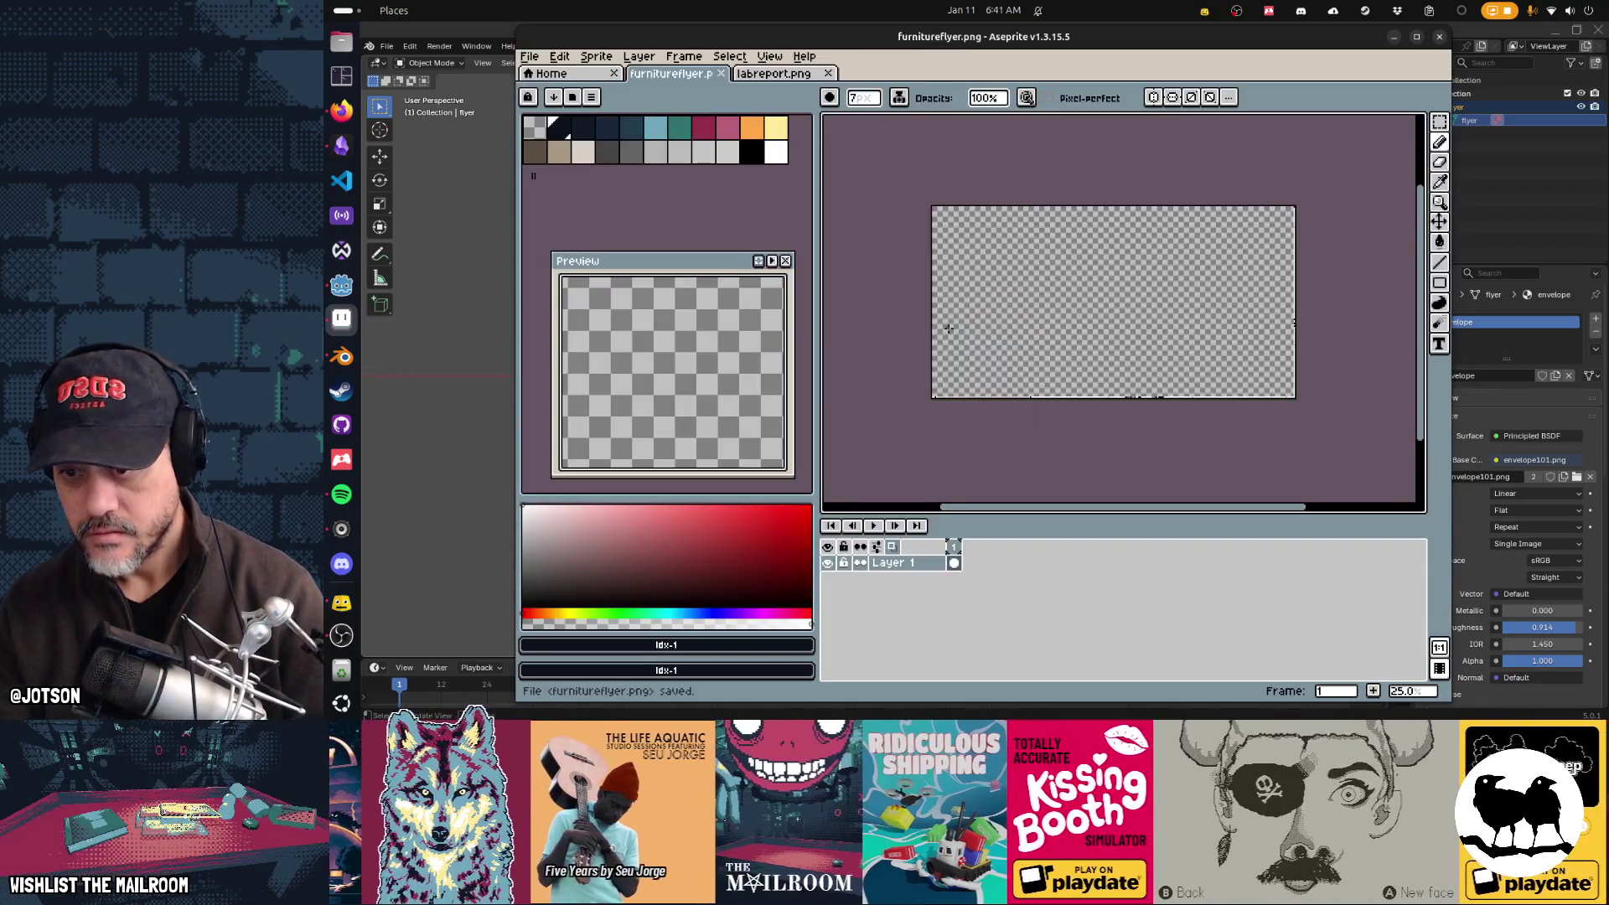
pyautogui.hotkey('alt', 'Tab')
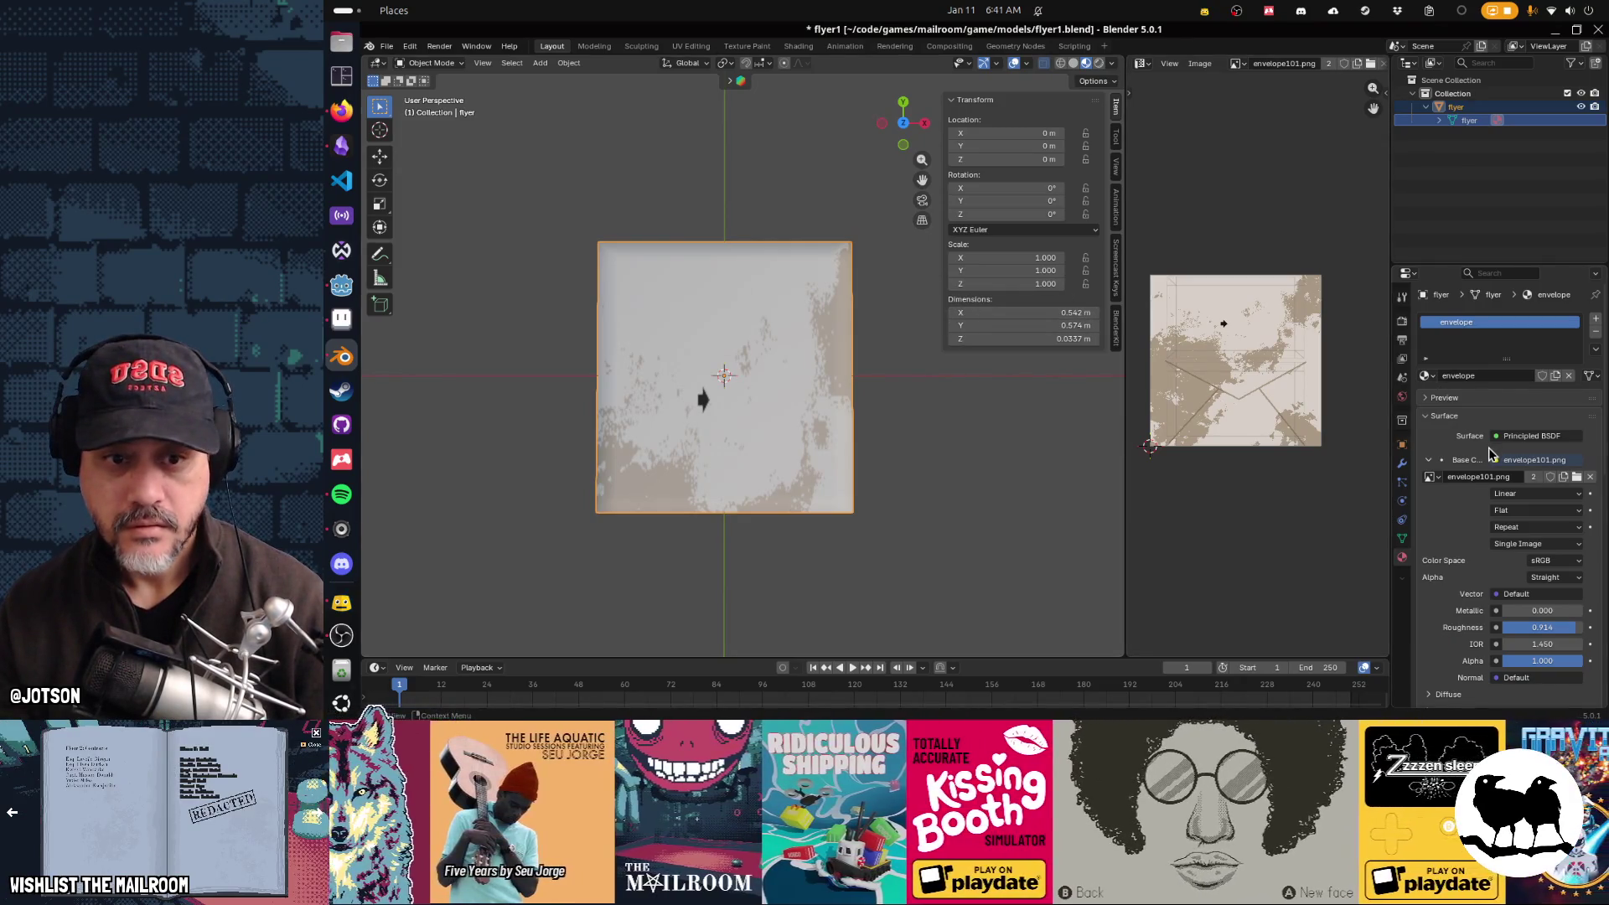
# Step: Replace the Base Color image envelope101.png with textures/furnitureflyer.png
pyautogui.click(1578, 477)
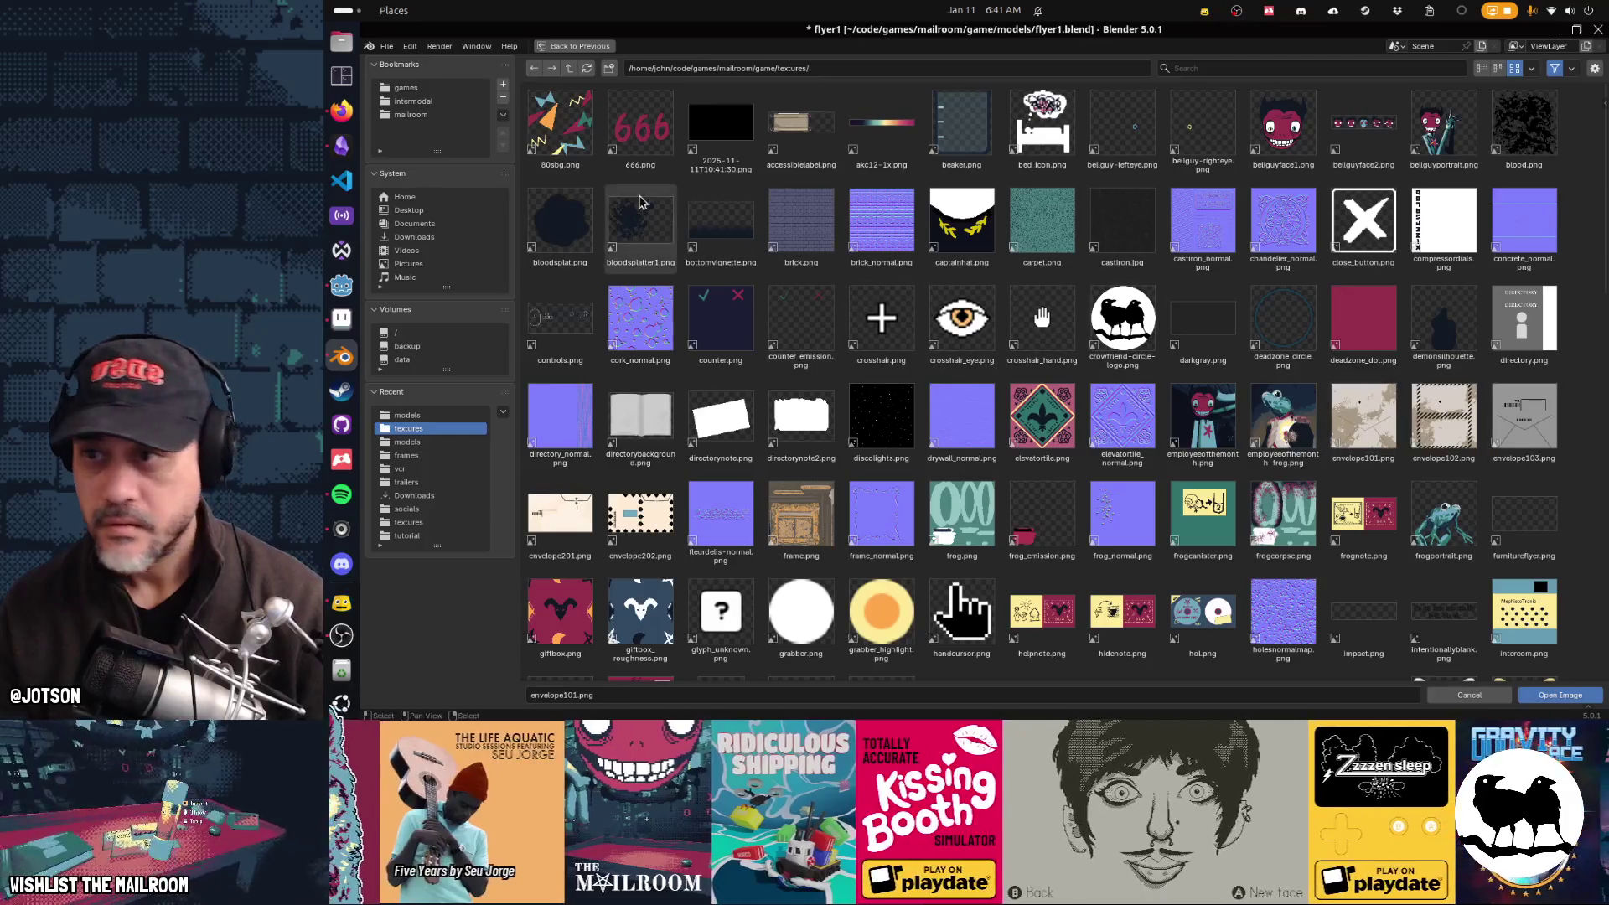
pyautogui.click(569, 69)
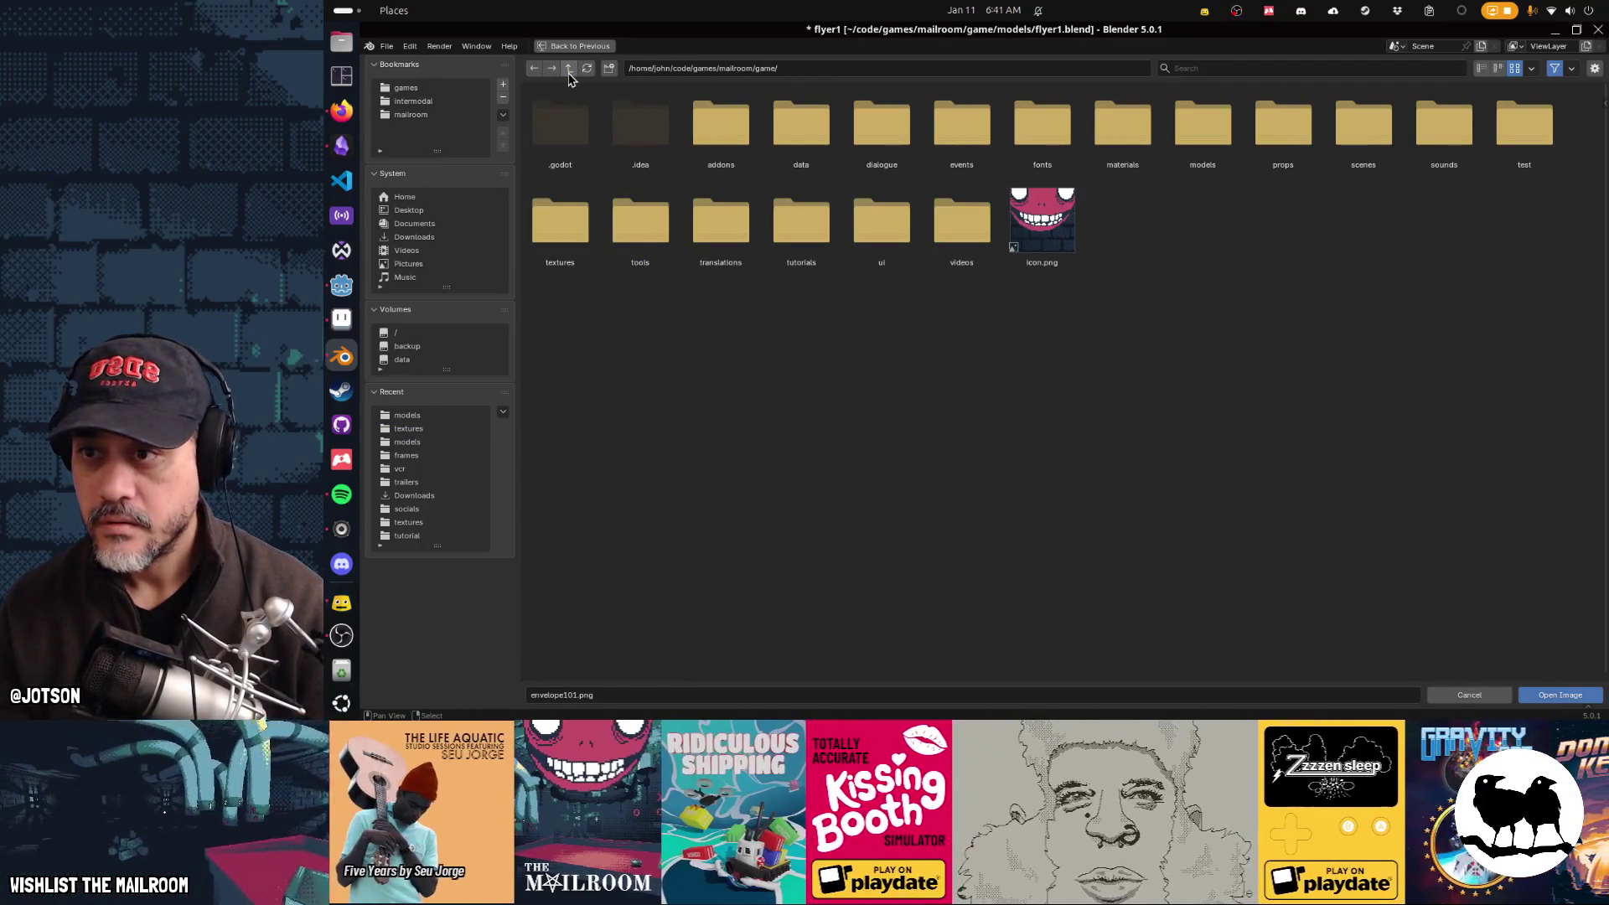
pyautogui.click(569, 71)
pyautogui.doubleClick(720, 126)
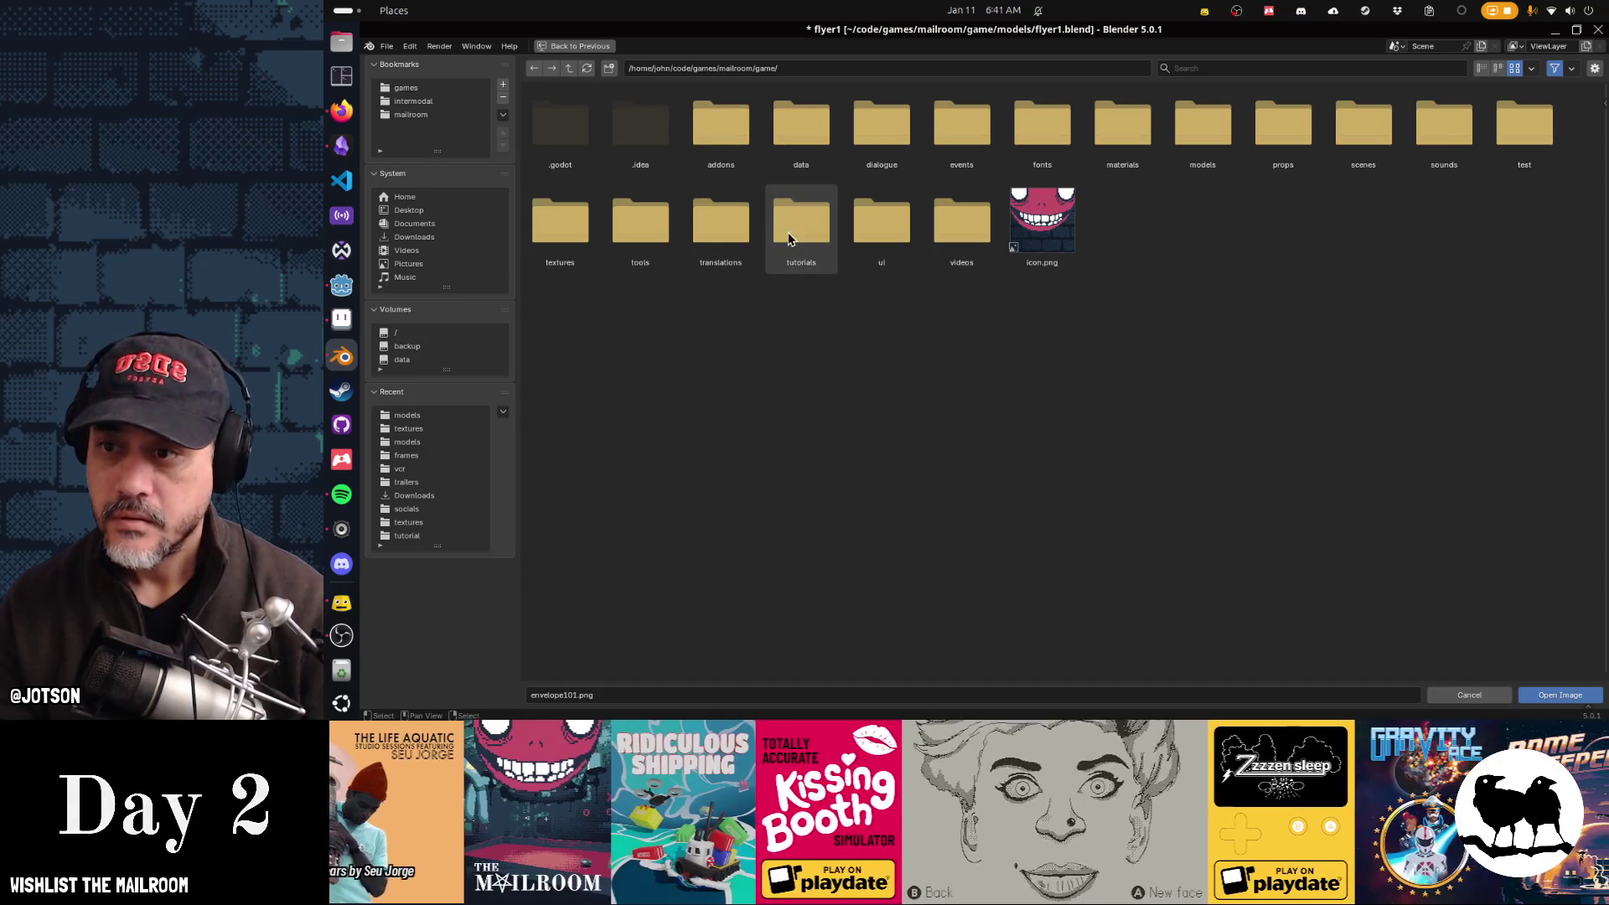
pyautogui.doubleClick(572, 229)
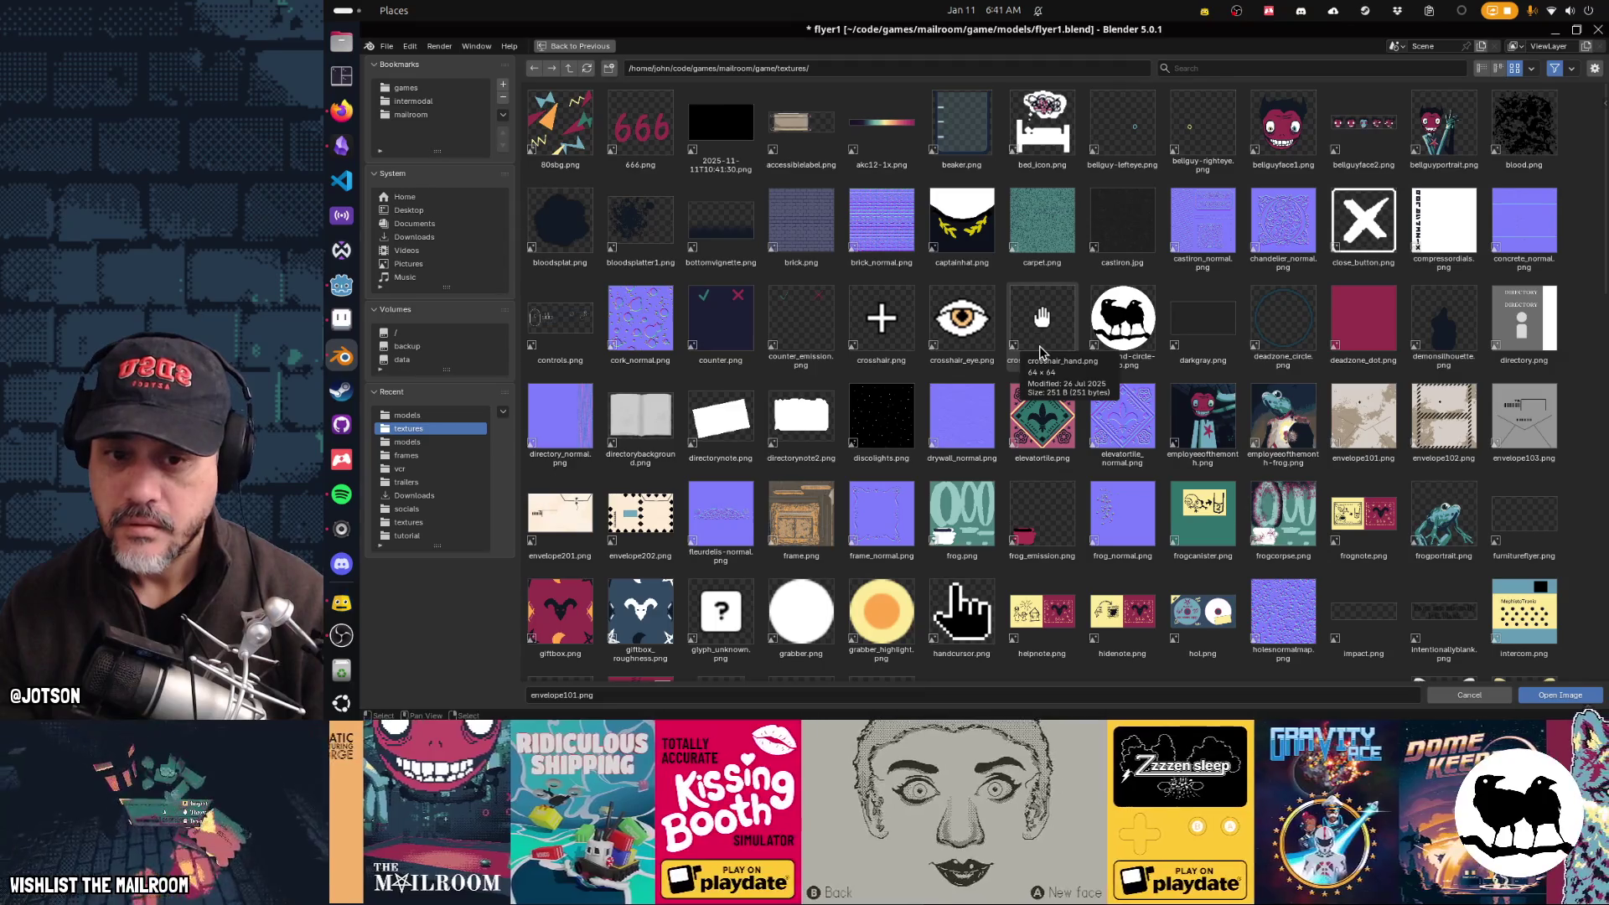
pyautogui.doubleClick(1512, 537)
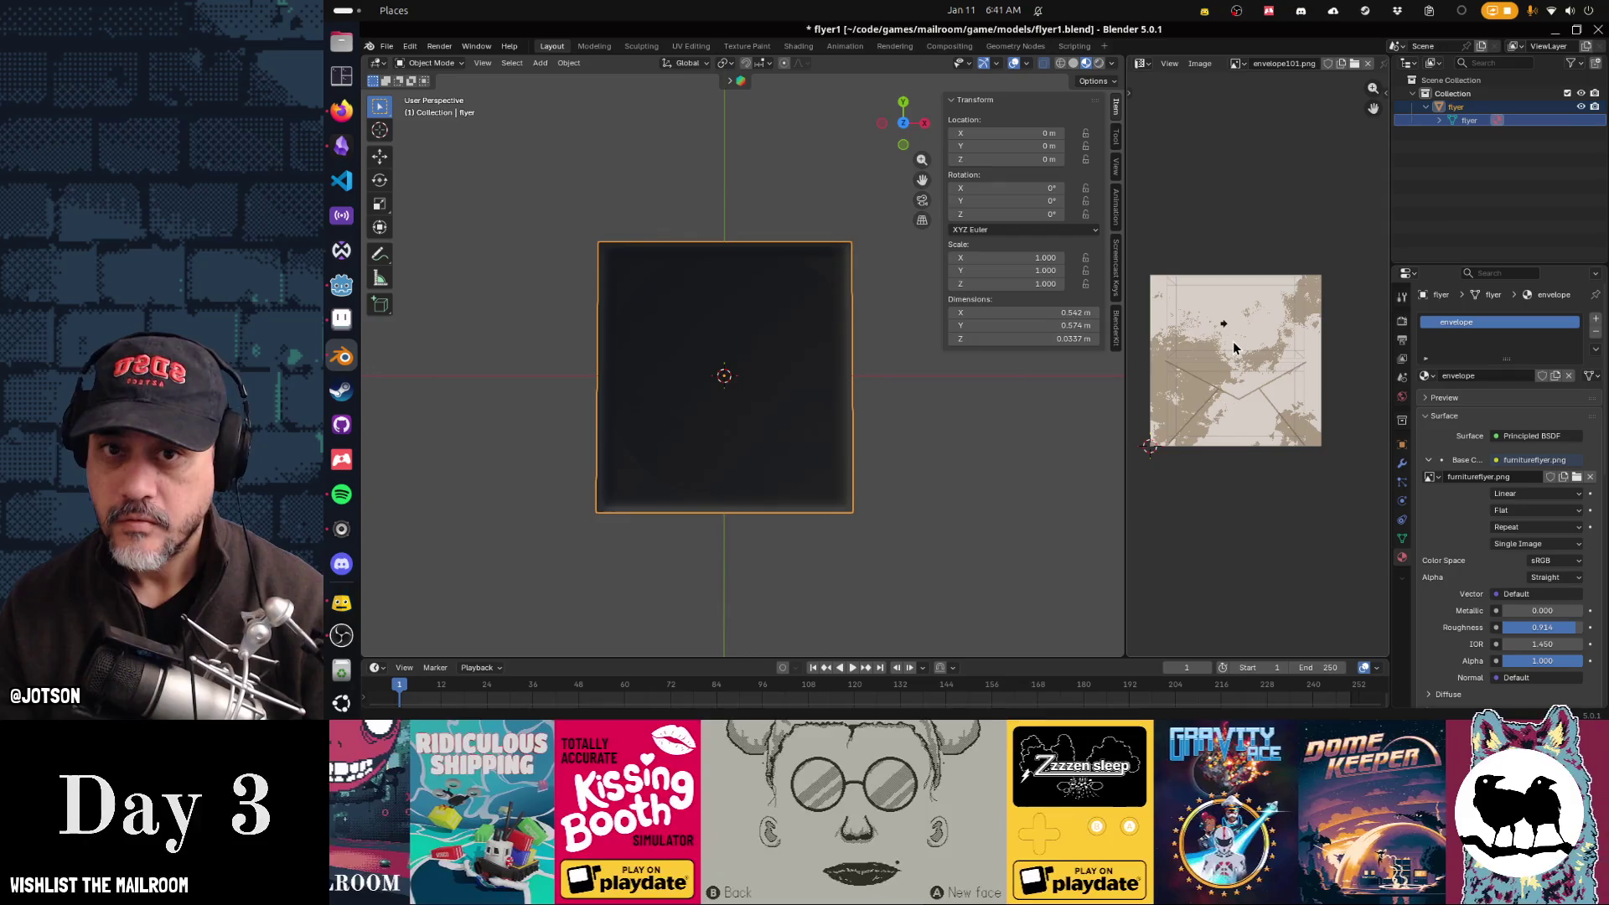
# Step: Display furnitureflyer.png in the Image Editor for UV work
pyautogui.click(1238, 63)
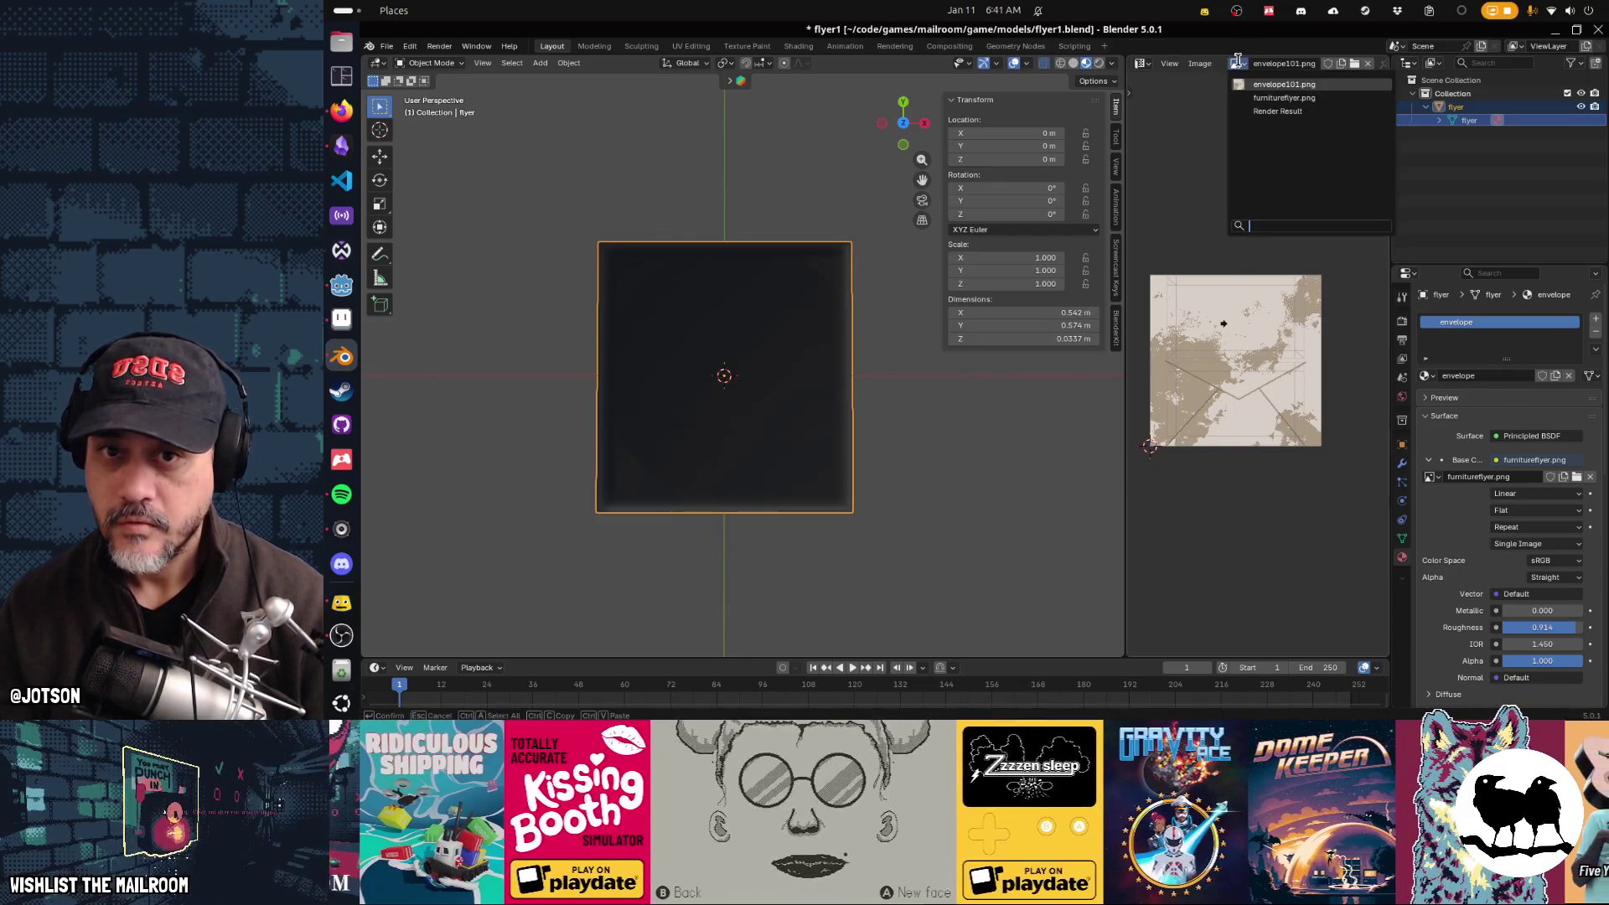
pyautogui.click(1284, 98)
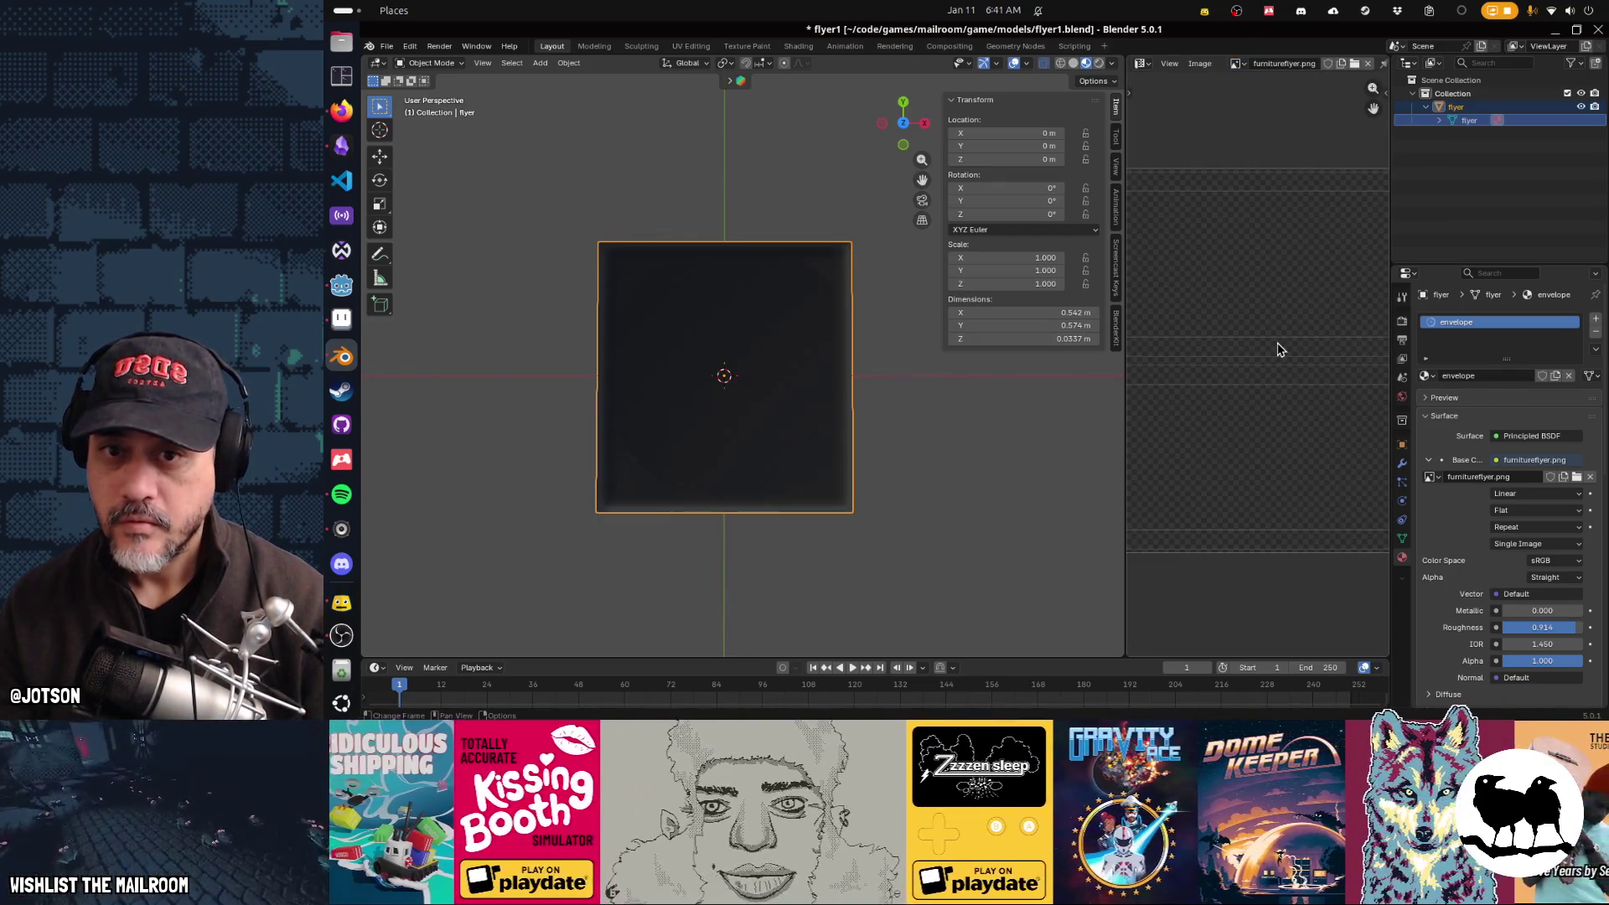
pyautogui.scroll(-4, 1280, 349)
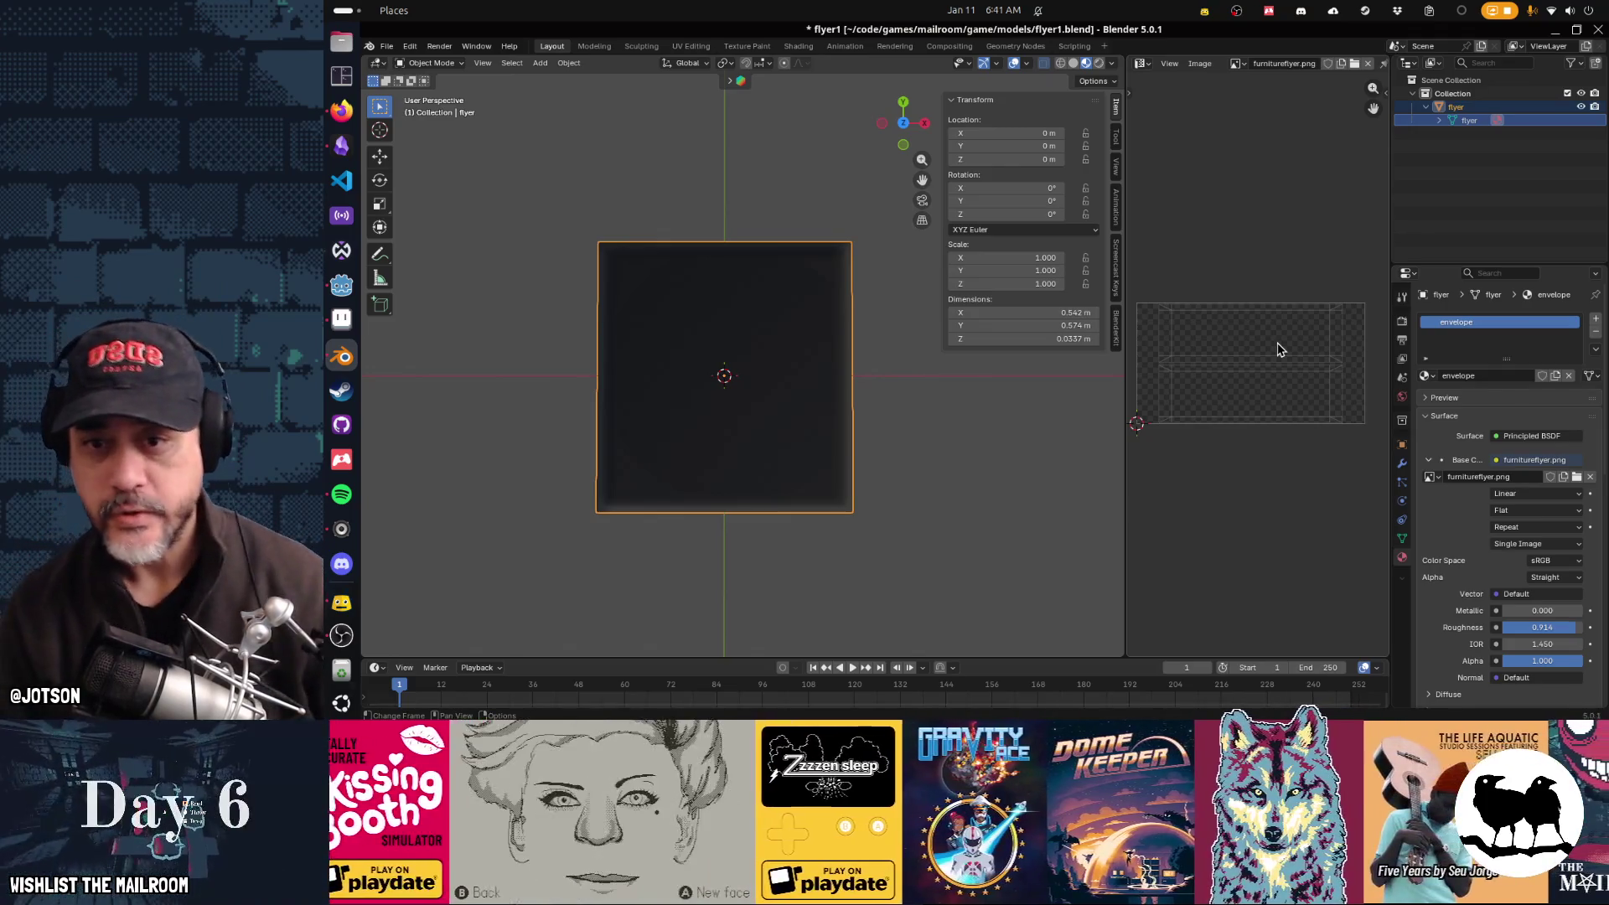
pyautogui.press('Tab')
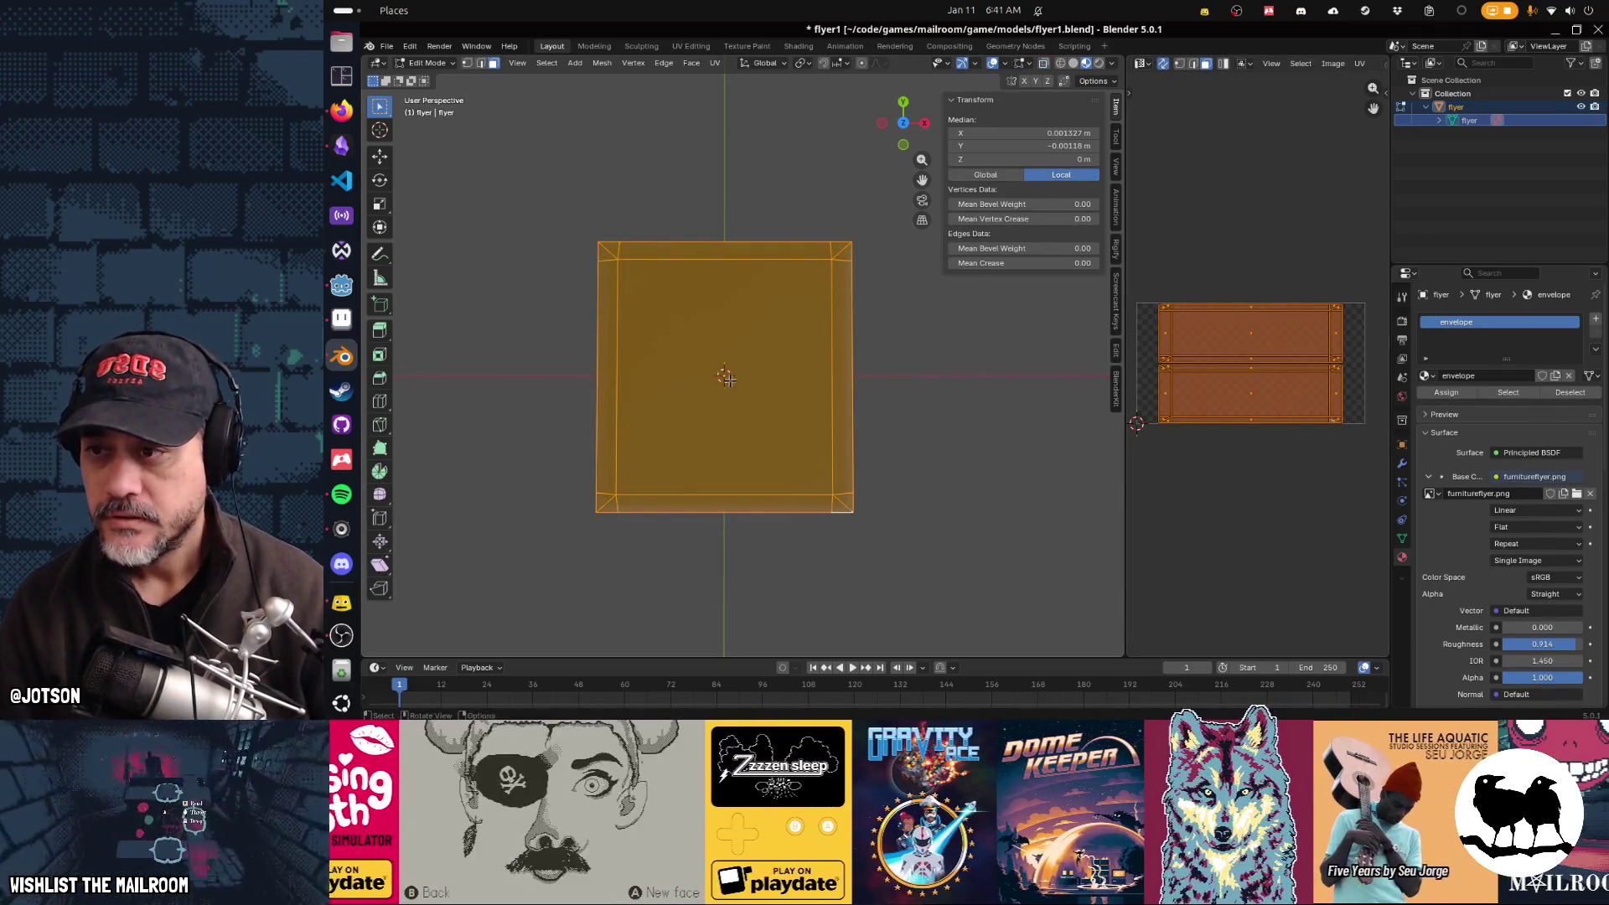
# Step: Select the flyer's large front face plus its four border strips and four corners
pyautogui.click(568, 219)
pyautogui.moveTo(556, 202)
pyautogui.mouseDown()
pyautogui.moveTo(873, 502)
pyautogui.moveTo(870, 548)
pyautogui.mouseUp()
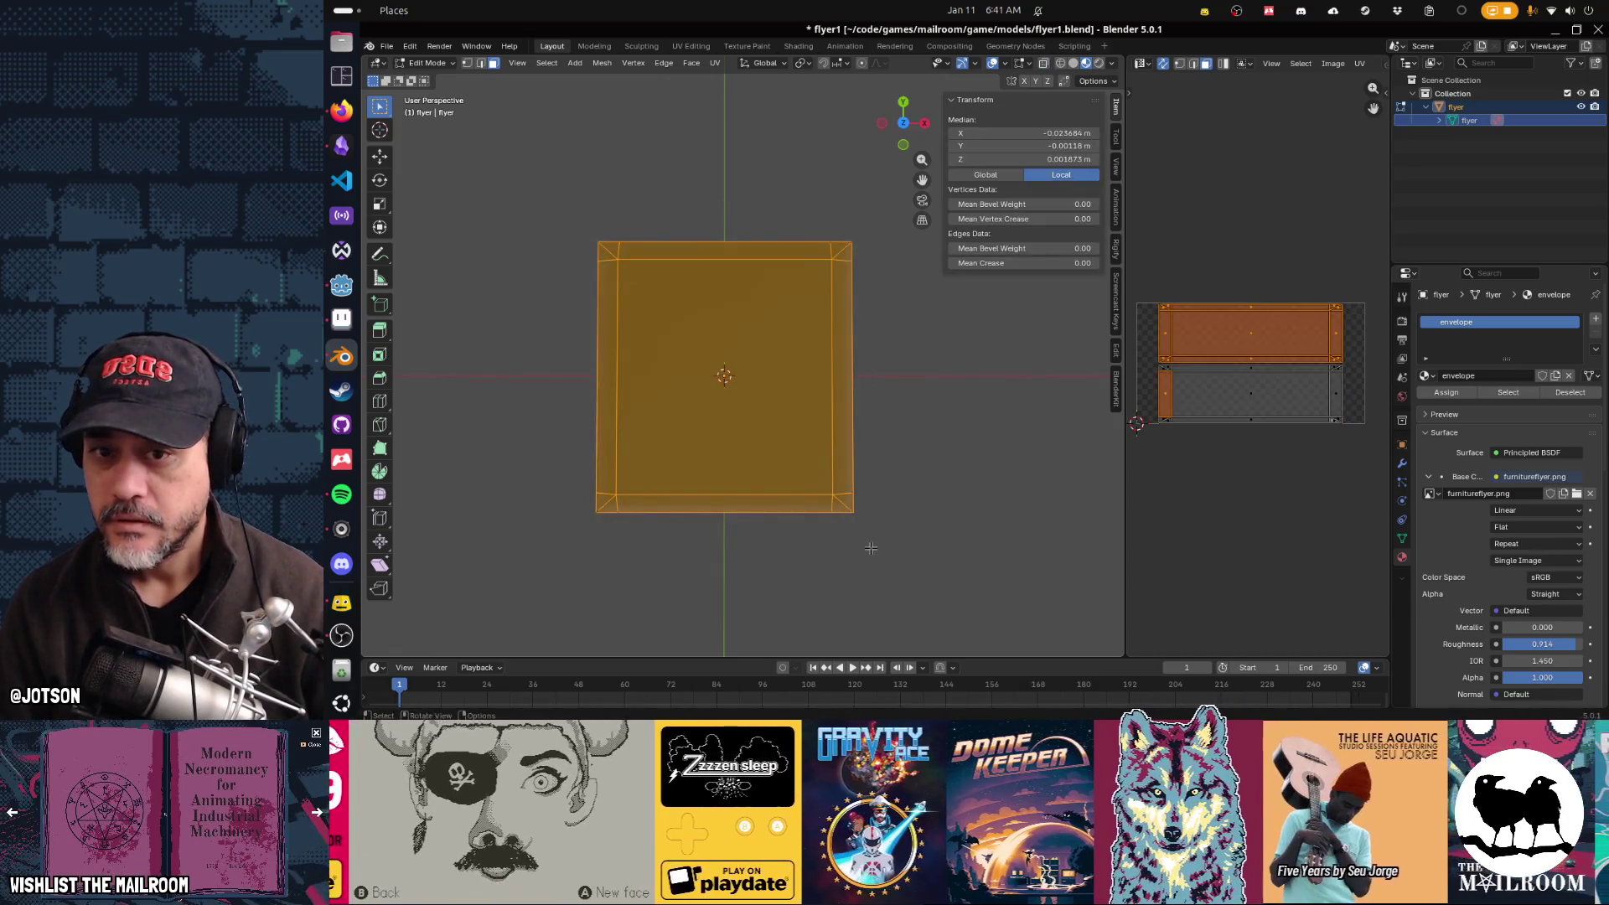
pyautogui.click(527, 120)
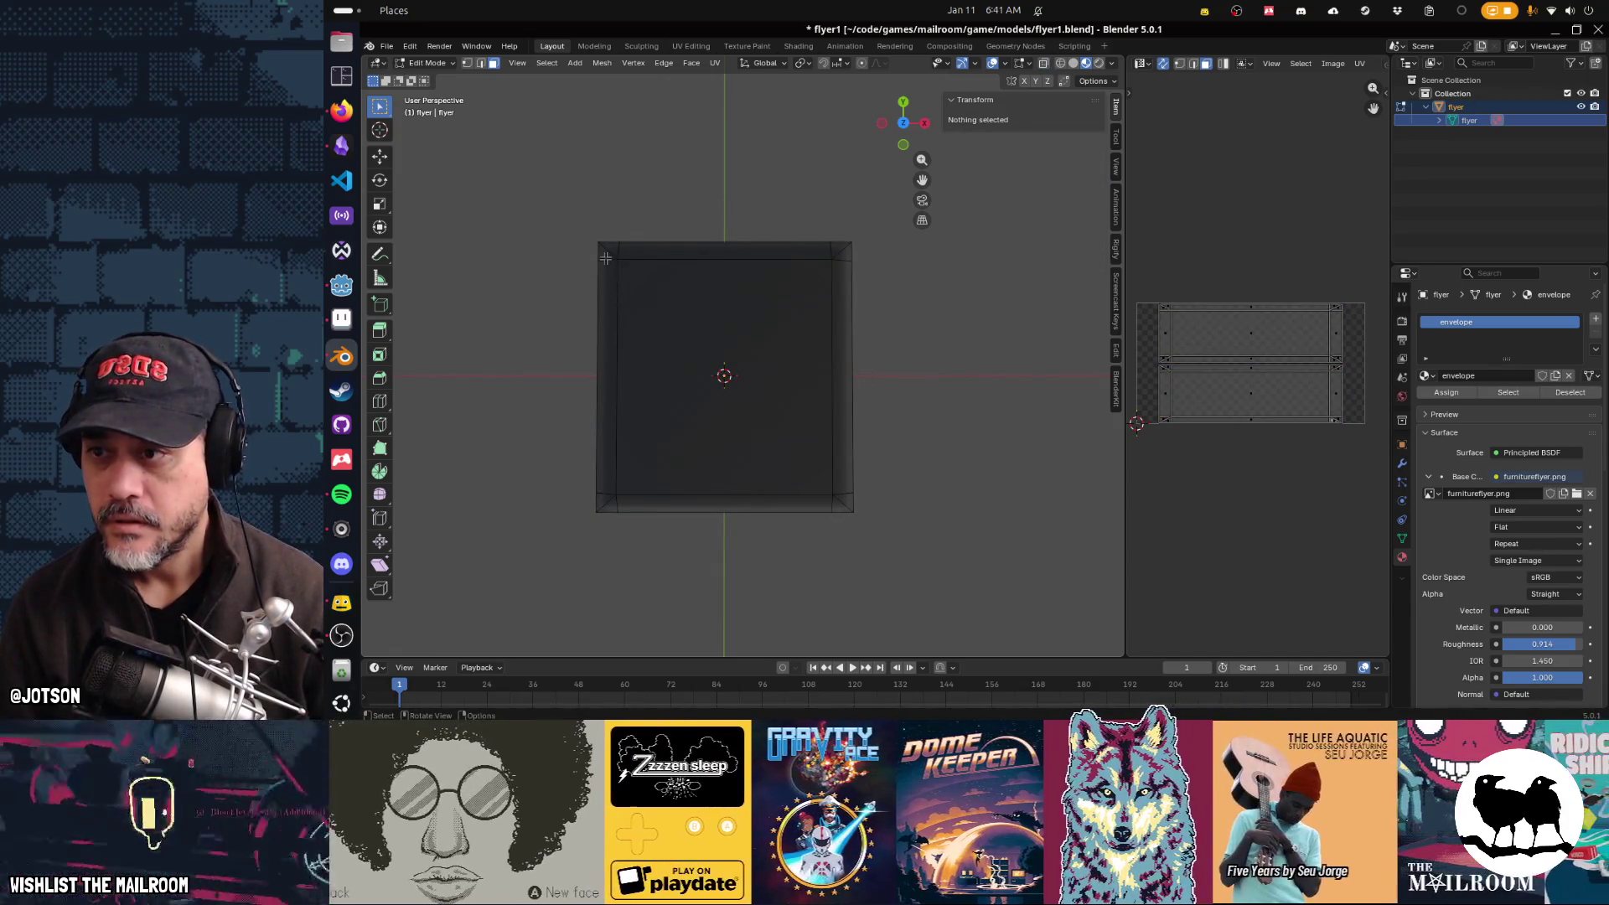
pyautogui.moveTo(592, 243); pyautogui.dragTo(600, 249)
pyautogui.keyDown('shift'); pyautogui.click(627, 249); pyautogui.keyUp('shift')
pyautogui.keyDown('shift'); pyautogui.click(645, 283); pyautogui.keyUp('shift')
pyautogui.keyDown('shift'); pyautogui.click(607, 297); pyautogui.keyUp('shift')
pyautogui.keyDown('shift'); pyautogui.click(836, 287); pyautogui.keyUp('shift')
pyautogui.keyDown('shift'); pyautogui.click(837, 247); pyautogui.keyUp('shift')
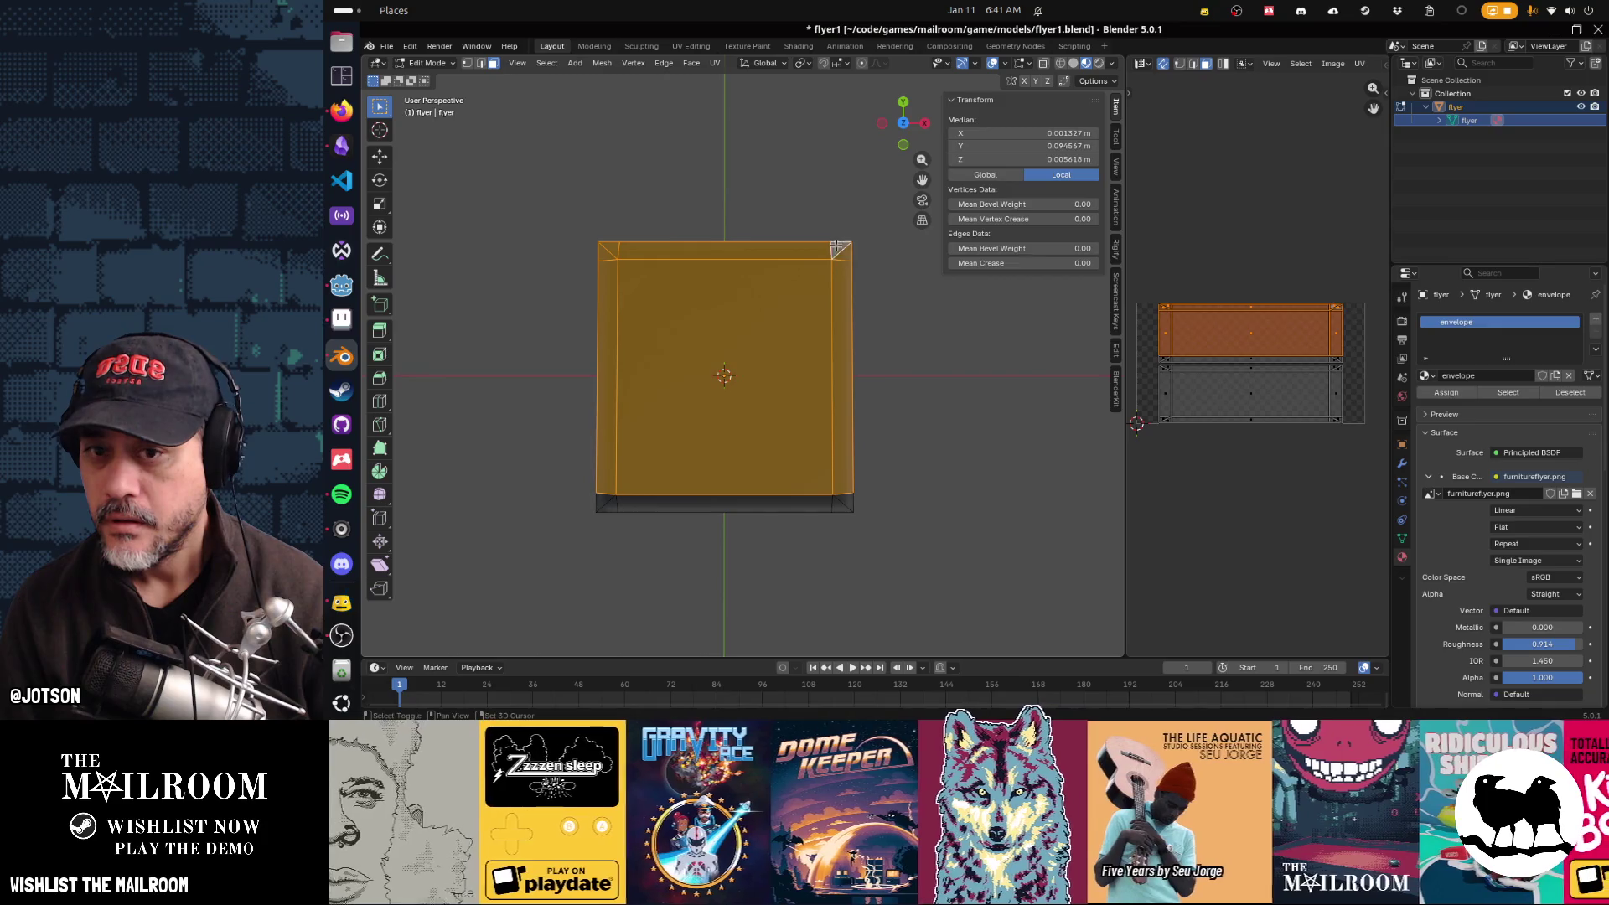
pyautogui.keyDown('shift'); pyautogui.click(842, 507); pyautogui.keyUp('shift')
pyautogui.keyDown('shift'); pyautogui.click(754, 503); pyautogui.keyUp('shift')
pyautogui.keyDown('shift'); pyautogui.click(603, 501); pyautogui.keyUp('shift')
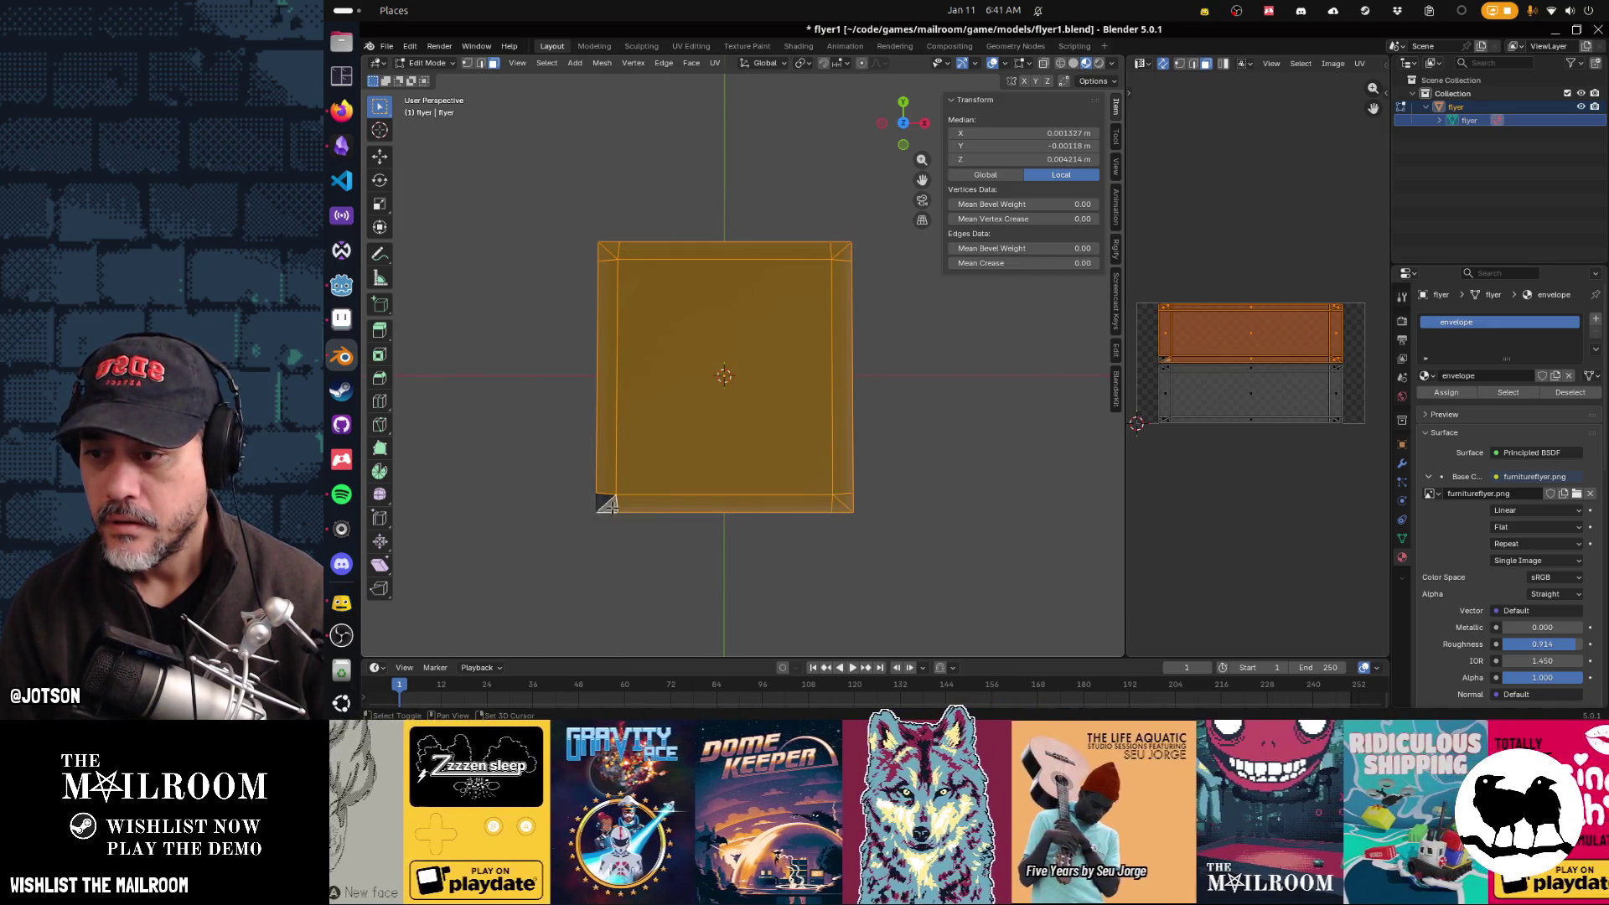
# Step: Unwrap the selection Angle Based, then circle-select the faces on the other side
pyautogui.press('u')
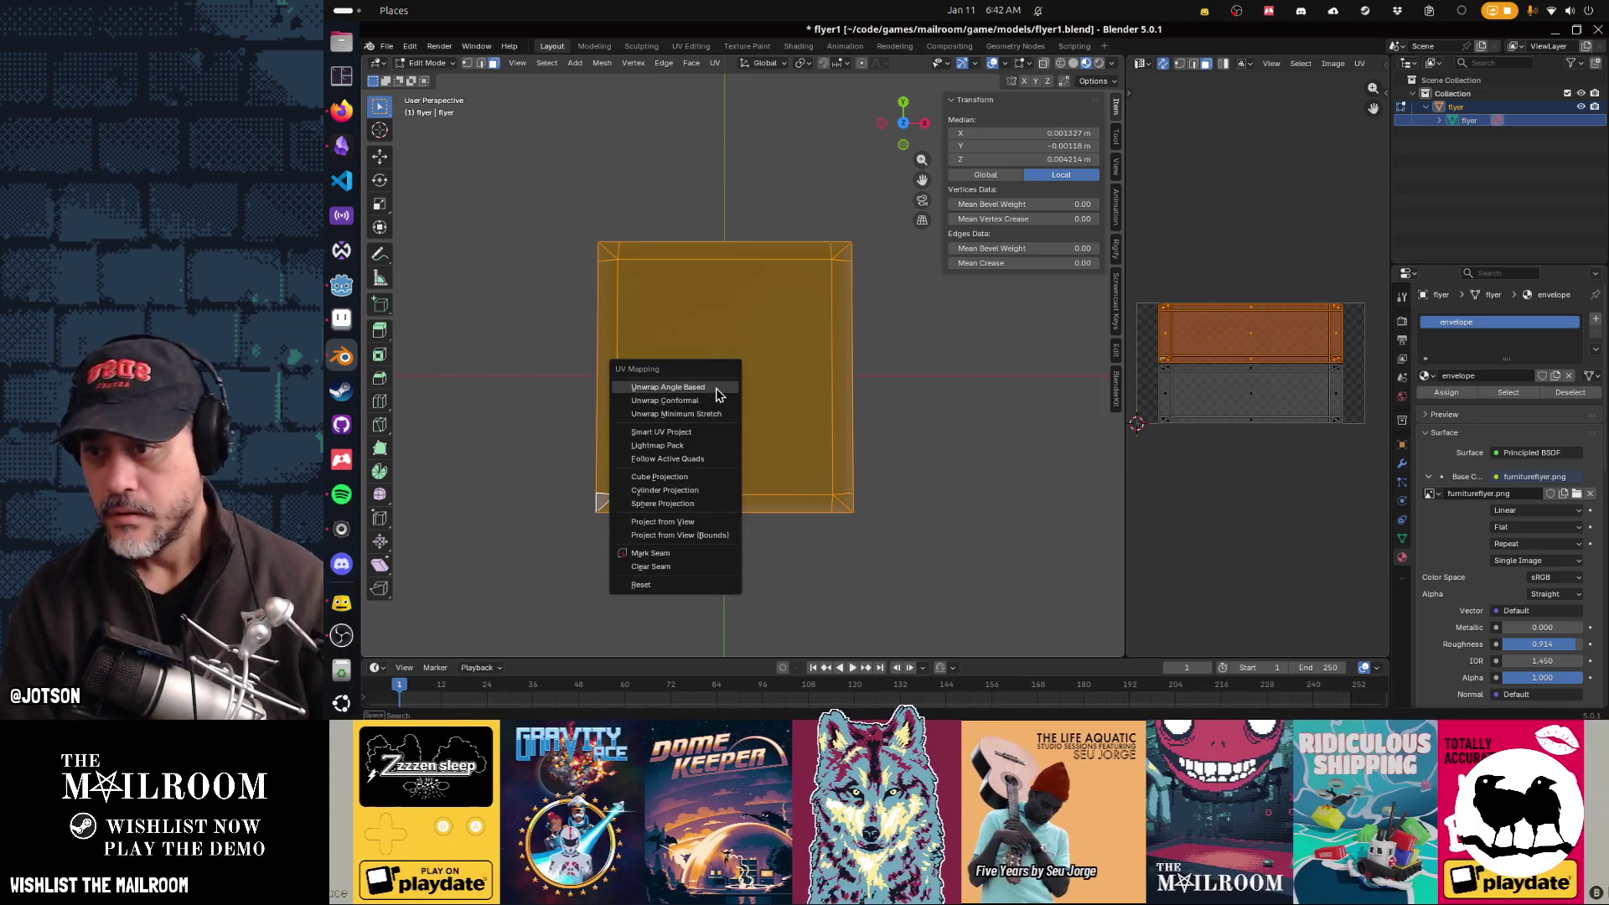
pyautogui.click(719, 398)
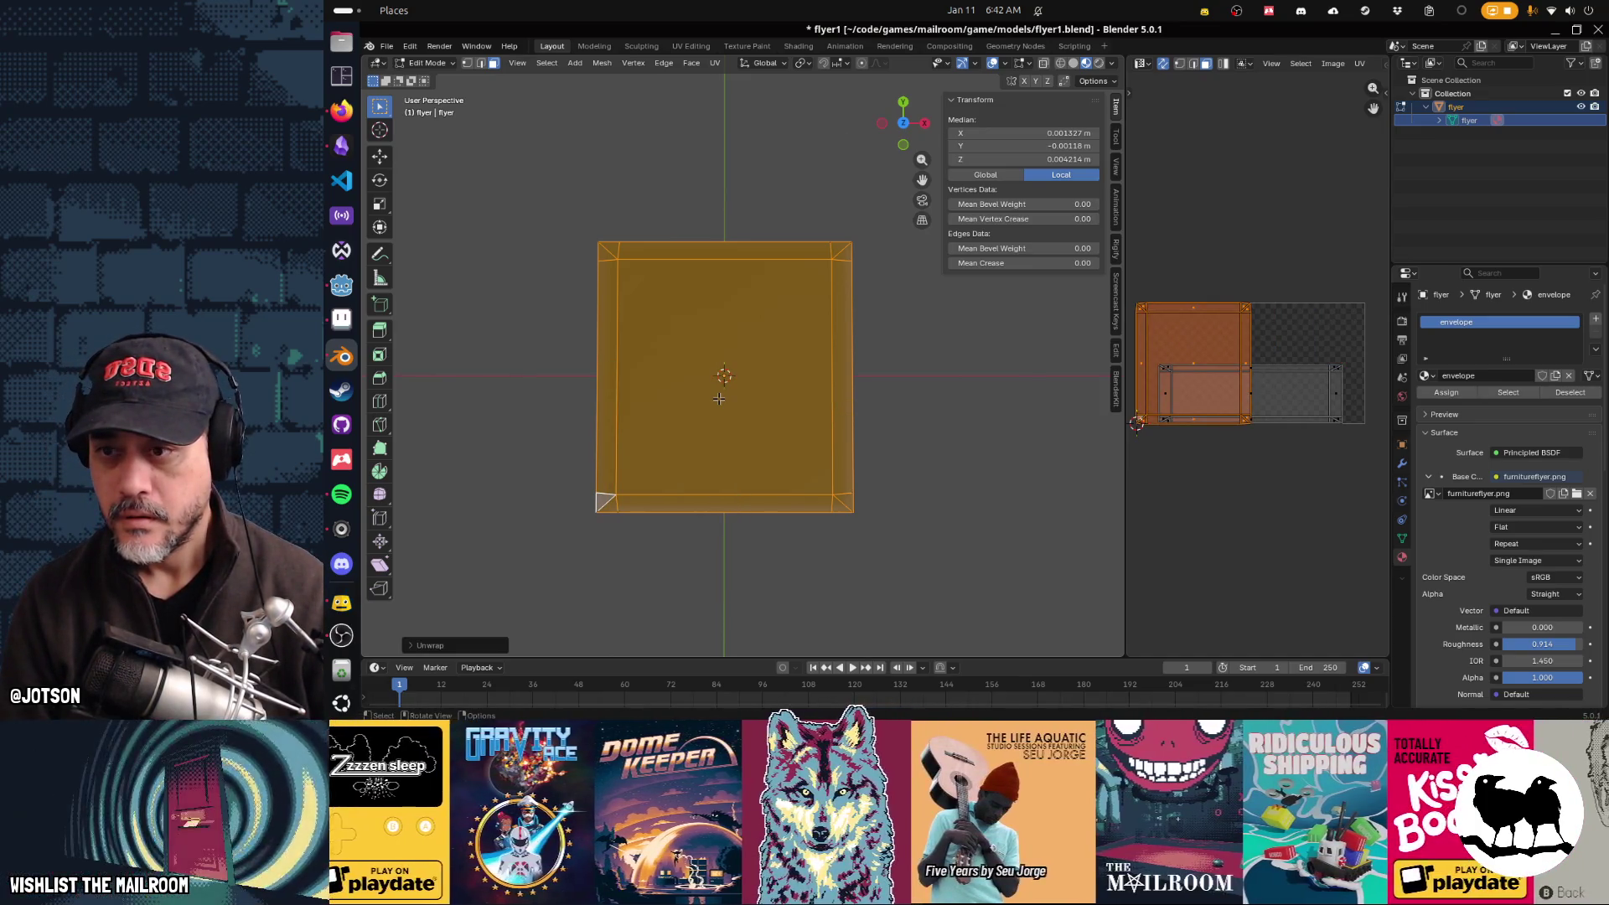
pyautogui.moveTo(719, 399)
pyautogui.mouseDown()
pyautogui.moveTo(662, 420)
pyautogui.moveTo(564, 336)
pyautogui.mouseUp()
pyautogui.press('c')
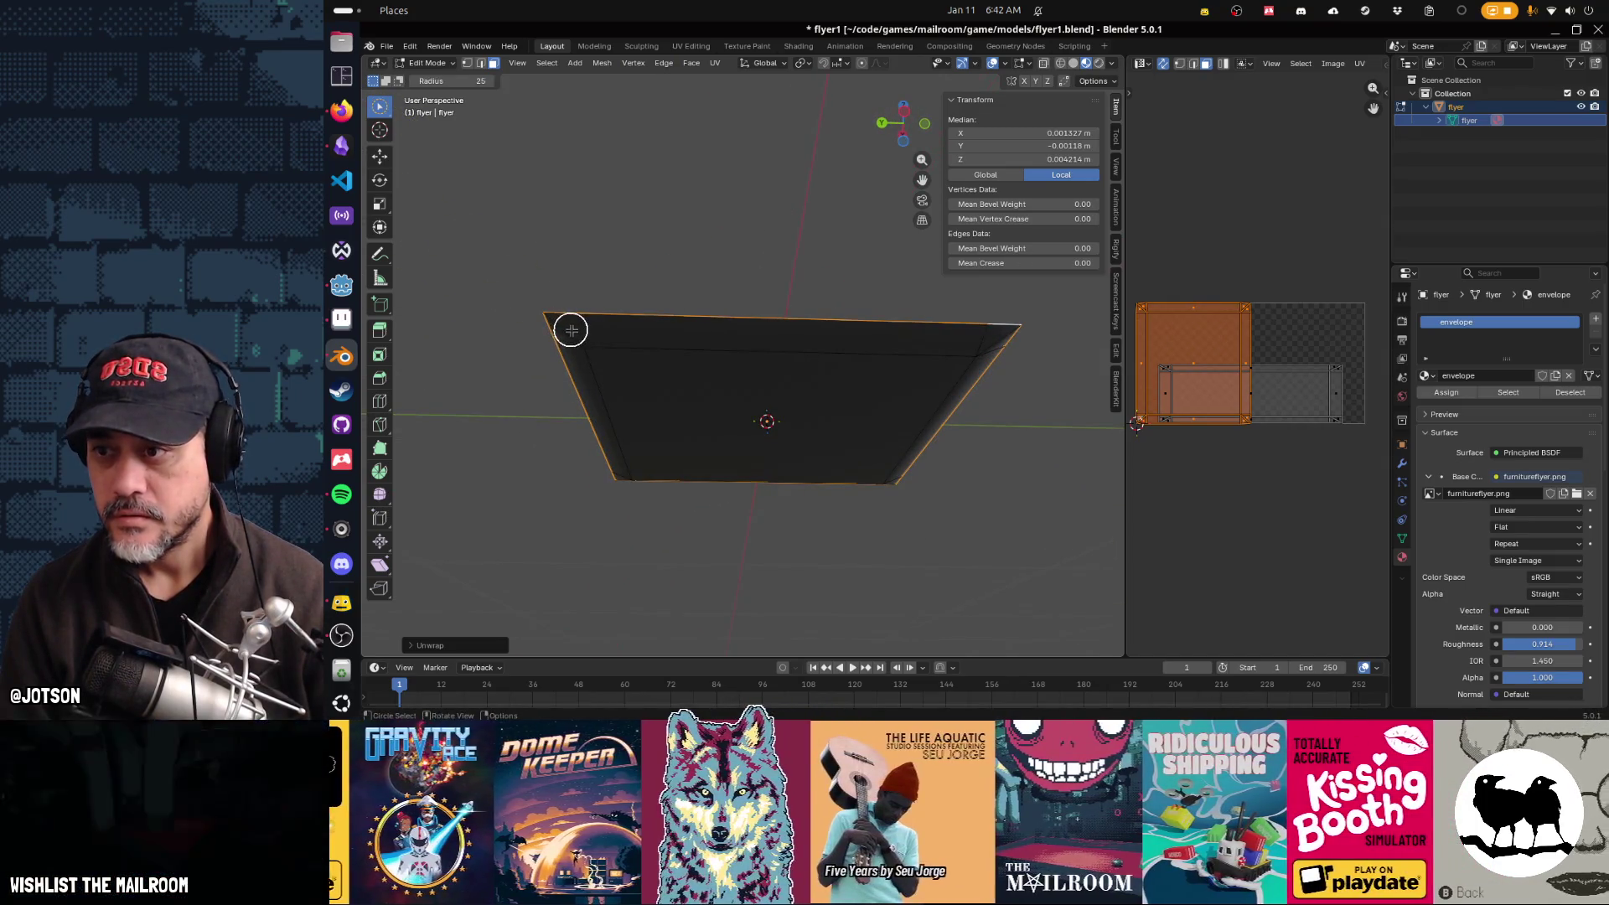
pyautogui.click(584, 338)
pyautogui.moveTo(584, 339)
pyautogui.mouseDown()
pyautogui.moveTo(963, 356)
pyautogui.moveTo(876, 478)
pyautogui.moveTo(635, 481)
pyautogui.mouseUp()
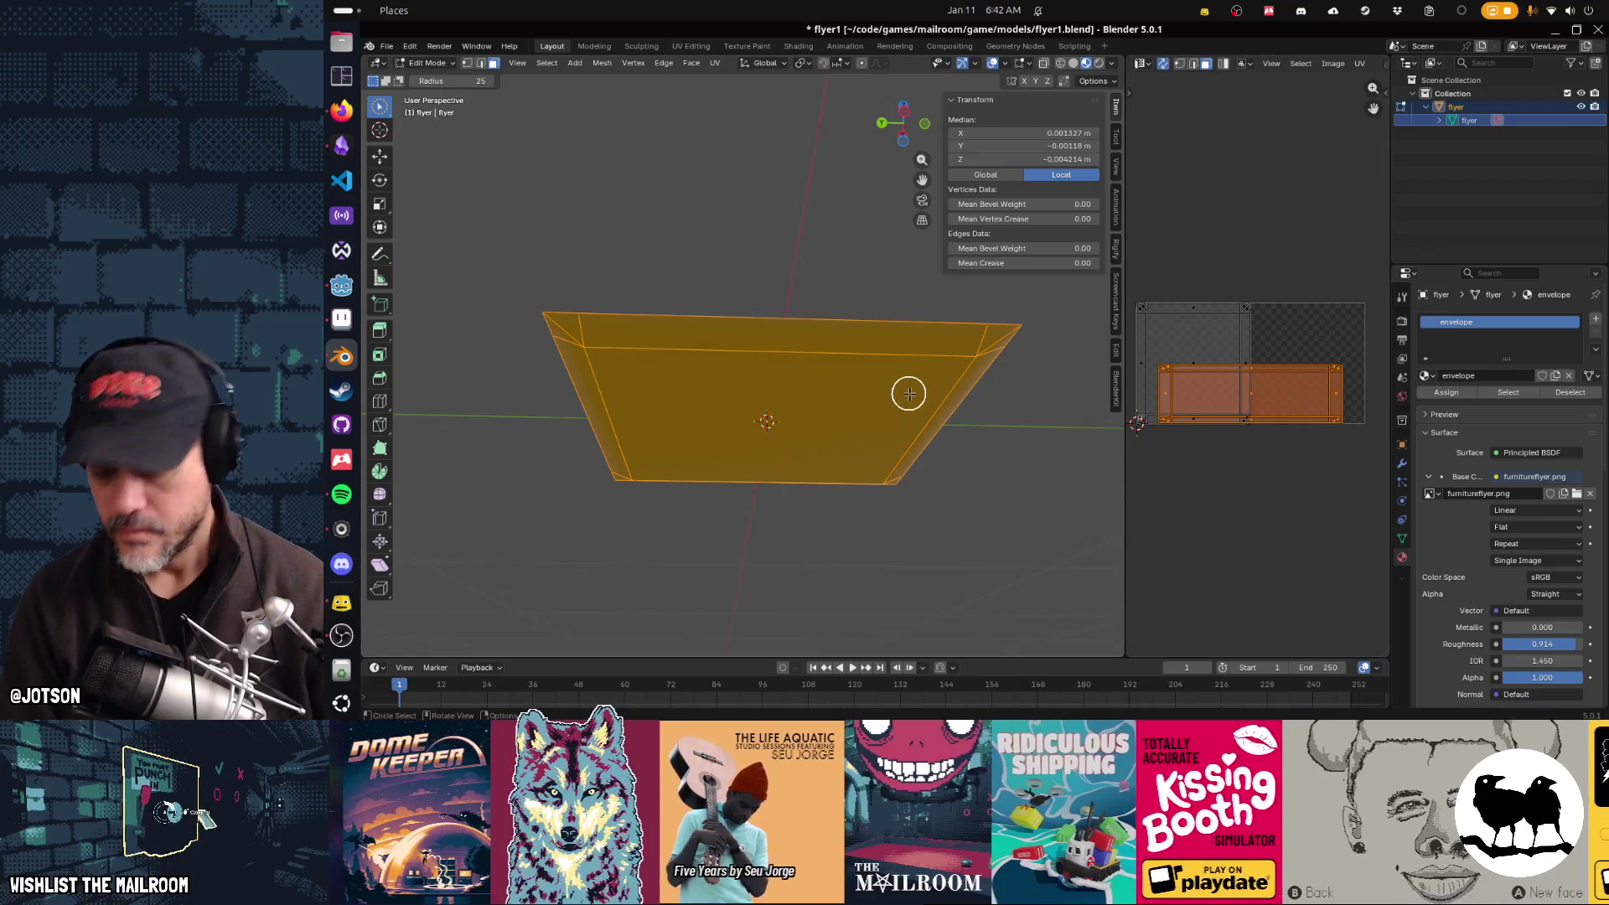
# Step: Unwrap the other side Conformal and slide its island onto the texture's right half
pyautogui.press('F3')
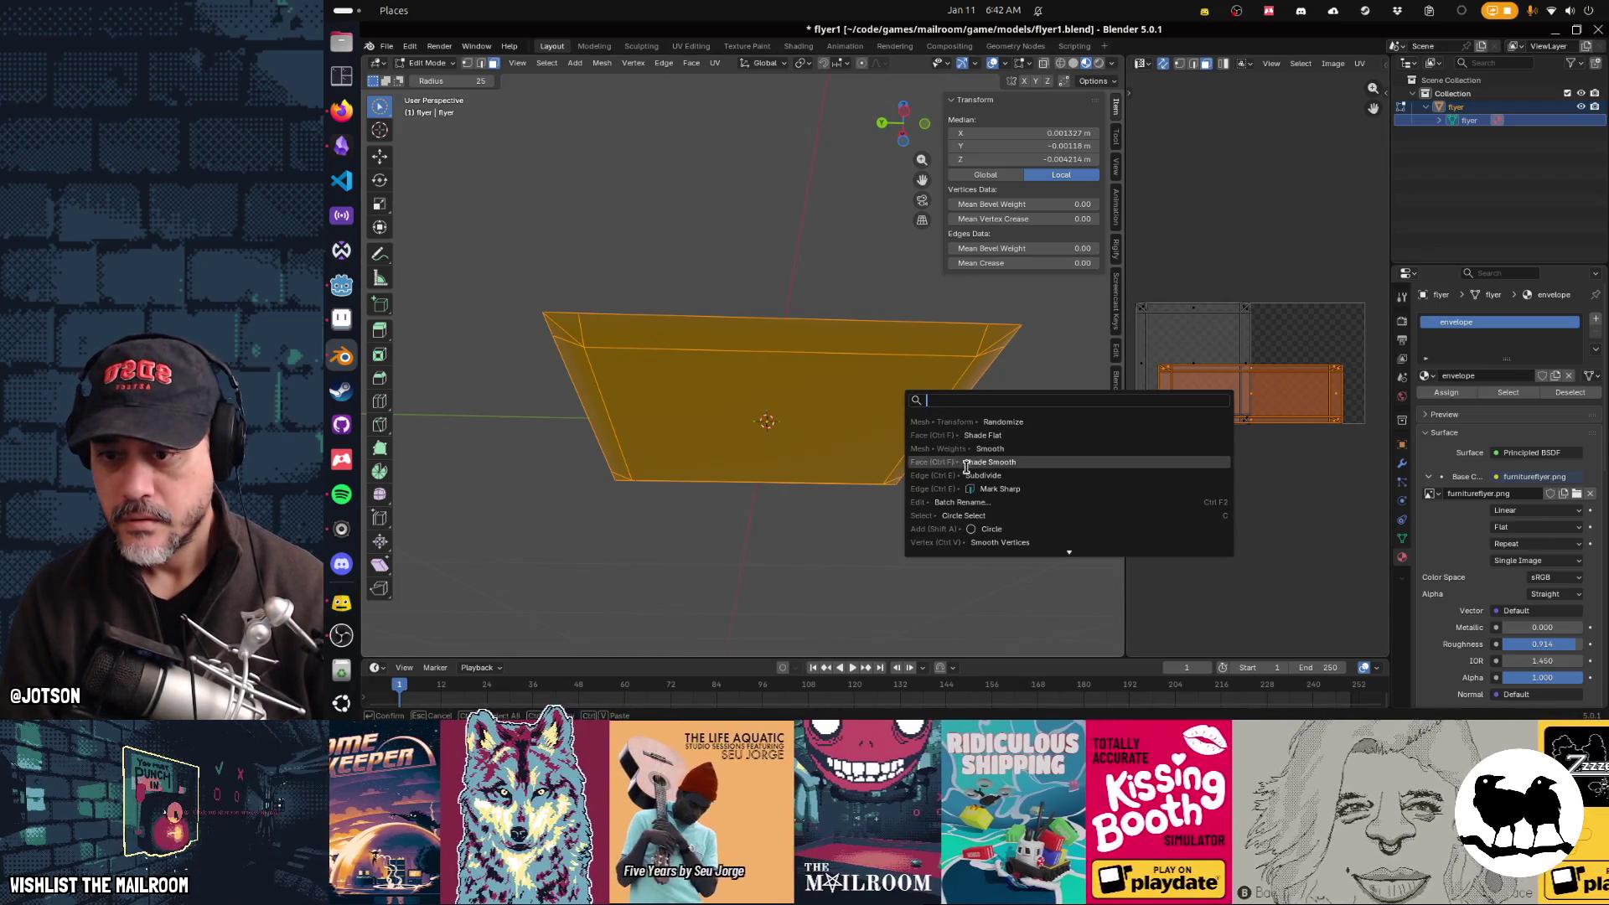
pyautogui.press('Escape')
pyautogui.press('c')
pyautogui.press('u')
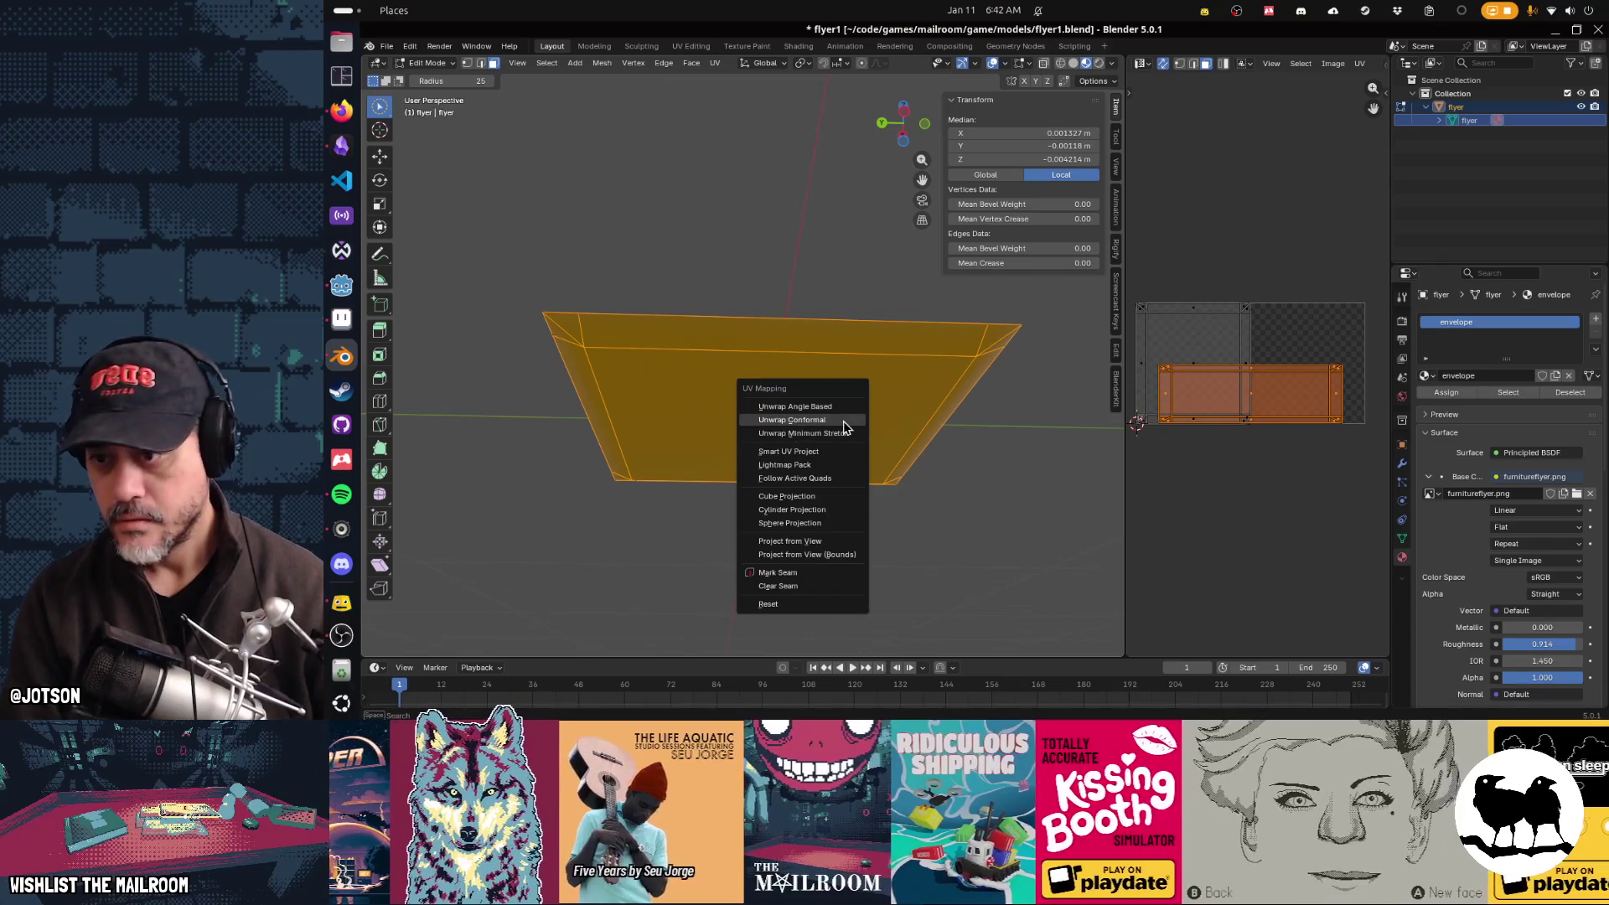
pyautogui.click(846, 436)
pyautogui.press('g')
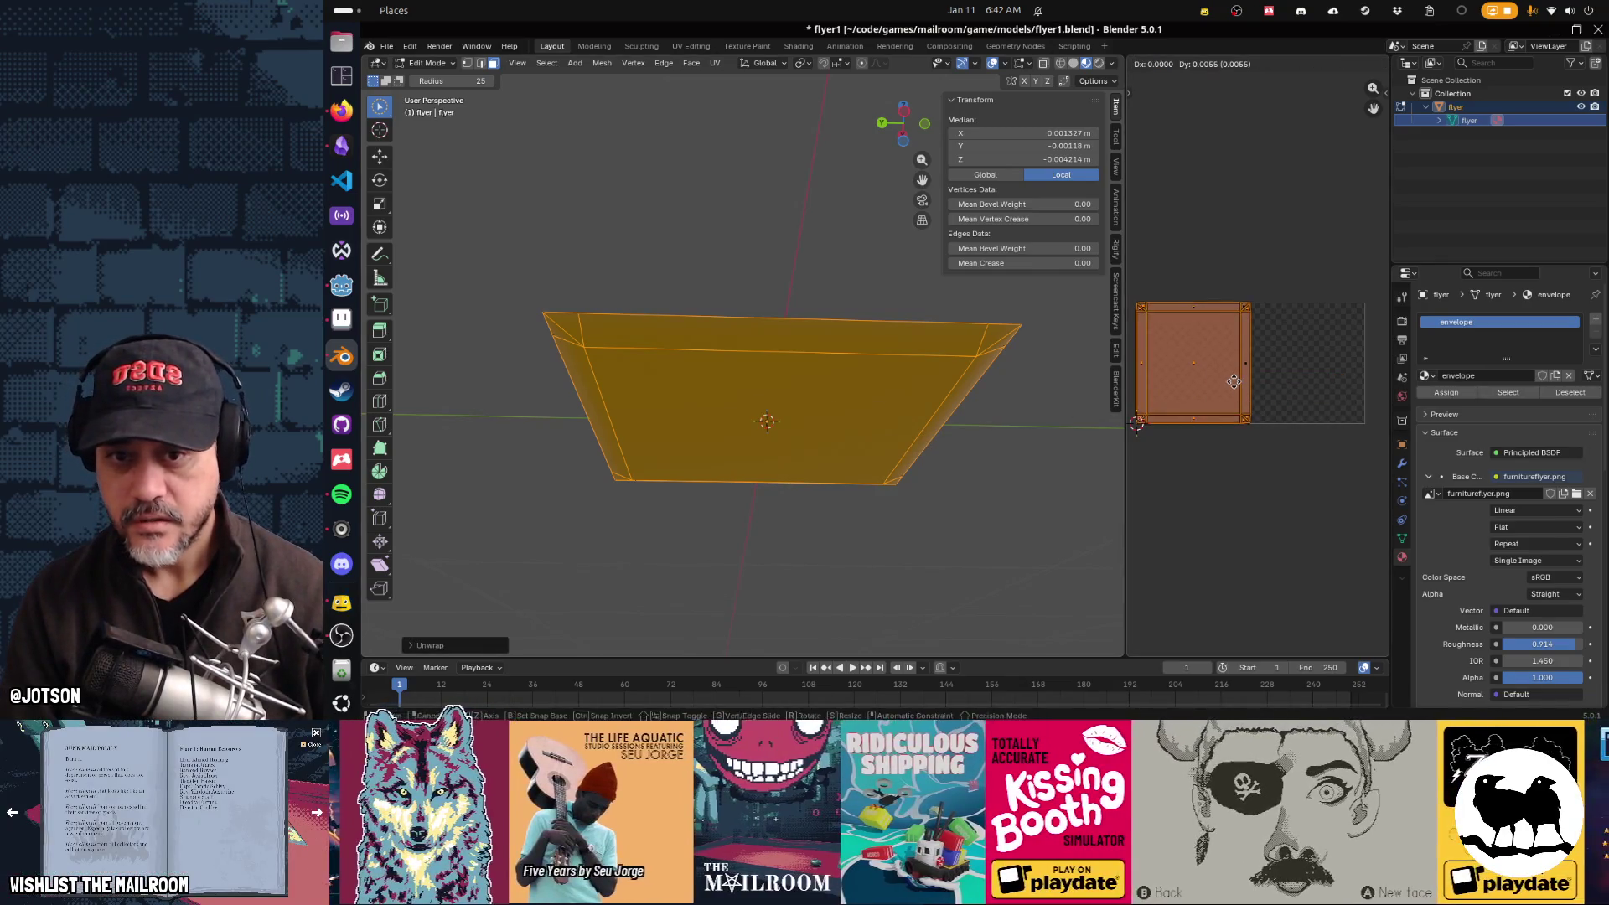
pyautogui.press('x')
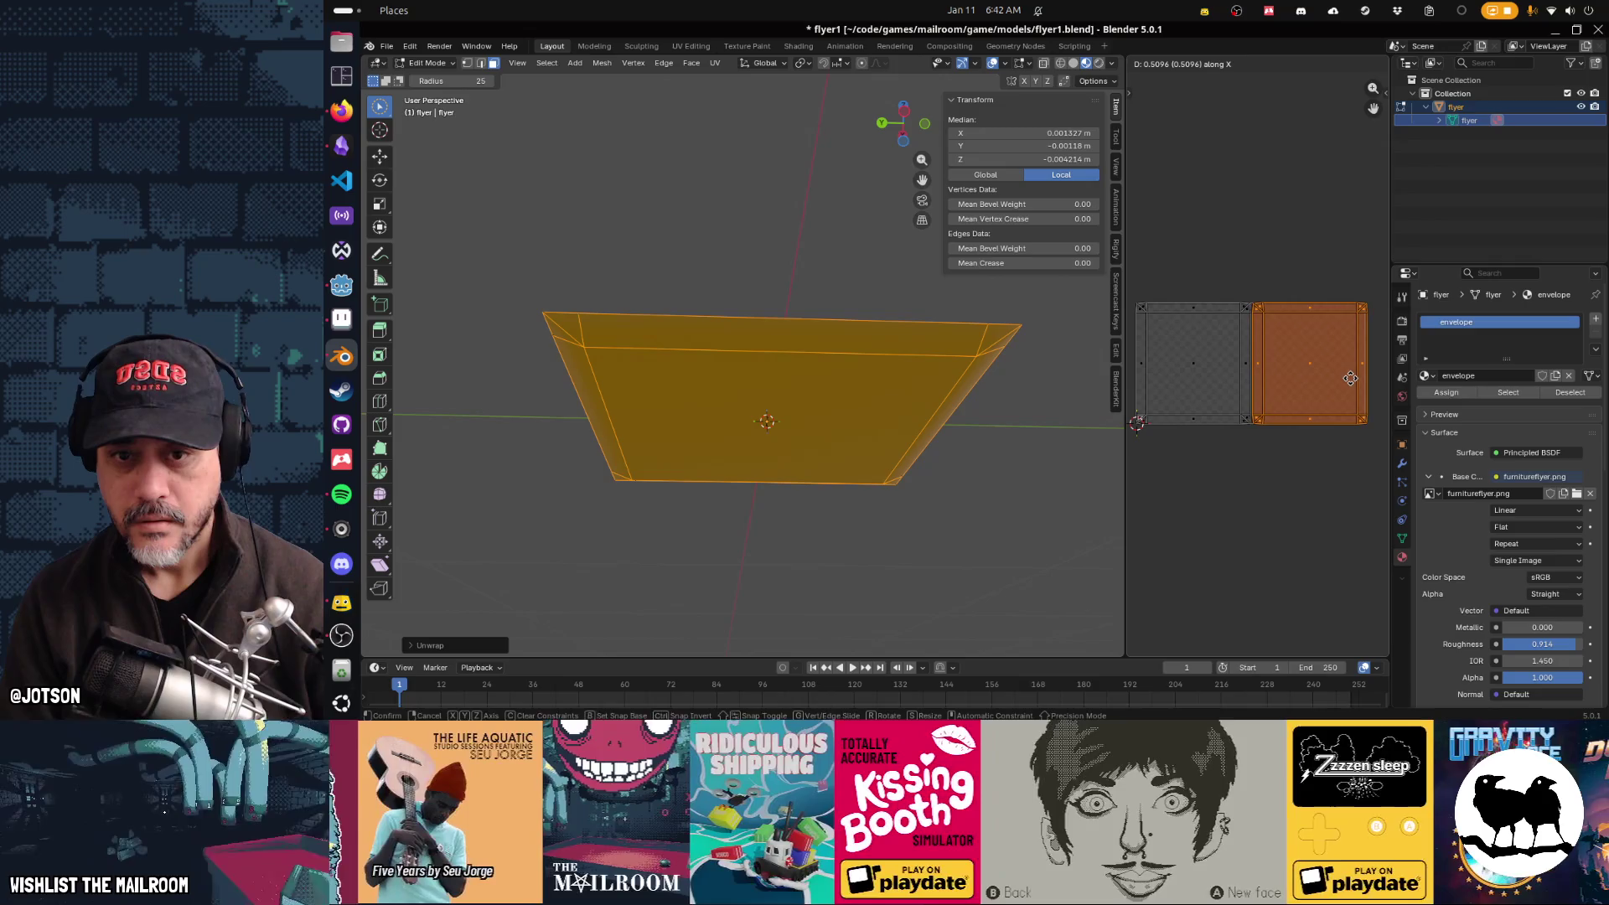
pyautogui.click(1350, 379)
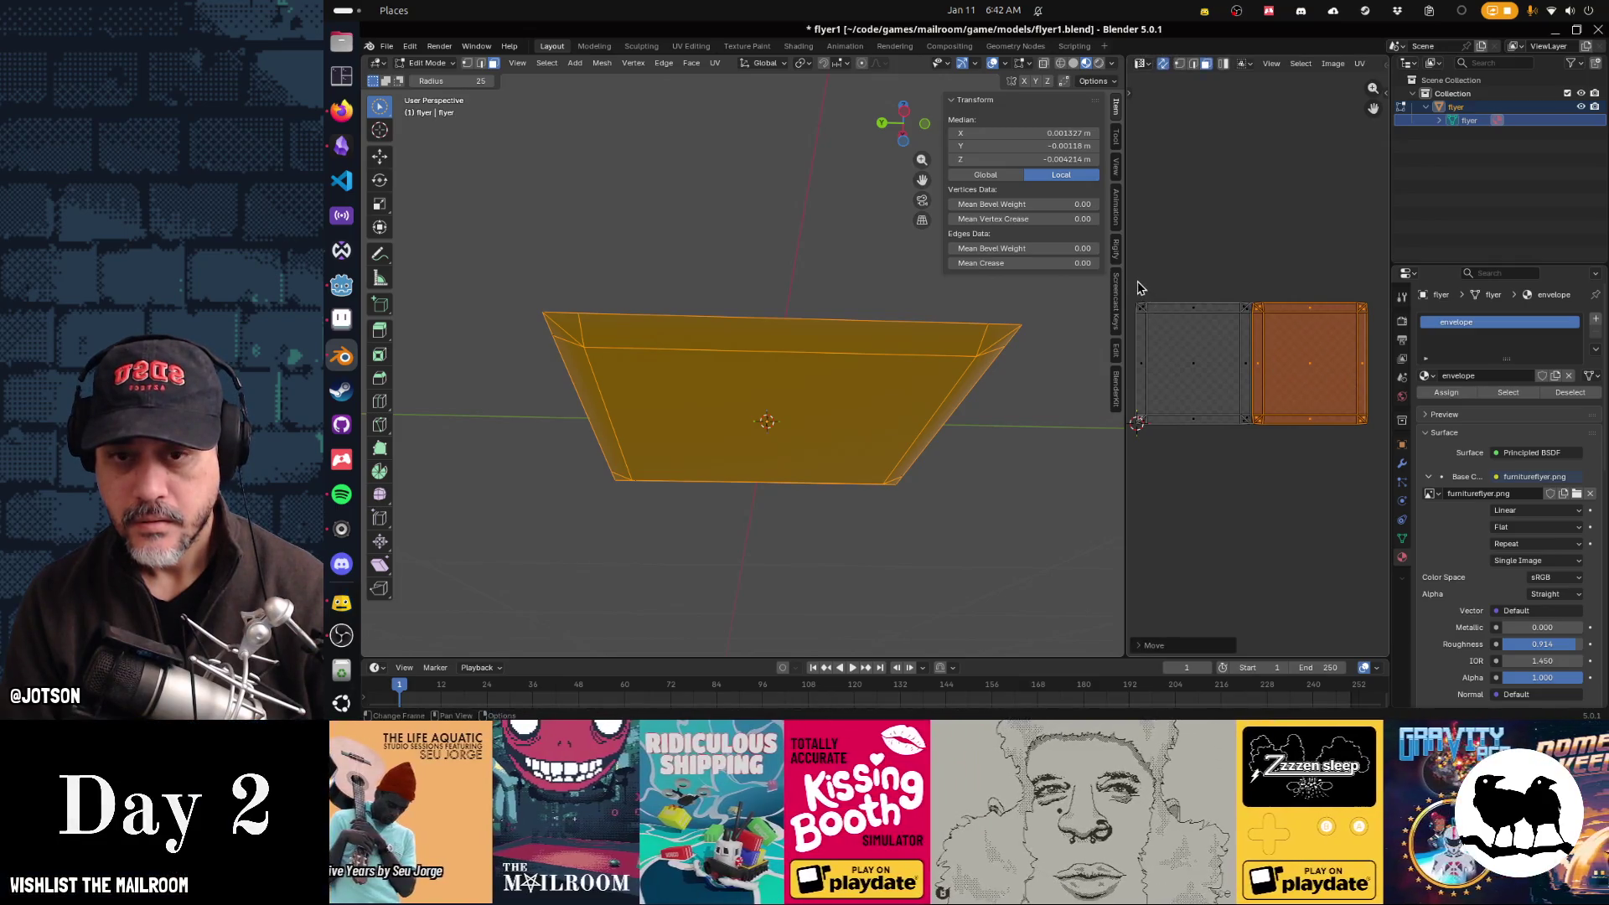
# Step: Scale both UV islands down and nudge the right island to sit beside the left
pyautogui.hotkey('alt', 'a')
pyautogui.press('a')
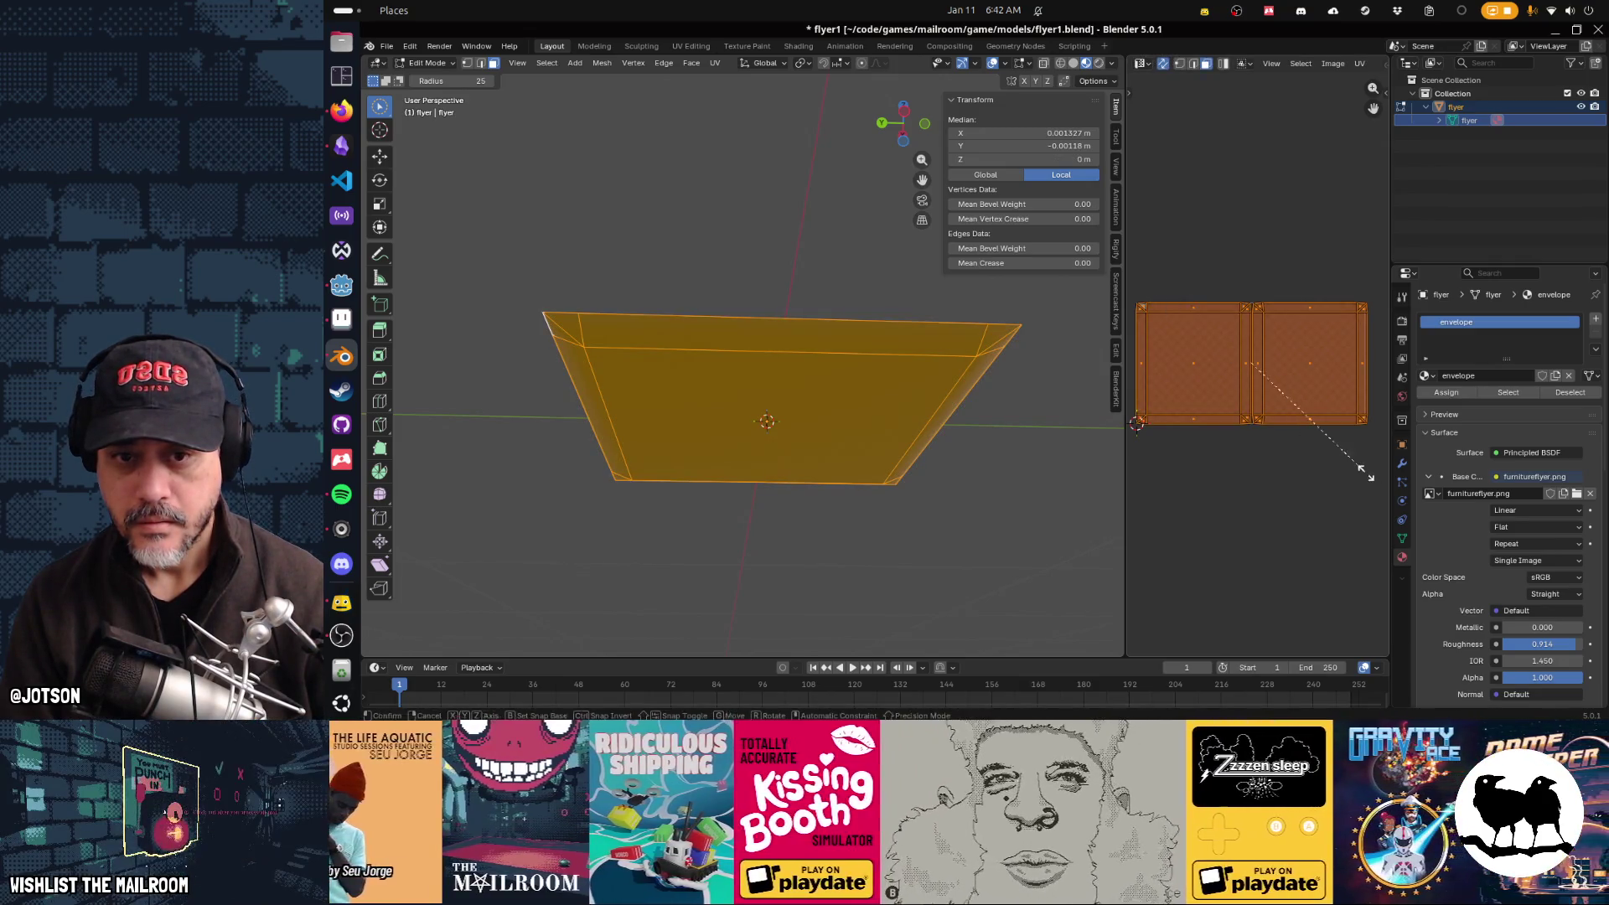
pyautogui.press('s')
pyautogui.click(1357, 472)
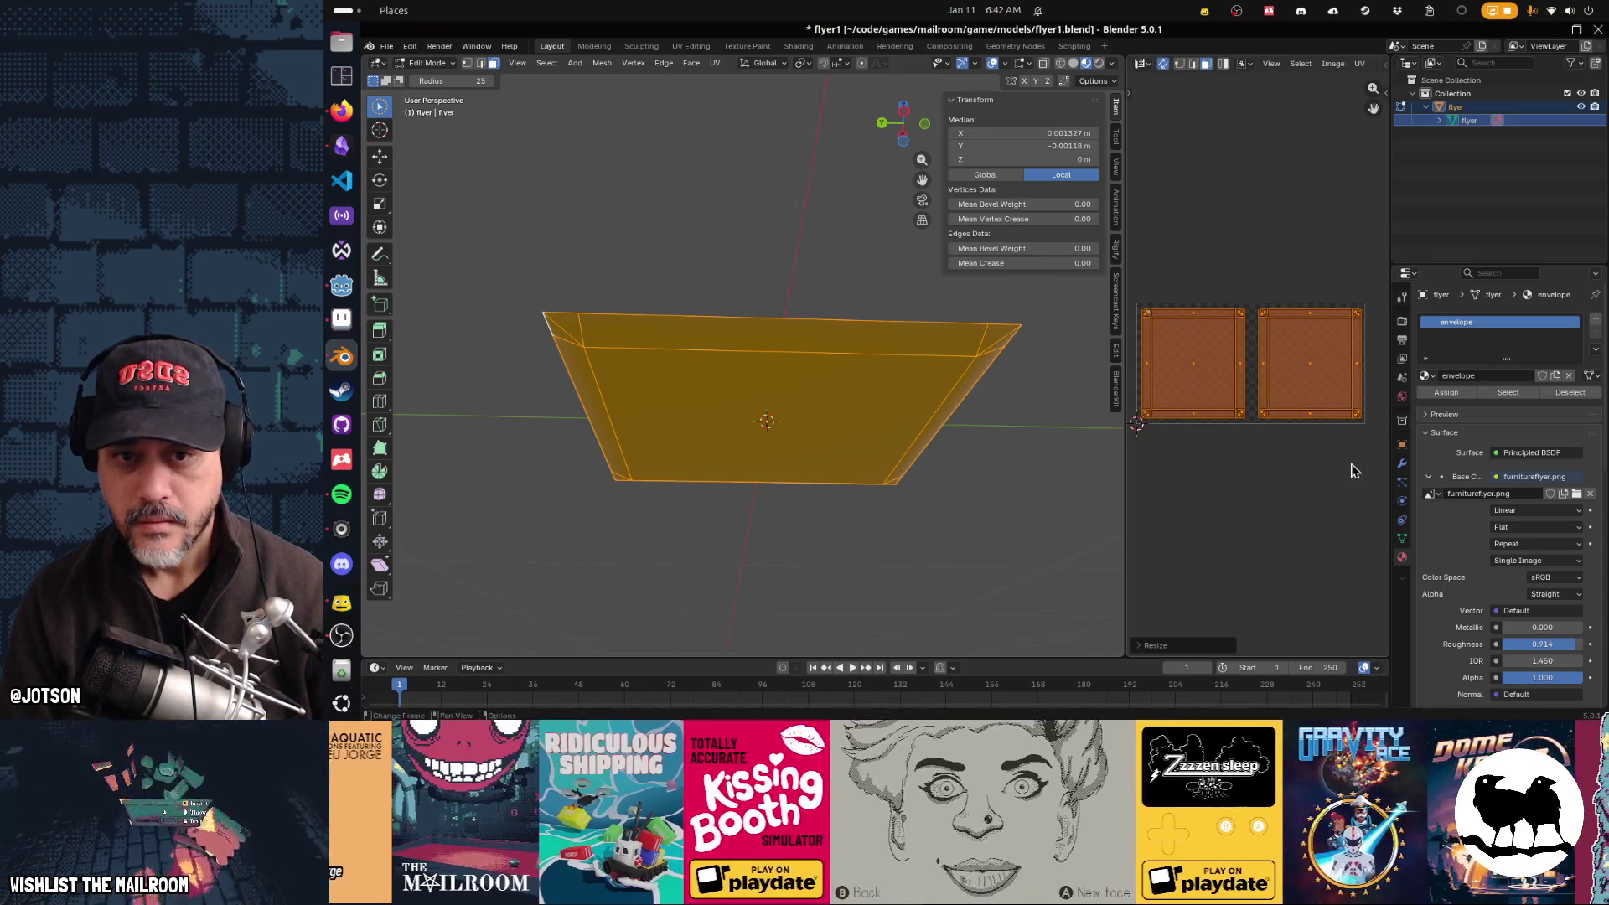
pyautogui.hotkey('alt', 'a')
pyautogui.moveTo(1374, 459); pyautogui.dragTo(1252, 285)
pyautogui.press('g')
pyautogui.press('x')
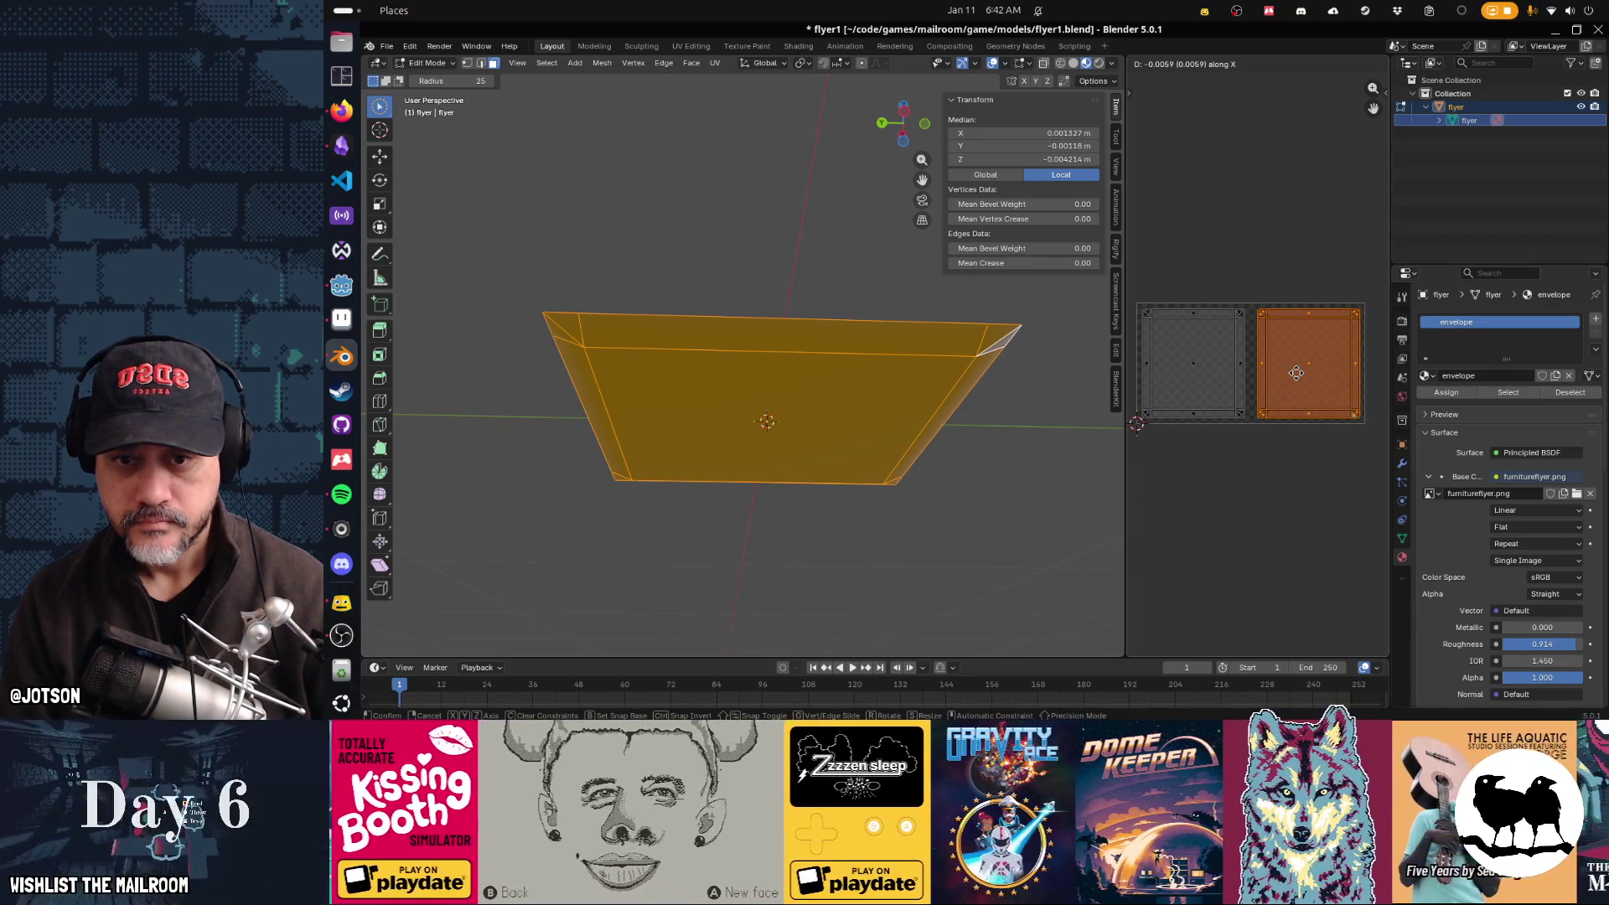
pyautogui.click(1296, 379)
pyautogui.click(1264, 467)
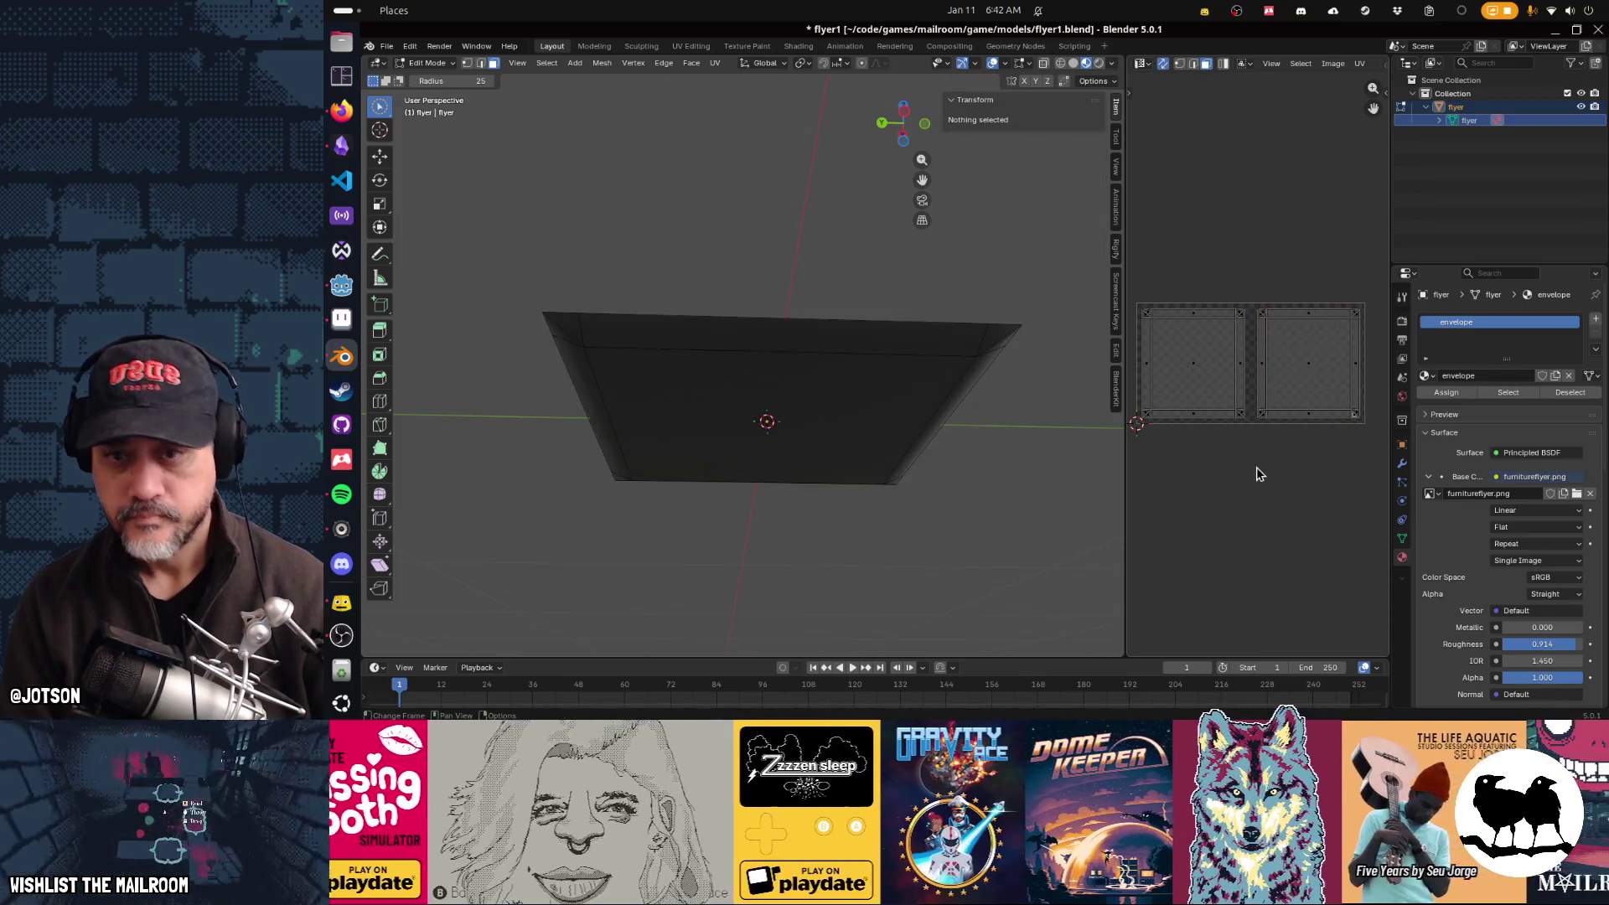
# Step: Orbit around the flyer mesh and select its top border edge in edge select mode
pyautogui.moveTo(905, 441)
pyautogui.mouseDown()
pyautogui.moveTo(907, 537)
pyautogui.moveTo(797, 460)
pyautogui.moveTo(869, 388)
pyautogui.moveTo(812, 435)
pyautogui.mouseUp()
pyautogui.moveTo(924, 425); pyautogui.dragTo(797, 424)
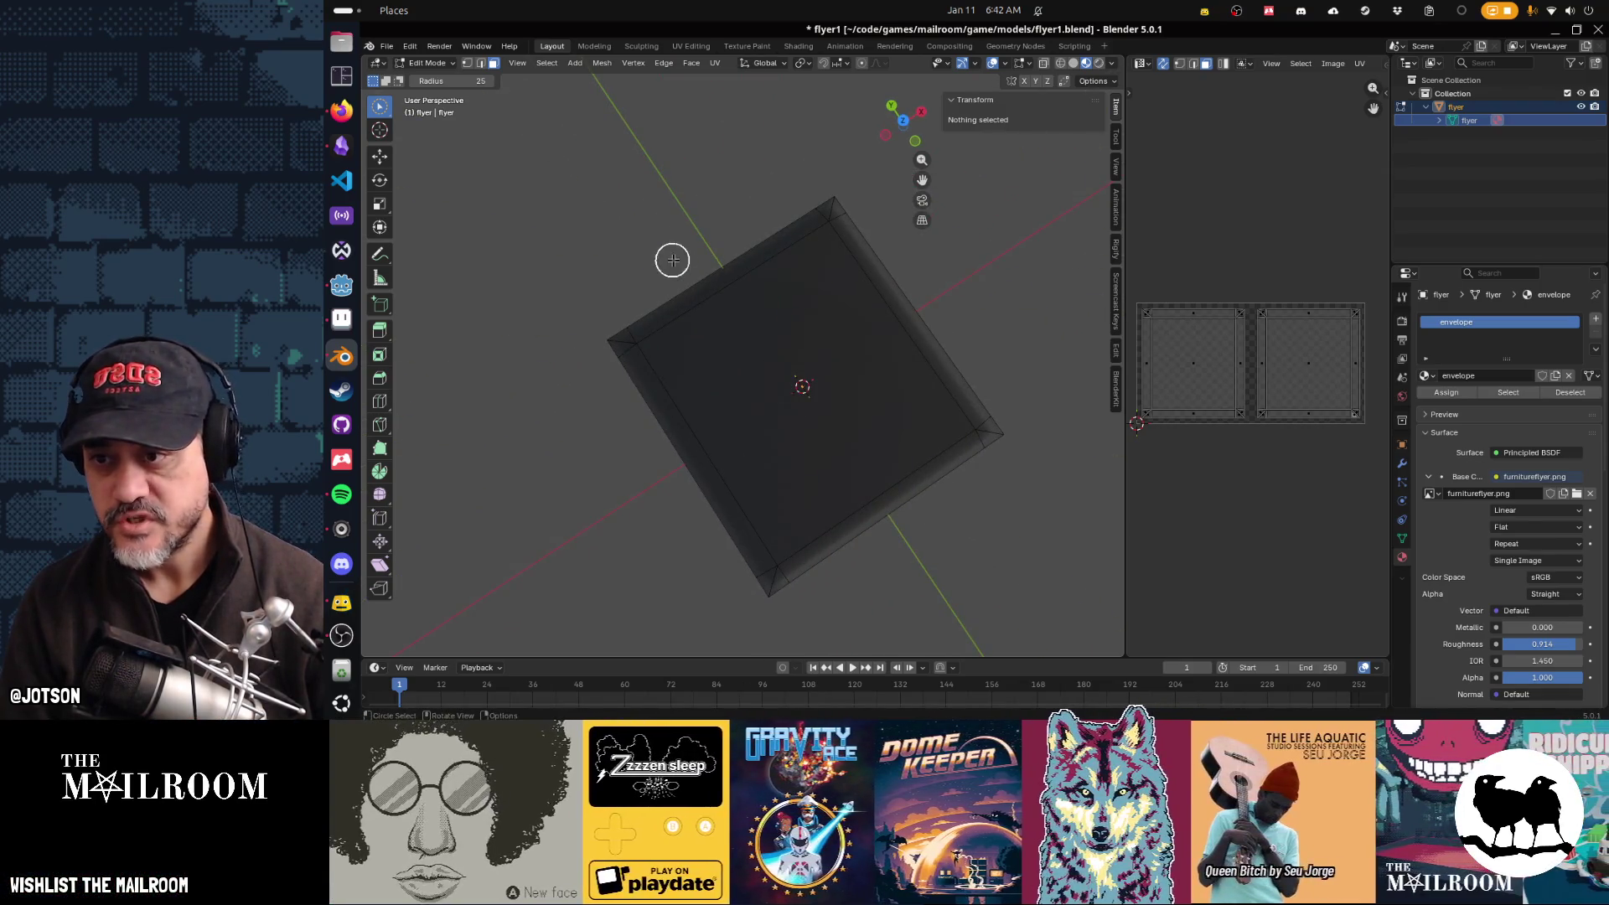
pyautogui.click(480, 63)
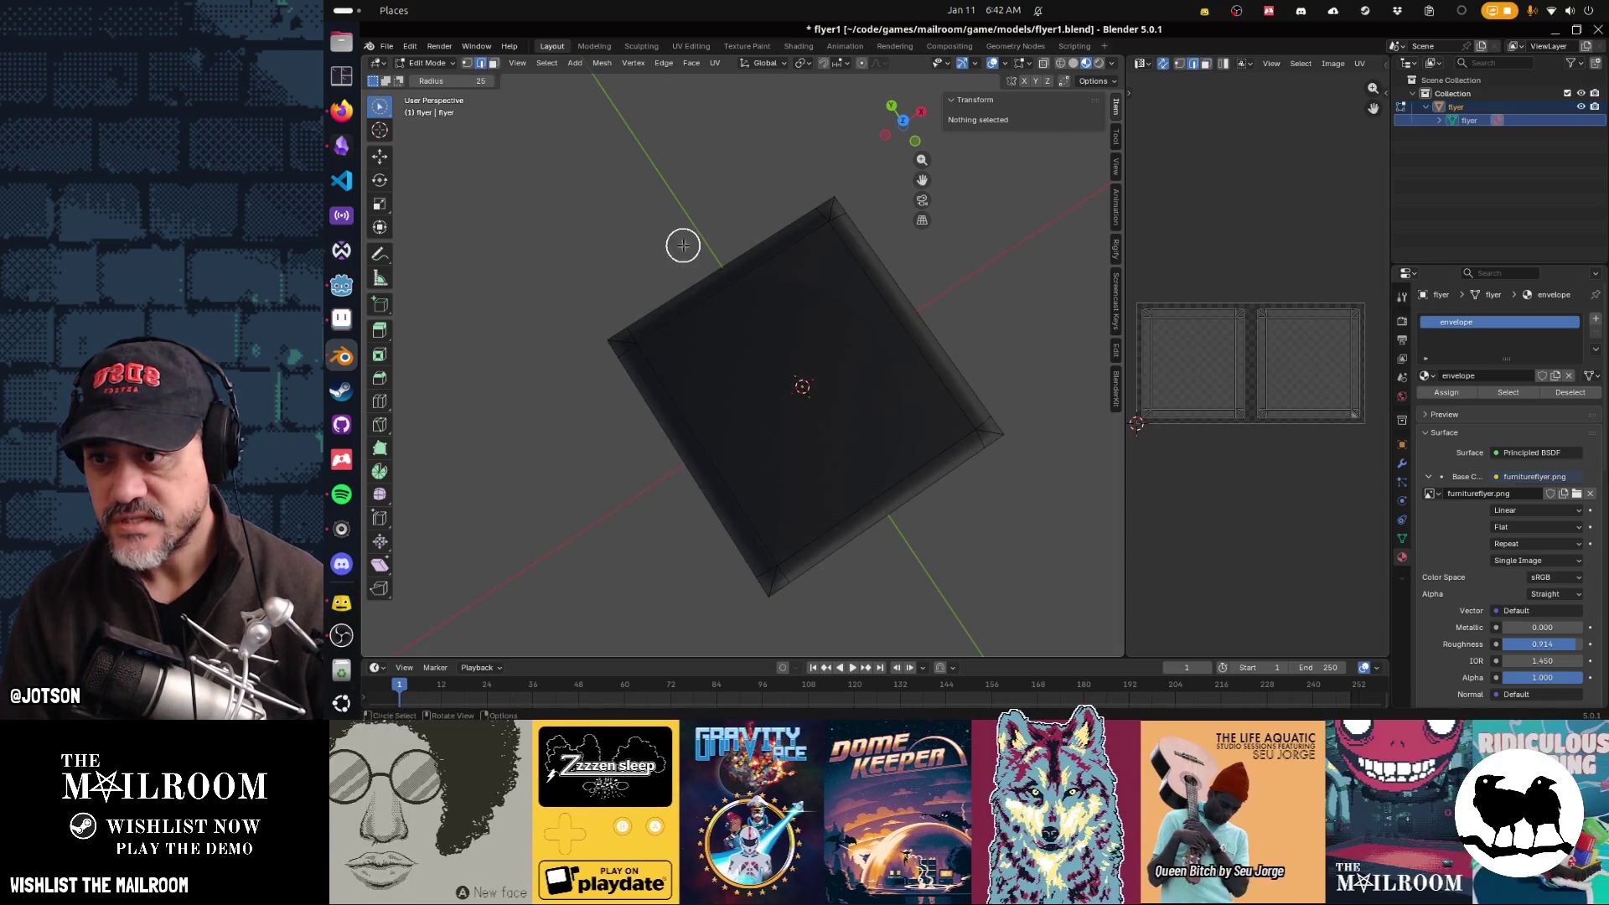
pyautogui.click(704, 265)
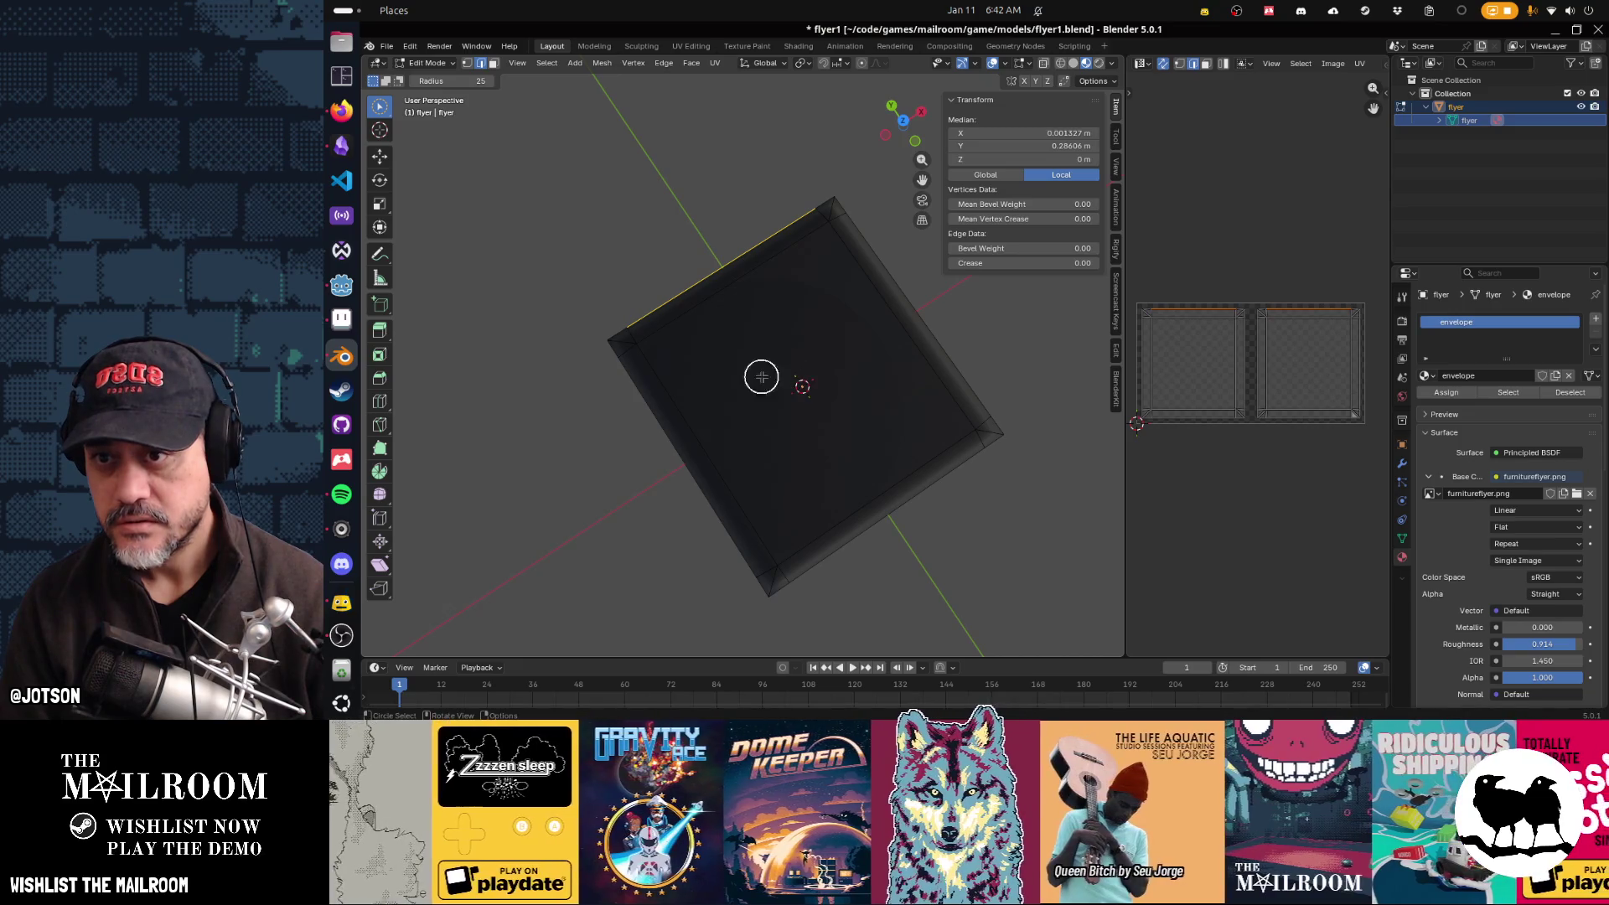
# Step: Inspect the front, right and left border edges, clear the selection, and save flyer1.blend
pyautogui.moveTo(869, 464)
pyautogui.mouseDown()
pyautogui.moveTo(780, 470)
pyautogui.moveTo(819, 370)
pyautogui.moveTo(772, 360)
pyautogui.mouseUp()
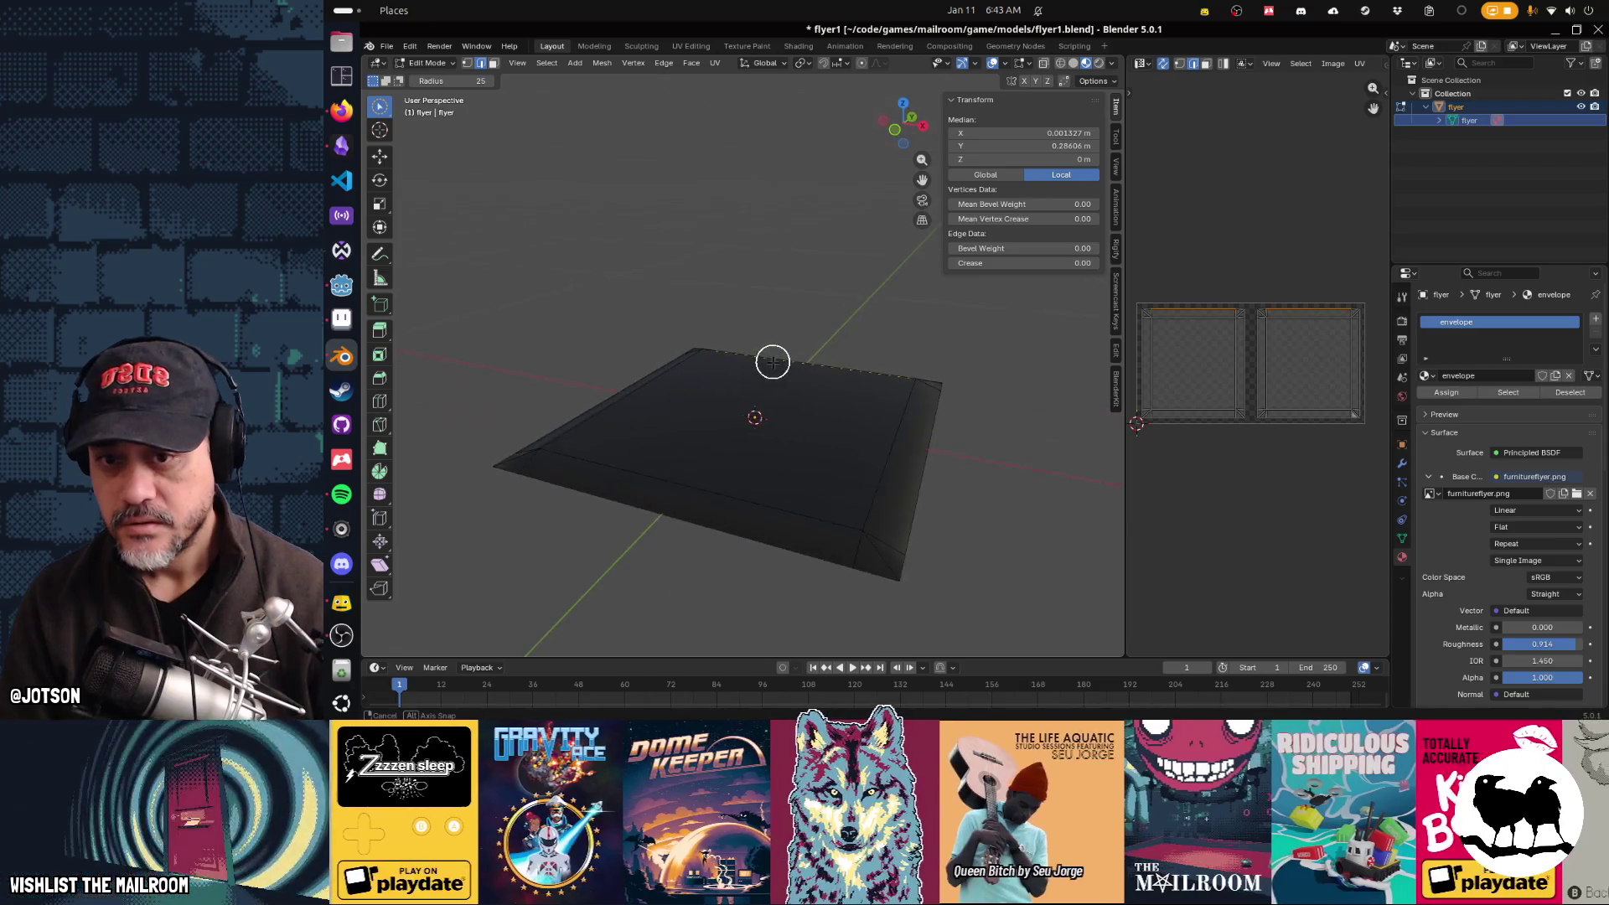
pyautogui.moveTo(693, 528); pyautogui.dragTo(870, 526)
pyautogui.click(928, 479)
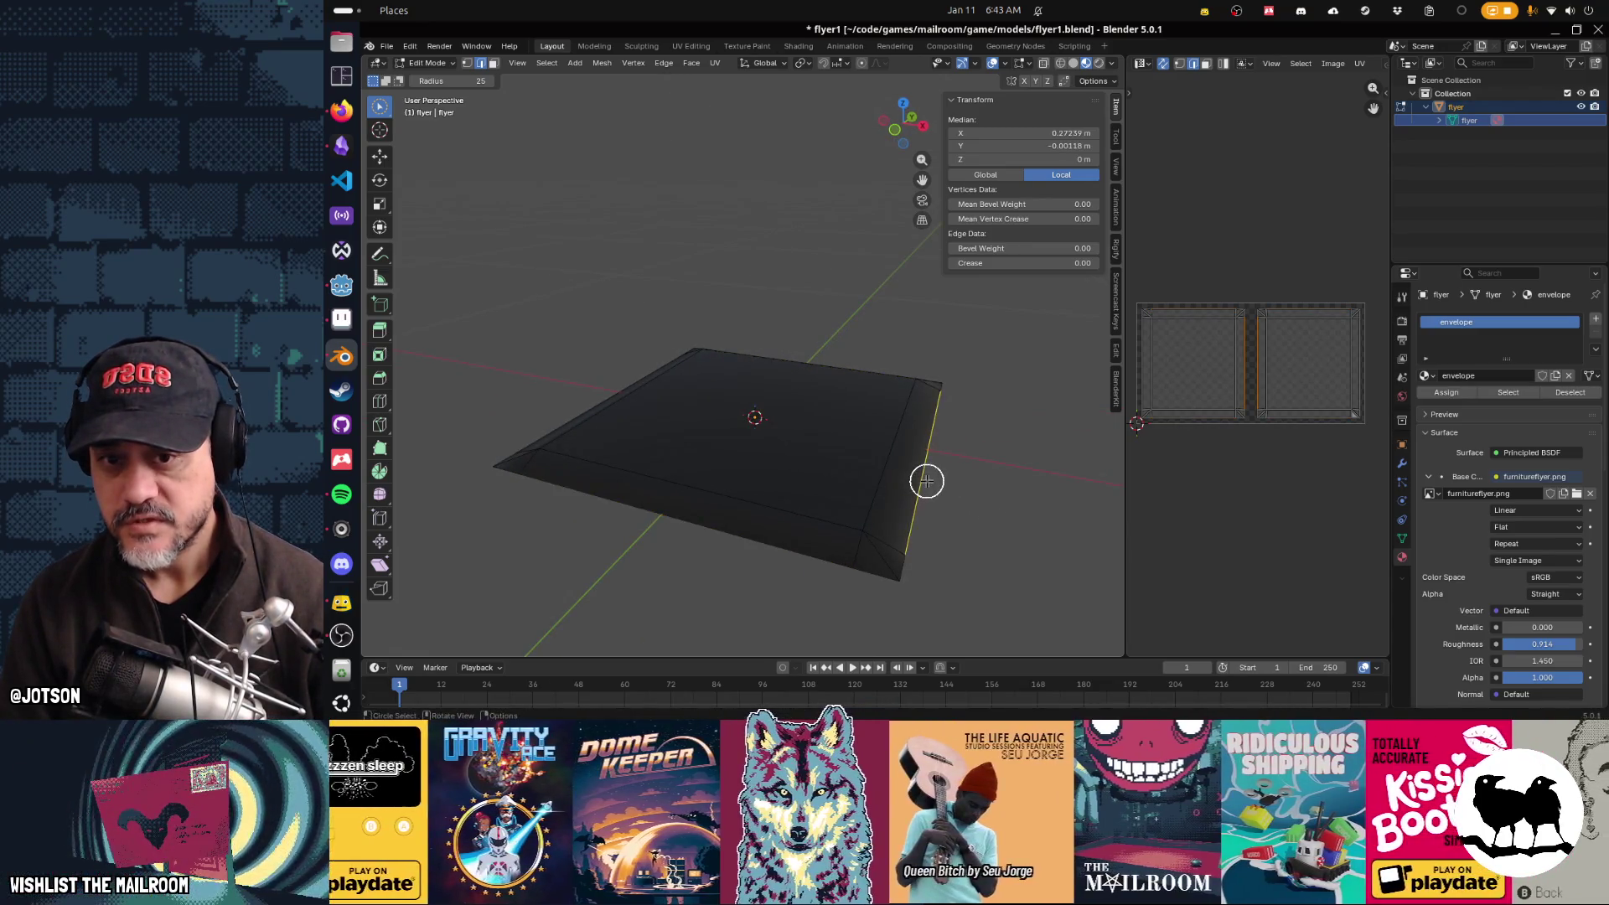
pyautogui.moveTo(718, 417)
pyautogui.mouseDown()
pyautogui.moveTo(744, 460)
pyautogui.moveTo(1042, 393)
pyautogui.mouseUp()
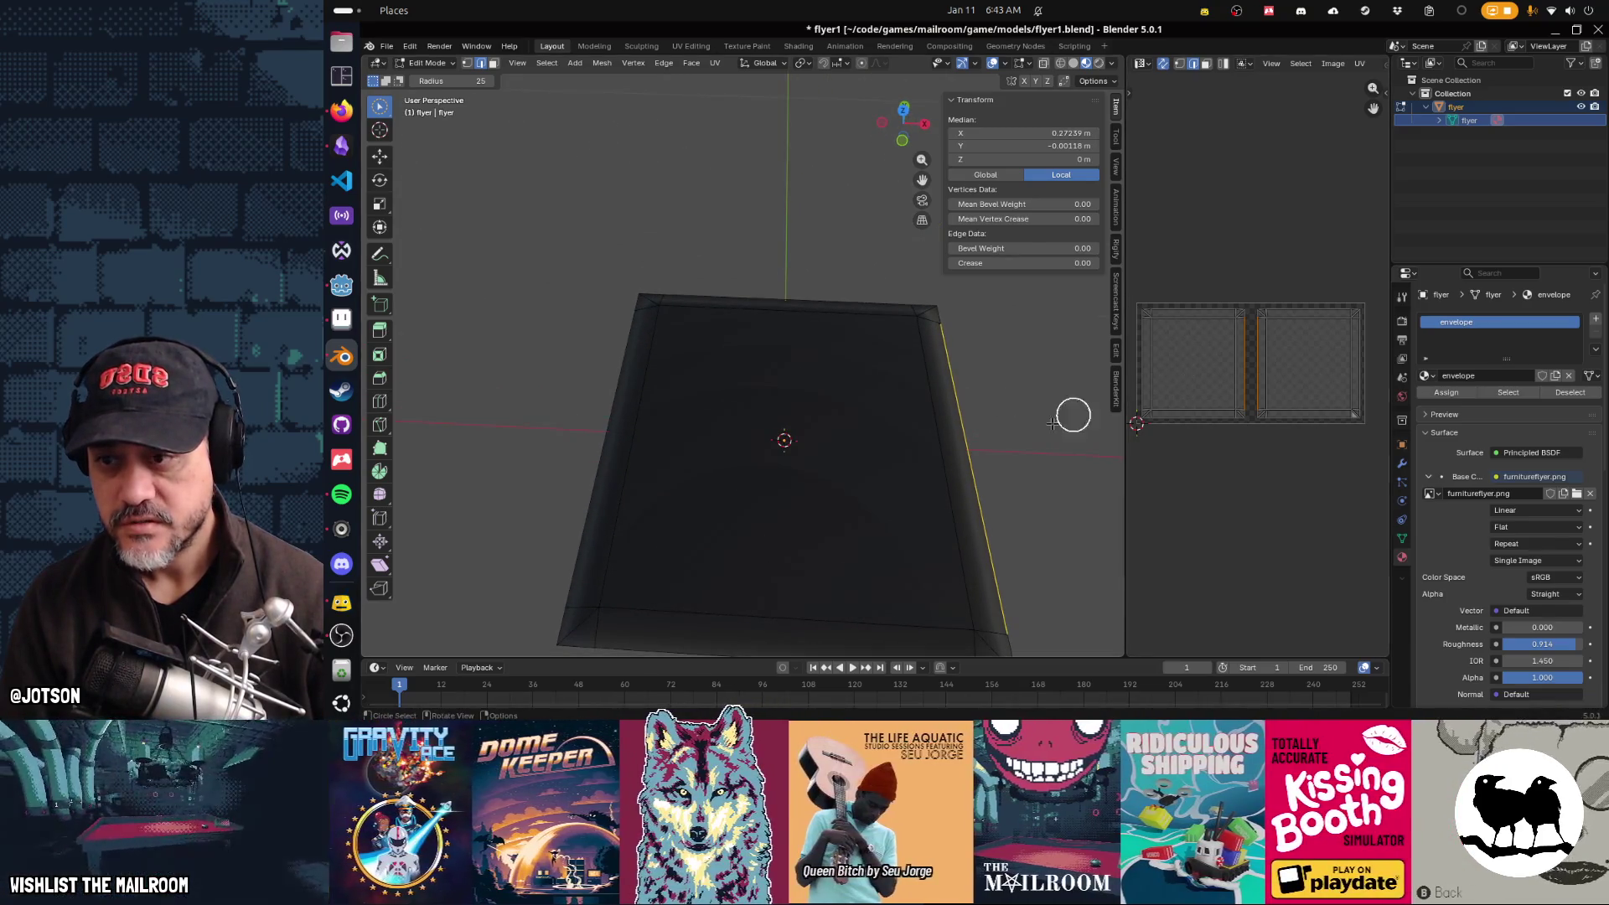
pyautogui.click(599, 430)
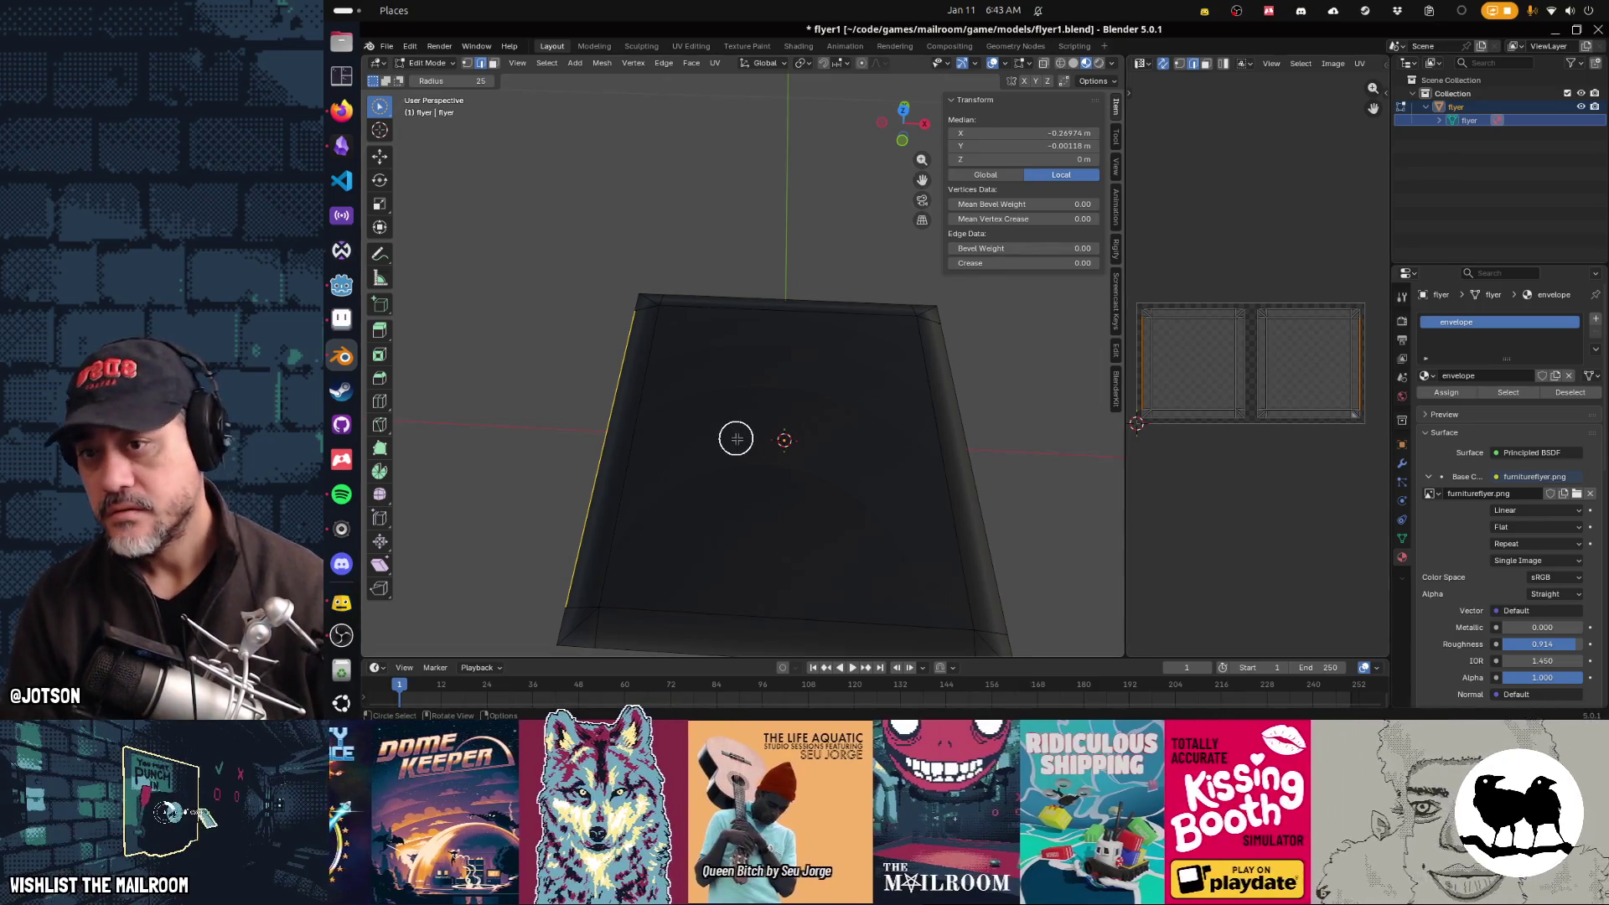
pyautogui.click(708, 393)
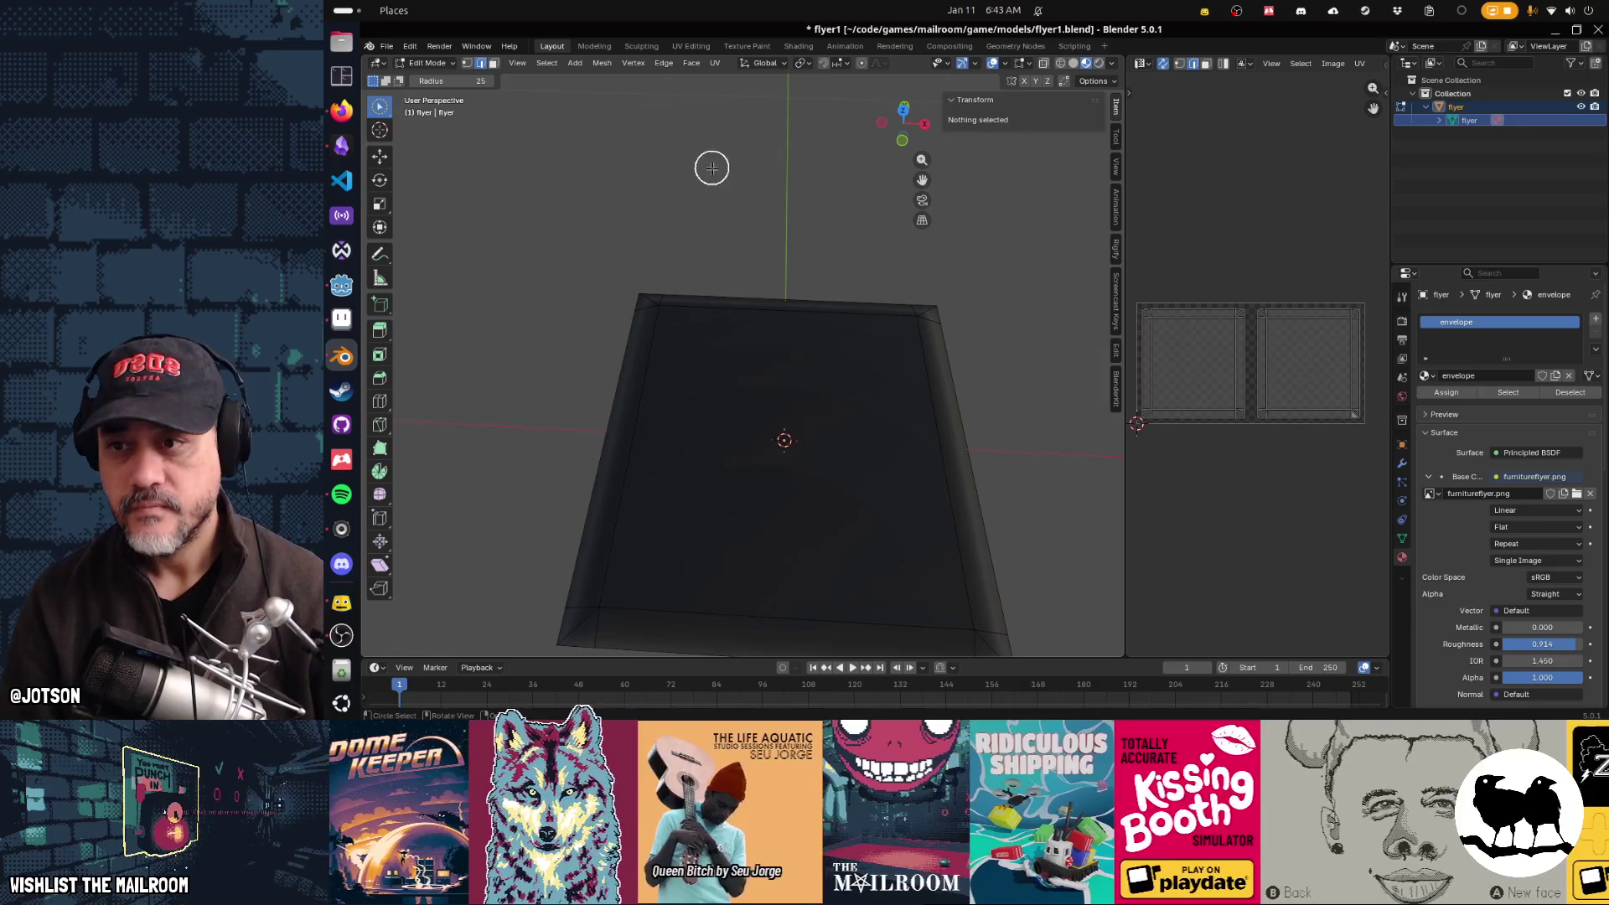
pyautogui.moveTo(701, 309)
pyautogui.mouseDown()
pyautogui.moveTo(701, 344)
pyautogui.moveTo(740, 331)
pyautogui.moveTo(682, 312)
pyautogui.moveTo(794, 313)
pyautogui.mouseUp()
pyautogui.hotkey('ctrl', 's')
pyautogui.hotkey('alt', 'Tab')
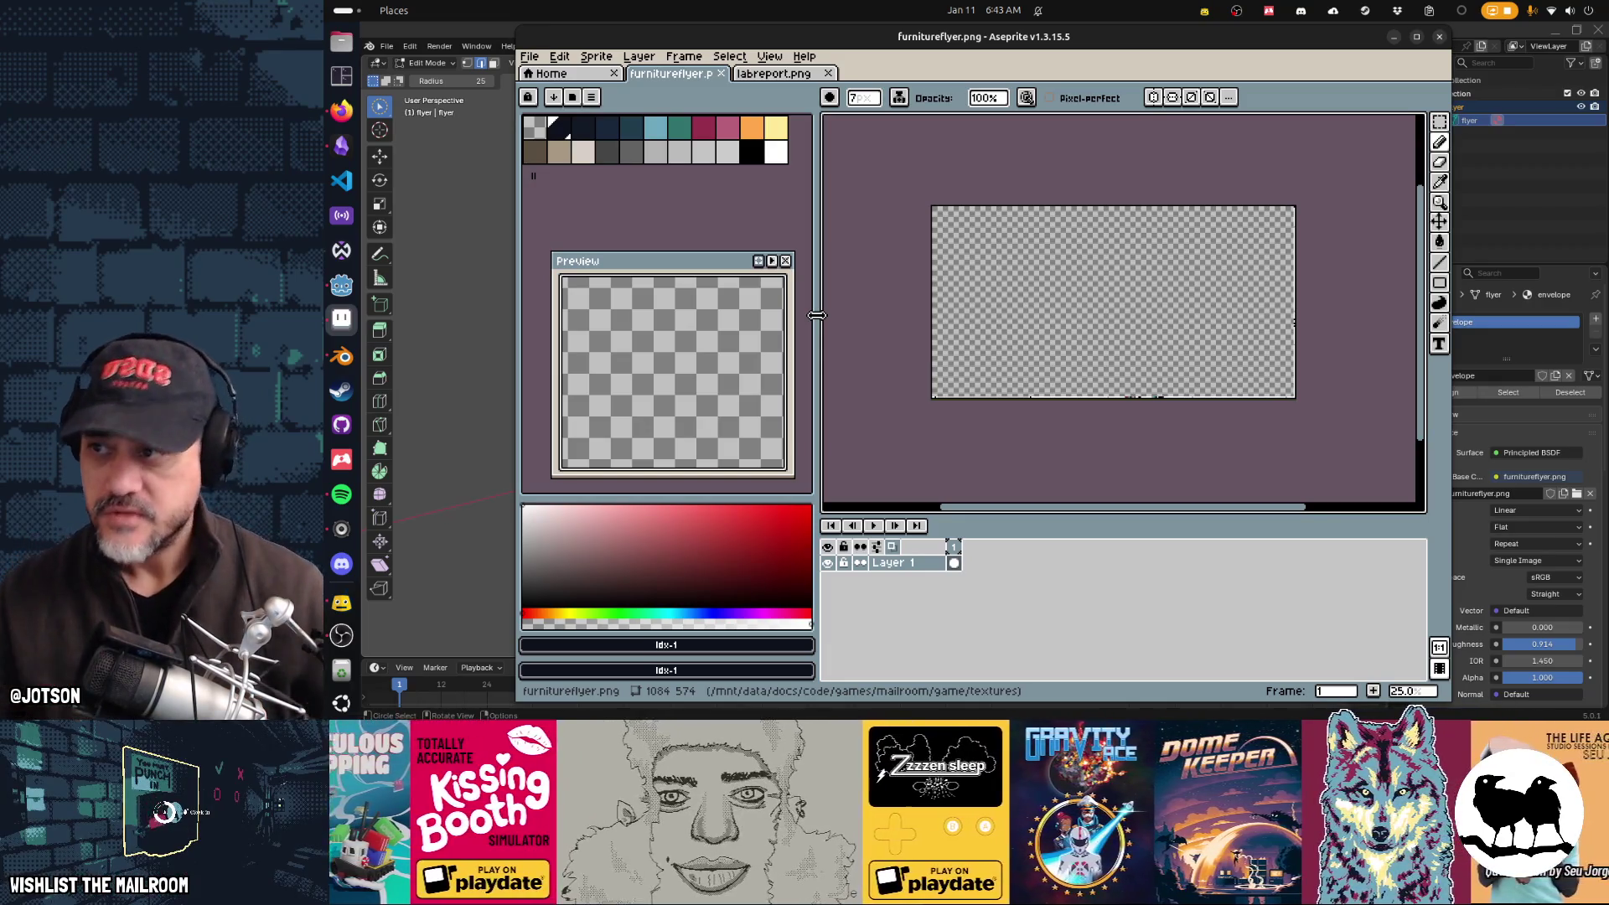
# Step: Bring the browser's Google 'cars extended warranty recording' results in front of Aseprite
pyautogui.click(343, 110)
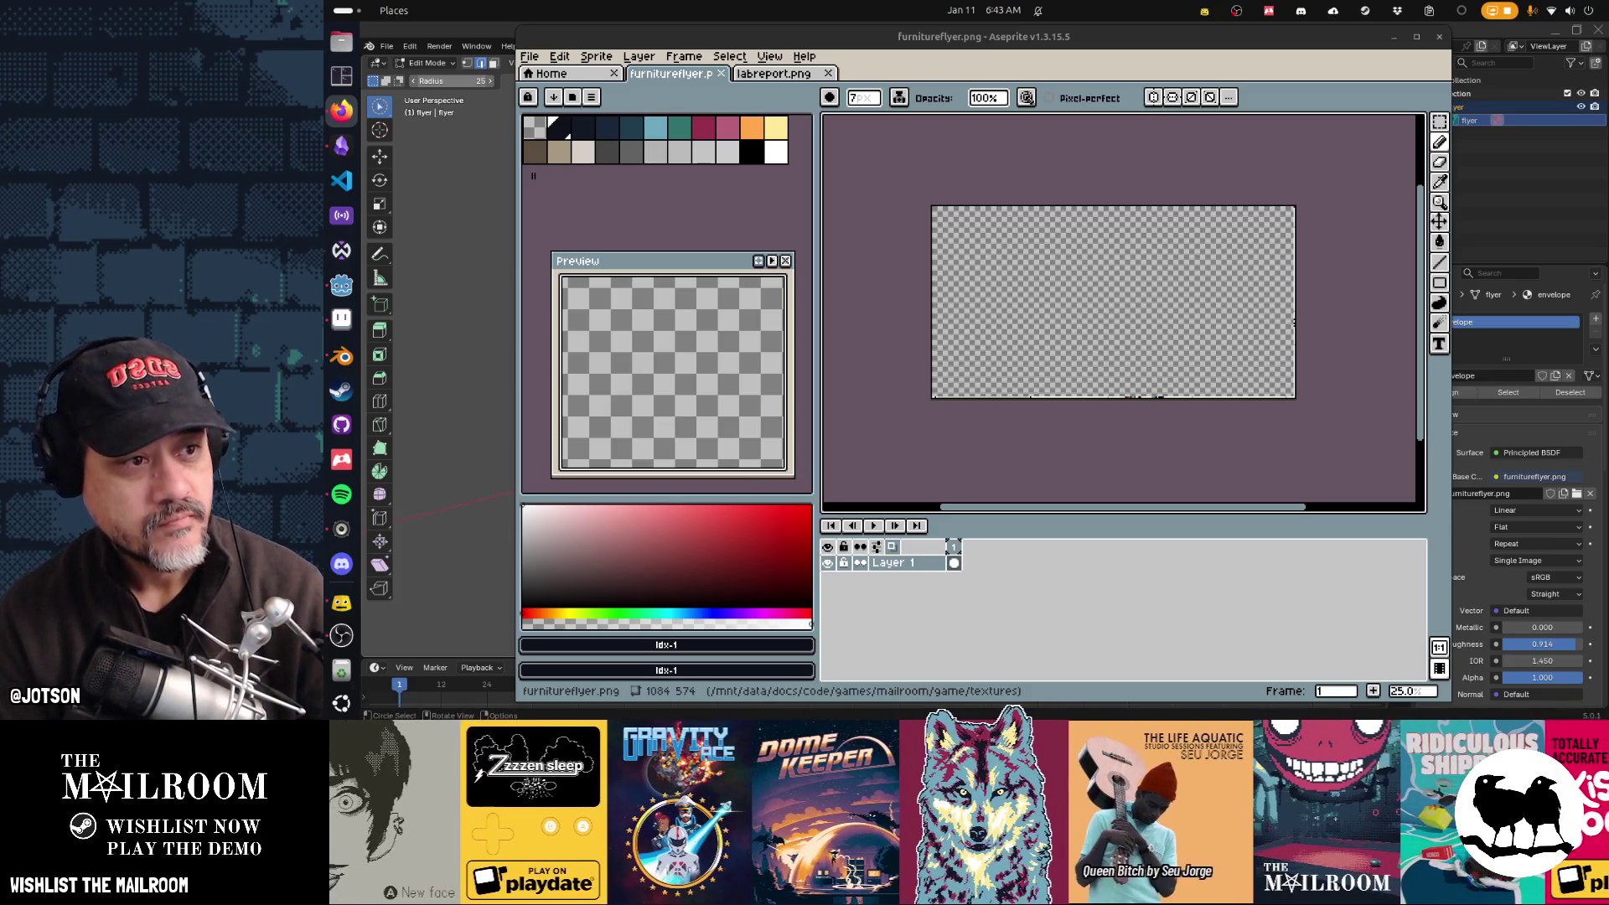
pyautogui.hotkey('alt', 'Tab')
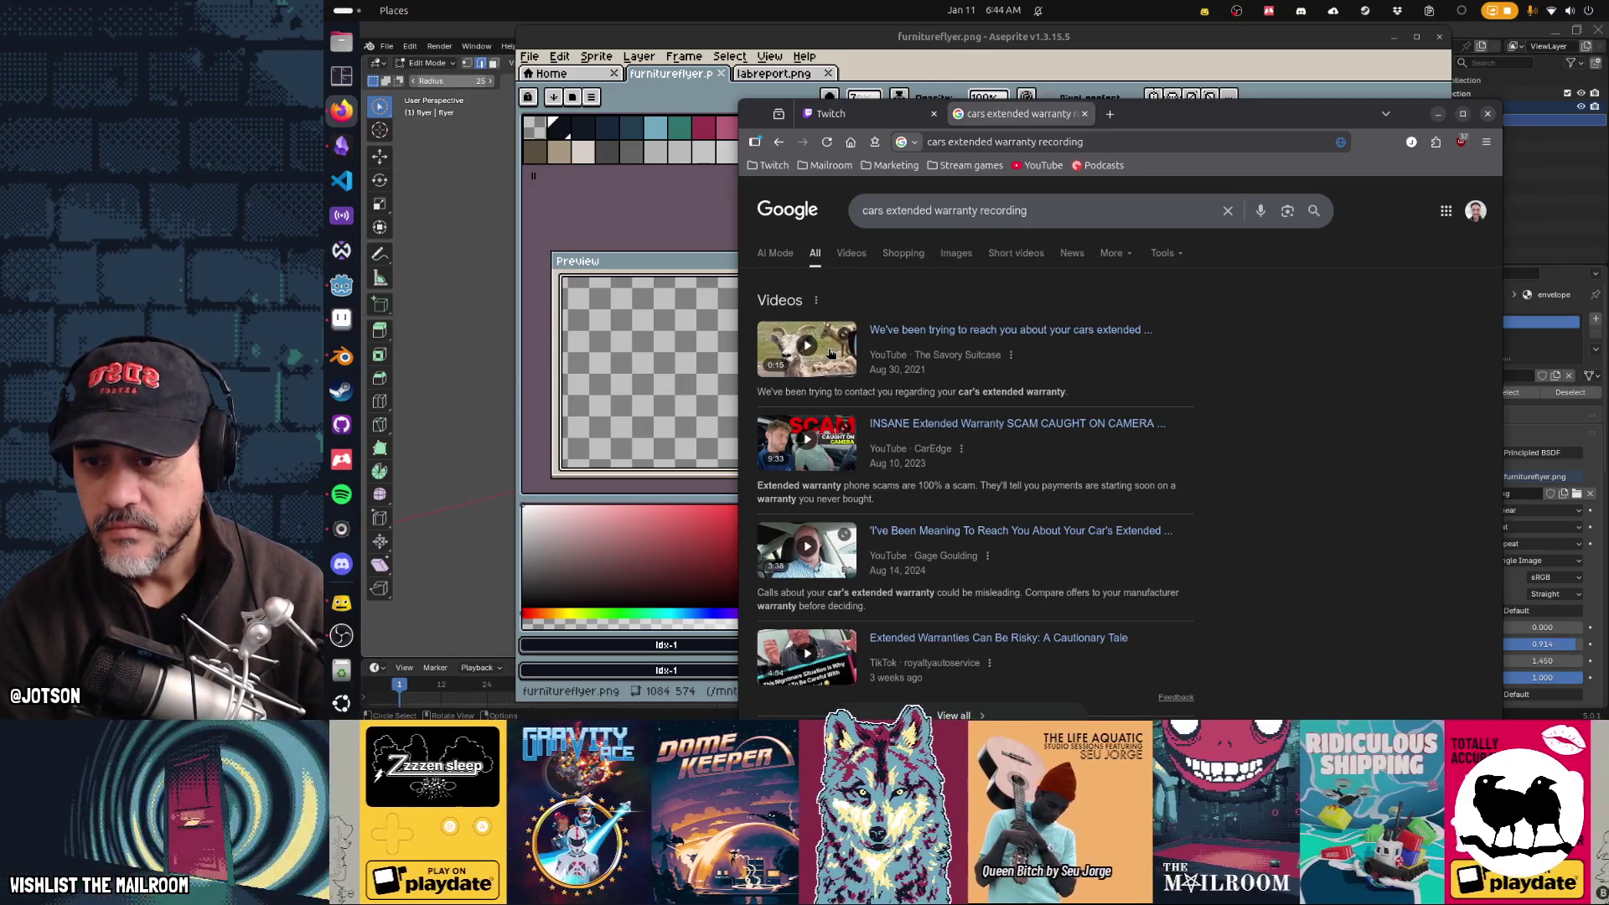
# Step: Preview the first video result, then scroll down to the Facebook car-warranty call video
pyautogui.click(808, 348)
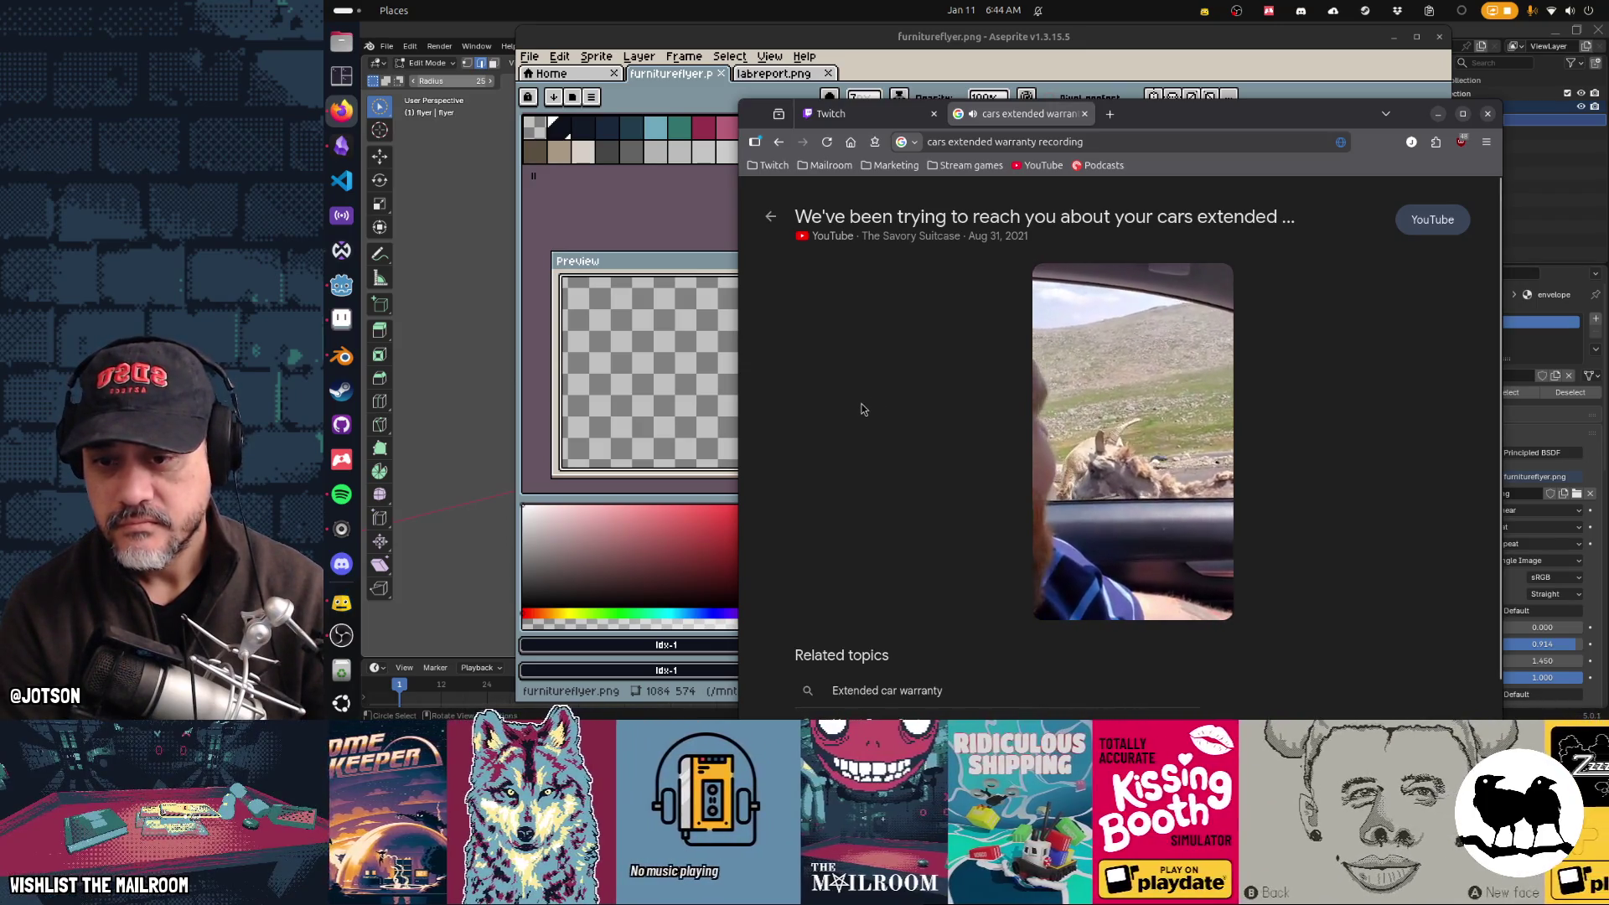
pyautogui.hotkey('alt', 'Left')
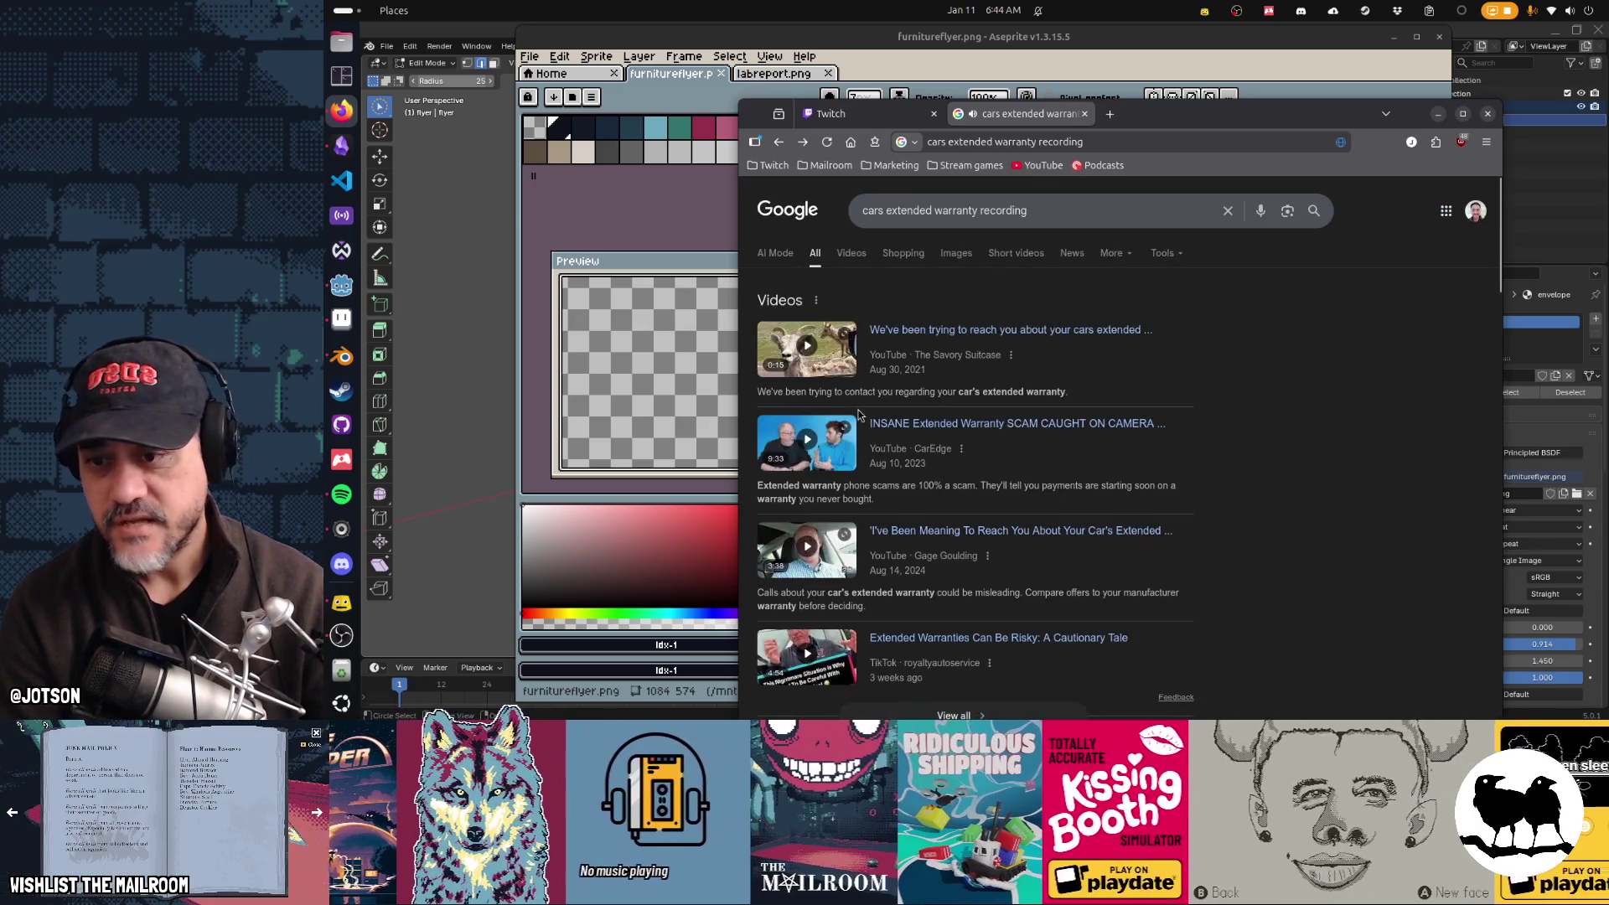
pyautogui.scroll(-4, 1334, 404)
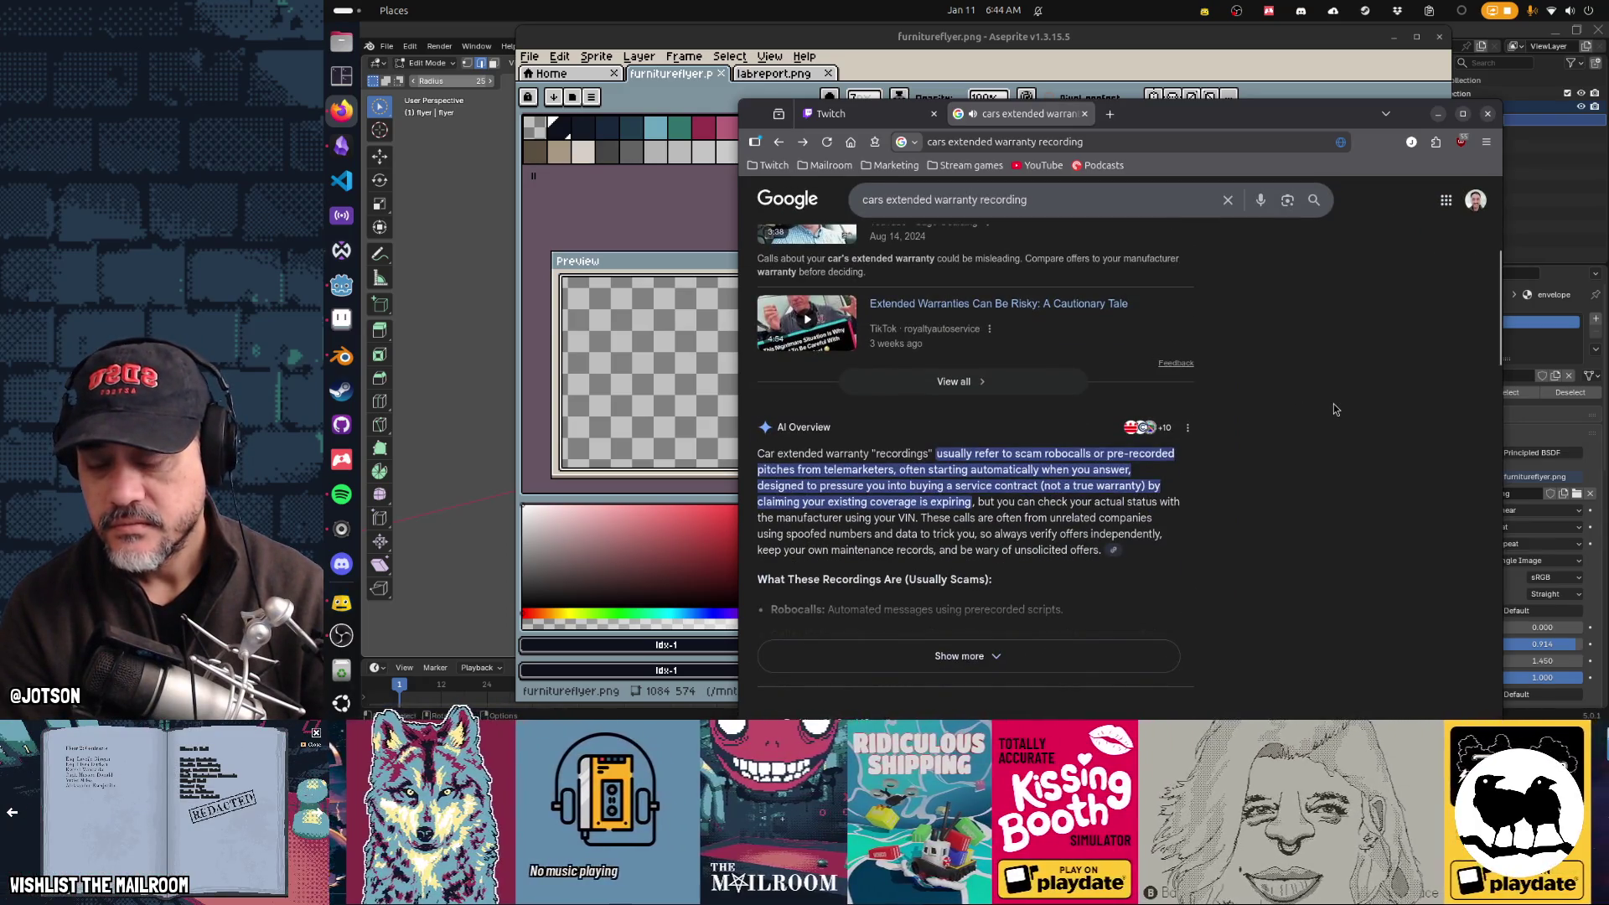
pyautogui.scroll(-3, 1334, 408)
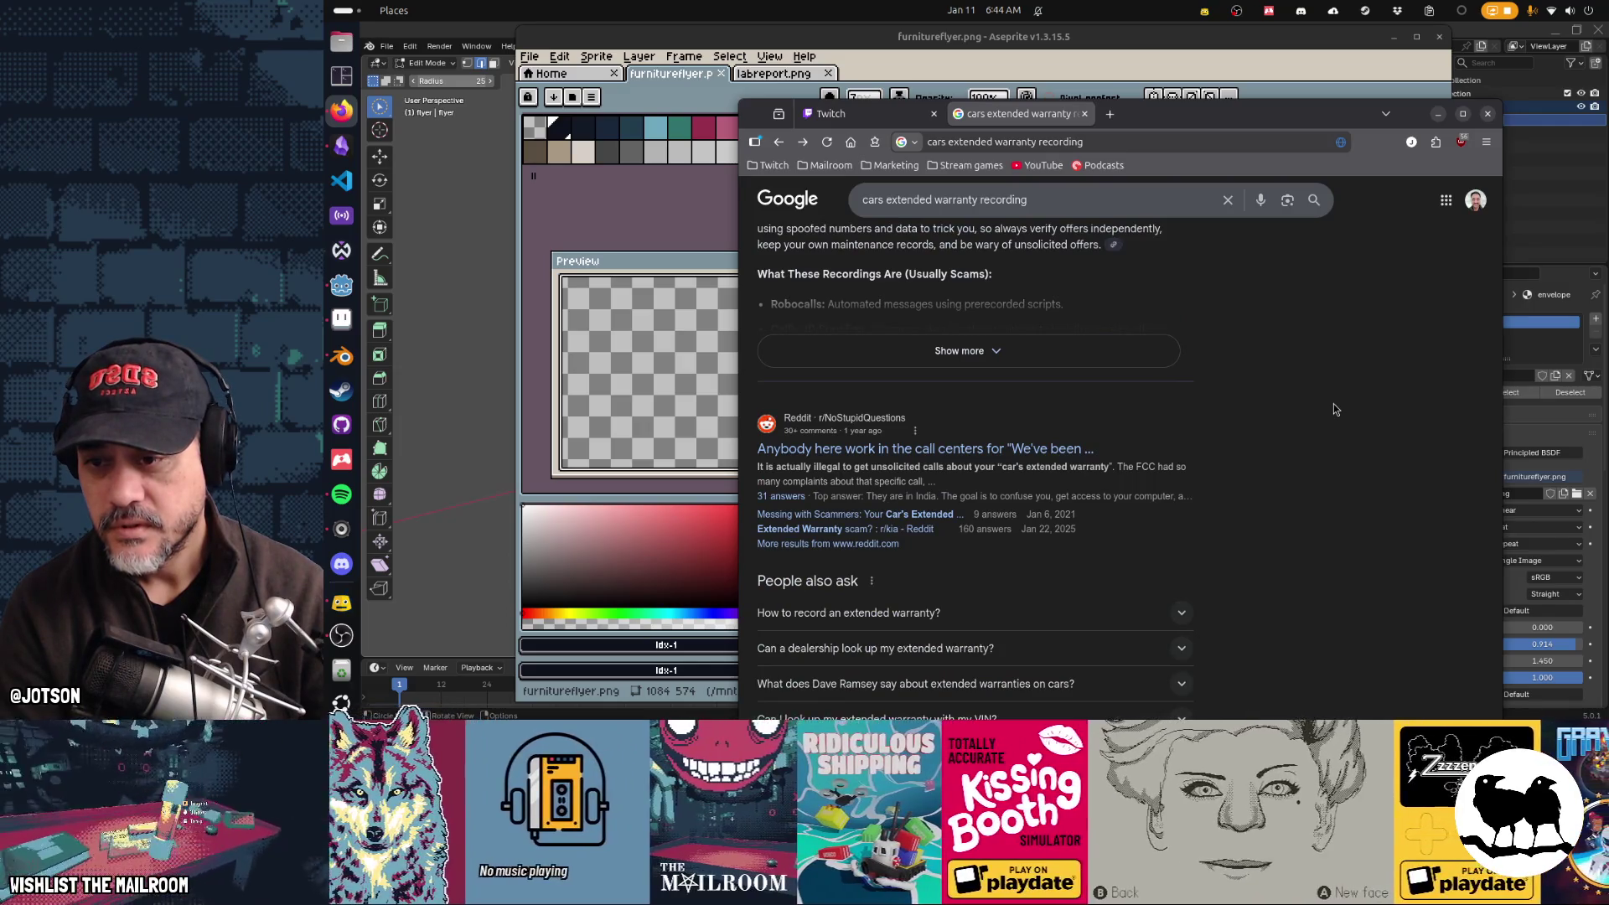
pyautogui.scroll(-3, 1334, 409)
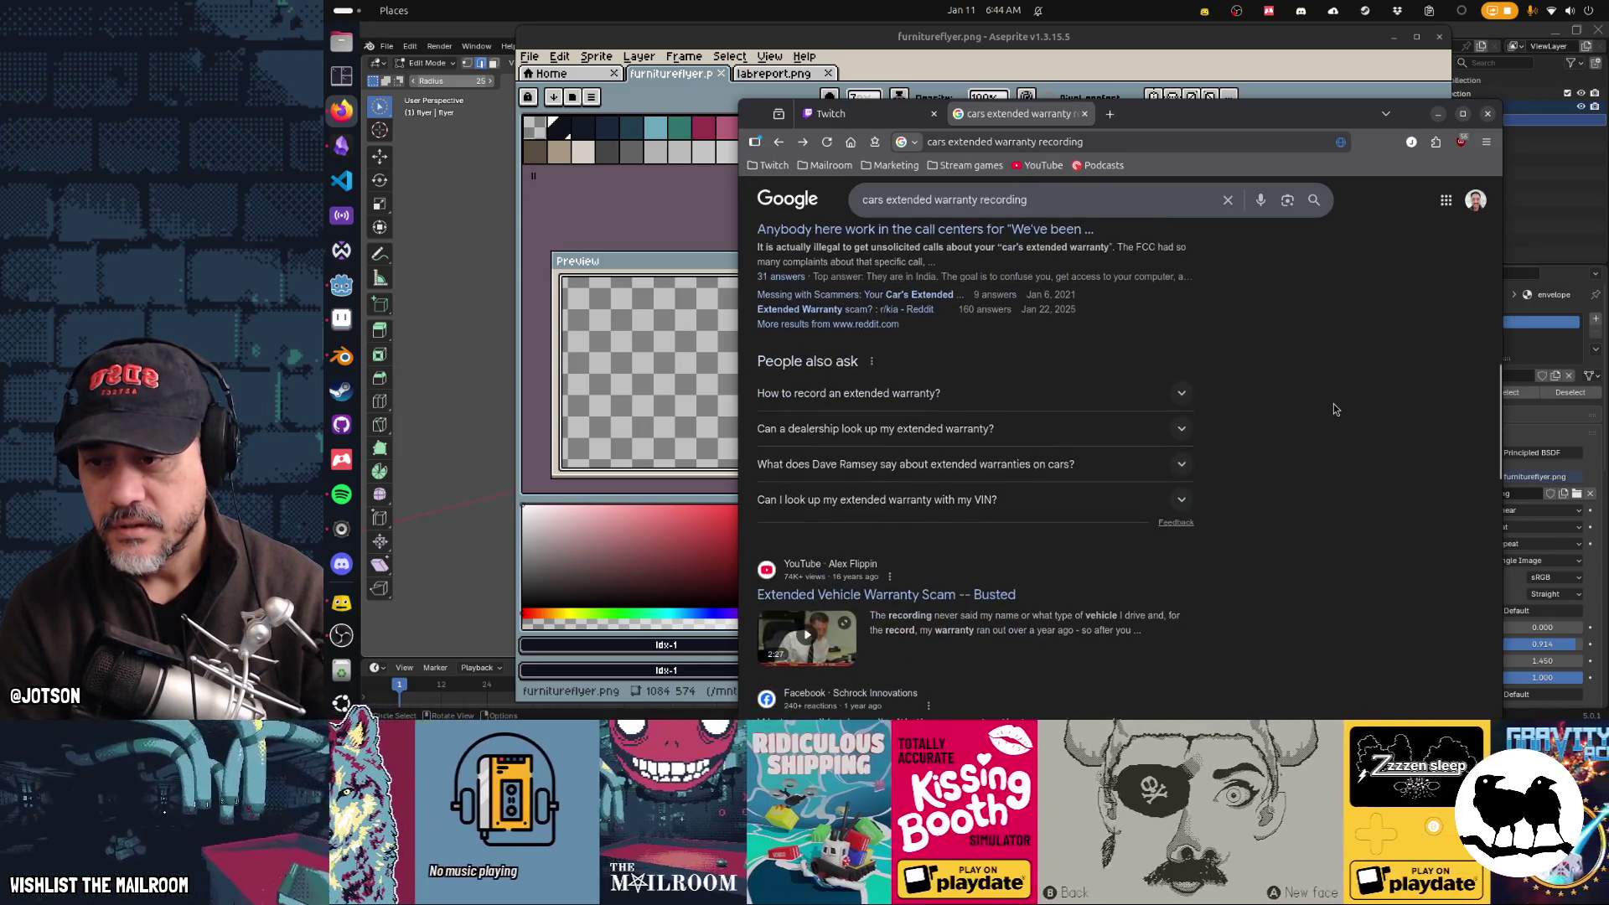
pyautogui.scroll(-2, 1334, 409)
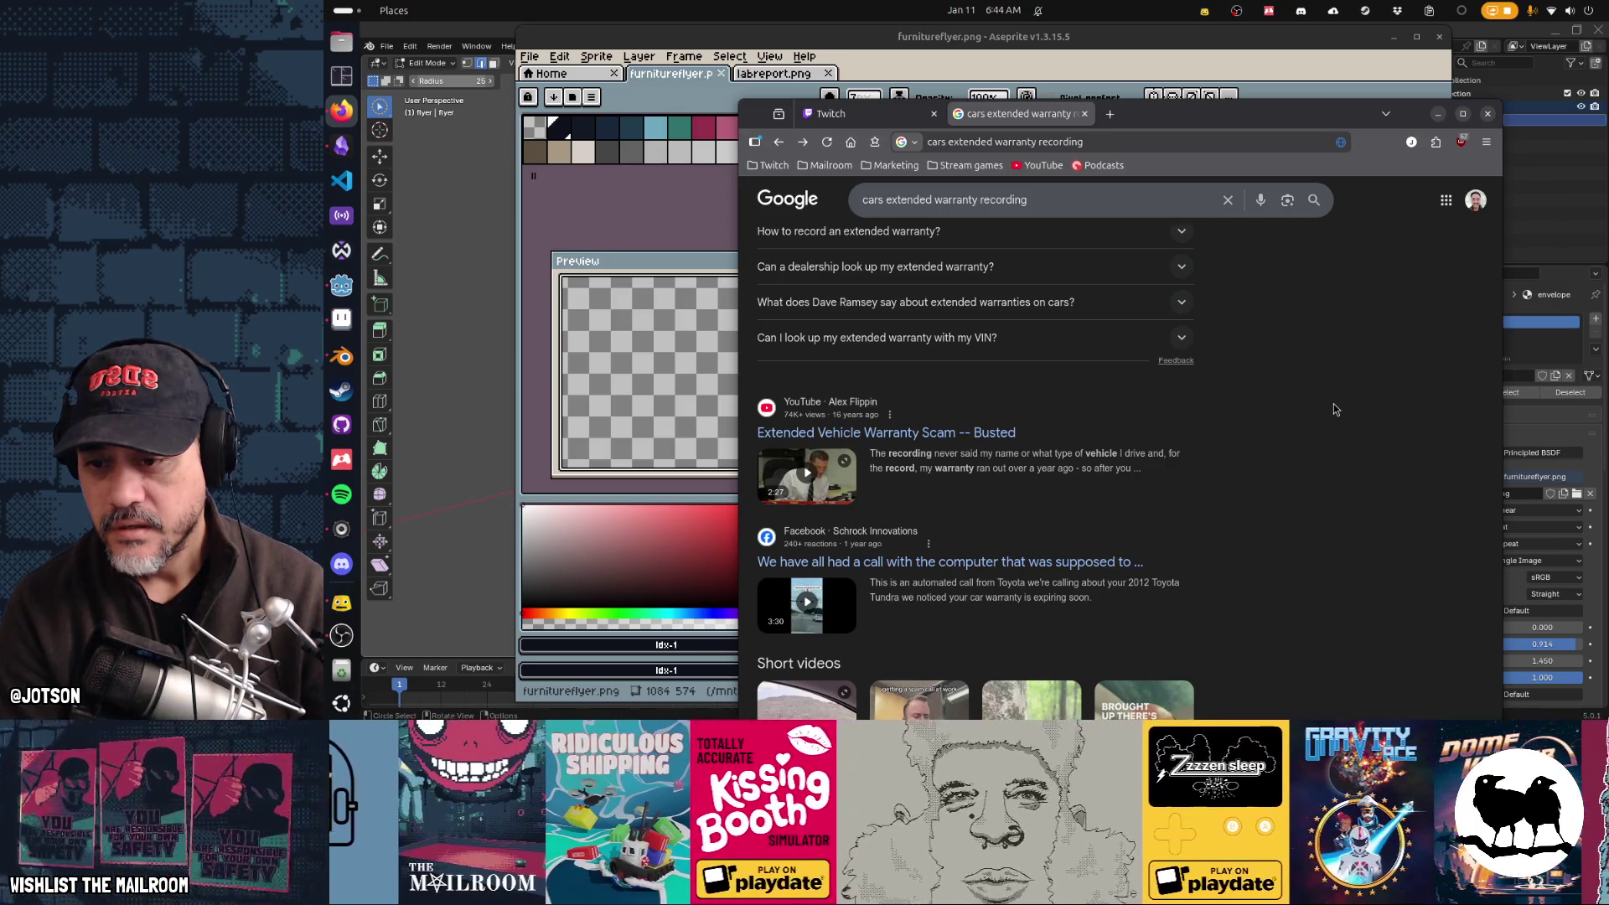
pyautogui.click(1106, 562)
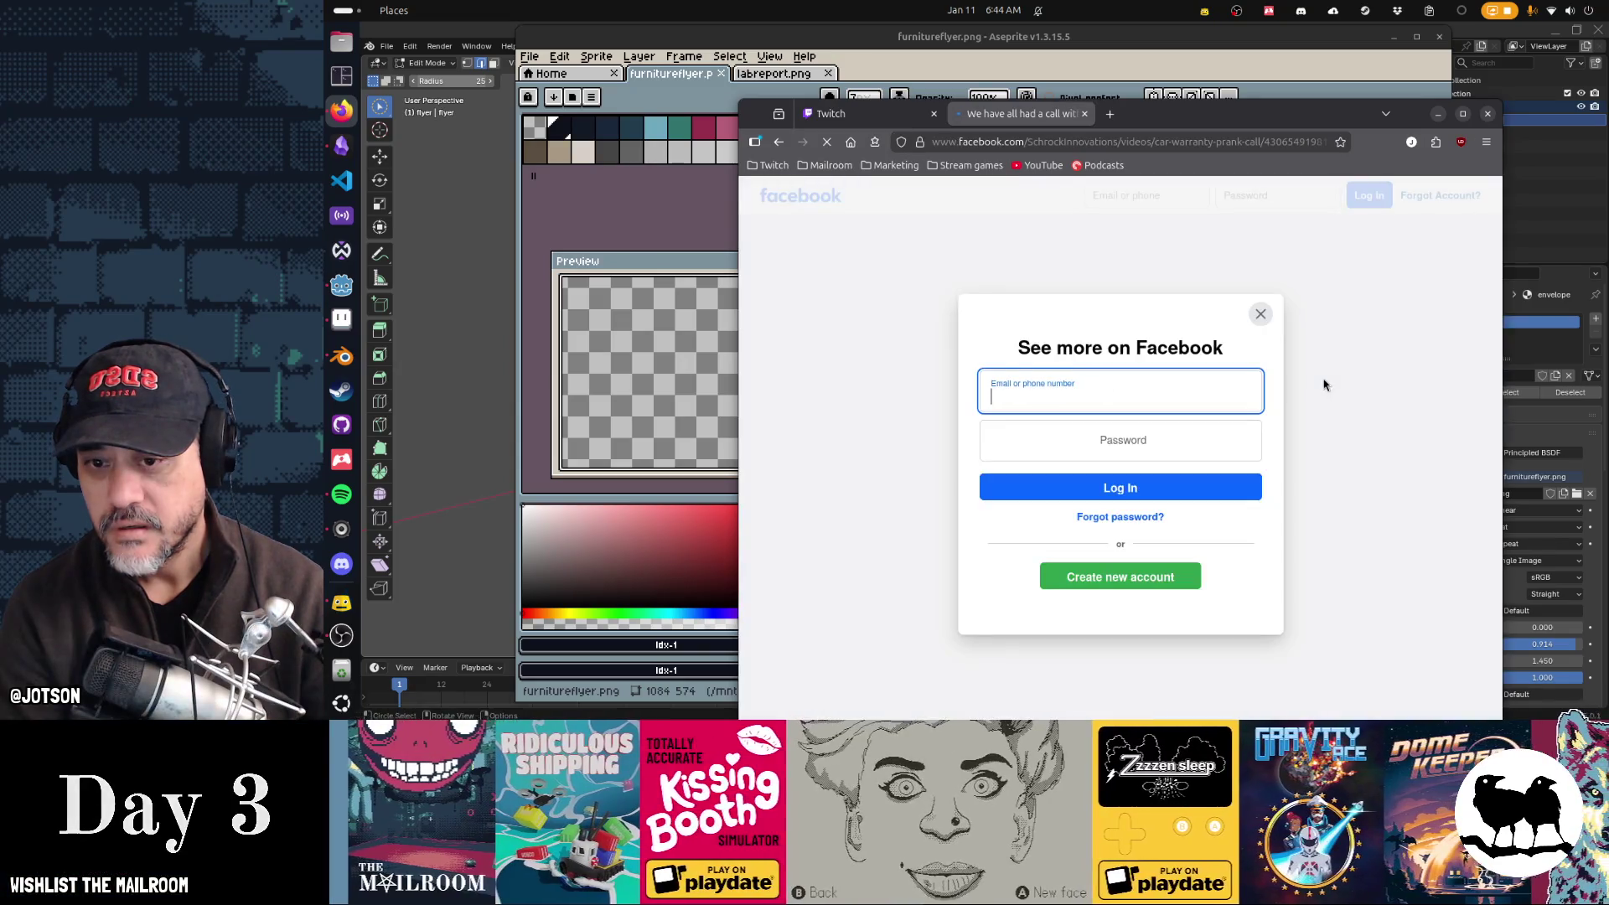
# Step: Return to Google from Facebook and go to the YouTube video 'Extended Vehicle Warranty Scam -- Busted'
pyautogui.click(756, 142)
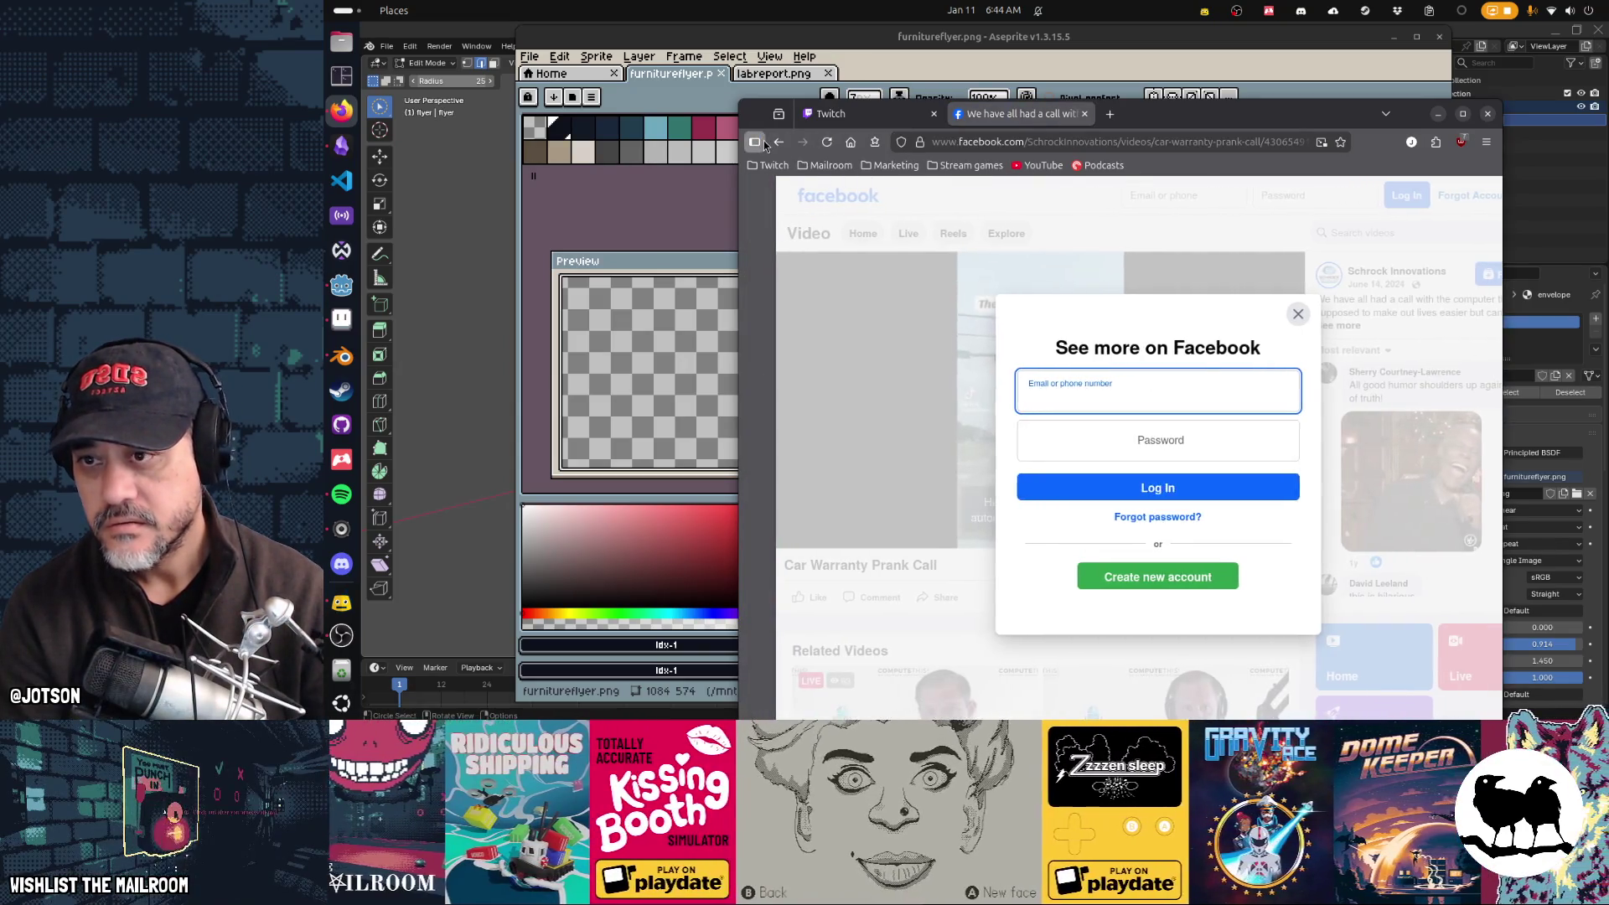
pyautogui.click(778, 142)
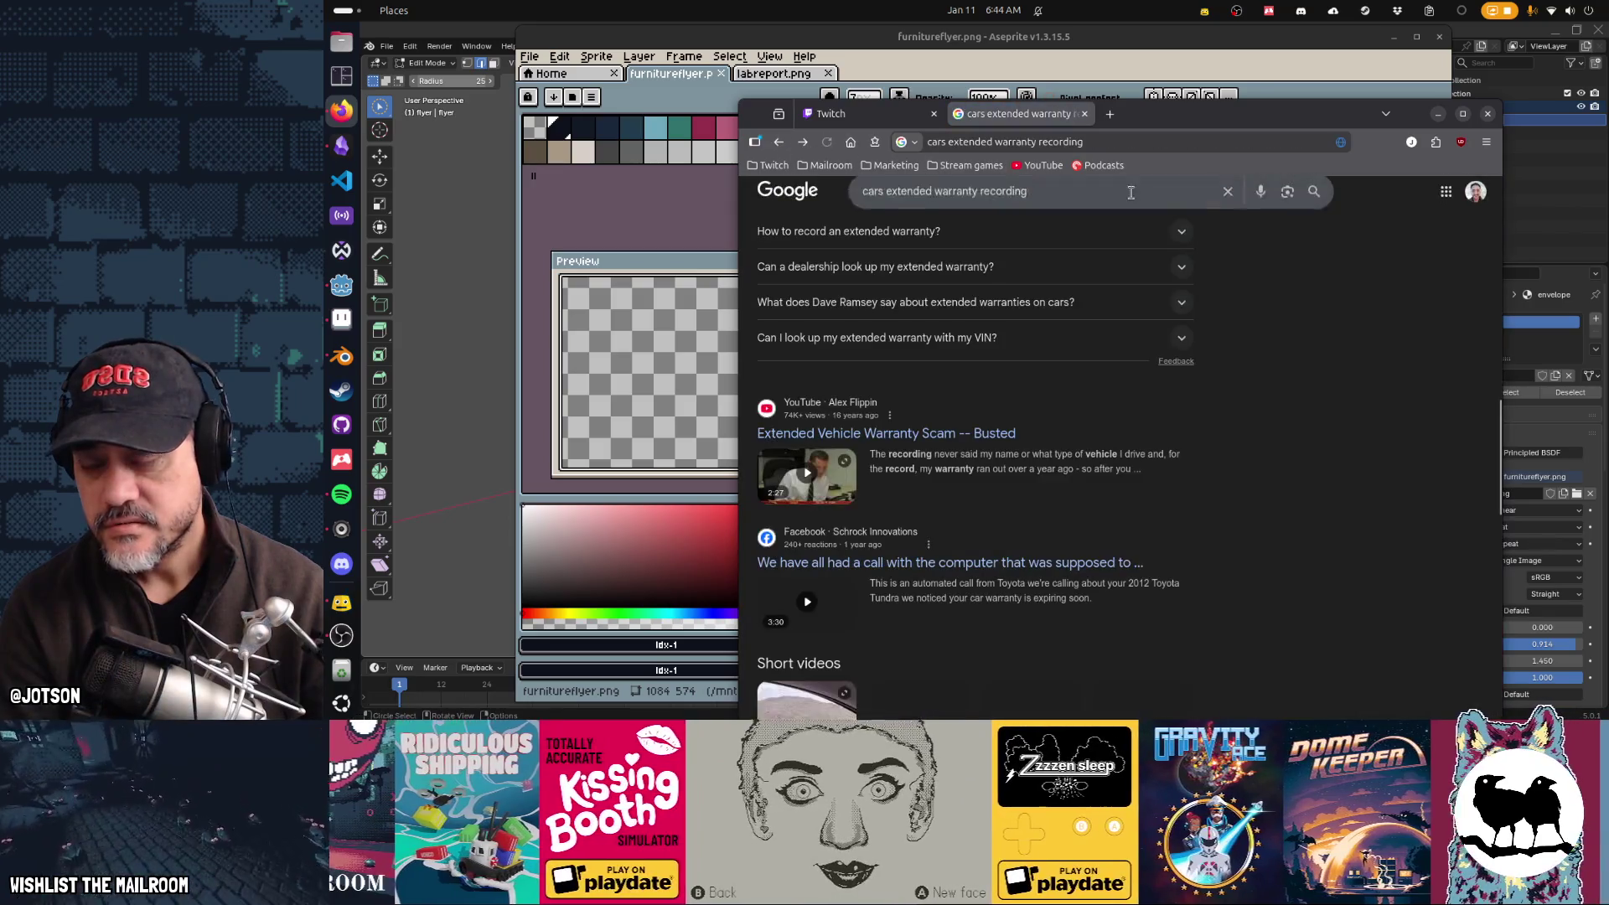
pyautogui.click(963, 434)
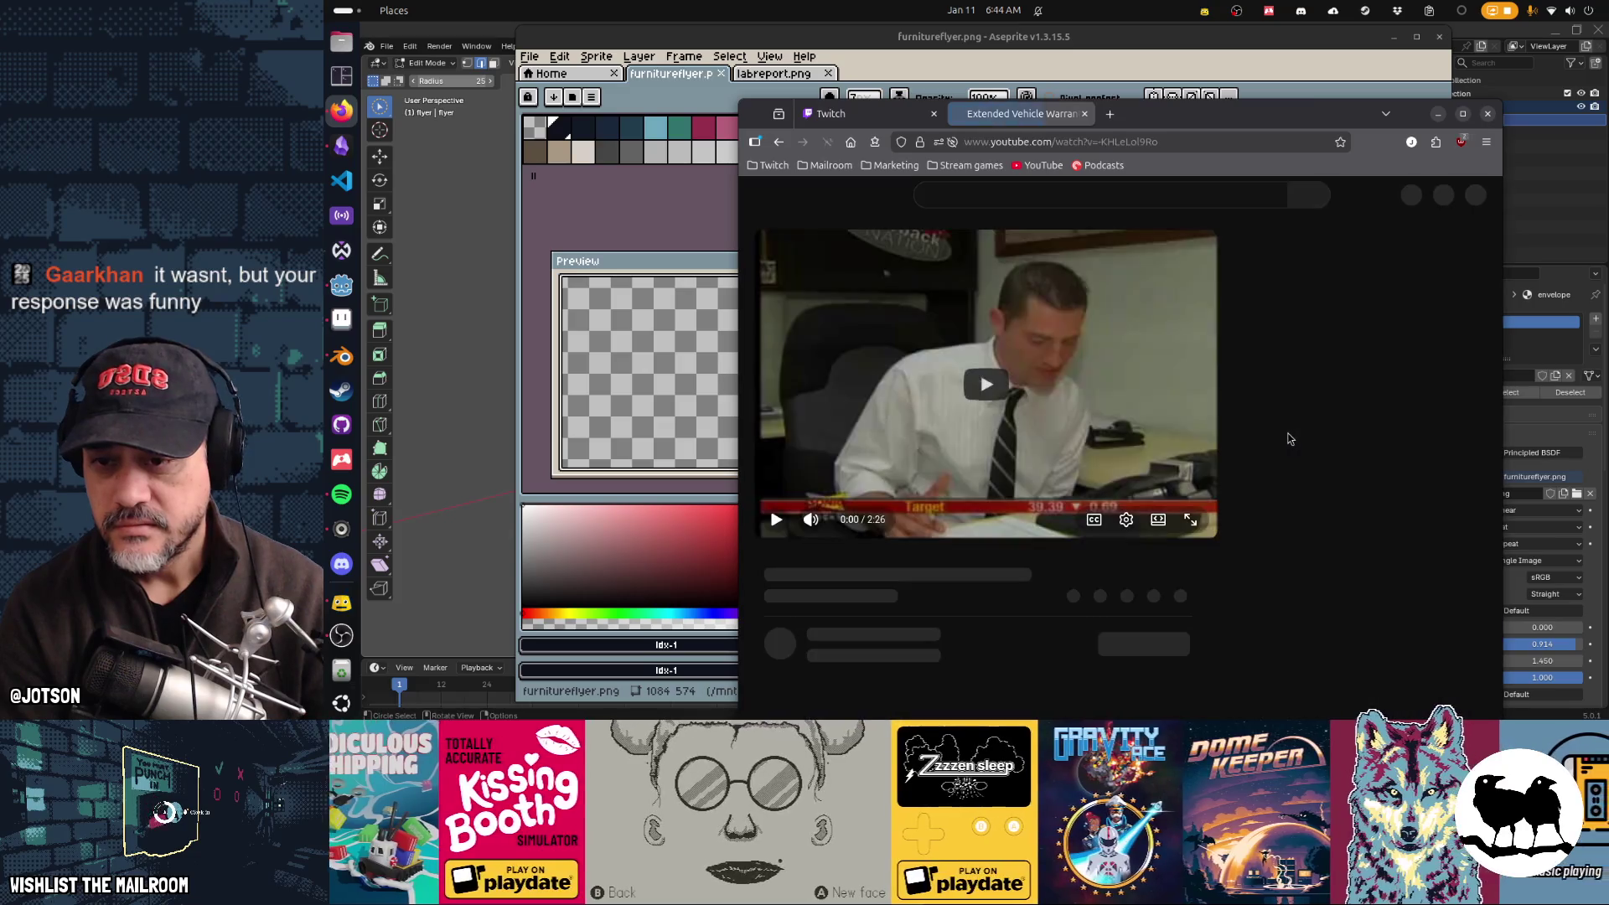
# Step: Play the video, jumping to 0:17, 0:24 and 0:22, then scrub toward 0:30
pyautogui.click(770, 511)
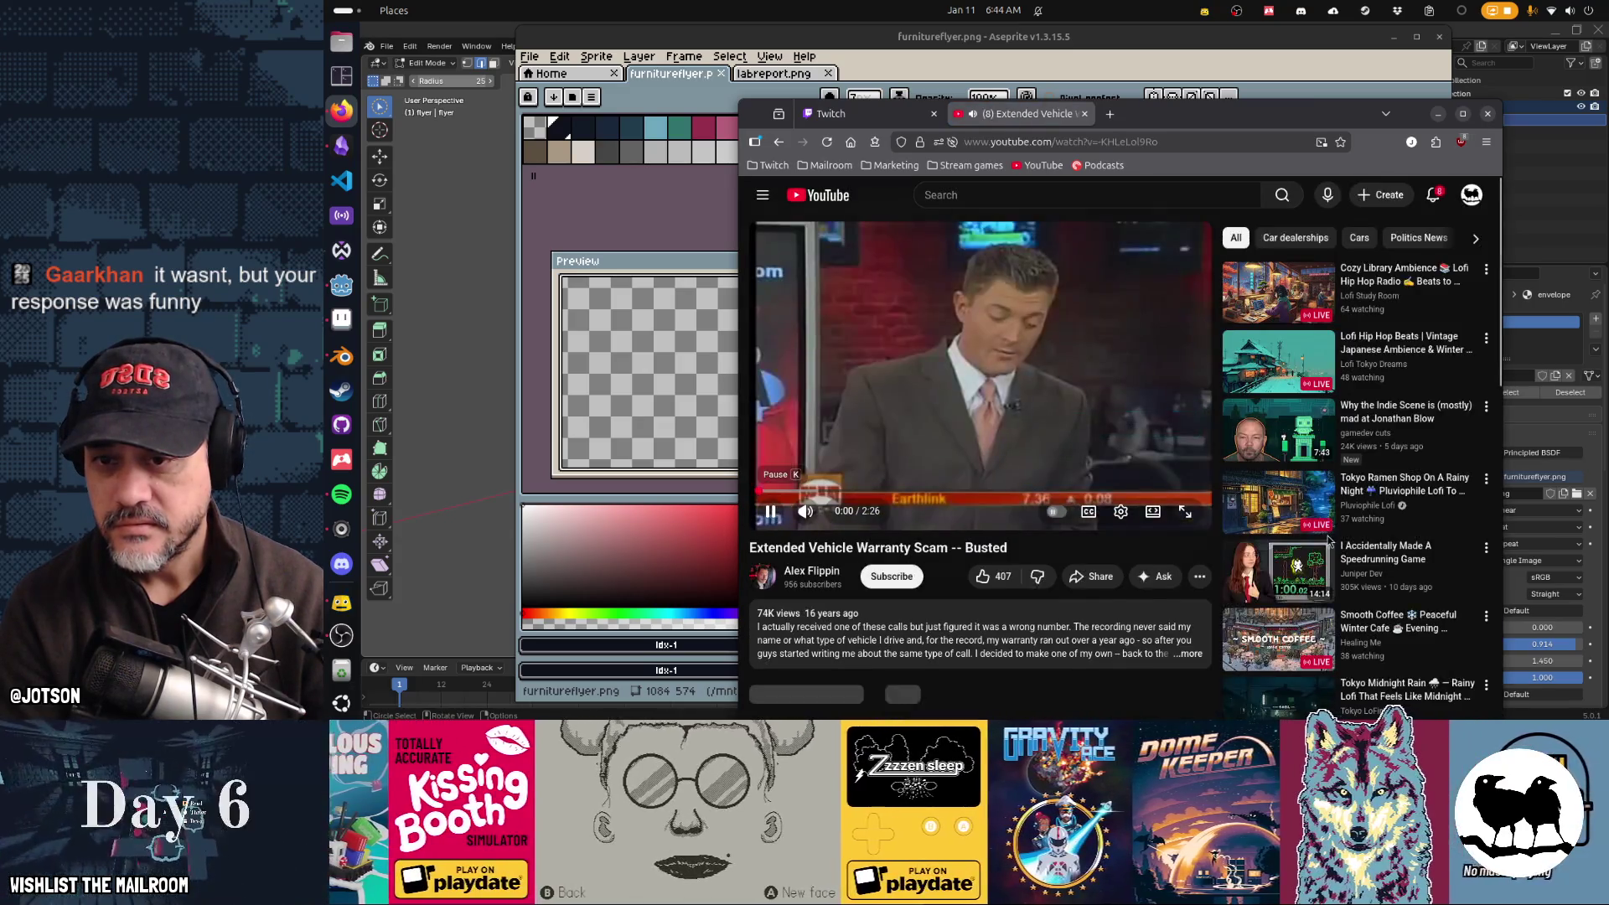
pyautogui.click(810, 493)
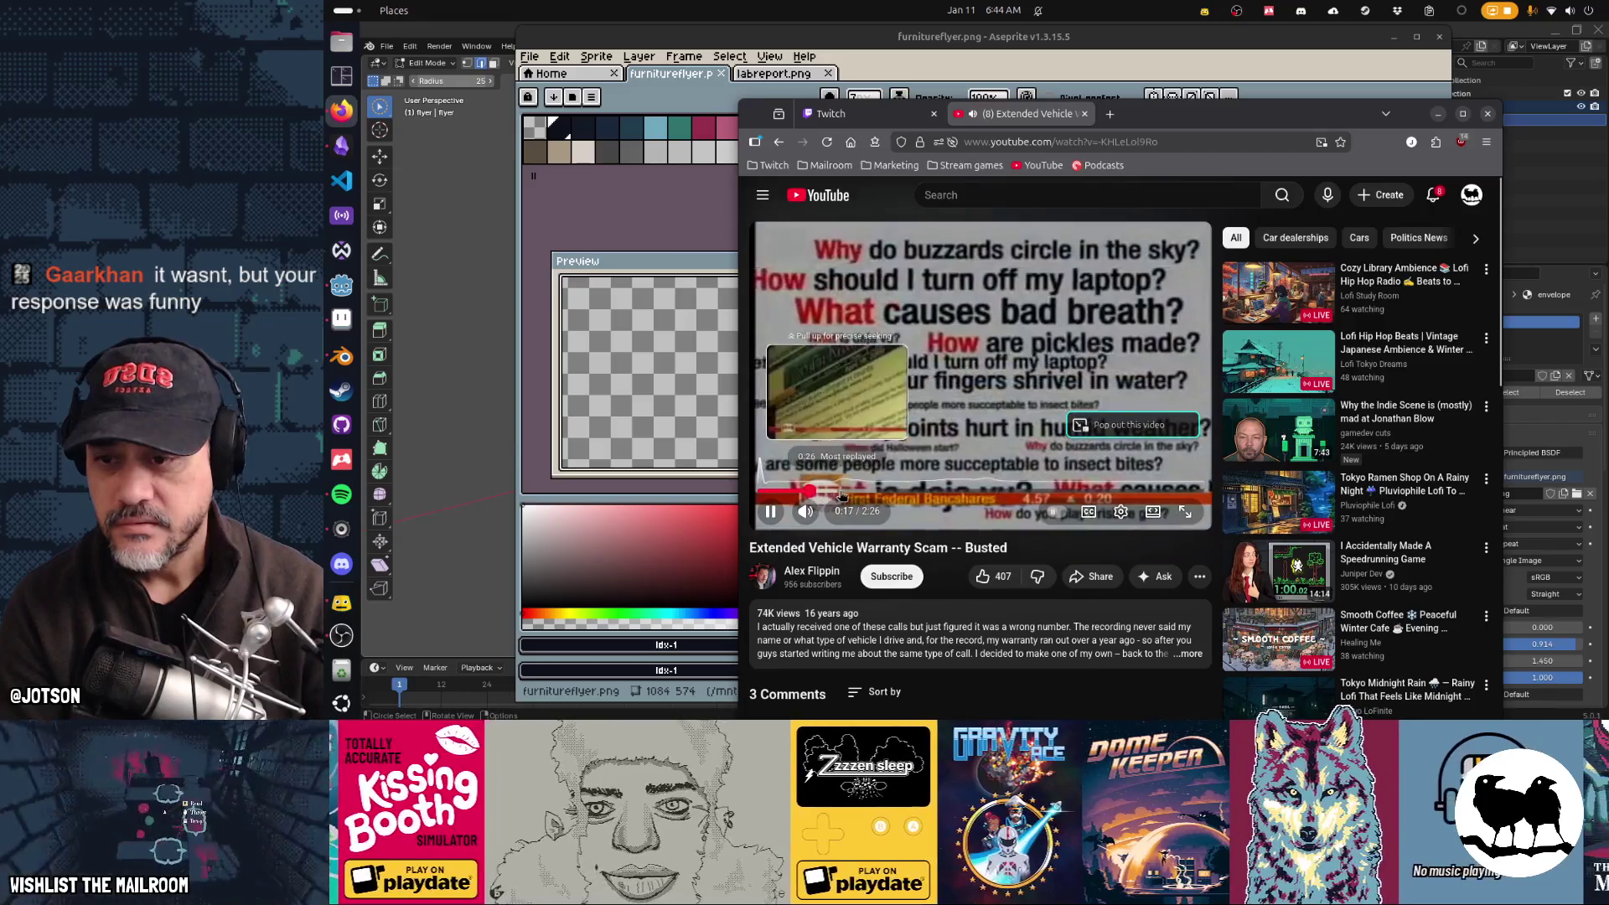
pyautogui.click(834, 494)
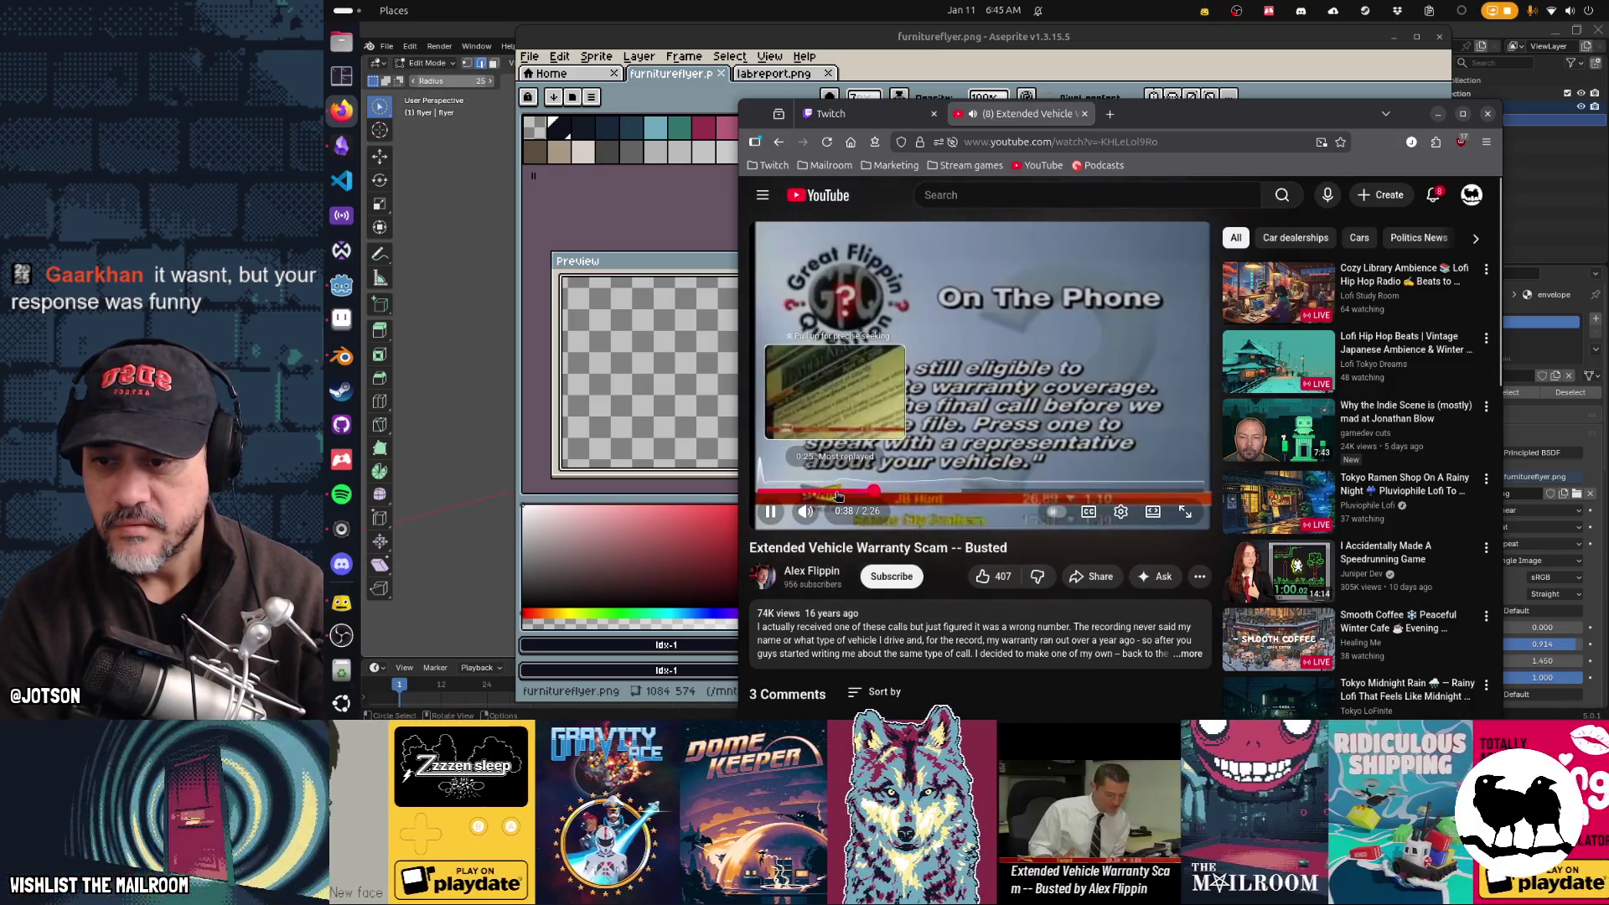
pyautogui.click(830, 494)
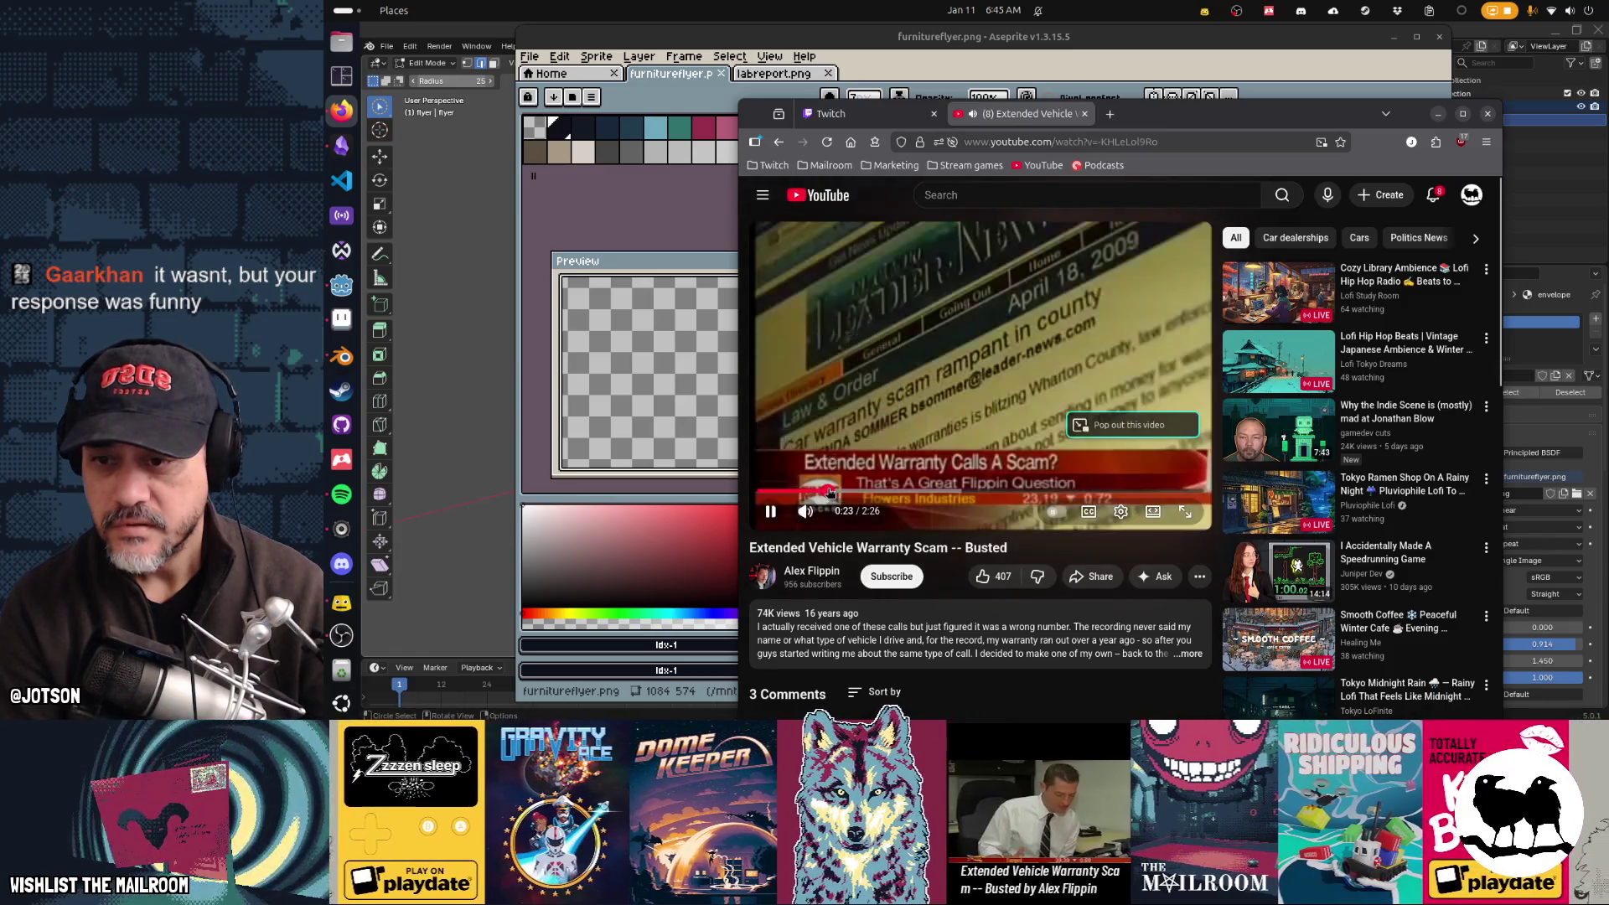
pyautogui.moveTo(831, 493); pyautogui.dragTo(850, 494)
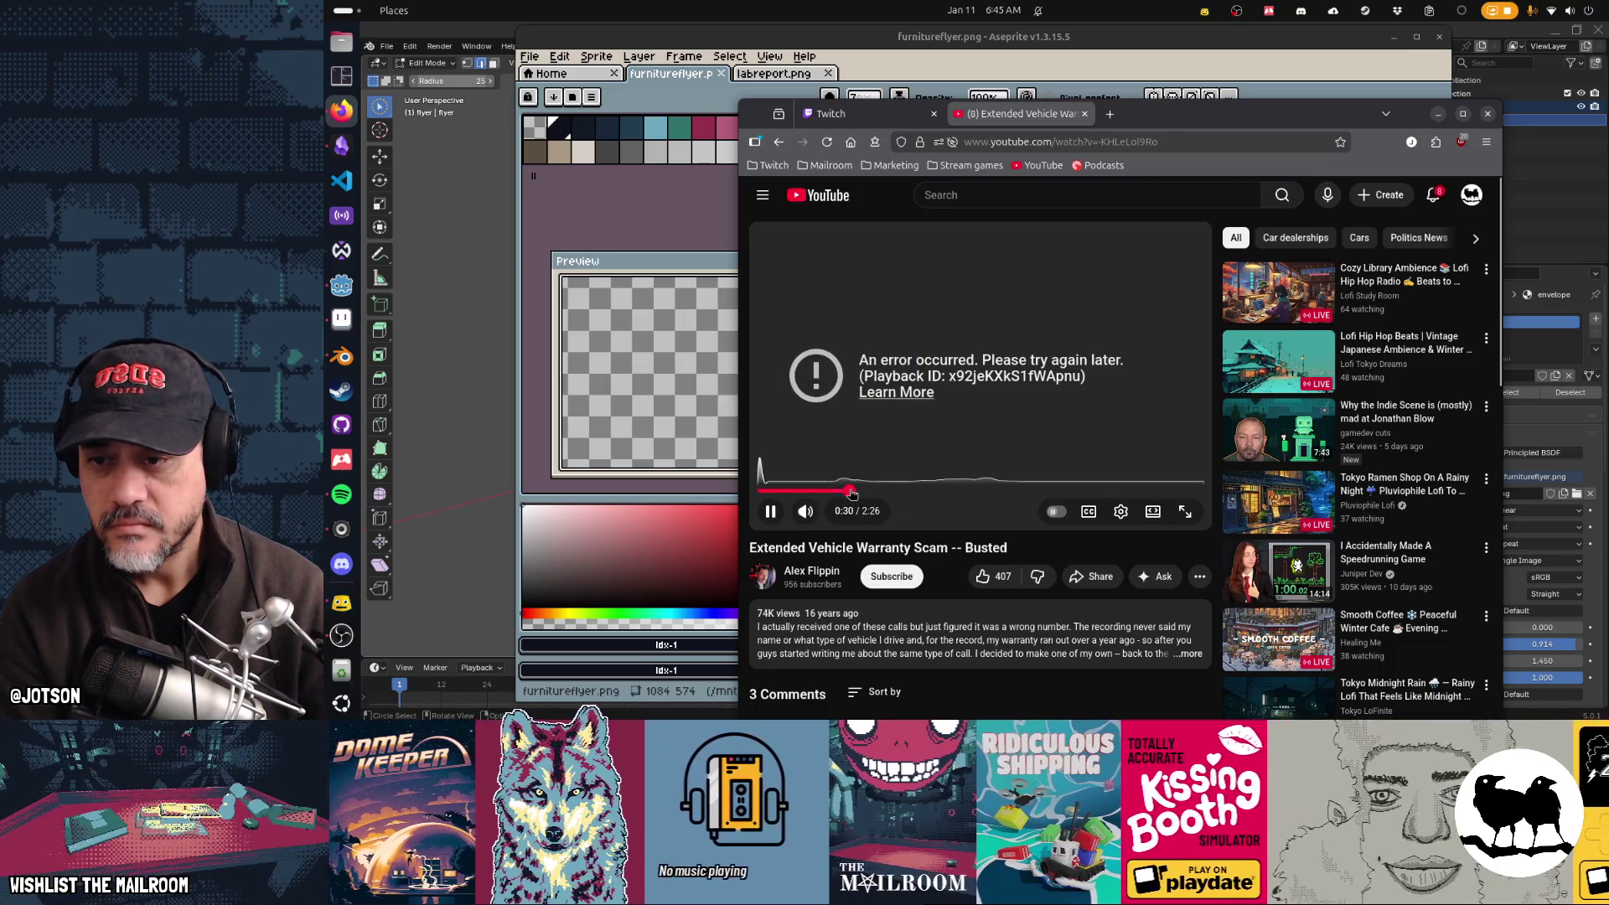
# Step: Reload after the playback error, replay from 0:20, then close the YouTube tab
pyautogui.press('F5')
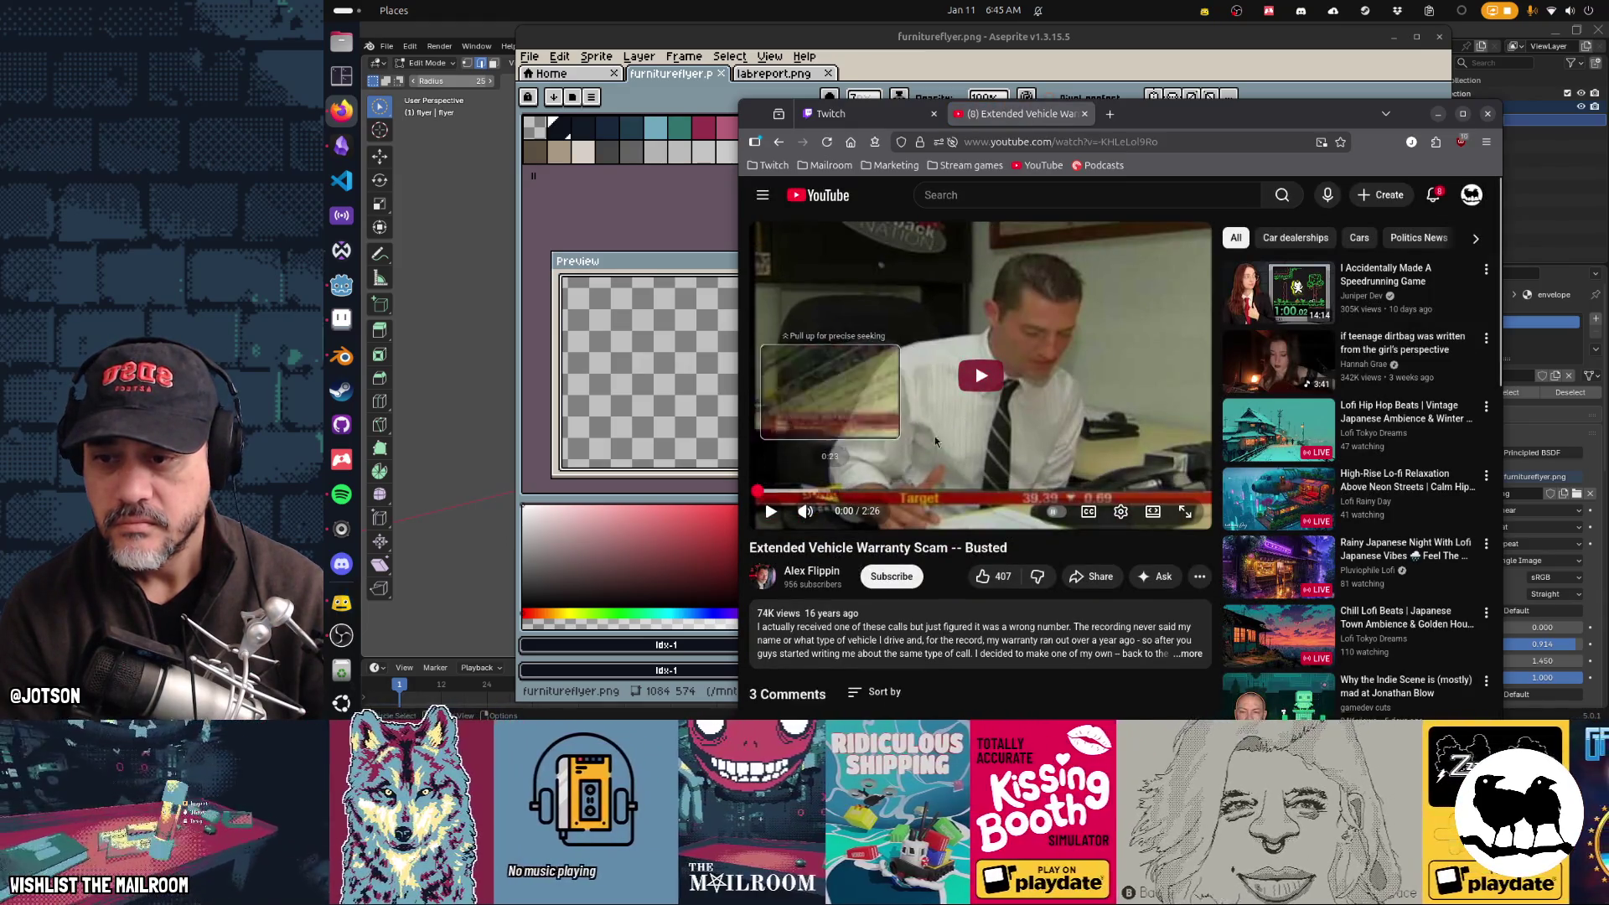
pyautogui.click(980, 378)
pyautogui.click(822, 494)
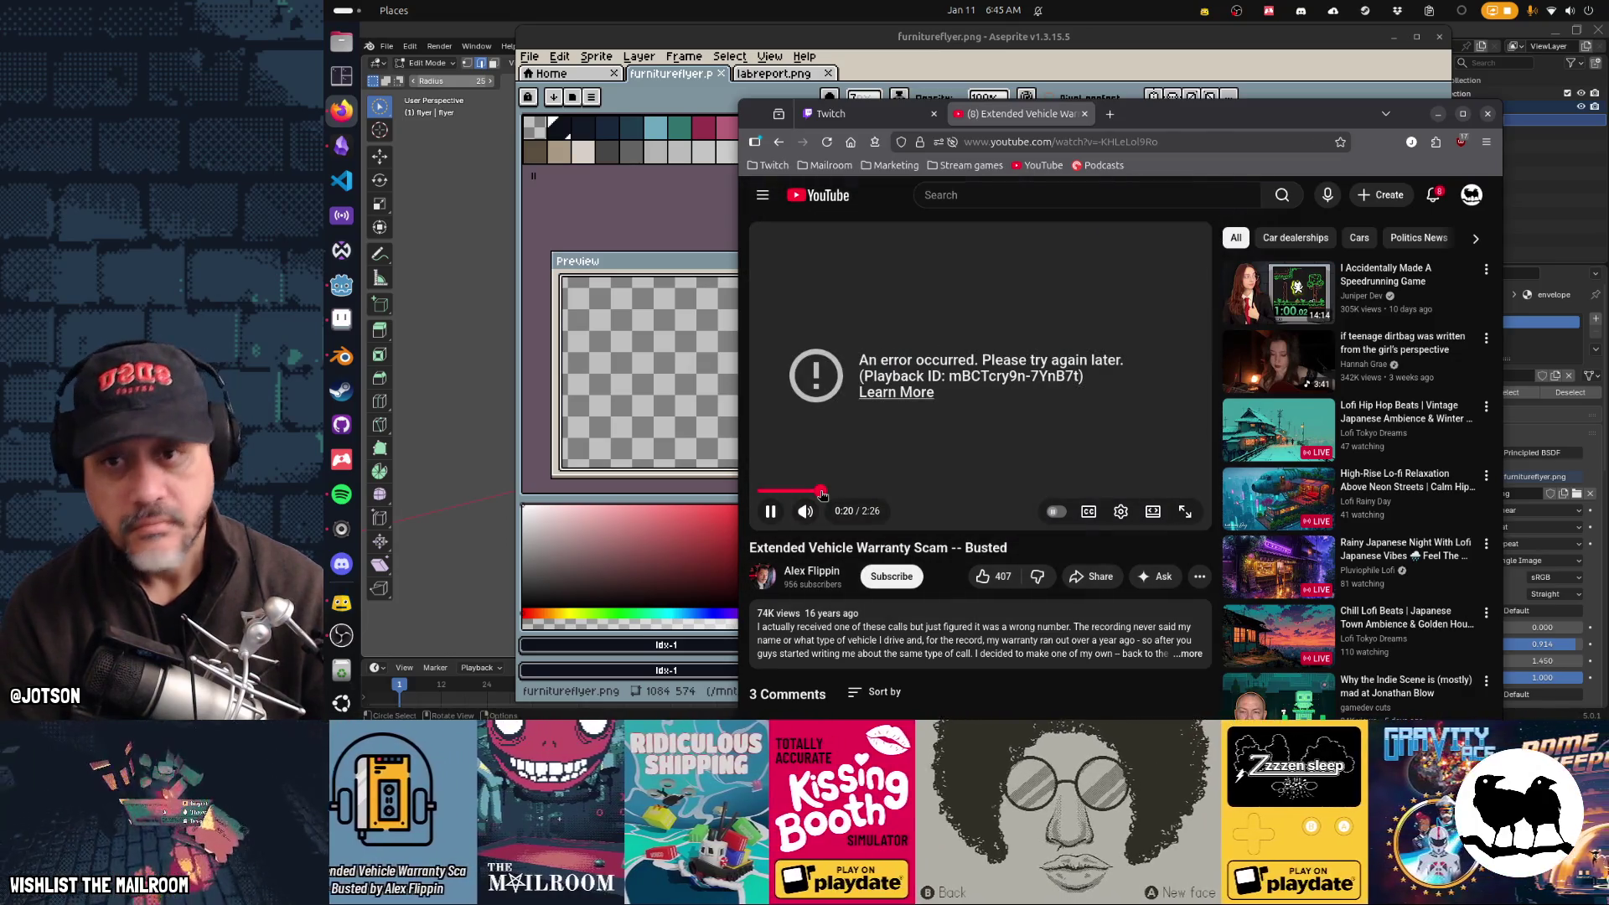
pyautogui.click(1085, 113)
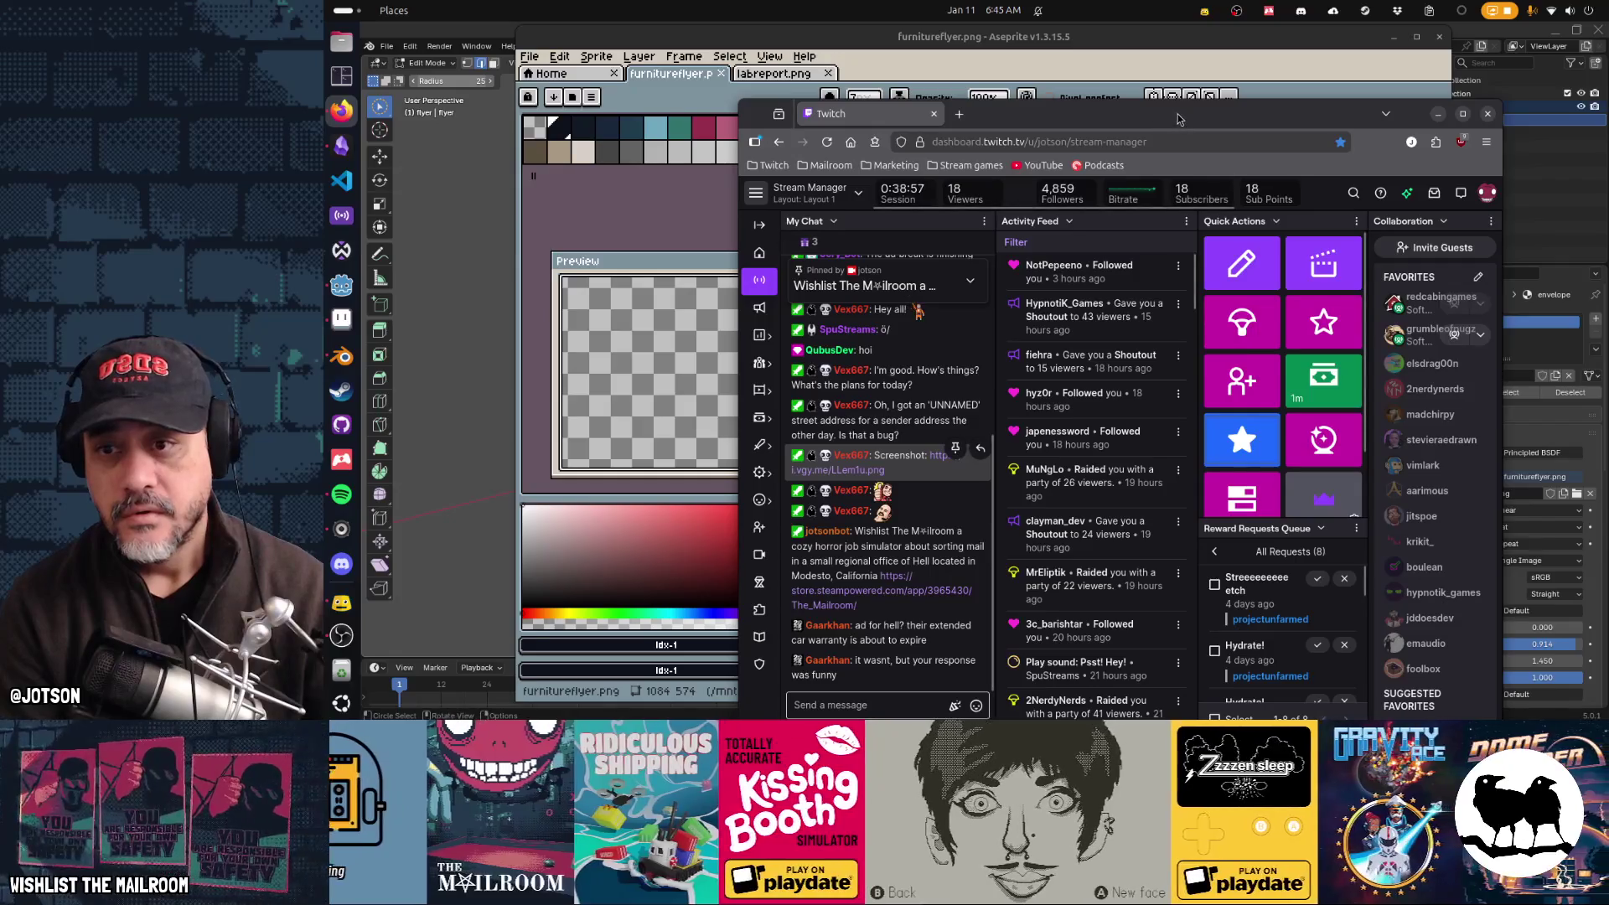
# Step: Hide the browser and bring the Obsidian Gamedev TODO board to the front
pyautogui.click(1438, 113)
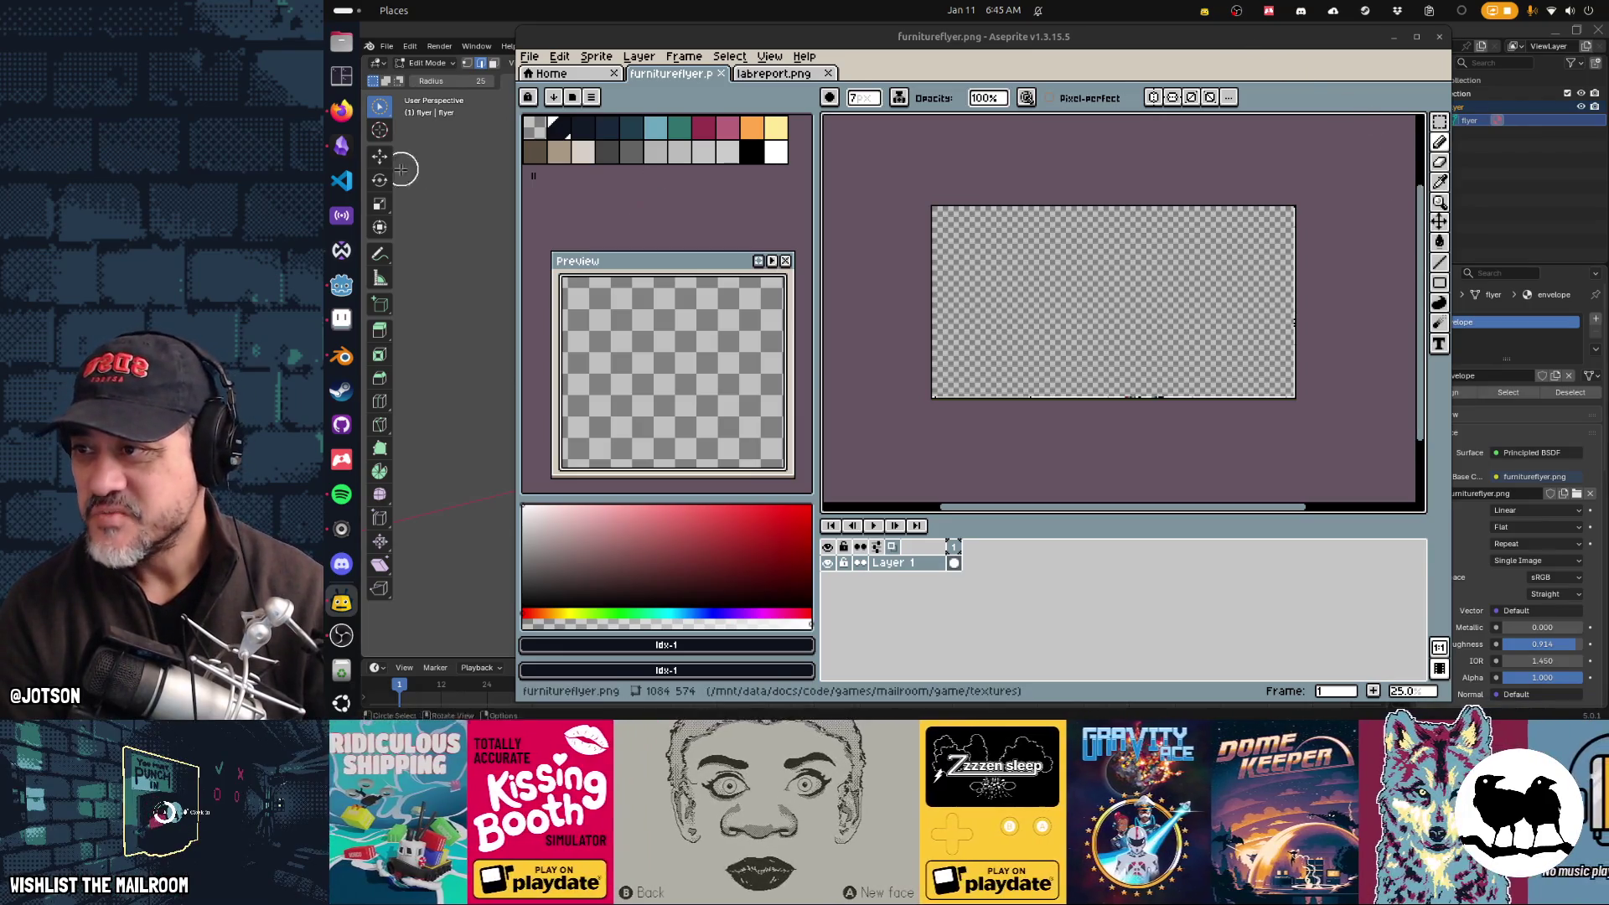
pyautogui.click(341, 145)
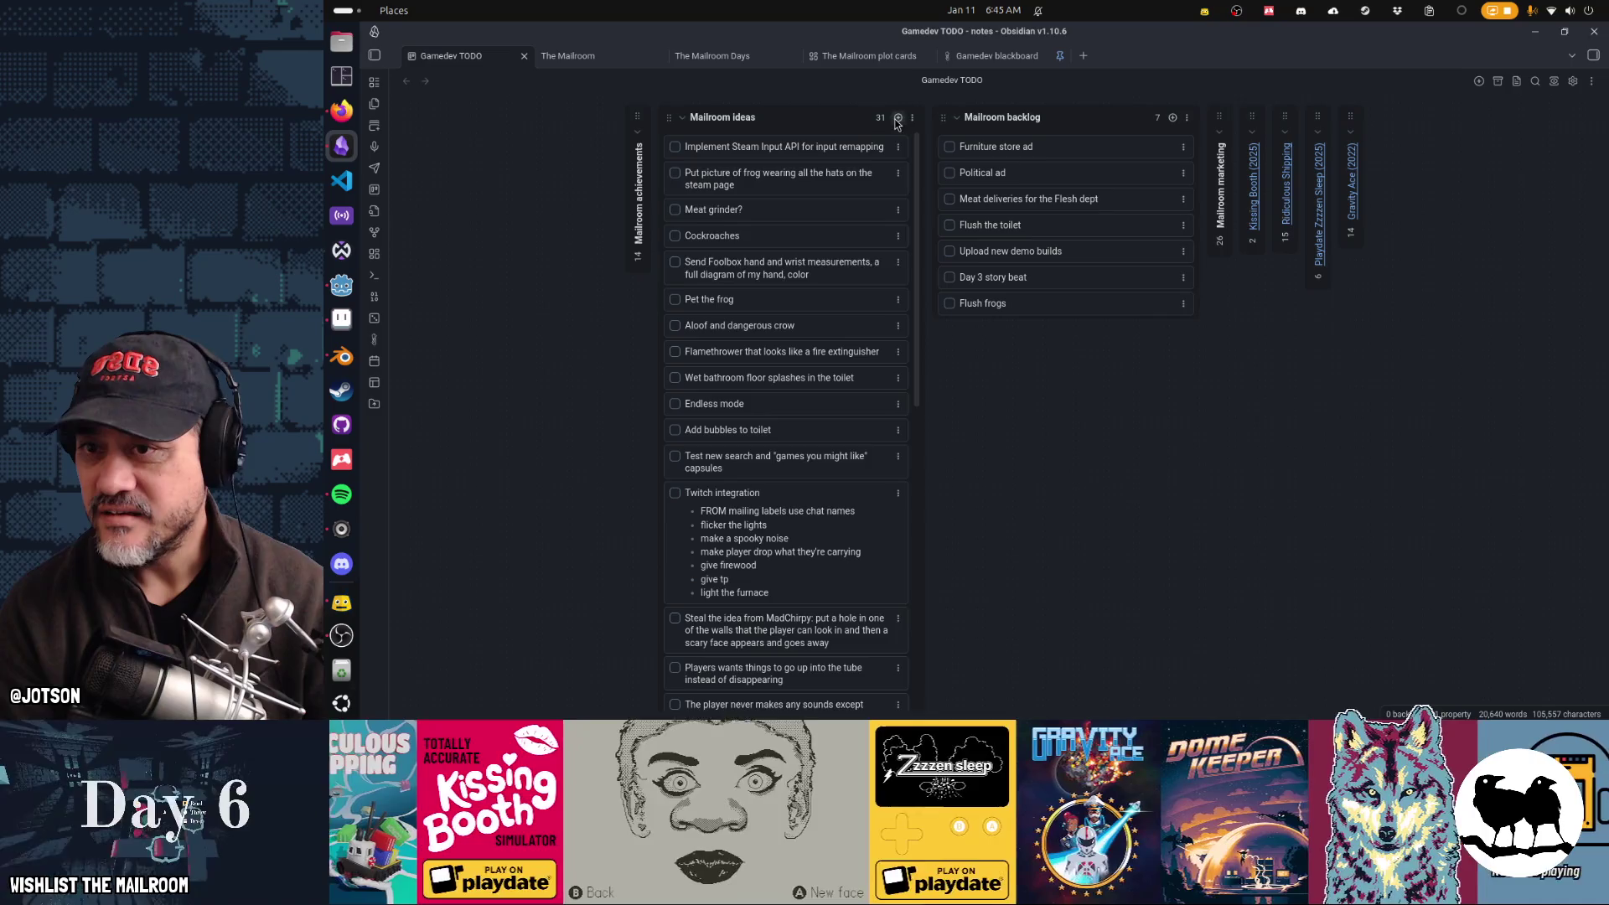
# Step: Add a 'Car extended warranty call on the intercom' card to Mailroom ideas, then return to Aseprite
pyautogui.click(897, 118)
pyautogui.write('Car extrend')
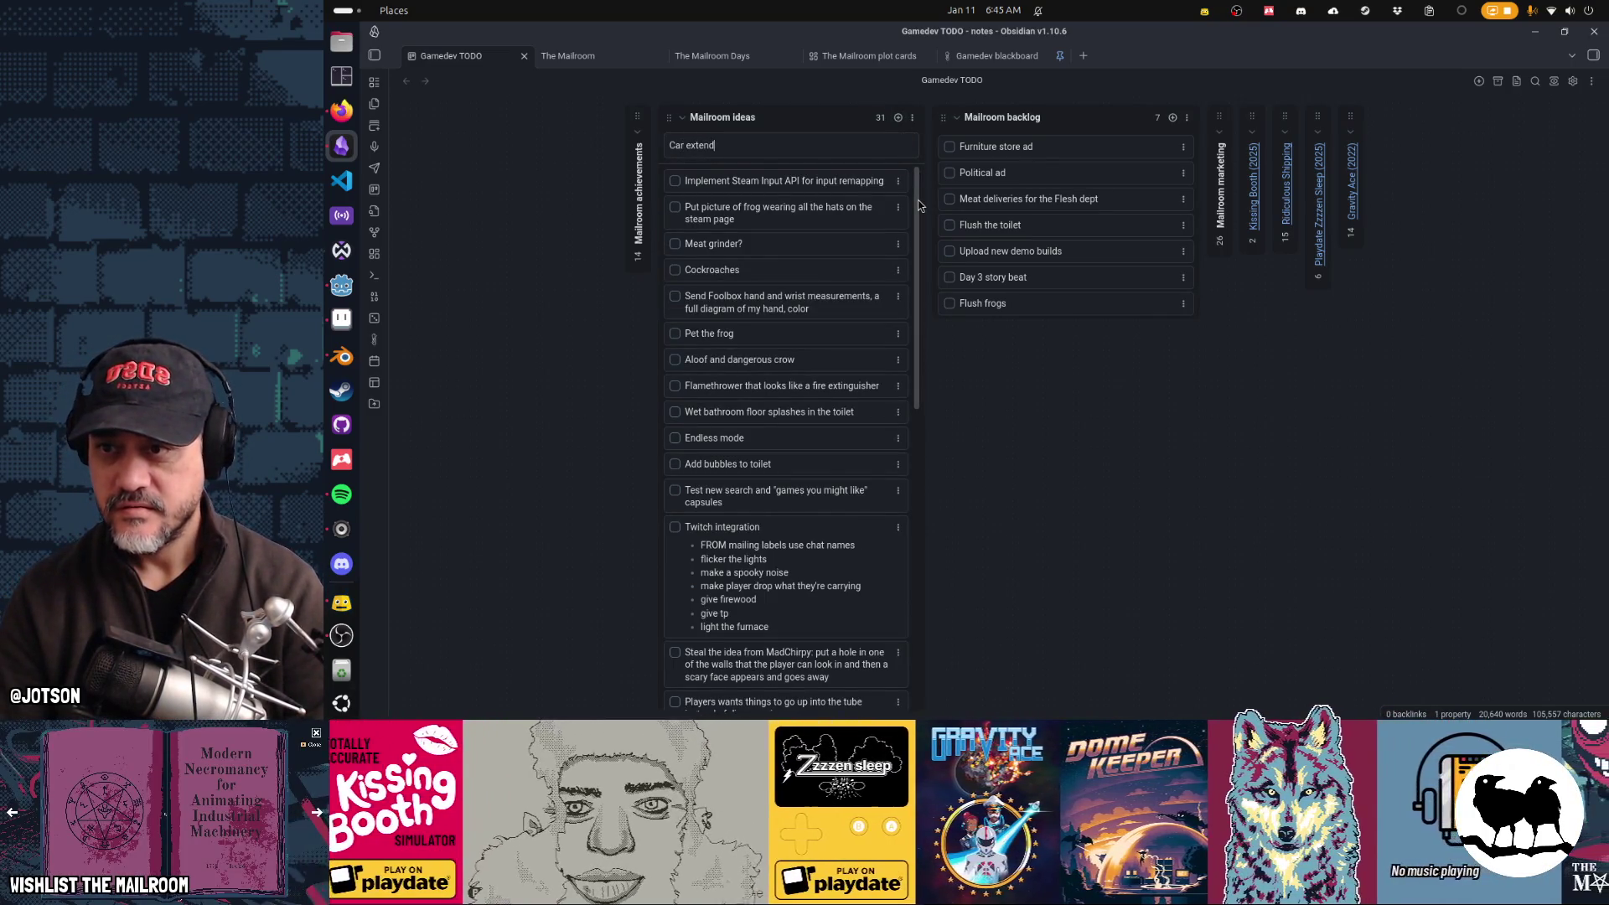
pyautogui.write('arranty call on the intercom')
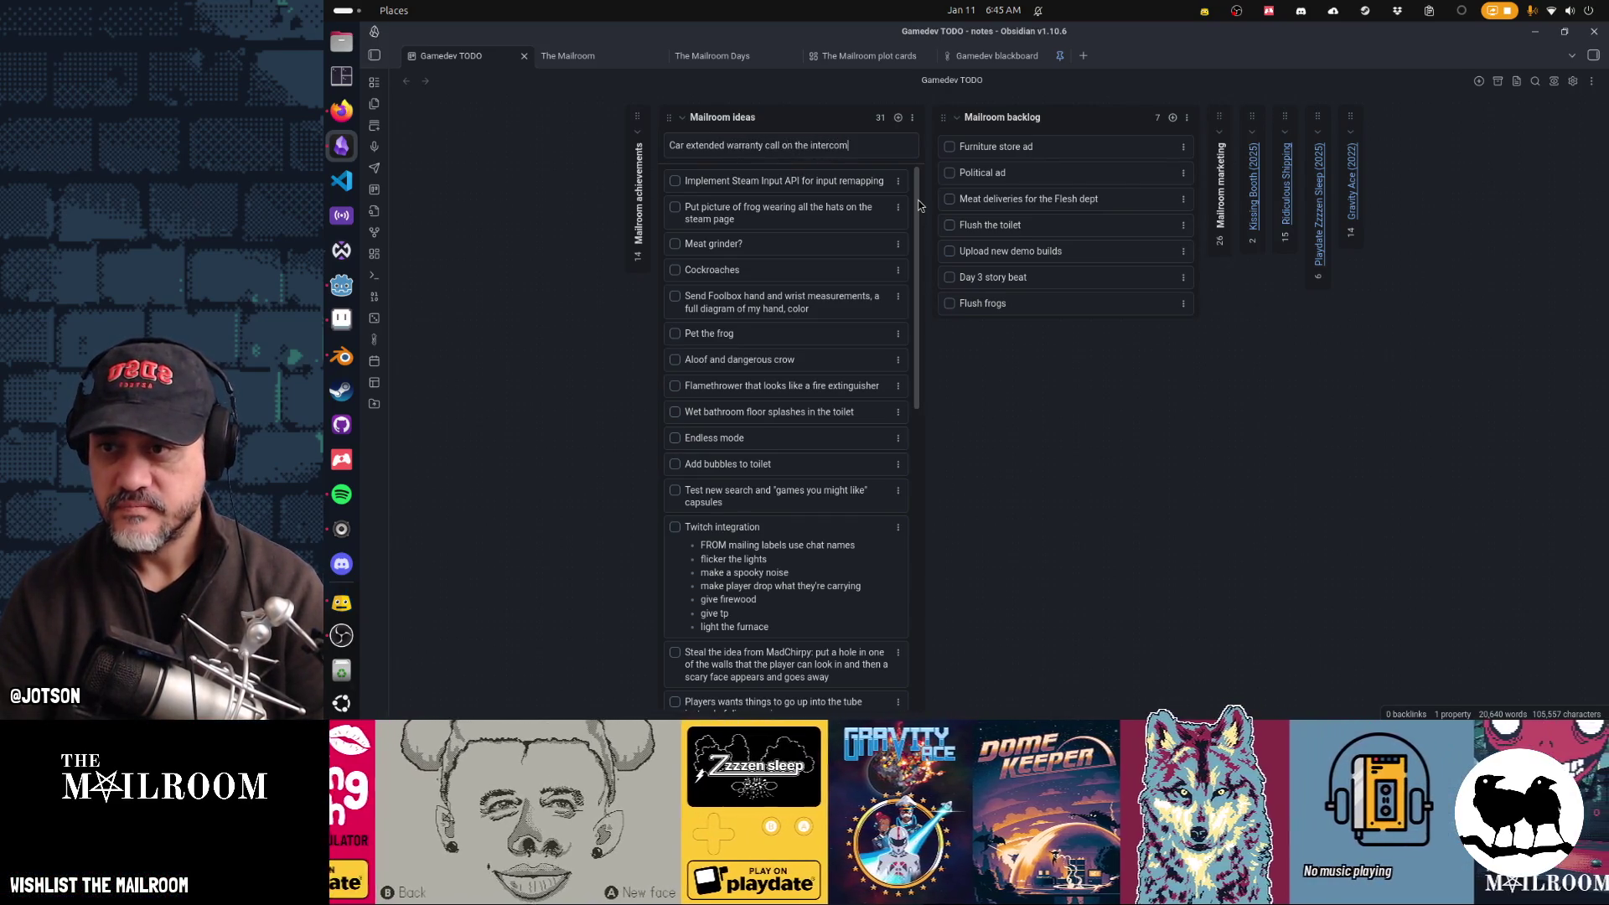
pyautogui.press('Return')
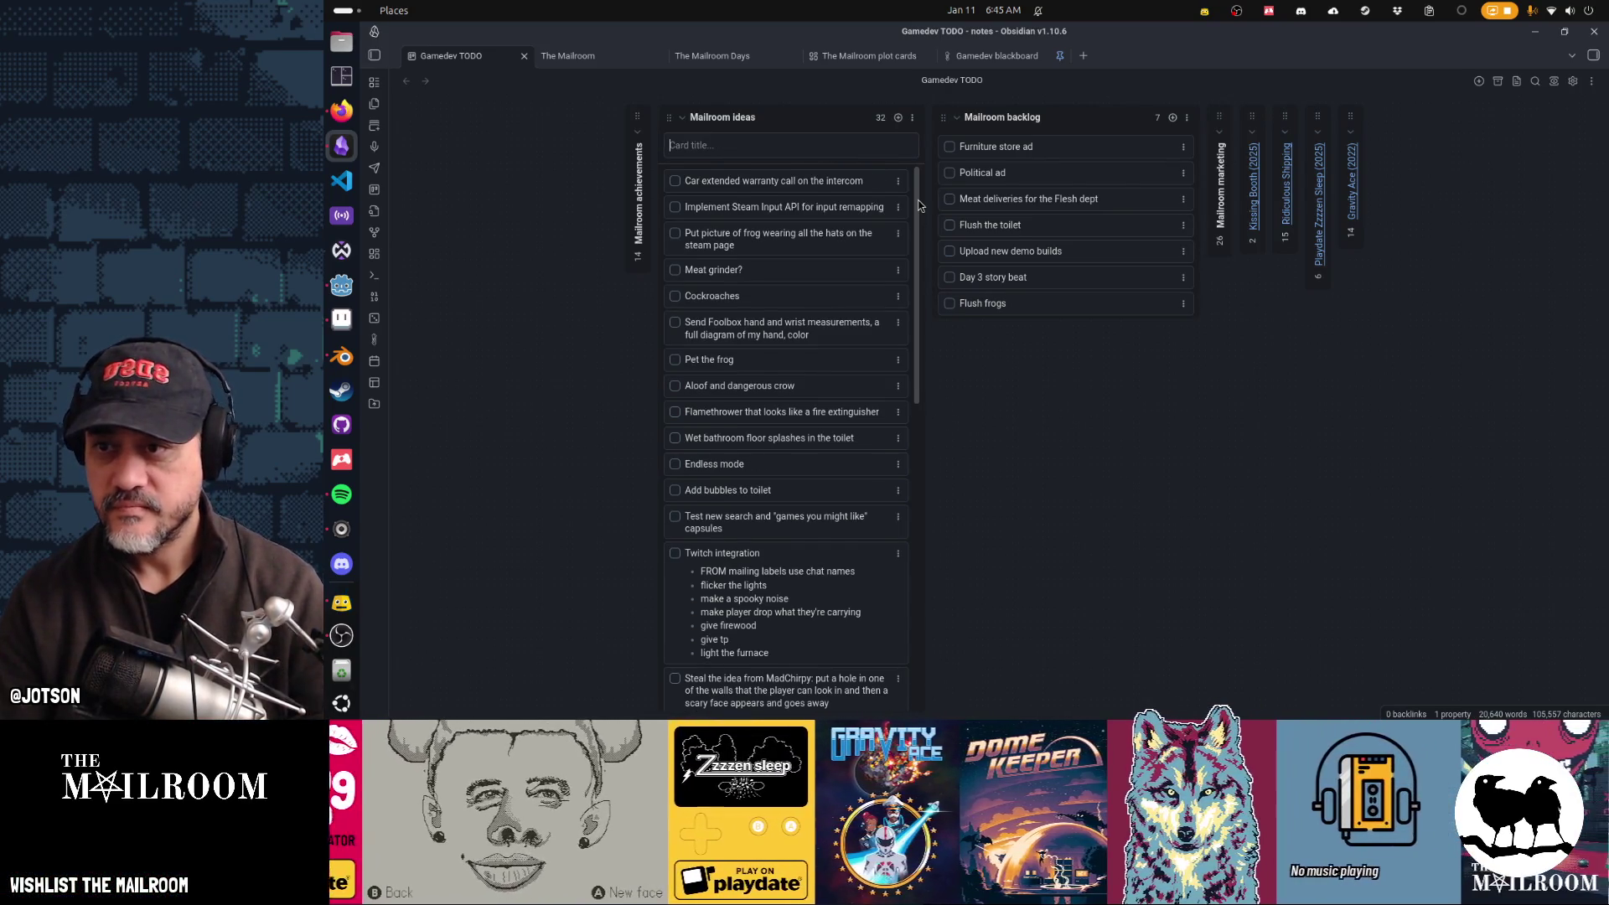
pyautogui.hotkey('alt', 'Tab')
pyautogui.hotkey('alt', 'Tab')
pyautogui.hotkey('alt', 'Tab')
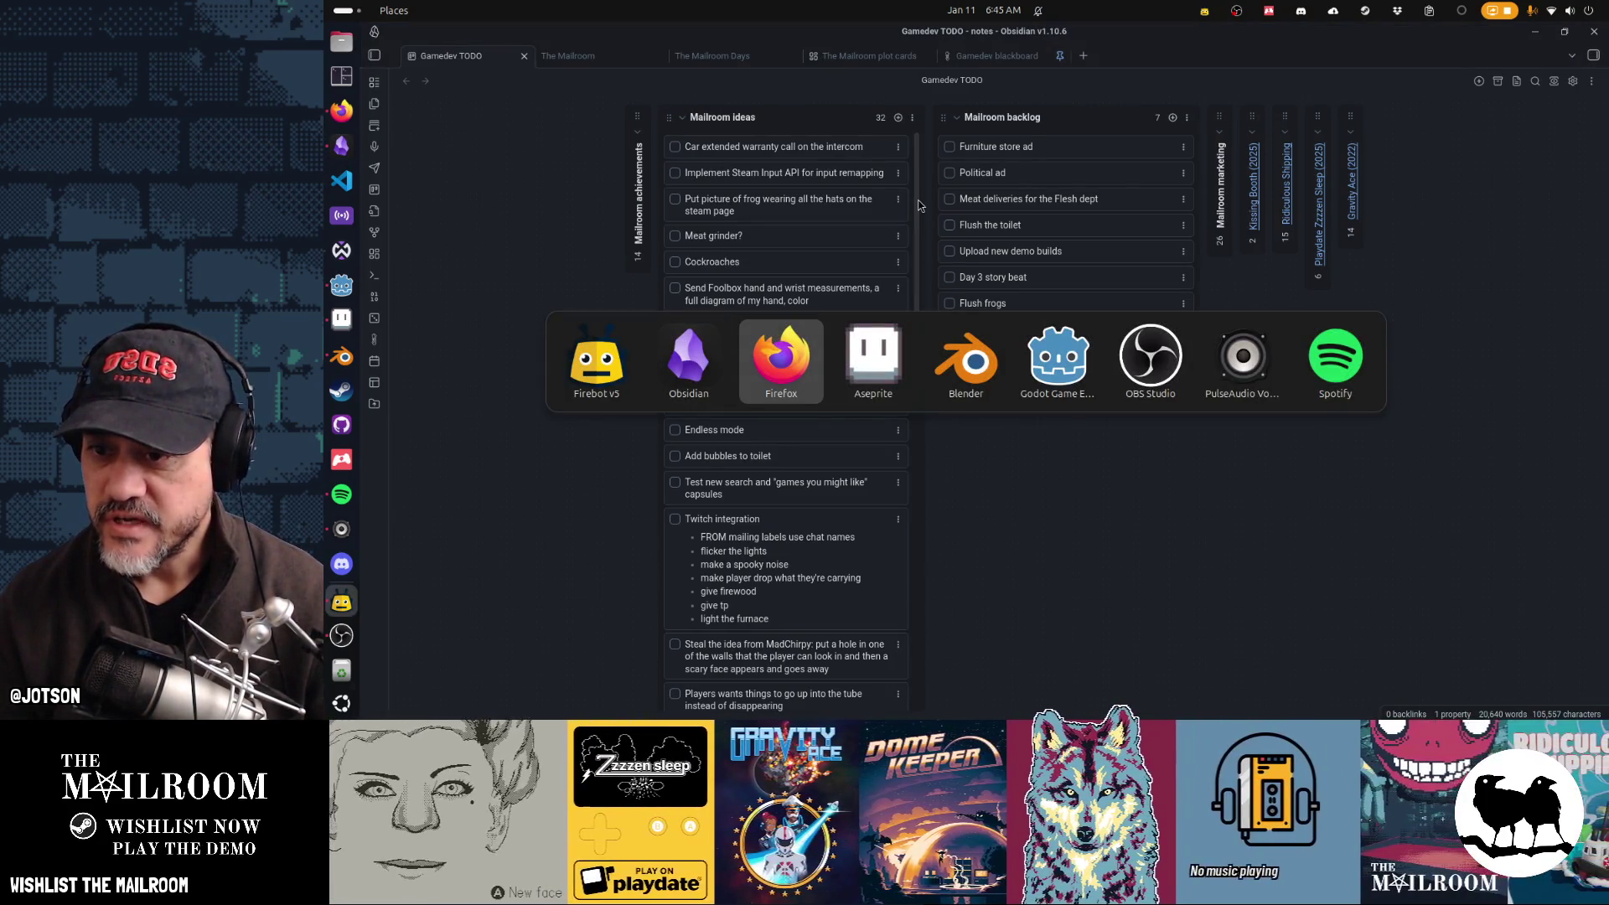
pyautogui.hotkey('alt', 'Tab')
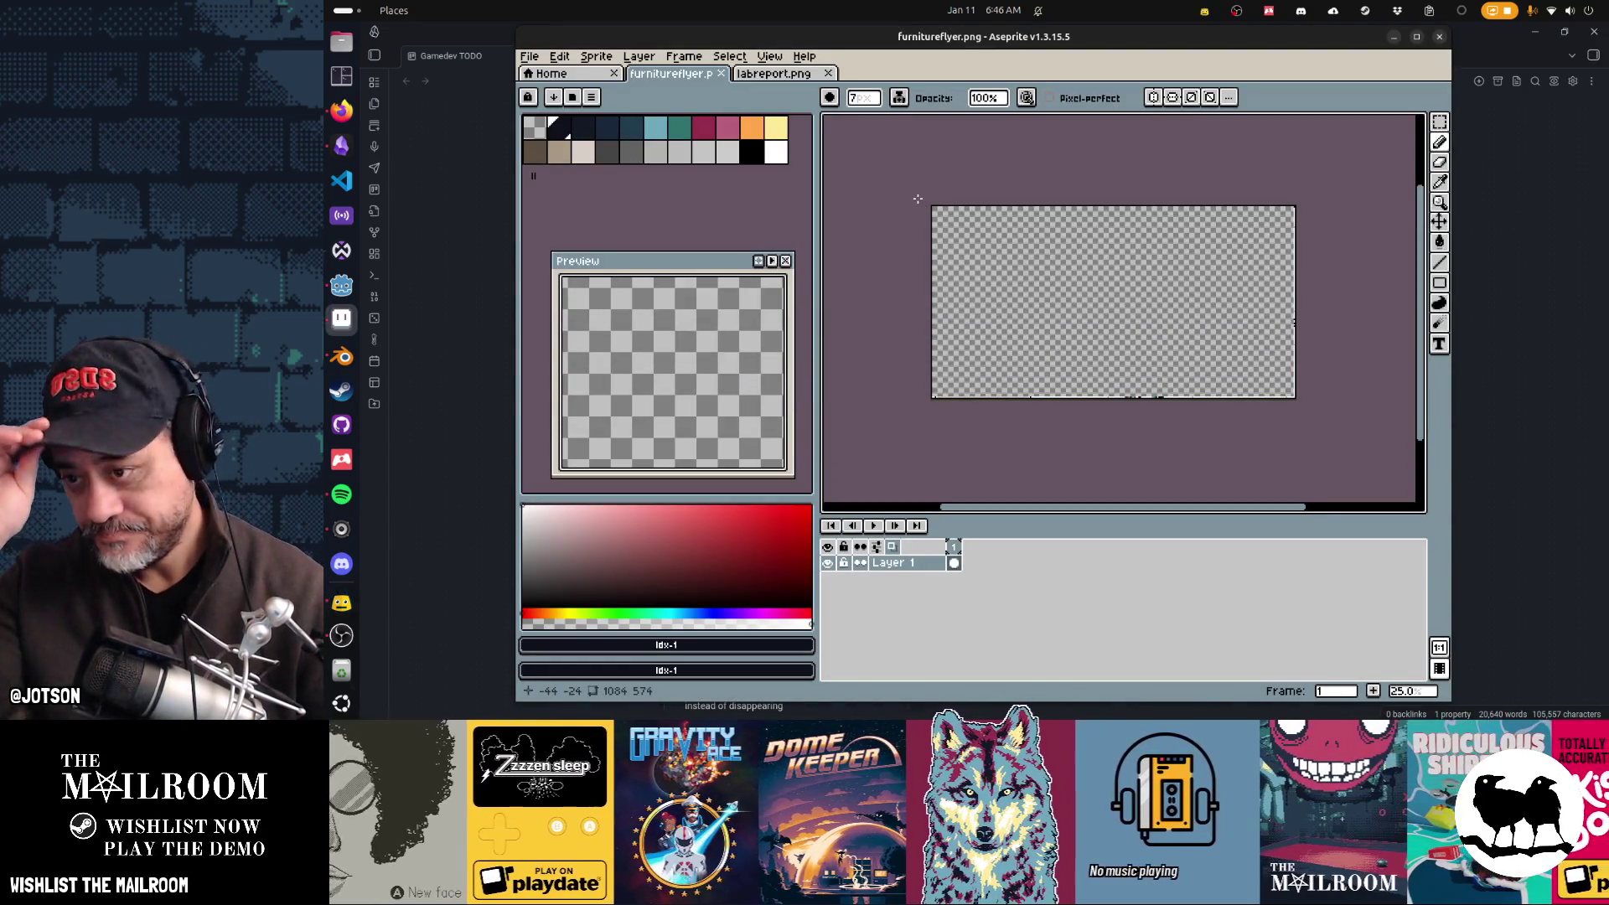
# Step: Paint-bucket the whole flyer canvas light beige, save furnitureflyer.png, and switch to Godot
pyautogui.click(595, 163)
pyautogui.press('g')
pyautogui.click(1095, 366)
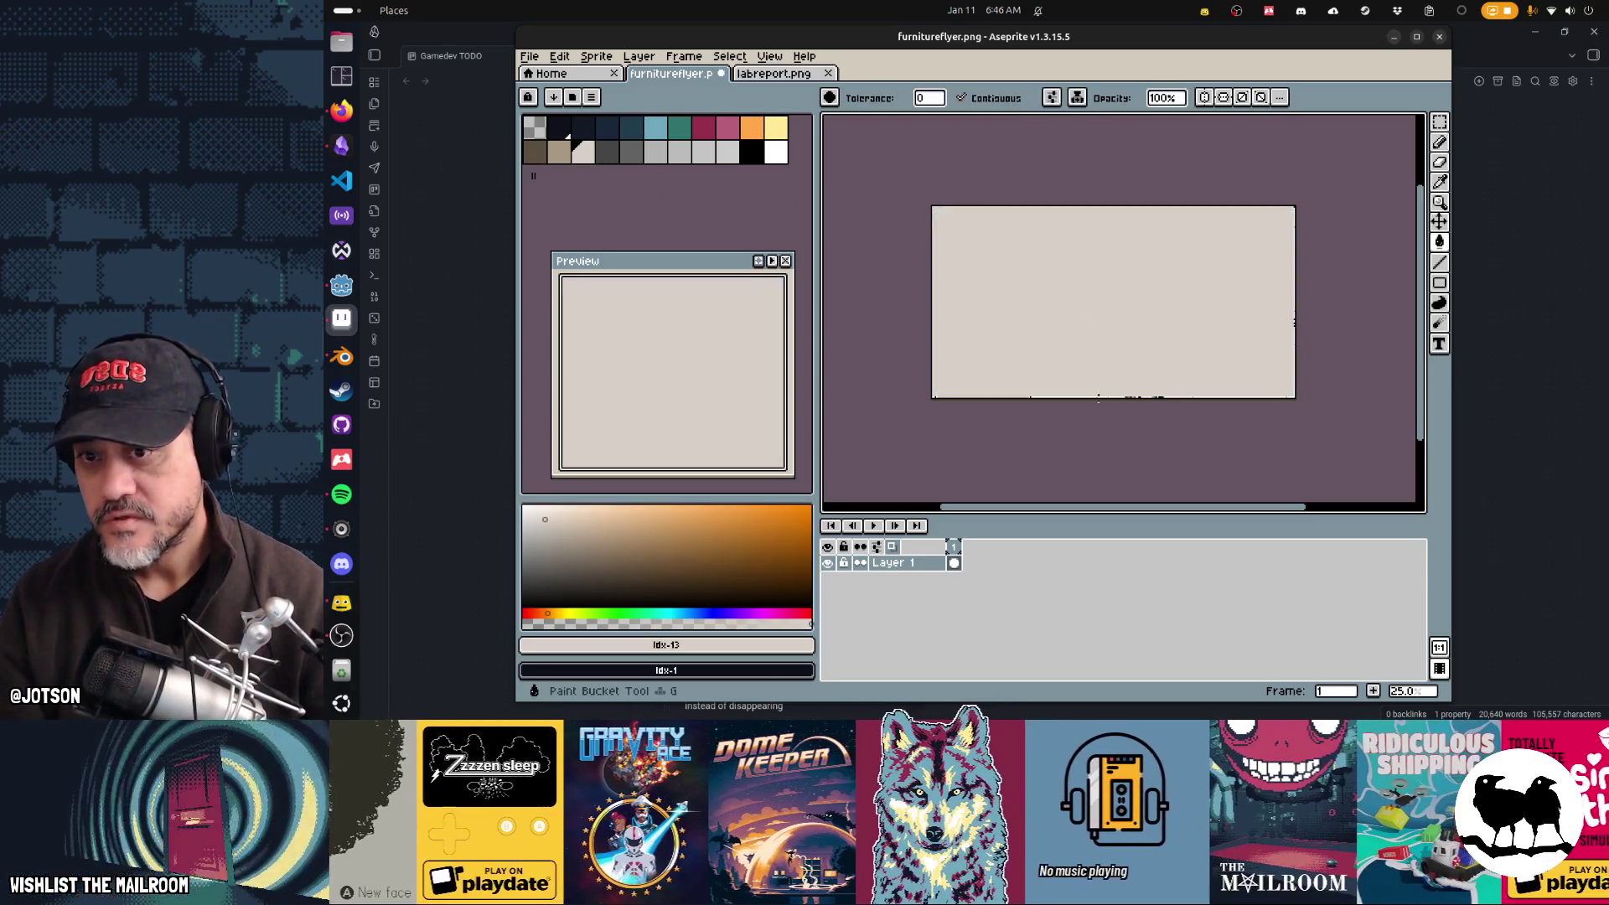
pyautogui.scroll(1, 1137, 403)
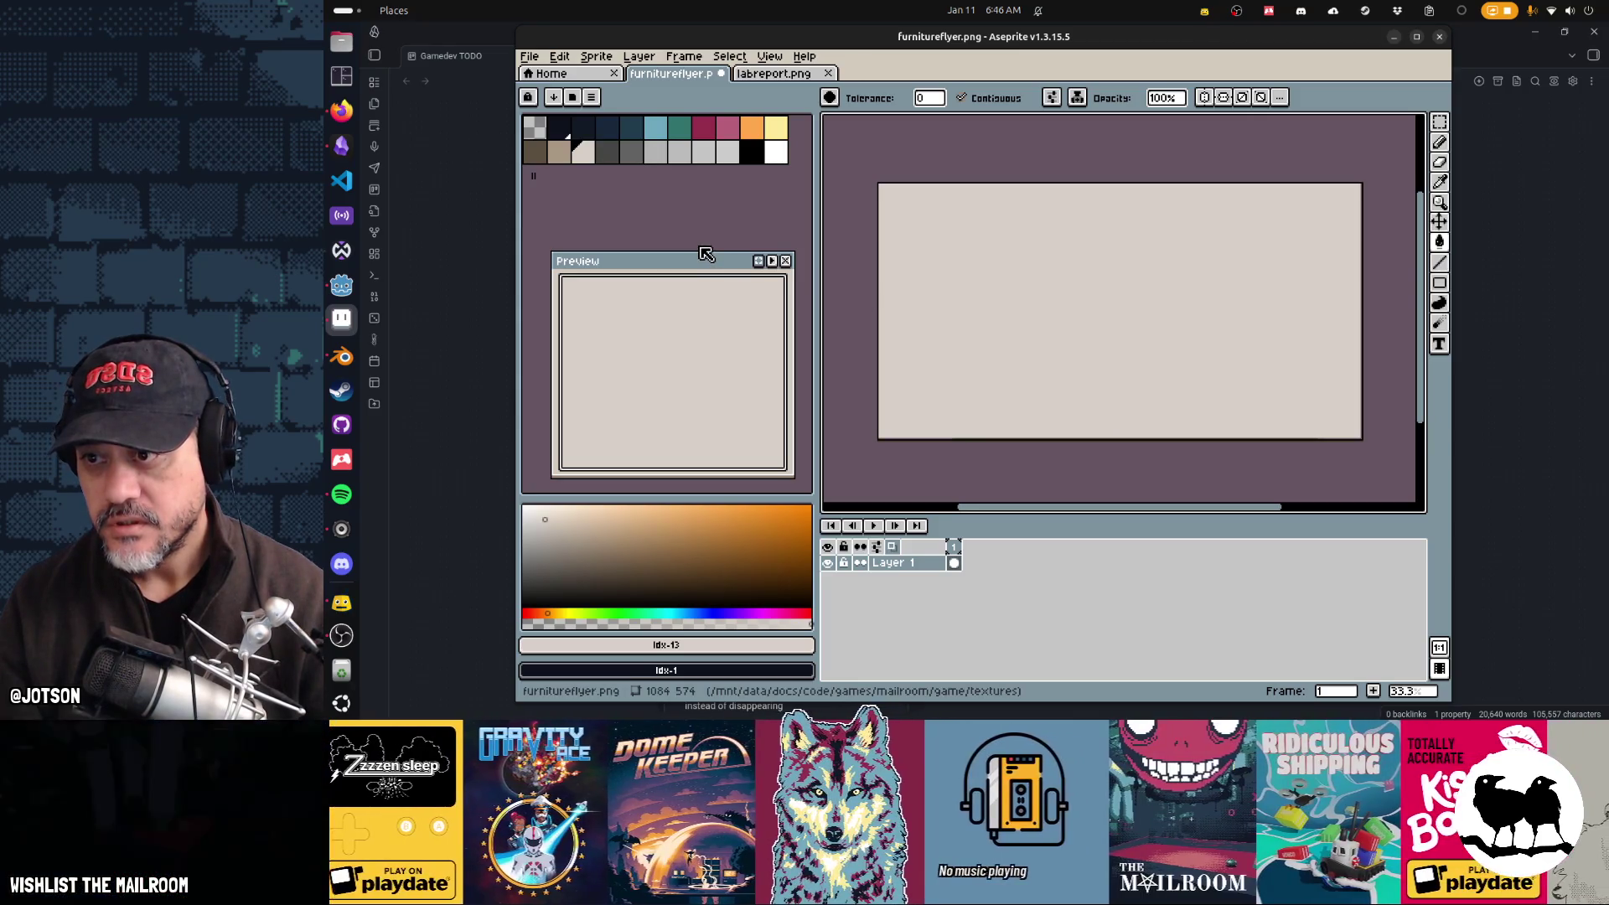
pyautogui.press('v')
pyautogui.hotkey('ctrl', 's')
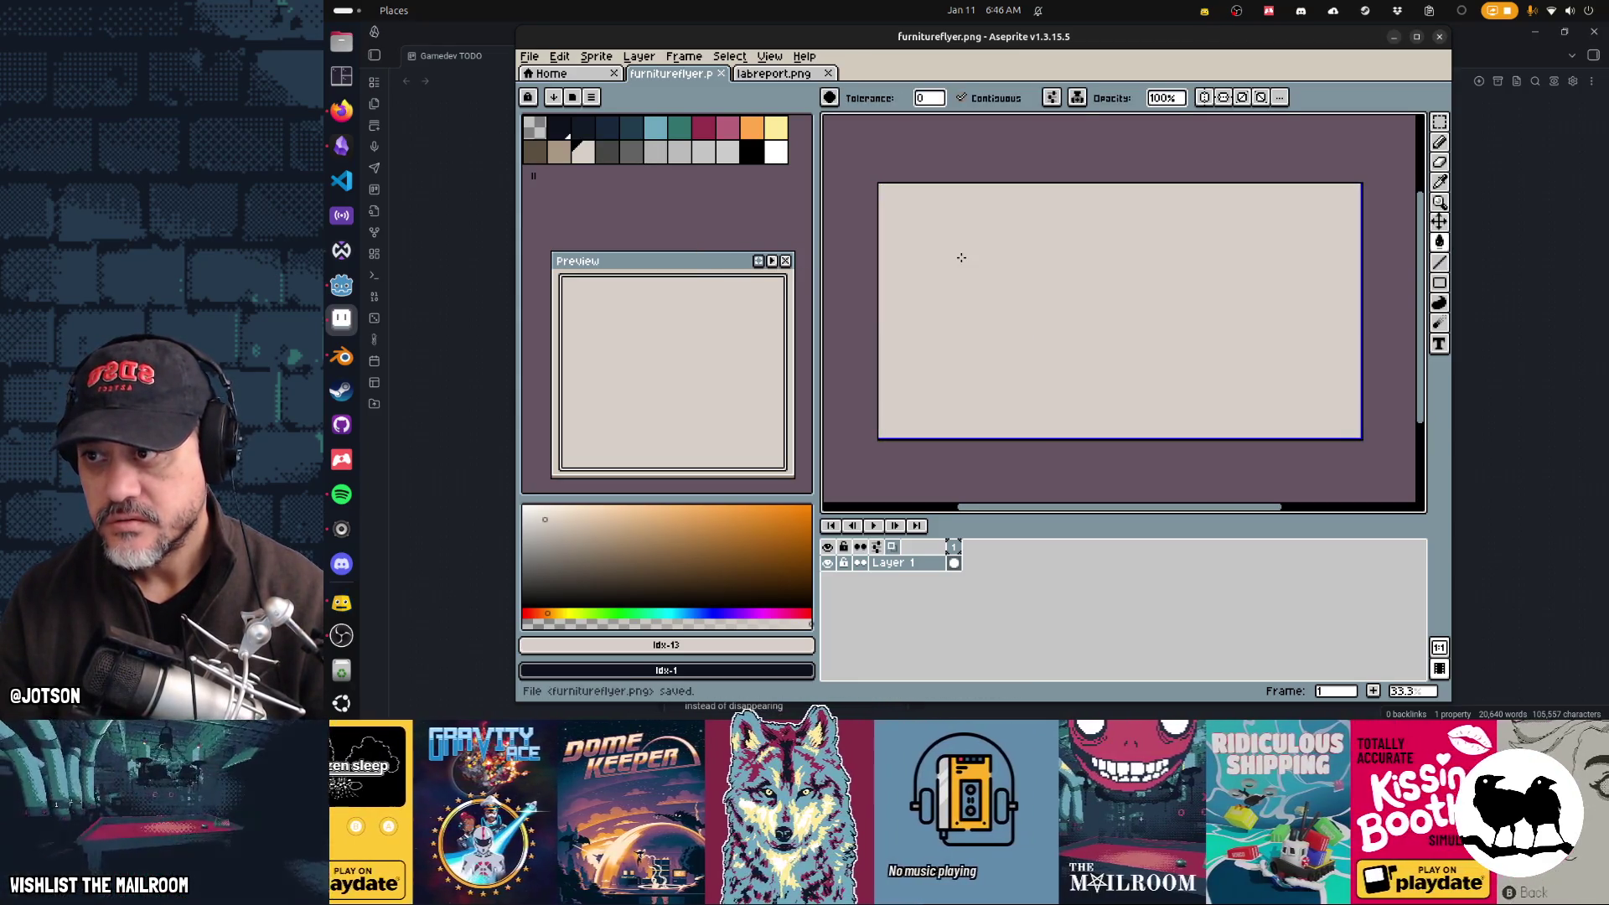
pyautogui.hotkey('alt', 'Tab')
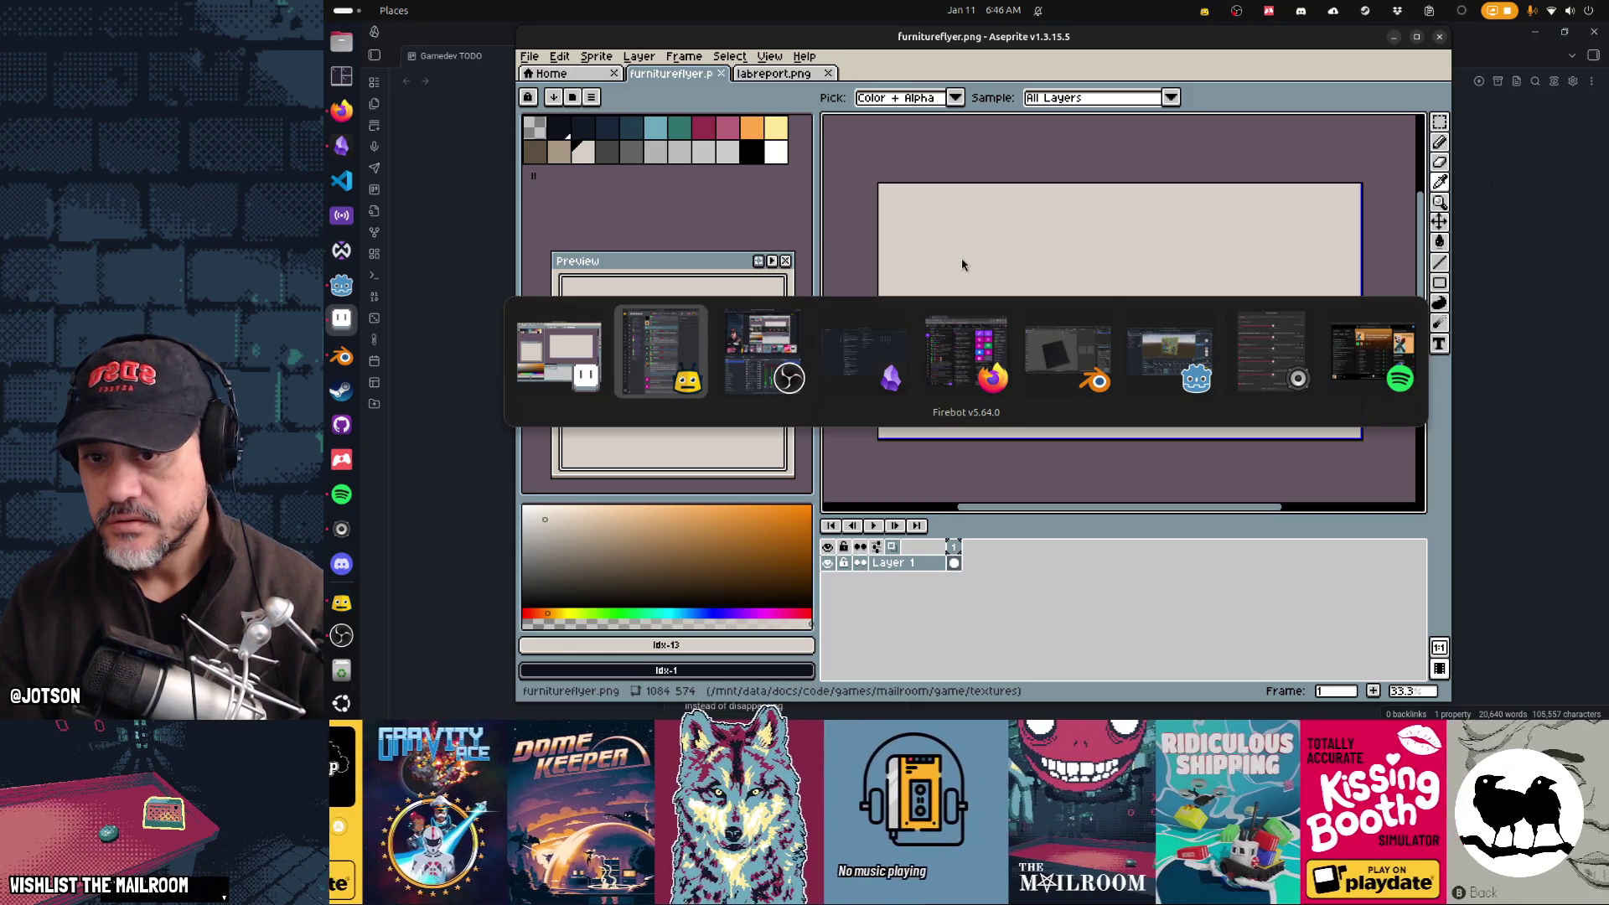
pyautogui.press('Tab')
pyautogui.press('Tab')
pyautogui.press('Tab')
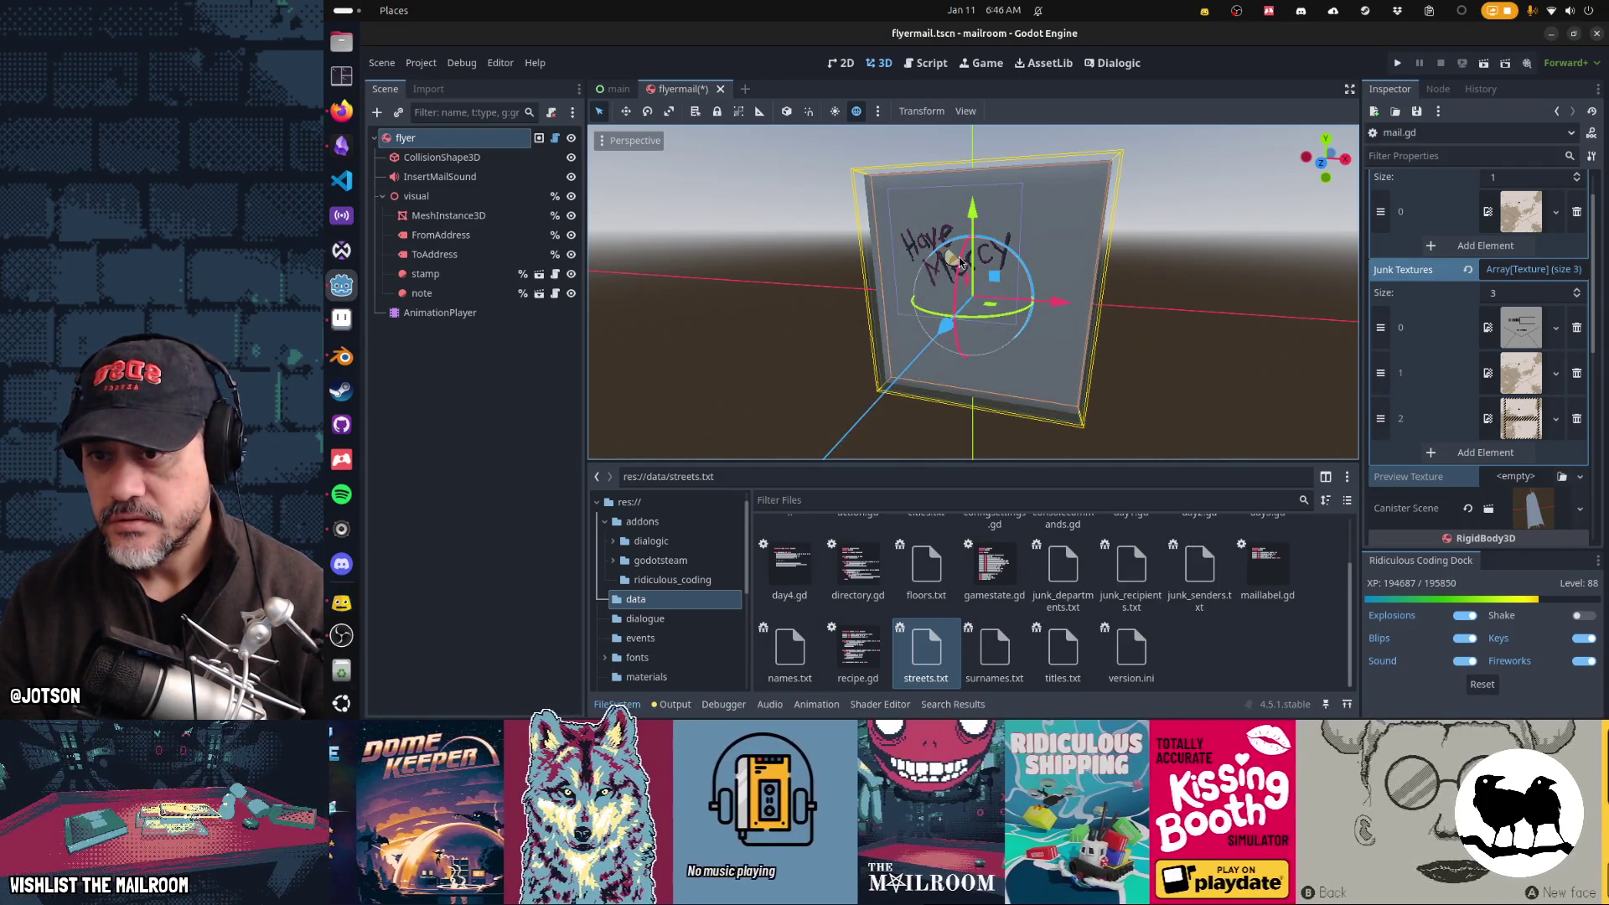
# Step: Review Textures element 0's new-texture options in the Inspector without changing it, then open mail.gd
pyautogui.scroll(2, 1449, 312)
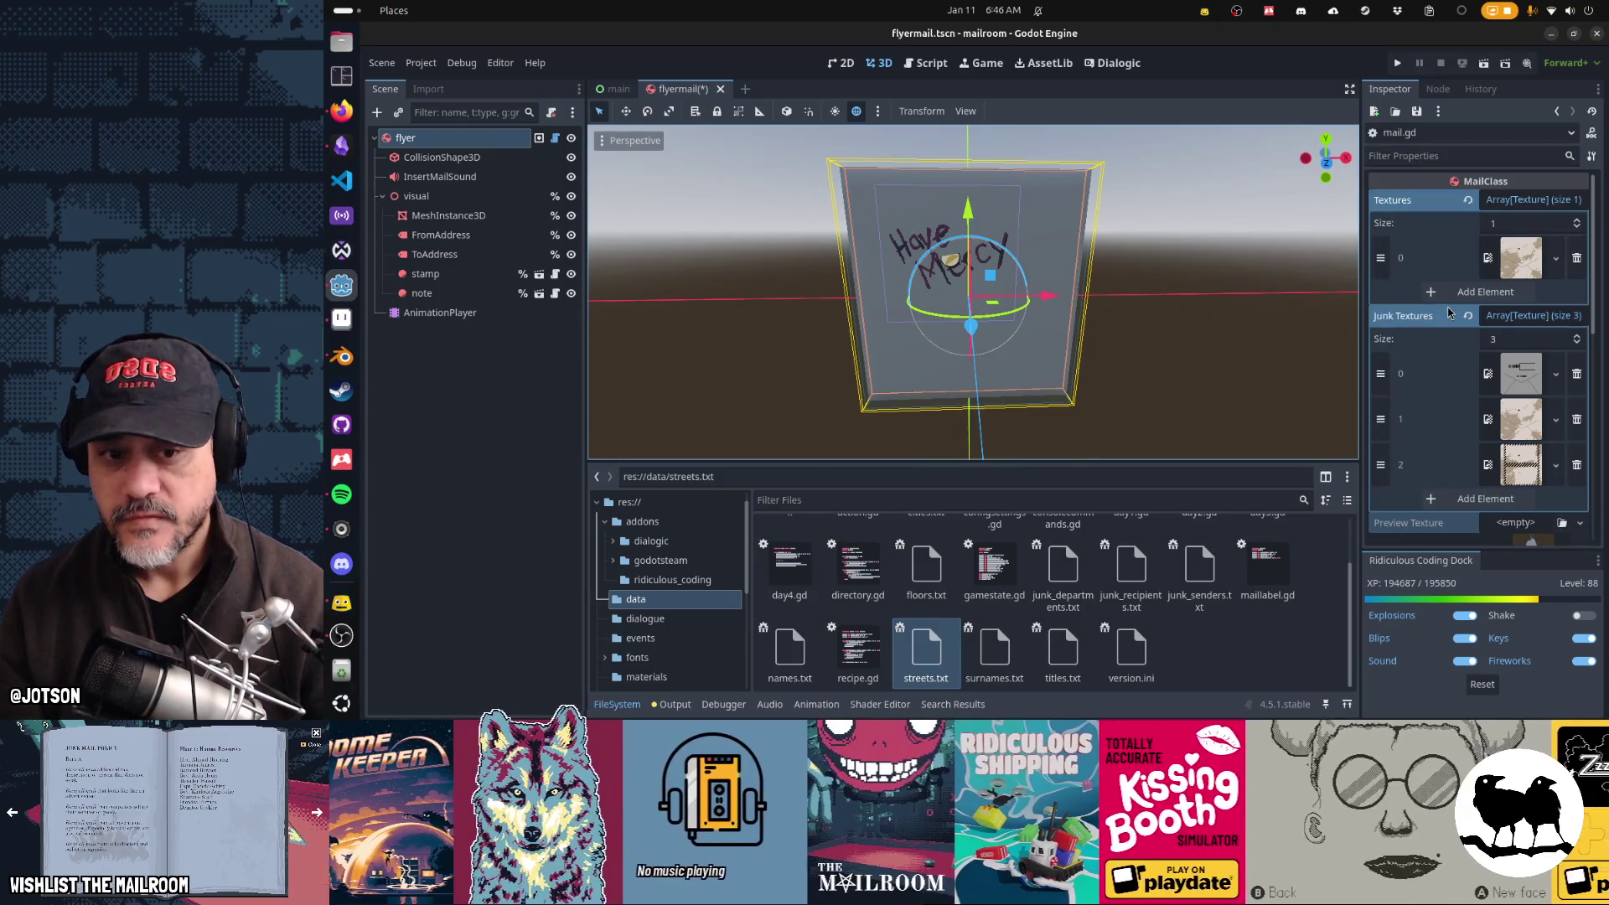
pyautogui.scroll(-2, 1458, 323)
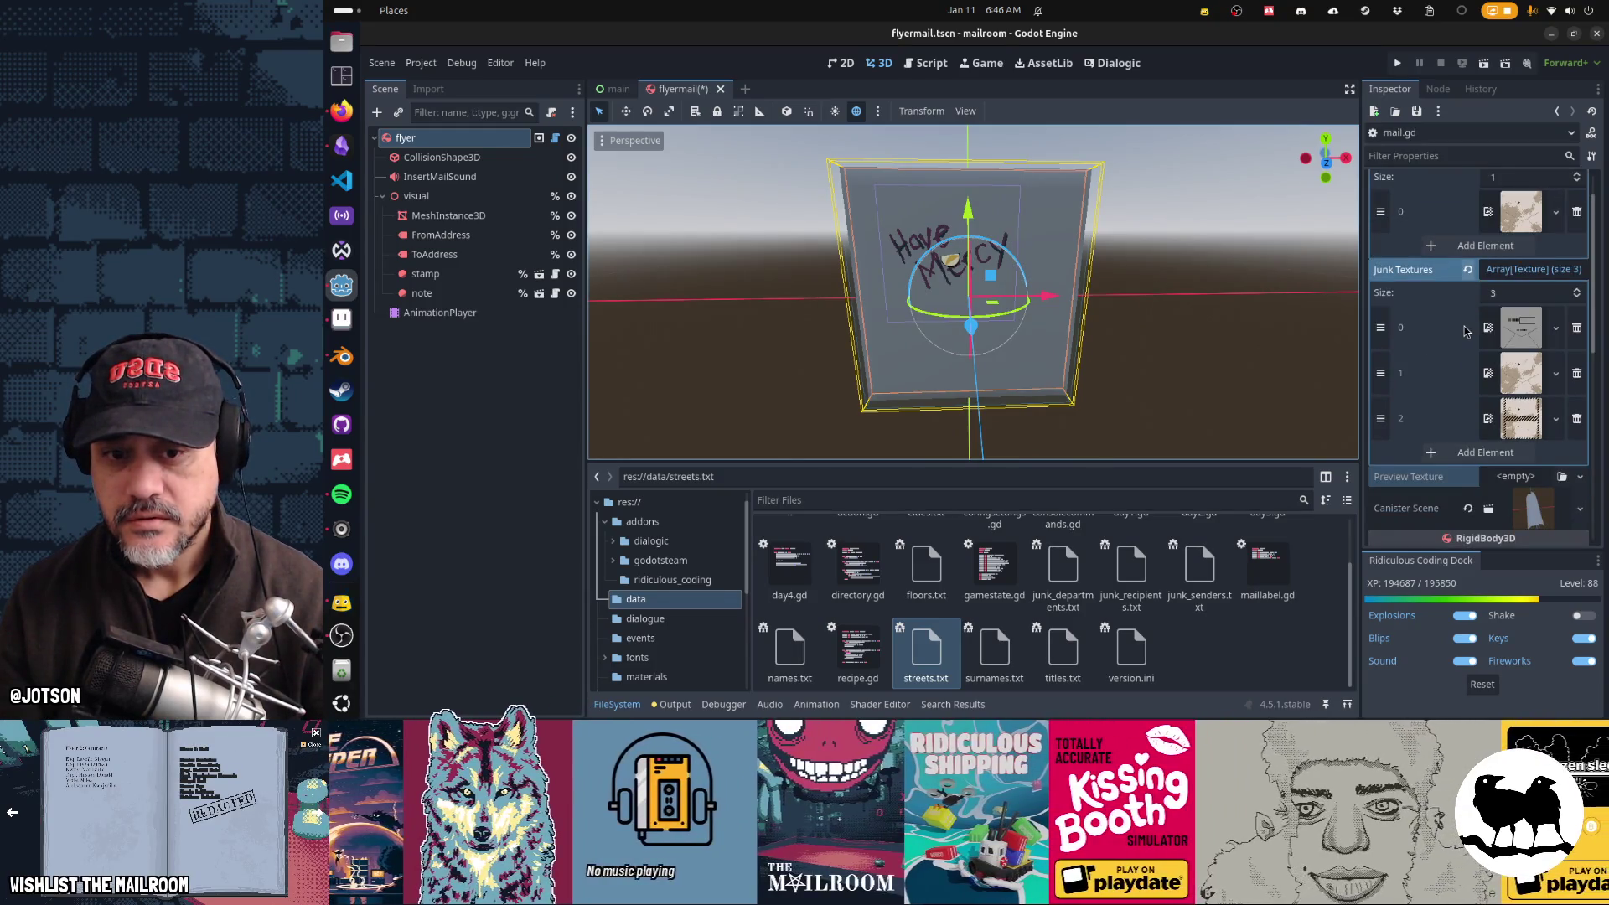
pyautogui.scroll(2, 1465, 331)
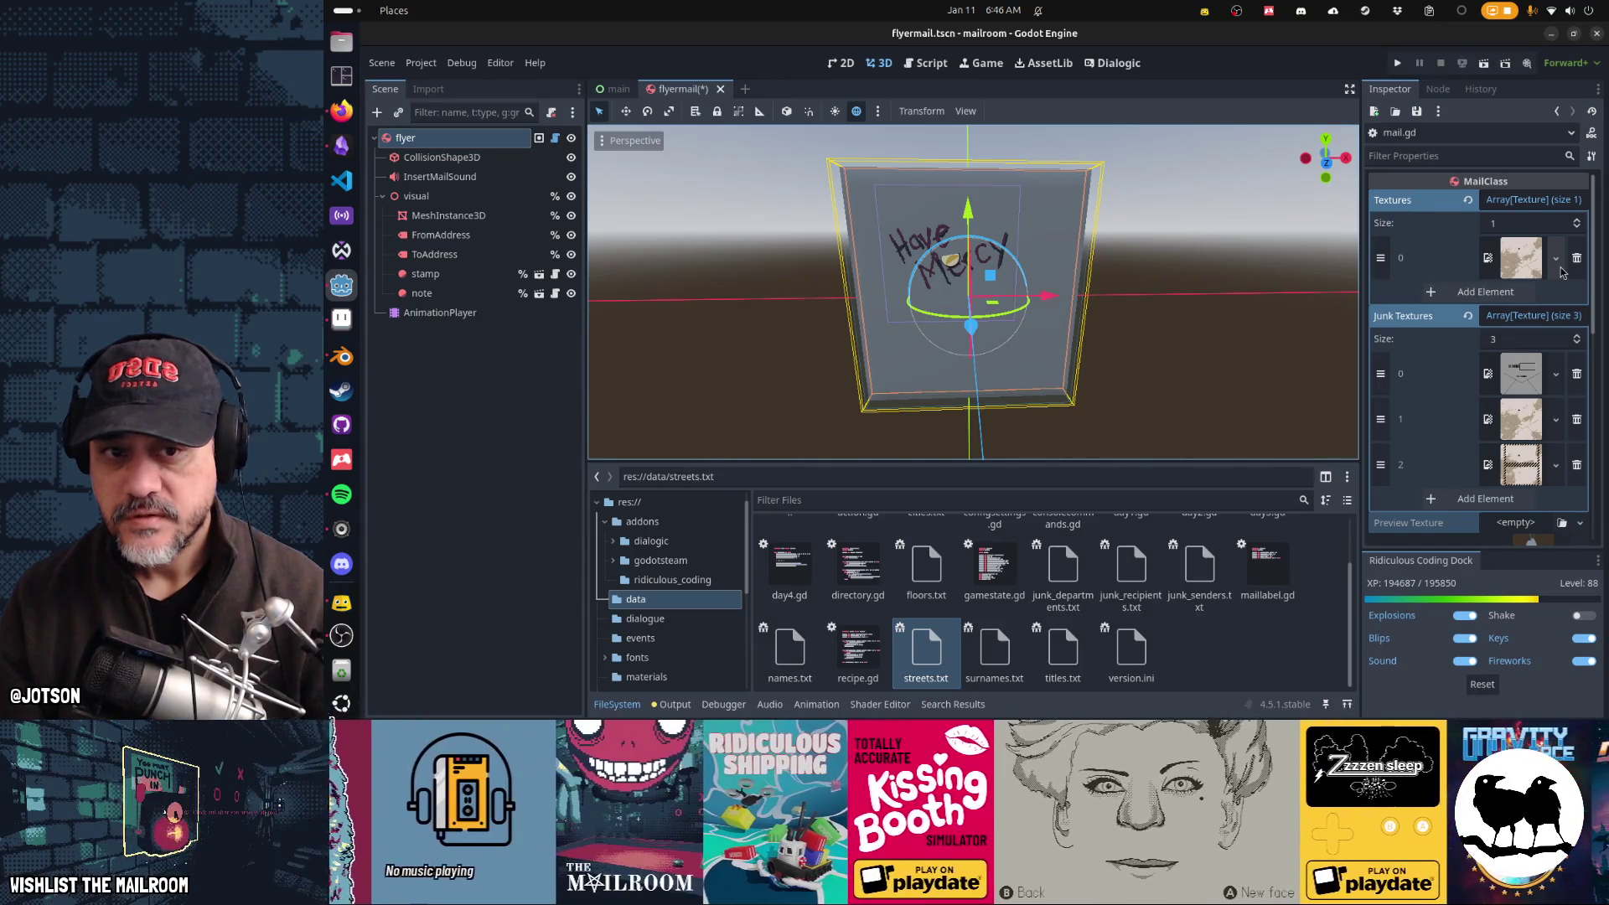
pyautogui.click(1559, 266)
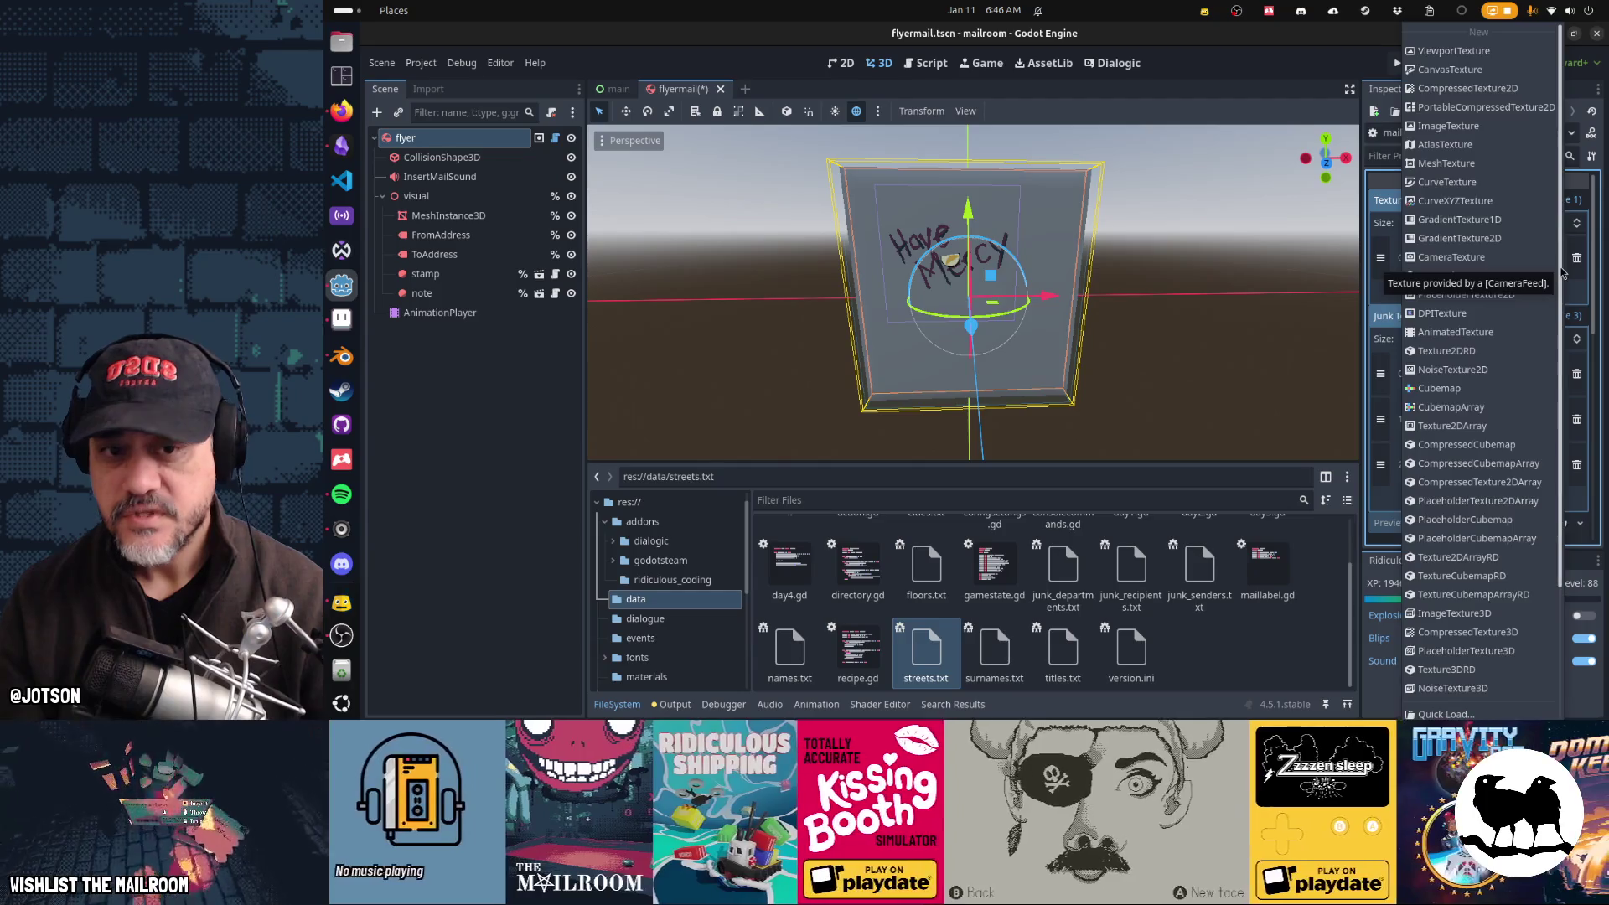
pyautogui.click(1375, 258)
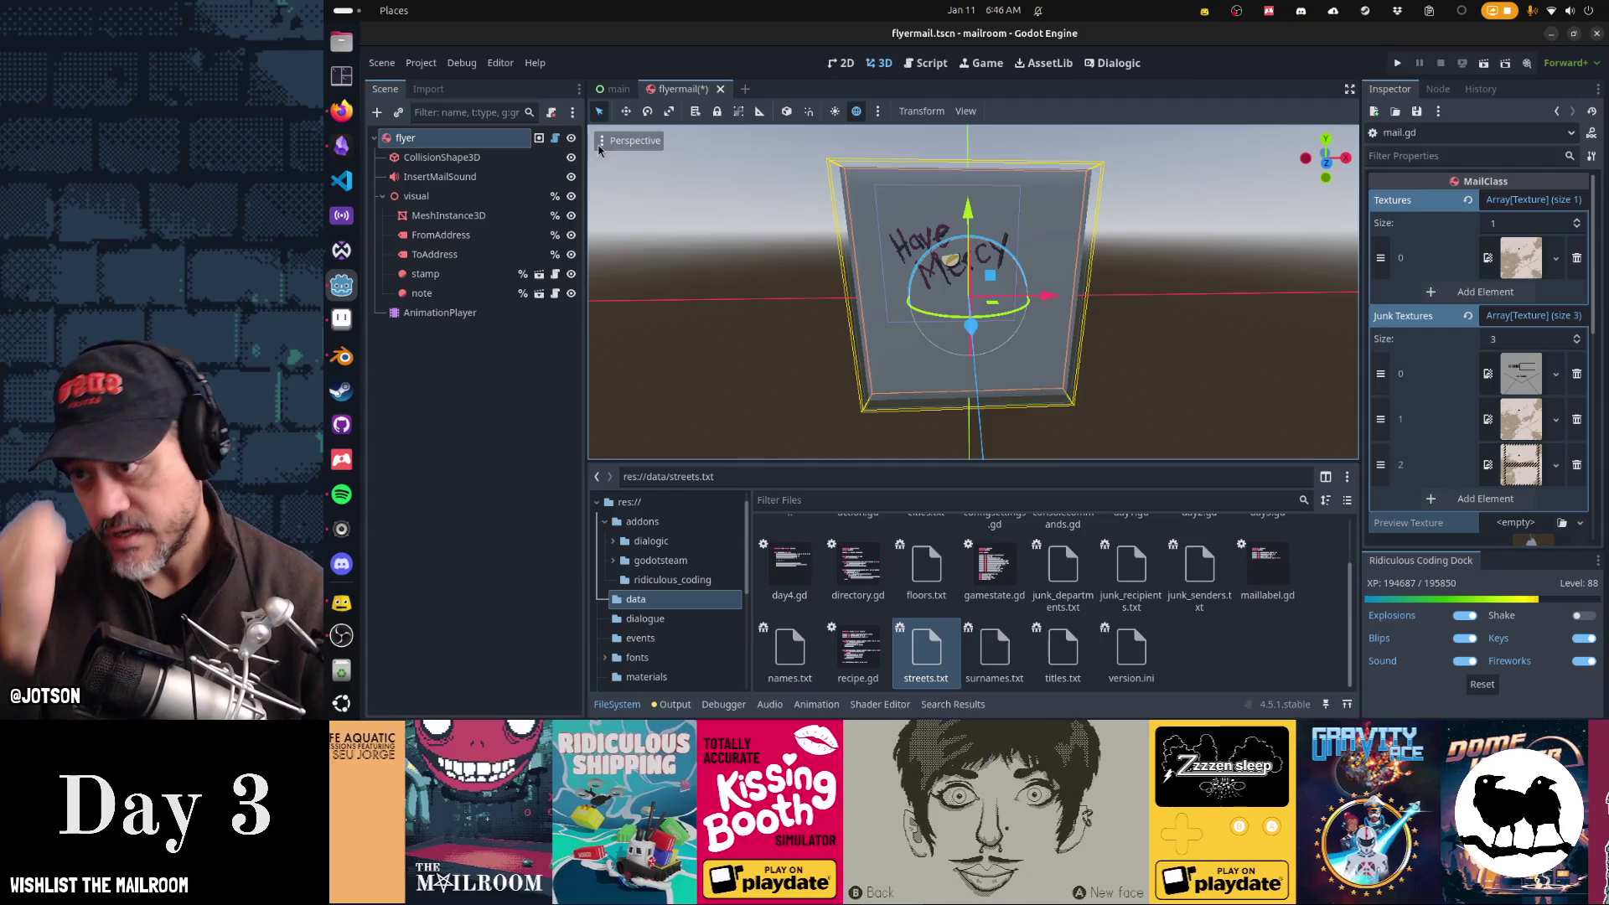
pyautogui.click(555, 138)
pyautogui.scroll(3, 960, 265)
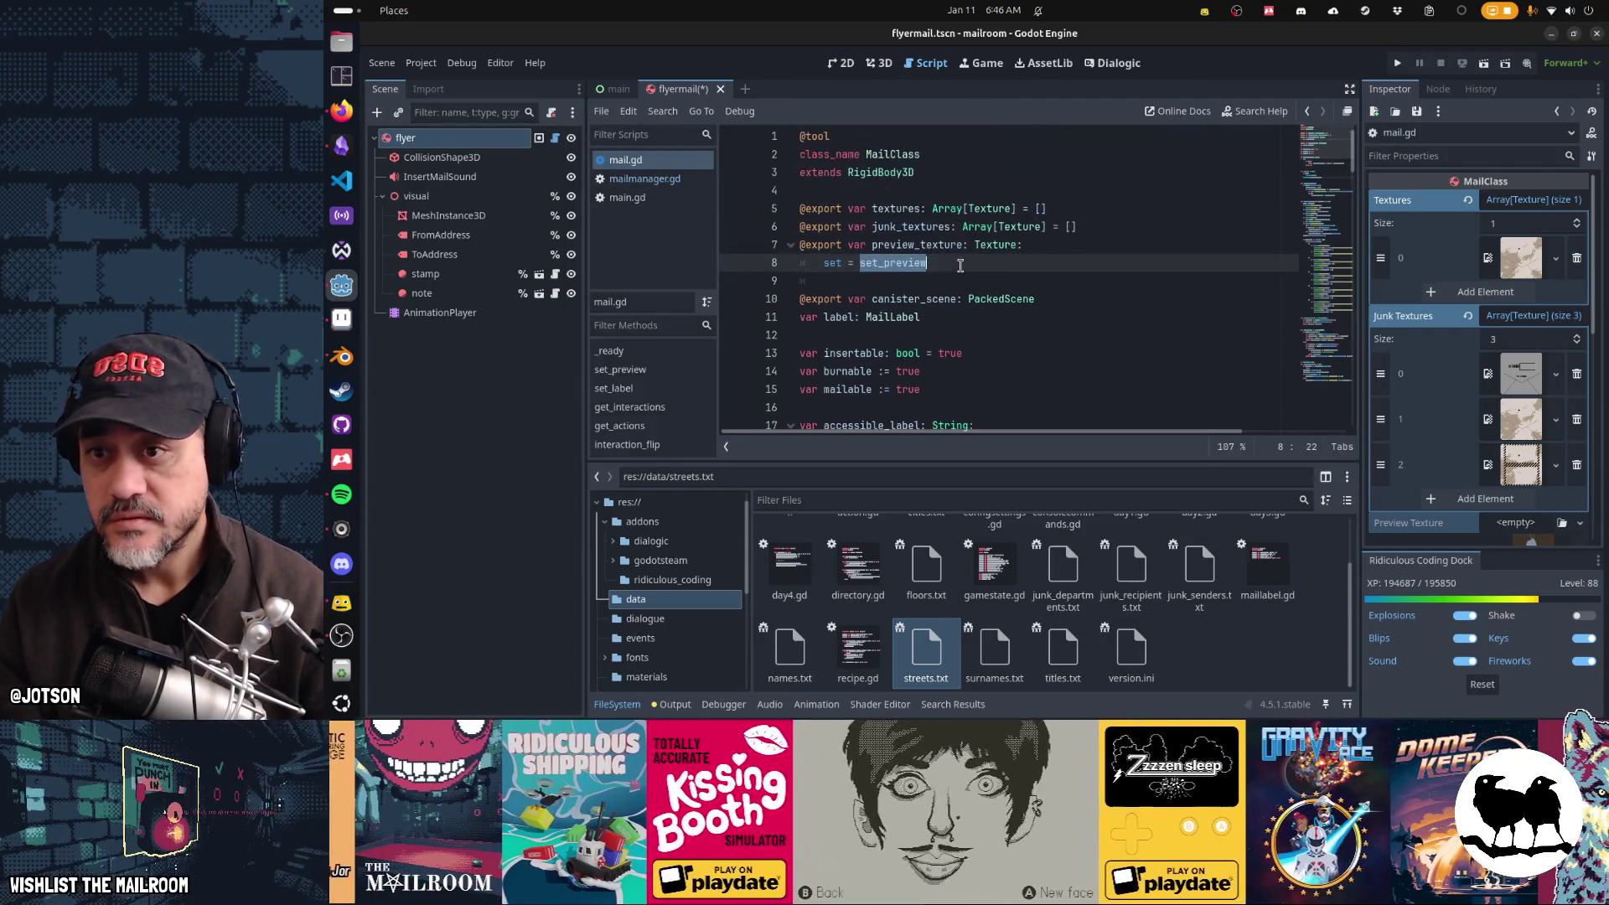
pyautogui.doubleClick(912, 211)
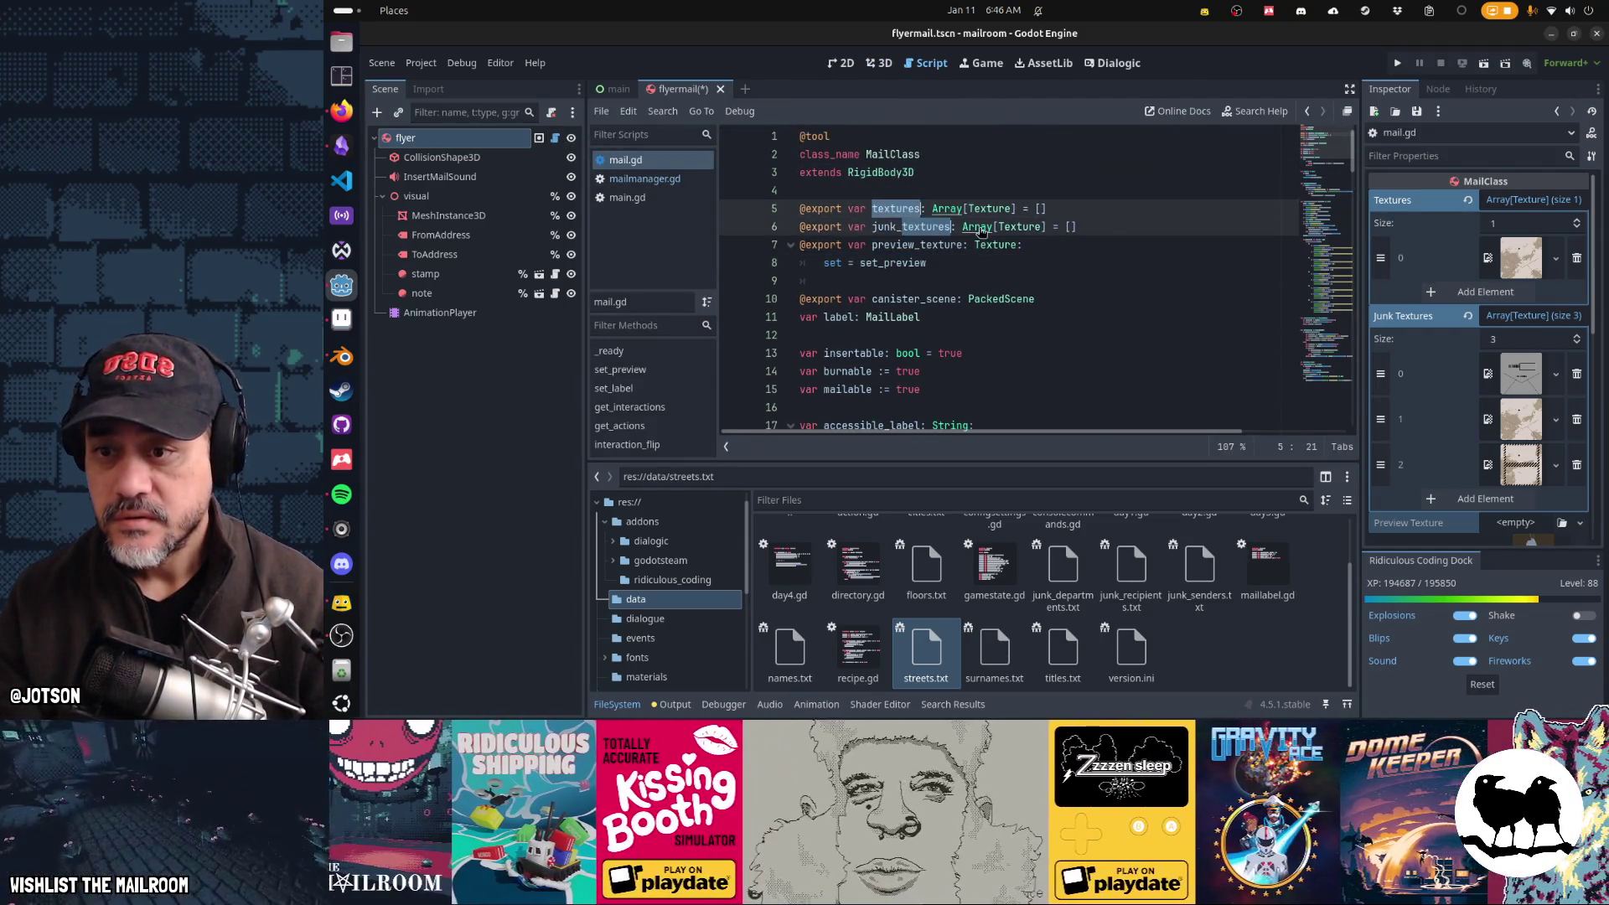
pyautogui.scroll(-12, 982, 231)
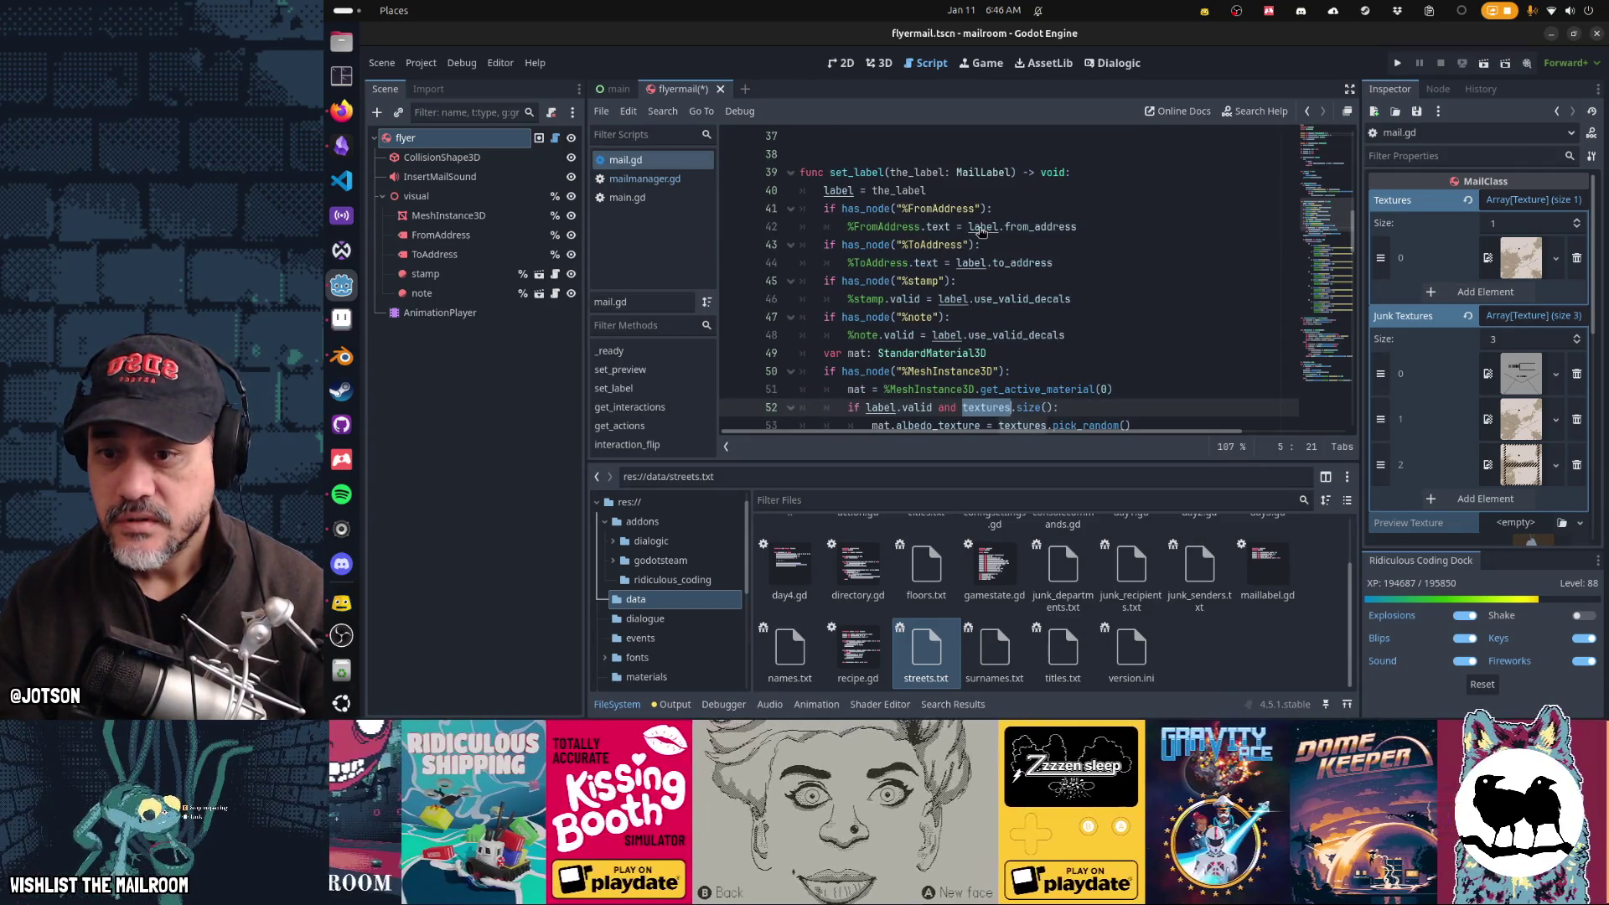
pyautogui.scroll(-2, 982, 231)
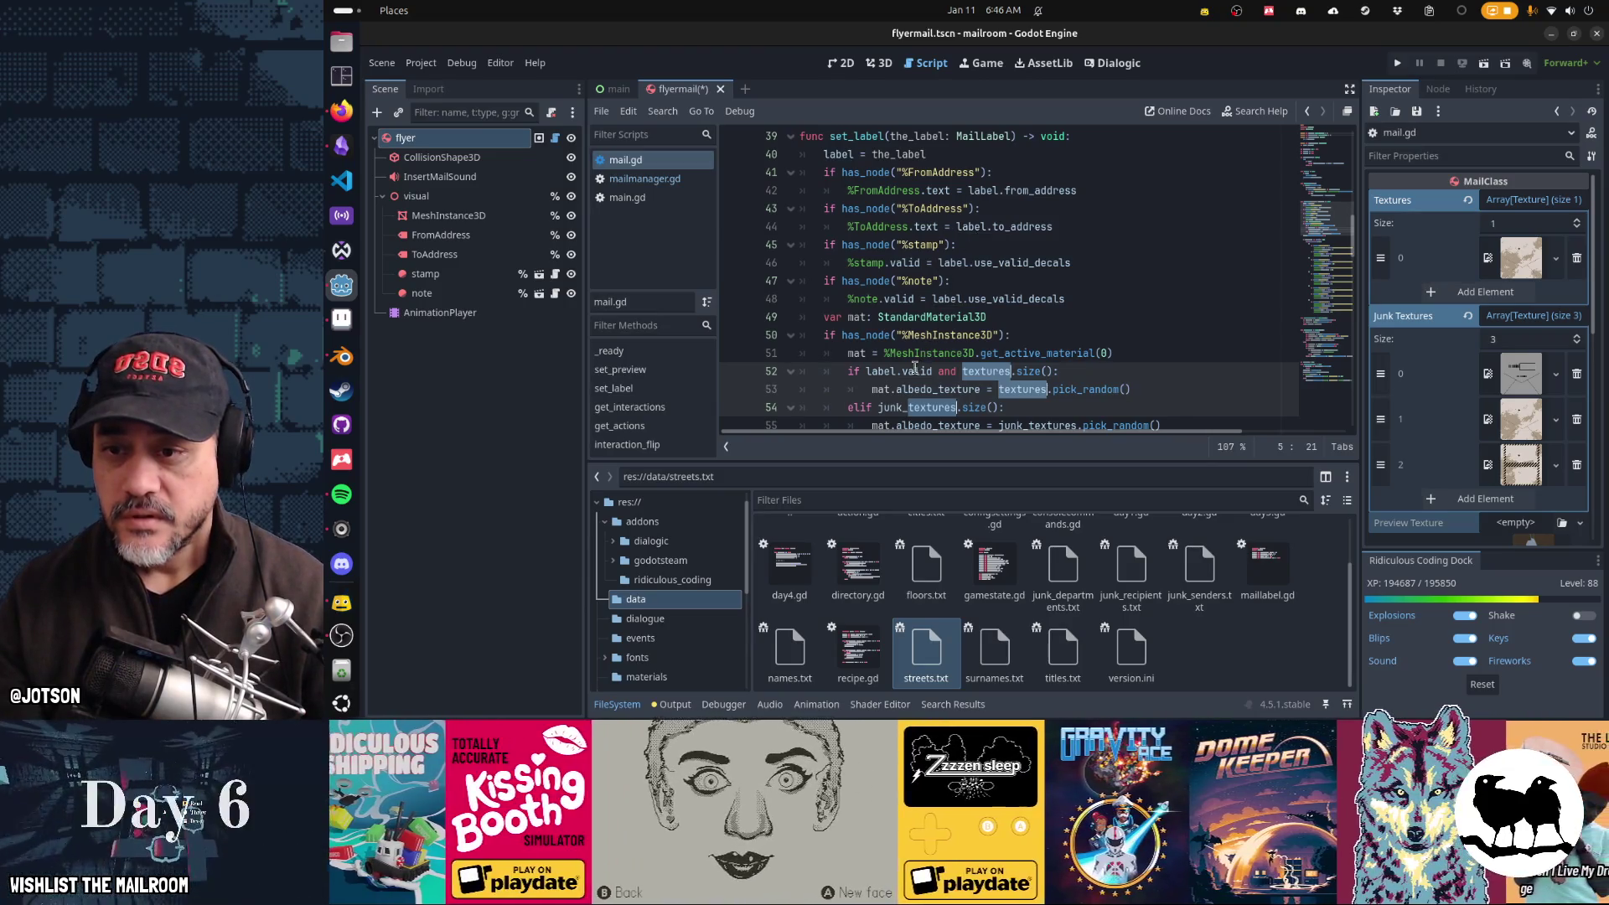
pyautogui.click(963, 371)
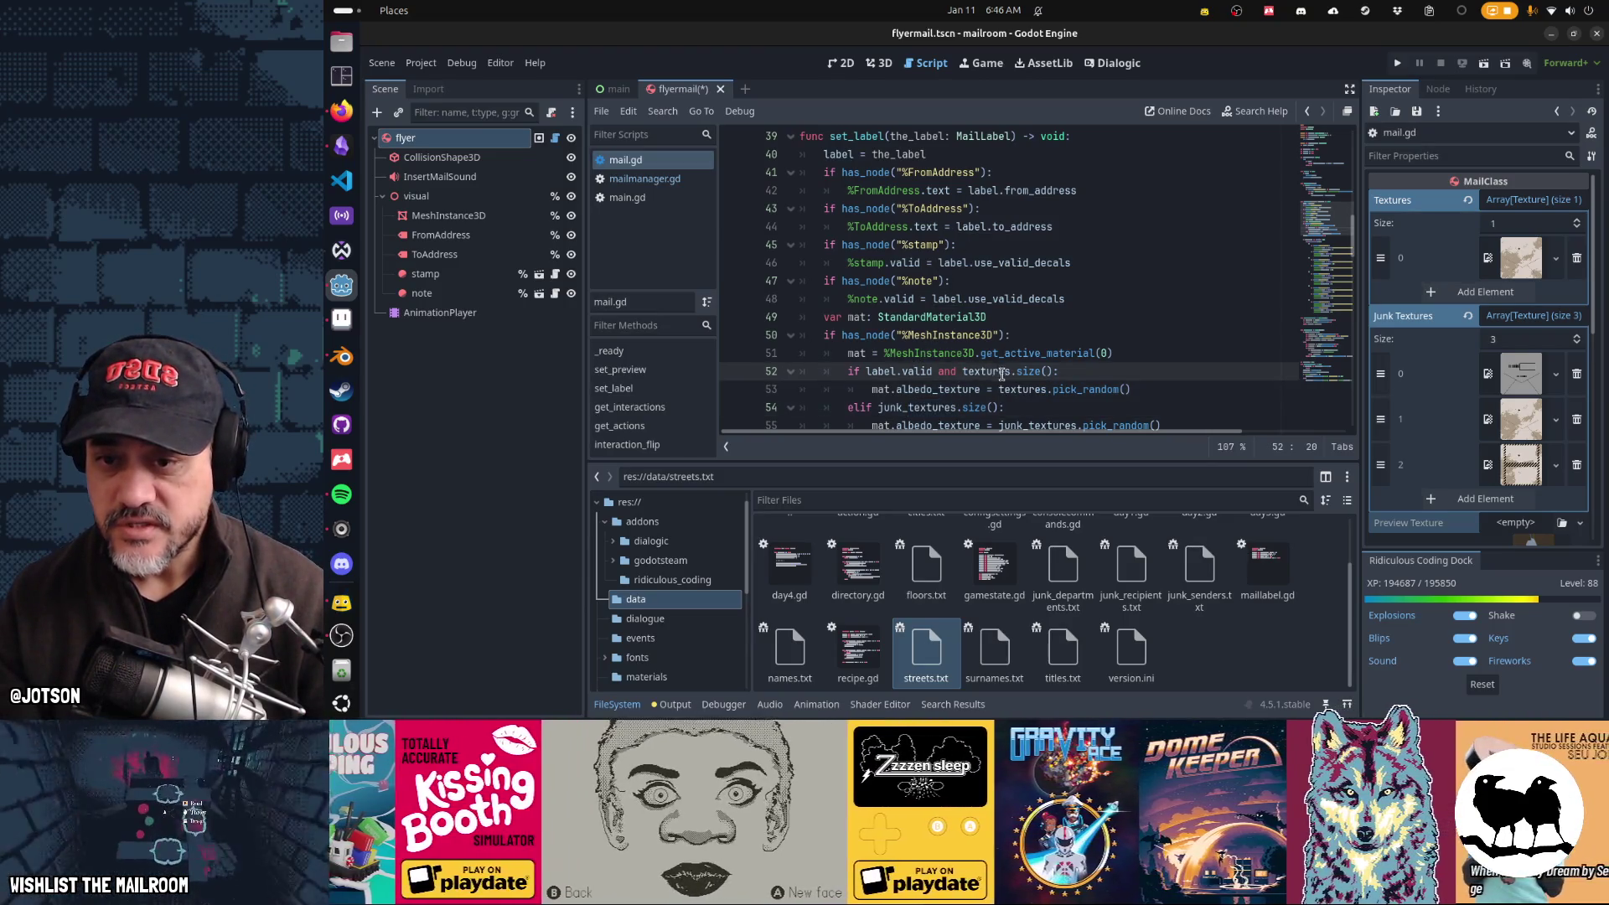
pyautogui.scroll(-3, 1020, 386)
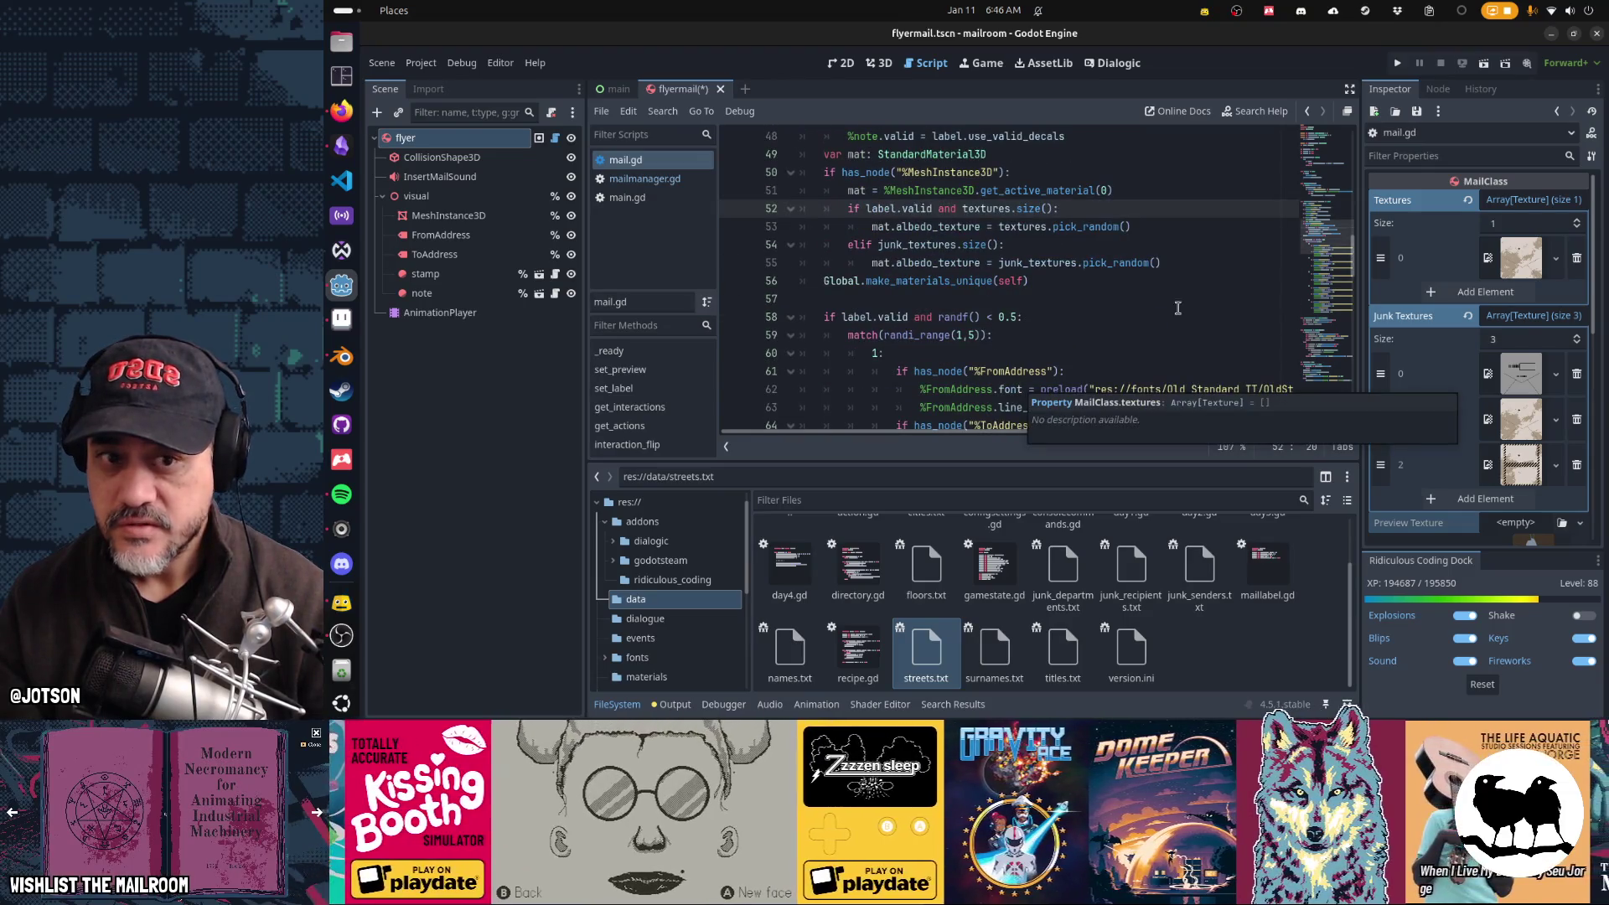
pyautogui.click(1576, 257)
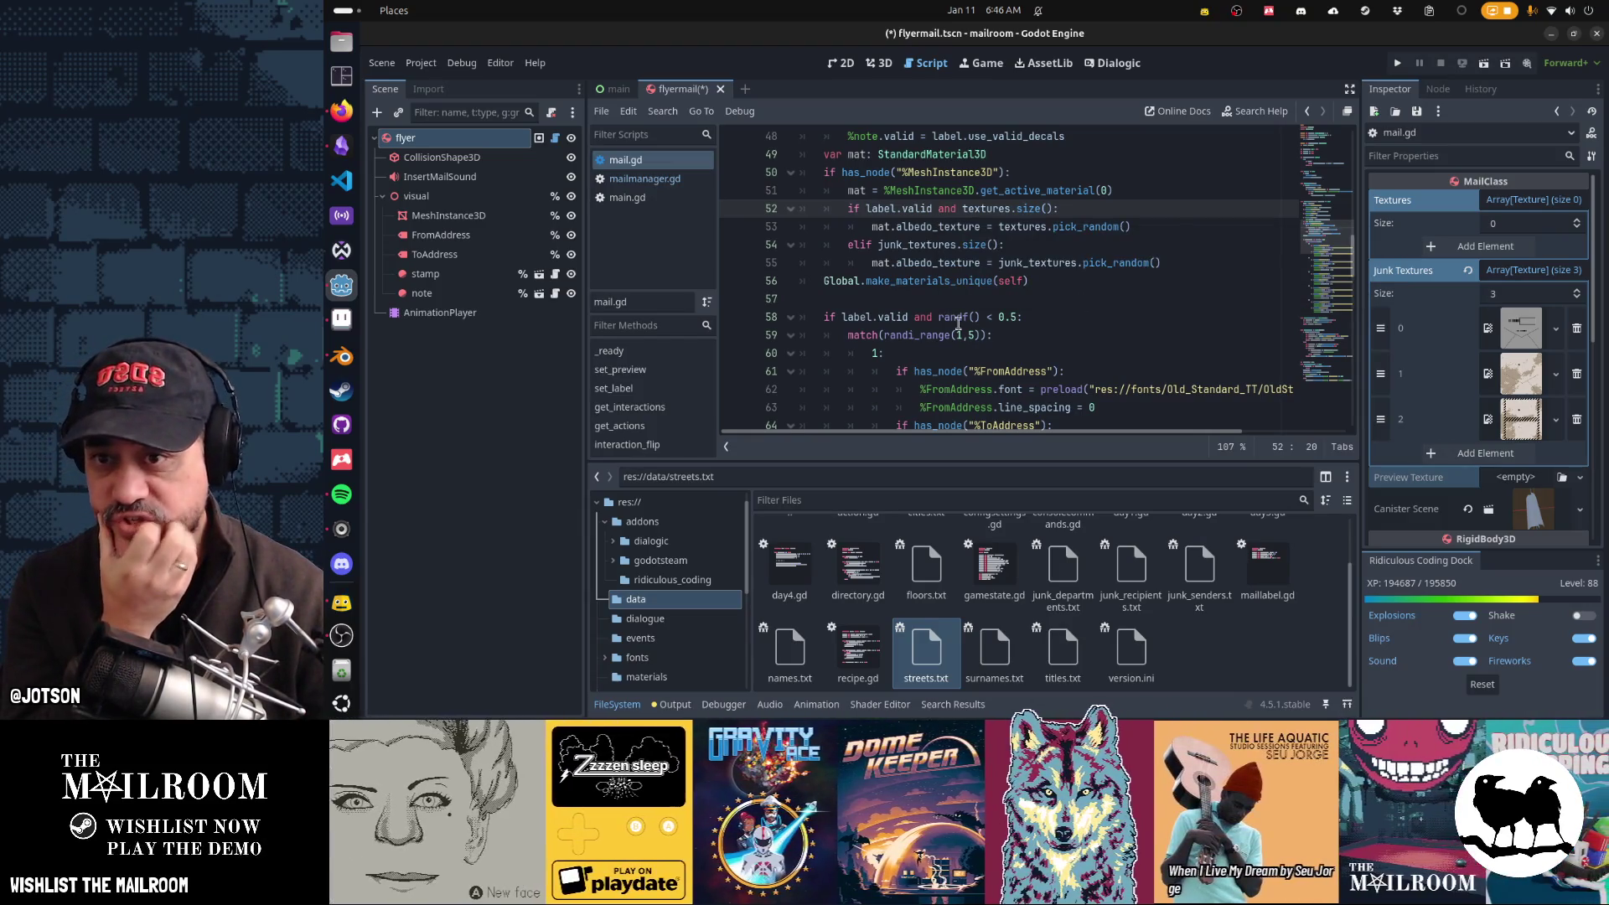
pyautogui.scroll(1, 958, 323)
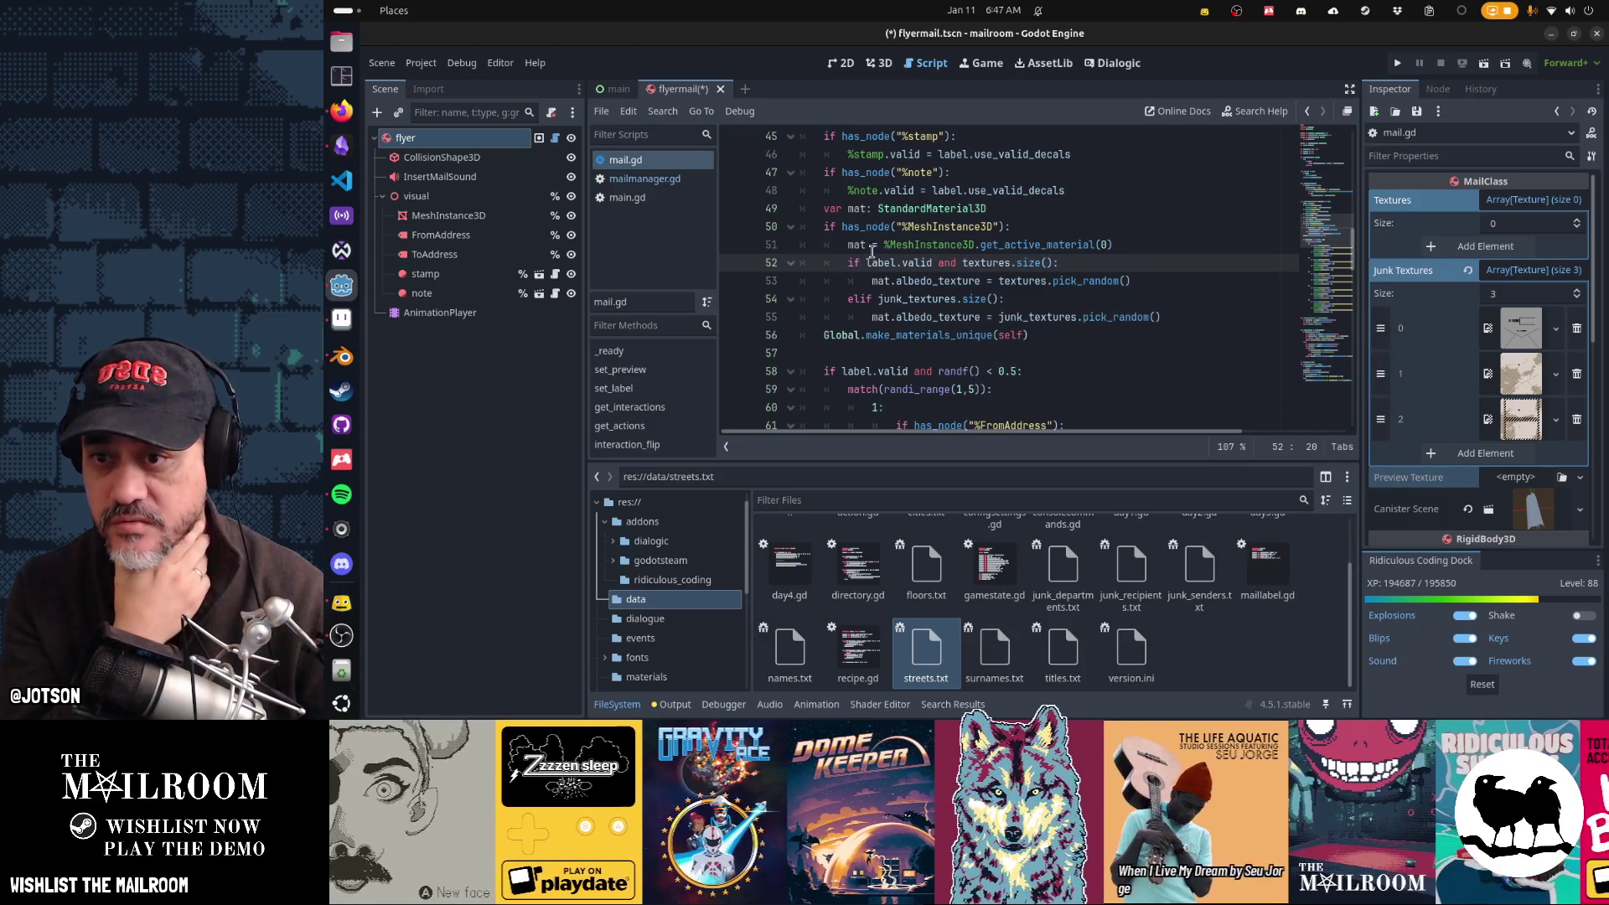
pyautogui.moveTo(860, 299); pyautogui.dragTo(1034, 296)
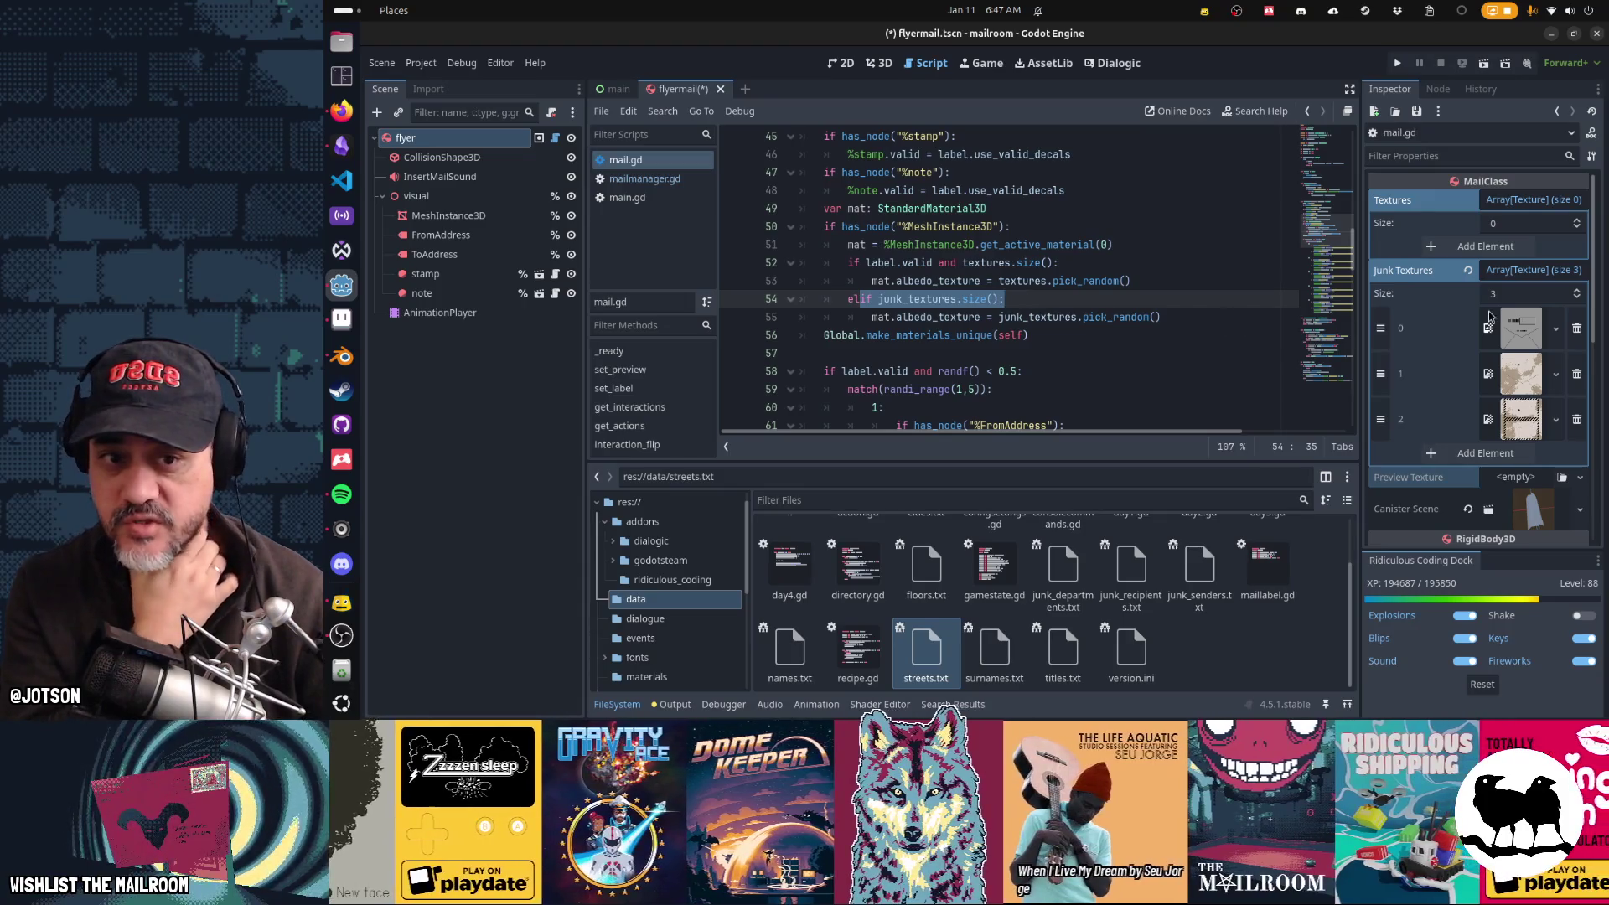
pyautogui.moveTo(1036, 323)
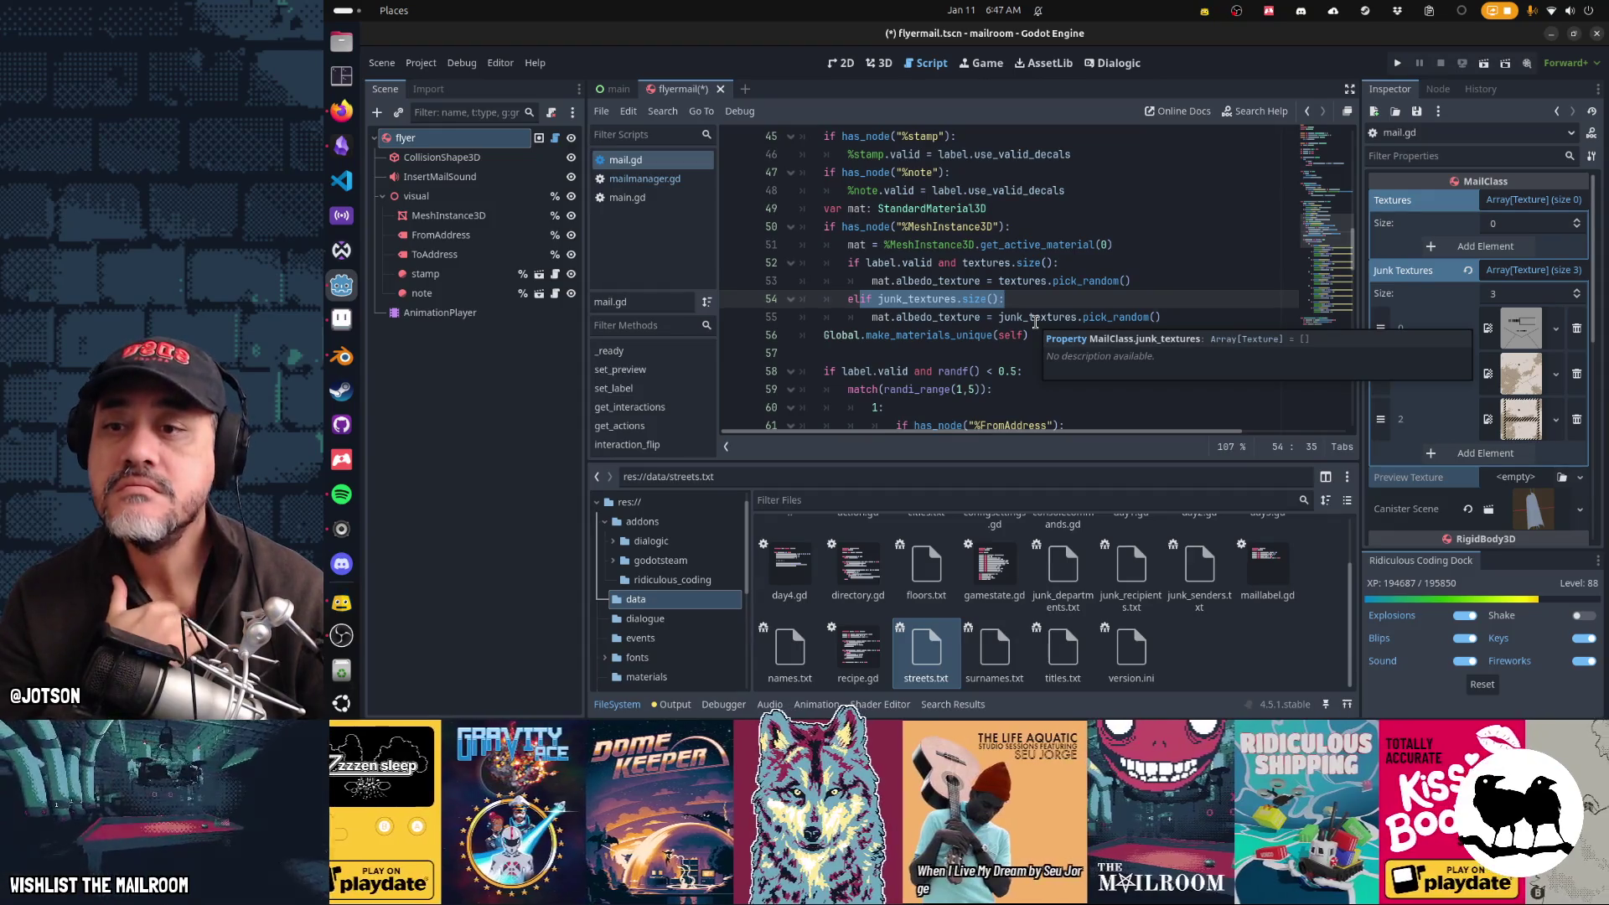
pyautogui.scroll(-2, 1036, 323)
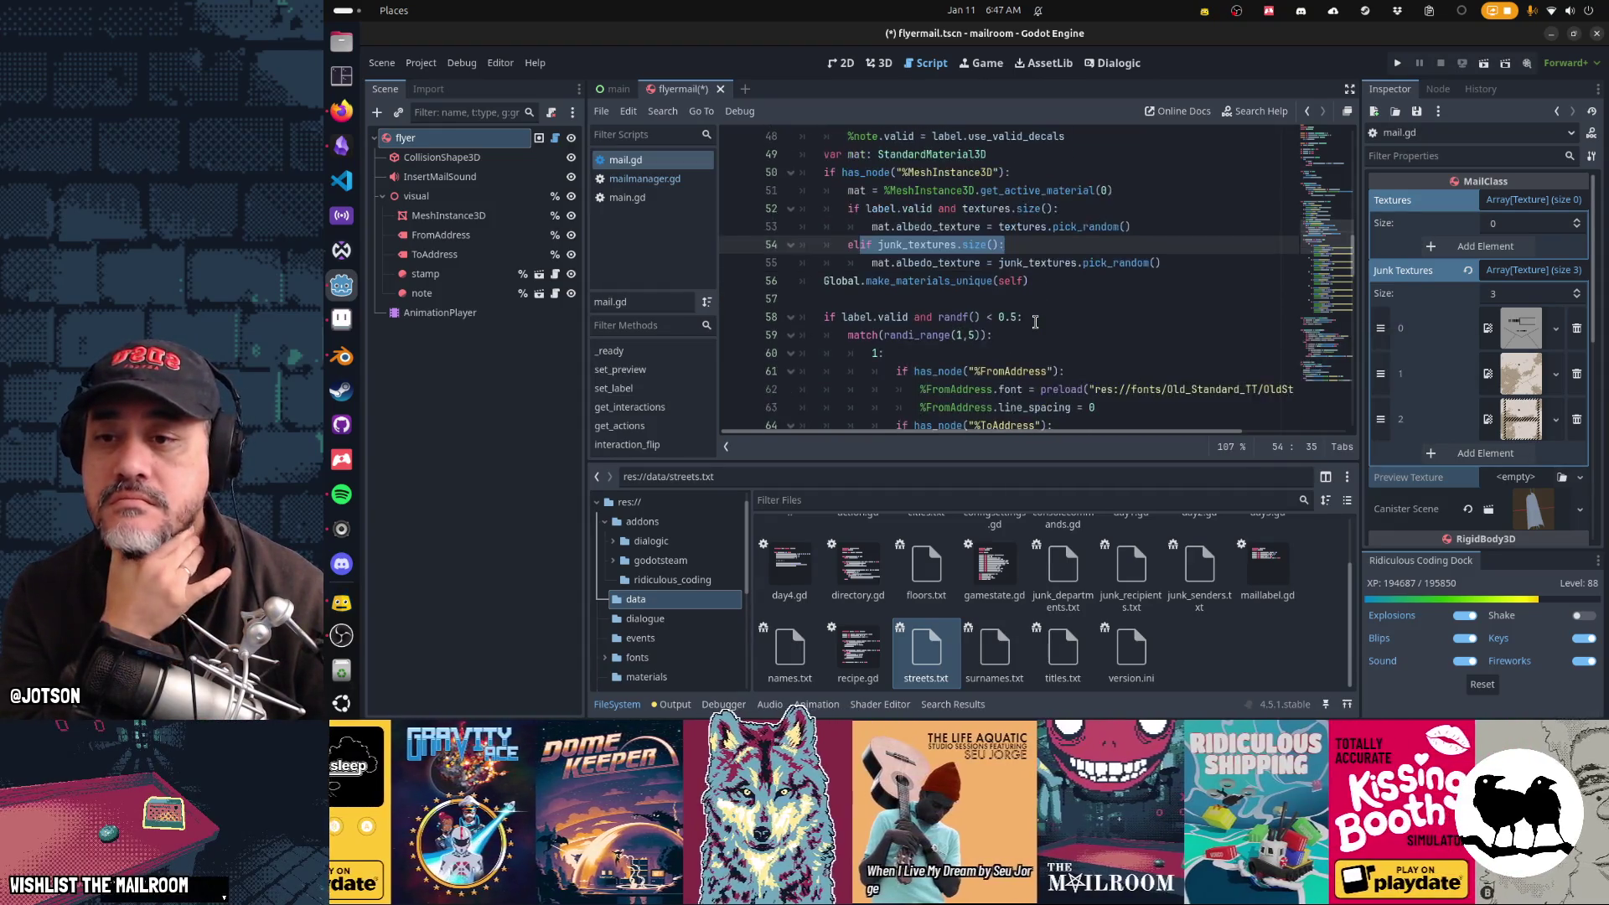
pyautogui.scroll(-1, 1036, 322)
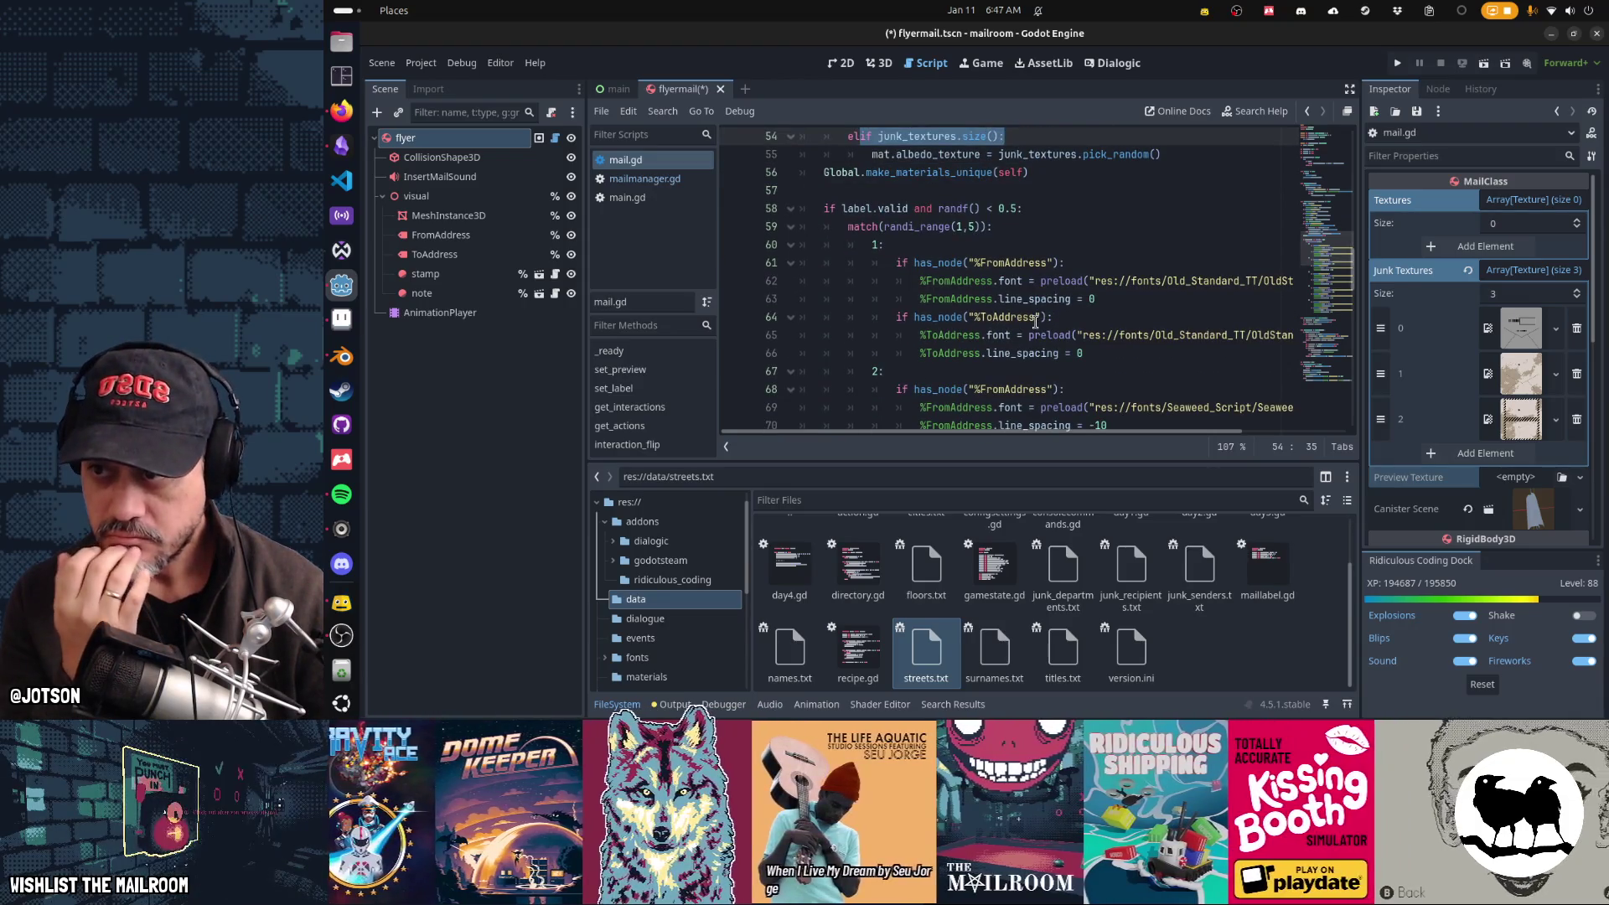
pyautogui.scroll(-4, 1036, 322)
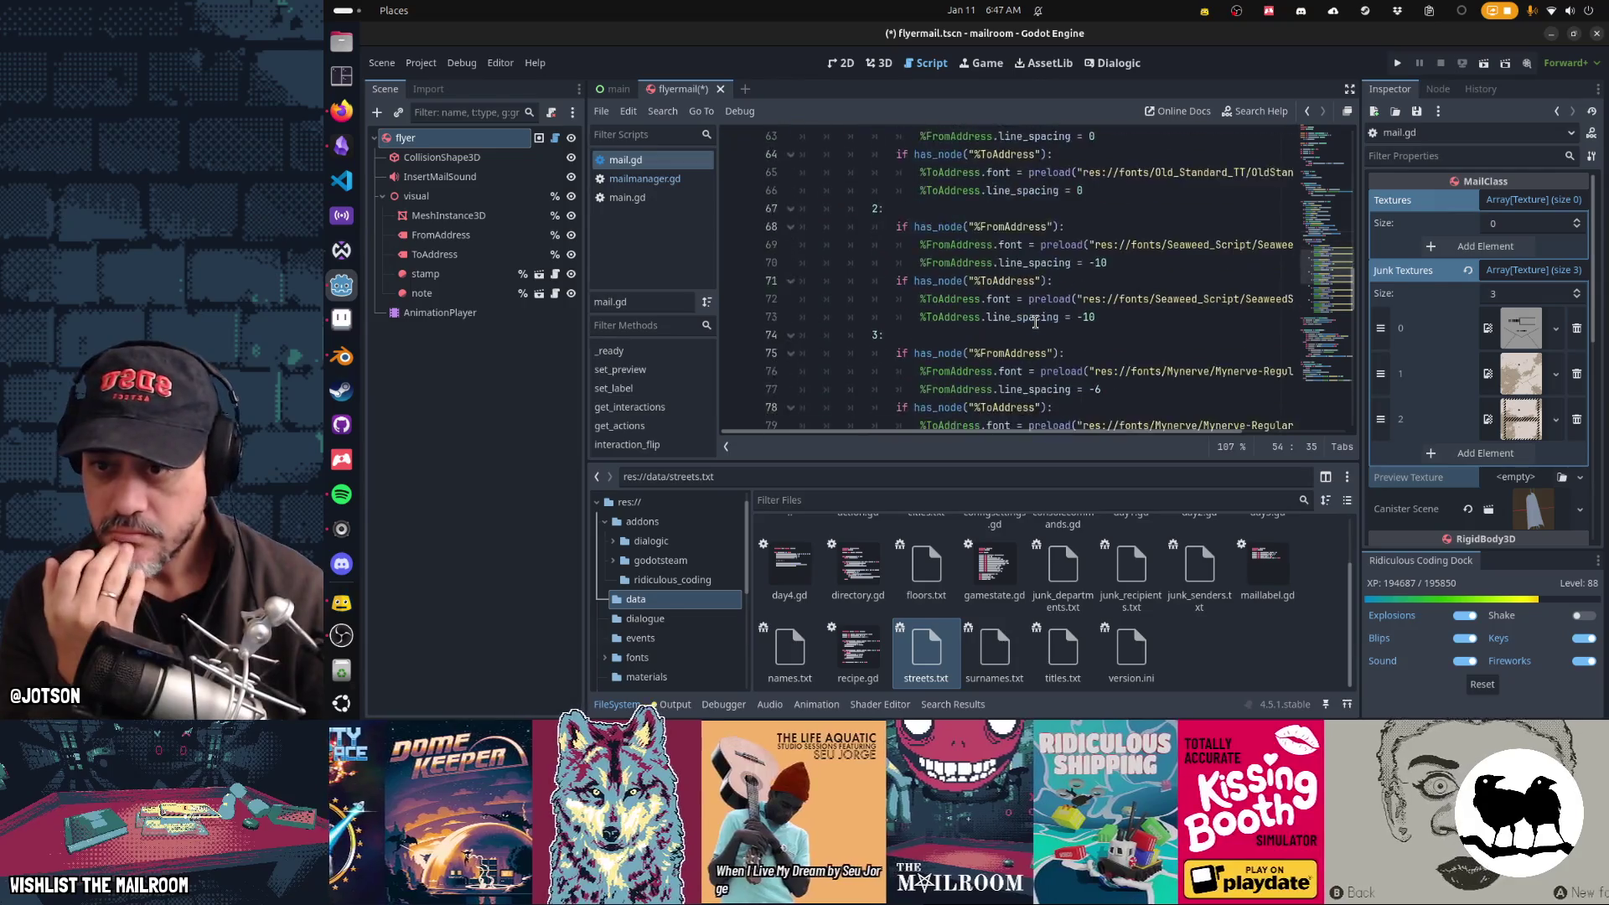
pyautogui.scroll(-10, 1035, 322)
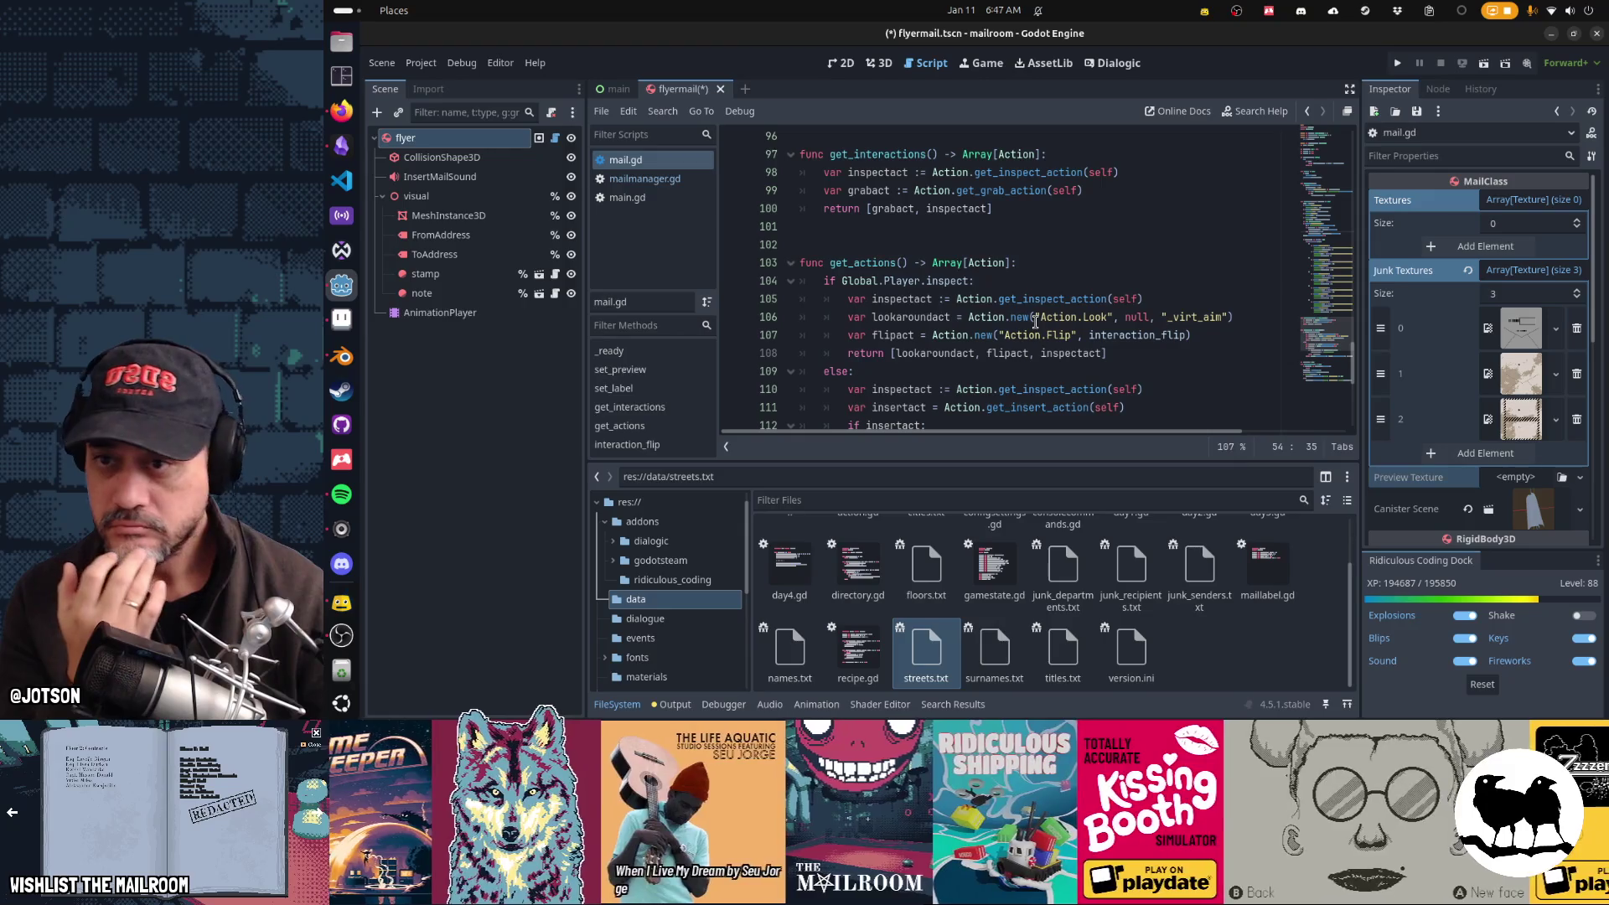
pyautogui.scroll(20, 1036, 322)
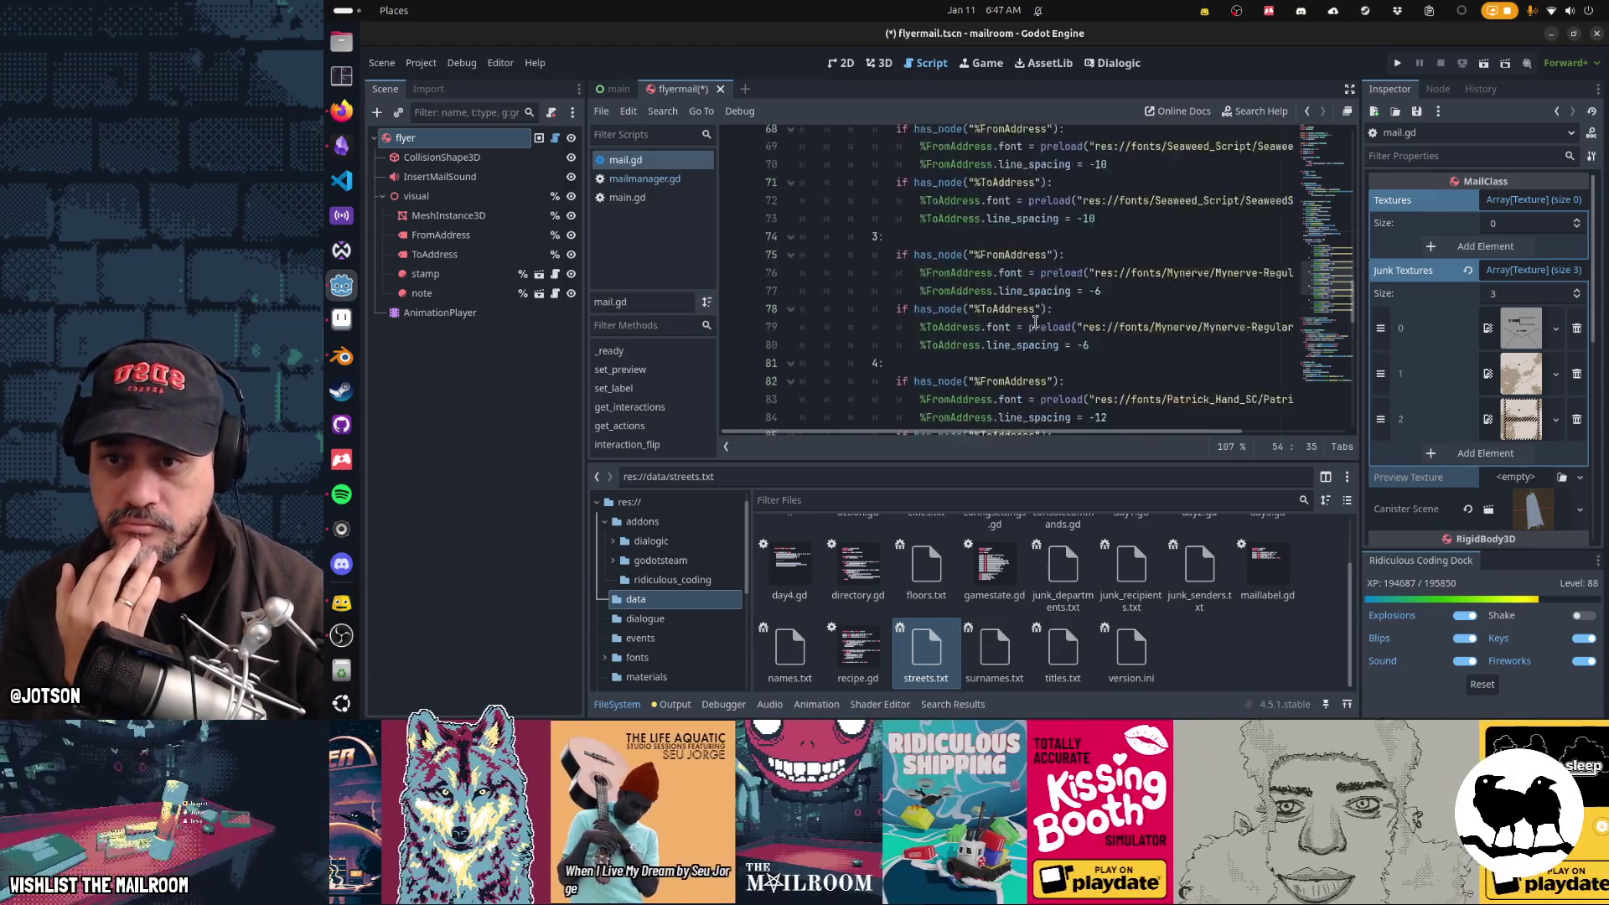
# Step: Close mail.gd, load furnitureflyer.png into Junk Textures[0], and delete the extra junk texture elements
pyautogui.middleClick(646, 161)
pyautogui.click(1557, 328)
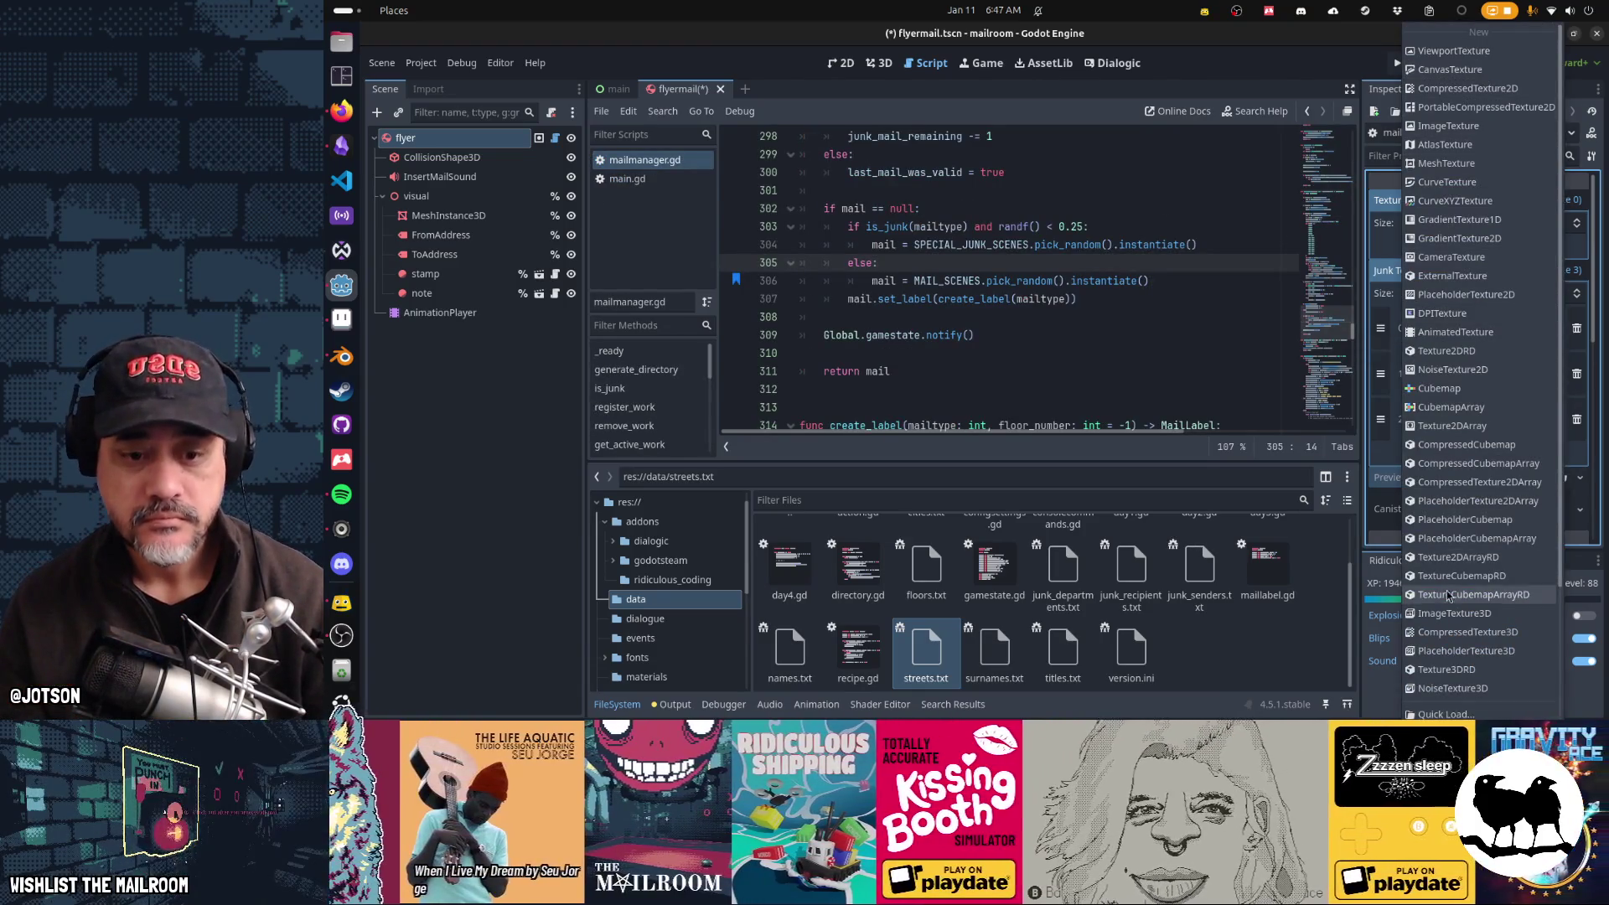
pyautogui.click(1444, 714)
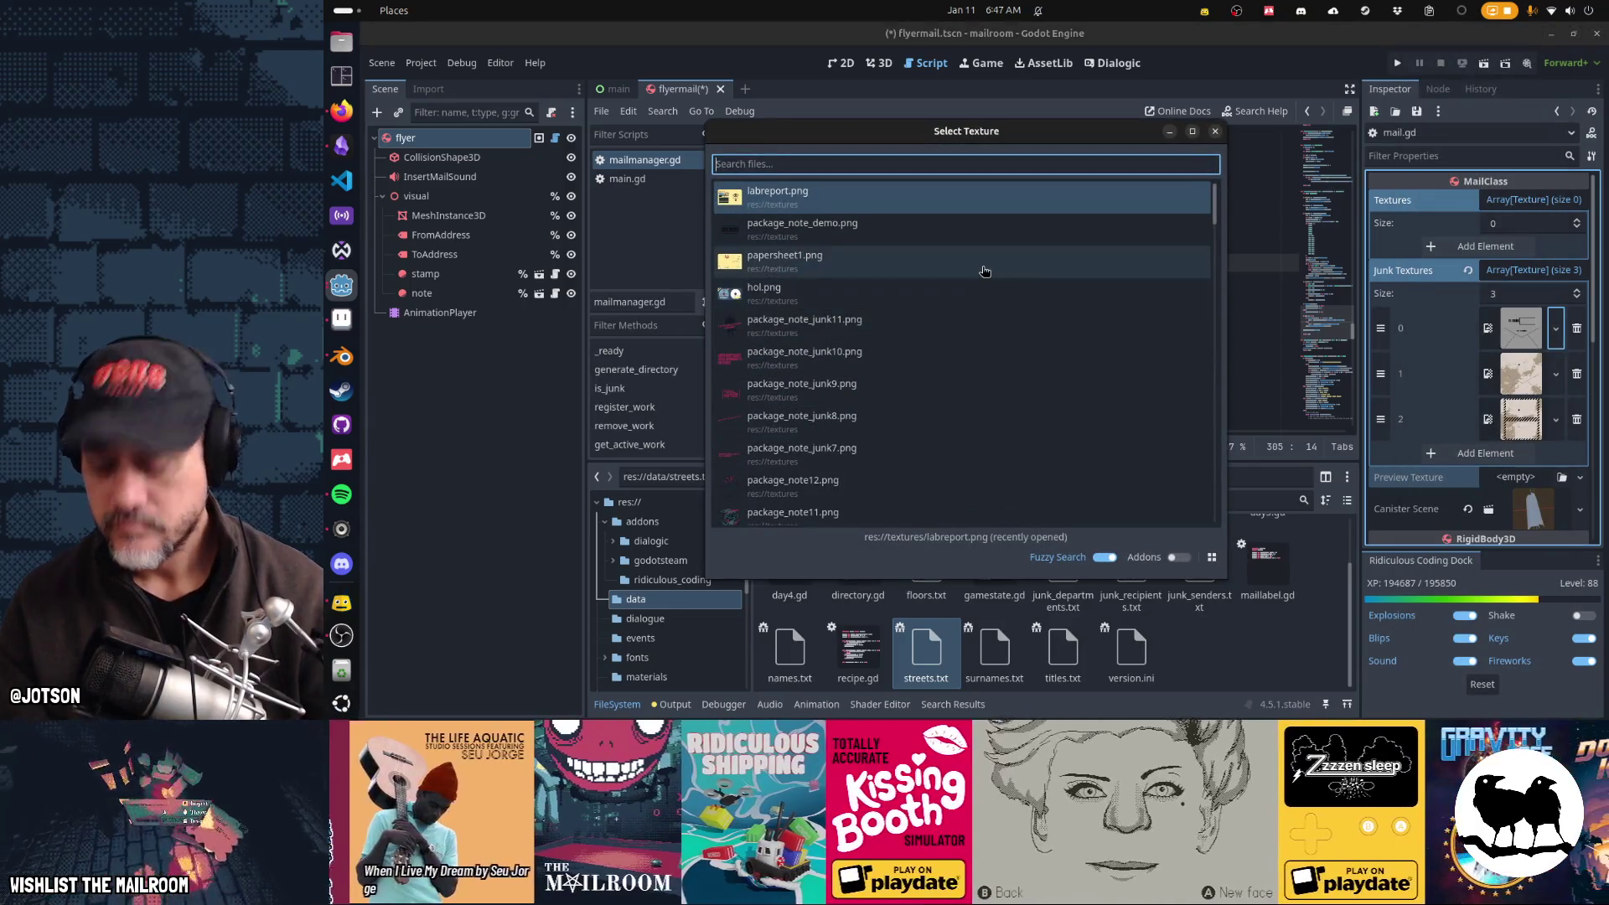
pyautogui.write('fur')
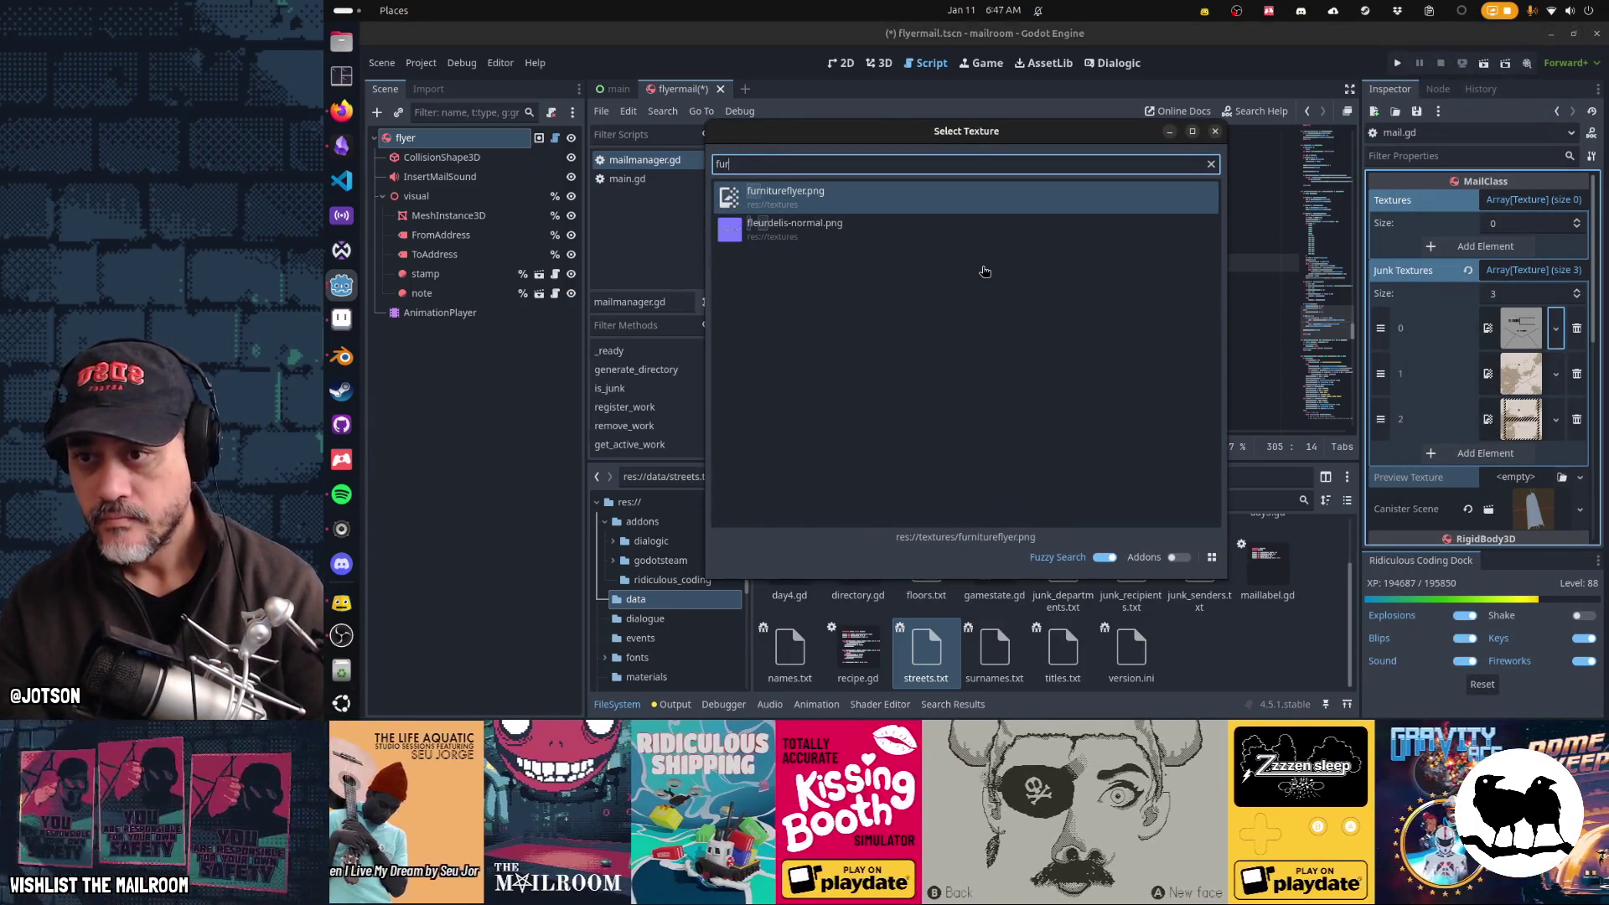
pyautogui.press('Return')
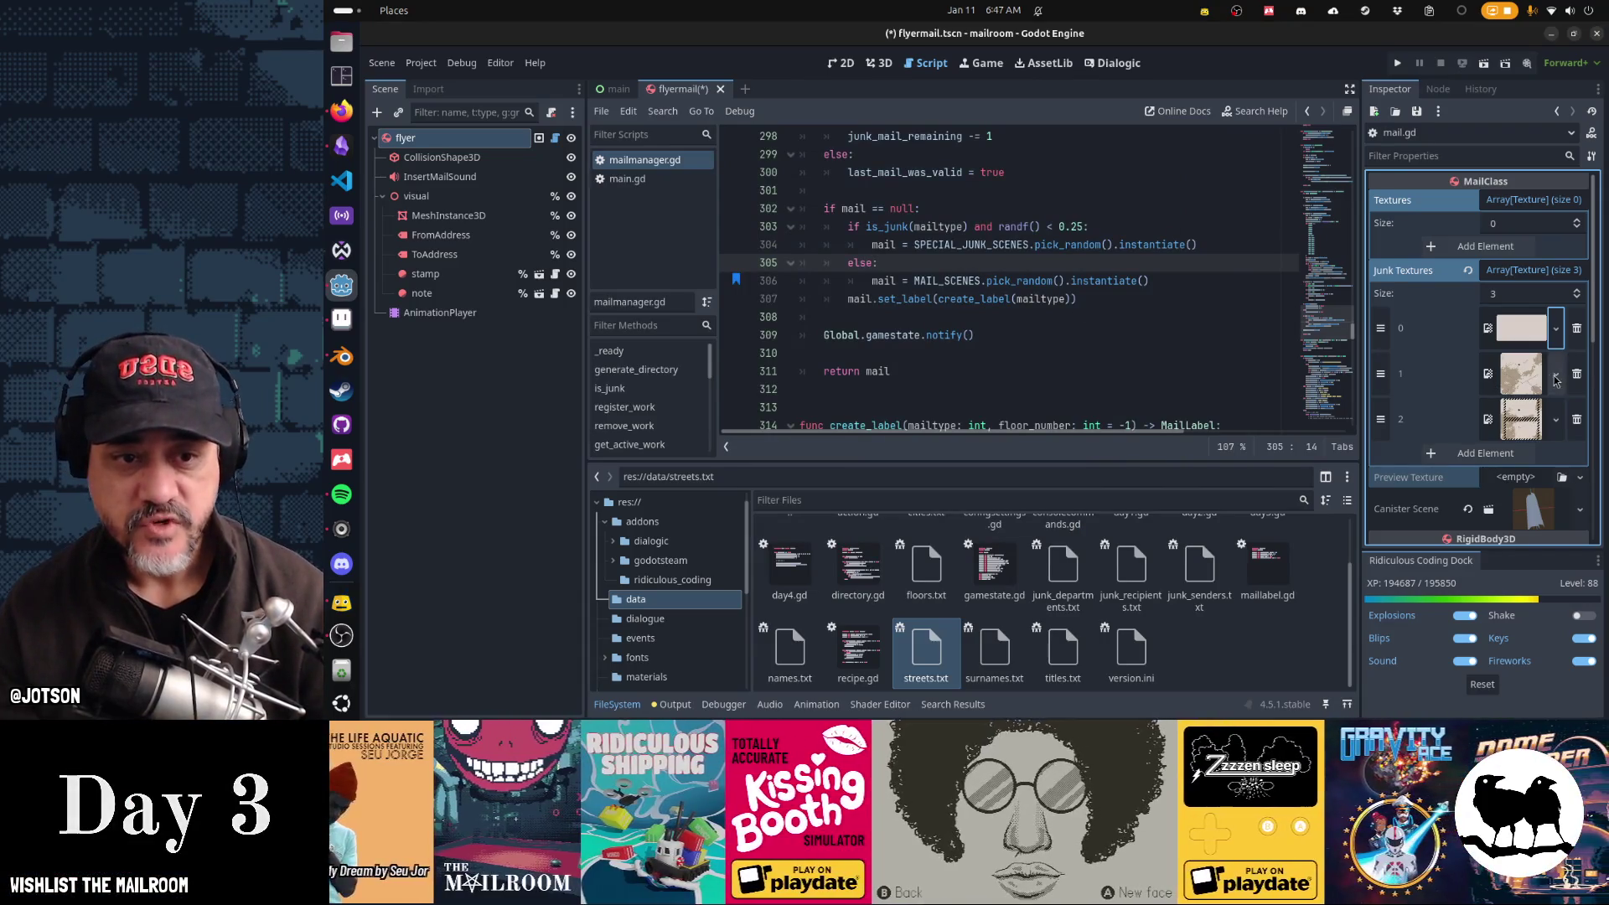
pyautogui.click(1576, 375)
pyautogui.click(1577, 381)
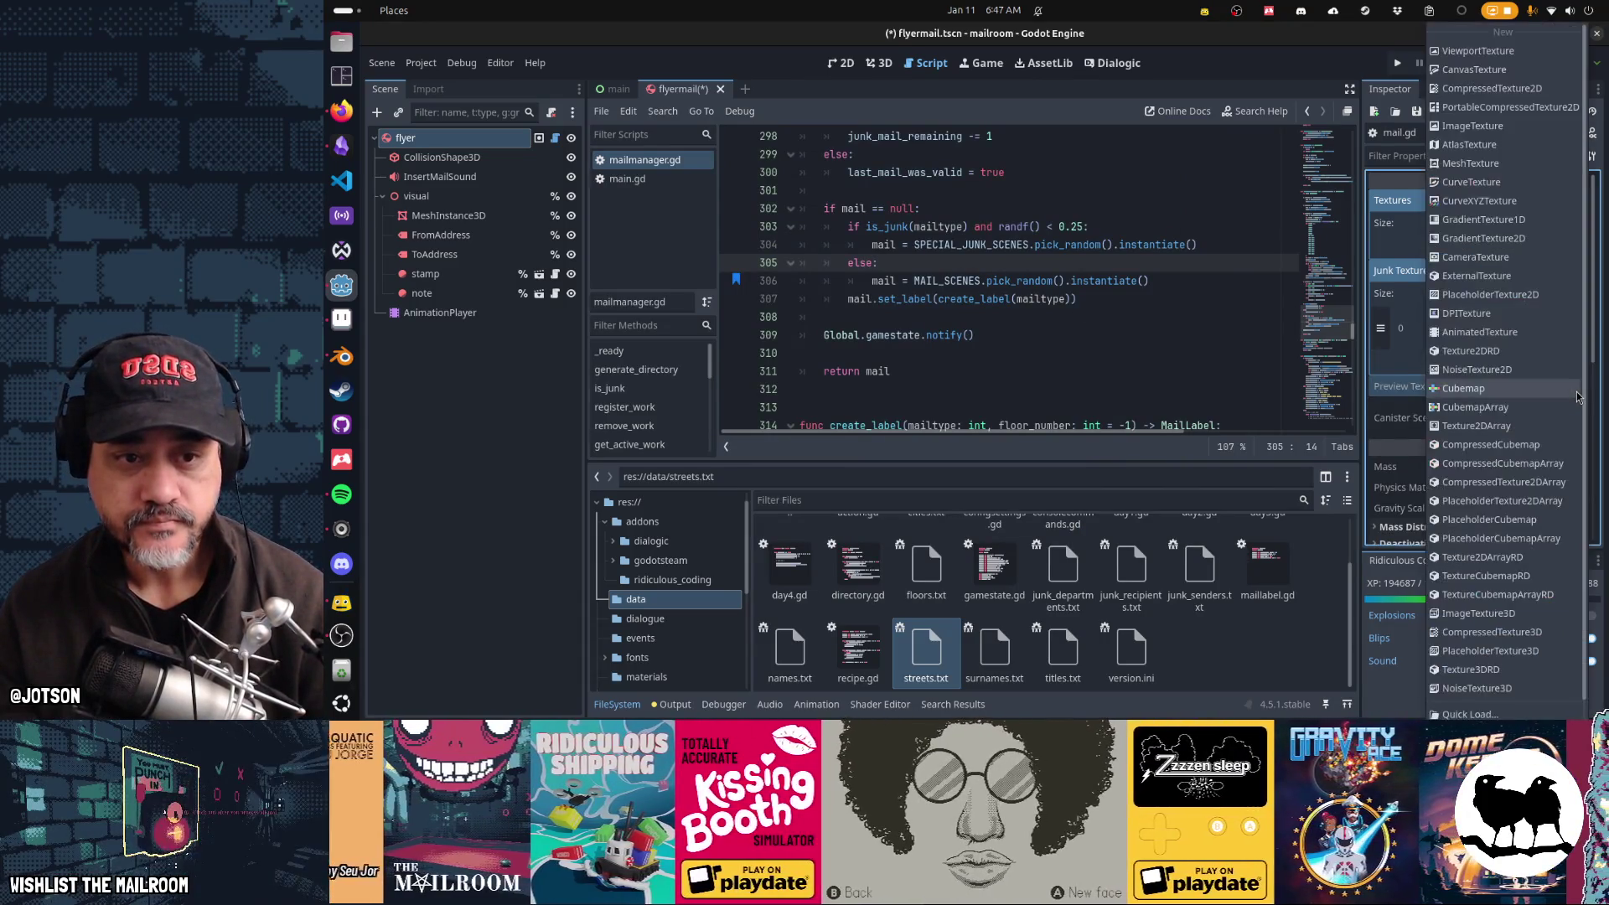
# Step: Set furnitureflyer.png as the Preview Texture, save the flyer scene, and return to Aseprite
pyautogui.click(1579, 391)
pyautogui.click(1471, 714)
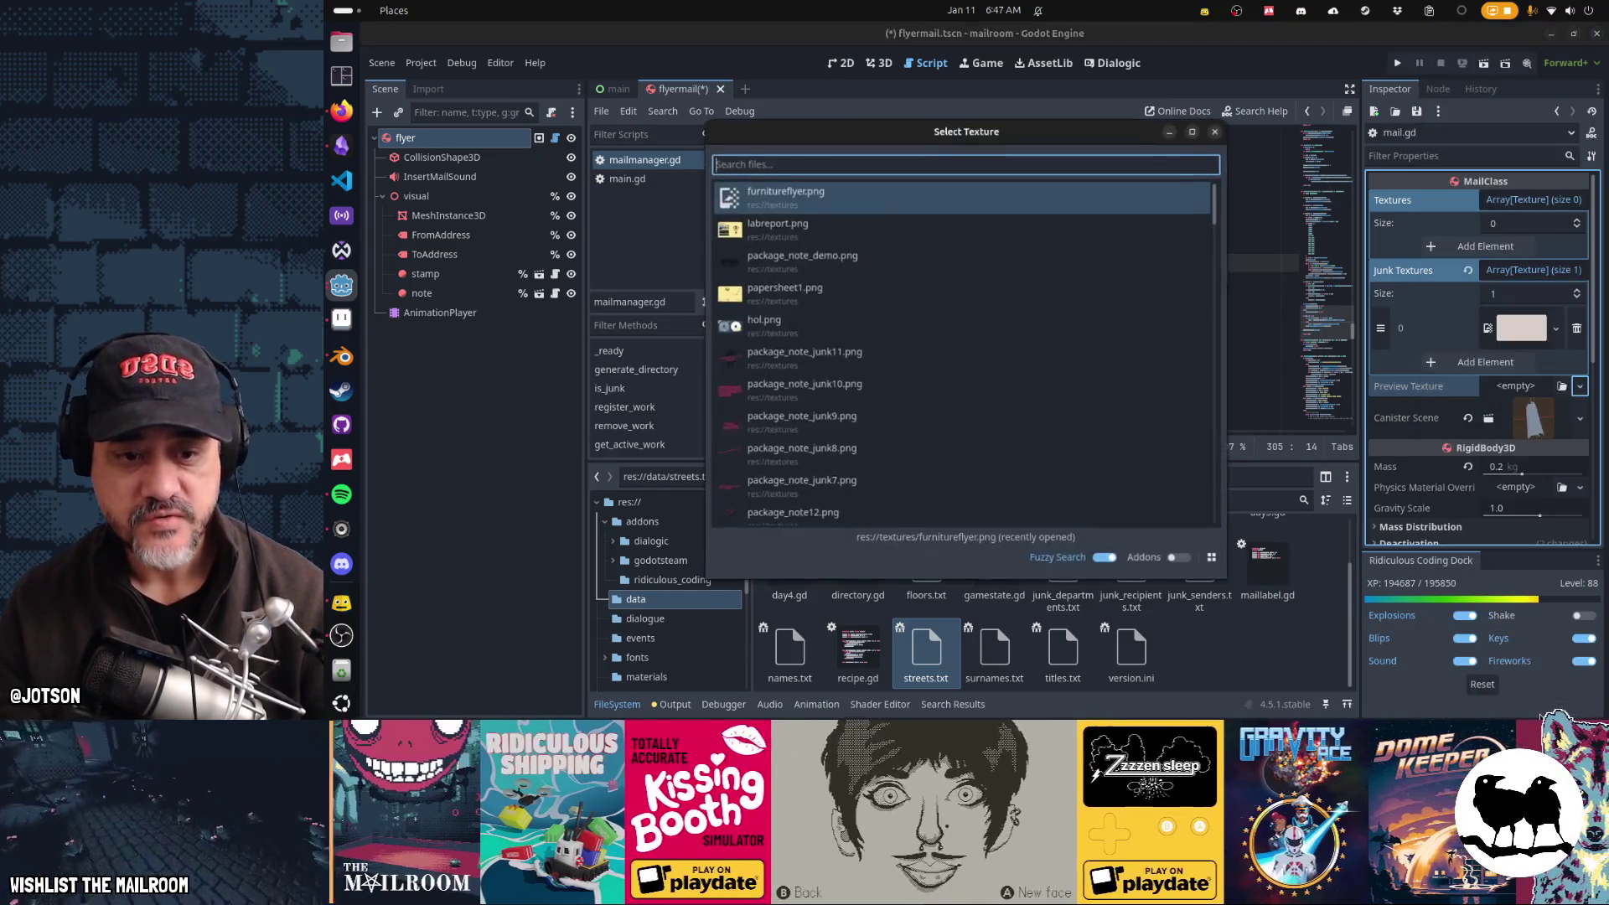
pyautogui.write('furnit')
pyautogui.press('Return')
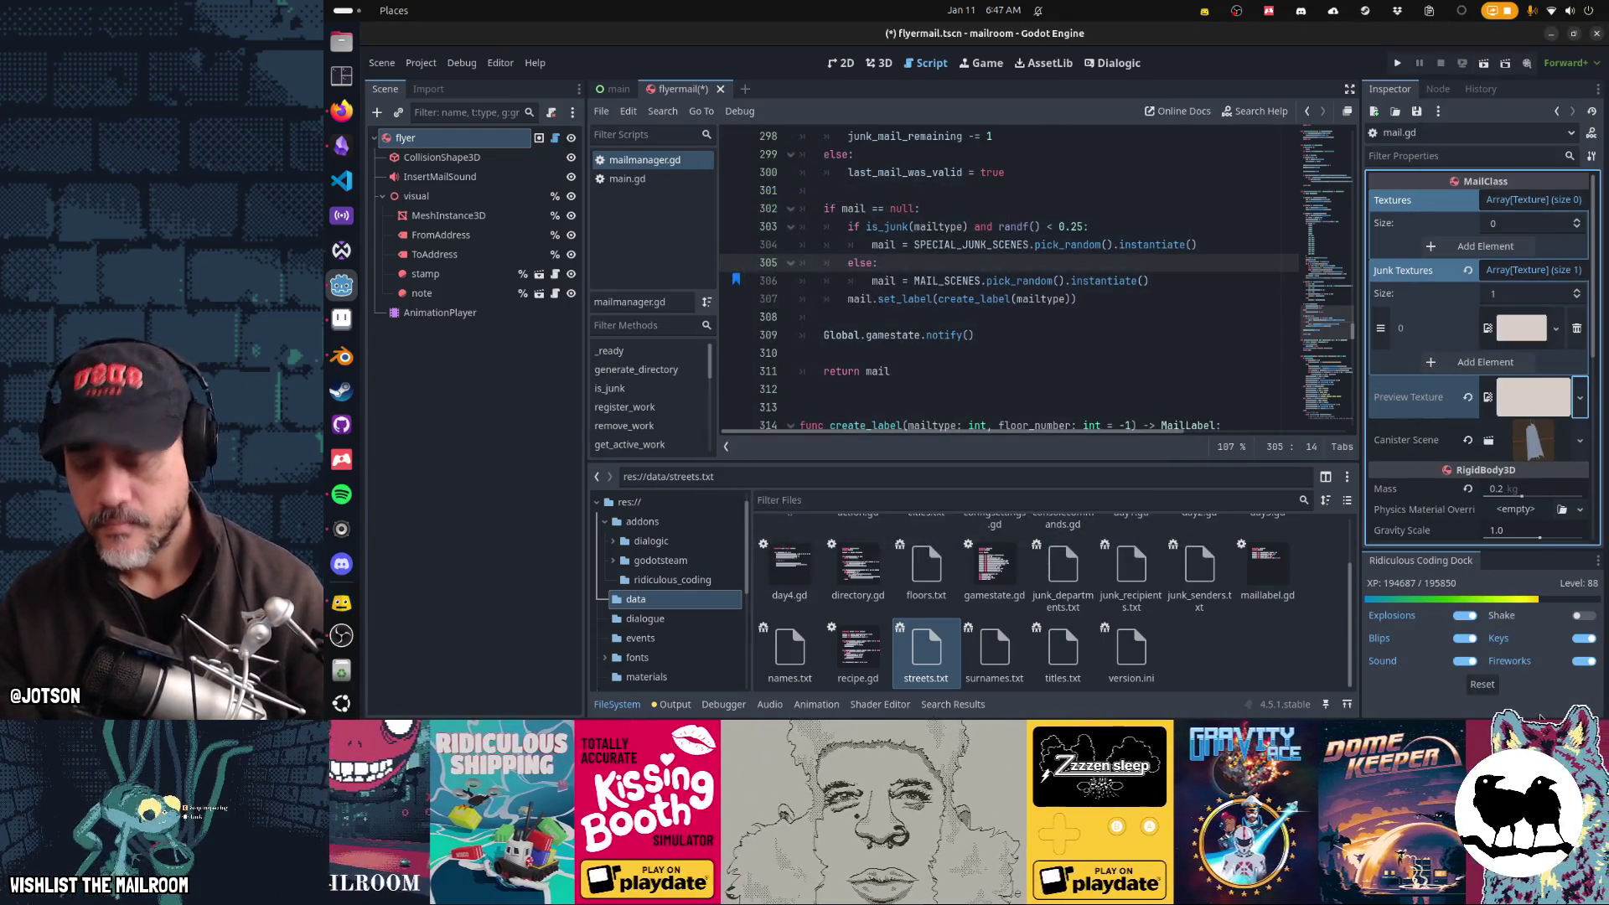
pyautogui.hotkey('ctrl', 'F2')
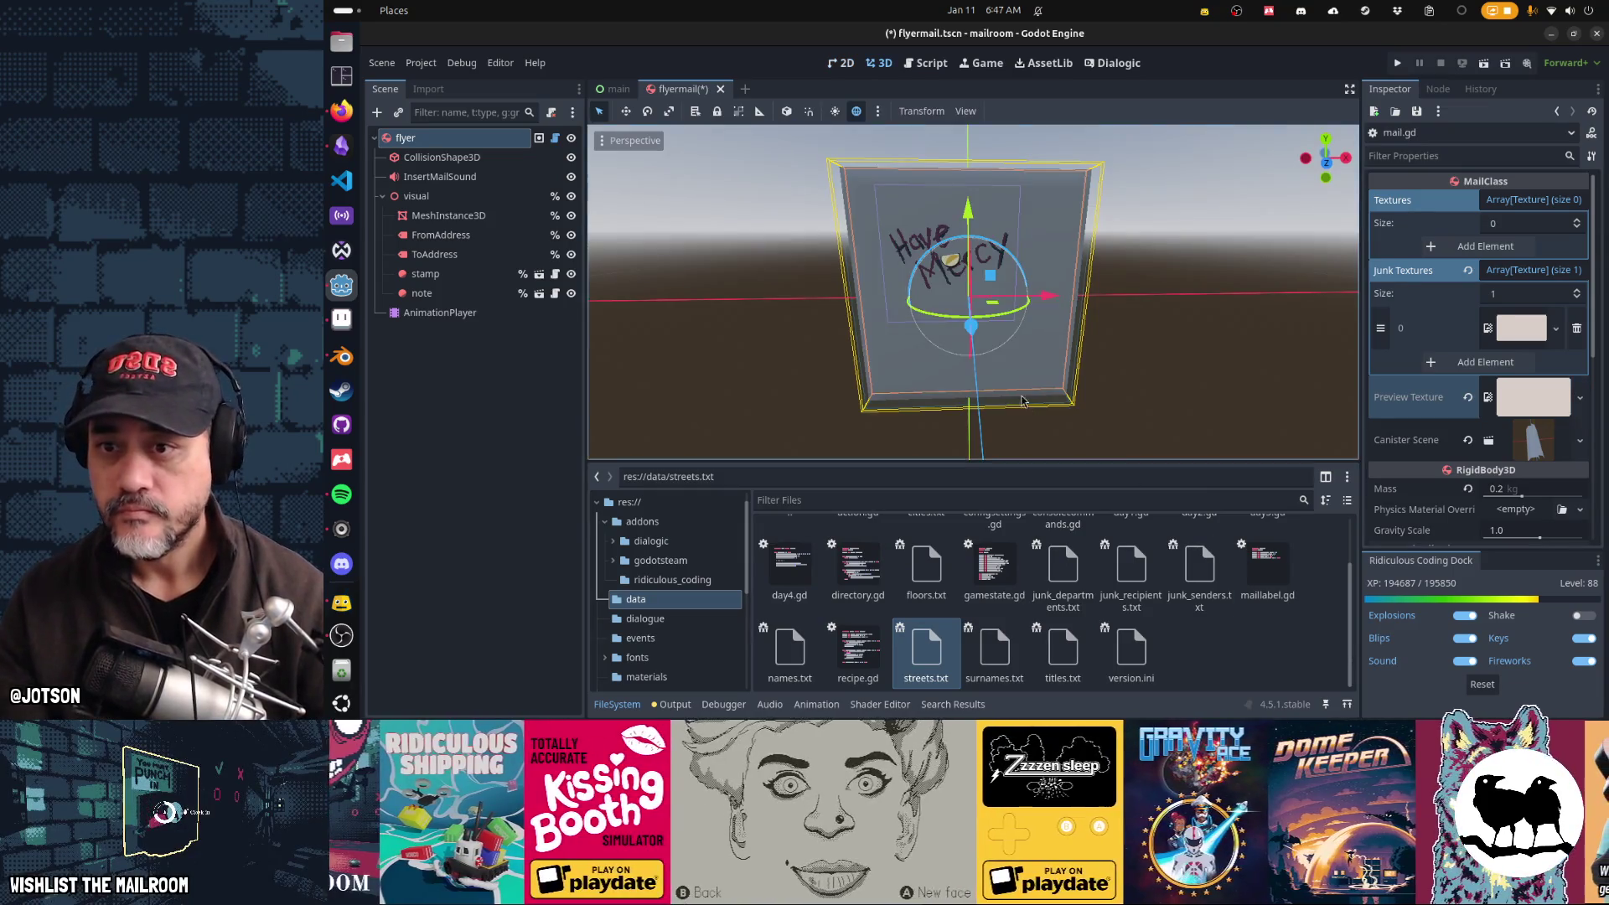
pyautogui.hotkey('ctrl', 's')
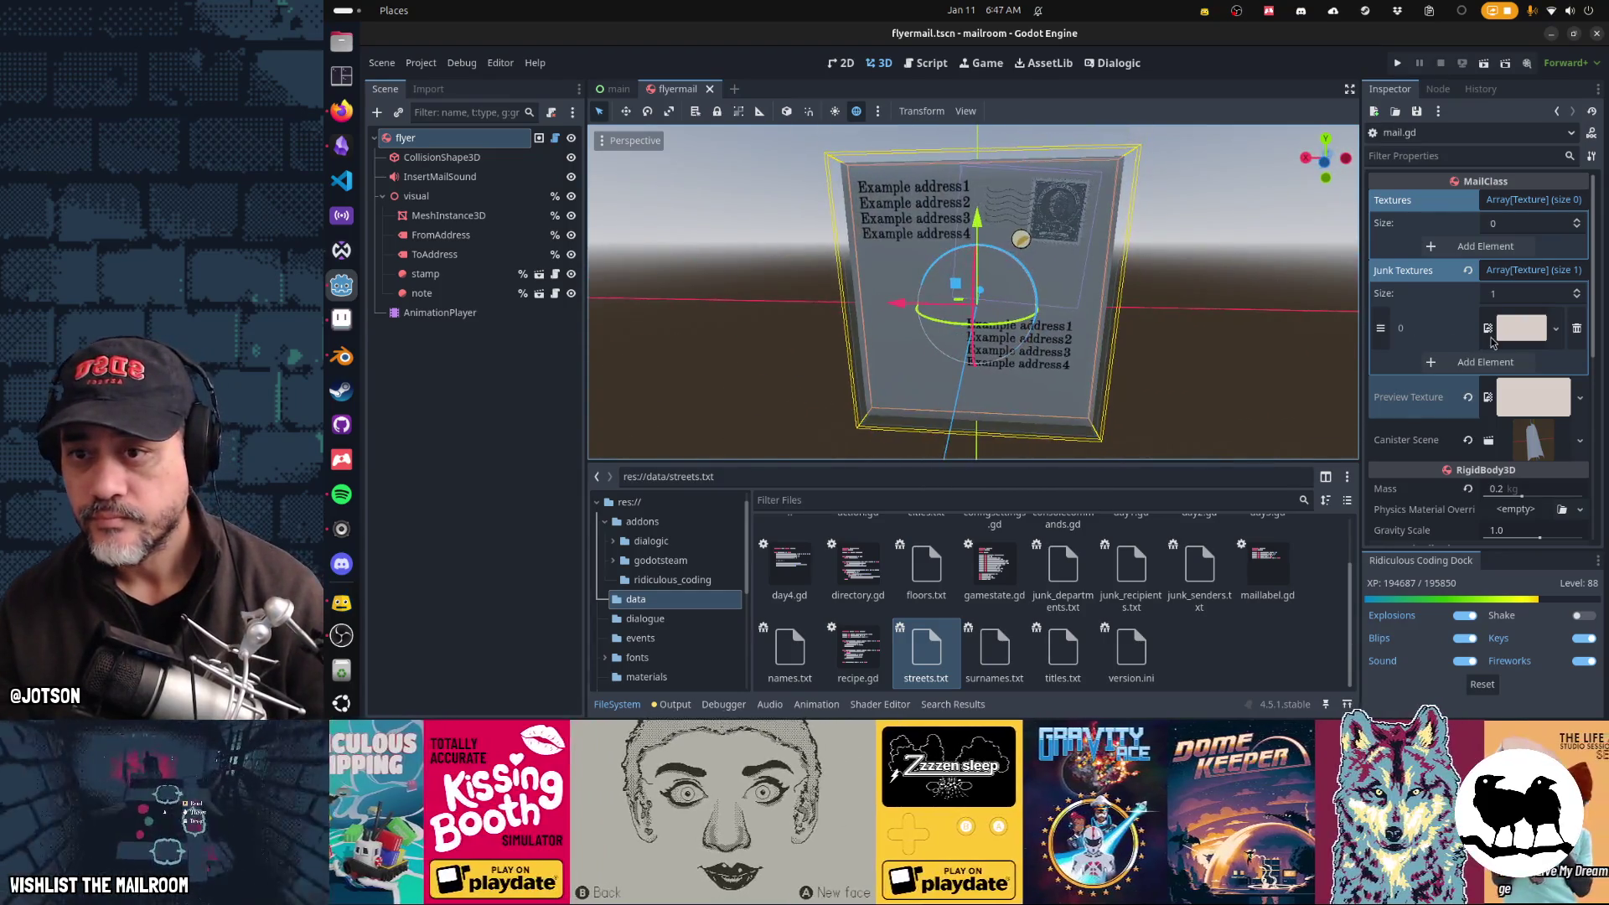
pyautogui.hotkey('alt', 'Tab')
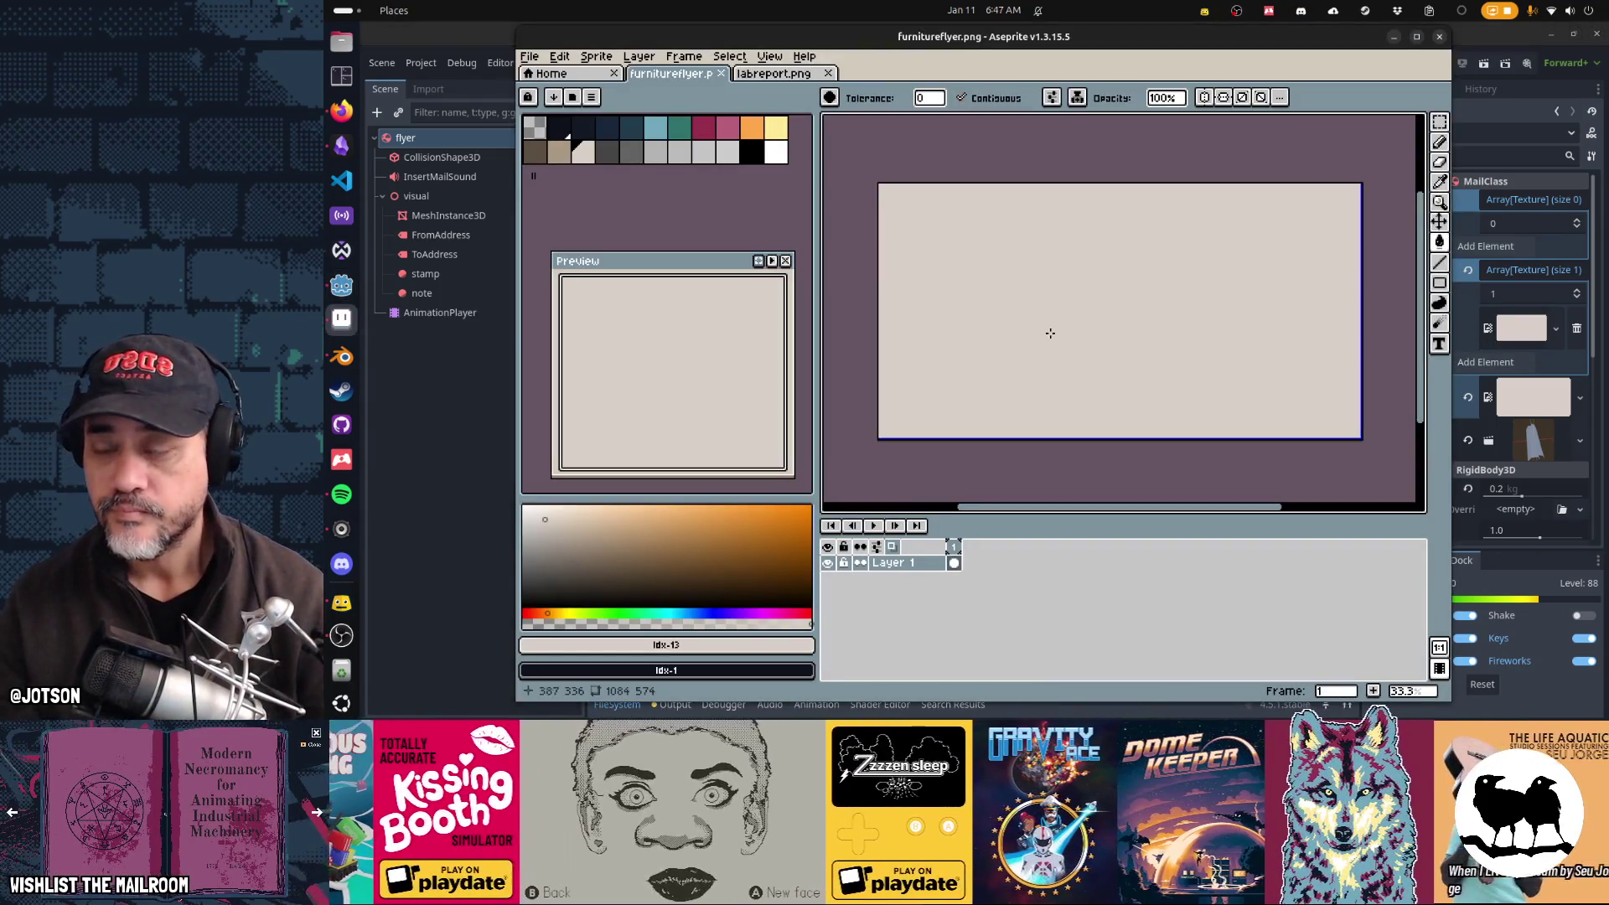
pyautogui.click(342, 111)
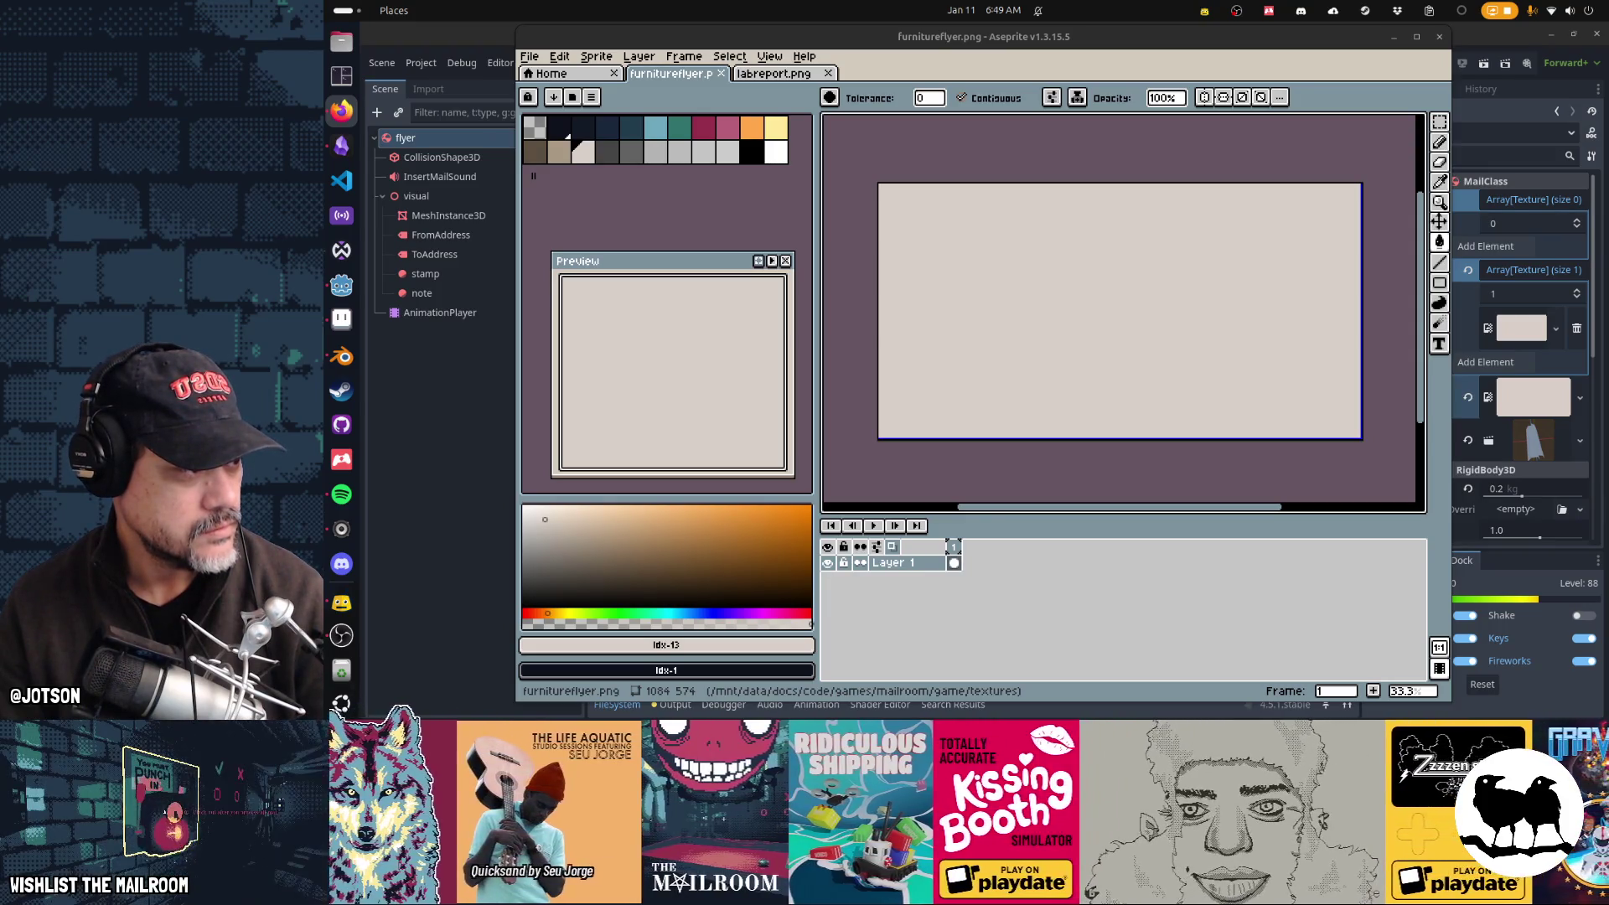
pyautogui.click(1210, 291)
pyautogui.press('v')
# Step: Paste the Price Busters flyer, stretch it slightly toward the top-left, and check it on the Godot mesh
pyautogui.hotkey('ctrl', 'v')
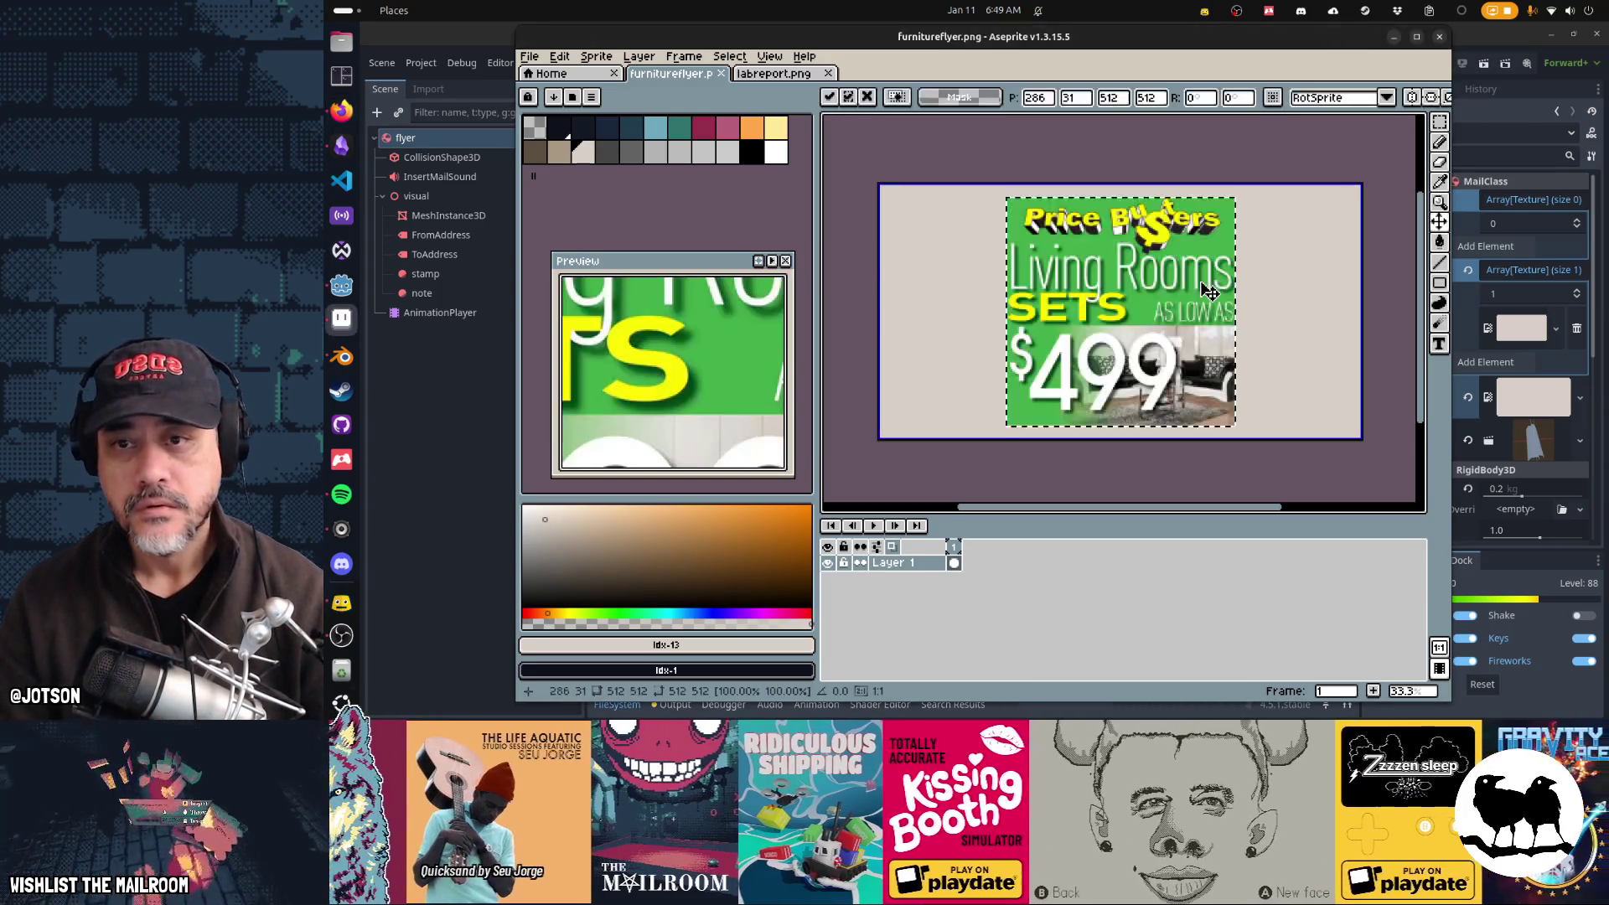
pyautogui.moveTo(1139, 352); pyautogui.dragTo(1017, 346)
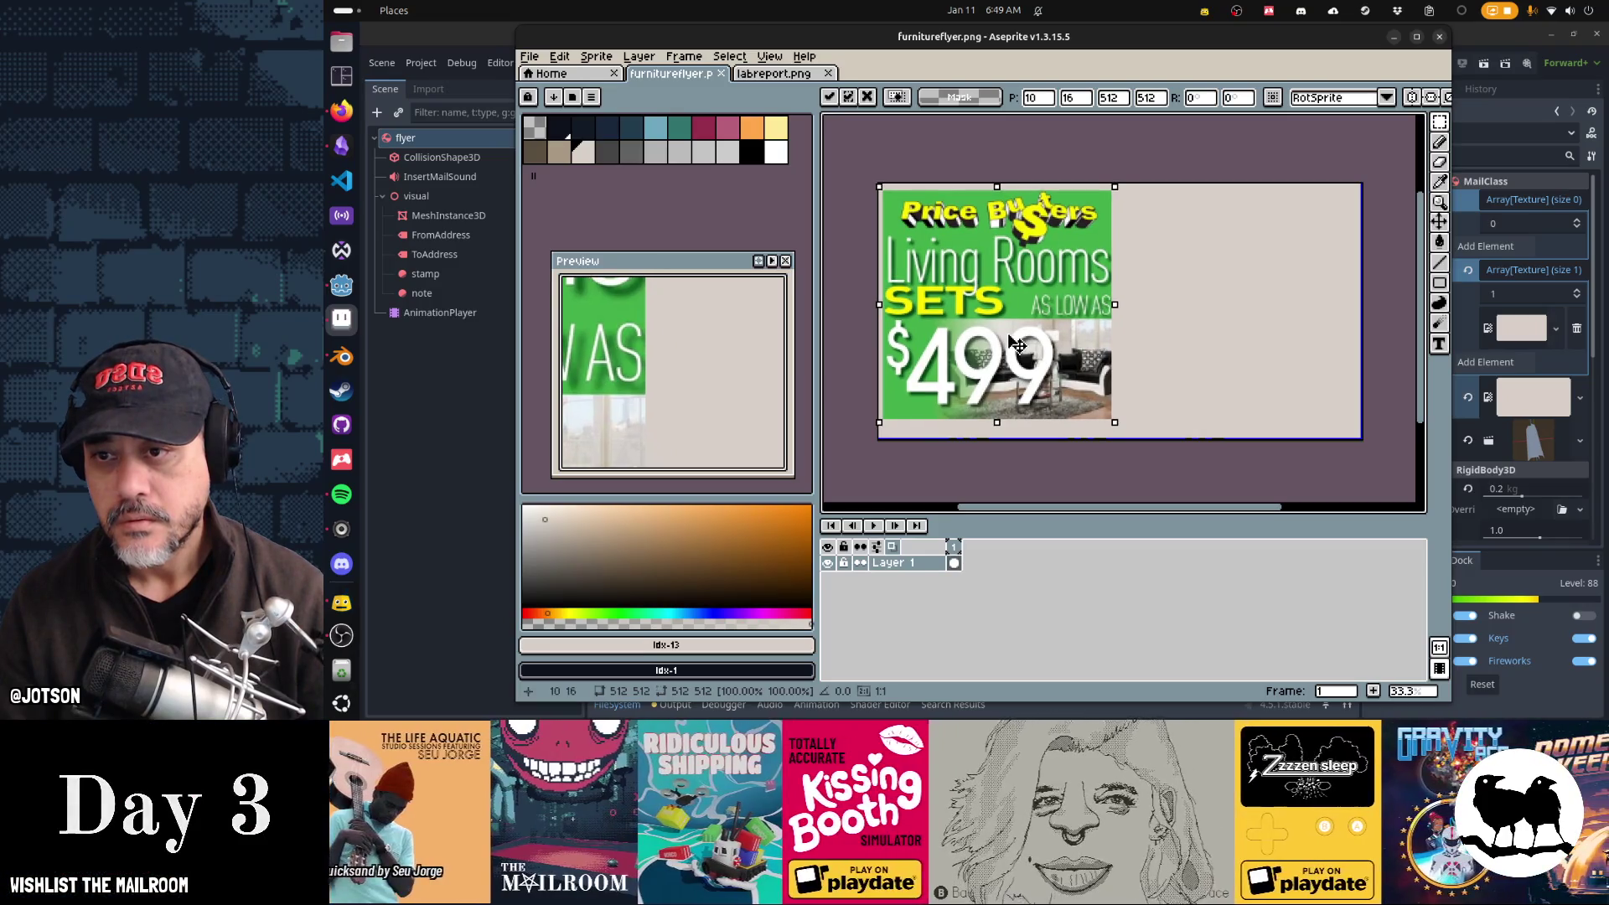
pyautogui.moveTo(1116, 423); pyautogui.dragTo(1129, 440)
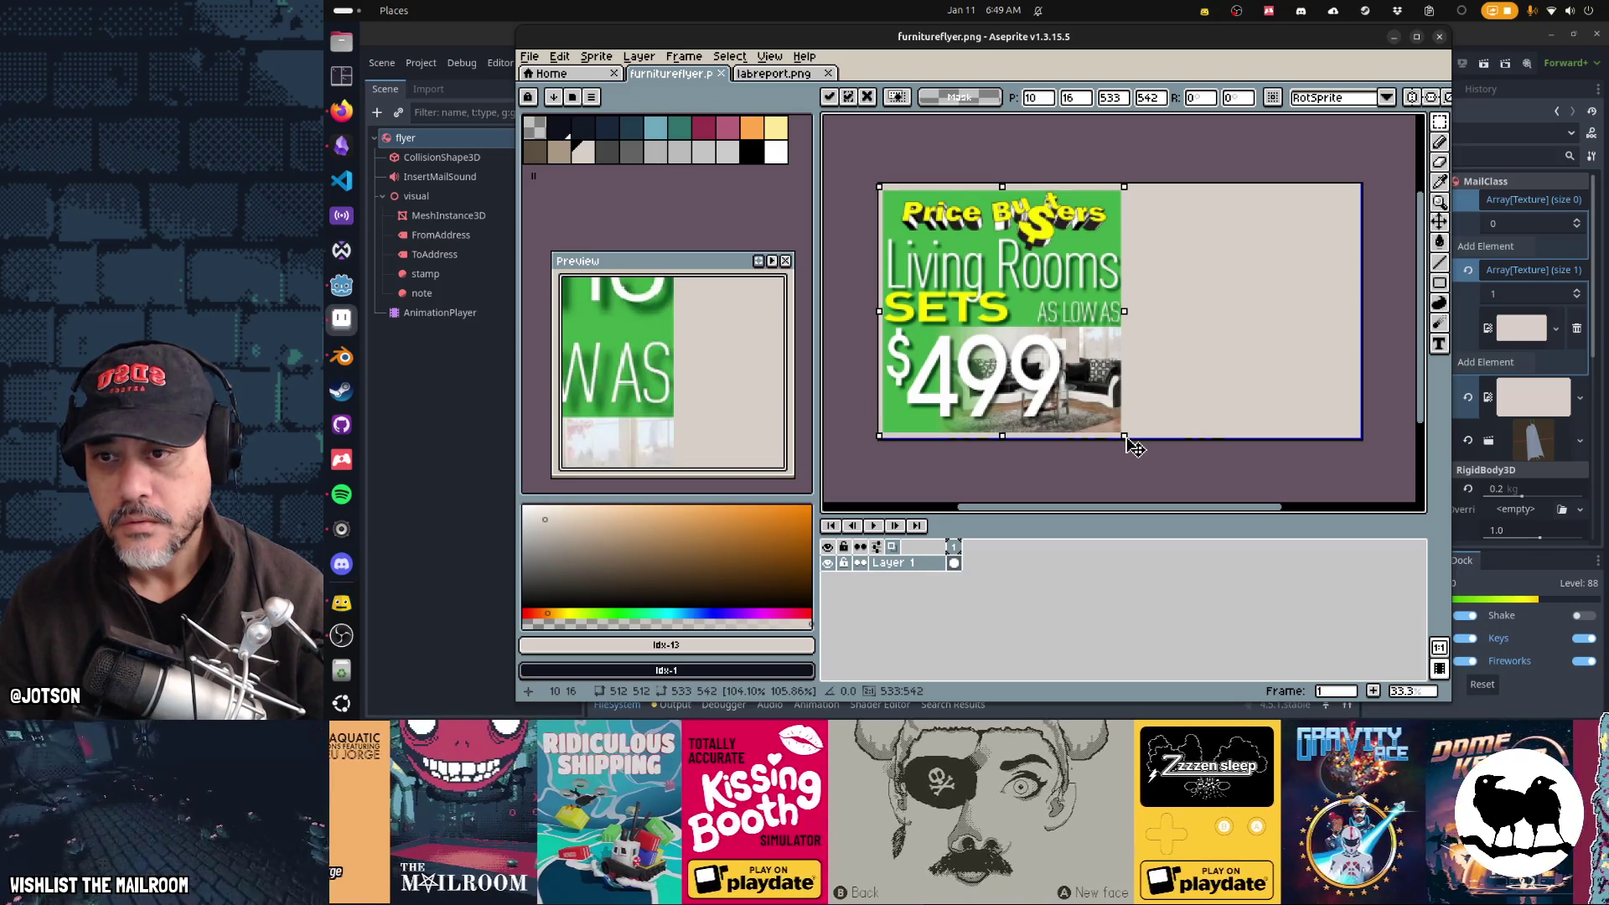
pyautogui.moveTo(1002, 186); pyautogui.dragTo(1002, 183)
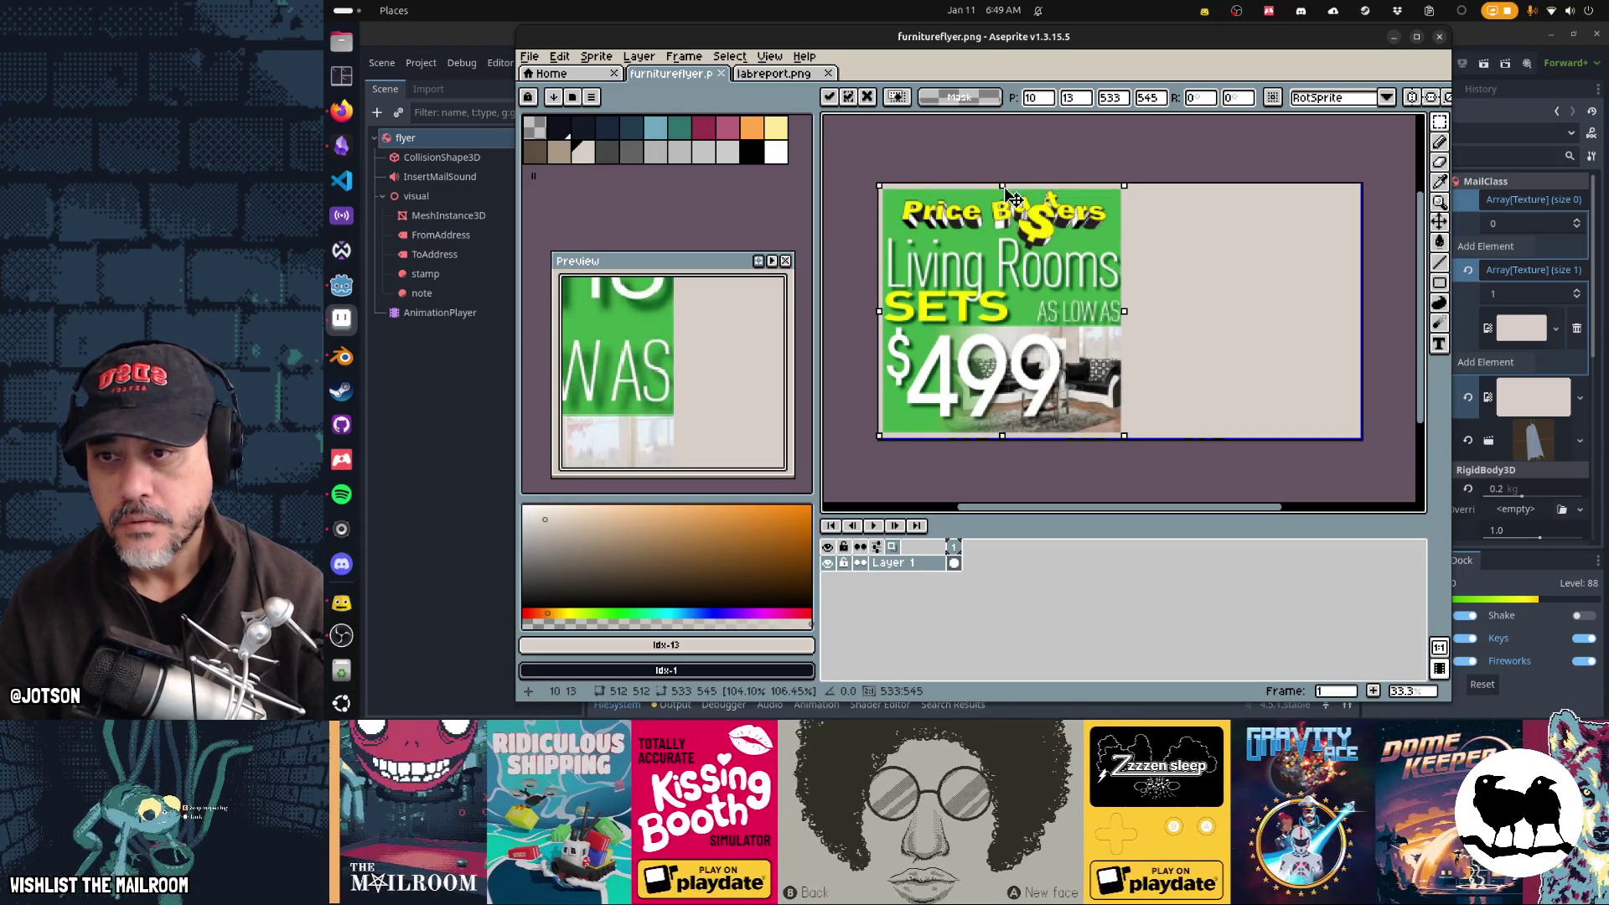
pyautogui.press('Return')
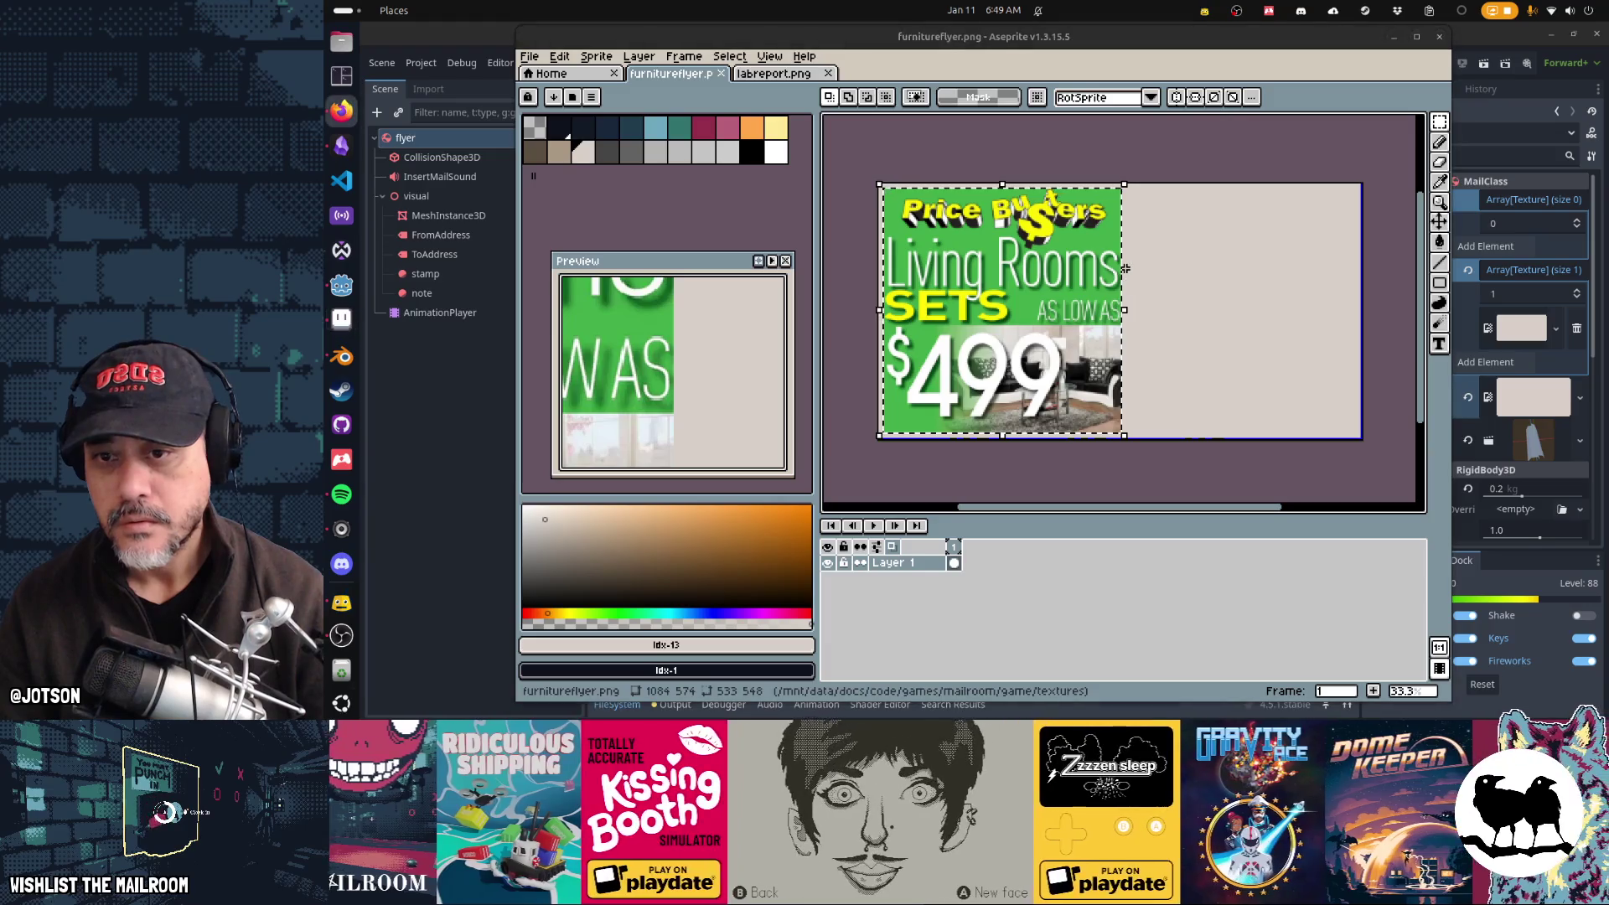
pyautogui.hotkey('alt', 'Tab')
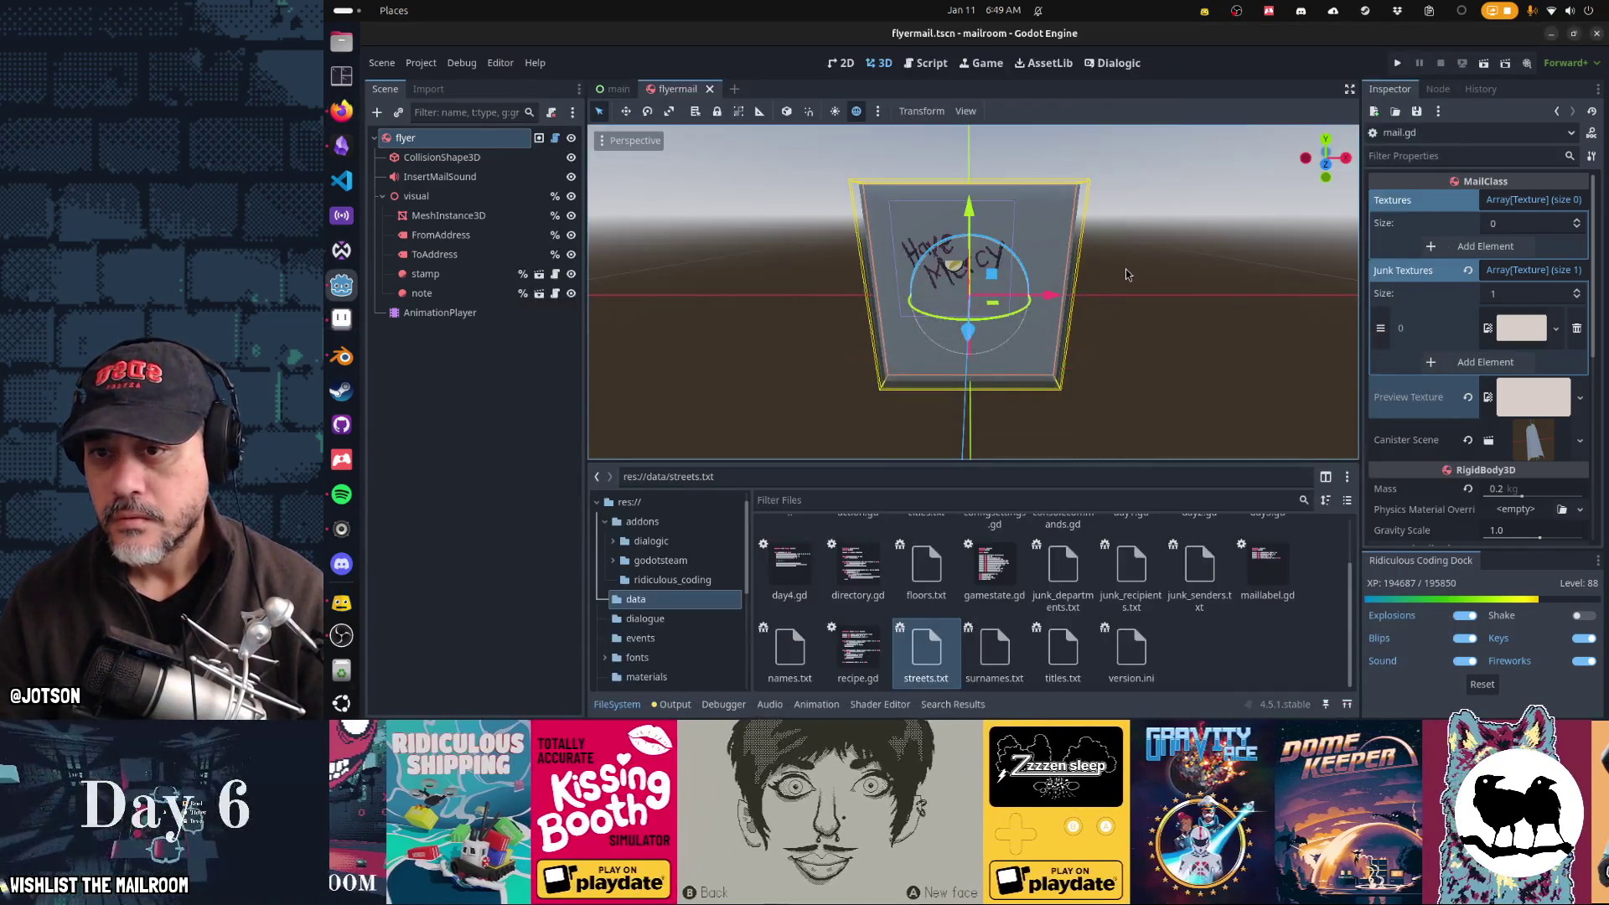
pyautogui.moveTo(1125, 273)
pyautogui.mouseDown()
pyautogui.moveTo(931, 281)
pyautogui.moveTo(1032, 288)
pyautogui.moveTo(1066, 310)
pyautogui.moveTo(1039, 311)
pyautogui.mouseUp()
pyautogui.hotkey('alt', 'Tab')
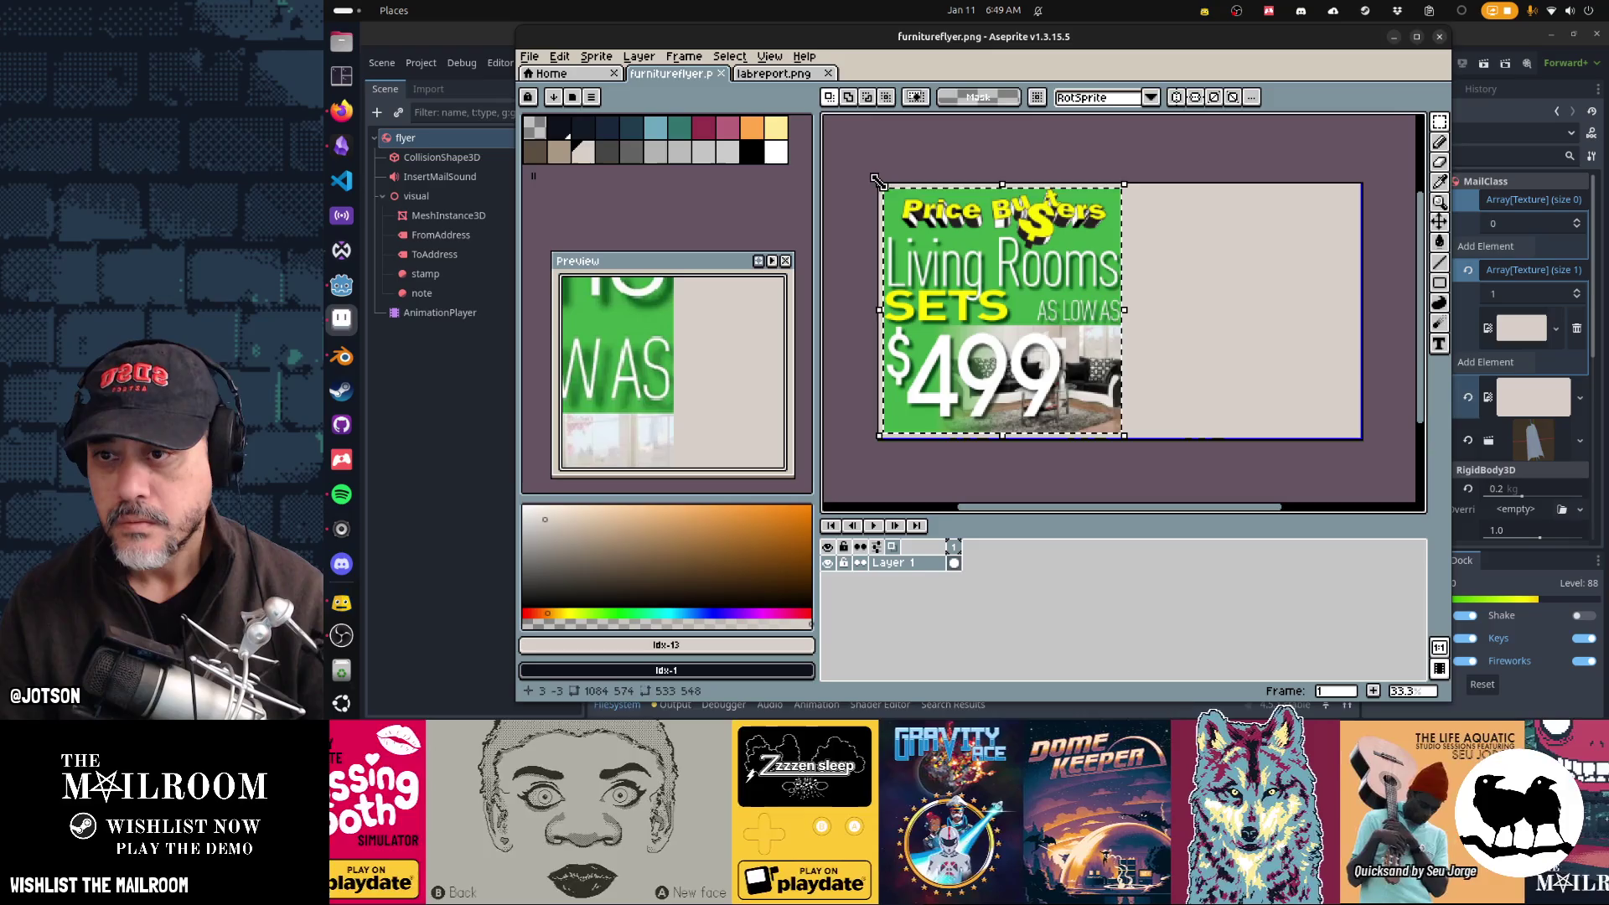
# Step: Undo that paste, then paste the flyer onto a new Layer 2 at the canvas's top-left
pyautogui.hotkey('ctrl', 'z')
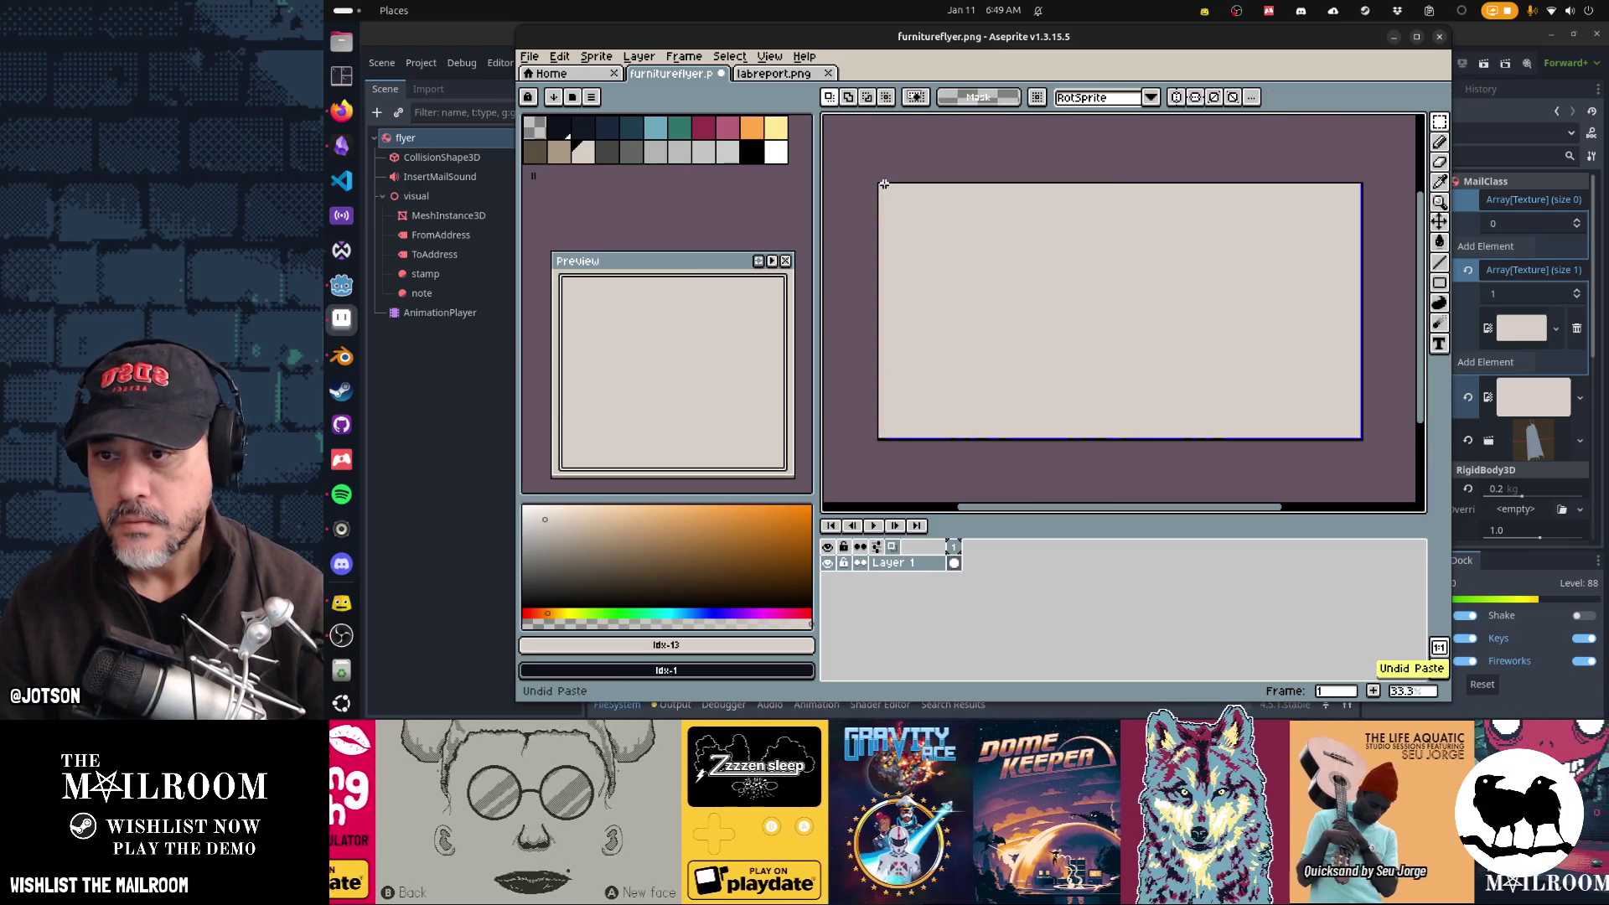
pyautogui.hotkey('ctrl', 'v')
pyautogui.press('Escape')
pyautogui.hotkey('shift', 'n')
pyautogui.hotkey('ctrl', 'v')
pyautogui.moveTo(1144, 303); pyautogui.dragTo(1033, 302)
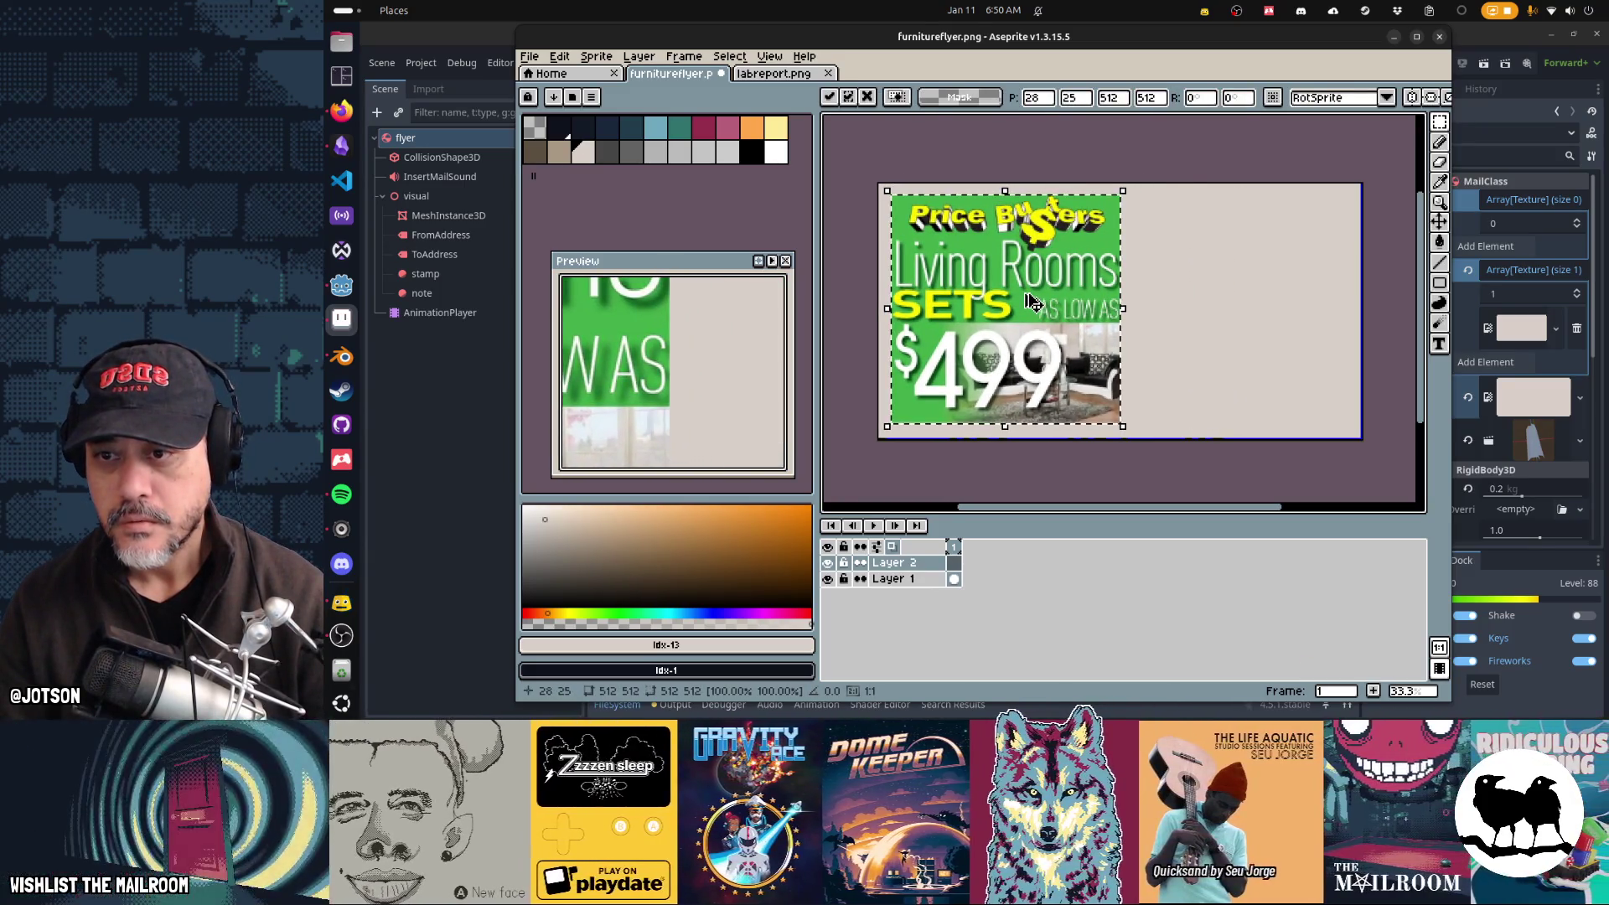
pyautogui.press('Return')
pyautogui.hotkey('alt', 'Tab')
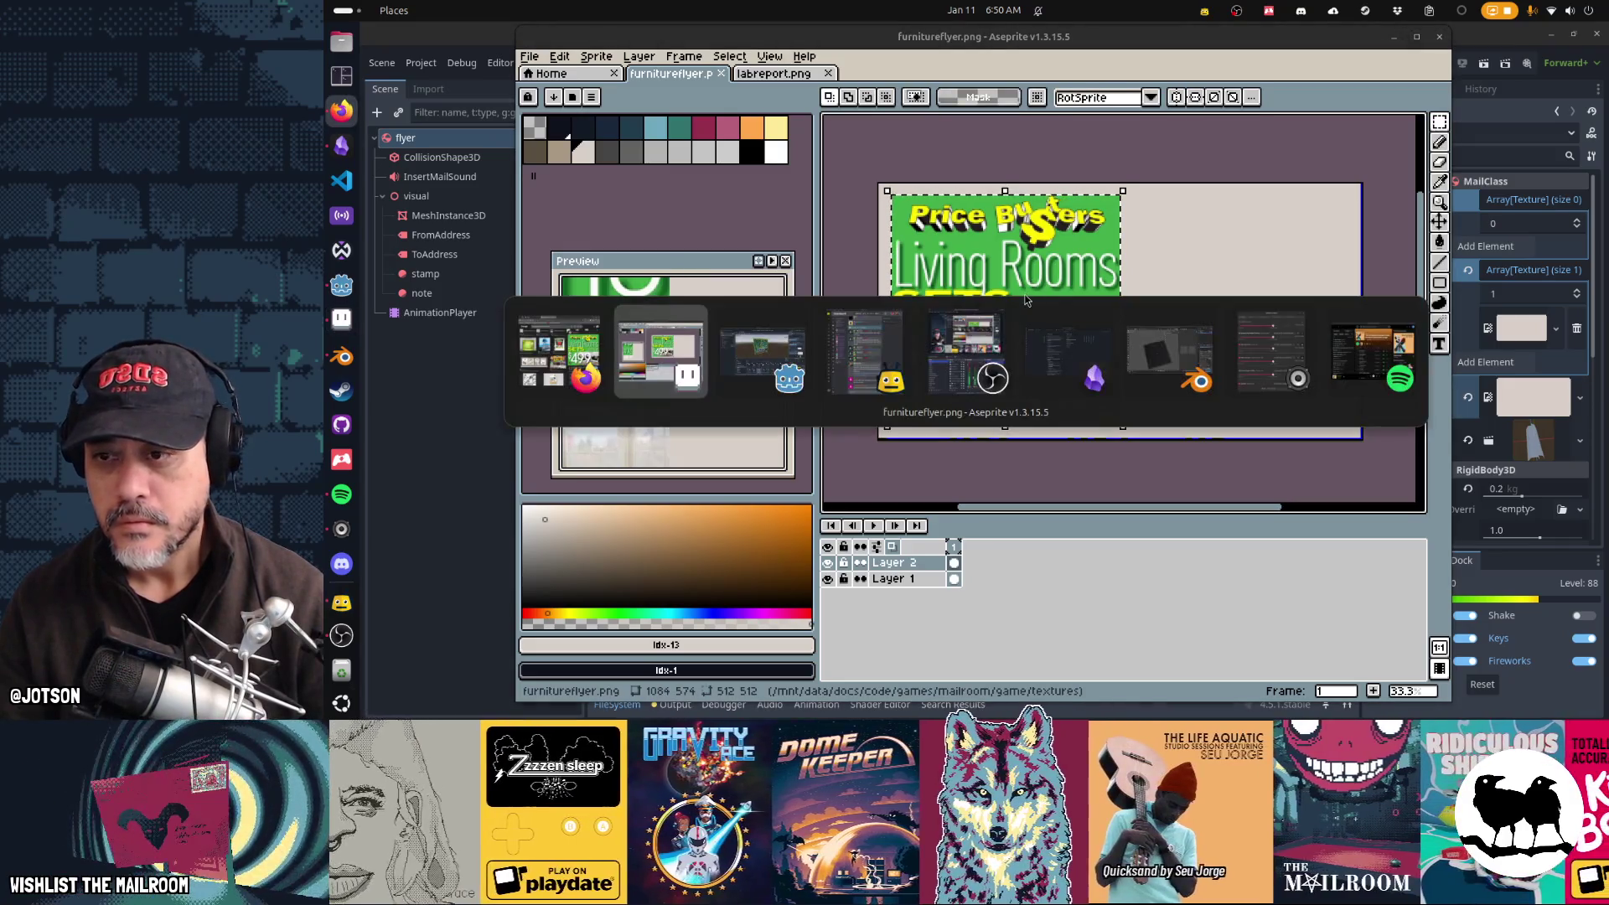
pyautogui.hotkey('alt', 'Tab')
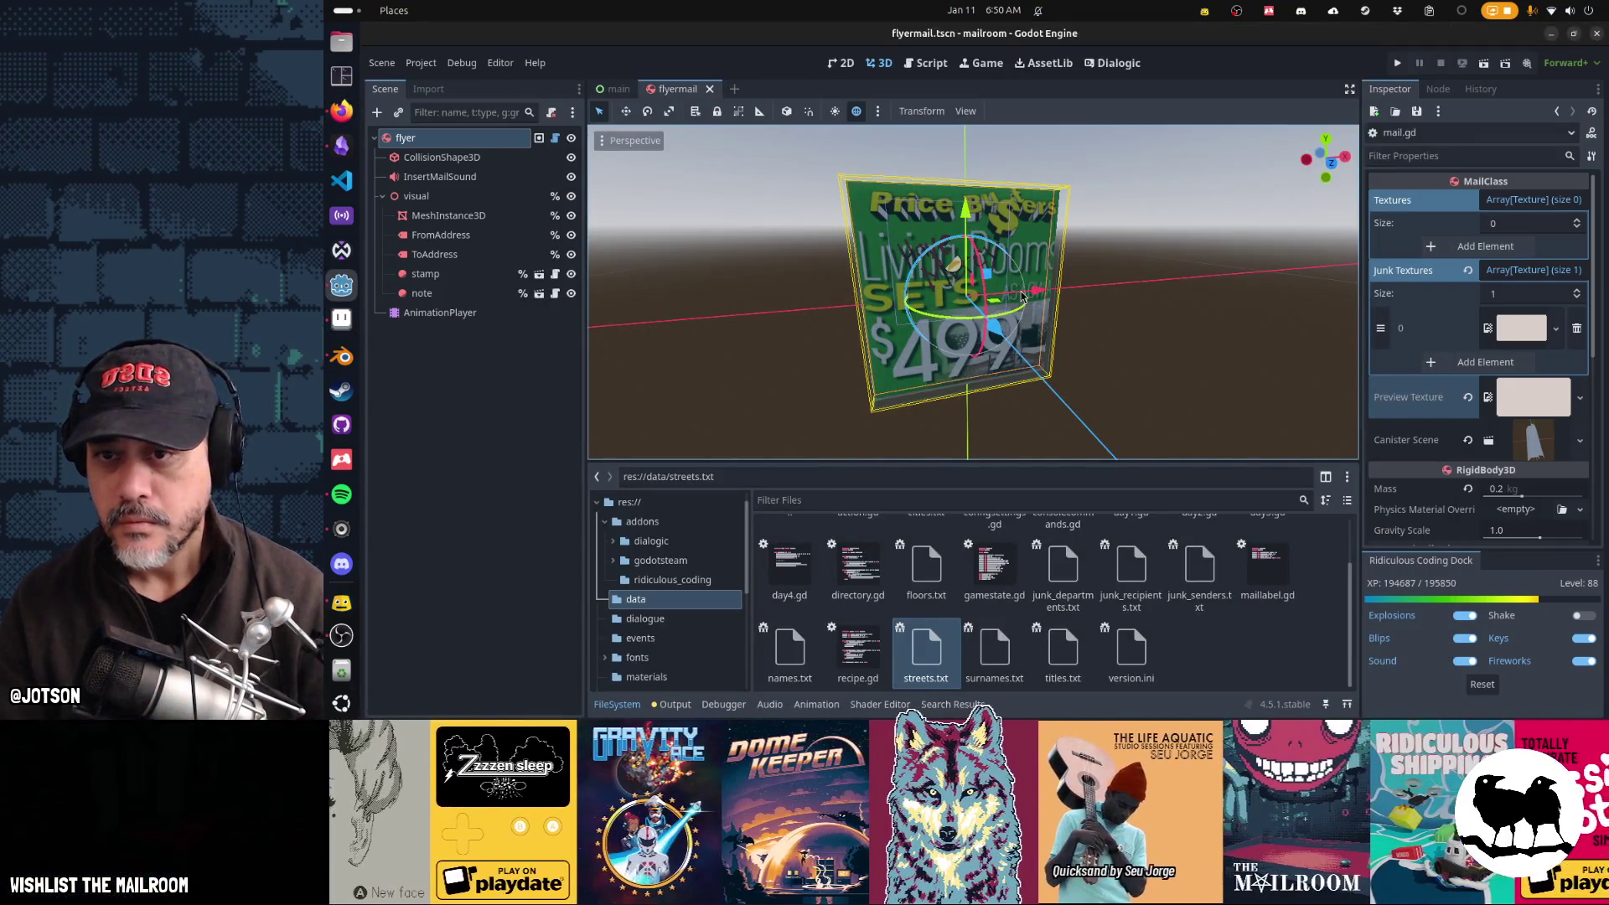
# Step: Shrink the pasted flyer on Layer 2 to about 473×491 pixels and compare it on the Godot mesh
pyautogui.moveTo(1033, 299)
pyautogui.mouseDown()
pyautogui.moveTo(982, 261)
pyautogui.moveTo(984, 275)
pyautogui.mouseUp()
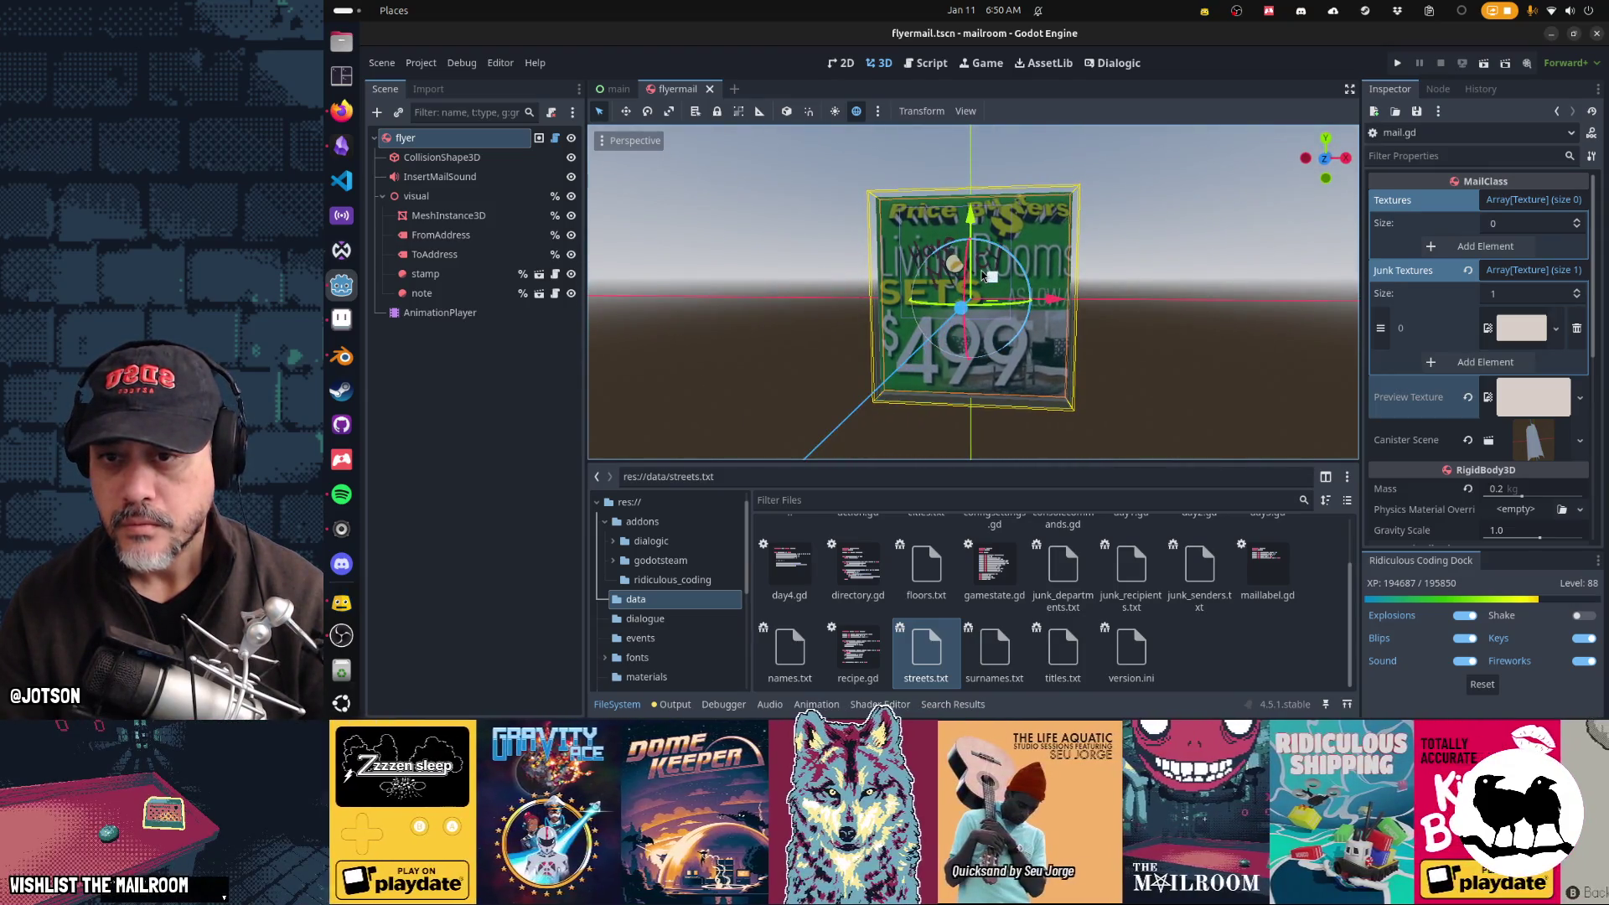
pyautogui.hotkey('alt', 'Tab')
pyautogui.press('Tab')
pyautogui.moveTo(1122, 191); pyautogui.dragTo(1108, 206)
pyautogui.press('Return')
pyautogui.hotkey('alt', 'Tab')
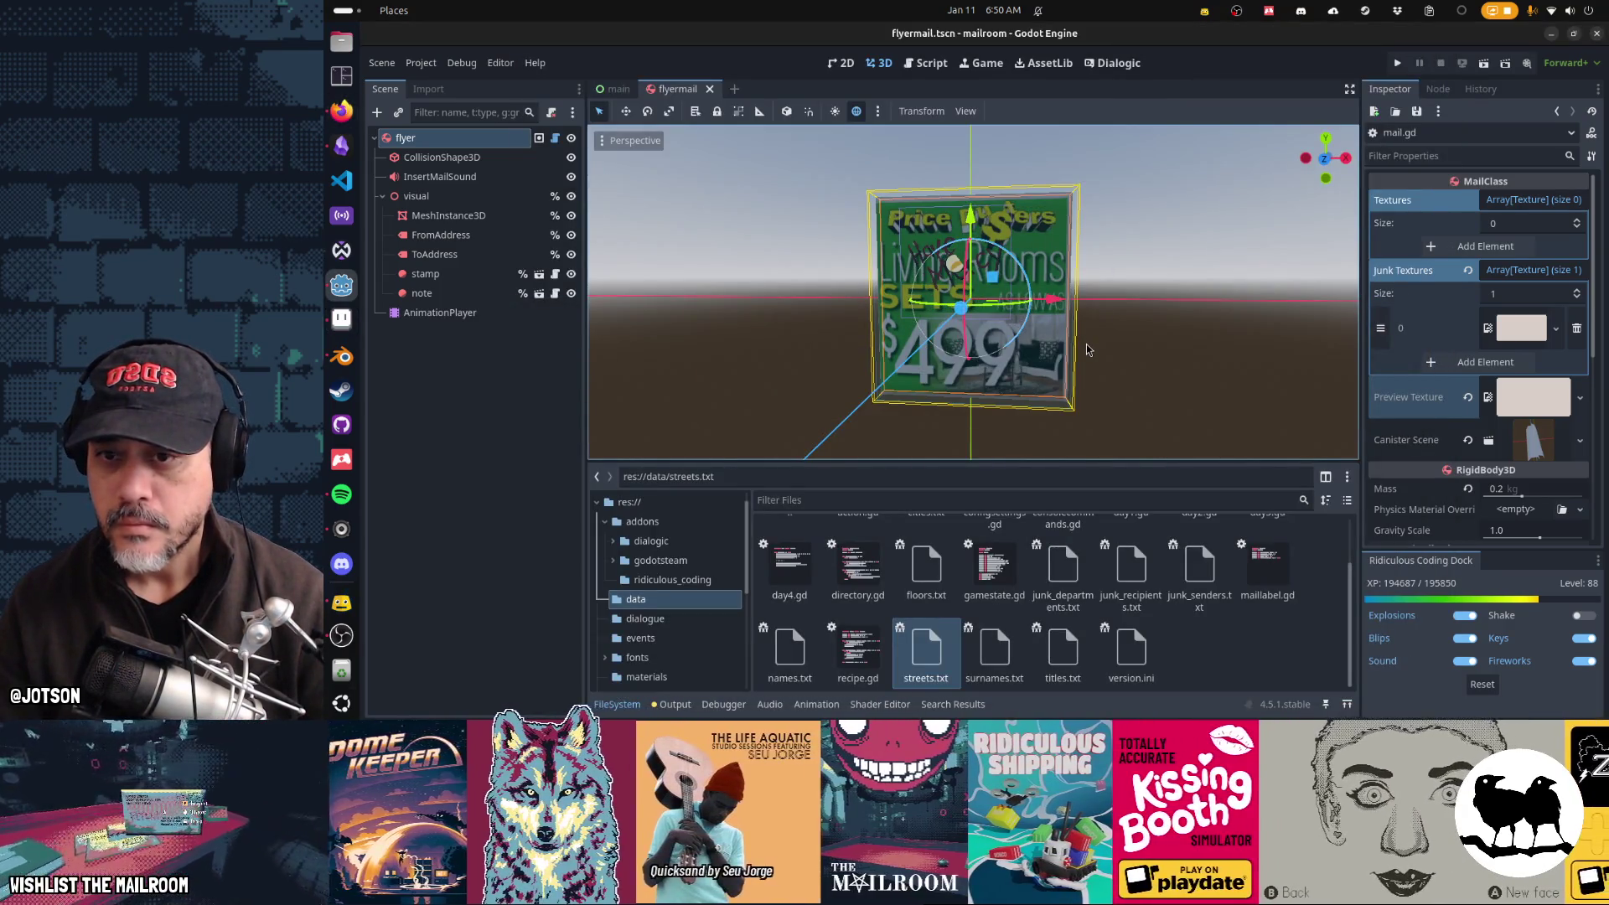
pyautogui.scroll(3, 1086, 350)
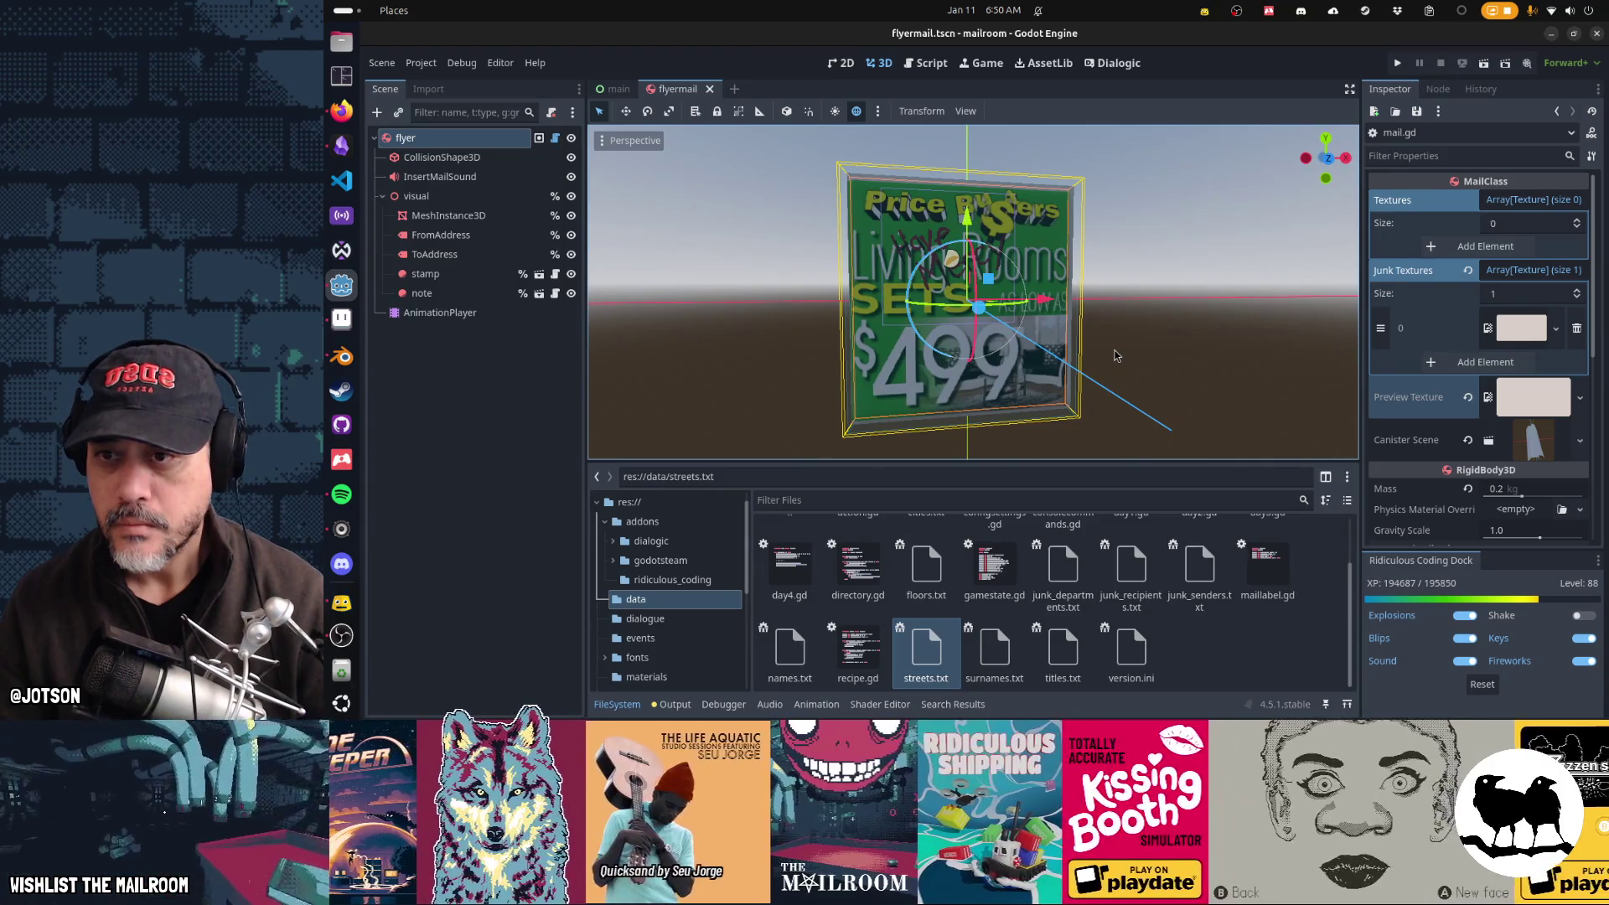
pyautogui.hotkey('alt', 'Tab')
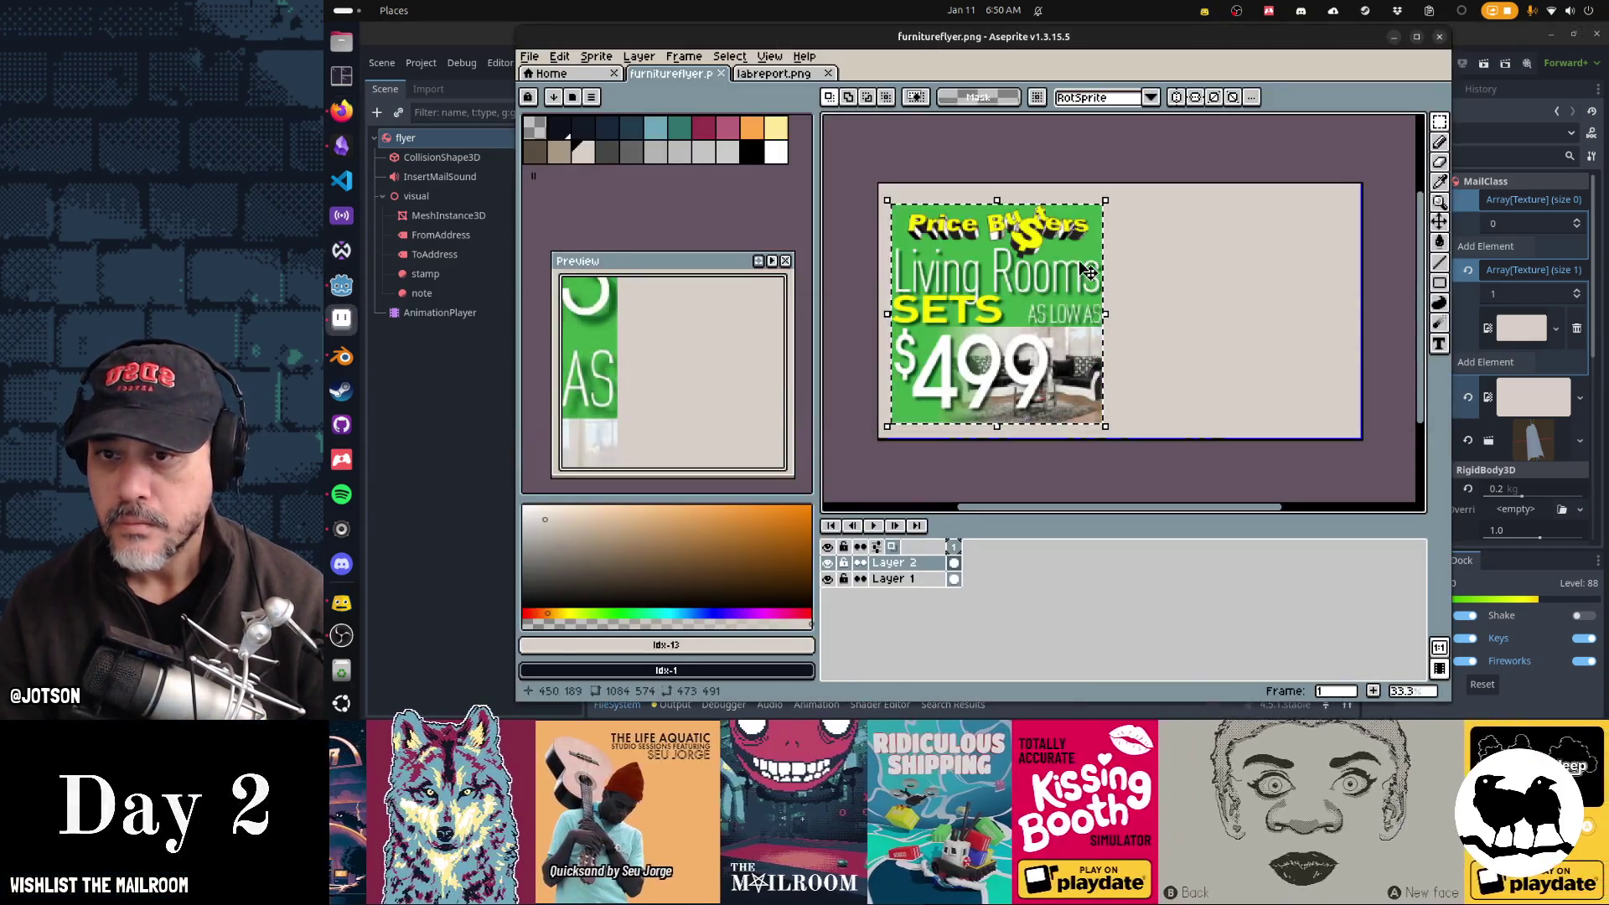
# Step: Commit the flyer placement, sample the flyer's green, and add a new layer for painting
pyautogui.moveTo(1103, 203)
pyautogui.mouseDown()
pyautogui.moveTo(1111, 214)
pyautogui.moveTo(1103, 199)
pyautogui.mouseUp()
pyautogui.press('Return')
pyautogui.press('i')
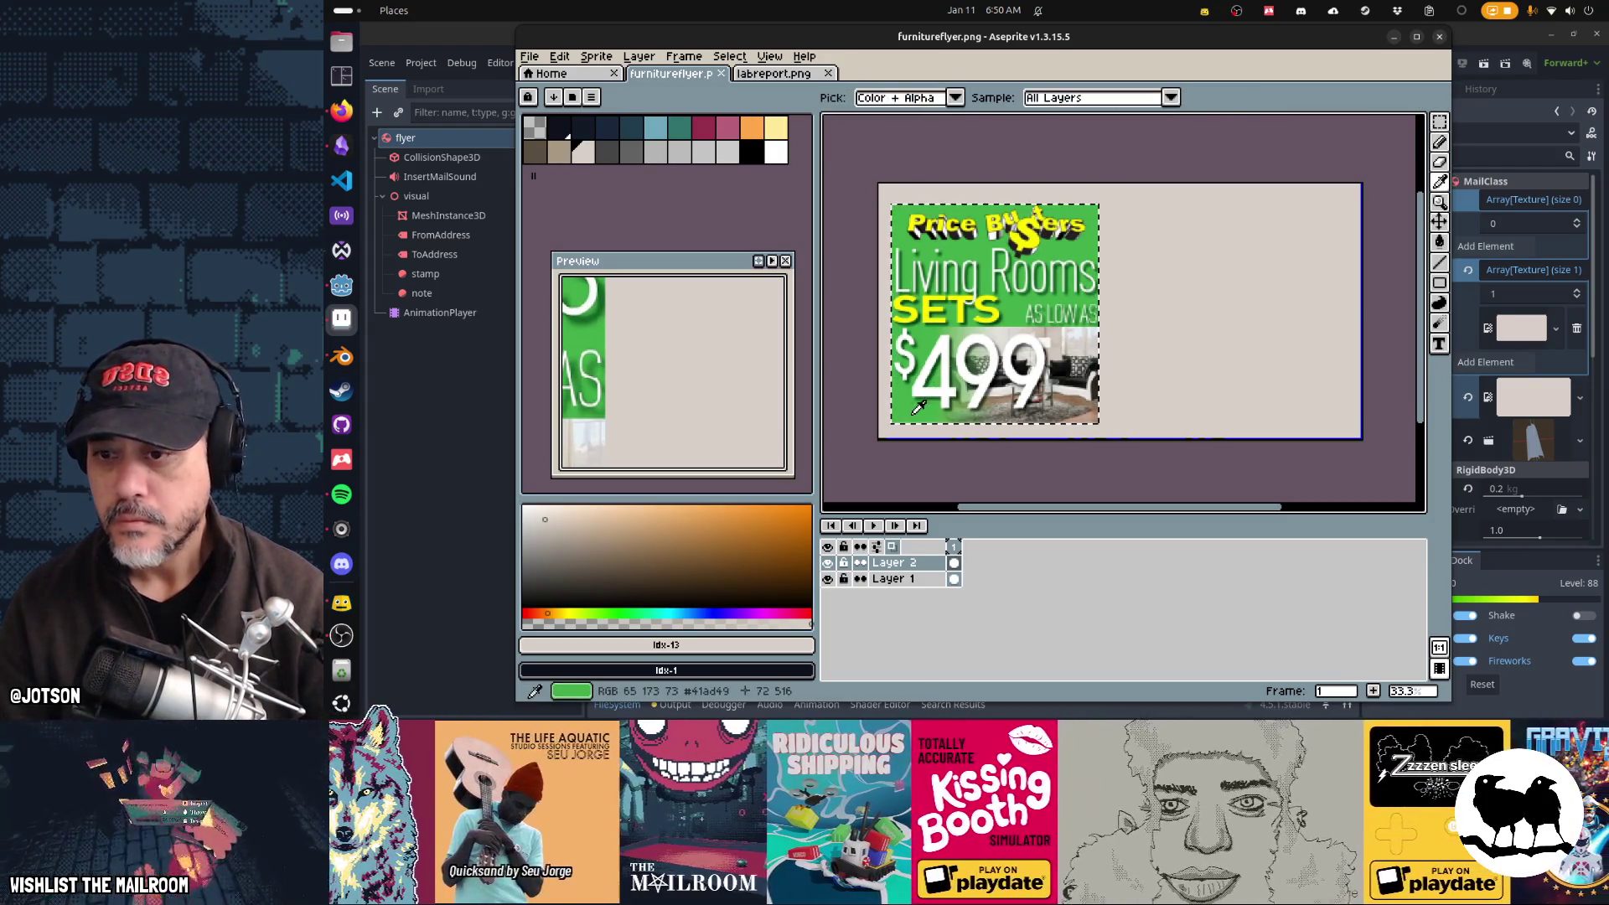
pyautogui.click(947, 415)
pyautogui.press('b')
pyautogui.hotkey('ctrl', 'j')
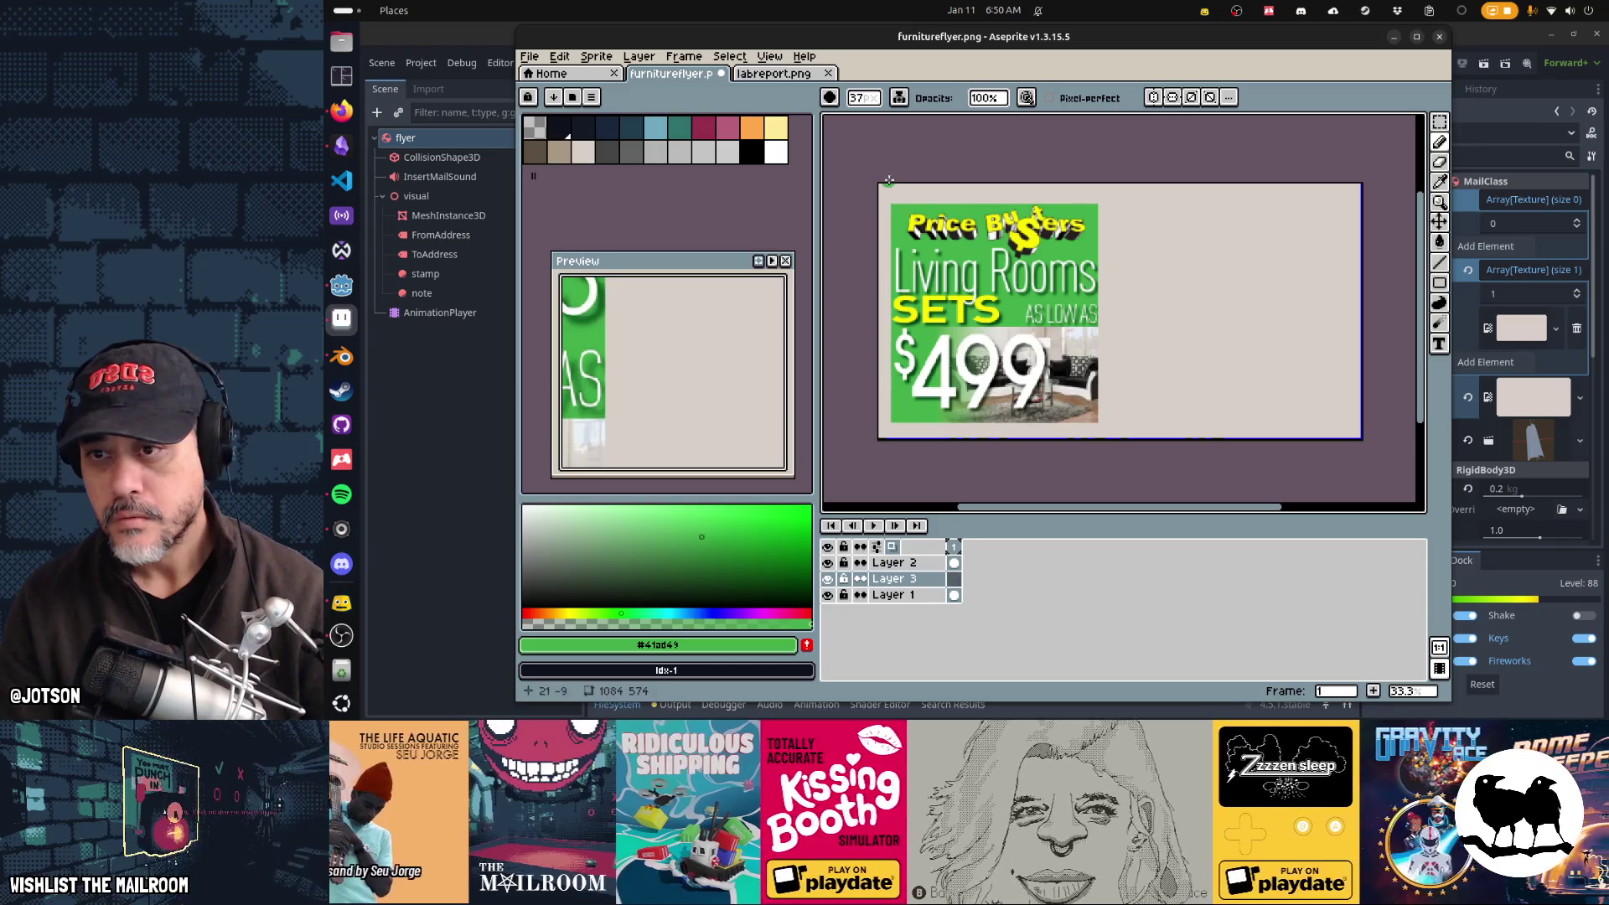
# Step: Brush the flyer green over its beige left, bottom, right and top edges
pyautogui.moveTo(884, 189)
pyautogui.mouseDown()
pyautogui.moveTo(885, 432)
pyautogui.moveTo(907, 426)
pyautogui.mouseUp()
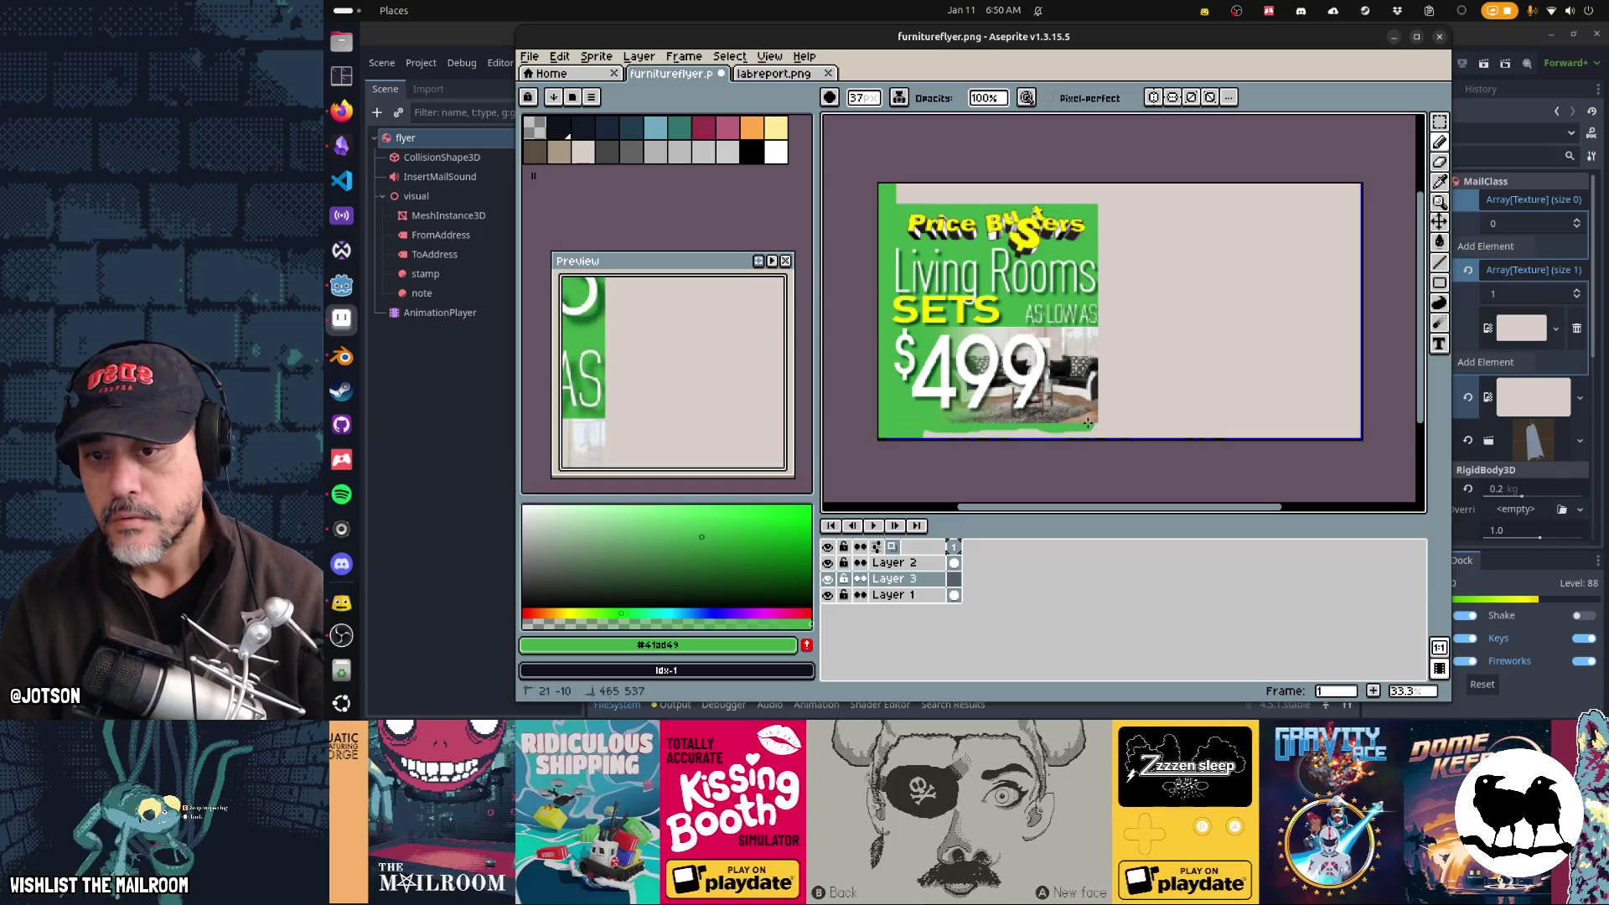
pyautogui.moveTo(1097, 434); pyautogui.dragTo(961, 432)
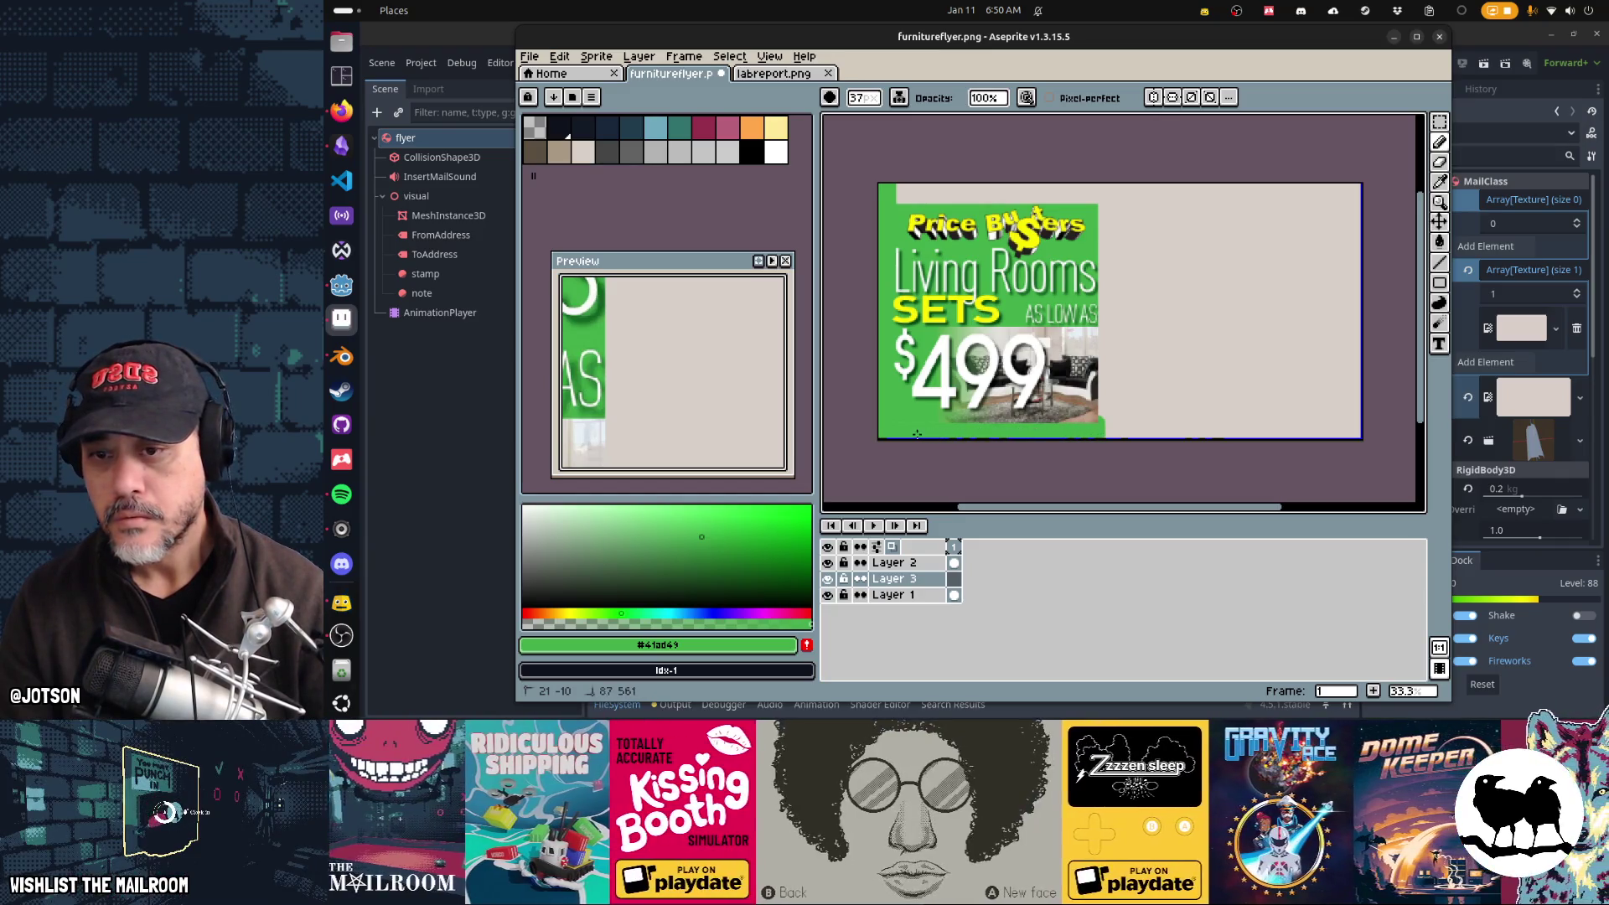
pyautogui.moveTo(1107, 435); pyautogui.dragTo(1100, 352)
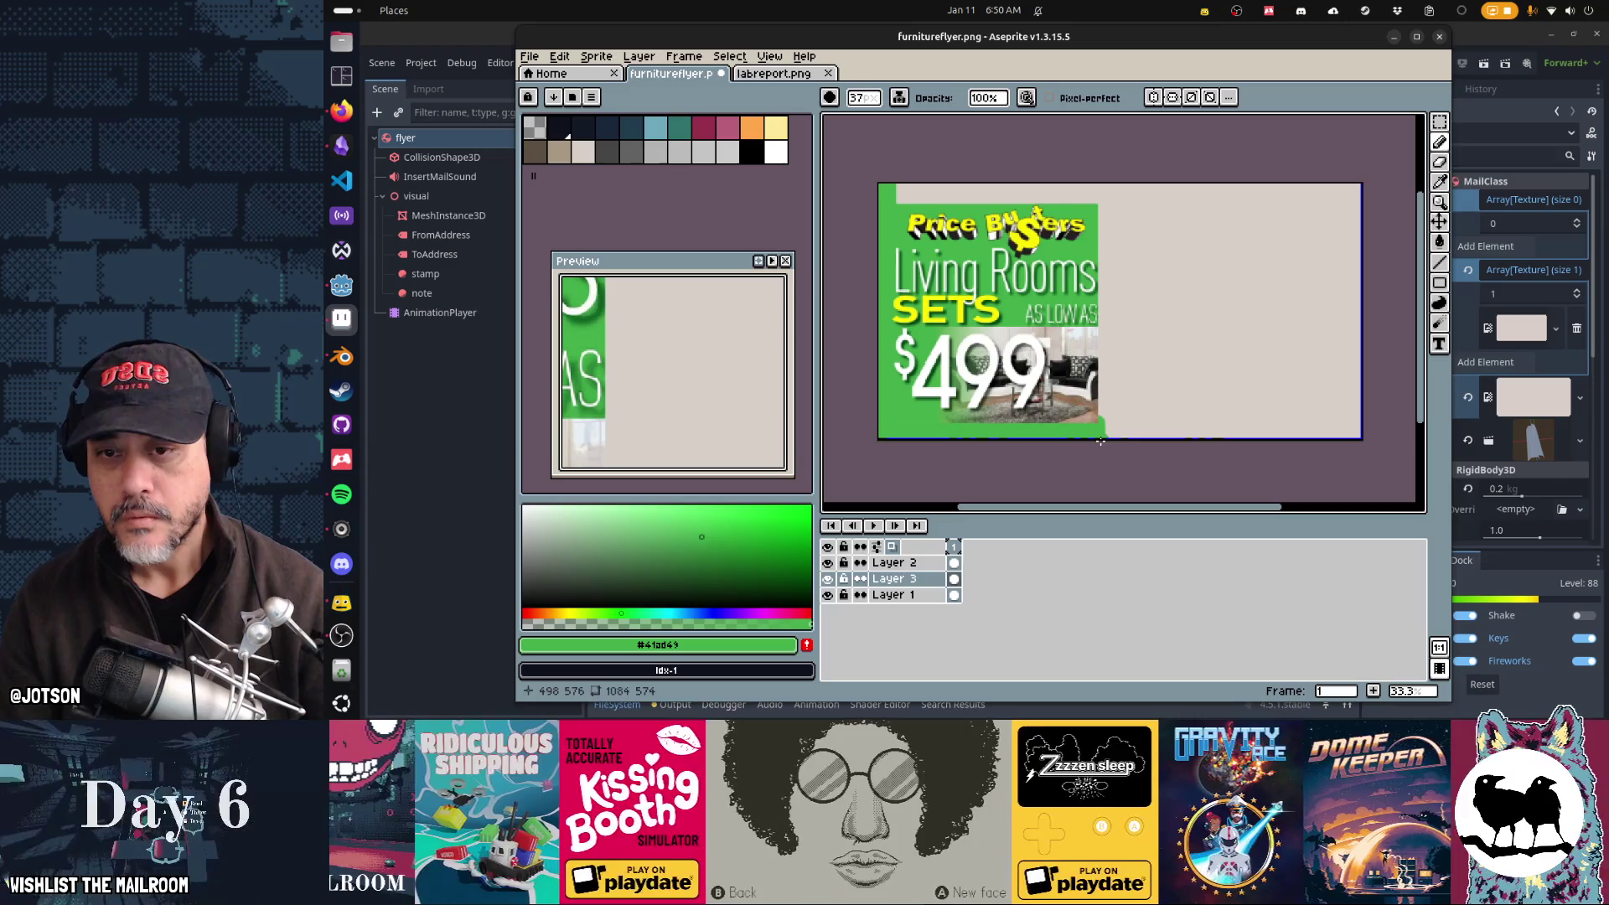
pyautogui.keyDown('shift'); pyautogui.click(1097, 189); pyautogui.keyUp('shift')
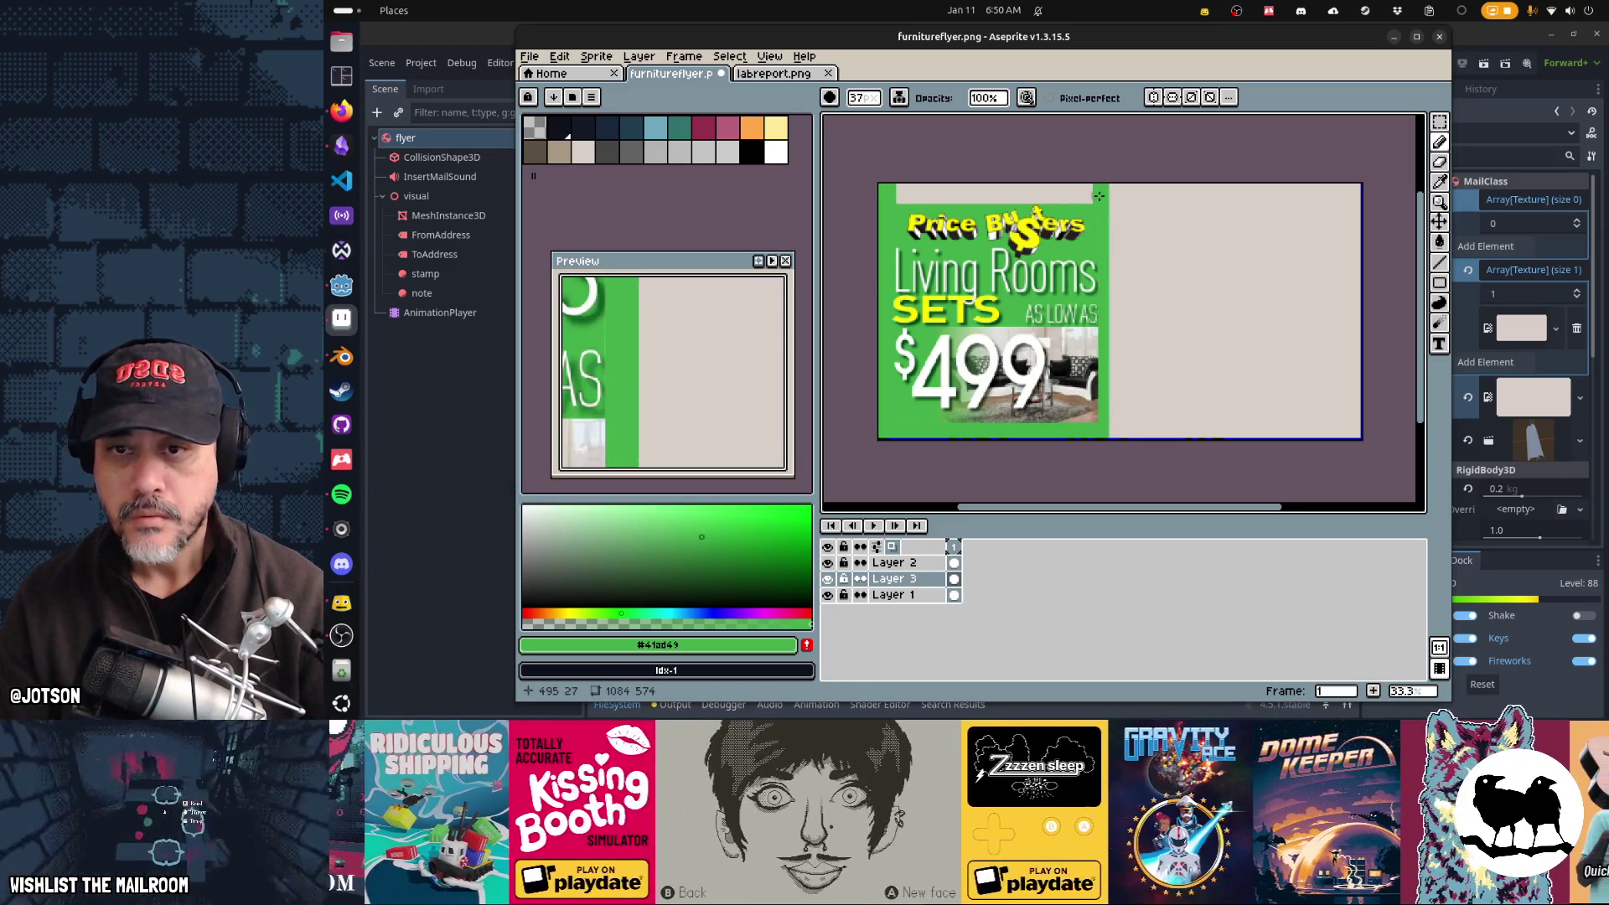
pyautogui.keyDown('shift'); pyautogui.click(909, 191); pyautogui.keyUp('shift')
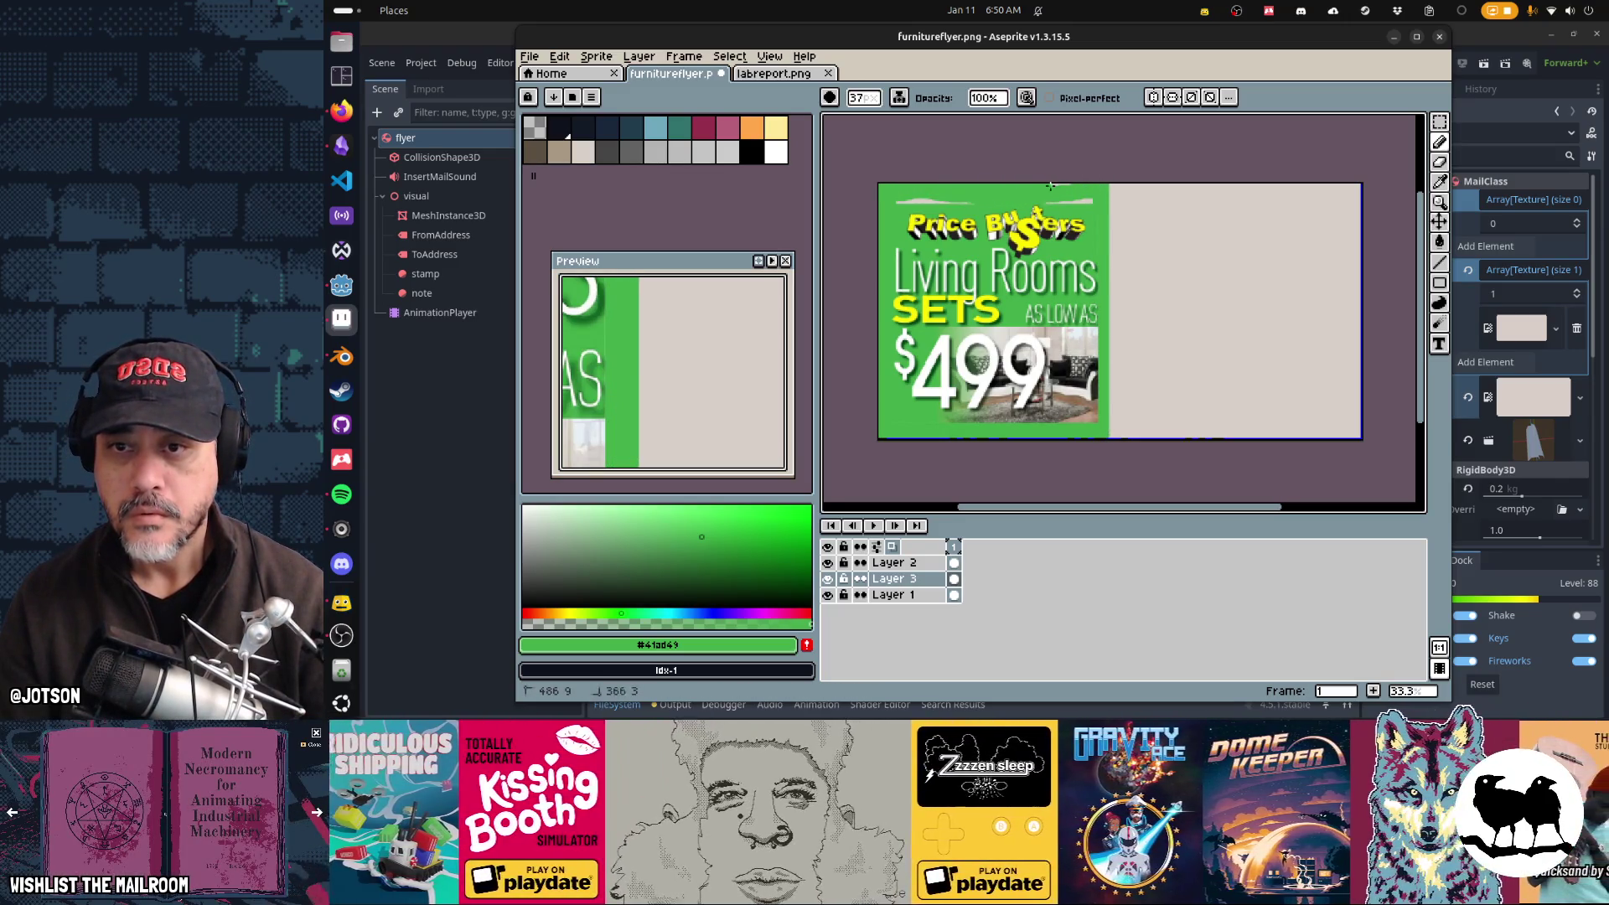
pyautogui.keyDown('shift'); pyautogui.click(932, 205); pyautogui.keyUp('shift')
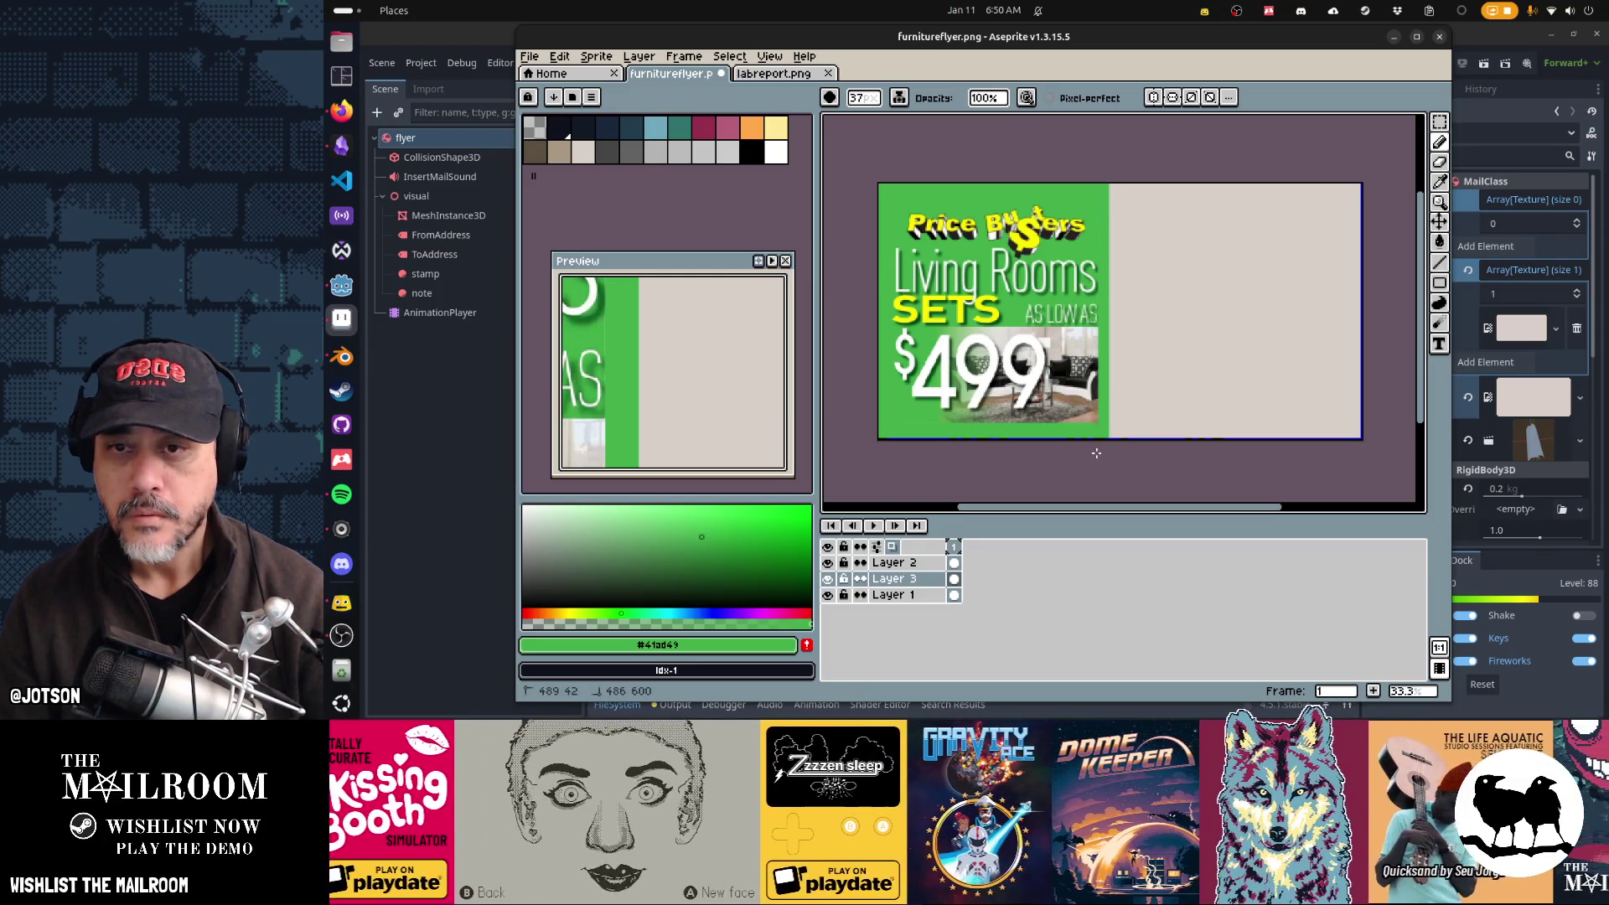
pyautogui.scroll(5, 1080, 257)
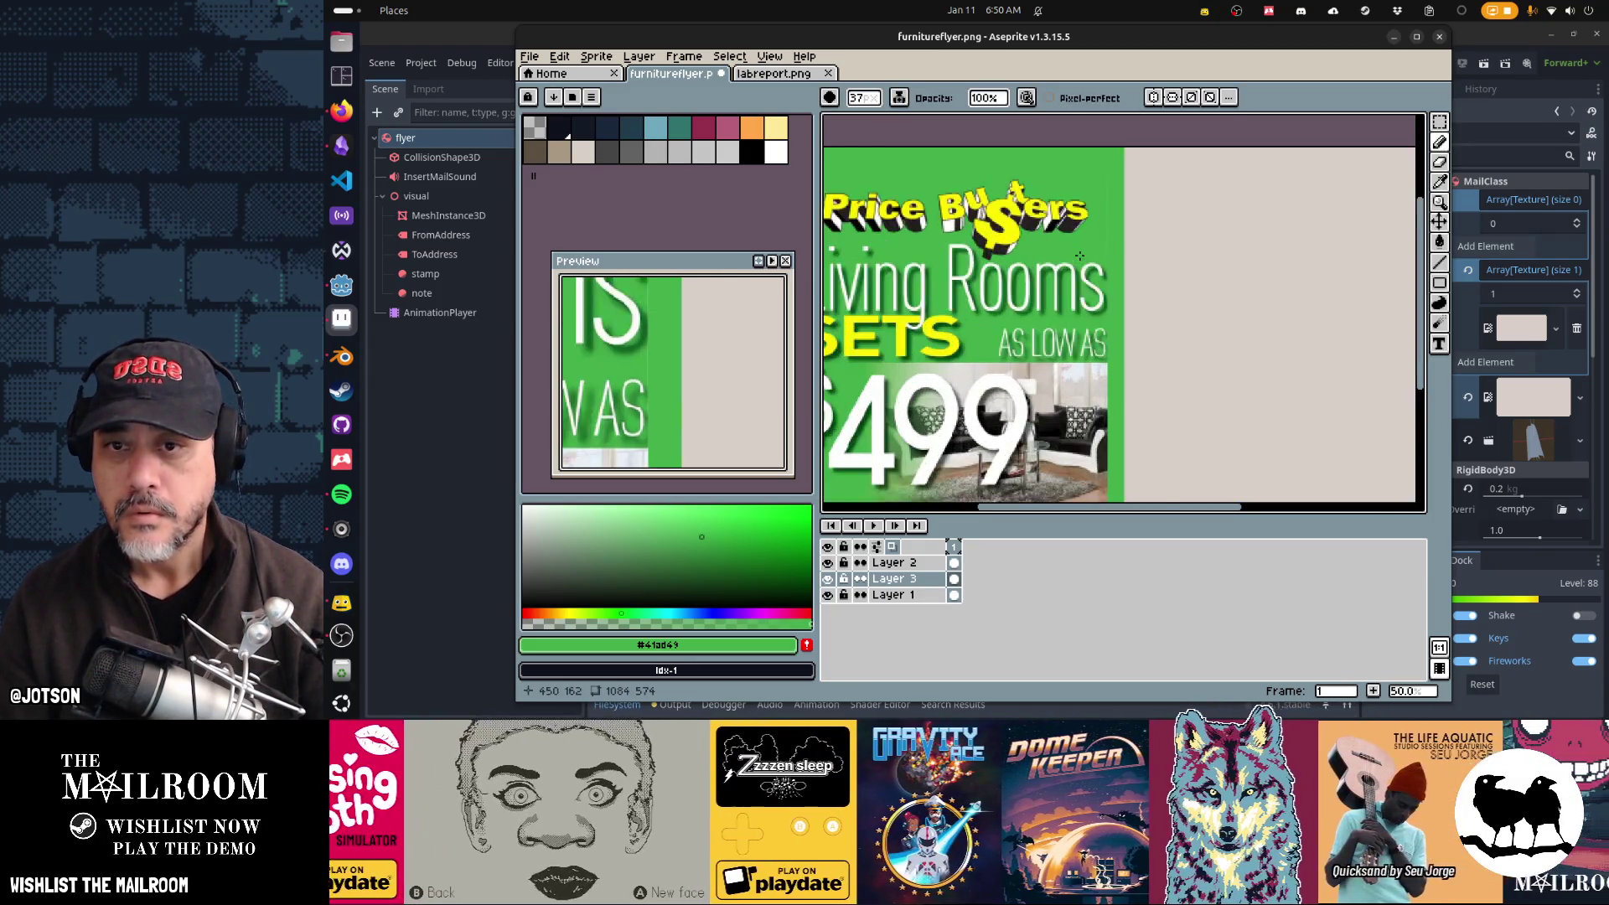
pyautogui.scroll(-5, 1199, 168)
pyautogui.scroll(1, 1198, 168)
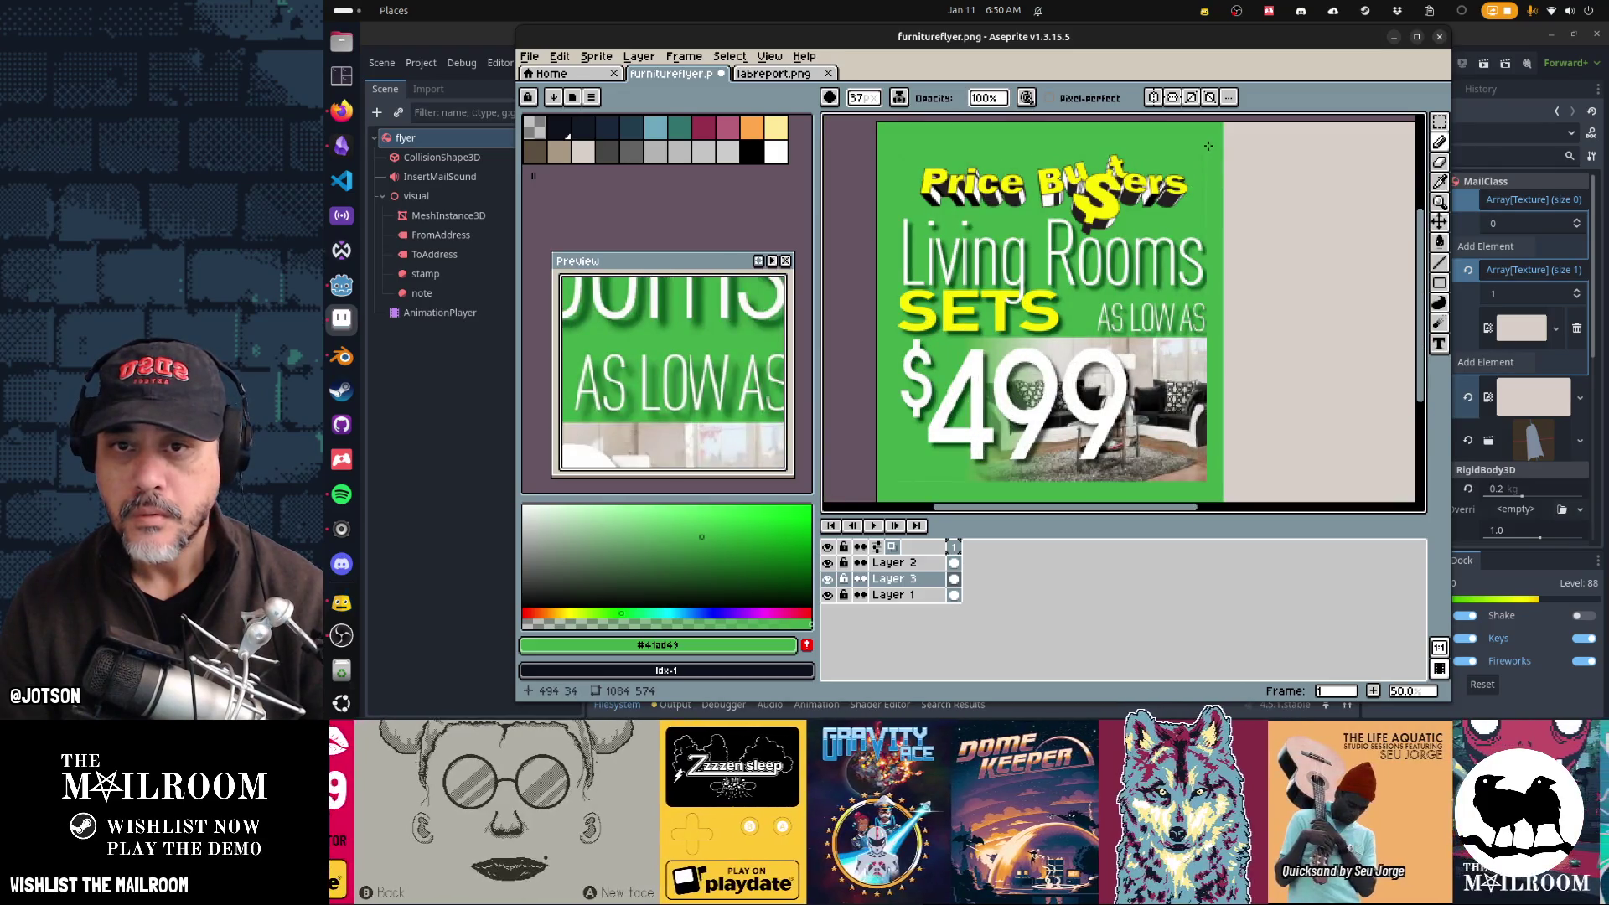
pyautogui.scroll(-2, 1208, 476)
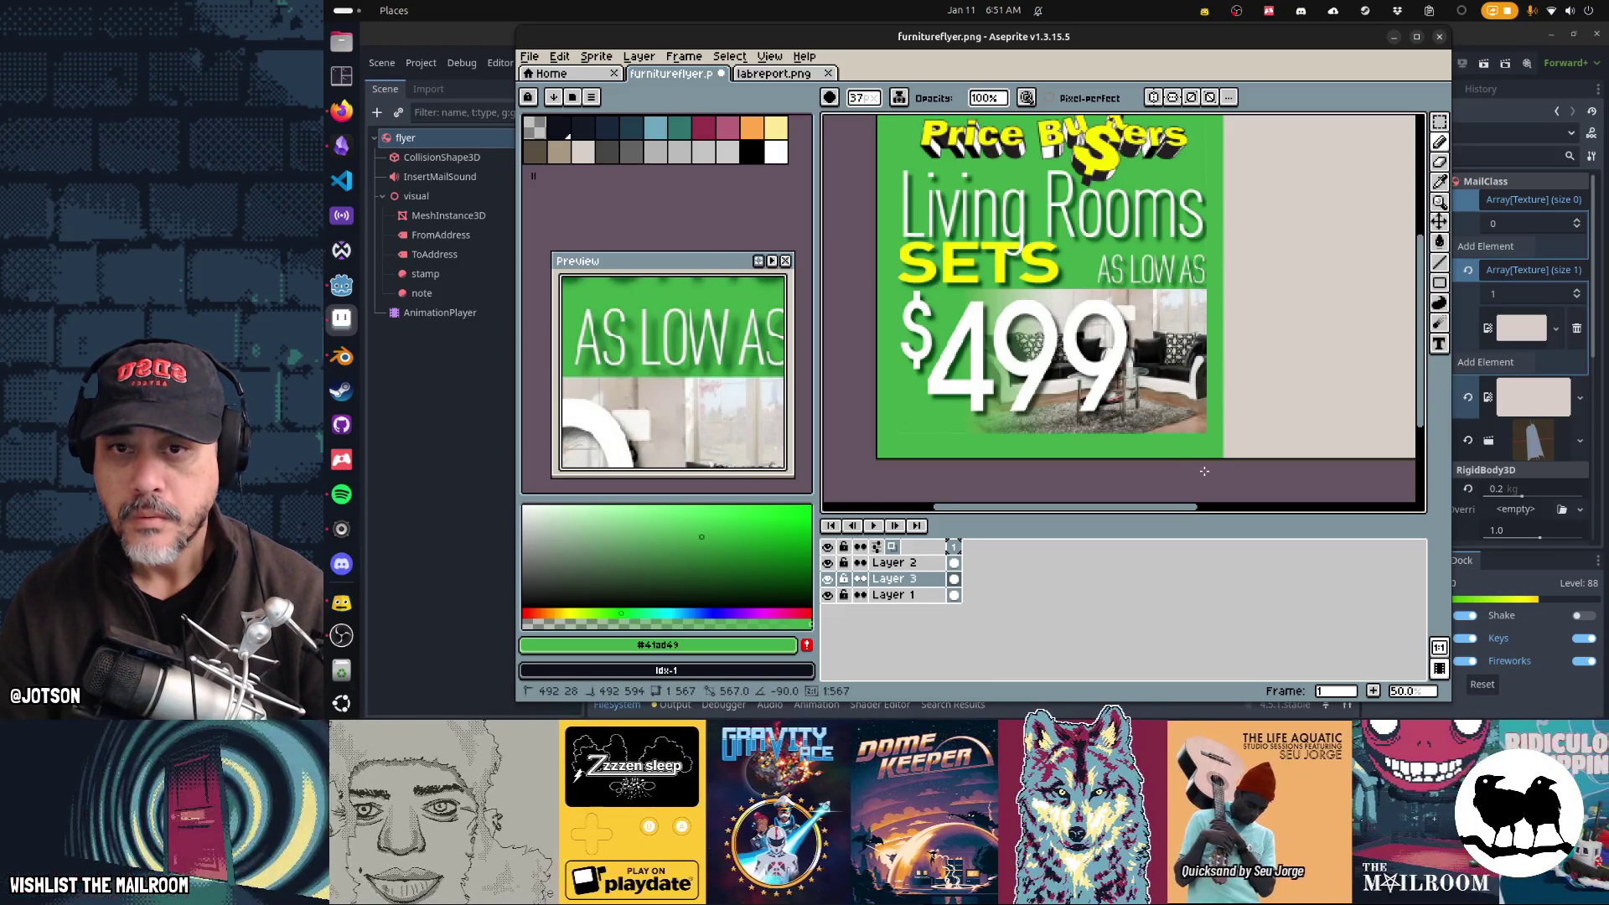
pyautogui.scroll(10, 1168, 298)
pyautogui.scroll(-3, 1168, 299)
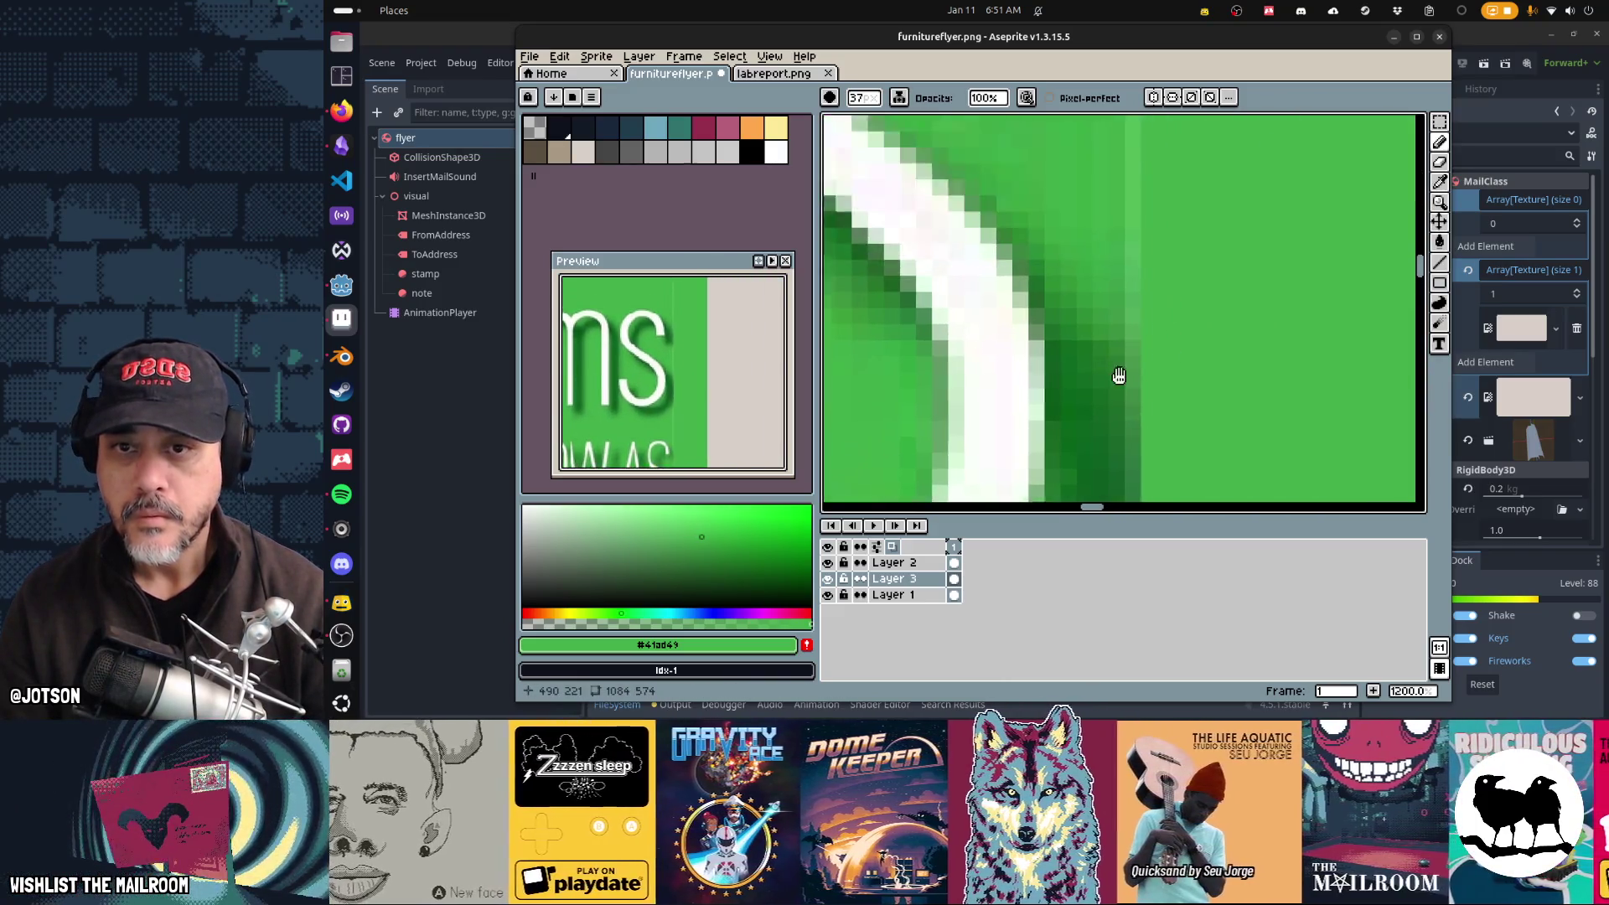
pyautogui.scroll(-6, 1158, 387)
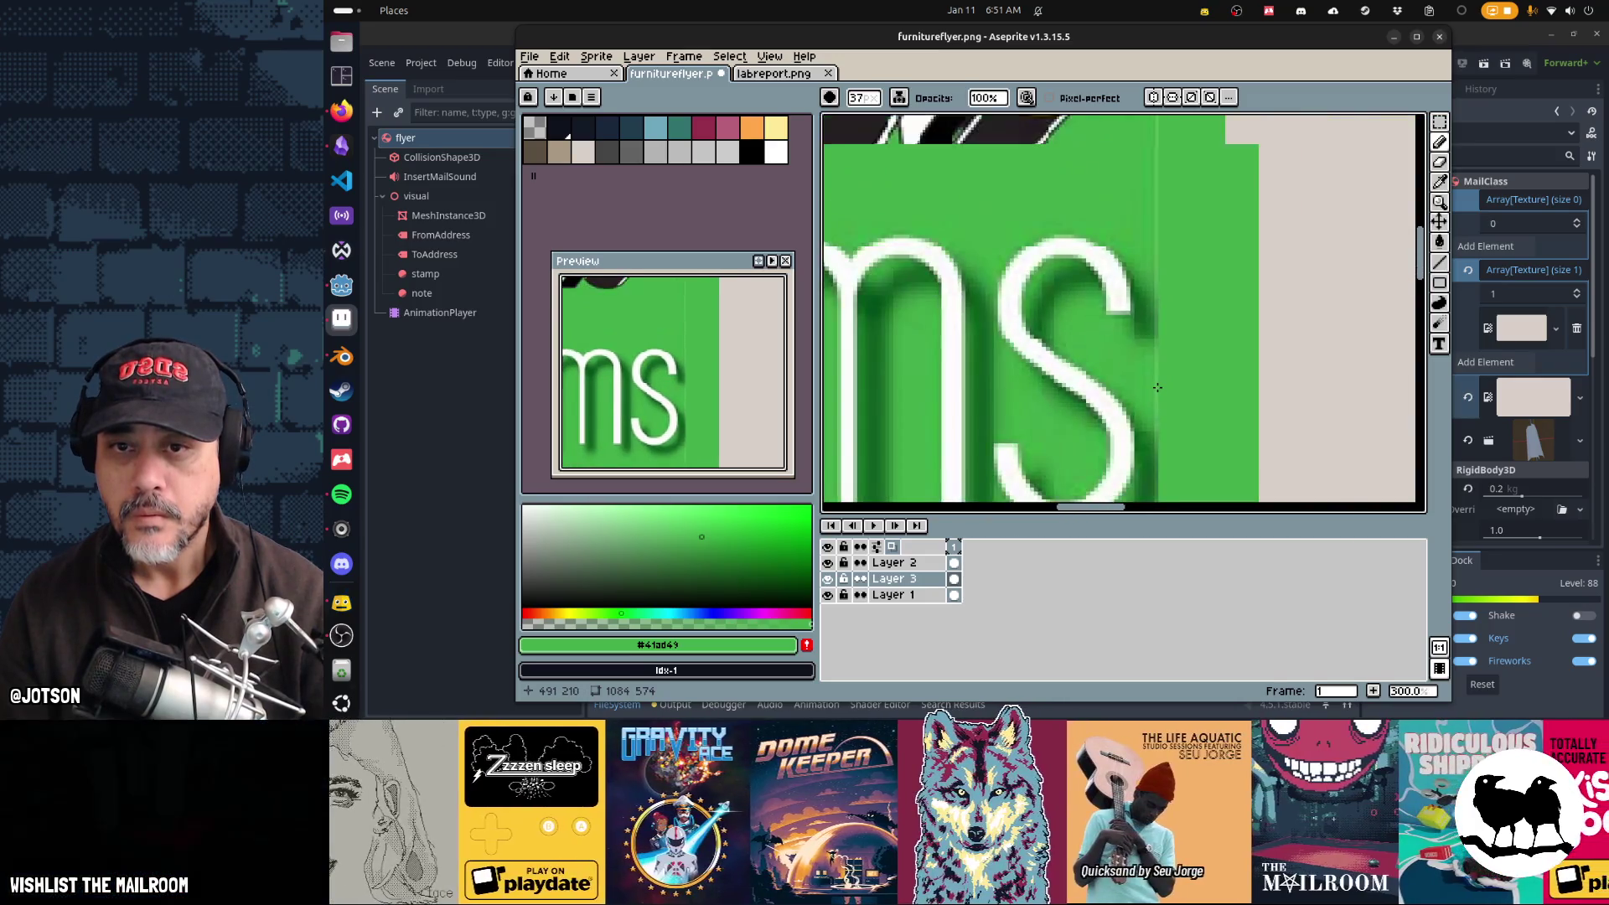
pyautogui.scroll(-1, 1165, 257)
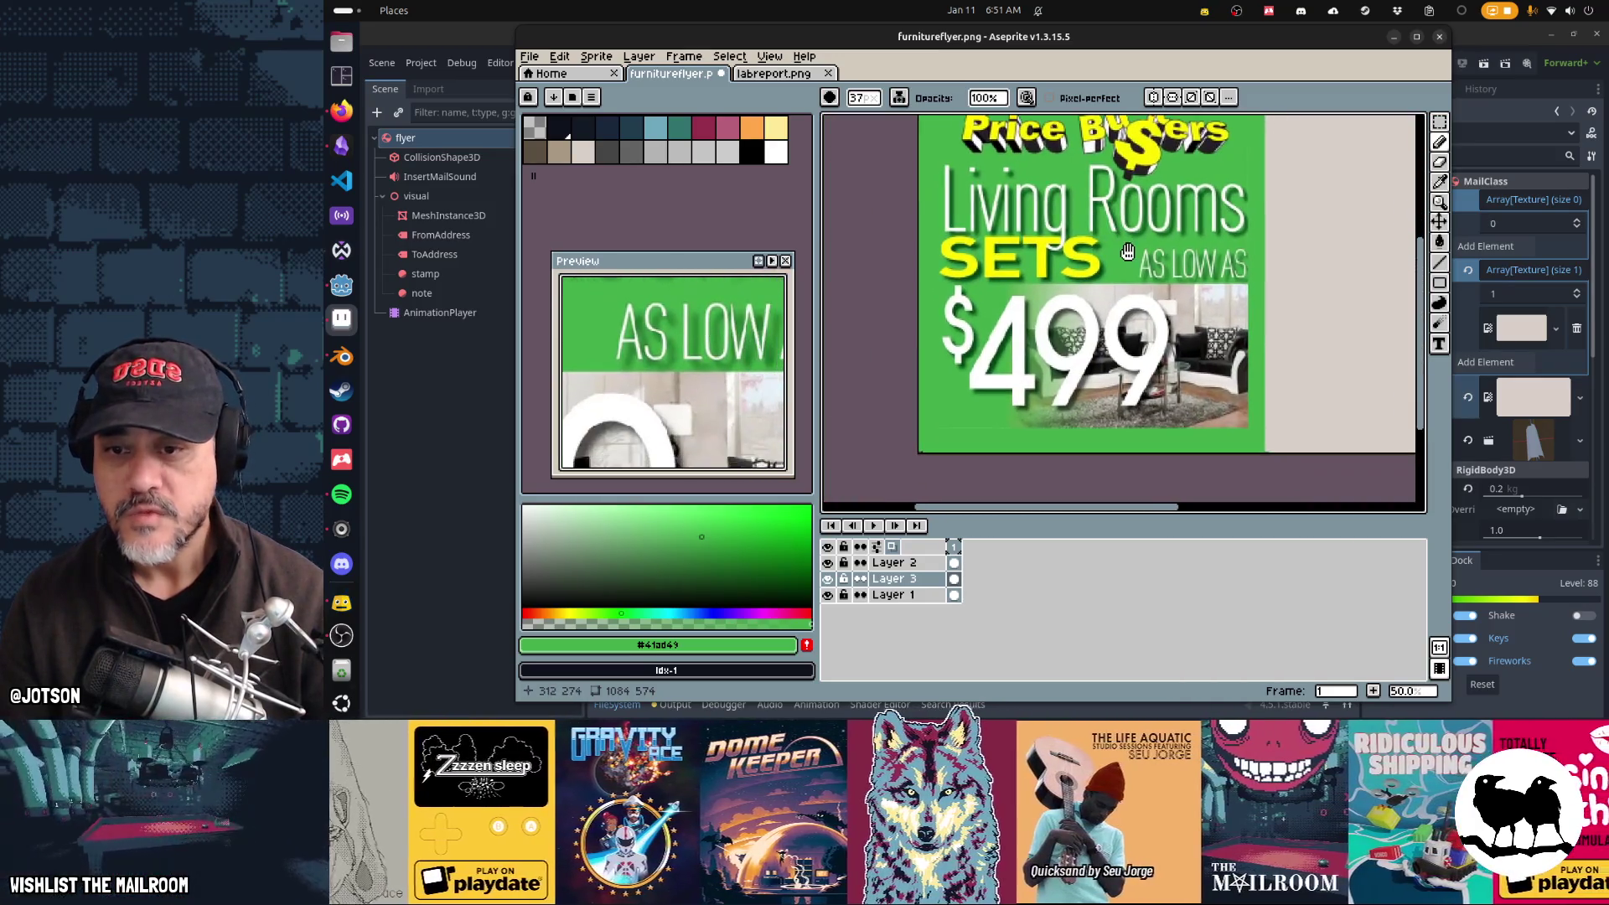
pyautogui.scroll(-1, 970, 495)
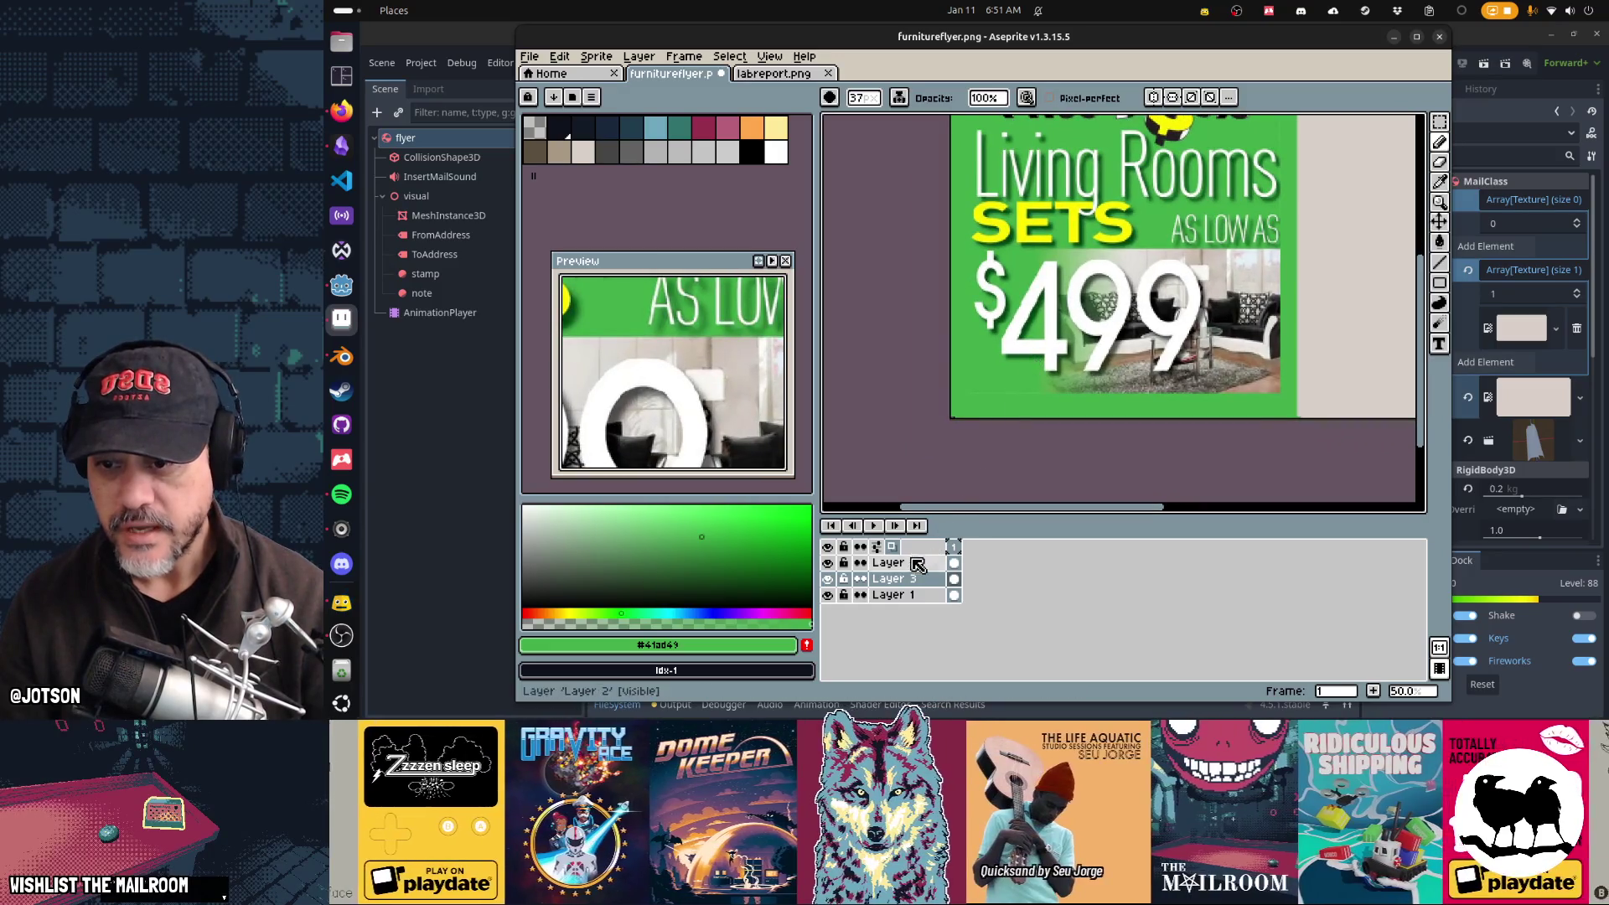
# Step: Select Layer 2 and undo the stray green bump along the edge
pyautogui.click(918, 564)
pyautogui.scroll(4, 1070, 317)
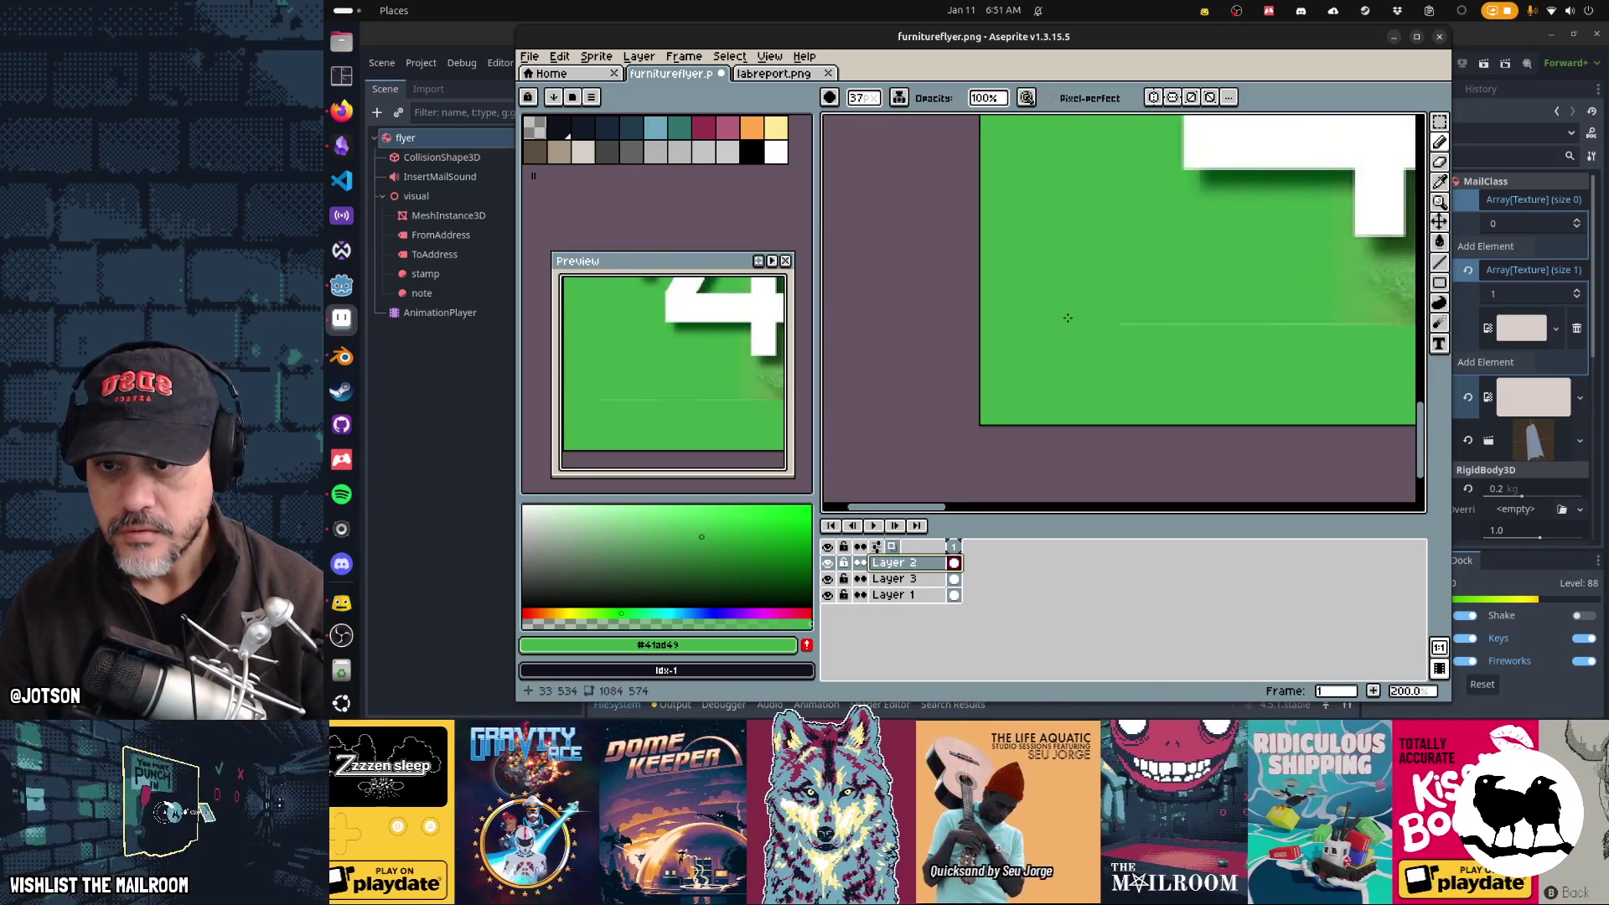
pyautogui.moveTo(1251, 334); pyautogui.dragTo(978, 298)
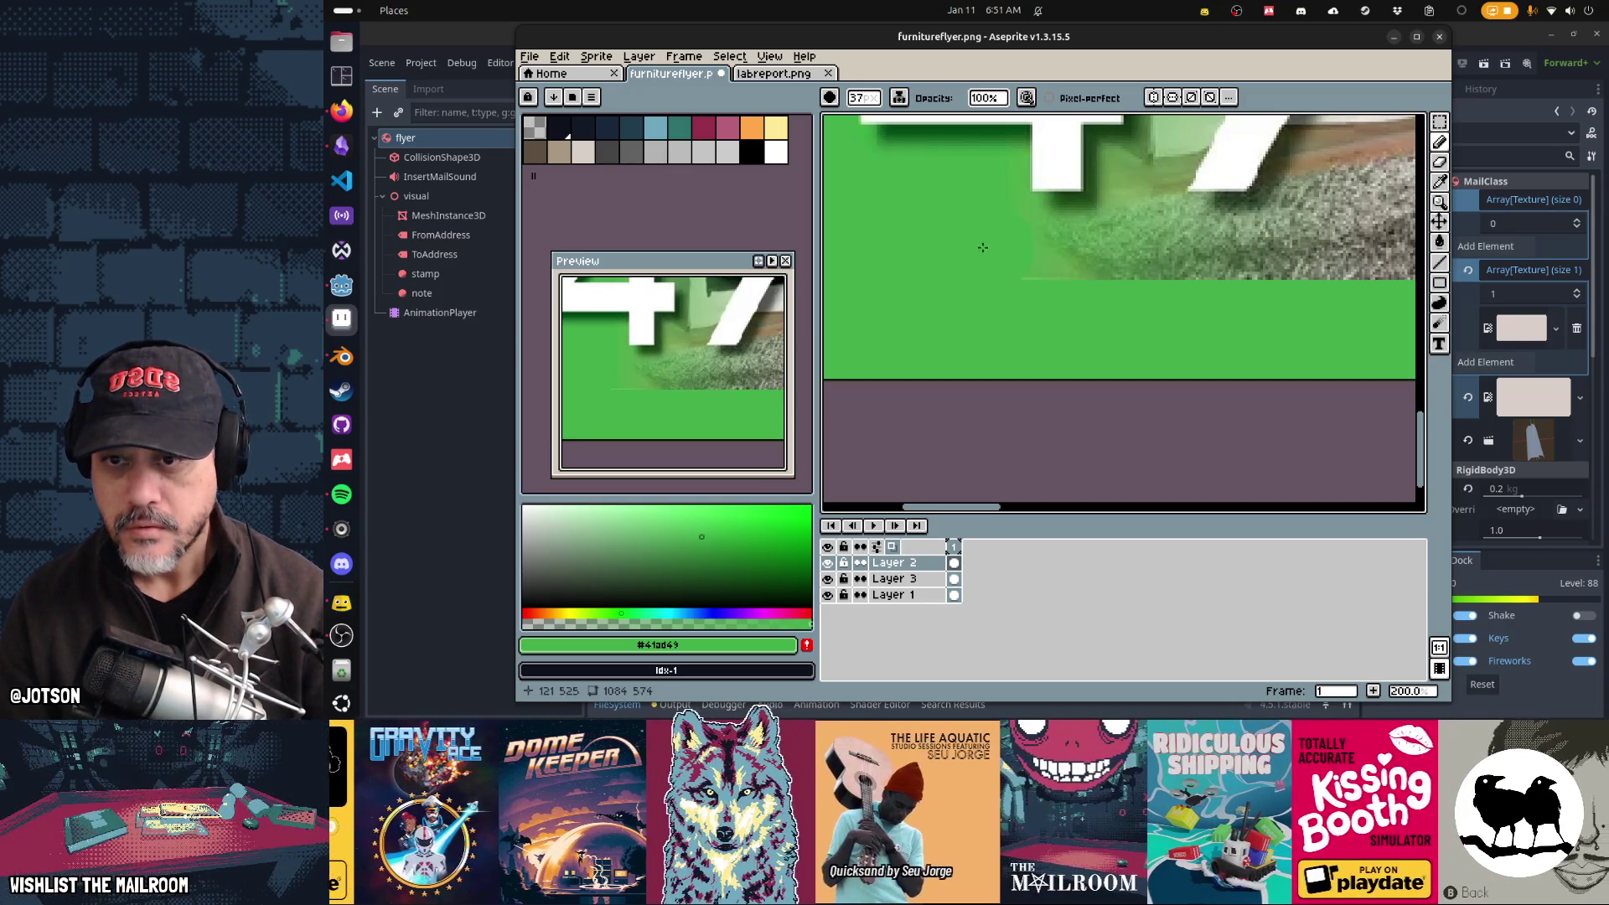
pyautogui.scroll(3, 1083, 334)
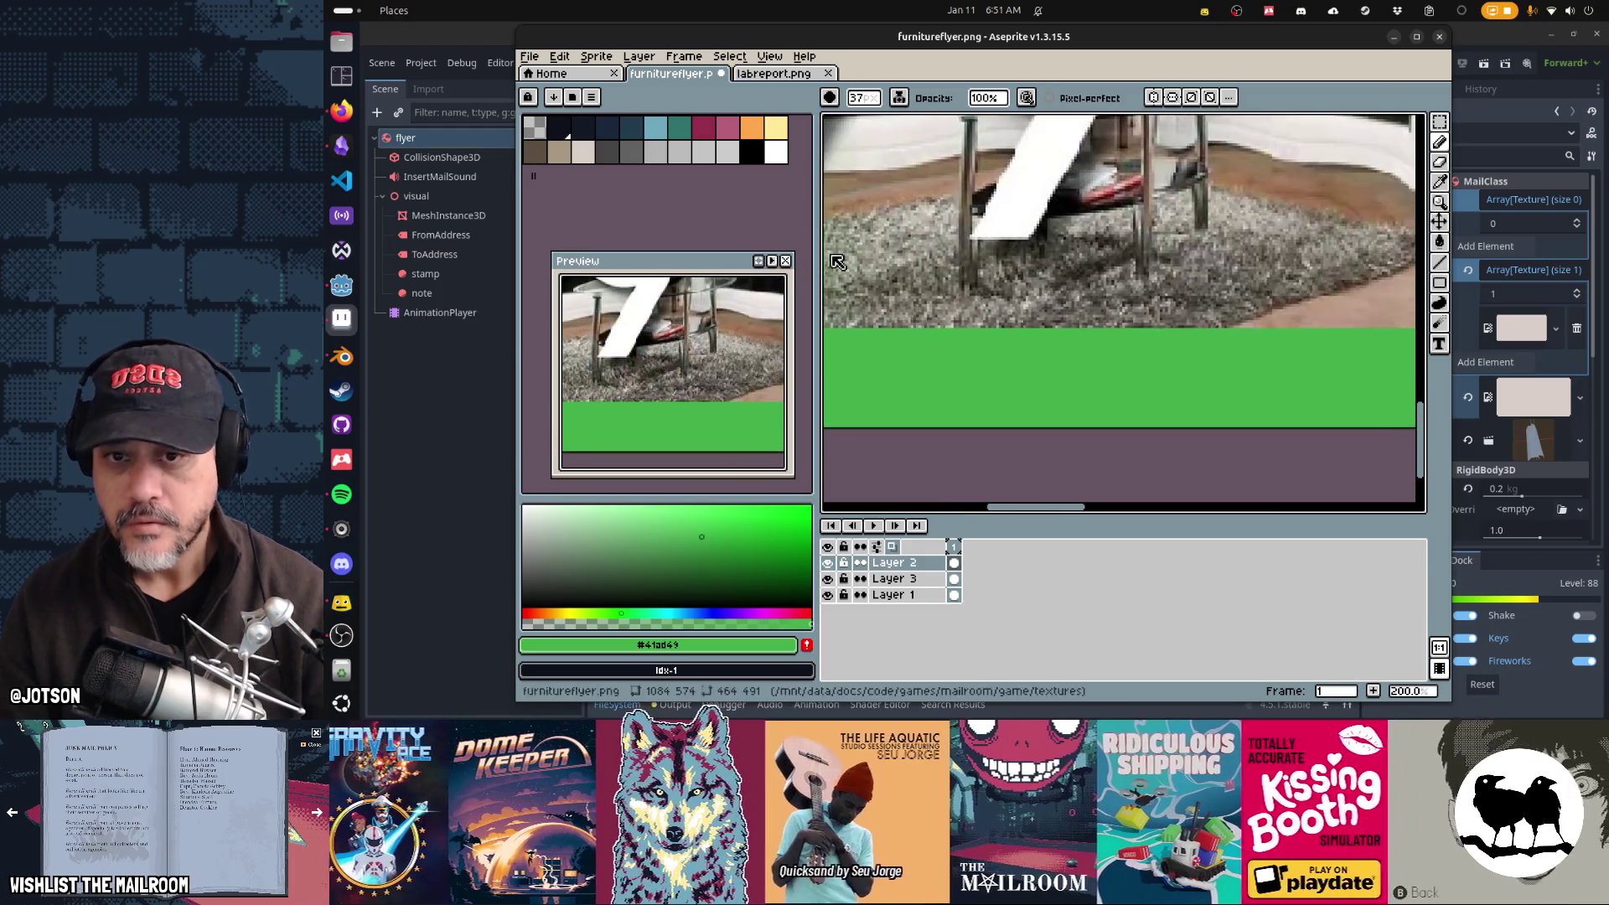
pyautogui.hscroll(10, 1126, 140)
pyautogui.scroll(-5, 1126, 140)
pyautogui.scroll(-5, 1206, 216)
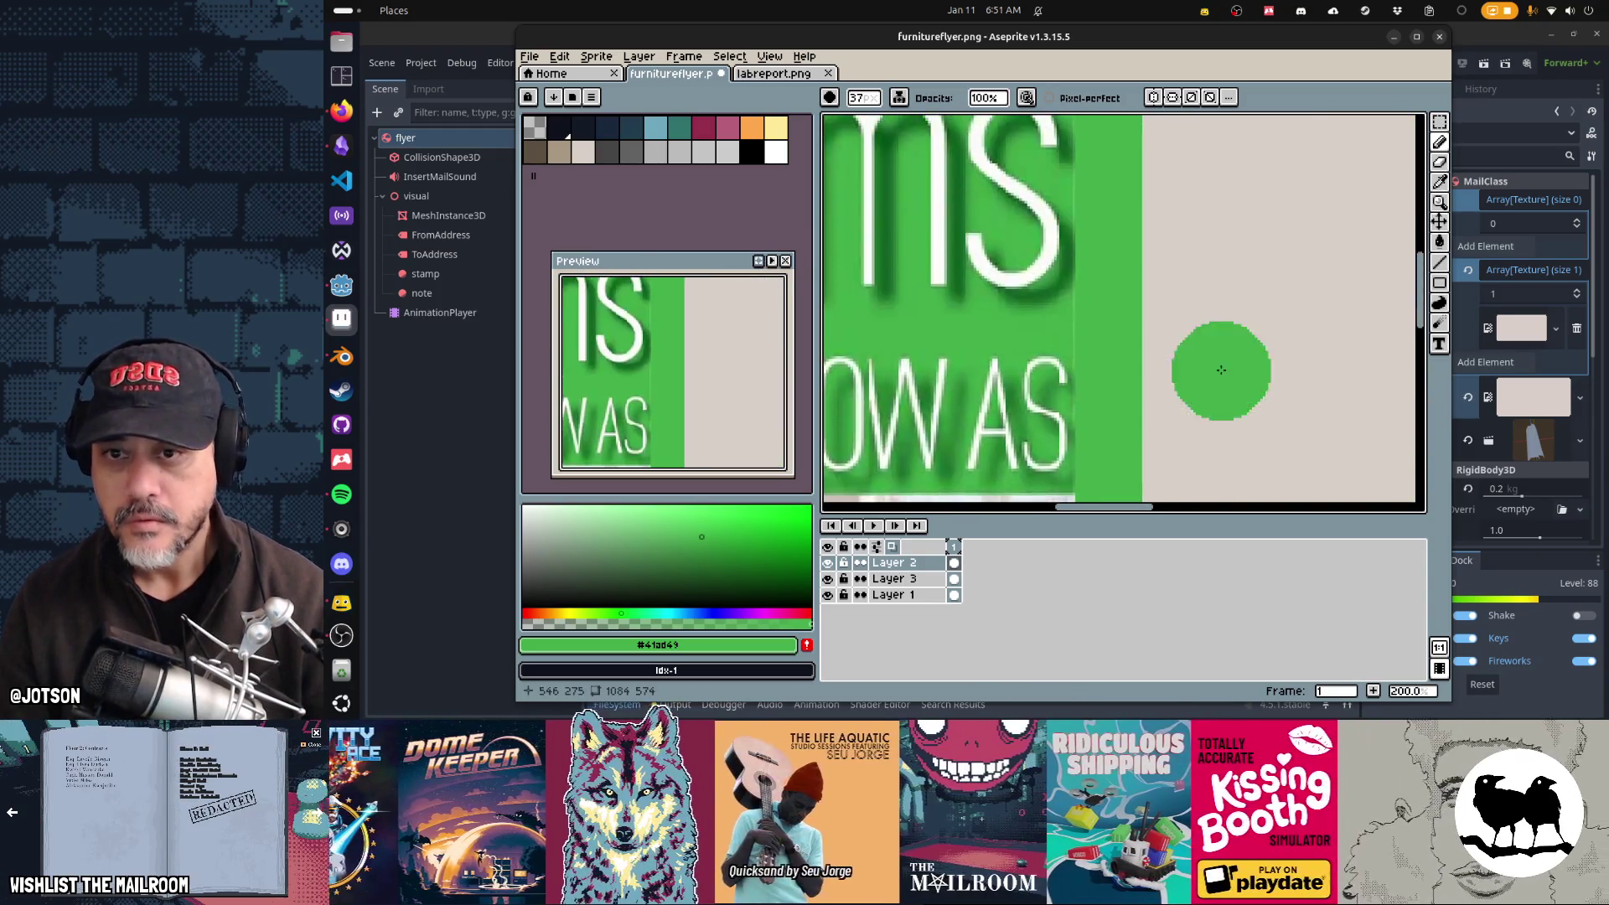
pyautogui.scroll(1, 1156, 431)
pyautogui.hotkey('ctrl', 'z')
pyautogui.hotkey('ctrl', 'z')
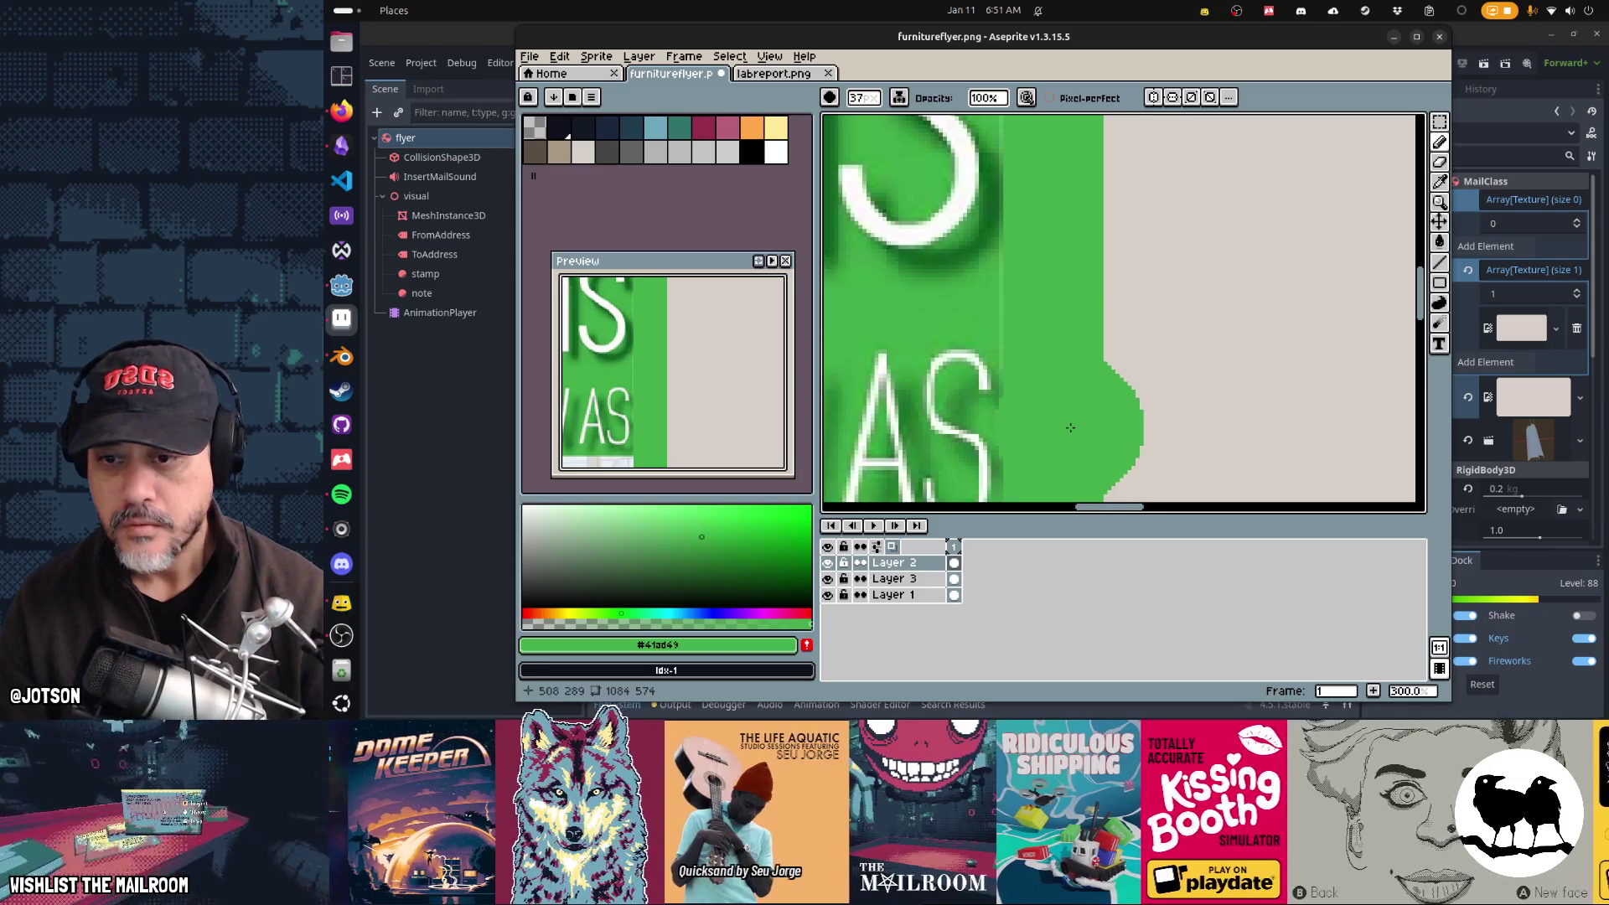
pyautogui.hotkey('ctrl', 'y')
pyautogui.hotkey('ctrl', 'z')
pyautogui.hotkey('ctrl', 'y')
pyautogui.hotkey('ctrl', 'z')
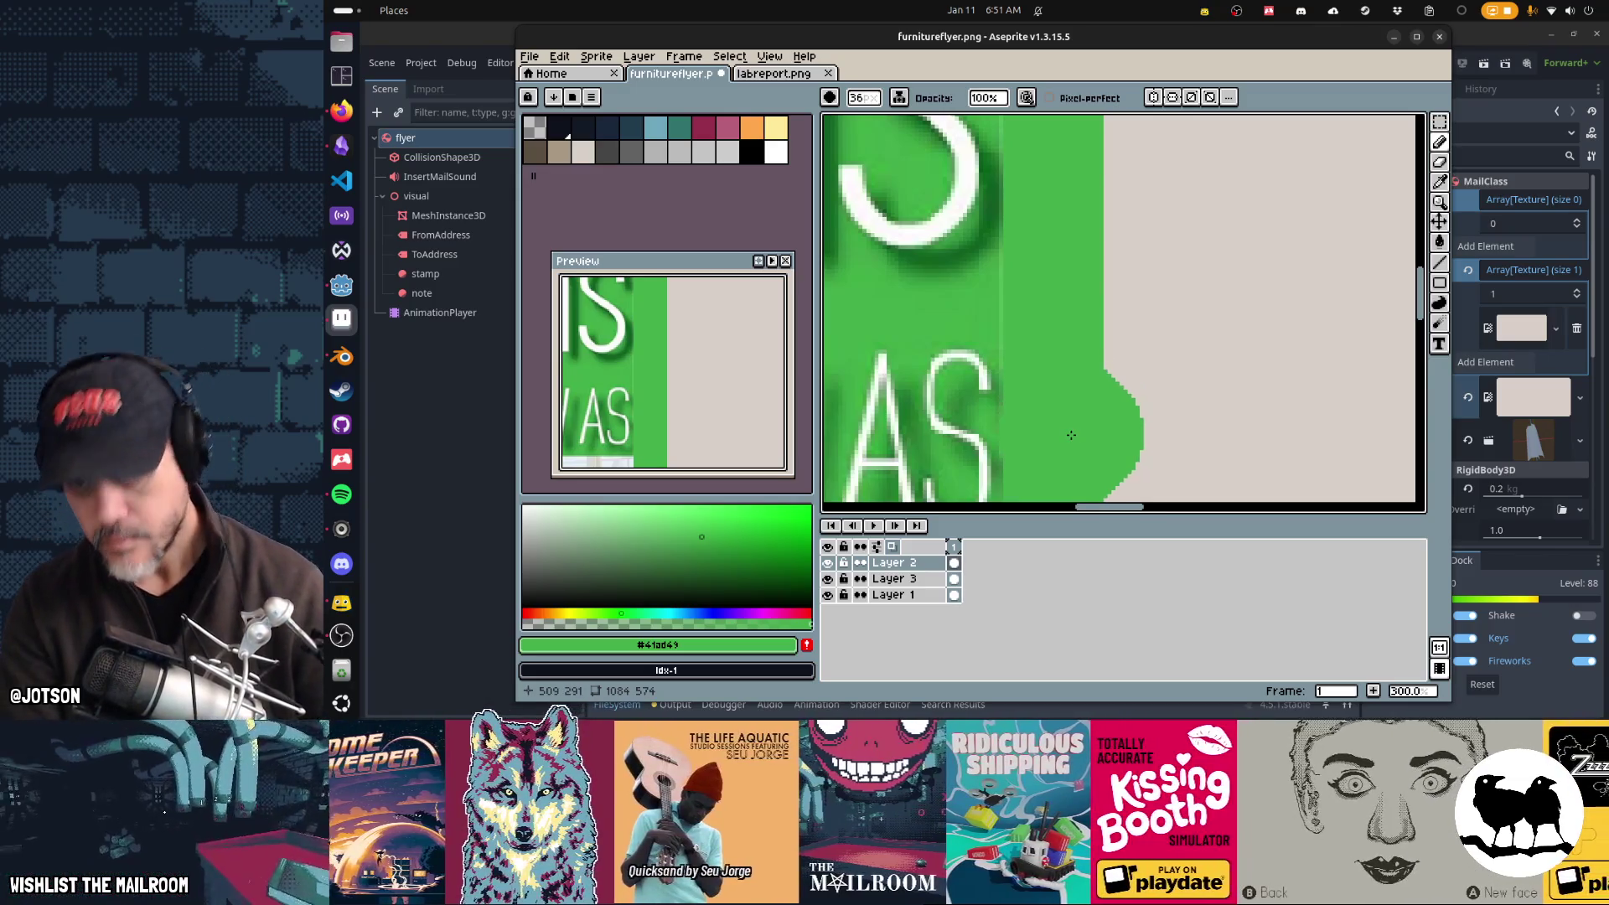
pyautogui.hotkey('ctrl', 'z')
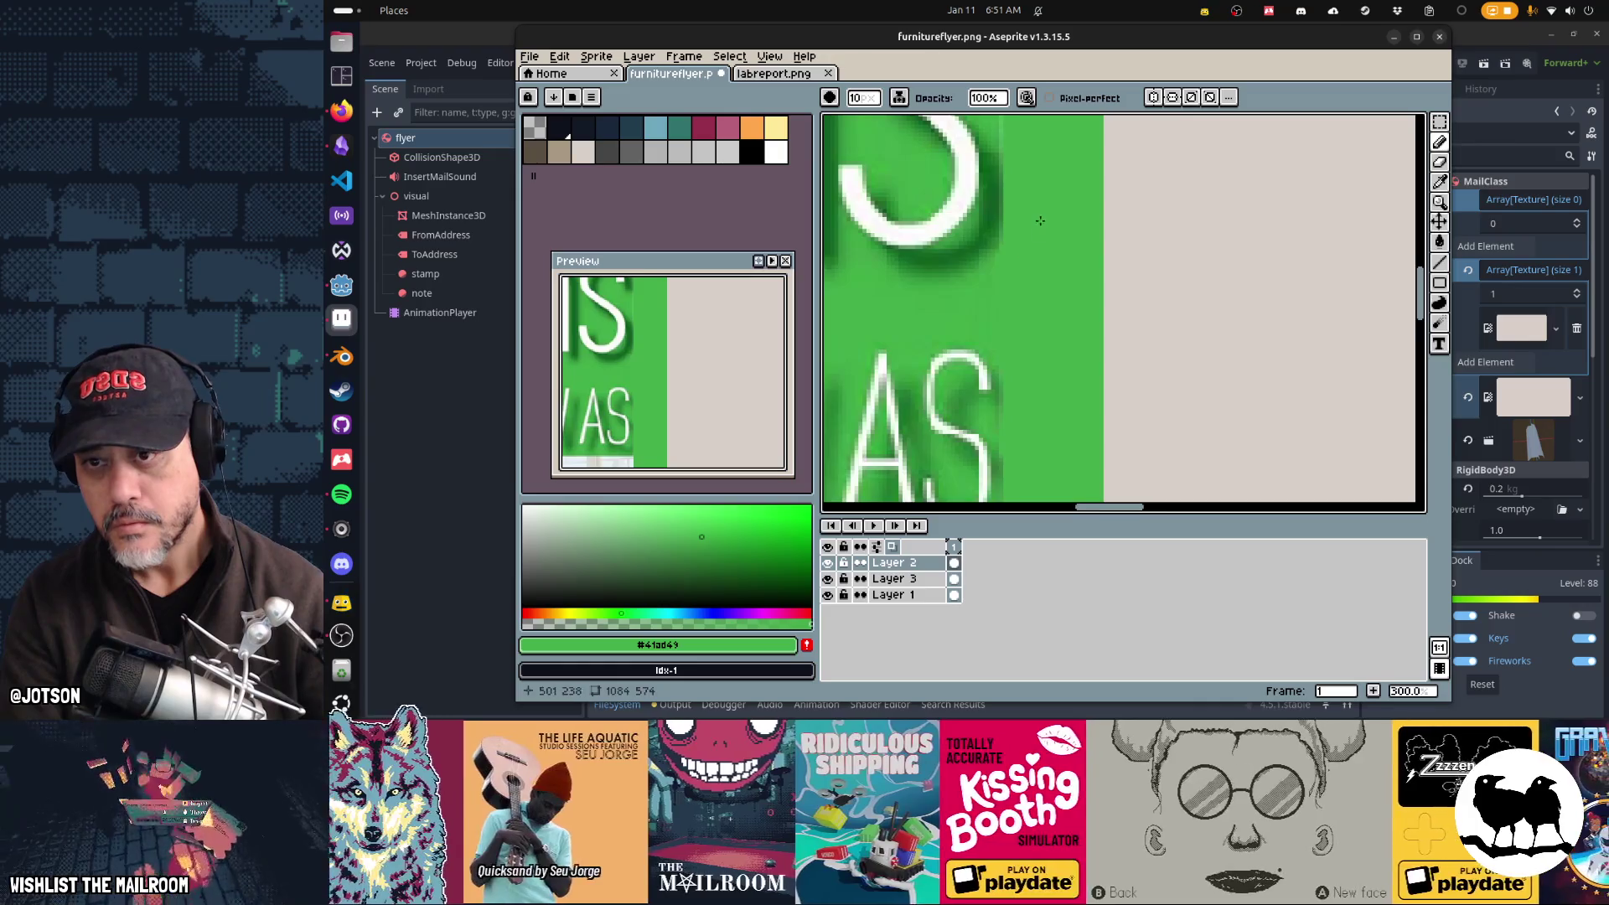
# Step: Check the flyer's top edge and save furnitureflyer.png
pyautogui.moveTo(1040, 221); pyautogui.dragTo(1036, 419)
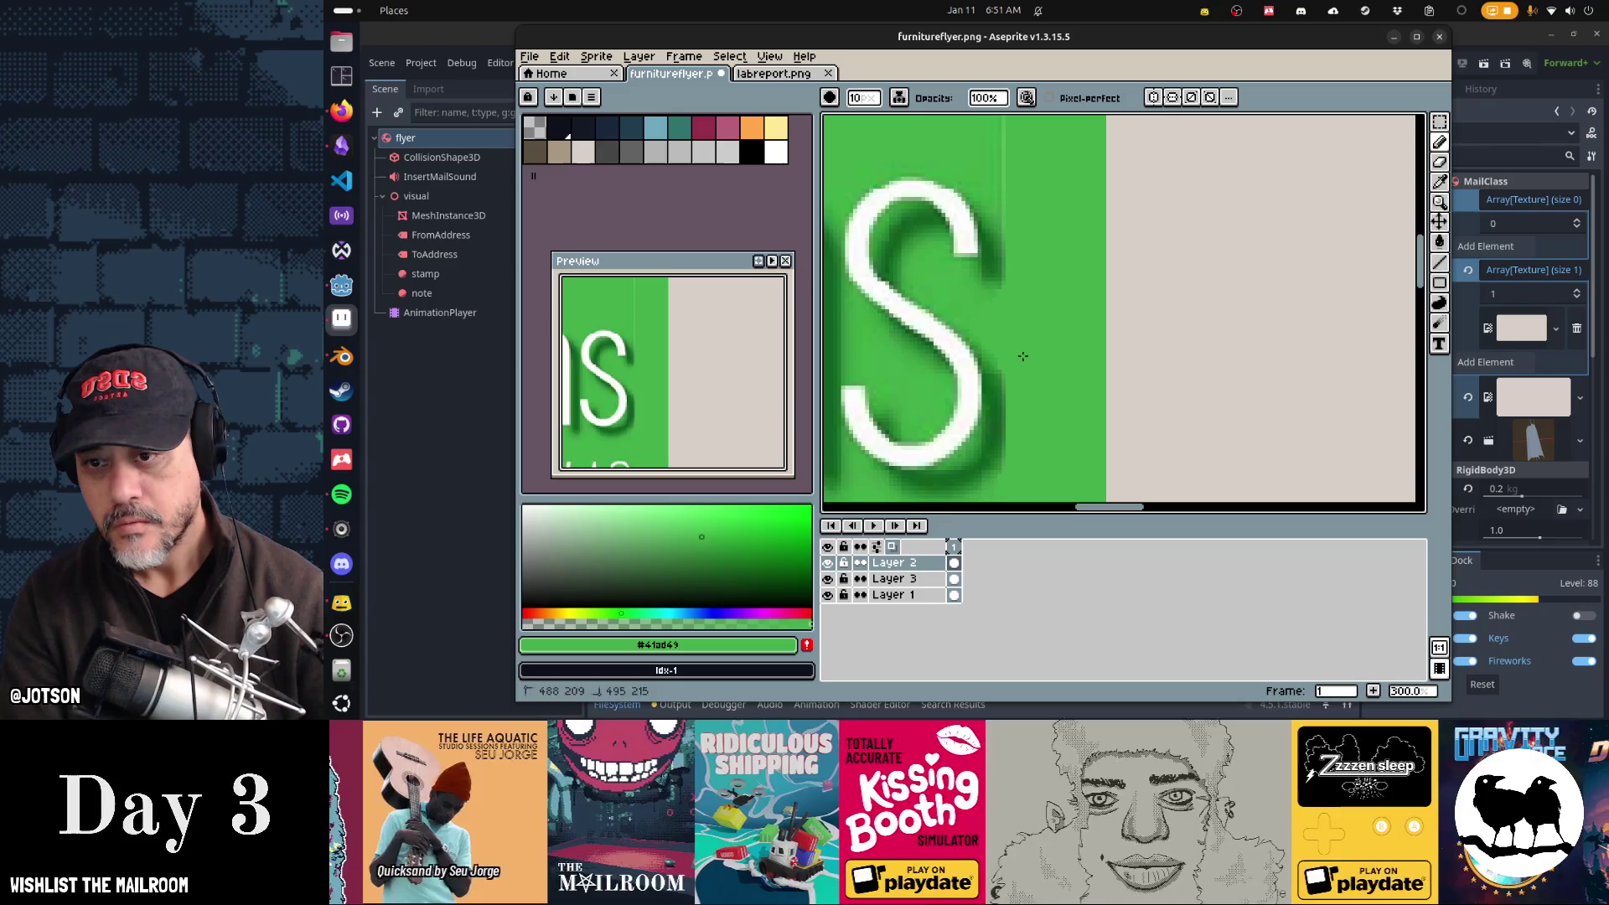
pyautogui.moveTo(1034, 318); pyautogui.dragTo(1031, 401)
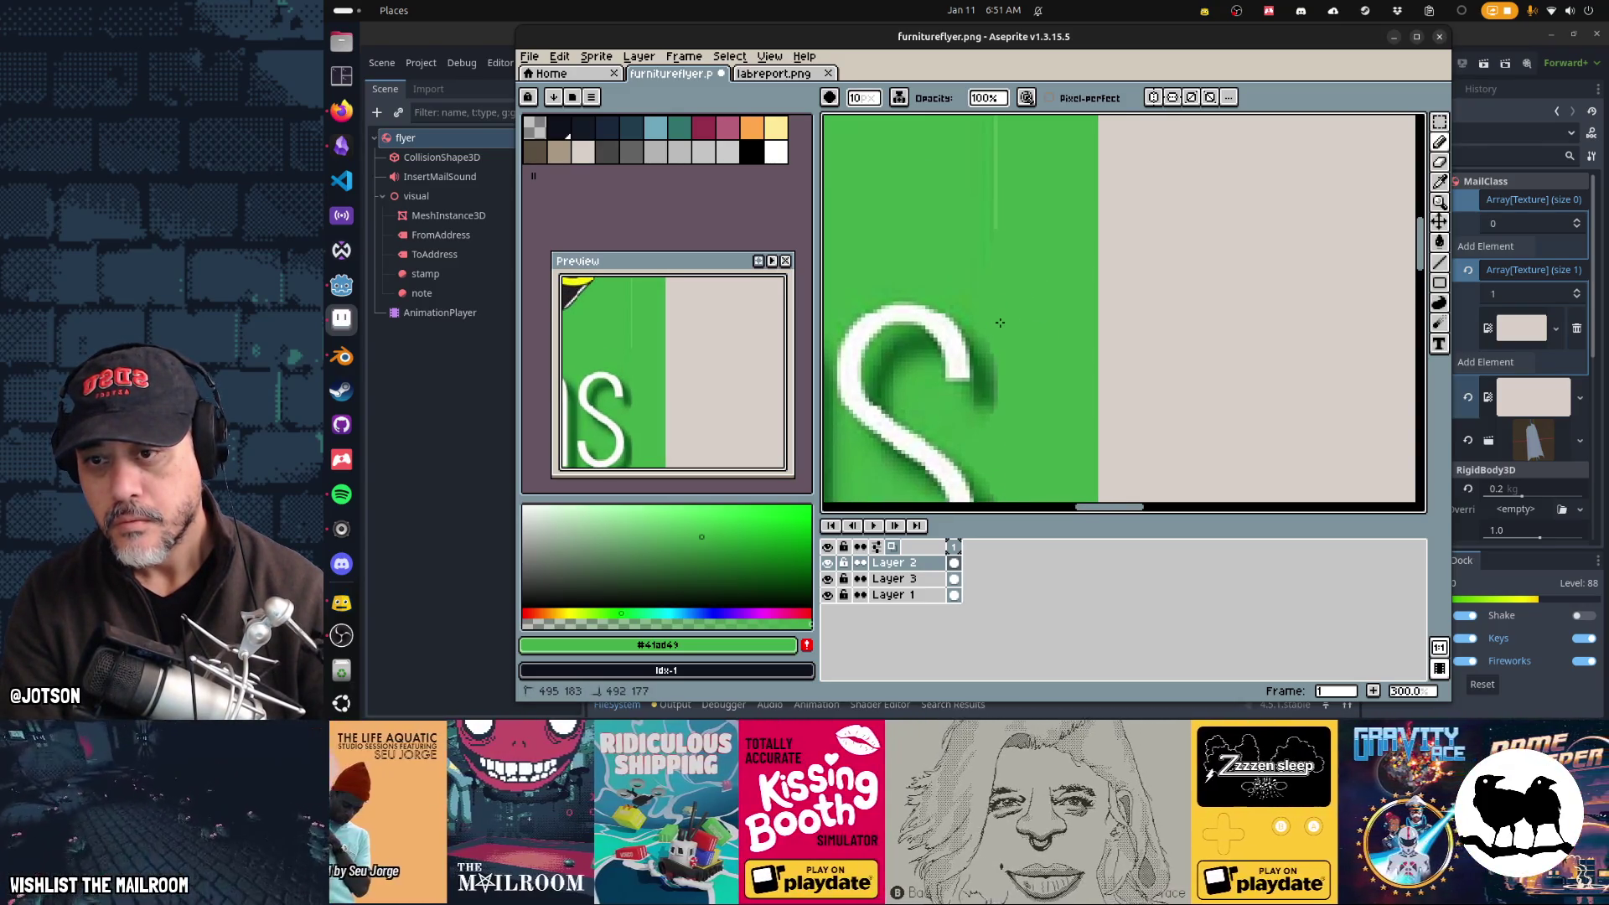
pyautogui.scroll(-1, 1012, 429)
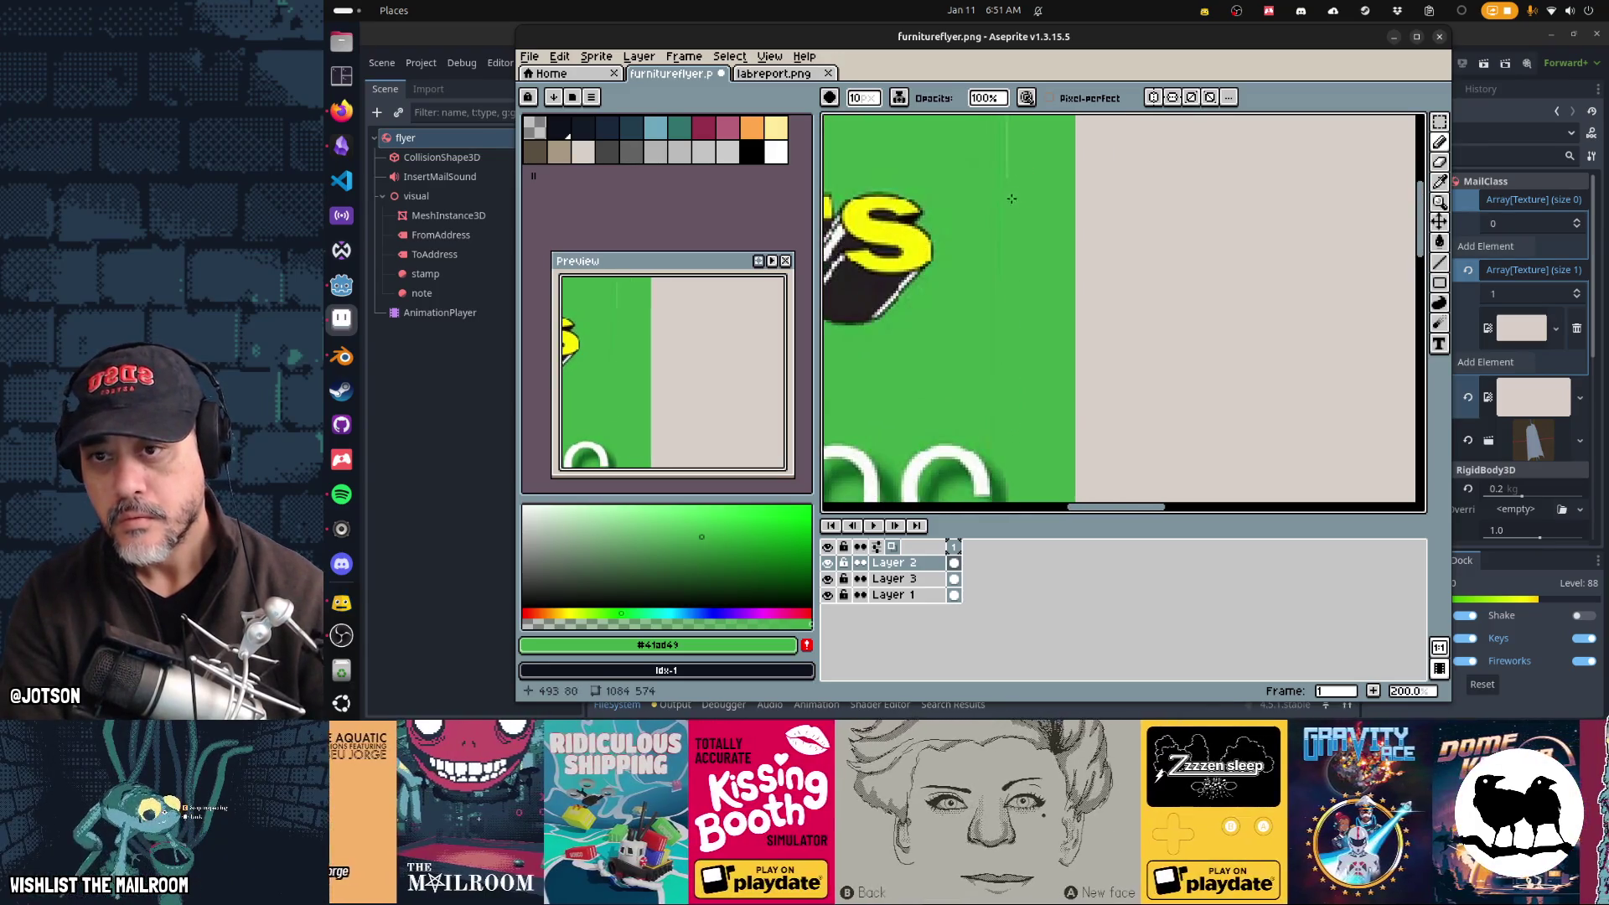
pyautogui.moveTo(977, 327)
pyautogui.mouseDown()
pyautogui.moveTo(1088, 384)
pyautogui.moveTo(1095, 420)
pyautogui.mouseUp()
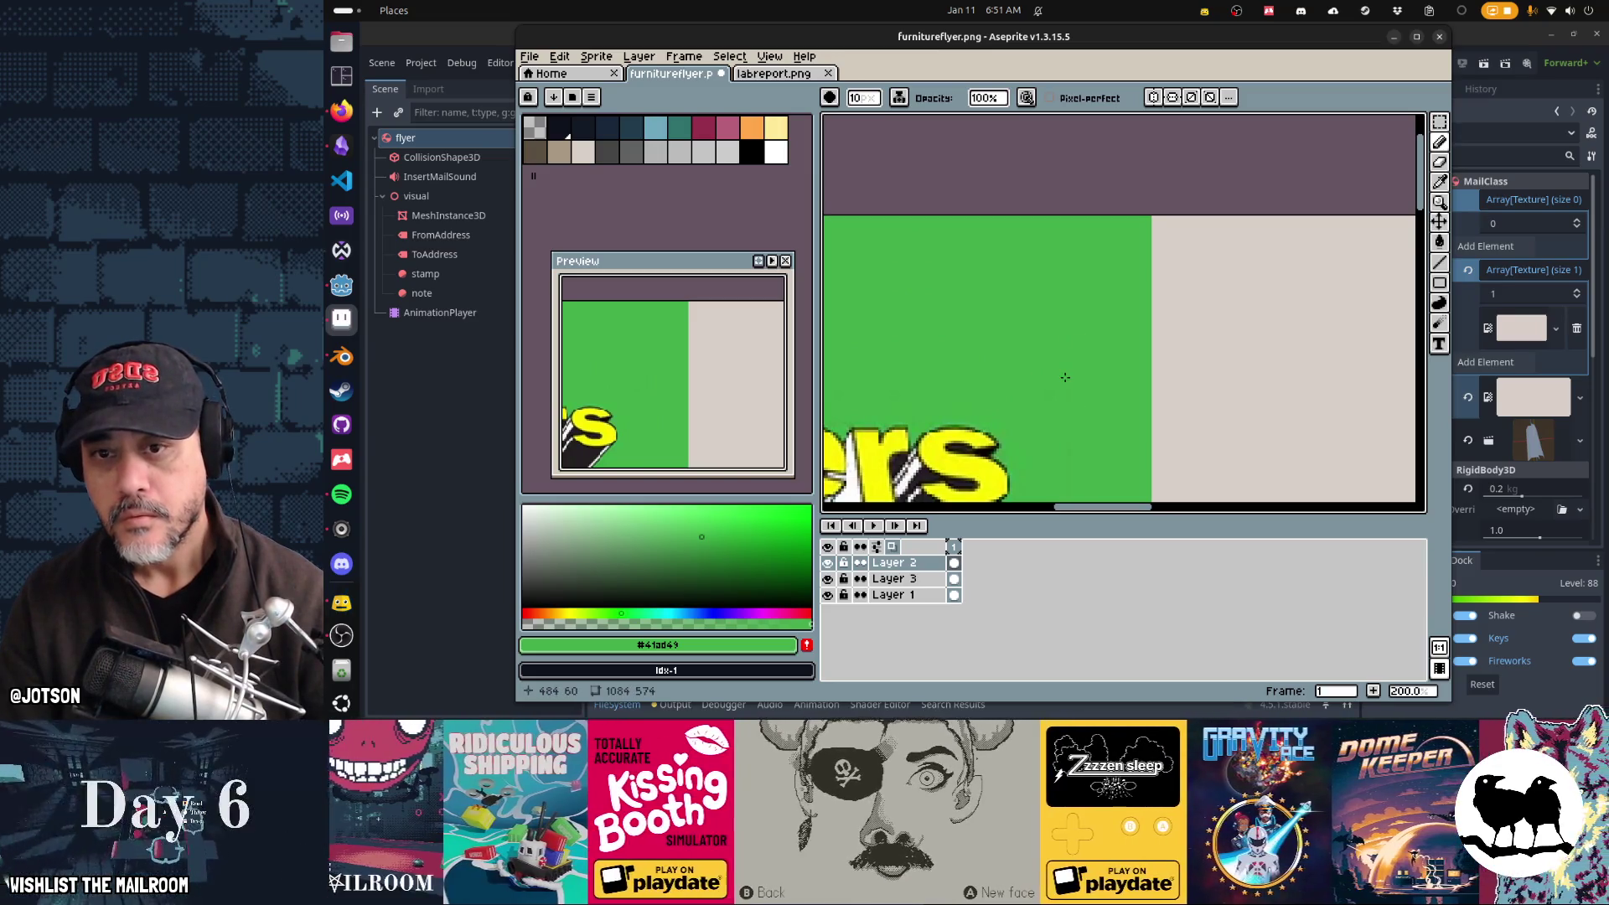
pyautogui.scroll(-5, 1081, 369)
pyautogui.hotkey('ctrl', 's')
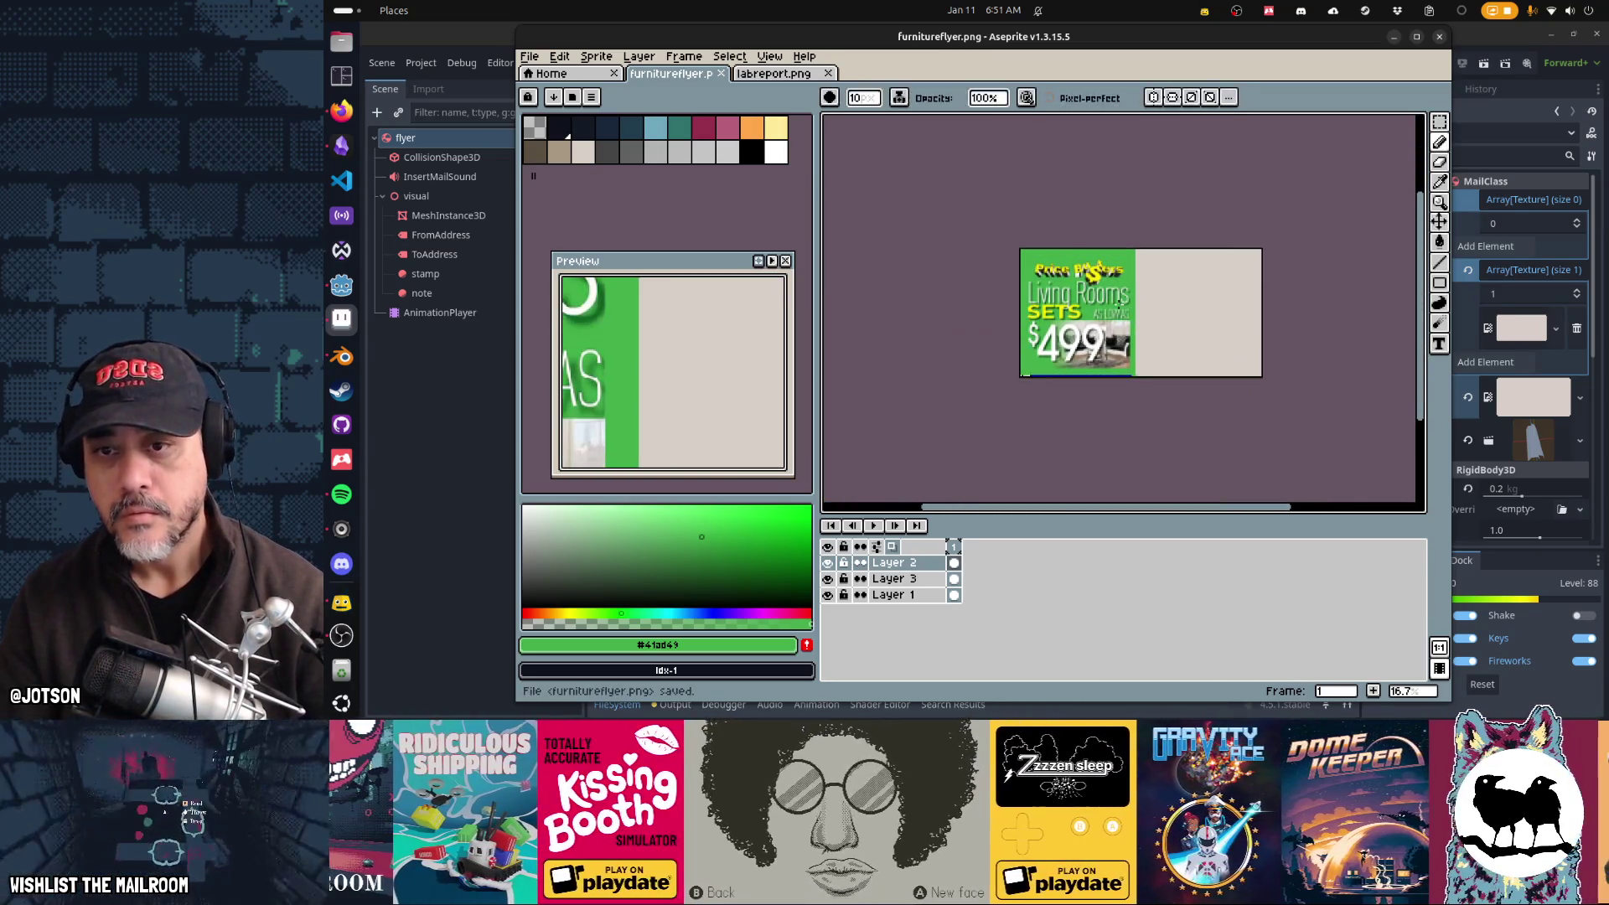
# Step: Paint-bucket the beige right part of the flyer green and save again
pyautogui.moveTo(1232, 316); pyautogui.dragTo(1169, 318)
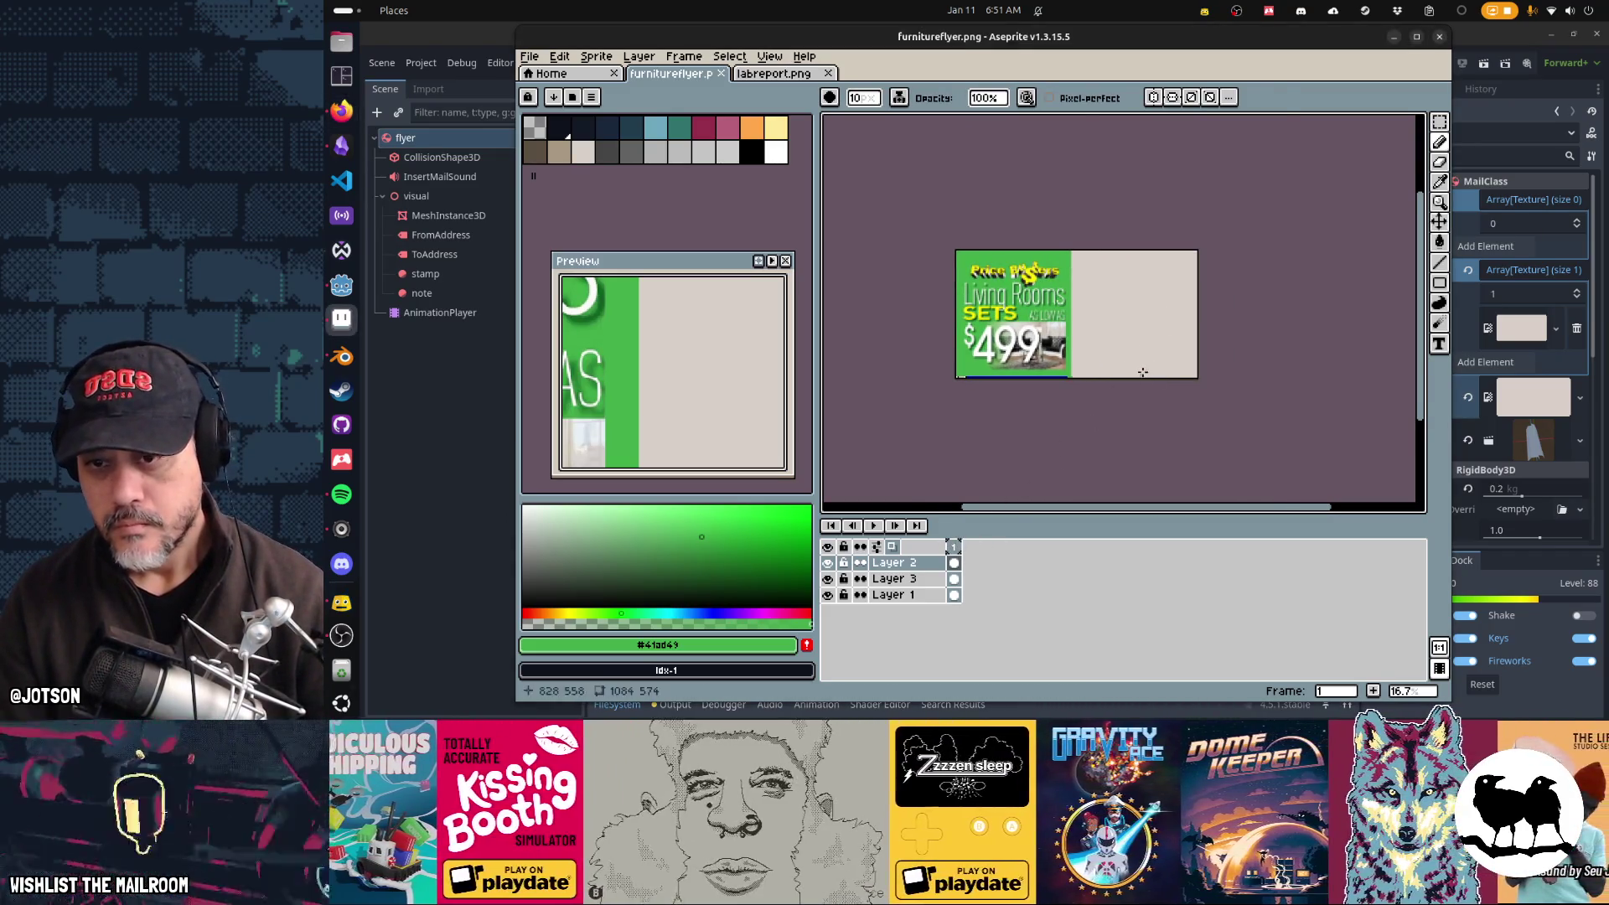
pyautogui.press('g')
pyautogui.click(1152, 341)
pyautogui.hotkey('ctrl', 's')
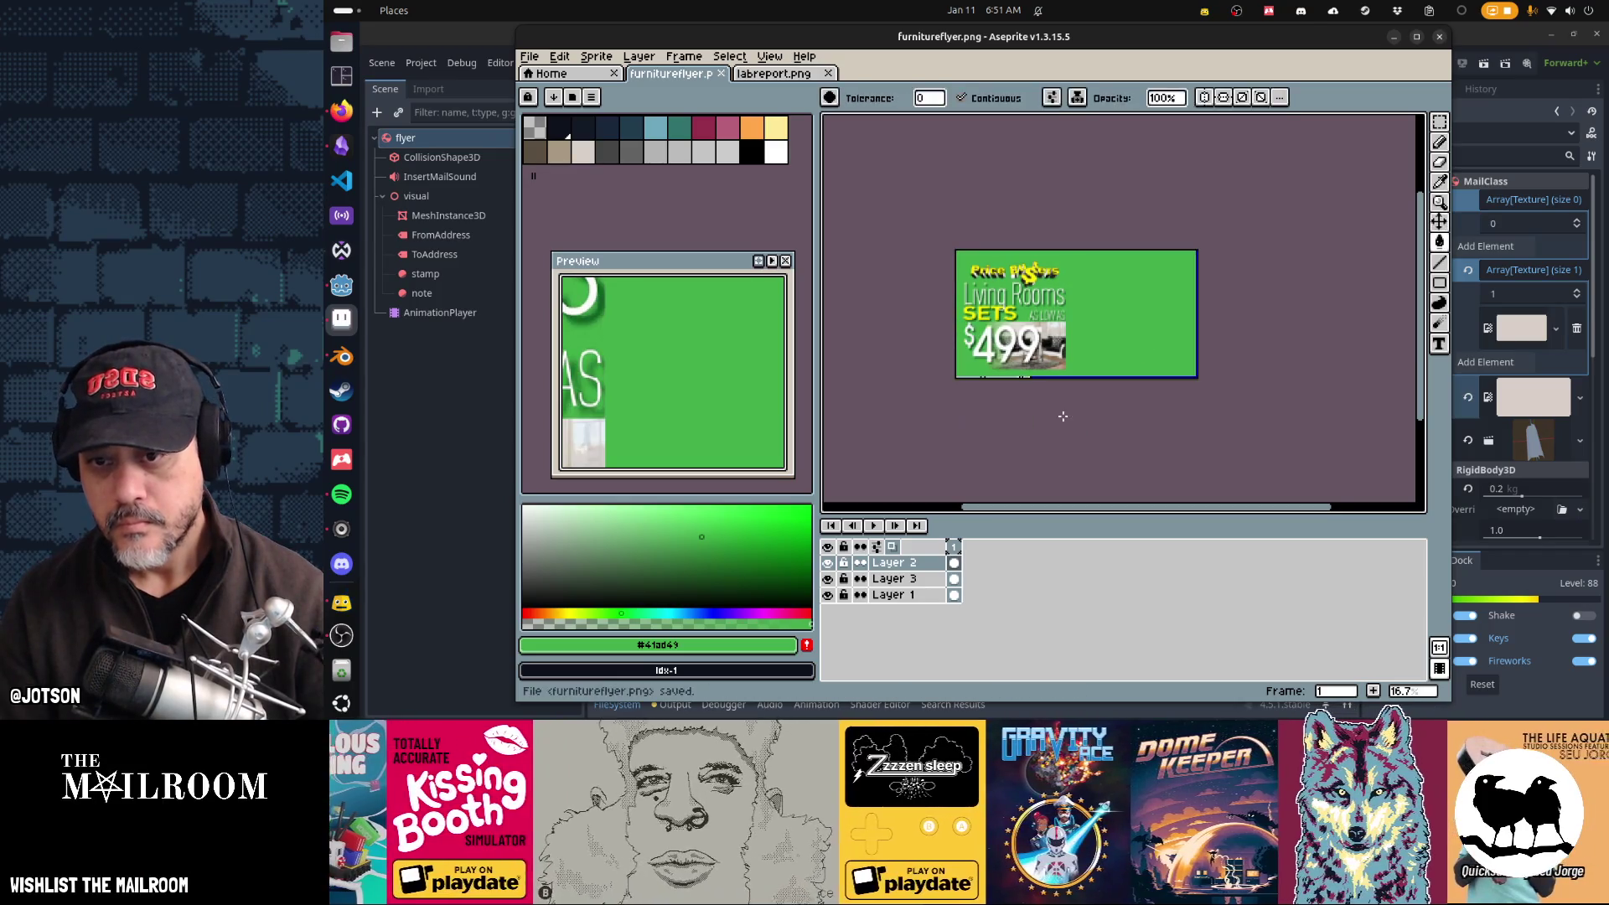
pyautogui.hotkey('alt', 'Tab')
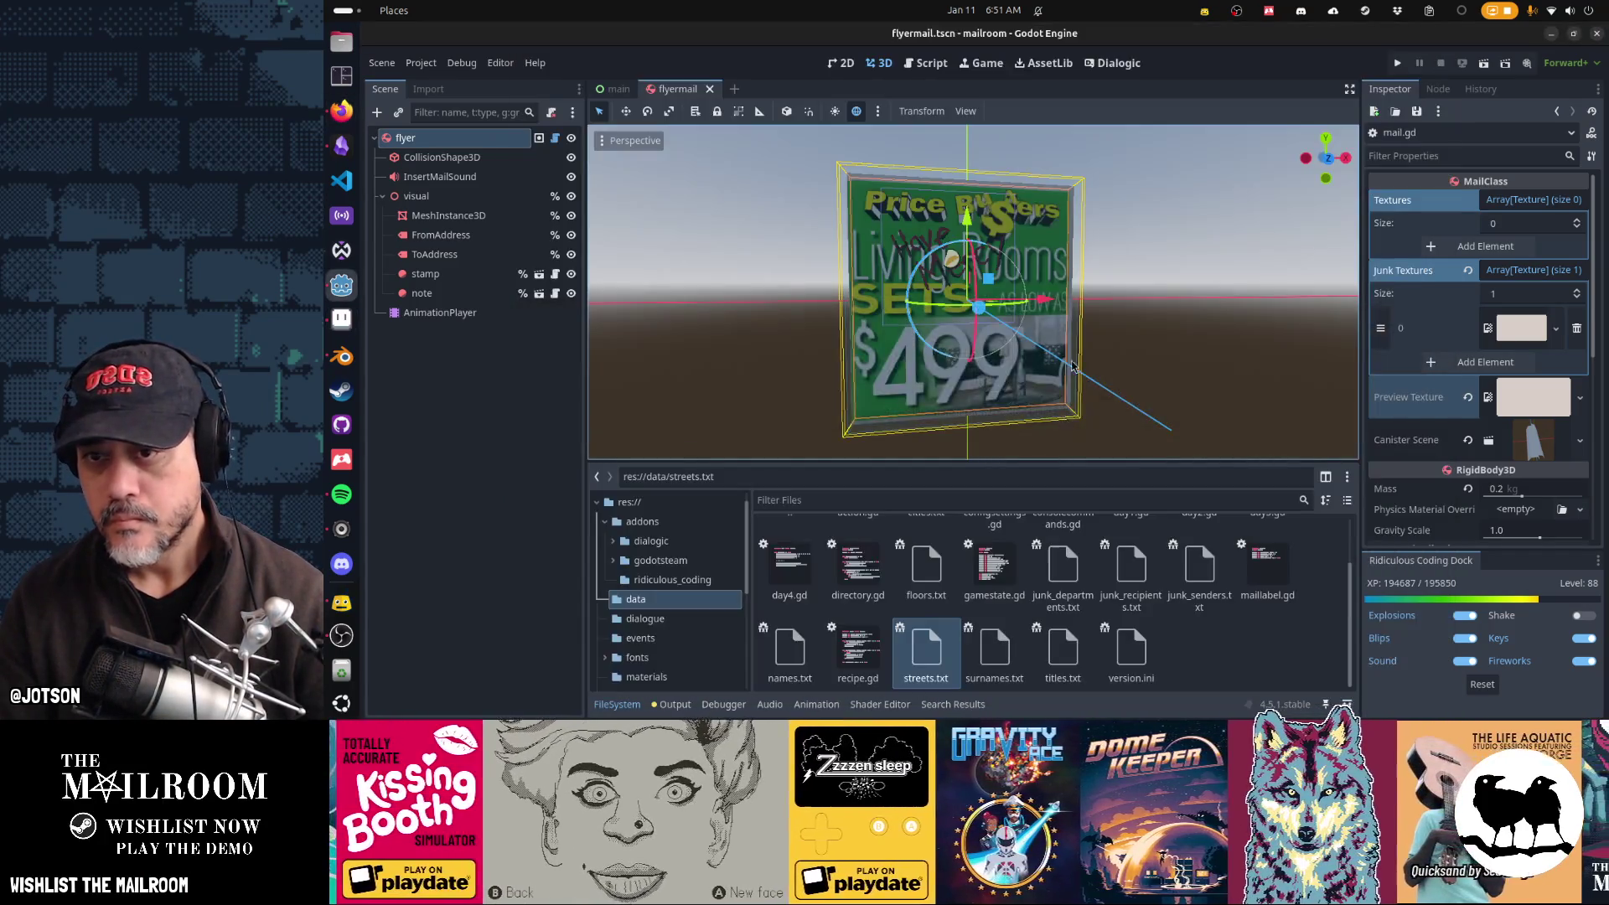
# Step: Orbit the Godot view to see the flyer's green back with its address blocks
pyautogui.moveTo(1069, 320)
pyautogui.mouseDown()
pyautogui.moveTo(1114, 356)
pyautogui.moveTo(711, 330)
pyautogui.moveTo(1182, 330)
pyautogui.moveTo(712, 339)
pyautogui.moveTo(805, 339)
pyautogui.mouseUp()
pyautogui.hotkey('alt', 'Tab')
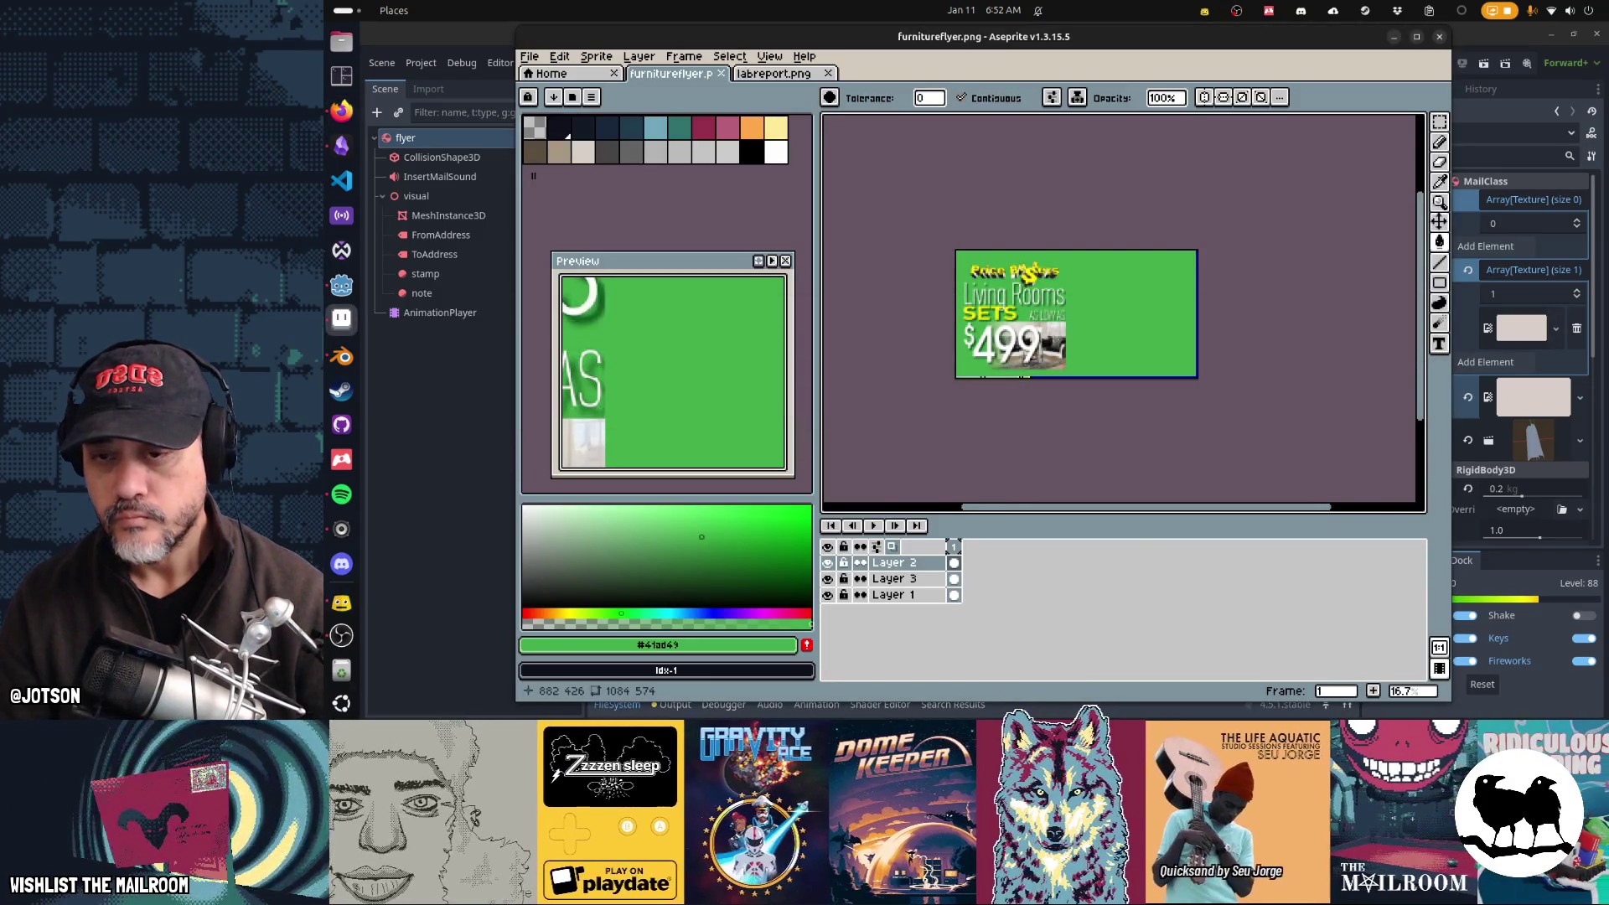
# Step: Pick the yellow swatch and hand-draw a large WOW with the Pencil beside AS LOW AS
pyautogui.click(775, 128)
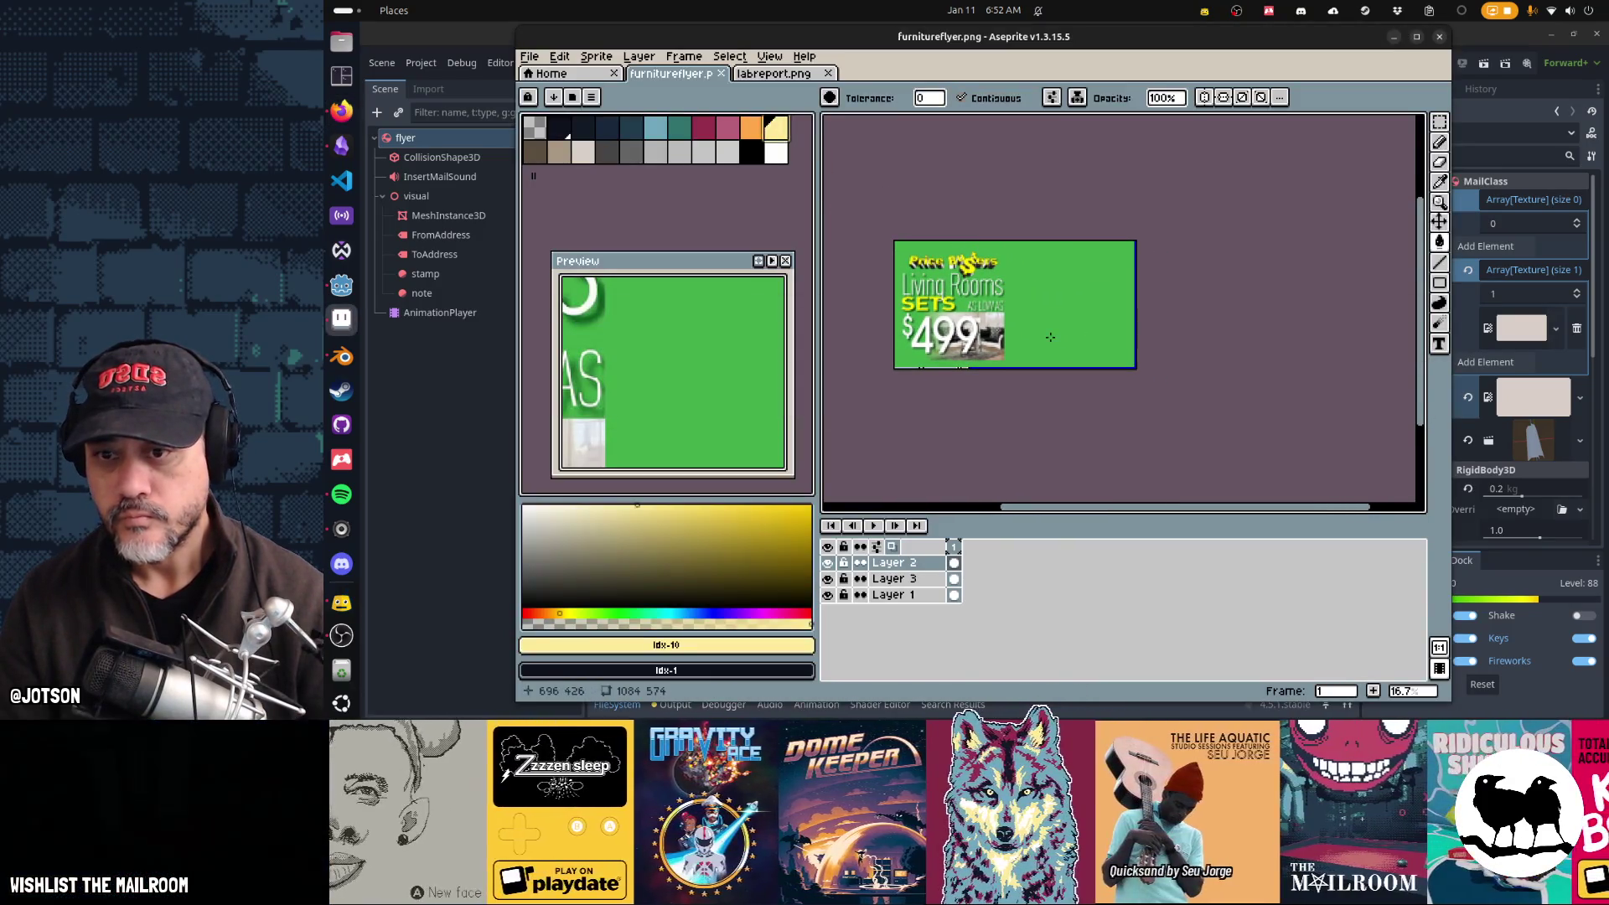
pyautogui.scroll(2, 1041, 343)
pyautogui.scroll(1, 1042, 343)
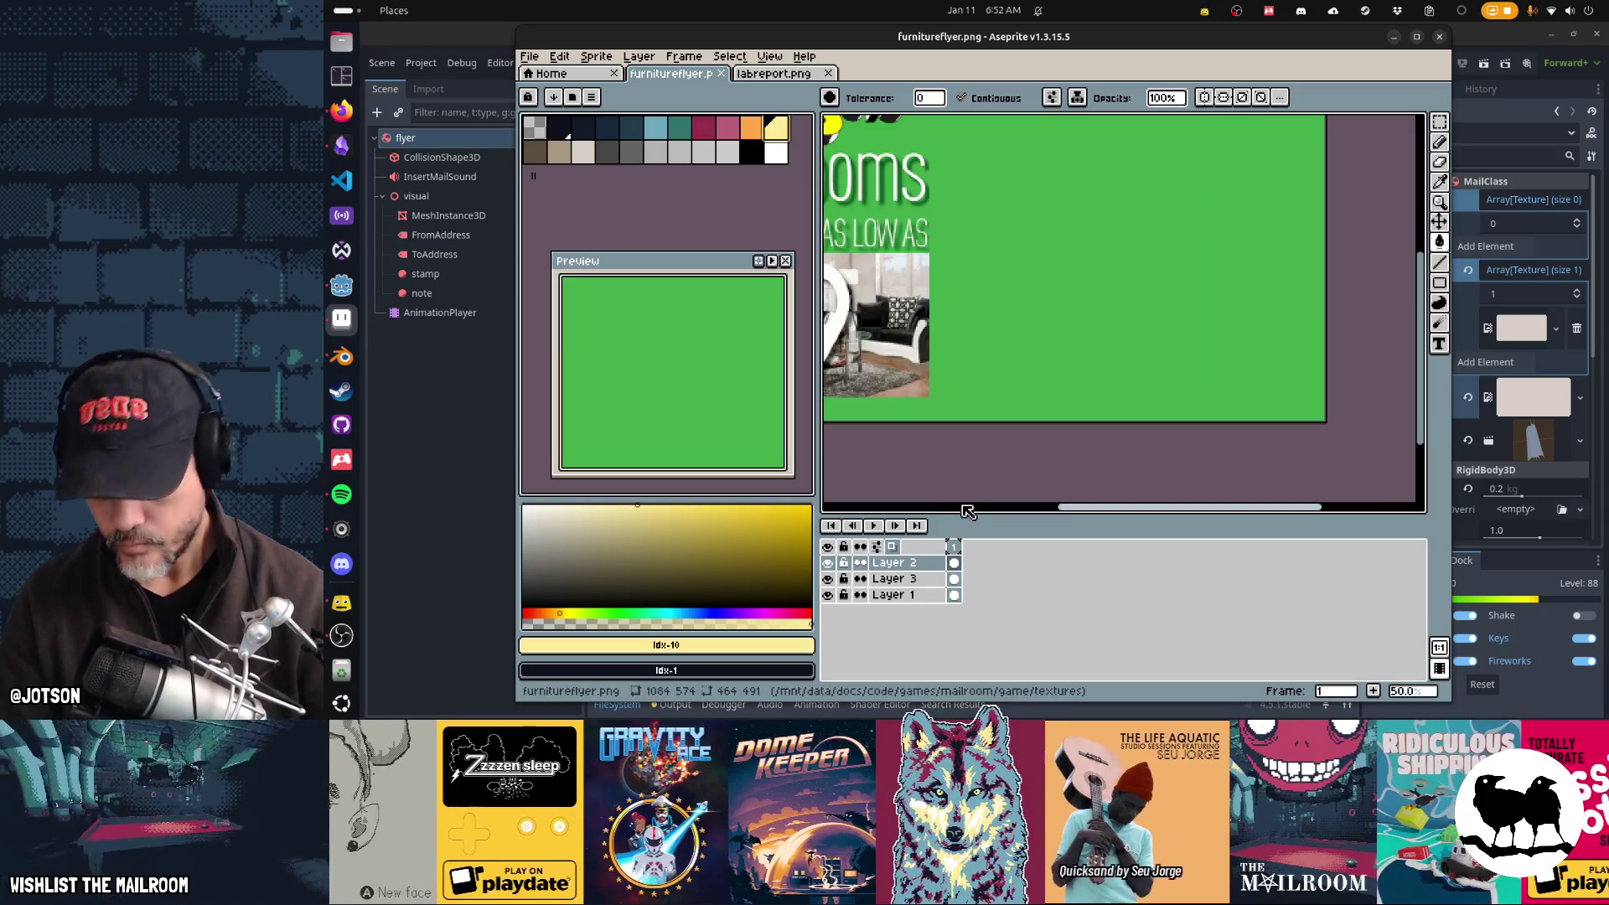
pyautogui.click(983, 299)
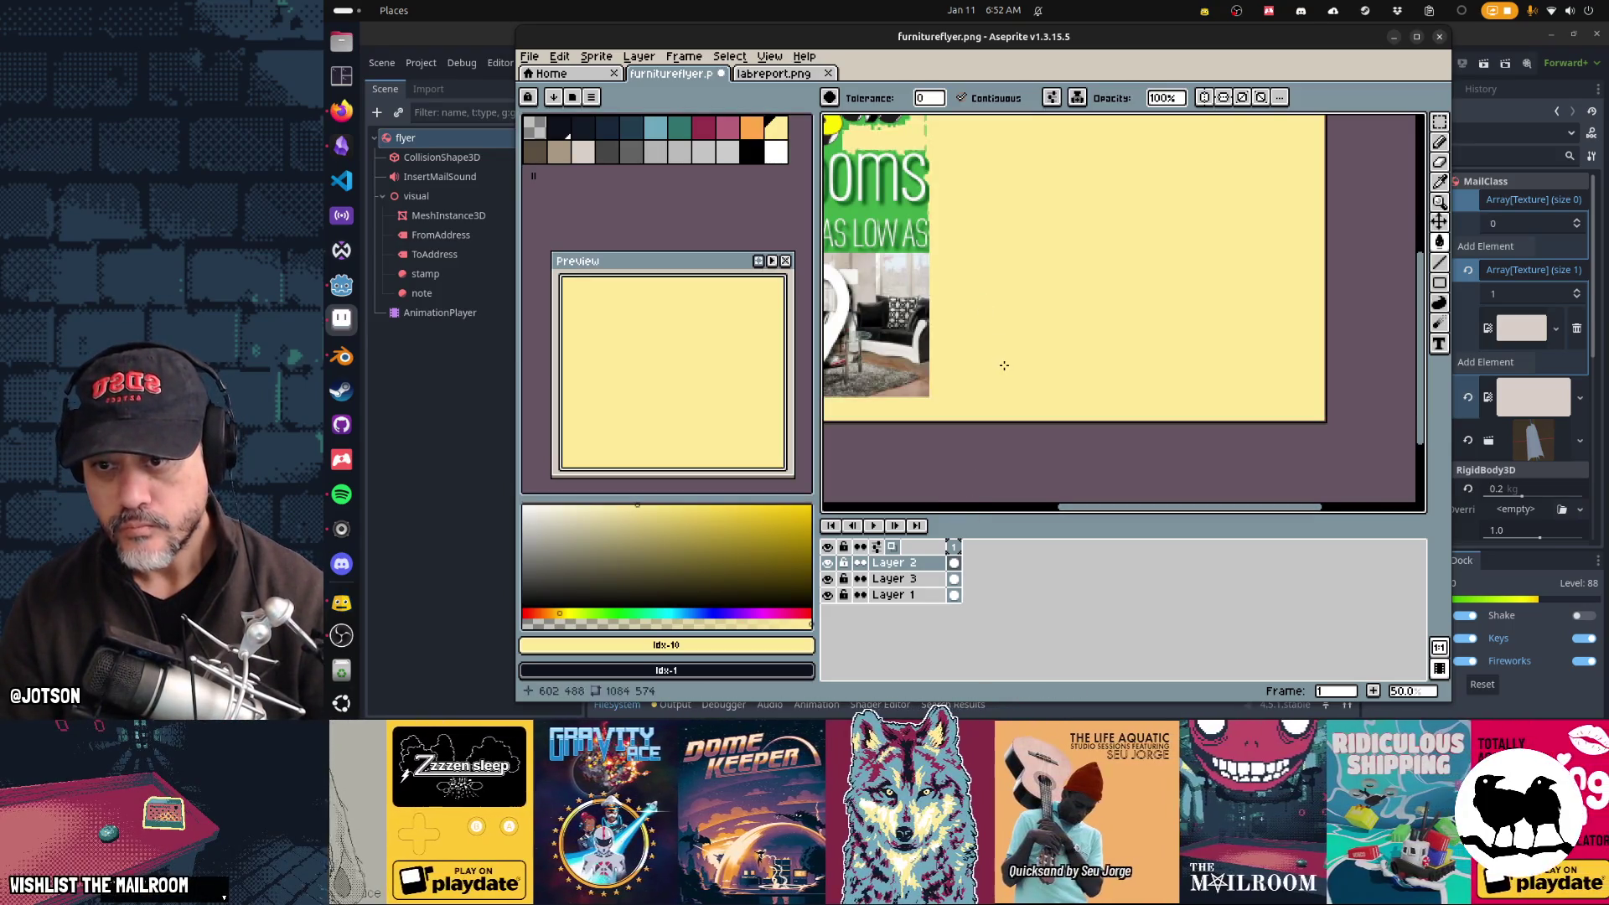
pyautogui.hotkey('ctrl', 'z')
pyautogui.press('b')
pyautogui.moveTo(1013, 355); pyautogui.dragTo(1014, 358)
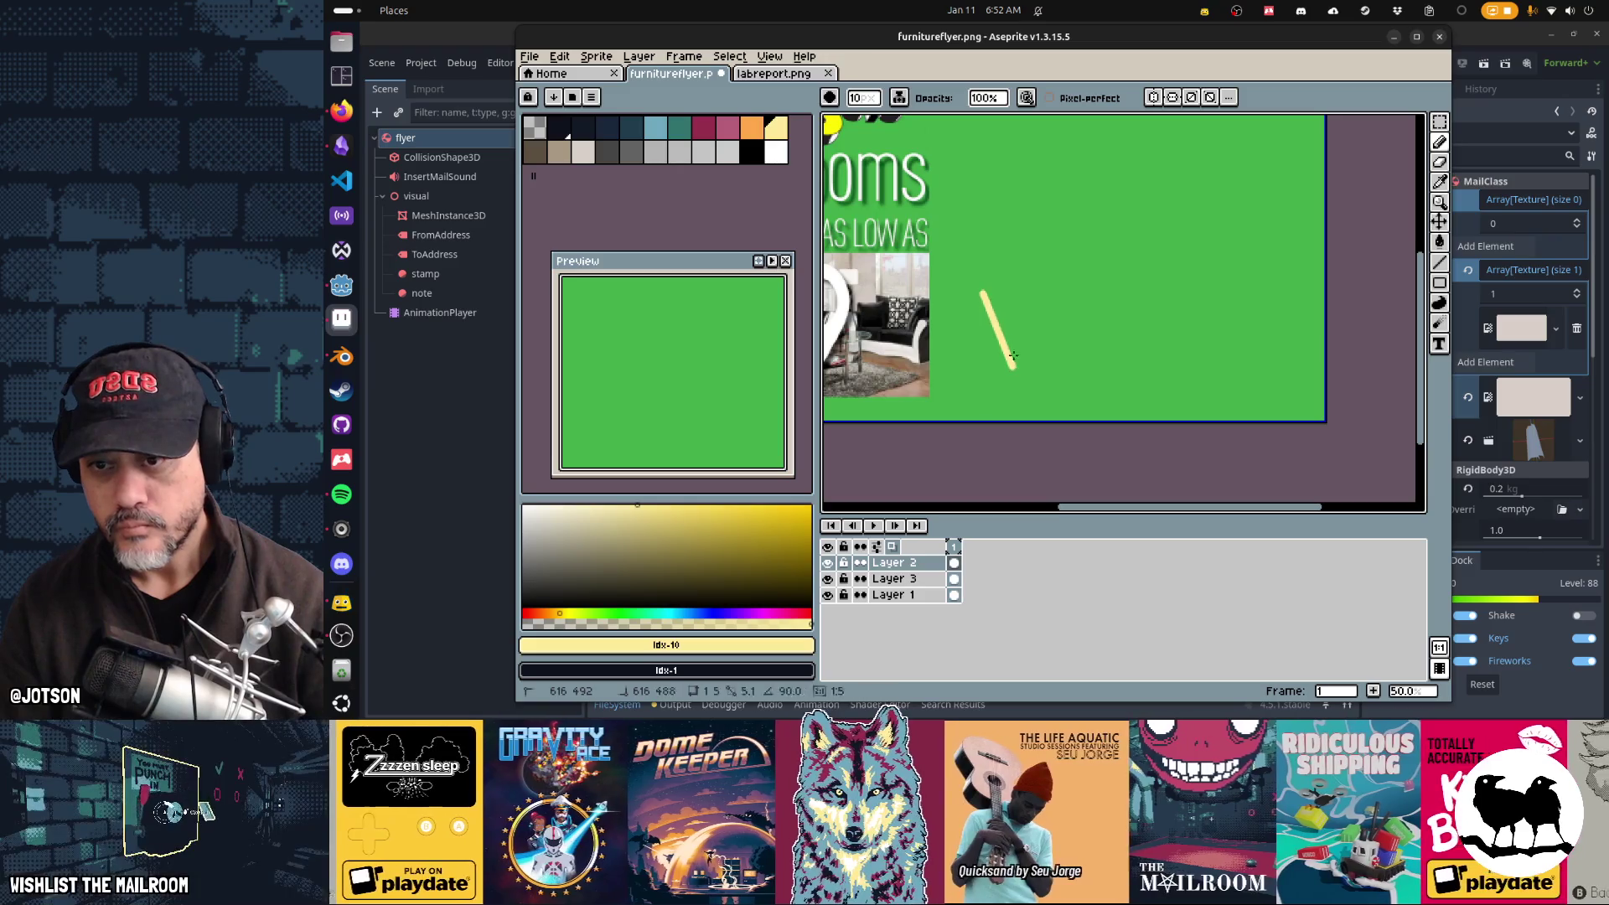
pyautogui.moveTo(1031, 304)
pyautogui.mouseDown()
pyautogui.moveTo(1021, 270)
pyautogui.moveTo(1052, 312)
pyautogui.moveTo(1103, 295)
pyautogui.moveTo(1086, 266)
pyautogui.moveTo(1114, 269)
pyautogui.moveTo(1130, 304)
pyautogui.mouseUp()
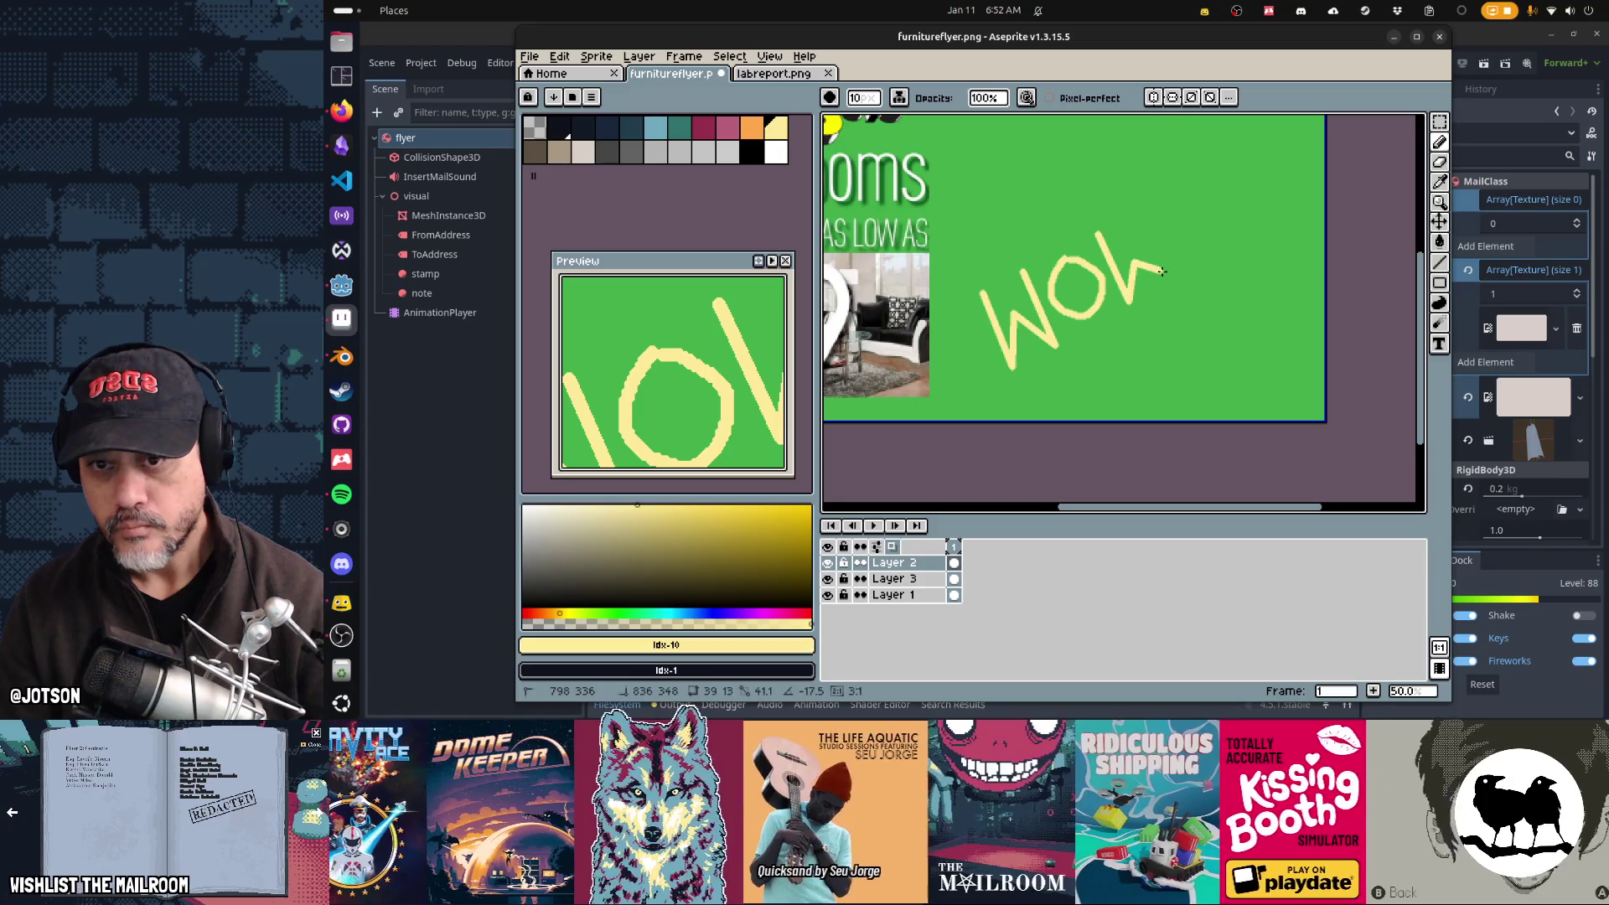
pyautogui.moveTo(1158, 244); pyautogui.dragTo(1141, 215)
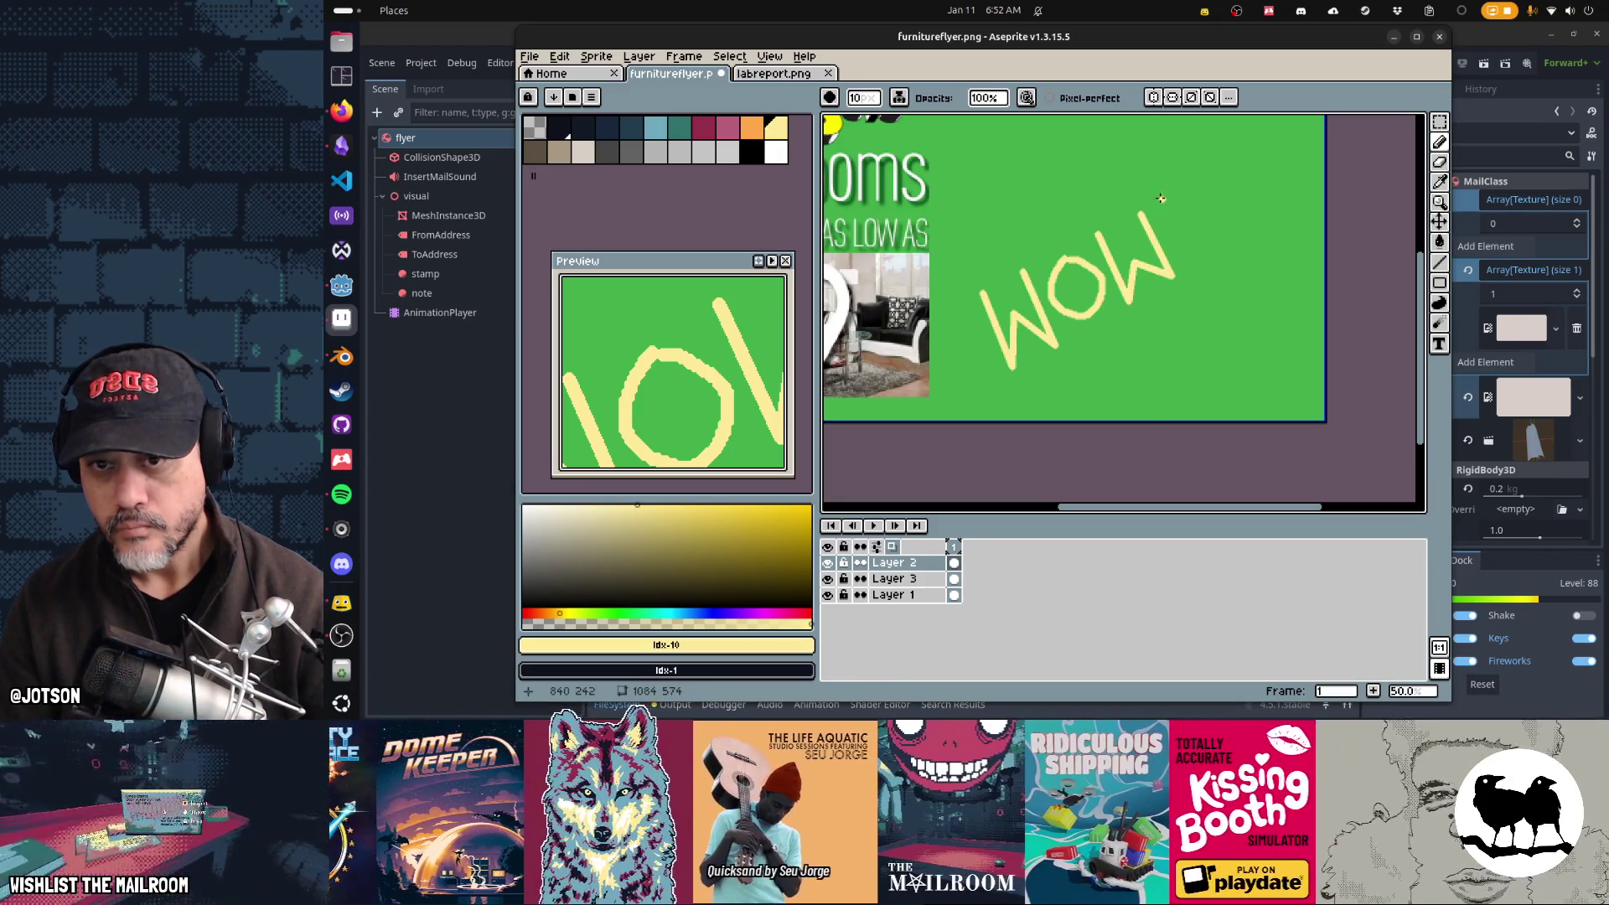
# Step: Save the flyer, check the WOW on the Godot mesh, then undo its last stroke
pyautogui.hotkey('ctrl', 's')
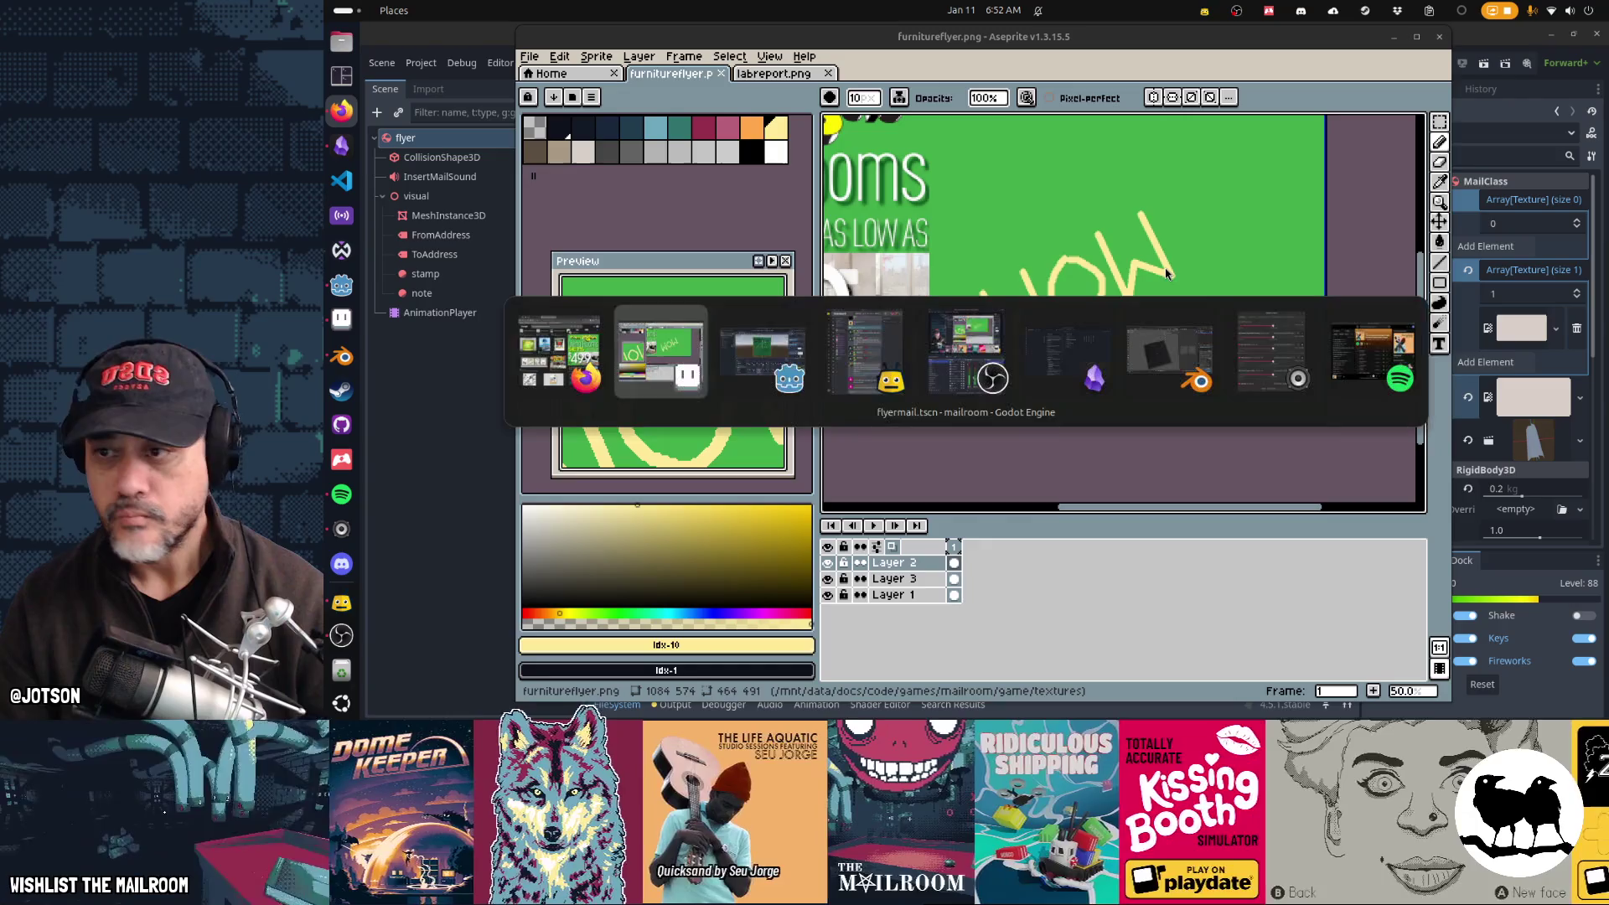
pyautogui.hotkey('alt', 'Tab')
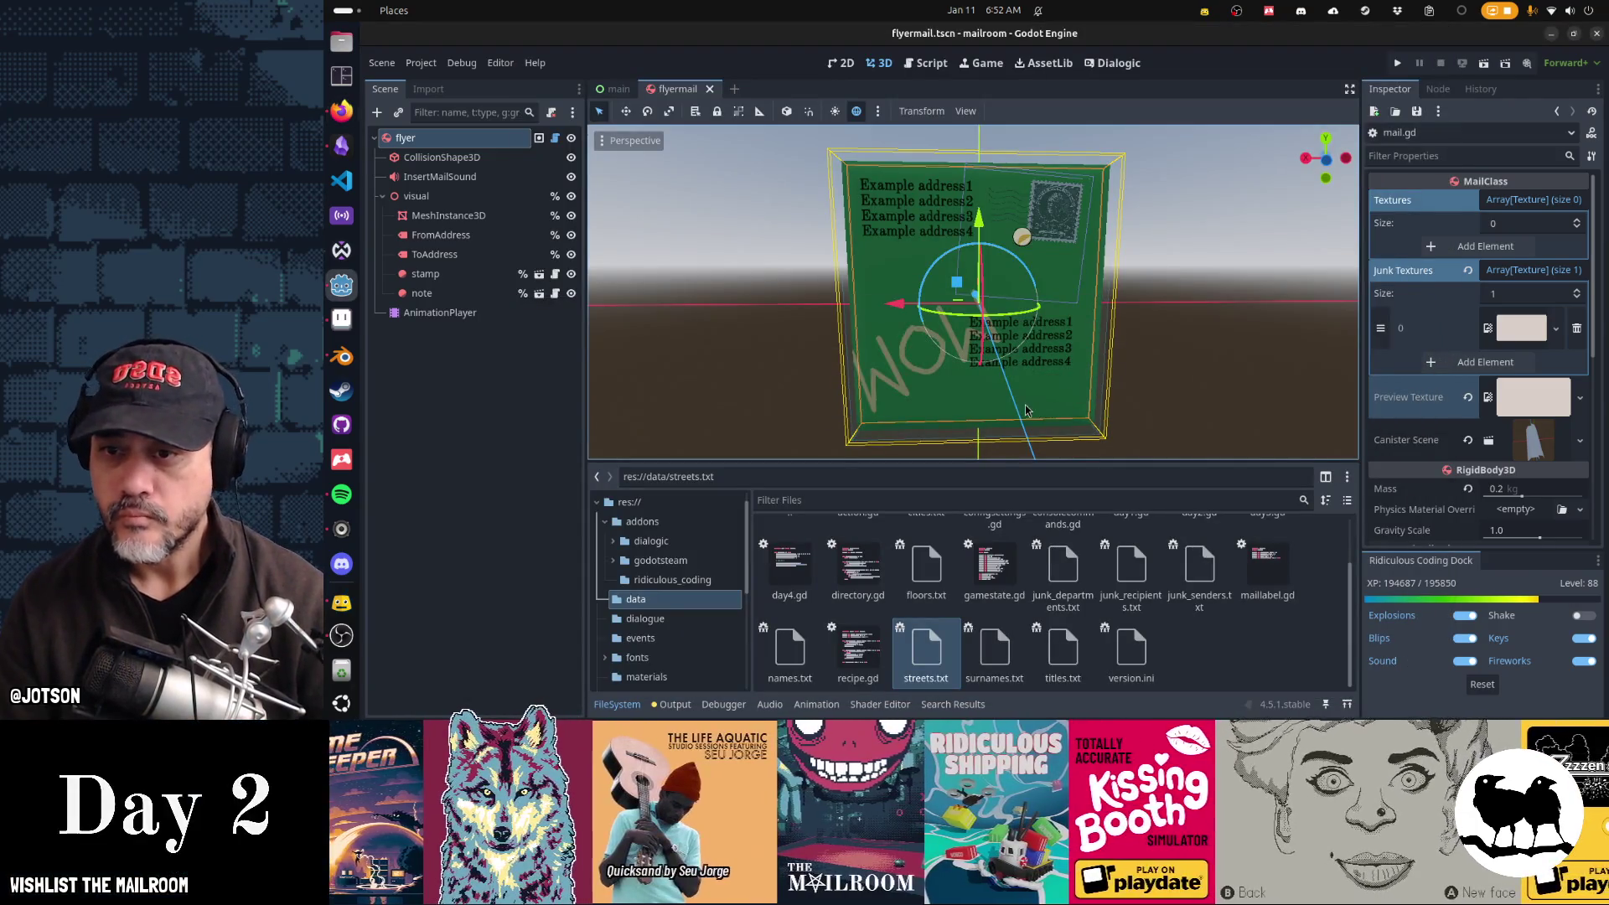
pyautogui.moveTo(984, 415)
pyautogui.mouseDown()
pyautogui.moveTo(1008, 412)
pyautogui.moveTo(983, 410)
pyautogui.mouseUp()
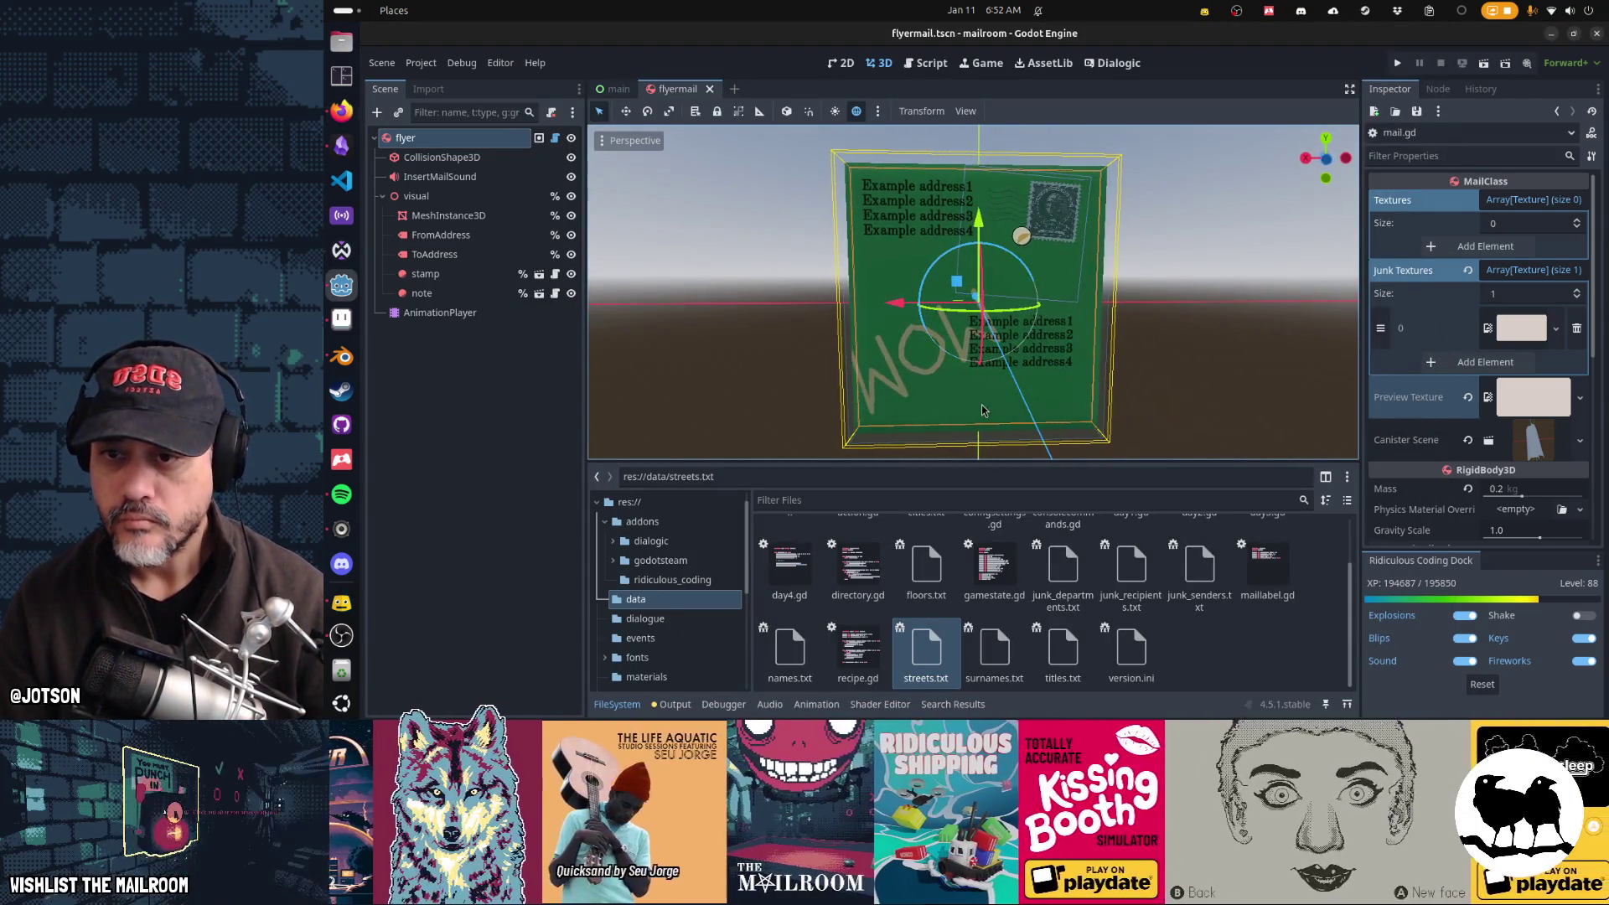
pyautogui.hotkey('alt', 'Tab')
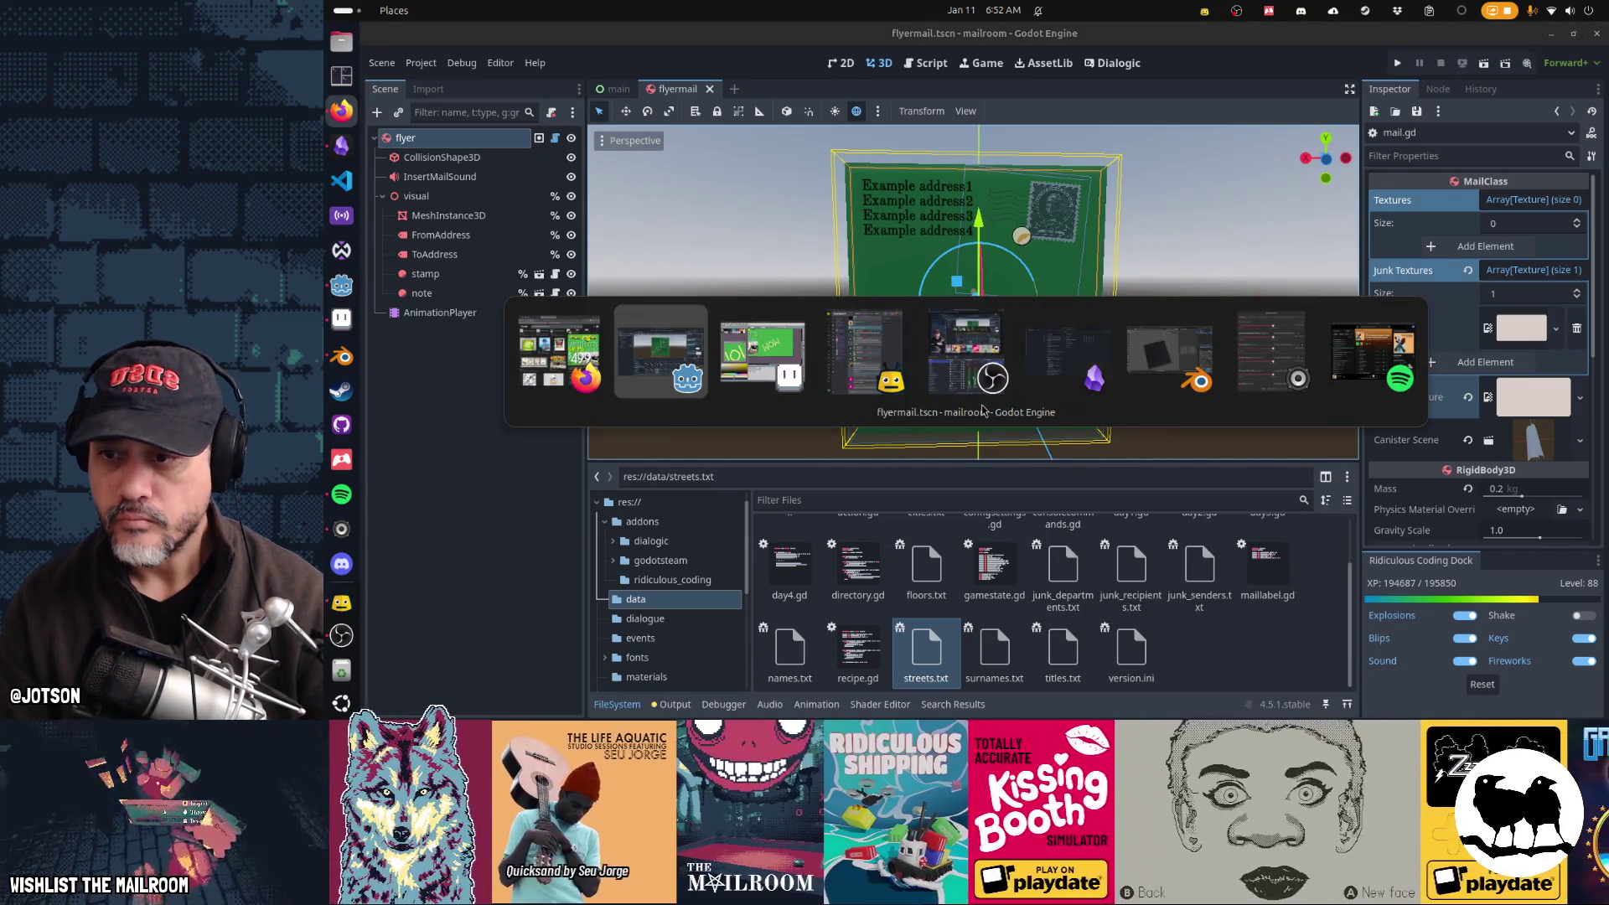
pyautogui.hotkey('alt', 'Tab')
pyautogui.hotkey('ctrl', 'z')
pyautogui.hotkey('ctrl', 'z')
pyautogui.hotkey('ctrl', 'z')
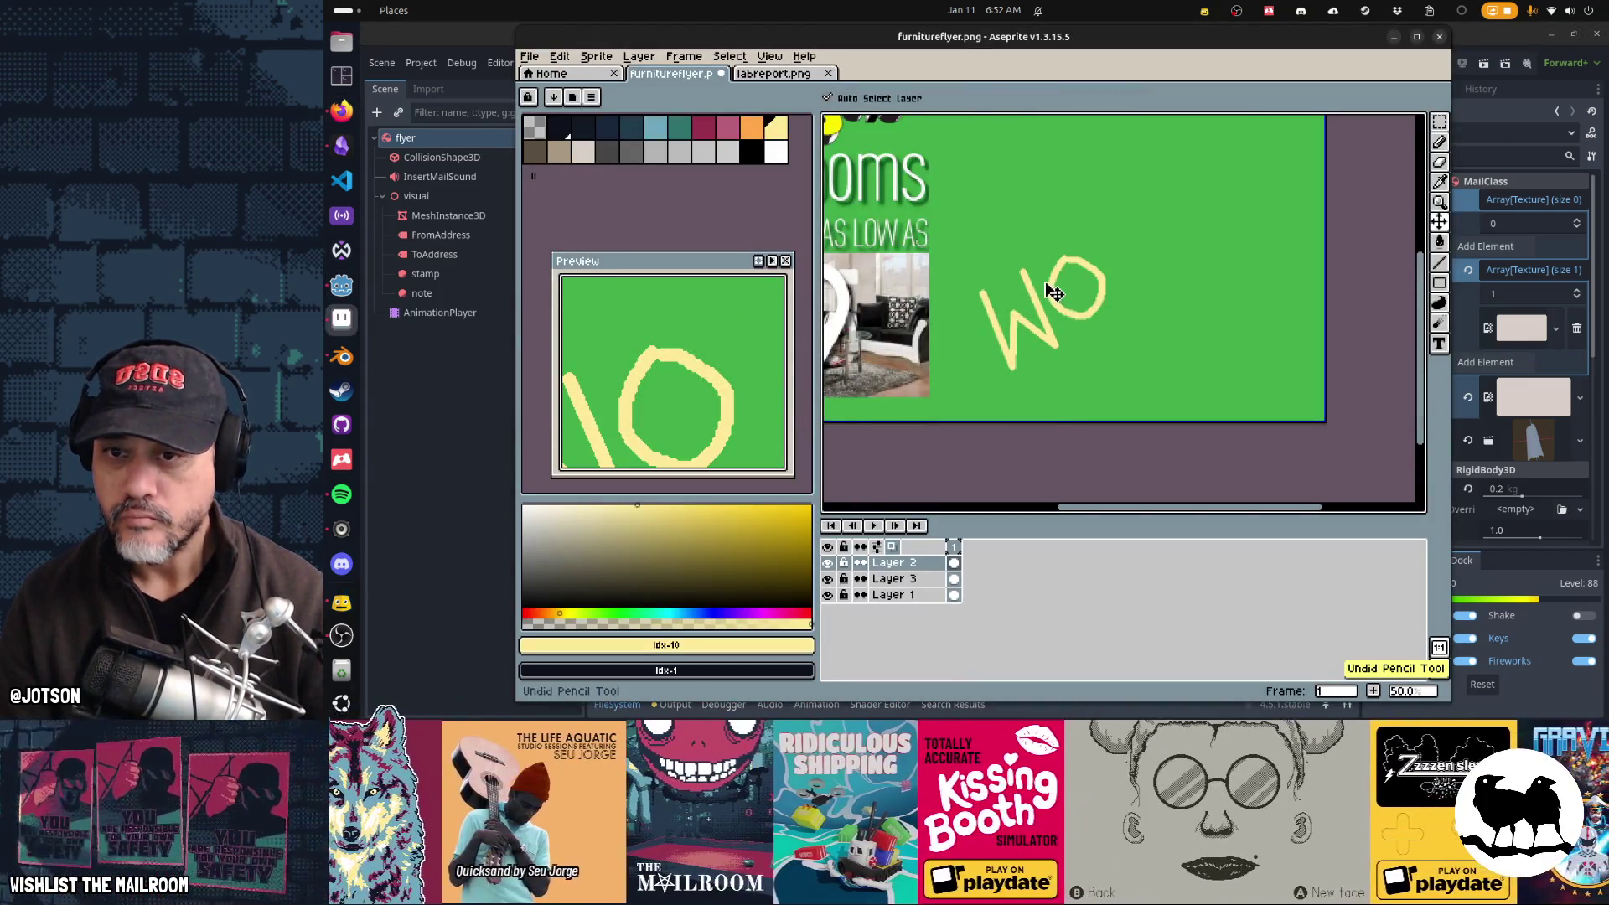
# Step: Undo the rest of the big WOW and hand-draw a smaller yellow 'wow!' beside AS LOW AS
pyautogui.hotkey('ctrl', 'z')
pyautogui.hotkey('ctrl', 'z')
pyautogui.hotkey('ctrl', 'z')
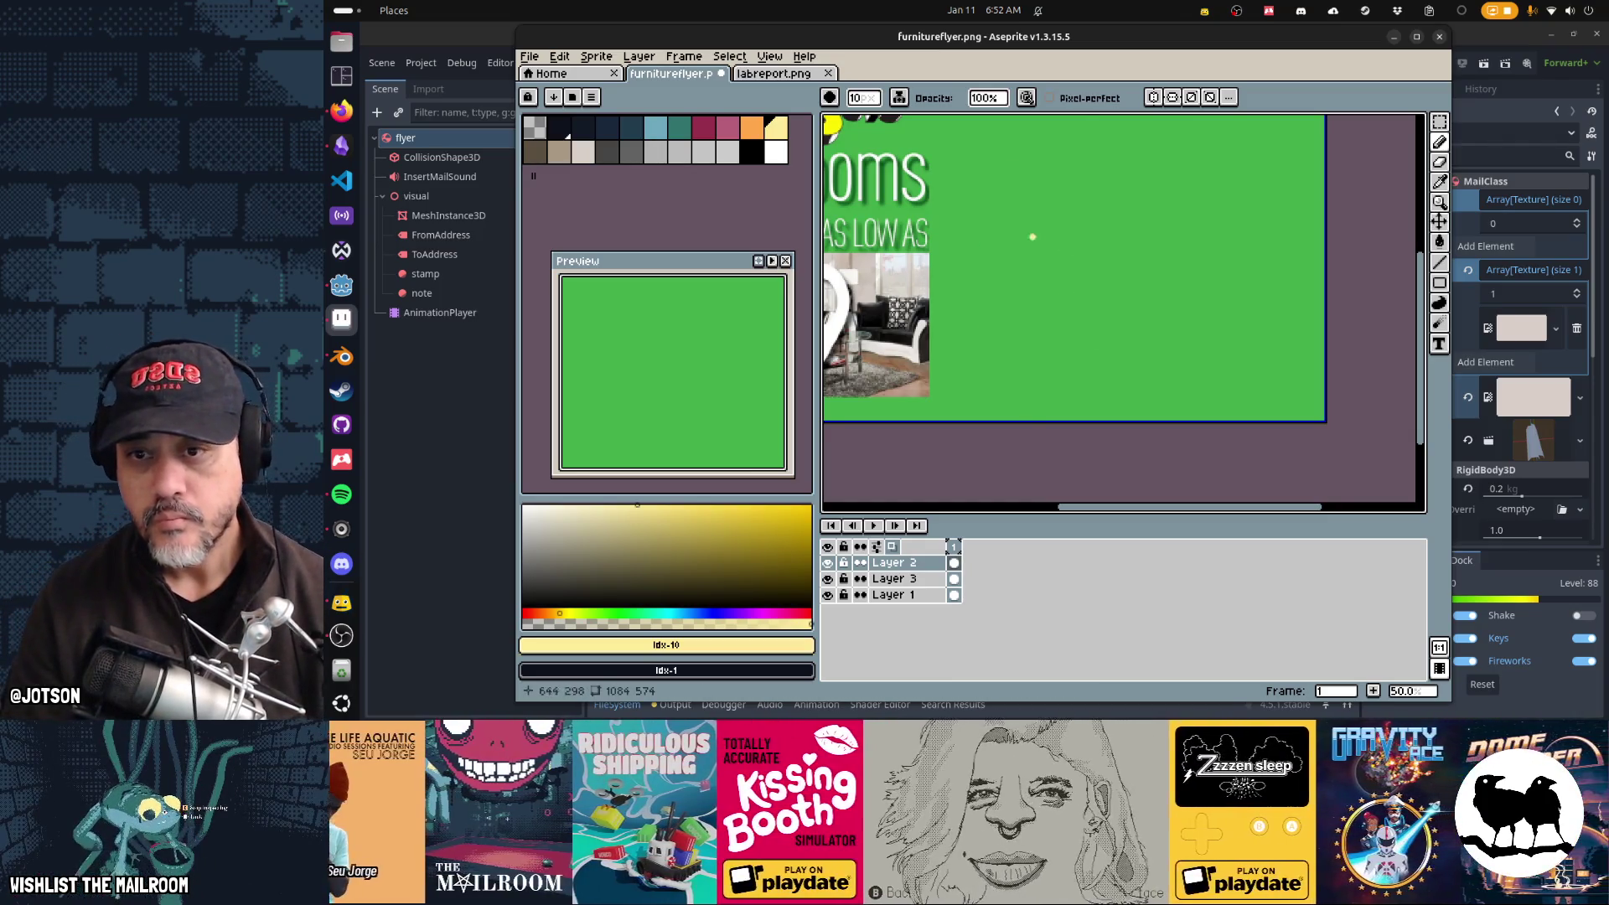
pyautogui.moveTo(1004, 242)
pyautogui.mouseDown()
pyautogui.moveTo(1036, 225)
pyautogui.moveTo(1066, 242)
pyautogui.moveTo(1110, 172)
pyautogui.mouseUp()
pyautogui.click(1073, 226)
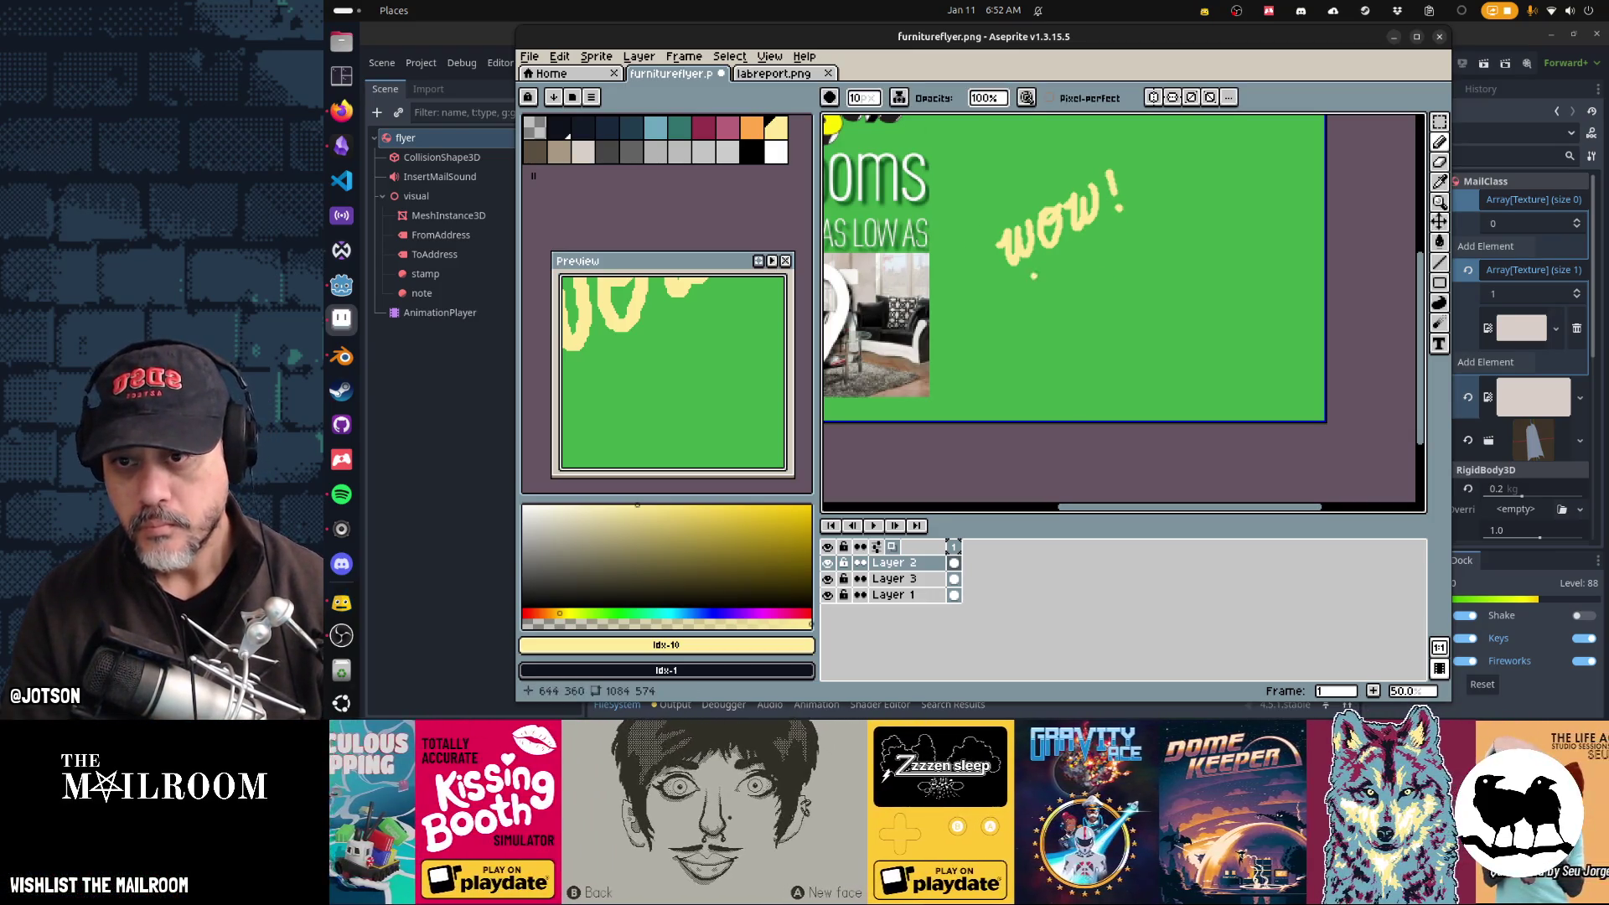
pyautogui.hotkey('alt', 'Tab')
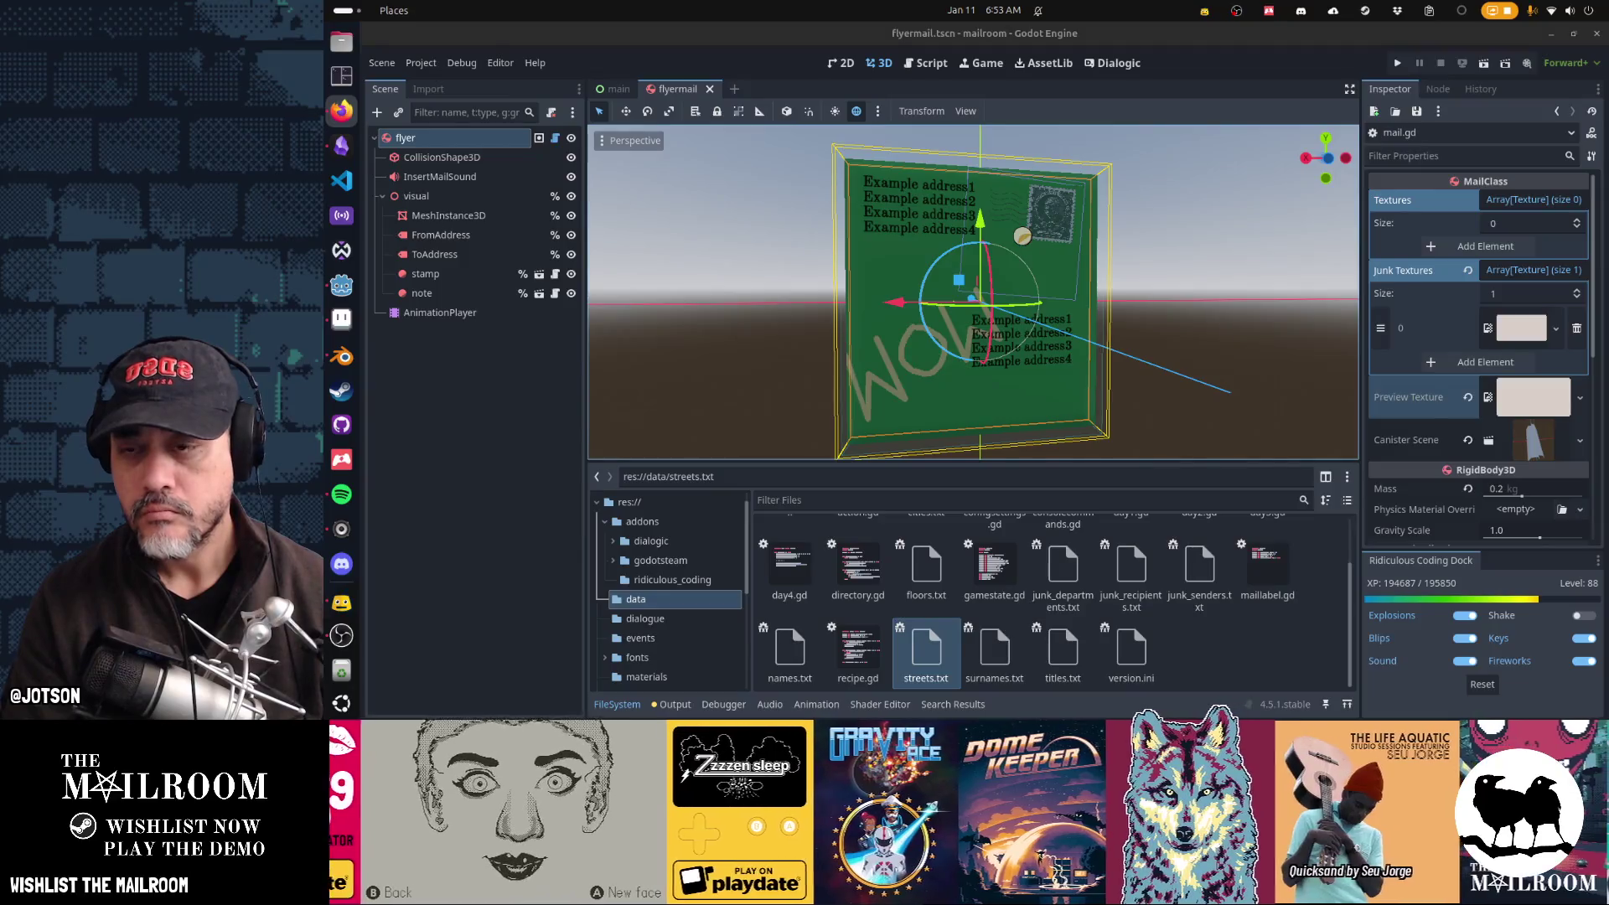
pyautogui.hotkey('alt', 'Tab')
pyautogui.hotkey('alt', 'Tab')
pyautogui.press('Tab')
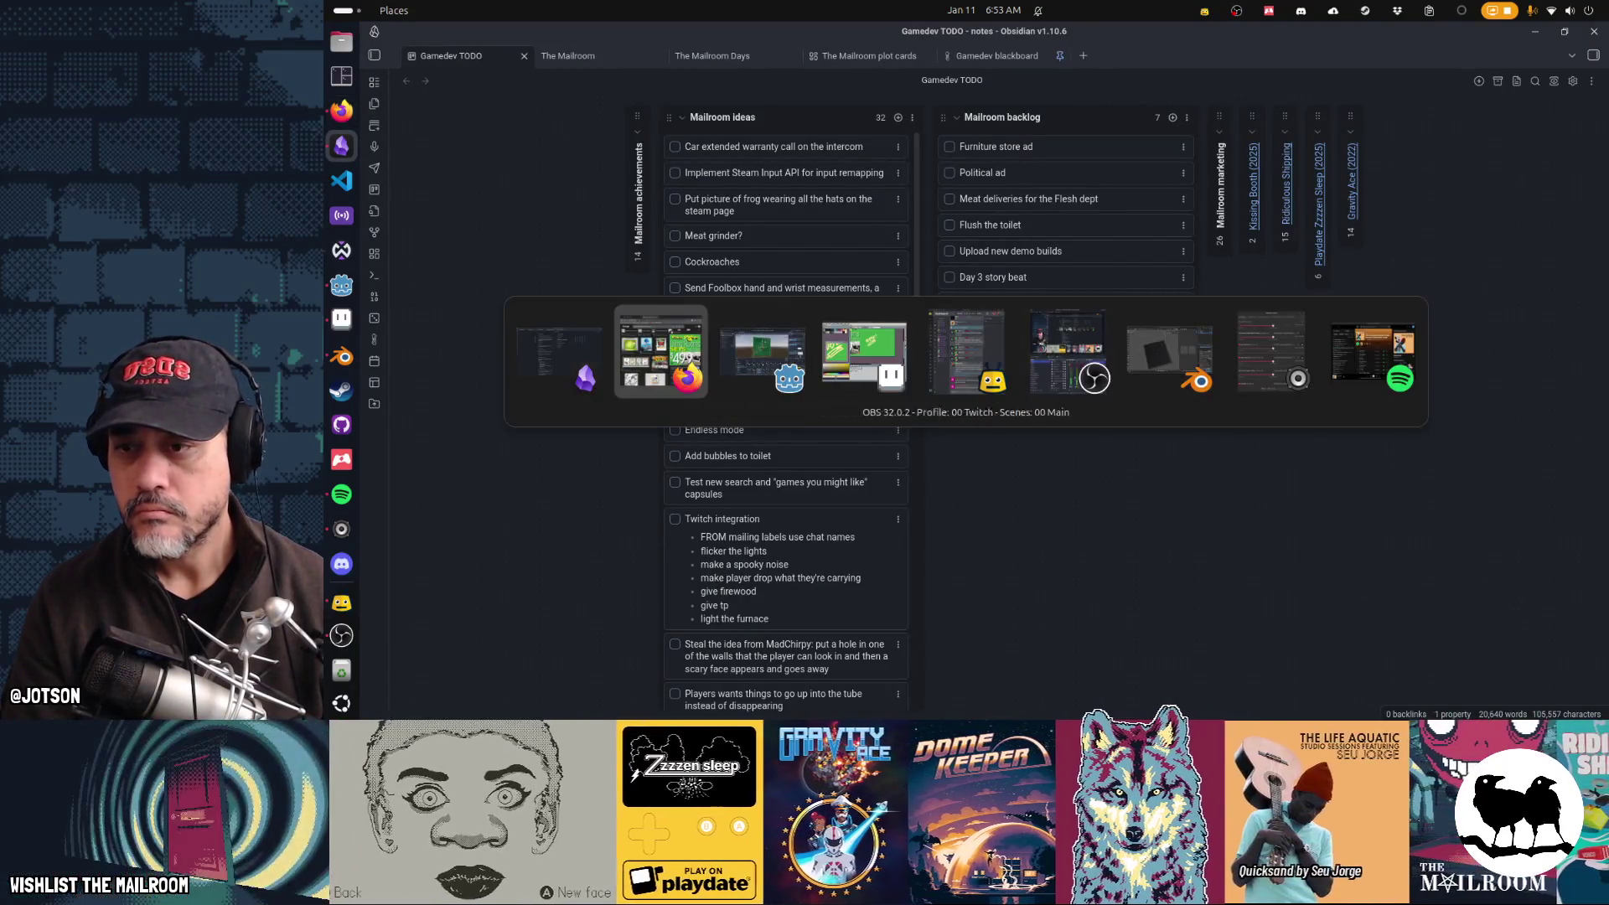
pyautogui.hotkey('alt', 'Tab')
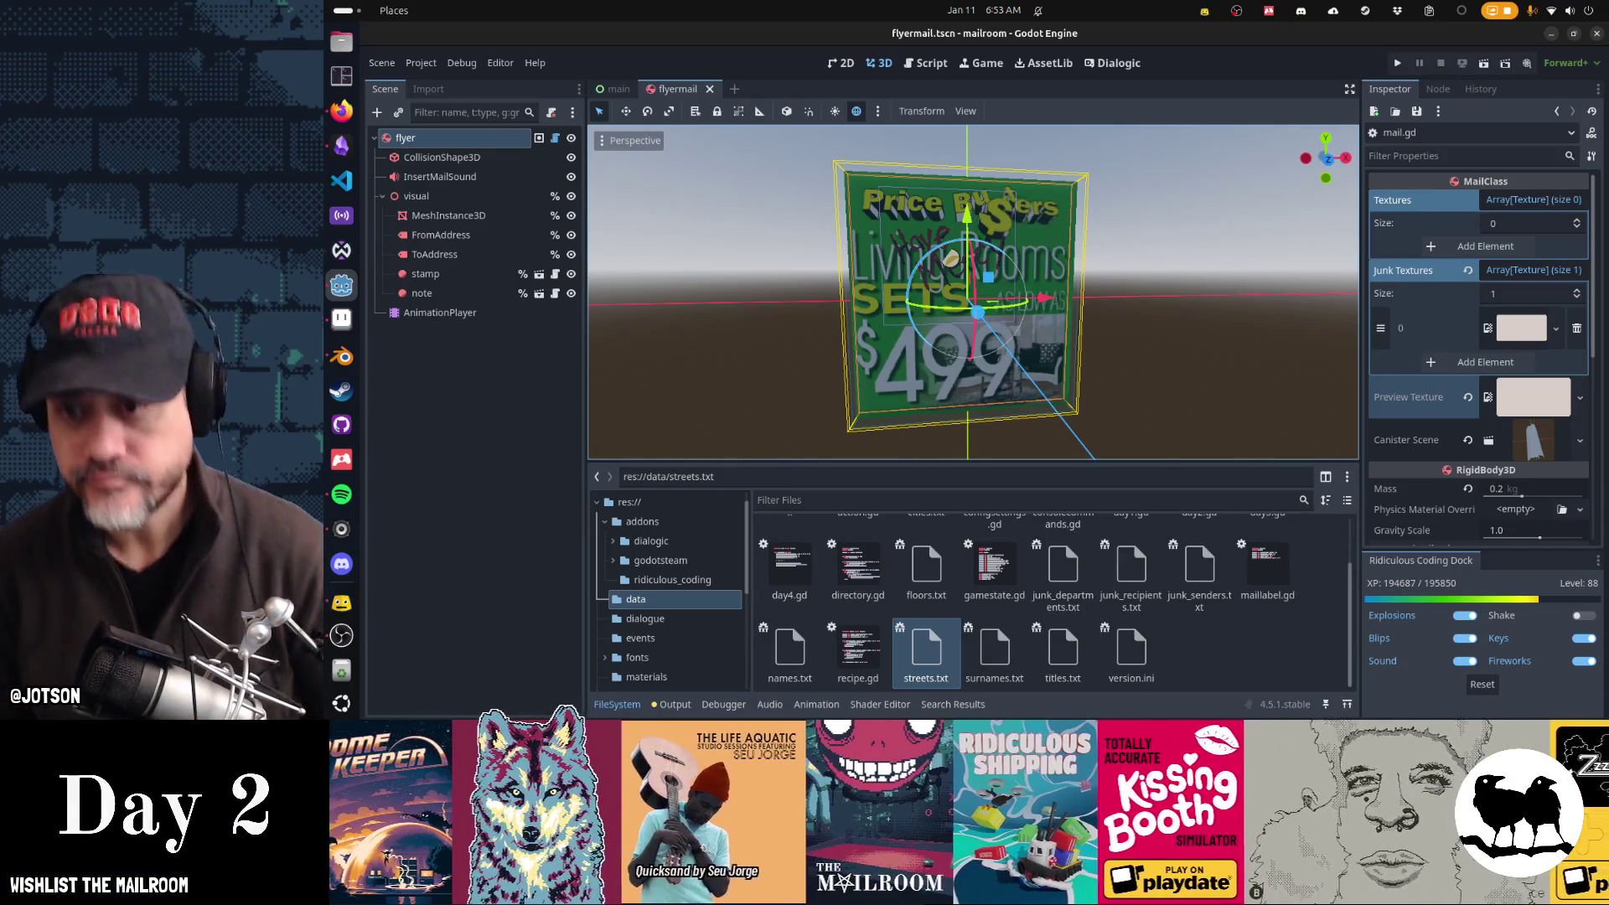
pyautogui.hotkey('alt', 'Tab')
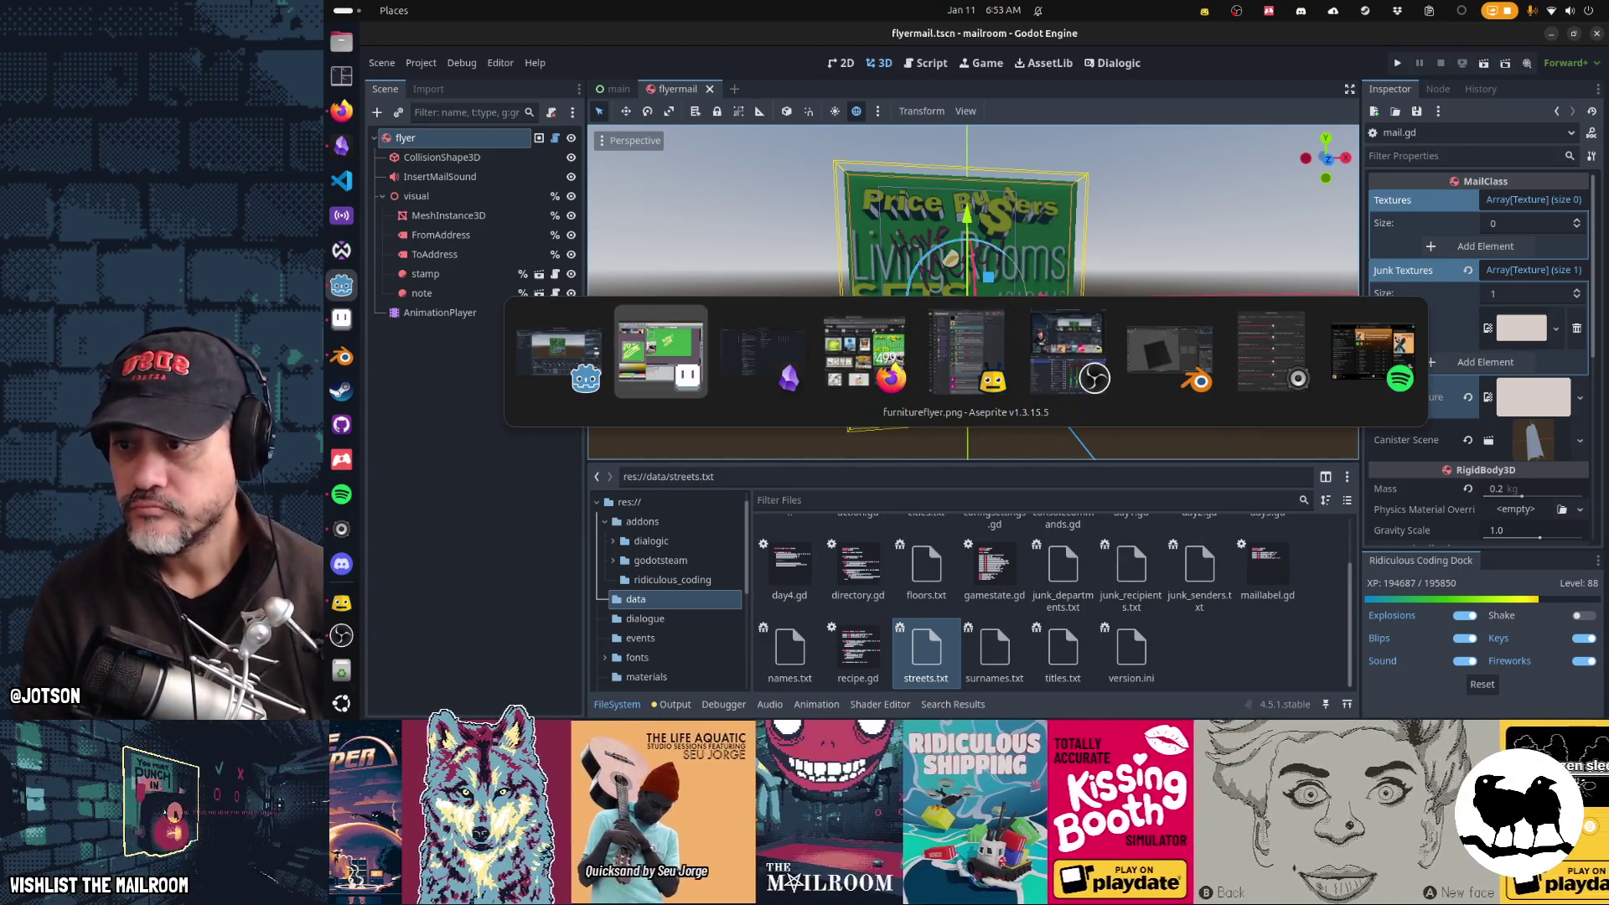
# Step: Sample the background green and paint out the $ before 499, SETS and the start of Living
pyautogui.hscroll(-3, 1119, 310)
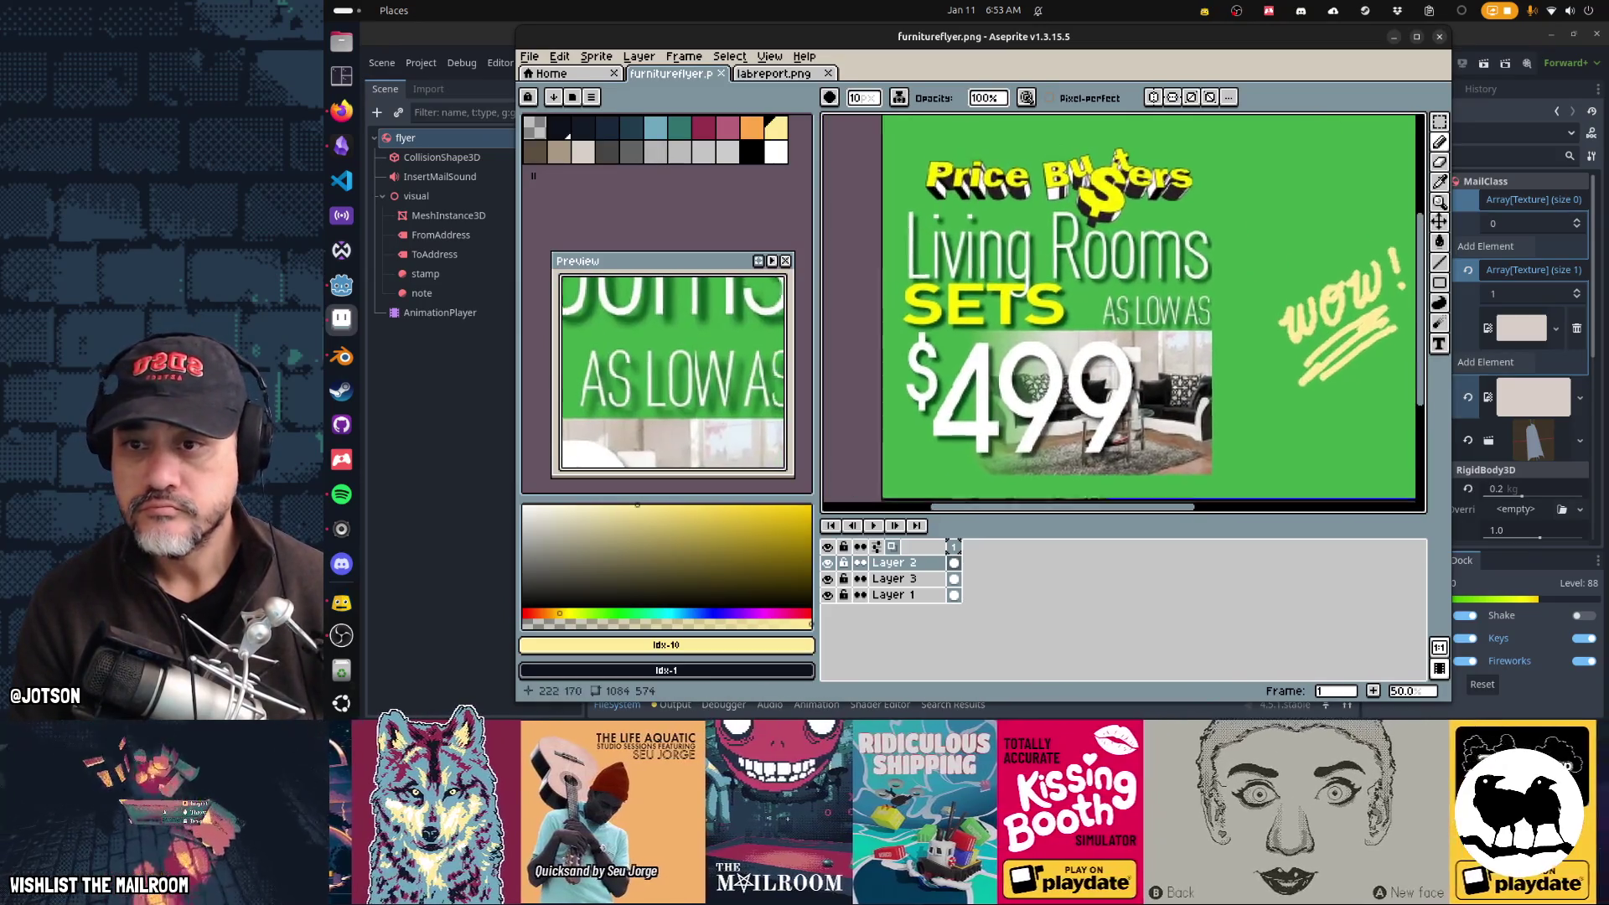
pyautogui.hscroll(-2, 962, 179)
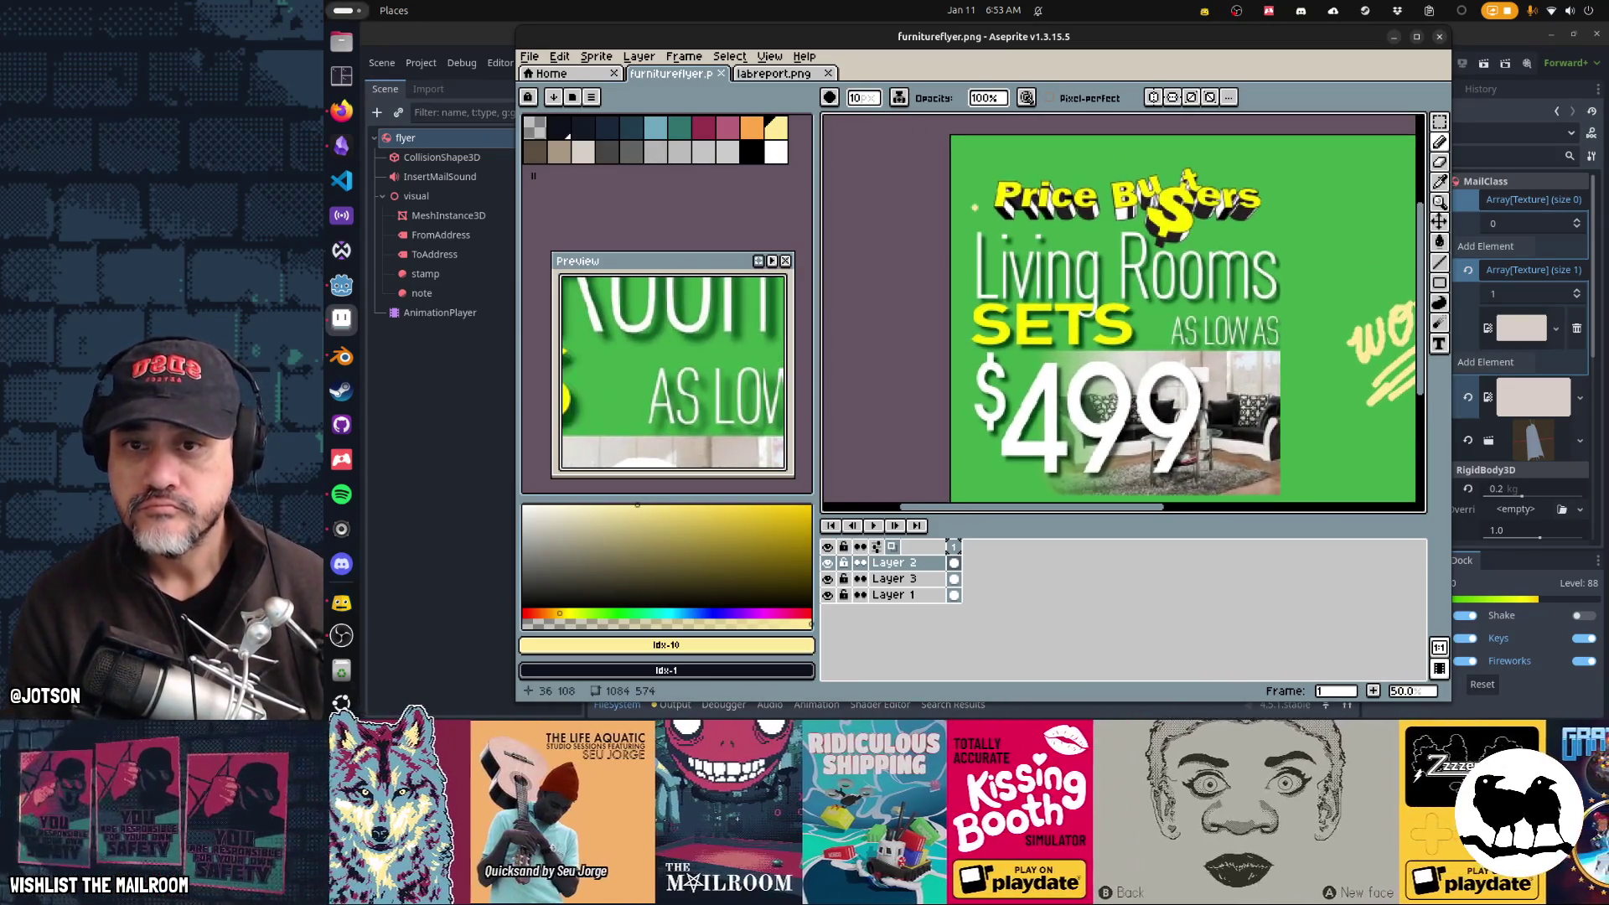
pyautogui.hscroll(3, 1034, 246)
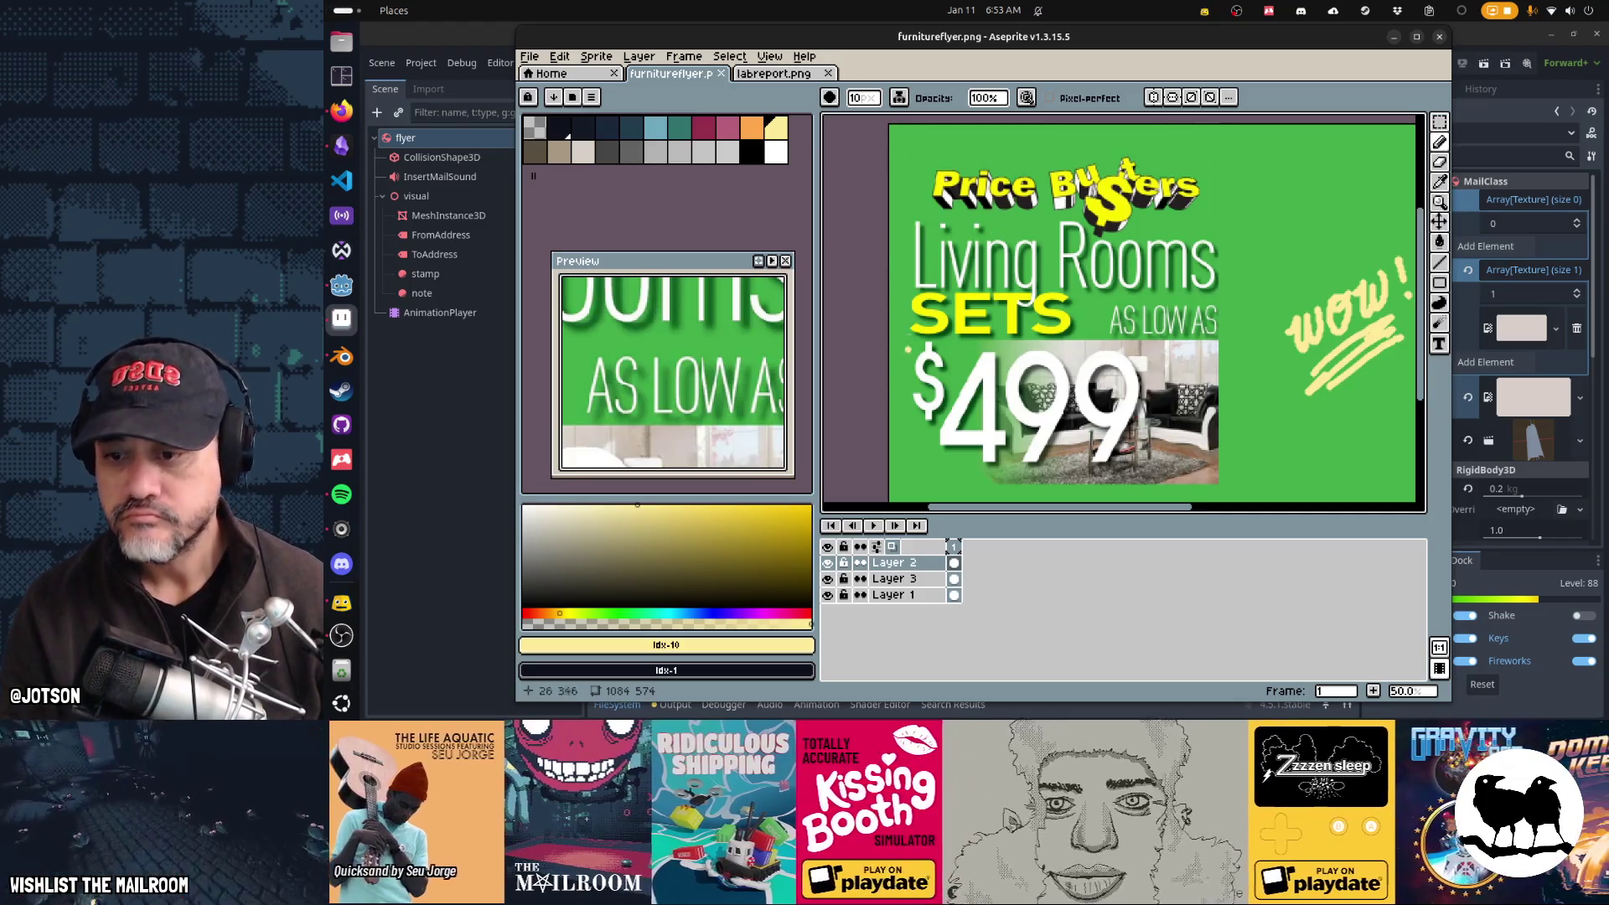
pyautogui.keyDown('alt'); pyautogui.click(934, 281); pyautogui.keyUp('alt')
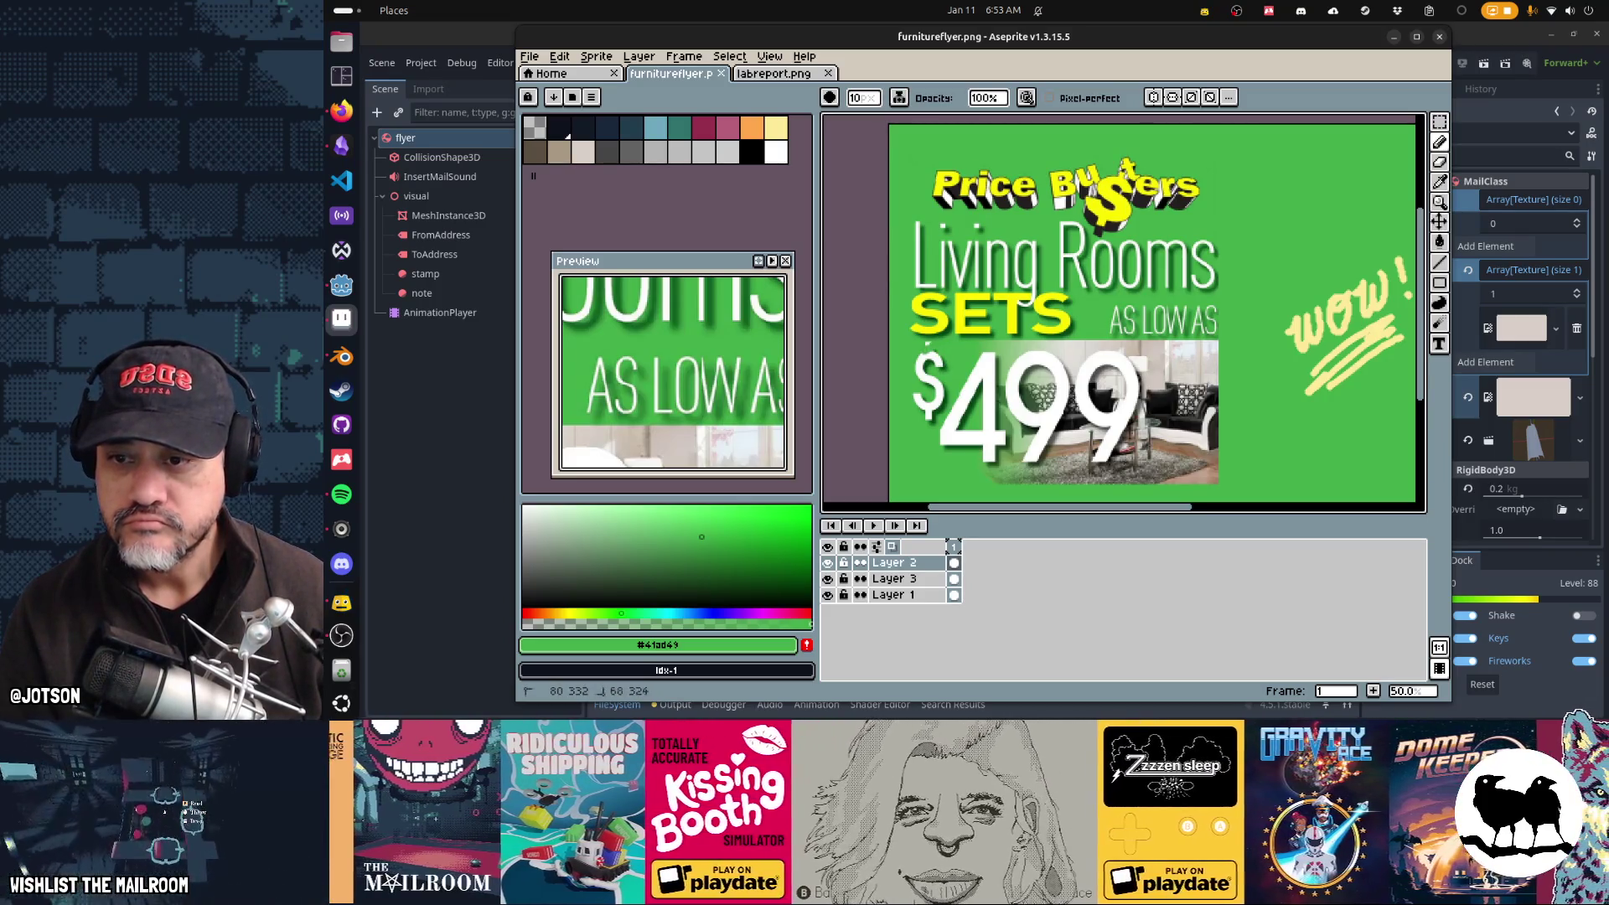
pyautogui.moveTo(937, 355)
pyautogui.mouseDown()
pyautogui.moveTo(922, 384)
pyautogui.moveTo(937, 401)
pyautogui.mouseUp()
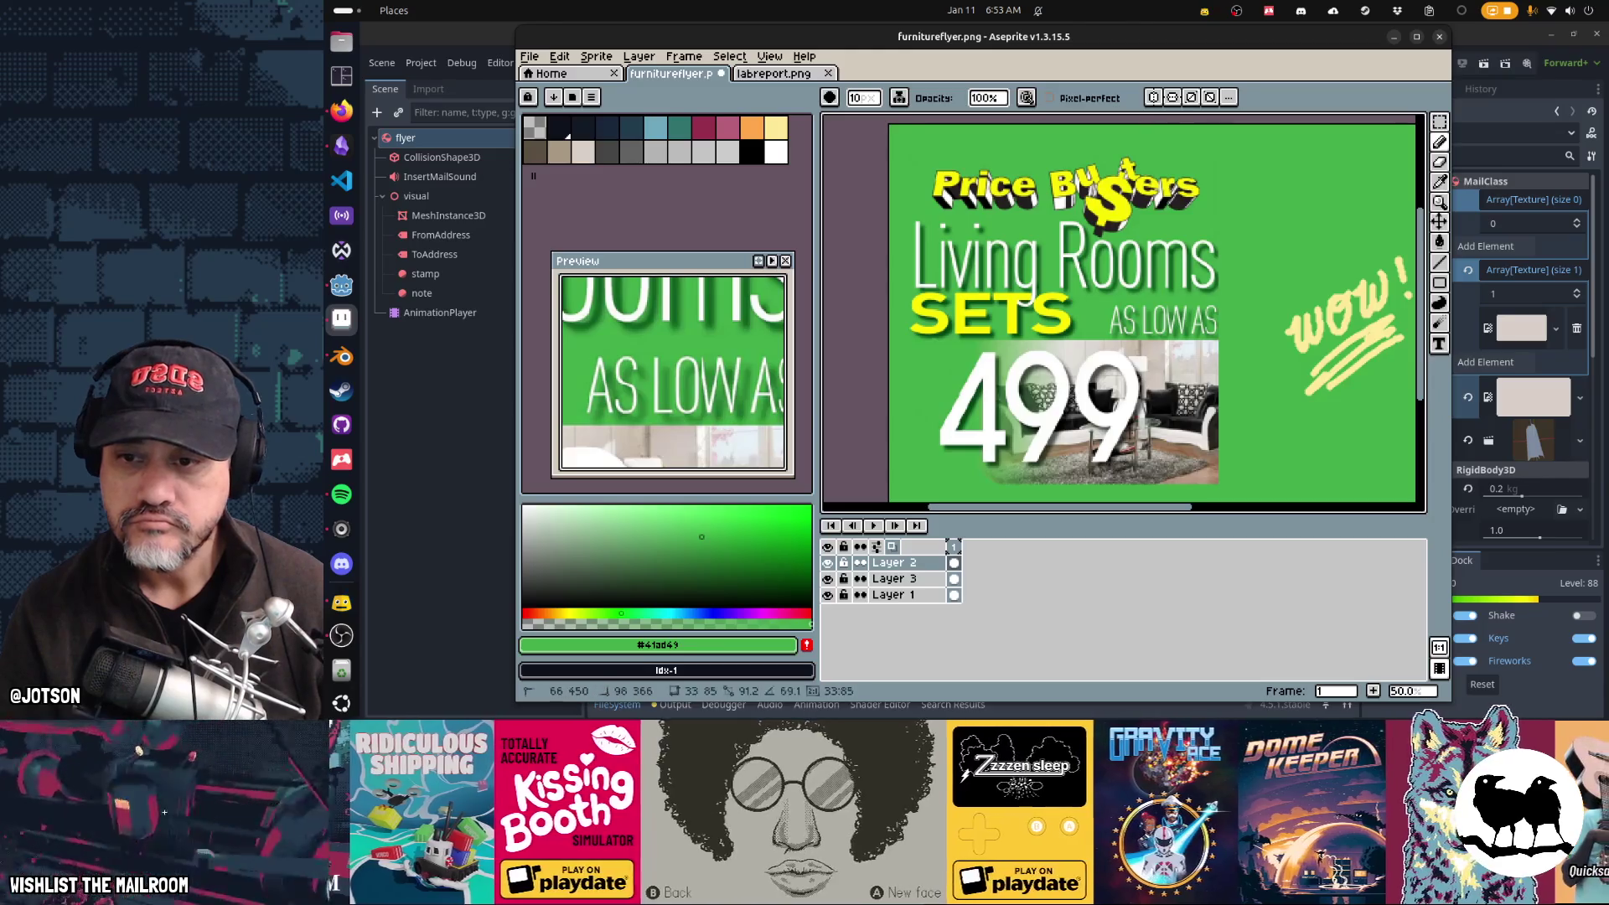
pyautogui.moveTo(985, 379); pyautogui.dragTo(989, 389)
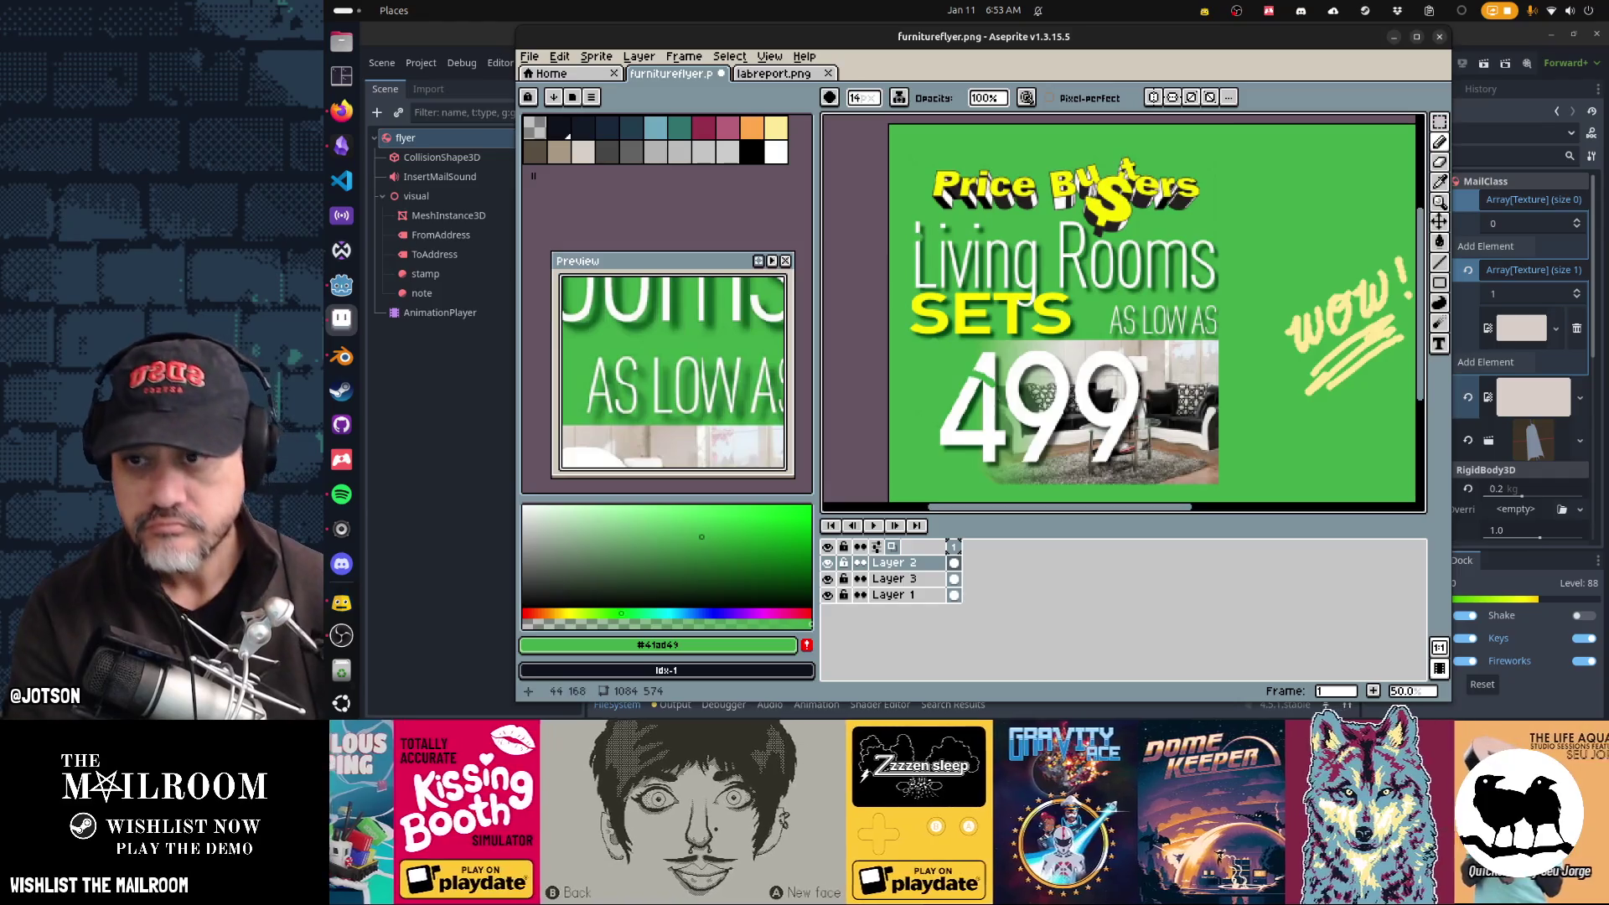
pyautogui.moveTo(926, 331); pyautogui.dragTo(955, 264)
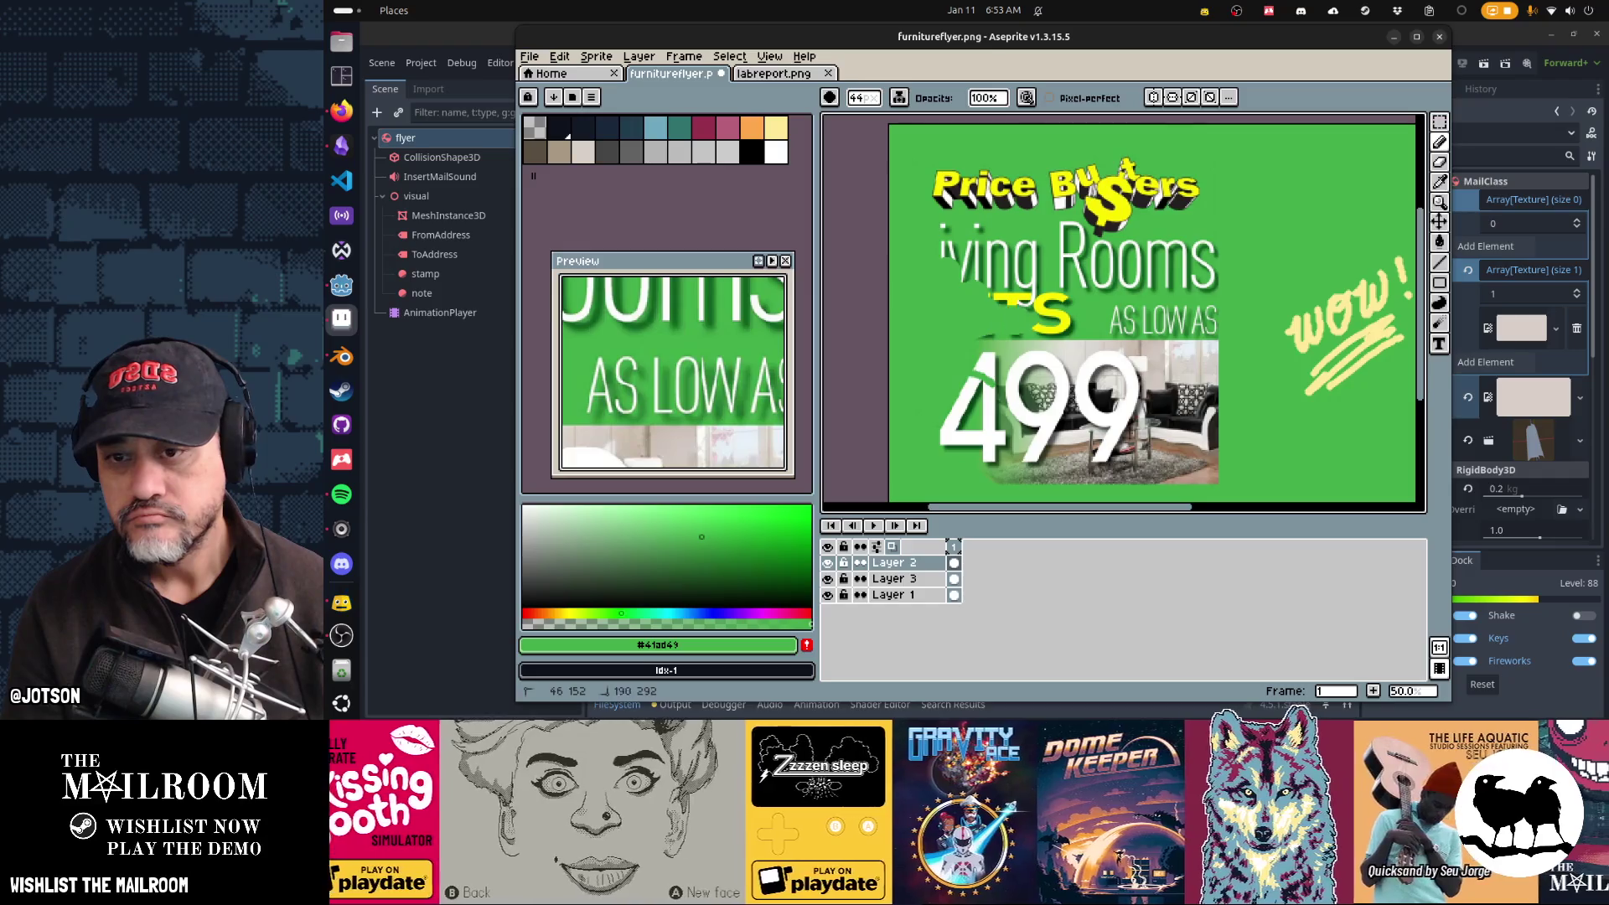
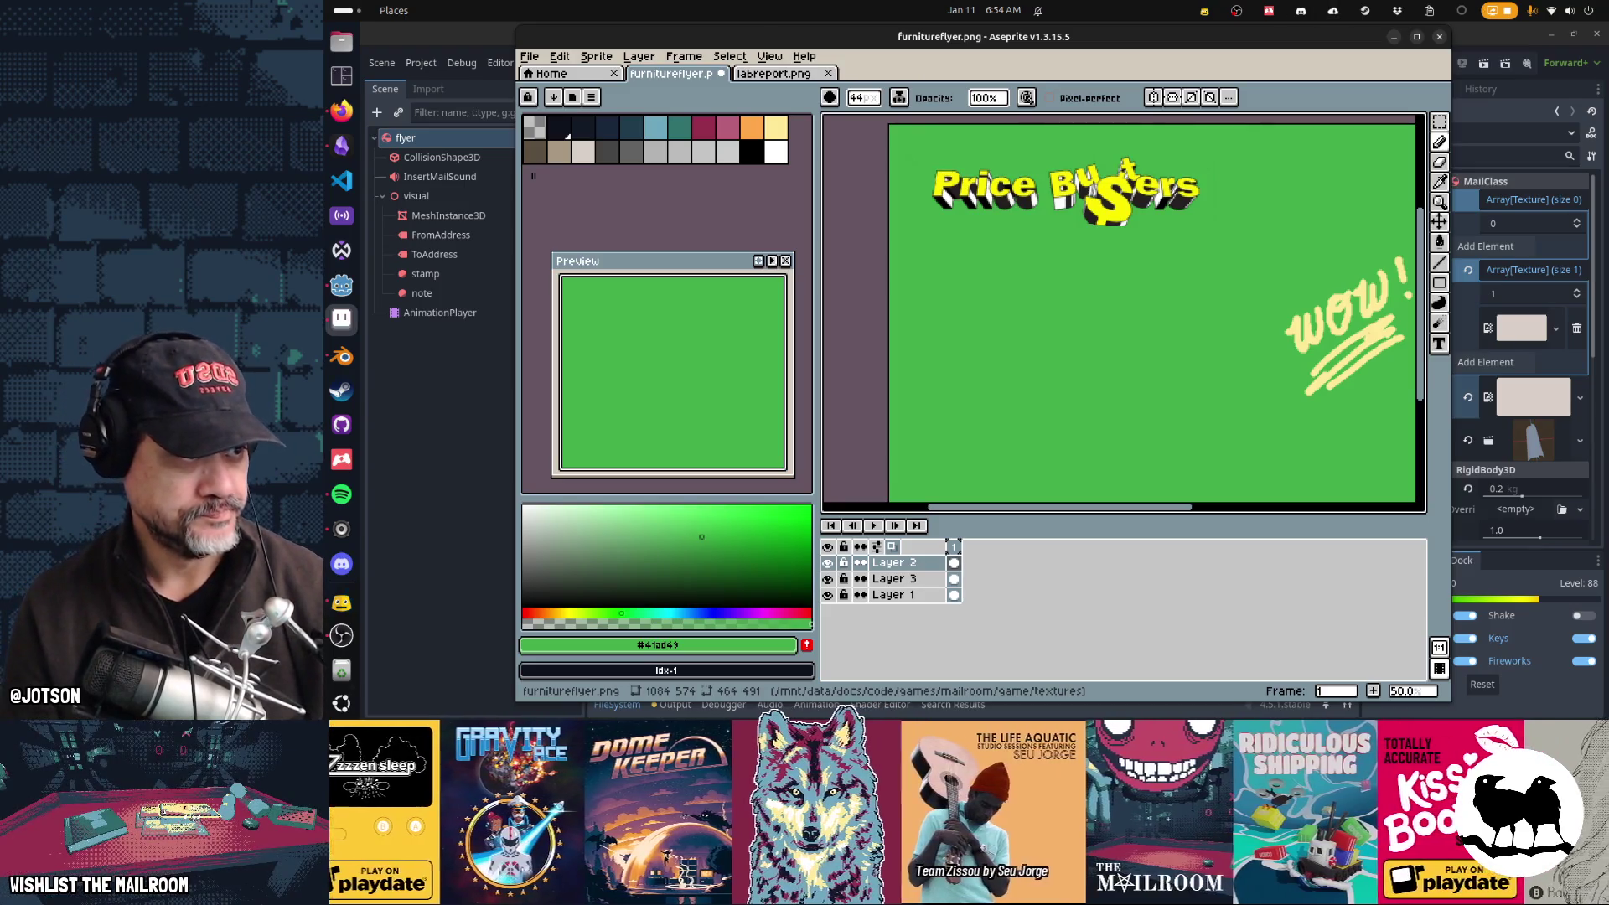
# Step: Copy the grey recliner photo from Firefox and paste it into furnitureflyer.png
pyautogui.click(342, 109)
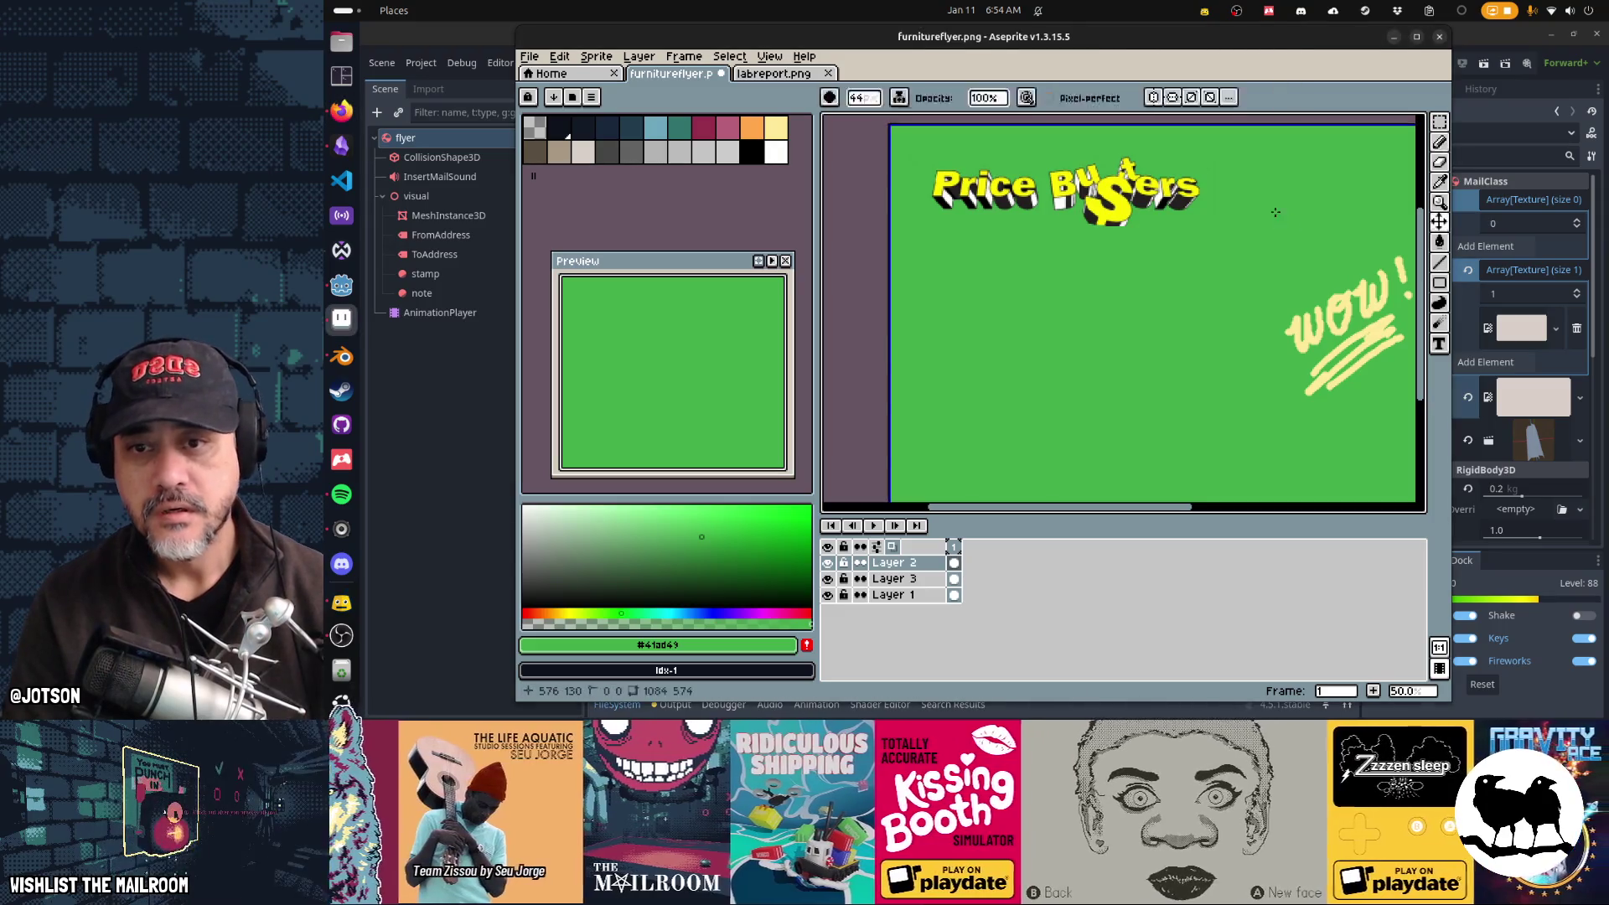
pyautogui.hotkey('ctrl', 'v')
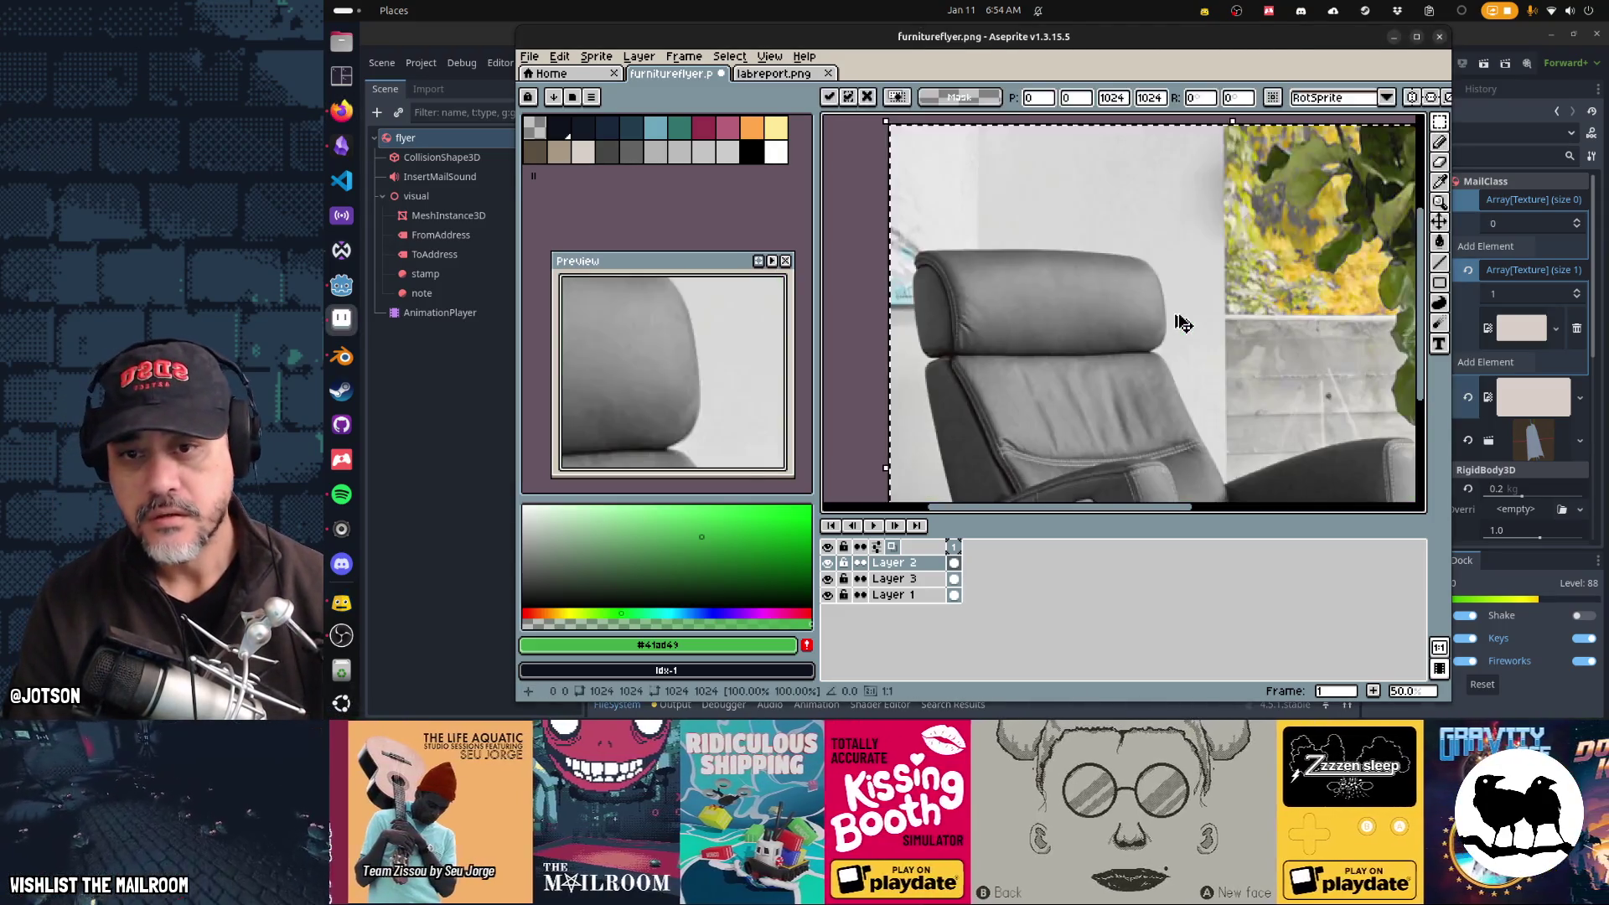
# Step: Paste the recliner onto a new layer, scaled to 442×442 at 75,105, and maximize the window
pyautogui.scroll(-1, 1180, 325)
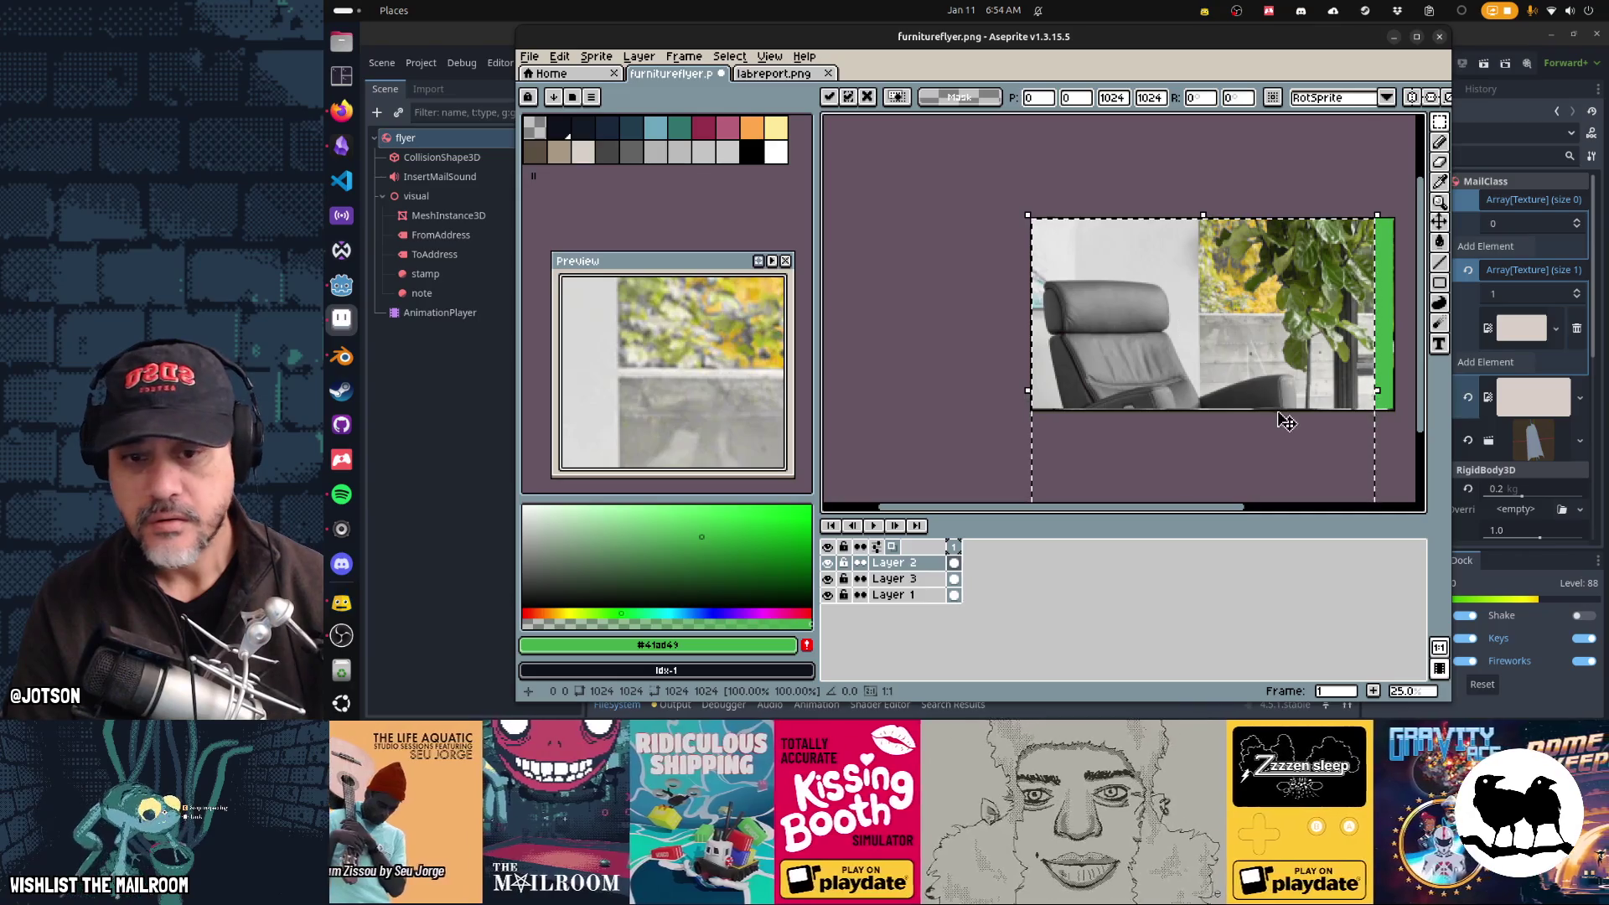
pyautogui.press('Escape')
pyautogui.hotkey('shift', 'n')
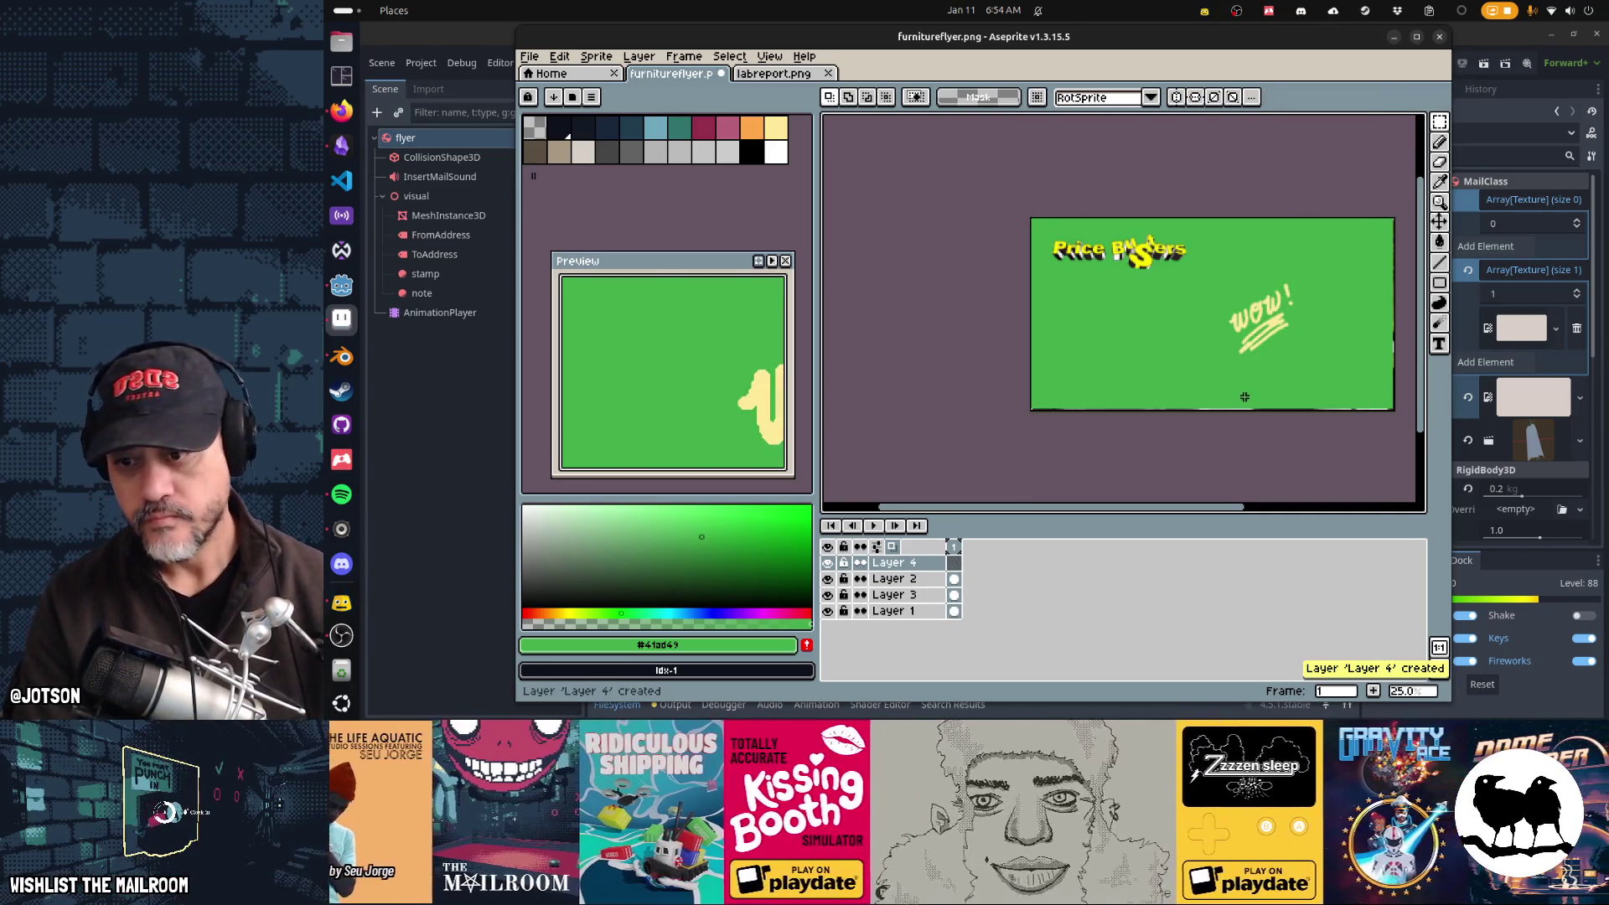
pyautogui.hotkey('ctrl', 'v')
pyautogui.scroll(-1, 1257, 415)
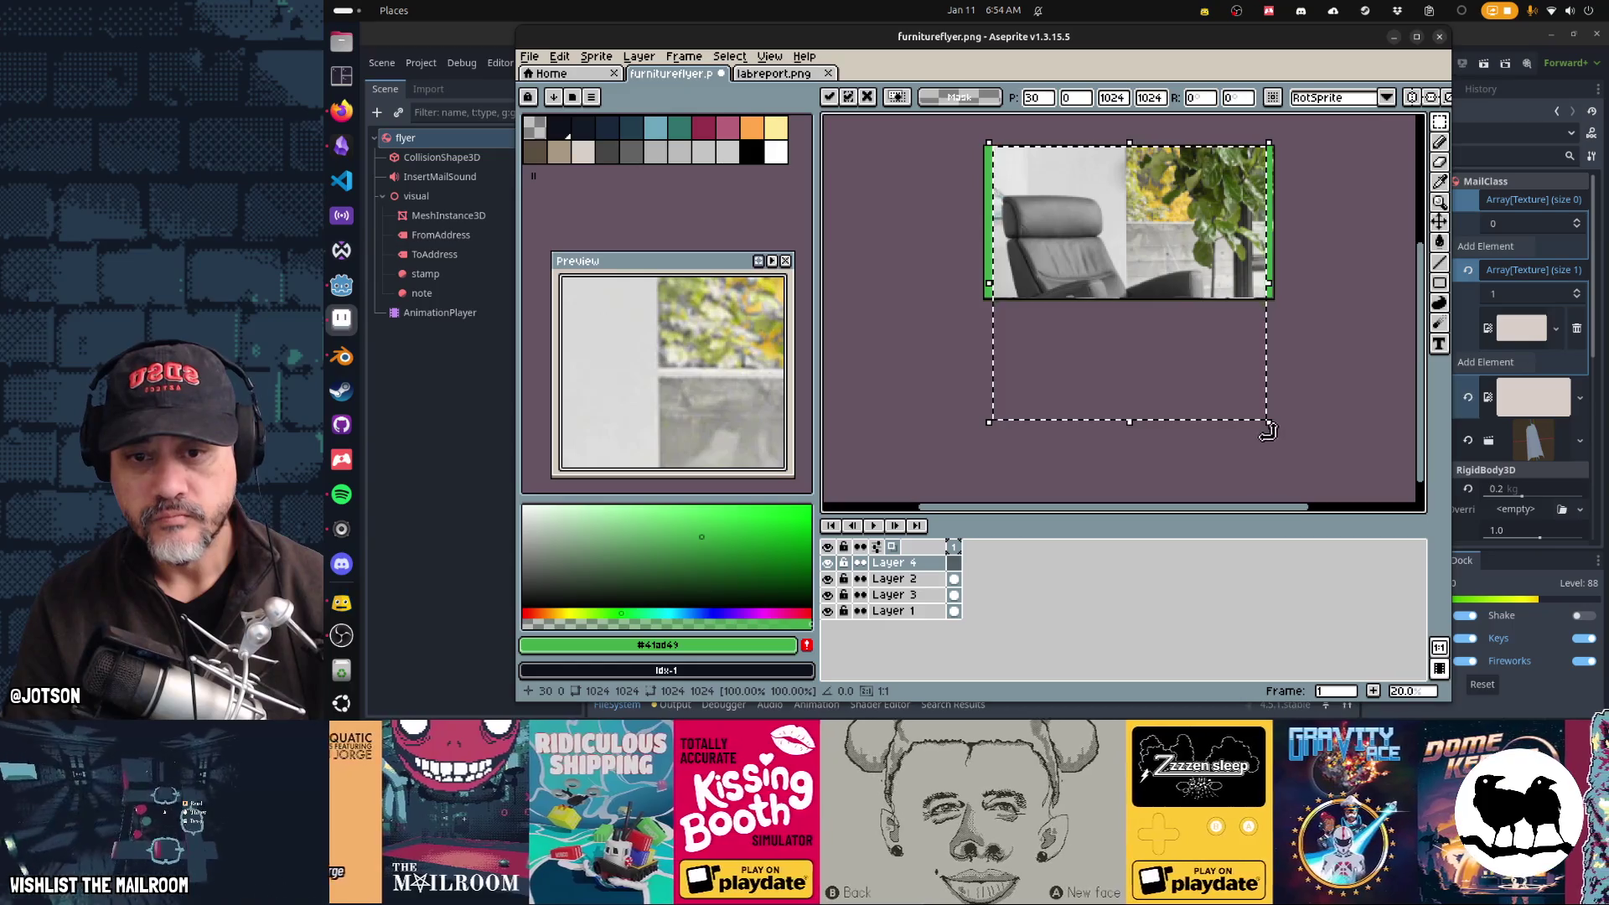
pyautogui.moveTo(1269, 424)
pyautogui.mouseDown()
pyautogui.moveTo(1096, 259)
pyautogui.moveTo(1127, 281)
pyautogui.moveTo(1118, 260)
pyautogui.moveTo(1061, 239)
pyautogui.moveTo(1071, 262)
pyautogui.mouseUp()
pyautogui.scroll(2, 1071, 263)
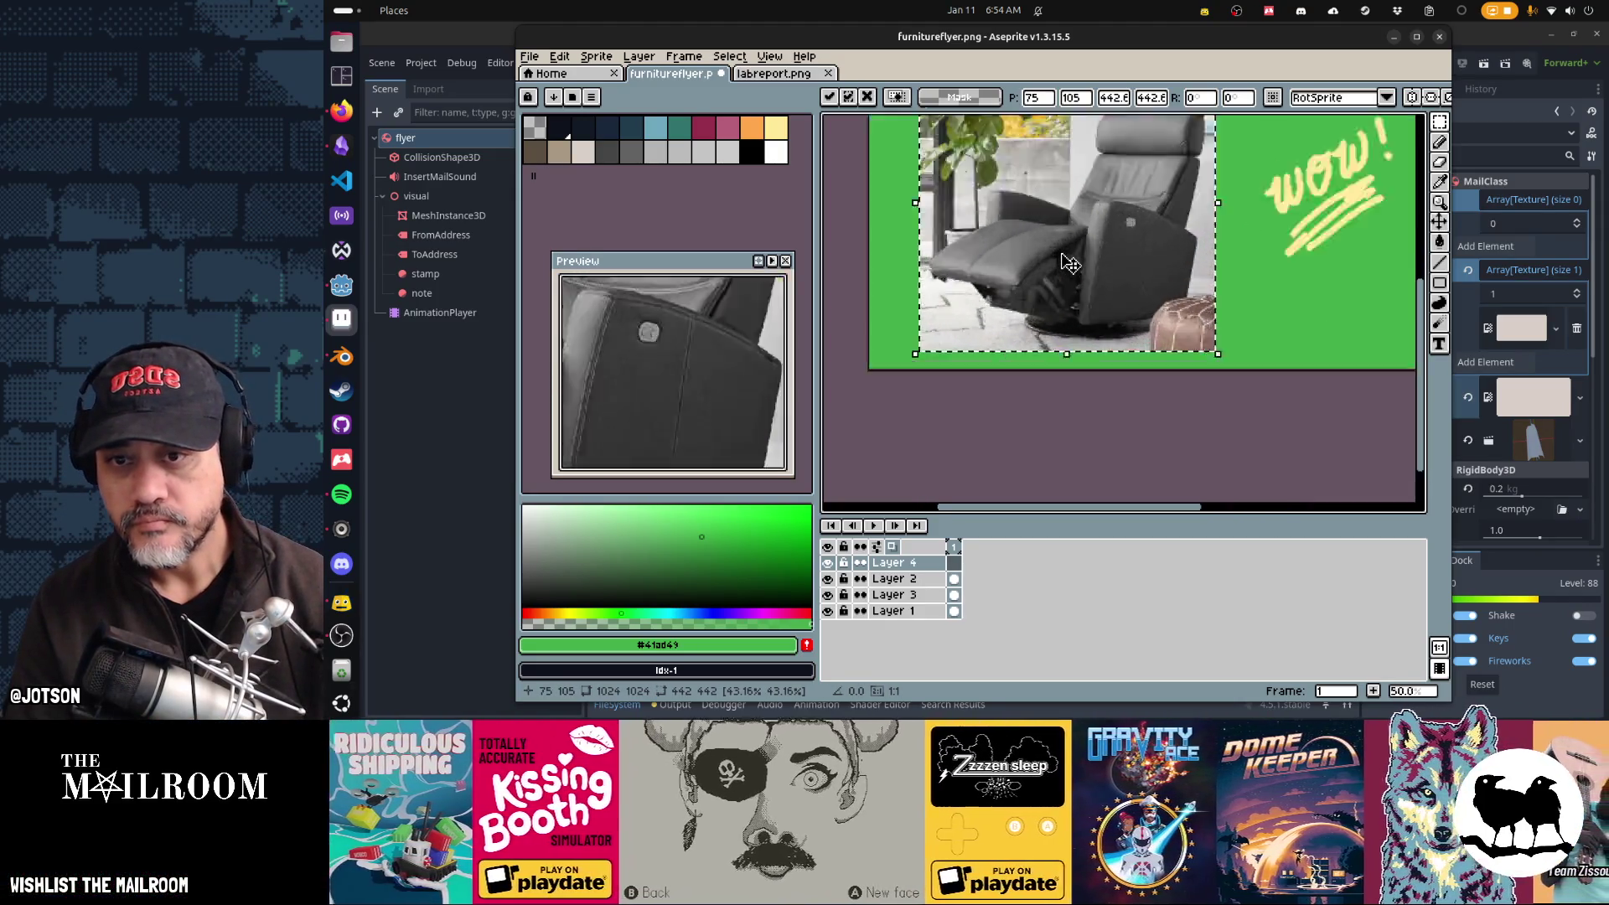
pyautogui.scroll(2, 1124, 322)
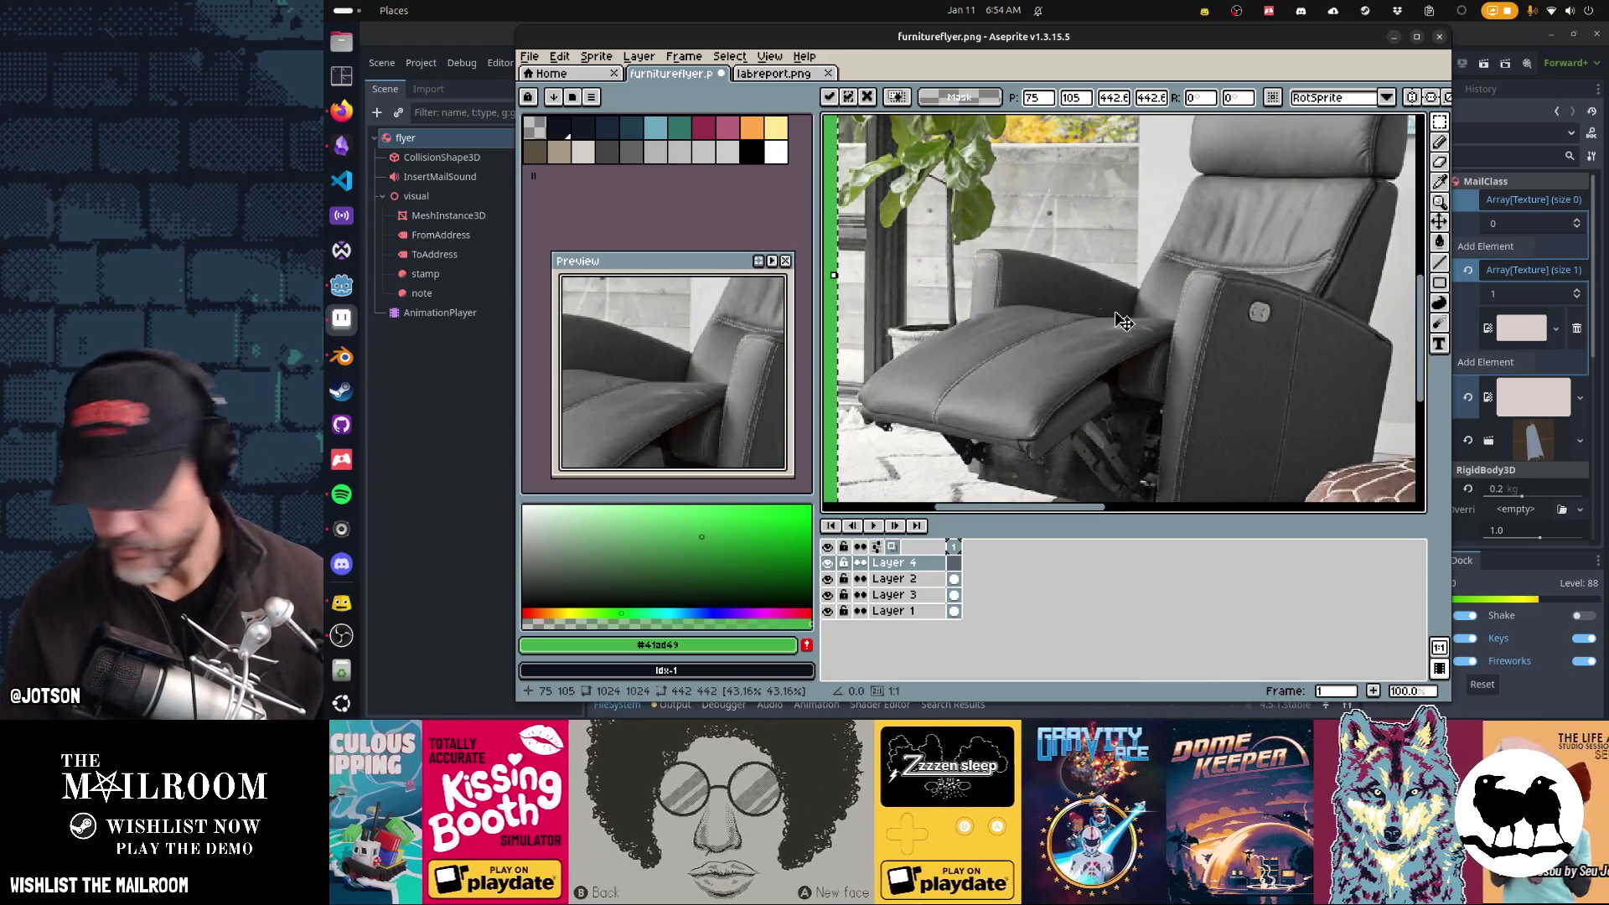
pyautogui.press('Return')
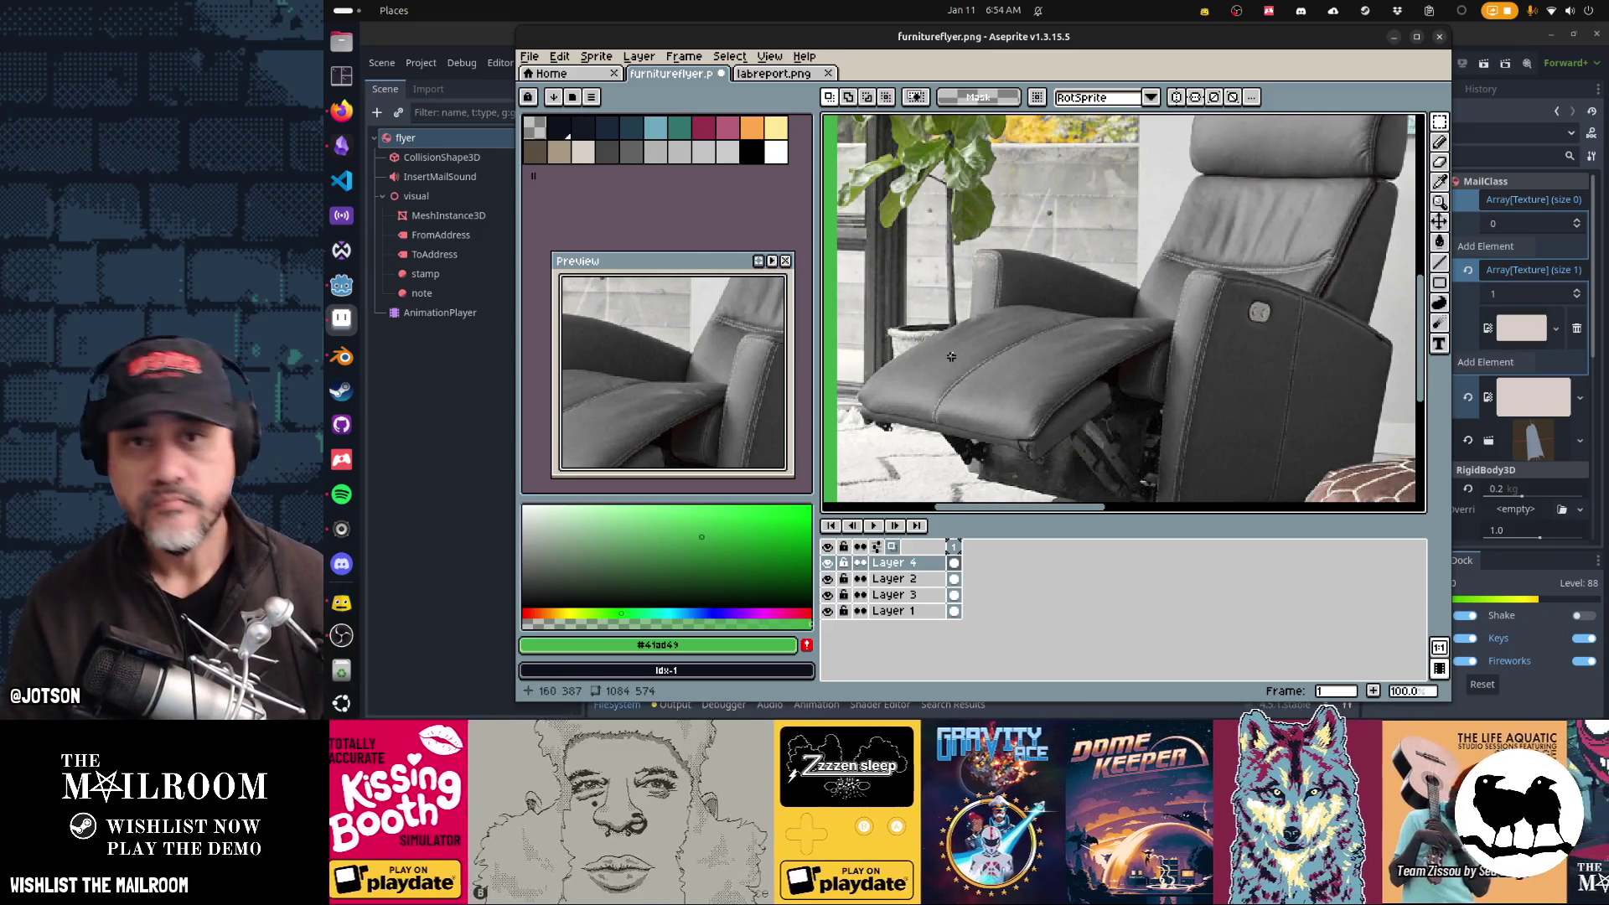
pyautogui.scroll(1, 951, 357)
pyautogui.click(1417, 36)
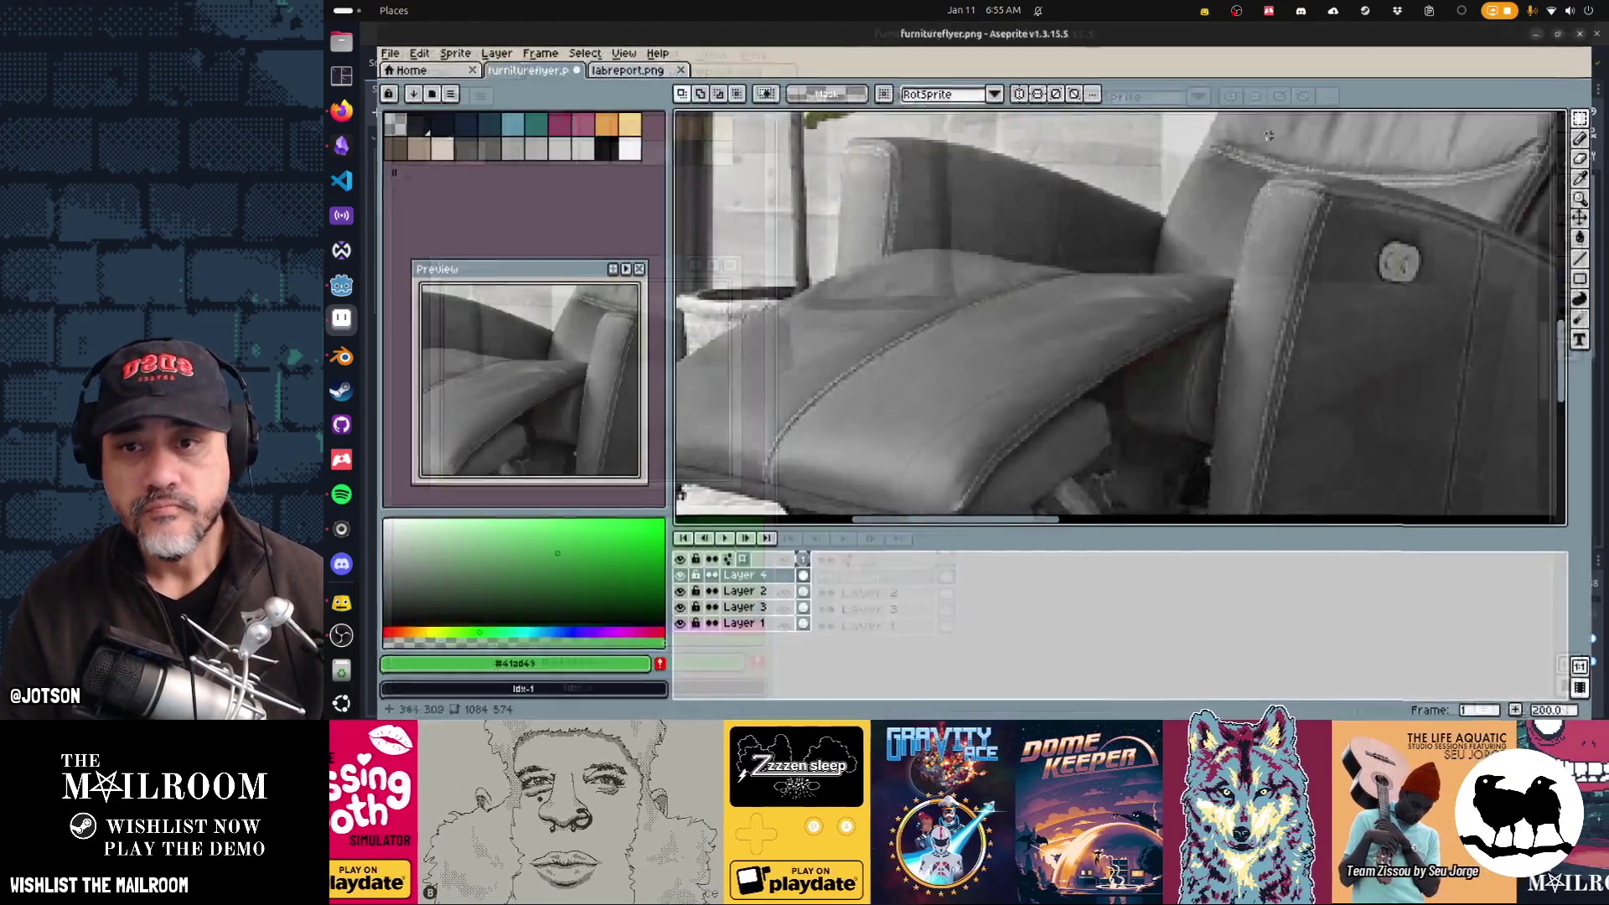
# Step: Brush flyer green over the photo's upper-left backdrop and the white floor around the footrest
pyautogui.scroll(-2, 985, 366)
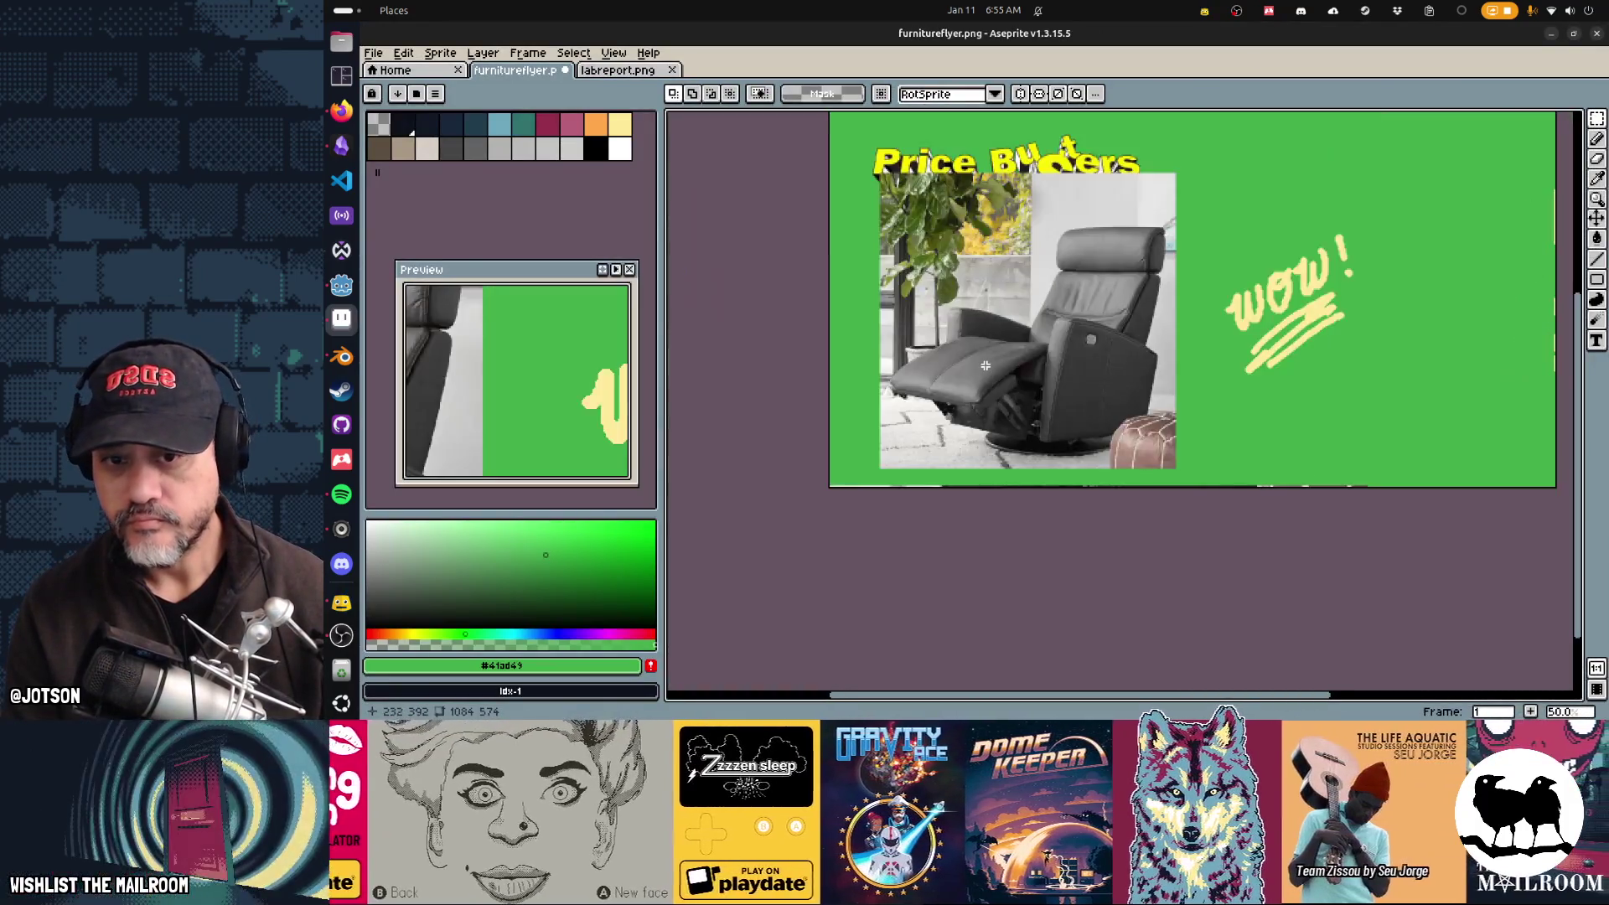
pyautogui.scroll(2, 1038, 365)
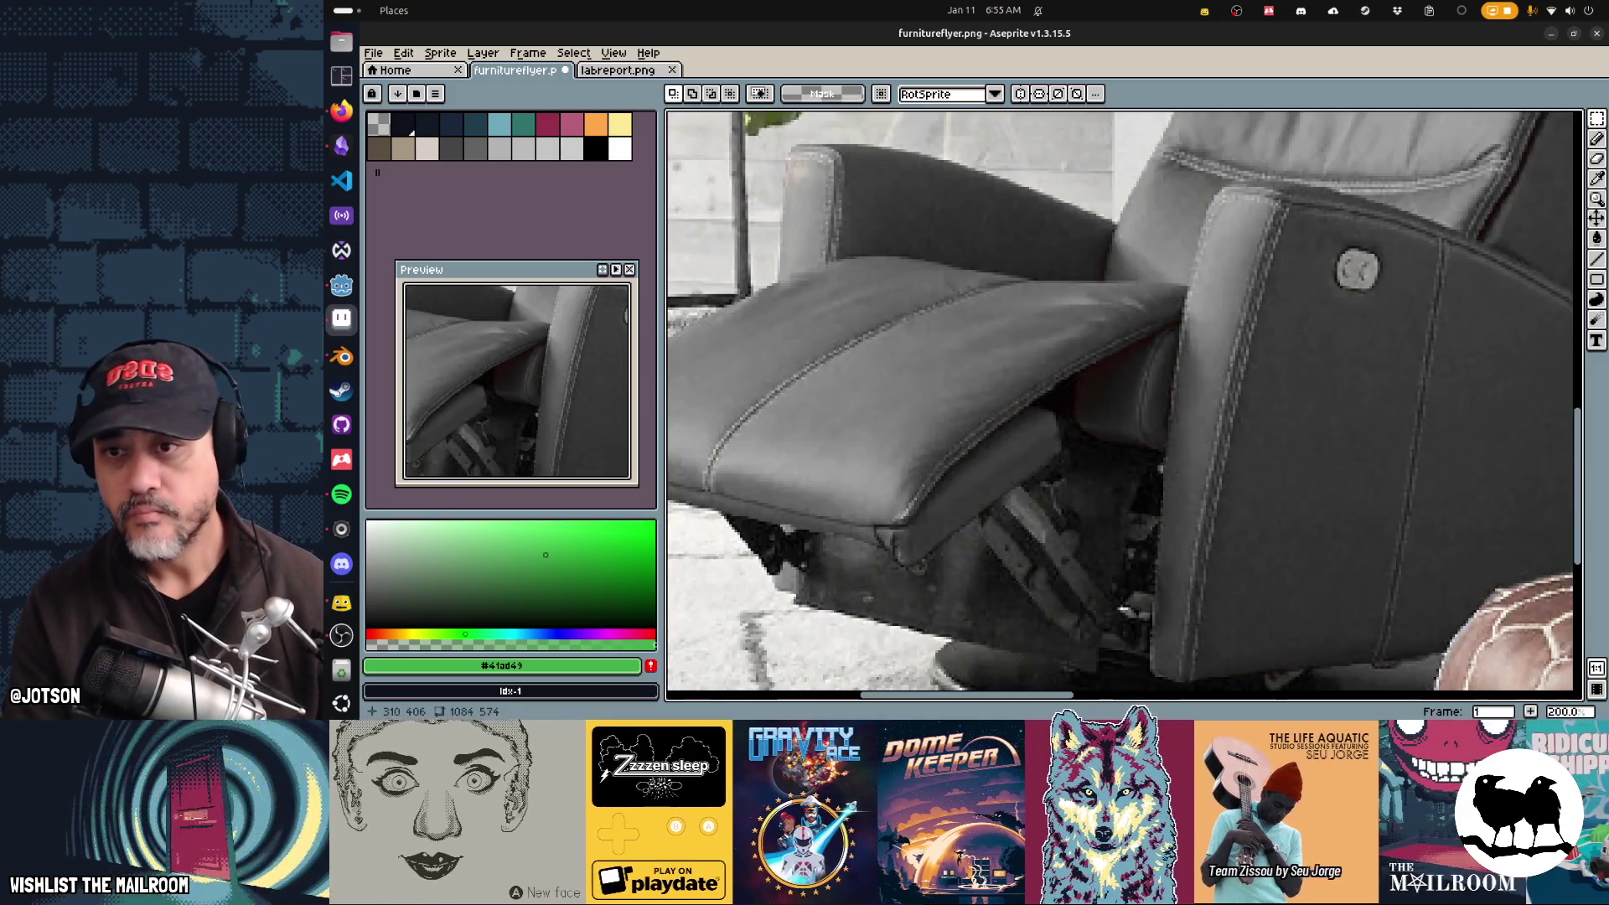
pyautogui.moveTo(881, 338); pyautogui.dragTo(1200, 425)
pyautogui.scroll(-1, 1200, 426)
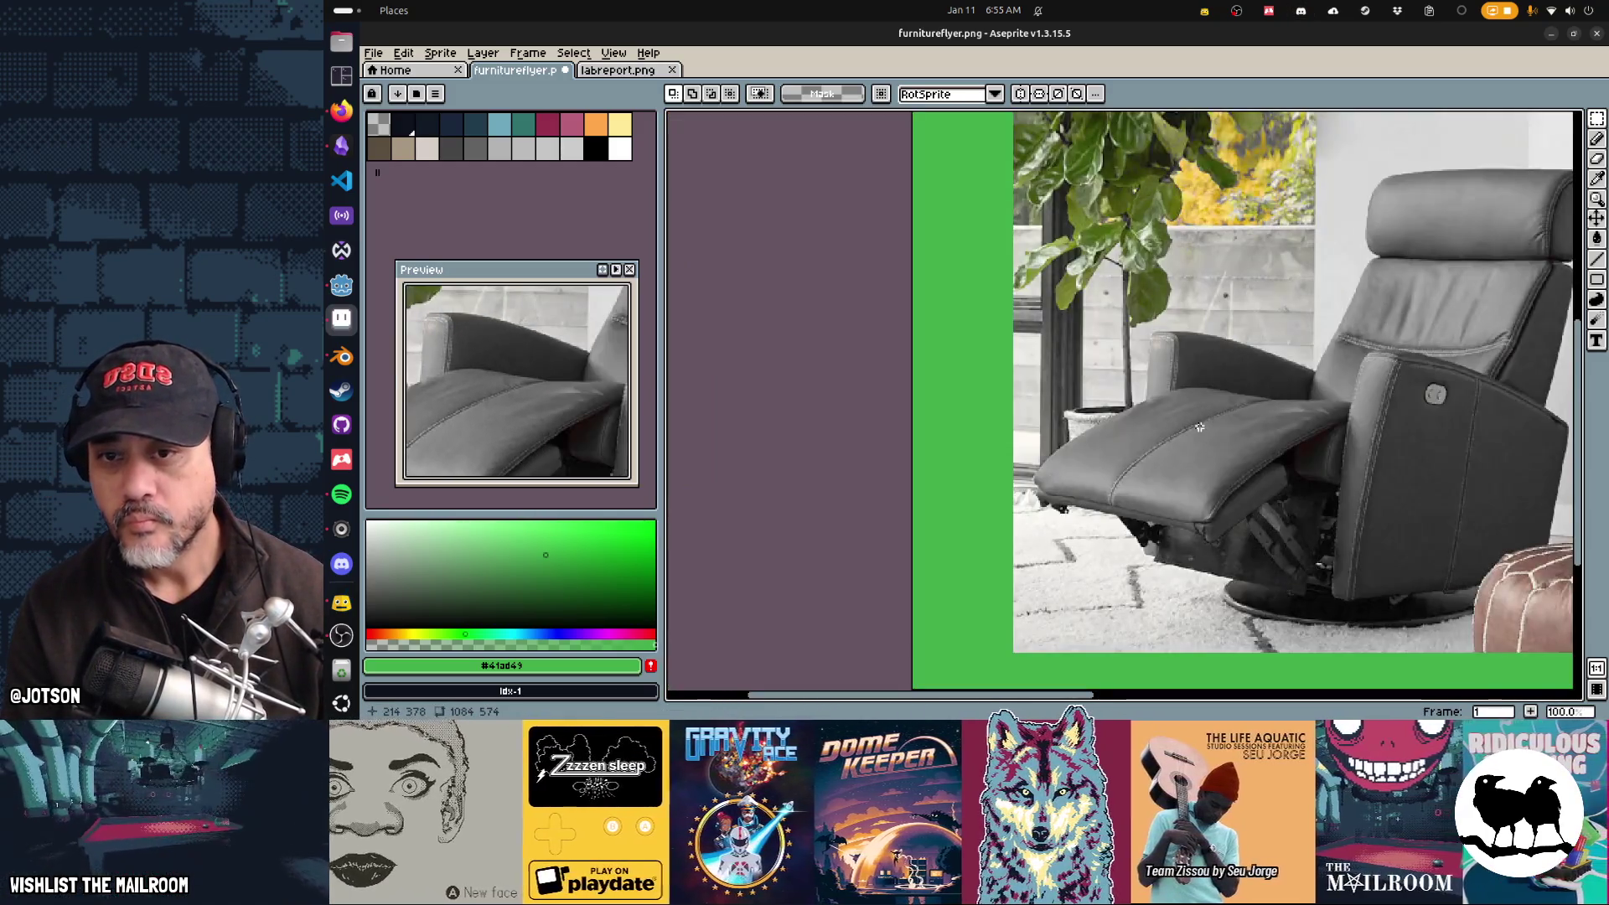
pyautogui.press('b')
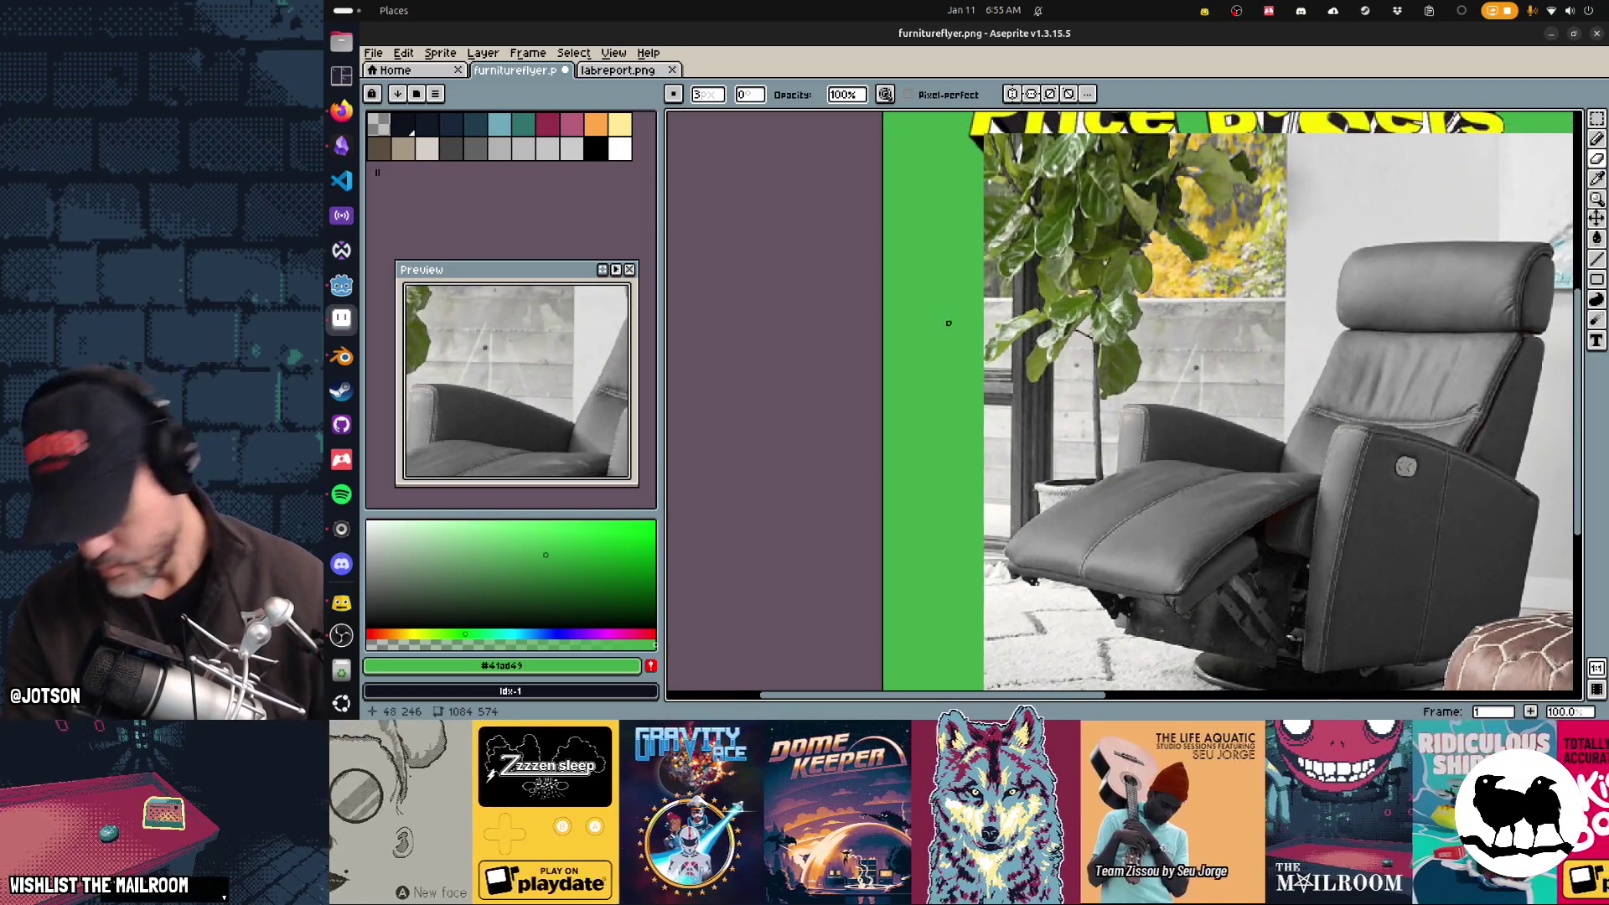
pyautogui.moveTo(977, 197)
pyautogui.mouseDown()
pyautogui.moveTo(993, 214)
pyautogui.moveTo(946, 383)
pyautogui.moveTo(1257, 197)
pyautogui.moveTo(1045, 388)
pyautogui.moveTo(1084, 424)
pyautogui.moveTo(1072, 473)
pyautogui.moveTo(1085, 496)
pyautogui.moveTo(999, 555)
pyautogui.moveTo(952, 620)
pyautogui.mouseUp()
pyautogui.scroll(-1, 981, 371)
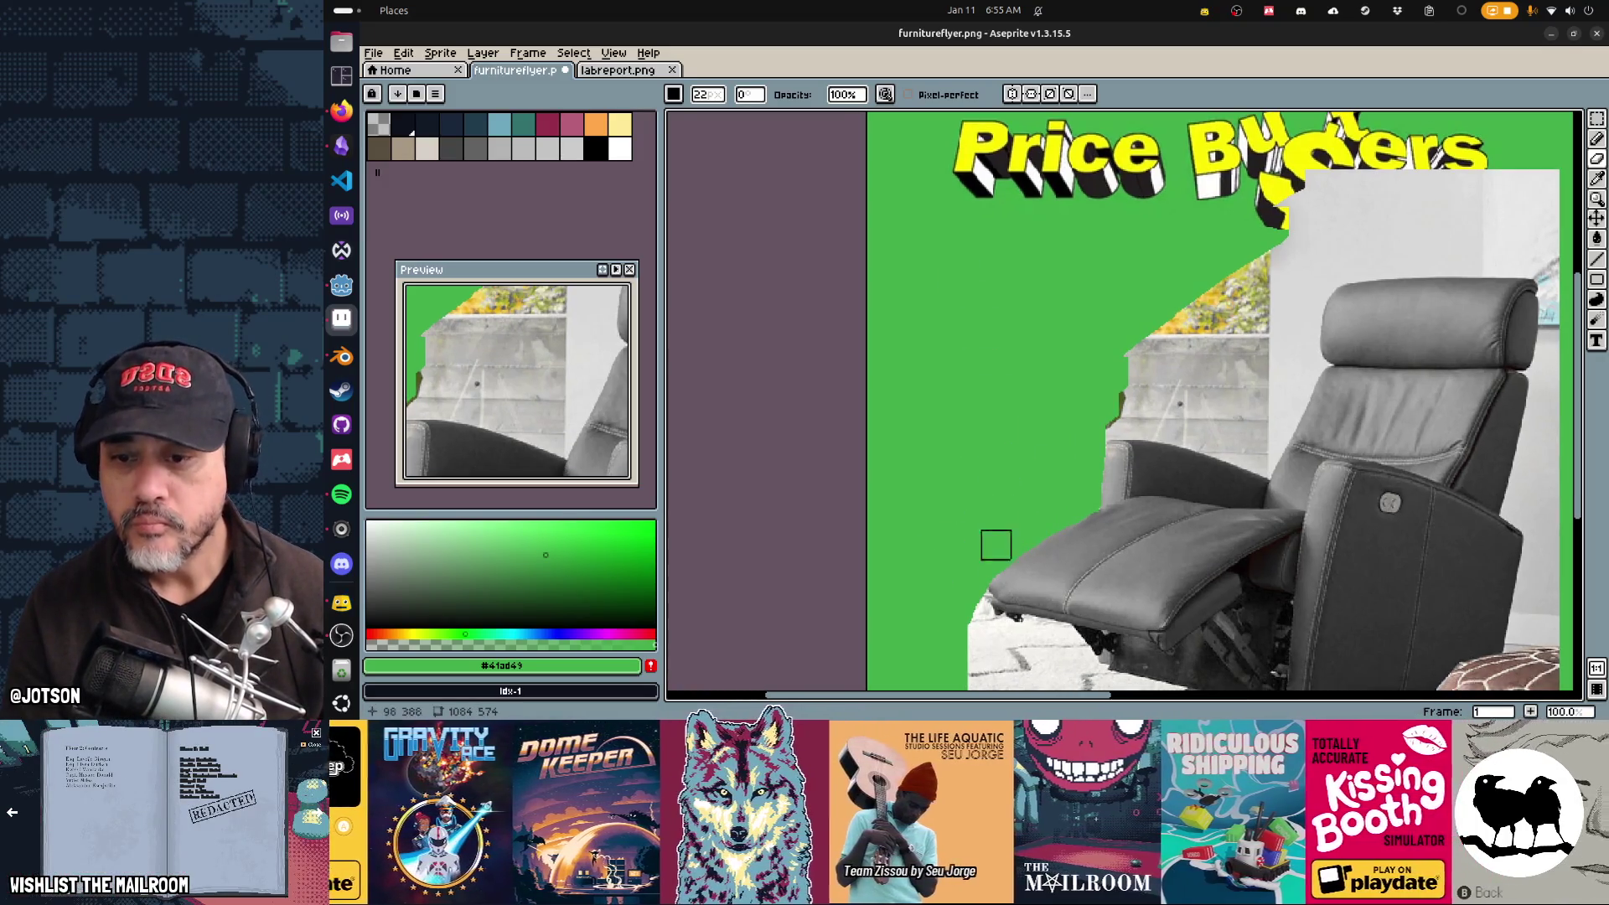
pyautogui.moveTo(996, 545); pyautogui.dragTo(930, 292)
pyautogui.moveTo(904, 411)
pyautogui.mouseDown()
pyautogui.moveTo(918, 470)
pyautogui.moveTo(910, 434)
pyautogui.moveTo(956, 419)
pyautogui.moveTo(976, 440)
pyautogui.moveTo(952, 442)
pyautogui.moveTo(939, 424)
pyautogui.moveTo(1016, 470)
pyautogui.moveTo(1020, 488)
pyautogui.moveTo(941, 460)
pyautogui.moveTo(1053, 557)
pyautogui.moveTo(1035, 497)
pyautogui.moveTo(1196, 571)
pyautogui.moveTo(1099, 560)
pyautogui.mouseUp()
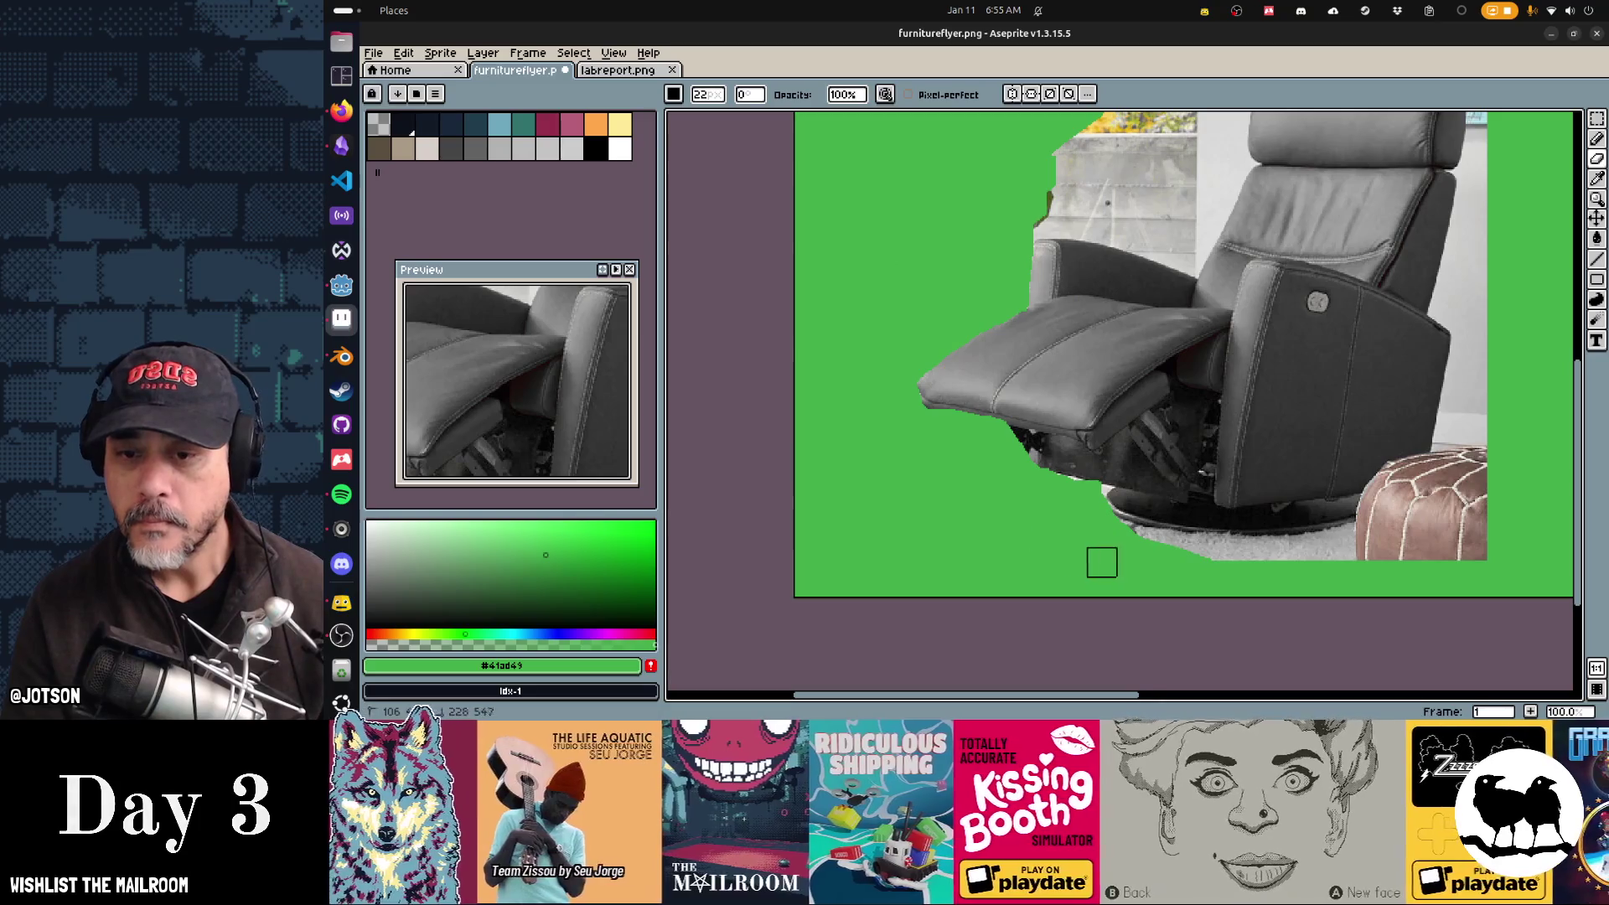
pyautogui.moveTo(1323, 562)
pyautogui.mouseDown()
pyautogui.moveTo(1156, 453)
pyautogui.moveTo(1372, 410)
pyautogui.moveTo(1171, 485)
pyautogui.moveTo(1305, 388)
pyautogui.moveTo(1128, 435)
pyautogui.moveTo(1022, 438)
pyautogui.mouseUp()
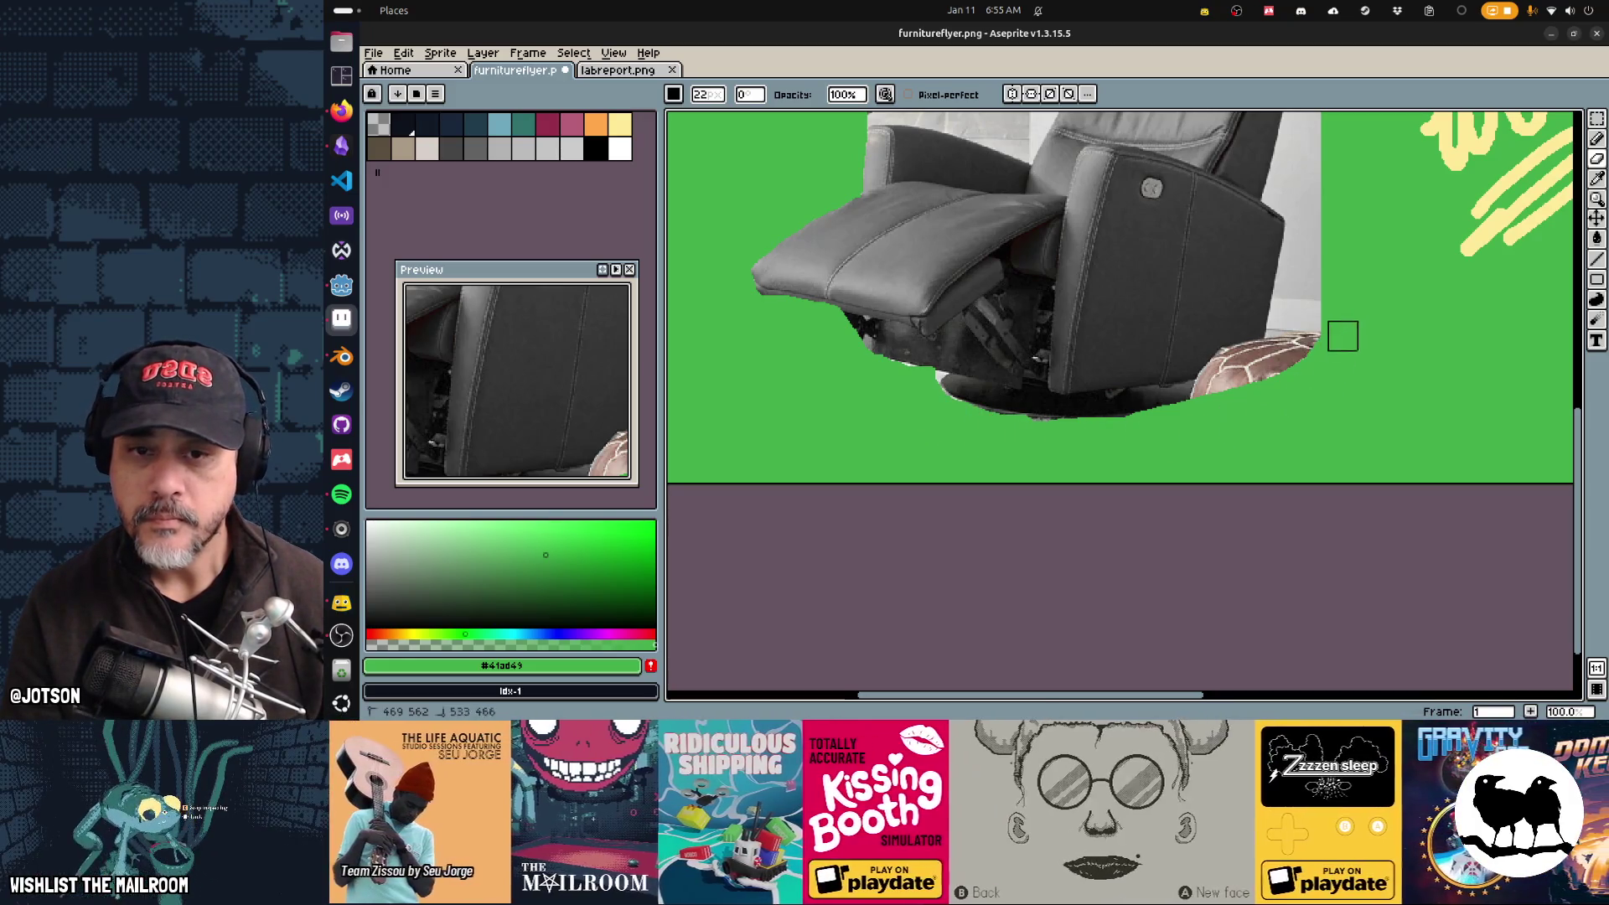
# Step: Paint green over the pouf's right edge, the strip right of the chair, and under the base
pyautogui.moveTo(1343, 337); pyautogui.dragTo(1304, 334)
pyautogui.moveTo(1305, 212)
pyautogui.mouseDown()
pyautogui.moveTo(1271, 360)
pyautogui.moveTo(1304, 216)
pyautogui.moveTo(1318, 228)
pyautogui.mouseUp()
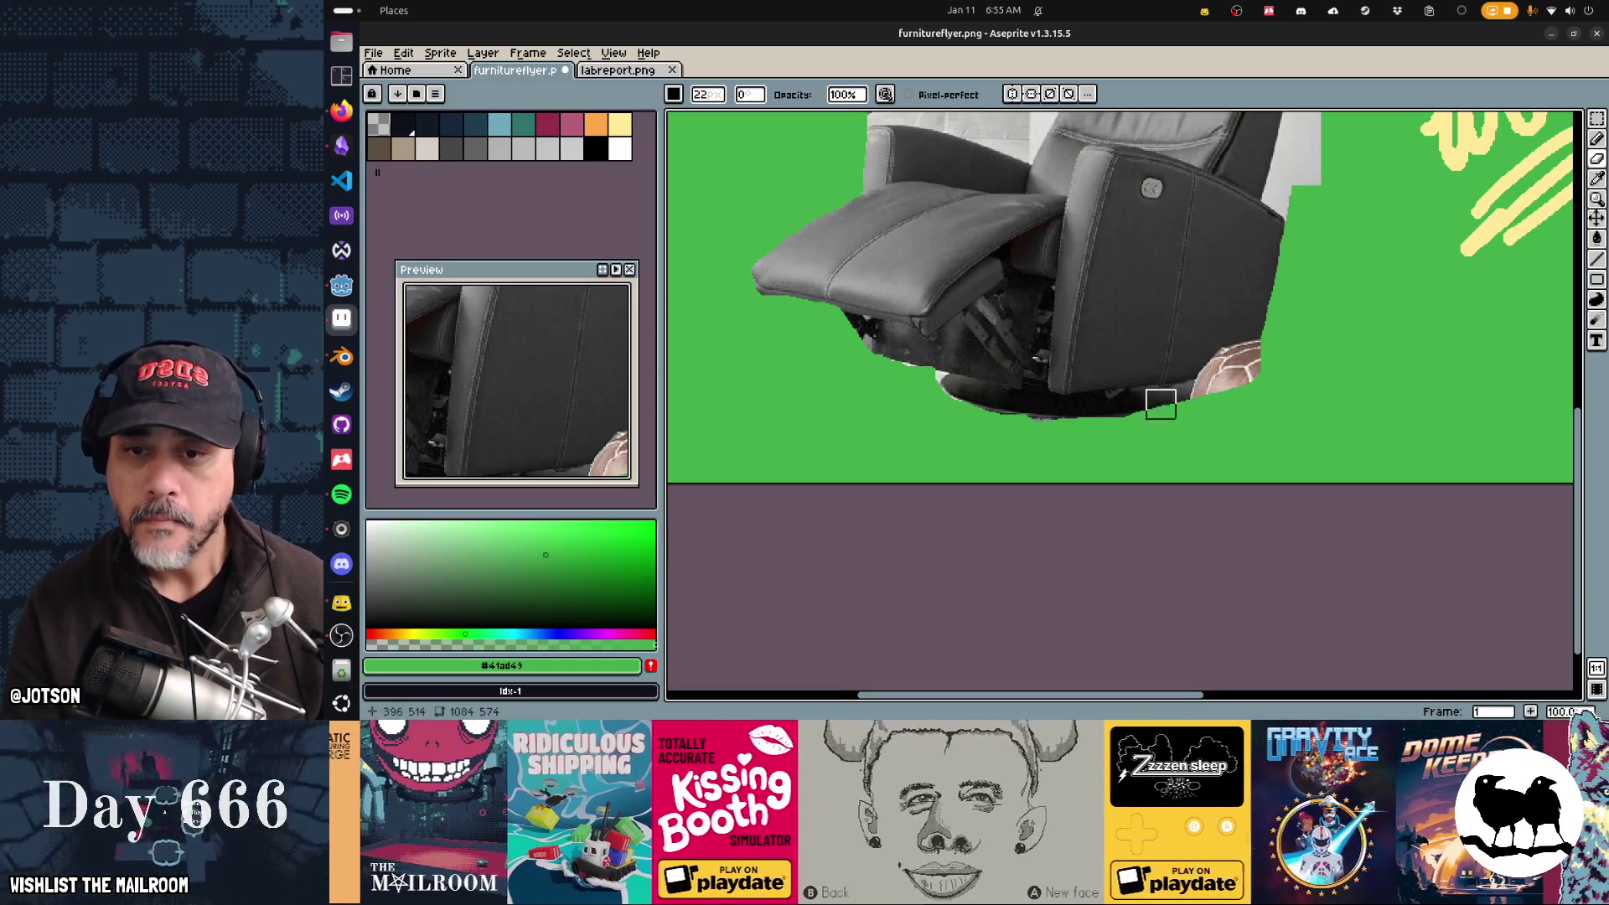
pyautogui.moveTo(1141, 402); pyautogui.dragTo(1250, 380)
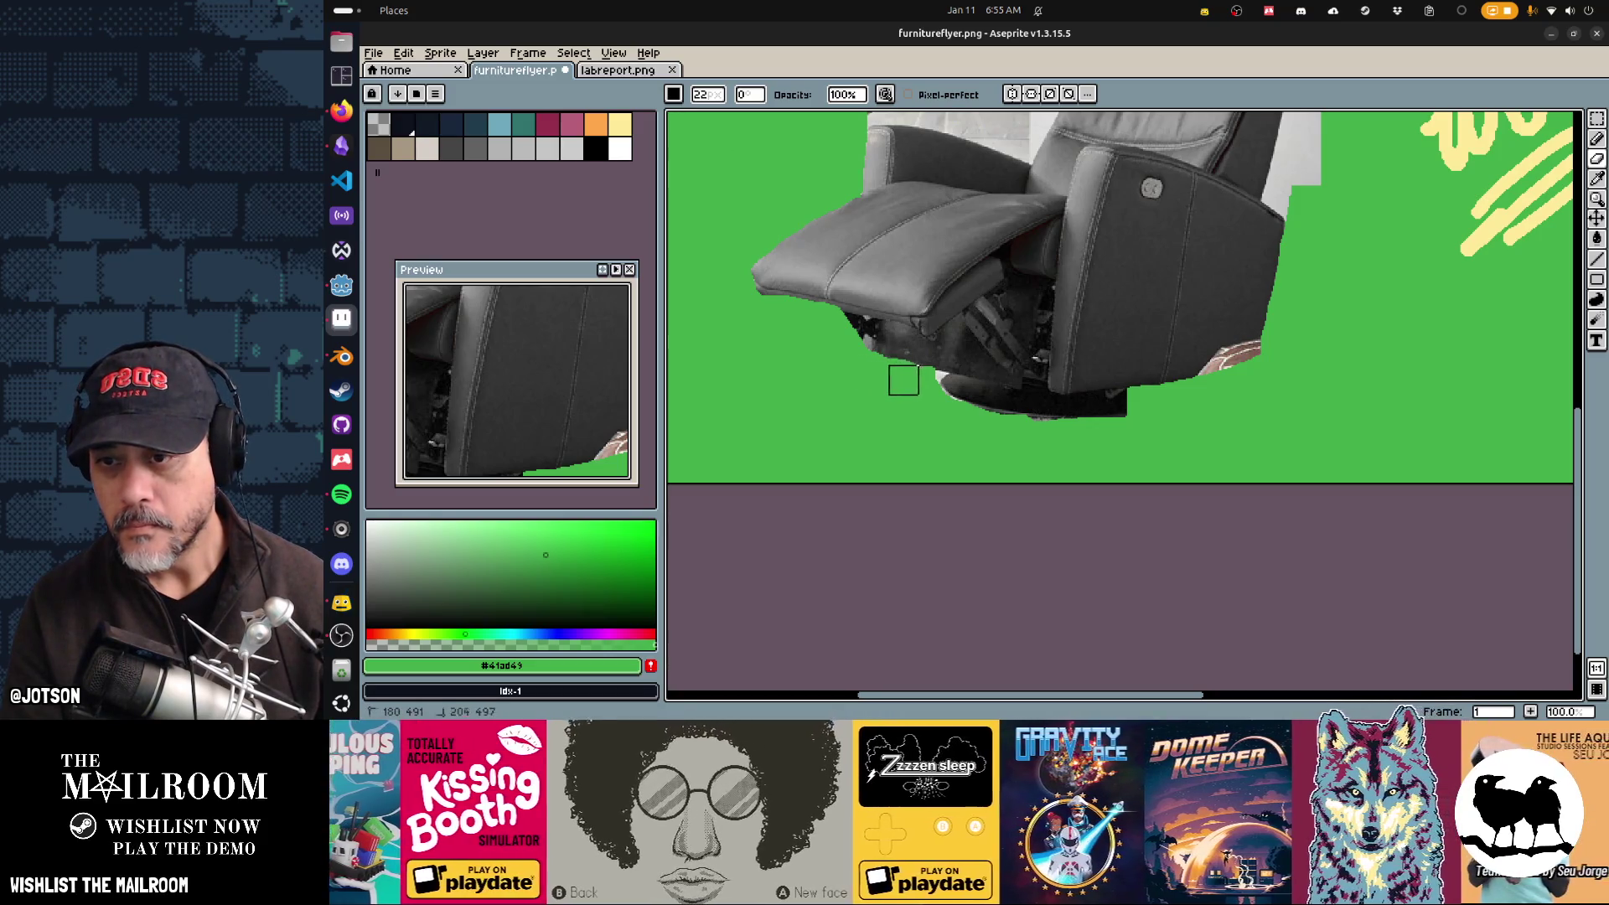
pyautogui.moveTo(928, 384); pyautogui.dragTo(1215, 413)
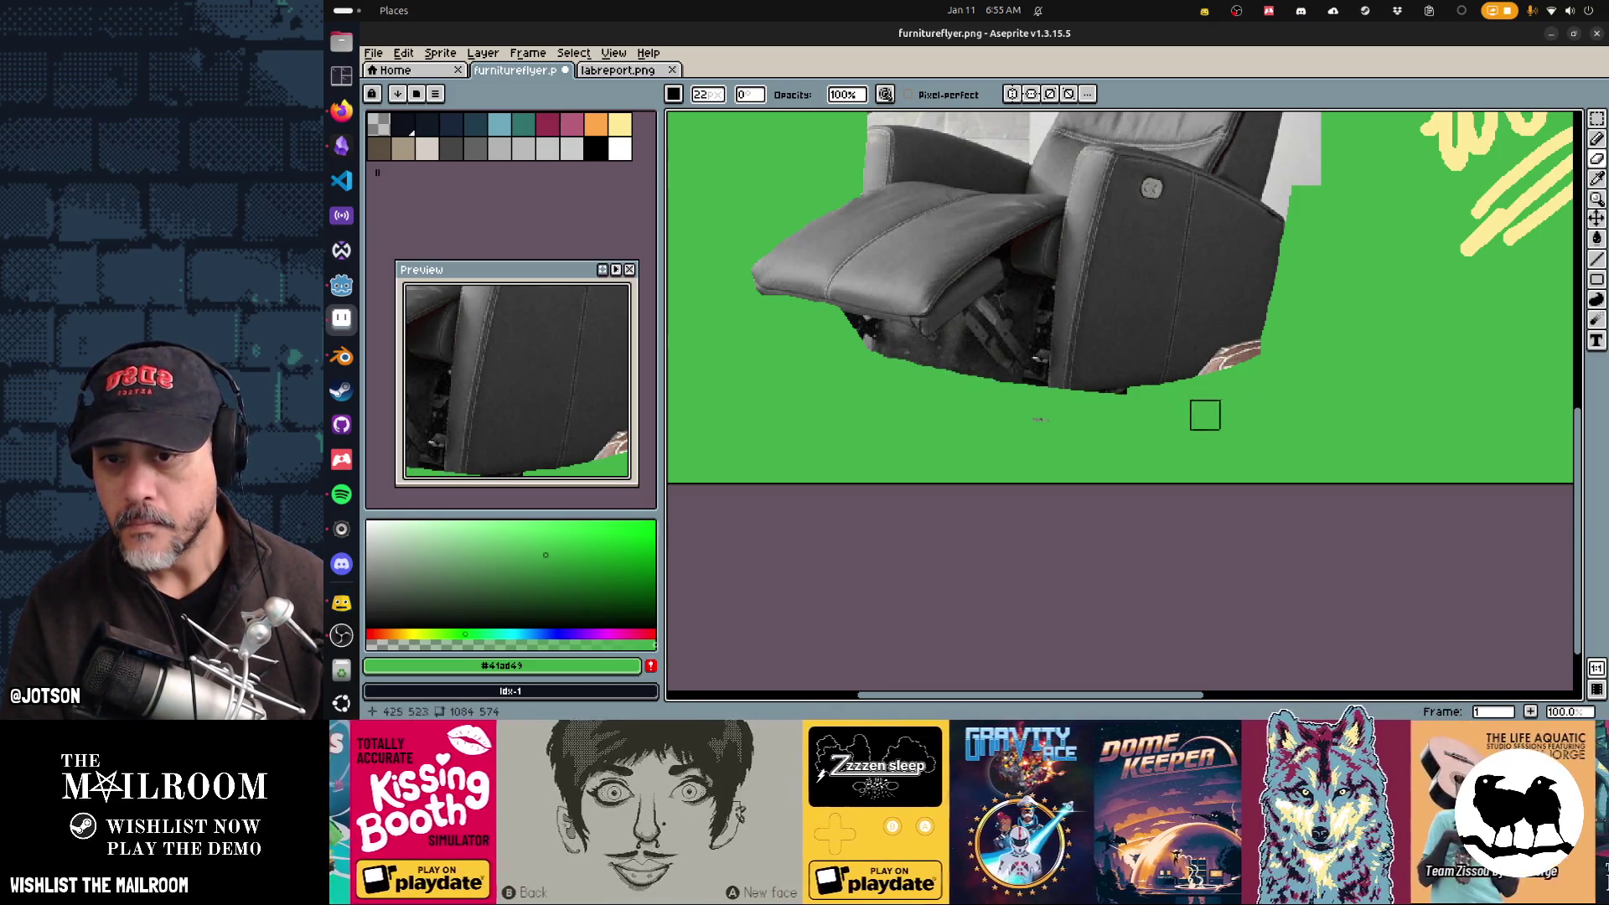
pyautogui.moveTo(1066, 413); pyautogui.dragTo(1171, 402)
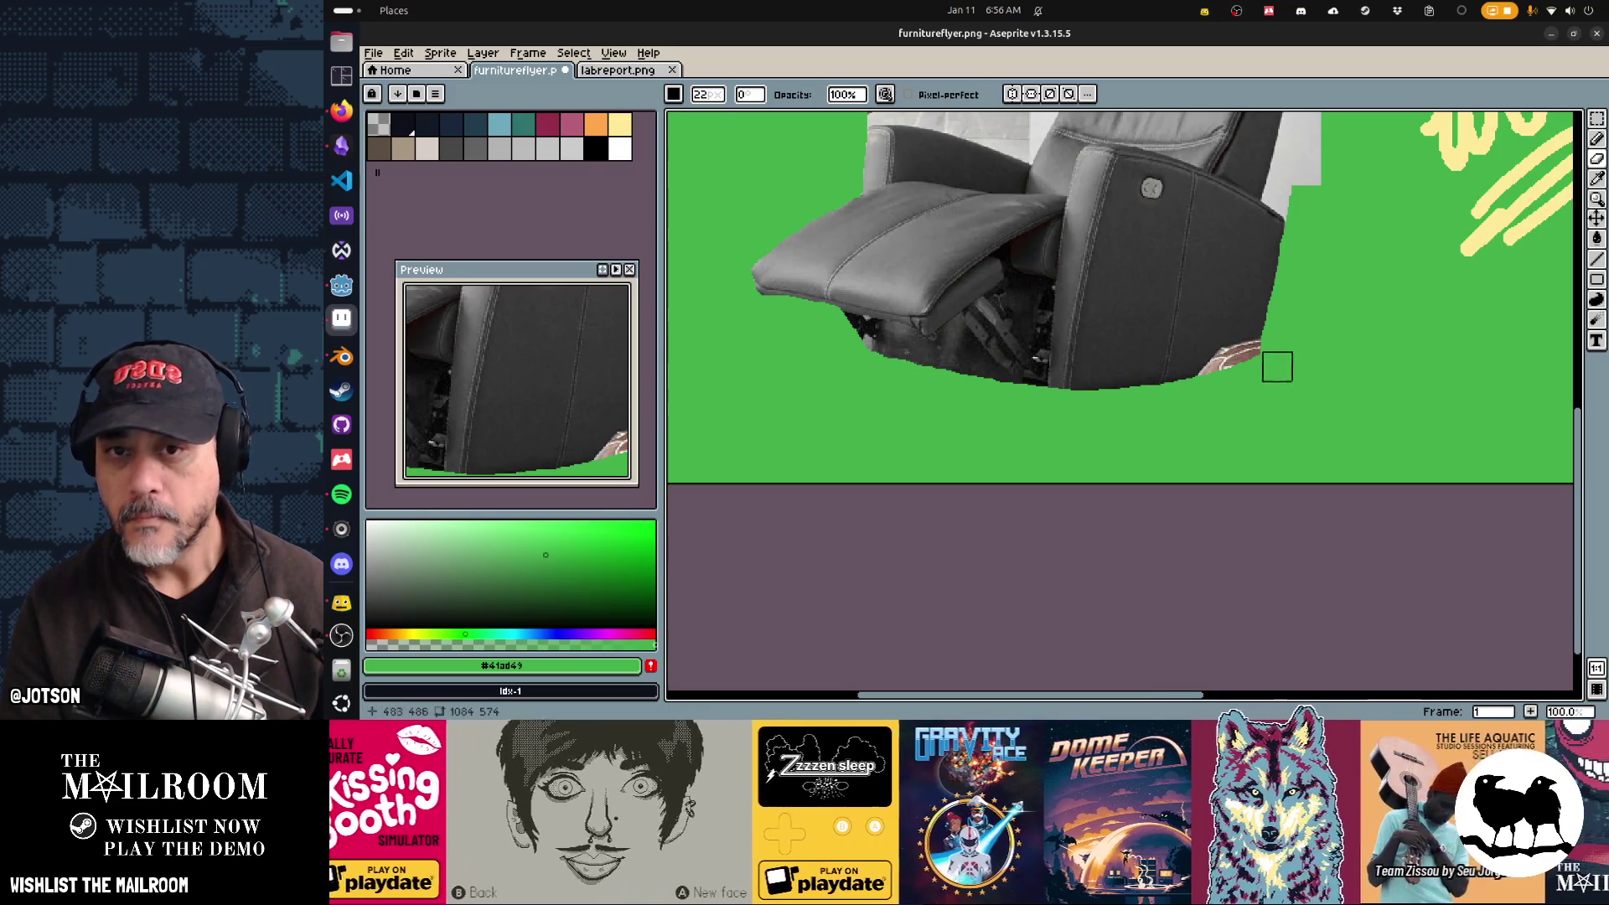
# Step: Cover the grey strips beside and above the backrest and the top-left foliage in green
pyautogui.scroll(2, 1280, 370)
pyautogui.hscroll(3, 1280, 370)
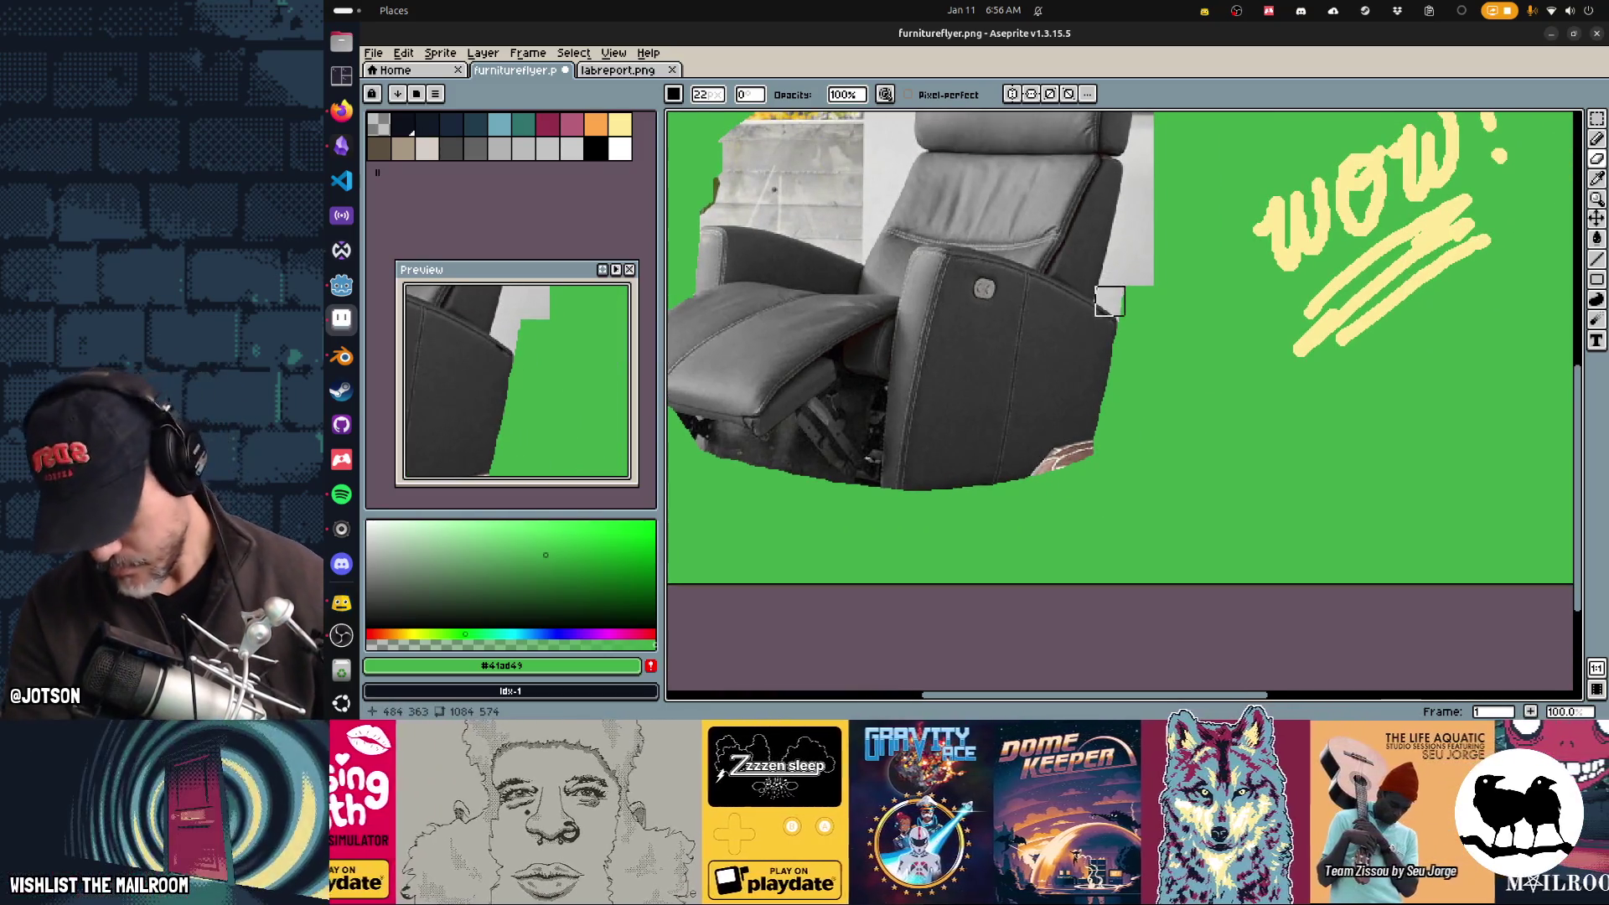
pyautogui.scroll(2, 1110, 302)
pyautogui.hscroll(2, 1110, 302)
pyautogui.moveTo(1056, 260)
pyautogui.mouseDown()
pyautogui.moveTo(1031, 374)
pyautogui.moveTo(1056, 360)
pyautogui.mouseUp()
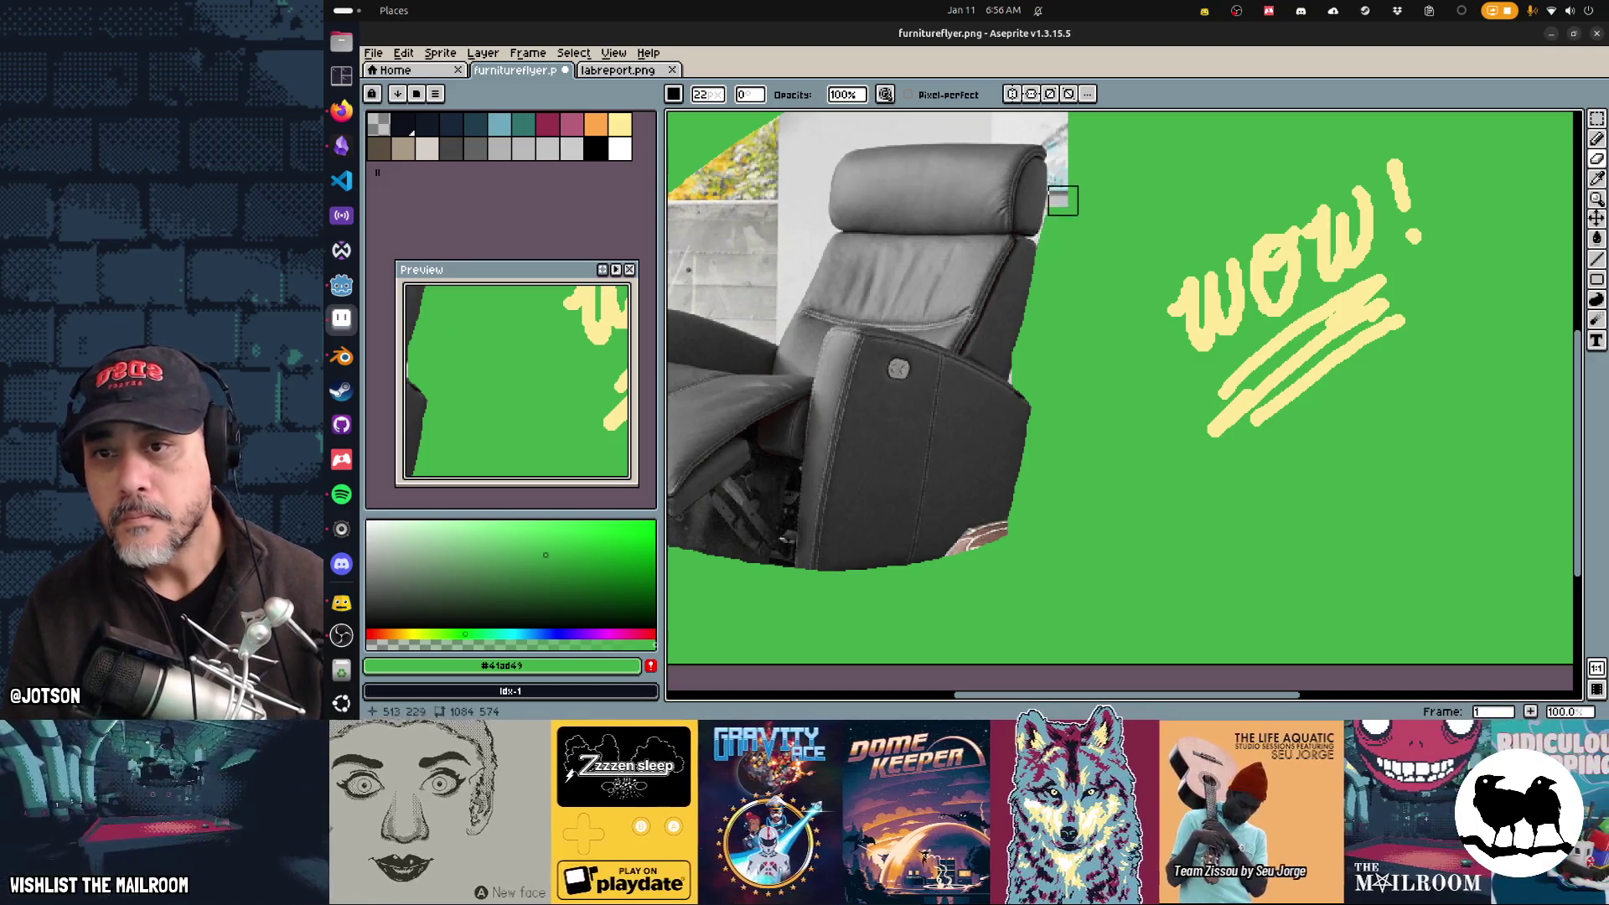
pyautogui.scroll(3, 841, 223)
pyautogui.hscroll(-3, 840, 223)
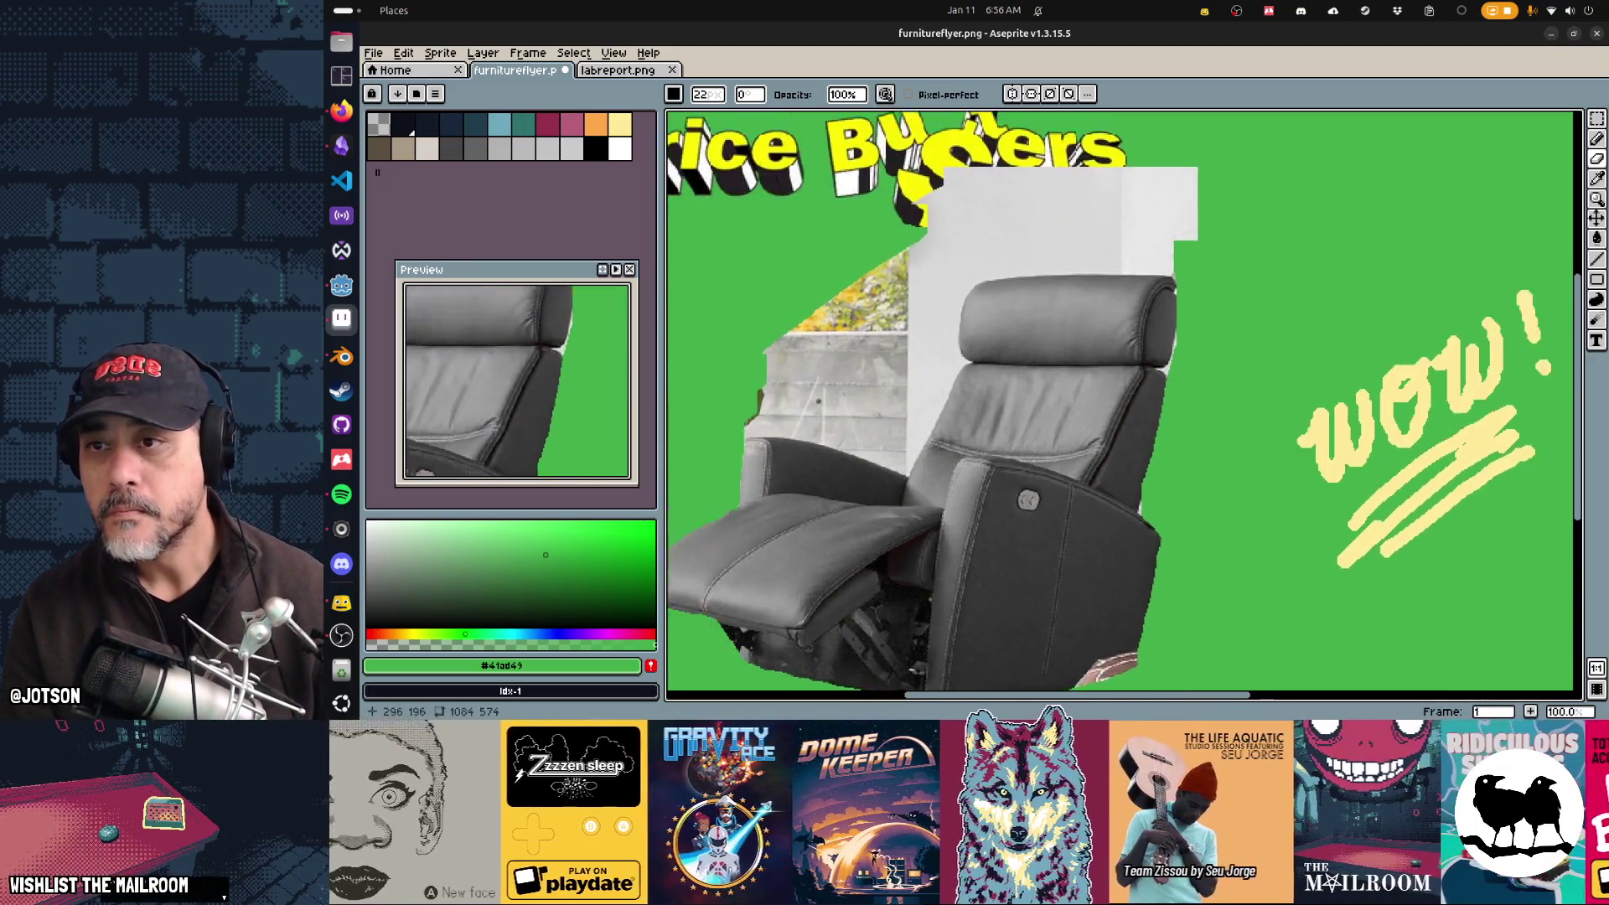
pyautogui.scroll(1, 870, 234)
pyautogui.hscroll(-1, 870, 234)
pyautogui.moveTo(870, 234)
pyautogui.mouseDown()
pyautogui.moveTo(1207, 180)
pyautogui.moveTo(1341, 212)
pyautogui.moveTo(844, 269)
pyautogui.moveTo(1014, 244)
pyautogui.moveTo(1311, 273)
pyautogui.moveTo(959, 284)
pyautogui.mouseUp()
pyautogui.moveTo(1124, 276)
pyautogui.mouseDown()
pyautogui.moveTo(855, 331)
pyautogui.moveTo(946, 333)
pyautogui.moveTo(869, 343)
pyautogui.moveTo(800, 428)
pyautogui.moveTo(872, 442)
pyautogui.moveTo(909, 360)
pyautogui.moveTo(1012, 279)
pyautogui.moveTo(960, 436)
pyautogui.moveTo(941, 460)
pyautogui.moveTo(941, 424)
pyautogui.moveTo(926, 455)
pyautogui.moveTo(897, 459)
pyautogui.mouseUp()
pyautogui.scroll(-5, 897, 458)
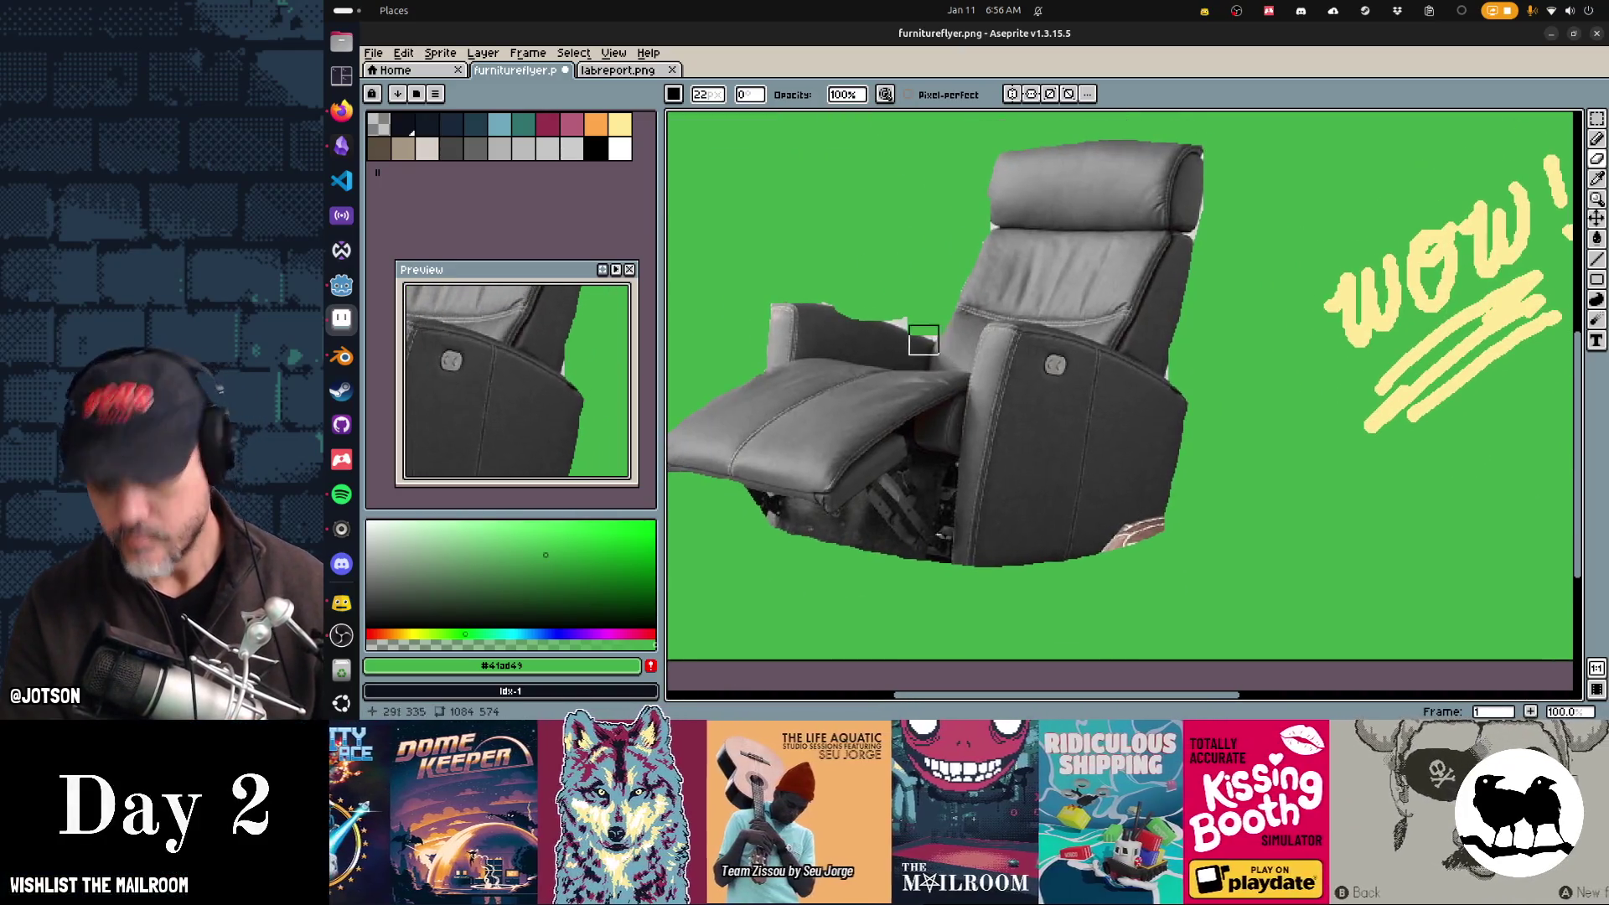
pyautogui.scroll(-13, 909, 356)
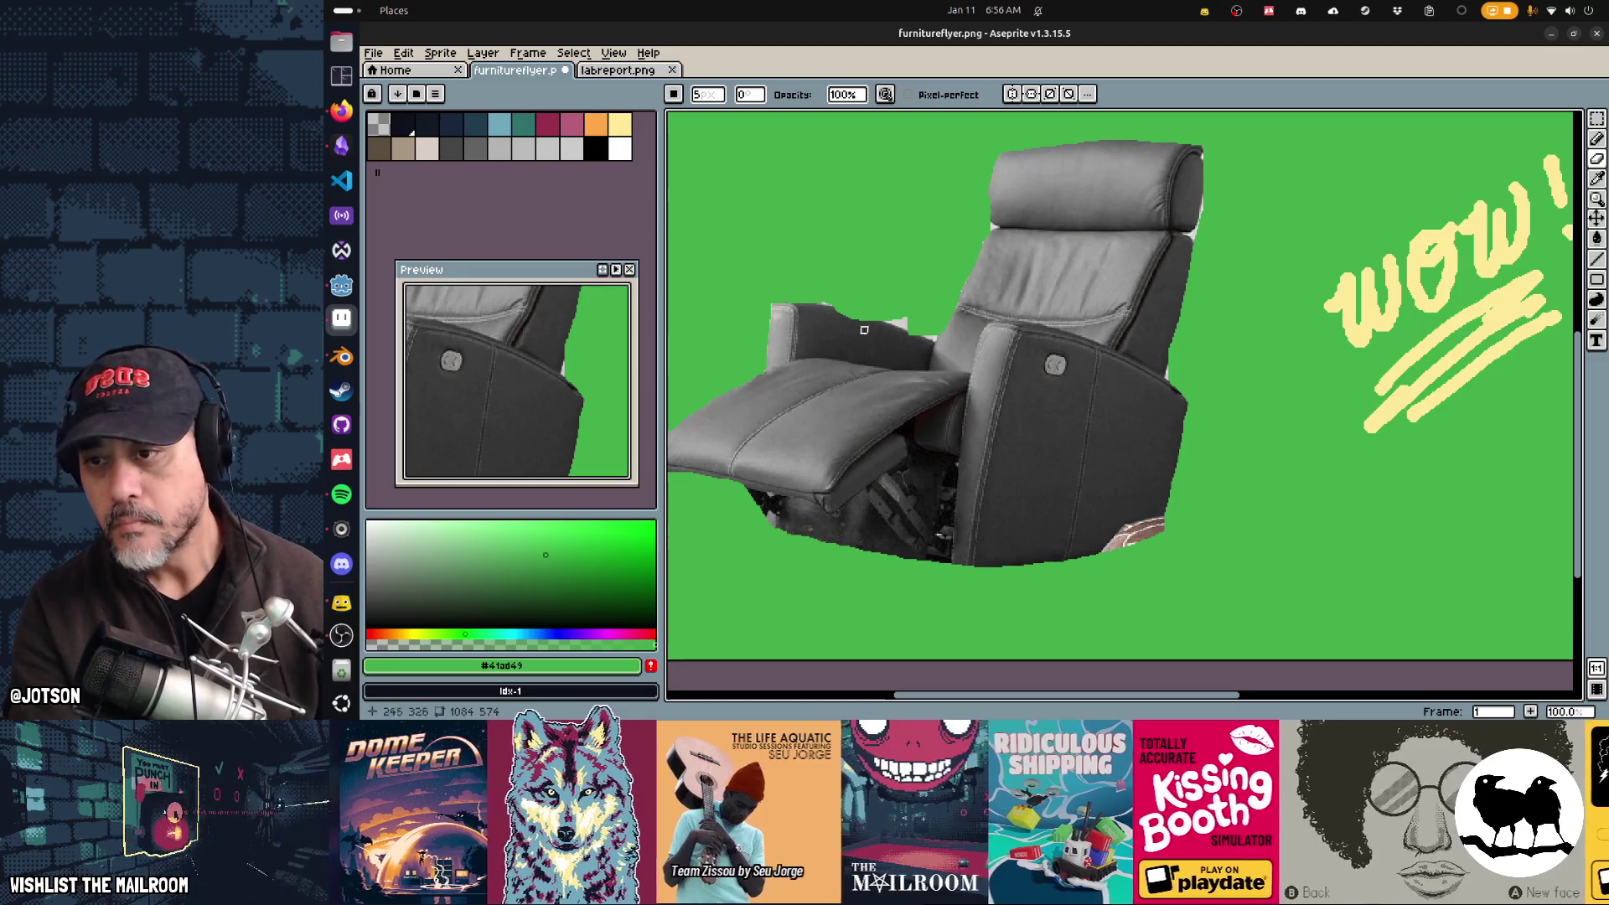
# Step: Sample the chair's dark greys, undo the stray erase strokes, and show the layers panel
pyautogui.keyDown('alt'); pyautogui.click(795, 302); pyautogui.keyUp('alt')
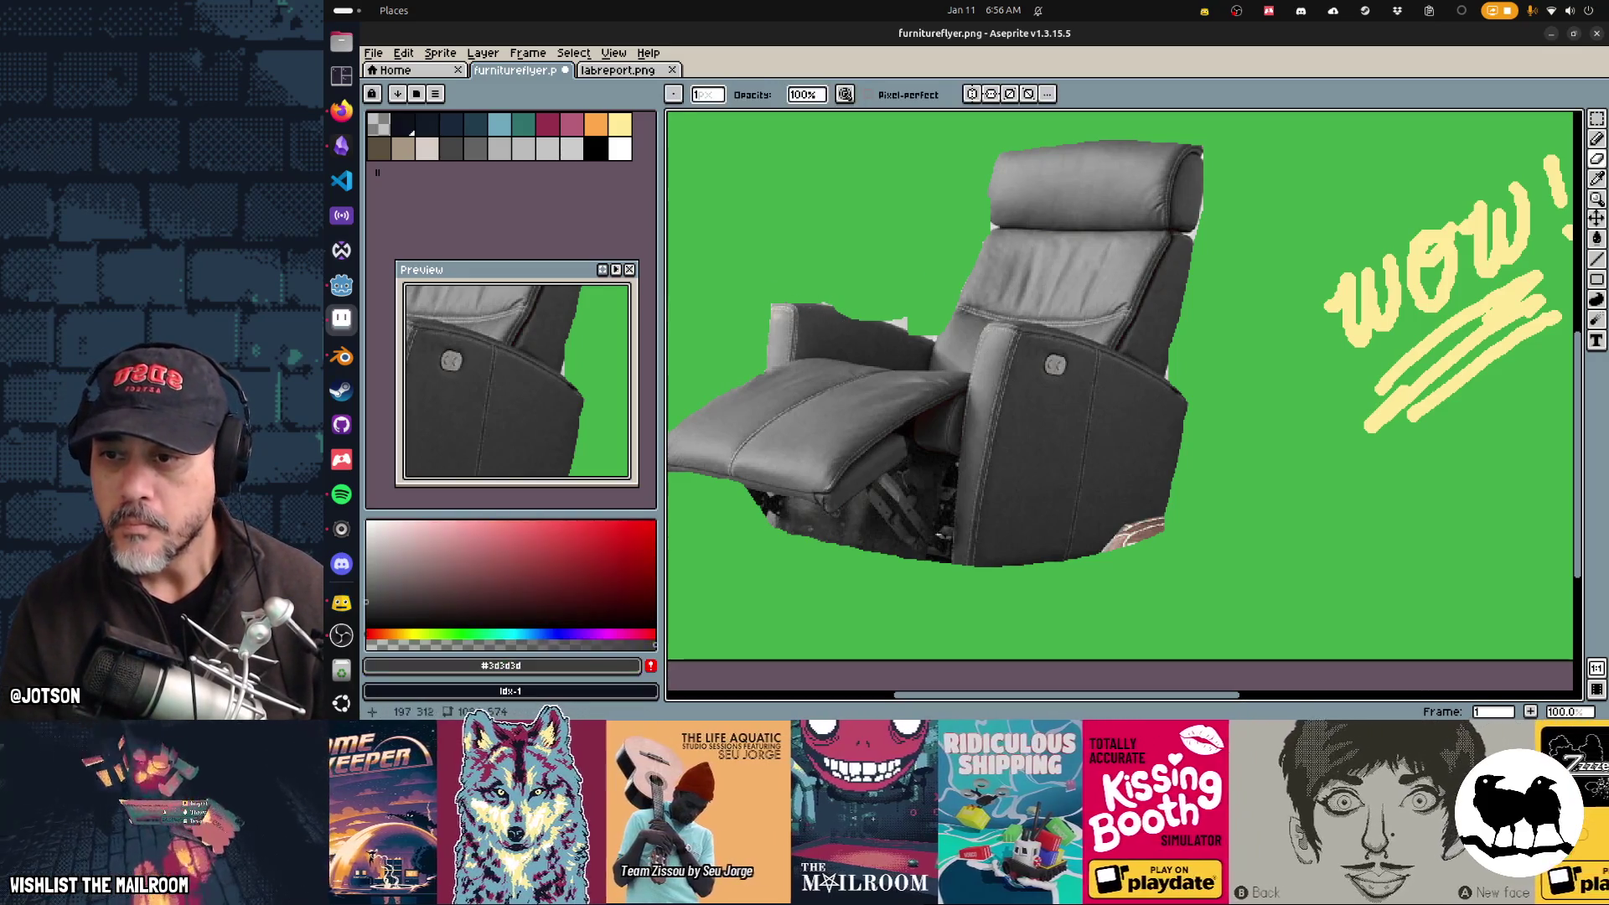
pyautogui.hotkey('ctrl', 'z')
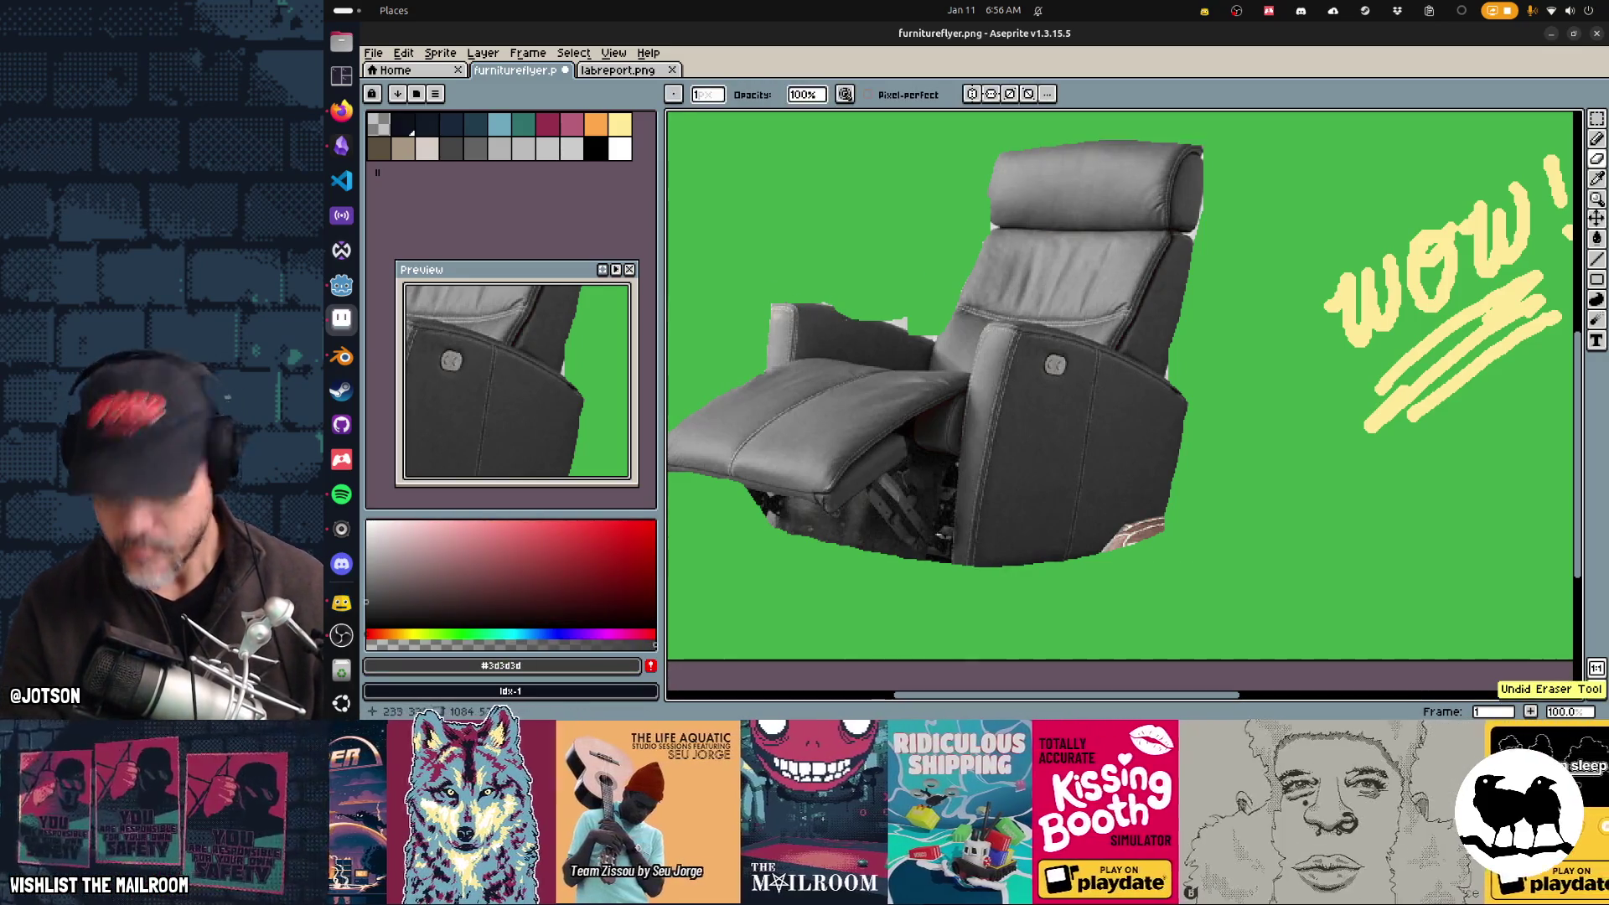
pyautogui.press('b')
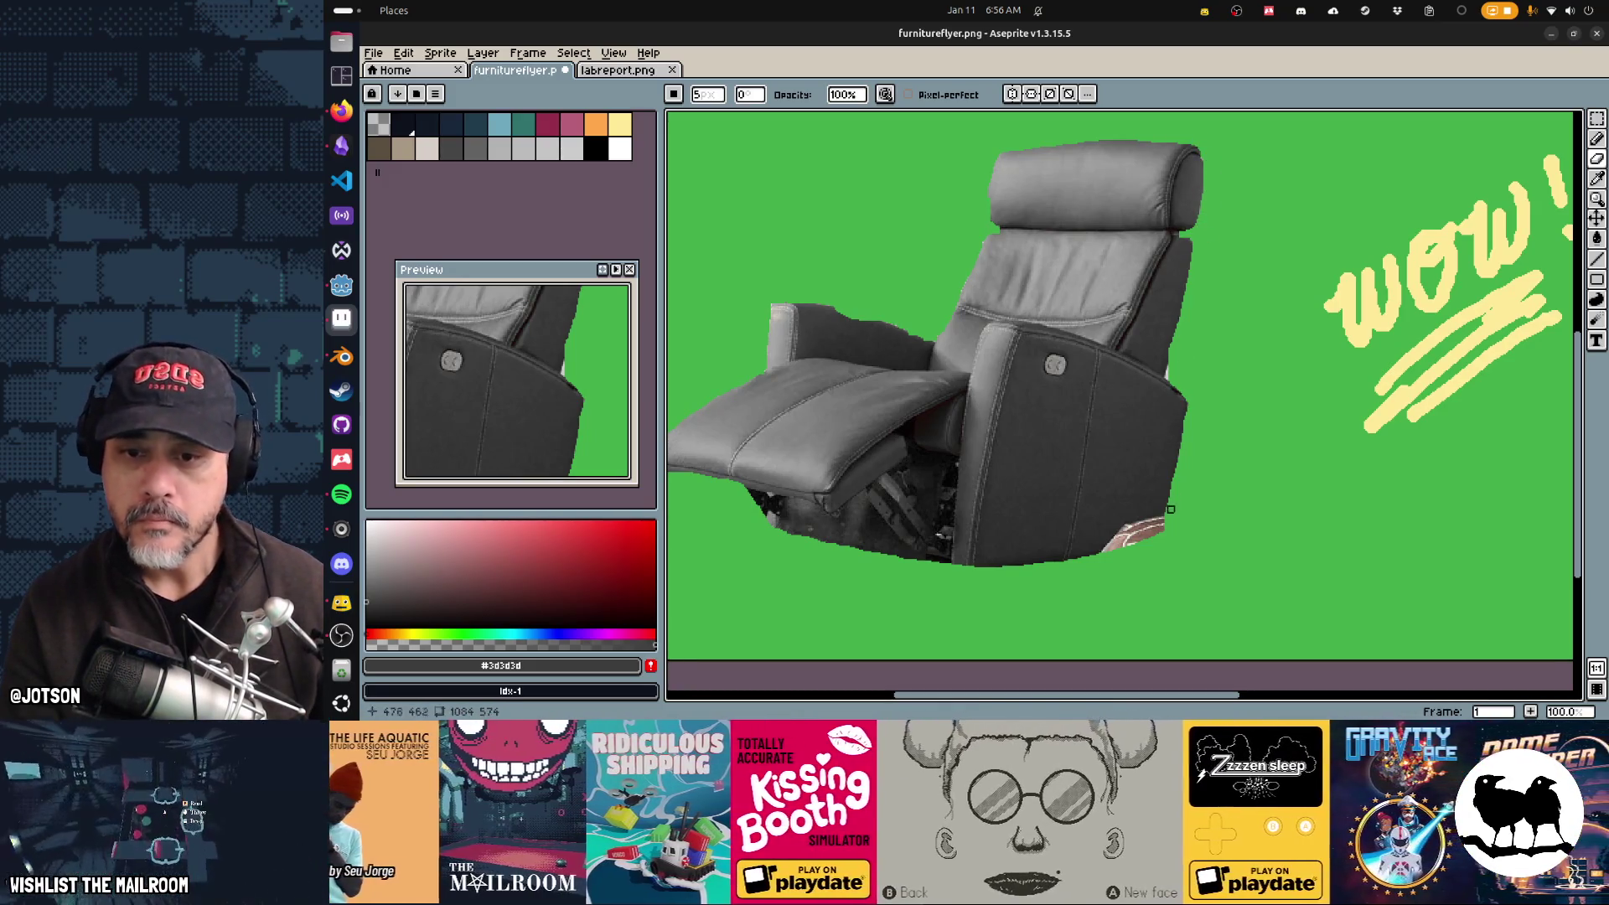
pyautogui.keyDown('alt'); pyautogui.click(1139, 381); pyautogui.keyUp('alt')
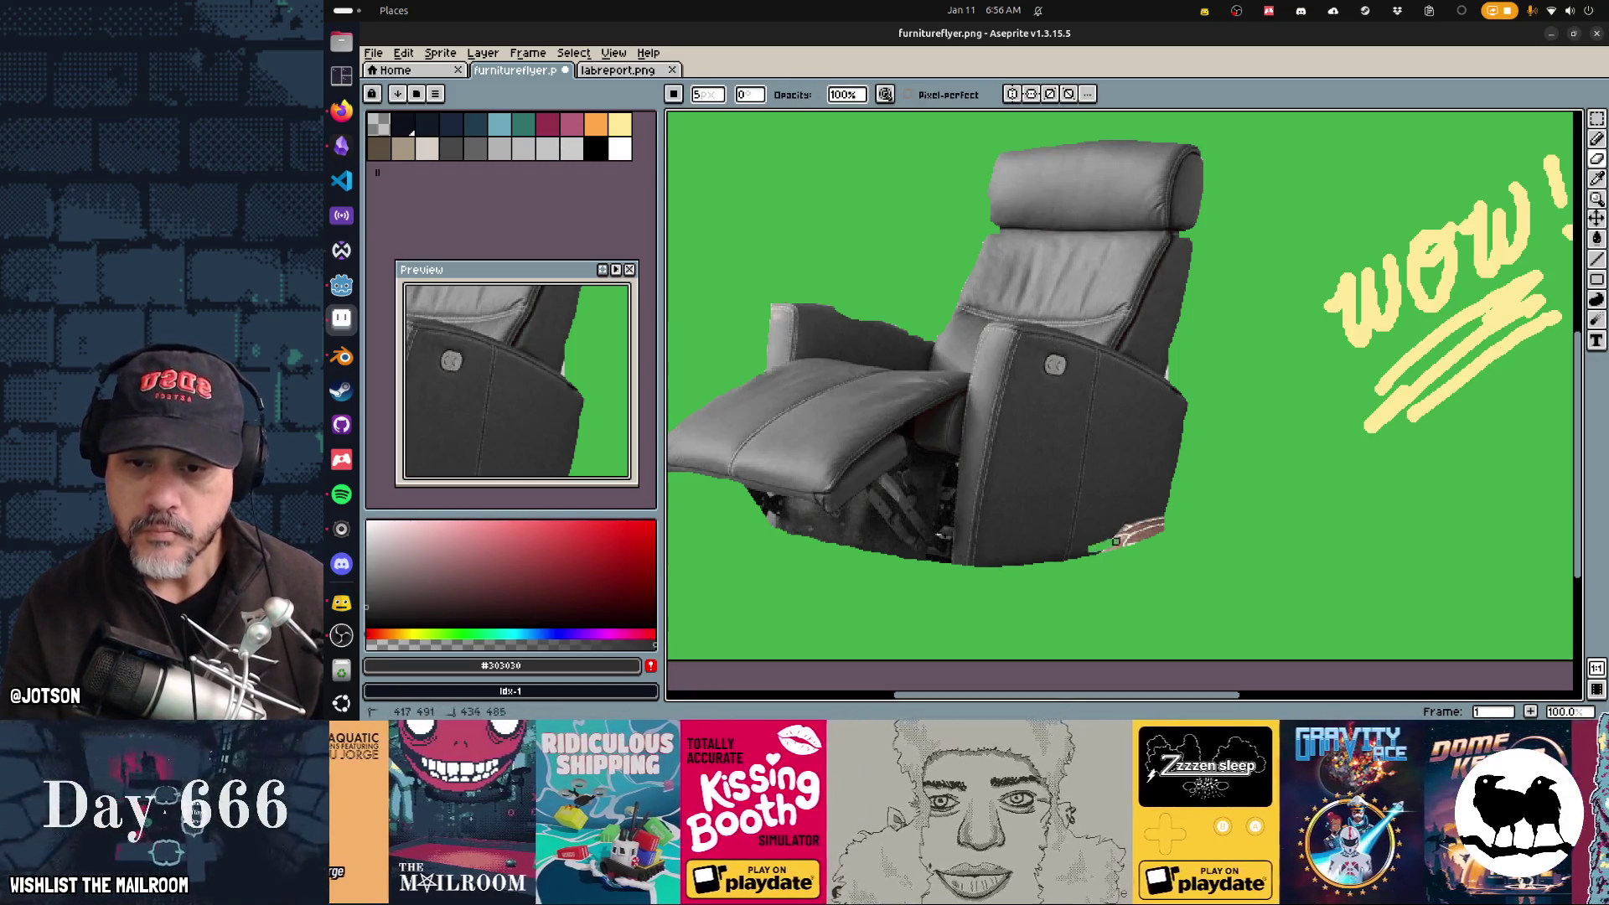
pyautogui.hotkey('ctrl', 'z')
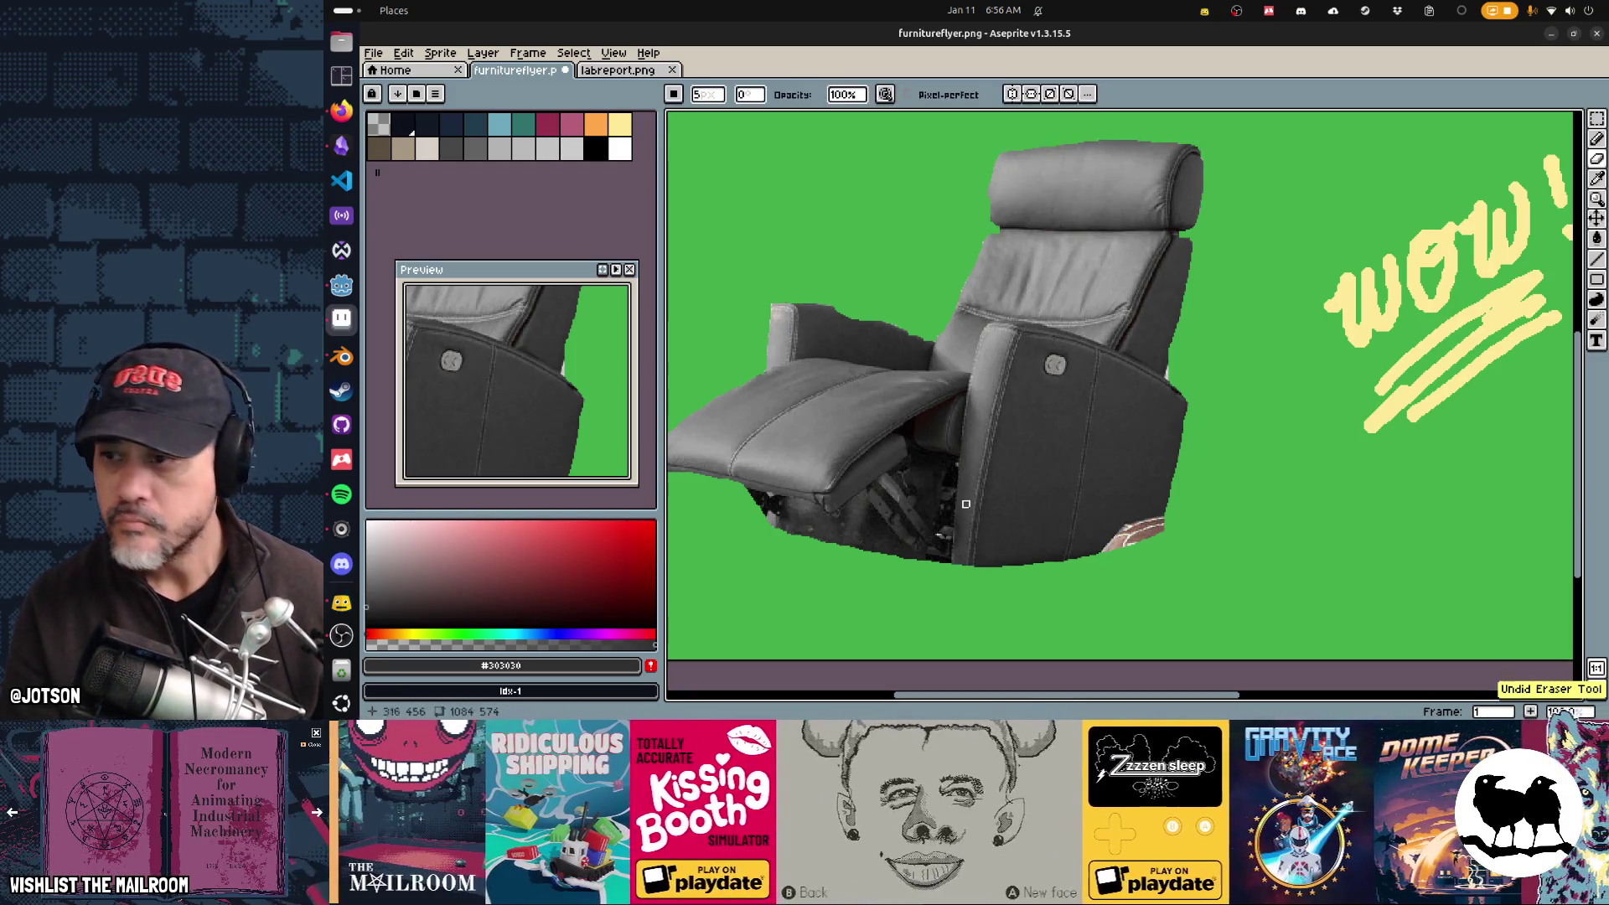
pyautogui.press('Tab')
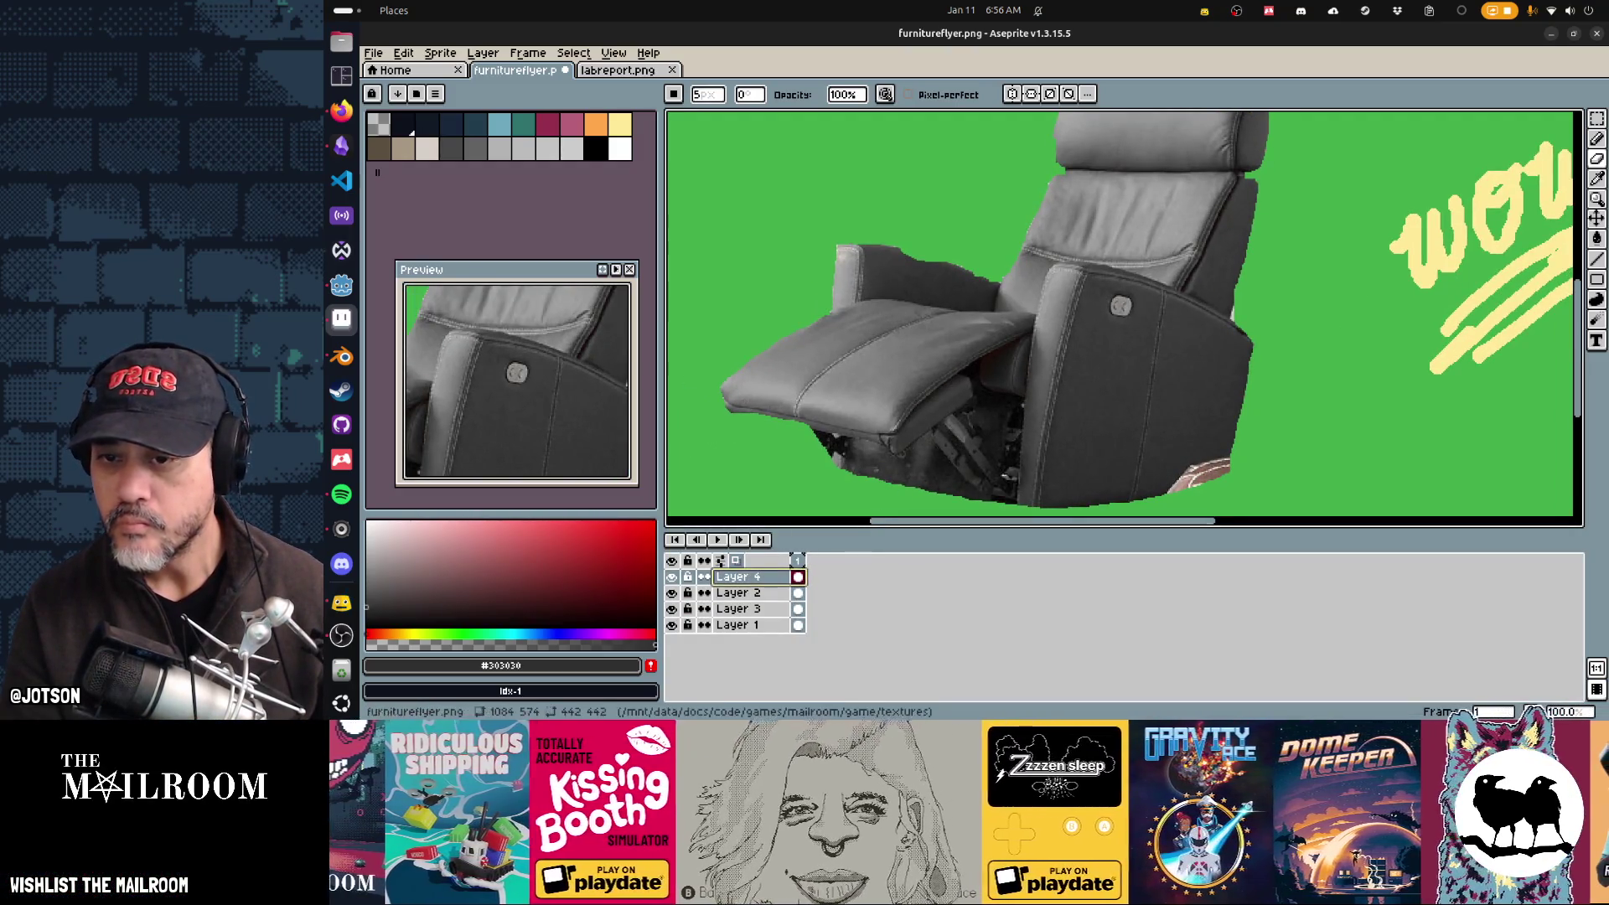
pyautogui.press('alt')
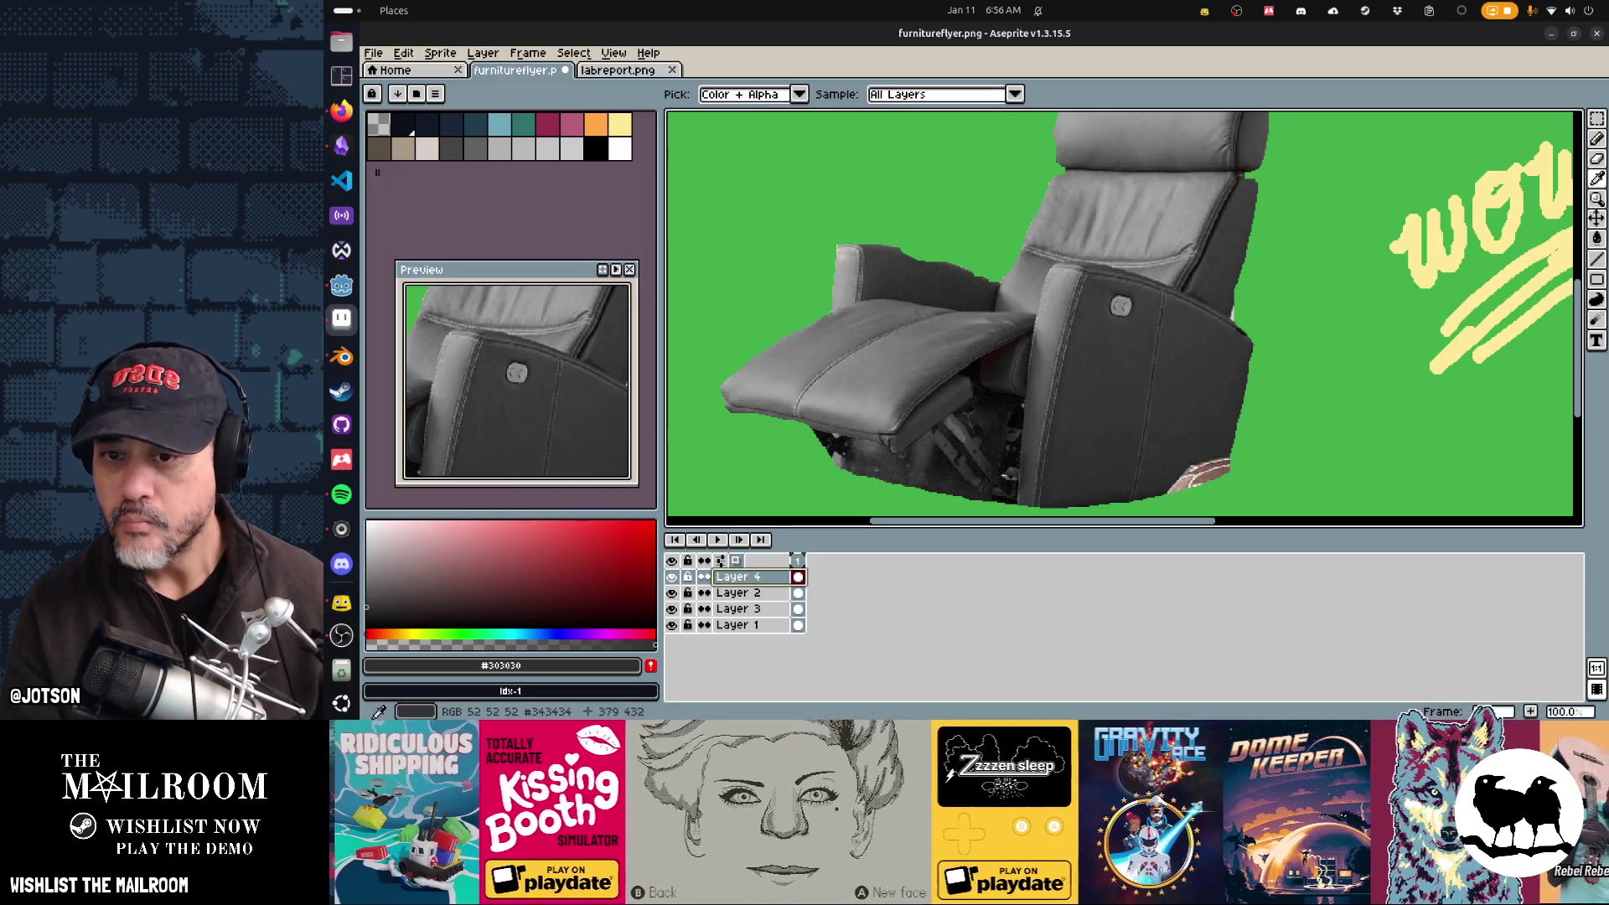
pyautogui.moveTo(1006, 335); pyautogui.dragTo(907, 260)
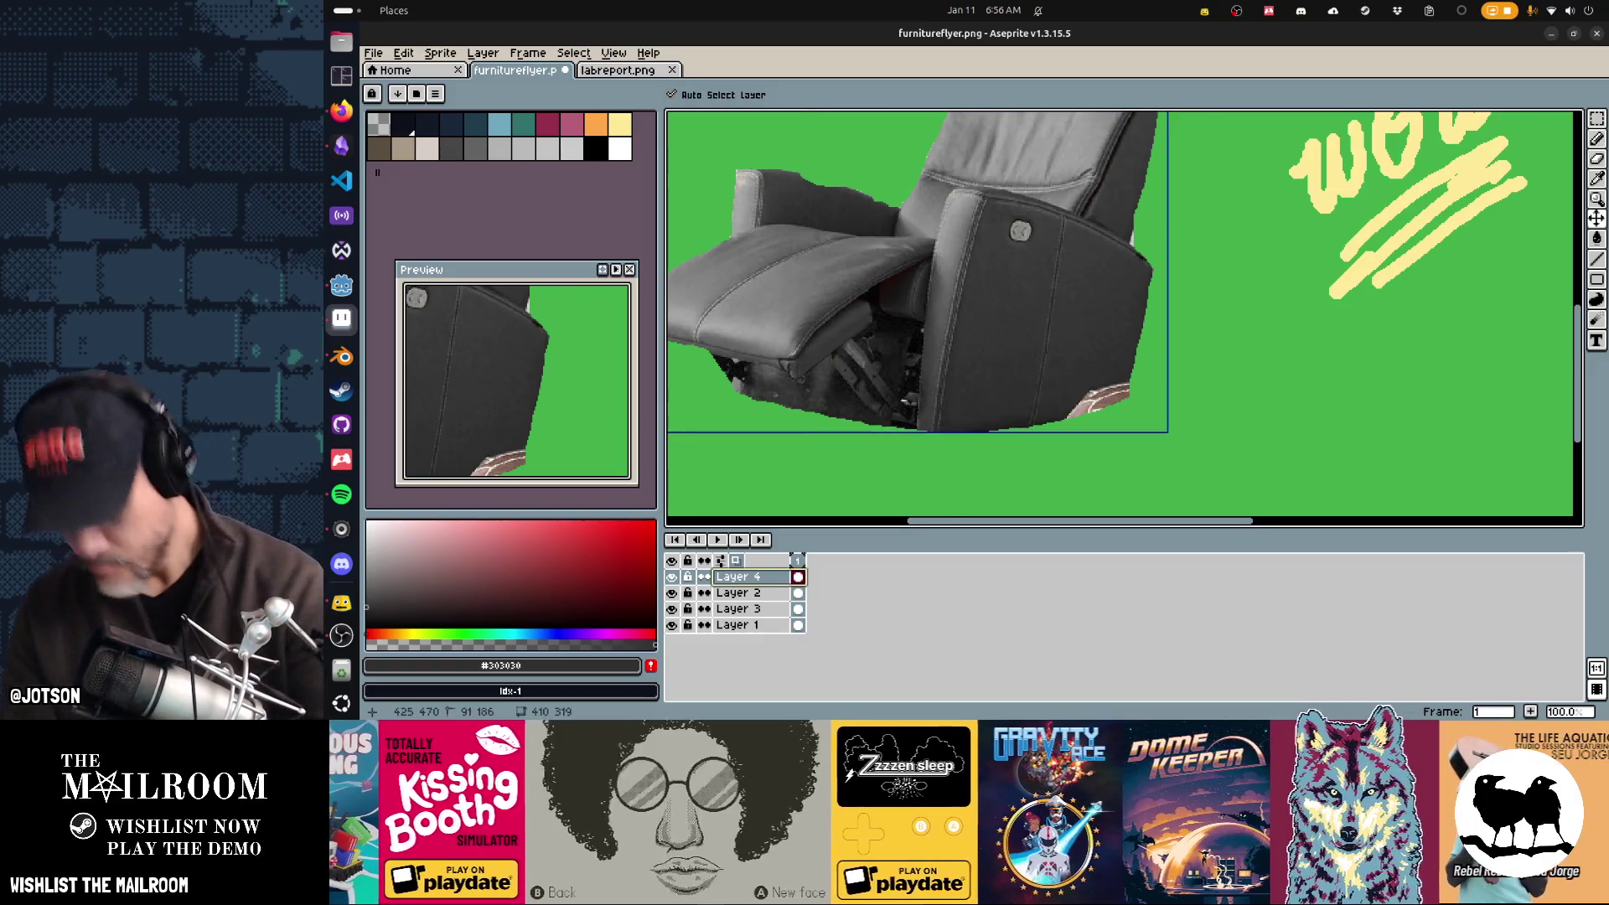
# Step: Cover the pink patch on the chair arm and erase stray pixels along its edge
pyautogui.scroll(1, 964, 386)
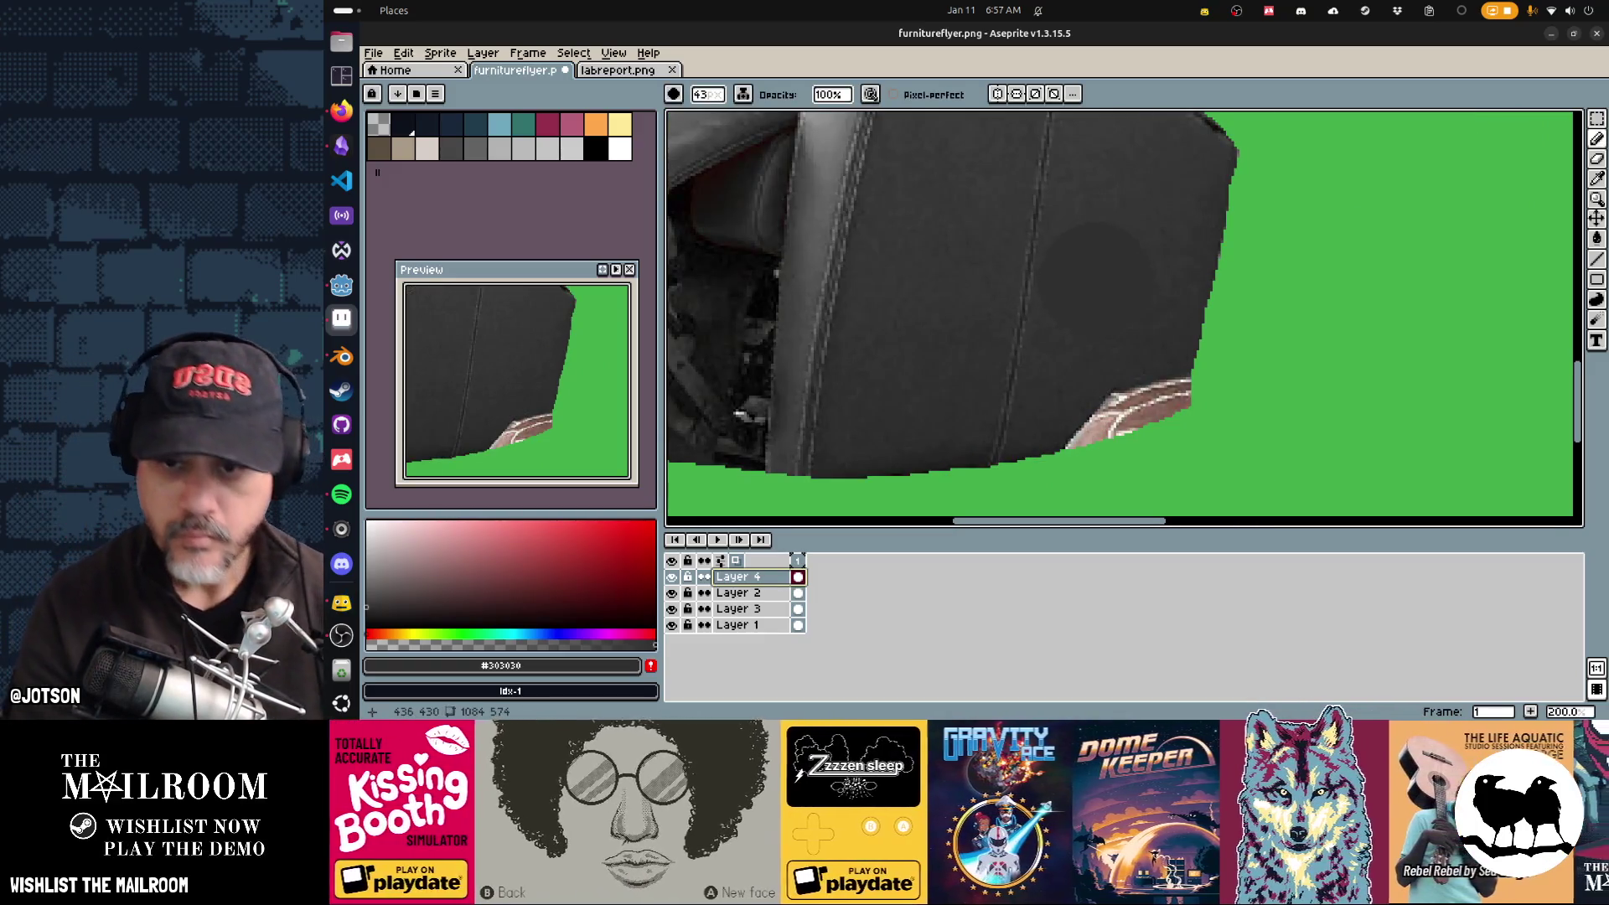
pyautogui.scroll(-5, 1120, 318)
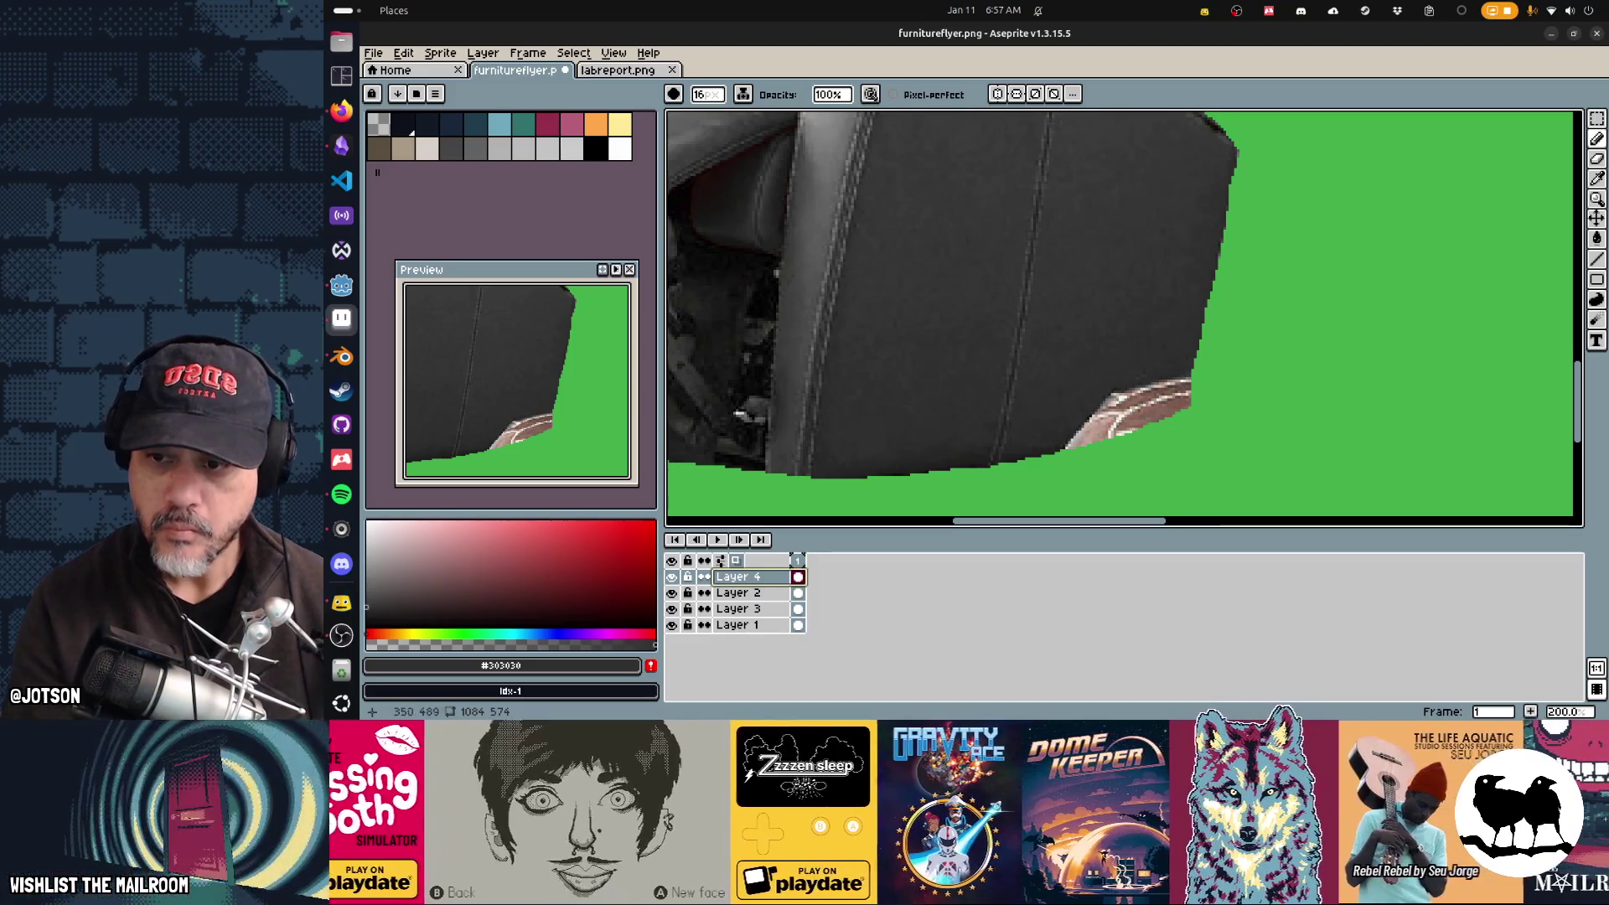
pyautogui.moveTo(1072, 431); pyautogui.dragTo(1178, 392)
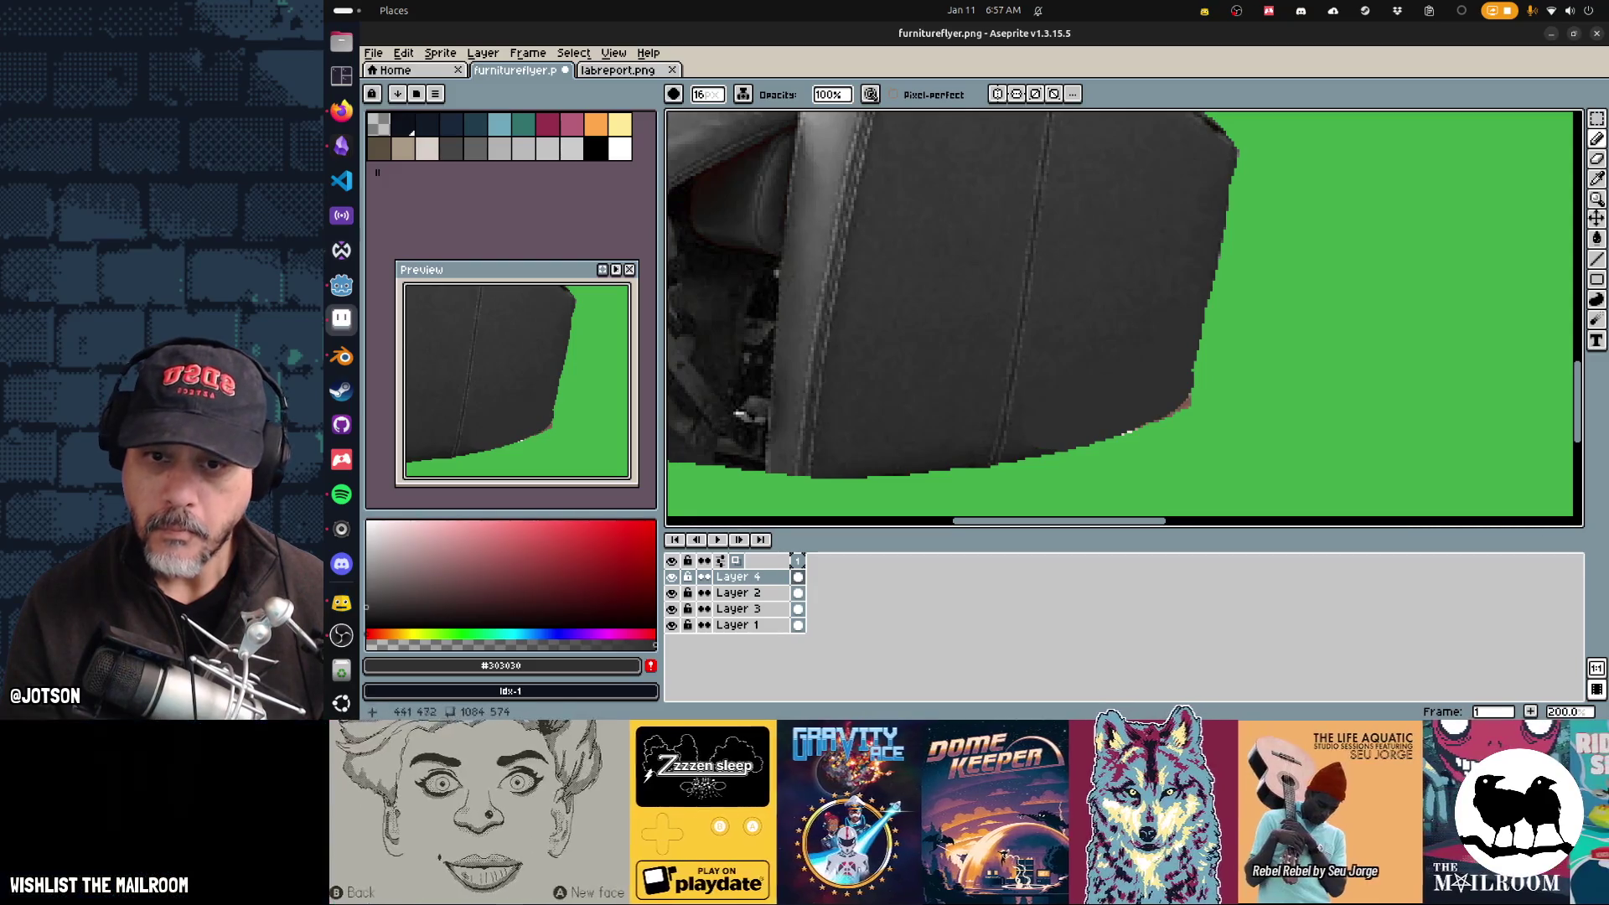
pyautogui.press('e')
pyautogui.moveTo(1200, 374)
pyautogui.mouseDown()
pyautogui.moveTo(1163, 446)
pyautogui.moveTo(1134, 440)
pyautogui.mouseUp()
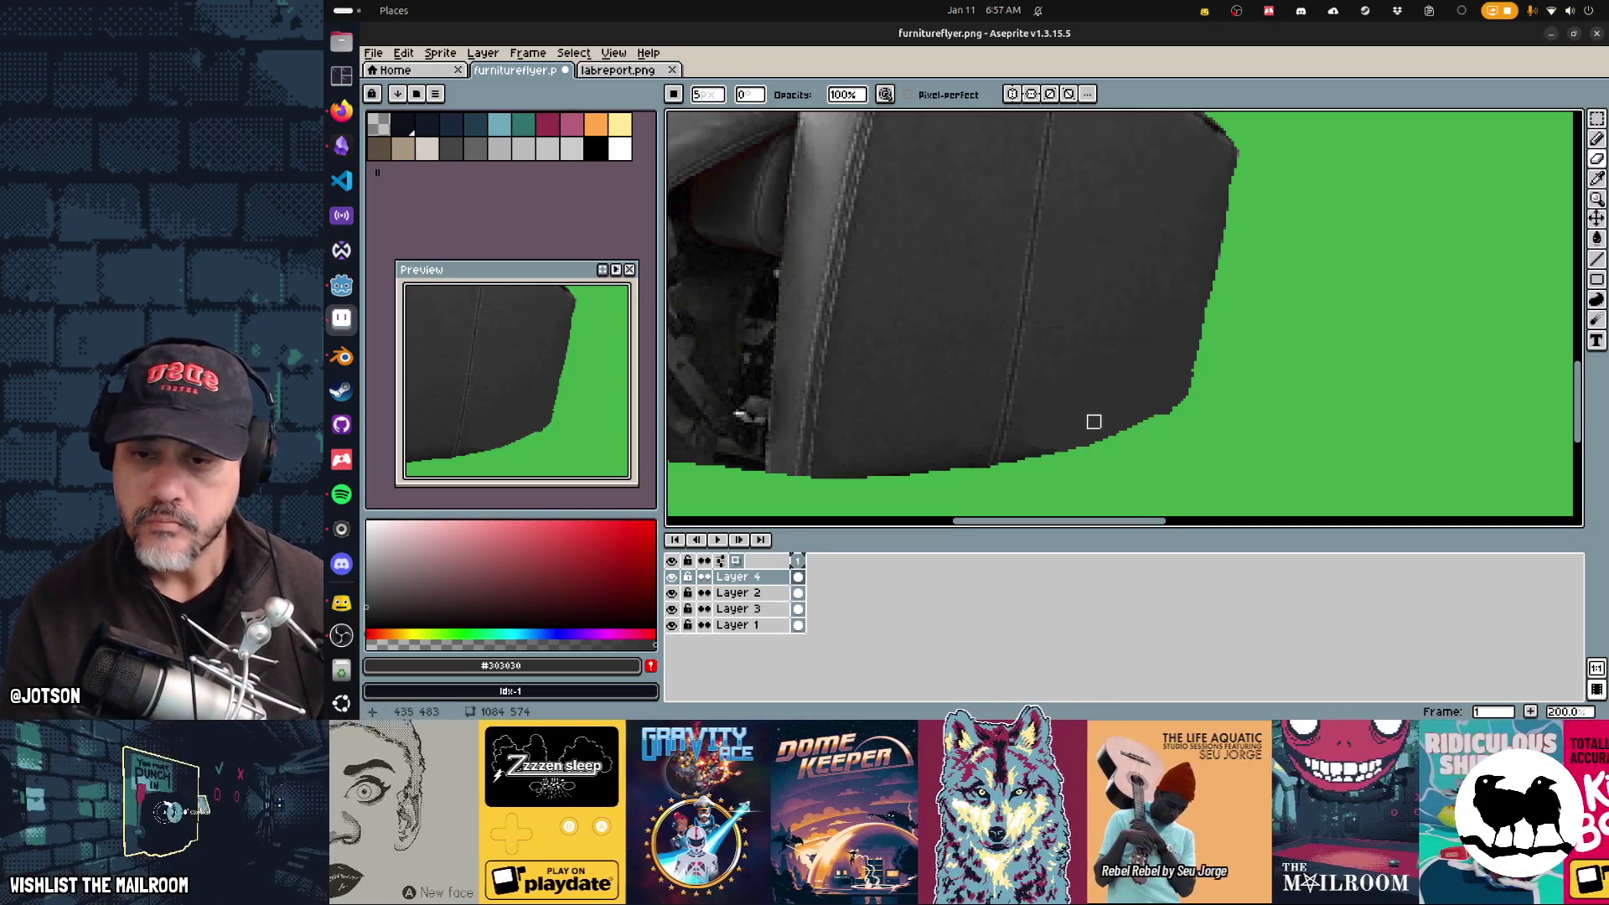
pyautogui.press('b')
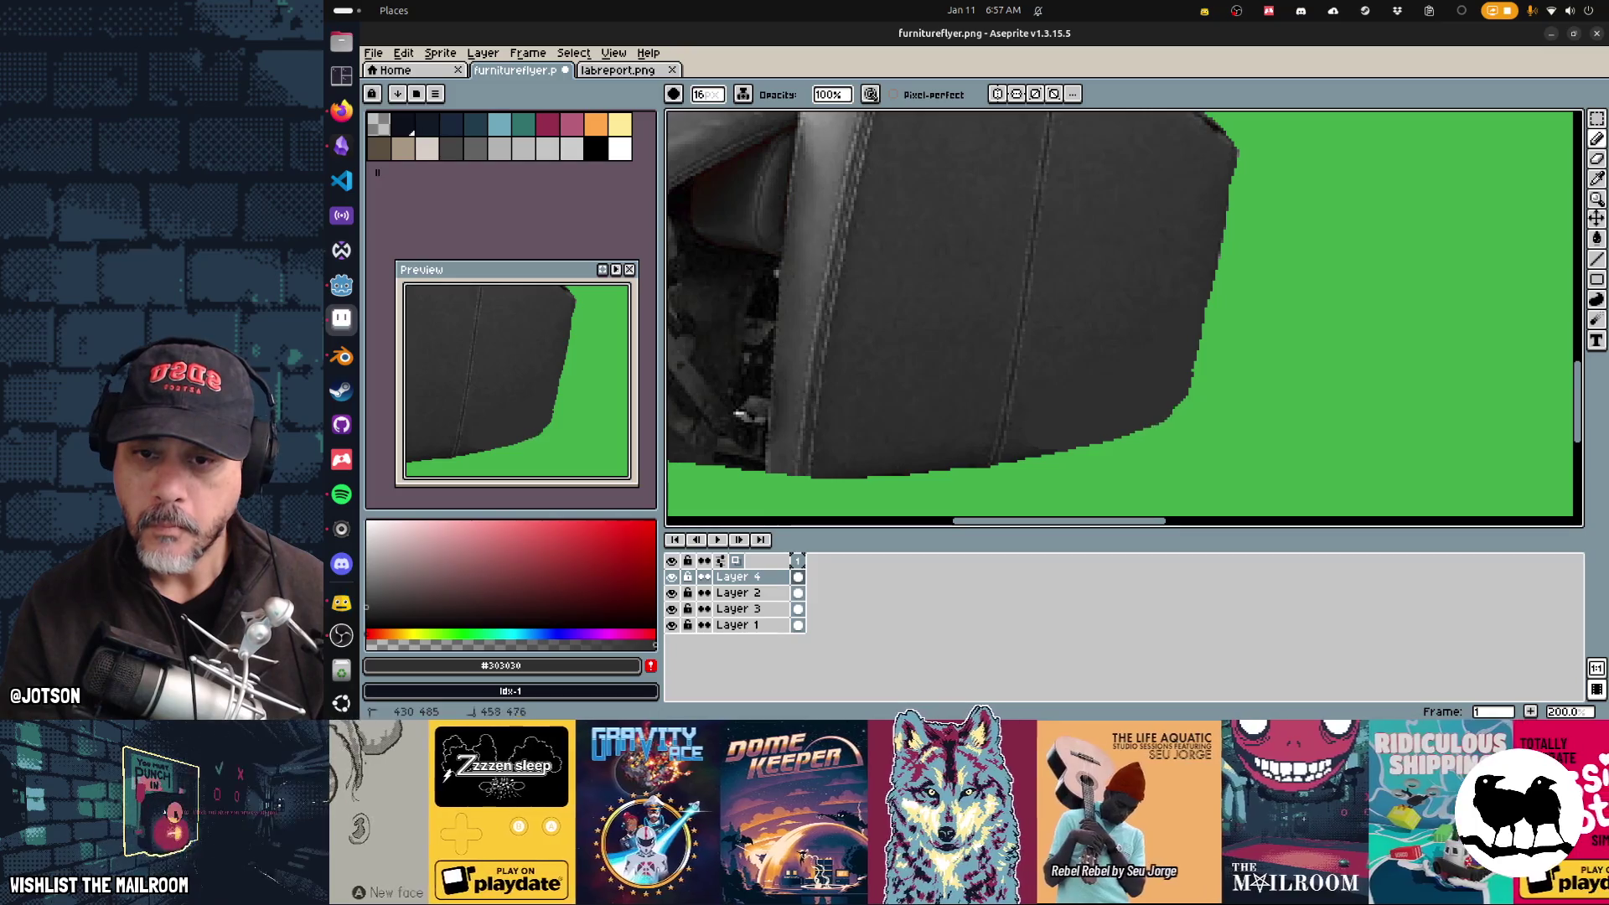
# Step: Darken the seat, the area below its bottom edge and the seat-back edge with dark grey
pyautogui.moveTo(1186, 126)
pyautogui.mouseDown()
pyautogui.moveTo(1135, 193)
pyautogui.moveTo(1136, 255)
pyautogui.moveTo(1123, 245)
pyautogui.mouseUp()
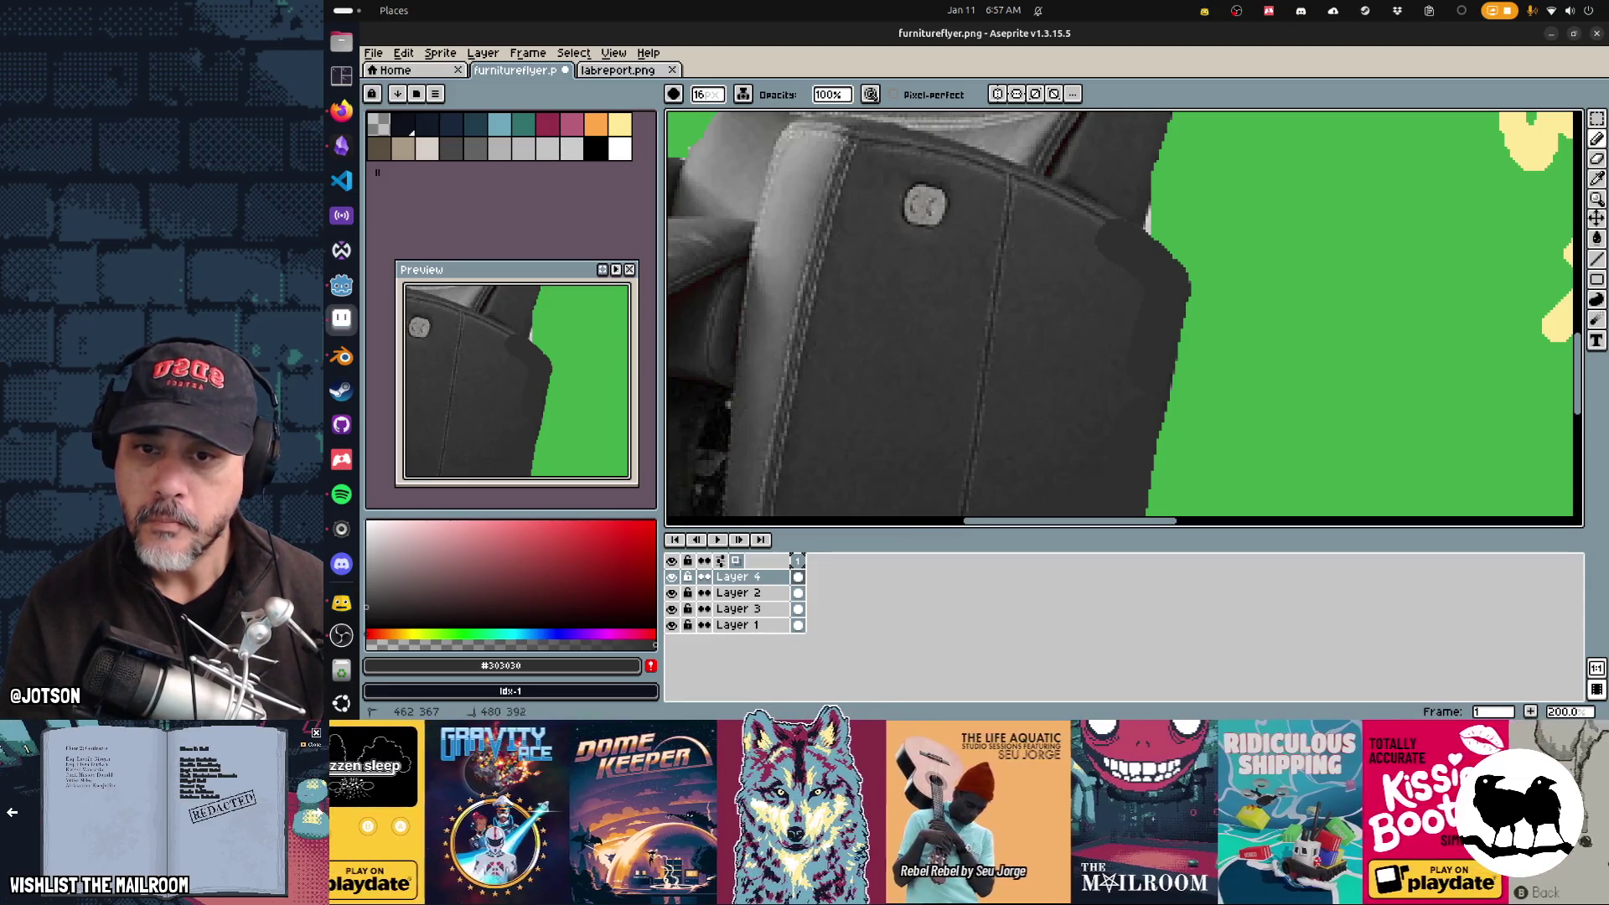
pyautogui.moveTo(1085, 301)
pyautogui.mouseDown()
pyautogui.moveTo(1081, 243)
pyautogui.moveTo(1019, 199)
pyautogui.moveTo(1060, 280)
pyautogui.mouseUp()
pyautogui.scroll(-4, 1123, 314)
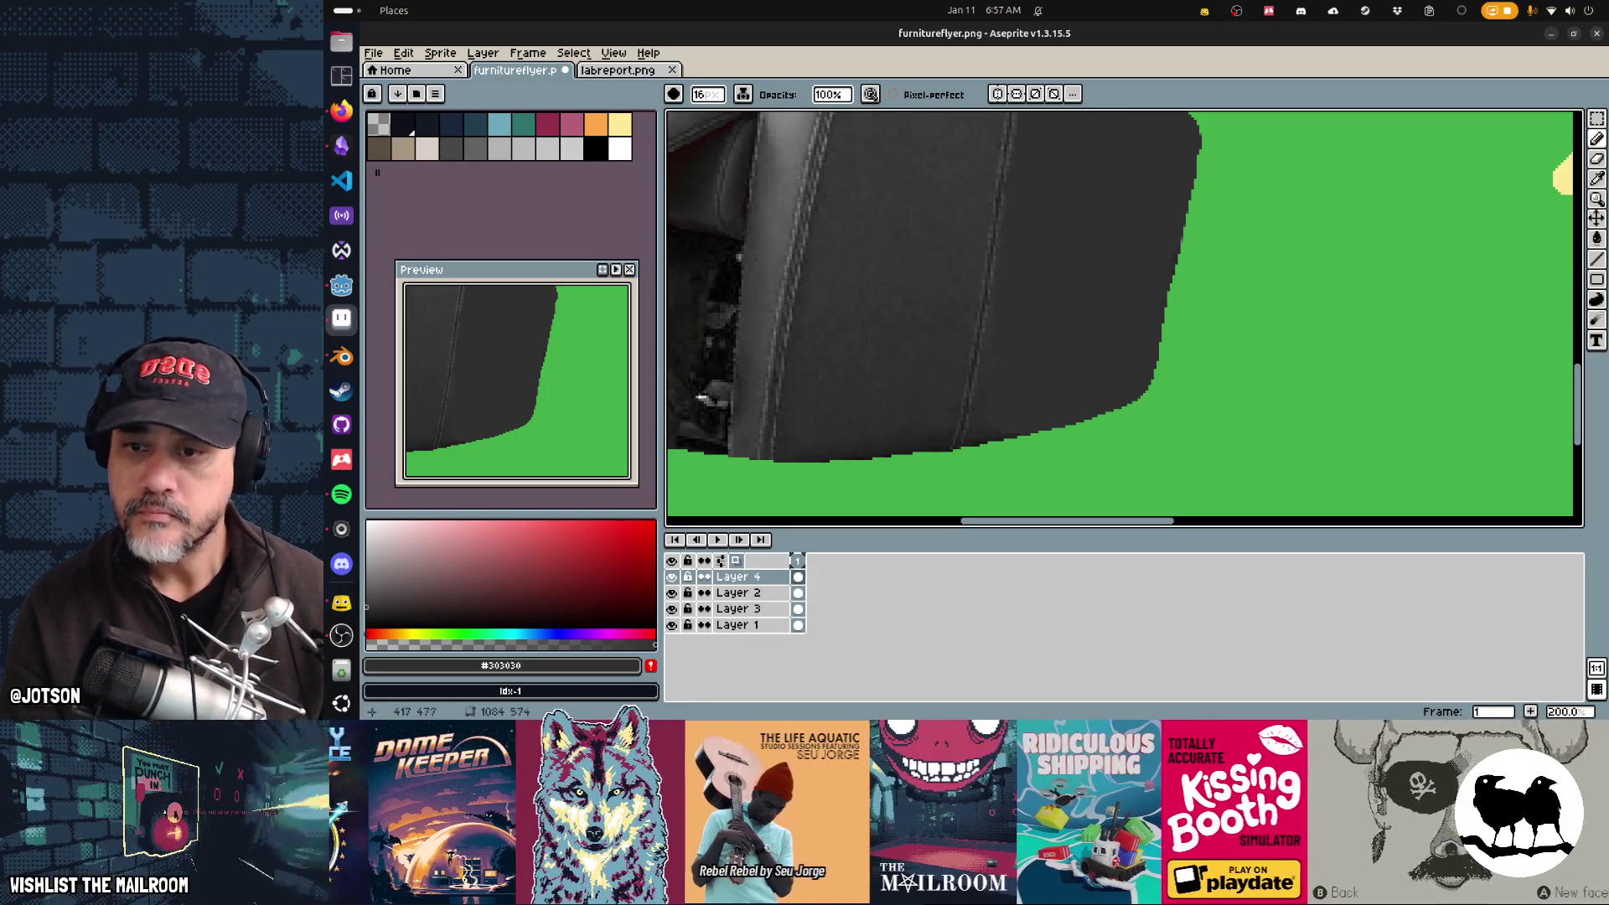
pyautogui.moveTo(995, 440)
pyautogui.mouseDown()
pyautogui.moveTo(985, 471)
pyautogui.moveTo(1025, 448)
pyautogui.mouseUp()
pyautogui.press('e')
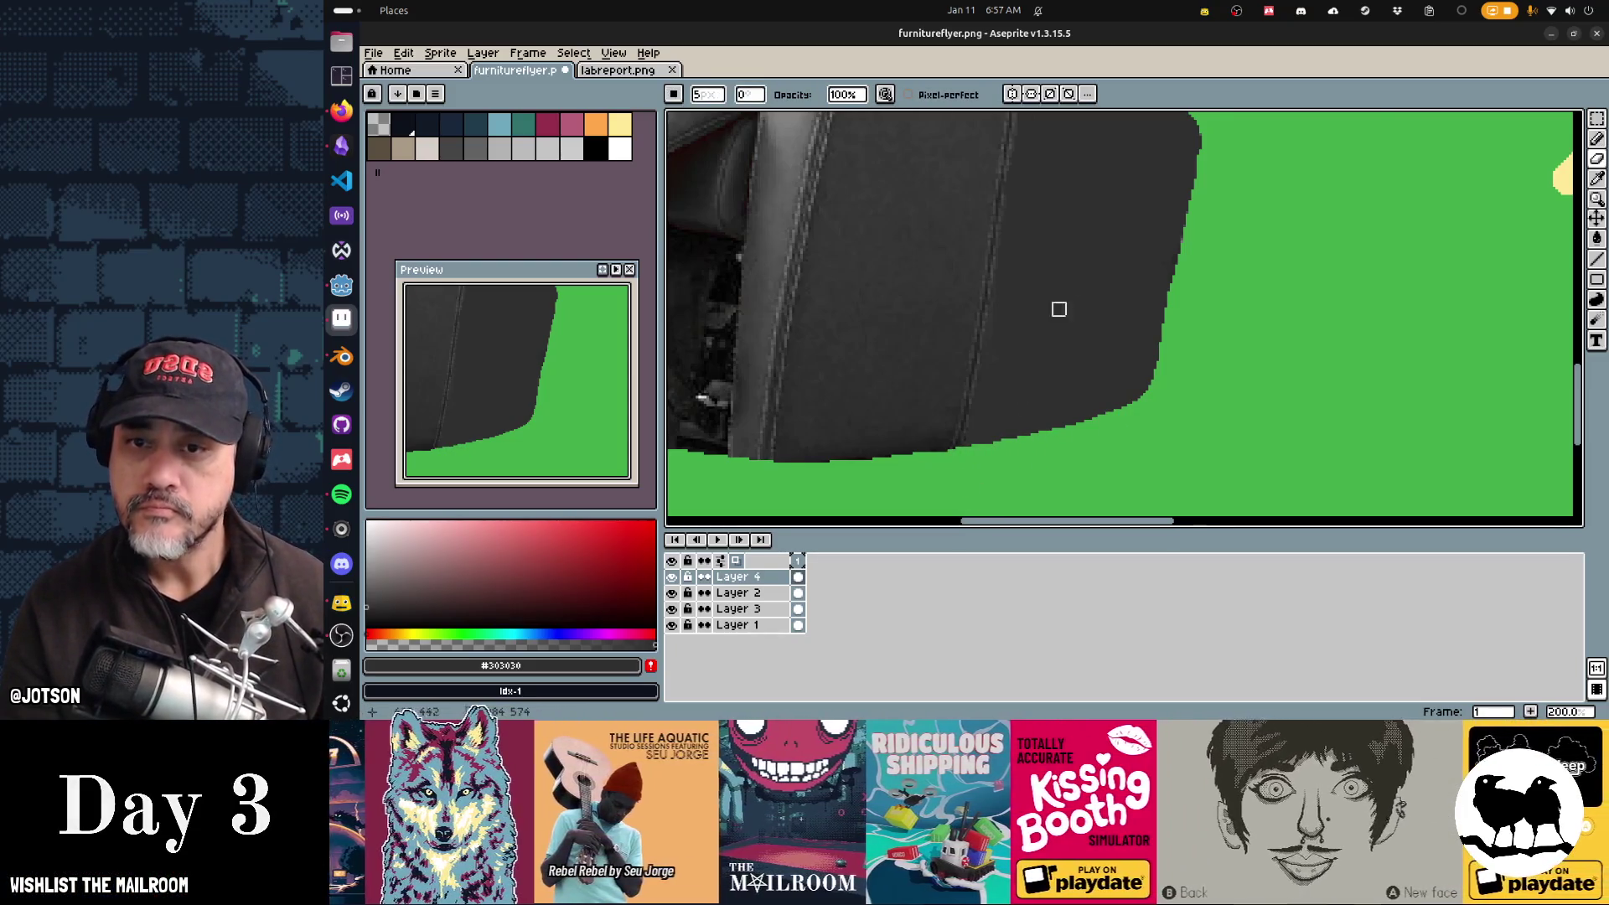
pyautogui.scroll(5, 989, 344)
pyautogui.press('b')
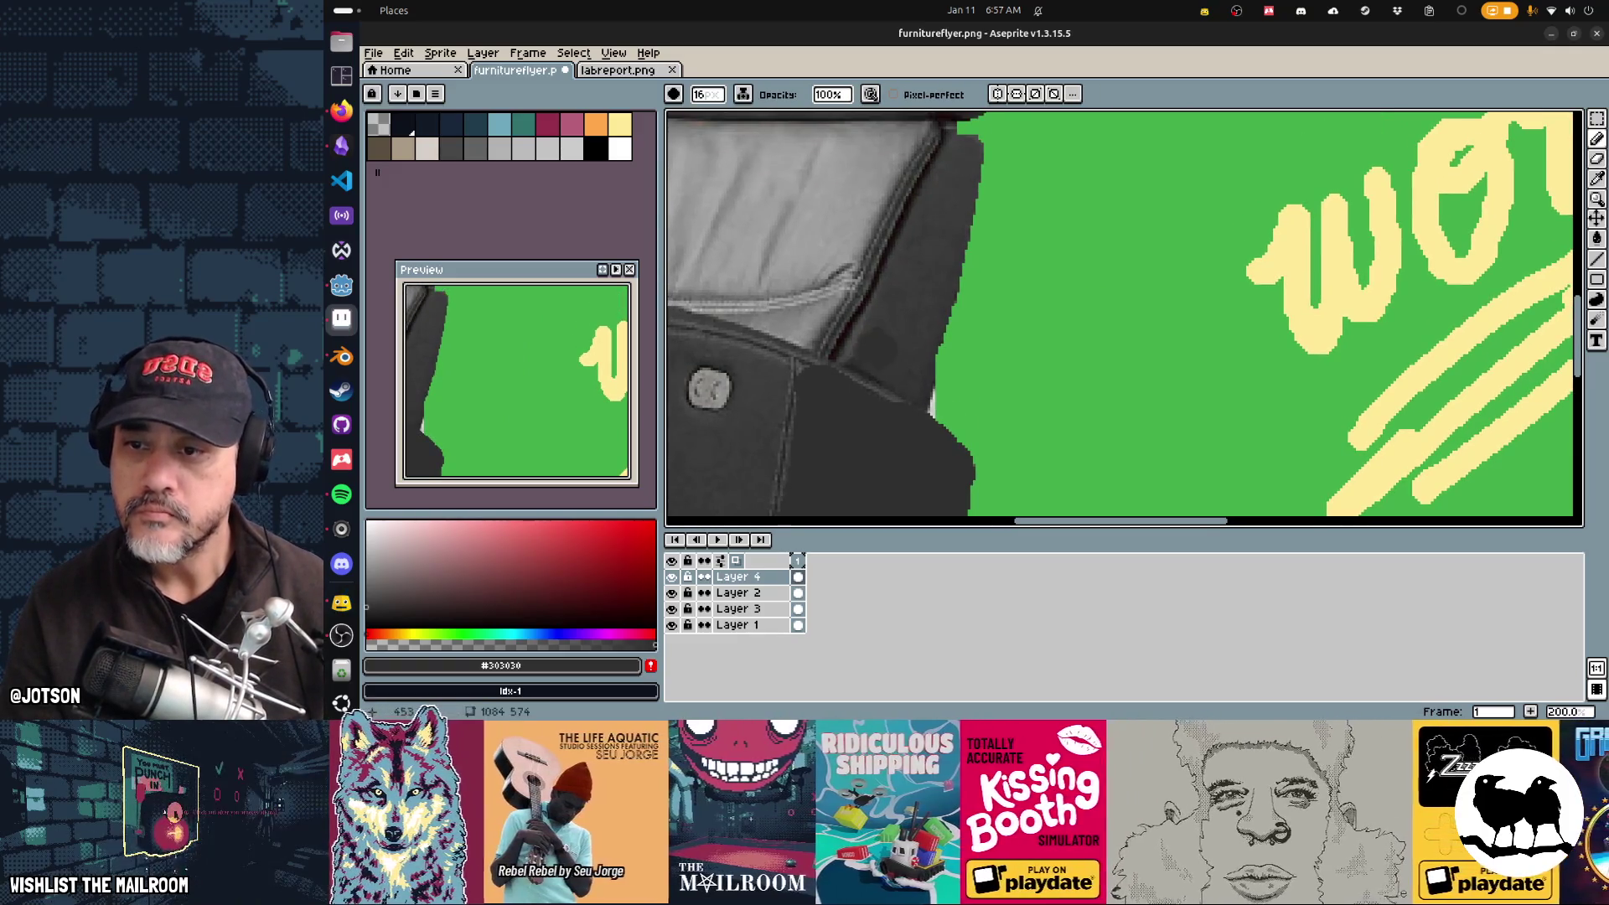
pyautogui.moveTo(956, 212); pyautogui.dragTo(942, 373)
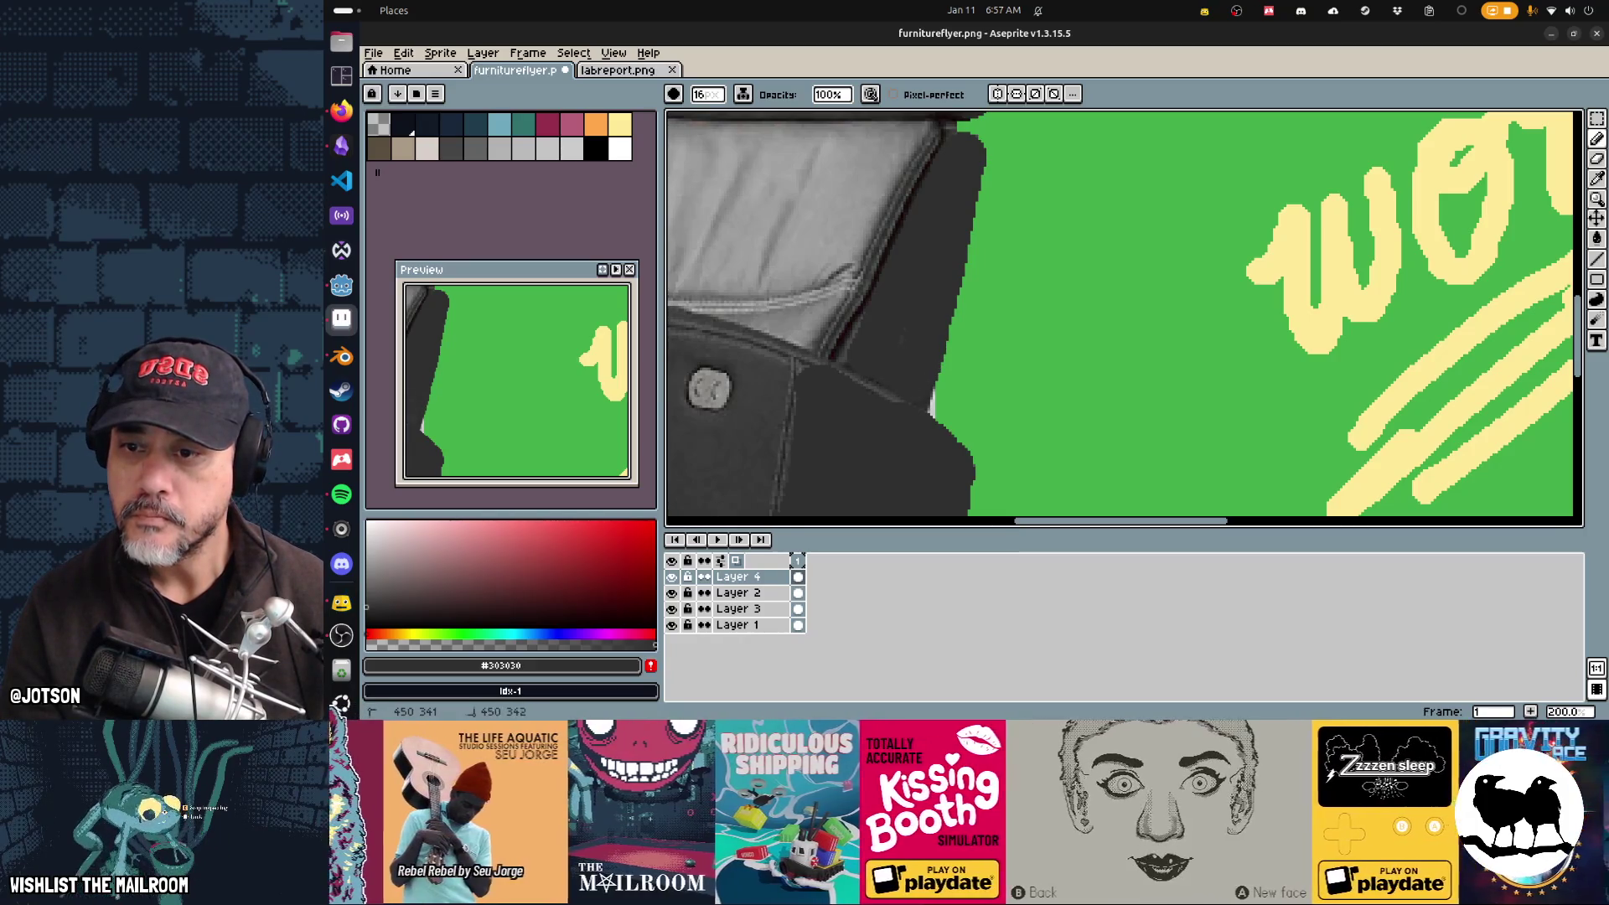
pyautogui.press('e')
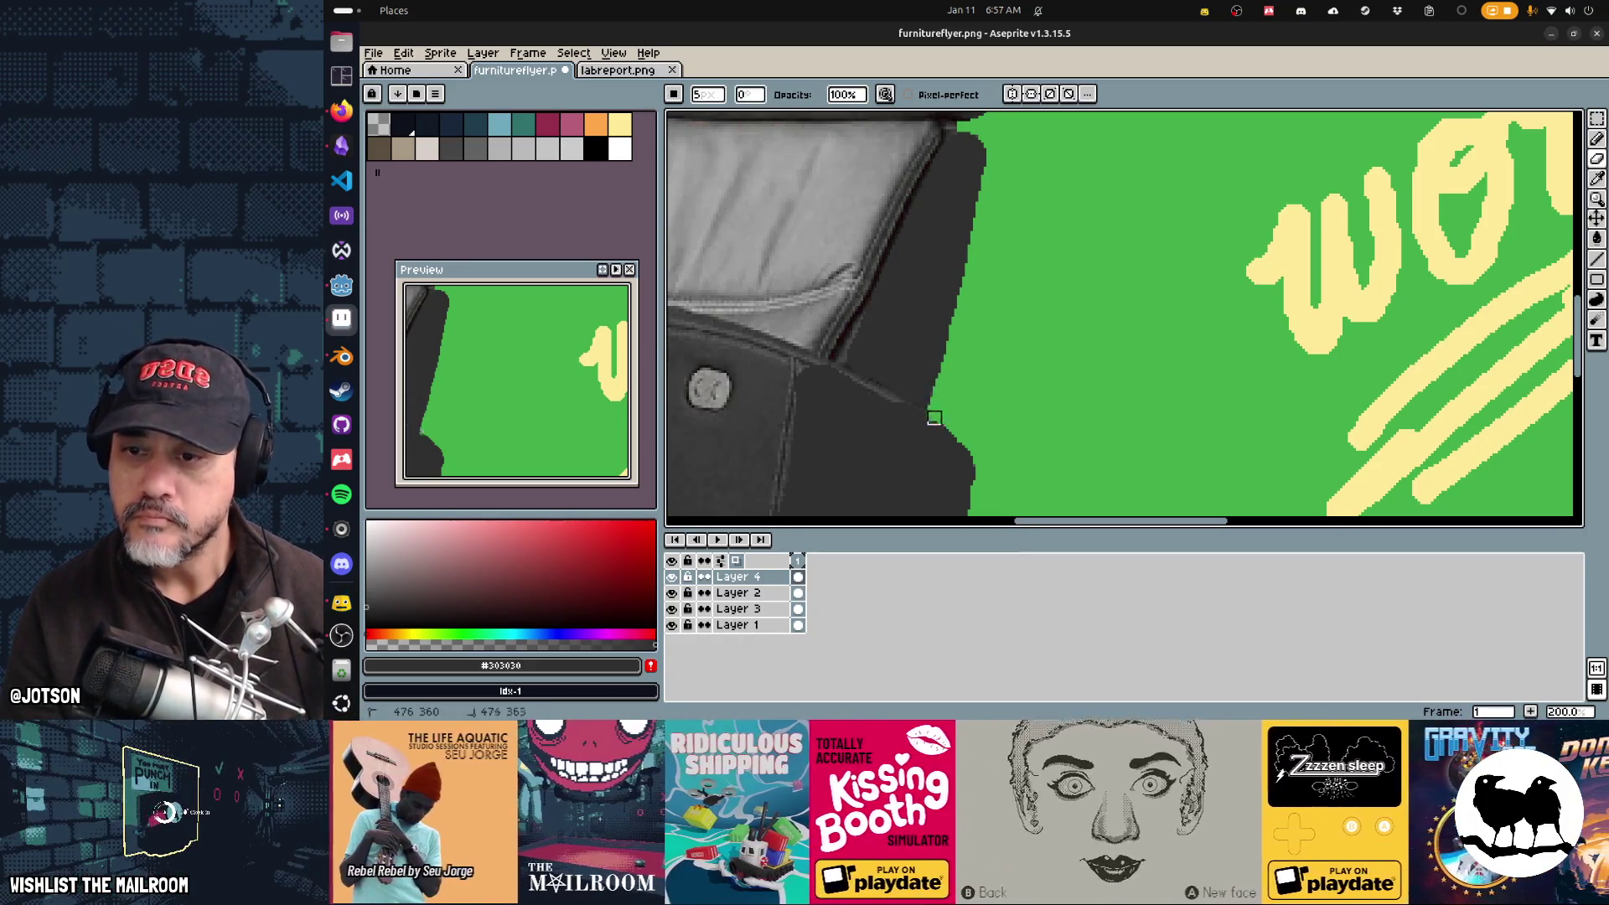
pyautogui.press('b')
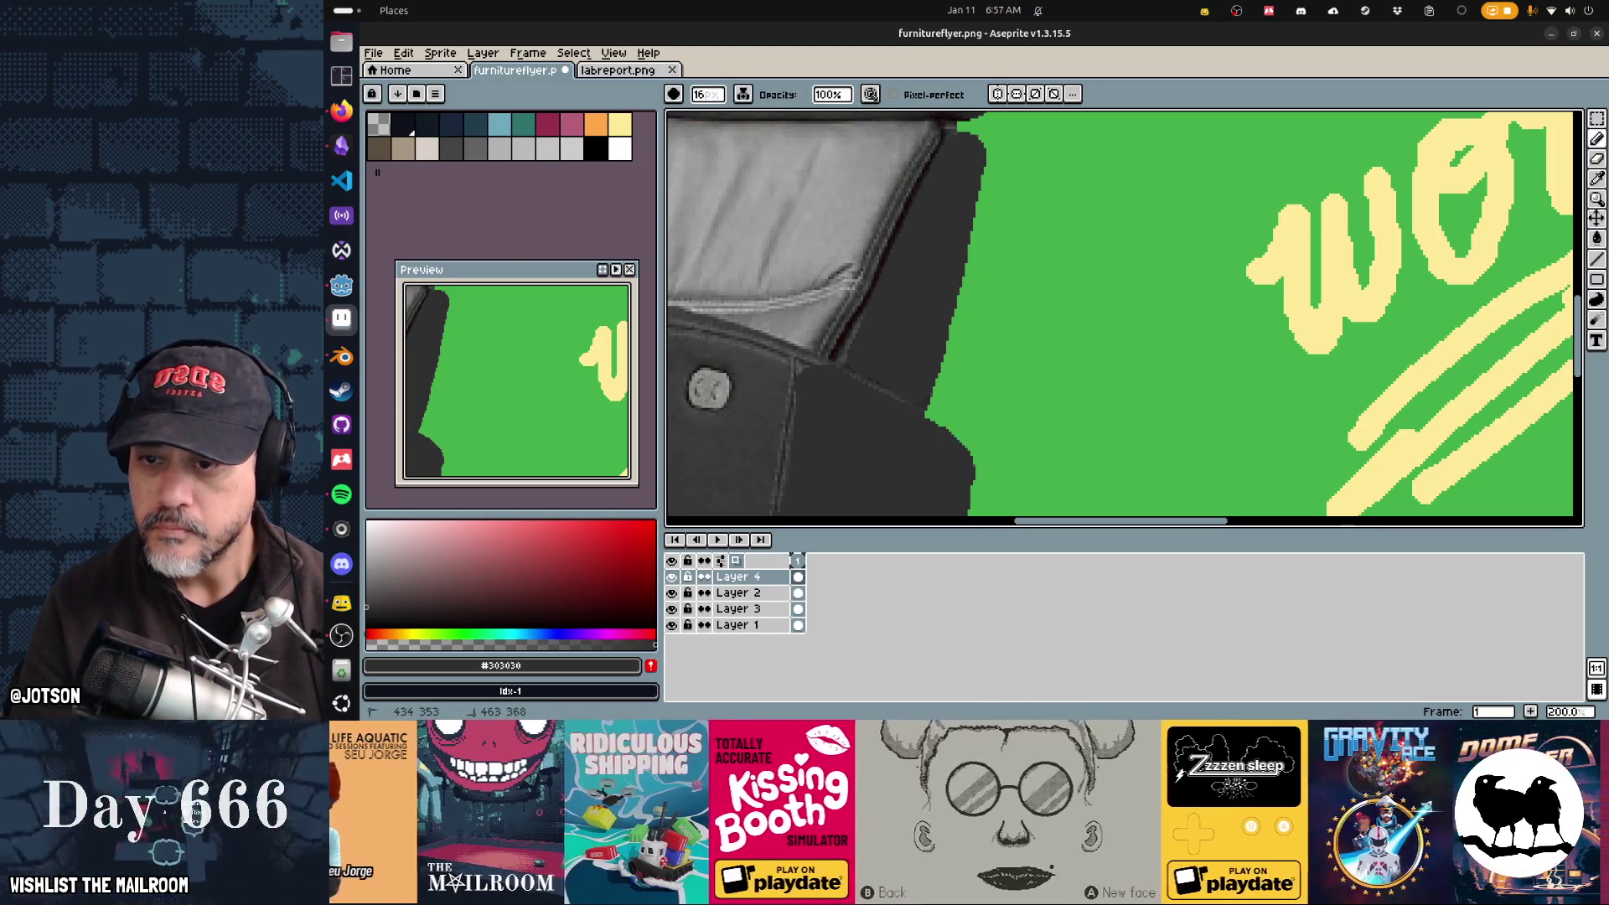
# Step: Paint light grey over the chair's lower area and dark grey along its lower edge
pyautogui.scroll(3, 873, 354)
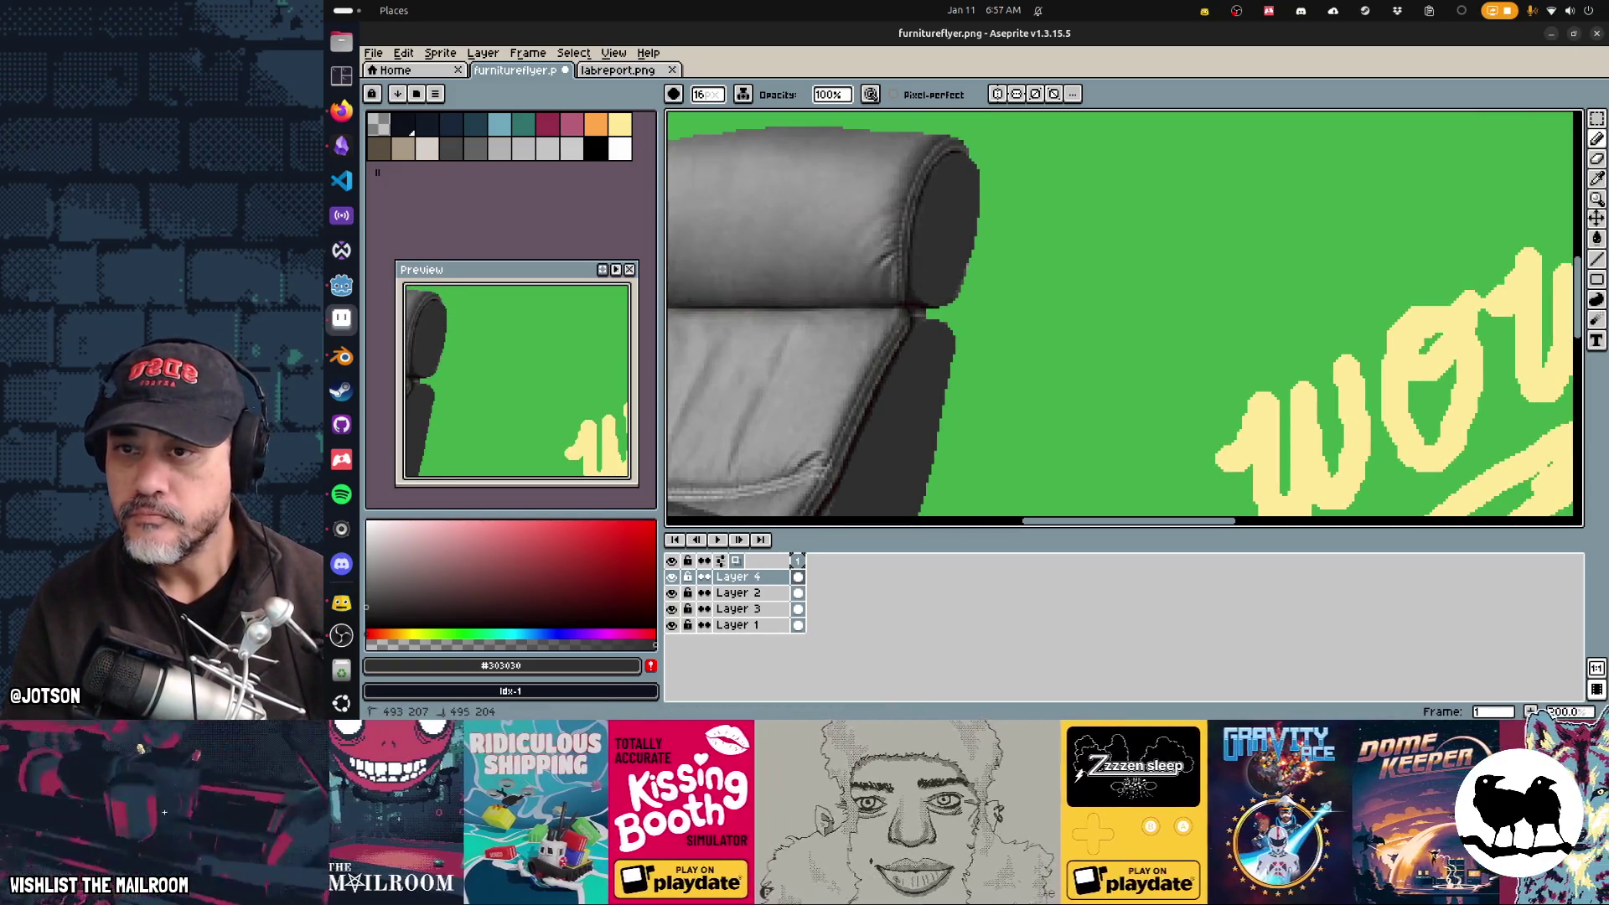
pyautogui.scroll(-3, 851, 335)
pyautogui.hscroll(-4, 851, 334)
pyautogui.scroll(-3, 851, 334)
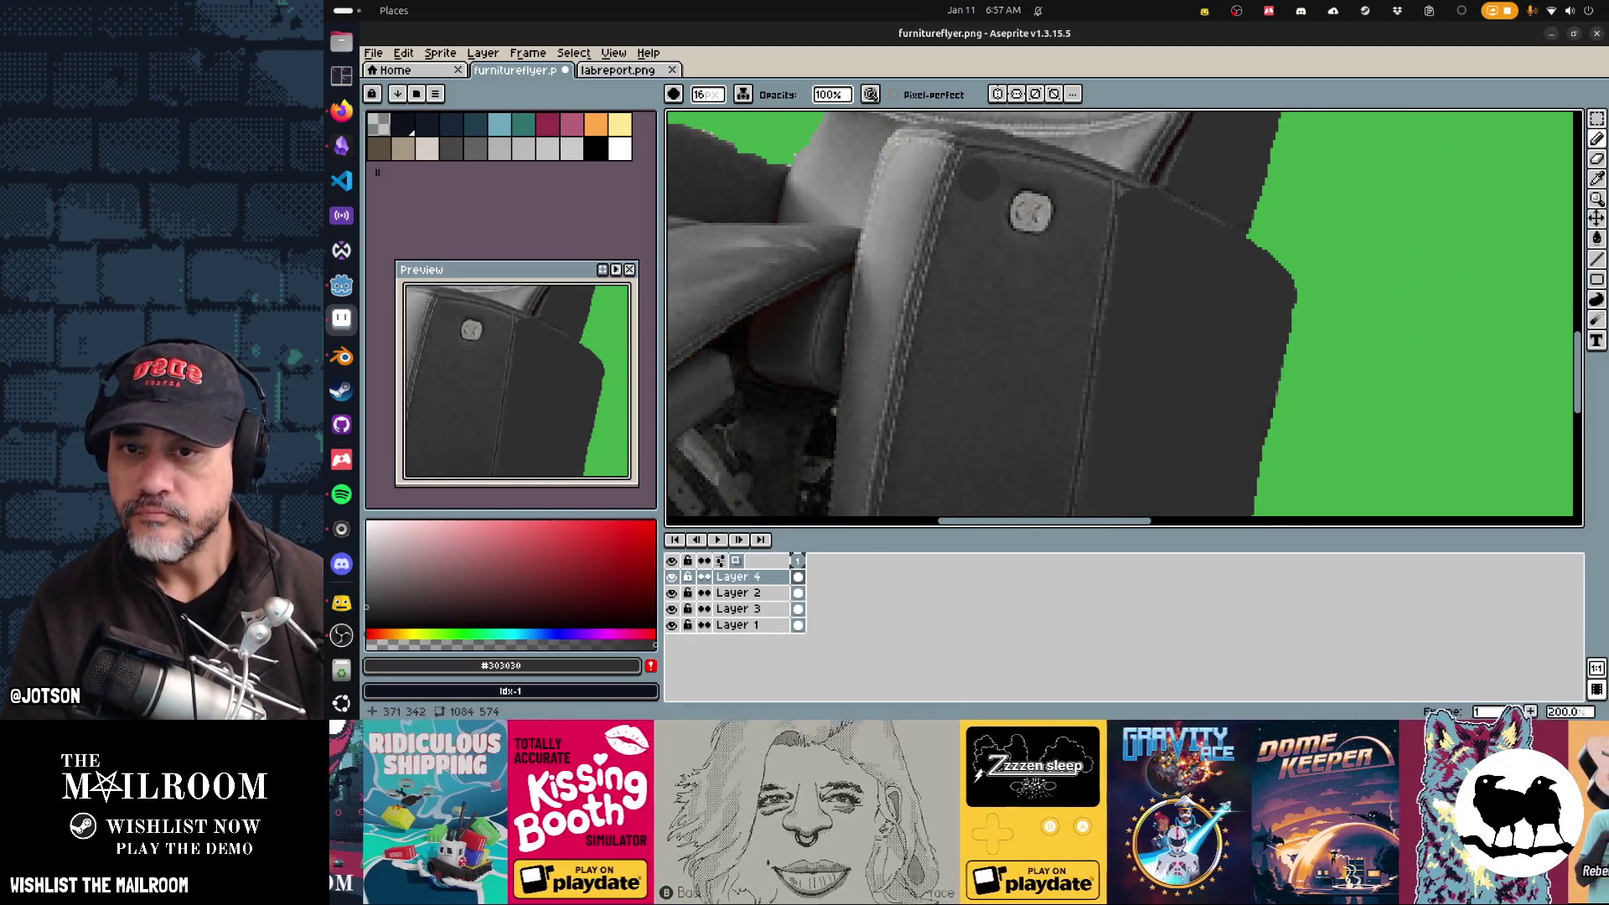
pyautogui.keyDown('alt'); pyautogui.click(984, 226); pyautogui.keyUp('alt')
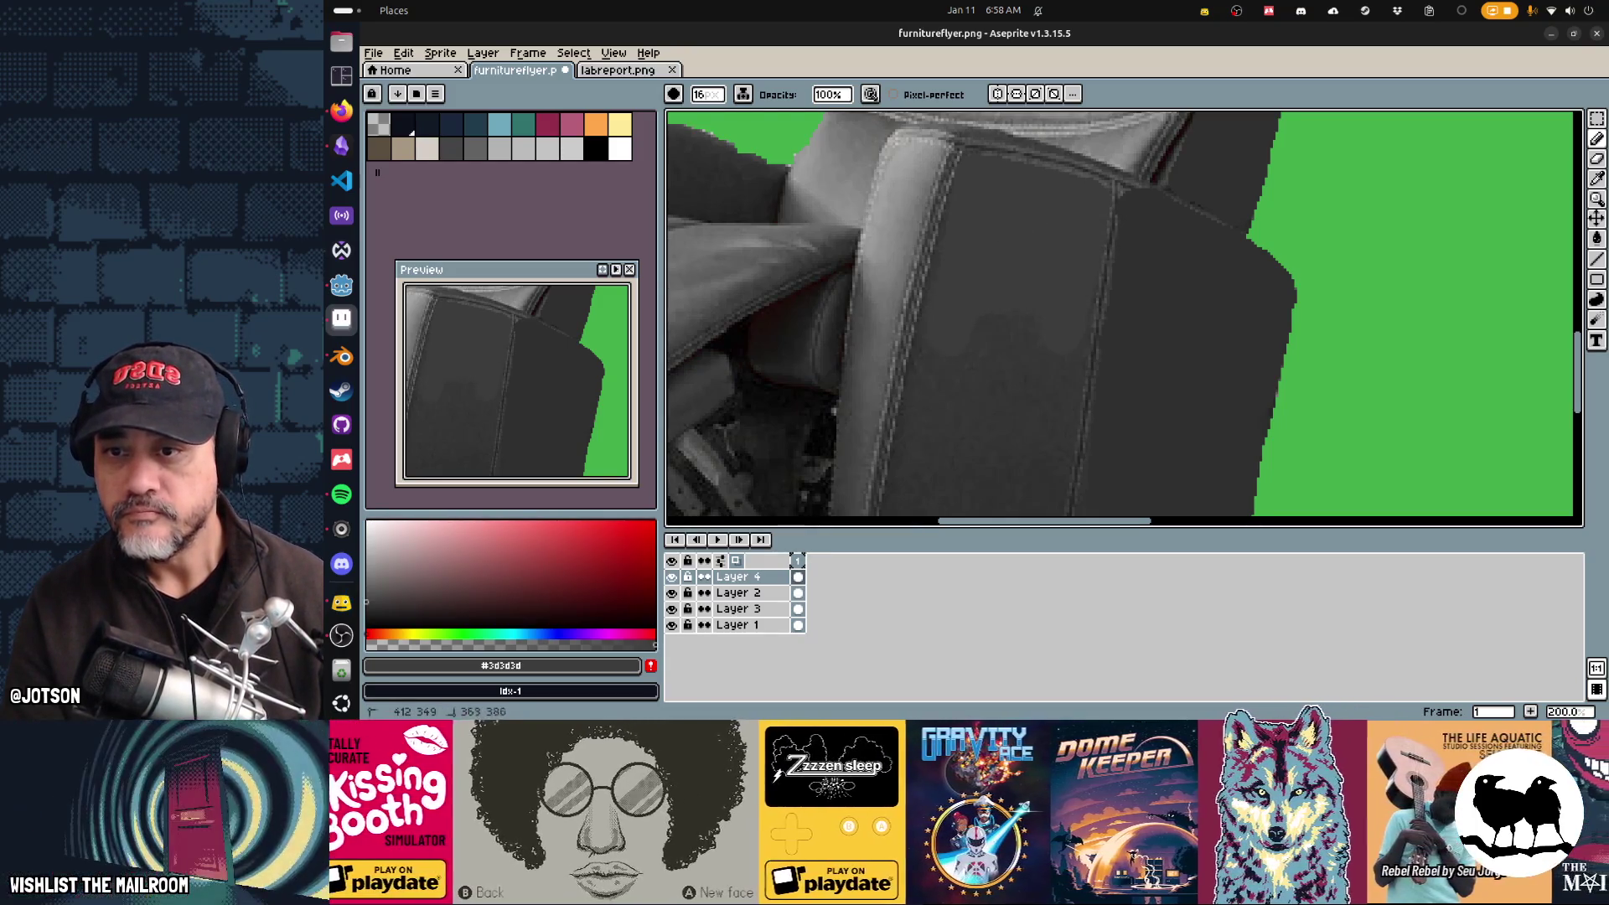
pyautogui.scroll(-5, 744, 477)
pyautogui.hscroll(3, 744, 478)
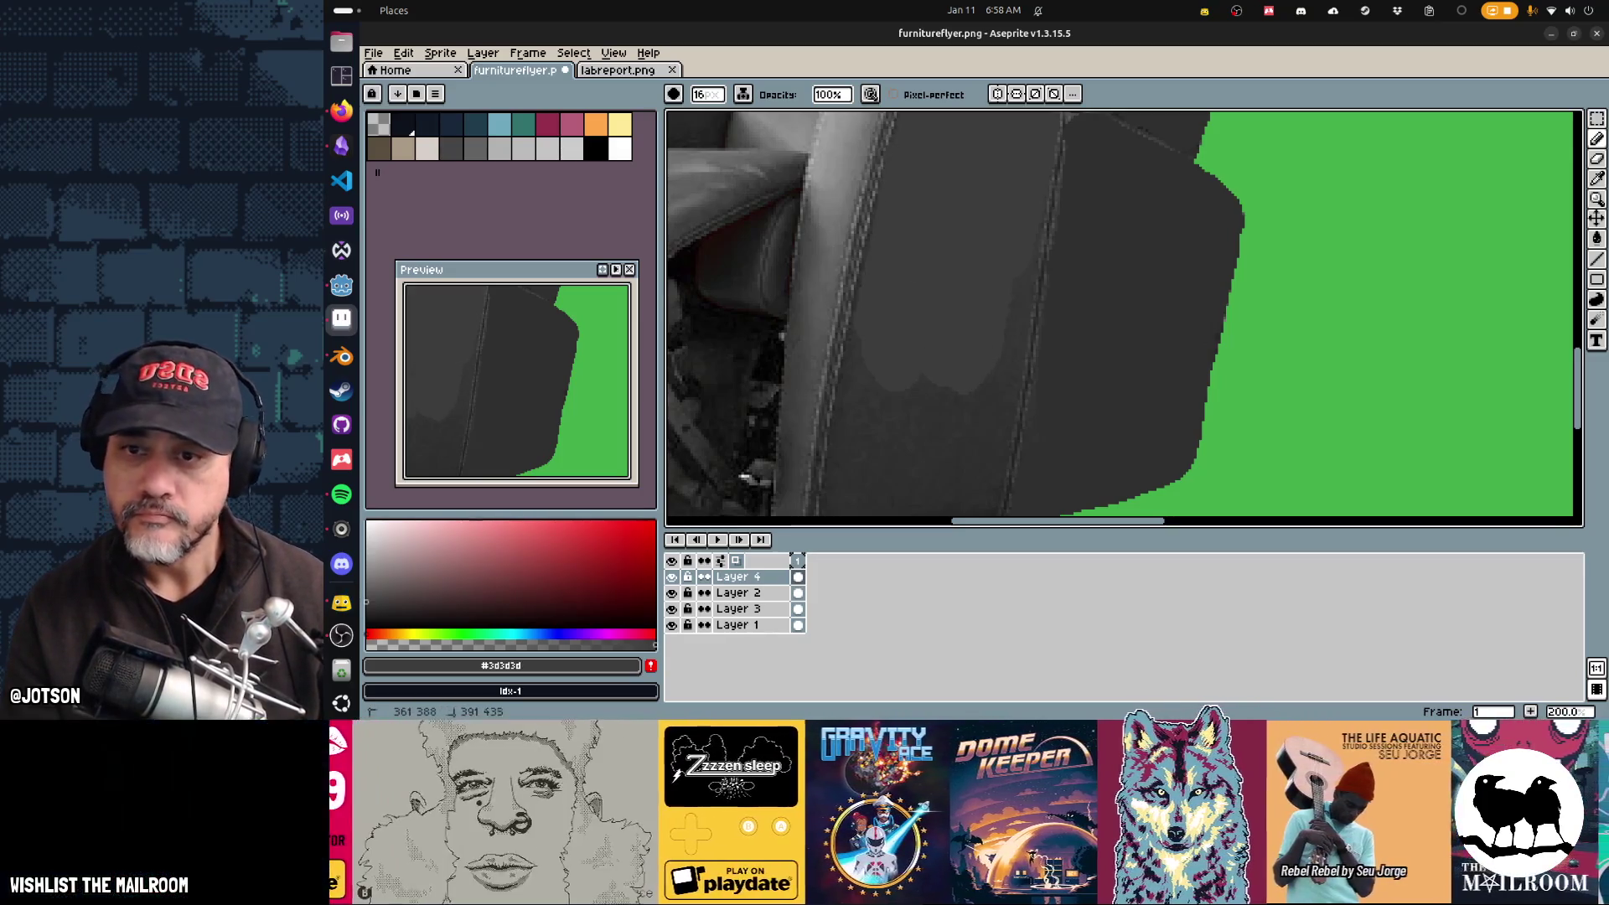
pyautogui.scroll(-1, 1123, 319)
pyautogui.scroll(-2, 1124, 319)
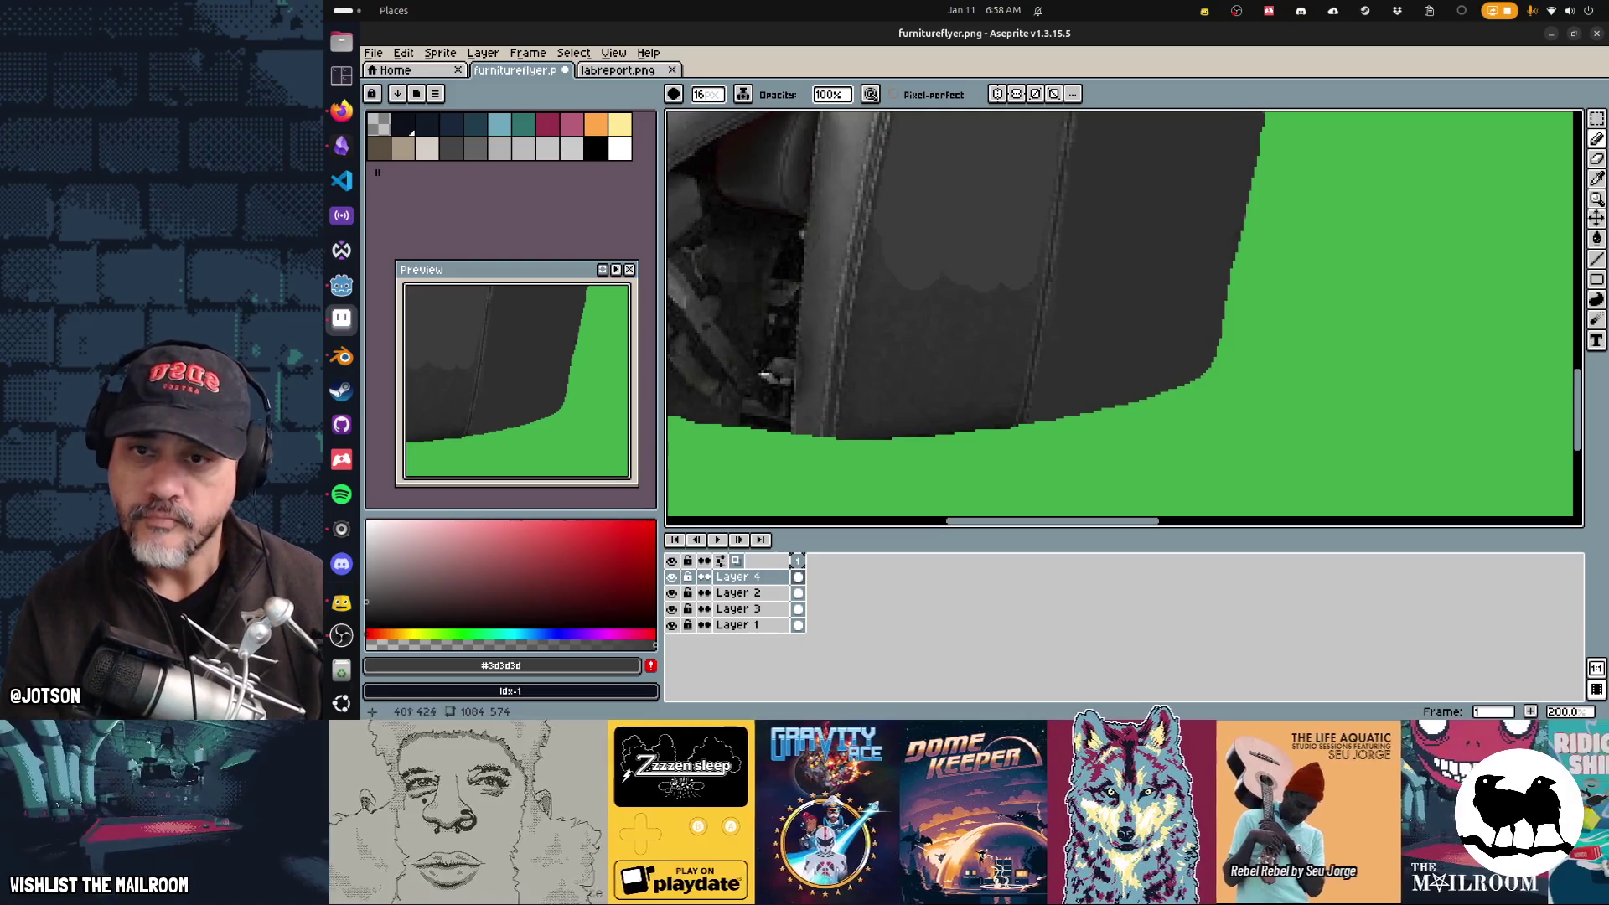
pyautogui.moveTo(1001, 357); pyautogui.dragTo(1000, 389)
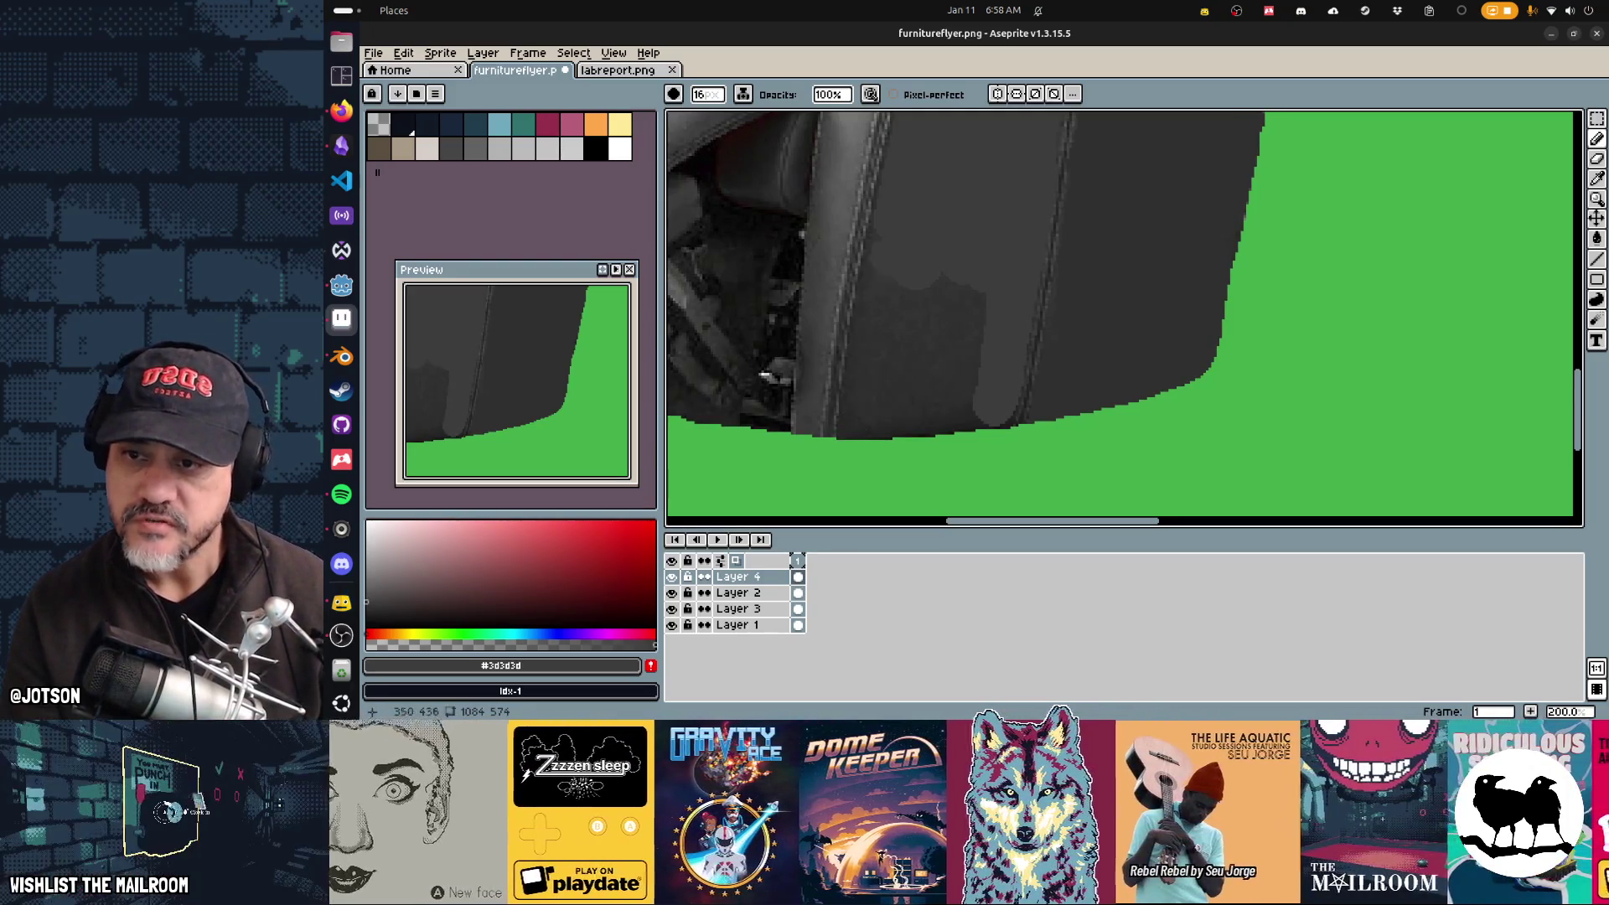
pyautogui.moveTo(880, 335); pyautogui.dragTo(964, 335)
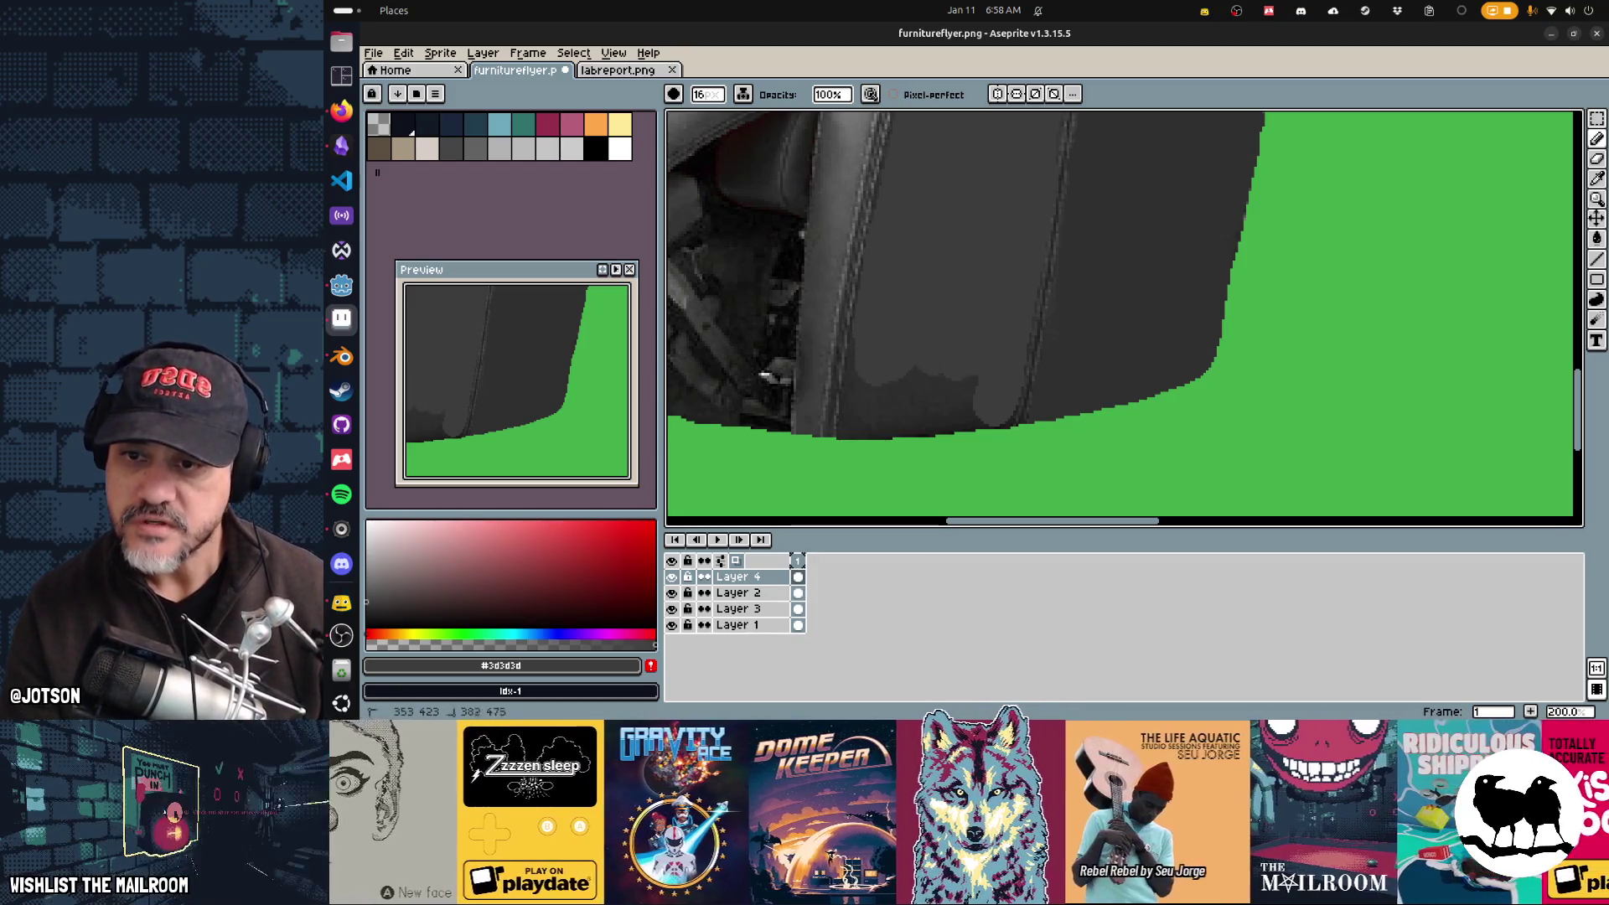
pyautogui.moveTo(871, 417); pyautogui.dragTo(955, 418)
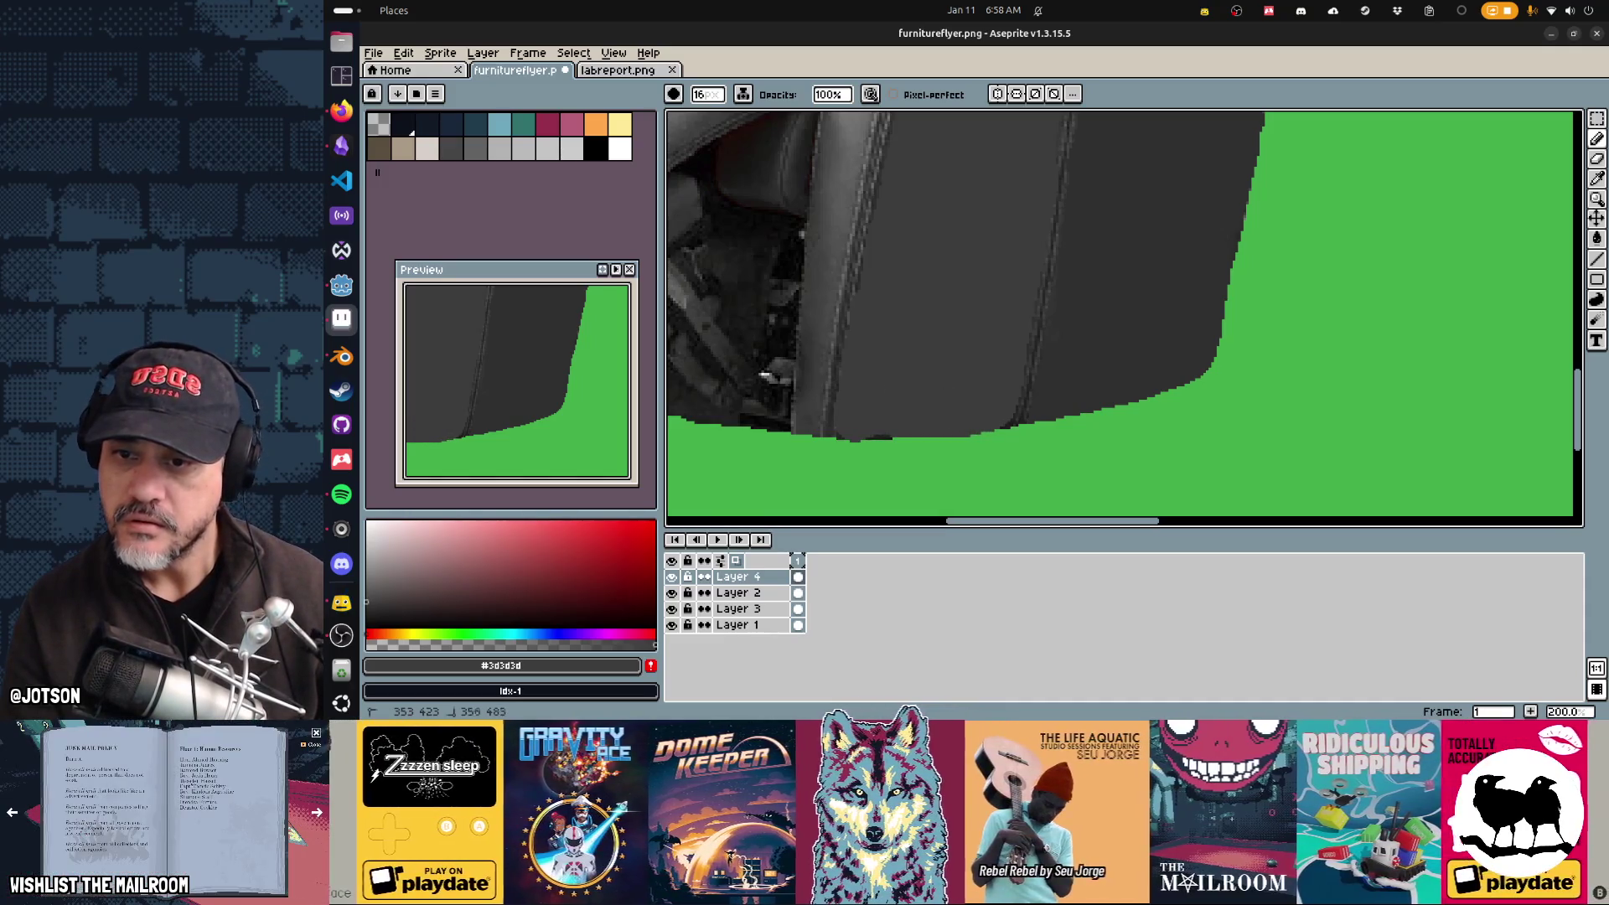
# Step: Bring the seat and footrest into view and sample the chair's dark and light greys
pyautogui.scroll(5, 951, 377)
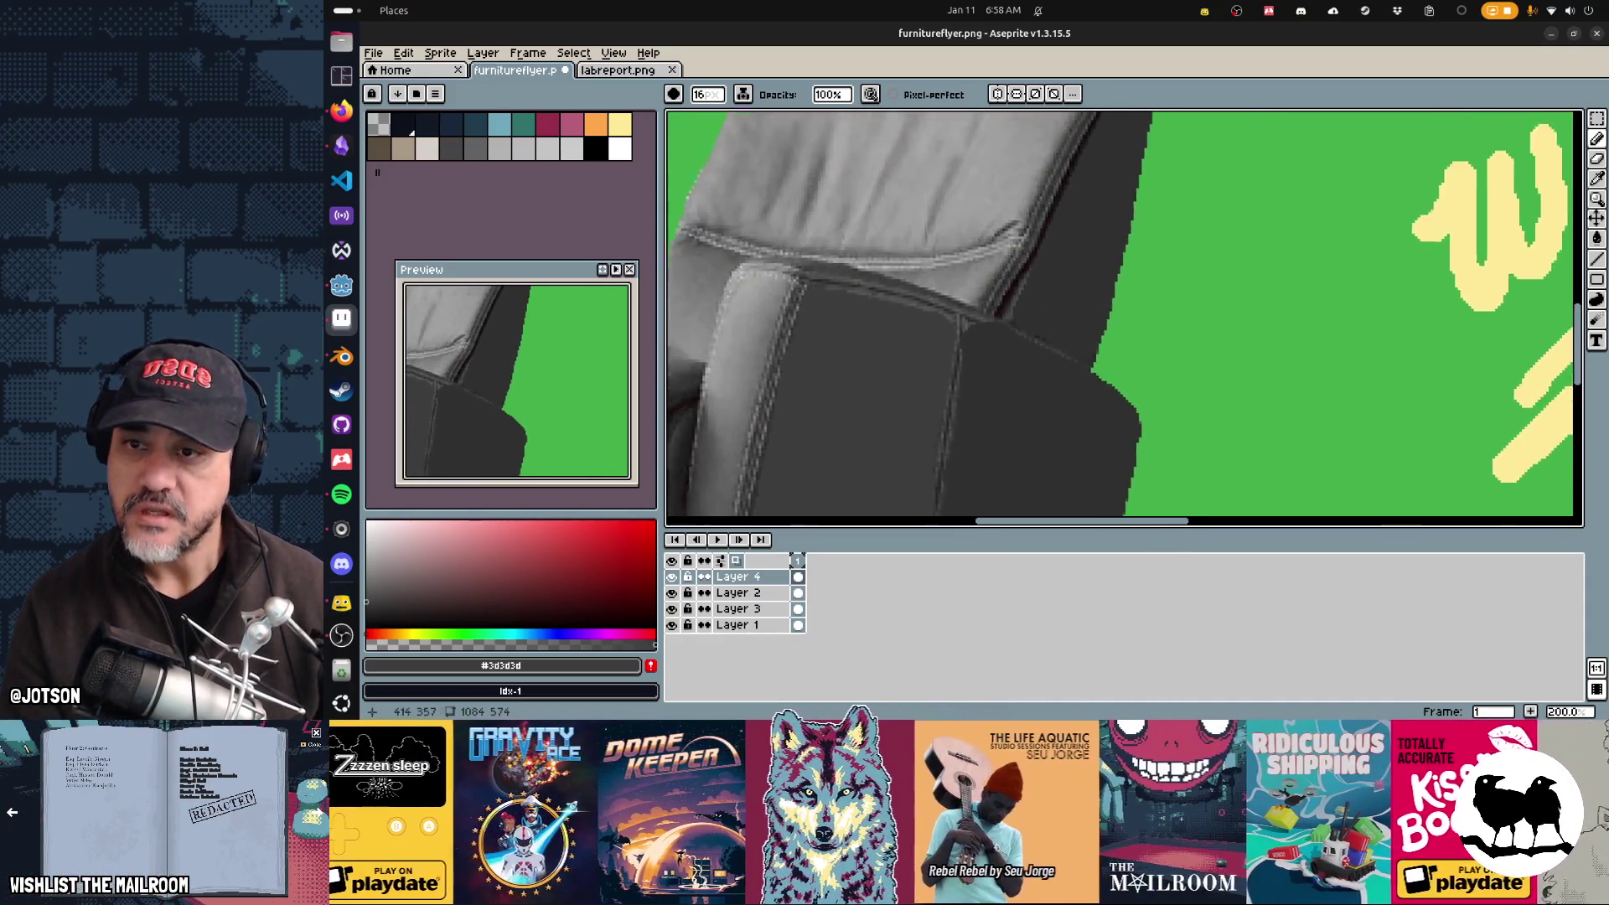
pyautogui.moveTo(846, 363); pyautogui.dragTo(1187, 179)
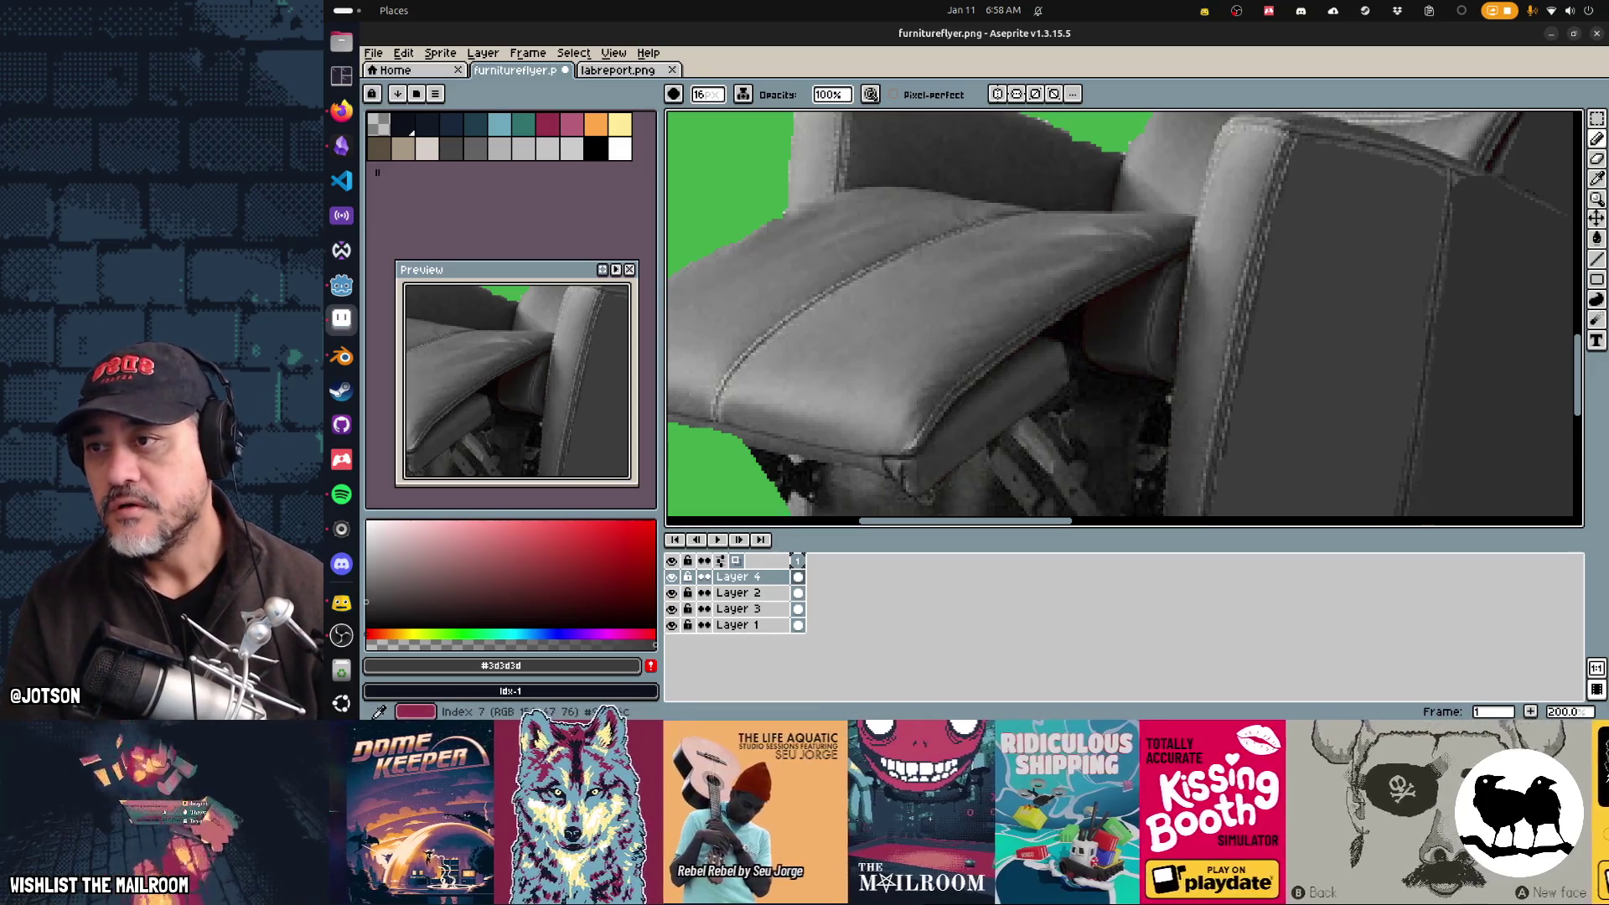
pyautogui.click(547, 125)
pyautogui.scroll(-1, 956, 239)
pyautogui.scroll(2, 955, 319)
pyautogui.hscroll(-3, 991, 284)
pyautogui.keyDown('alt'); pyautogui.click(992, 284); pyautogui.keyUp('alt')
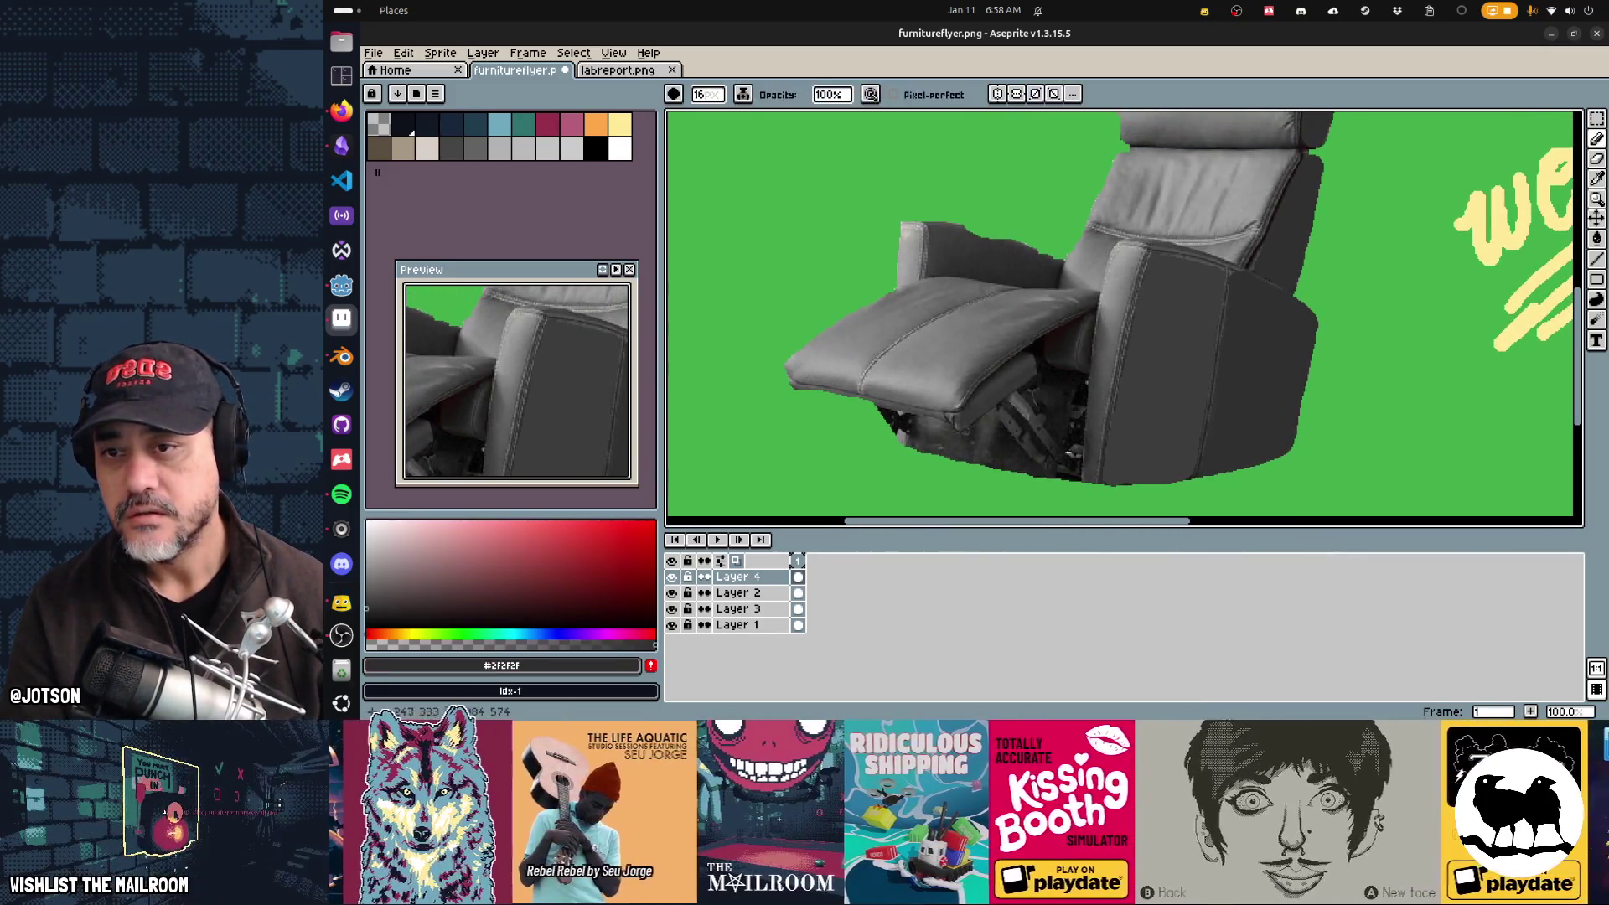
pyautogui.keyDown('alt'); pyautogui.click(1032, 239); pyautogui.keyUp('alt')
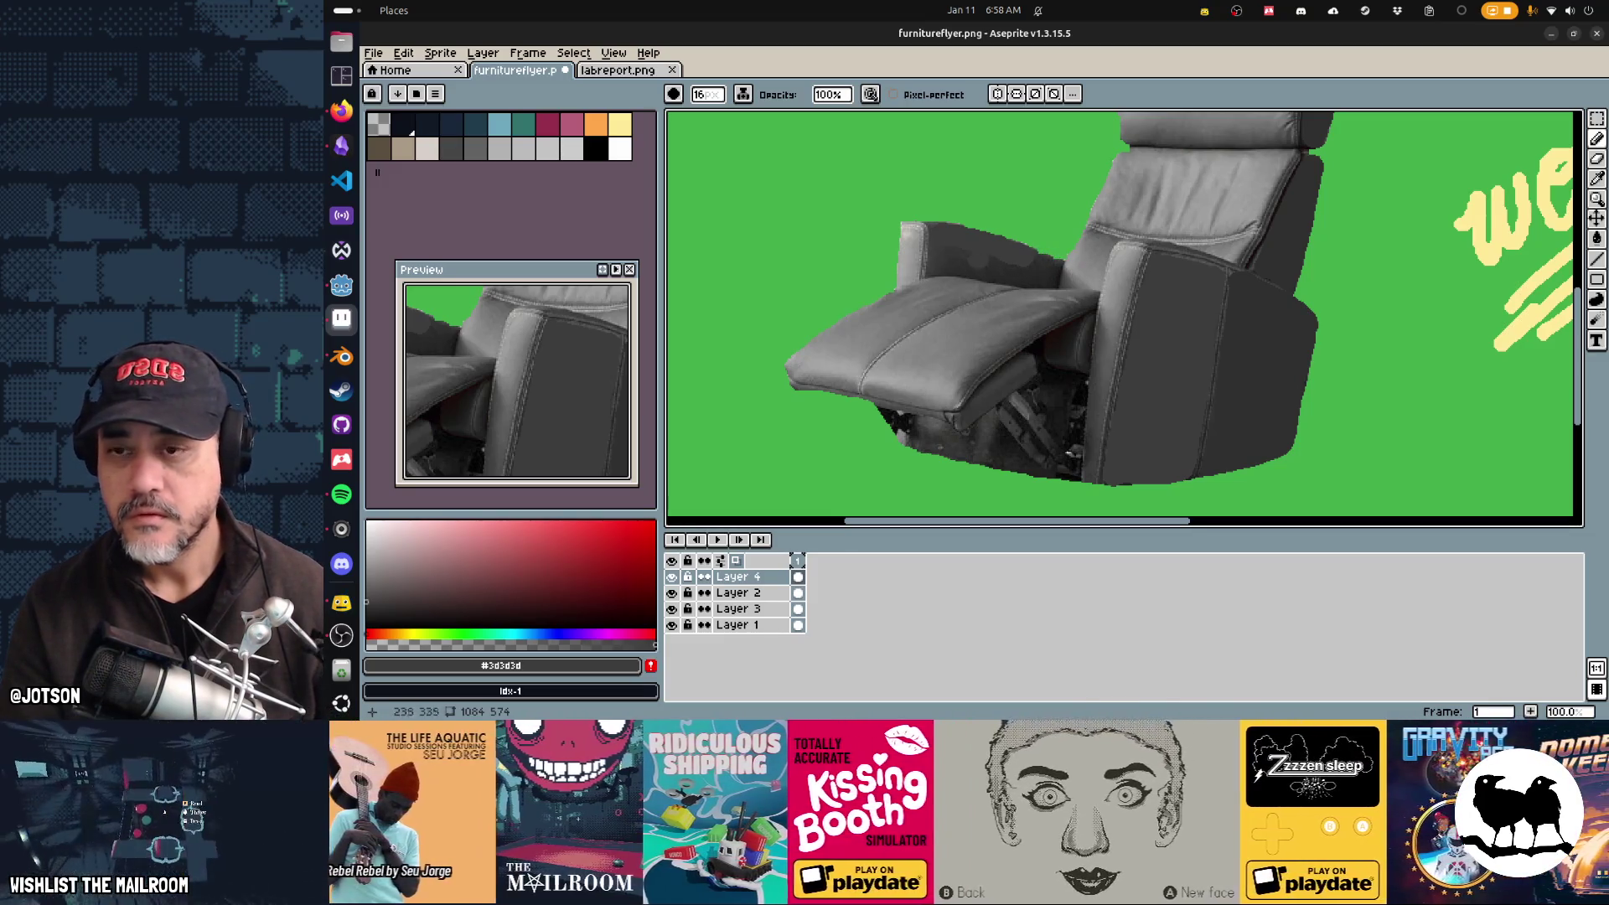
pyautogui.scroll(3, 976, 231)
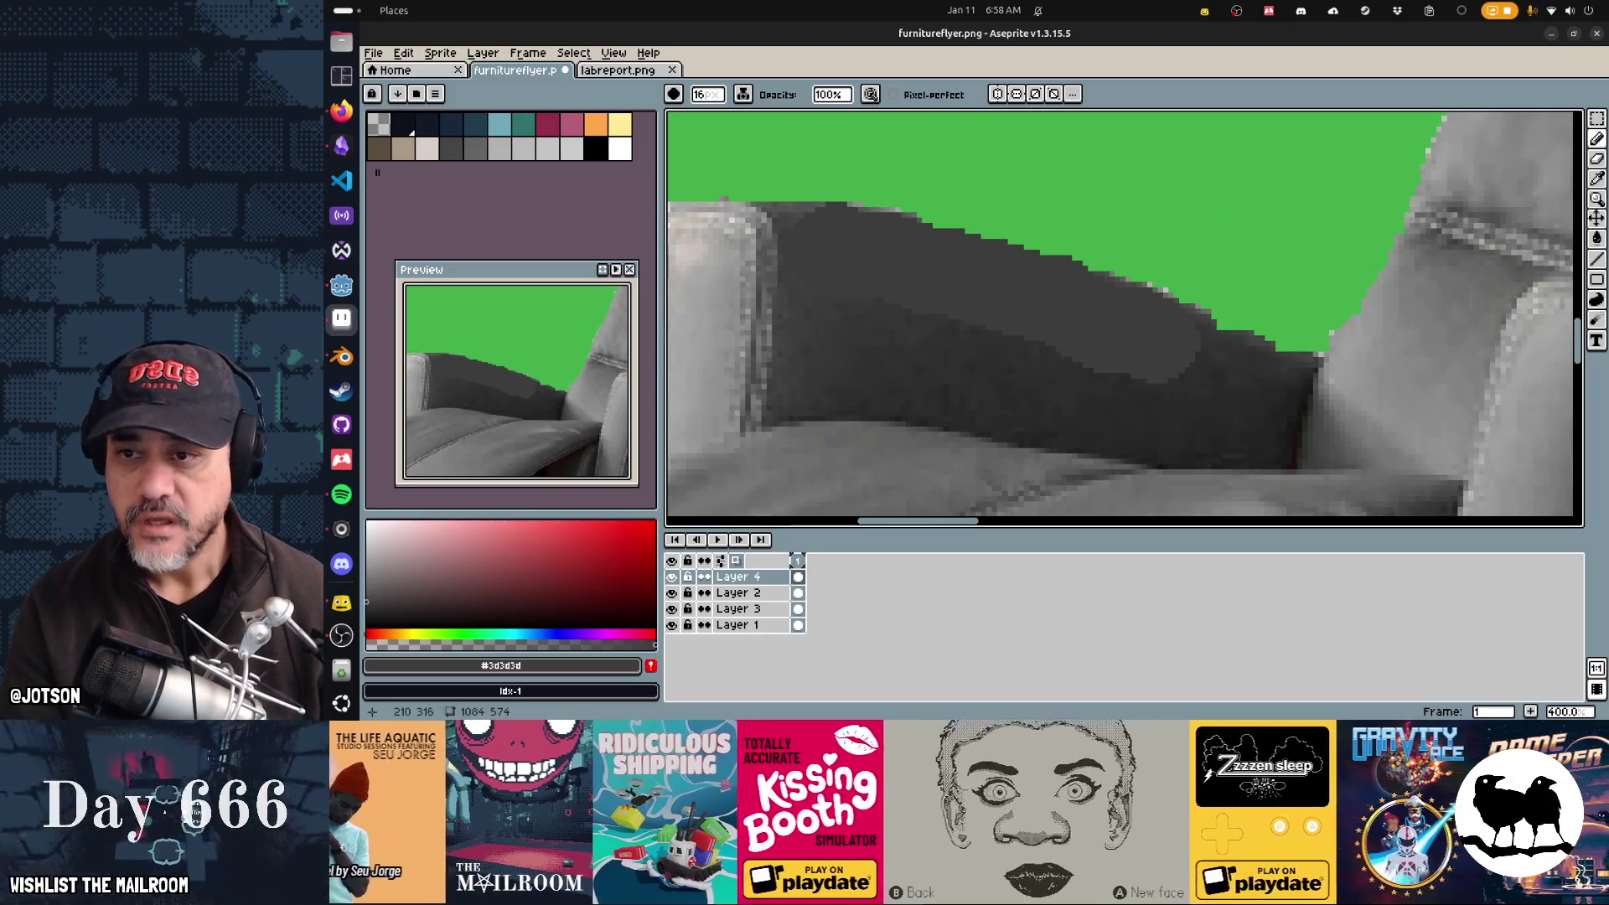
# Step: Cover the green gap at the sofa edge and paint dark grey along the sofa and seat oval
pyautogui.moveTo(898, 211); pyautogui.dragTo(942, 217)
pyautogui.moveTo(1039, 247)
pyautogui.mouseDown()
pyautogui.moveTo(1270, 356)
pyautogui.moveTo(1292, 390)
pyautogui.moveTo(1333, 377)
pyautogui.moveTo(1350, 402)
pyautogui.moveTo(1434, 276)
pyautogui.moveTo(1419, 269)
pyautogui.moveTo(1336, 410)
pyautogui.moveTo(1337, 453)
pyautogui.moveTo(1425, 402)
pyautogui.moveTo(1470, 268)
pyautogui.moveTo(1500, 335)
pyautogui.moveTo(1441, 452)
pyautogui.mouseUp()
pyautogui.keyDown('alt'); pyautogui.click(1400, 381); pyautogui.keyUp('alt')
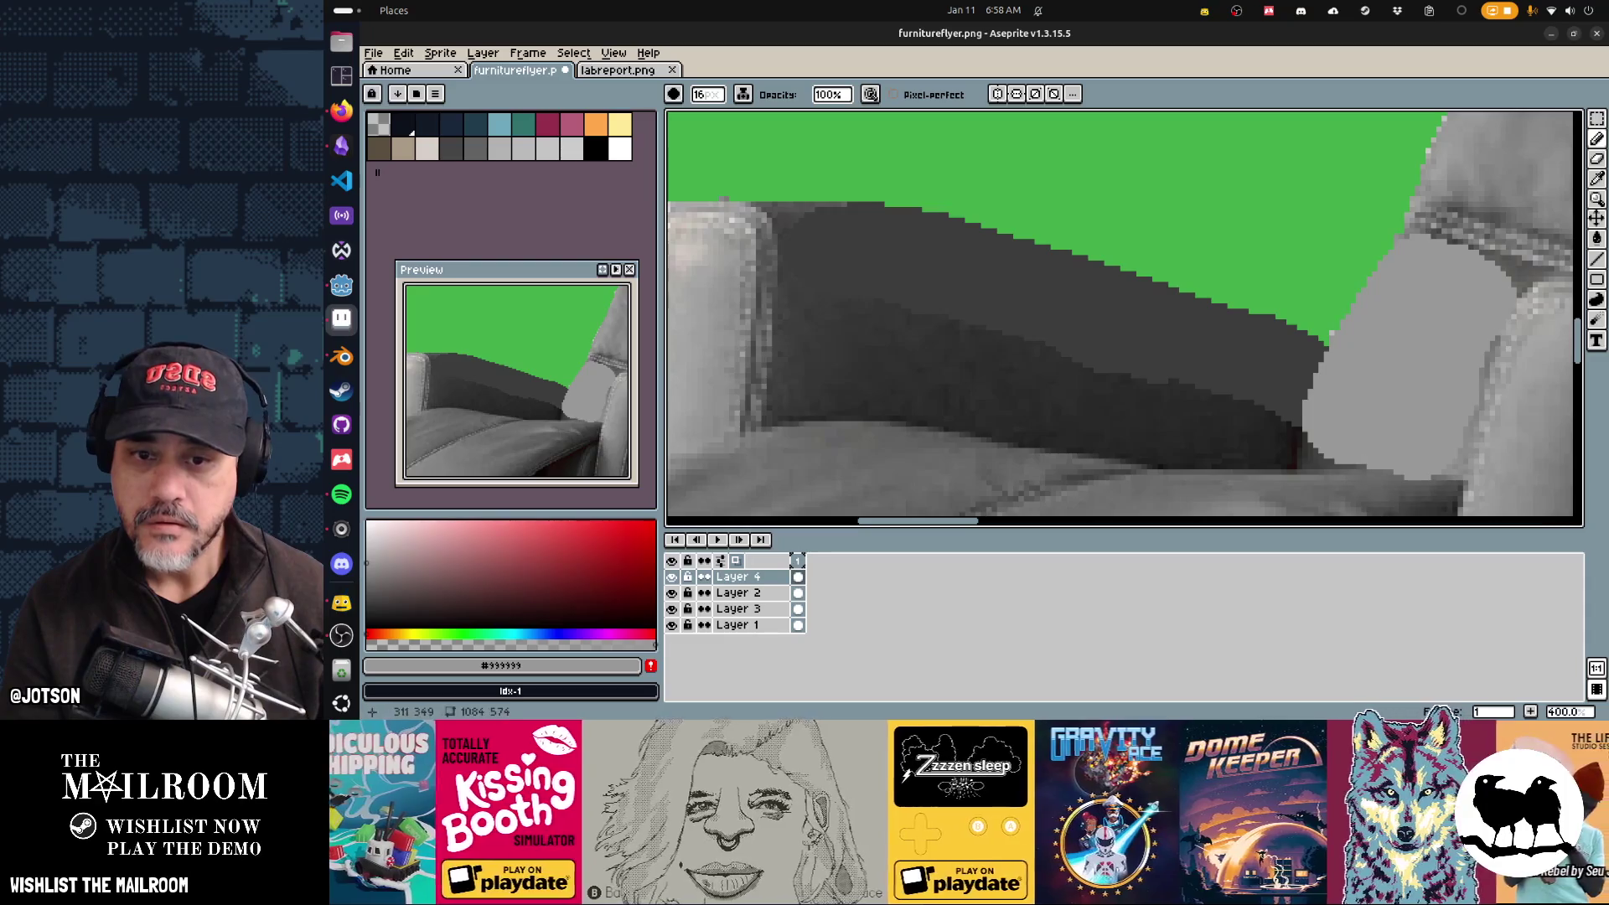
pyautogui.keyDown('alt'); pyautogui.click(914, 306); pyautogui.keyUp('alt')
pyautogui.keyDown('alt'); pyautogui.click(1282, 465); pyautogui.keyUp('alt')
pyautogui.moveTo(1282, 470)
pyautogui.mouseDown()
pyautogui.moveTo(1257, 420)
pyautogui.moveTo(1148, 377)
pyautogui.moveTo(922, 335)
pyautogui.mouseUp()
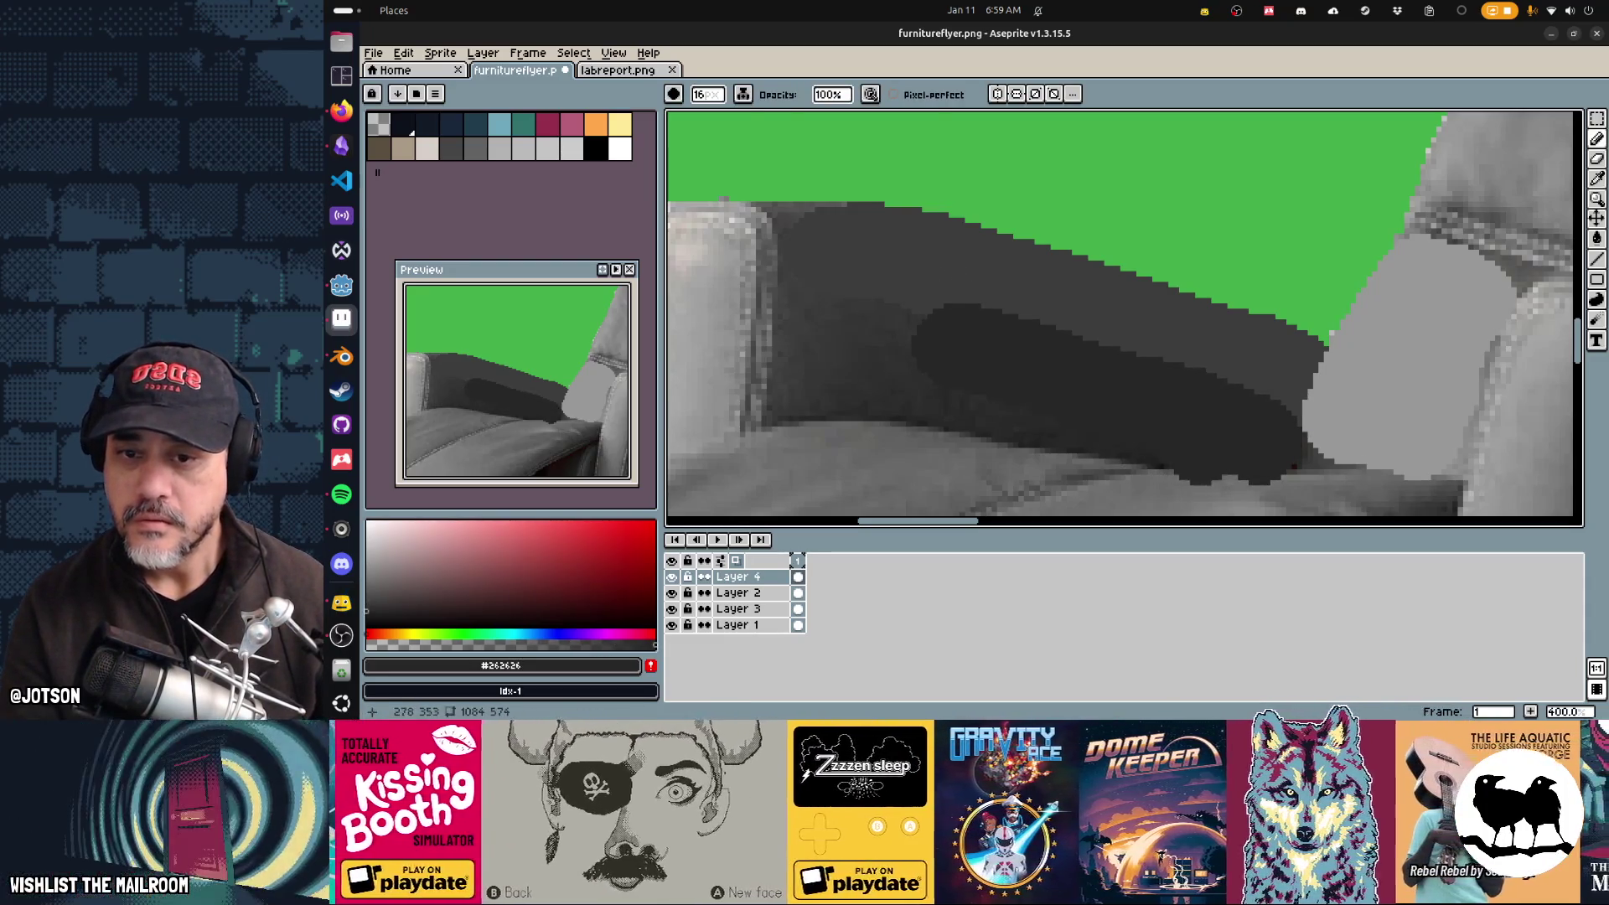
pyautogui.keyDown('alt'); pyautogui.click(922, 336); pyautogui.keyUp('alt')
pyautogui.moveTo(922, 335)
pyautogui.mouseDown()
pyautogui.moveTo(830, 310)
pyautogui.moveTo(788, 369)
pyautogui.moveTo(973, 386)
pyautogui.mouseUp()
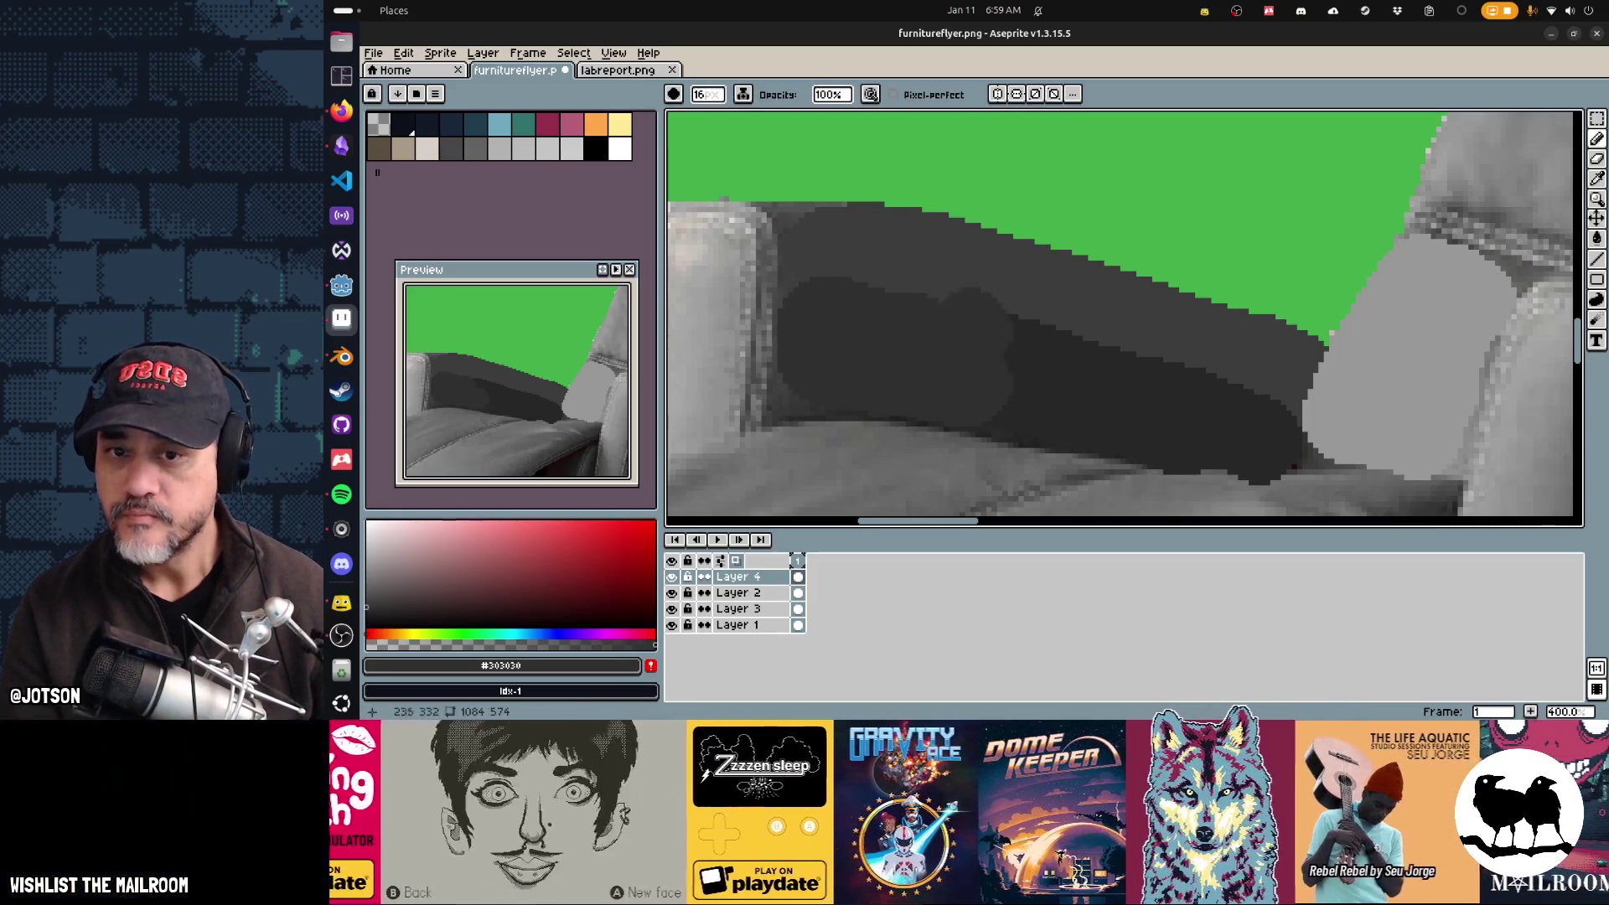
# Step: Flatten the seat into solid dark grey, bucket-filling the remaining light patches
pyautogui.scroll(-3, 1099, 235)
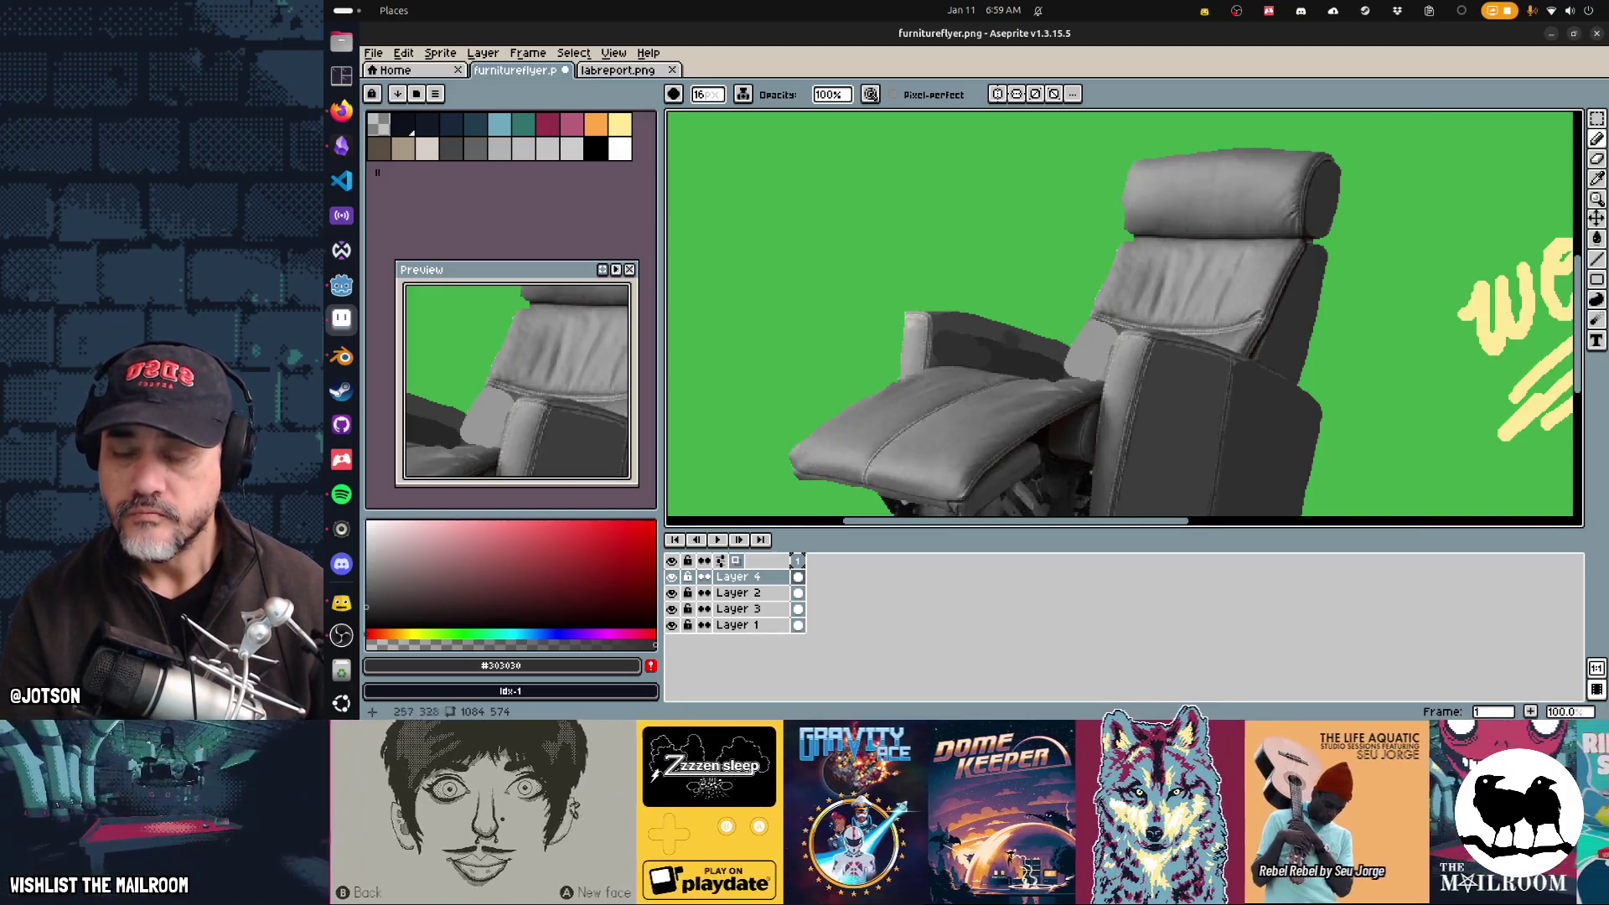
pyautogui.scroll(3, 978, 357)
pyautogui.moveTo(901, 285)
pyautogui.mouseDown()
pyautogui.moveTo(960, 327)
pyautogui.moveTo(1207, 415)
pyautogui.mouseUp()
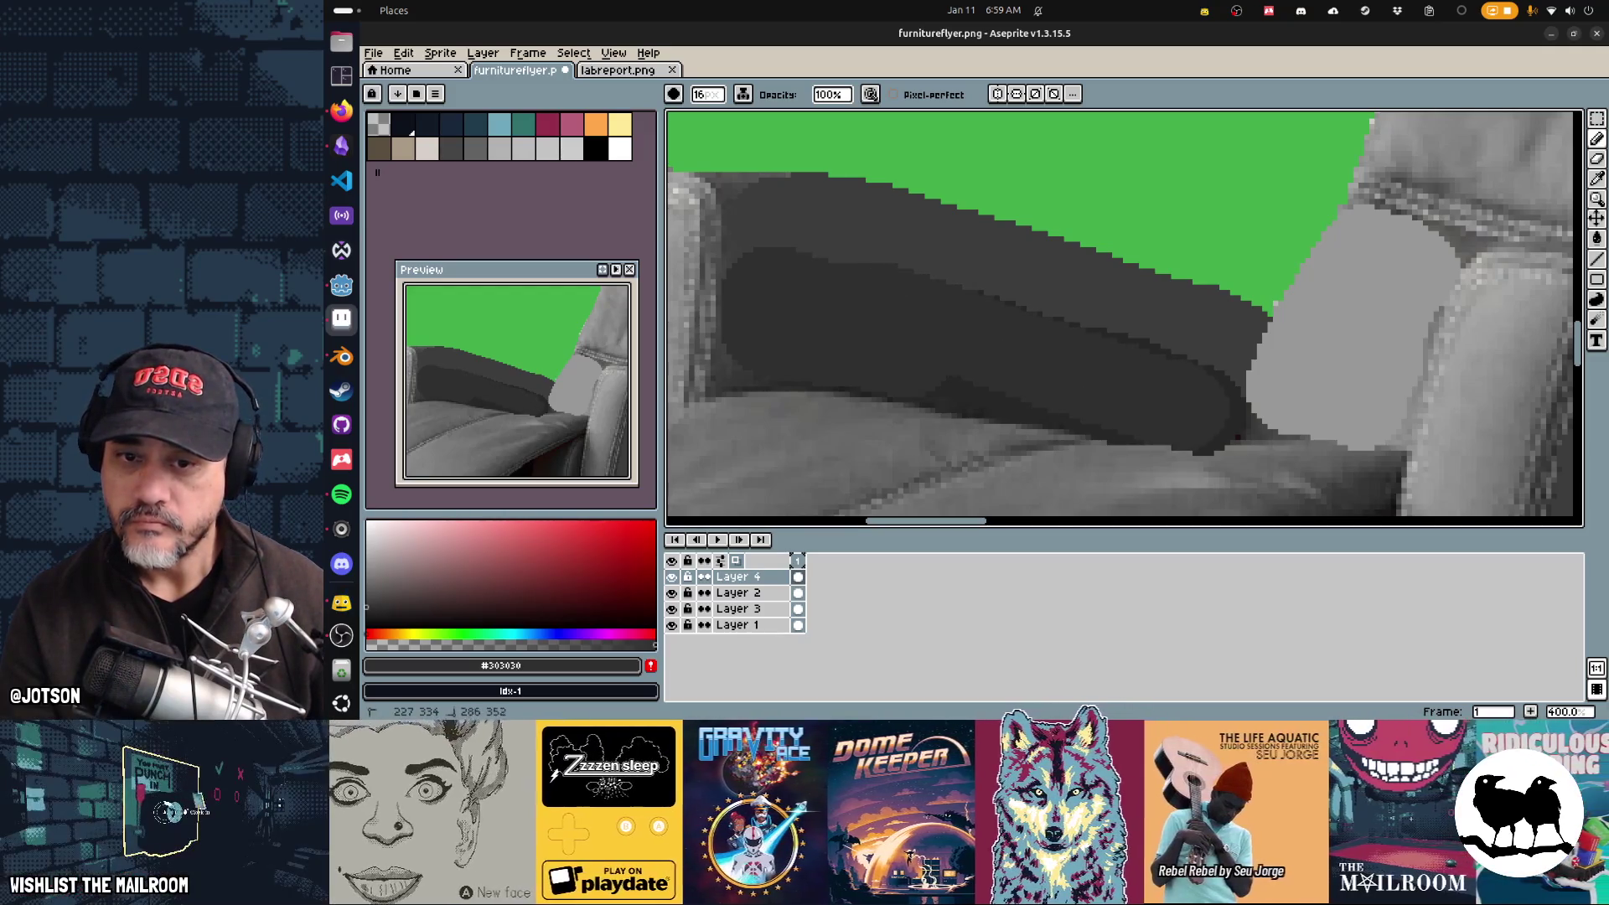
pyautogui.moveTo(725, 280)
pyautogui.mouseDown()
pyautogui.moveTo(771, 228)
pyautogui.moveTo(758, 193)
pyautogui.moveTo(1026, 277)
pyautogui.mouseUp()
pyautogui.moveTo(758, 189); pyautogui.dragTo(817, 176)
pyautogui.moveTo(1064, 322); pyautogui.dragTo(1131, 277)
pyautogui.press('g')
pyautogui.click(1090, 277)
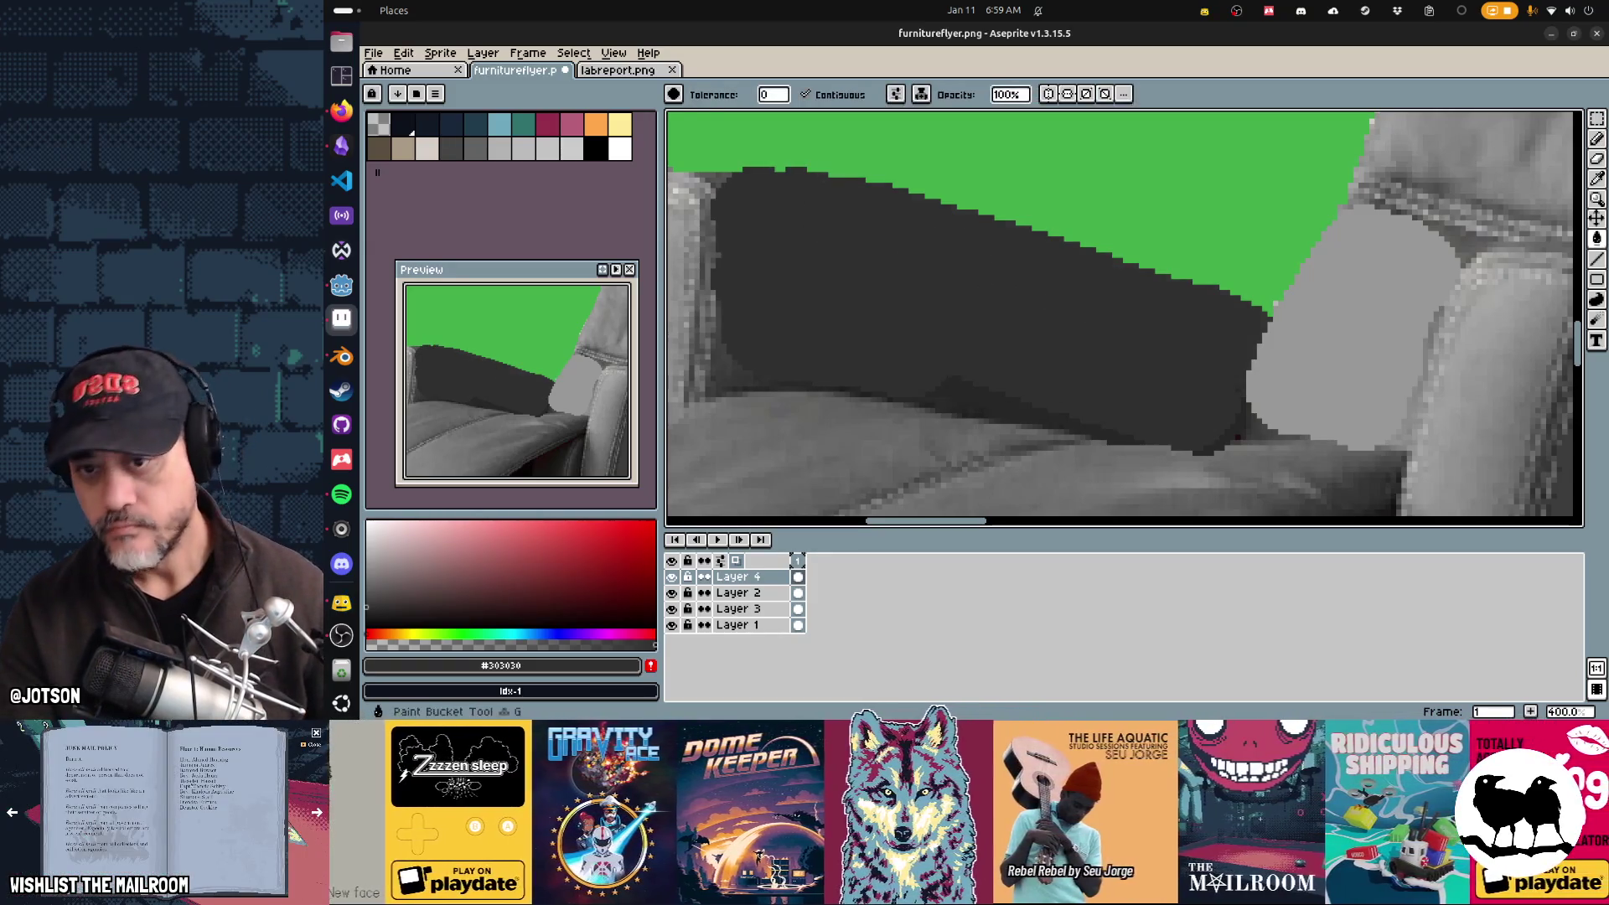
pyautogui.press('b')
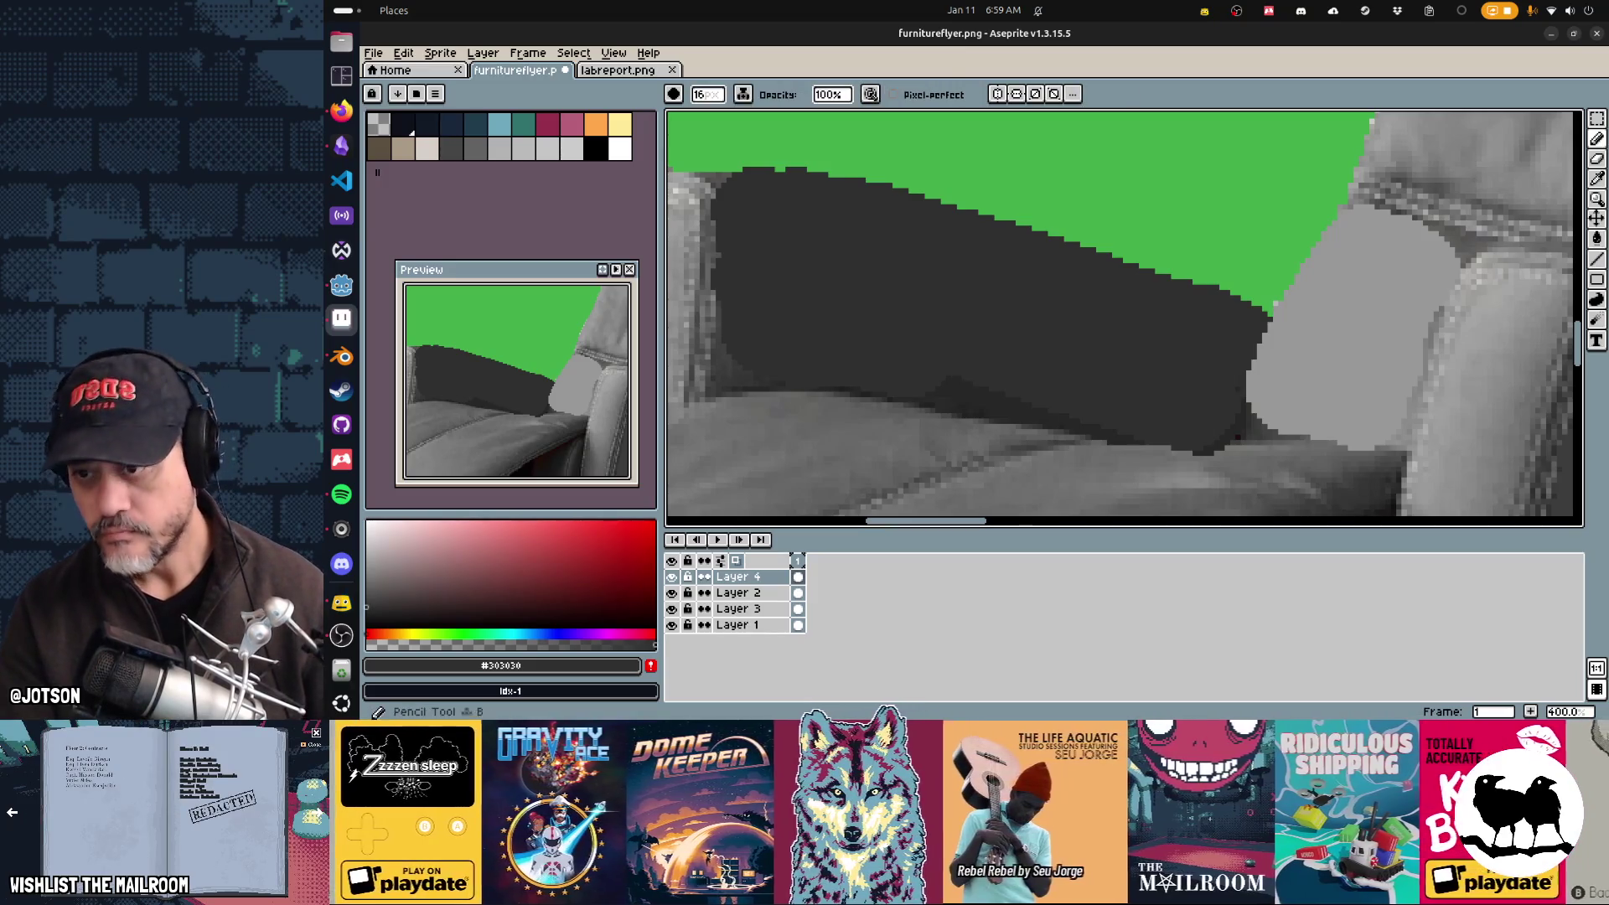
# Step: Round the dark shape's corner and add grey trim down its right end and bottom edge
pyautogui.moveTo(753, 243)
pyautogui.mouseDown()
pyautogui.moveTo(752, 167)
pyautogui.moveTo(757, 400)
pyautogui.mouseUp()
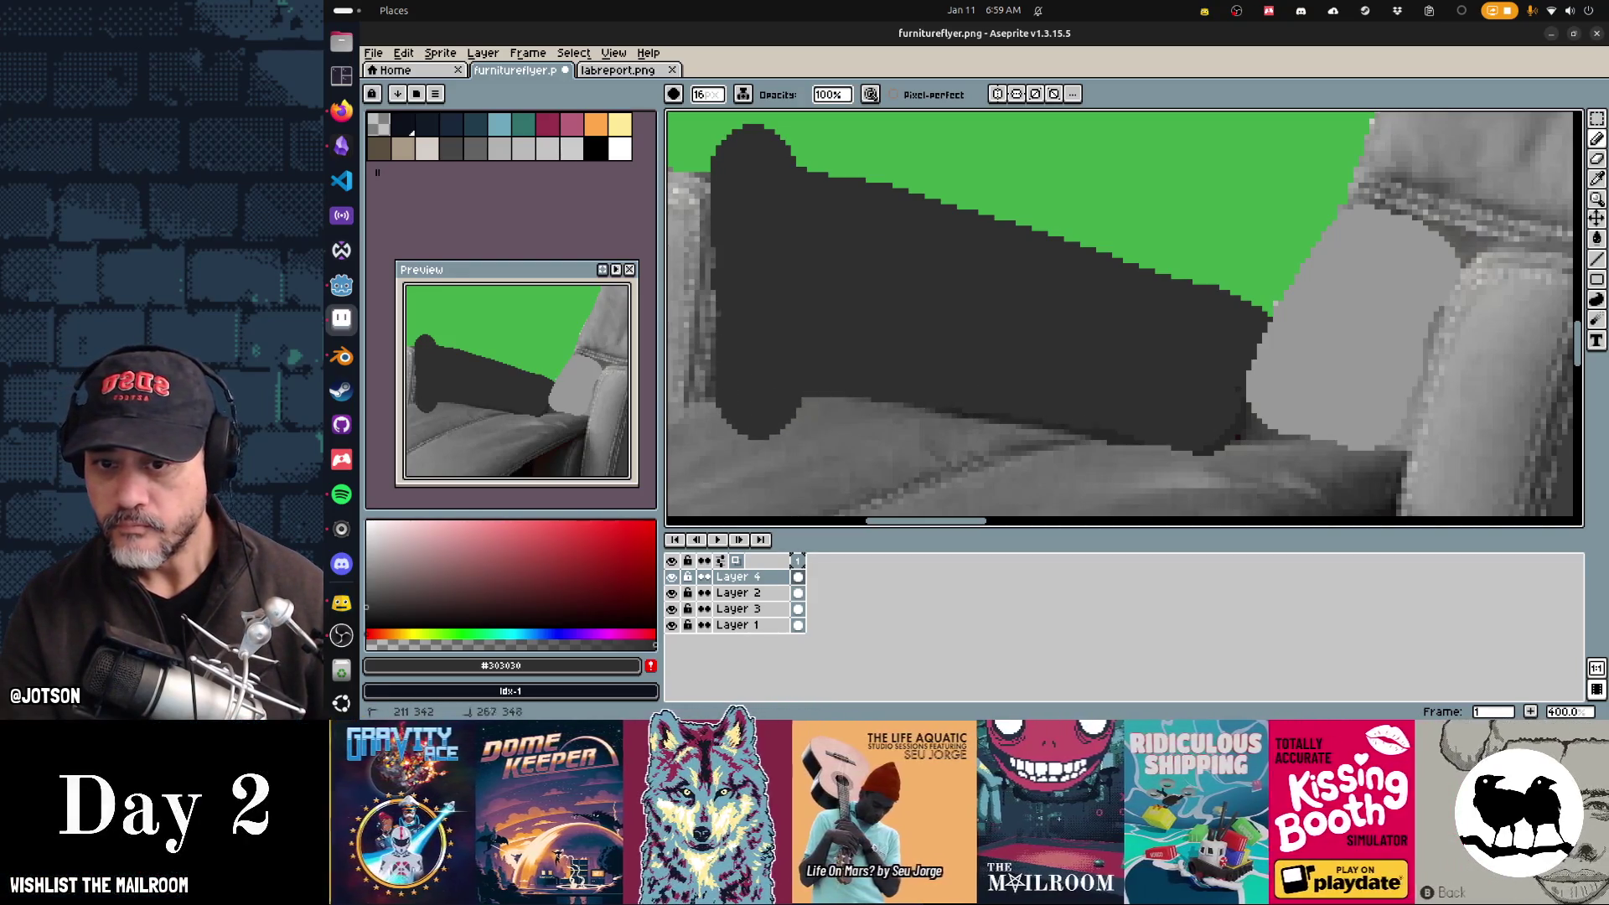
pyautogui.moveTo(1239, 423); pyautogui.dragTo(1253, 369)
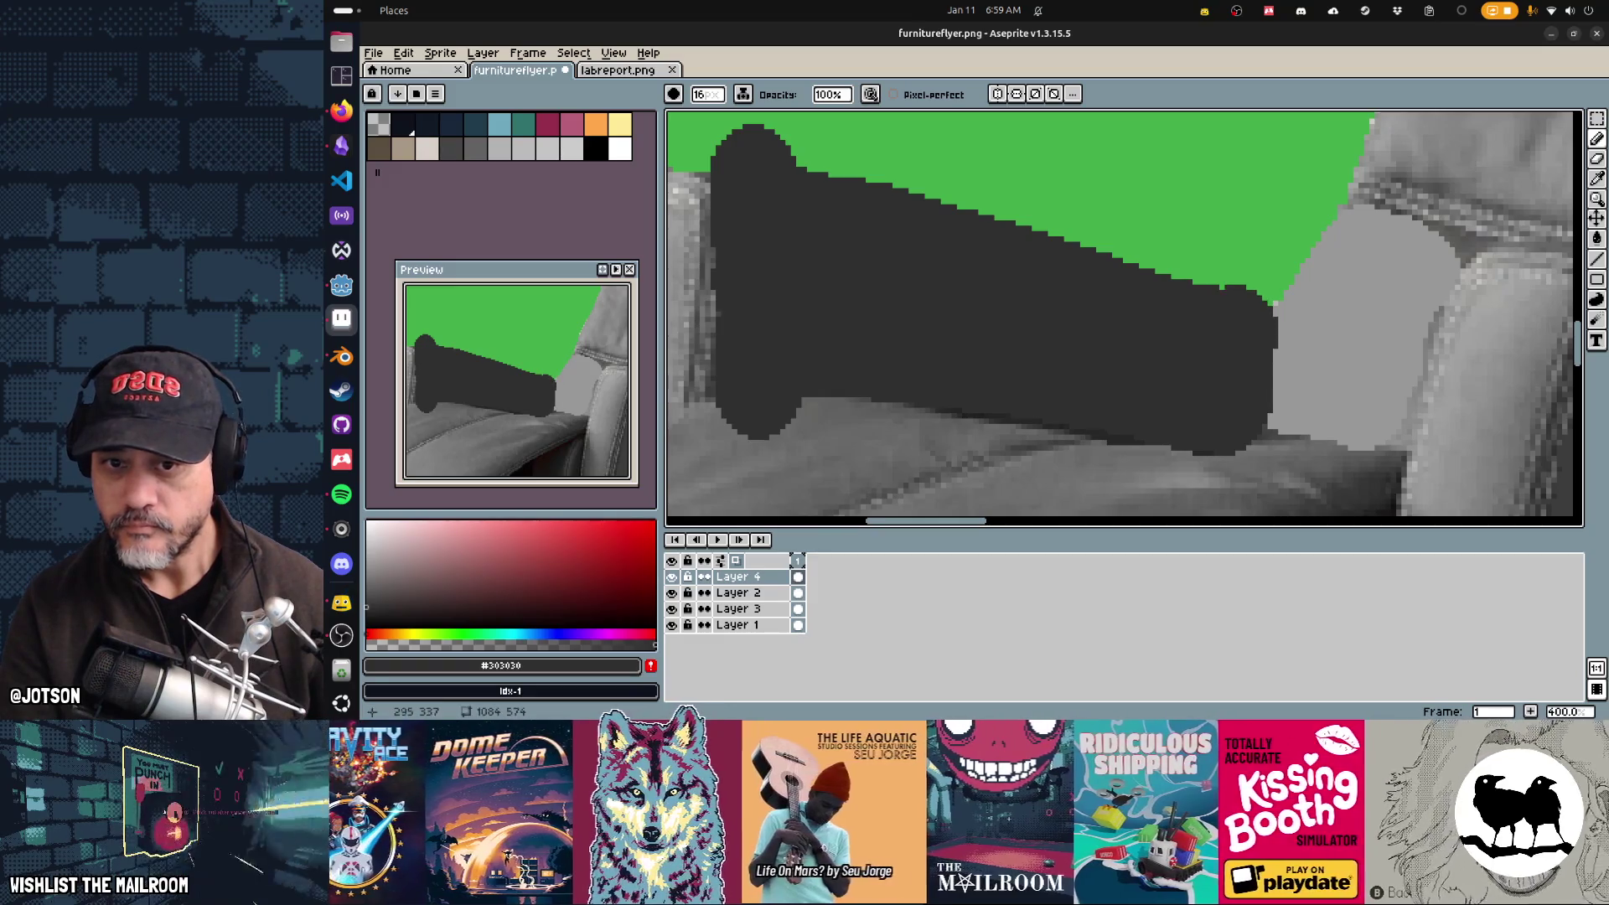
pyautogui.keyDown('alt'); pyautogui.click(1349, 318); pyautogui.keyUp('alt')
pyautogui.moveTo(1266, 335); pyautogui.dragTo(1282, 470)
pyautogui.keyDown('alt'); pyautogui.click(925, 440); pyautogui.keyUp('alt')
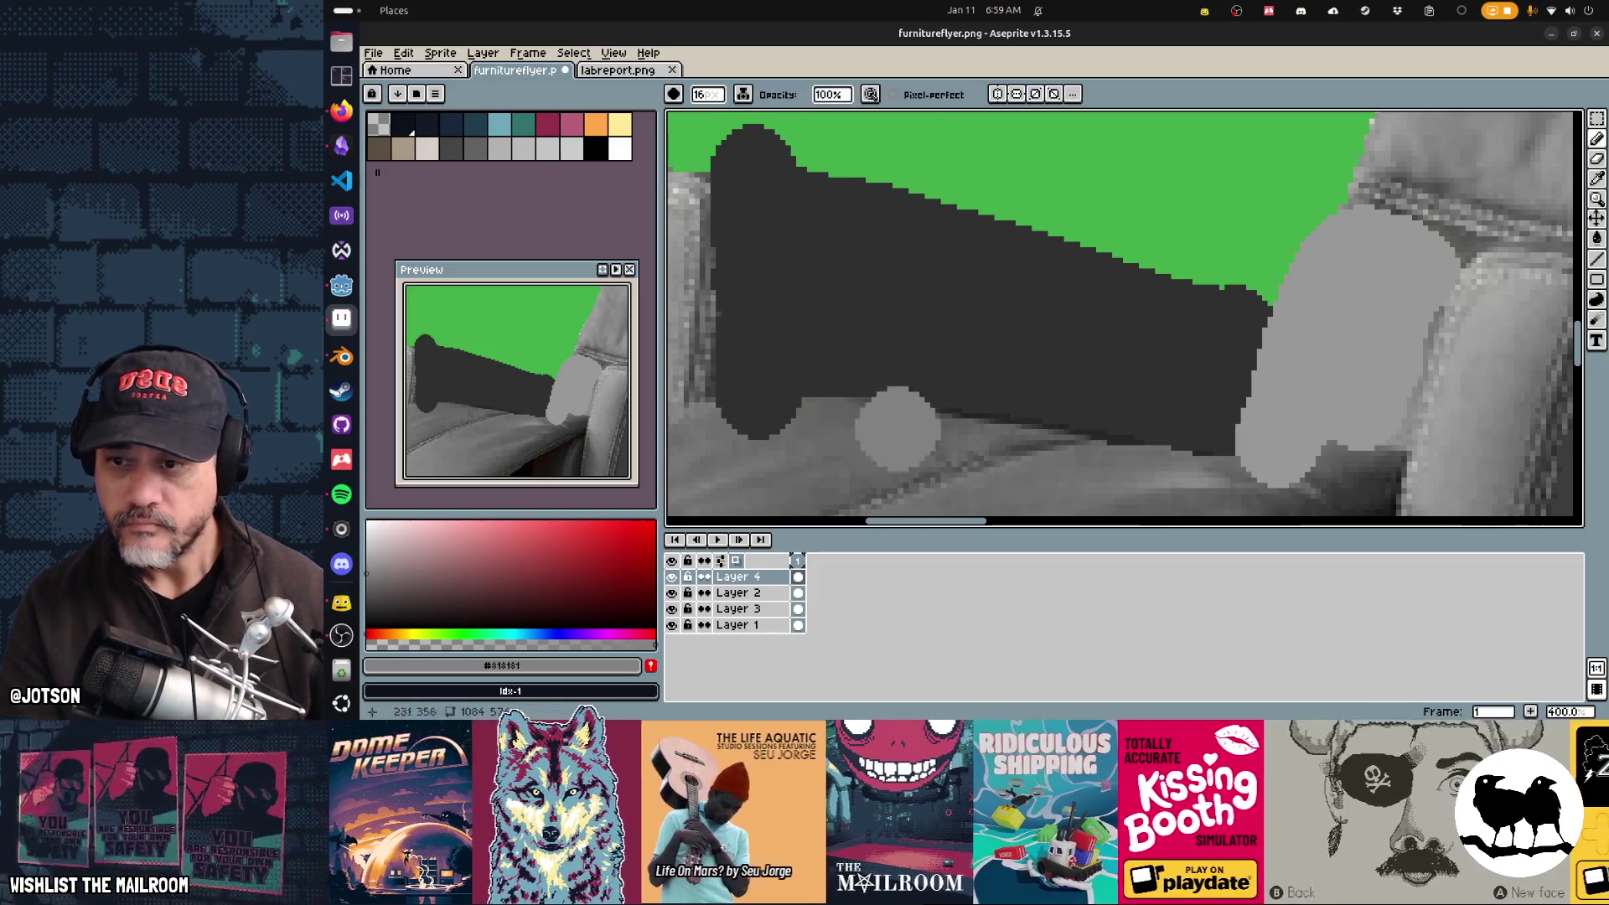
pyautogui.moveTo(700, 438)
pyautogui.mouseDown()
pyautogui.moveTo(1182, 476)
pyautogui.moveTo(1334, 468)
pyautogui.moveTo(1336, 453)
pyautogui.mouseUp()
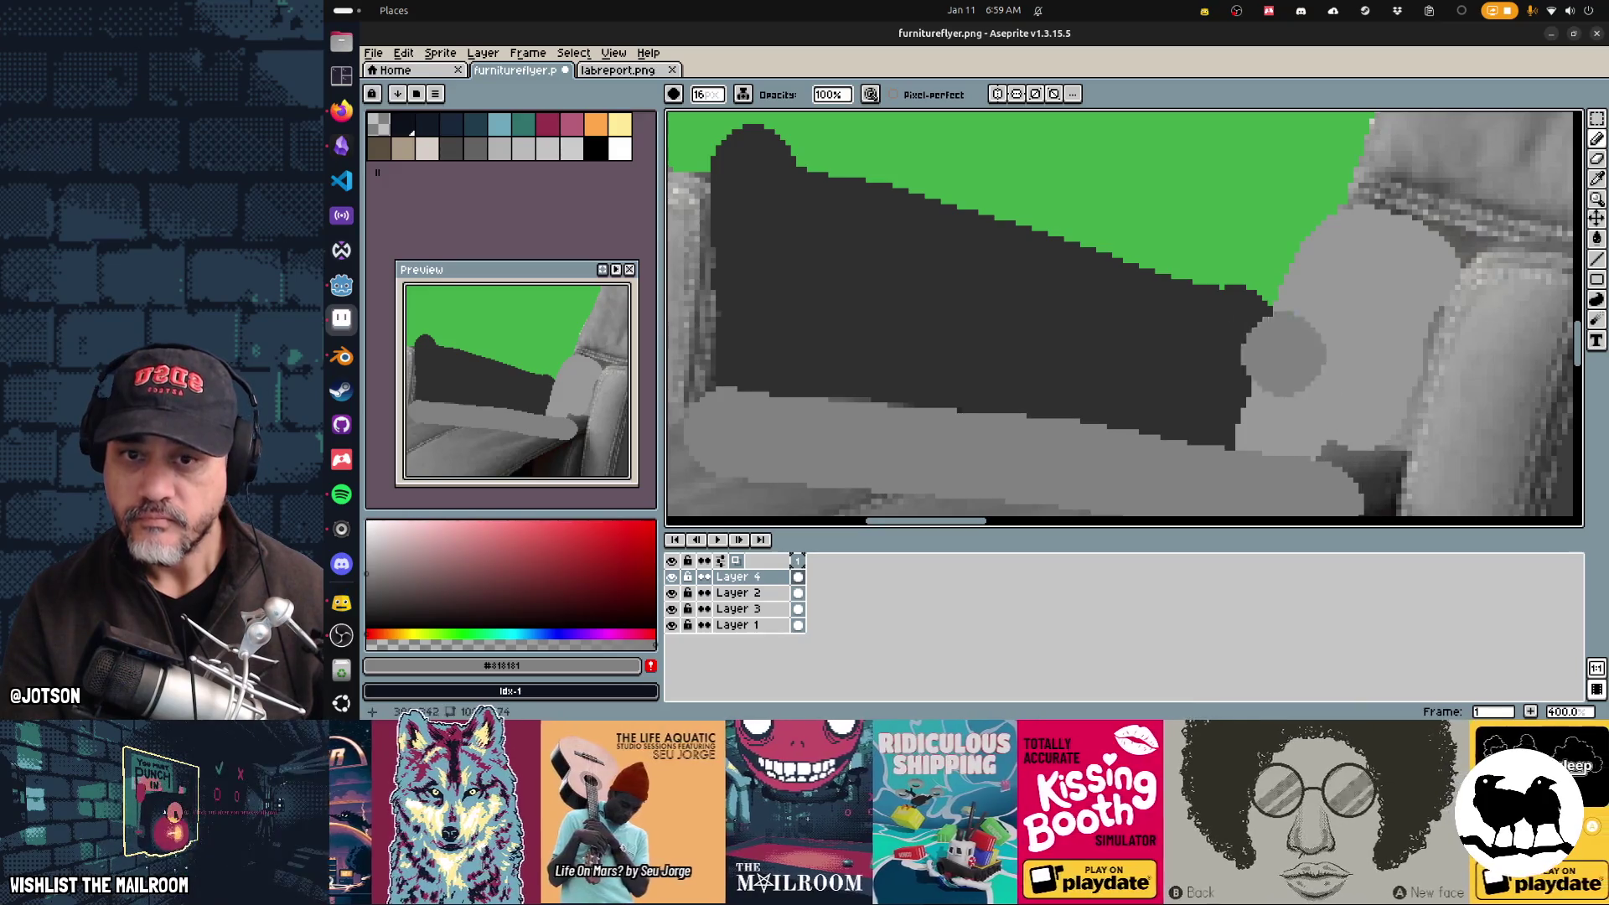
# Step: Blur the shape's top-left edge, trim its top and right edges, and patch the armrest tip grey
pyautogui.moveTo(996, 215); pyautogui.dragTo(1096, 244)
pyautogui.press('r')
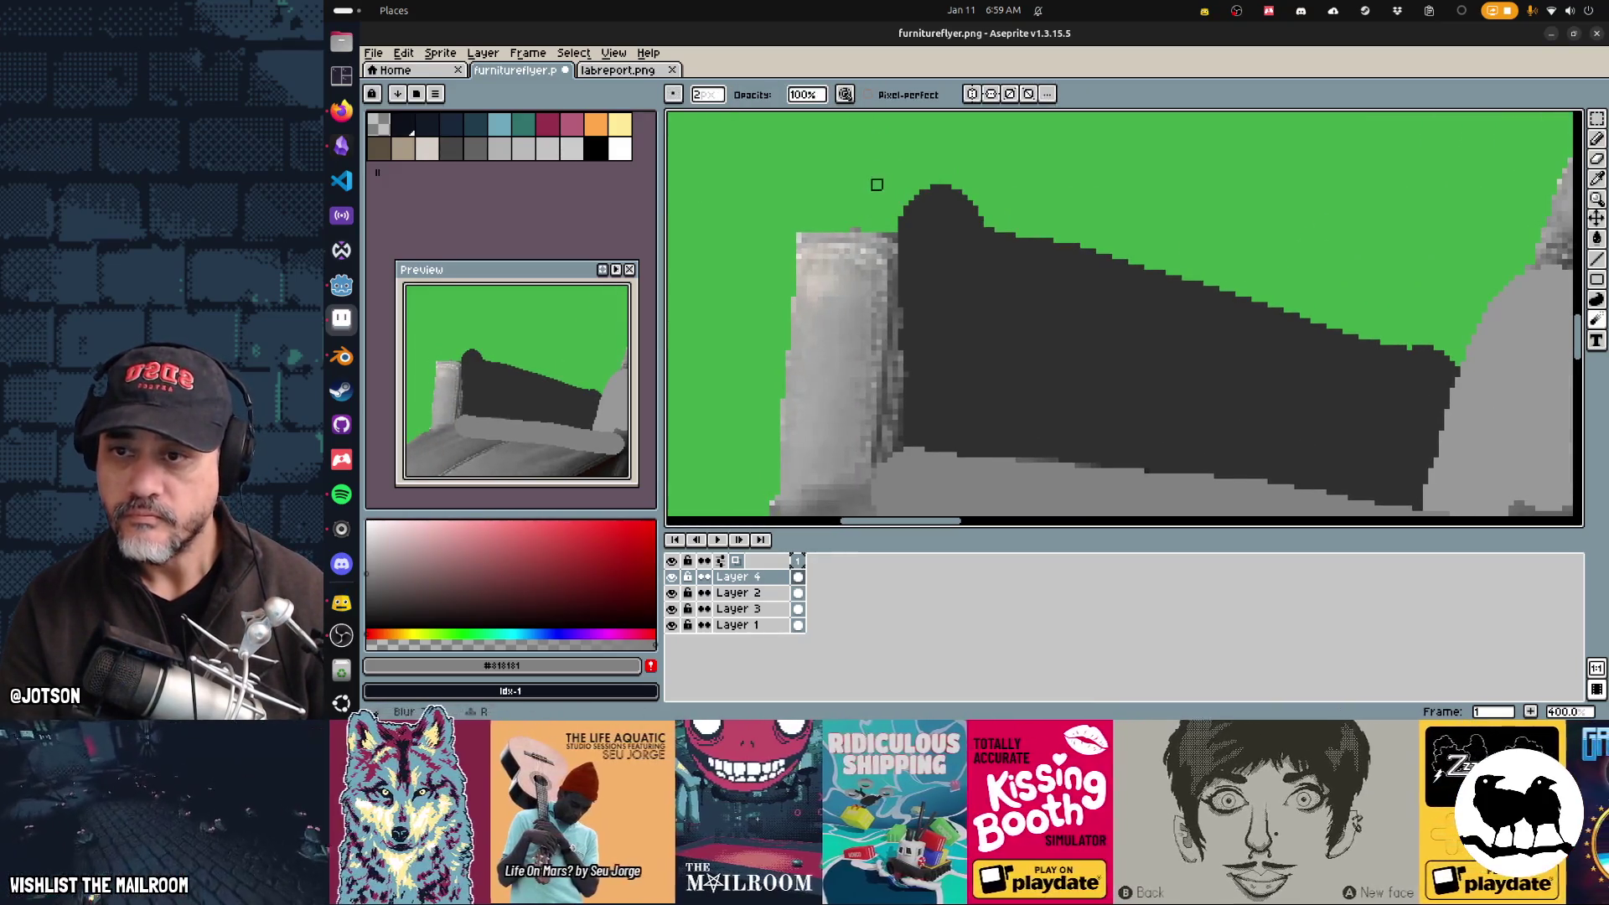
pyautogui.moveTo(887, 222); pyautogui.dragTo(1112, 227)
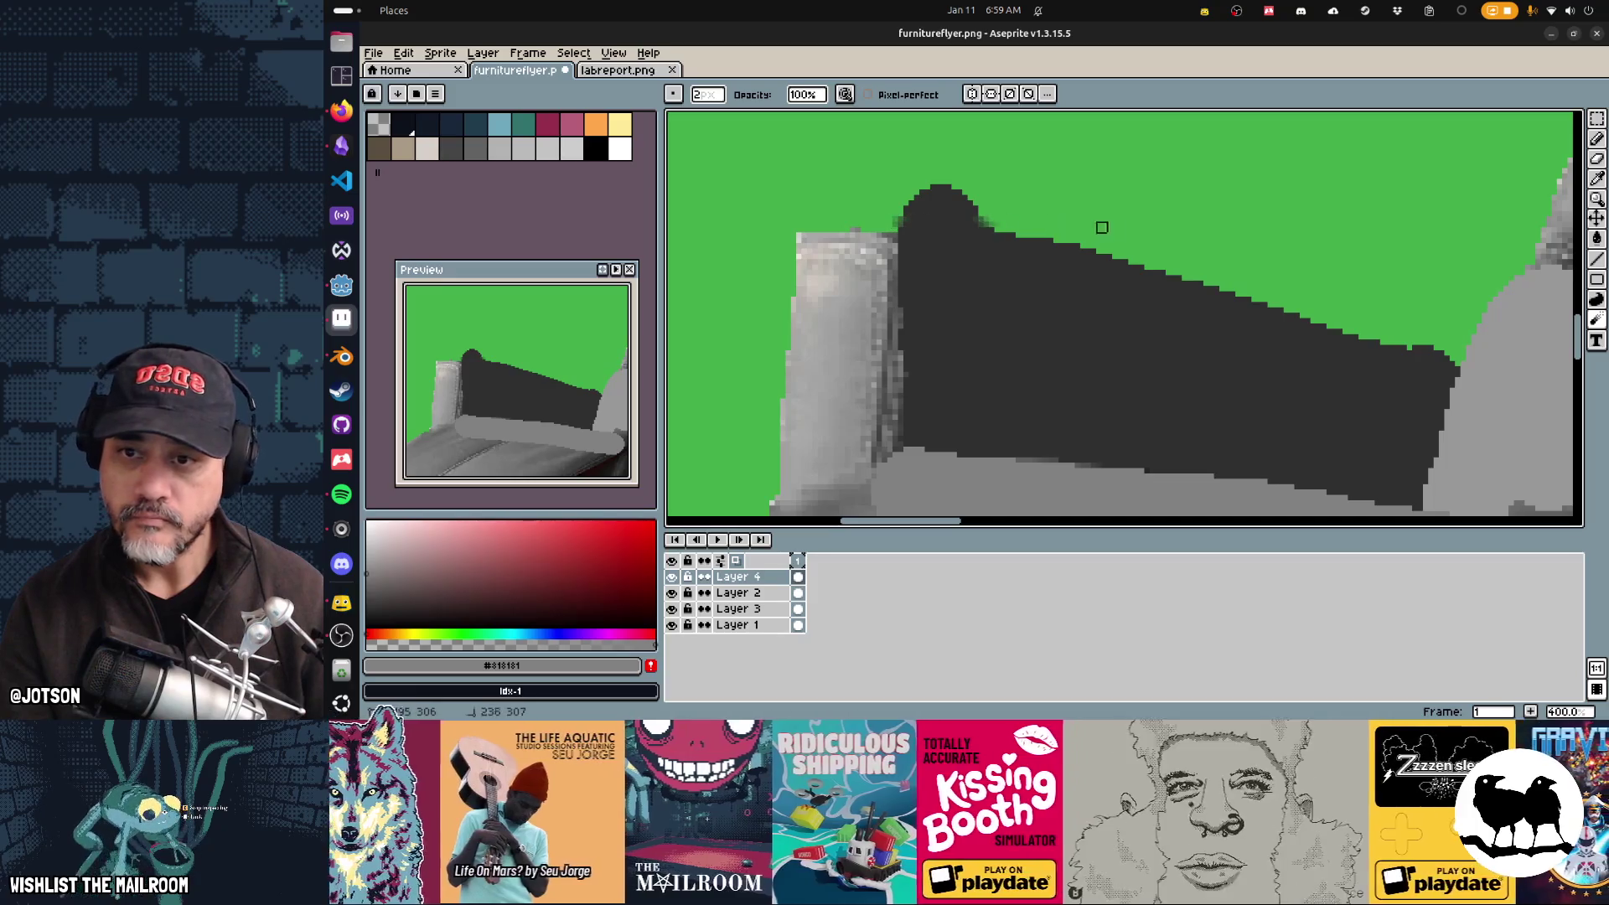
pyautogui.press('e')
pyautogui.moveTo(890, 214)
pyautogui.mouseDown()
pyautogui.moveTo(1056, 215)
pyautogui.moveTo(1042, 201)
pyautogui.mouseUp()
pyautogui.moveTo(1405, 332)
pyautogui.mouseDown()
pyautogui.moveTo(1469, 363)
pyautogui.moveTo(1481, 390)
pyautogui.mouseUp()
pyautogui.moveTo(1294, 403); pyautogui.dragTo(1037, 313)
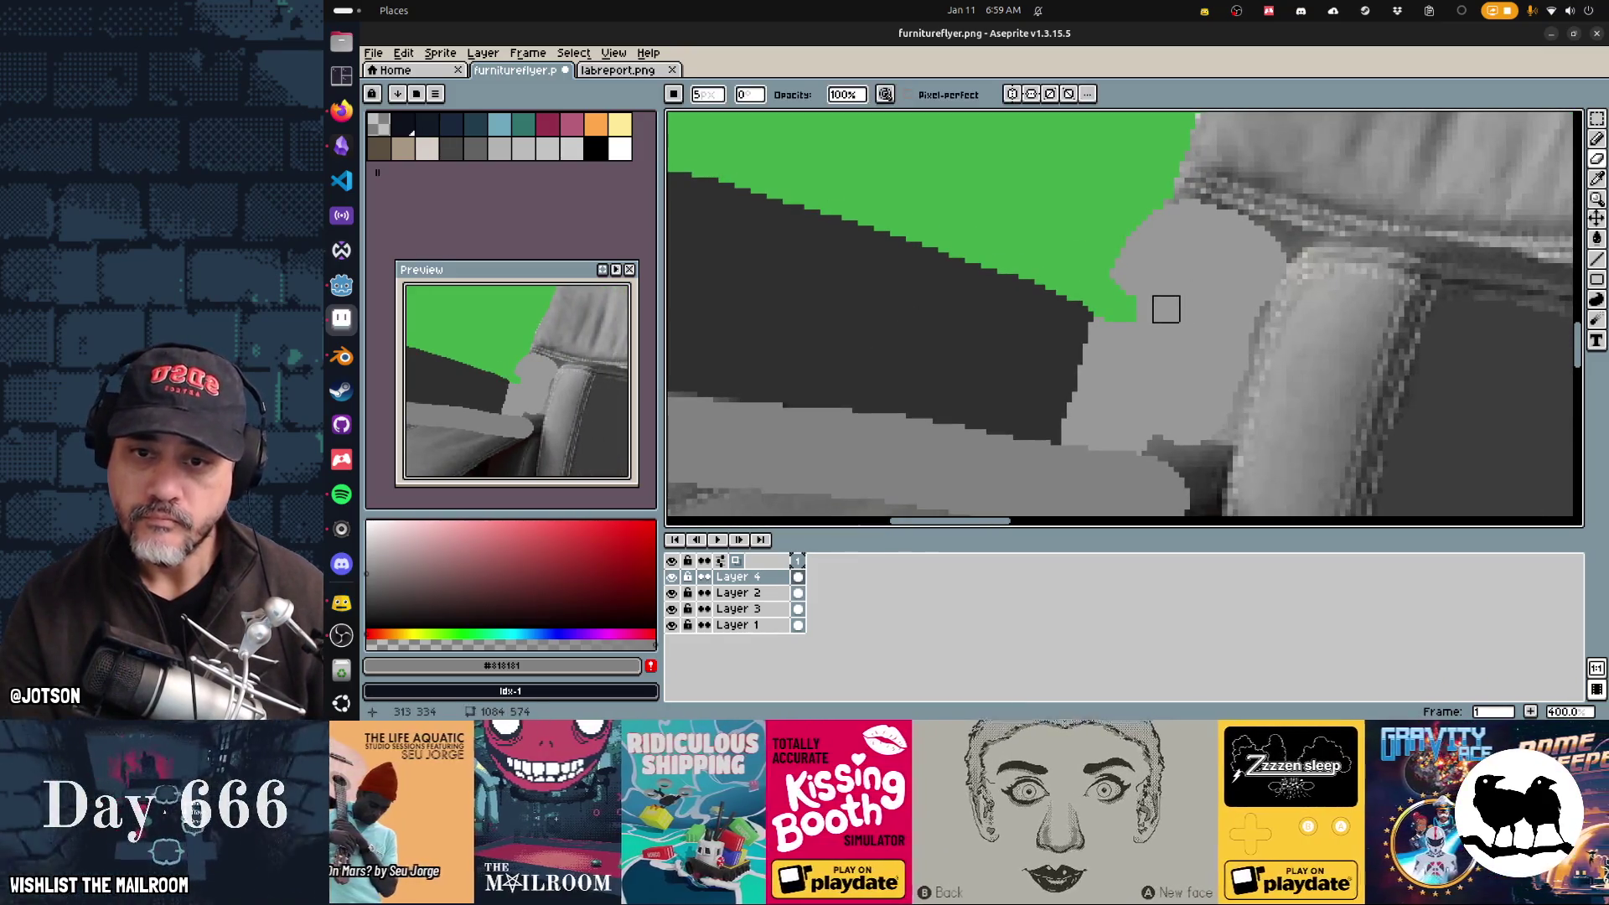
pyautogui.press('b')
pyautogui.keyDown('alt'); pyautogui.click(1164, 305); pyautogui.keyUp('alt')
pyautogui.moveTo(1116, 309); pyautogui.dragTo(1120, 288)
# Step: Pan around the recliner to review the cleaned-up chair
pyautogui.scroll(-4, 1120, 293)
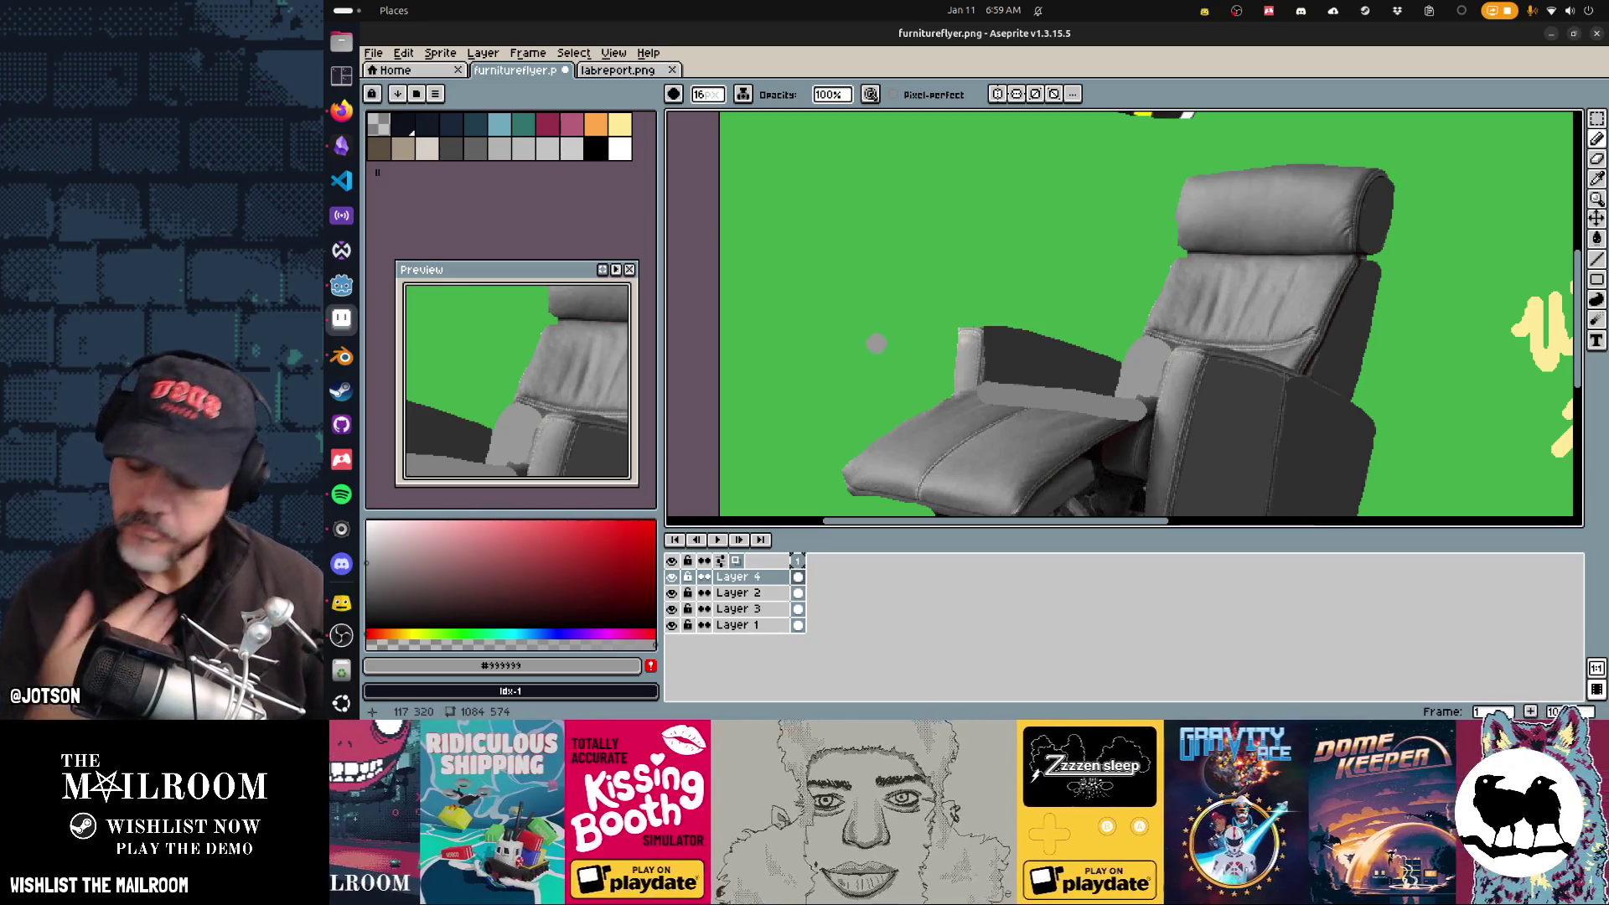
pyautogui.moveTo(964, 289); pyautogui.dragTo(989, 188)
pyautogui.moveTo(989, 251)
pyautogui.mouseDown()
pyautogui.moveTo(921, 176)
pyautogui.moveTo(956, 186)
pyautogui.mouseUp()
pyautogui.moveTo(940, 270)
pyautogui.mouseDown()
pyautogui.moveTo(765, 329)
pyautogui.moveTo(836, 381)
pyautogui.moveTo(1065, 195)
pyautogui.moveTo(876, 344)
pyautogui.moveTo(838, 348)
pyautogui.moveTo(913, 432)
pyautogui.moveTo(909, 381)
pyautogui.moveTo(912, 417)
pyautogui.moveTo(973, 172)
pyautogui.mouseUp()
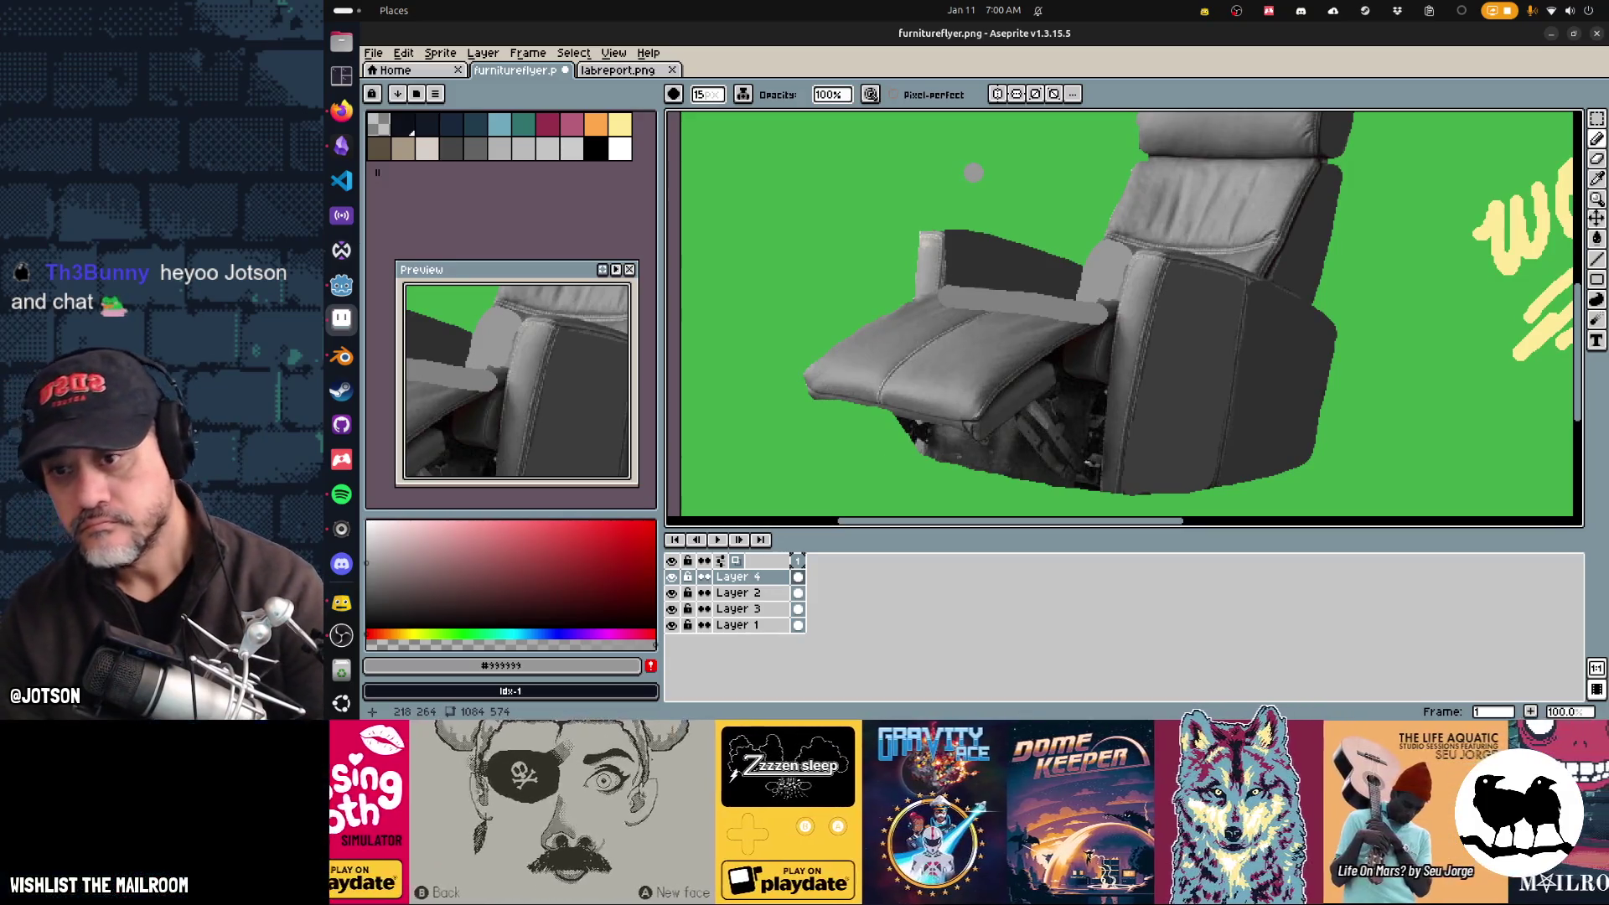
pyautogui.press('v')
pyautogui.press('-')
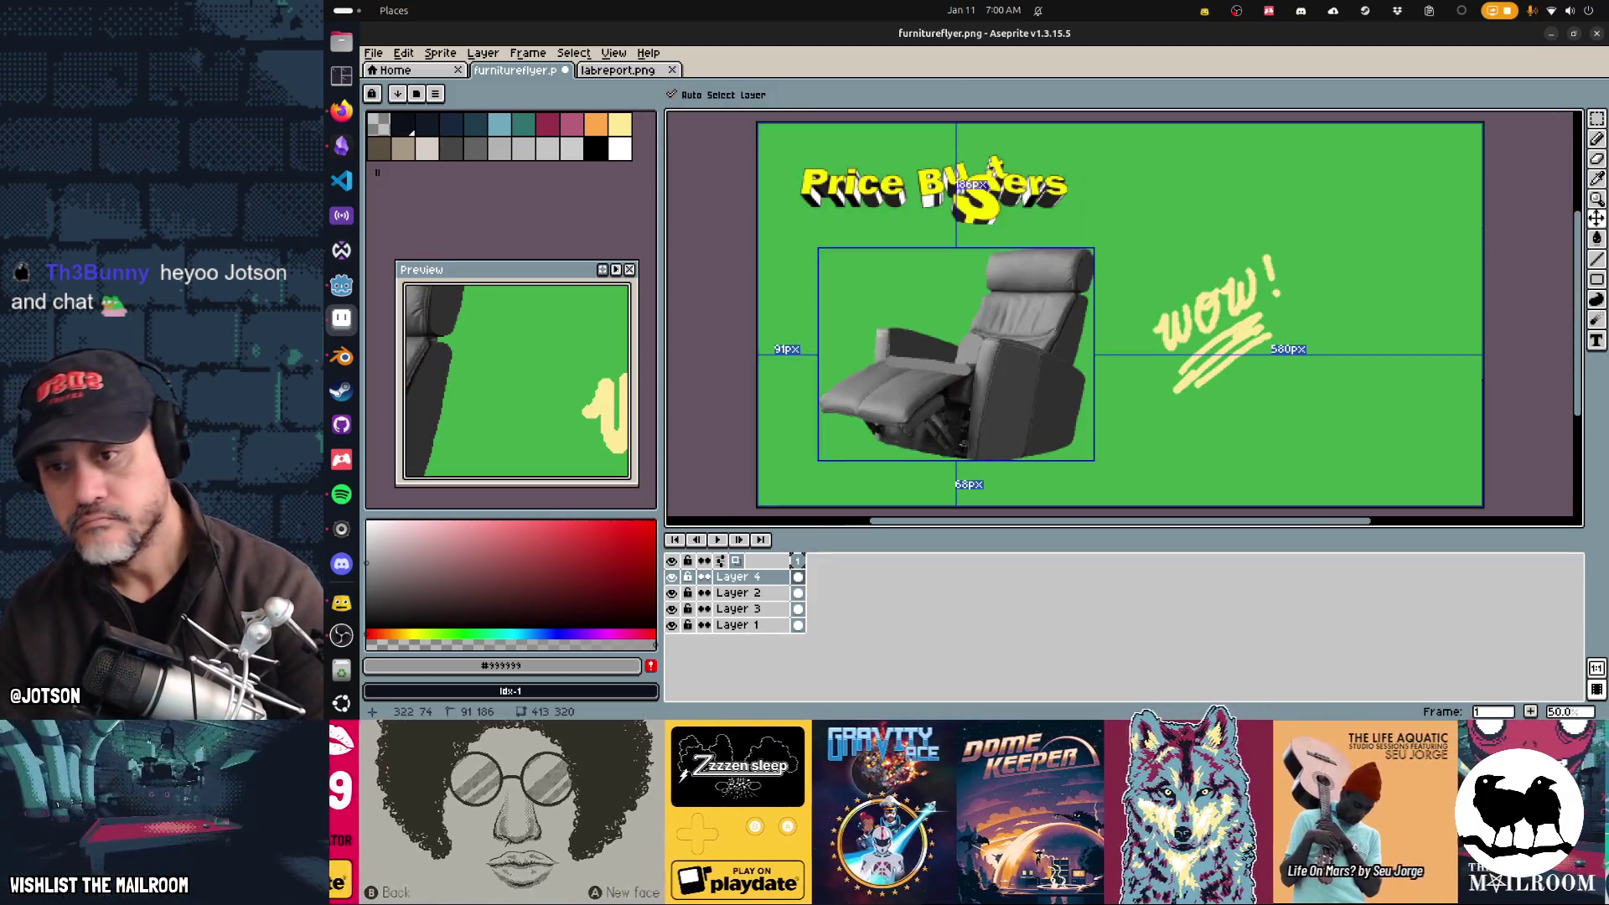
pyautogui.press('b')
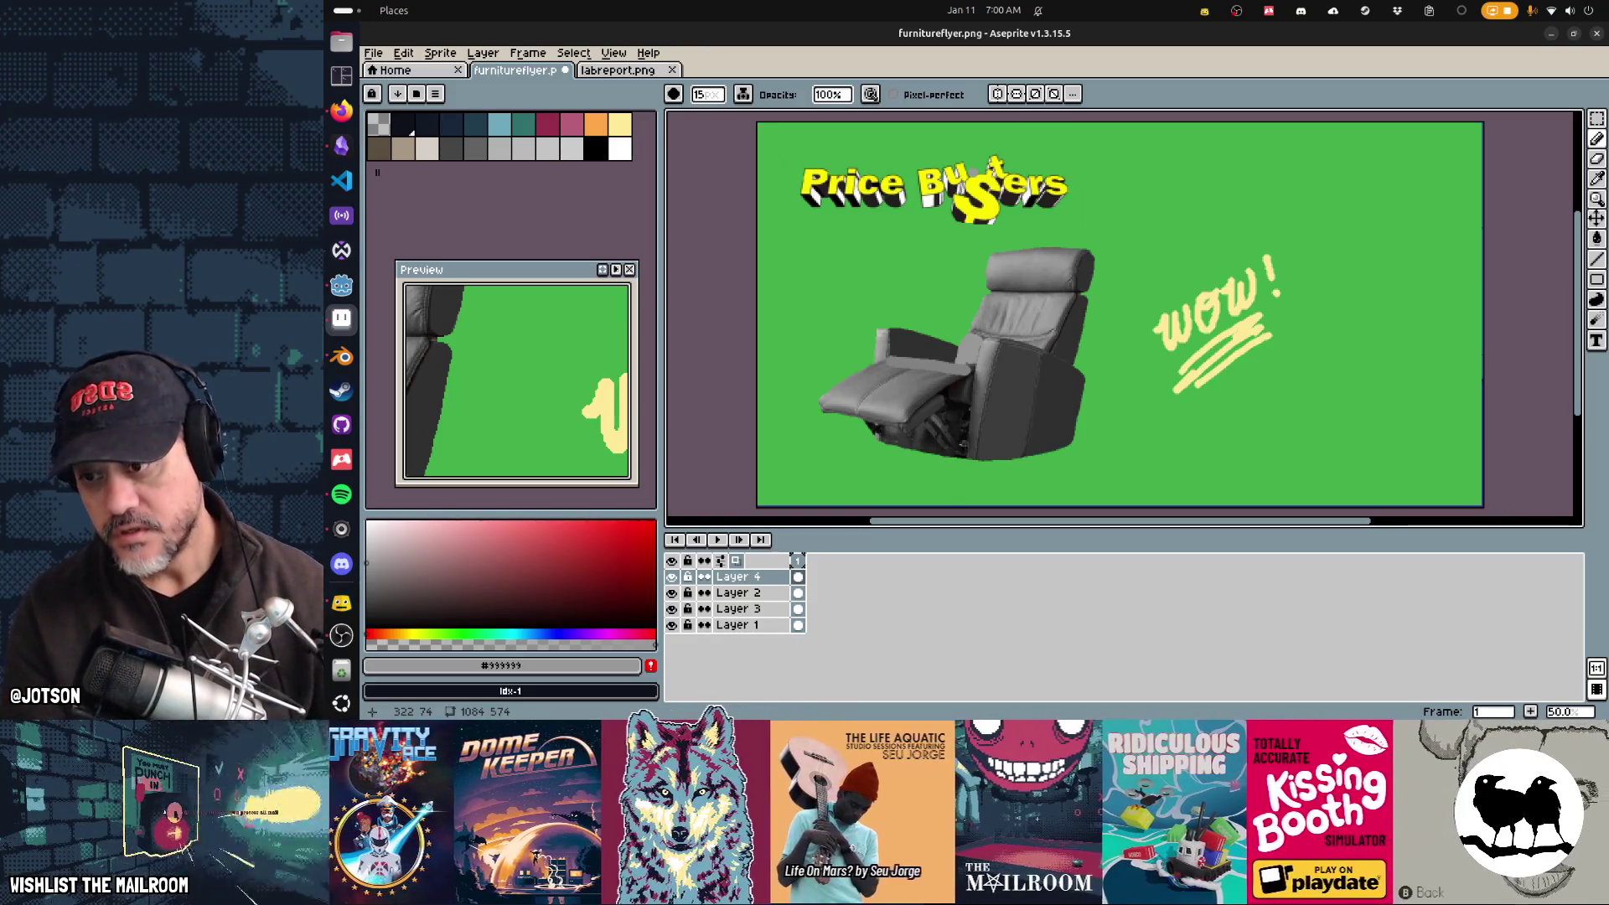
pyautogui.scroll(2, 875, 308)
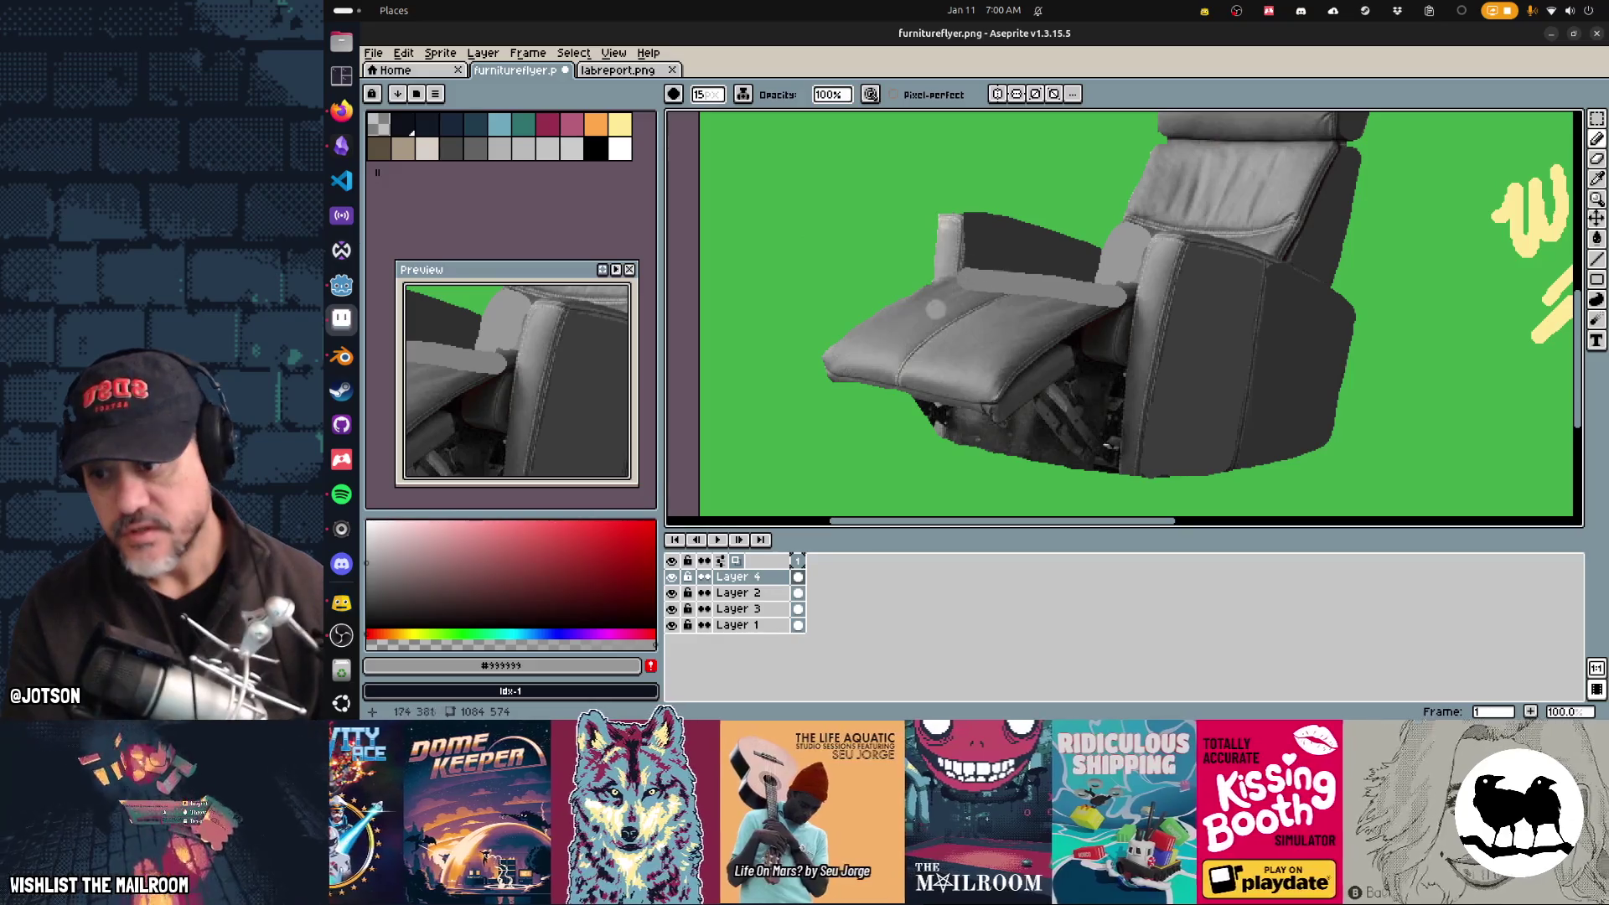
# Step: Eyedrop a near-black from the chair's shadow and add a new outline layer with the Polygon tool
pyautogui.press('i')
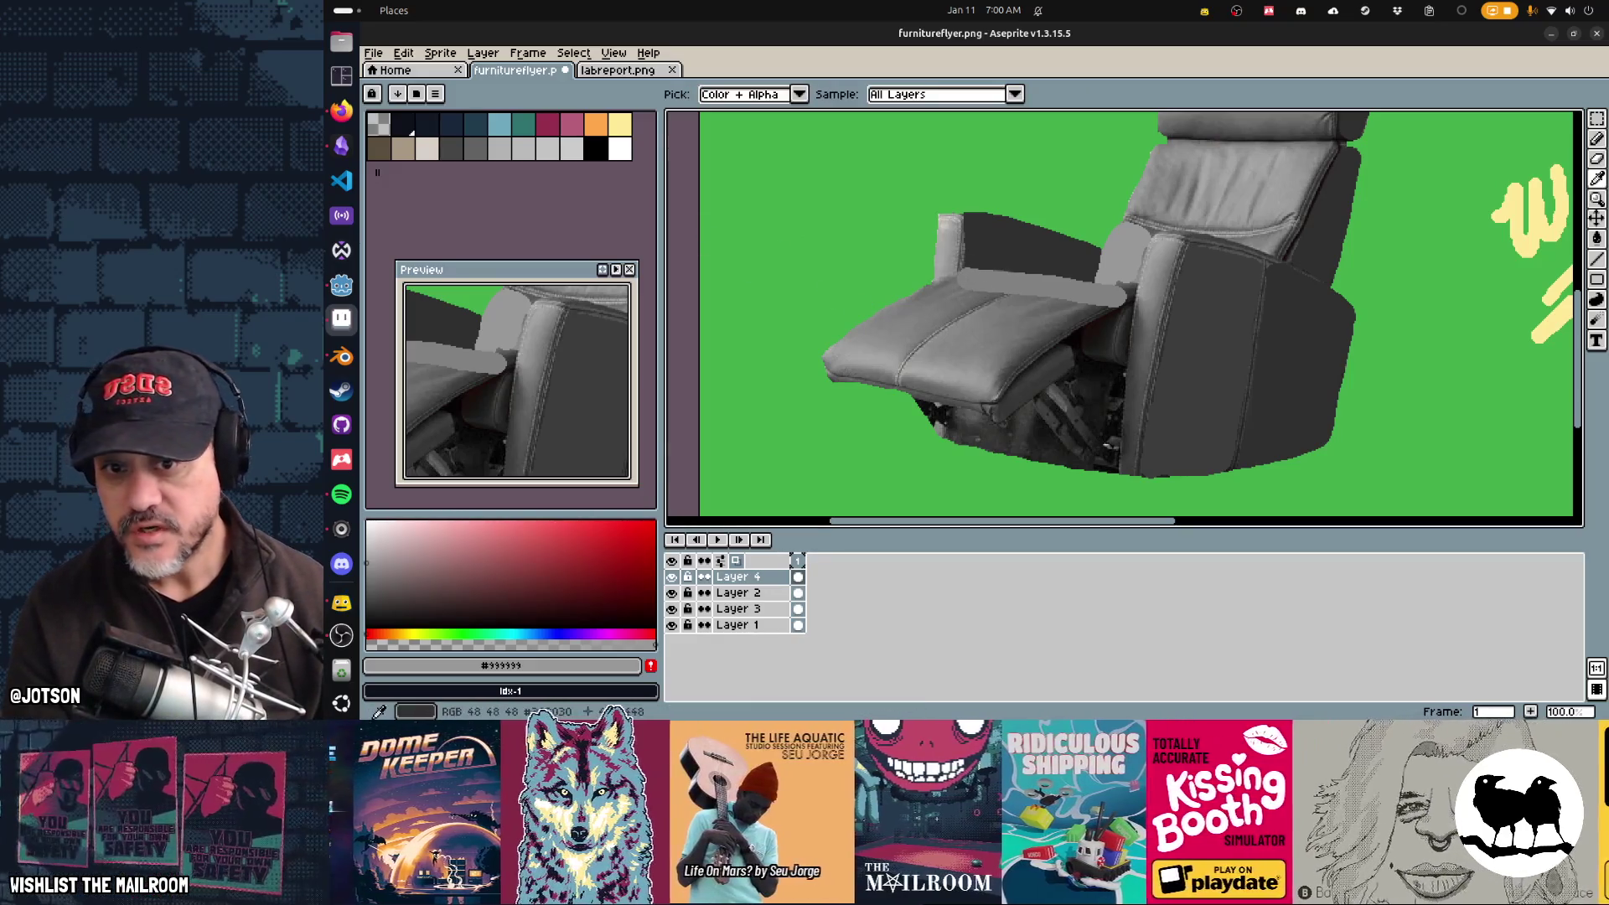
pyautogui.click(906, 321)
pyautogui.press('d')
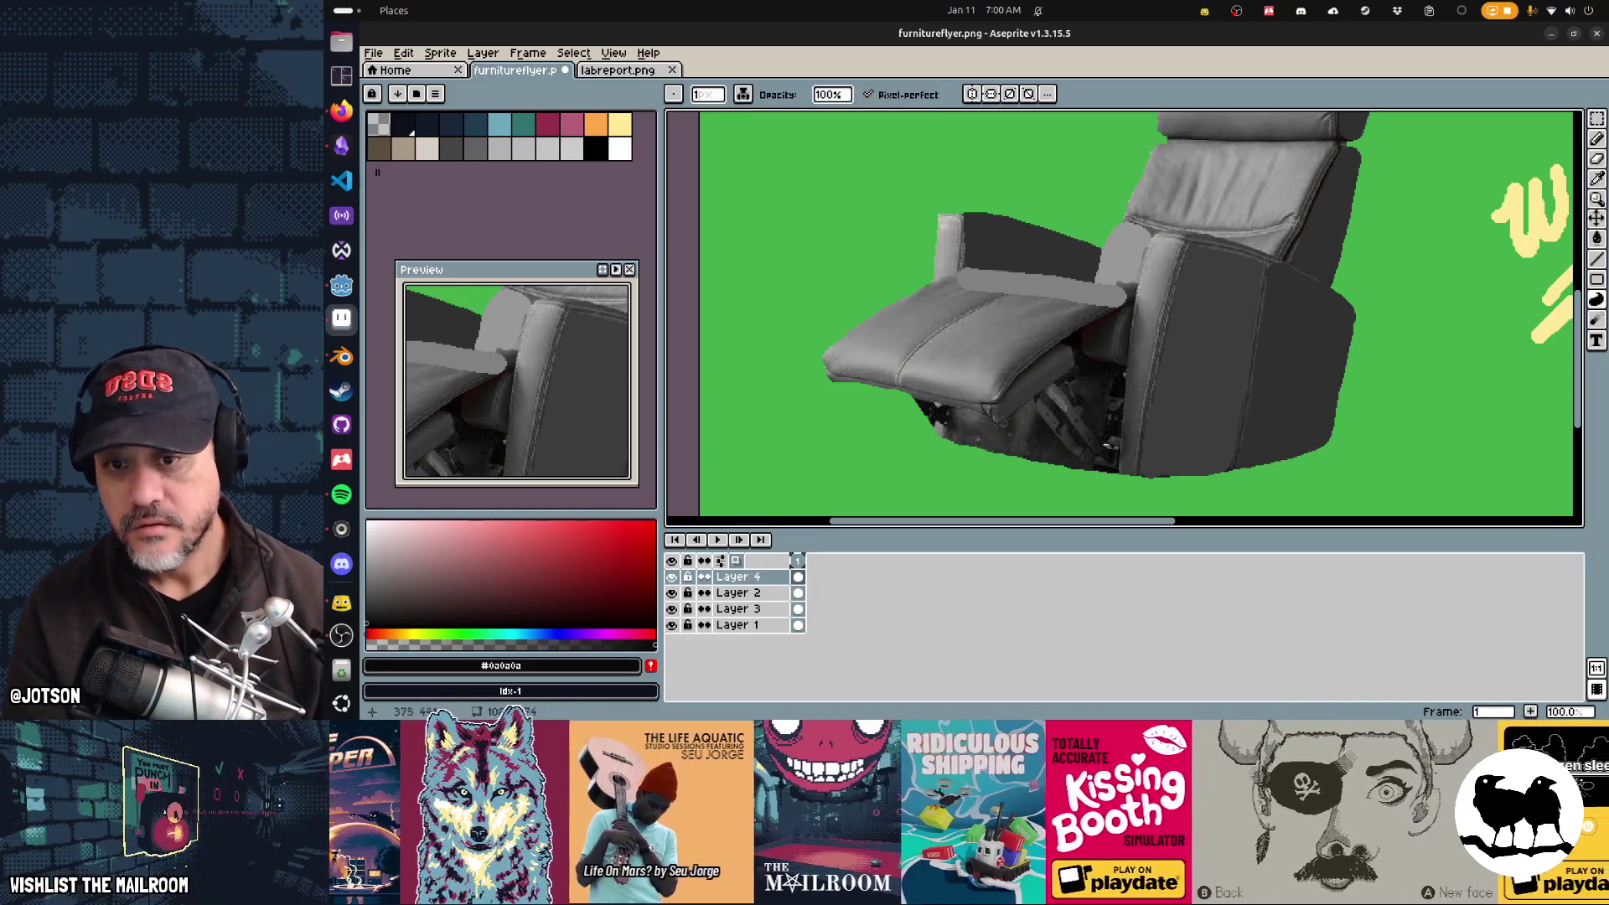
pyautogui.keyDown('alt'); pyautogui.click(1139, 427); pyautogui.keyUp('alt')
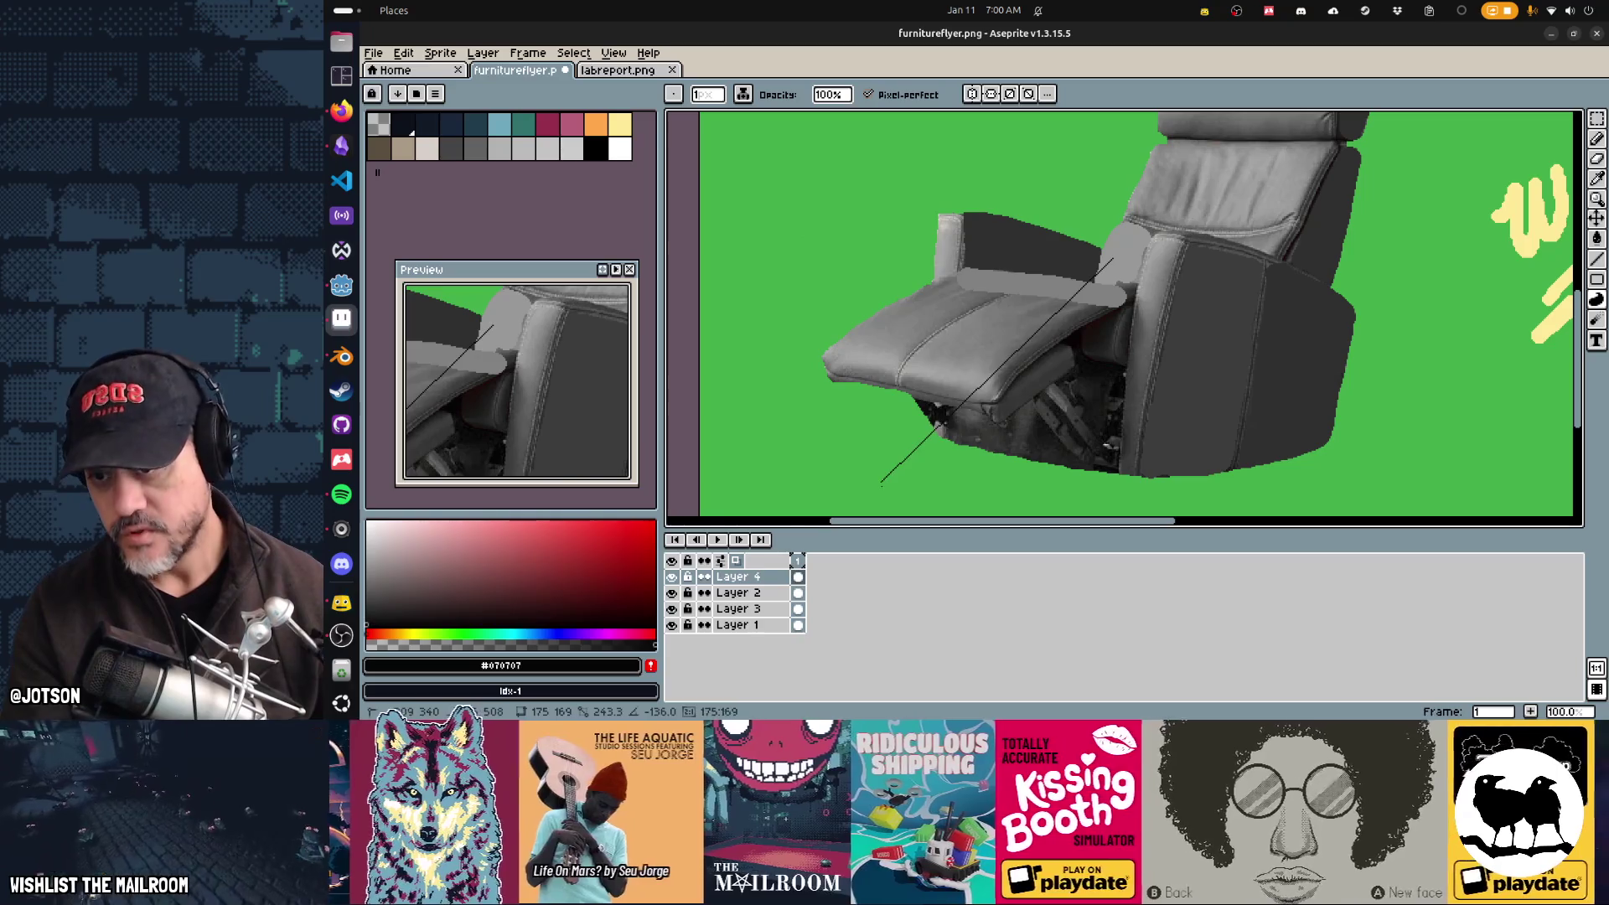
pyautogui.hotkey('shift', 'n')
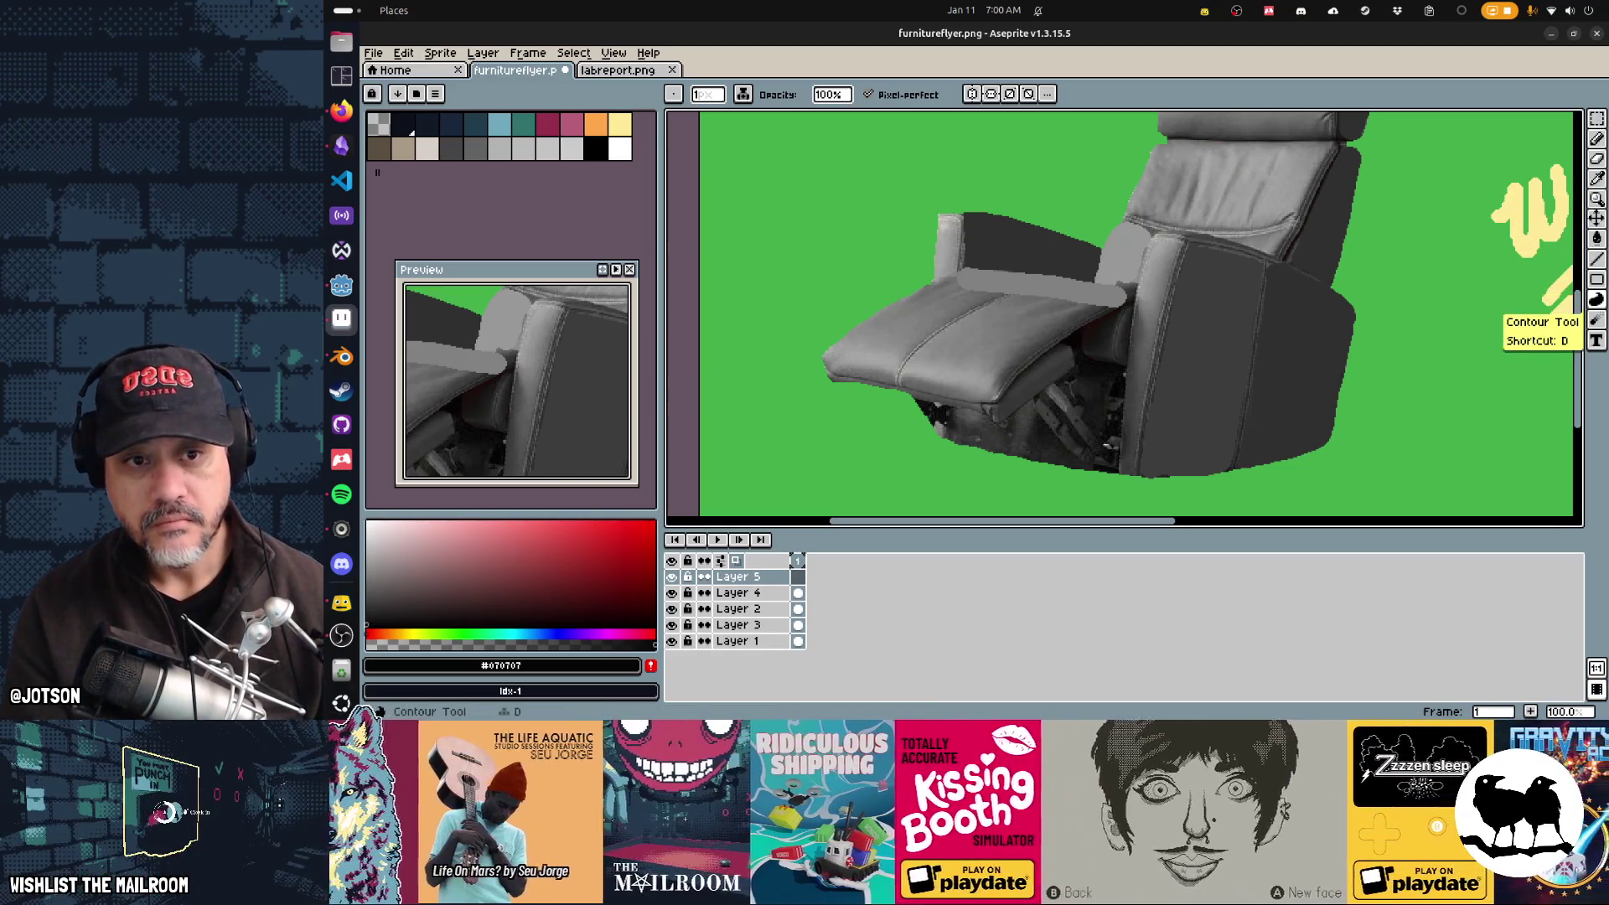
pyautogui.click(1597, 139)
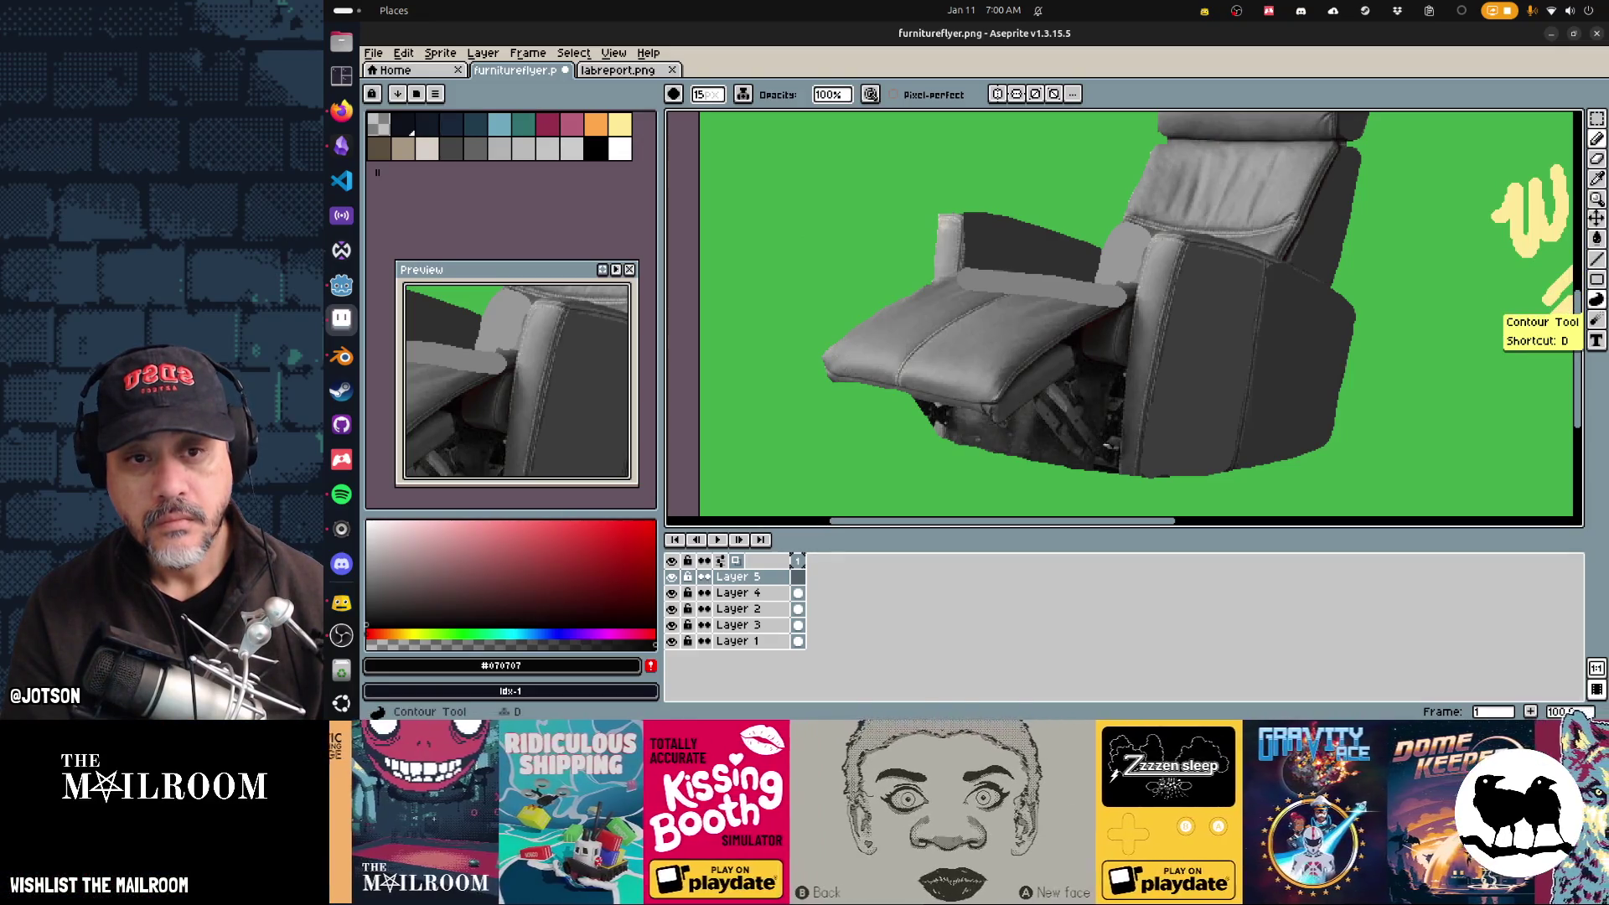
pyautogui.click(1596, 299)
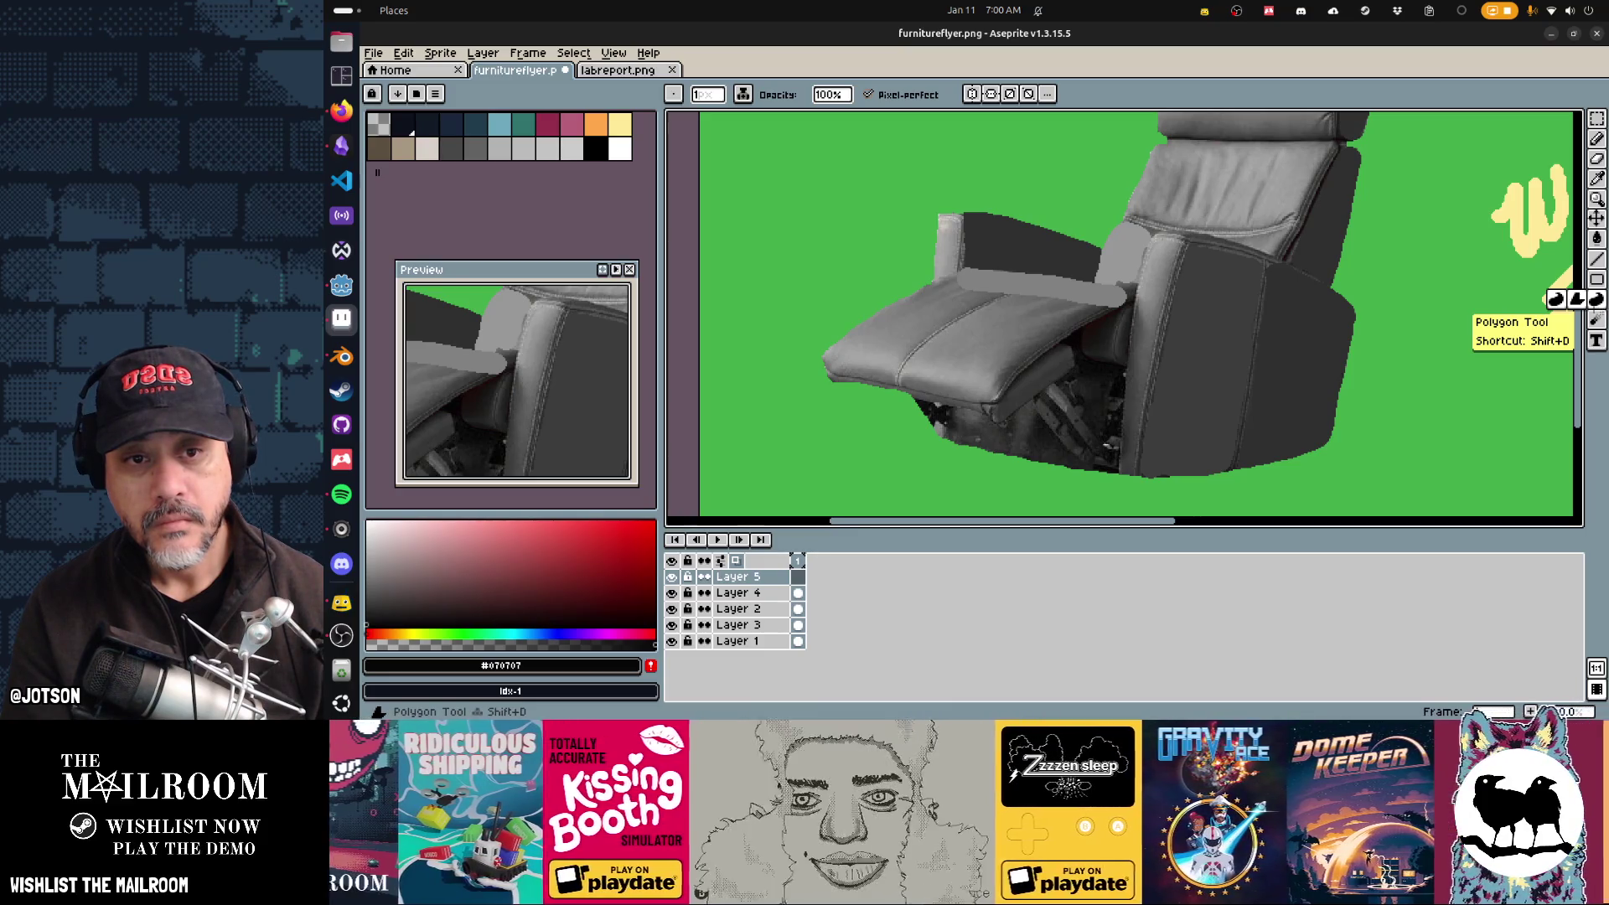
pyautogui.click(1576, 299)
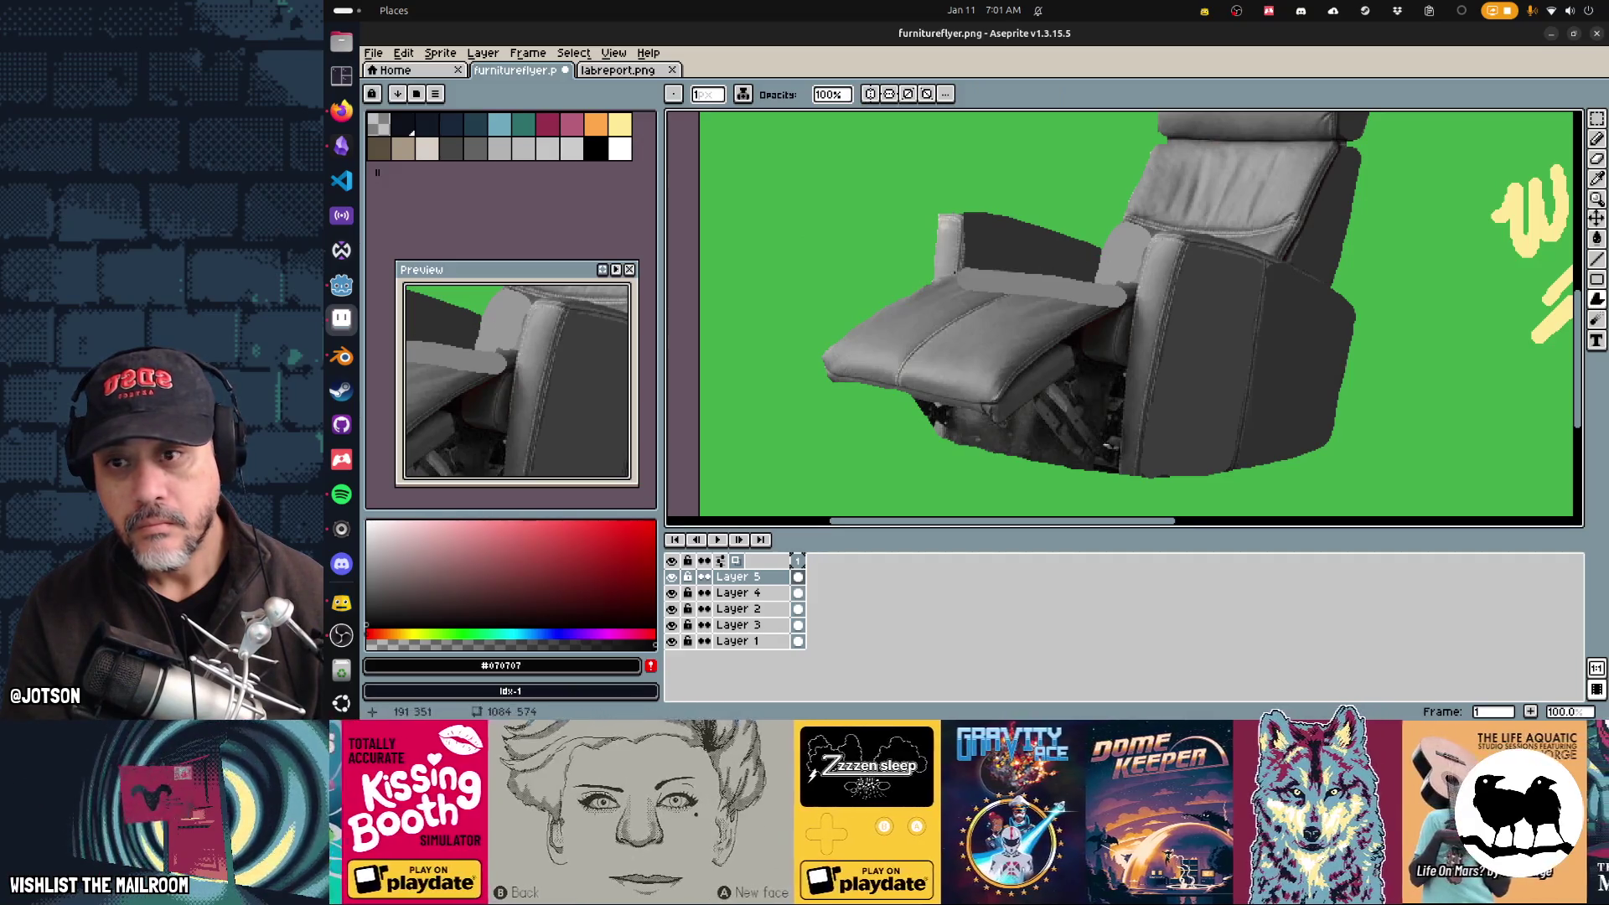
# Step: Draw dark test lines along the armrest and footrest, then undo the stray black polygon
pyautogui.moveTo(953, 273)
pyautogui.mouseDown()
pyautogui.moveTo(844, 336)
pyautogui.moveTo(831, 378)
pyautogui.moveTo(998, 422)
pyautogui.moveTo(1071, 360)
pyautogui.moveTo(1066, 342)
pyautogui.moveTo(1001, 399)
pyautogui.moveTo(1018, 379)
pyautogui.moveTo(1126, 304)
pyautogui.moveTo(1115, 286)
pyautogui.mouseUp()
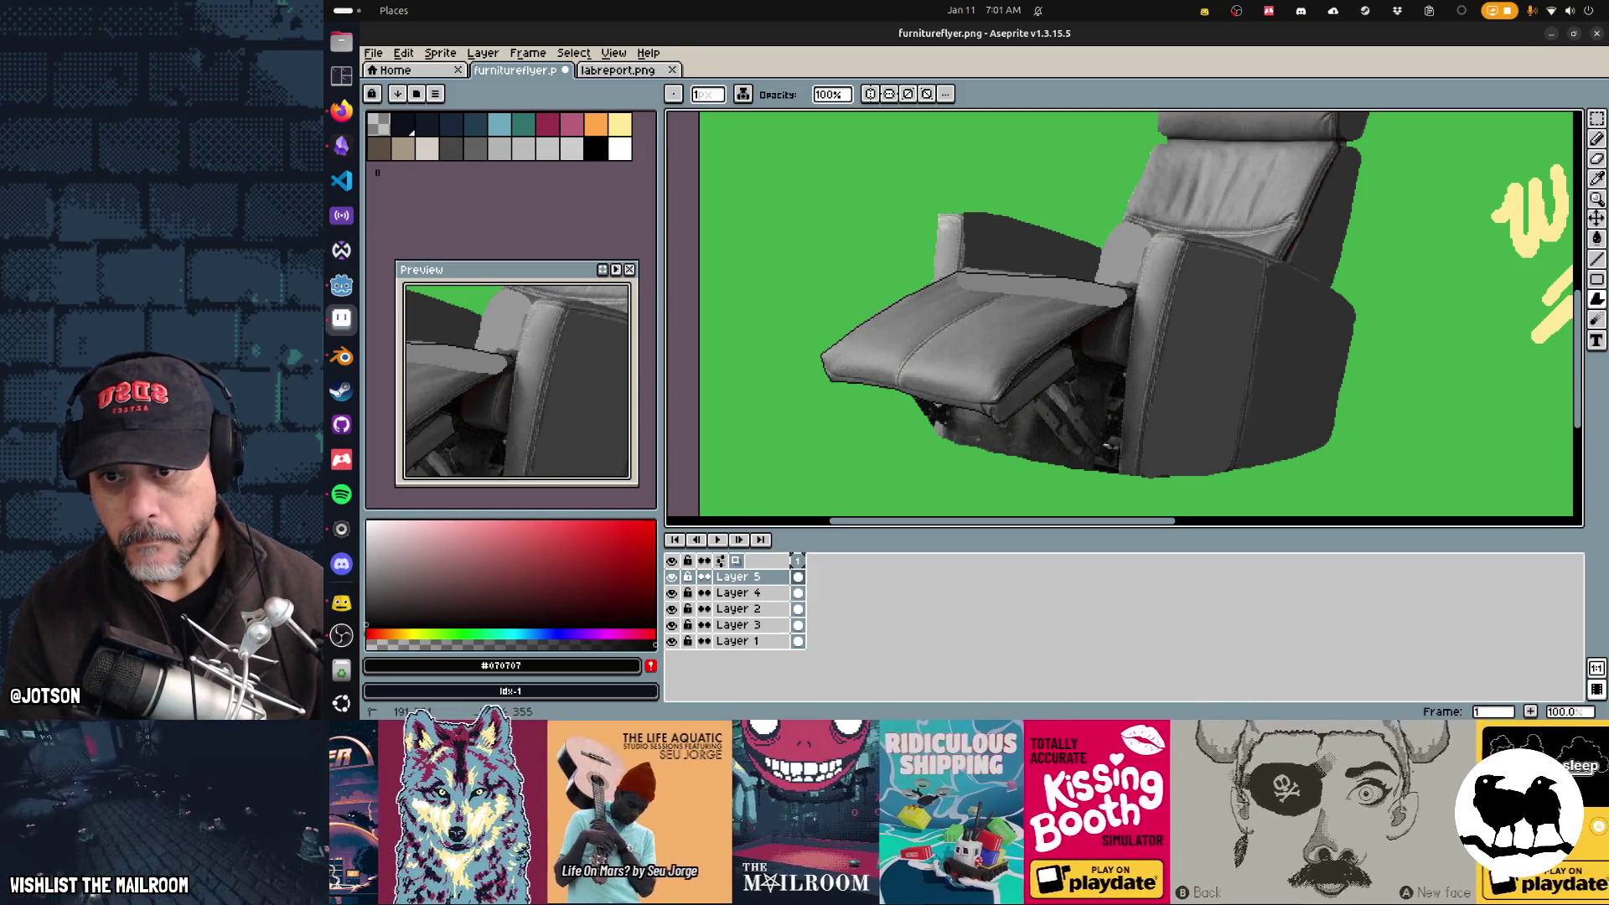
pyautogui.moveTo(965, 263)
pyautogui.mouseDown()
pyautogui.moveTo(934, 269)
pyautogui.moveTo(957, 266)
pyautogui.mouseUp()
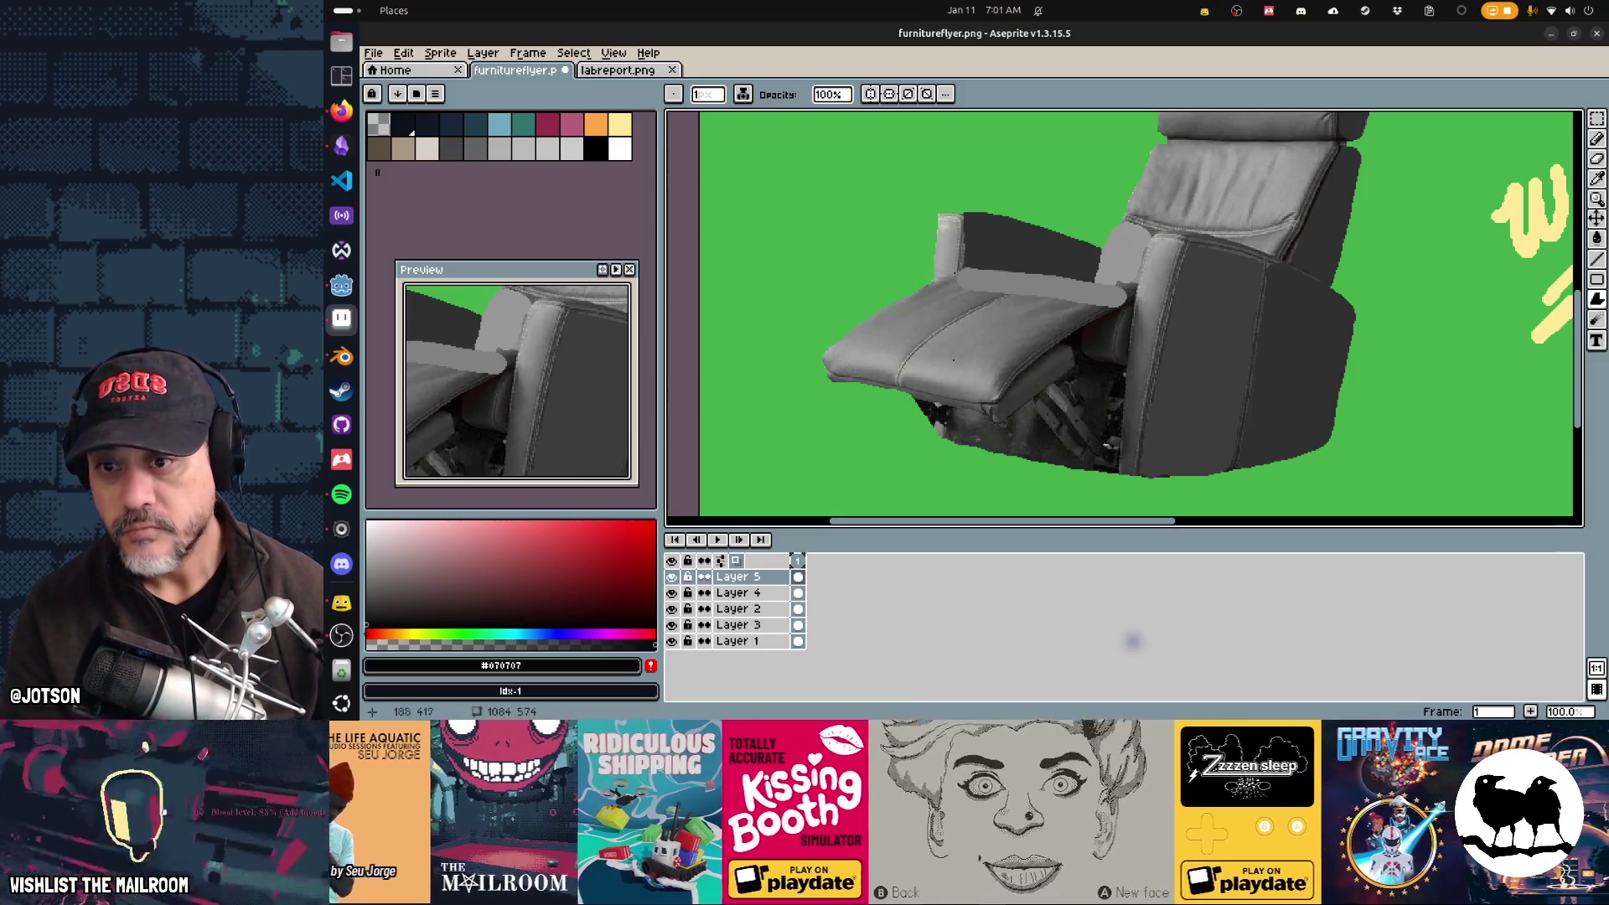
pyautogui.moveTo(819, 177)
pyautogui.mouseDown()
pyautogui.moveTo(775, 268)
pyautogui.moveTo(872, 243)
pyautogui.moveTo(844, 157)
pyautogui.moveTo(913, 193)
pyautogui.moveTo(864, 183)
pyautogui.moveTo(1263, 289)
pyautogui.moveTo(897, 201)
pyautogui.moveTo(788, 150)
pyautogui.moveTo(844, 184)
pyautogui.mouseUp()
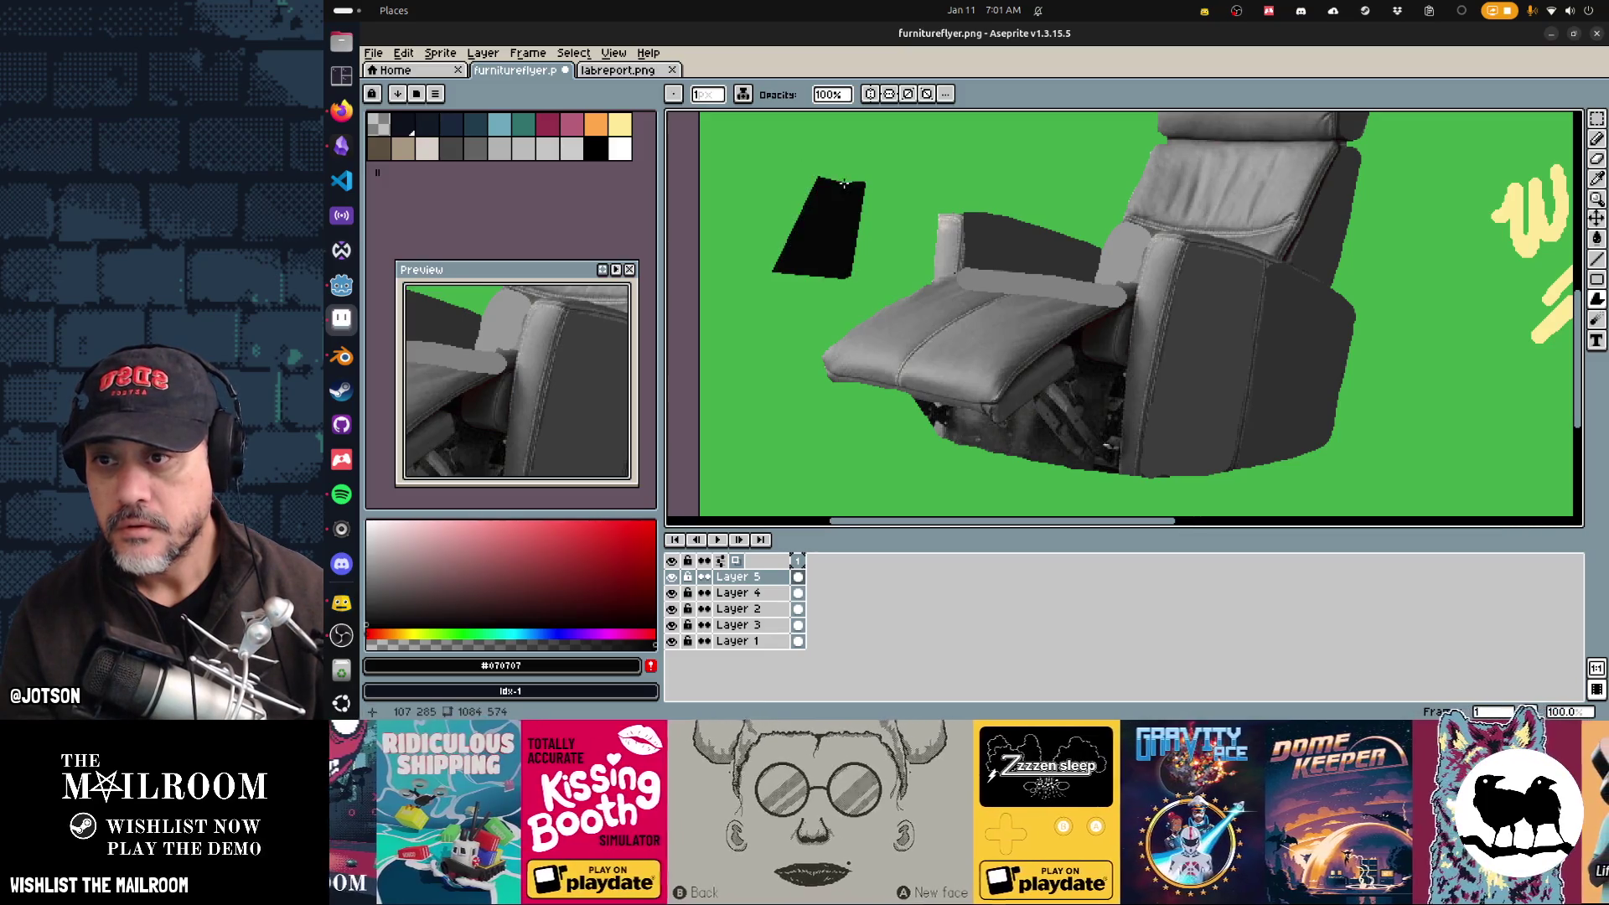
pyautogui.press('v')
pyautogui.hotkey('ctrl', 'z')
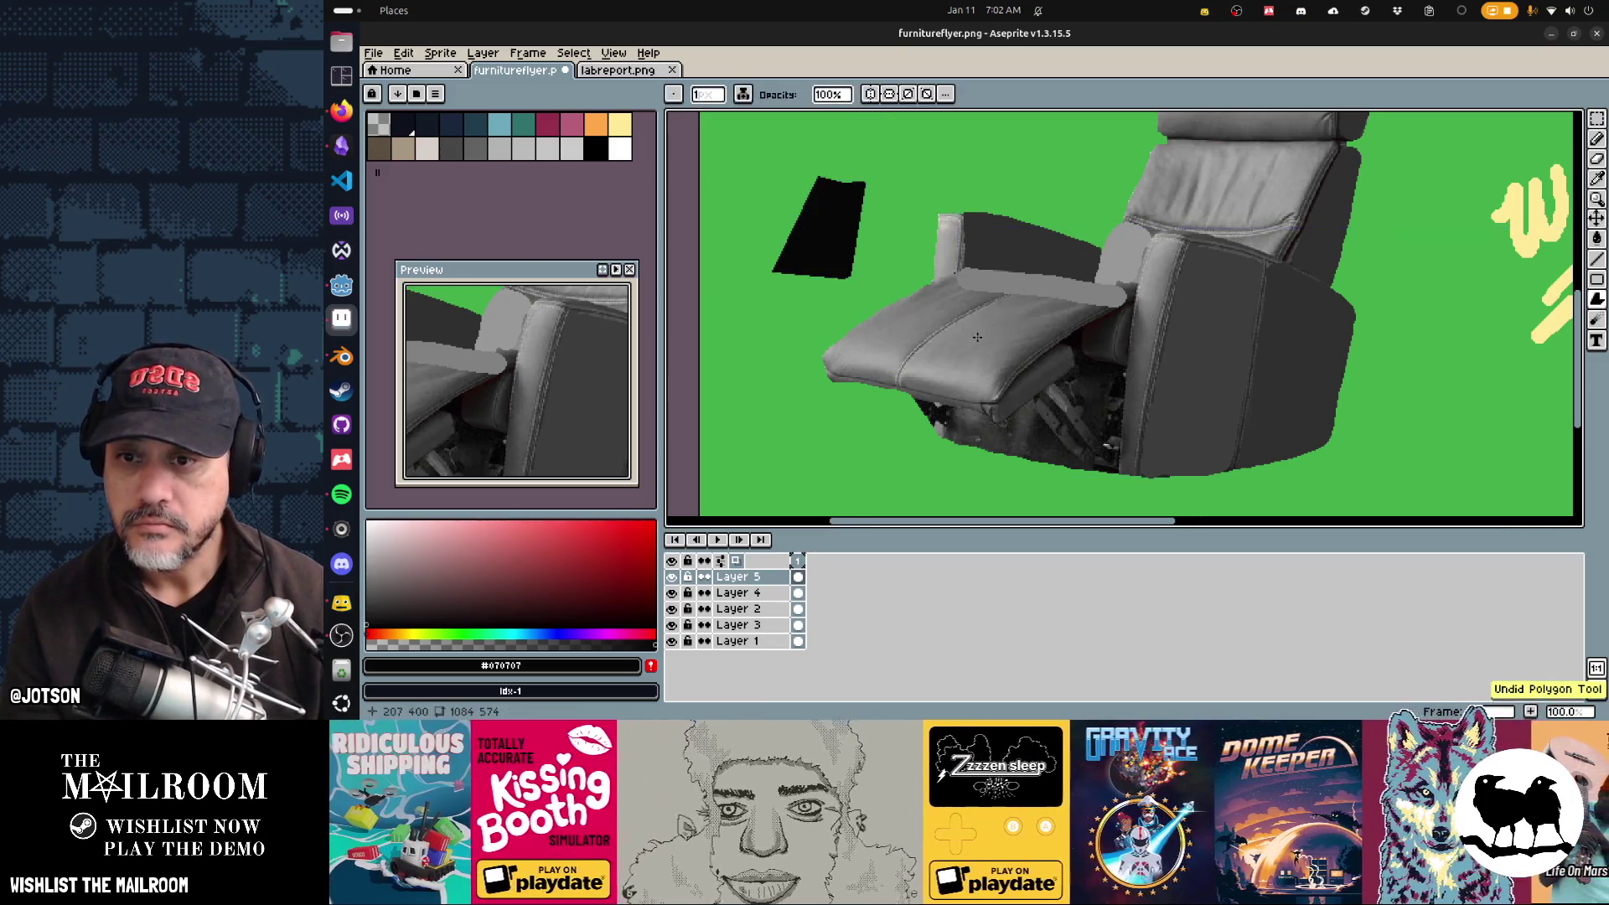
pyautogui.hotkey('ctrl', 'z')
# Step: Cover the recliner footrest in flat #777777 grey, then sample darker greys #363636 and #1c1f1c
pyautogui.press('b')
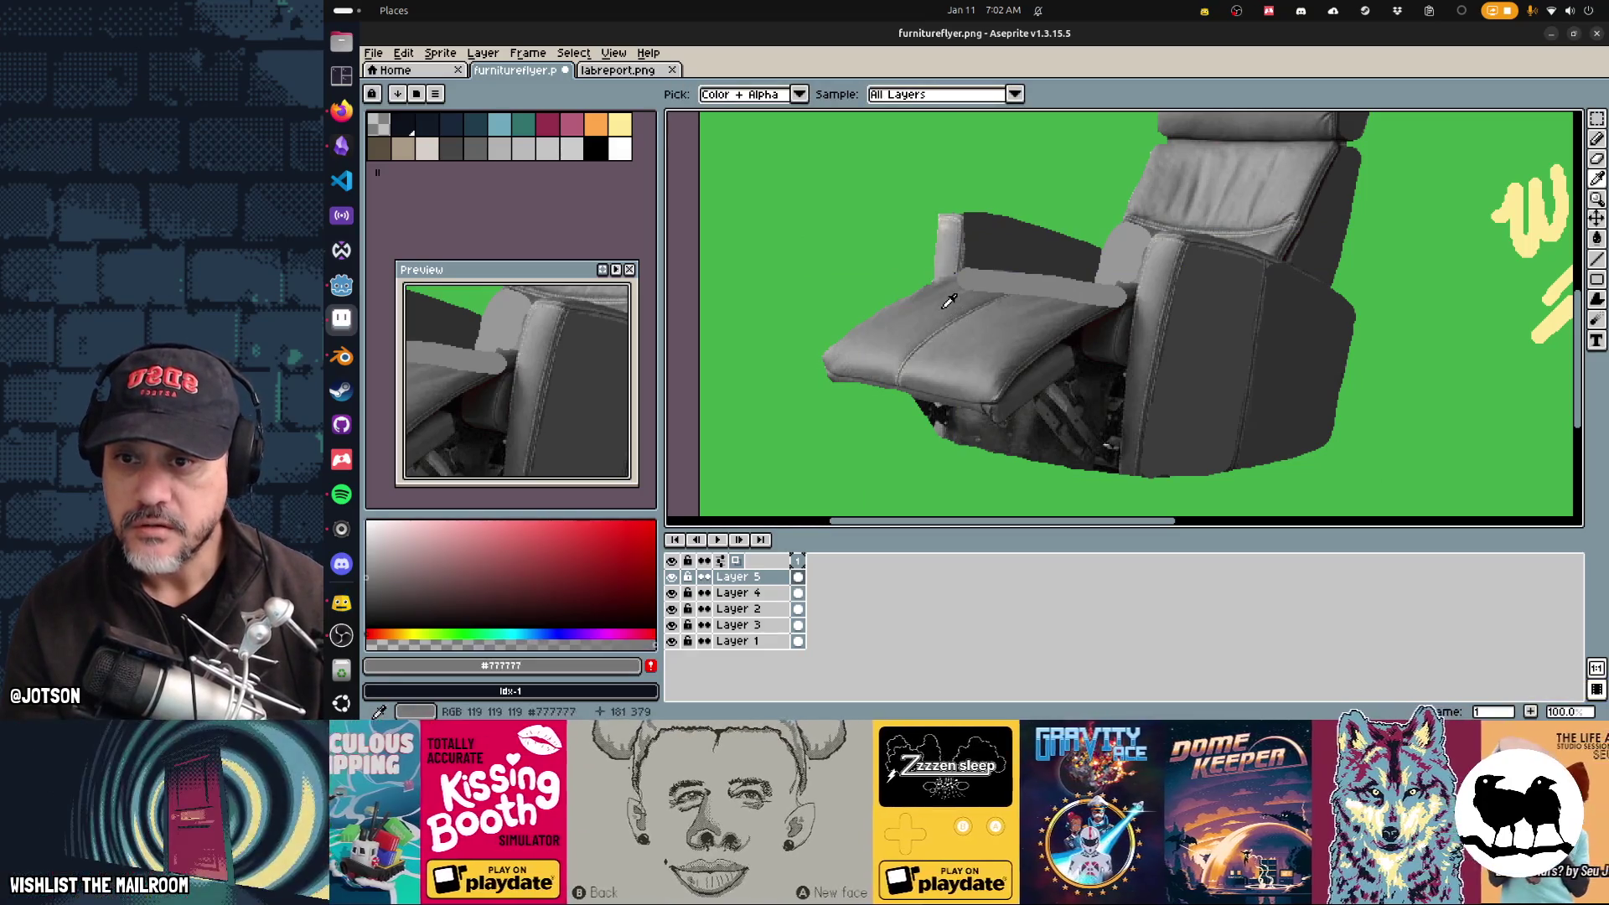
pyautogui.keyDown('alt'); pyautogui.click(964, 267); pyautogui.keyUp('alt')
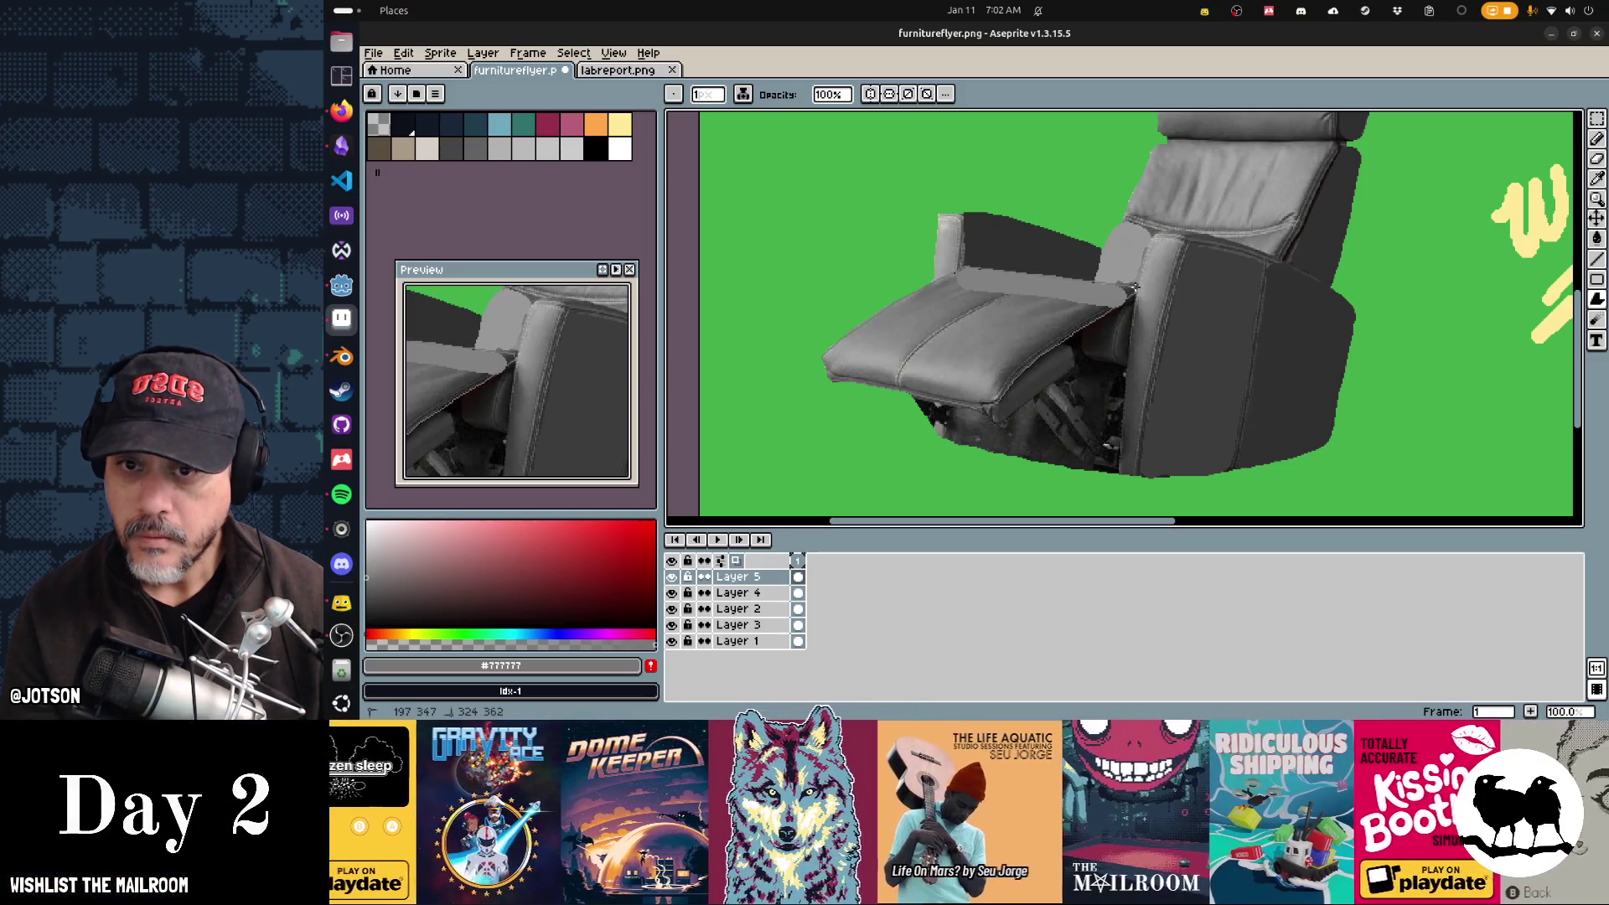
pyautogui.click(1132, 289)
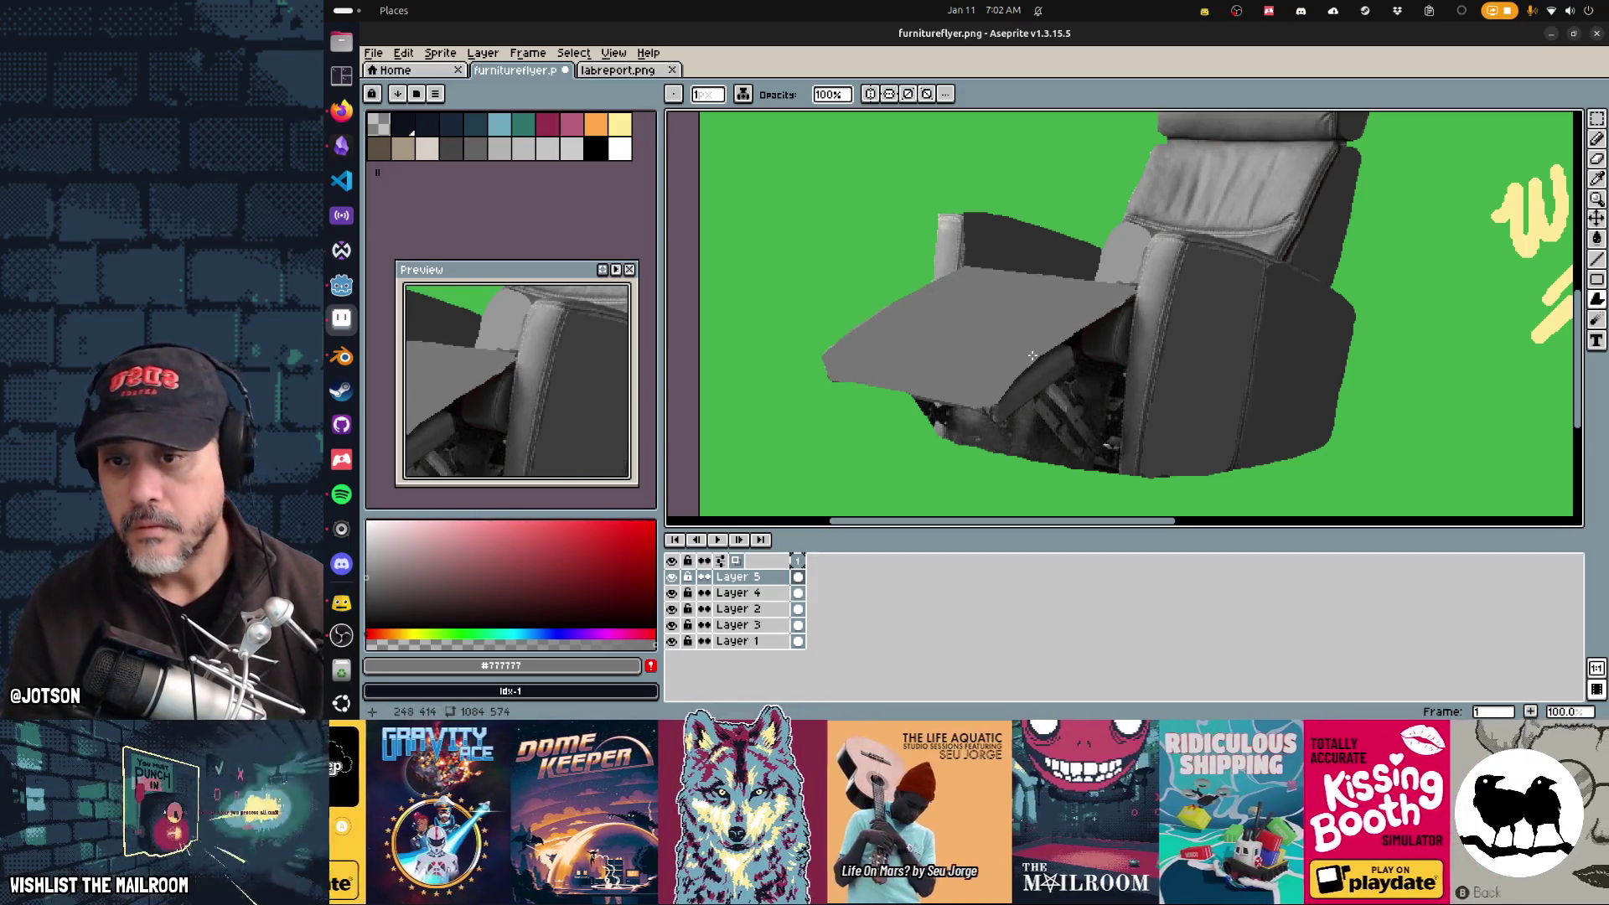
pyautogui.keyDown('alt'); pyautogui.click(1068, 353); pyautogui.keyUp('alt')
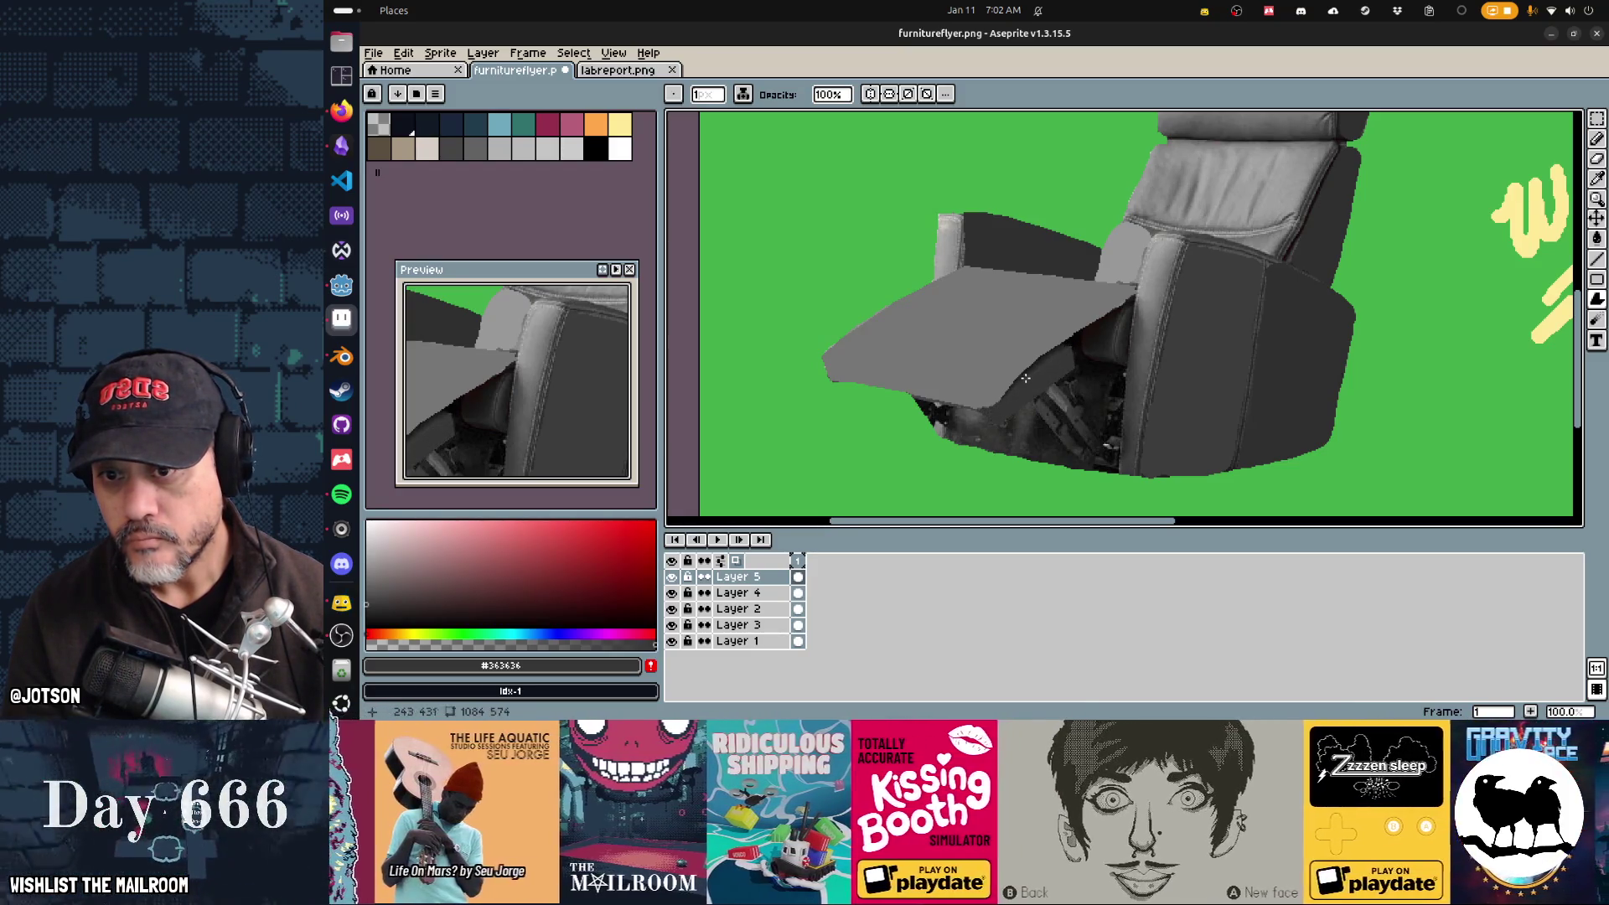
pyautogui.keyDown('alt'); pyautogui.click(1012, 385); pyautogui.keyUp('alt')
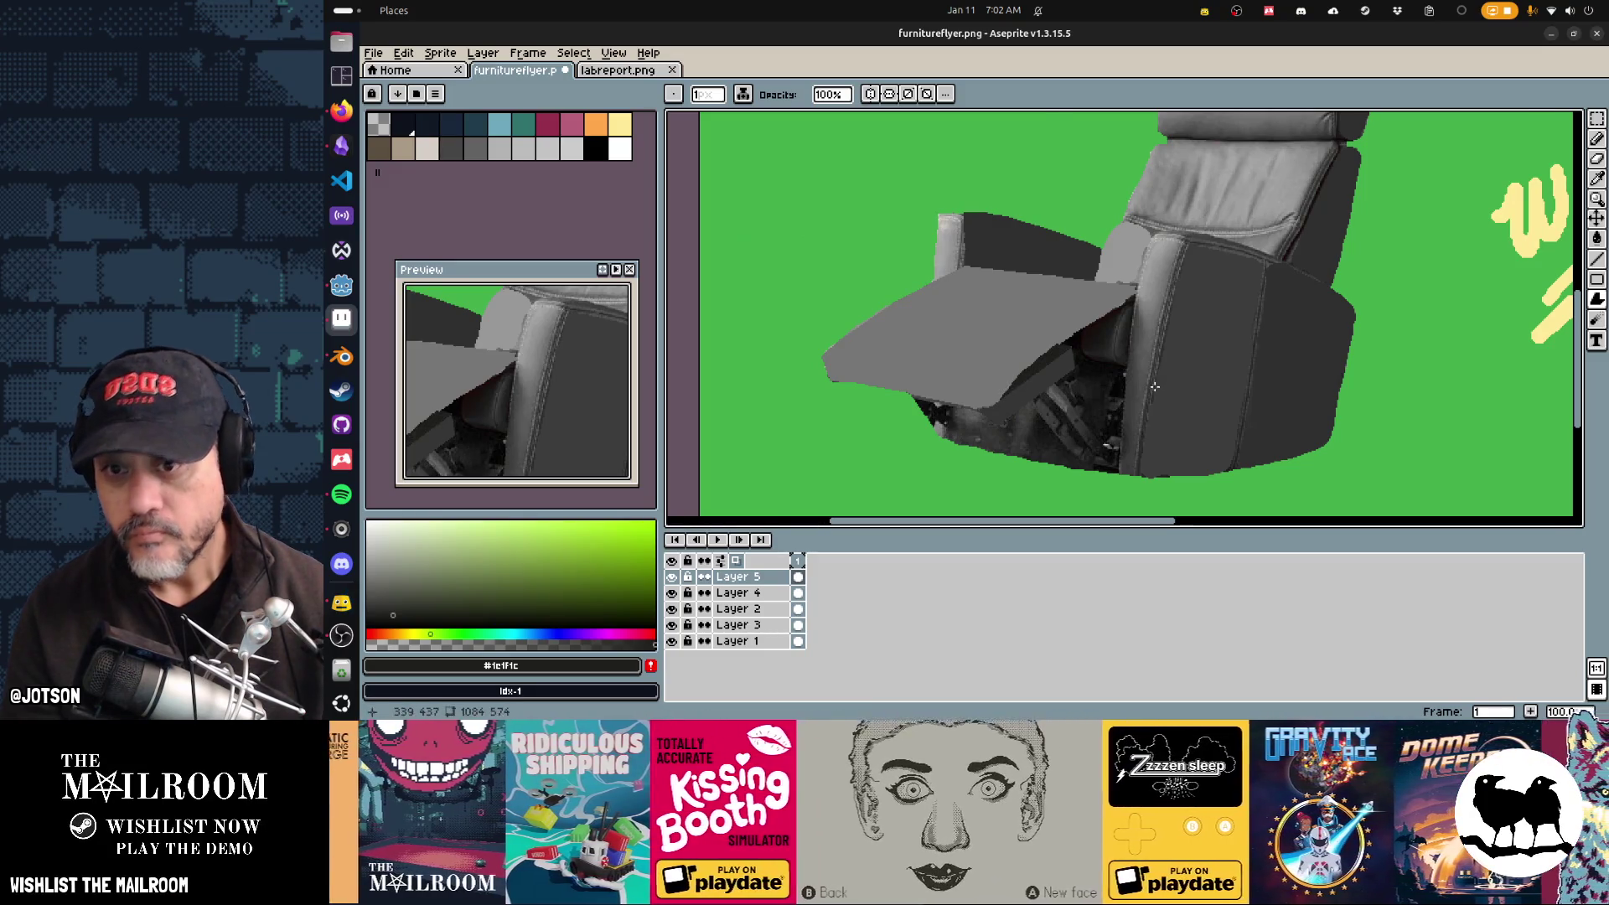
pyautogui.scroll(1, 1056, 309)
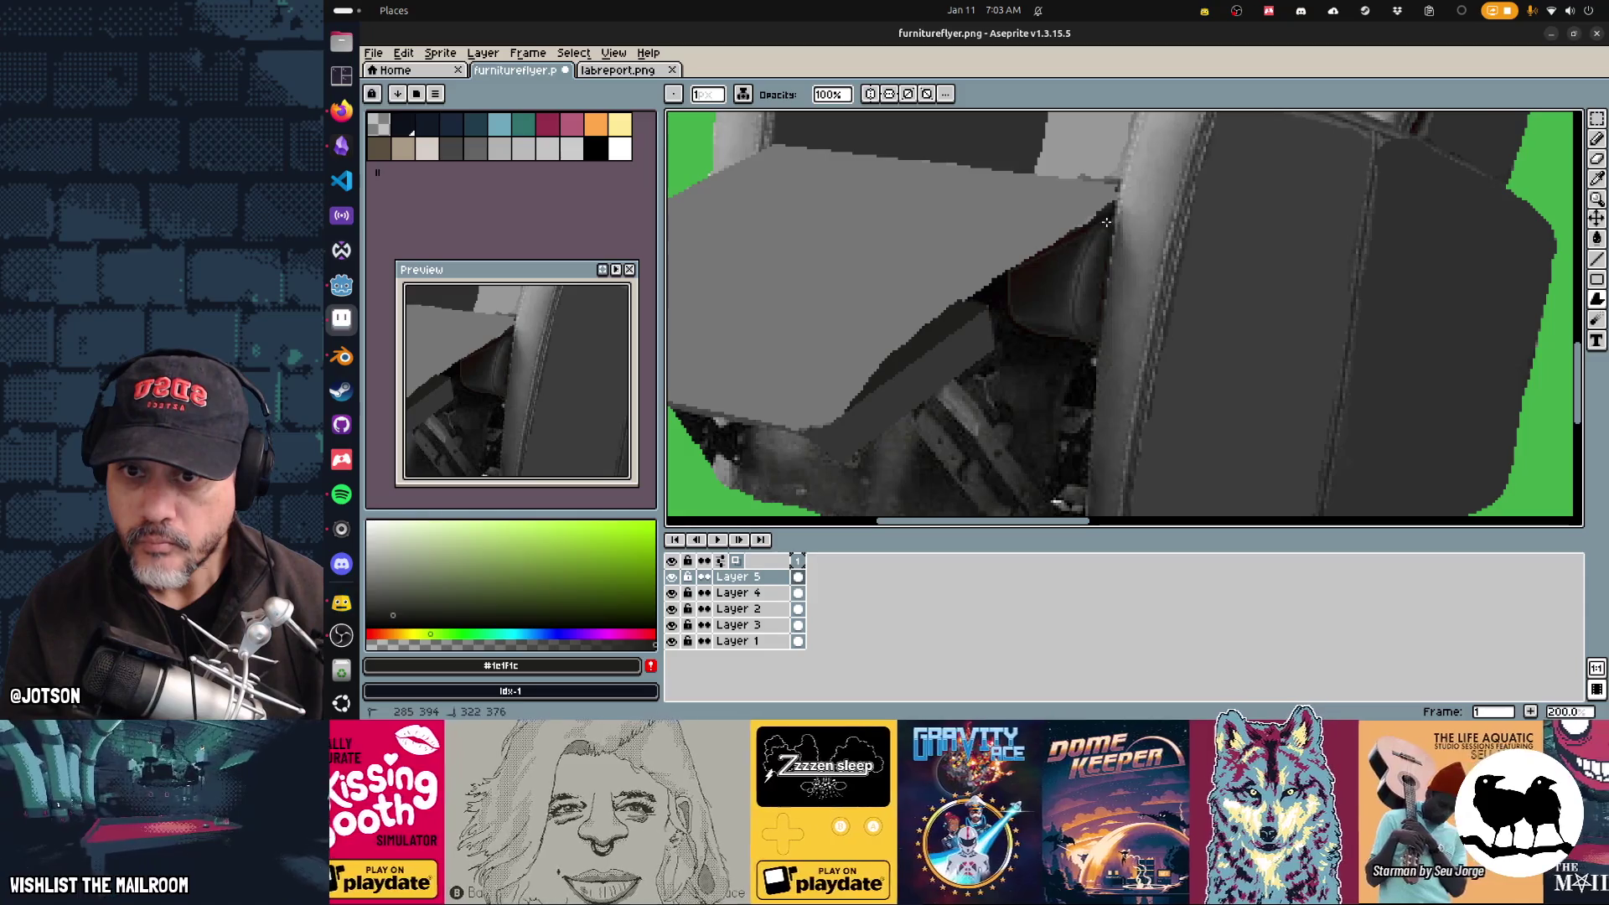
# Step: Fill the textured dark patch under the armrest with flat #1c1f1c
pyautogui.click(1098, 220)
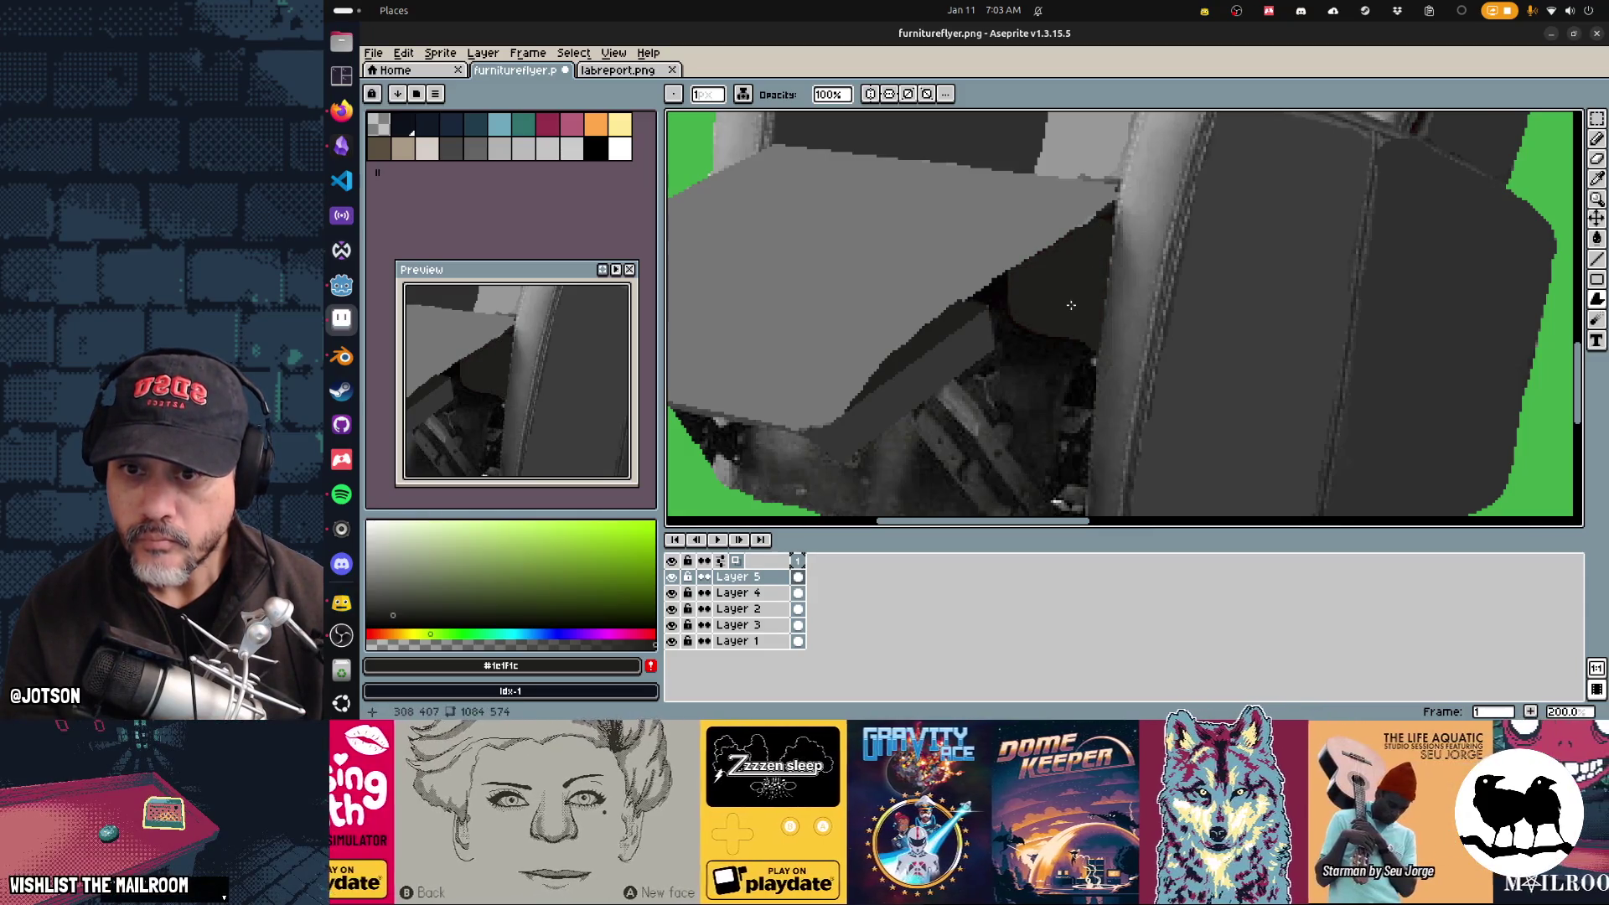
pyautogui.scroll(-5, 1070, 305)
pyautogui.scroll(6, 1072, 356)
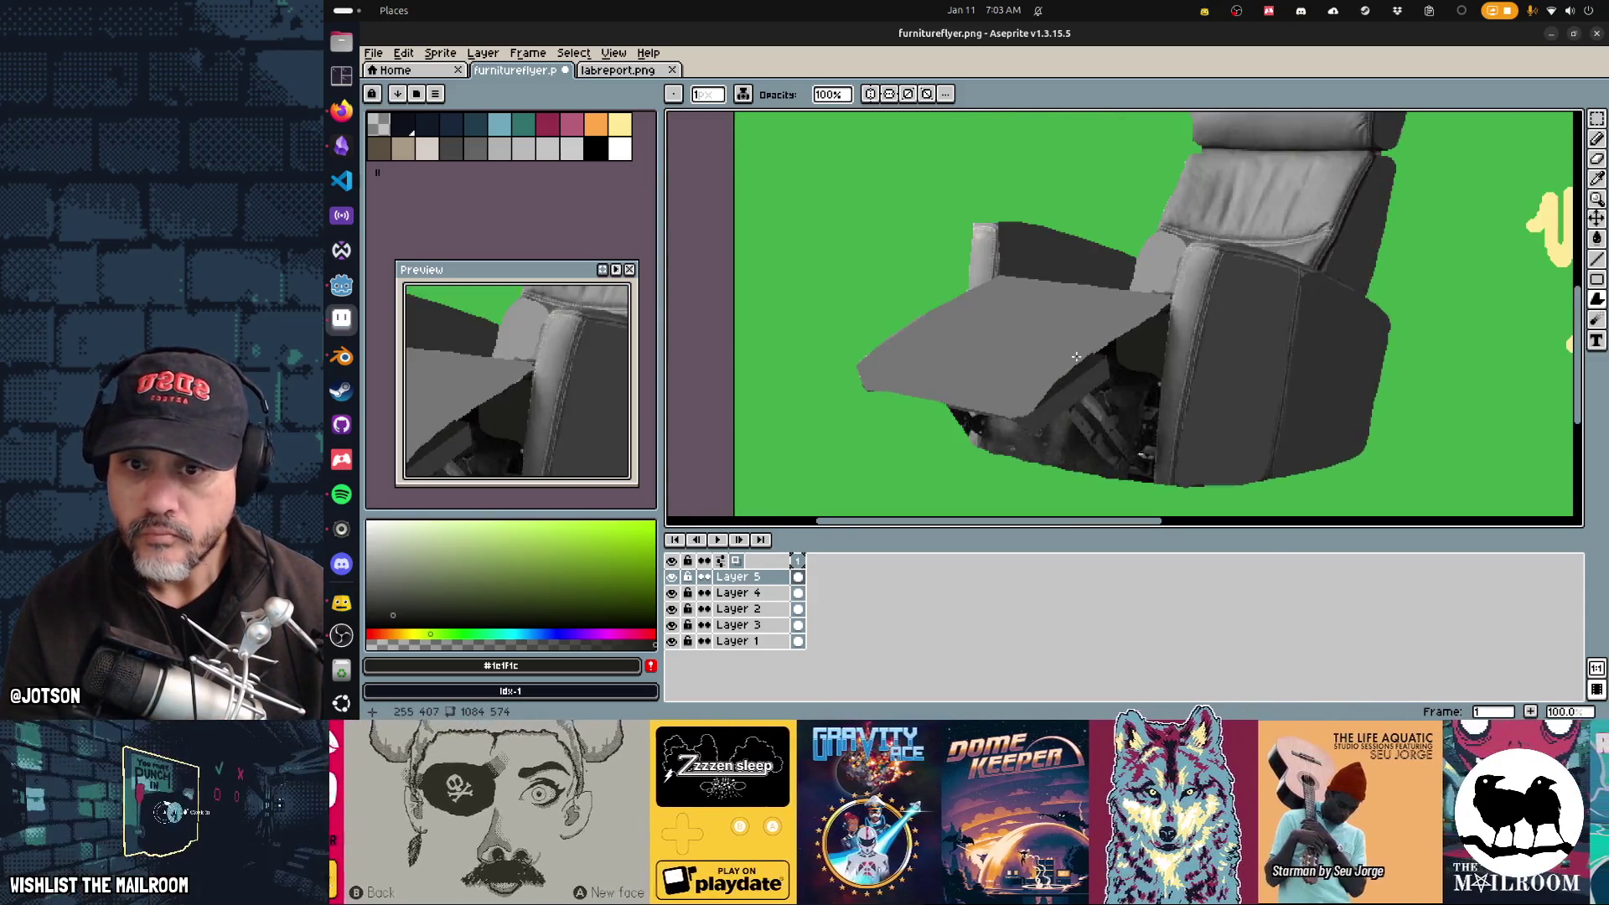
pyautogui.scroll(-2, 1072, 355)
pyautogui.scroll(1, 1022, 352)
pyautogui.scroll(-3, 971, 348)
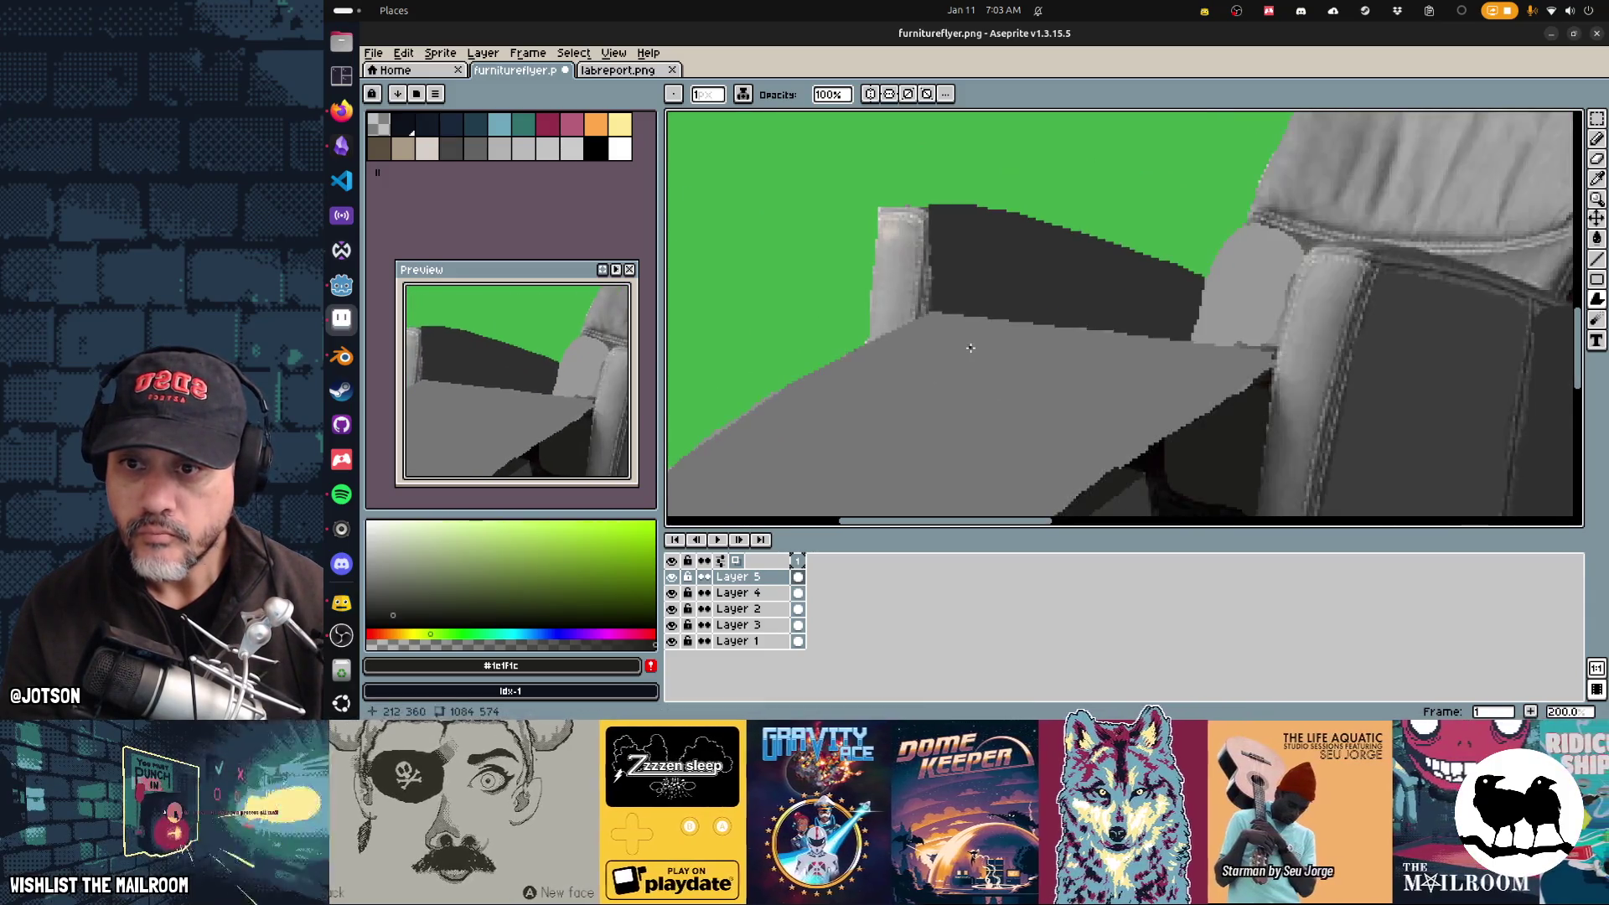
# Step: Repaint the armrest post in flat #9c9c9c light grey and zoom out to 33.3%
pyautogui.keyDown('alt'); pyautogui.click(947, 303); pyautogui.keyUp('alt')
pyautogui.scroll(2, 935, 310)
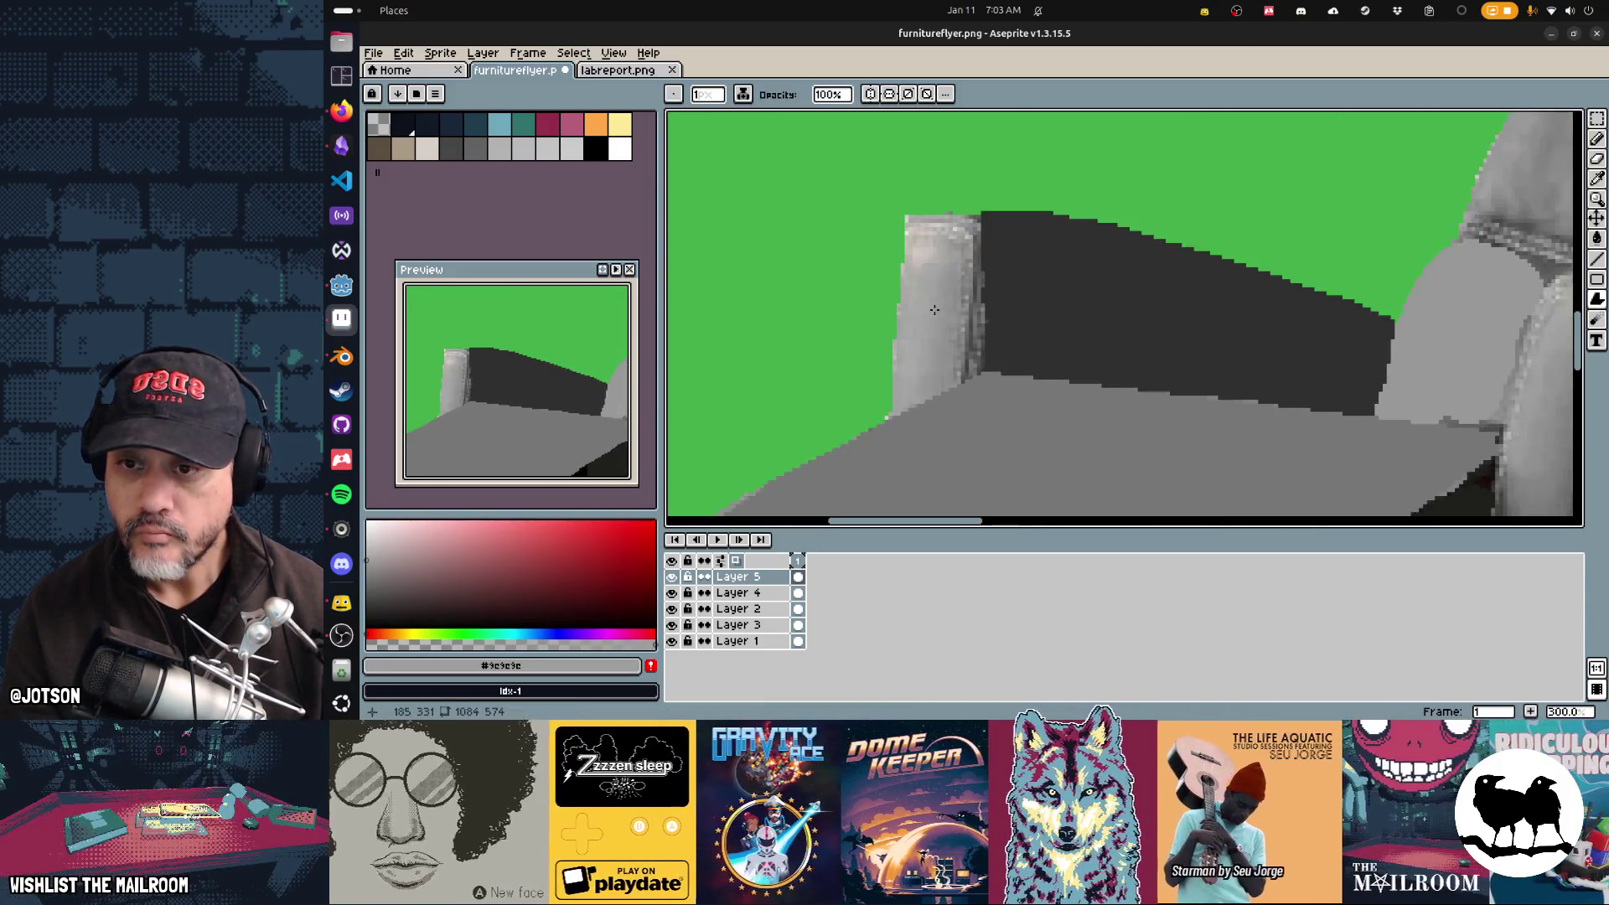
pyautogui.click(977, 210)
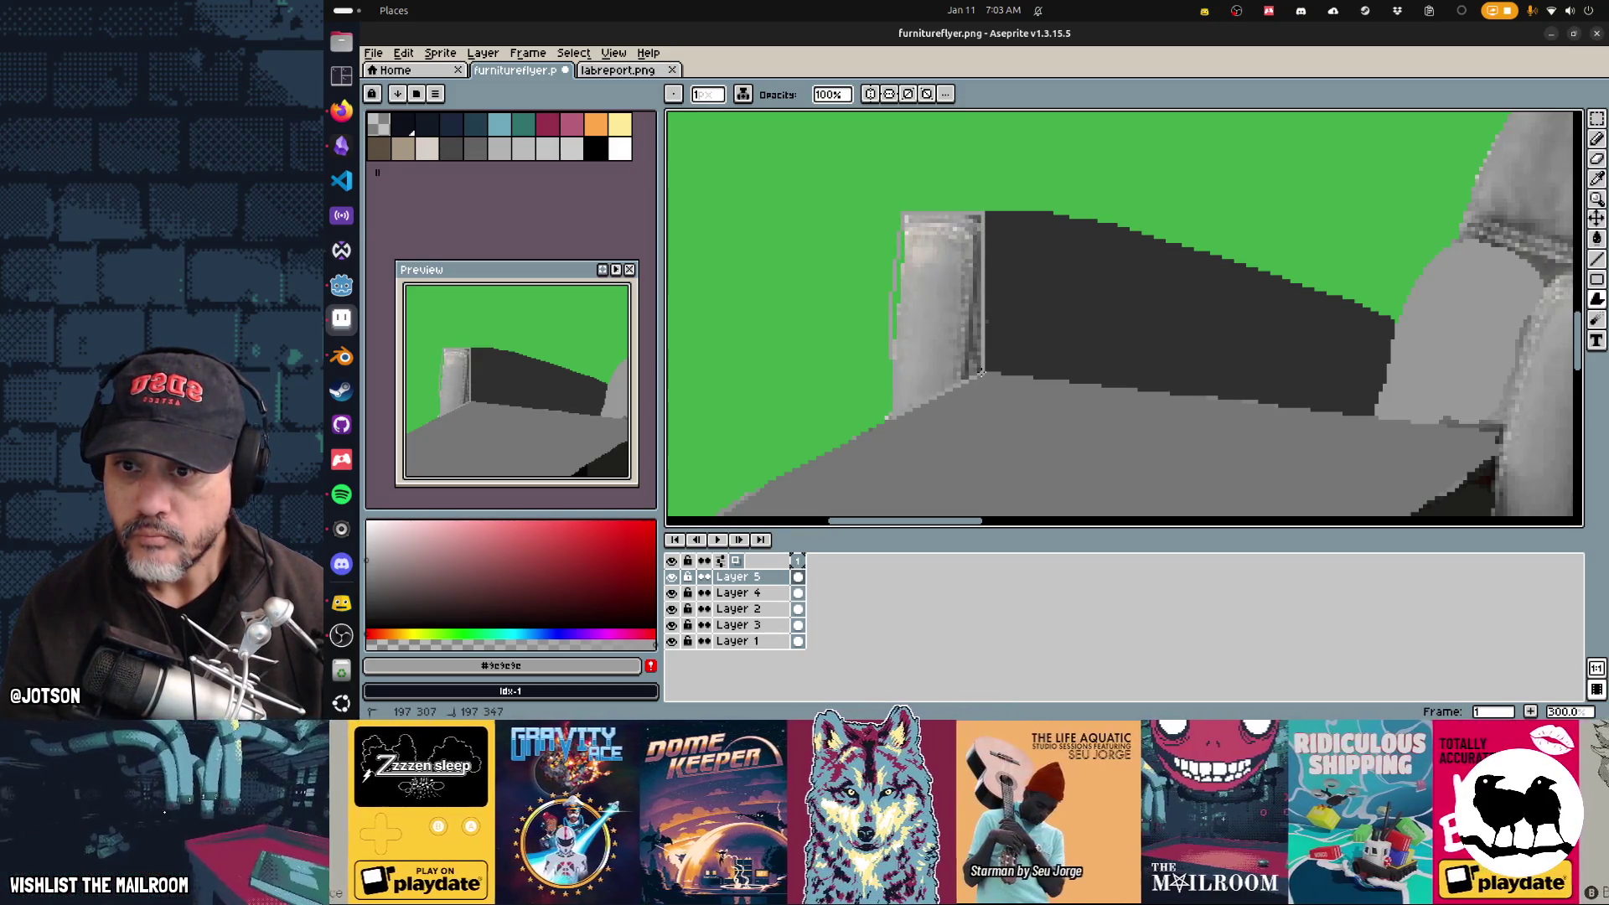
pyautogui.click(981, 372)
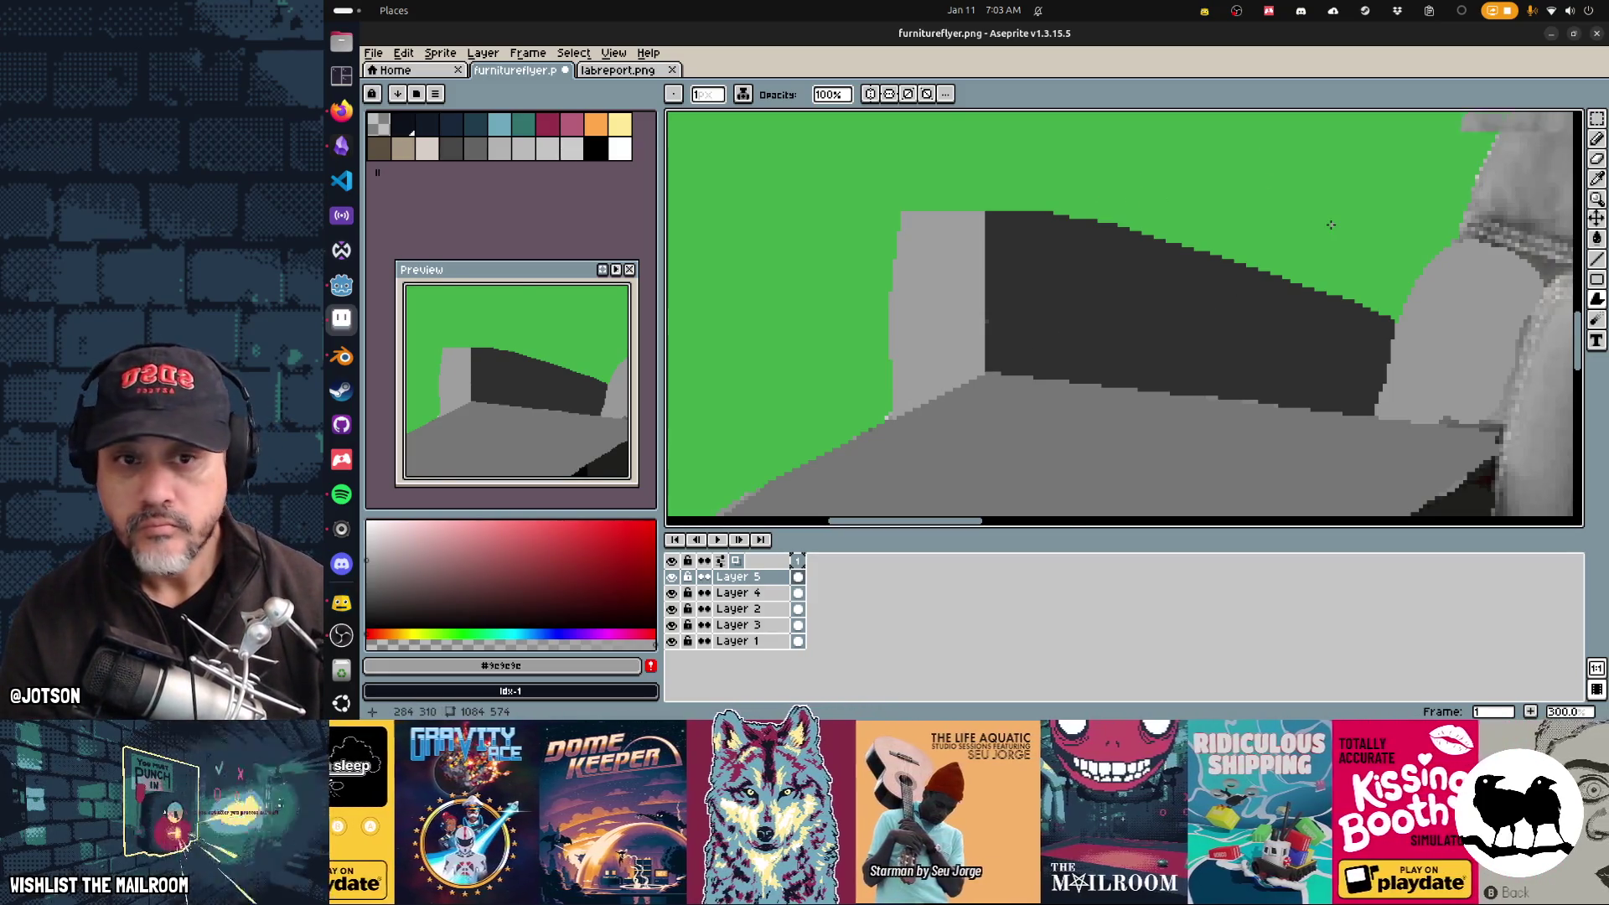
pyautogui.scroll(-3, 1331, 225)
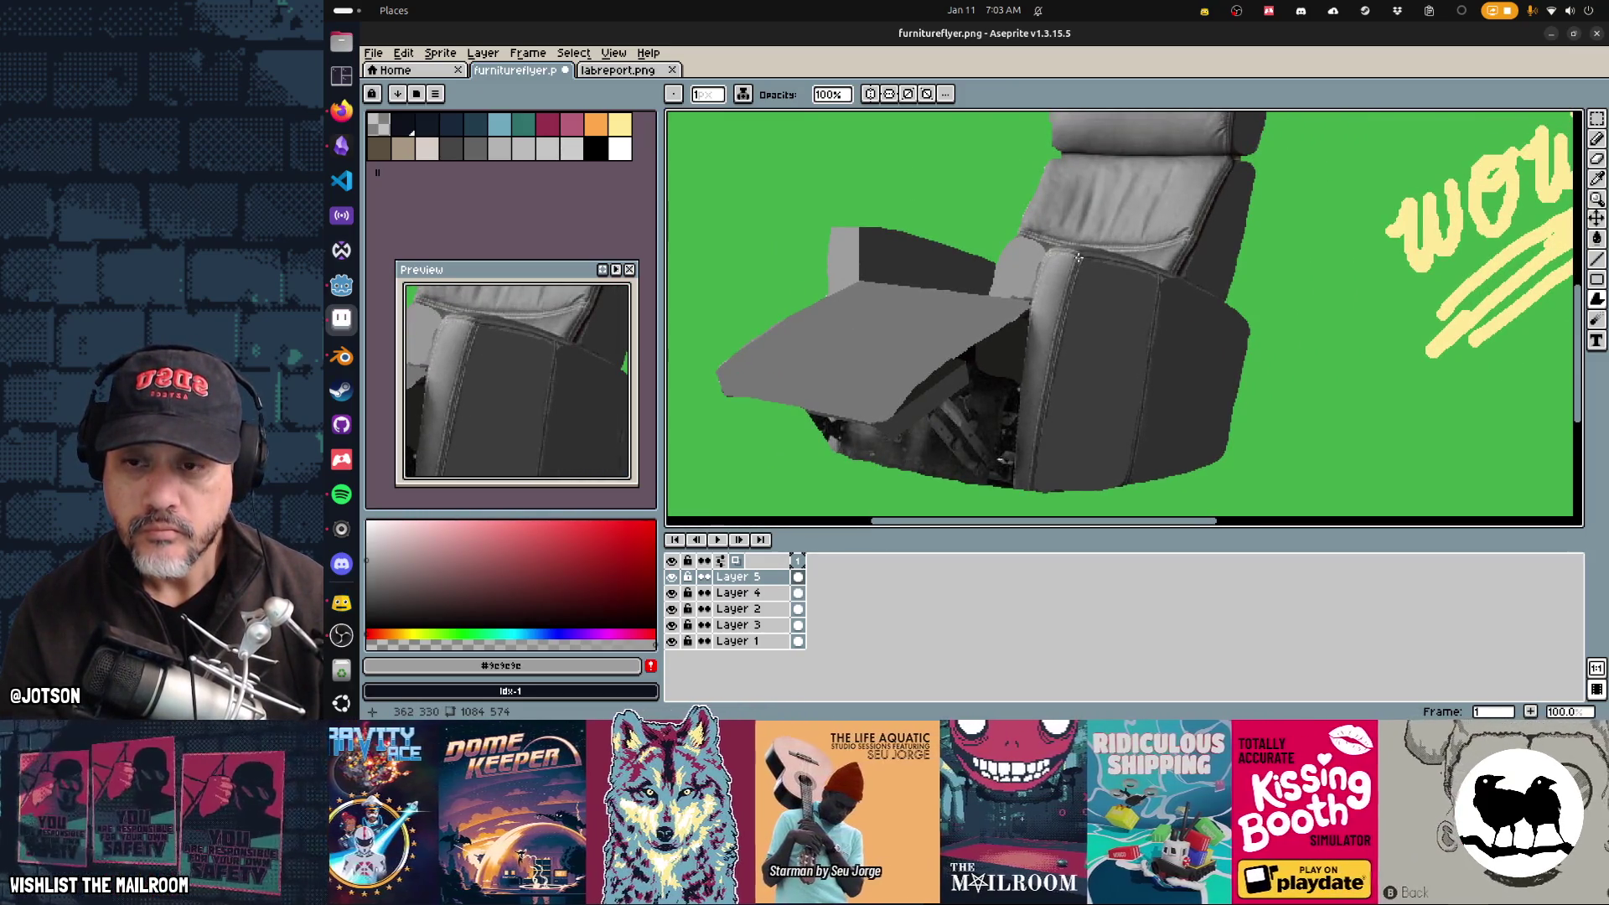
pyautogui.scroll(-2, 1053, 235)
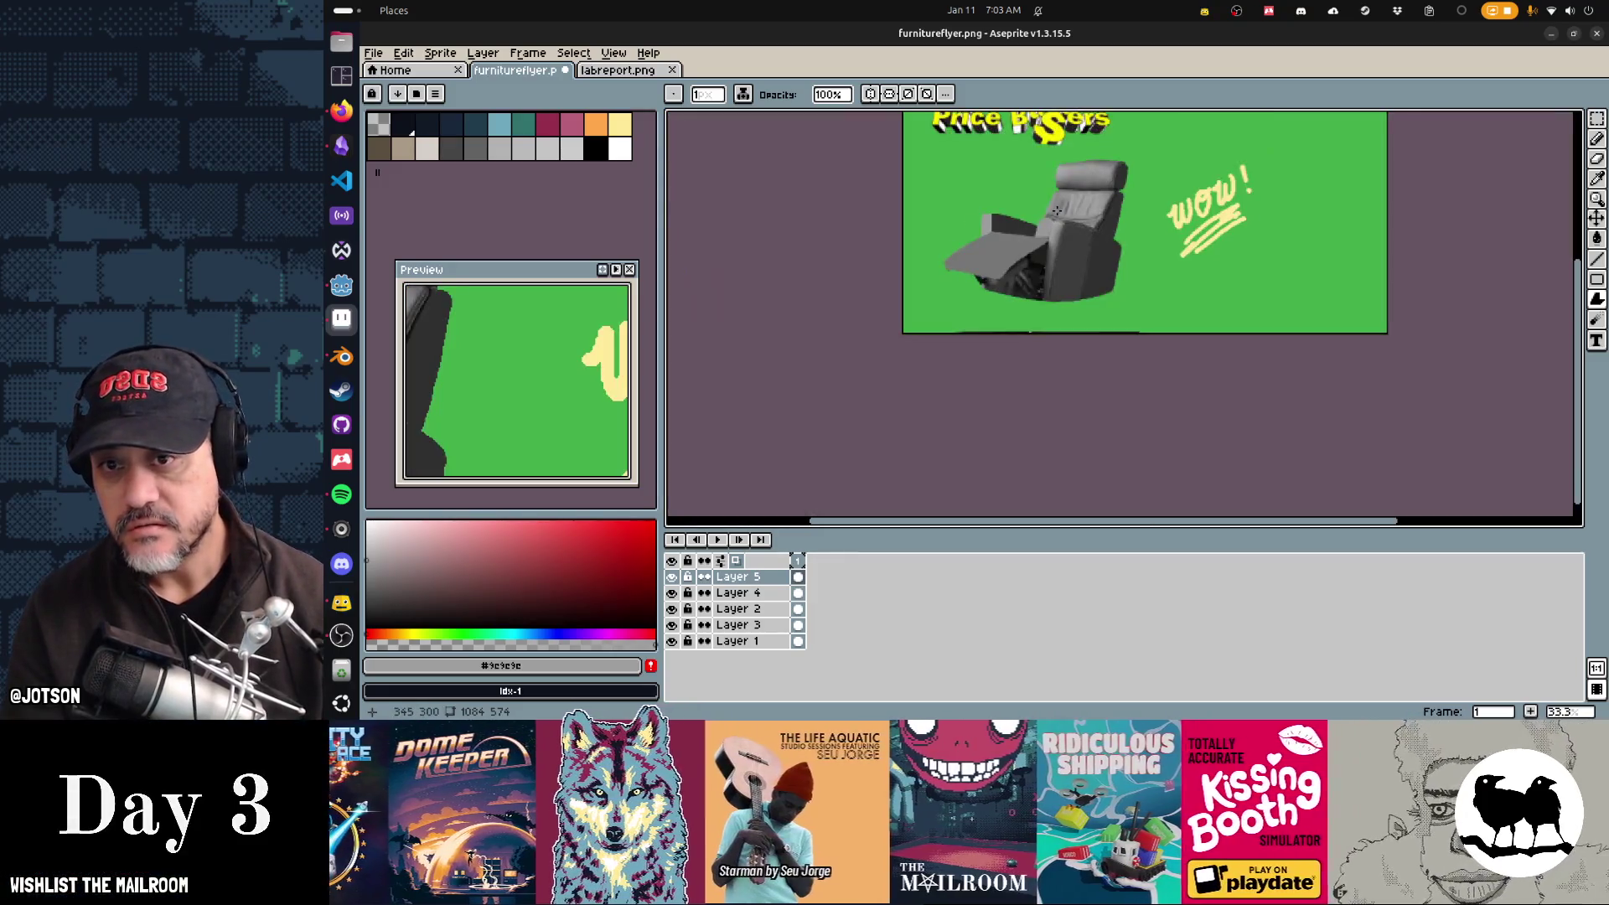
# Step: Pan to see the whole flyer and delete Layer 5
pyautogui.middleClick(1052, 235)
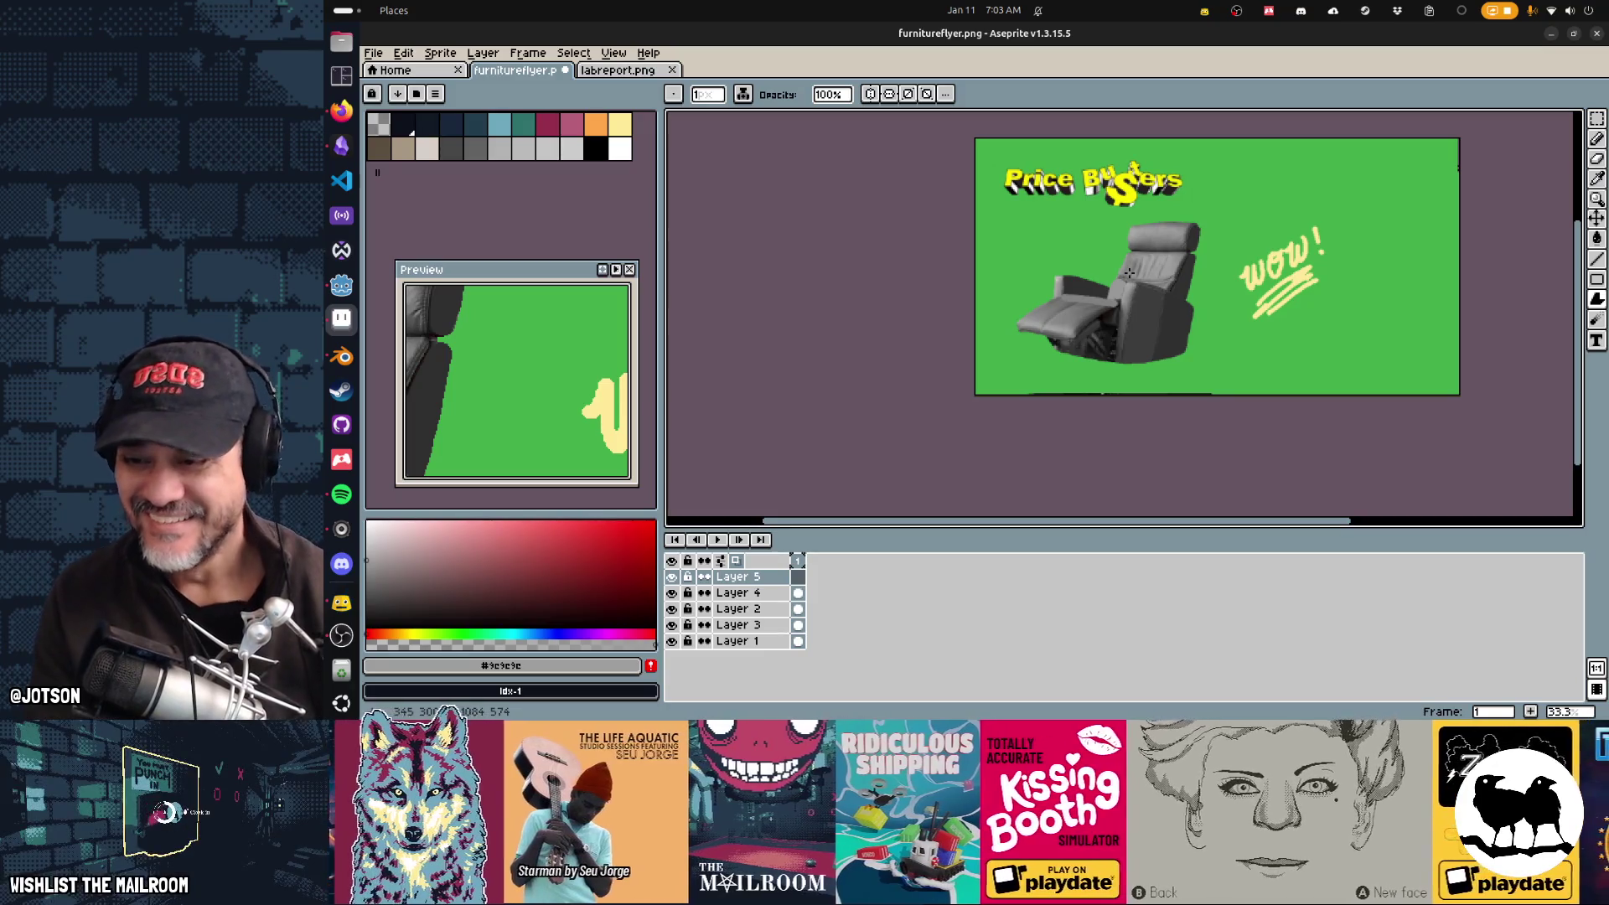
pyautogui.rightClick(736, 578)
pyautogui.click(784, 629)
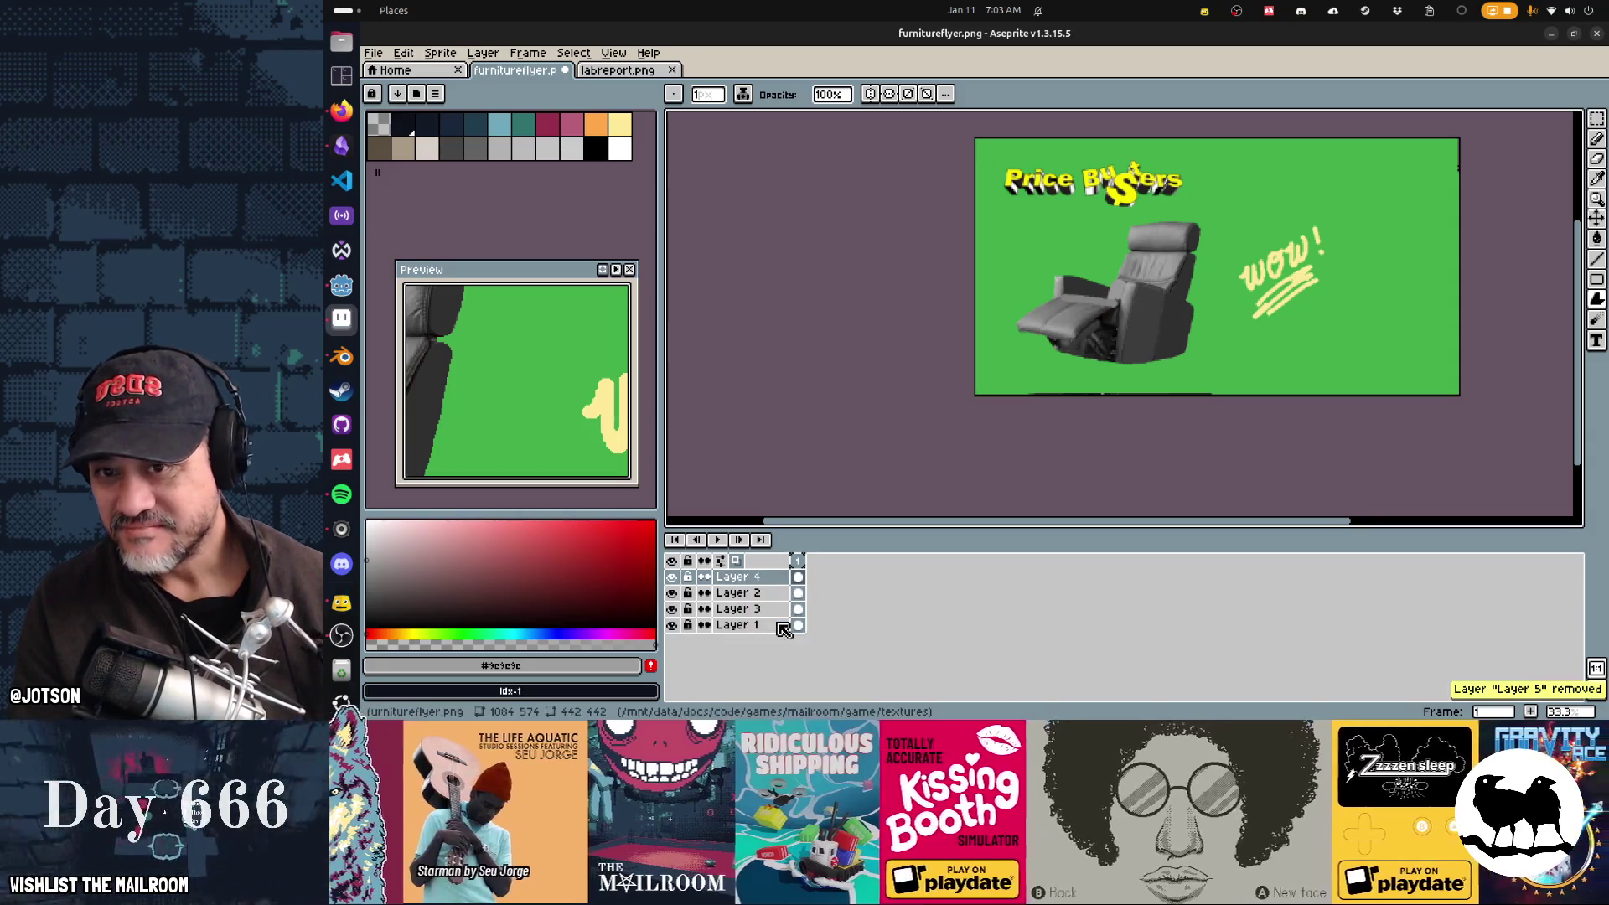
# Step: Check Layer 4's contents by toggling its visibility, then delete Layer 4 with the chair
pyautogui.click(671, 577)
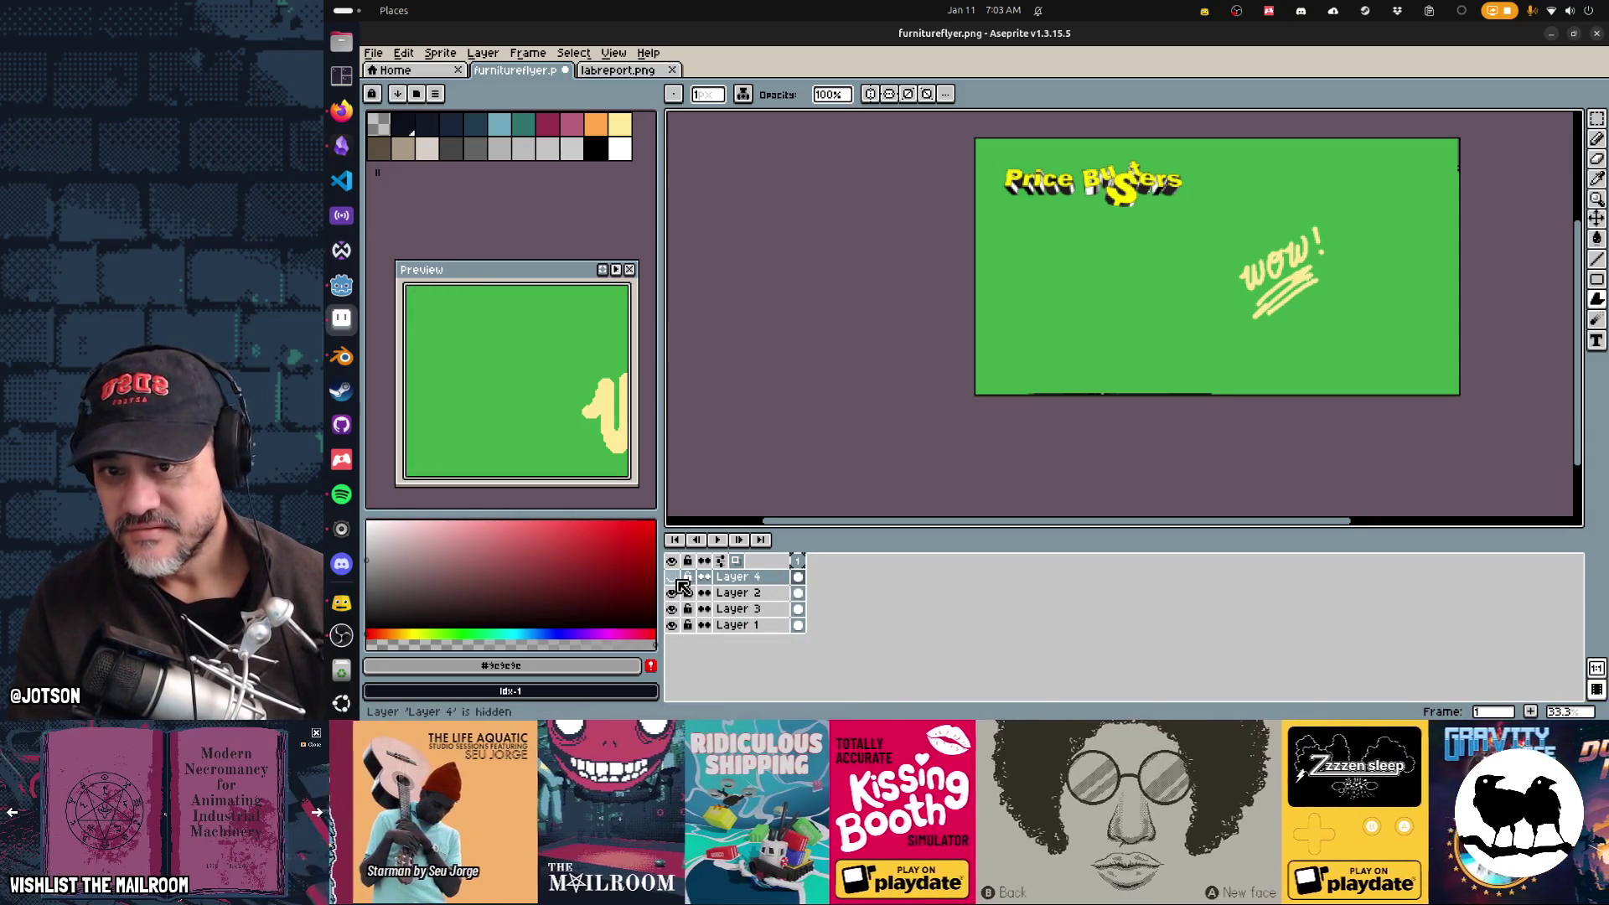
pyautogui.click(672, 576)
pyautogui.rightClick(754, 578)
pyautogui.moveTo(796, 641)
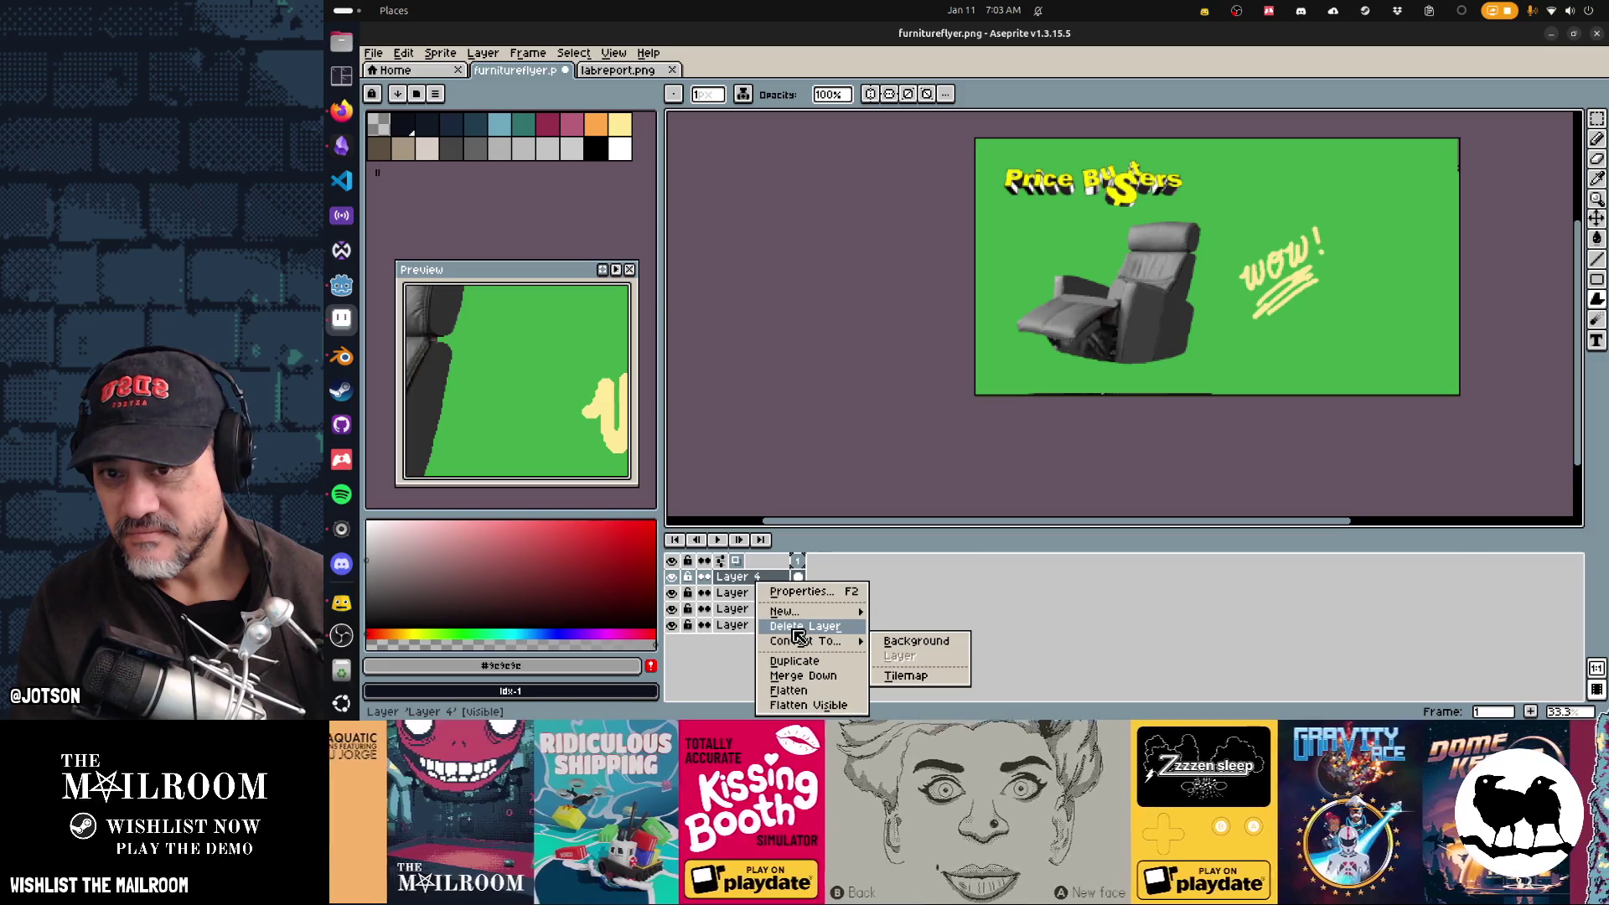
pyautogui.click(798, 629)
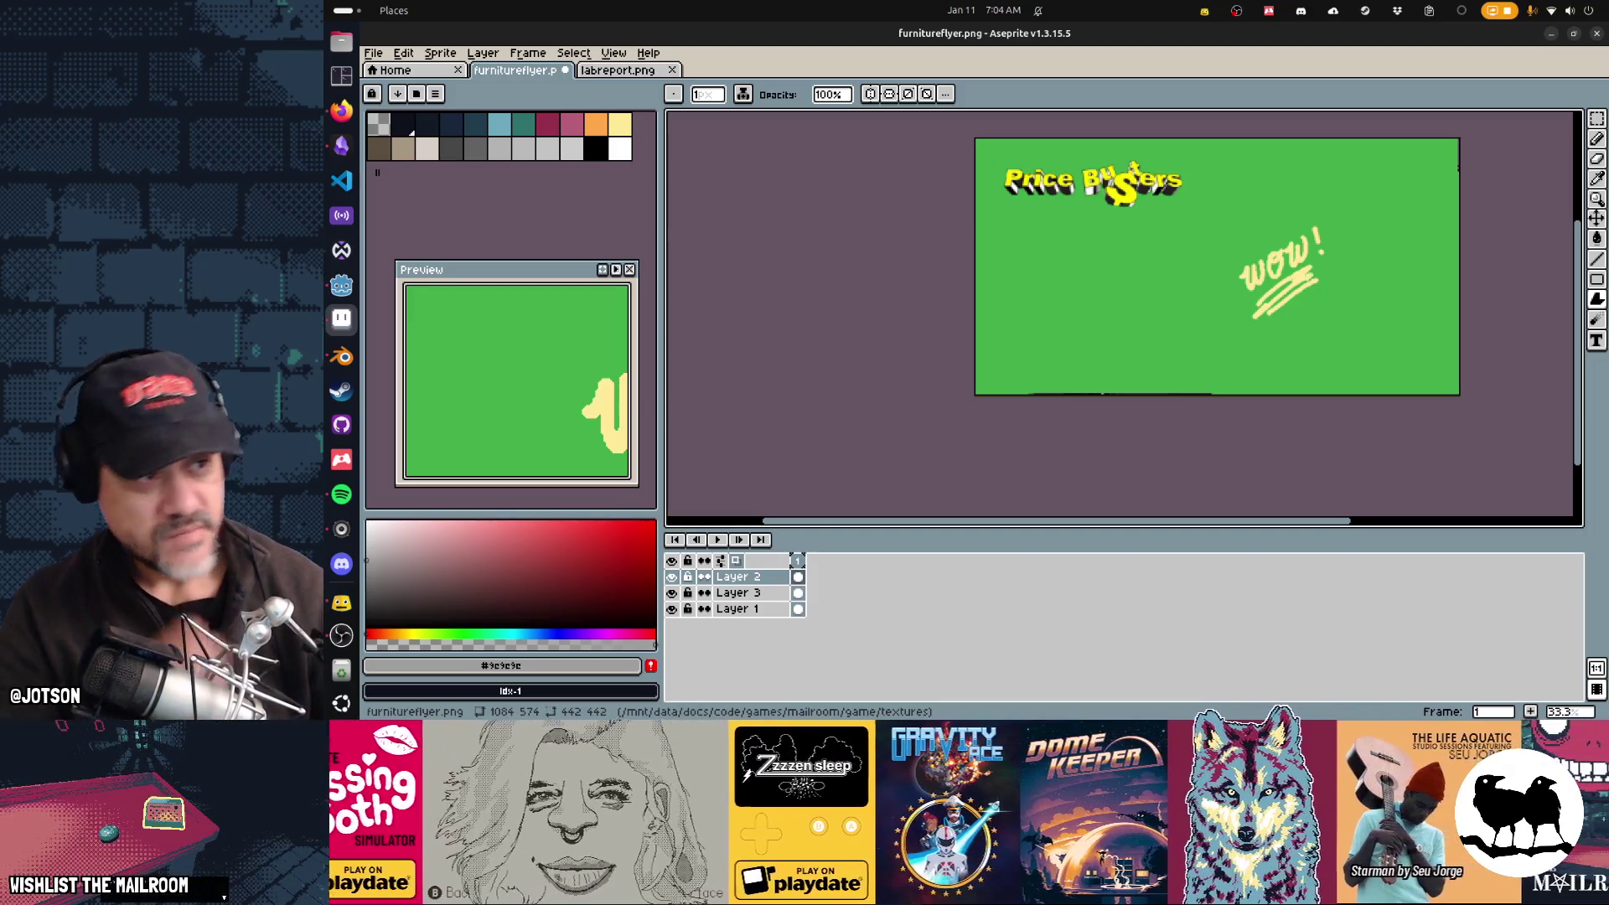
# Step: Leave the chair-less flyer in Aseprite and switch to Blender with flyer1.blend open
pyautogui.hotkey('alt', 'Tab')
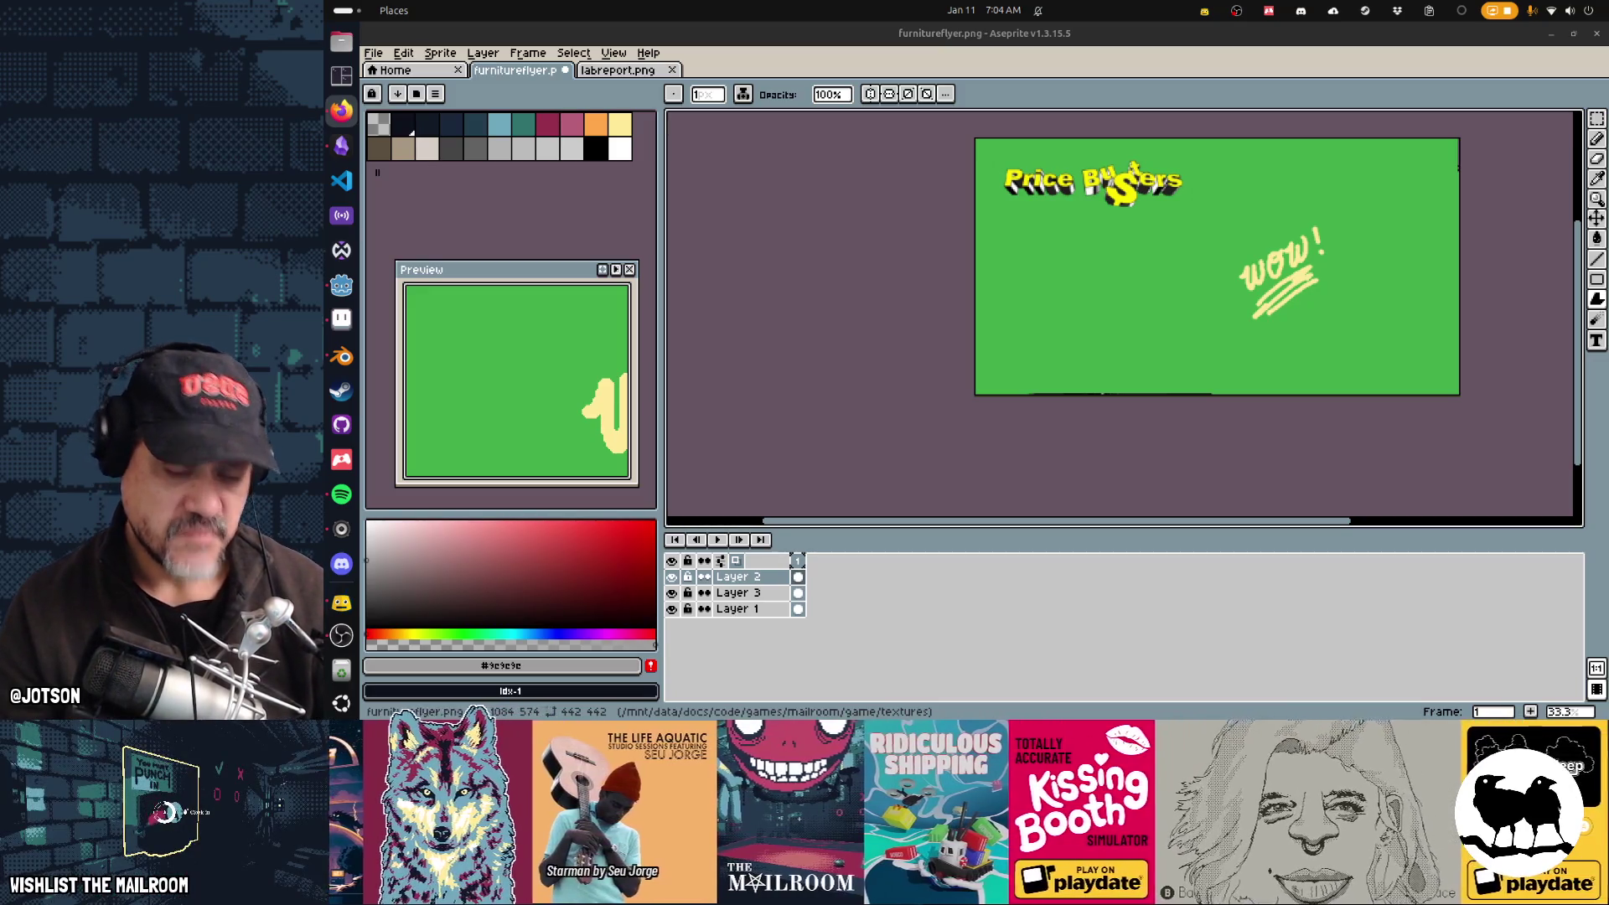
pyautogui.moveTo(1319, 342); pyautogui.dragTo(1248, 370)
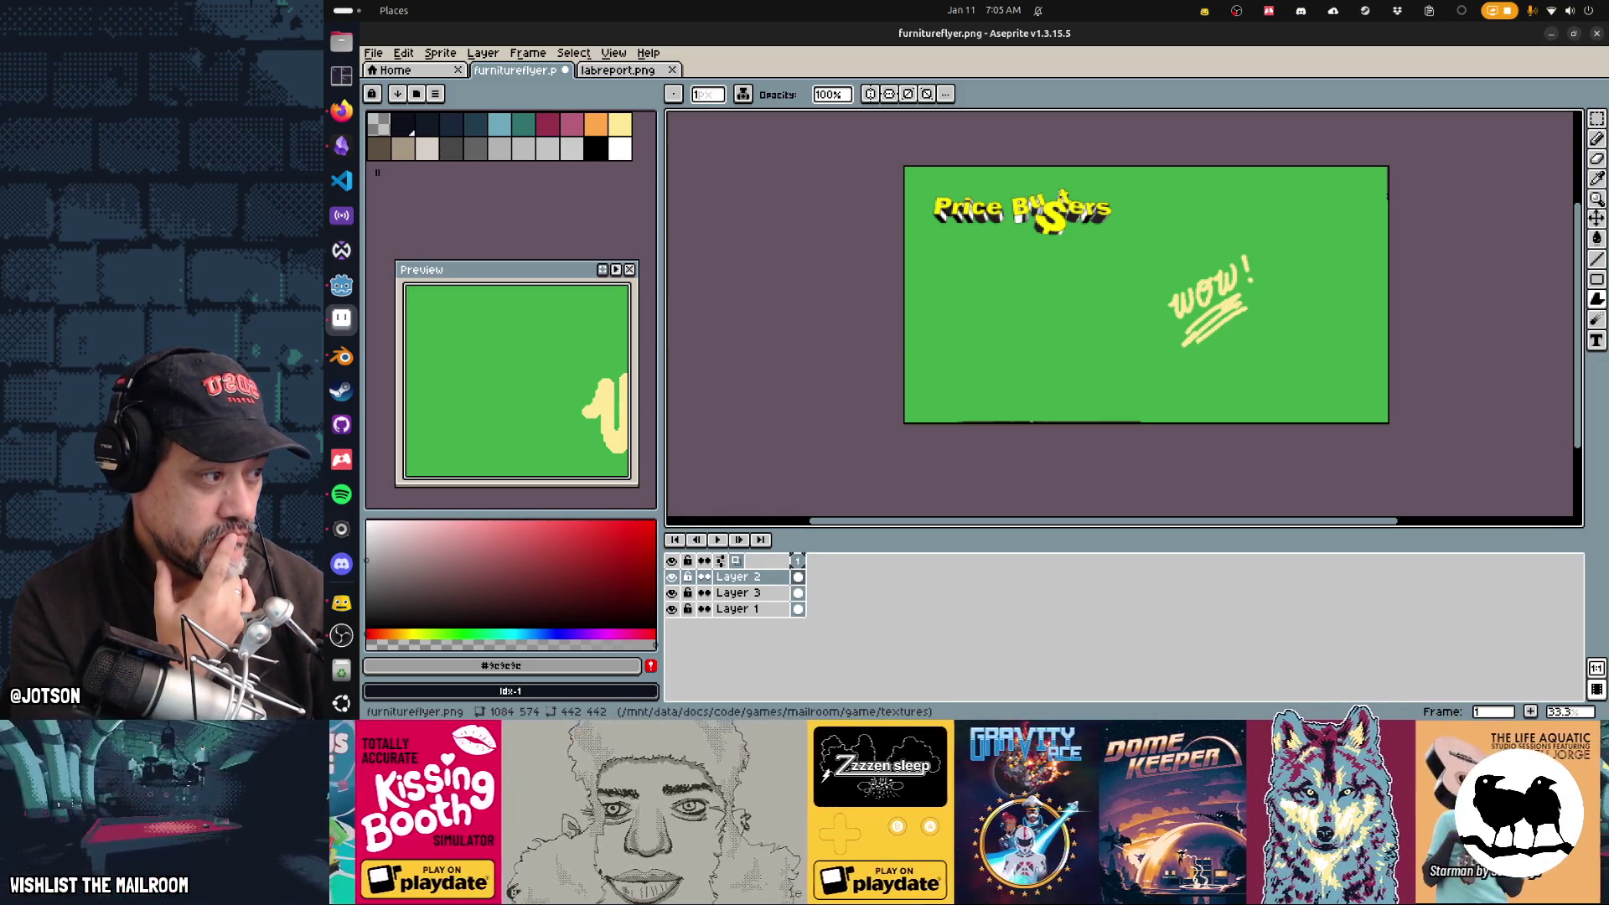
pyautogui.hotkey('alt', 'Tab')
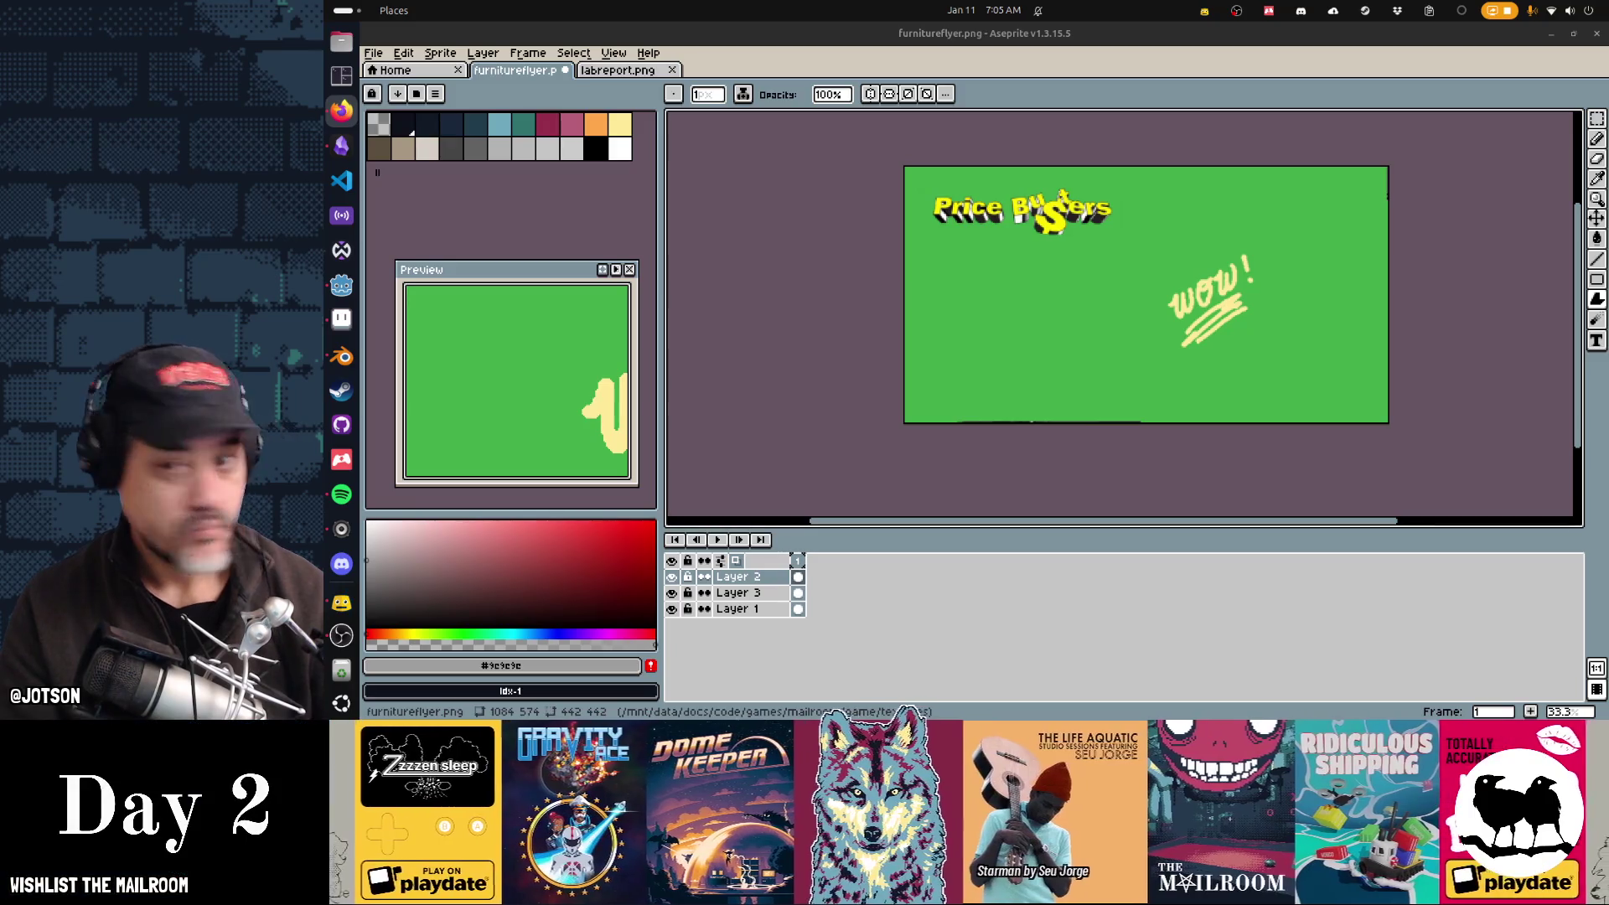
pyautogui.click(341, 357)
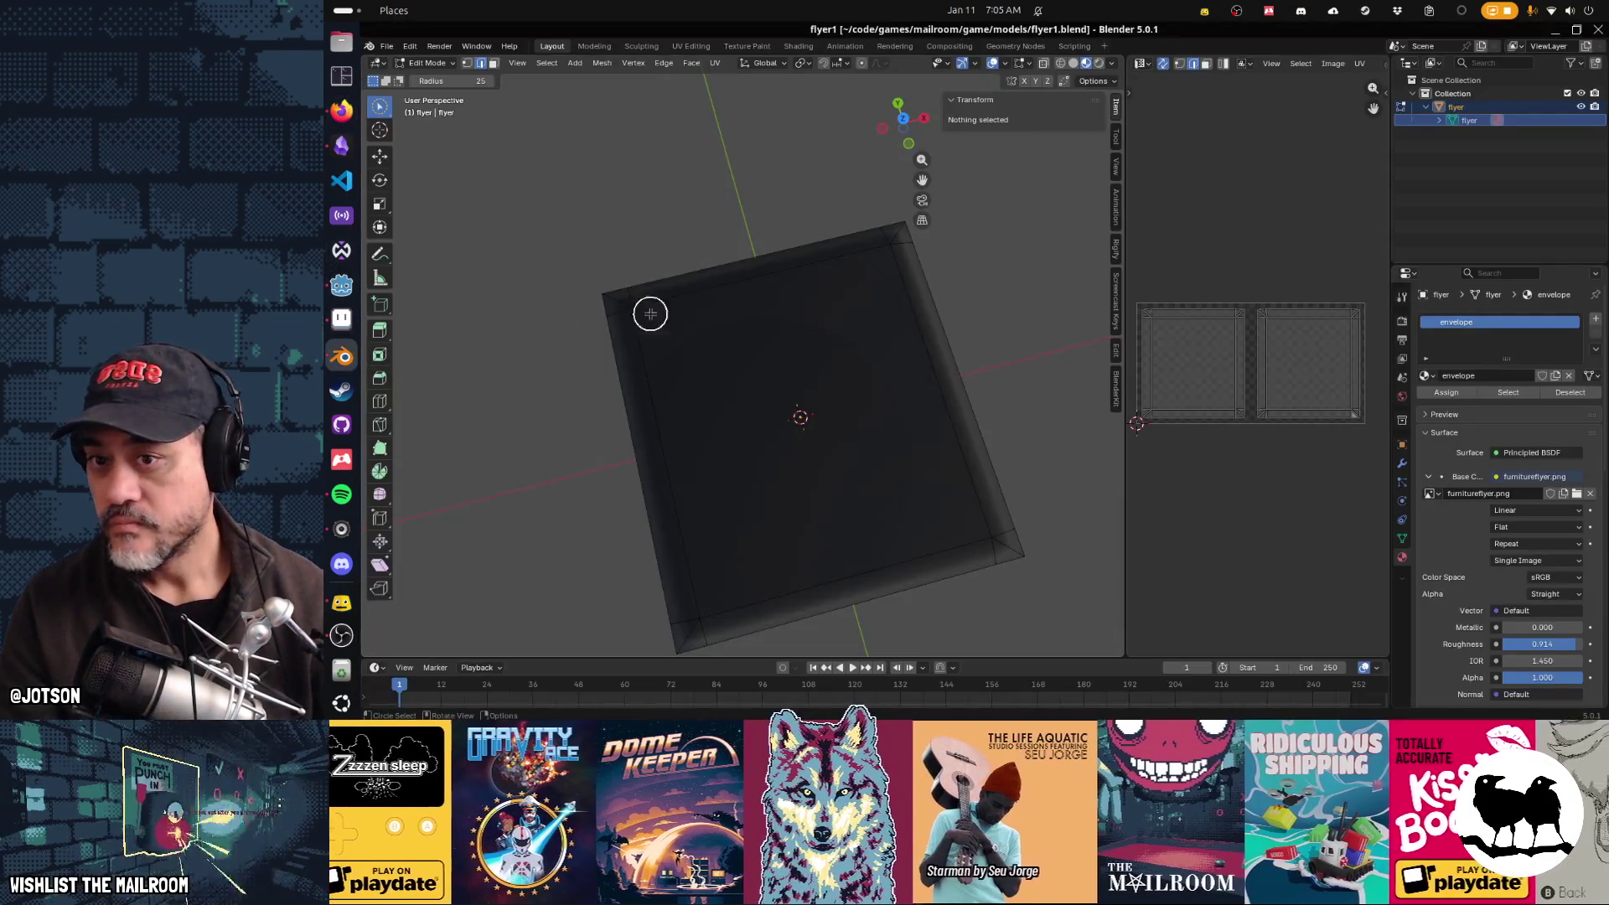
# Step: Start a new General scene and delete its default cube, camera and light
pyautogui.click(389, 46)
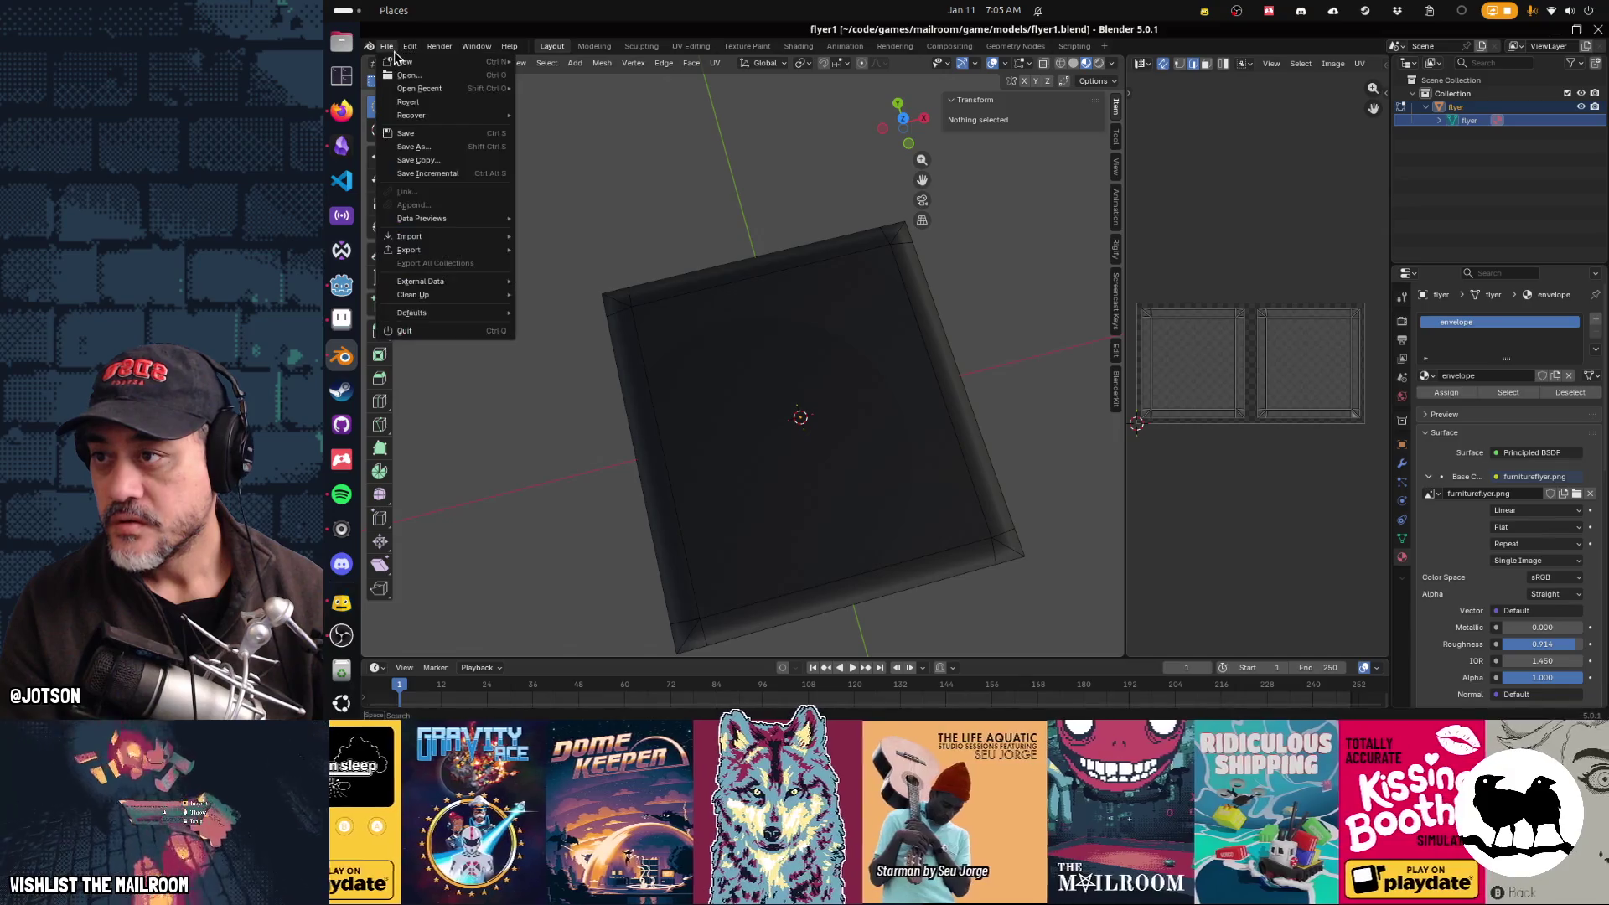
pyautogui.moveTo(405, 65)
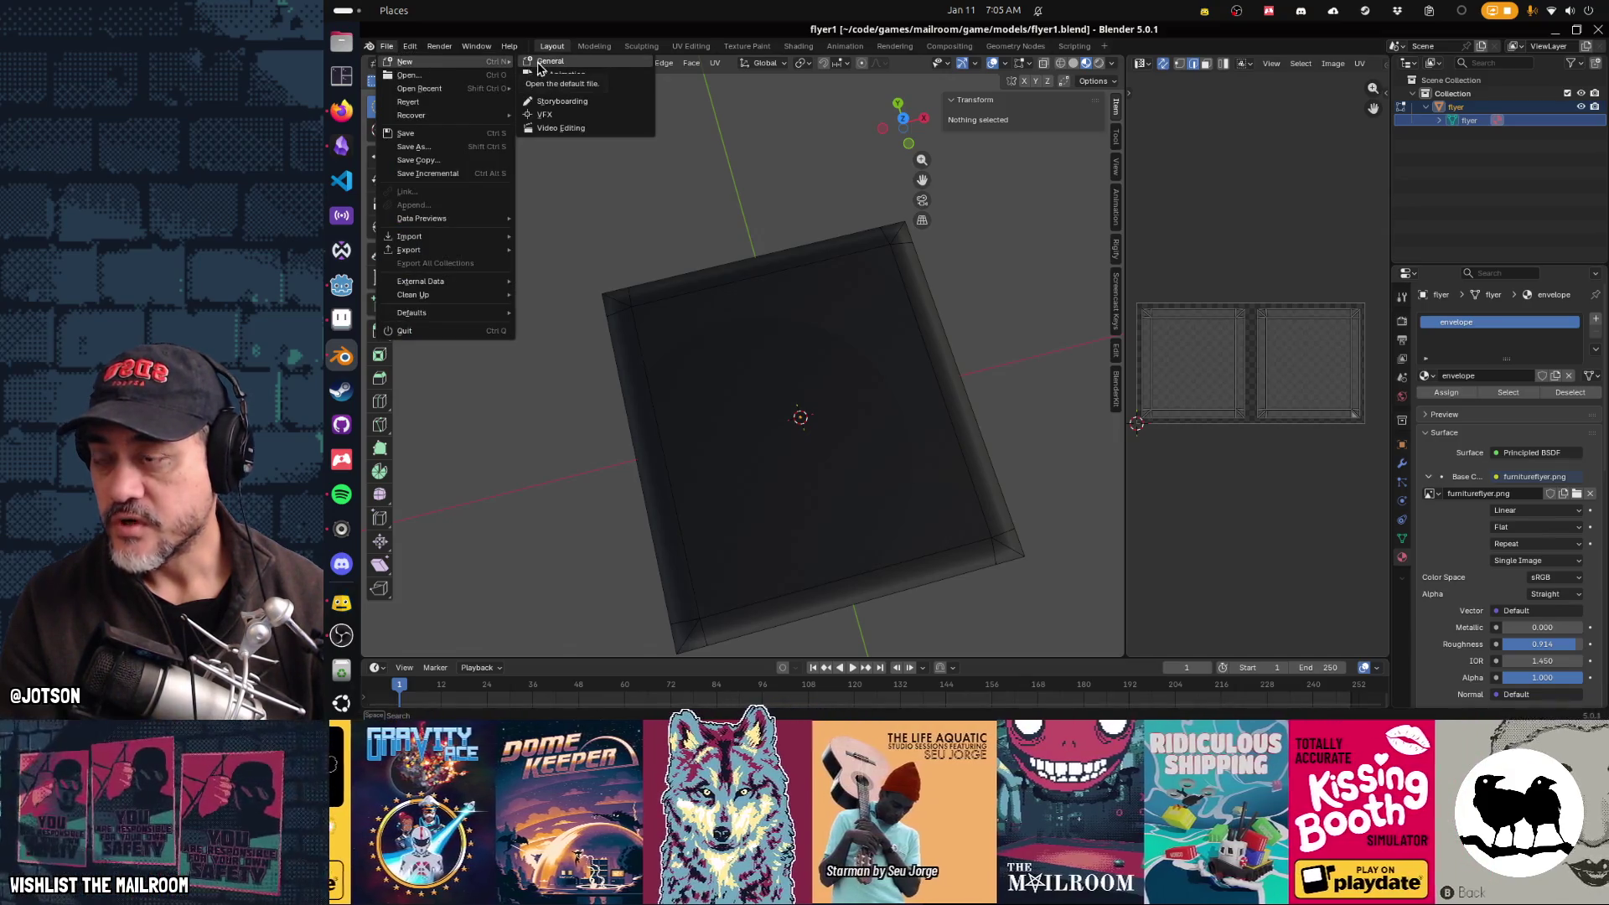
pyautogui.click(541, 64)
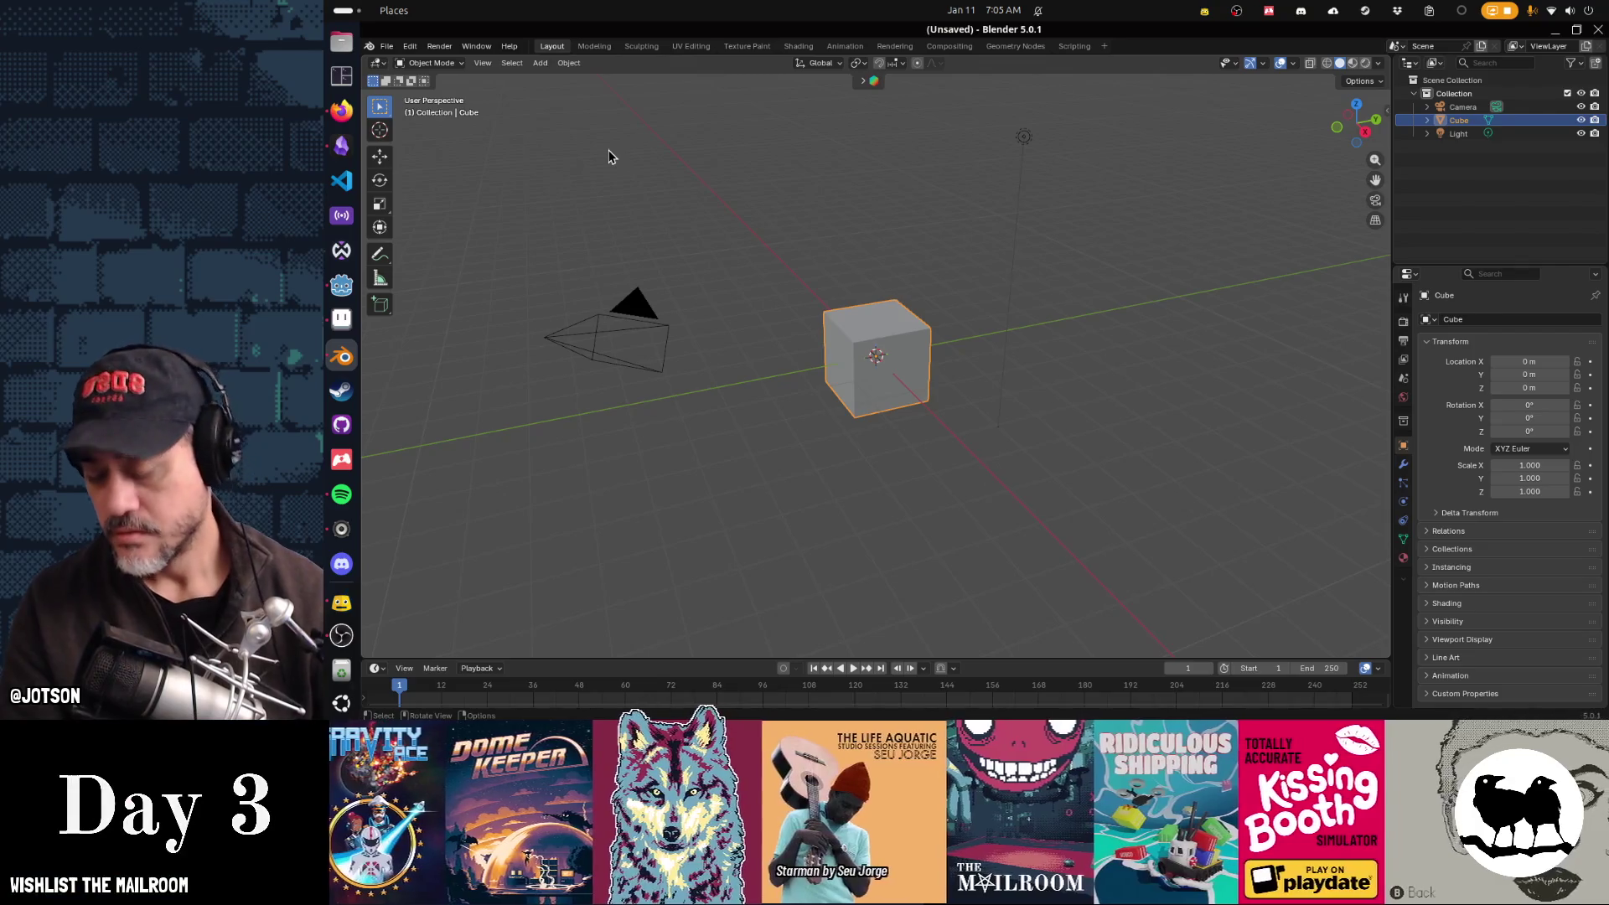
pyautogui.press('a')
pyautogui.press('Delete')
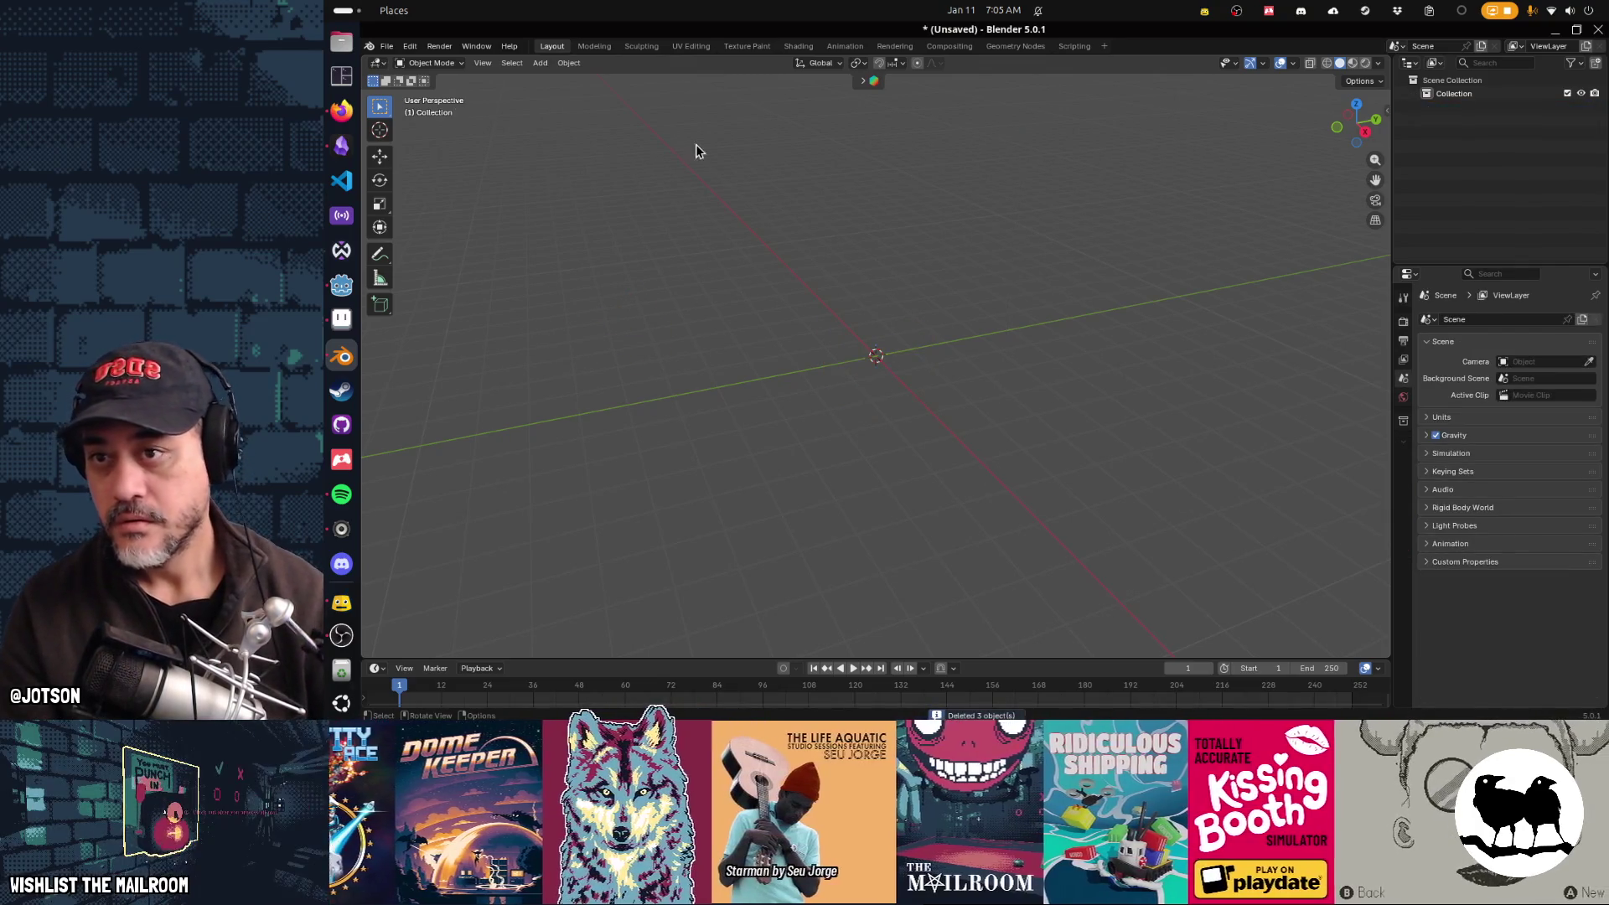
pyautogui.click(863, 81)
# Step: Search the online asset library for 'recliner', list free assets first, and preview the results
pyautogui.click(863, 78)
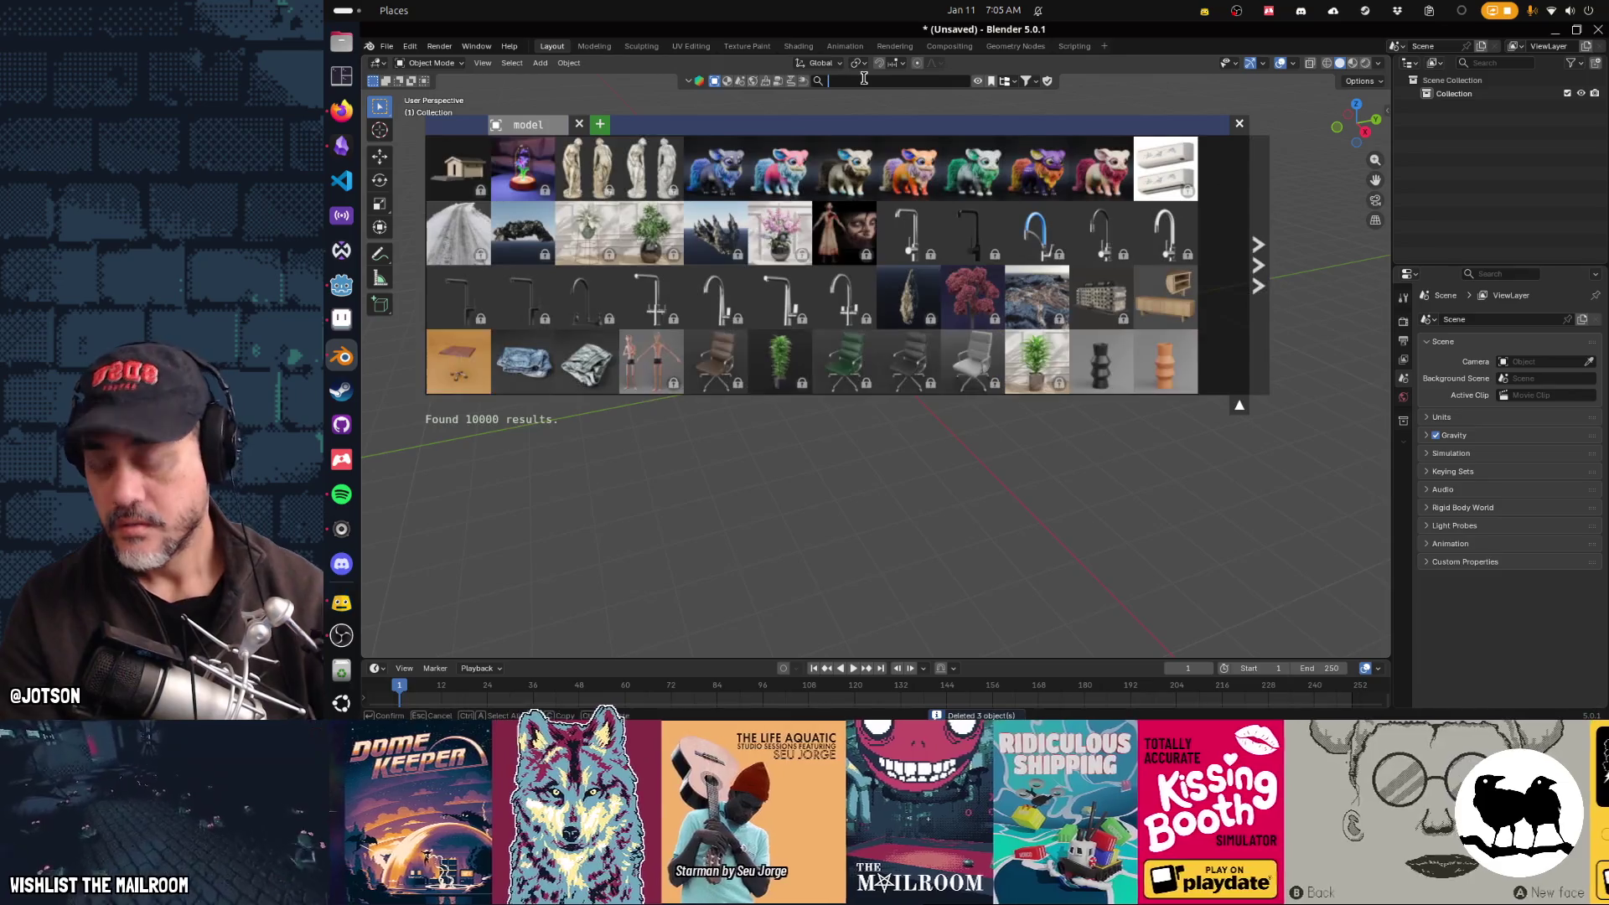
pyautogui.write('recliner')
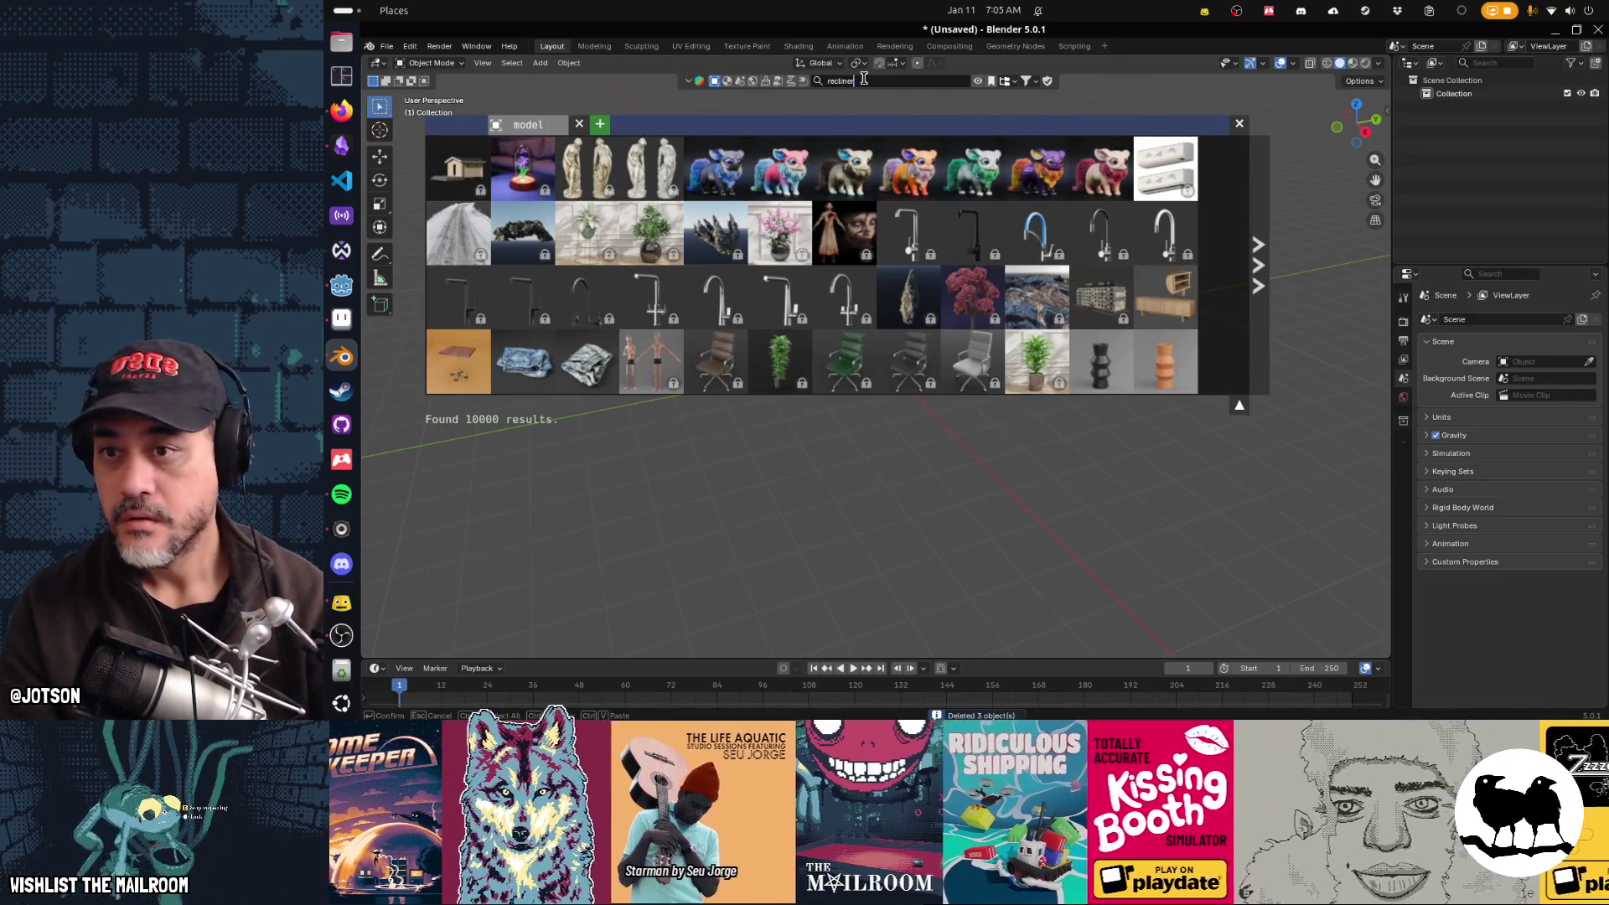
pyautogui.press('Return')
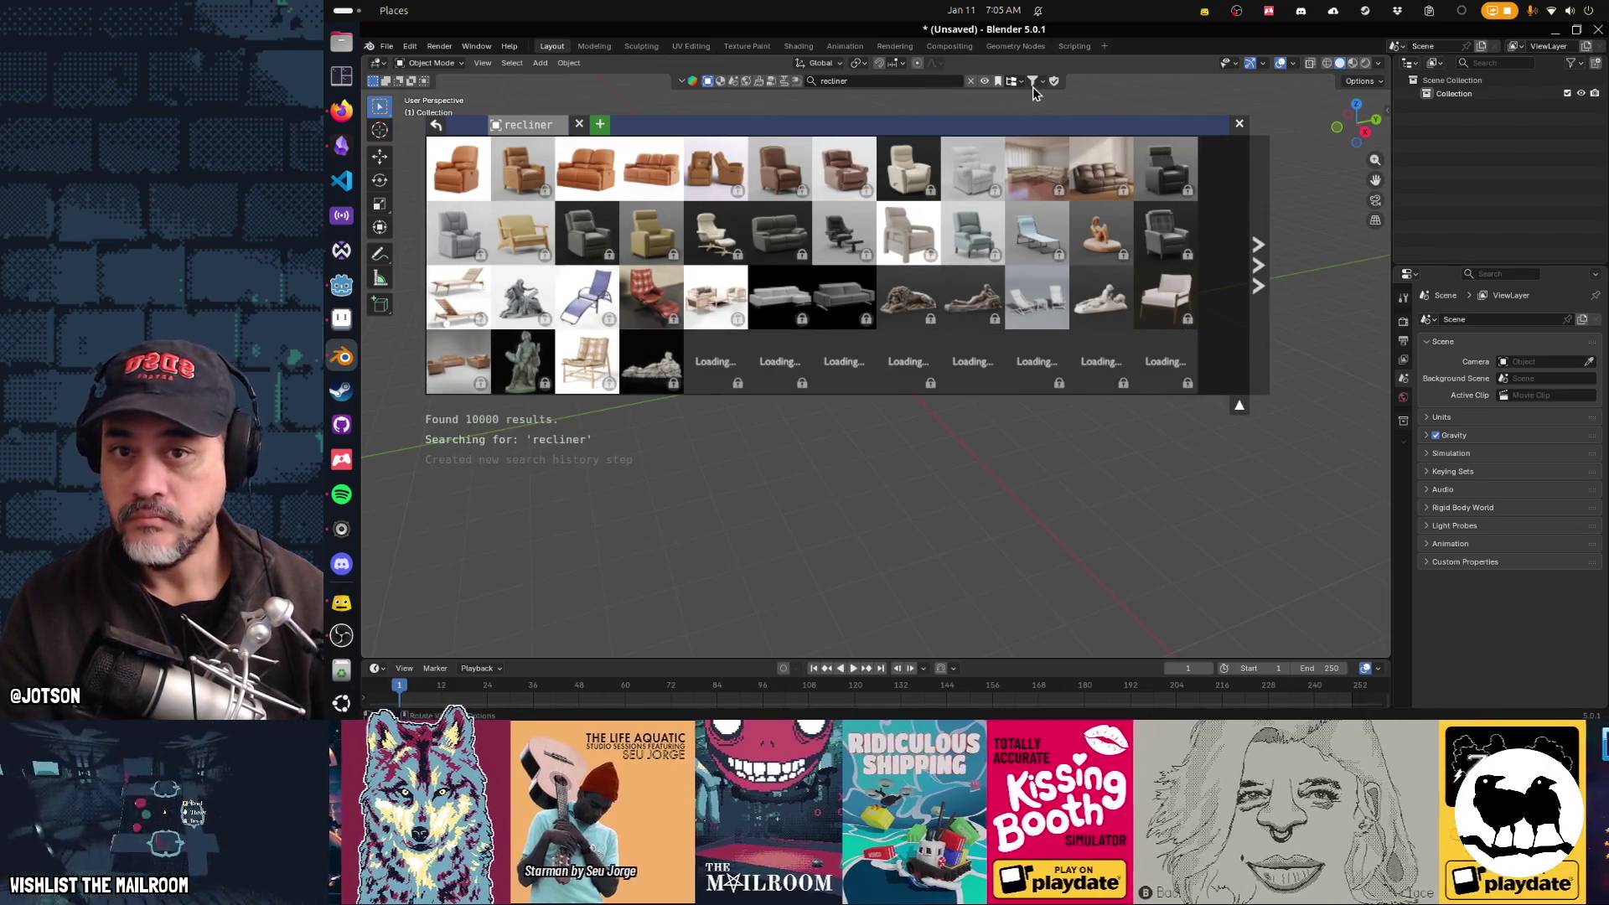
pyautogui.click(1033, 83)
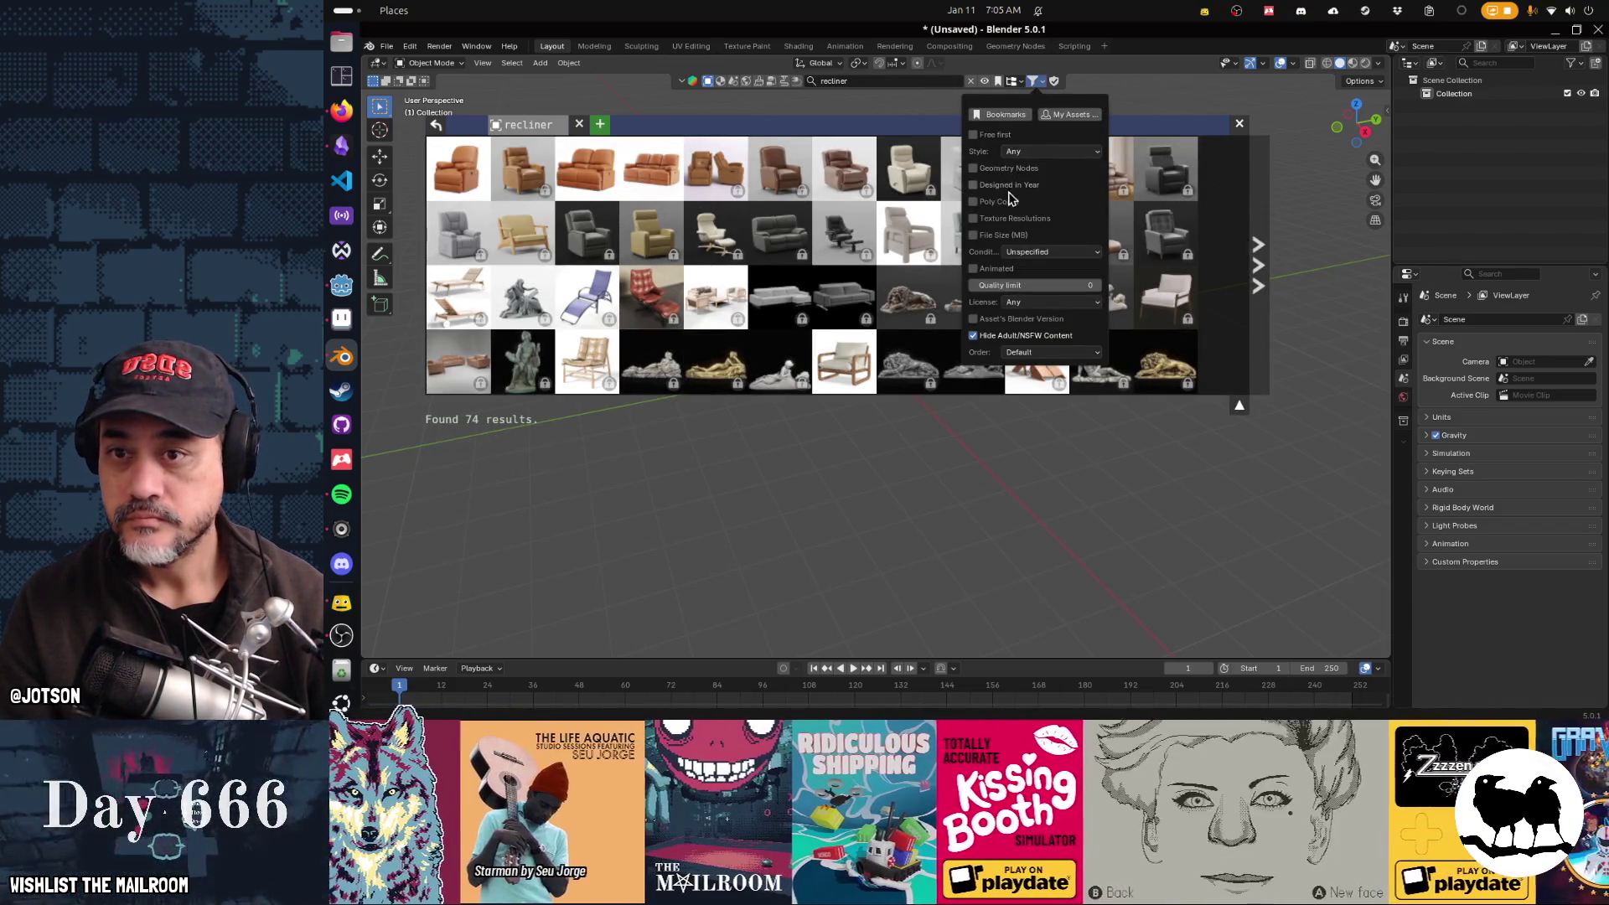
pyautogui.click(992, 138)
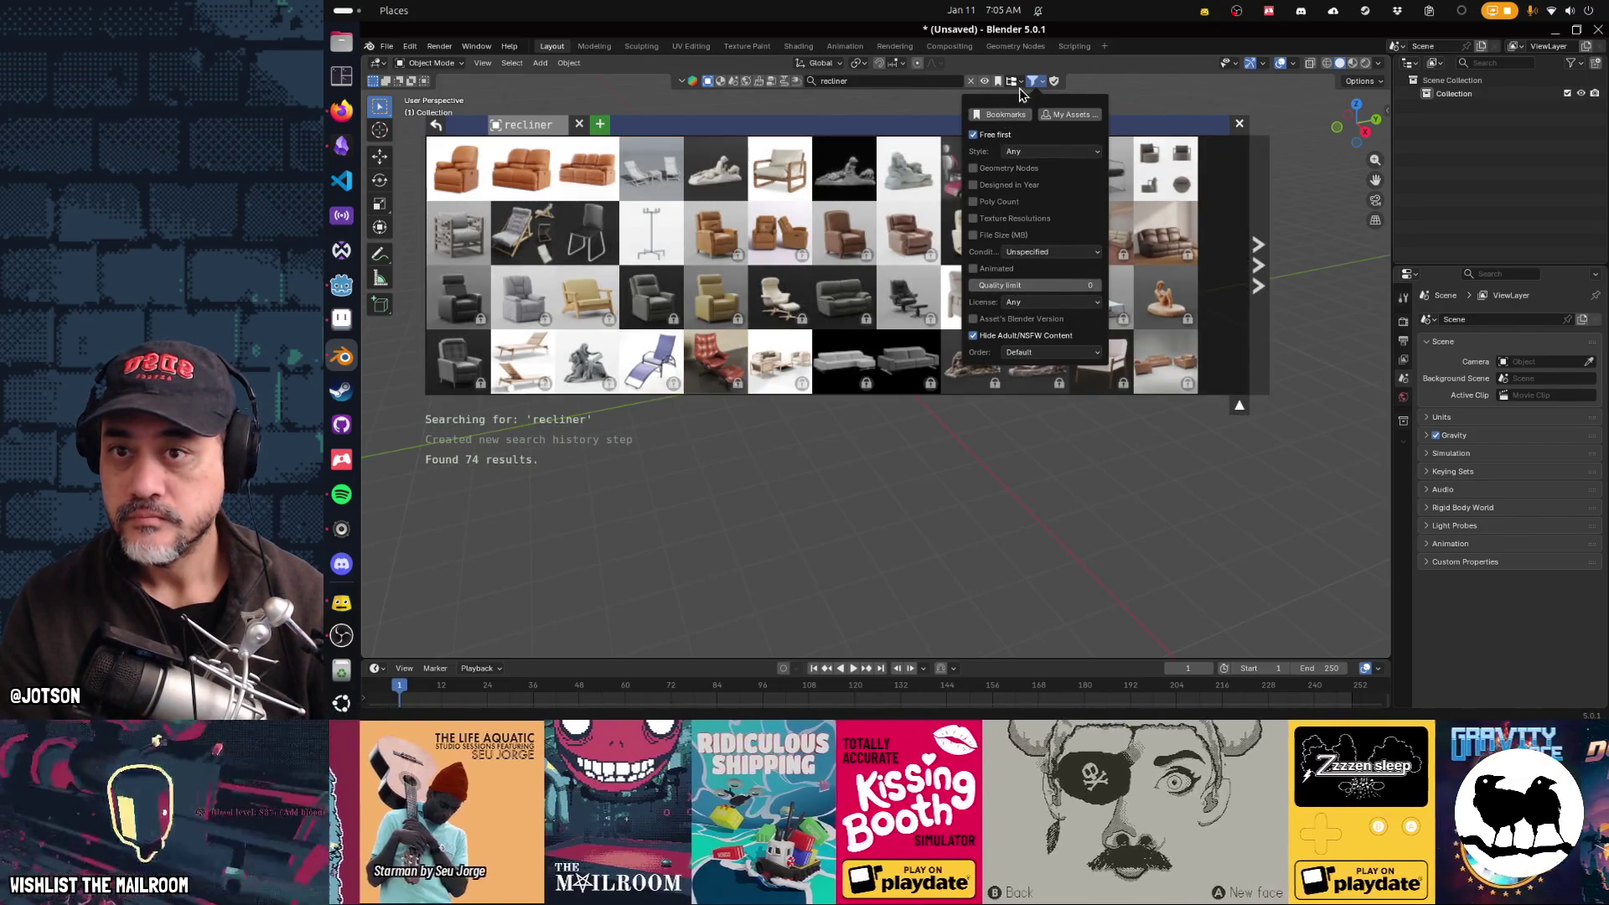
pyautogui.moveTo(466, 165)
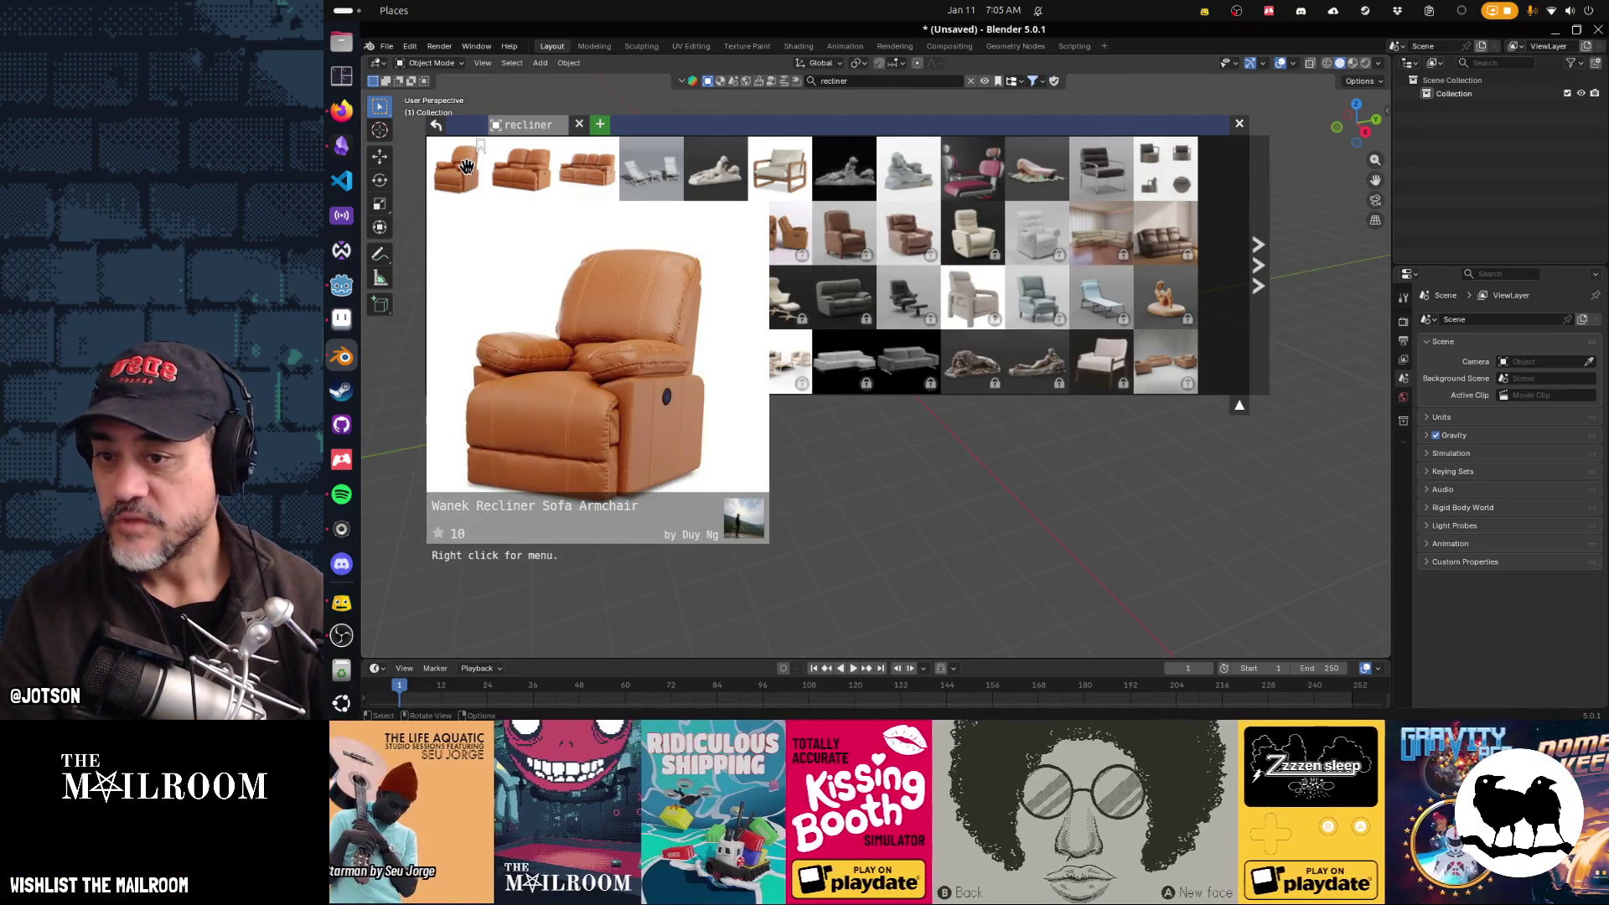
pyautogui.moveTo(774, 239)
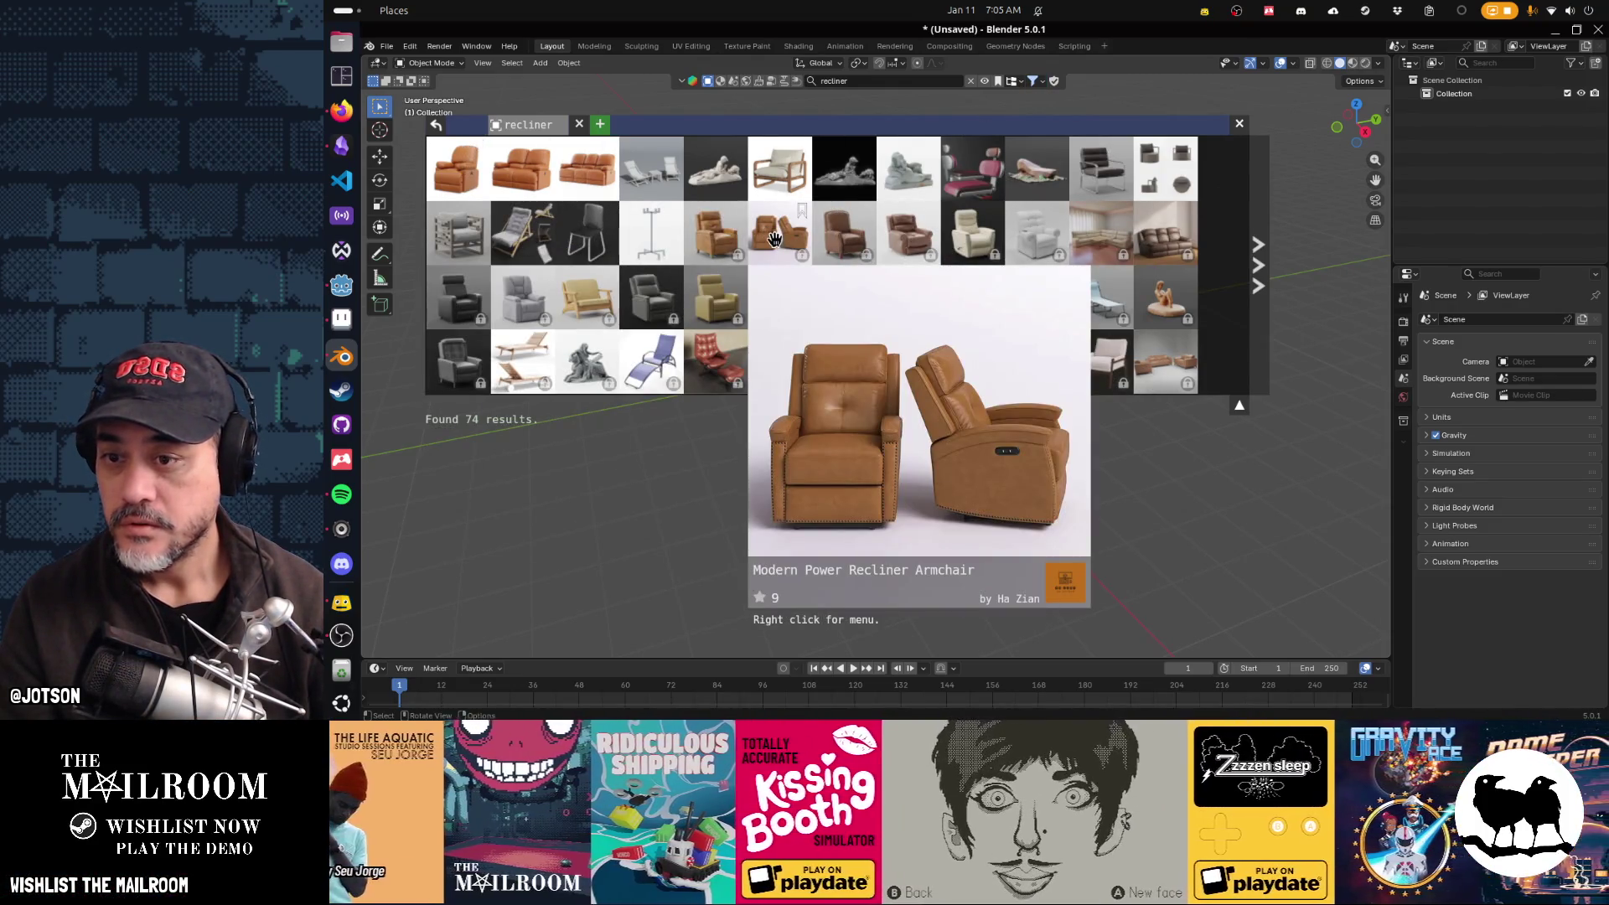
pyautogui.moveTo(719, 236)
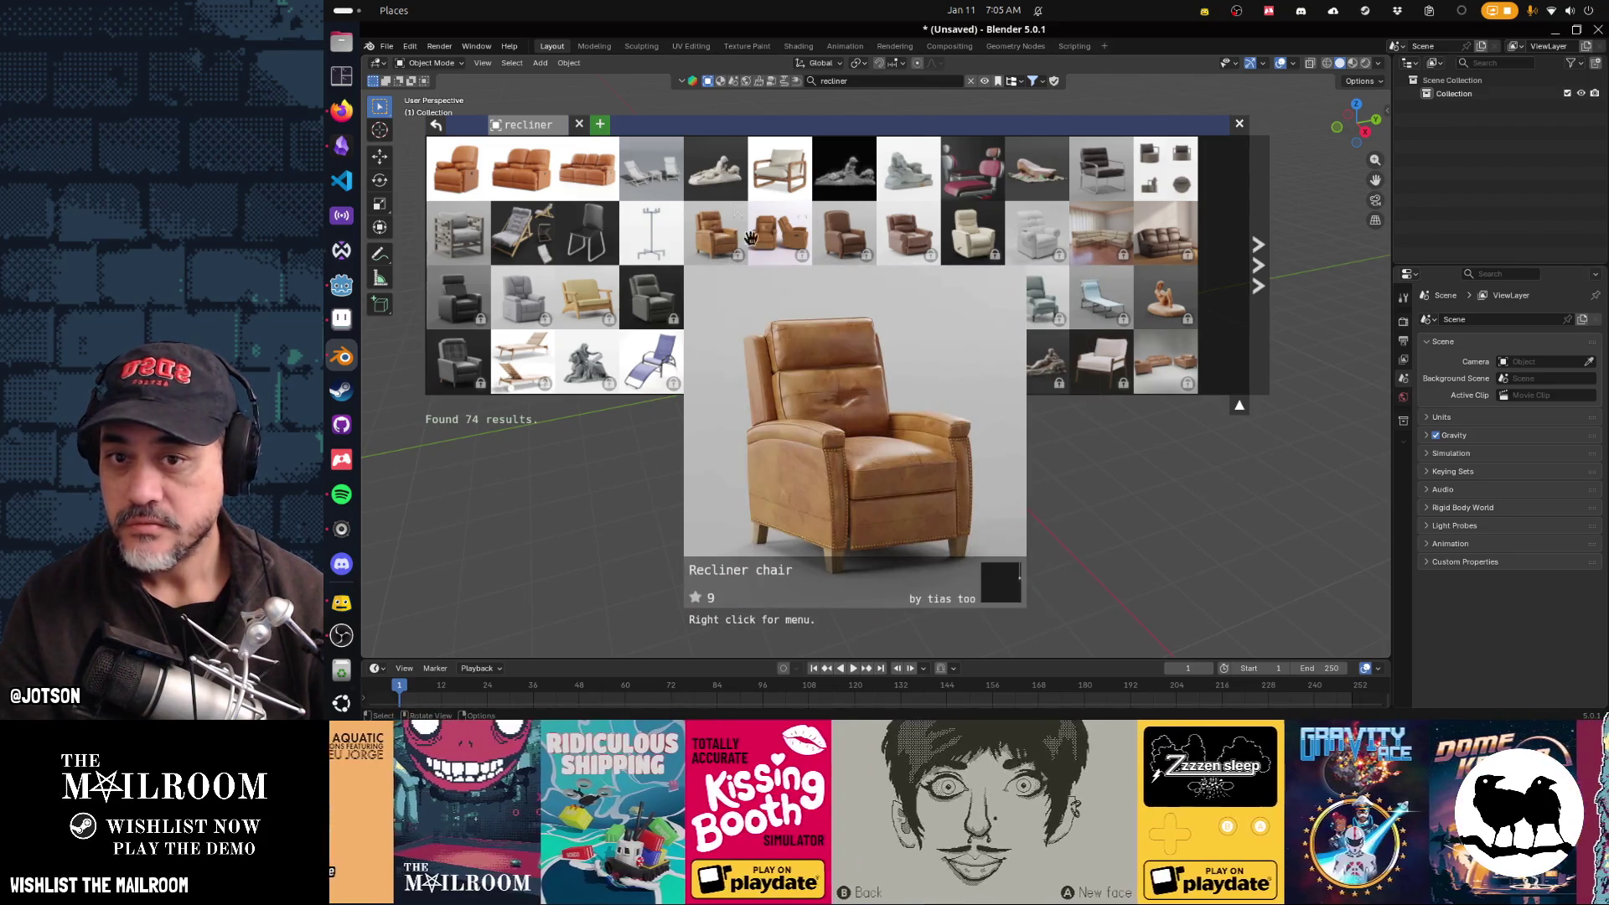
pyautogui.moveTo(1013, 363)
pyautogui.moveTo(1158, 298)
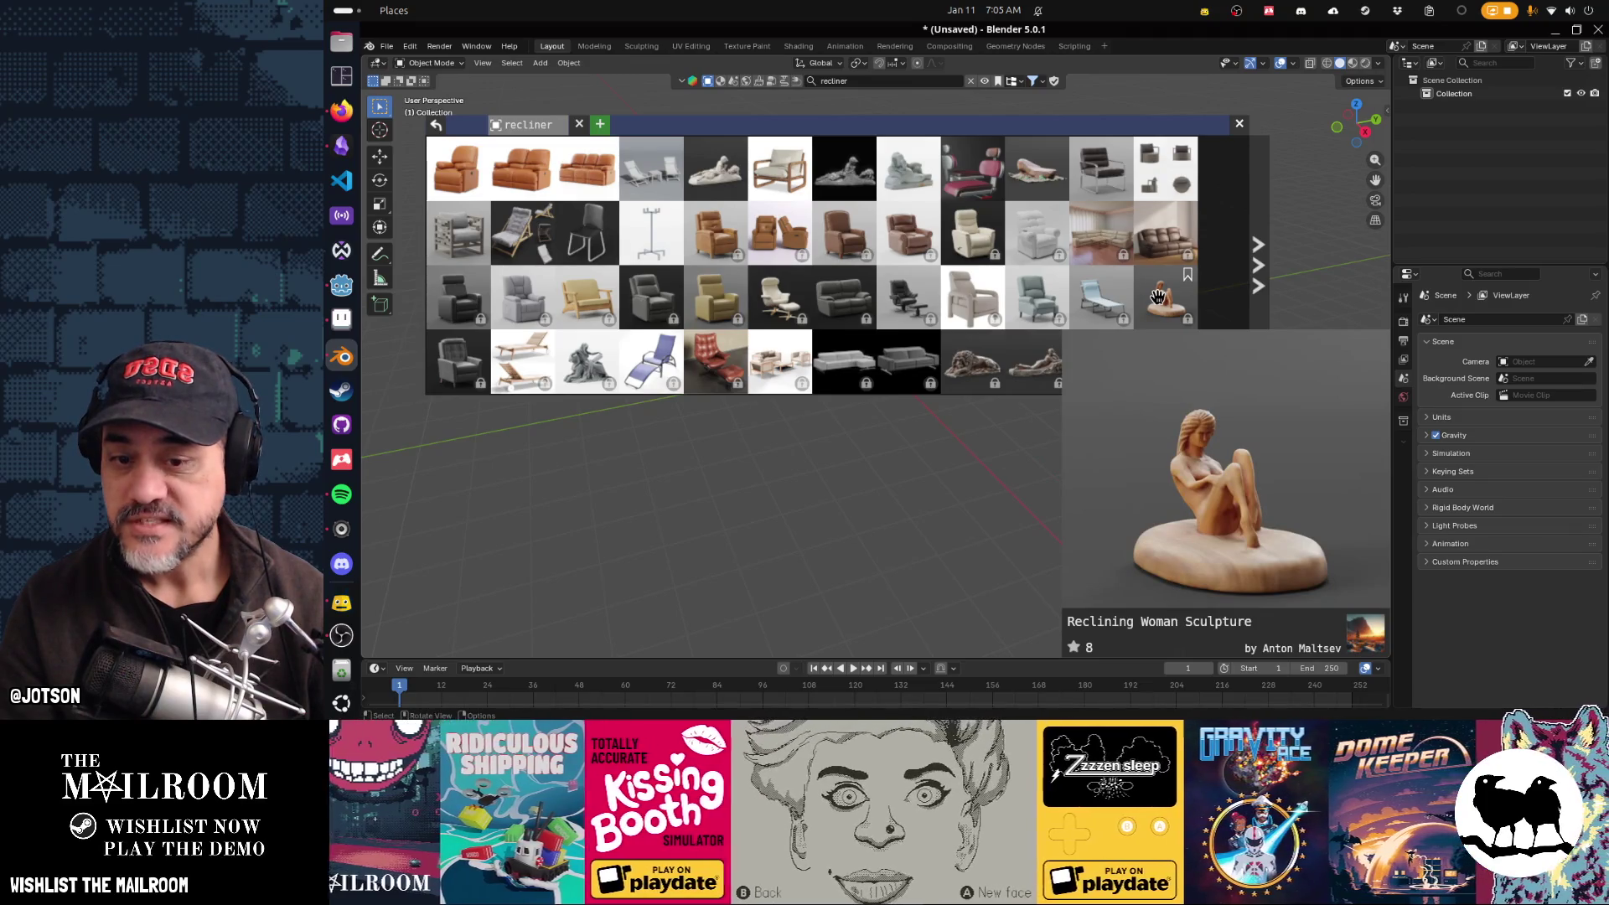
pyautogui.moveTo(926, 306)
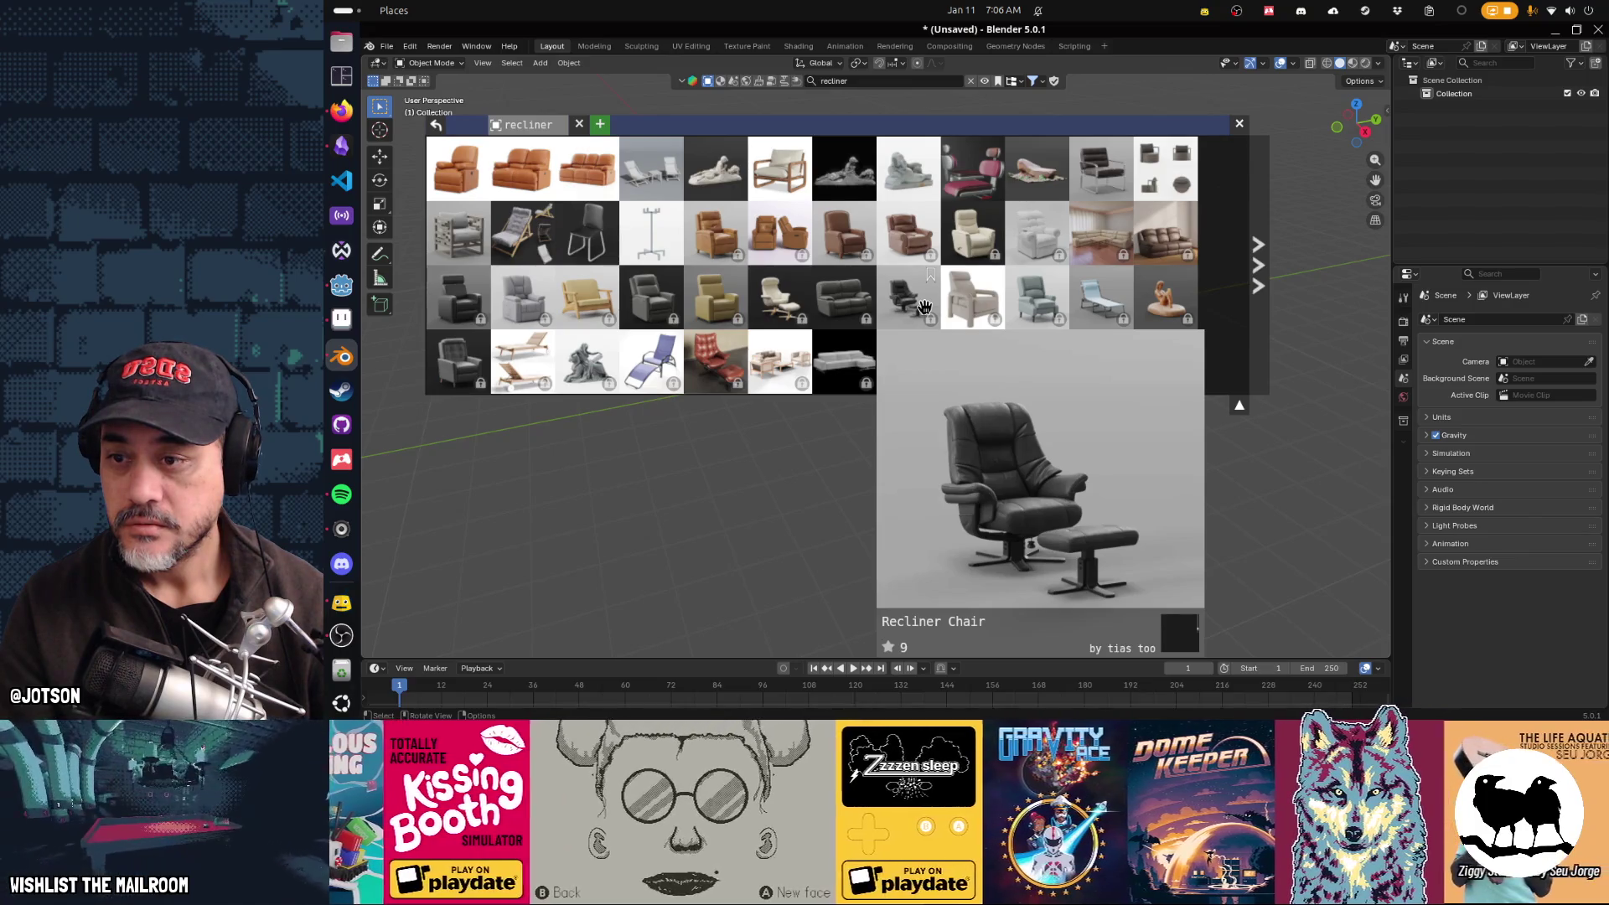
pyautogui.moveTo(733, 372)
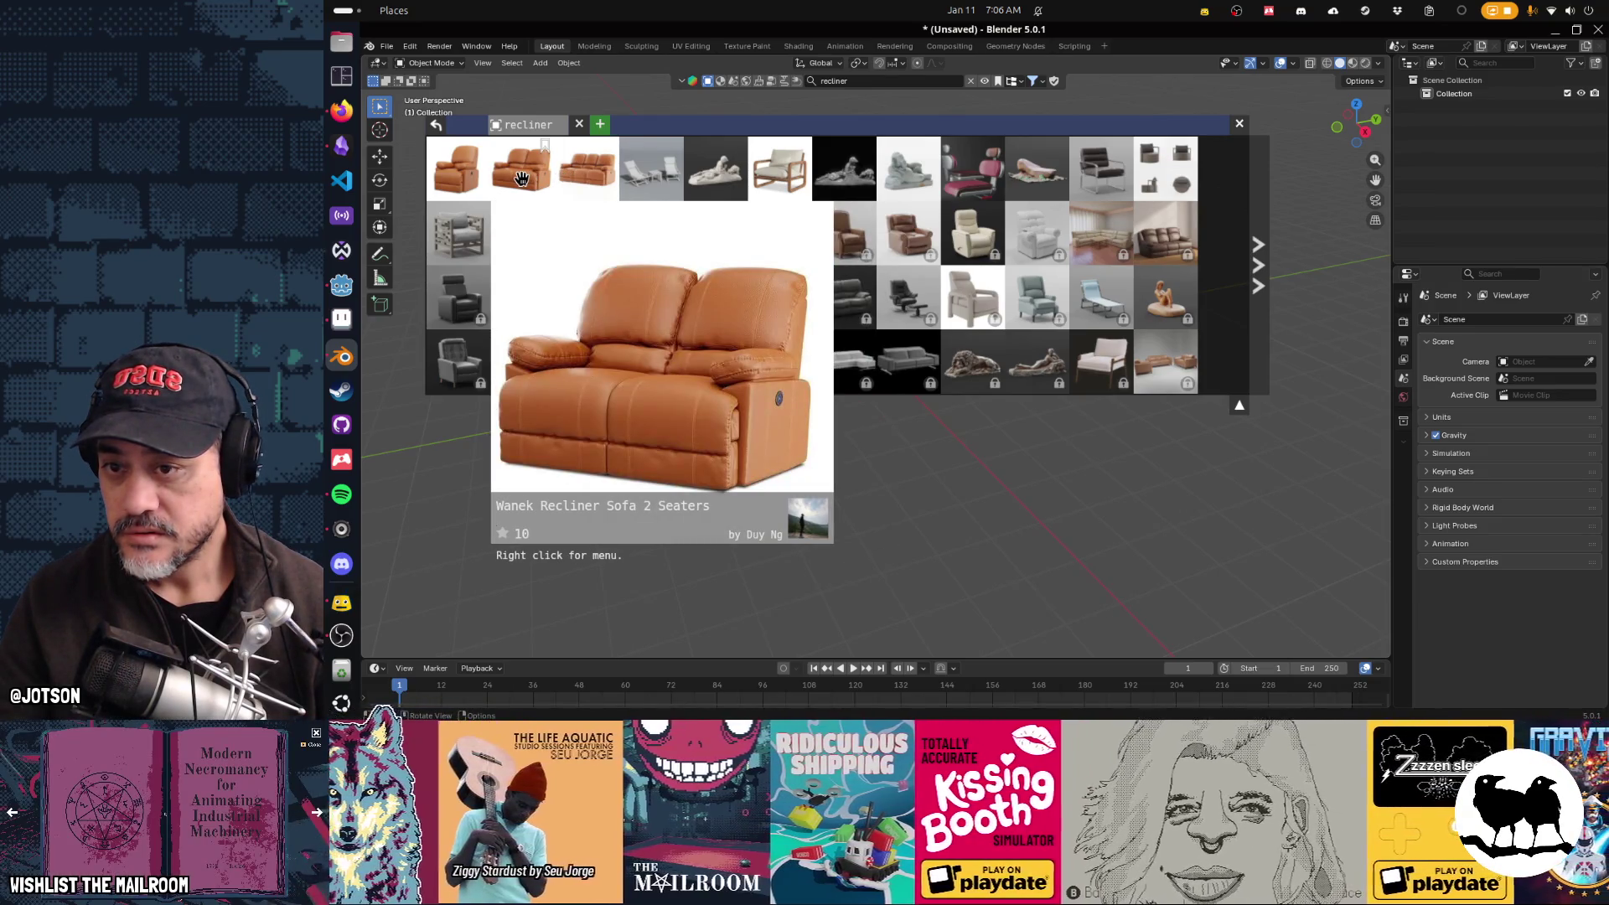
# Step: Drag the Wanek Recliner Sofa 2 Seaters into the viewport, twice
pyautogui.moveTo(521, 178)
pyautogui.mouseDown()
pyautogui.moveTo(570, 234)
pyautogui.moveTo(941, 288)
pyautogui.moveTo(1005, 421)
pyautogui.mouseUp()
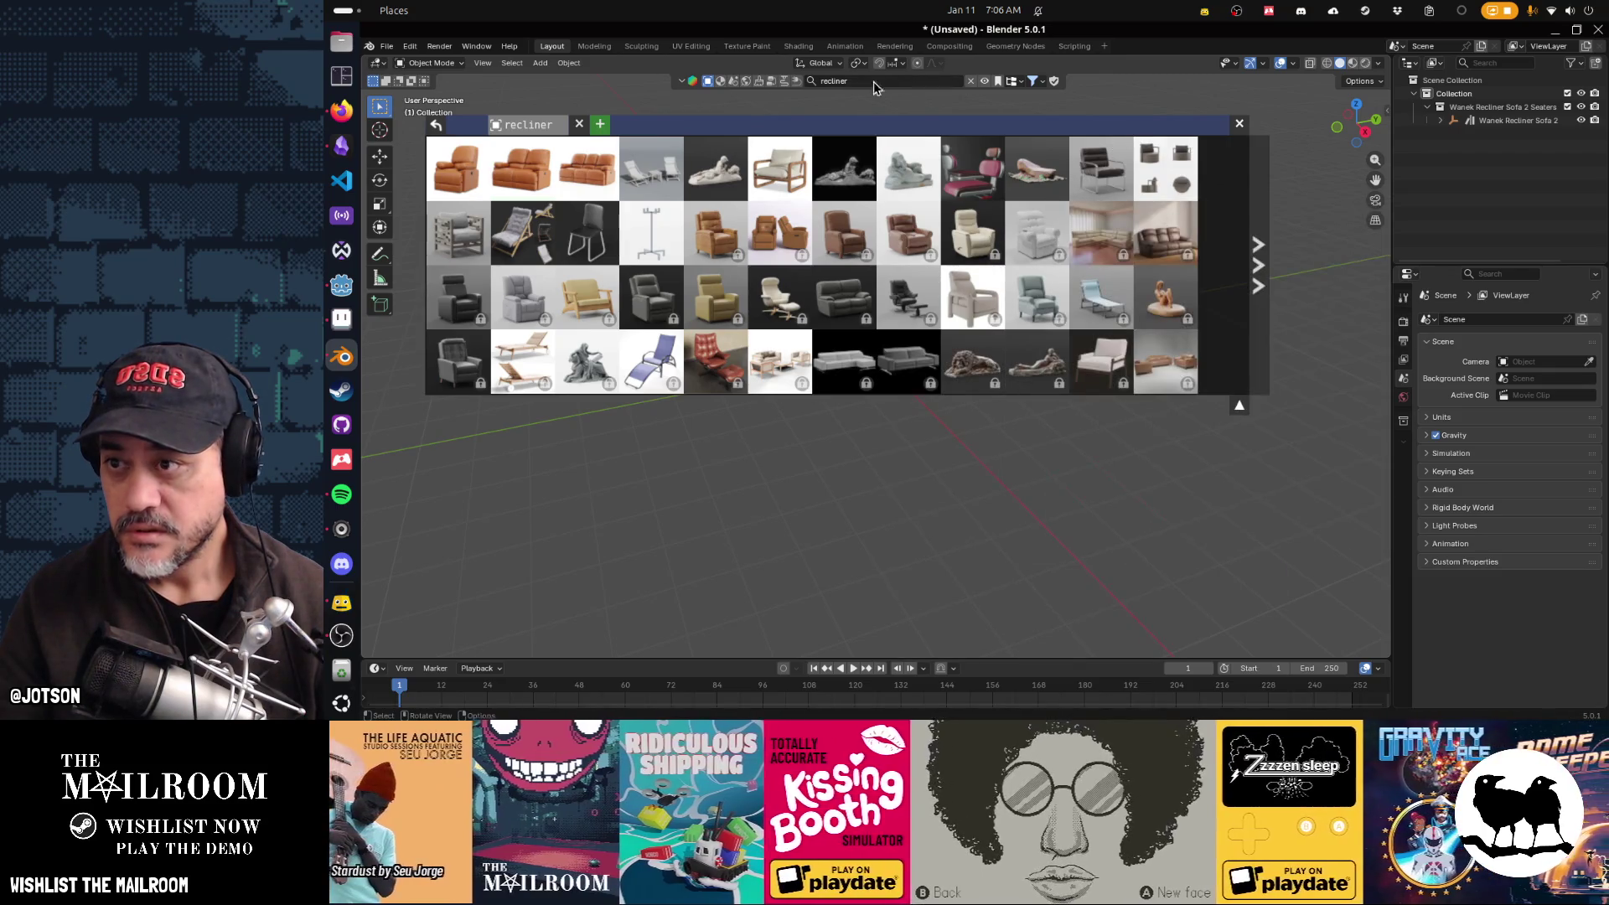
pyautogui.moveTo(537, 139)
pyautogui.moveTo(530, 162)
pyautogui.mouseDown()
pyautogui.moveTo(871, 392)
pyautogui.moveTo(1156, 443)
pyautogui.moveTo(1146, 419)
pyautogui.mouseUp()
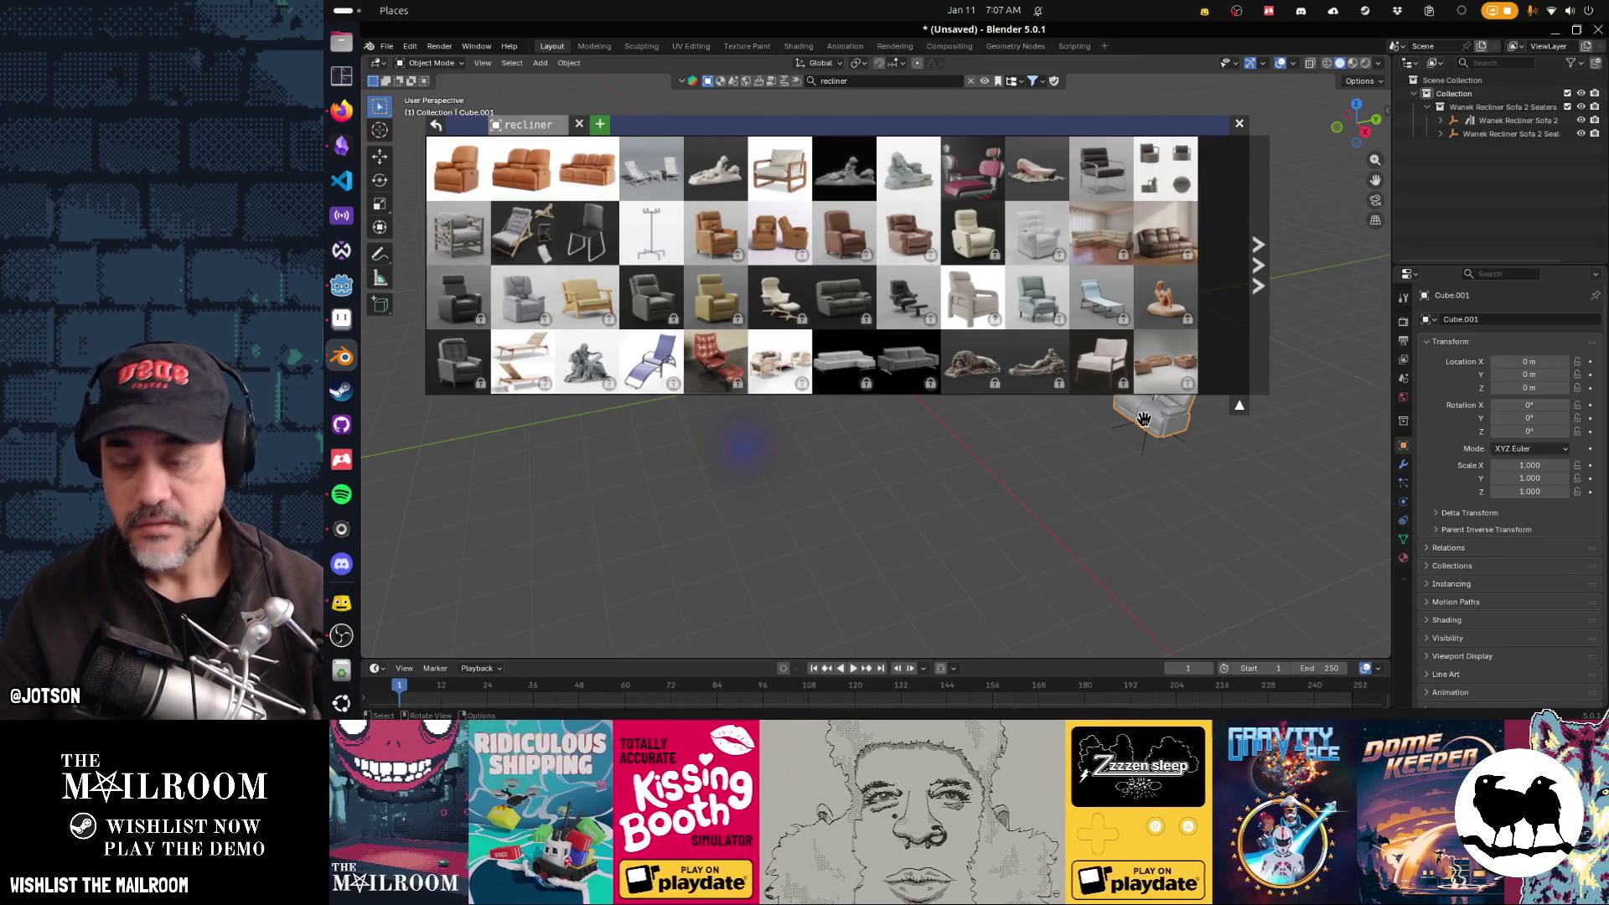
pyautogui.press('Escape')
# Step: Delete the duplicate sofa and its leftover empty
pyautogui.press('Delete')
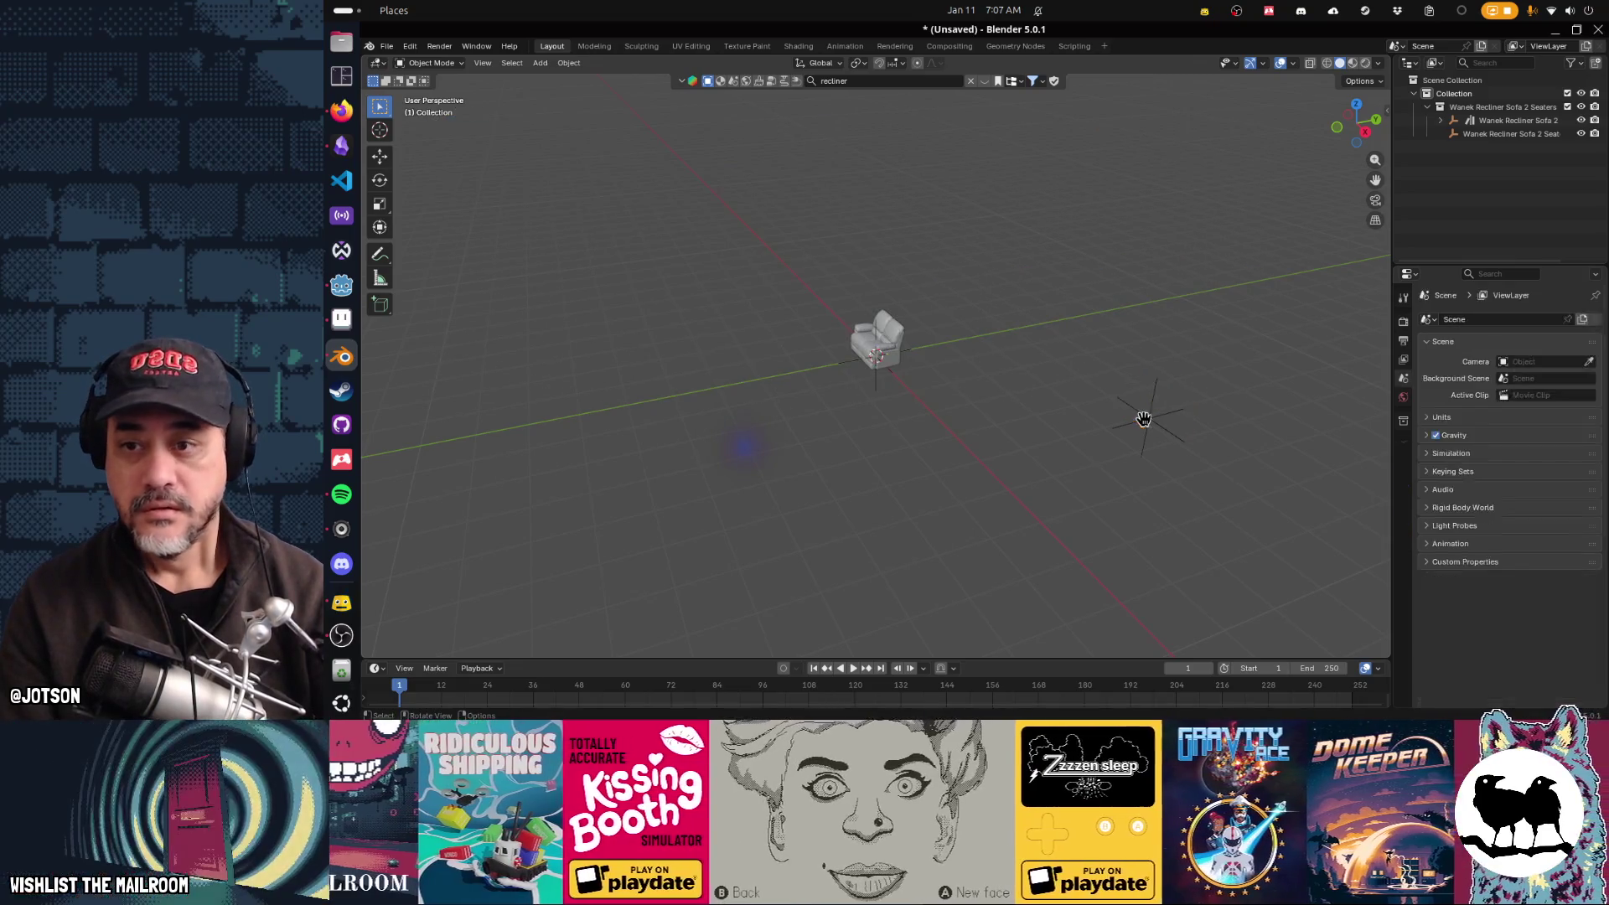
pyautogui.click(1143, 419)
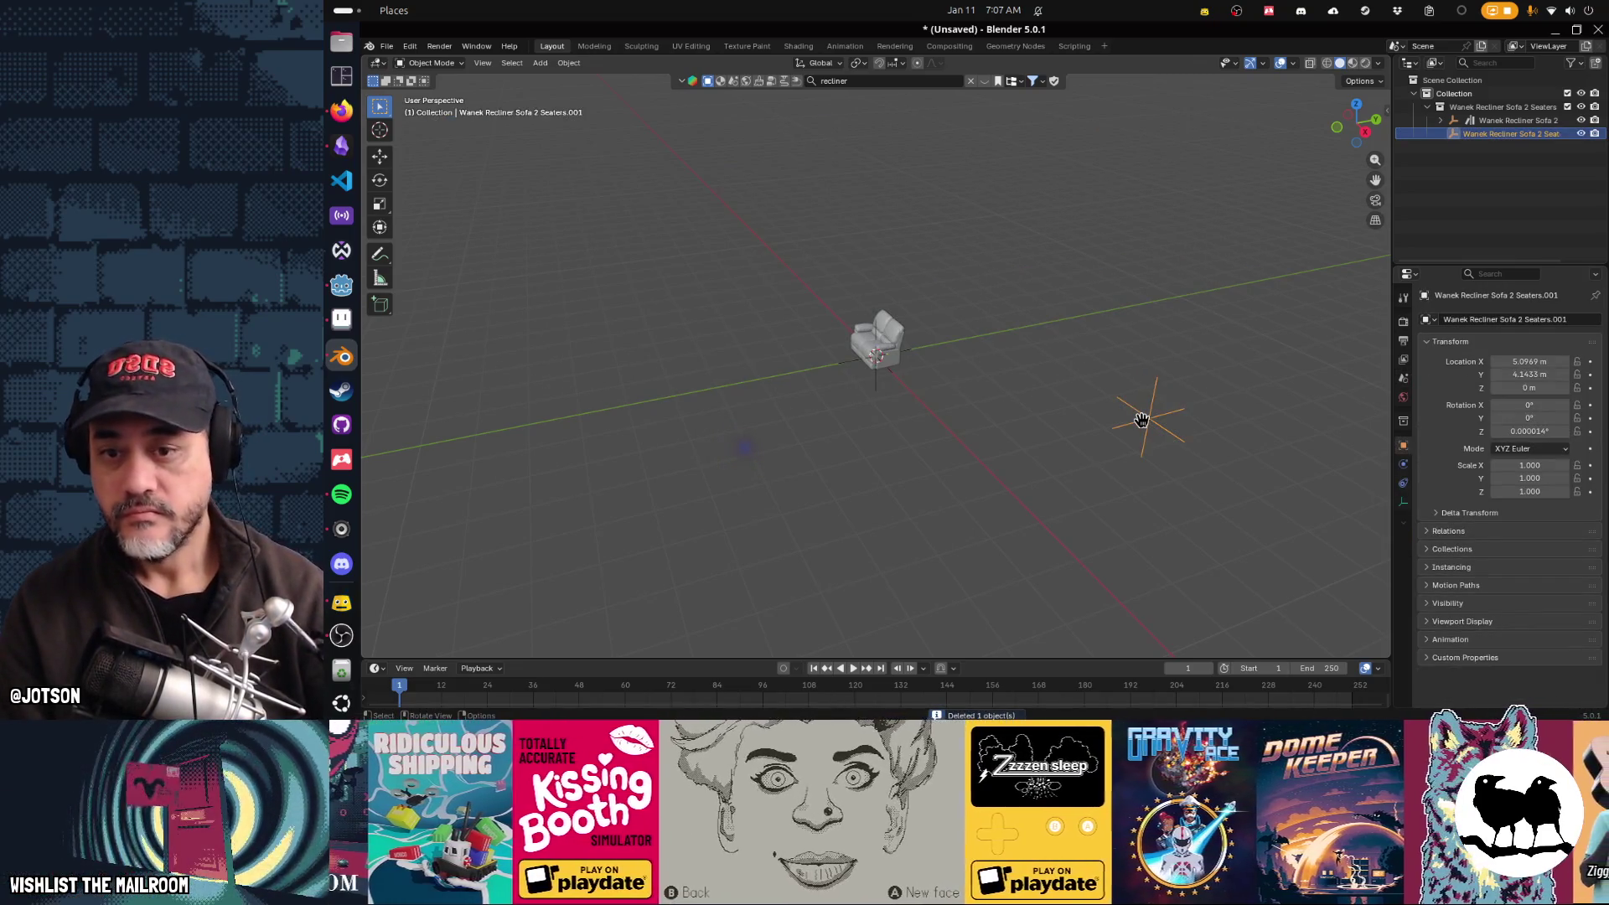
pyautogui.press('Delete')
pyautogui.moveTo(851, 416)
pyautogui.mouseDown()
pyautogui.moveTo(948, 401)
pyautogui.moveTo(932, 377)
pyautogui.moveTo(936, 390)
pyautogui.mouseUp()
pyautogui.scroll(5, 948, 400)
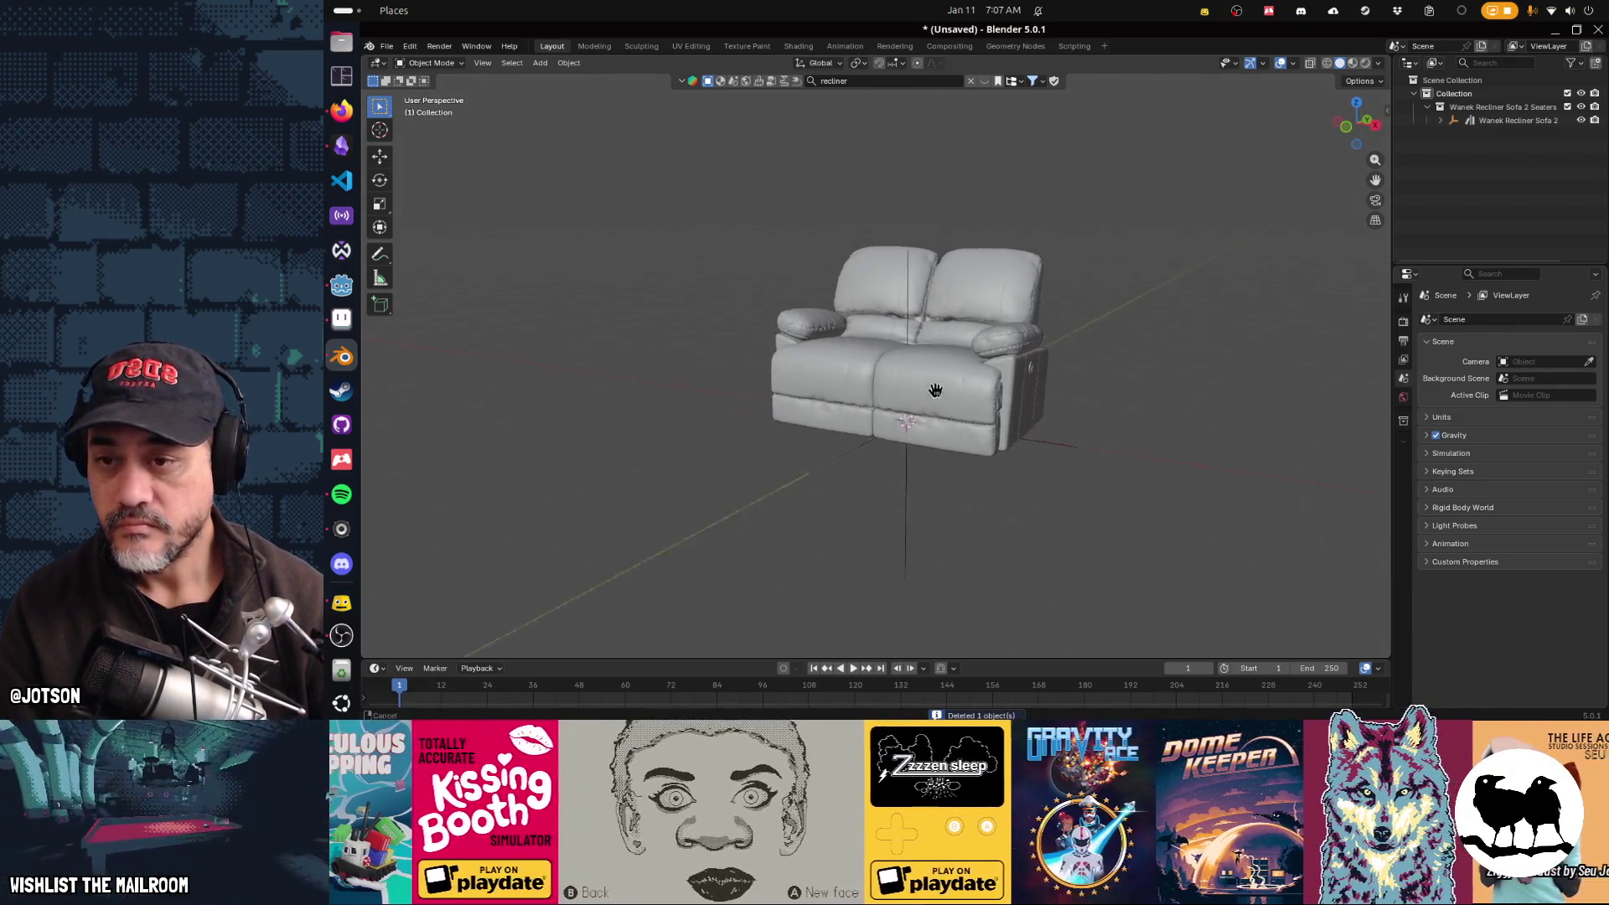
pyautogui.scroll(3, 935, 390)
# Step: Select the remaining sofa and inspect its mesh, materials and modifiers in the outliner
pyautogui.click(977, 458)
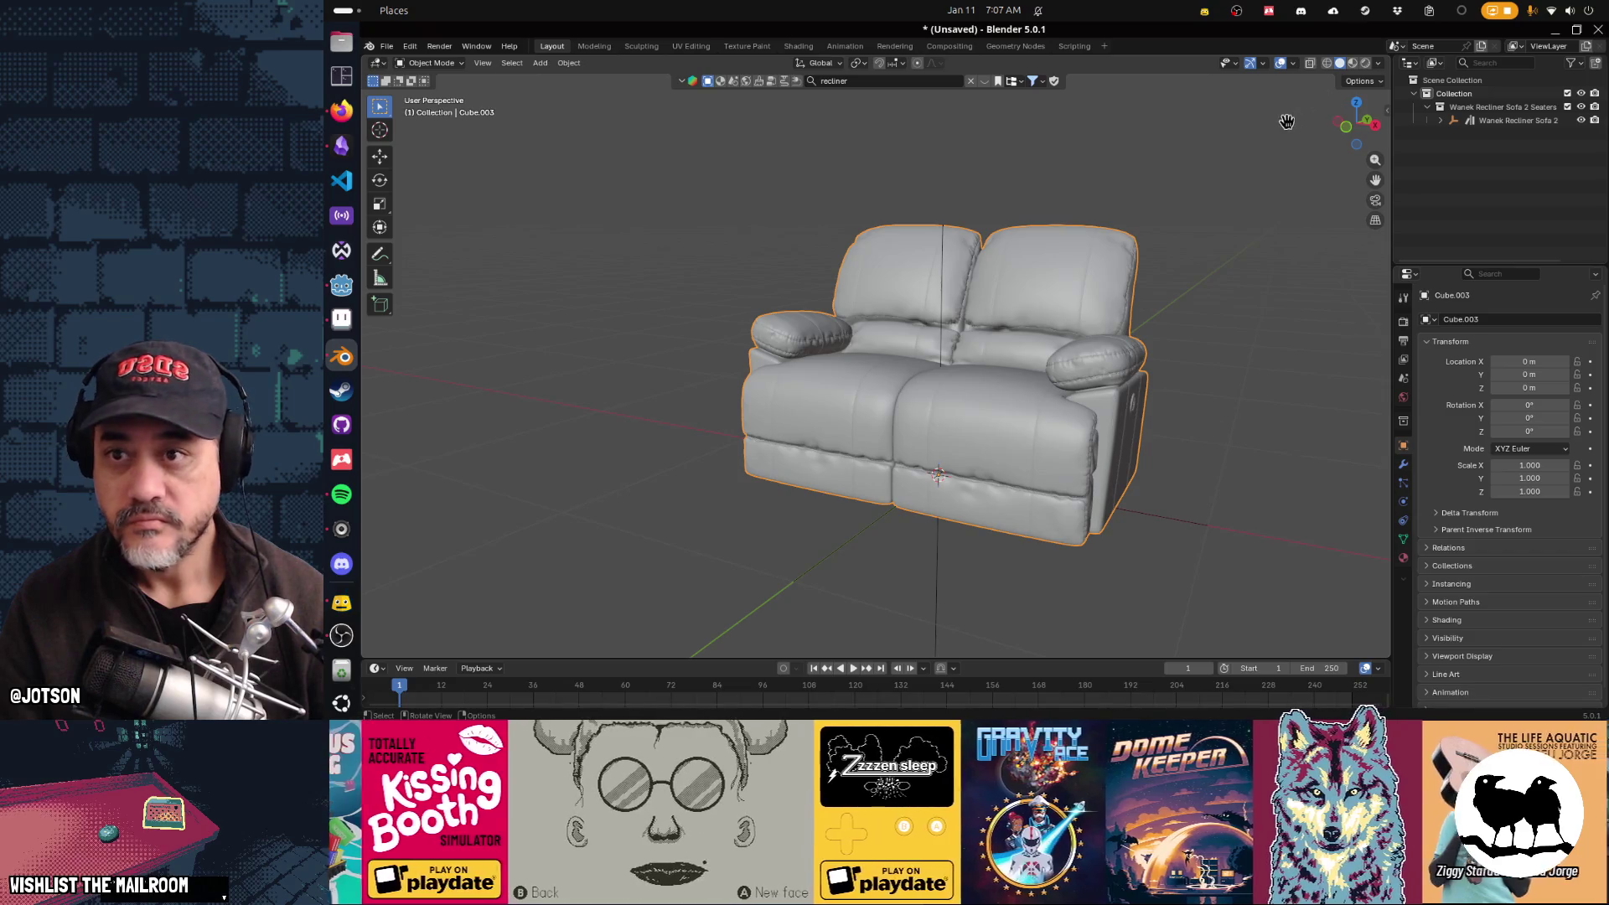
pyautogui.click(1440, 120)
pyautogui.click(1454, 133)
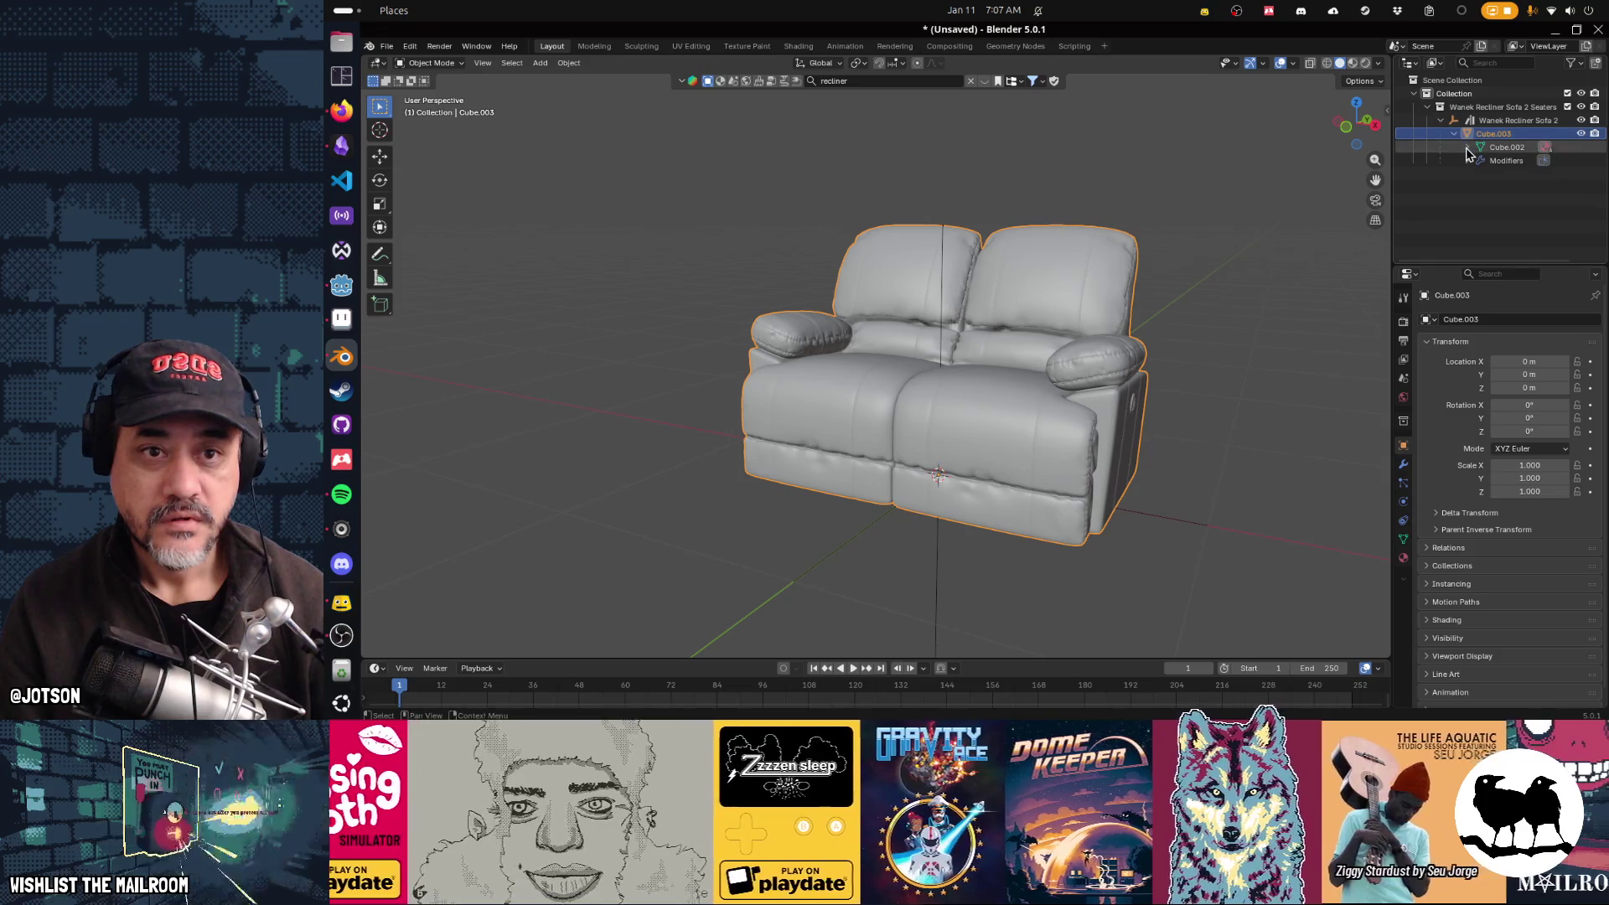
pyautogui.click(1469, 148)
pyautogui.click(1469, 215)
pyautogui.click(1427, 108)
# Step: Show the sofa in Material Preview shading with viewport overlays turned off
pyautogui.moveTo(1194, 309); pyautogui.dragTo(1150, 323)
pyautogui.click(1353, 63)
pyautogui.scroll(3, 1138, 327)
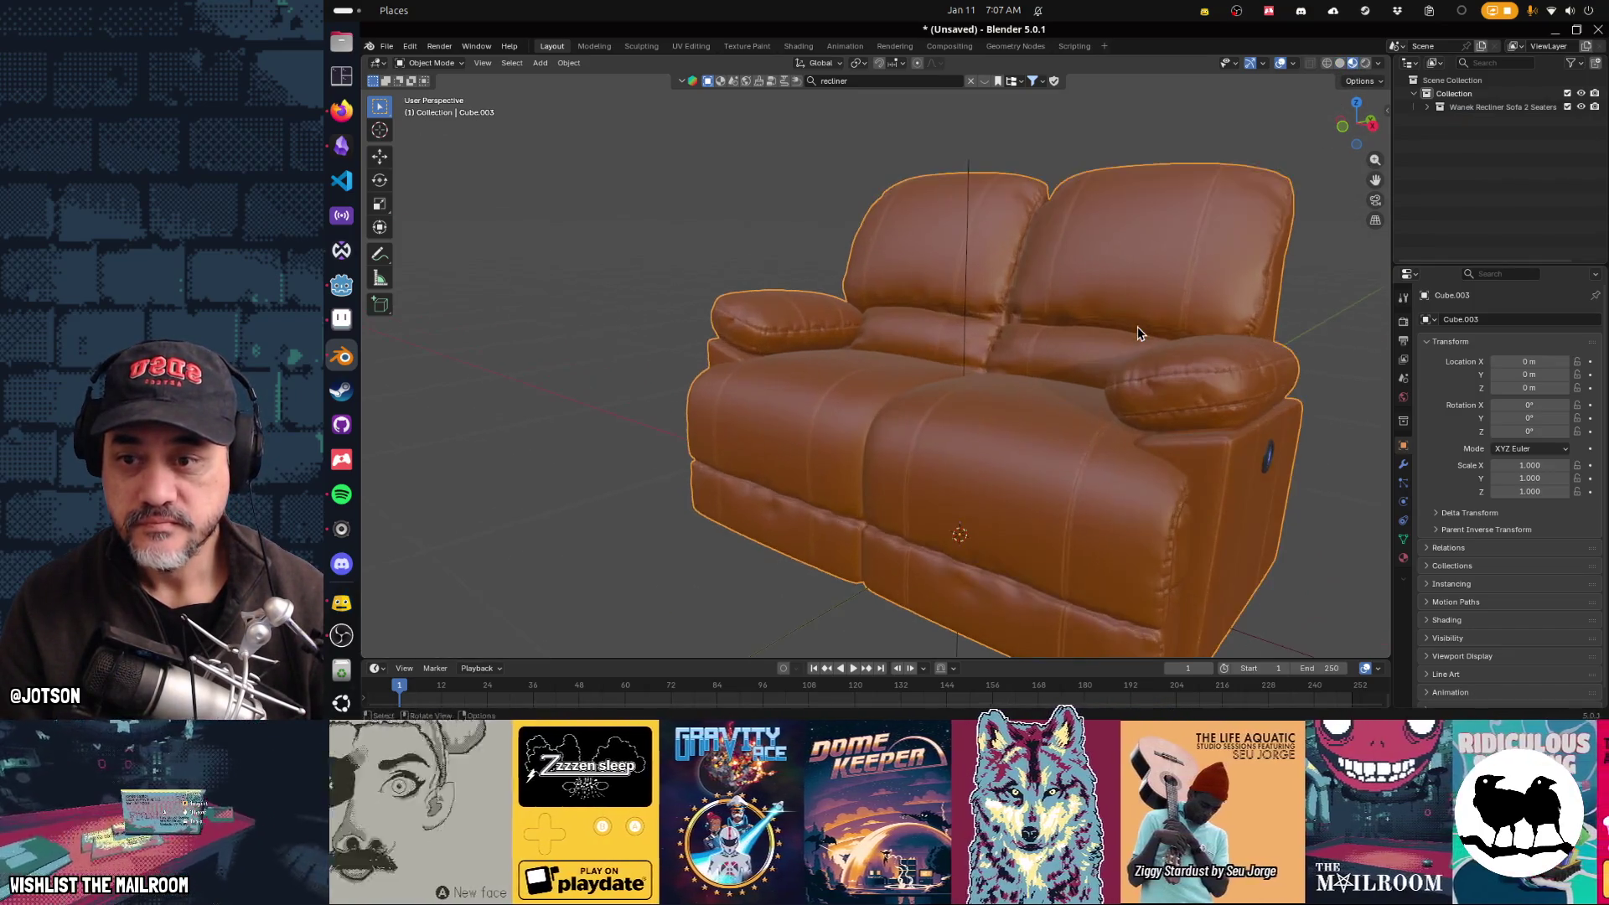
pyautogui.scroll(-2, 1138, 327)
pyautogui.scroll(1, 1091, 349)
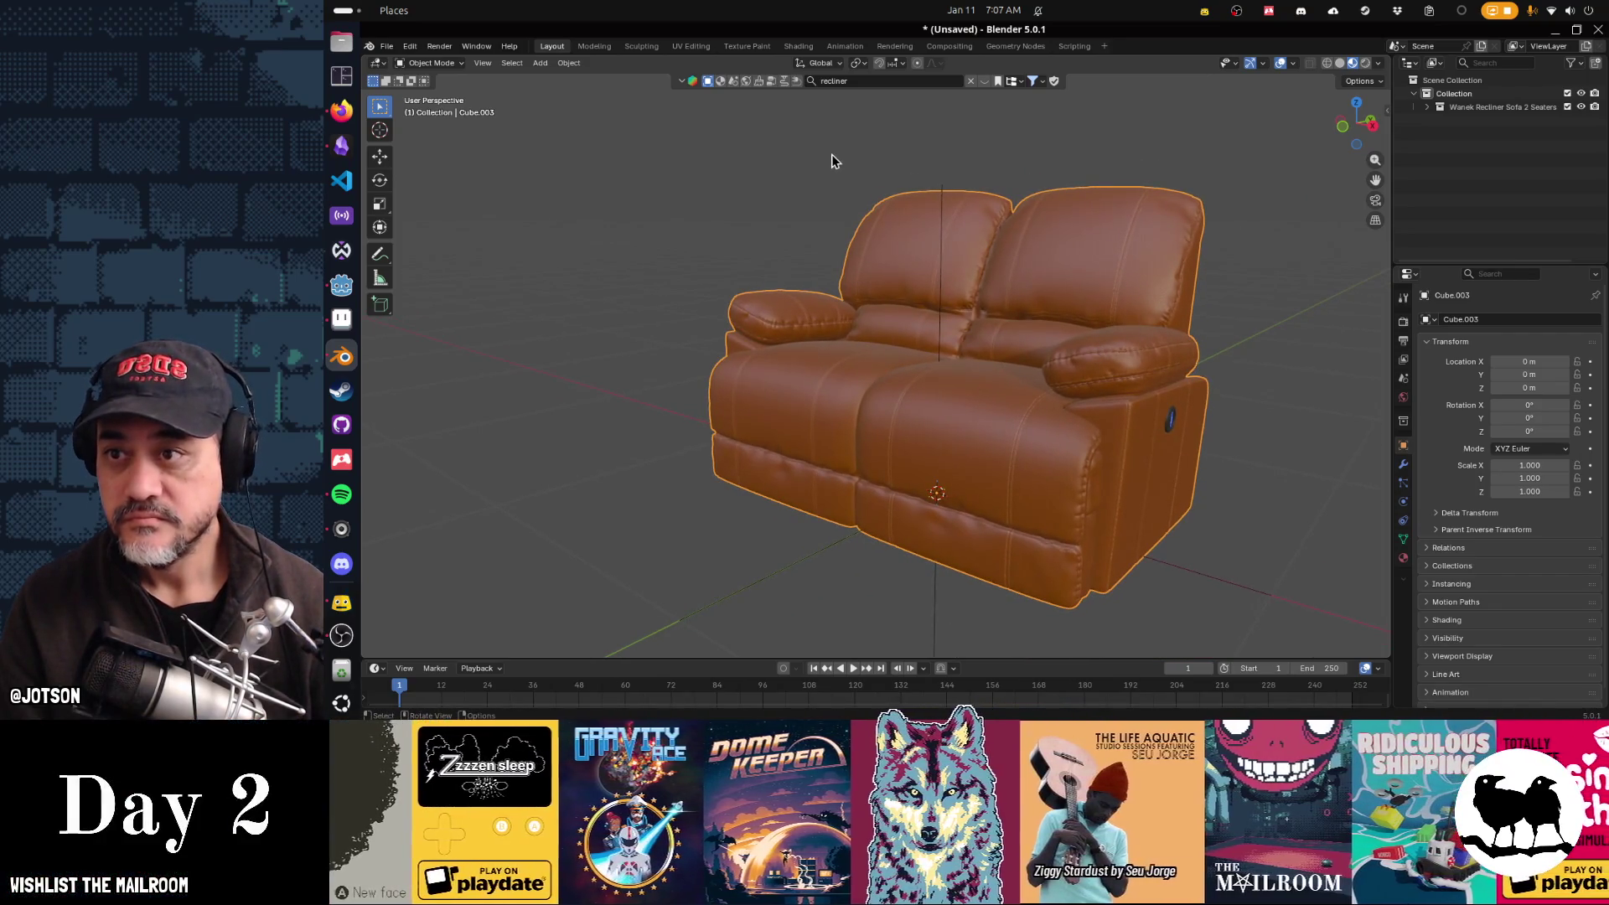
pyautogui.click(1280, 64)
pyautogui.click(1280, 64)
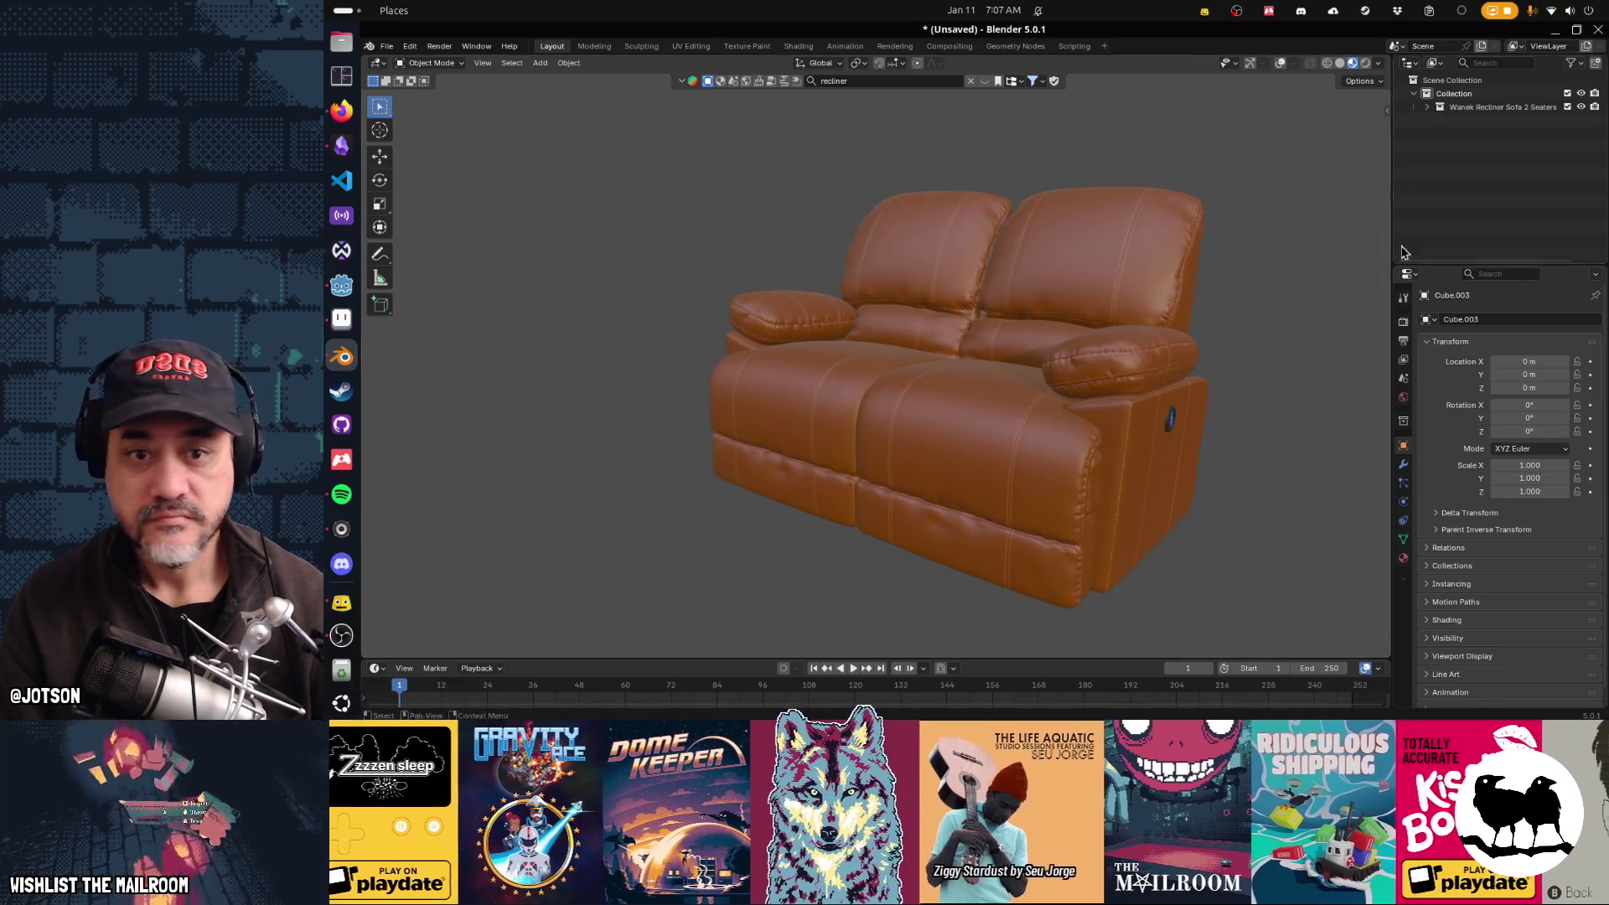
# Step: Enable Transparent in the Render Properties Film panel
pyautogui.click(1403, 321)
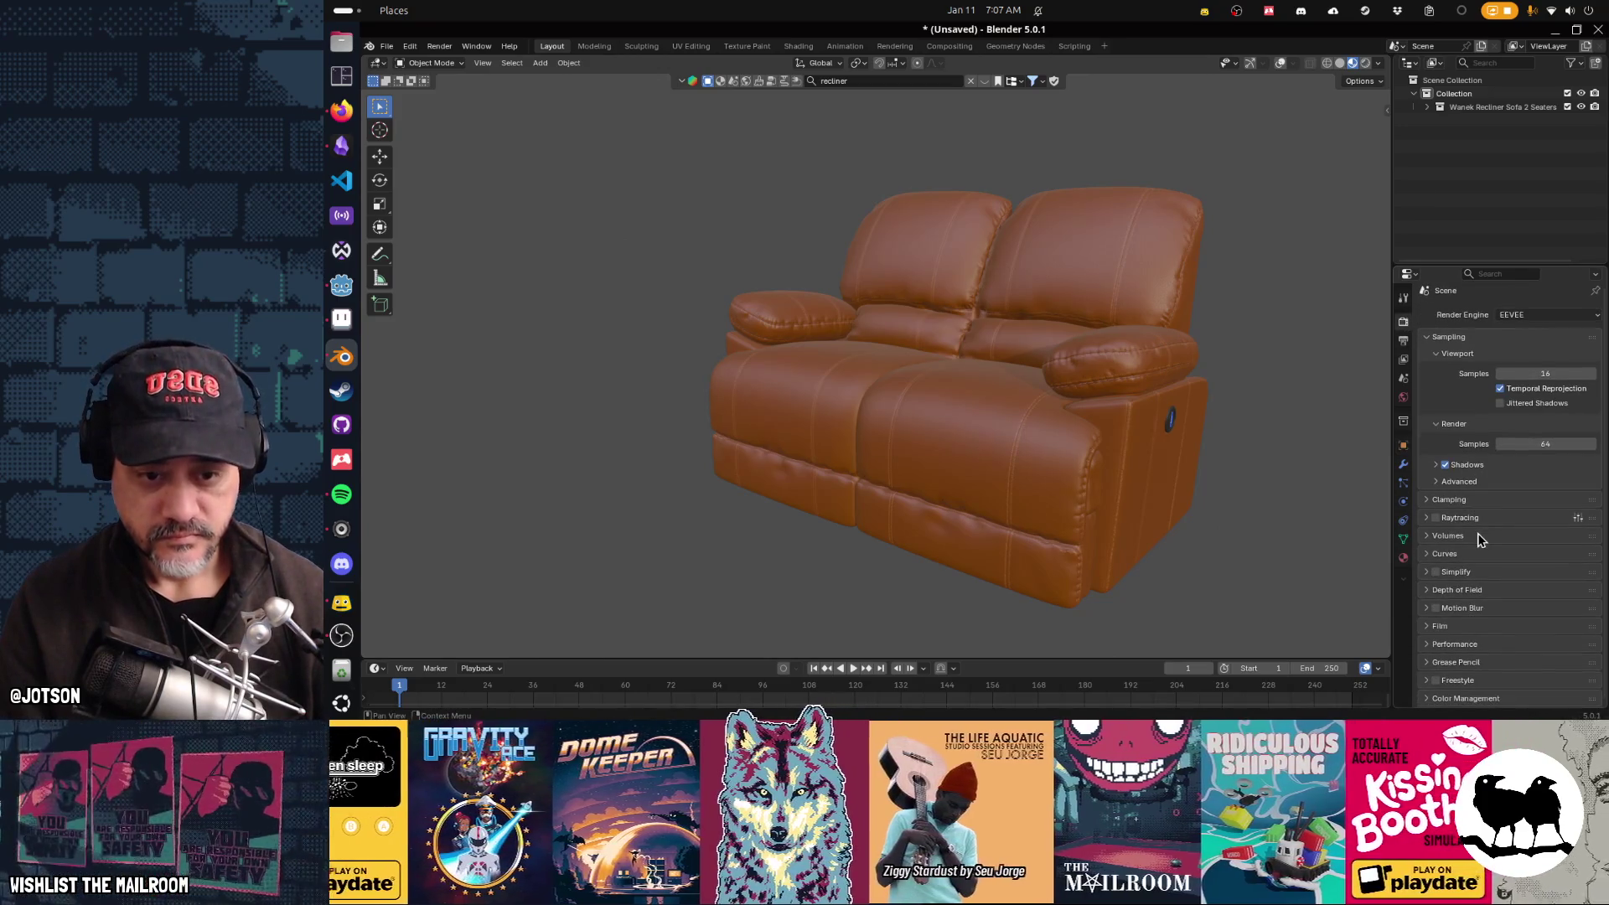
pyautogui.click(1448, 625)
pyautogui.click(1520, 661)
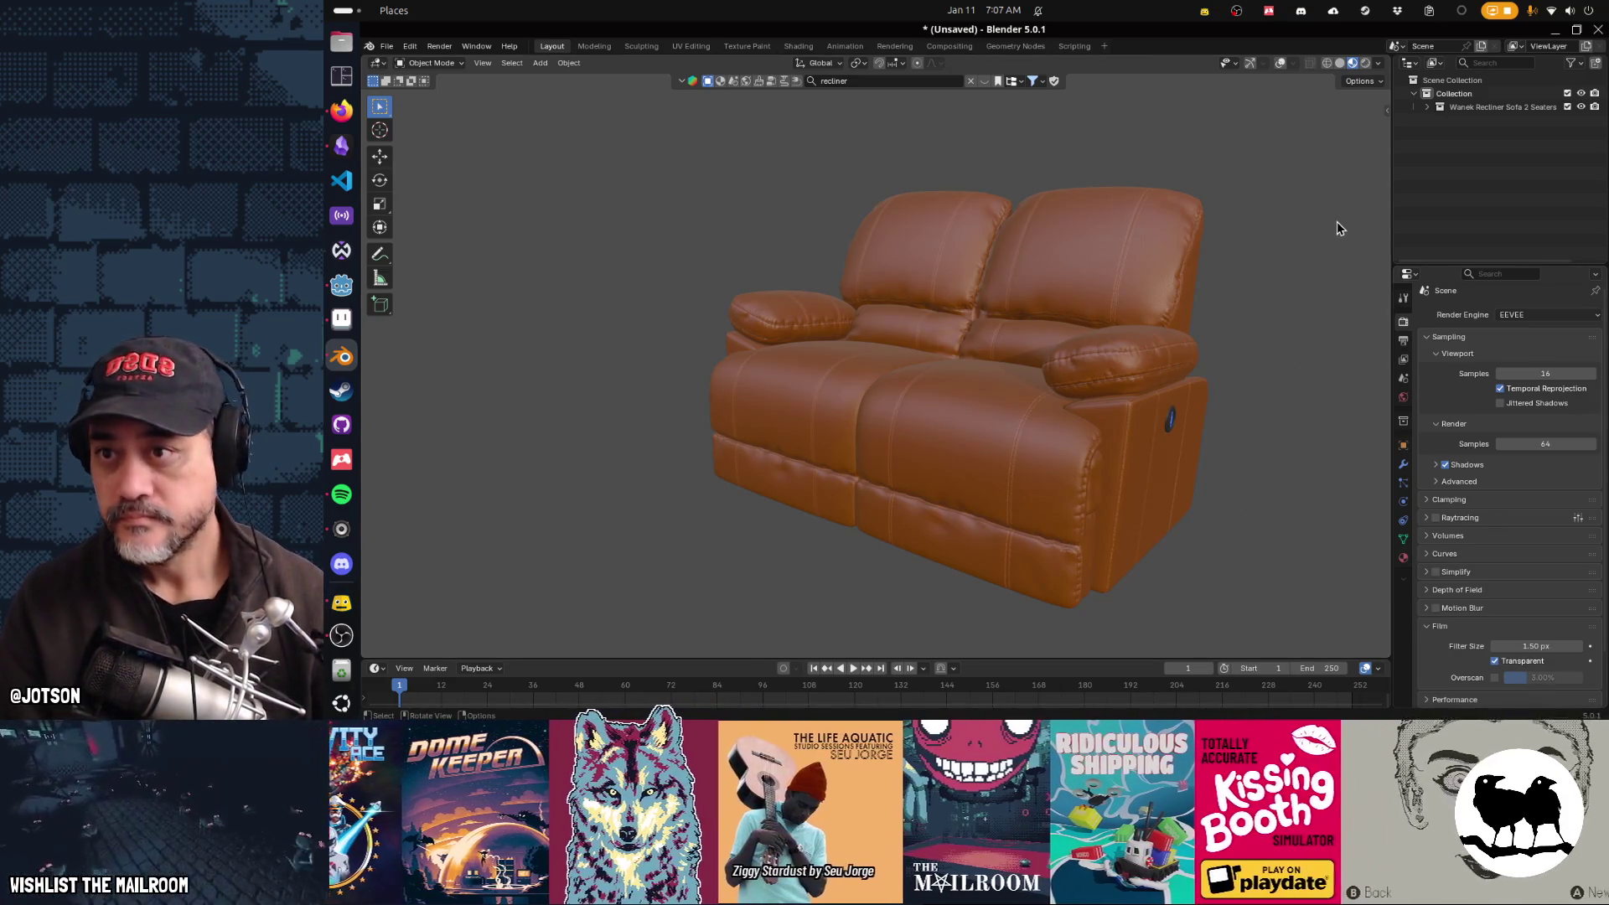
# Step: Look for render commands in the Render menu and F3 search for 'render'
pyautogui.click(449, 48)
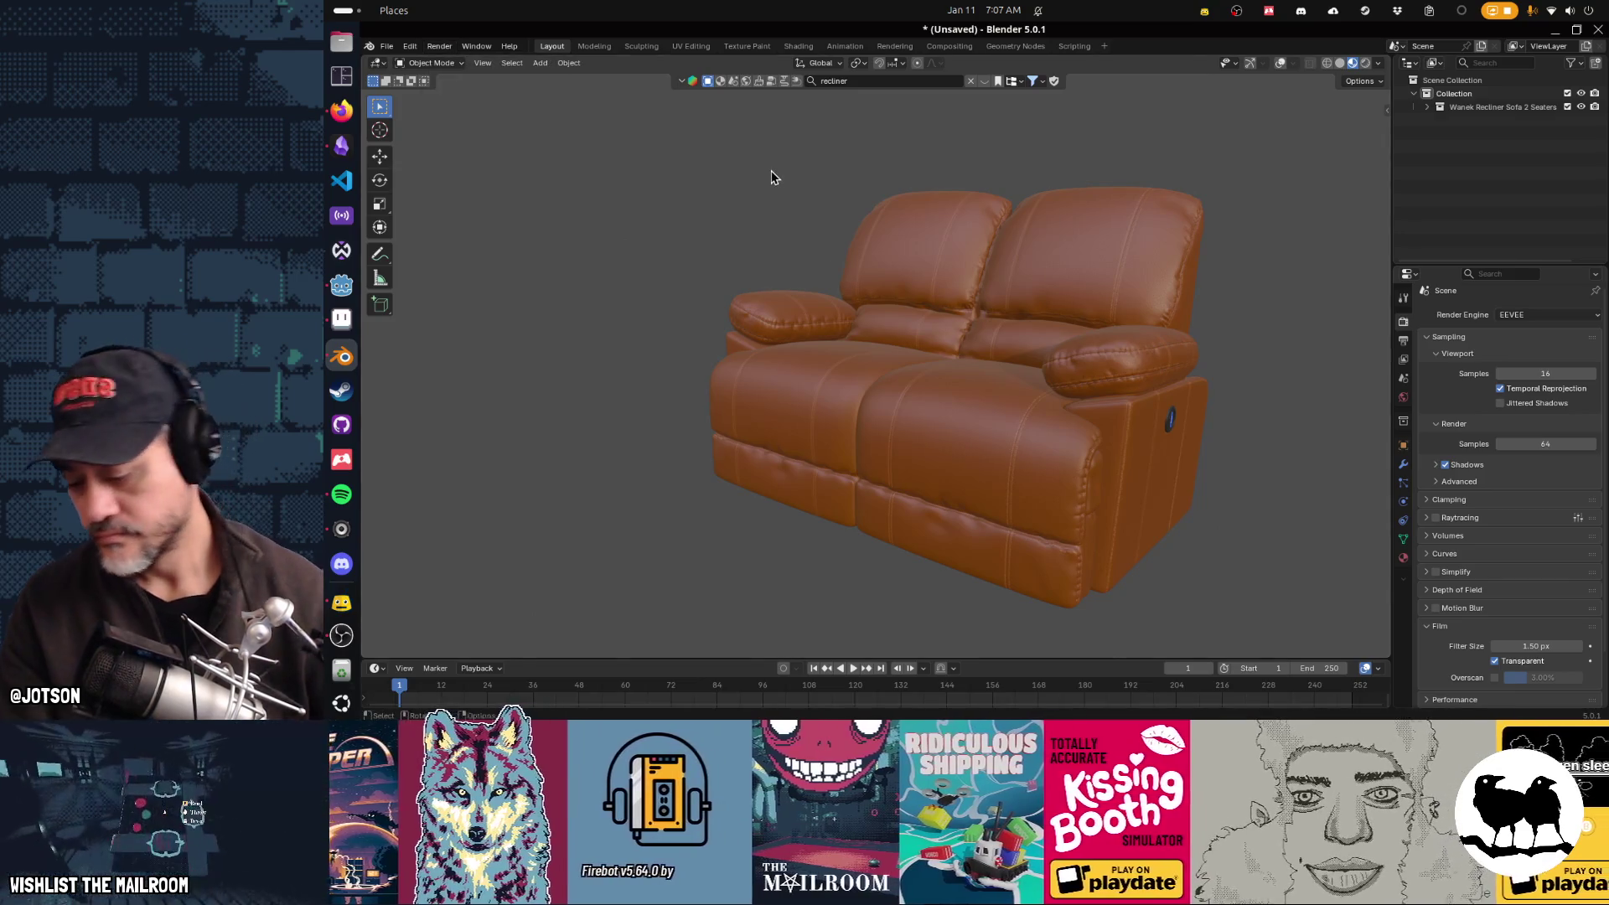
pyautogui.press('F3')
pyautogui.write('render')
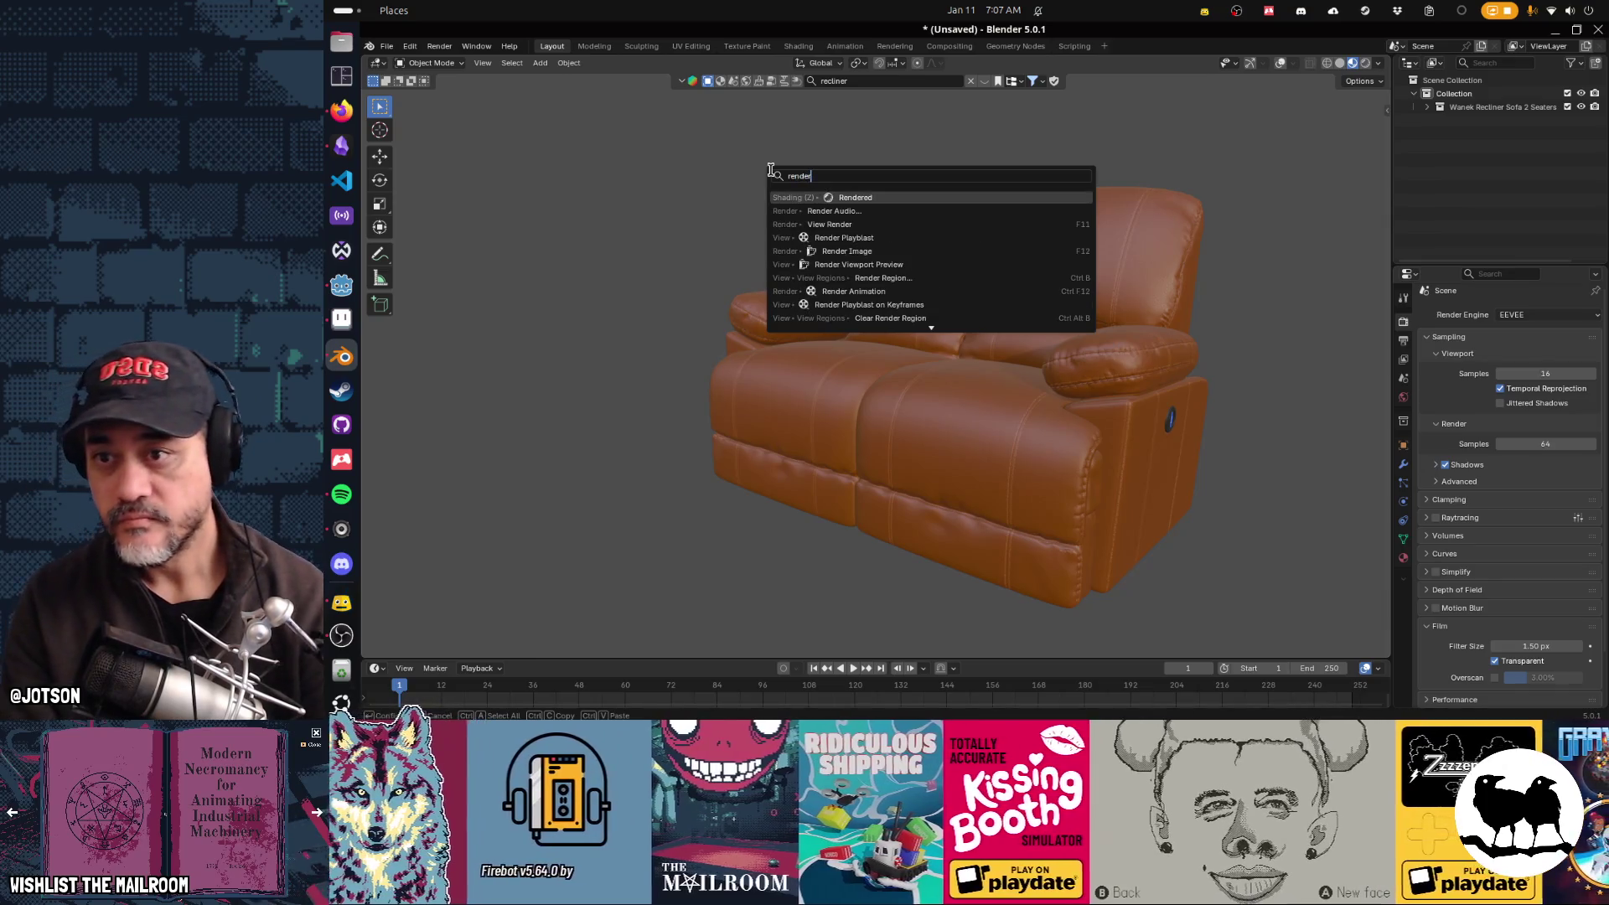
pyautogui.press('Down')
pyautogui.press('Down')
pyautogui.press('Down')
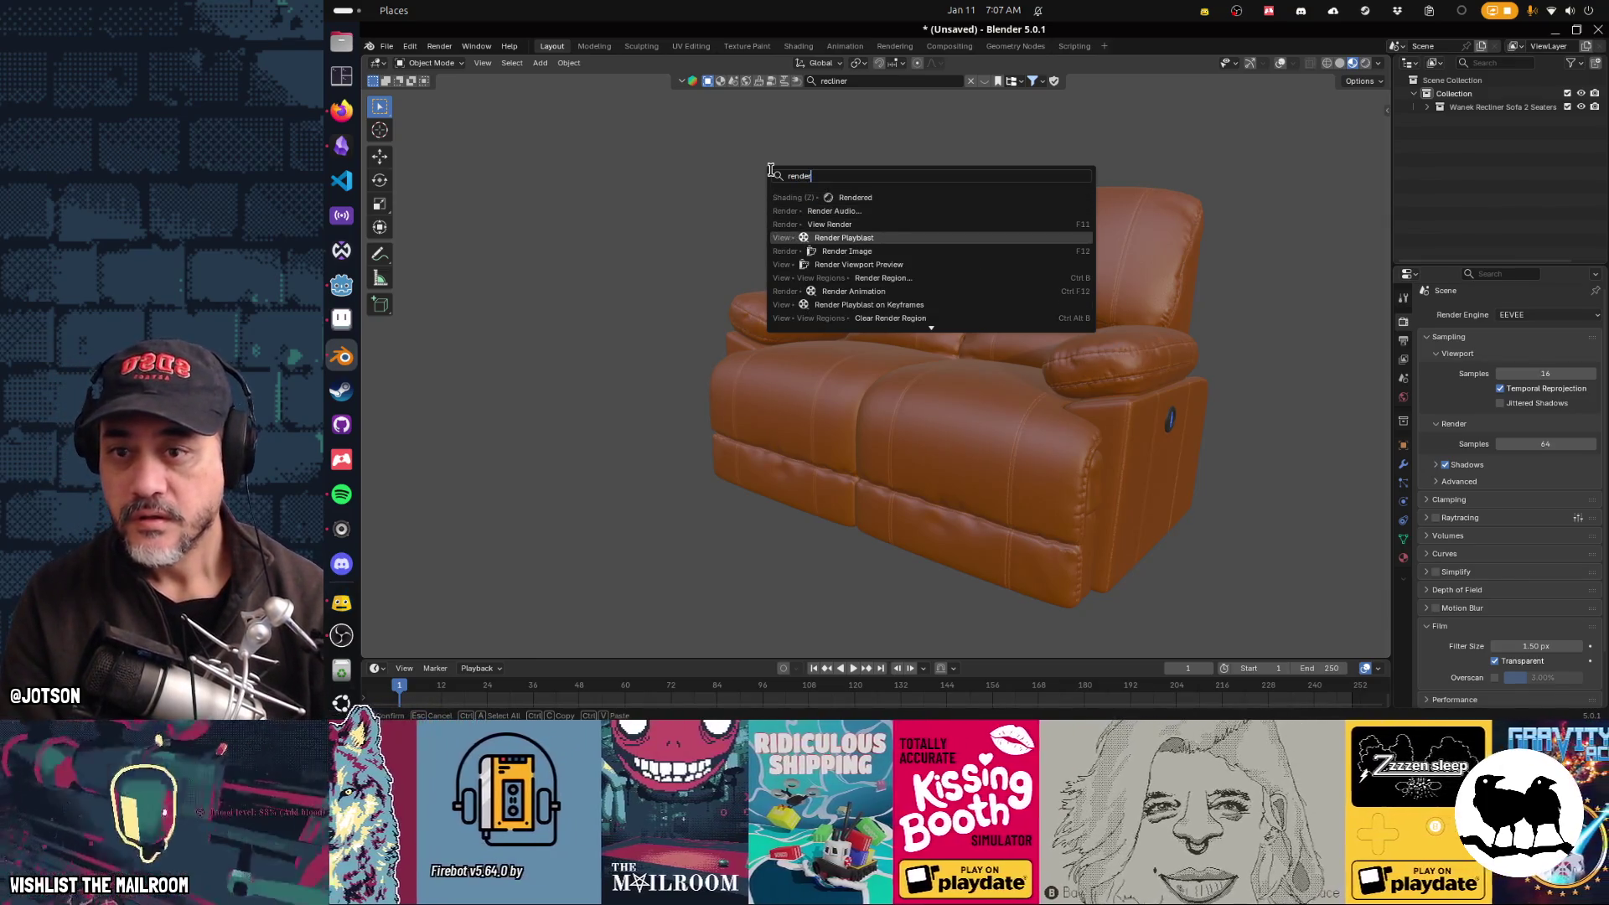
pyautogui.press('Escape')
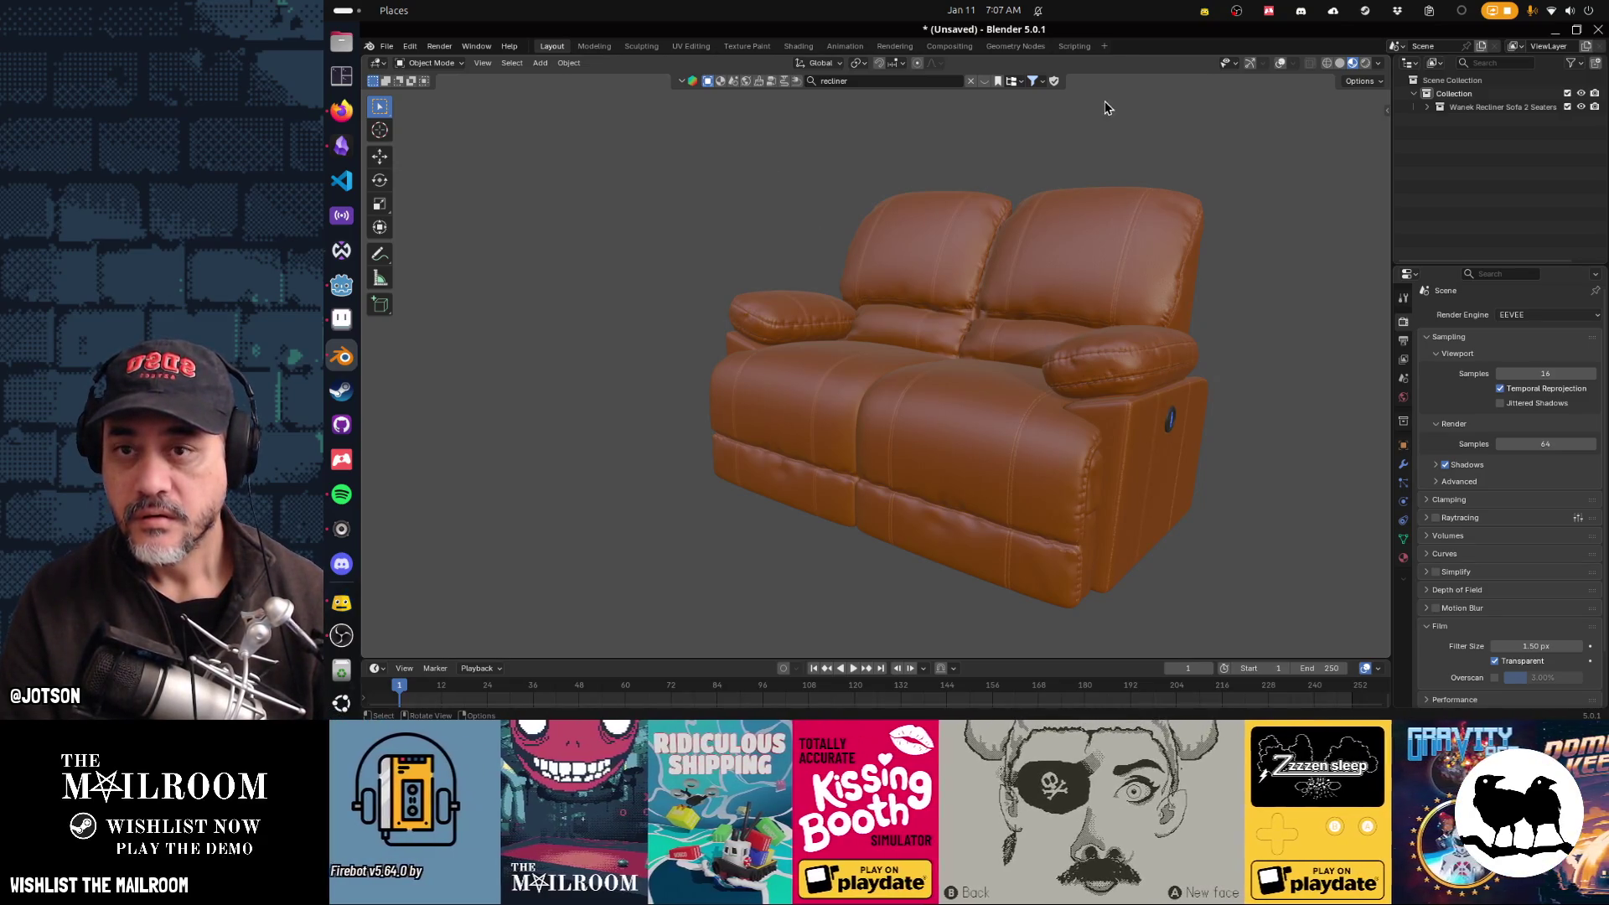
pyautogui.moveTo(1064, 147)
pyautogui.mouseDown()
pyautogui.moveTo(1003, 332)
pyautogui.moveTo(958, 326)
pyautogui.moveTo(967, 313)
pyautogui.mouseUp()
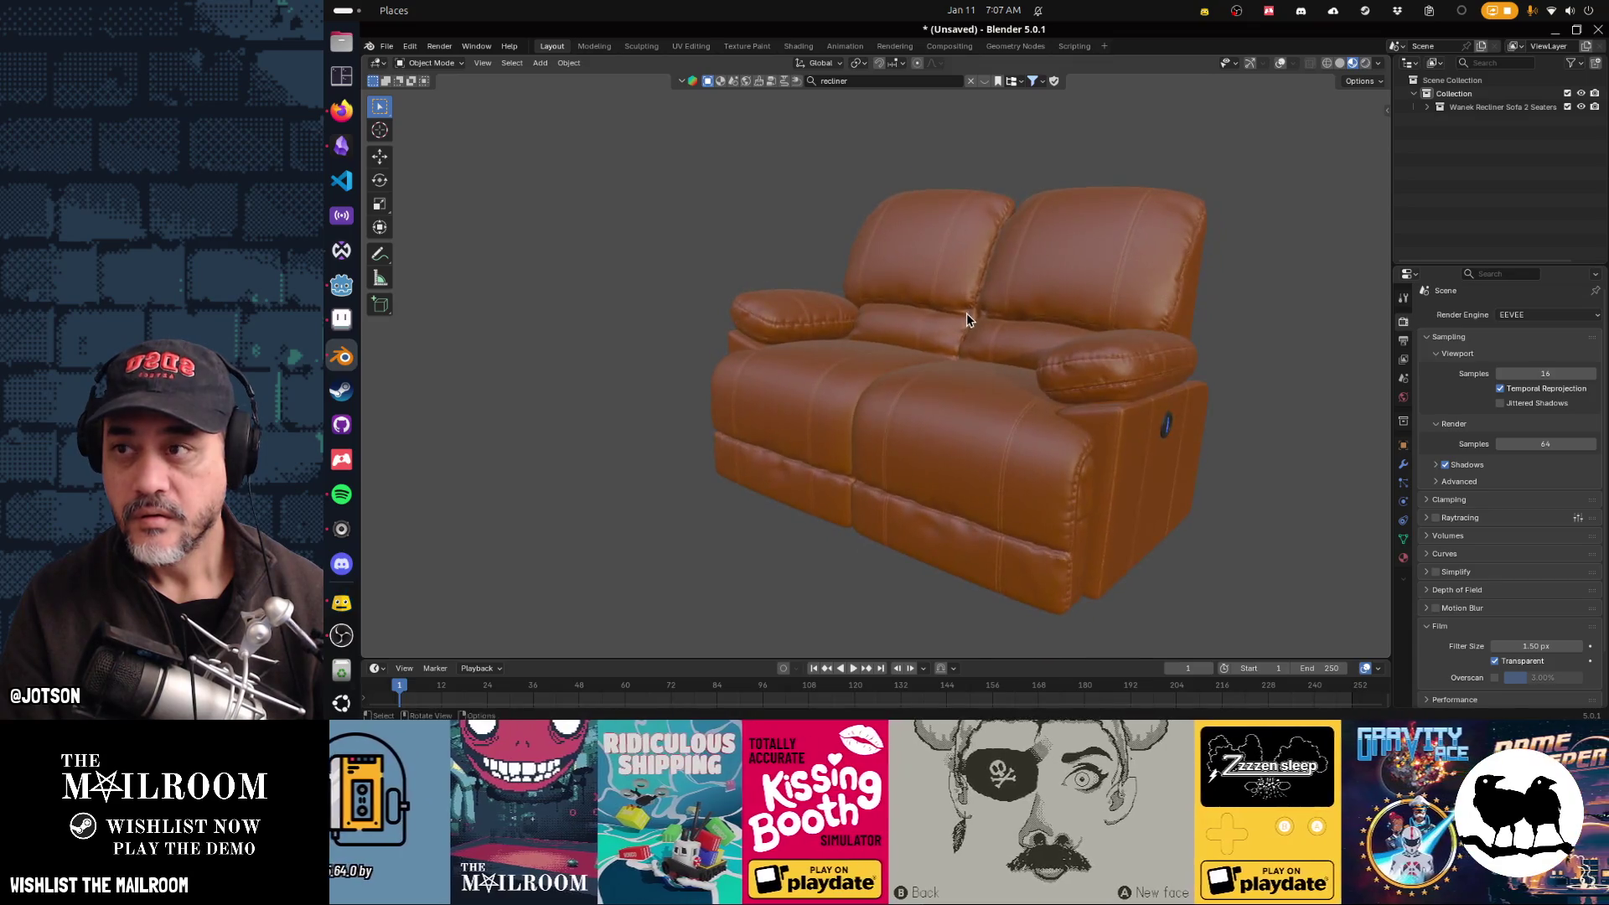
pyautogui.press('F3')
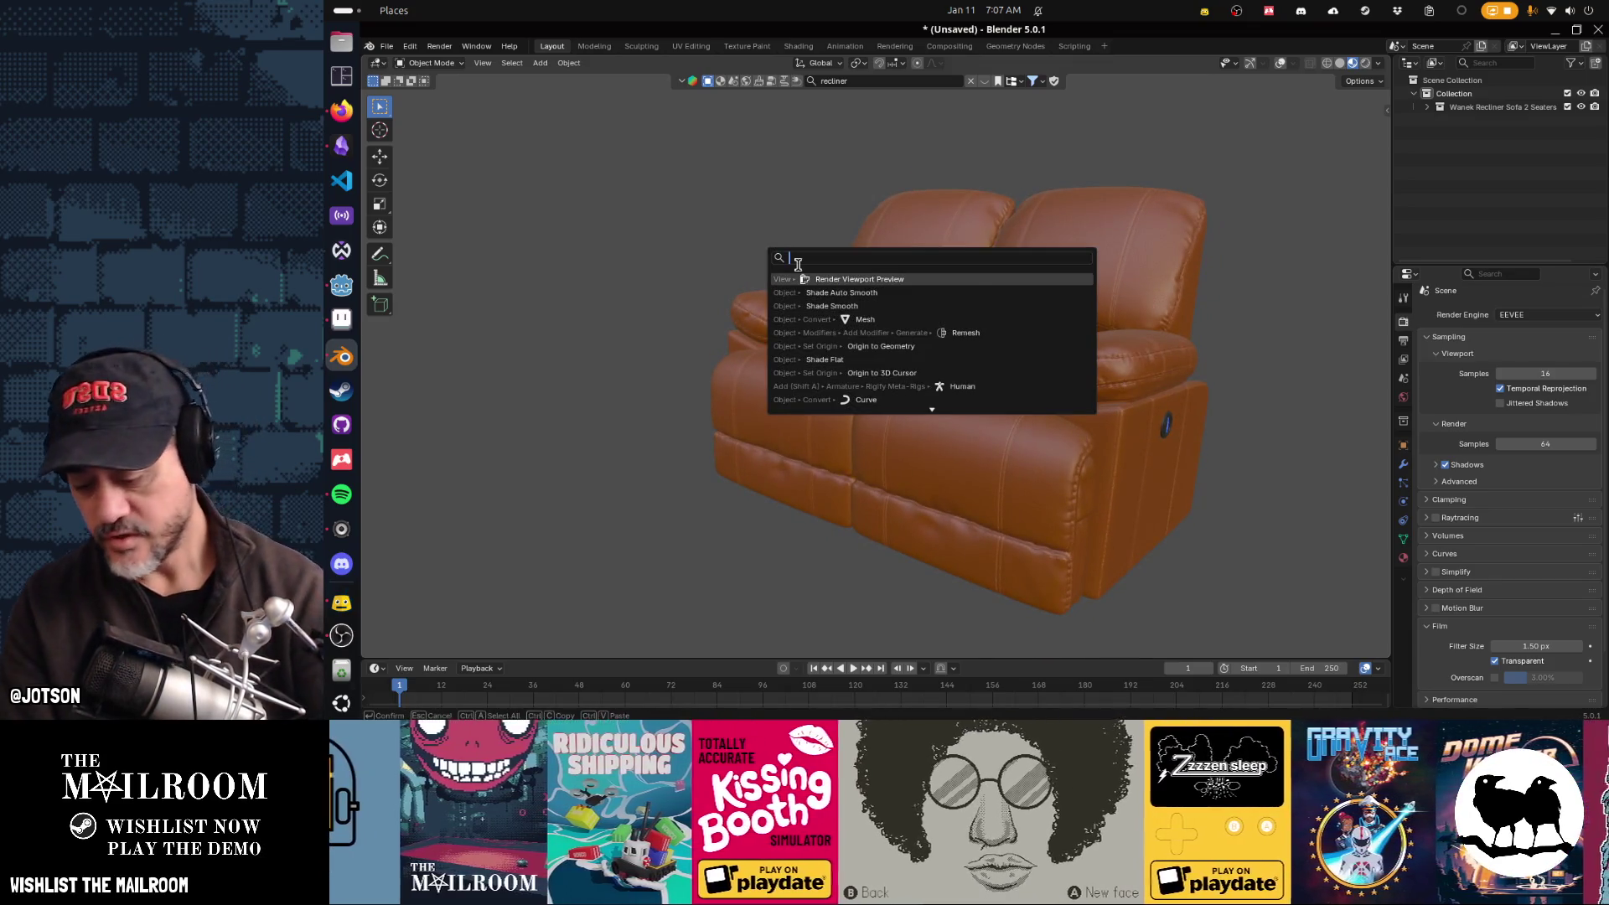
pyautogui.write('render view')
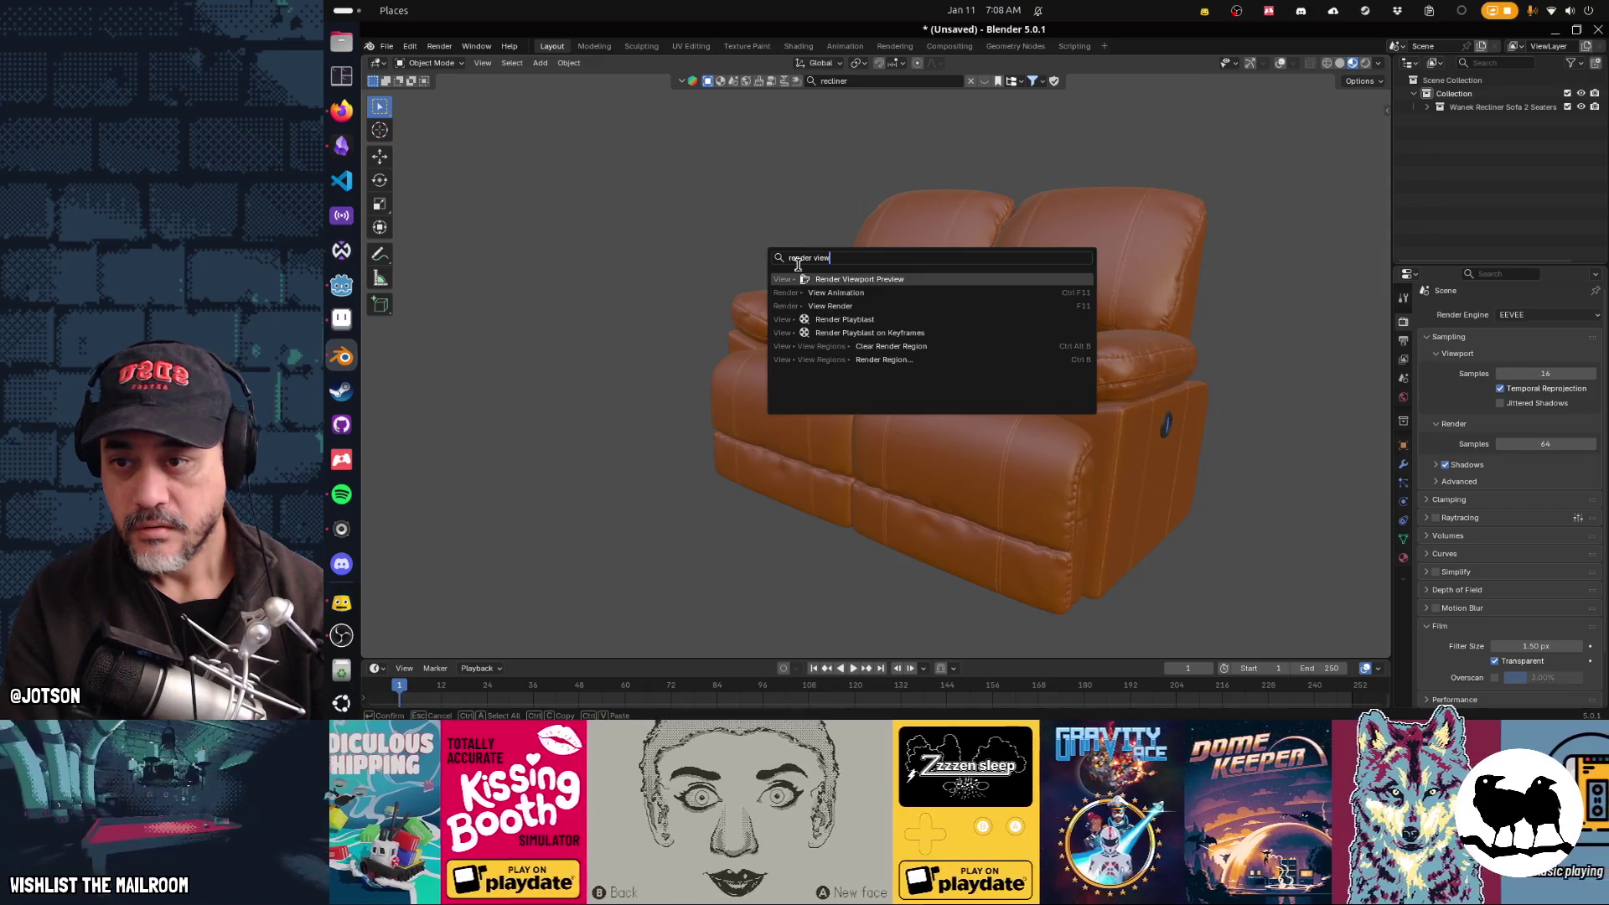
pyautogui.press('Escape')
pyautogui.press('F3')
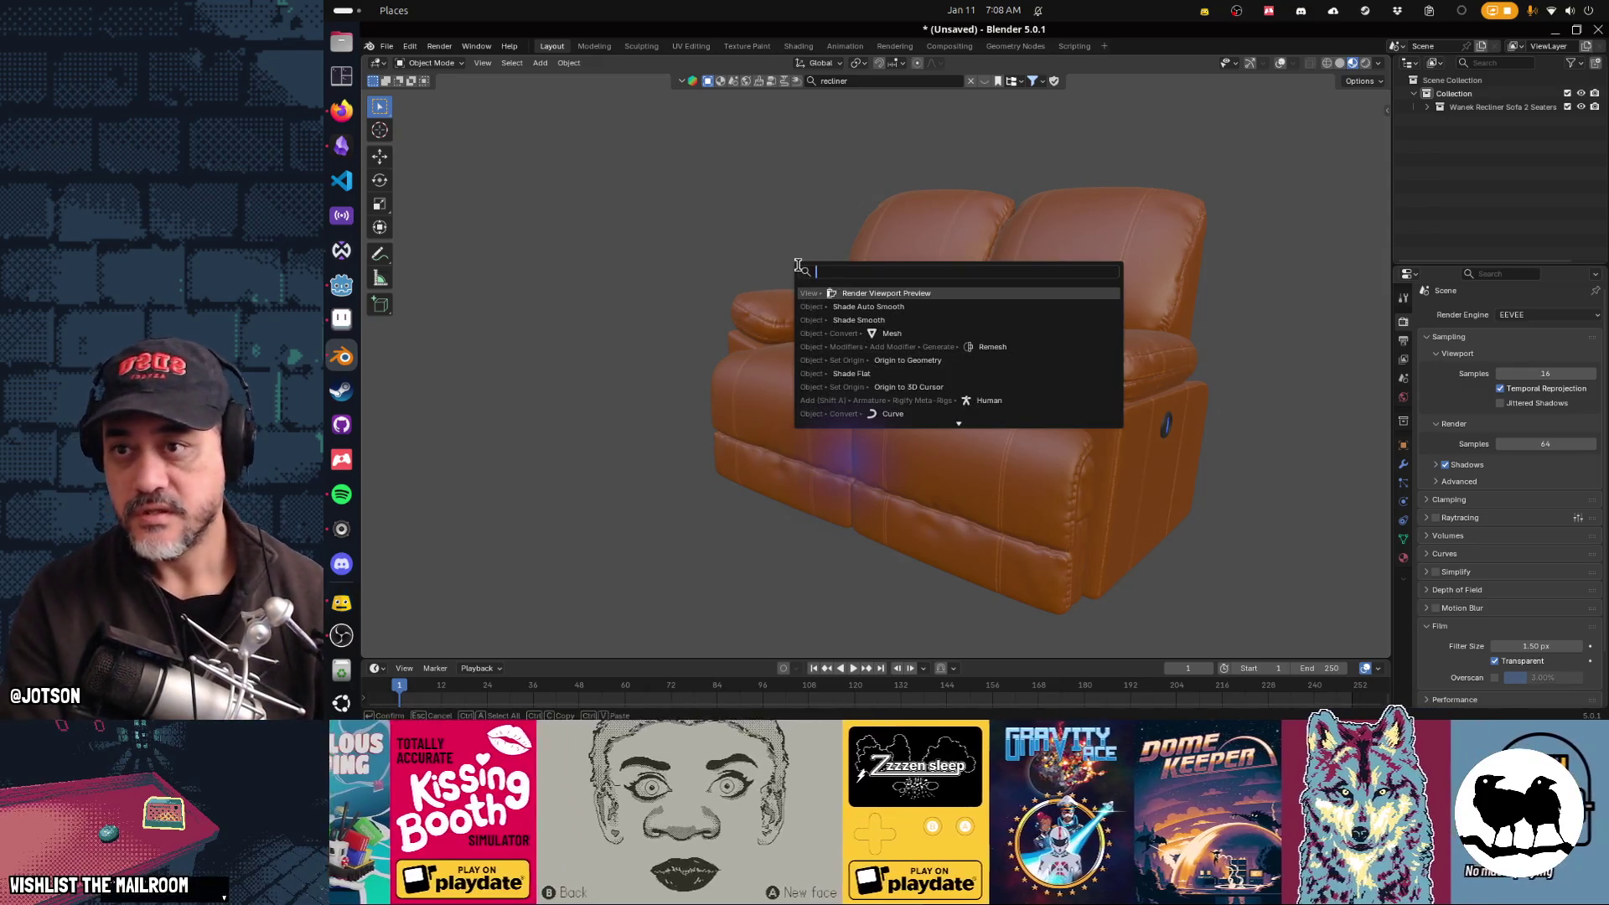
pyautogui.write('render')
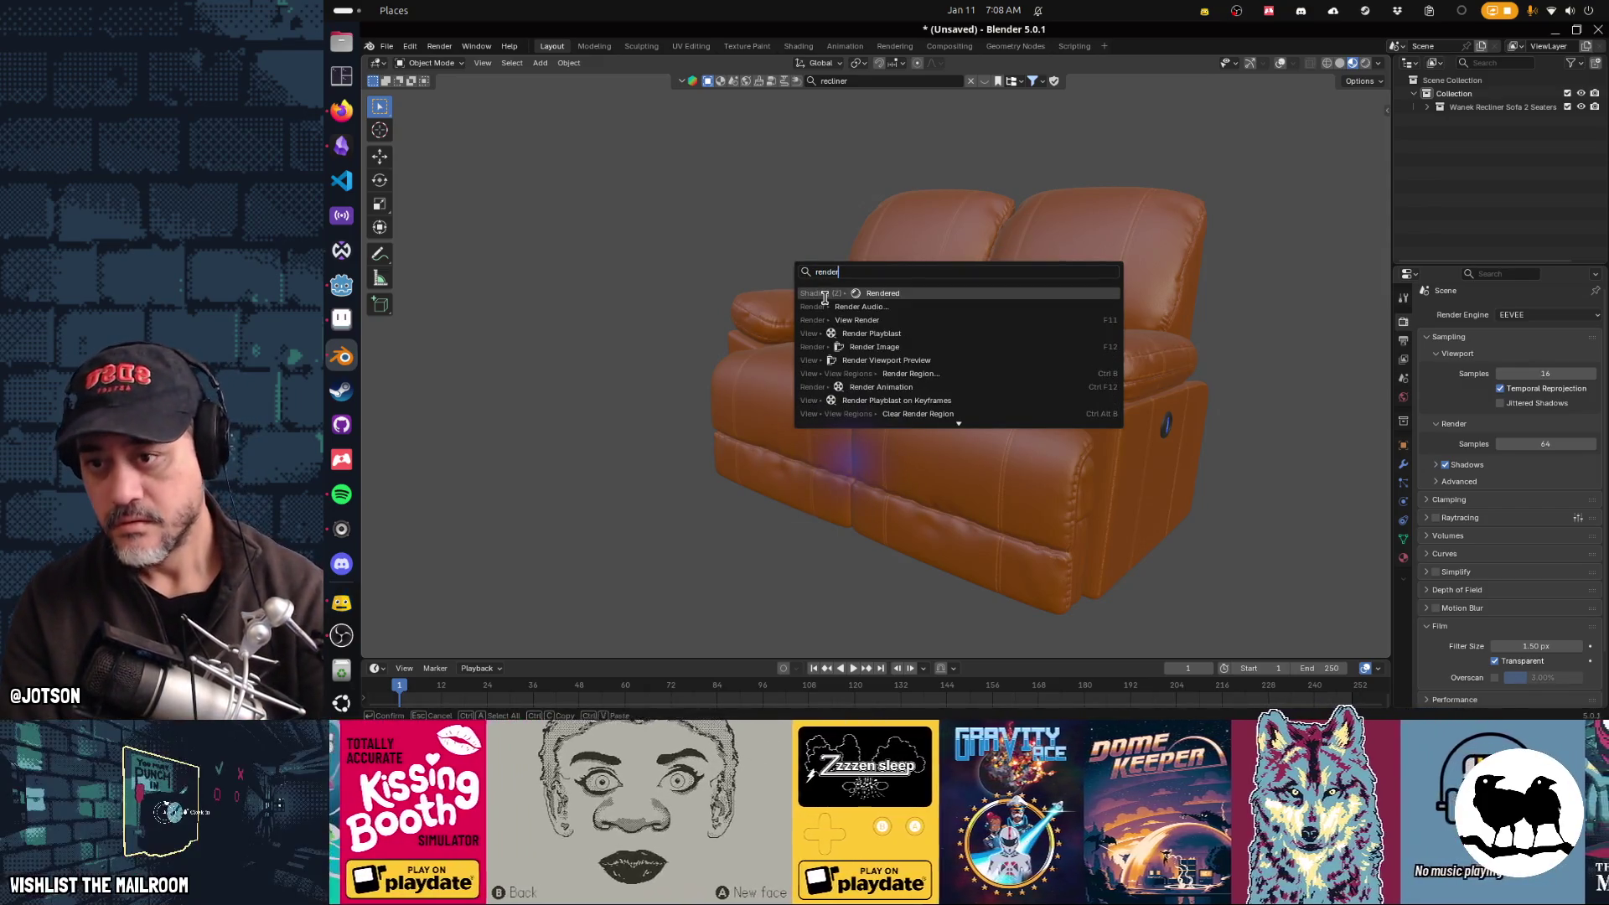
pyautogui.press('Down')
pyautogui.press('Escape')
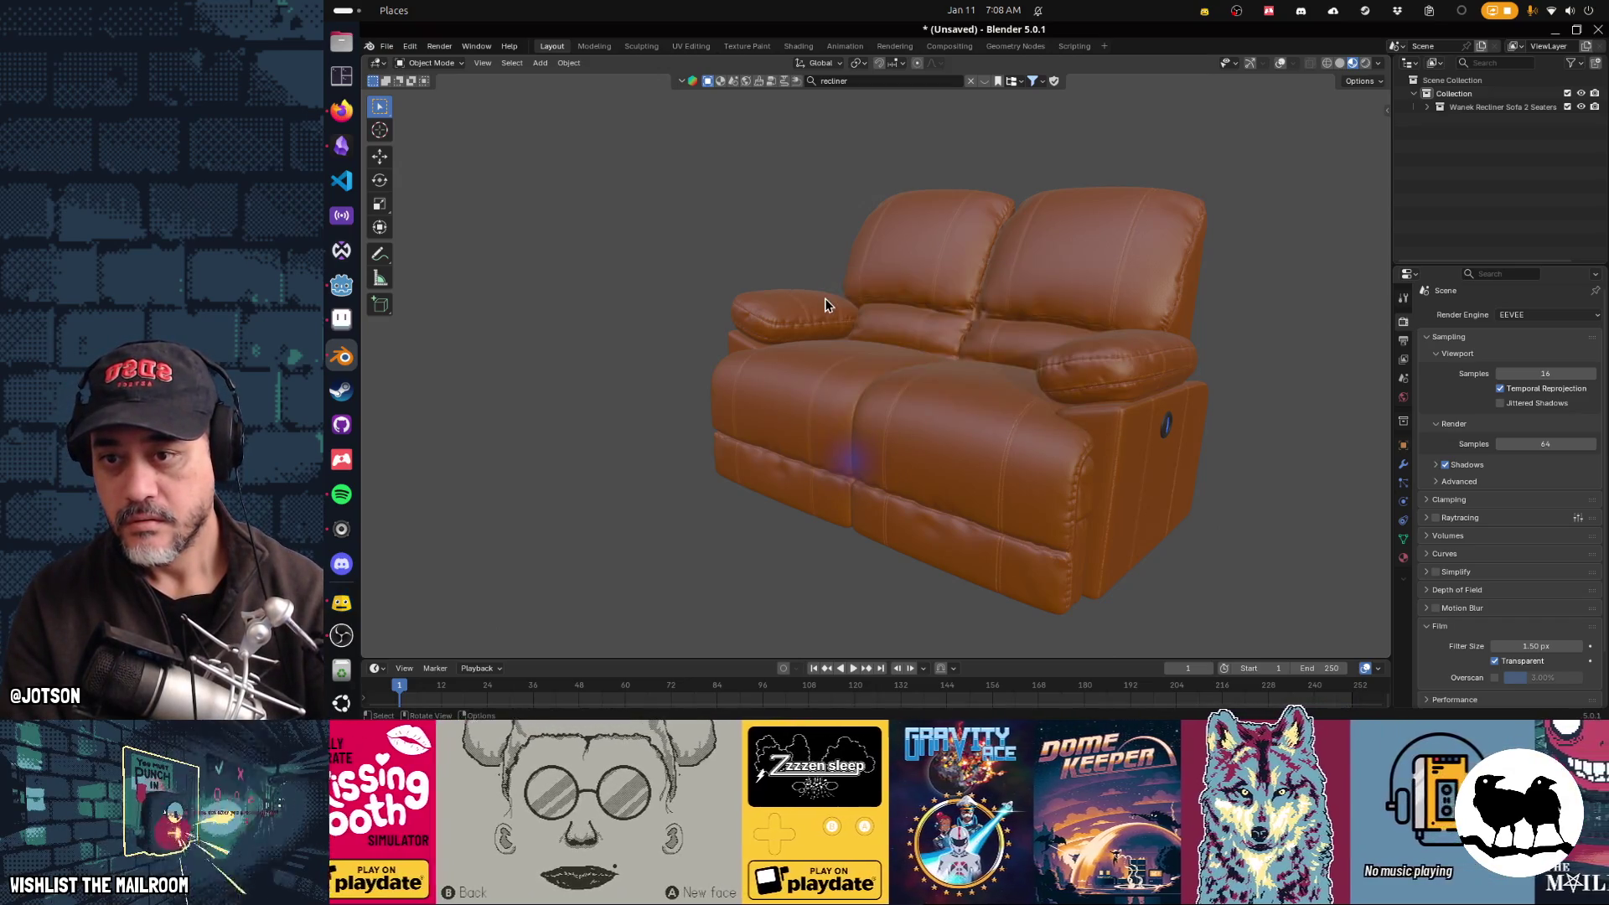
pyautogui.press('F12')
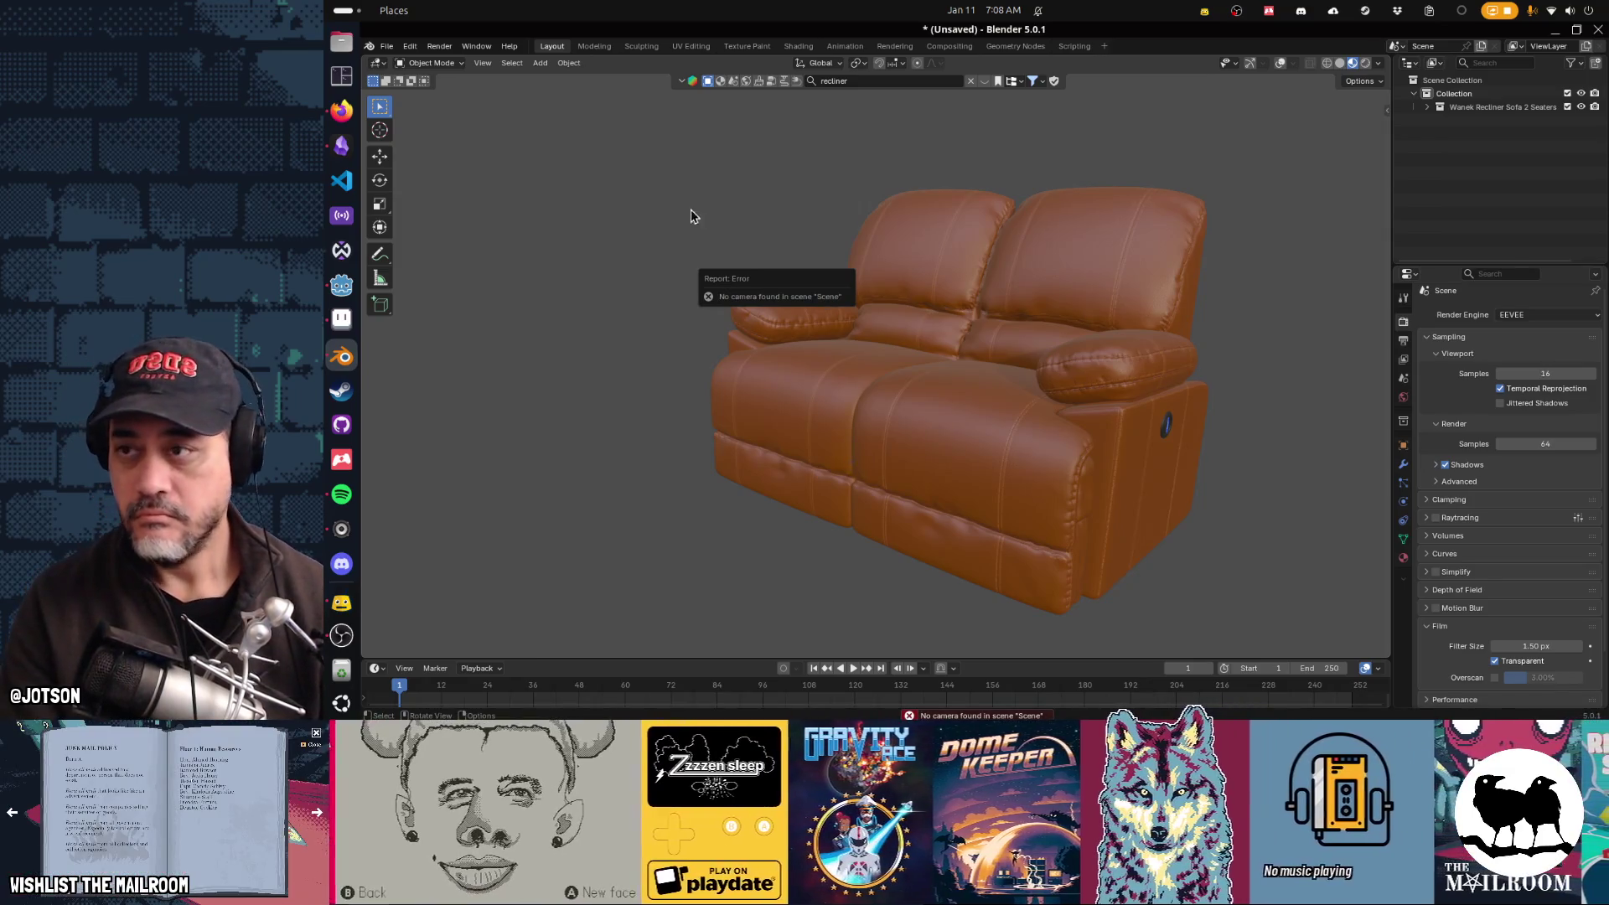
pyautogui.click(440, 48)
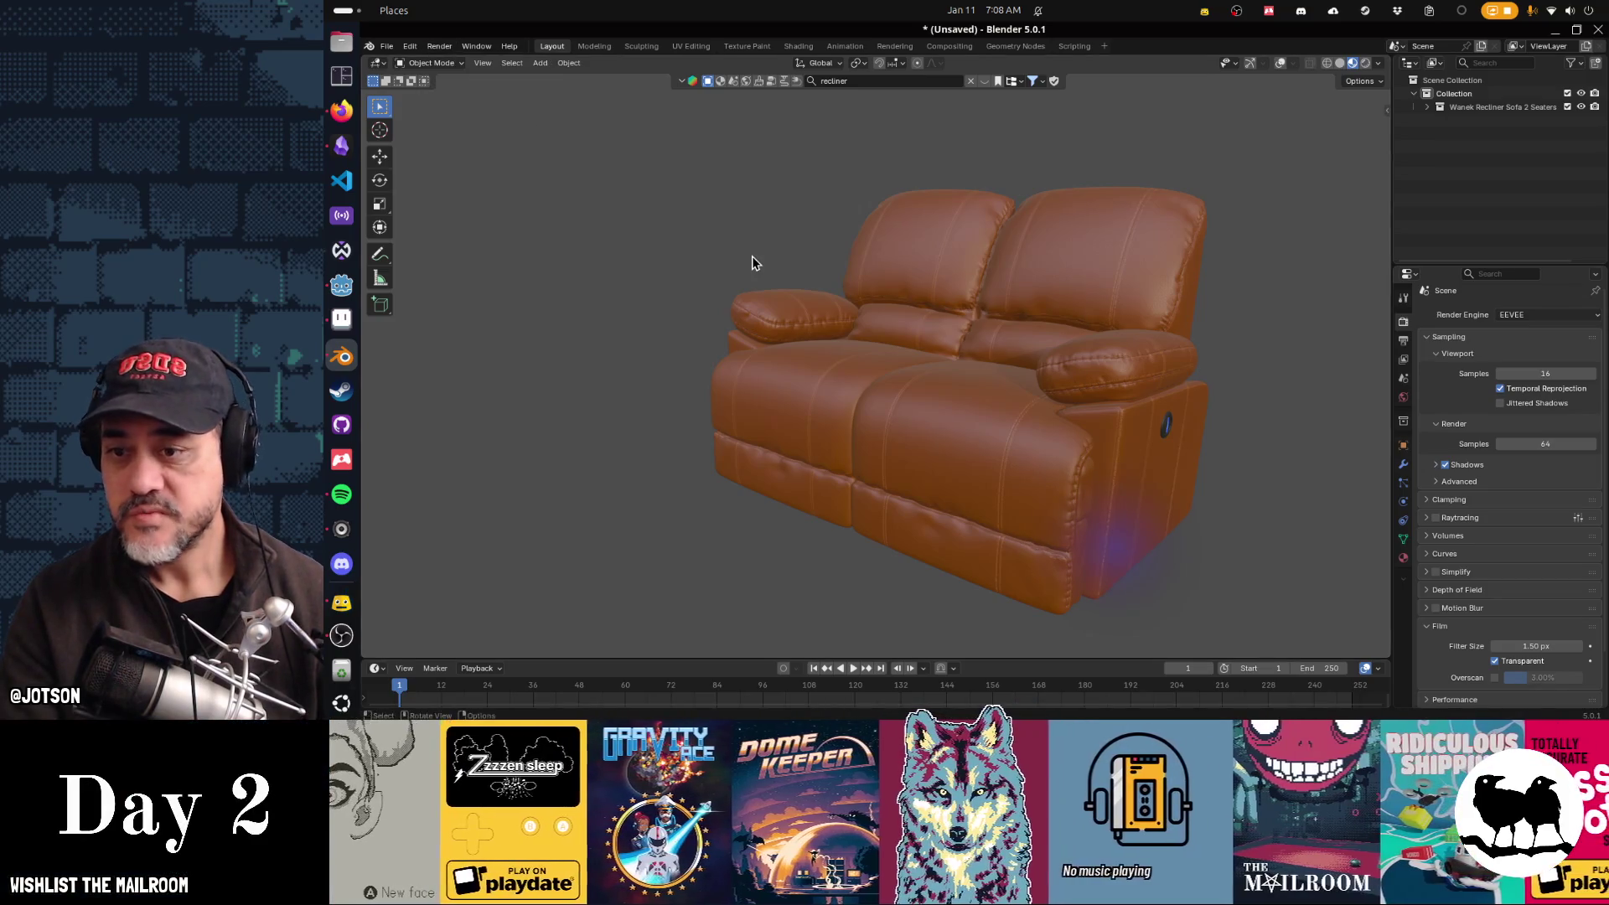
pyautogui.press('F3')
pyautogui.write('viewpoer')
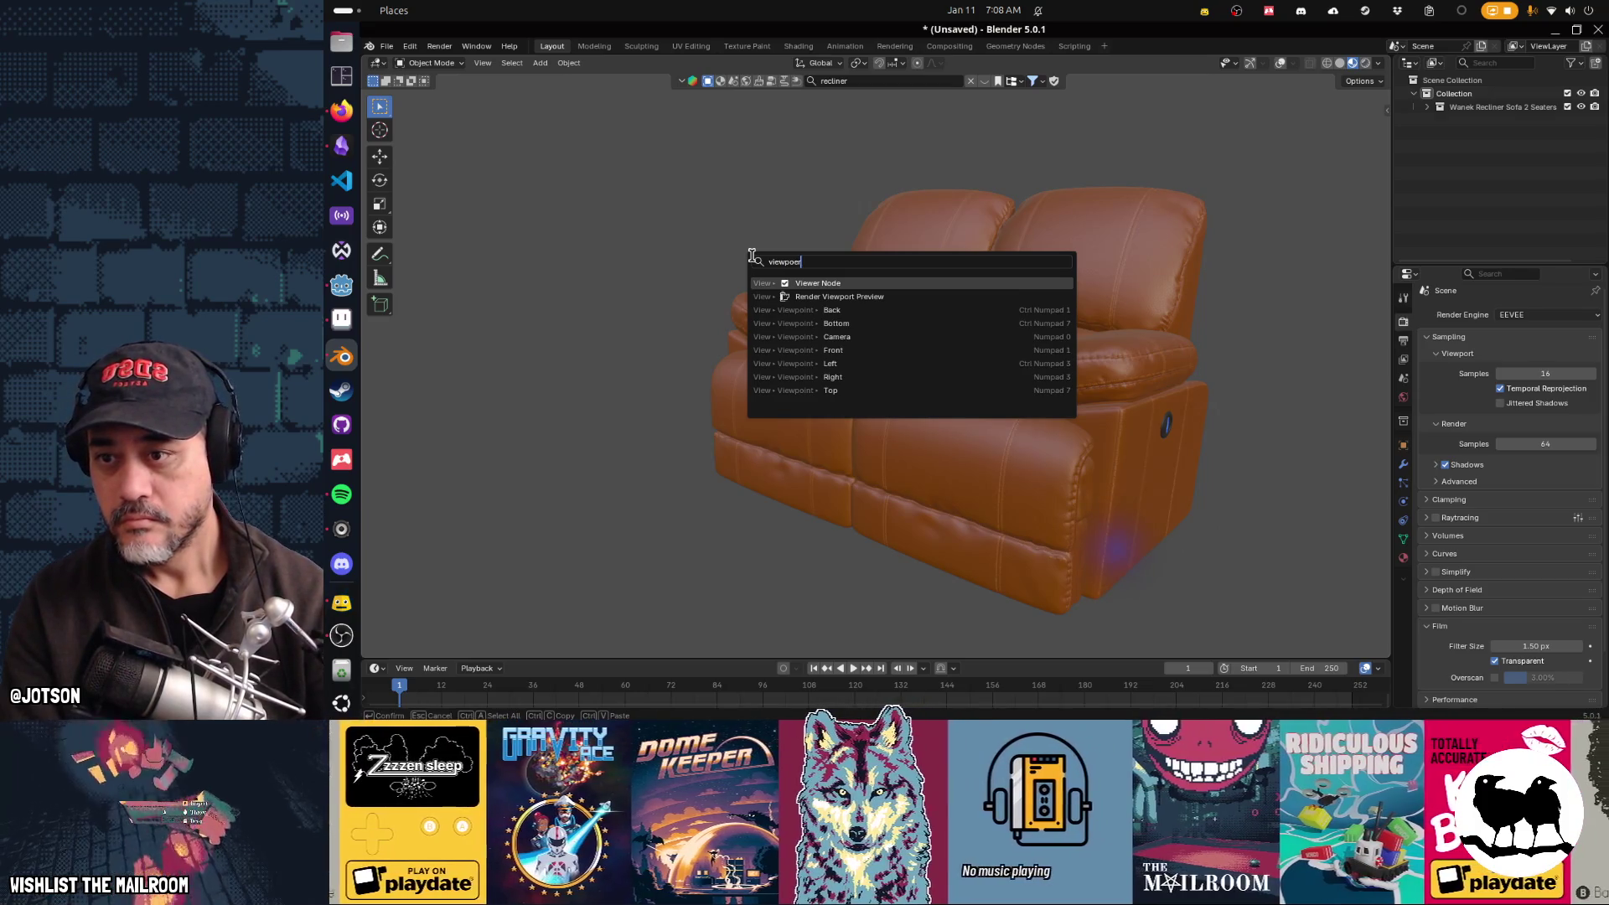
pyautogui.press('Down')
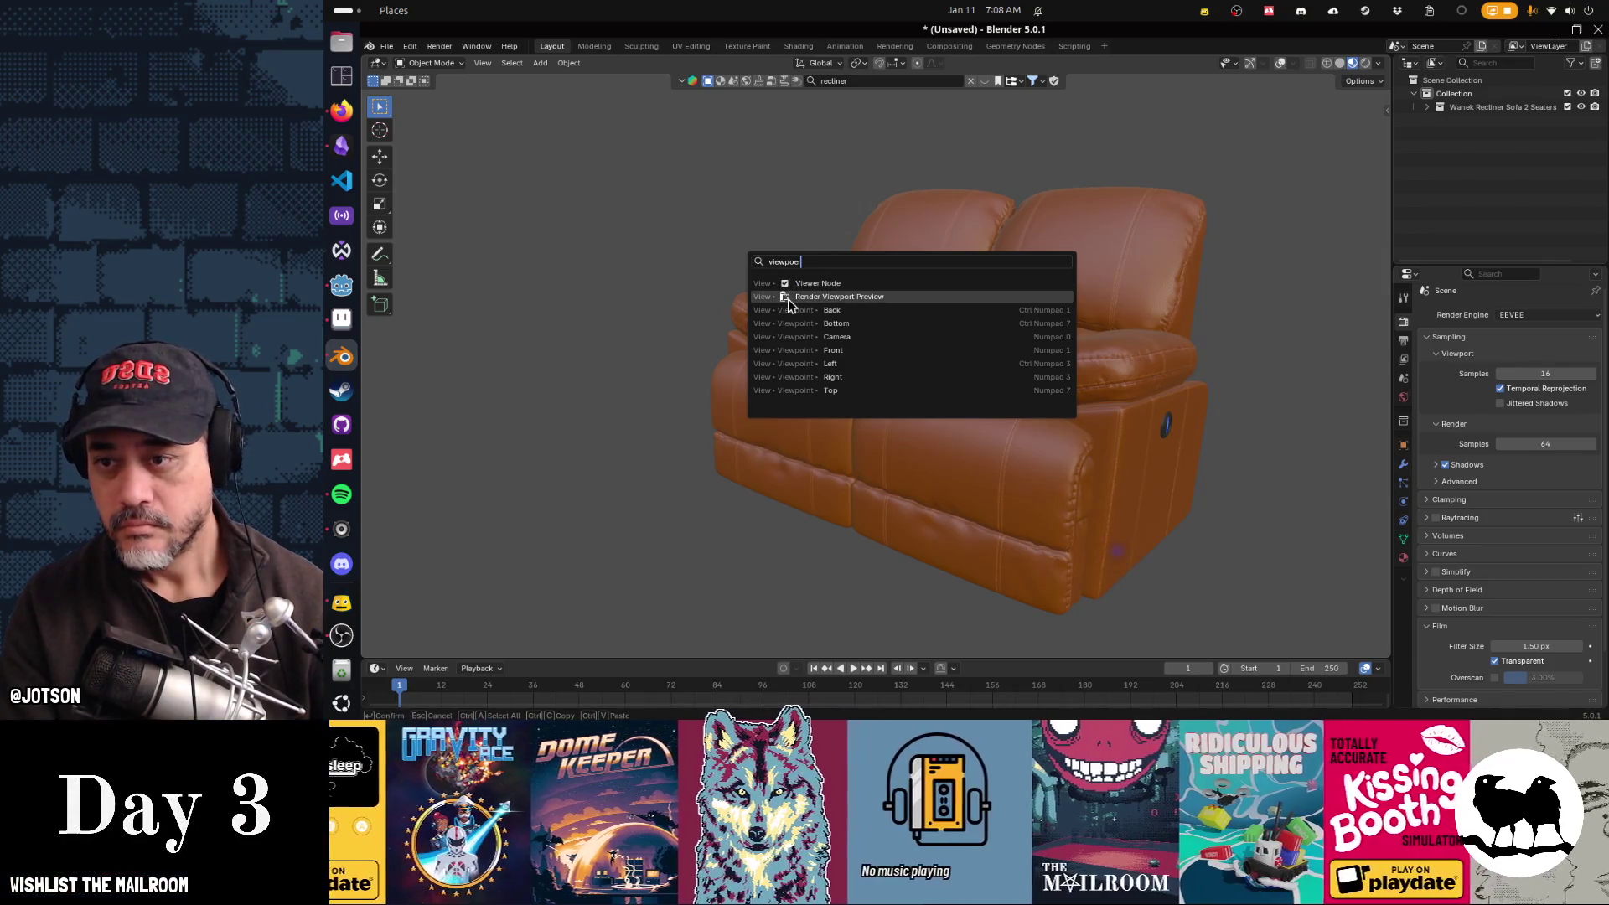
pyautogui.press('Escape')
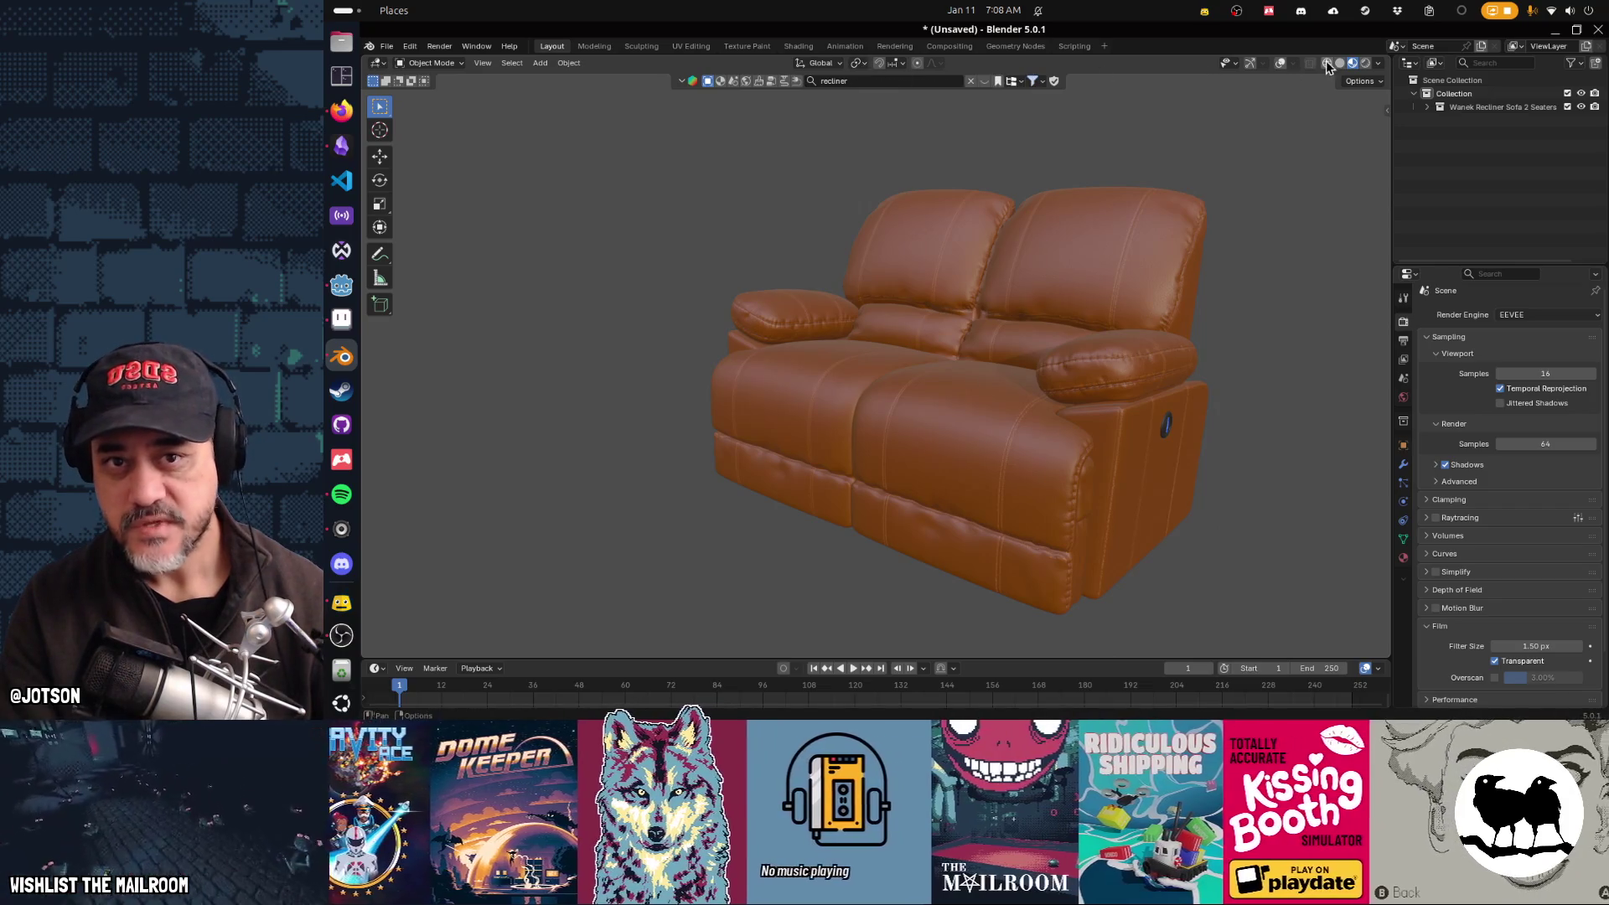
# Step: Split the viewport and show the sofa's Render Result, fitted to view, in an Image Editor
pyautogui.moveTo(1387, 57); pyautogui.dragTo(910, 63)
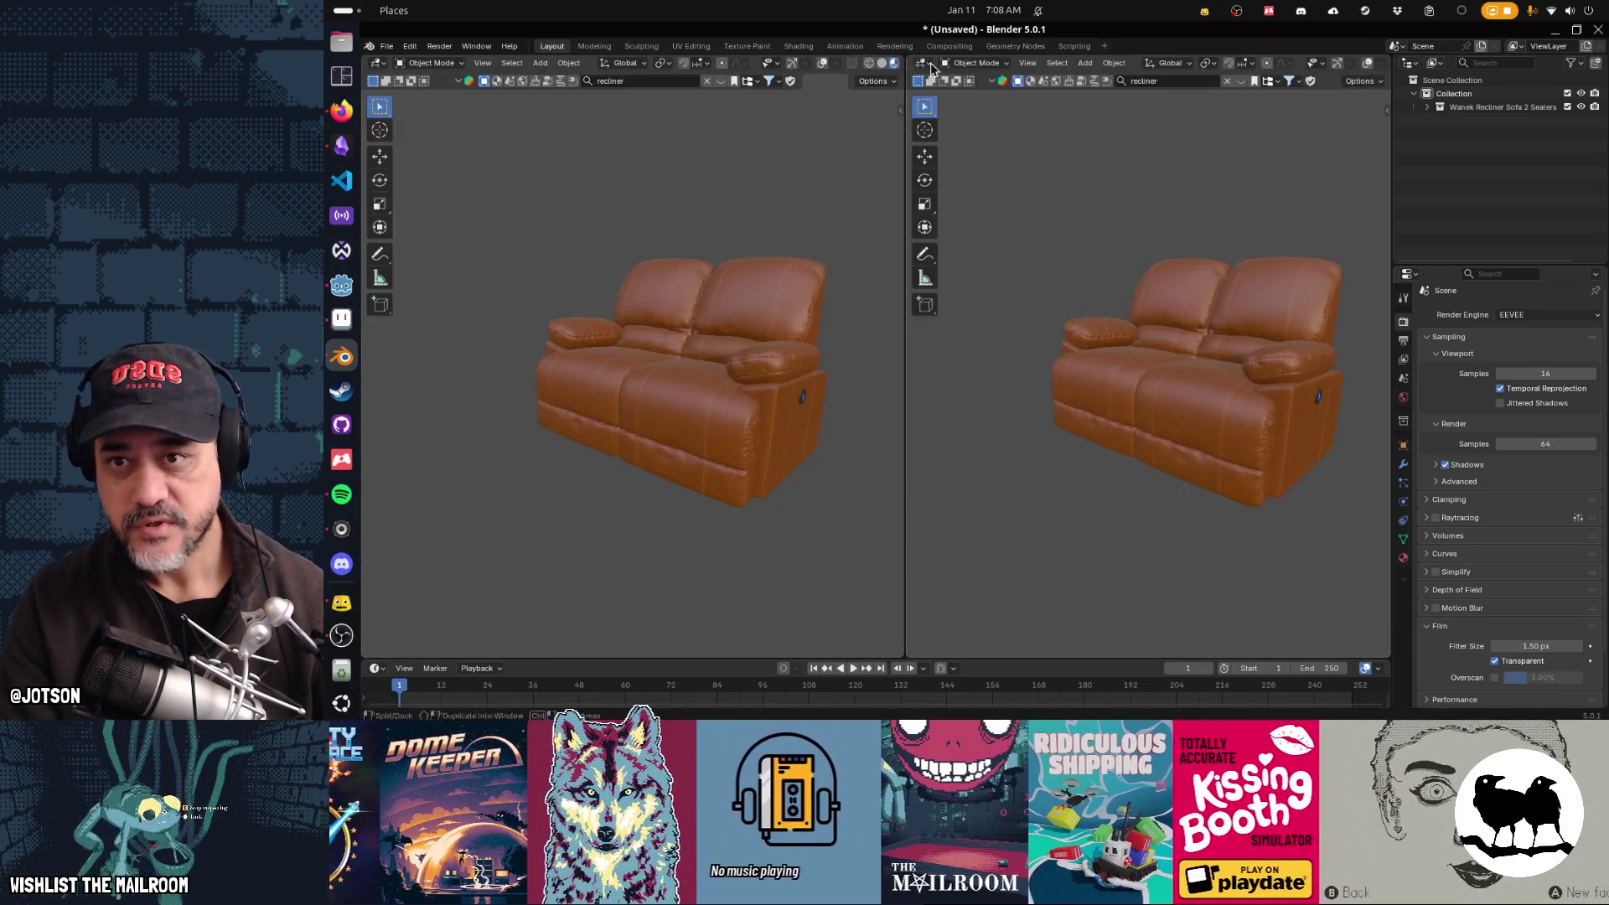
pyautogui.click(923, 64)
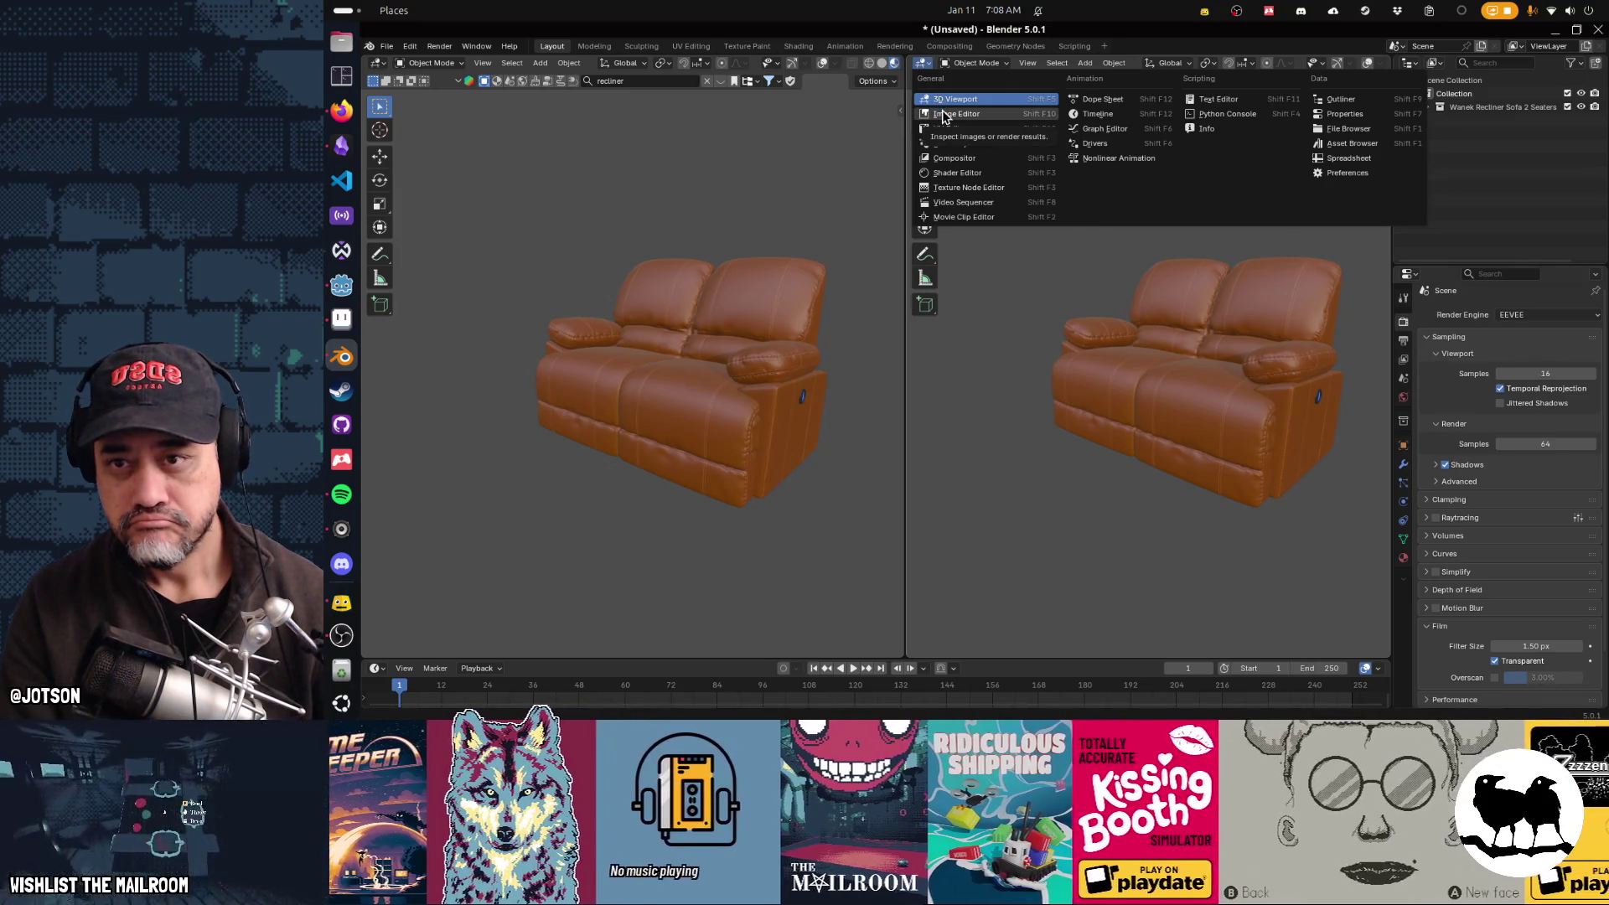
pyautogui.click(943, 115)
pyautogui.click(1090, 64)
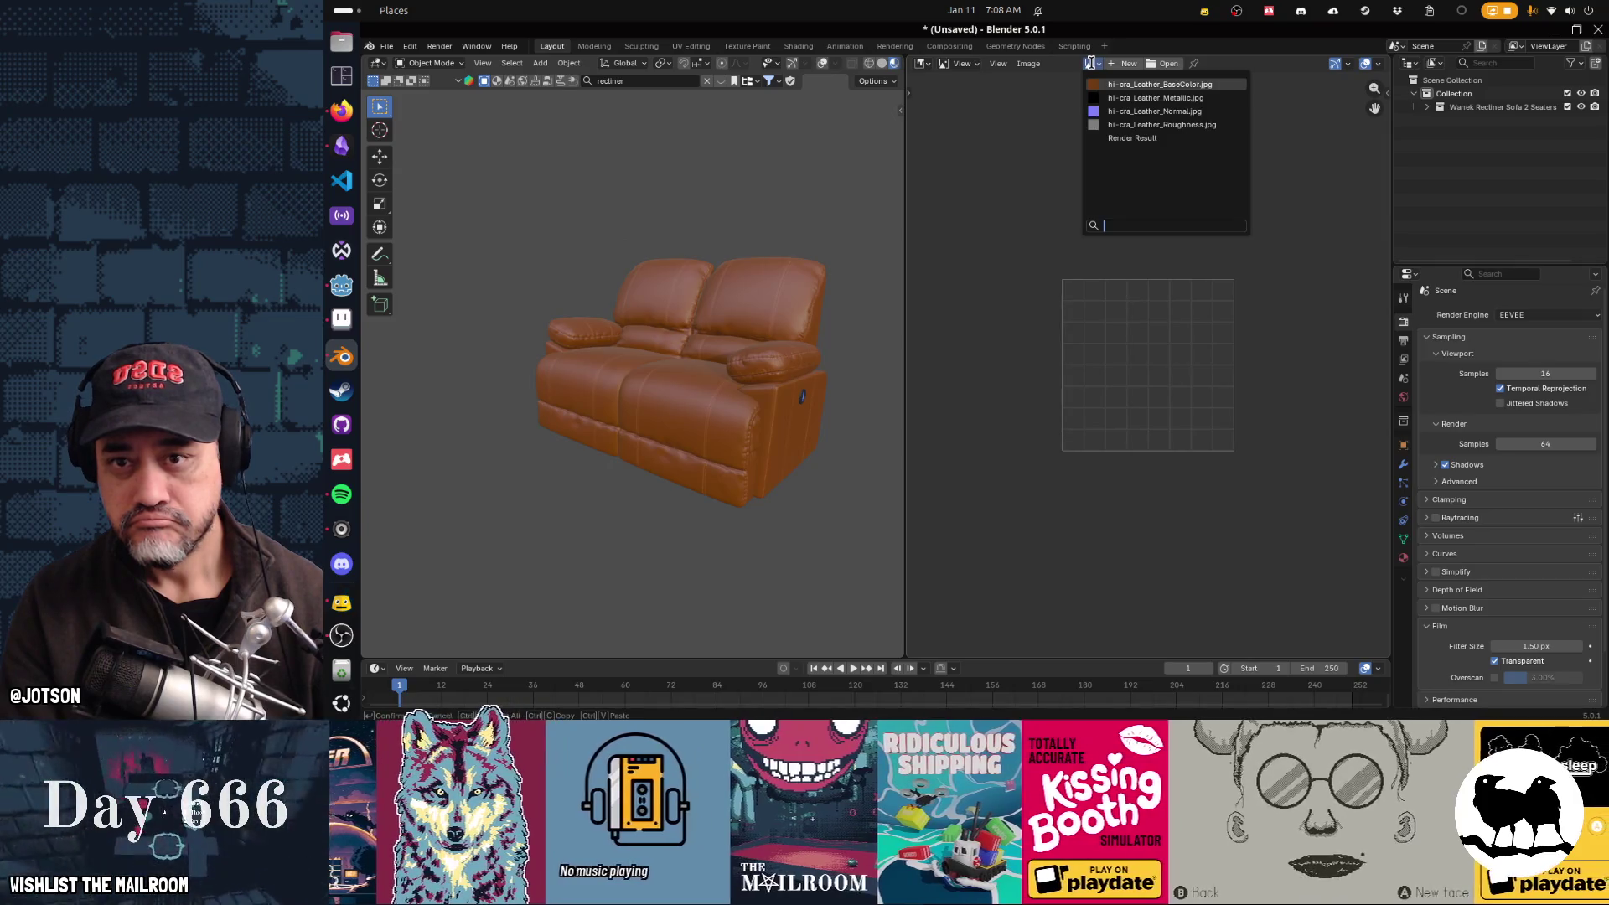
pyautogui.click(1129, 137)
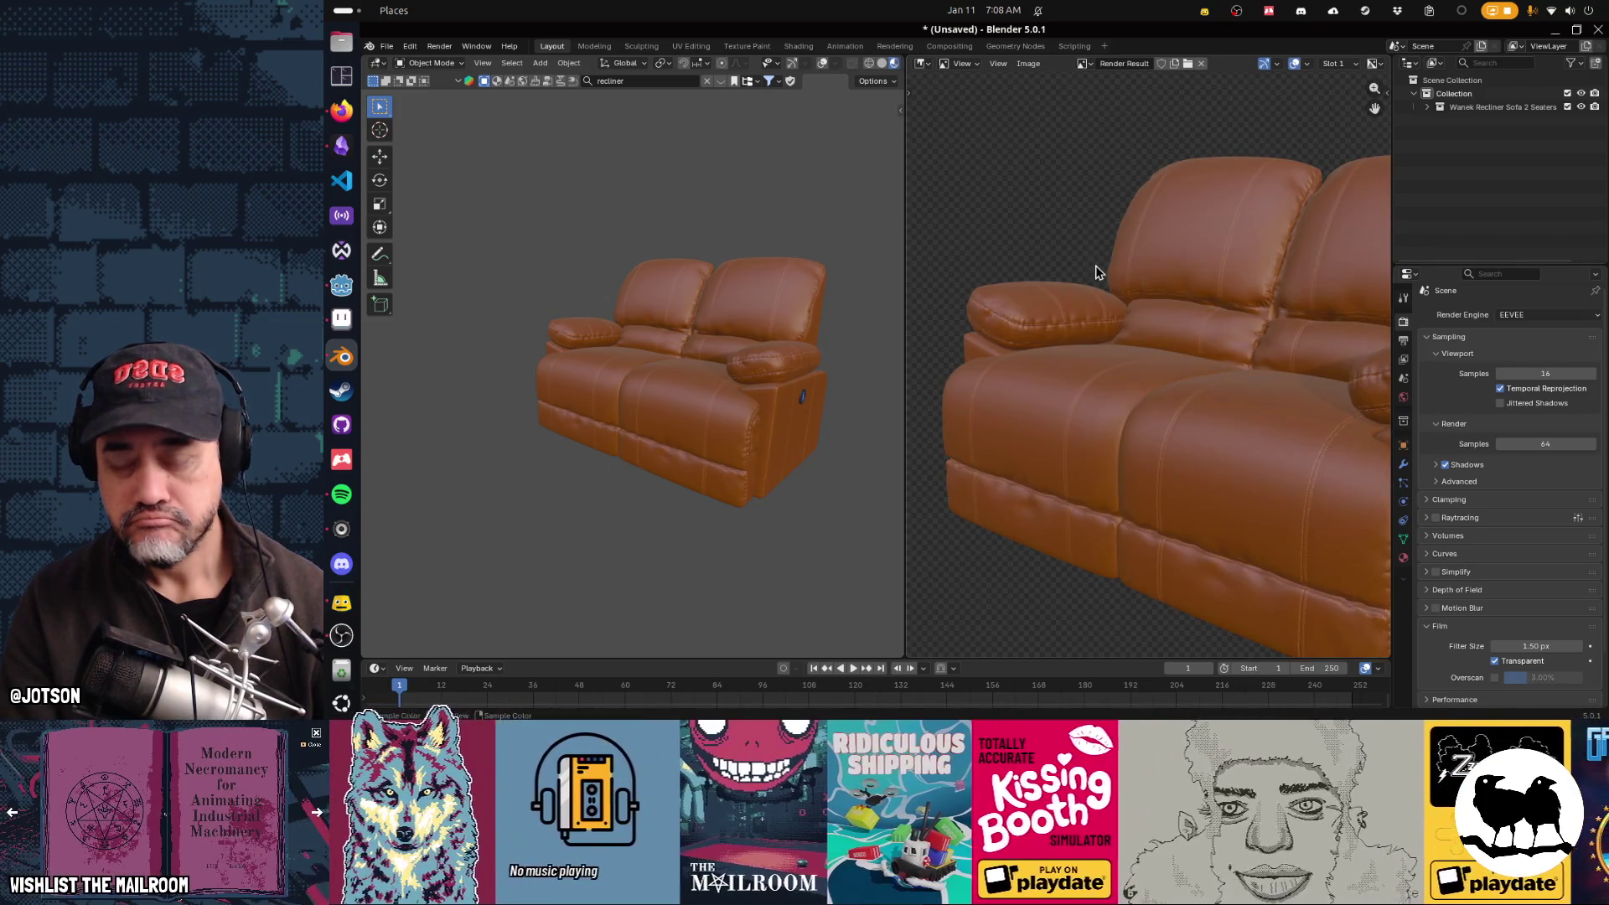
pyautogui.press('Home')
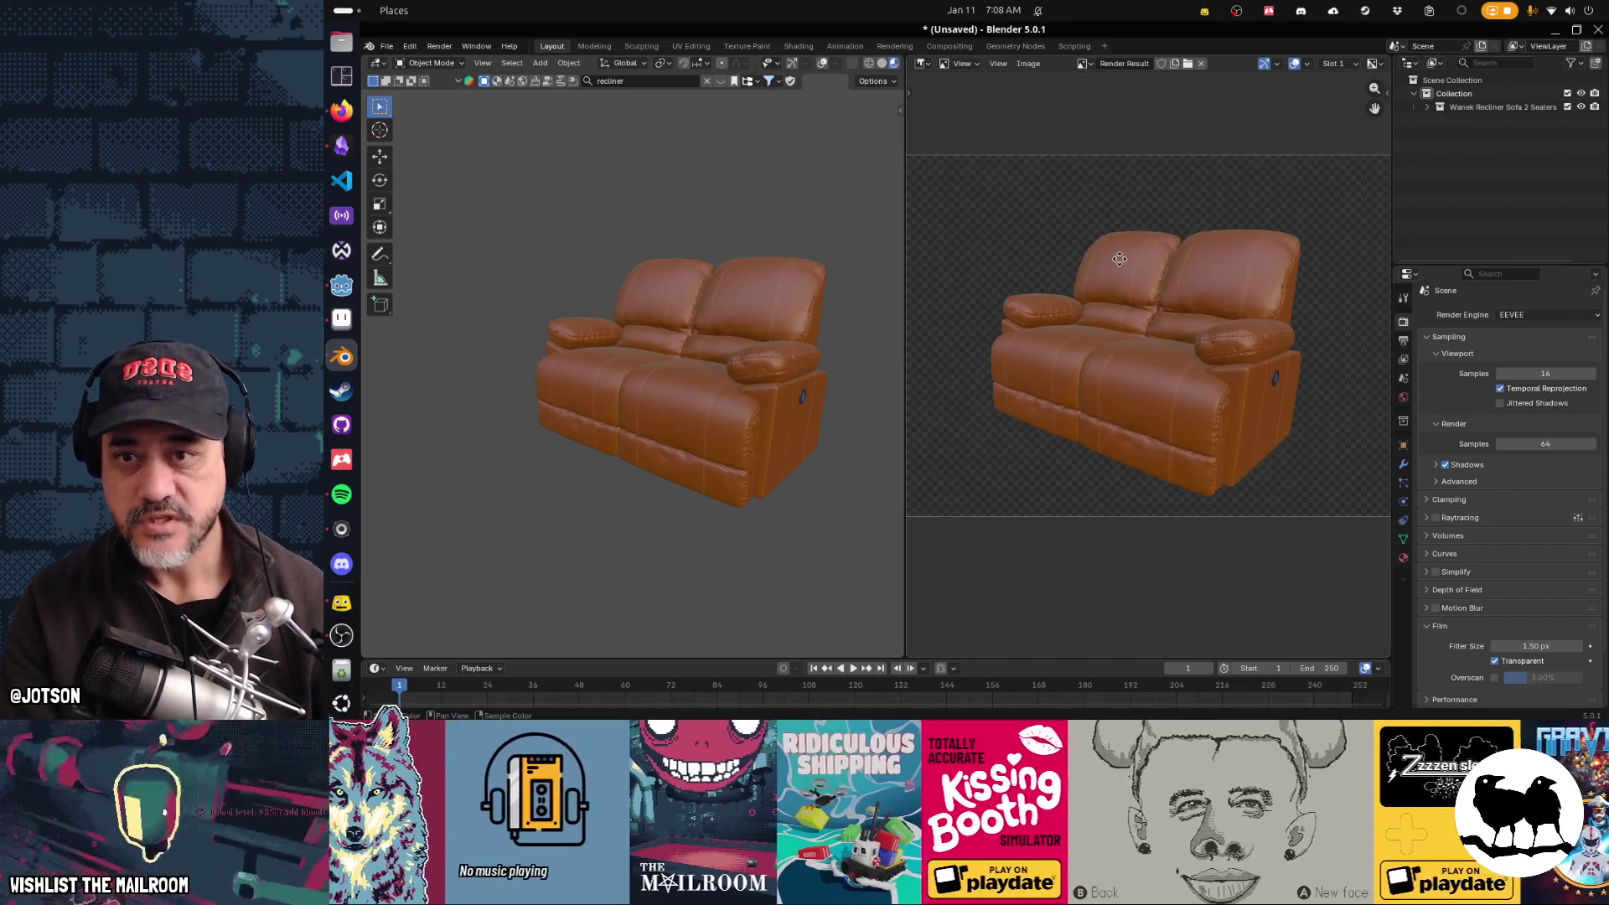
pyautogui.click(1029, 64)
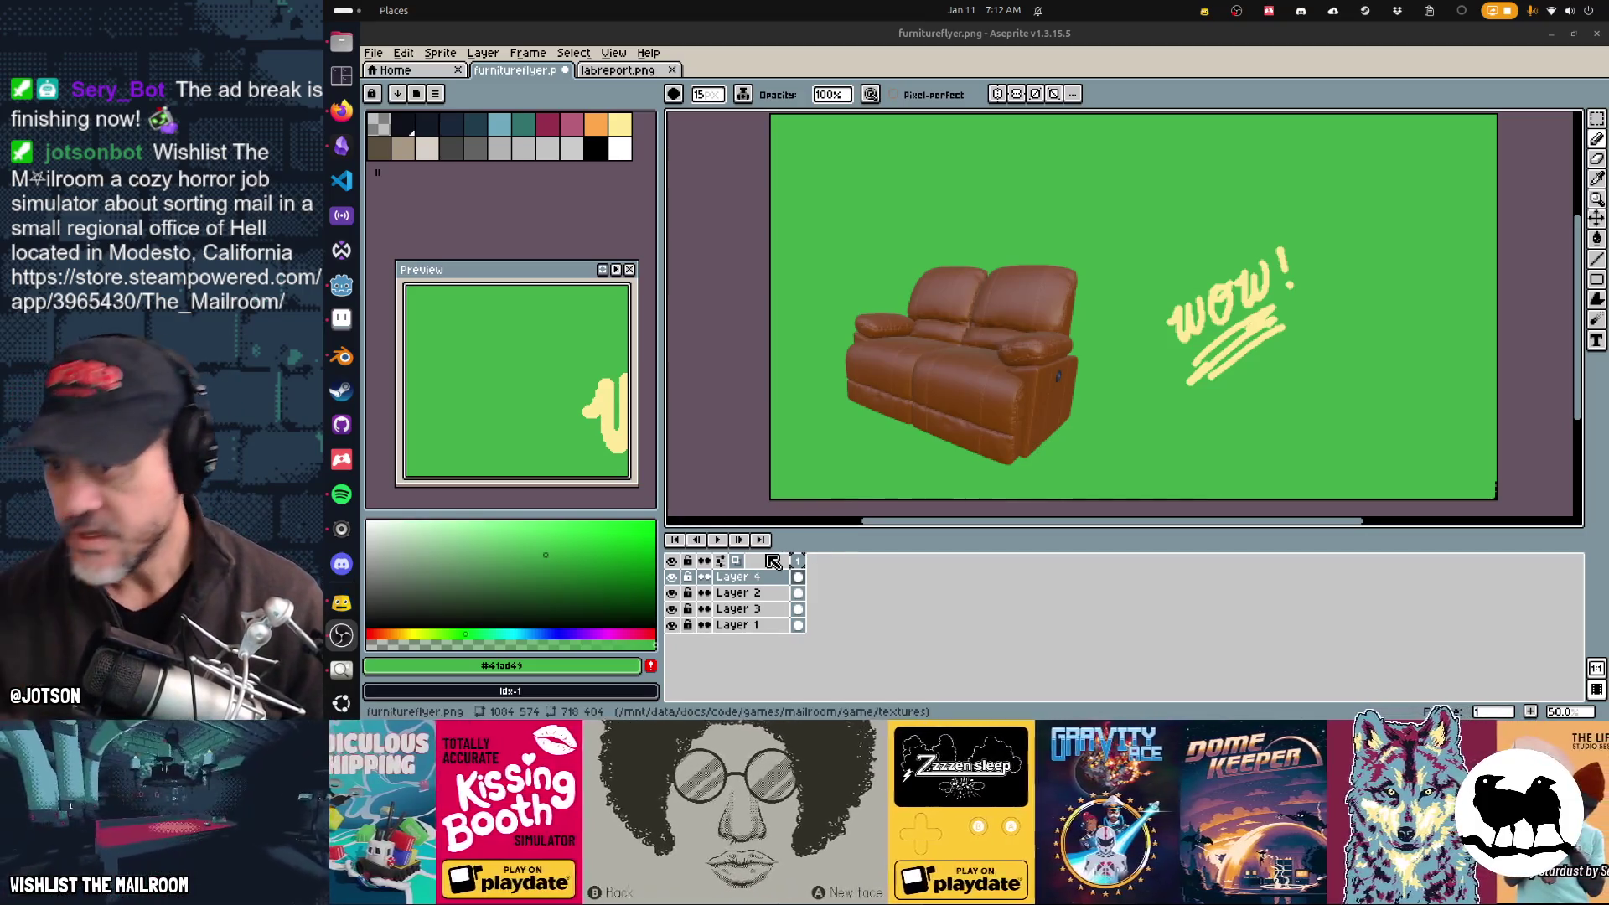
# Step: On a new layer, set up pale yellow text in kremlingrad.ttf at size 80
pyautogui.click(622, 129)
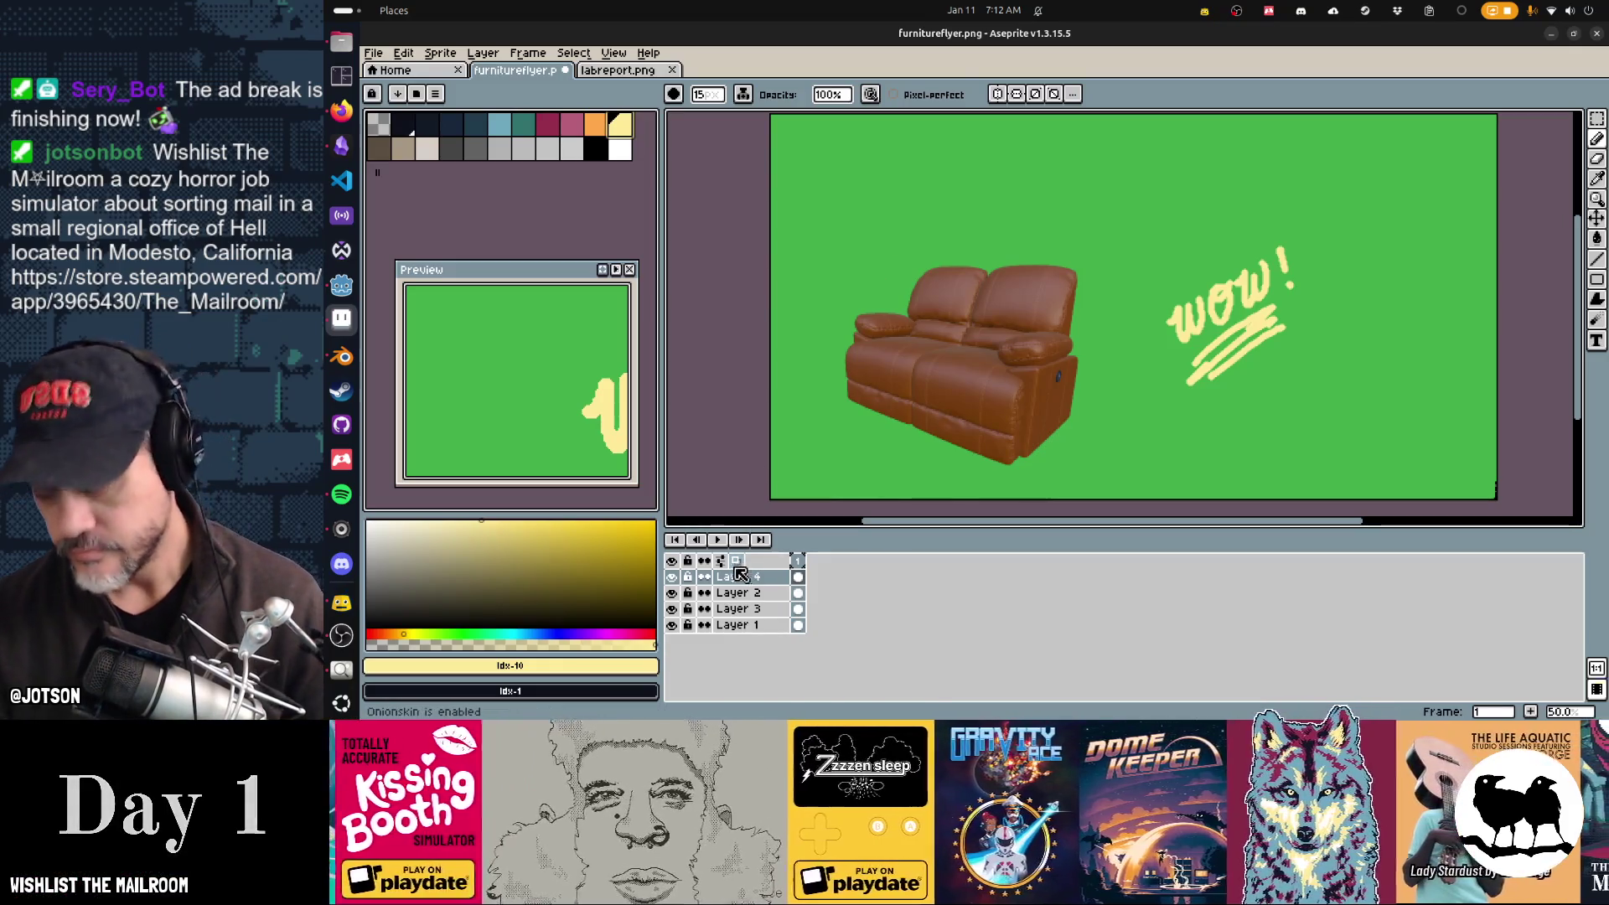
pyautogui.hotkey('shift', 'n')
pyautogui.press('t')
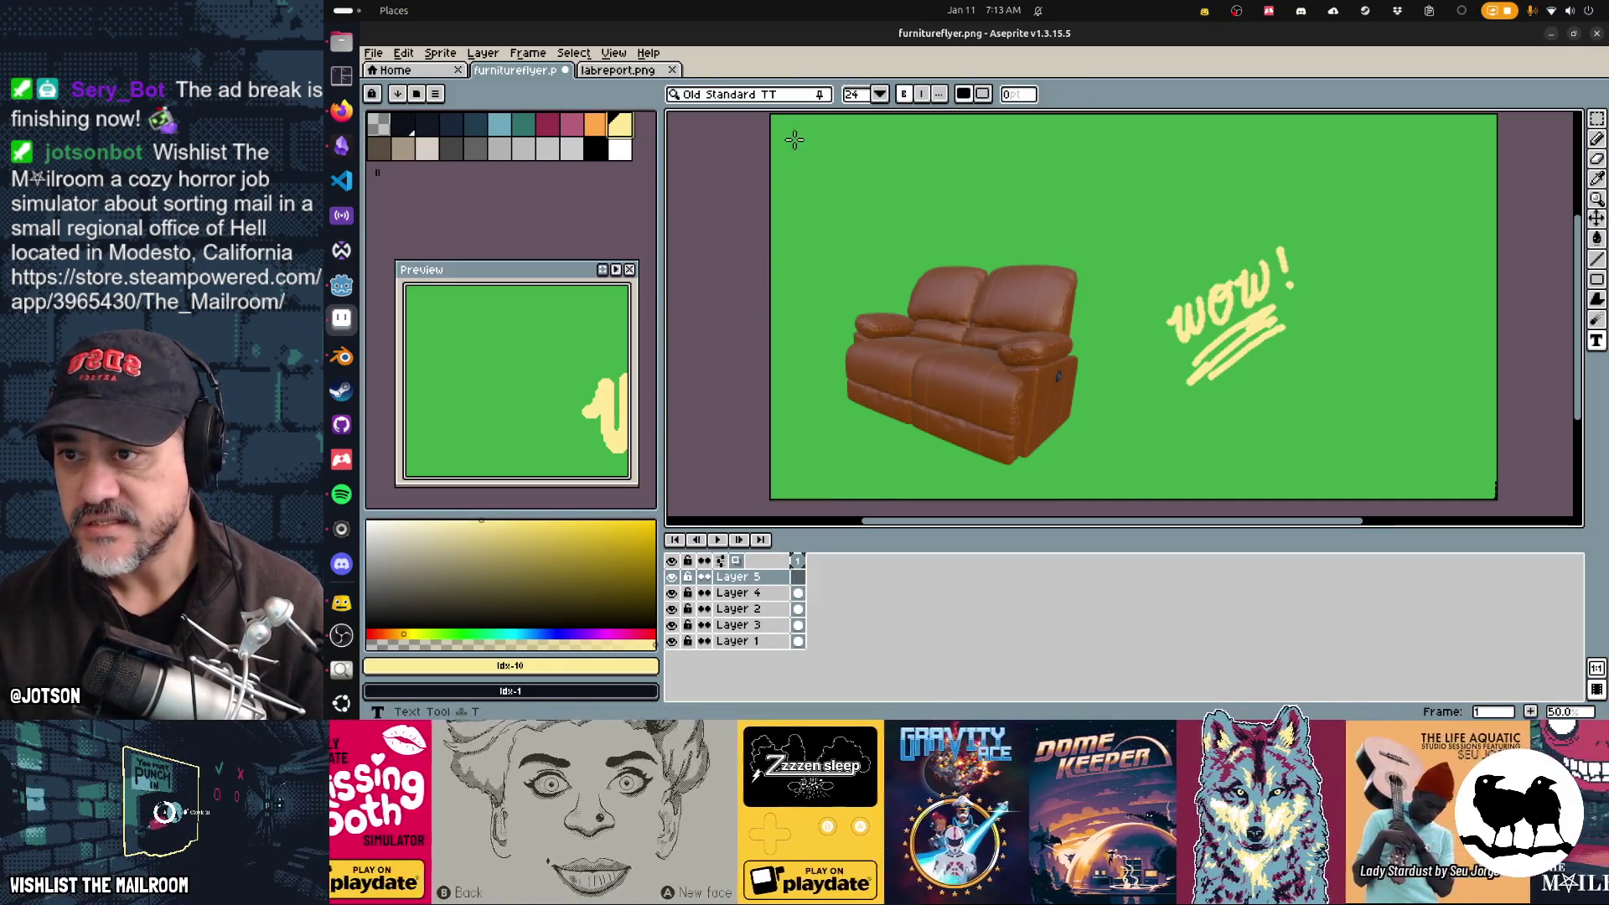
pyautogui.moveTo(791, 134); pyautogui.dragTo(1088, 249)
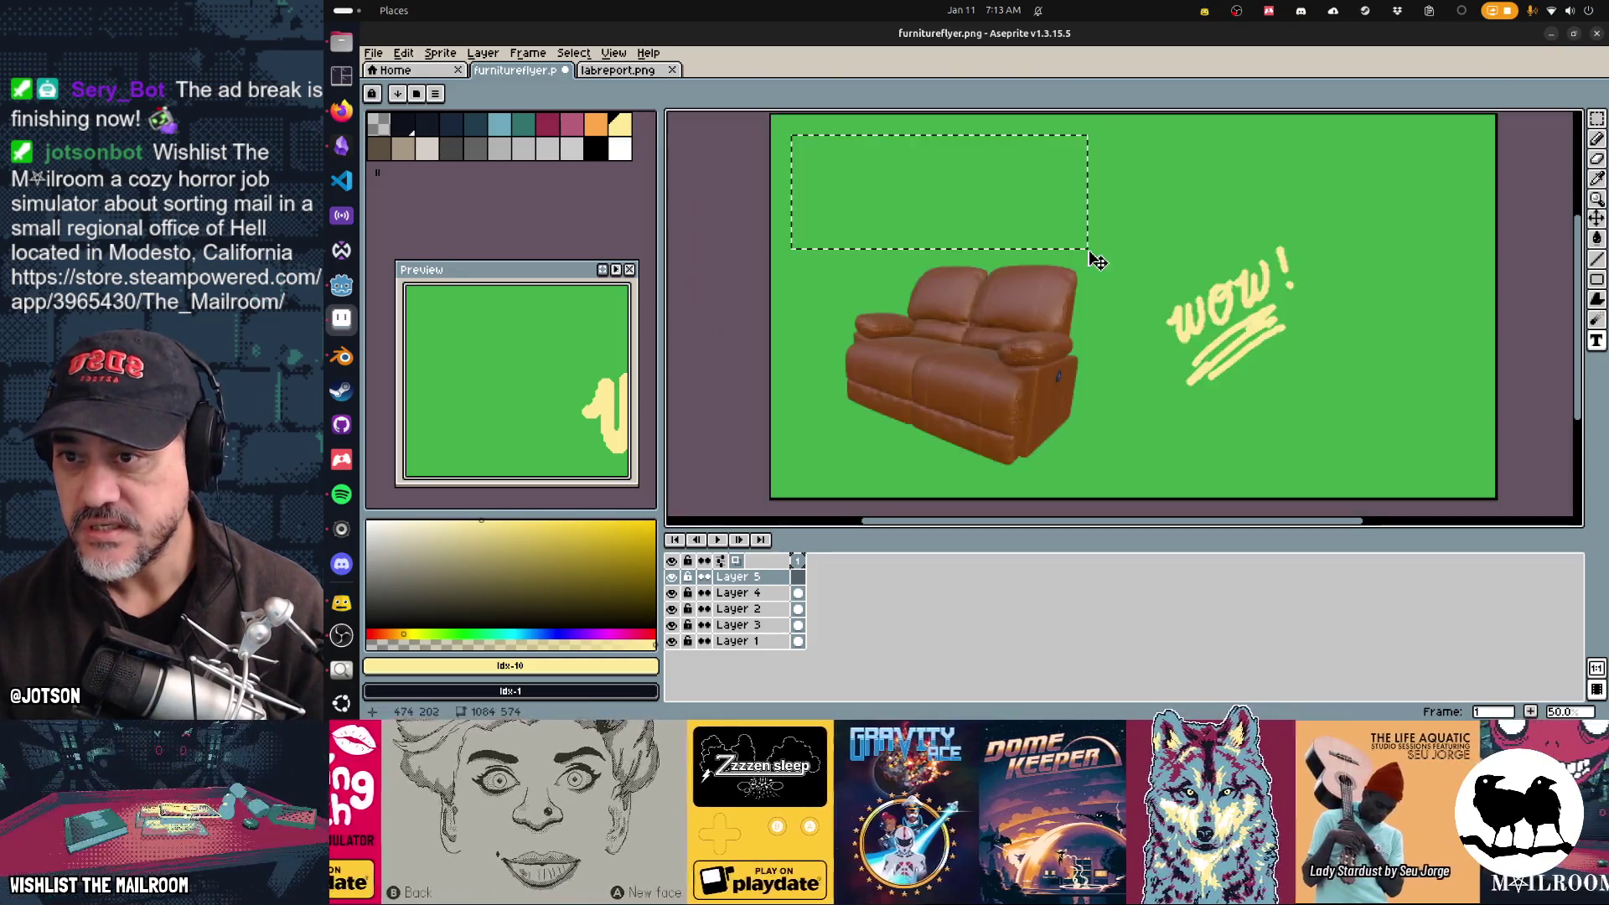
pyautogui.click(753, 96)
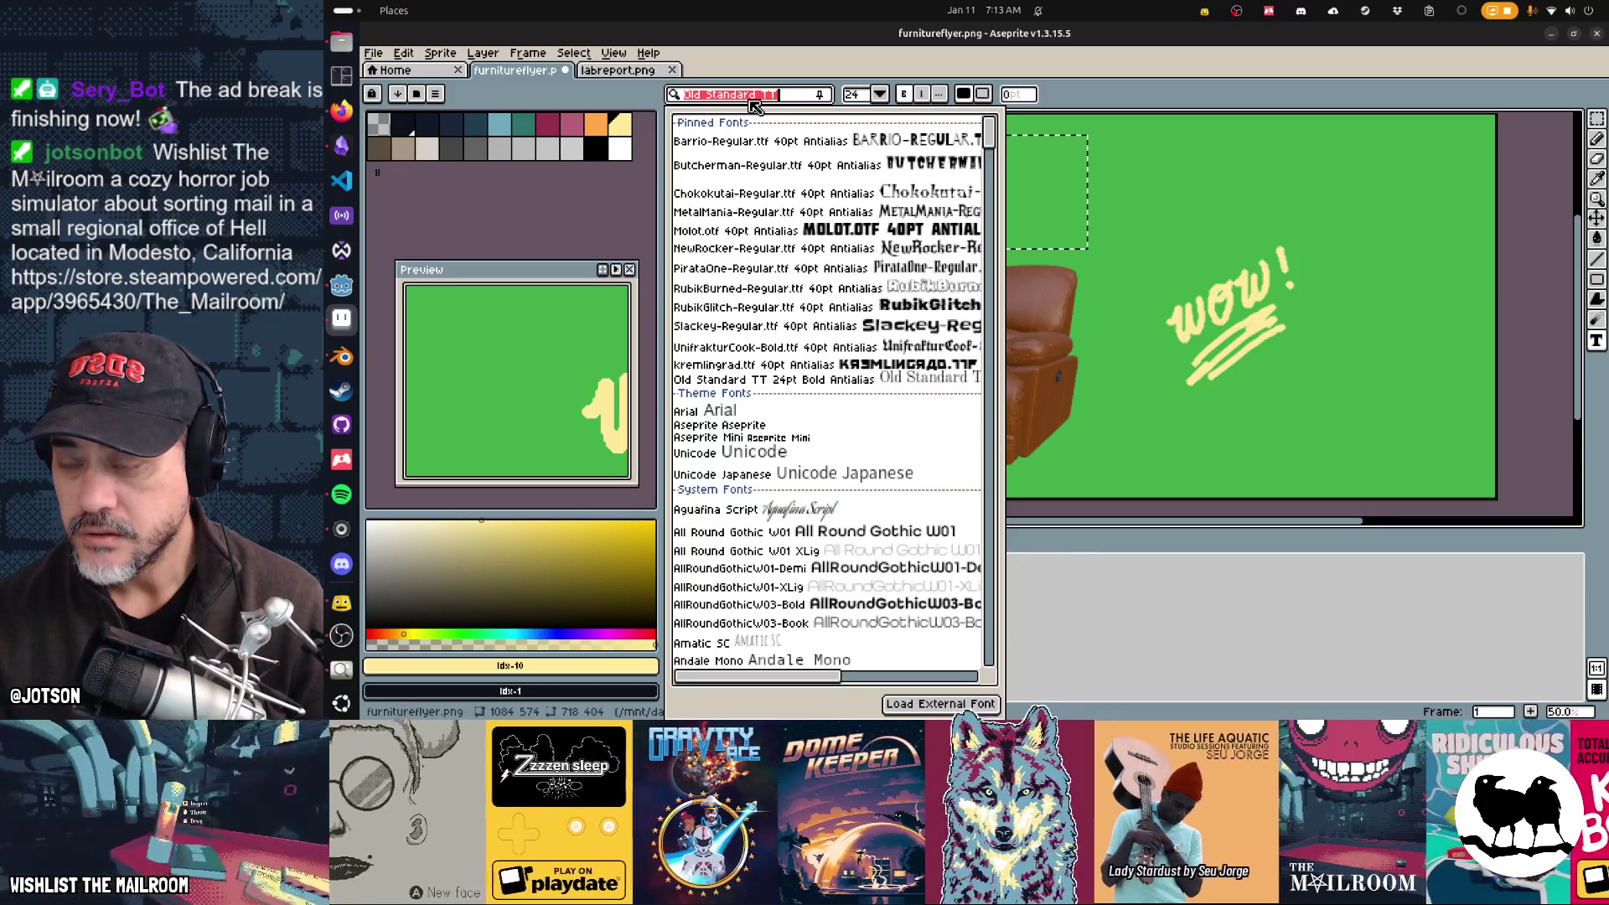
pyautogui.click(789, 369)
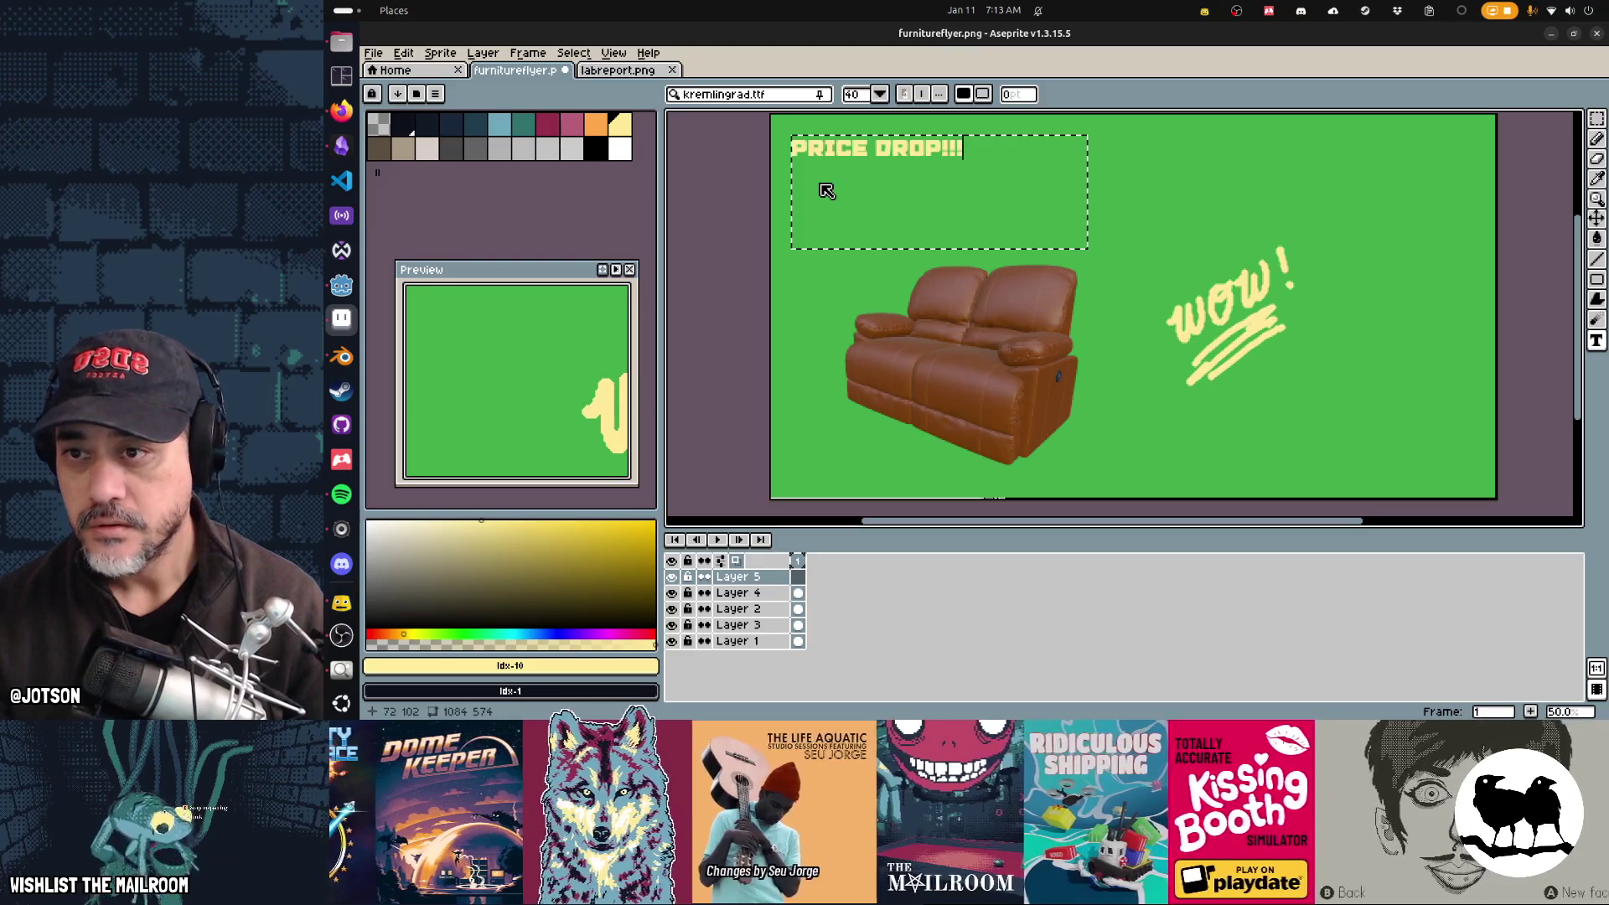
pyautogui.press('Escape')
pyautogui.click(855, 94)
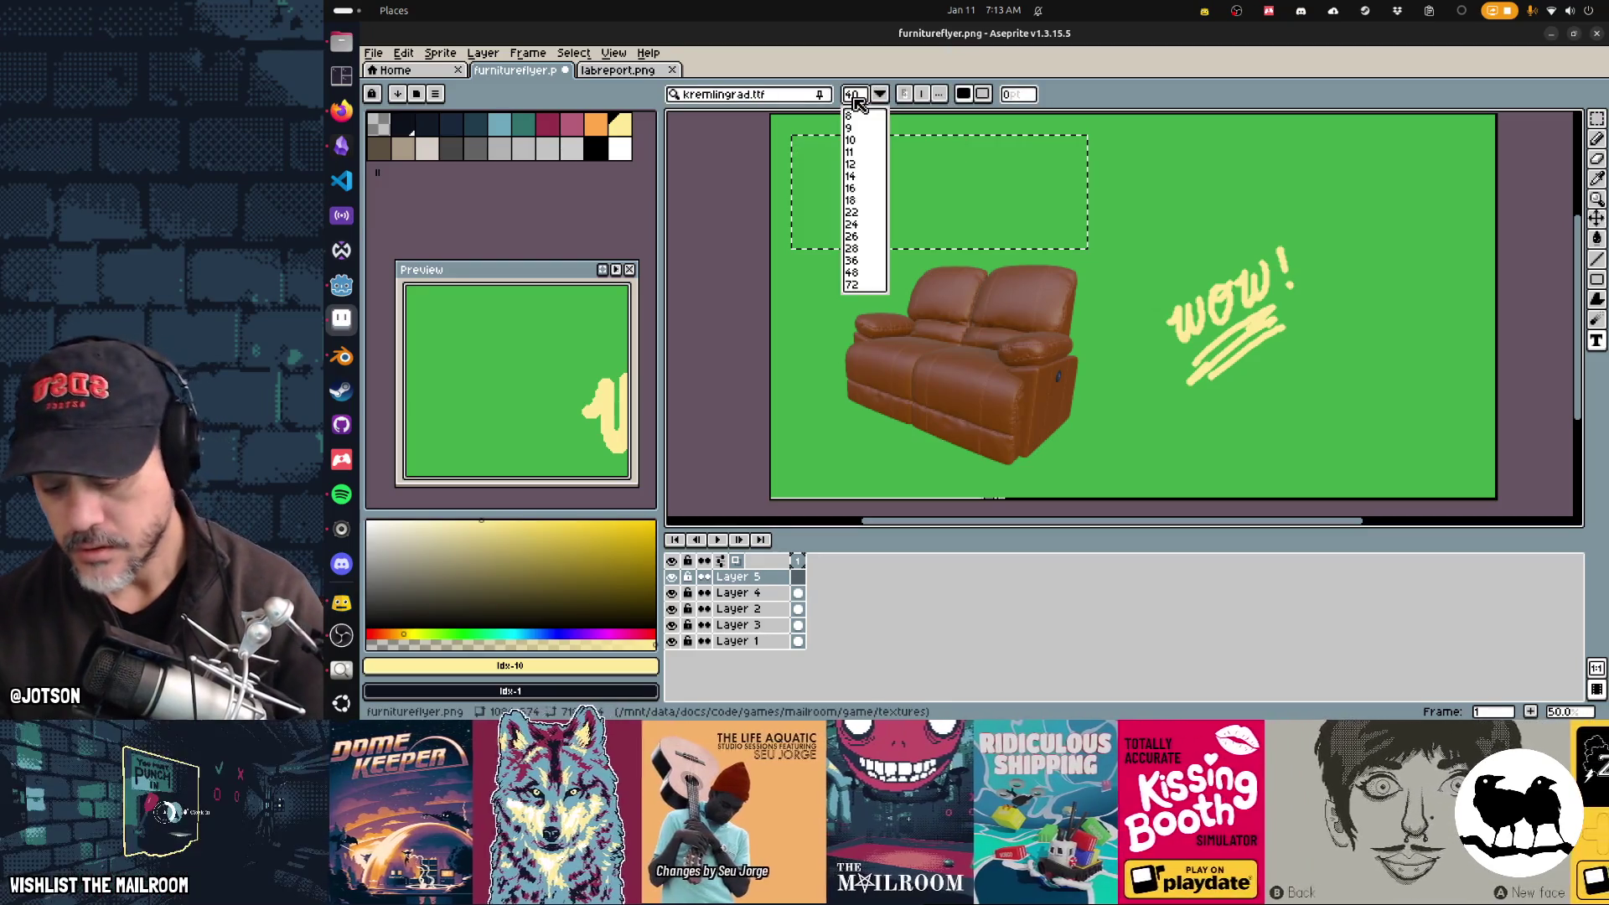
pyautogui.press('Return')
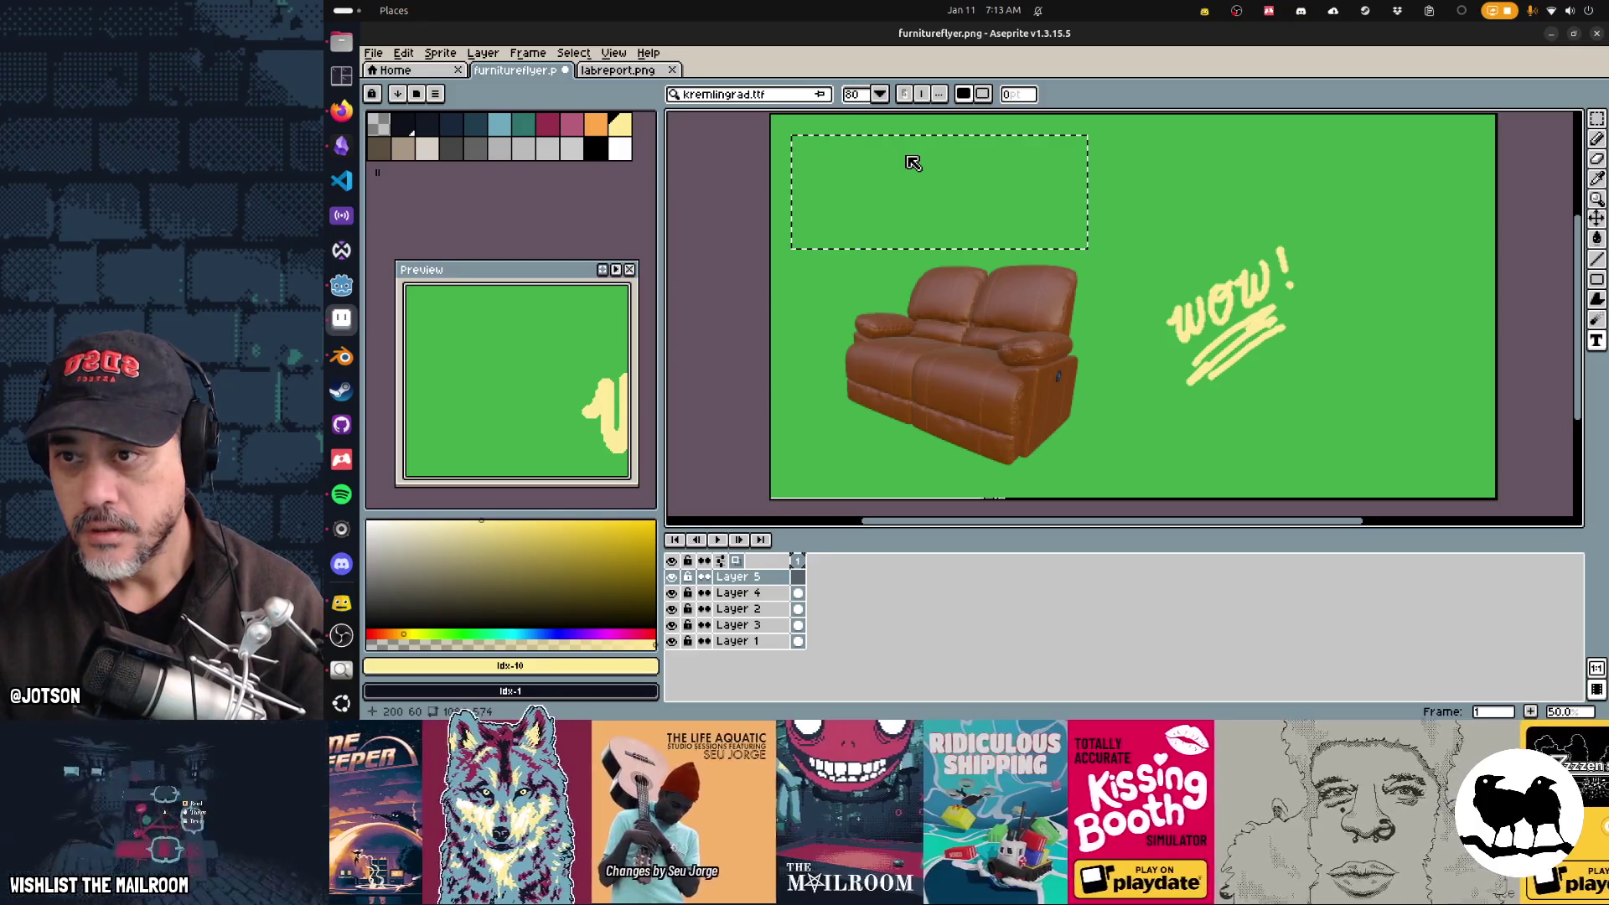
# Step: Place 'PRICE' at the flyer's top left, redoing a first misplaced attempt
pyautogui.write('PRICE')
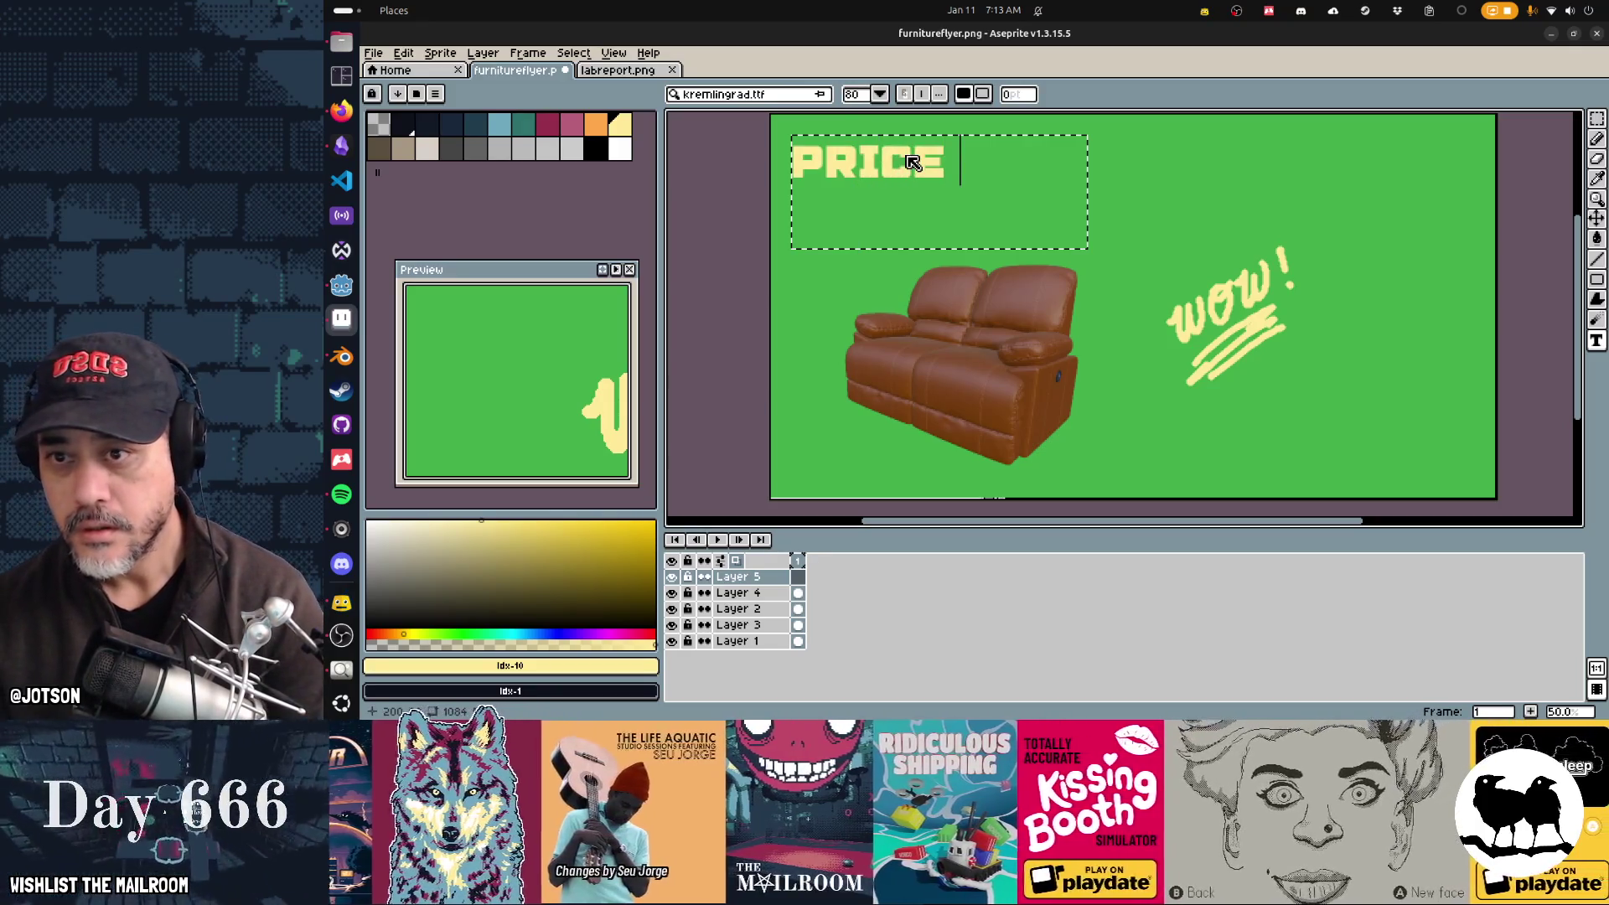
pyautogui.press('Return')
pyautogui.hotkey('shift', 'r')
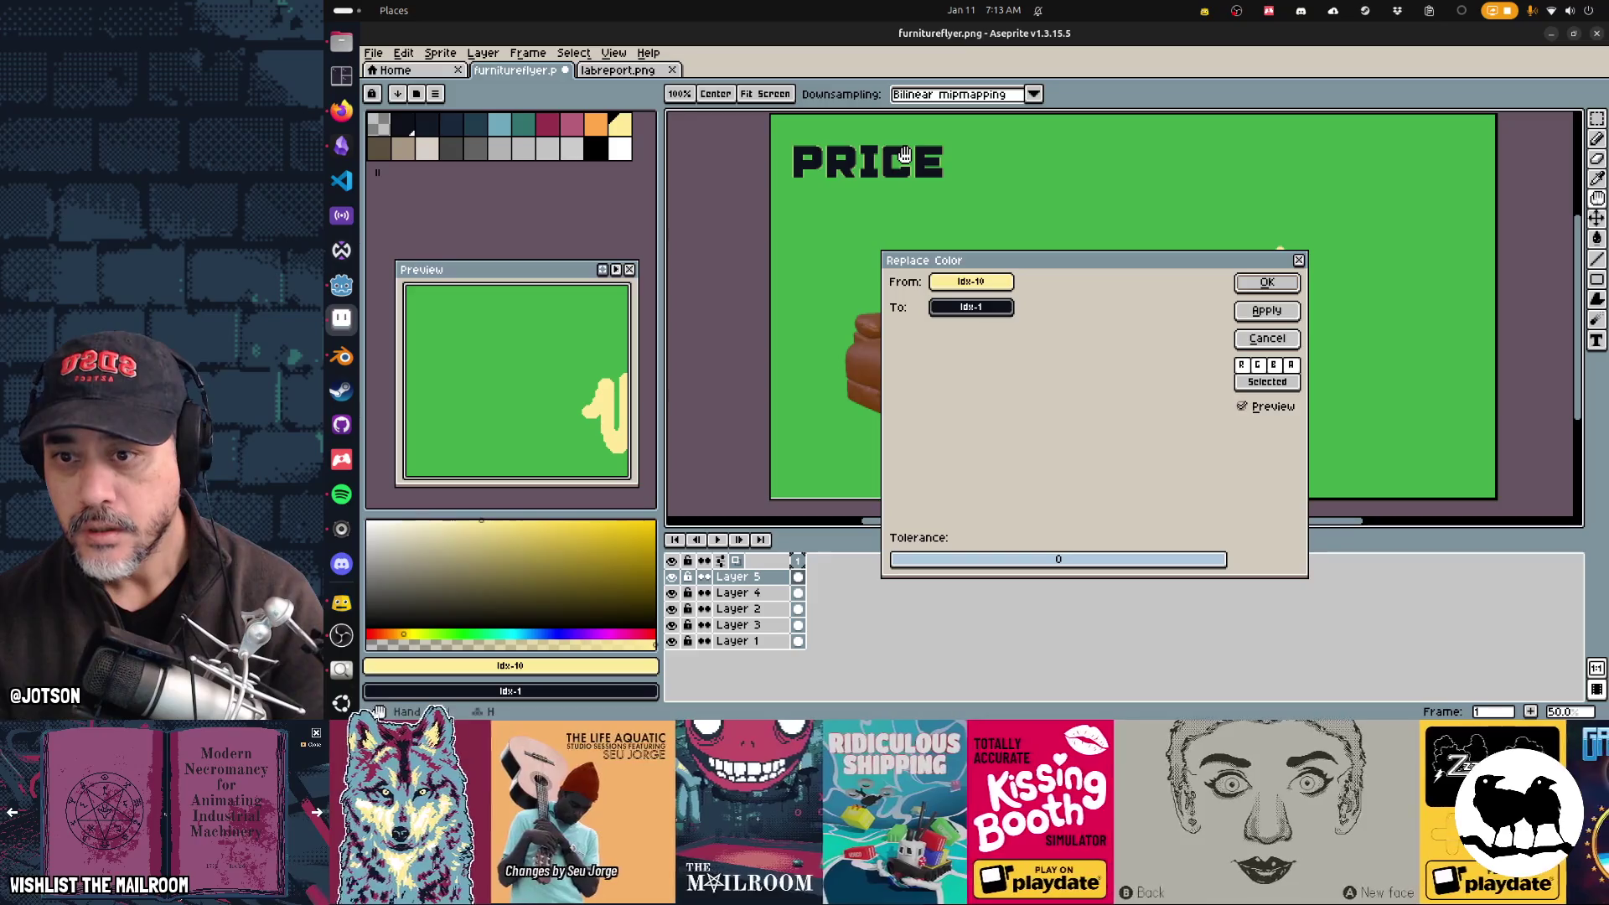
pyautogui.press('Escape')
pyautogui.hotkey('ctrl', 'z')
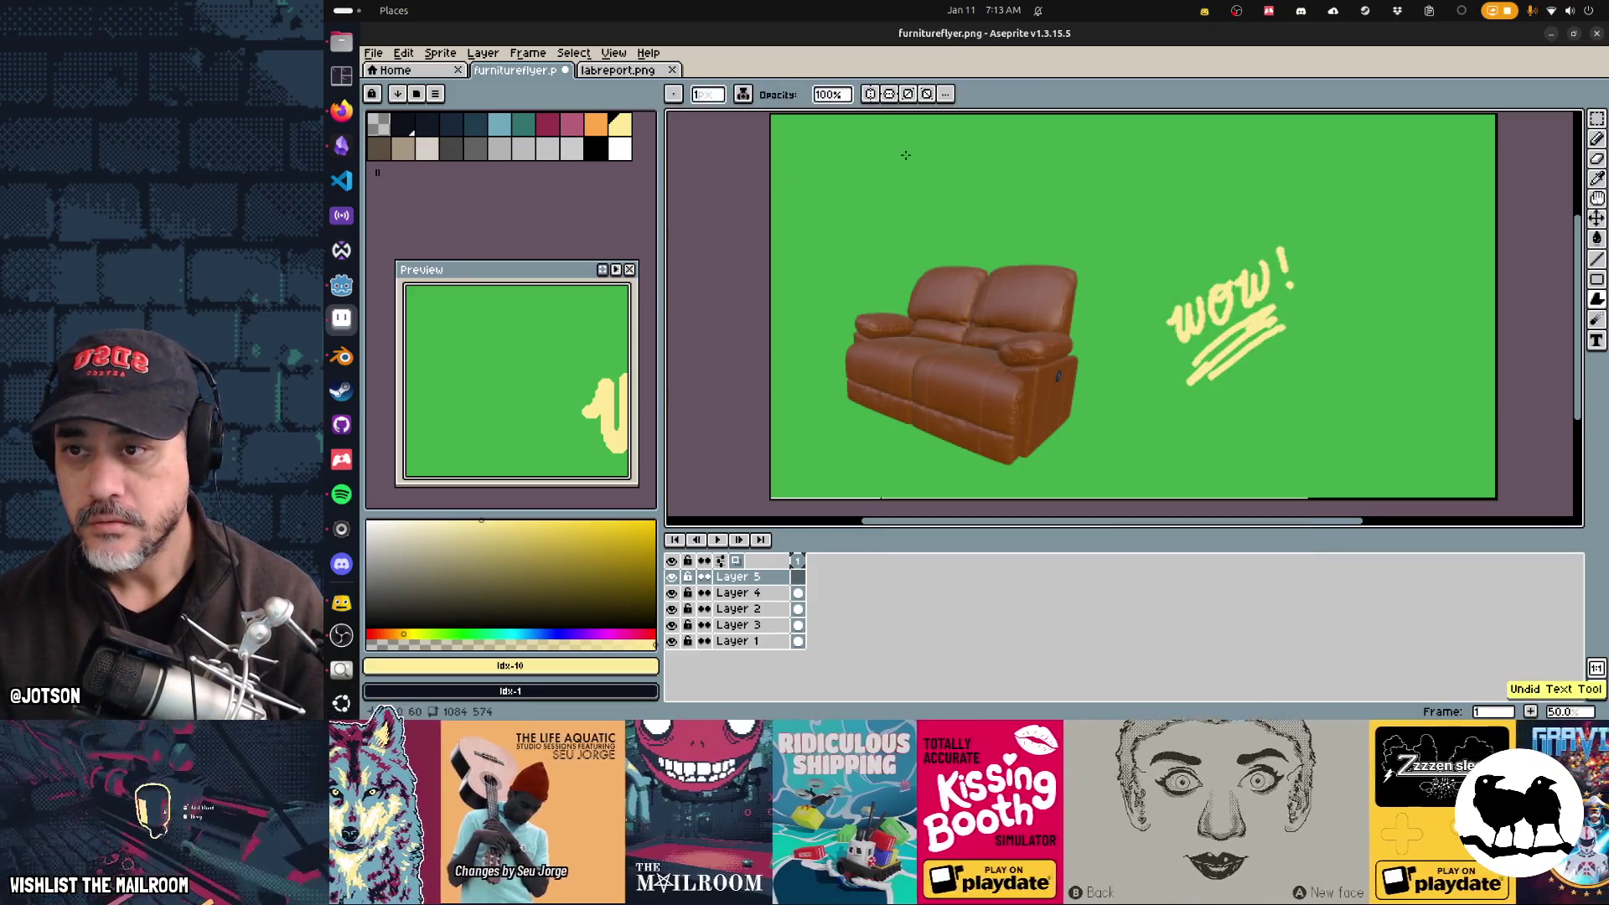
pyautogui.click(881, 166)
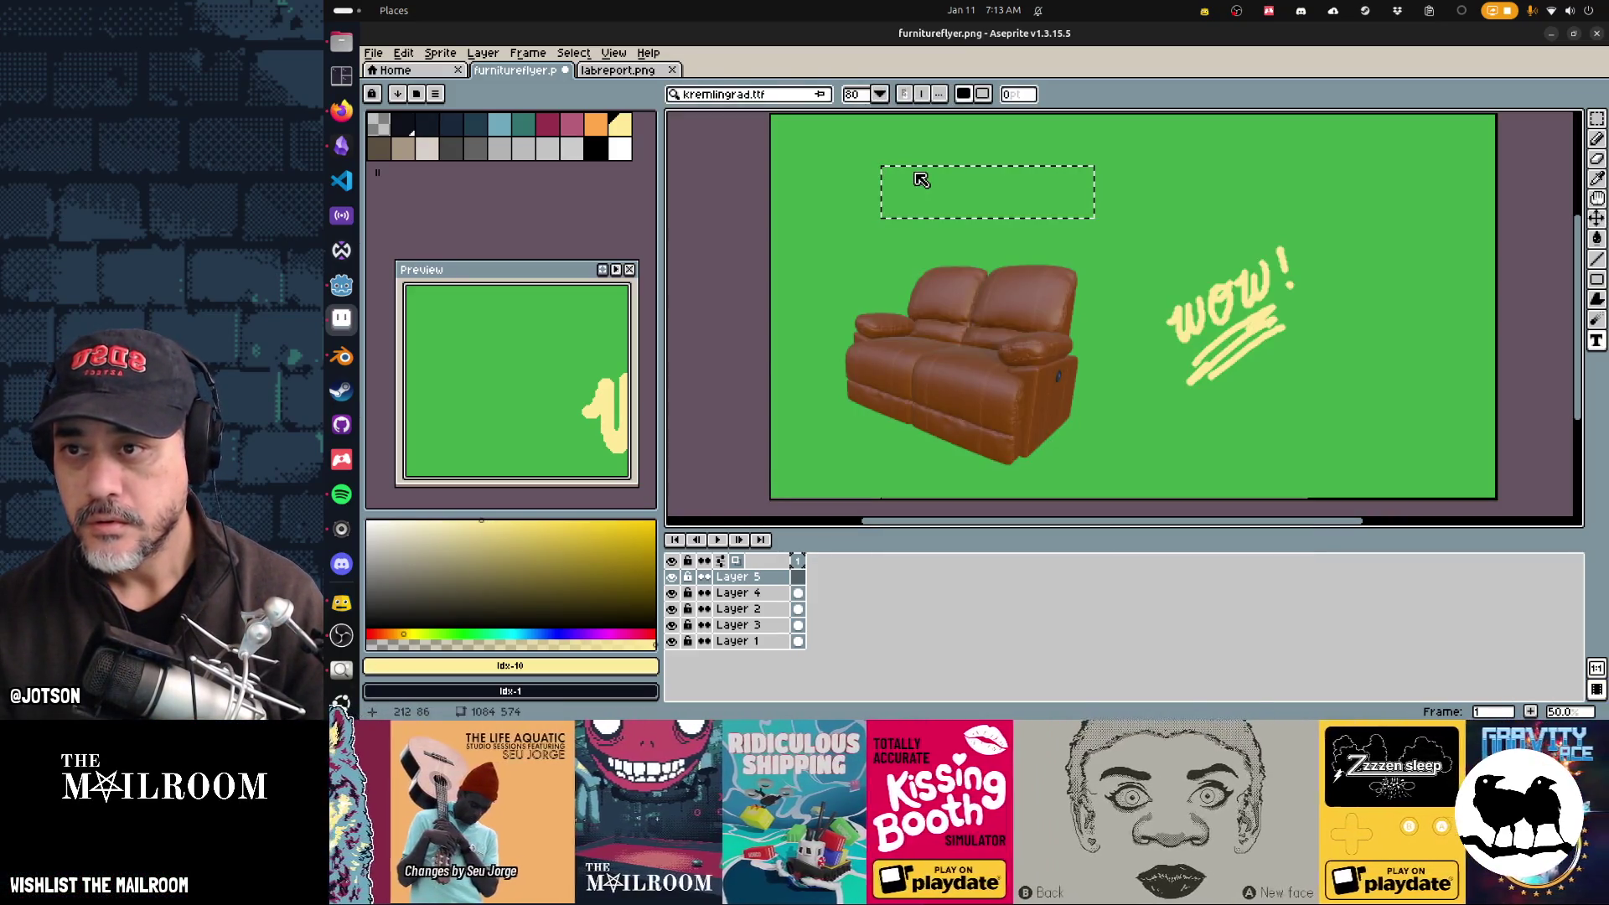
pyautogui.click(808, 160)
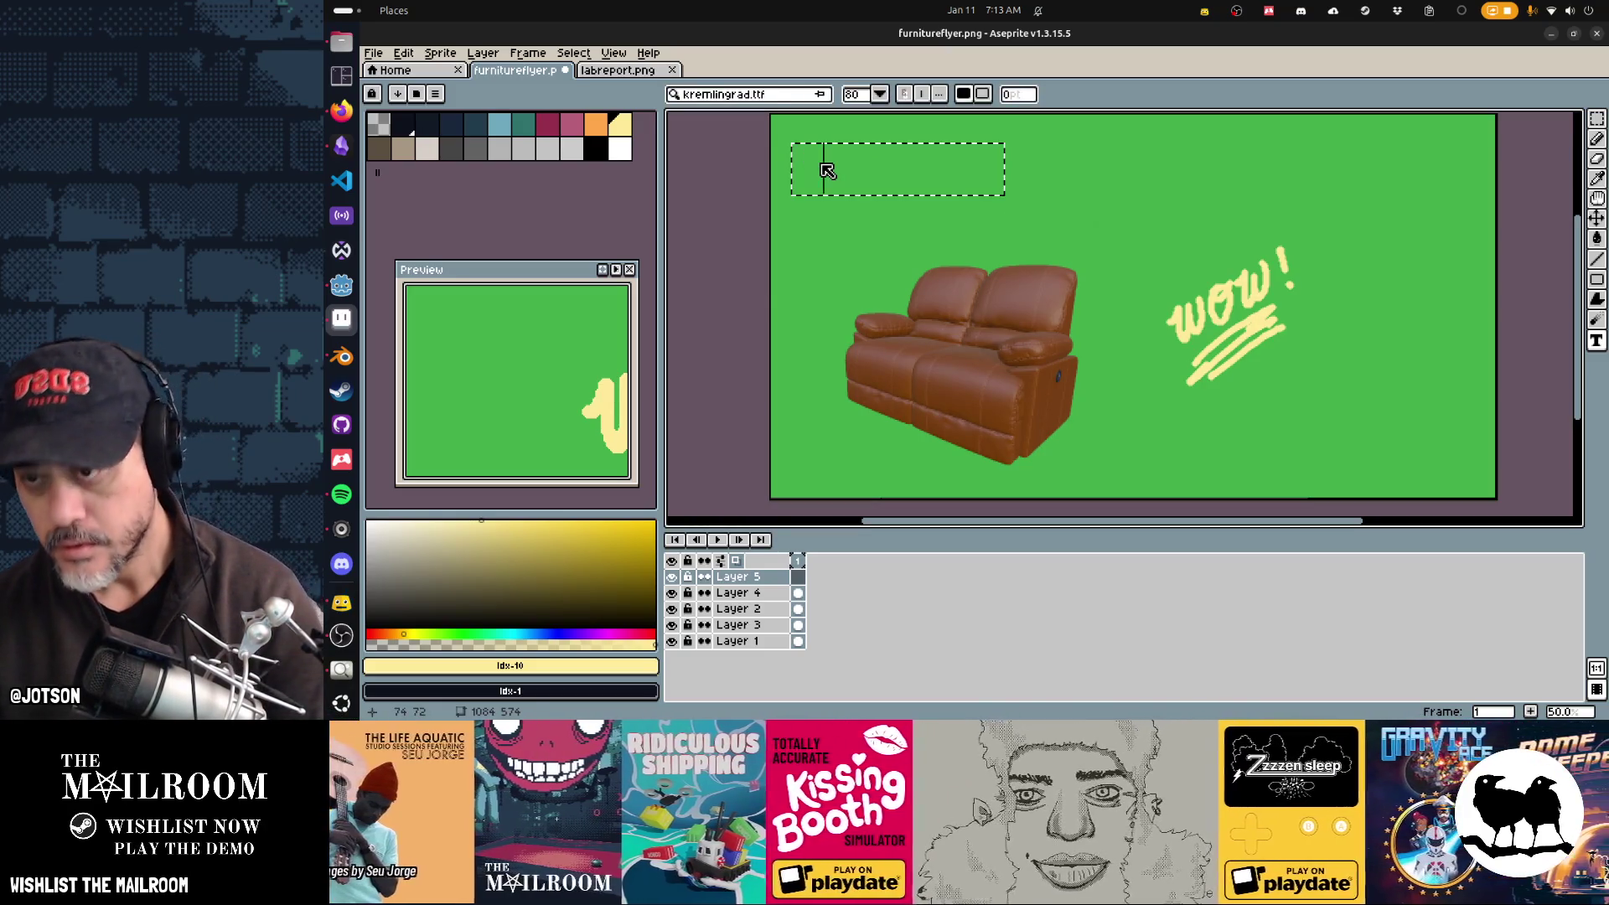
pyautogui.write('PRICE')
pyautogui.press('Return')
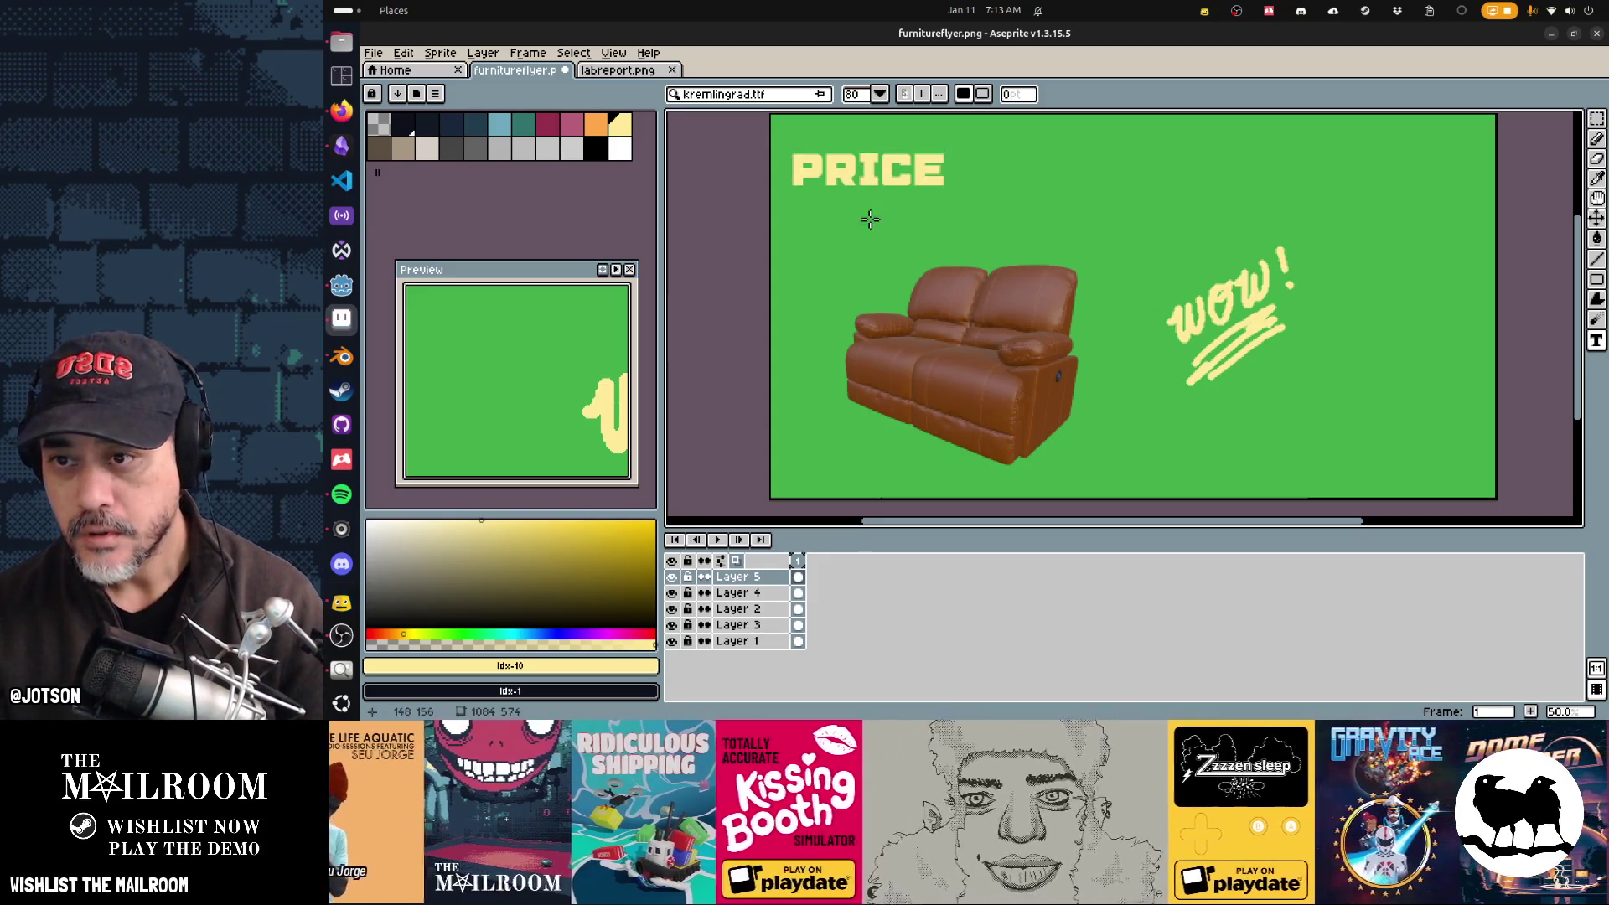
# Step: Add 'DROP!!!' below PRICE and nudge it up and left toward PRICE
pyautogui.click(860, 198)
pyautogui.write('DROP!!!')
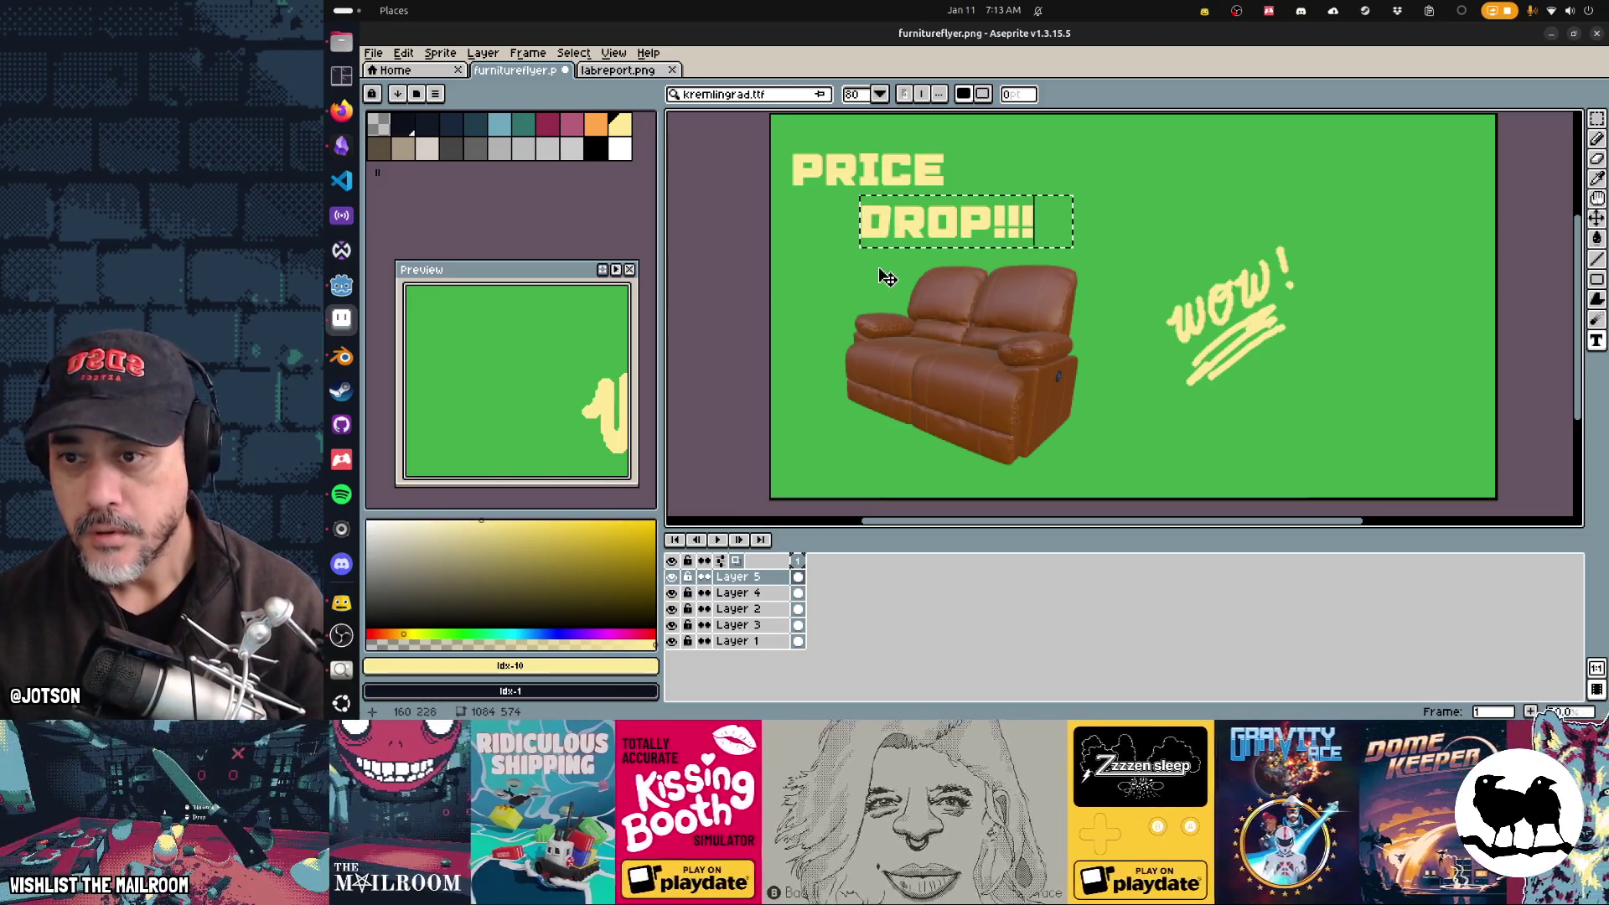
pyautogui.press('Return')
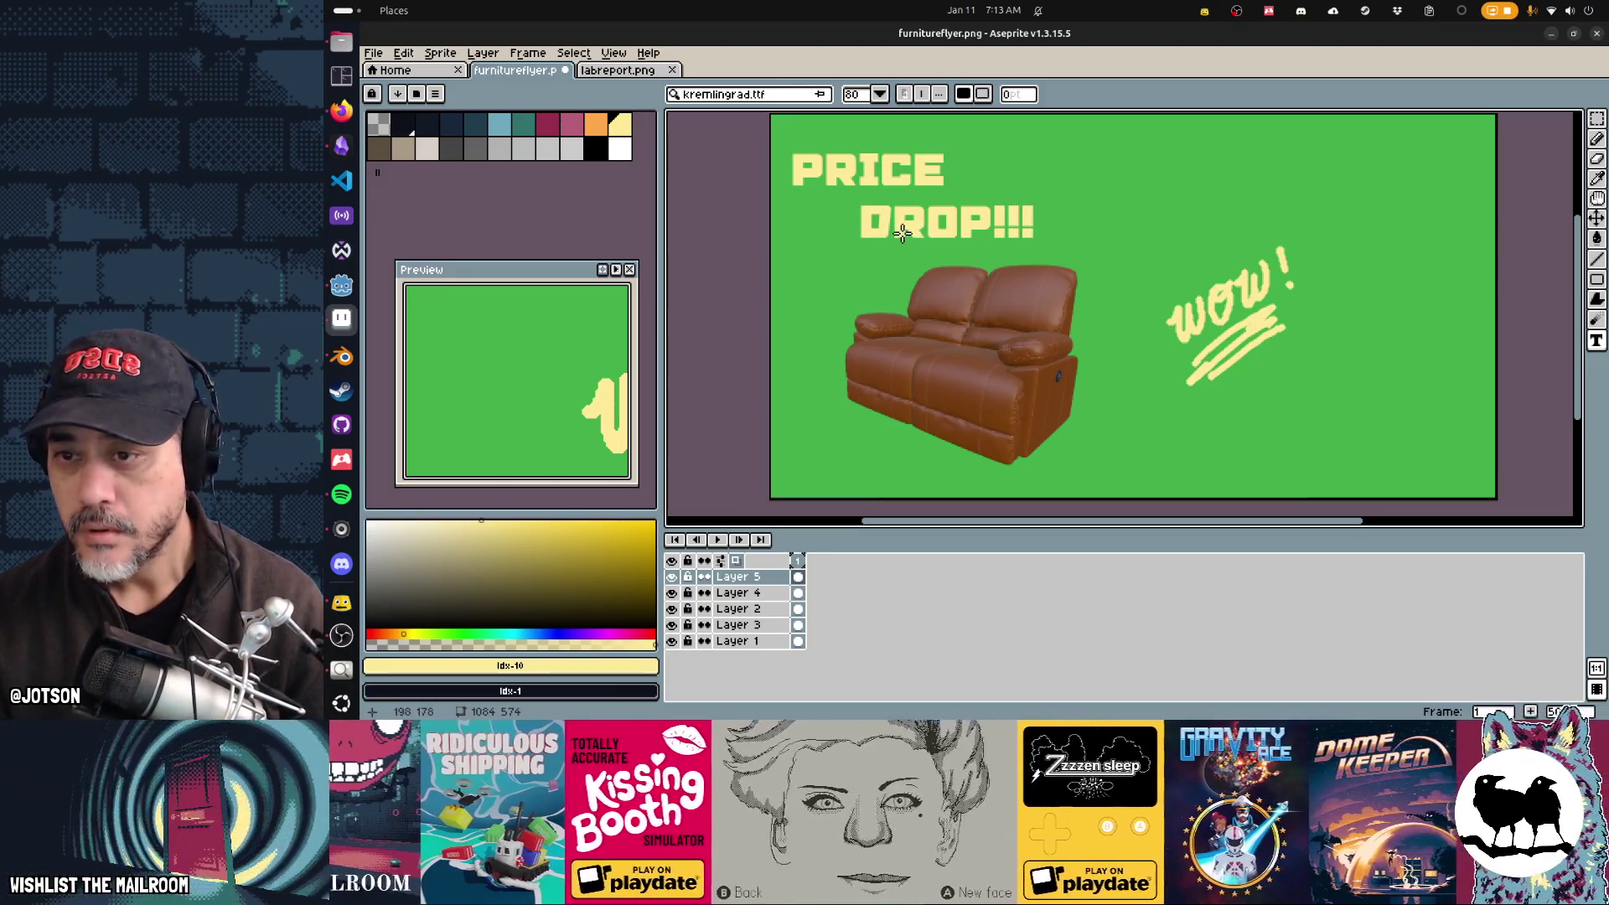
pyautogui.press('m')
pyautogui.moveTo(1080, 268); pyautogui.dragTo(840, 193)
pyautogui.moveTo(930, 230)
pyautogui.mouseDown()
pyautogui.moveTo(897, 216)
pyautogui.moveTo(909, 222)
pyautogui.mouseUp()
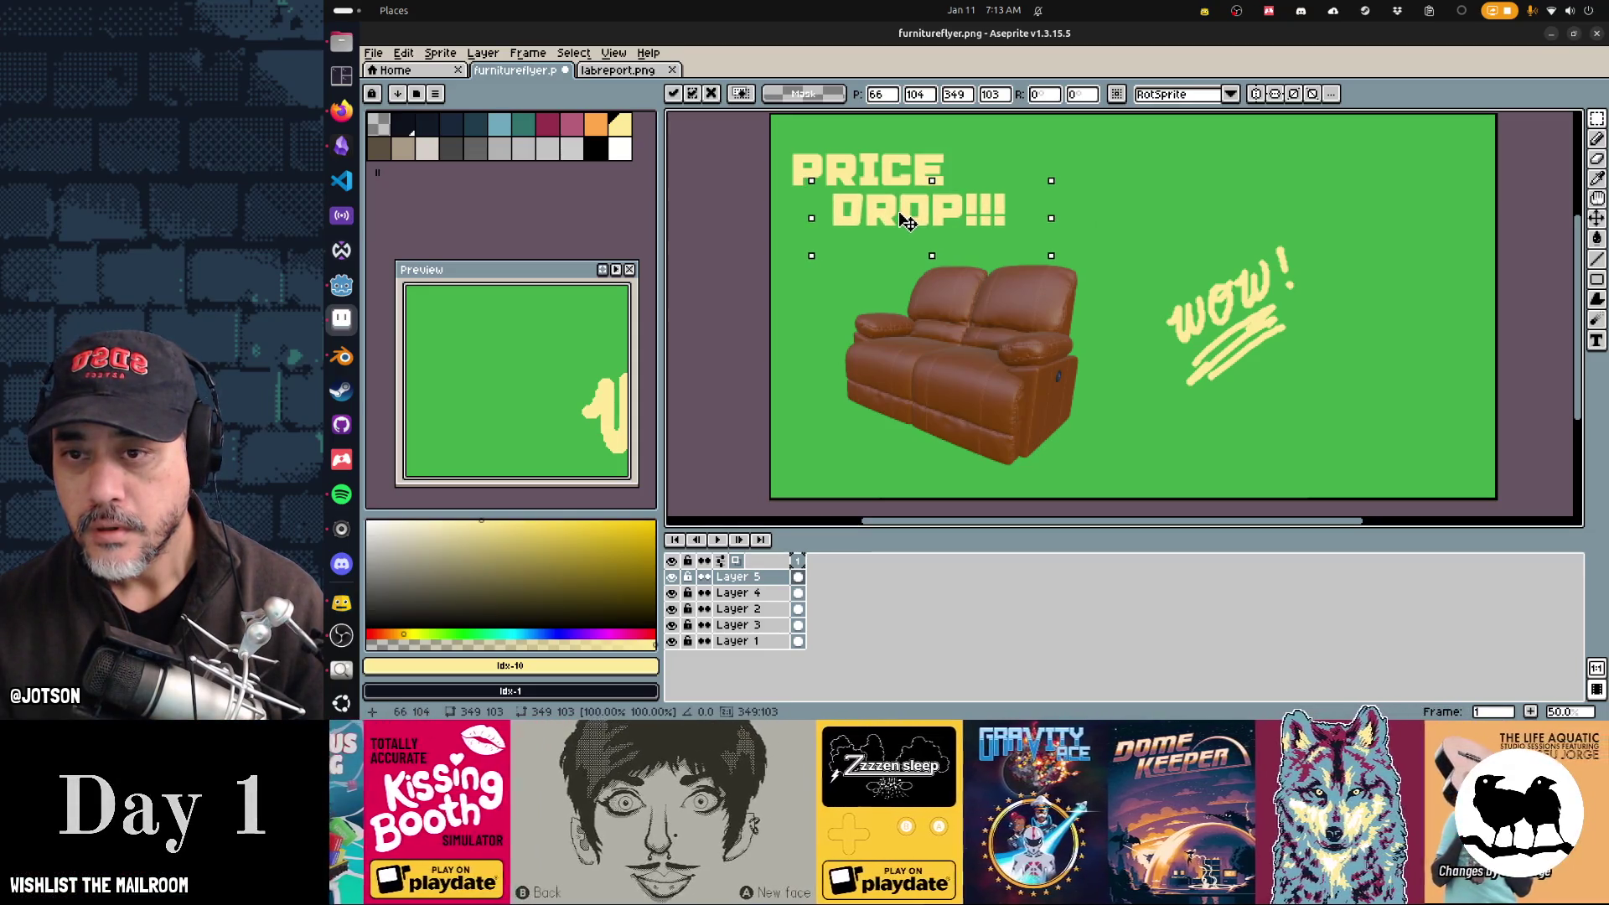
# Step: Choose magenta as the drawing colour and give the pencil a square brush
pyautogui.scroll(1, 813, 258)
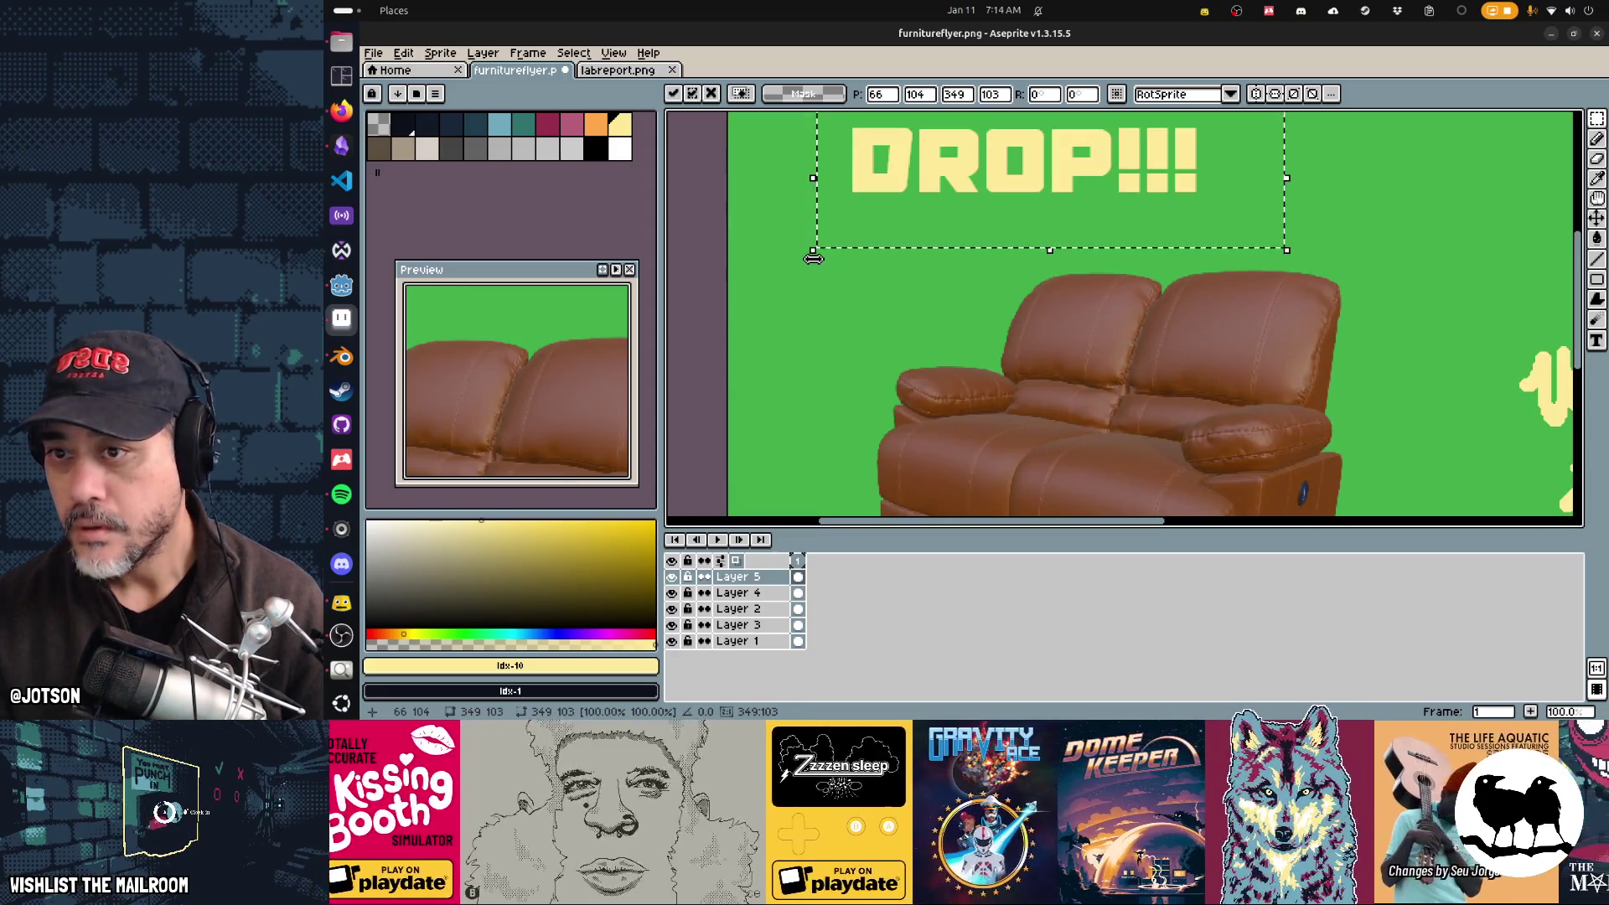
pyautogui.click(571, 124)
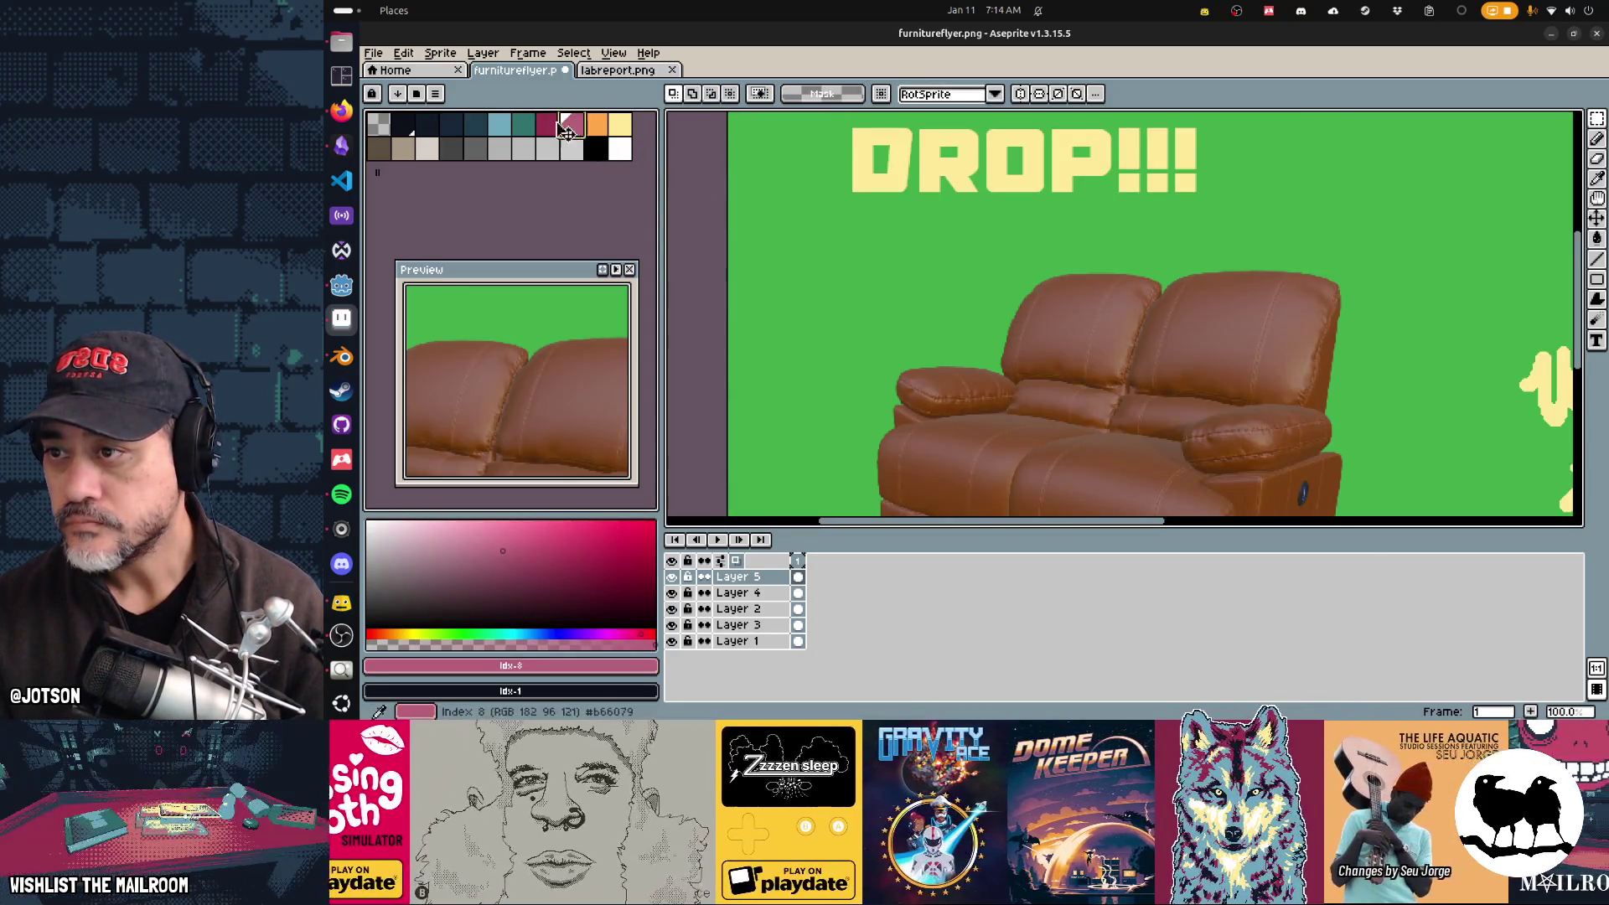
pyautogui.click(546, 124)
pyautogui.scroll(2, 859, 225)
pyautogui.press('b')
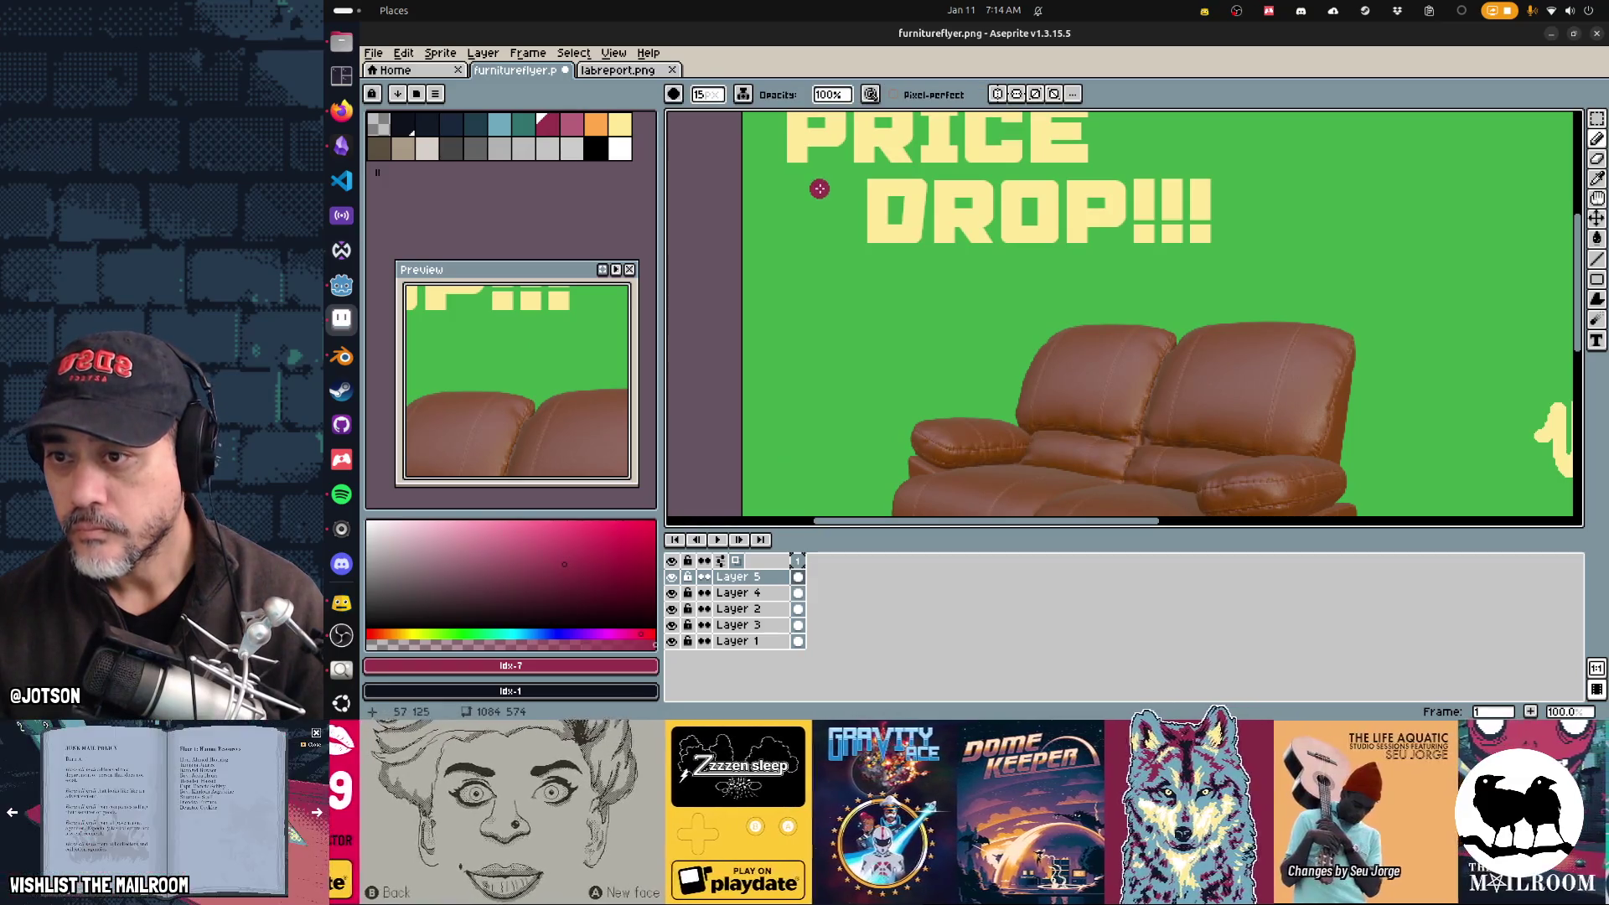
pyautogui.click(673, 94)
pyautogui.click(699, 117)
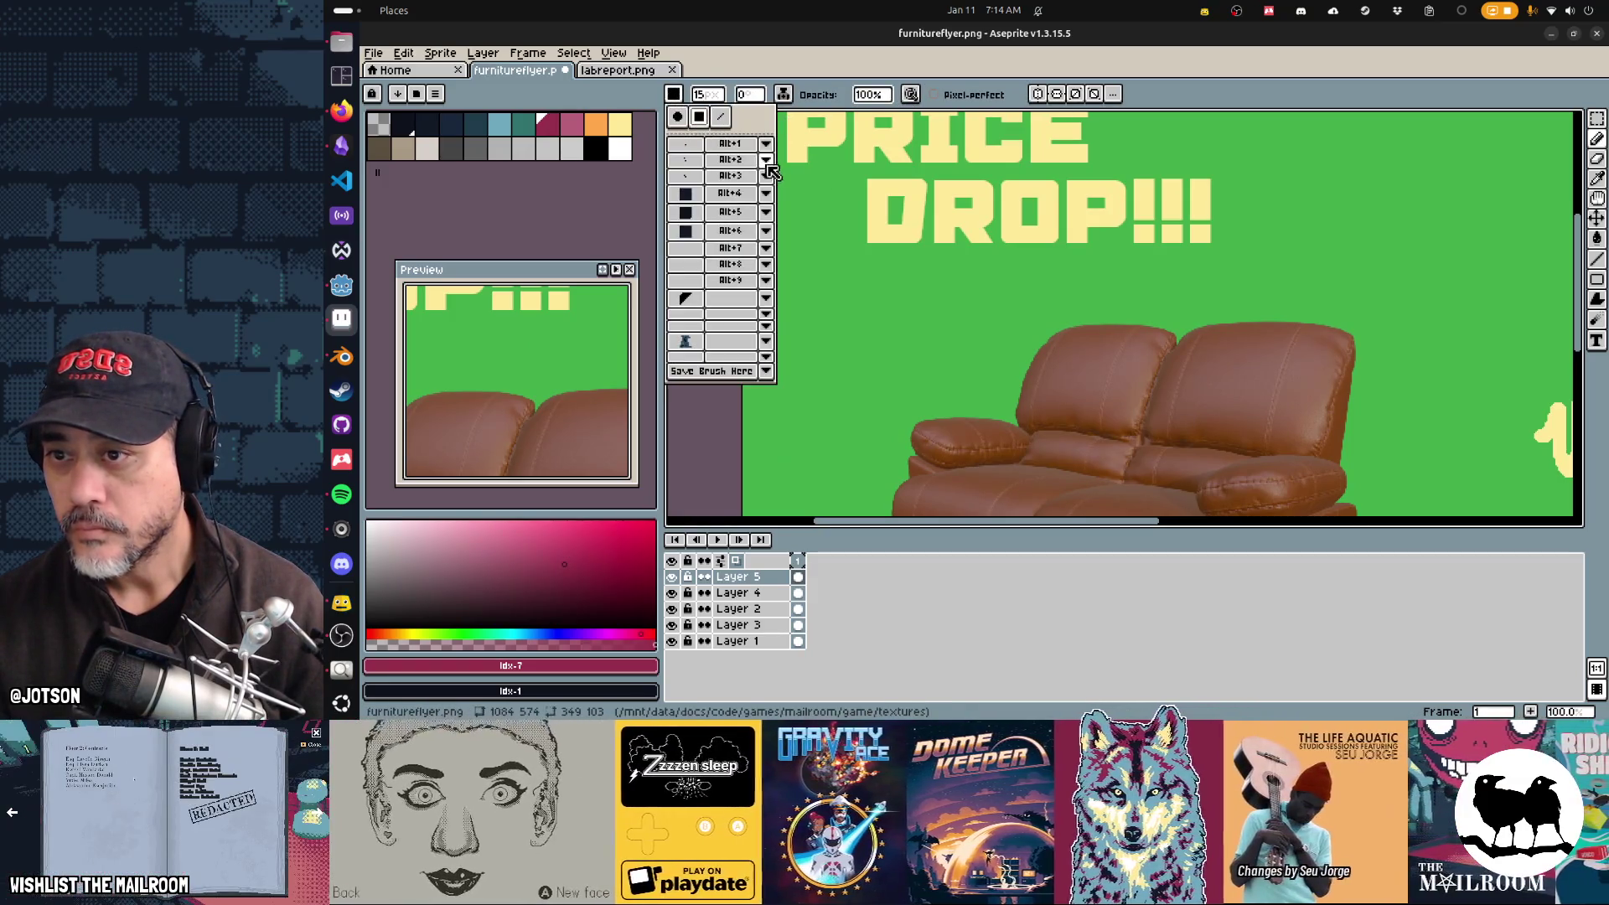
pyautogui.click(822, 190)
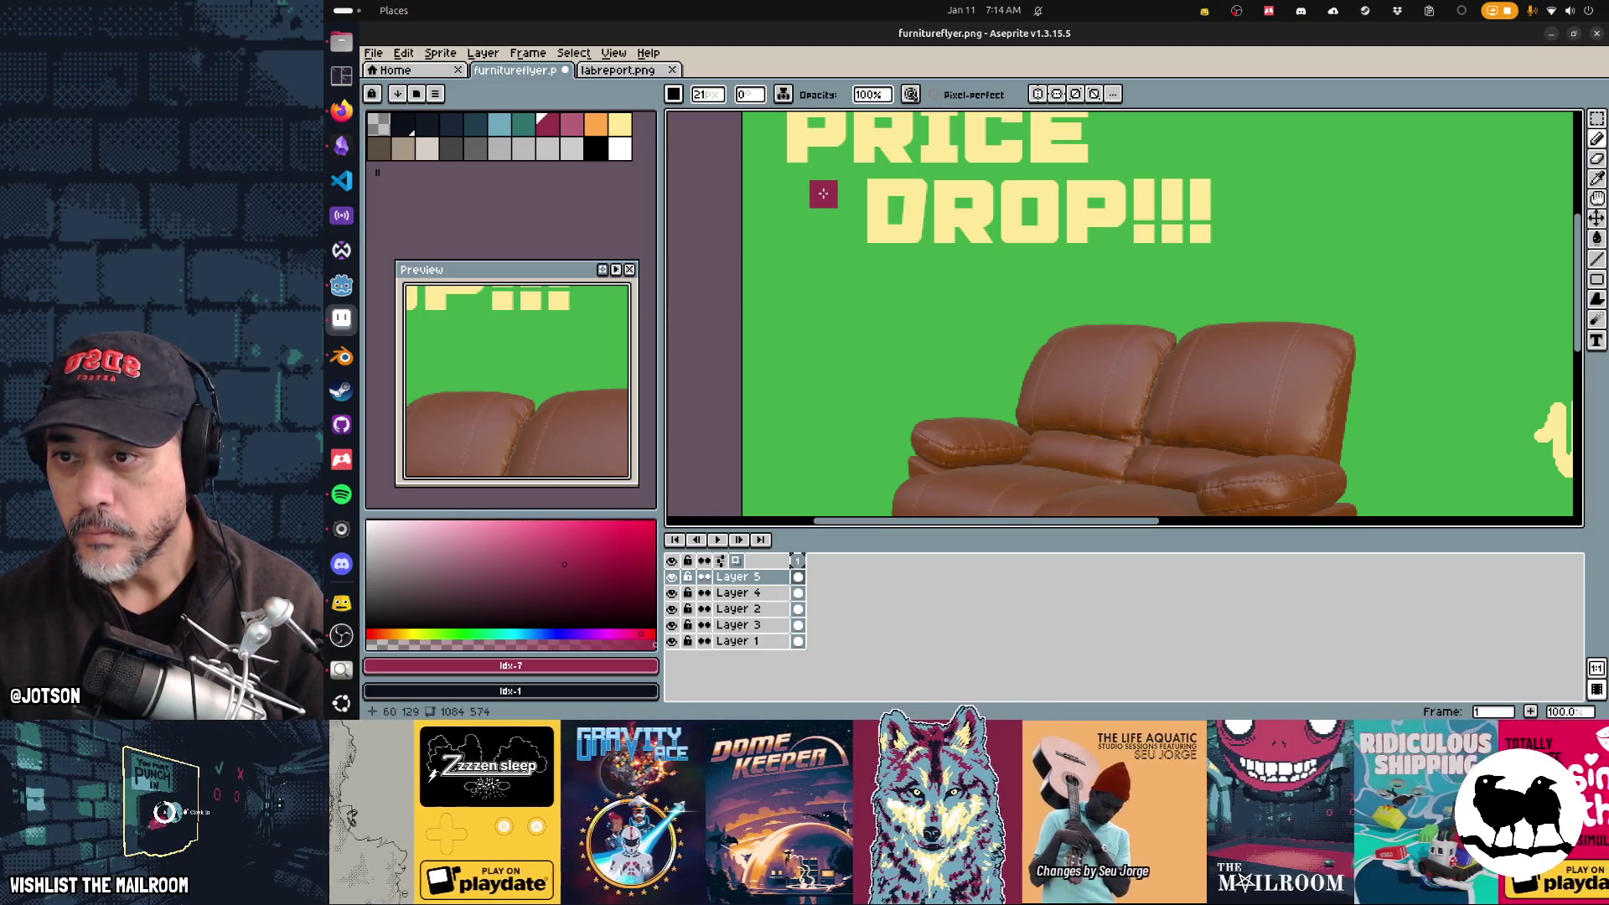
# Step: Draw the arrow's vertical shaft and a 45° head edge, then Magic Wand-select the arrow
pyautogui.moveTo(824, 192)
pyautogui.mouseDown()
pyautogui.moveTo(826, 256)
pyautogui.moveTo(800, 232)
pyautogui.mouseUp()
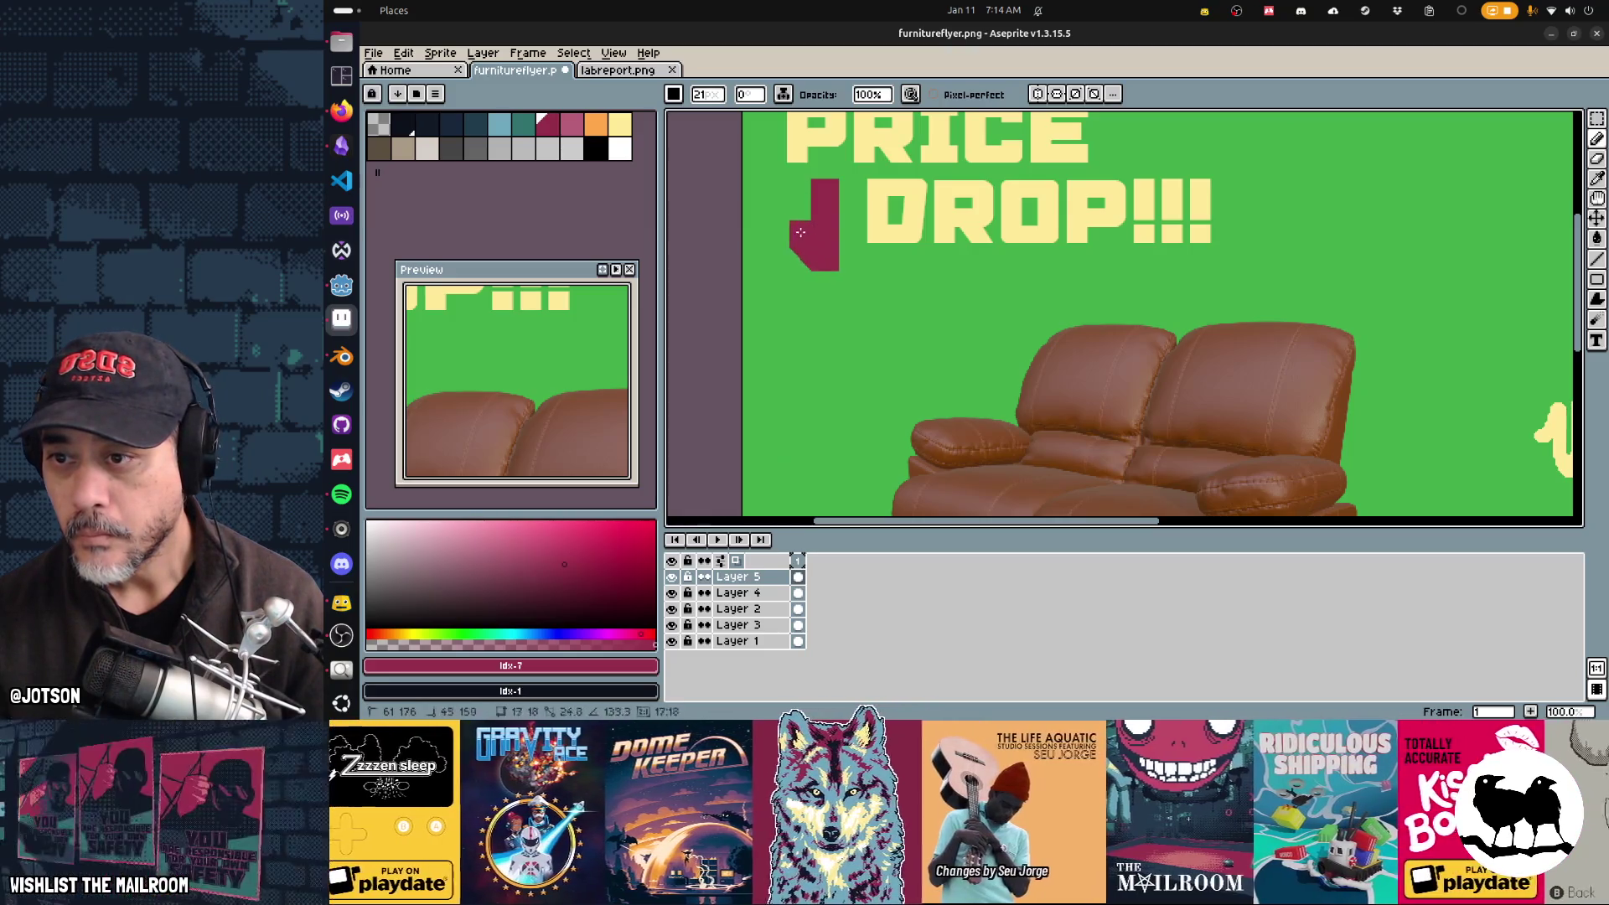
pyautogui.press('ctrl')
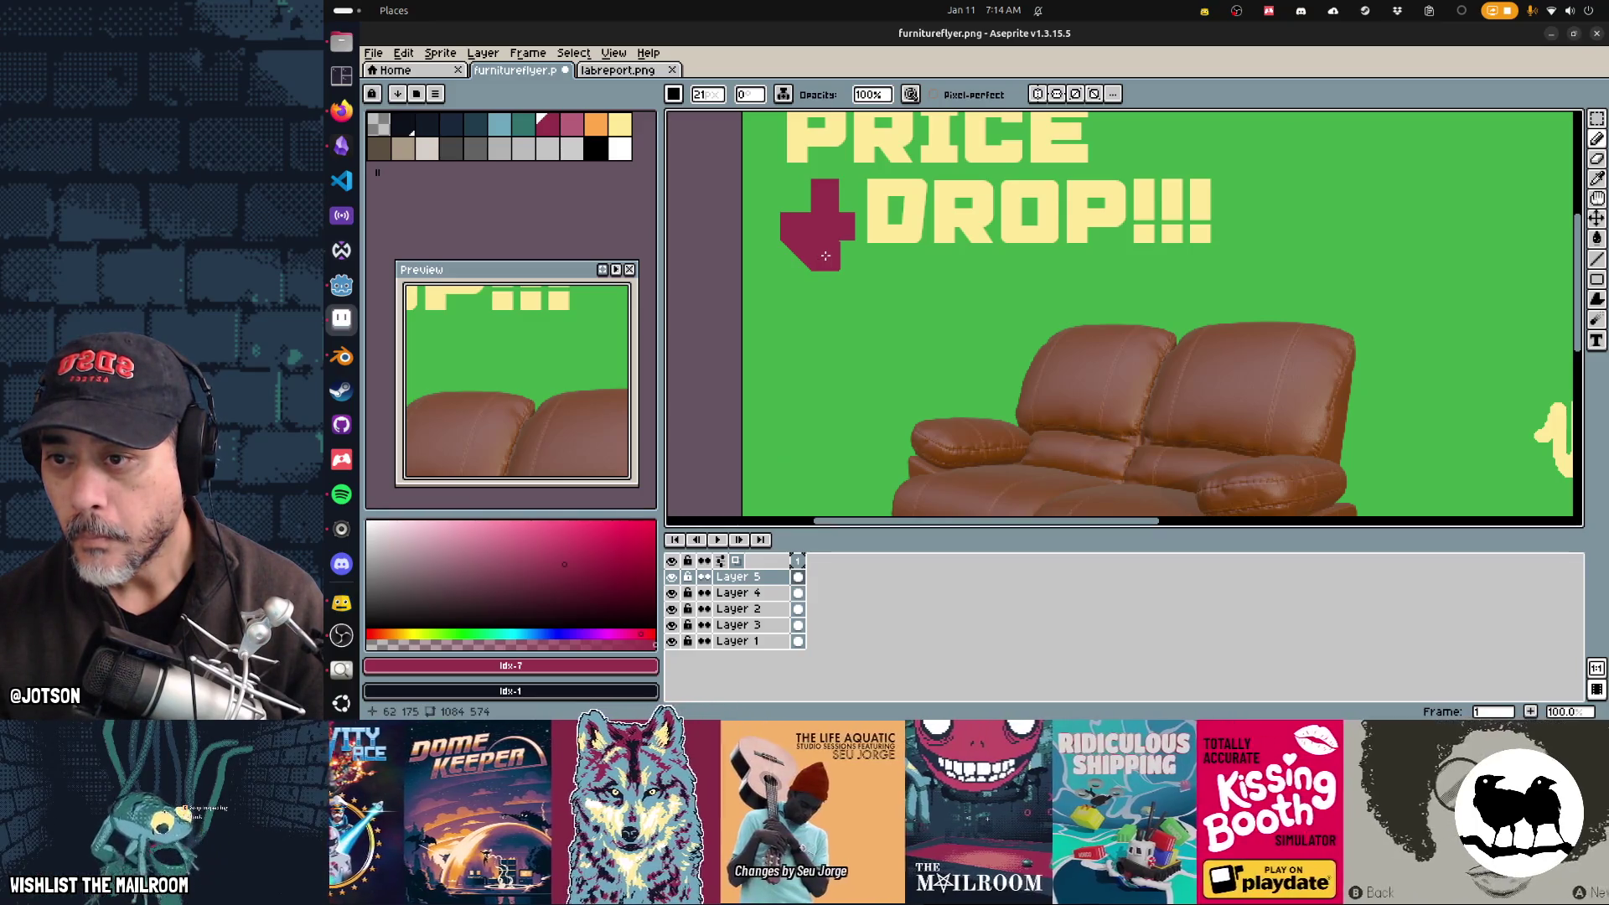
pyautogui.moveTo(826, 257); pyautogui.dragTo(858, 226)
pyautogui.press('w')
pyautogui.click(825, 247)
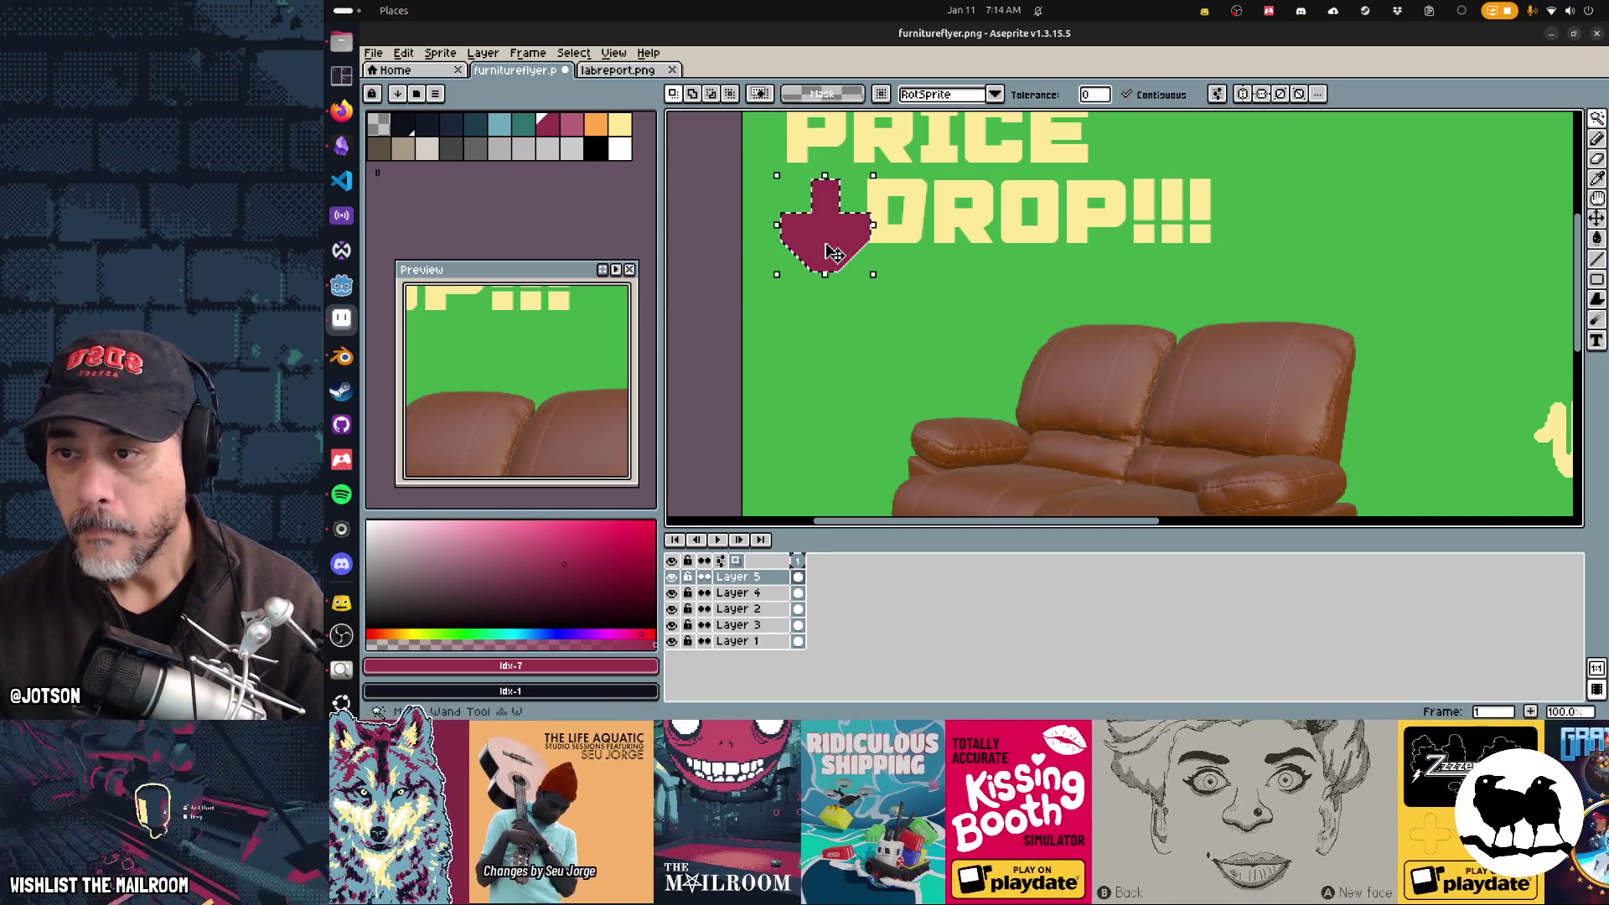
# Step: Nudge the selected arrow a little to the left and deselect it
pyautogui.moveTo(834, 253)
pyautogui.mouseDown()
pyautogui.moveTo(815, 251)
pyautogui.moveTo(825, 325)
pyautogui.moveTo(980, 277)
pyautogui.mouseUp()
pyautogui.hotkey('ctrl', 'd')
pyautogui.scroll(1, 880, 327)
pyautogui.press('b')
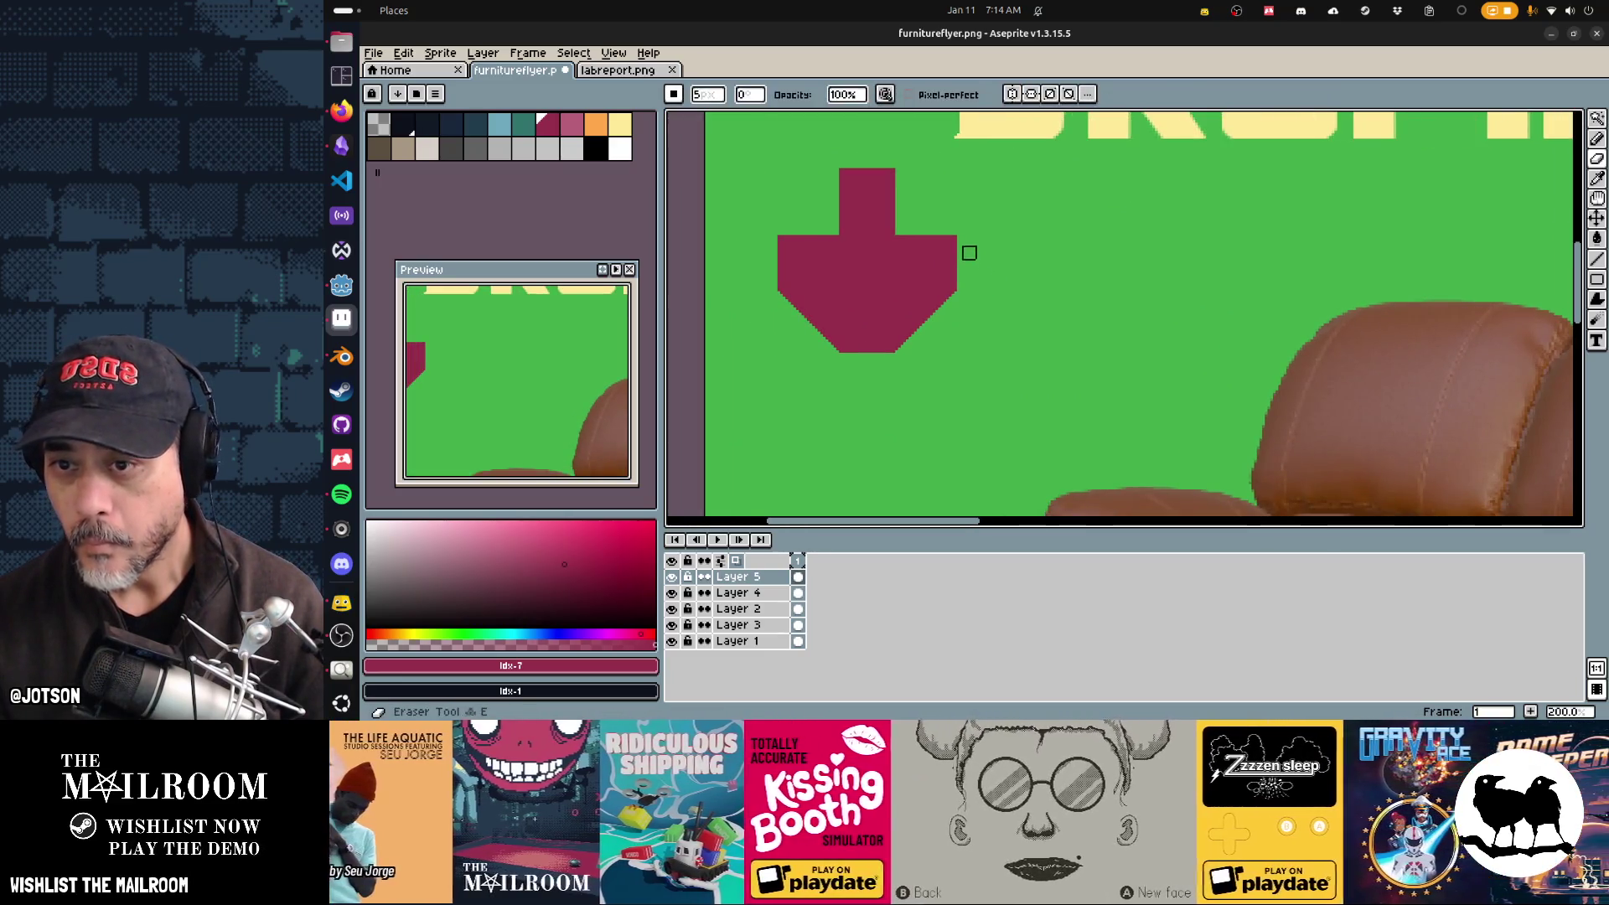
pyautogui.scroll(14, 972, 253)
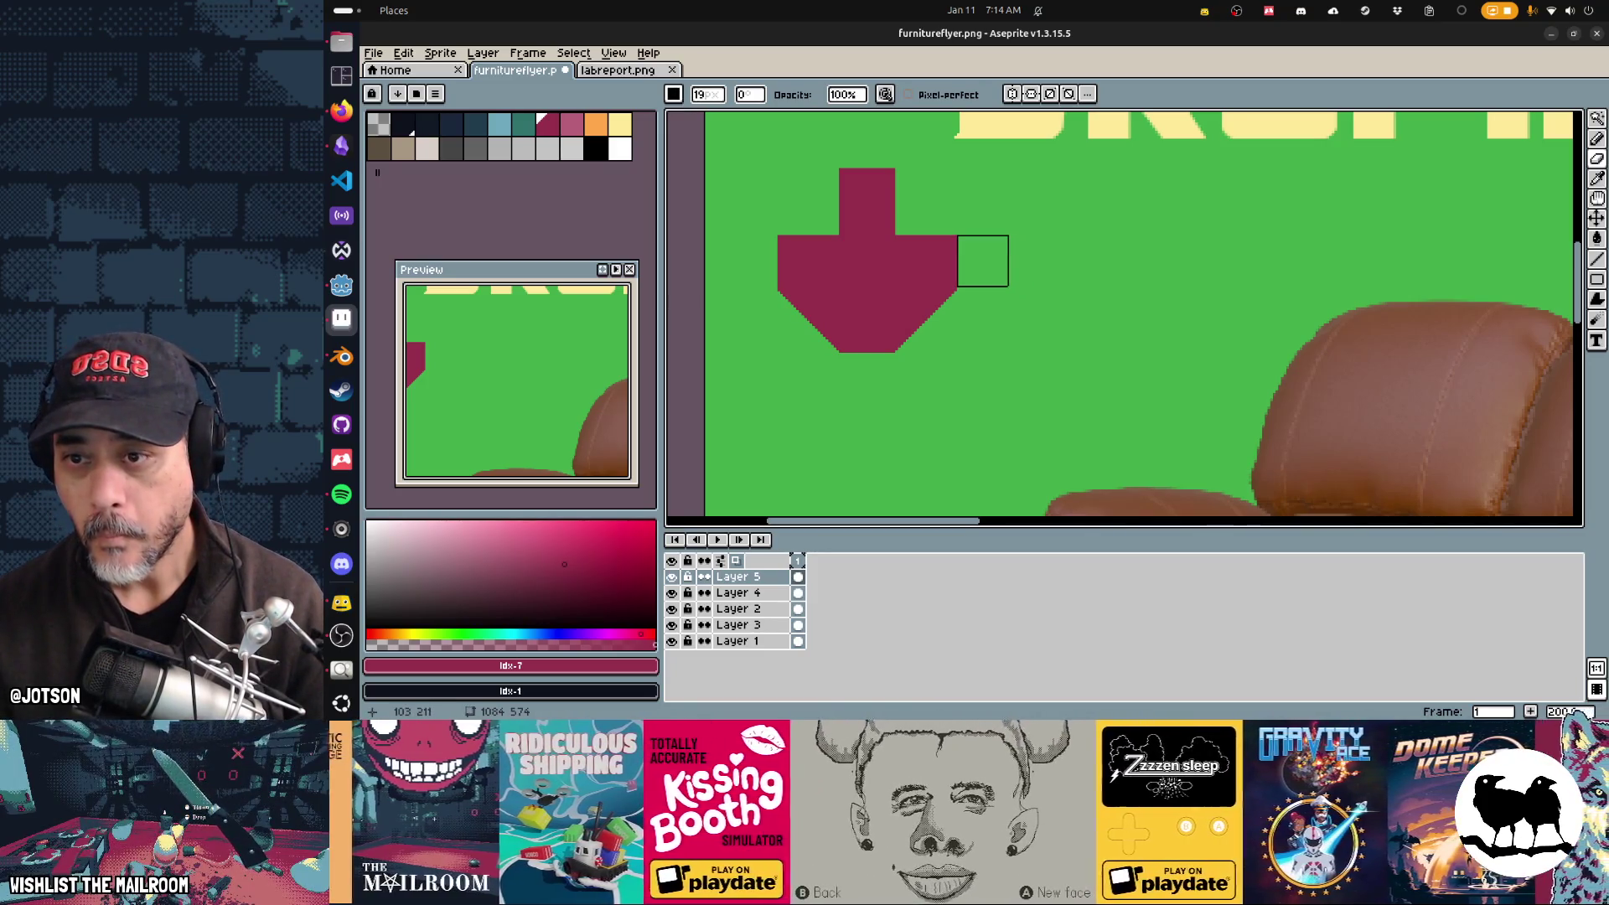
pyautogui.press('v')
pyautogui.press('b')
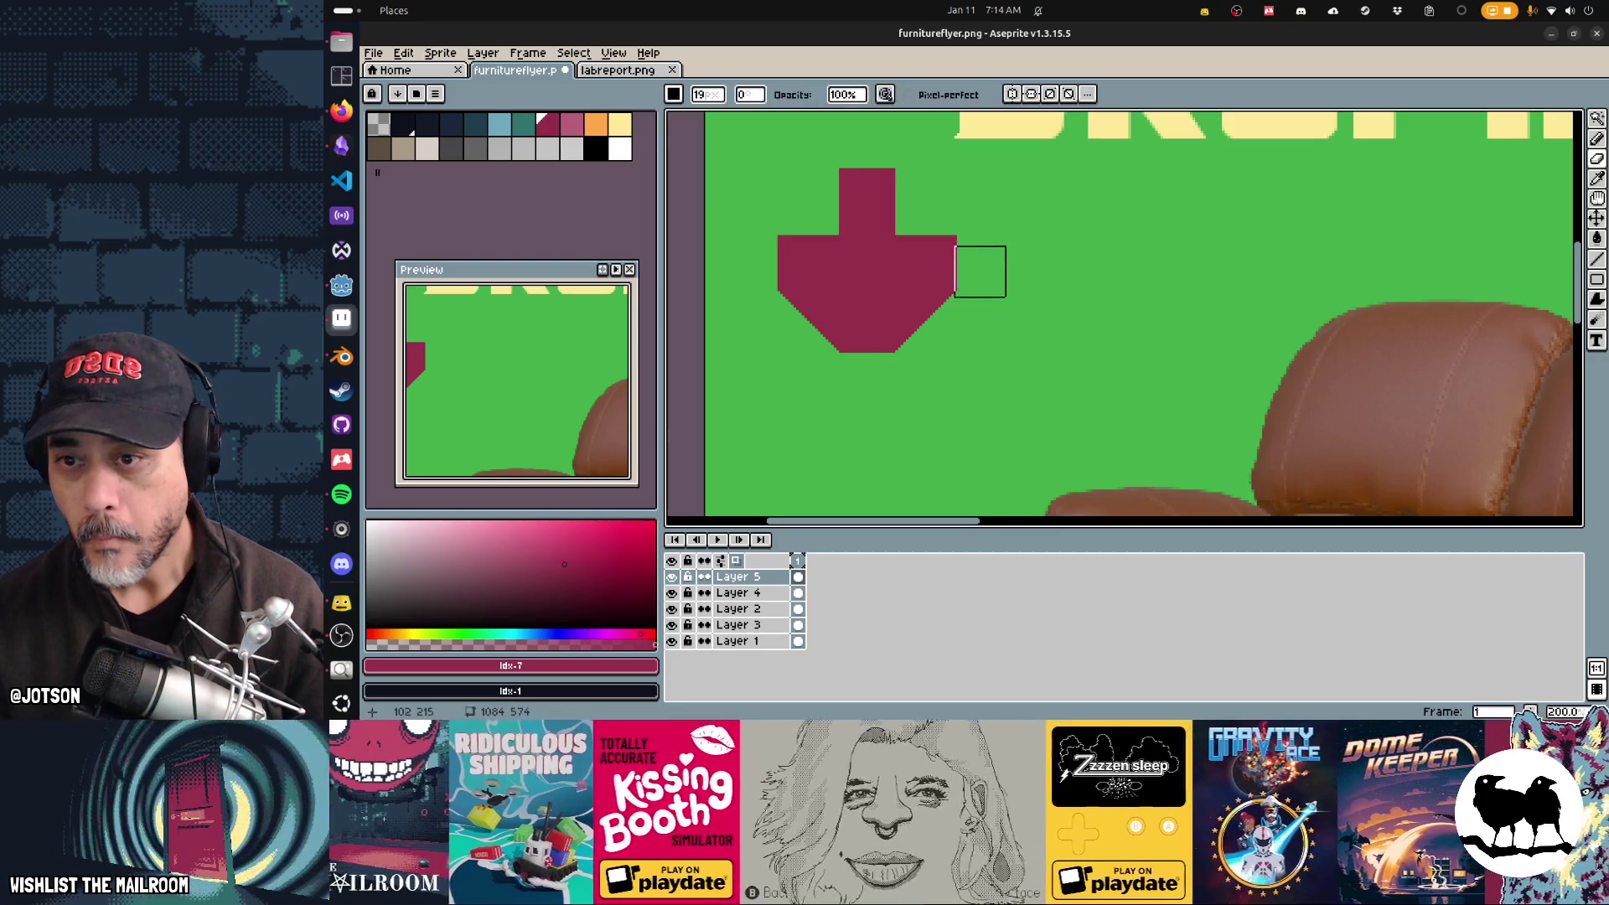
# Step: Paint green over the ragged arrow head, redraw its lower-left edge at 45°, and reselect the arrow
pyautogui.moveTo(983, 261)
pyautogui.mouseDown()
pyautogui.moveTo(877, 345)
pyautogui.moveTo(883, 368)
pyautogui.mouseUp()
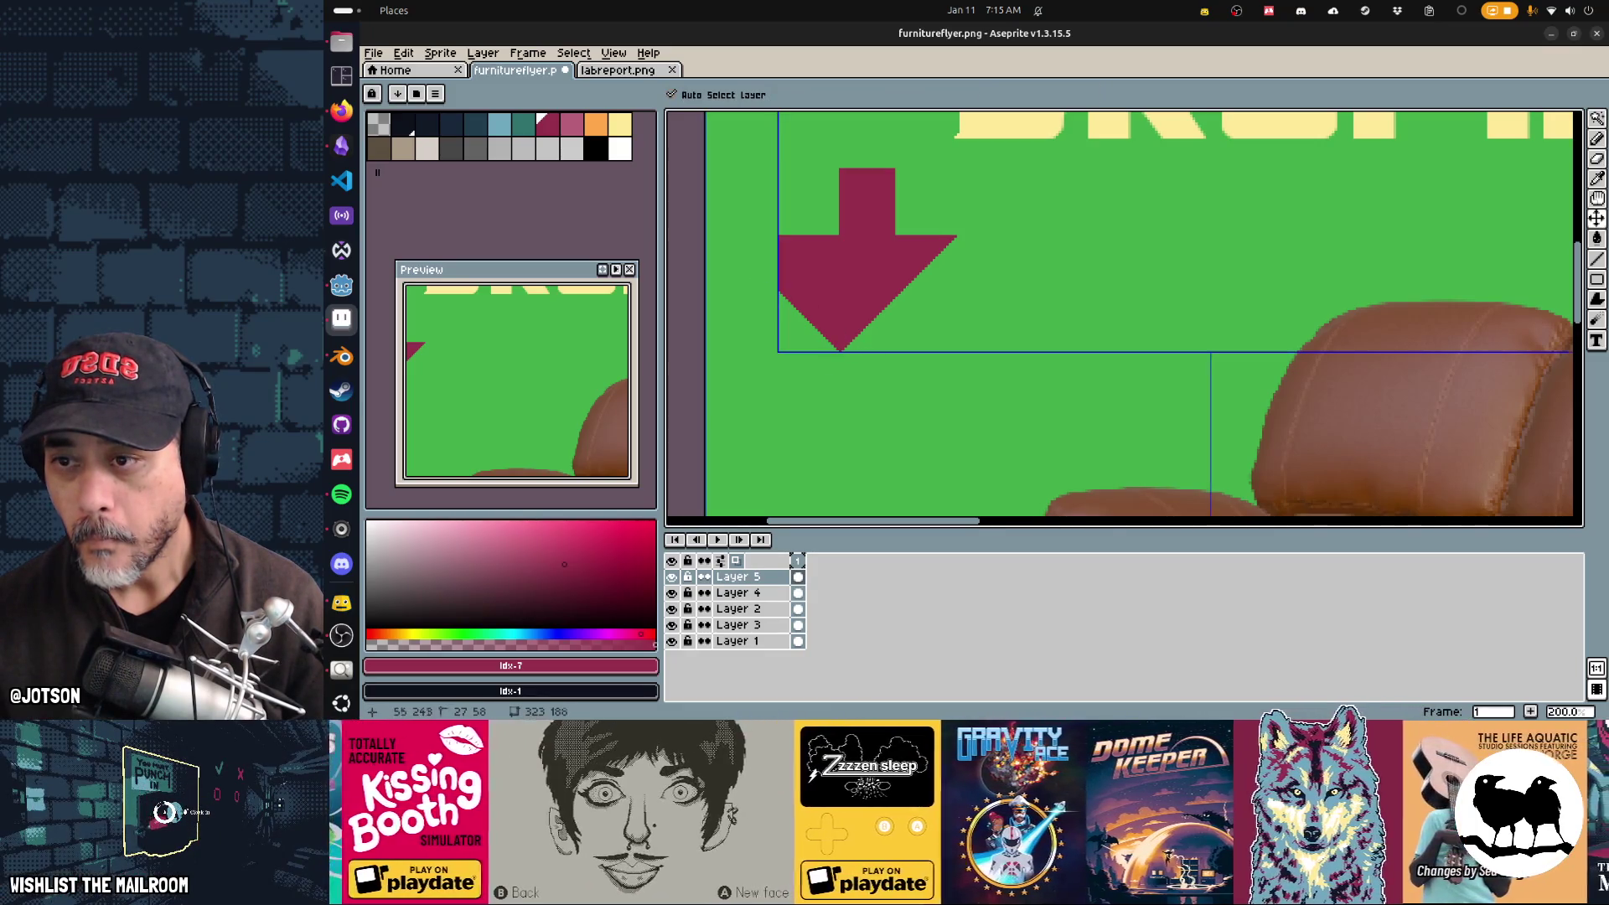
pyautogui.hotkey('ctrl', 'z')
pyautogui.moveTo(865, 344); pyautogui.dragTo(843, 357)
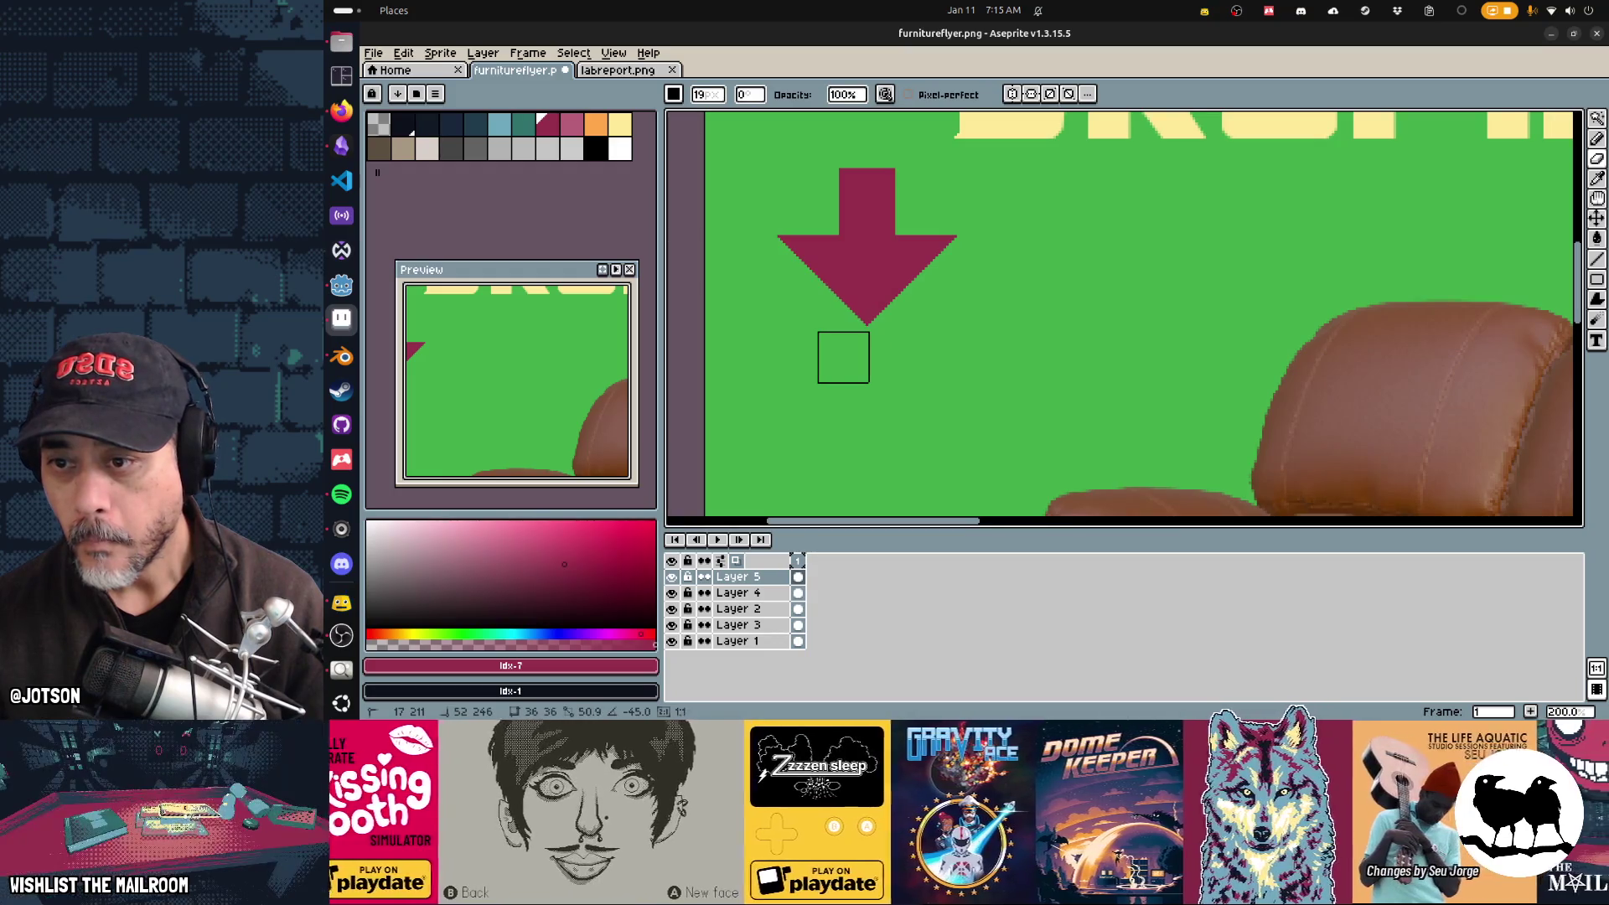
pyautogui.scroll(-1, 978, 352)
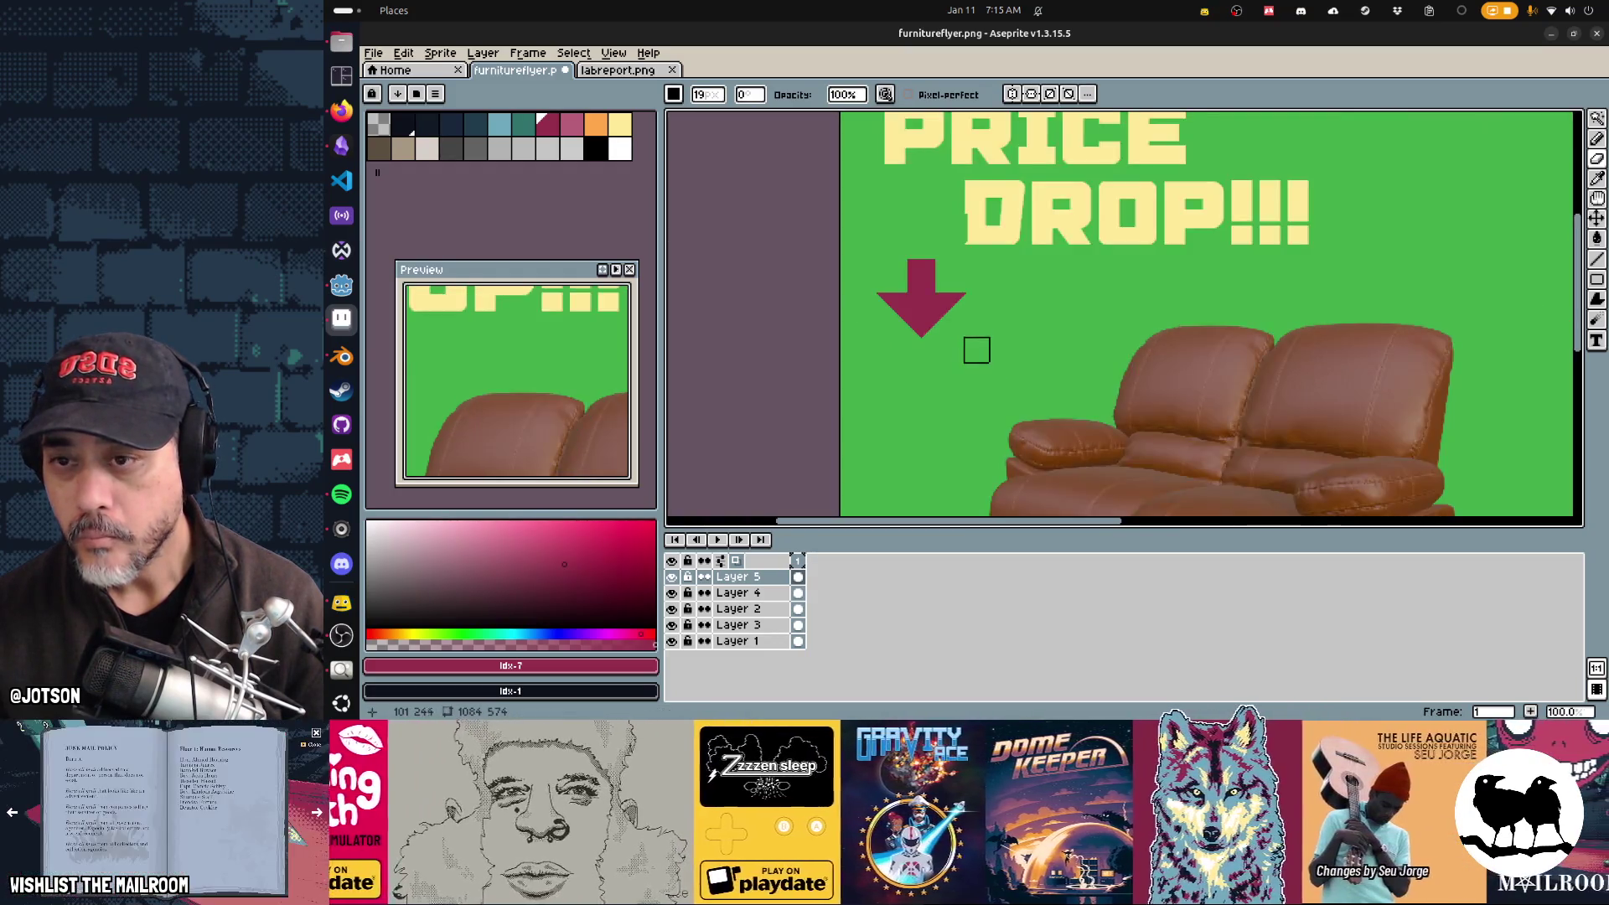
pyautogui.press('w')
pyautogui.click(923, 303)
# Step: Place a copy of the magenta arrow below the first one beside DROP!!!
pyautogui.moveTo(926, 323)
pyautogui.mouseDown()
pyautogui.moveTo(918, 241)
pyautogui.moveTo(906, 335)
pyautogui.moveTo(922, 331)
pyautogui.moveTo(926, 416)
pyautogui.mouseUp()
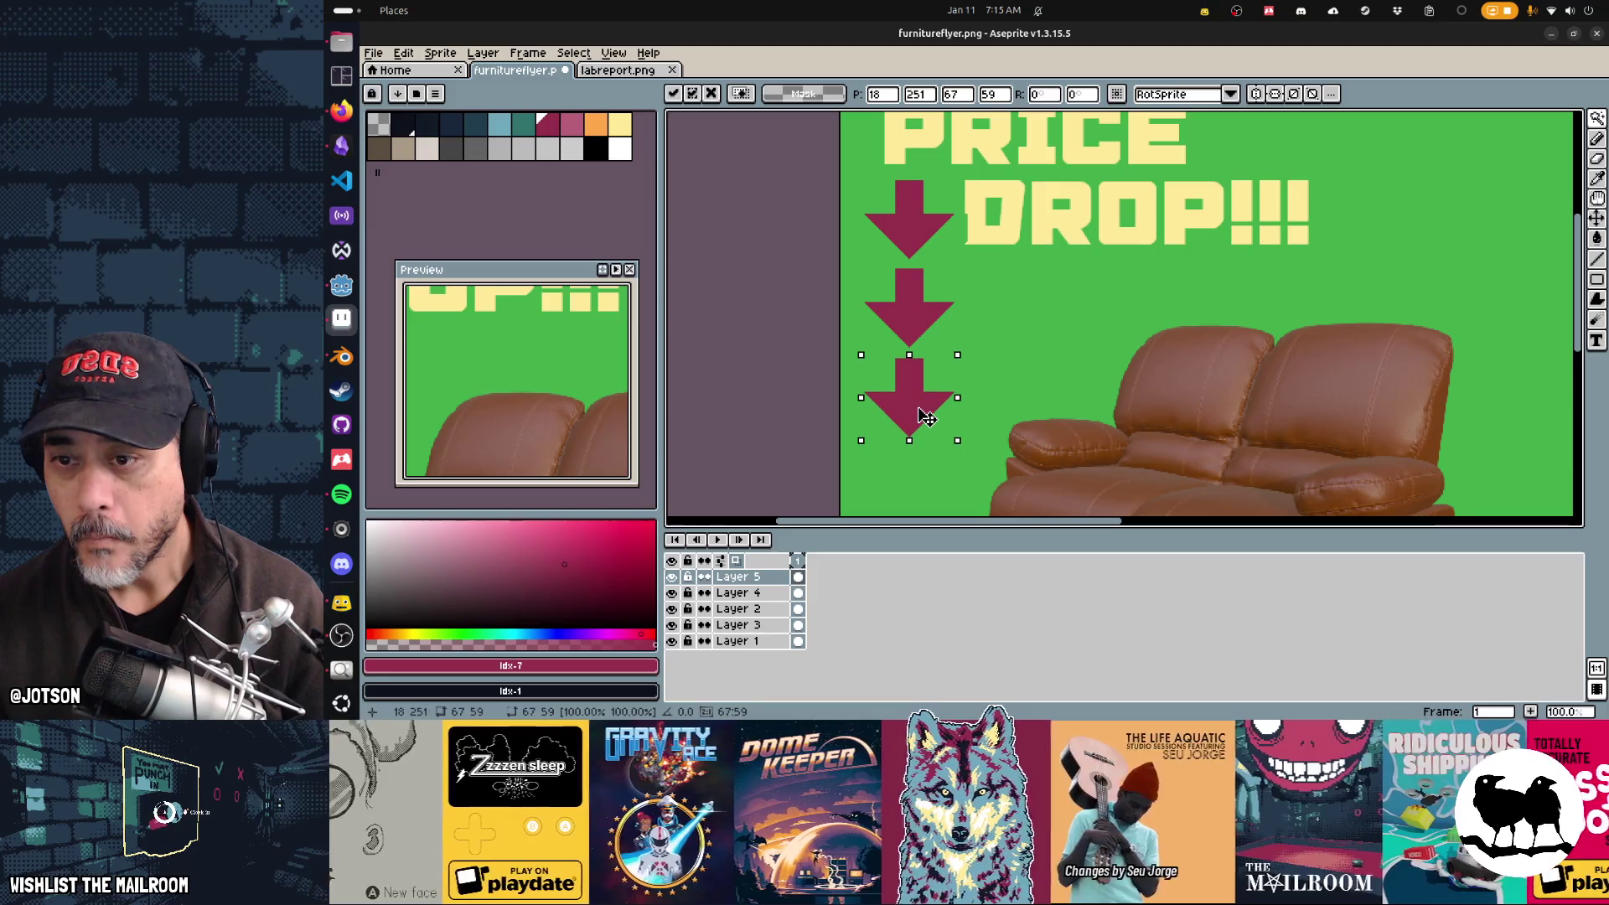
pyautogui.press('Return')
pyautogui.scroll(2, 969, 248)
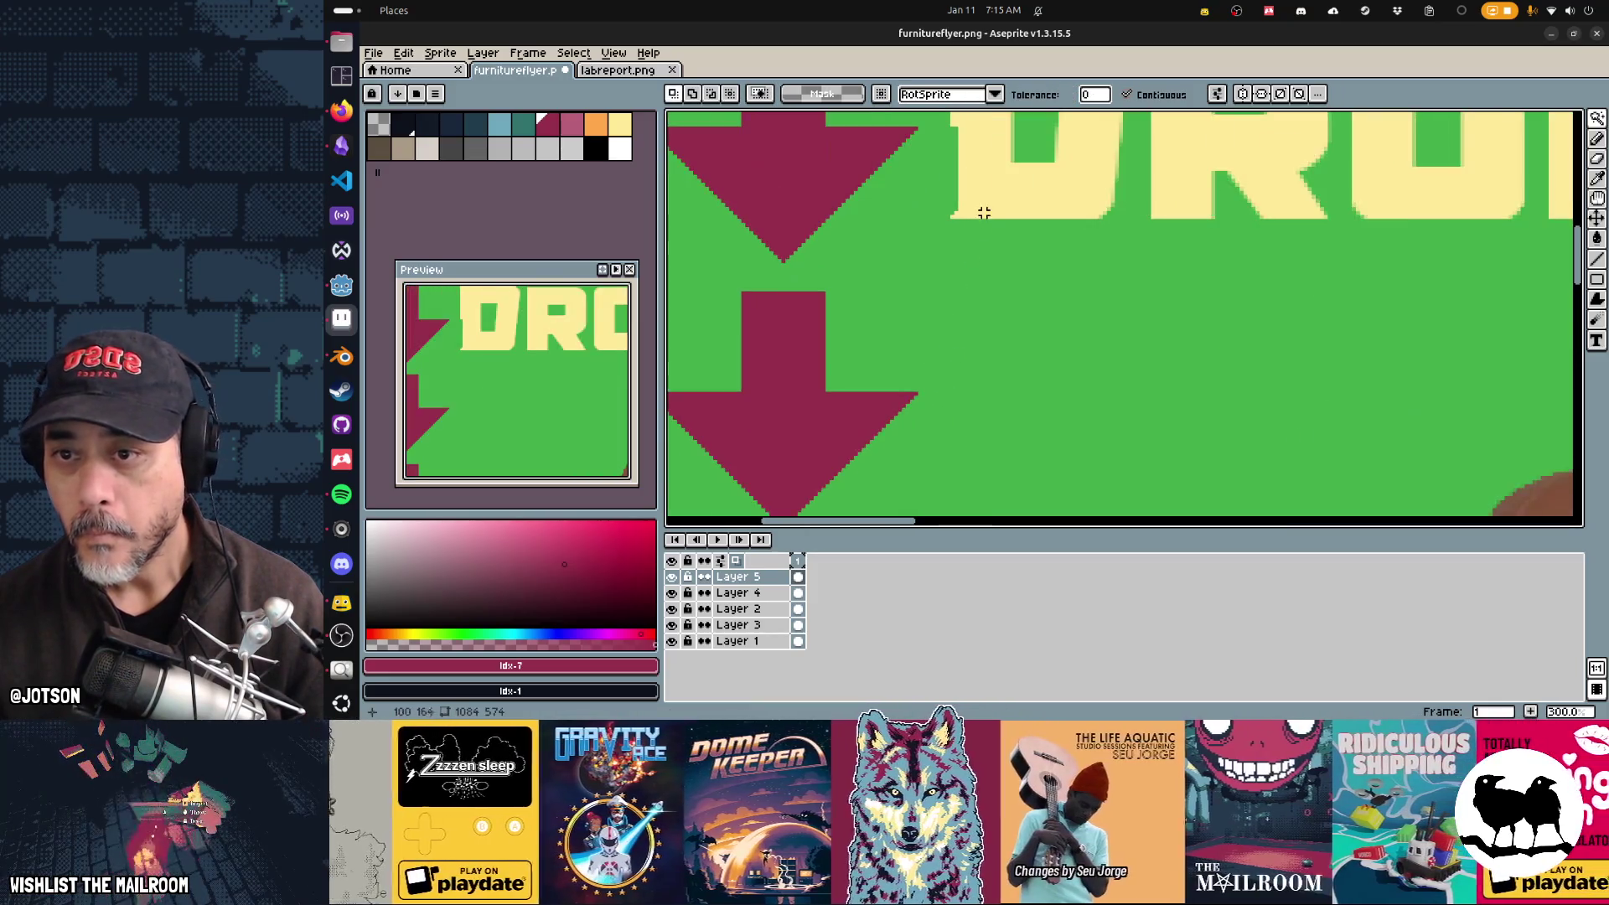
# Step: Try painting the D of DROP cream, undo it, and reduce the brush size
pyautogui.press('b')
pyautogui.keyDown('alt'); pyautogui.click(993, 286); pyautogui.keyUp('alt')
pyautogui.moveTo(993, 285)
pyautogui.mouseDown()
pyautogui.moveTo(988, 262)
pyautogui.moveTo(982, 336)
pyautogui.mouseUp()
pyautogui.hotkey('ctrl', 'z')
pyautogui.press('-')
pyautogui.press('-')
pyautogui.press('-')
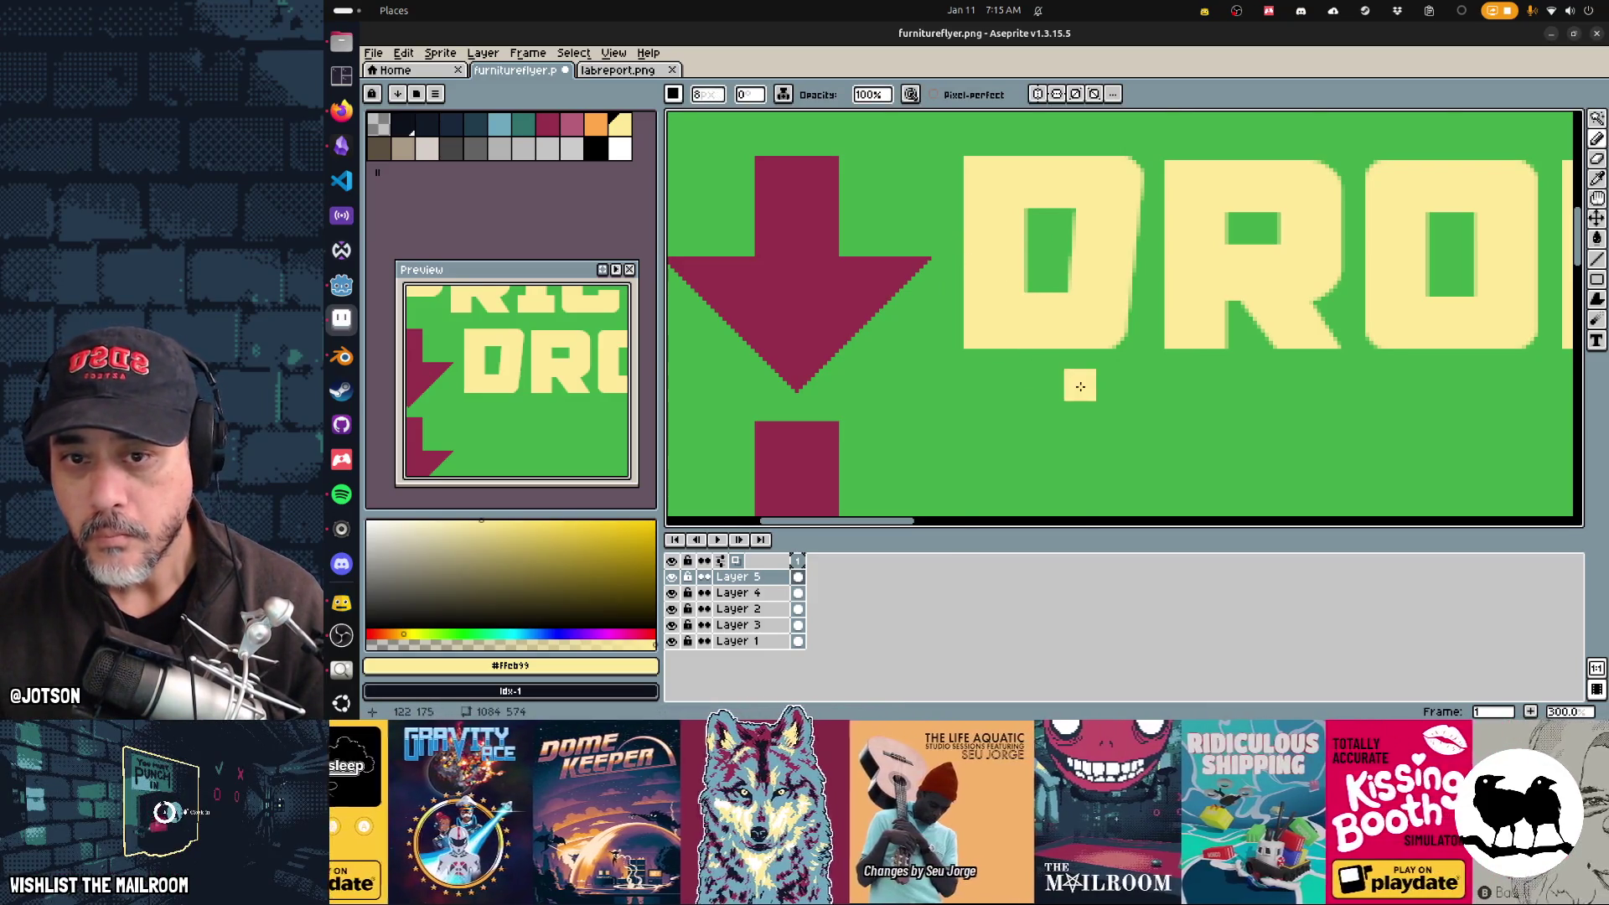
pyautogui.scroll(-4, 1071, 381)
pyautogui.scroll(3, 1047, 321)
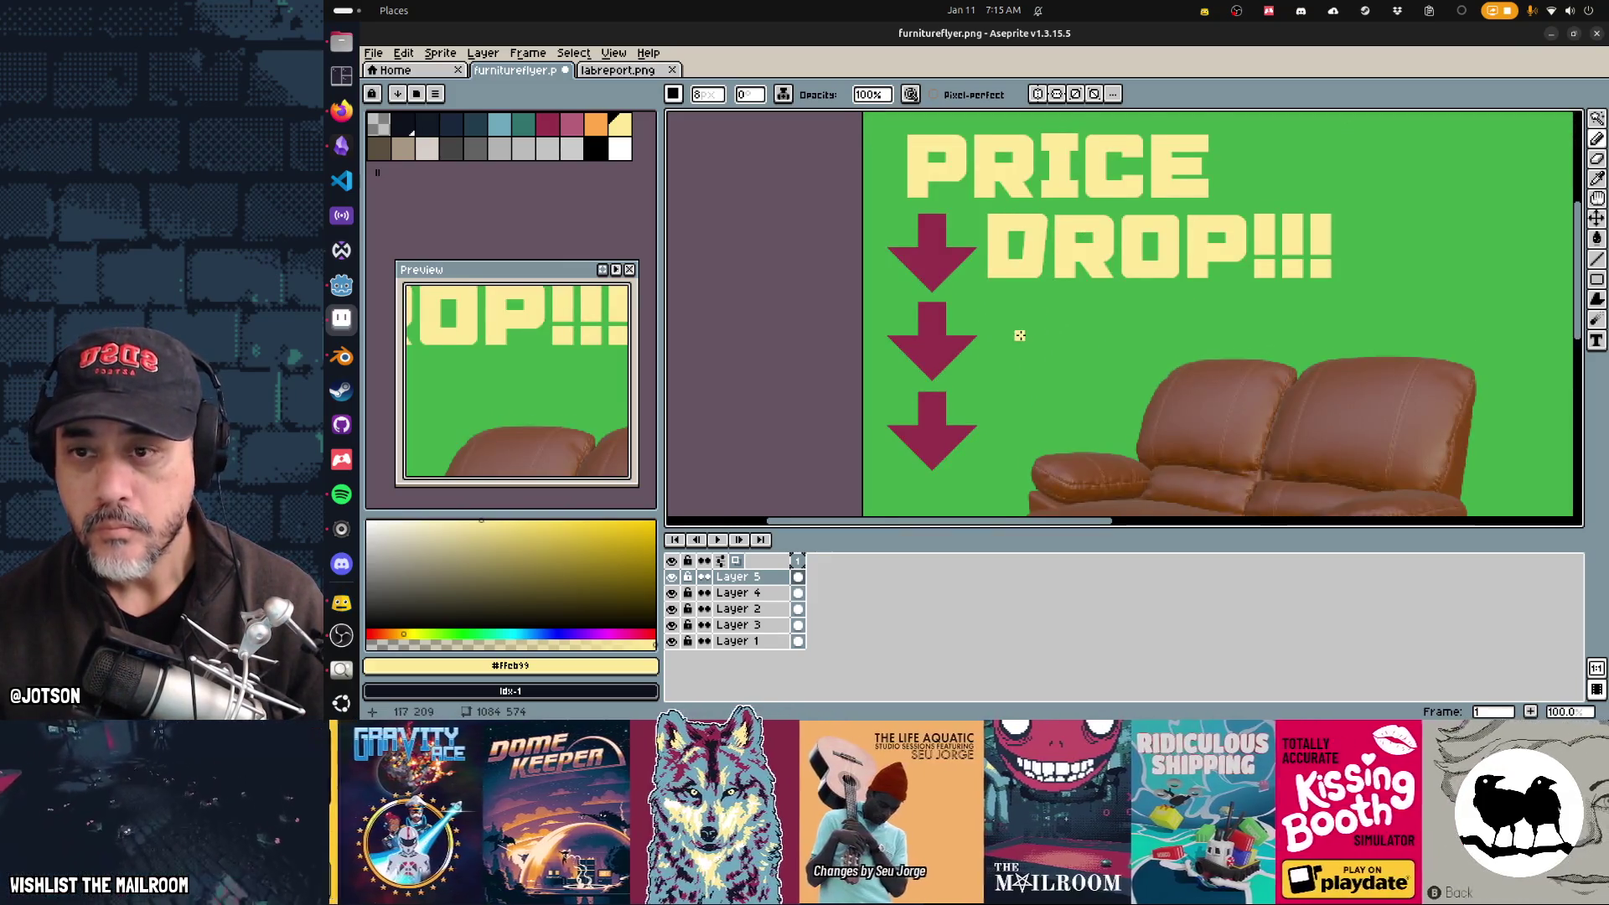
pyautogui.scroll(-1, 1019, 335)
pyautogui.hscroll(-1, 1019, 335)
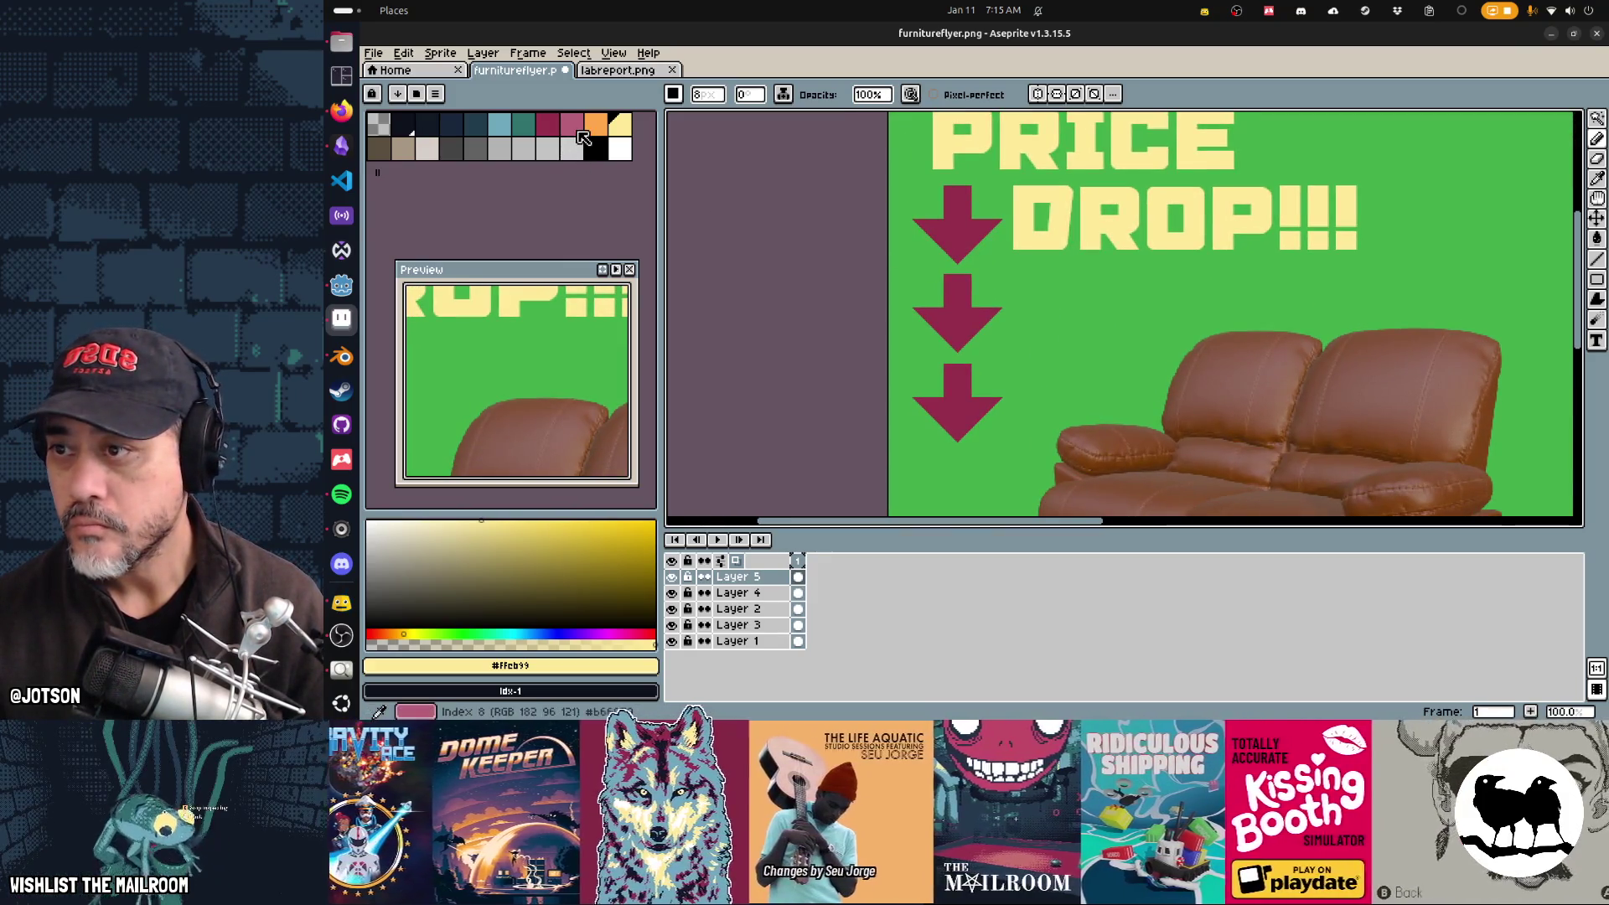
# Step: Test a light-blue Paint Bucket fill on the D, undo it, and pan to the arrows and sofa
pyautogui.click(499, 124)
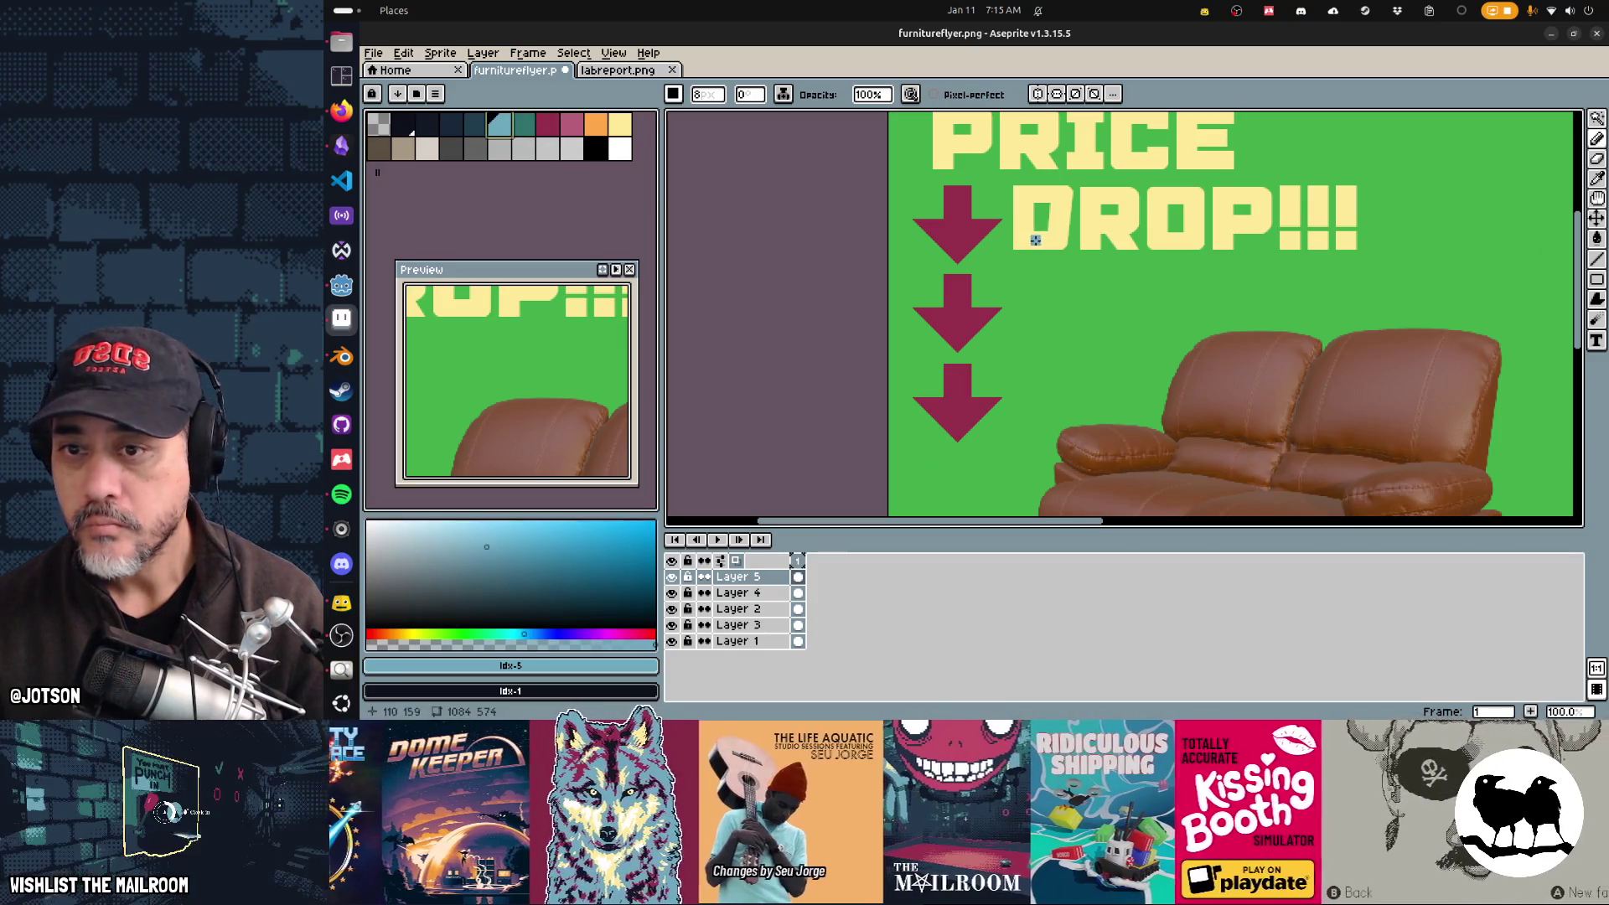
pyautogui.press('g')
pyautogui.click(1038, 240)
pyautogui.hotkey('ctrl', 'z')
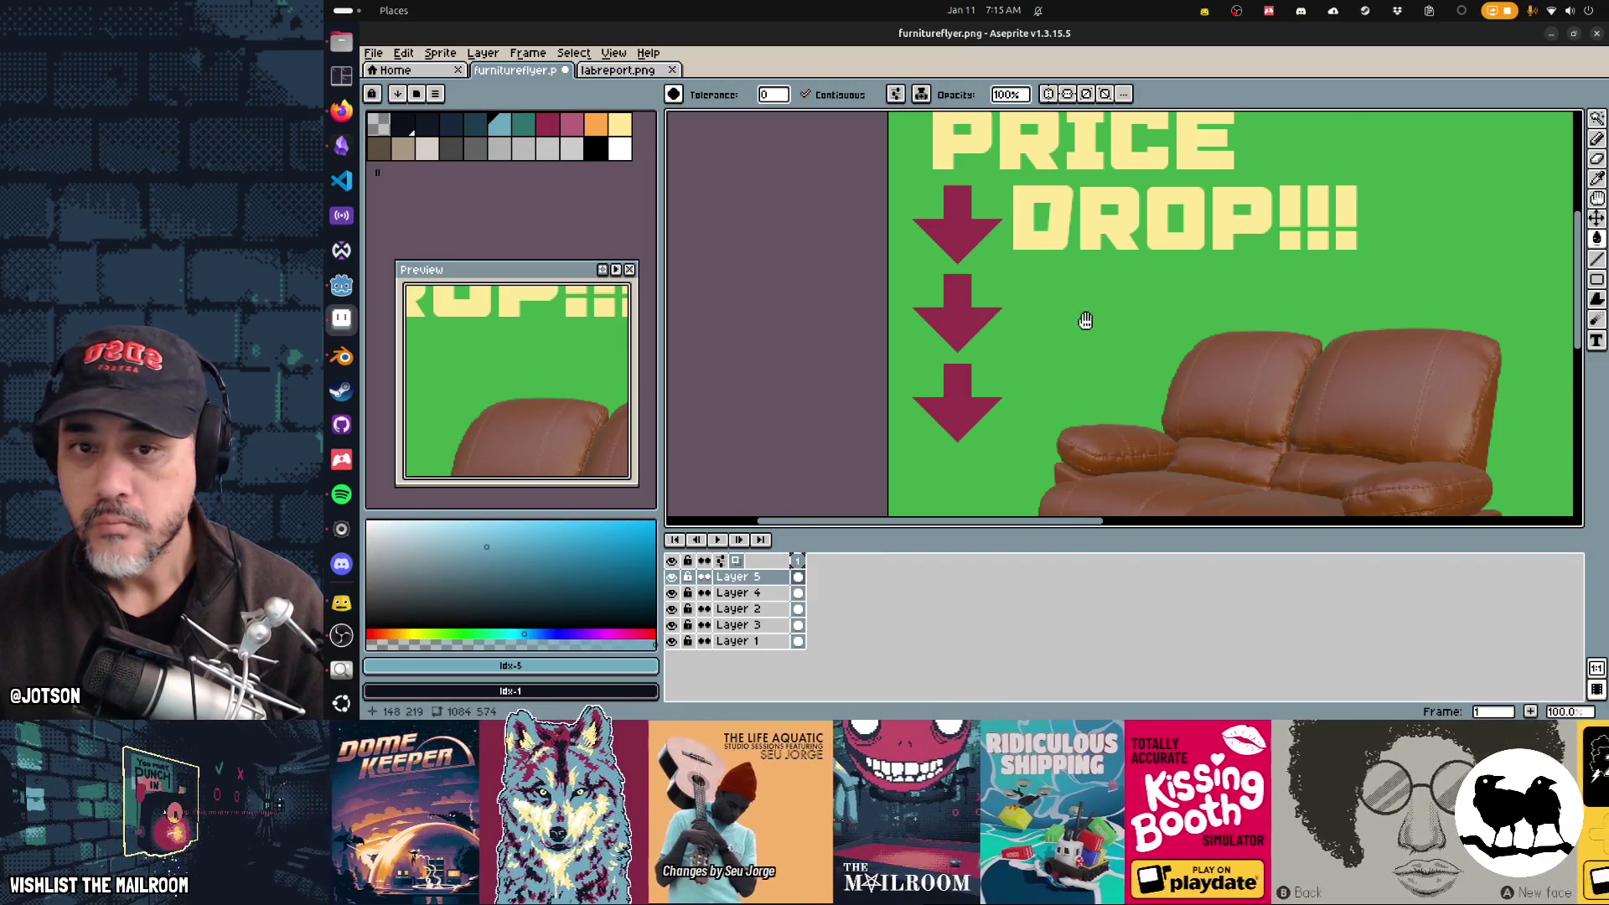
pyautogui.moveTo(1085, 321); pyautogui.dragTo(1025, 289)
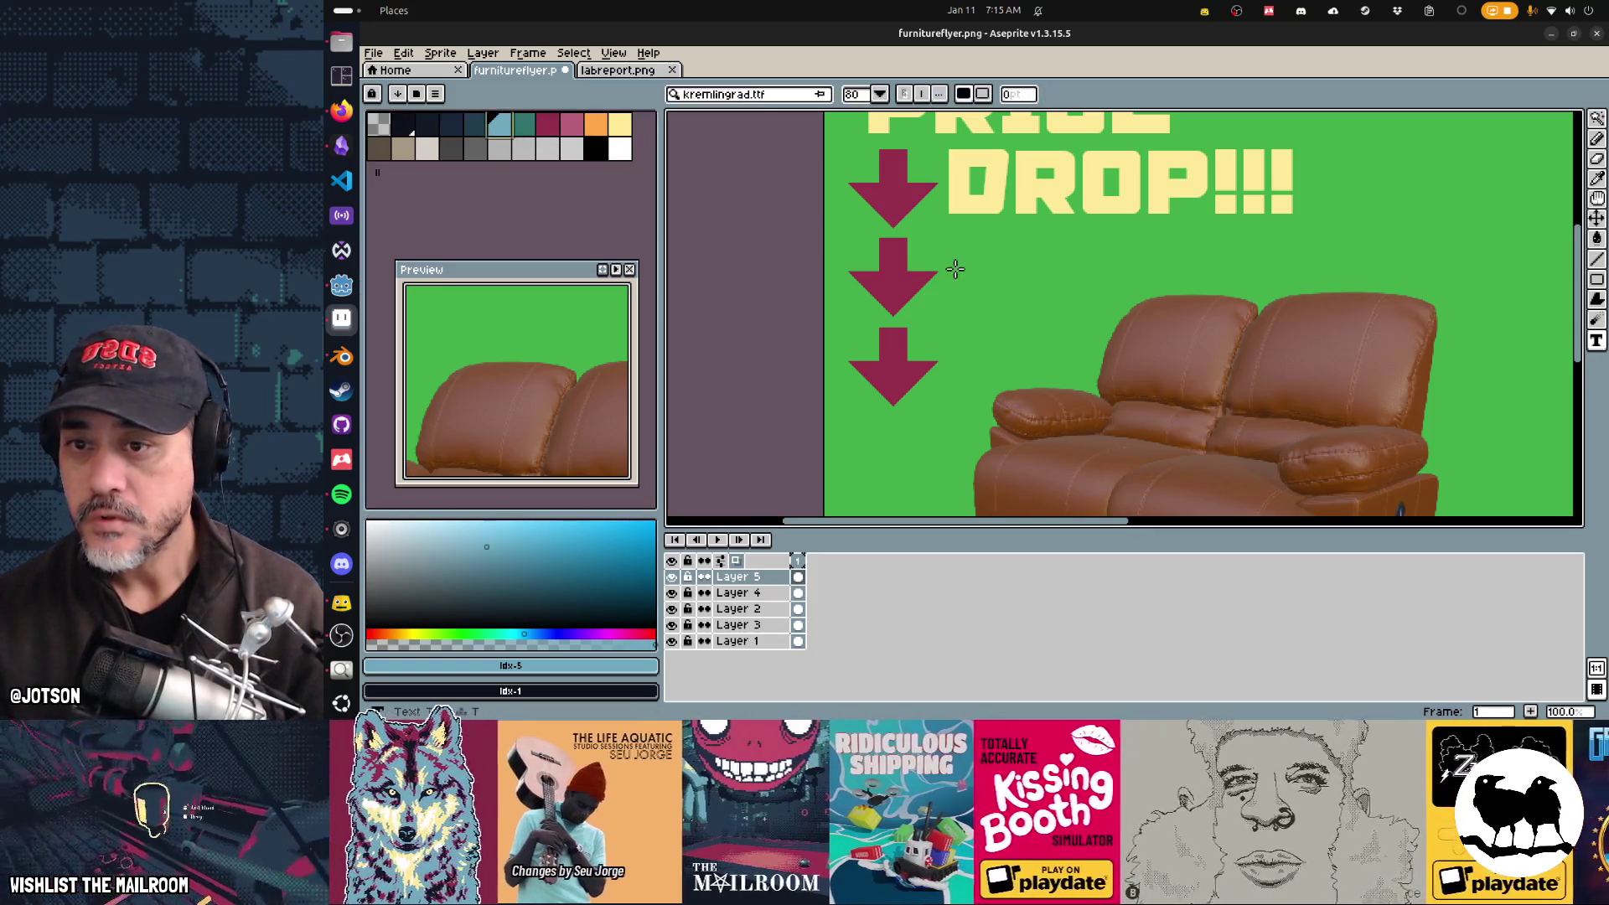
# Step: Add white 'AS LOW AS' text in Barlow Condensed SemiBold right of the middle arrow
pyautogui.moveTo(957, 246); pyautogui.dragTo(1288, 289)
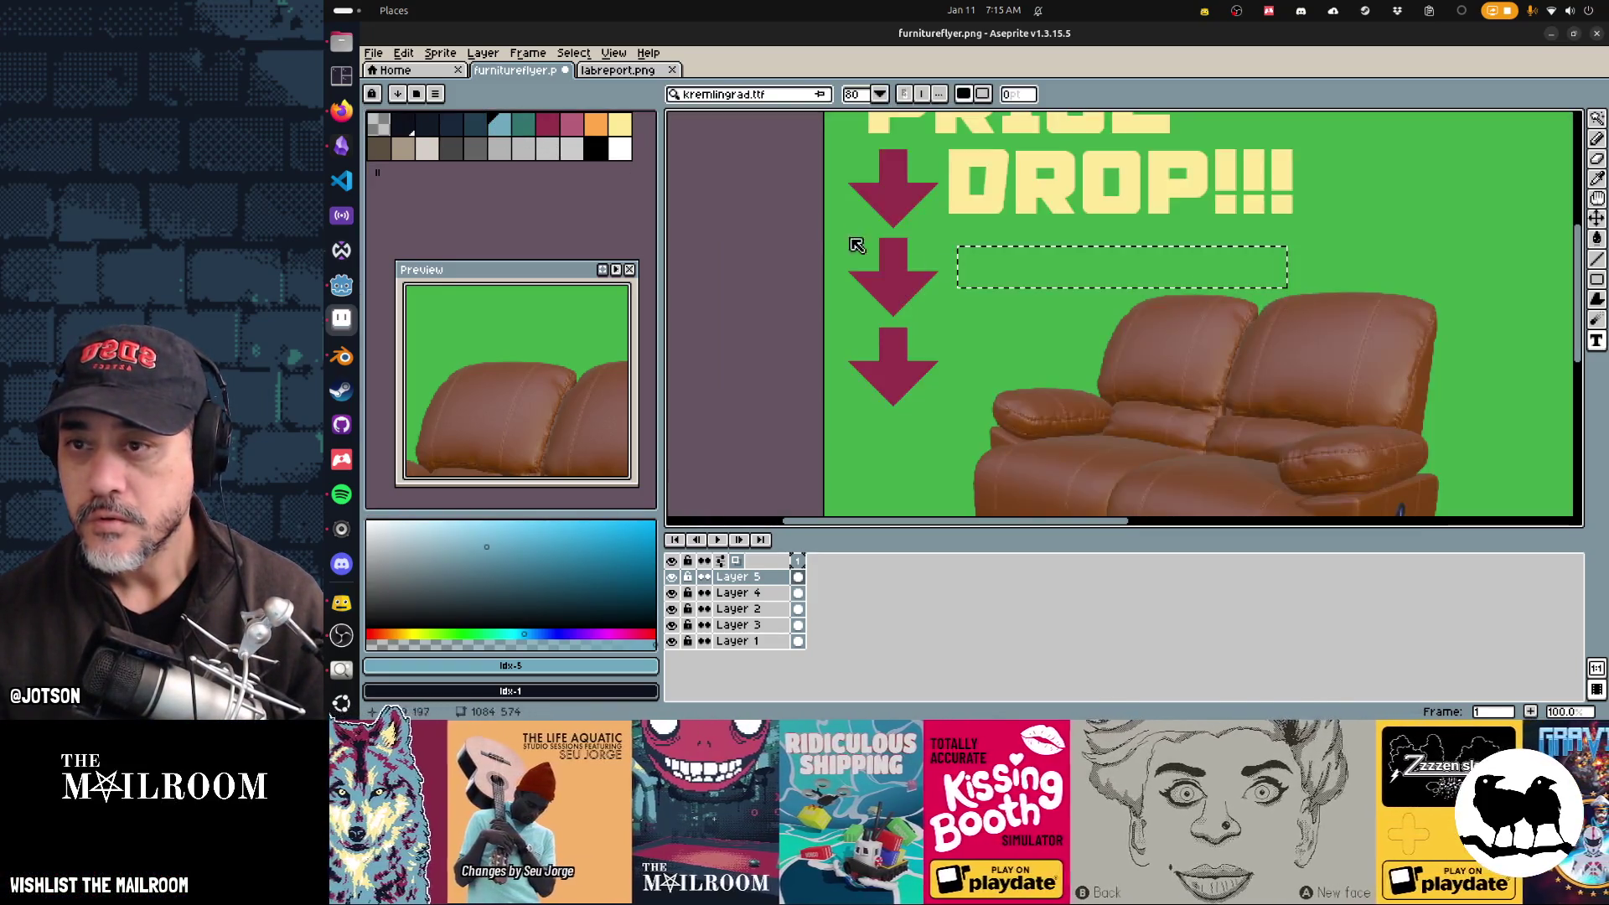
pyautogui.click(737, 102)
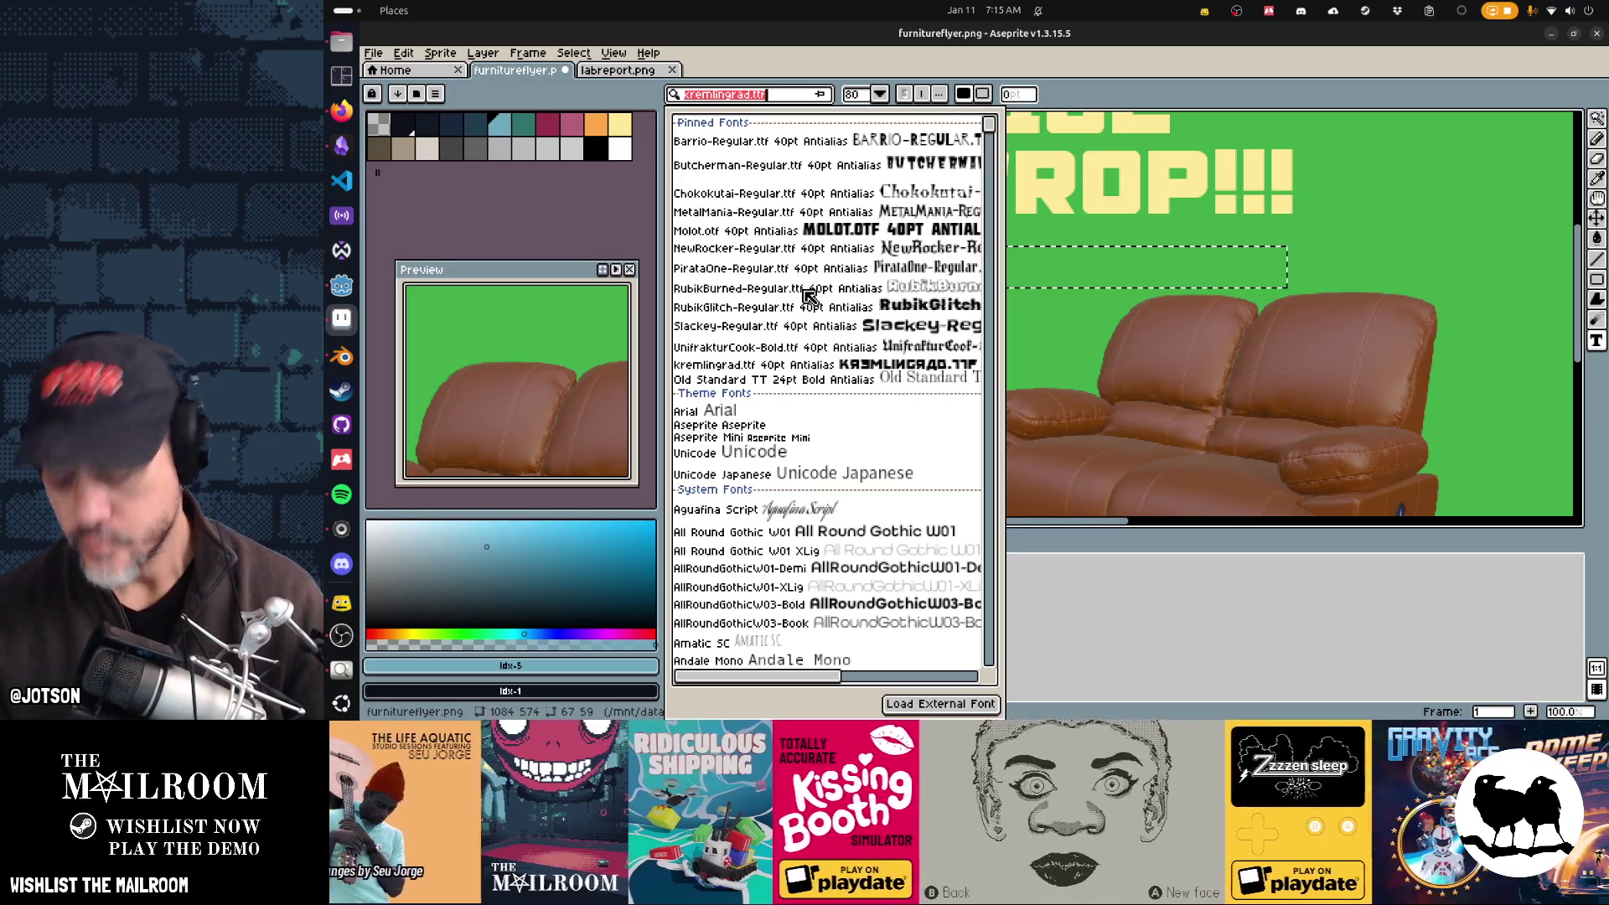
pyautogui.write('condense')
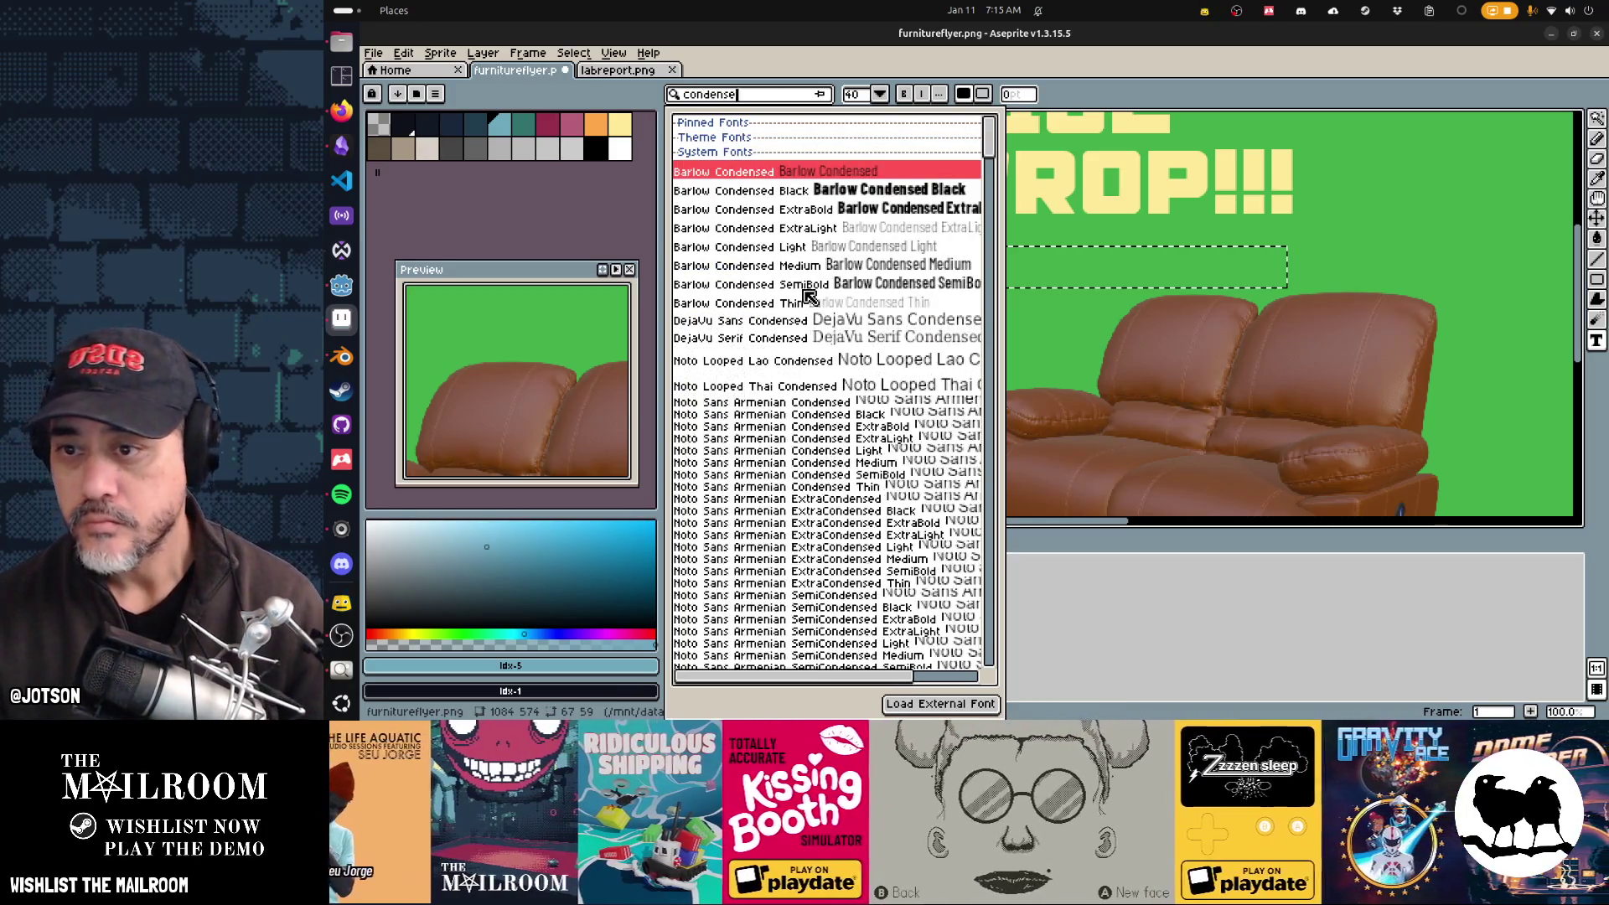
pyautogui.click(859, 285)
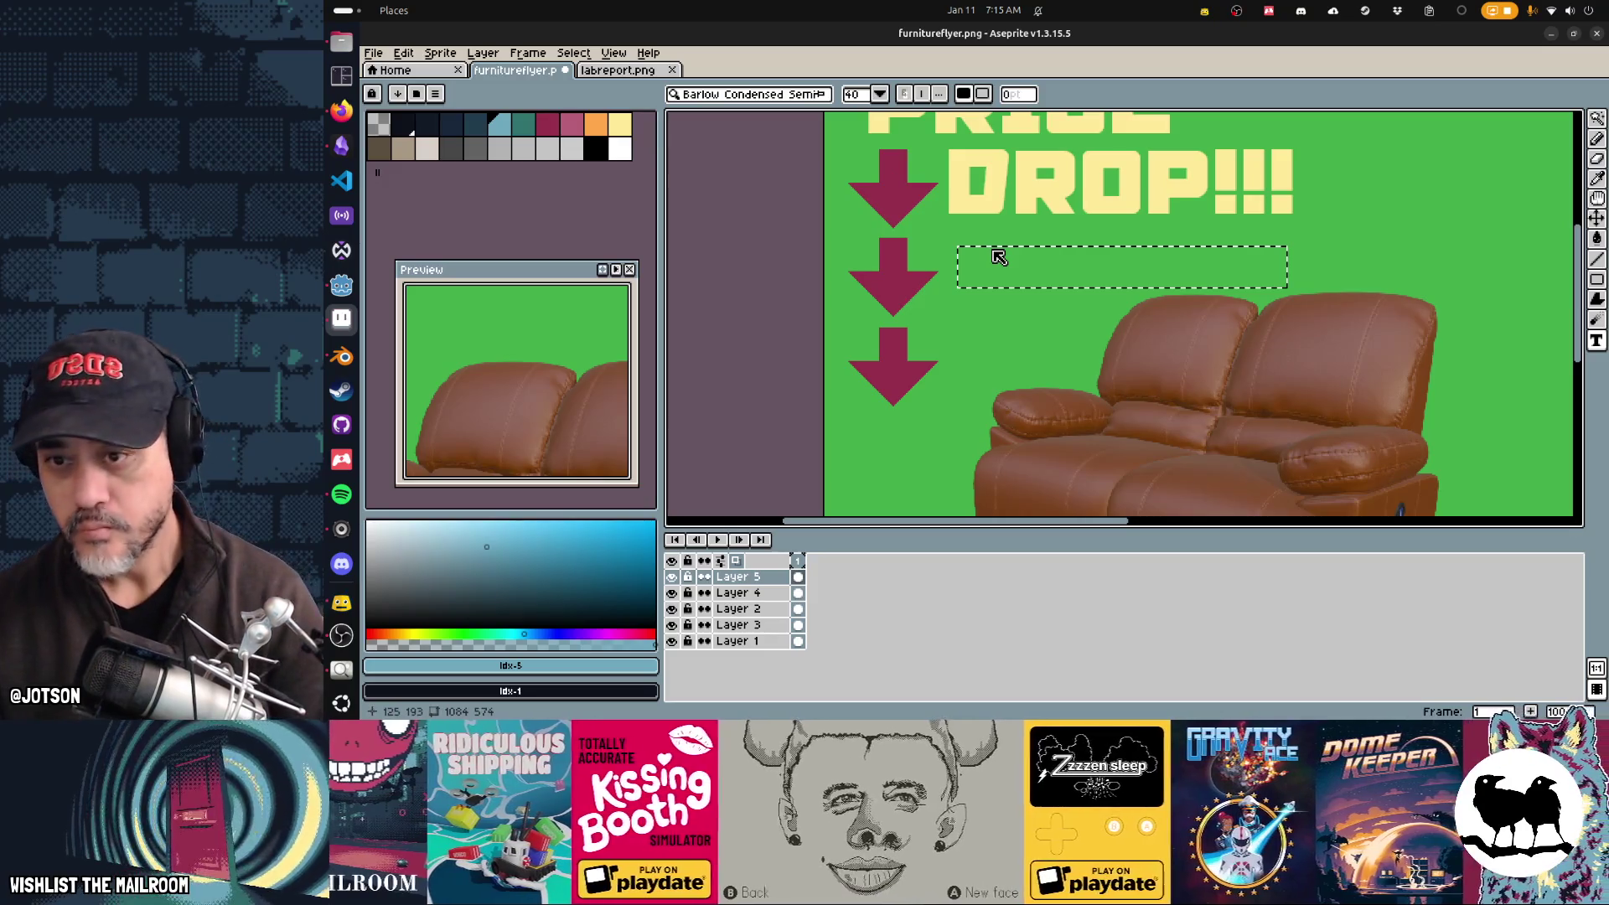
pyautogui.write('AS LOW AS')
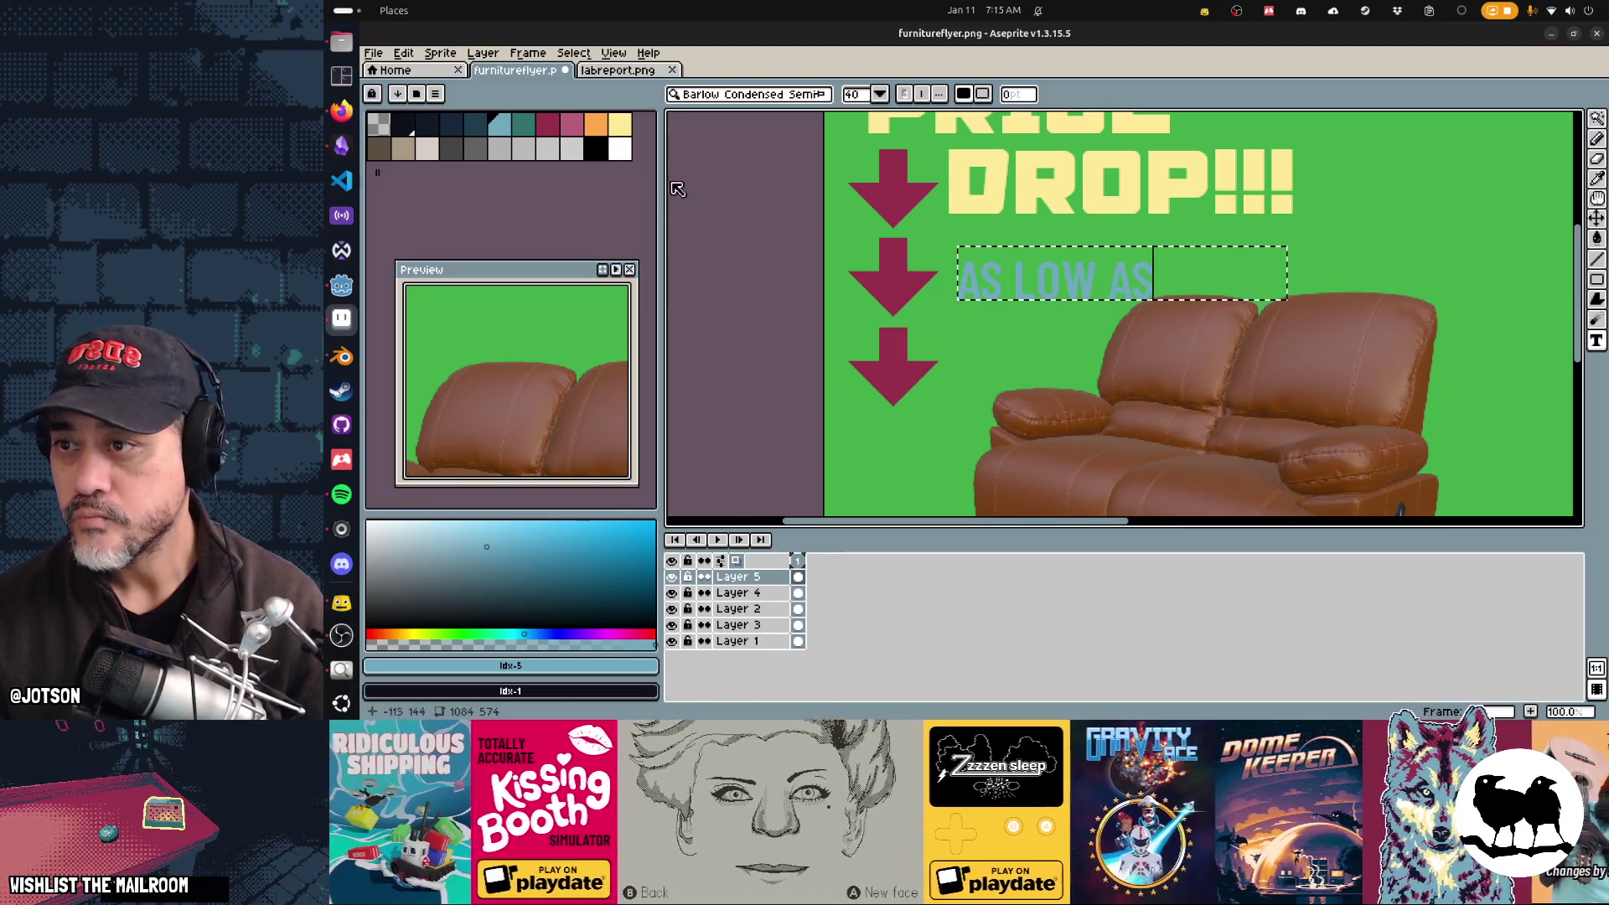
pyautogui.click(624, 153)
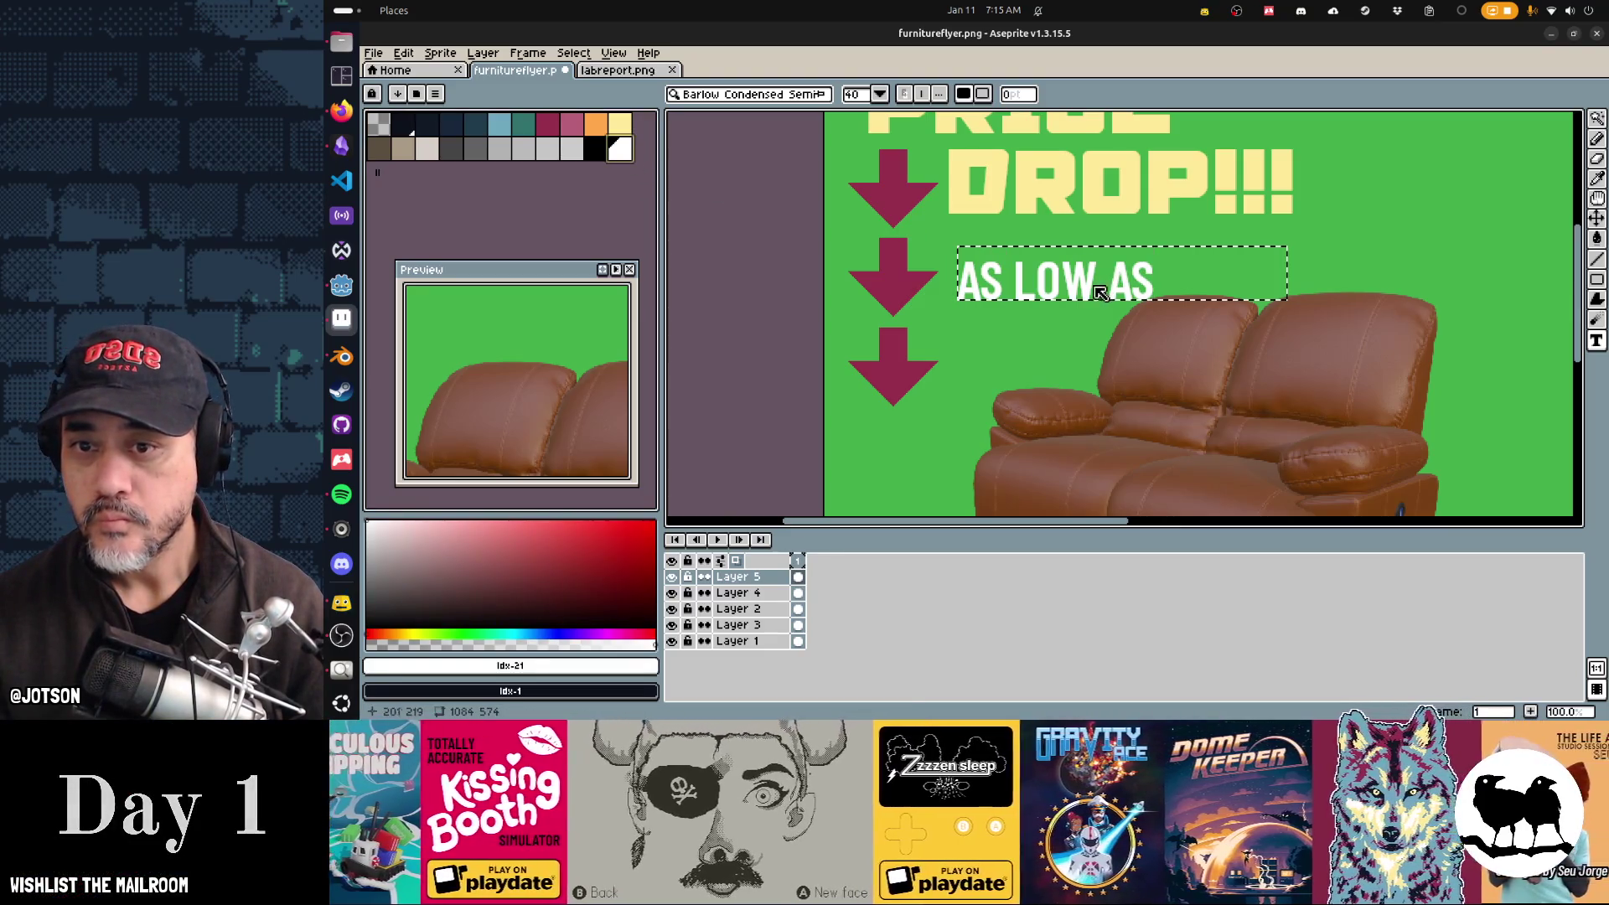
pyautogui.click(1097, 281)
pyautogui.click(1056, 351)
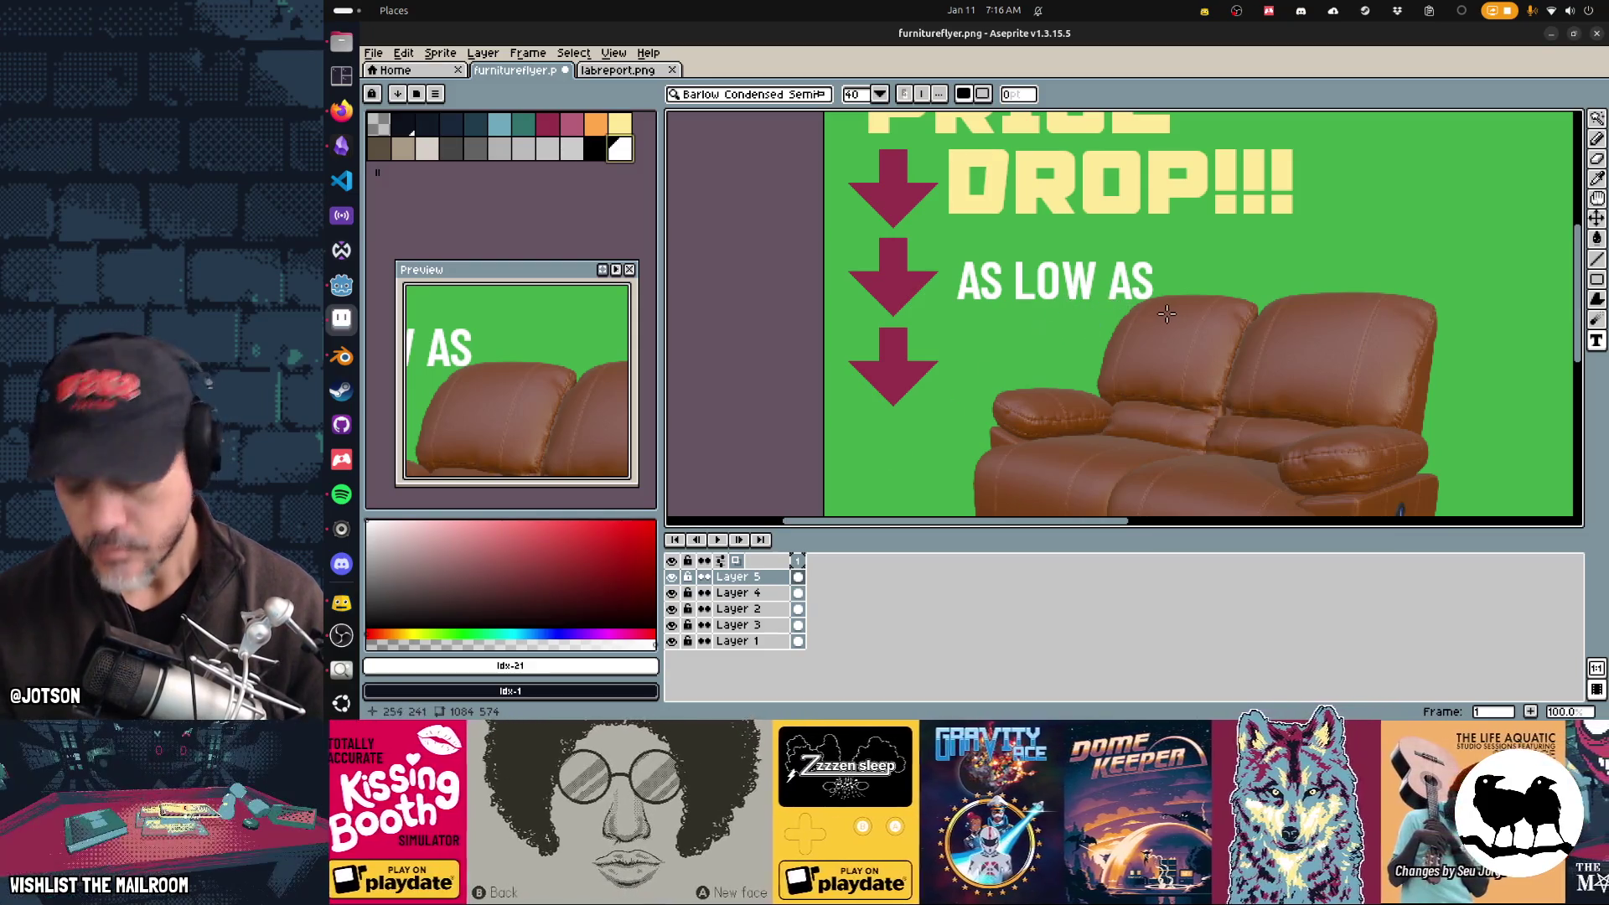
pyautogui.moveTo(1185, 321); pyautogui.dragTo(955, 250)
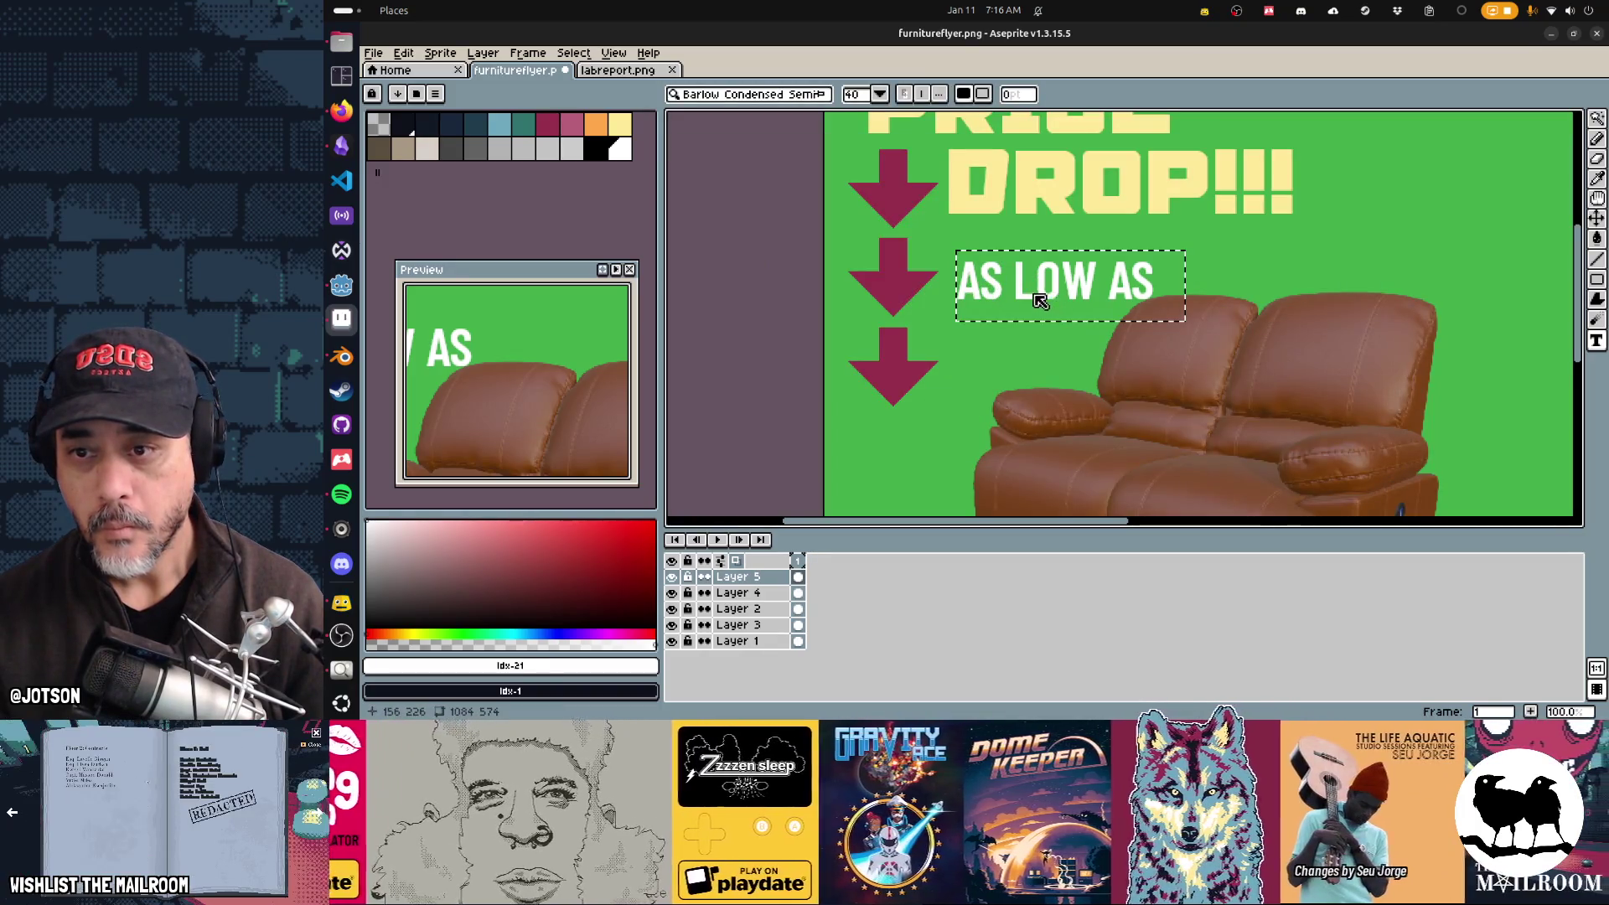
pyautogui.click(1000, 371)
pyautogui.moveTo(952, 317); pyautogui.dragTo(1171, 241)
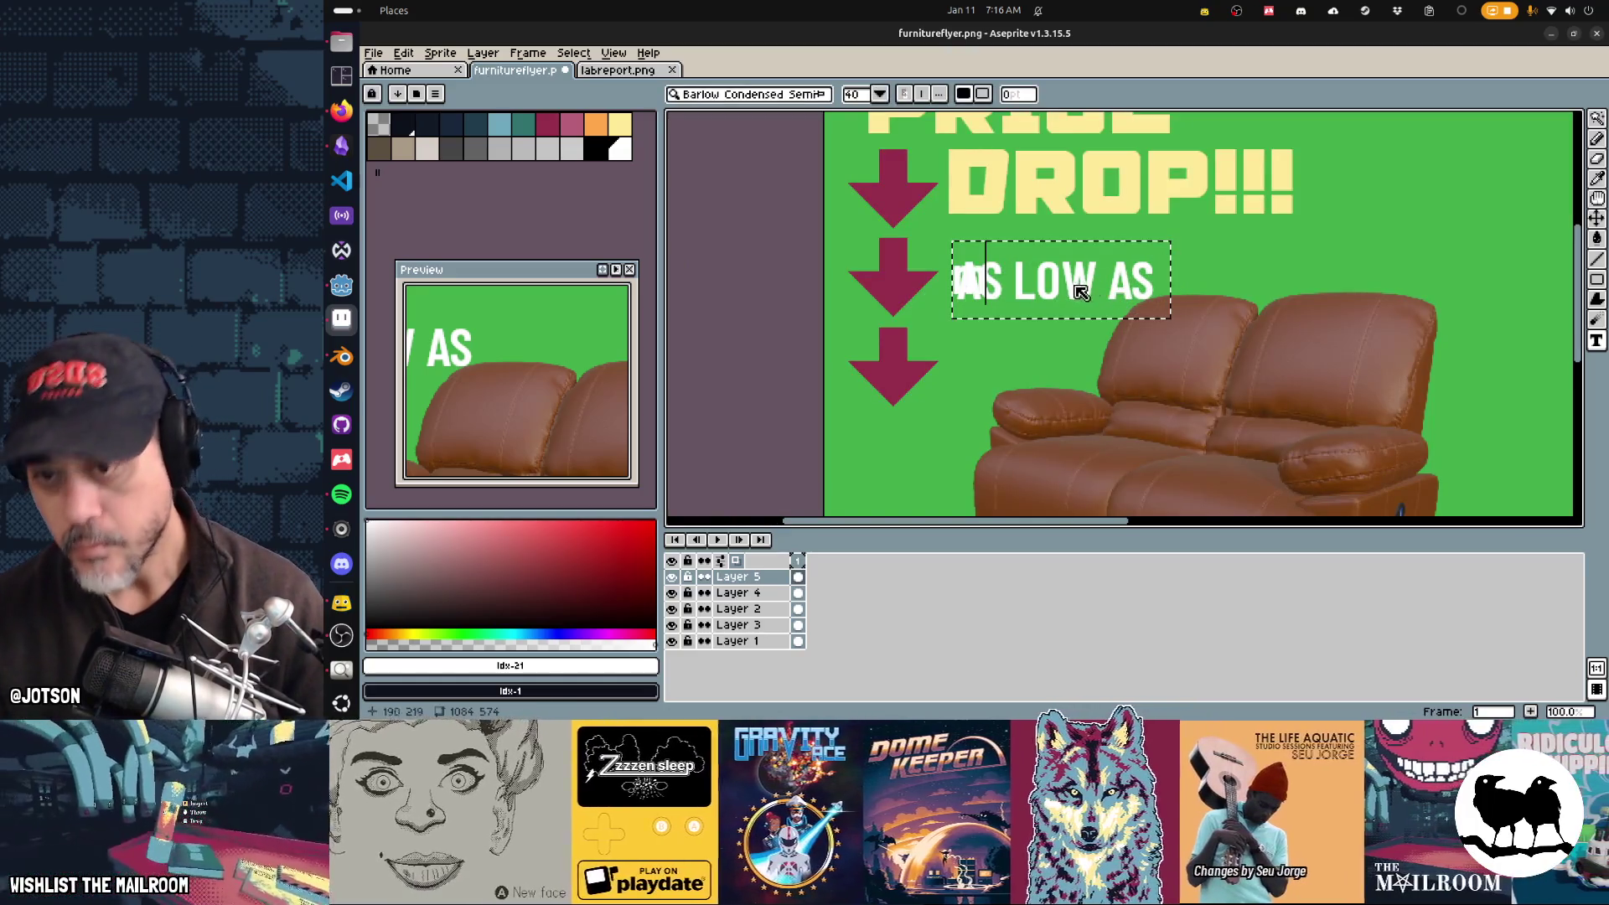
pyautogui.click(1061, 290)
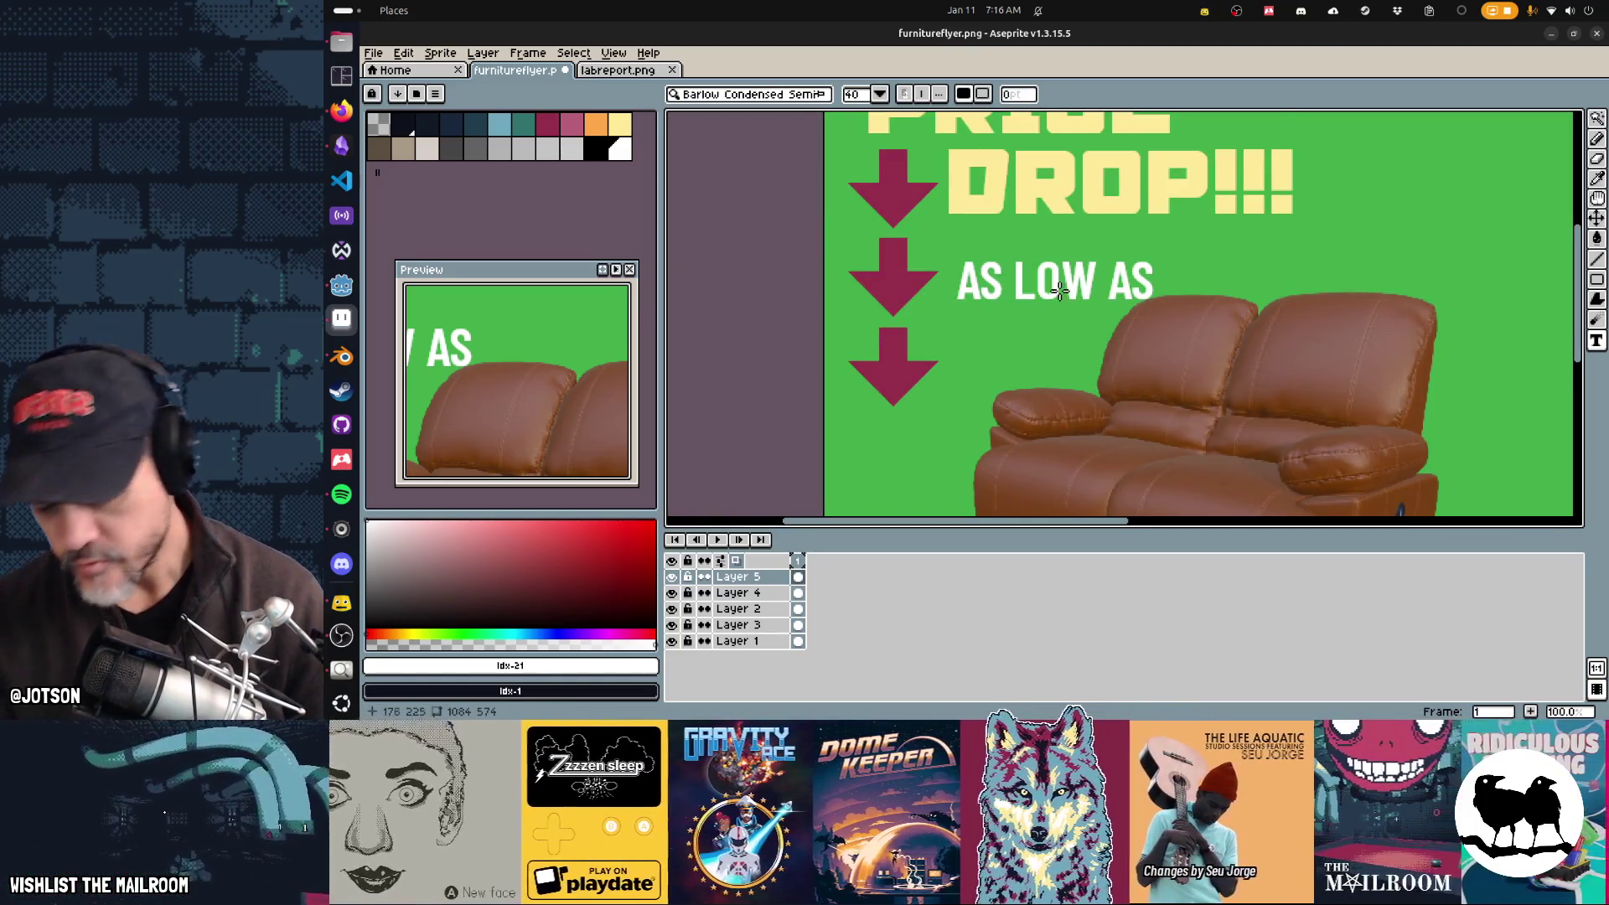
# Step: Marquee-select the AS LOW AS text and move it up and to the right
pyautogui.press('m')
pyautogui.moveTo(1189, 331); pyautogui.dragTo(944, 240)
pyautogui.moveTo(1008, 298)
pyautogui.mouseDown()
pyautogui.moveTo(1106, 285)
pyautogui.moveTo(1045, 299)
pyautogui.mouseUp()
pyautogui.hotkey('ctrl', 'd')
pyautogui.scroll(-4, 977, 402)
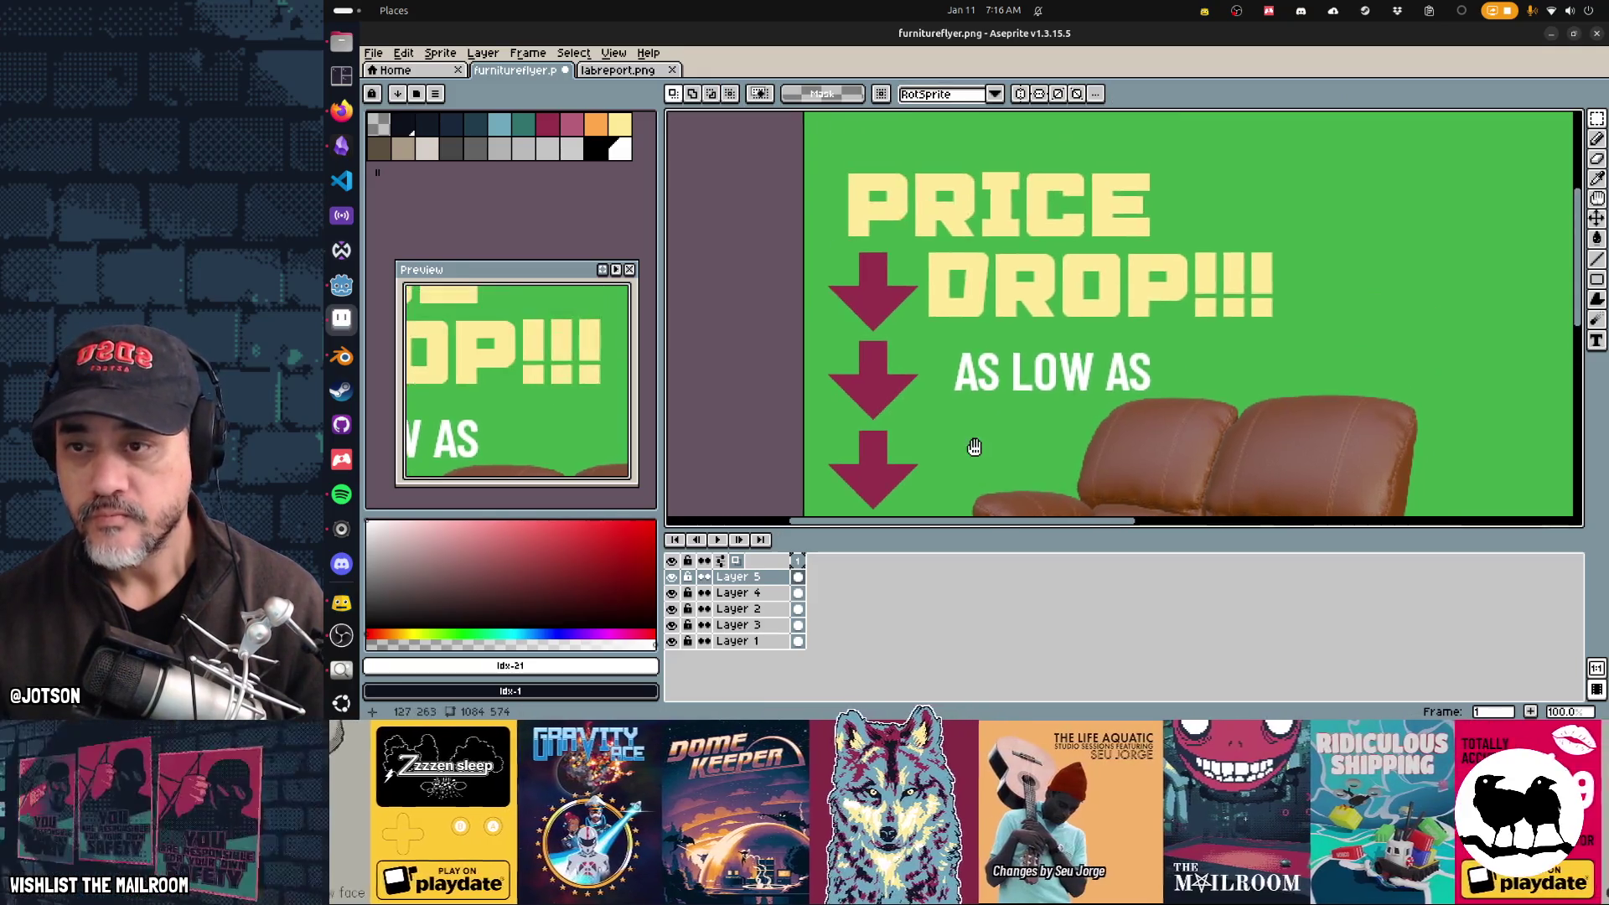
pyautogui.scroll(4, 950, 281)
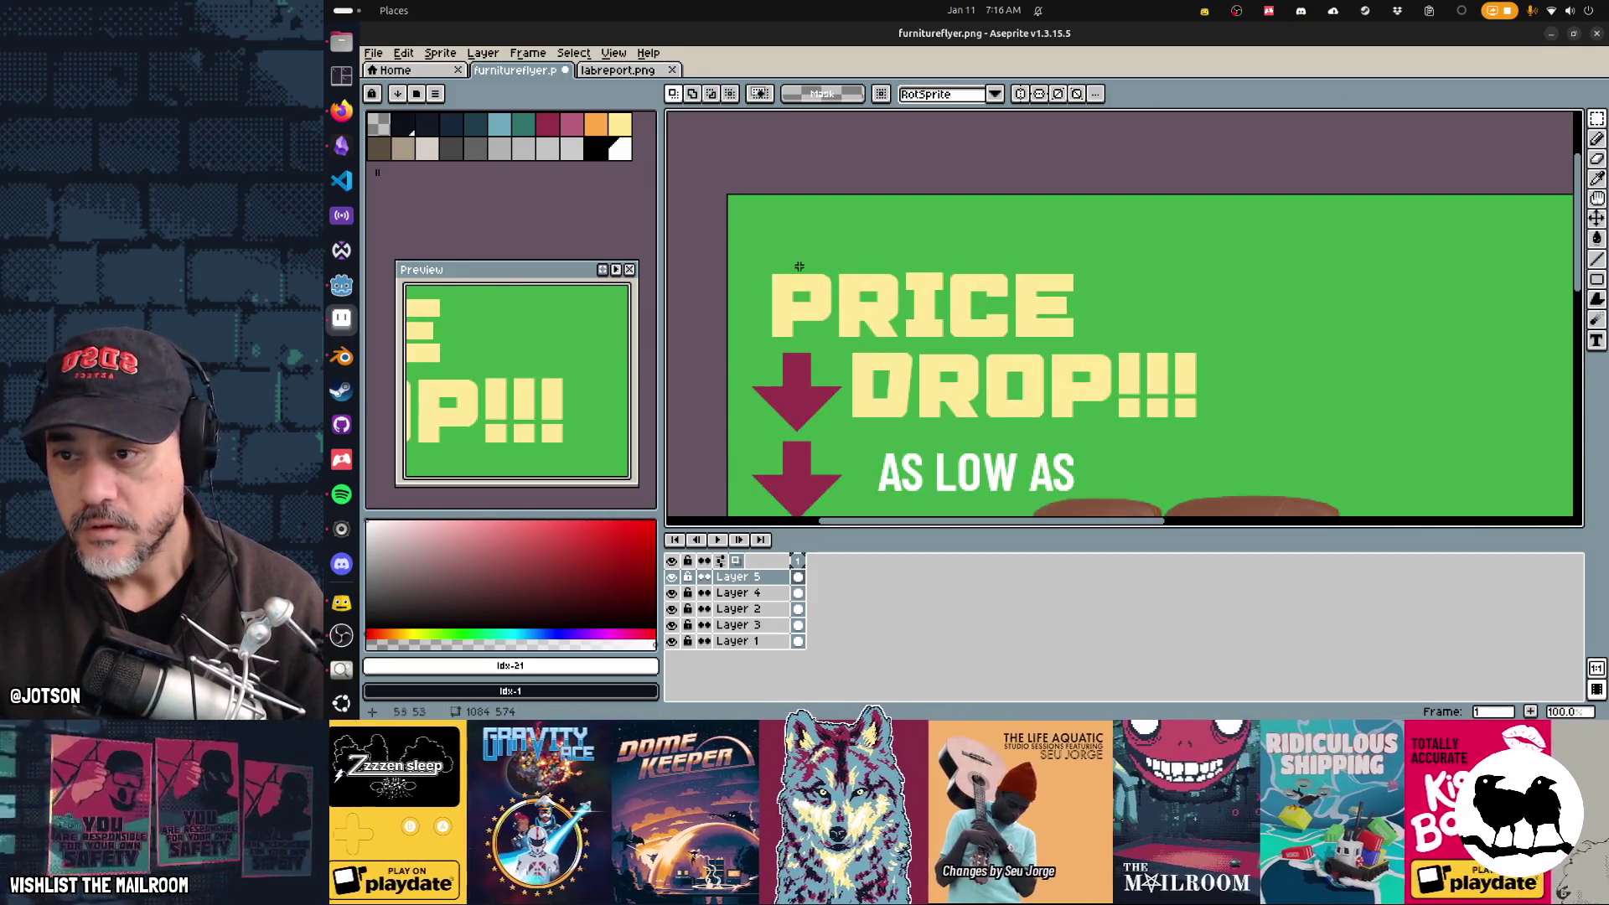
pyautogui.moveTo(873, 273); pyautogui.dragTo(1127, 344)
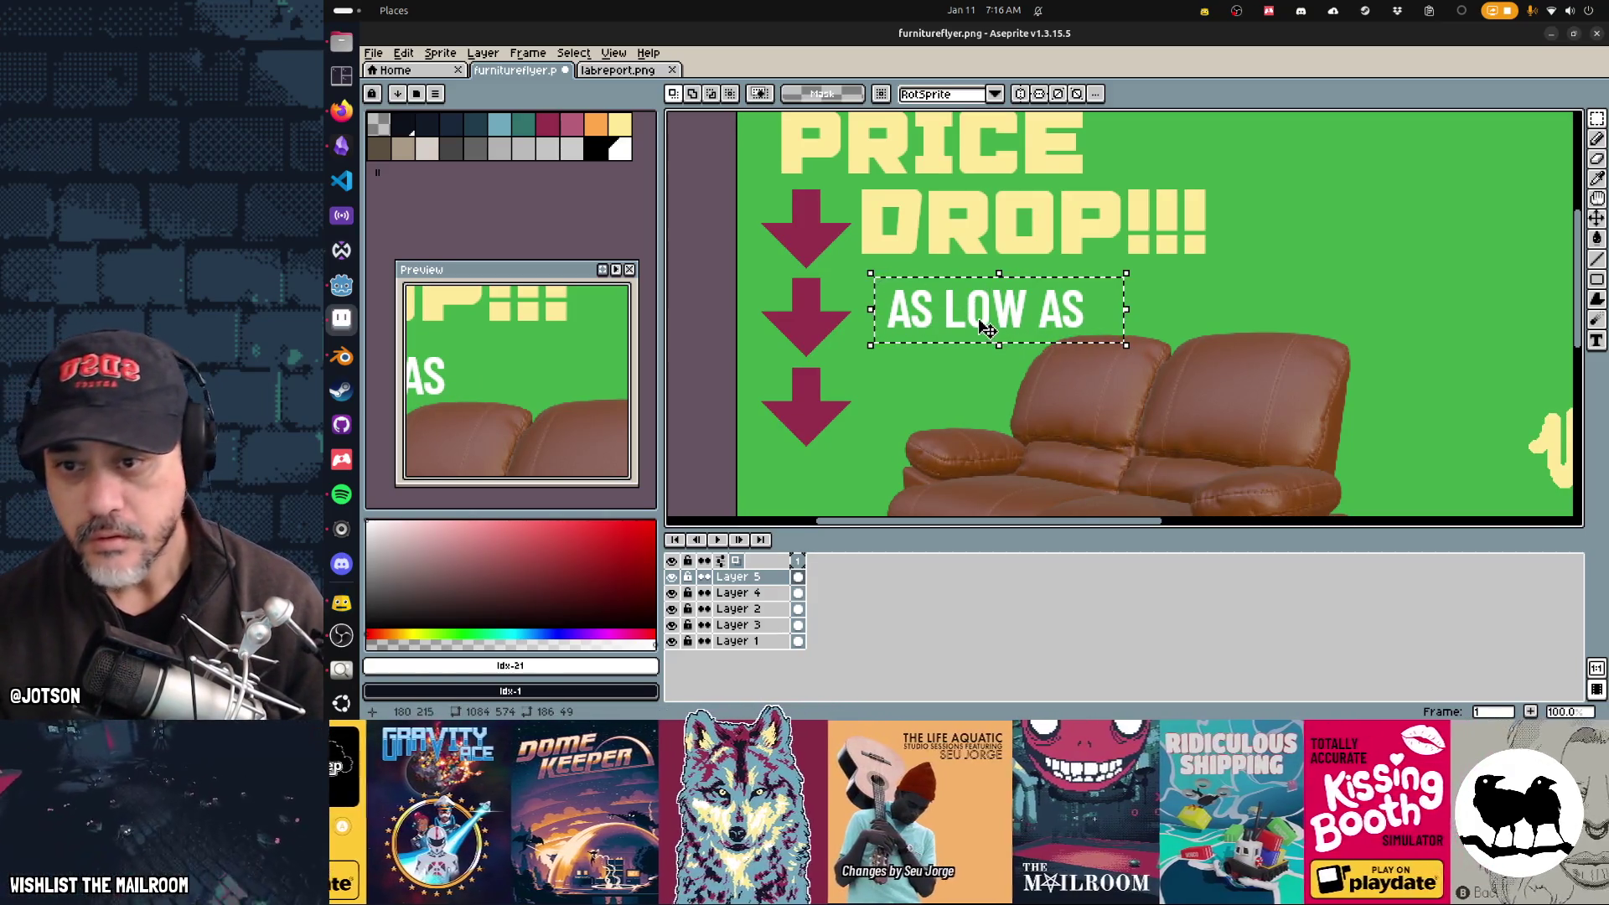
pyautogui.moveTo(1003, 339); pyautogui.dragTo(1201, 326)
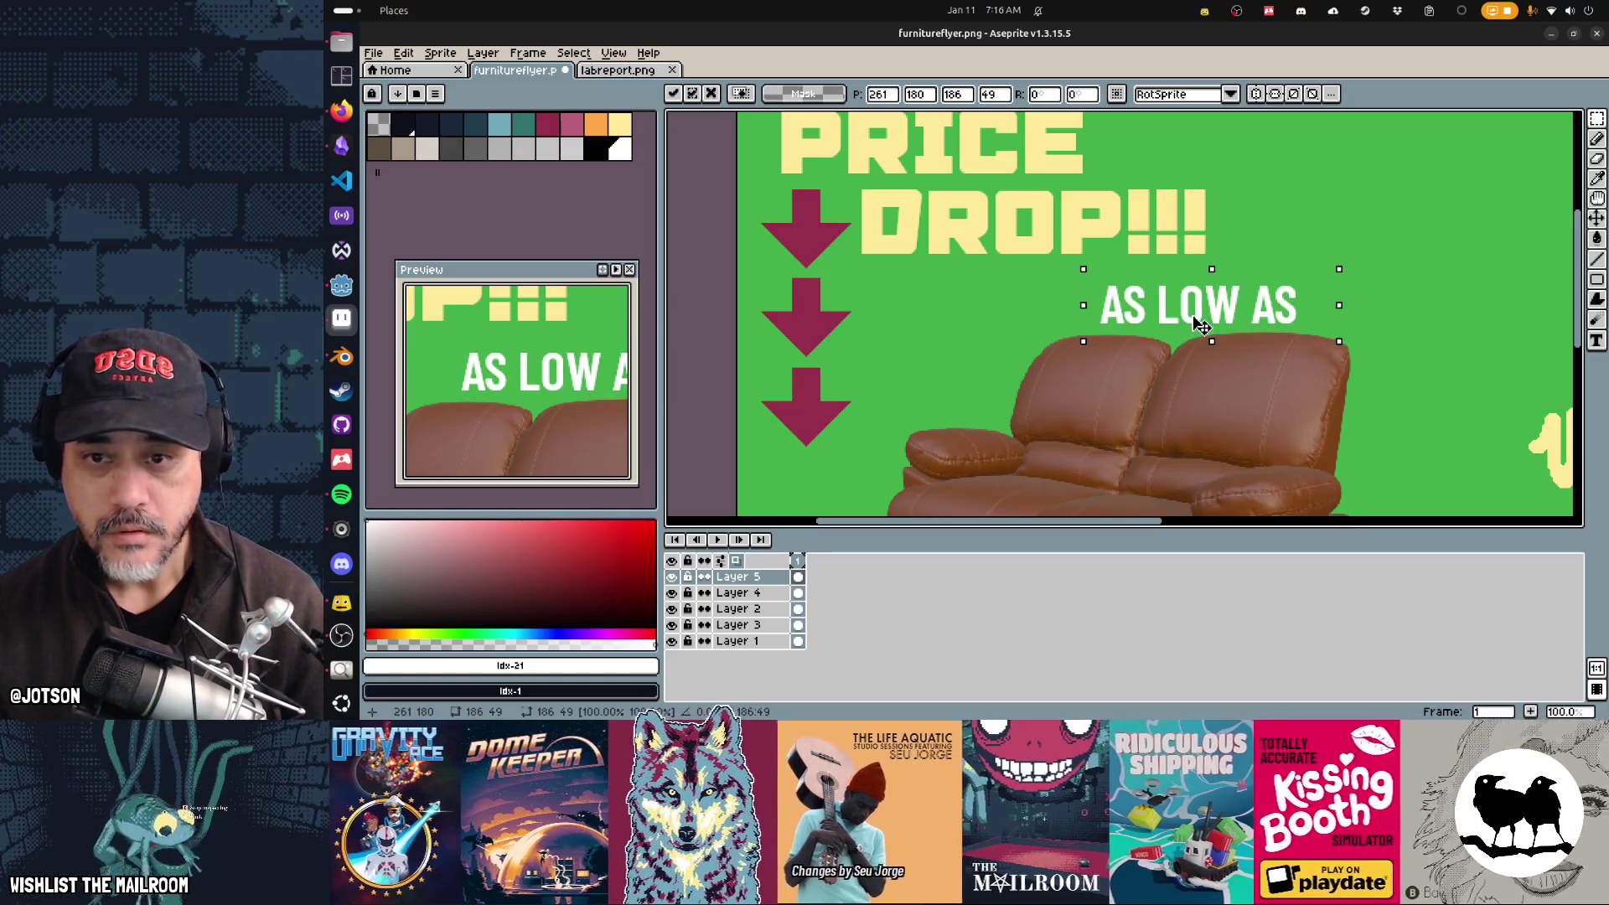
pyautogui.scroll(-2, 1200, 325)
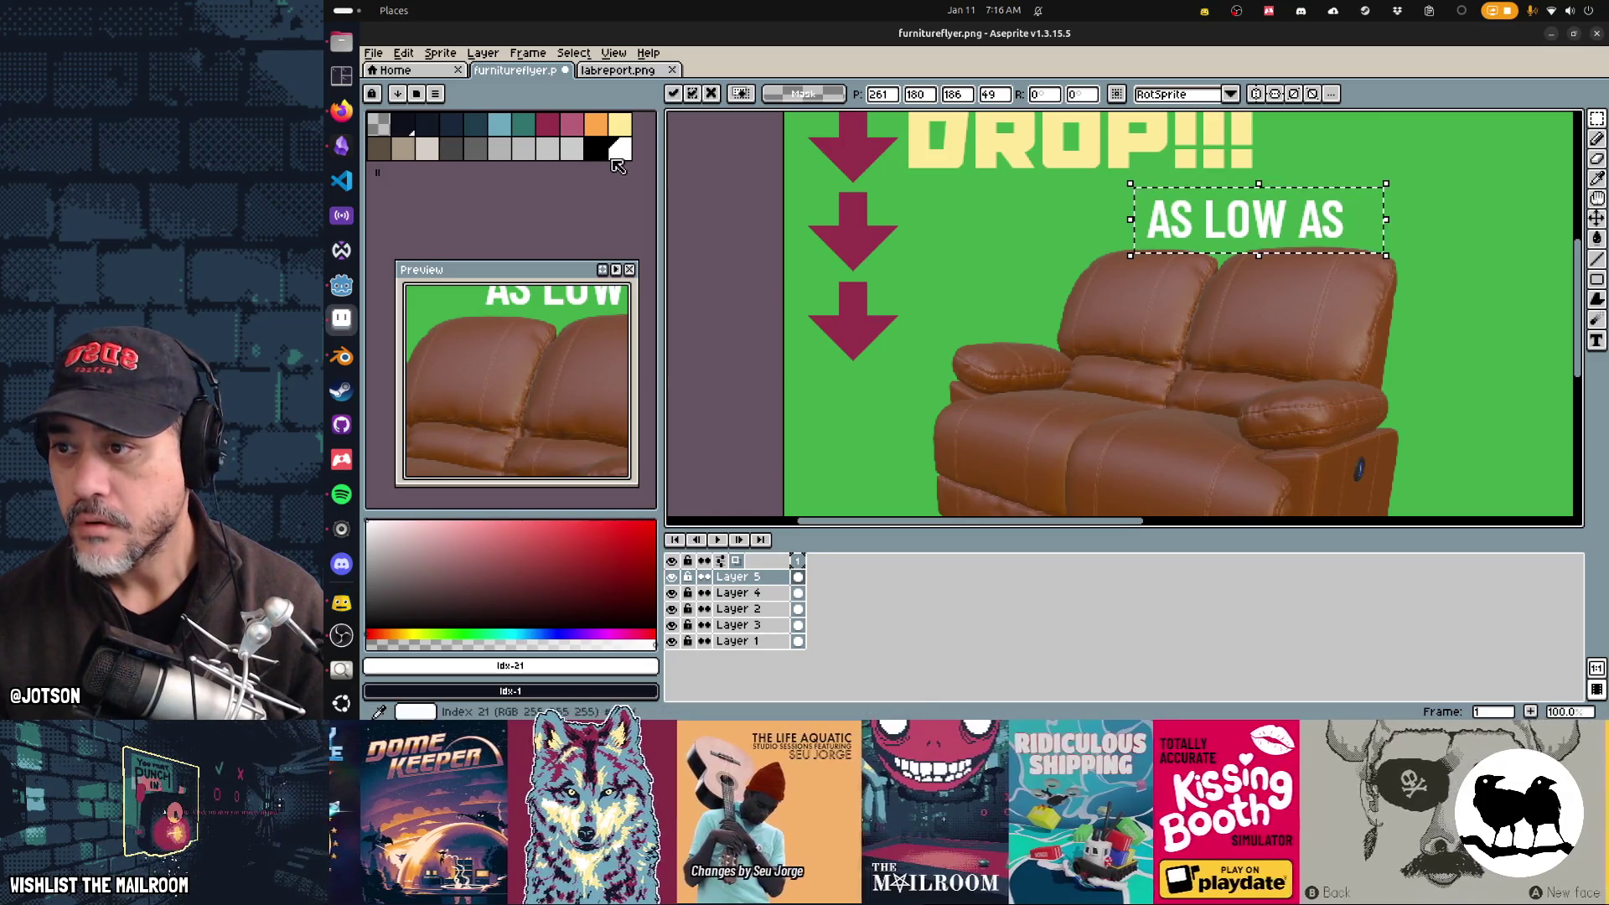
pyautogui.click(949, 308)
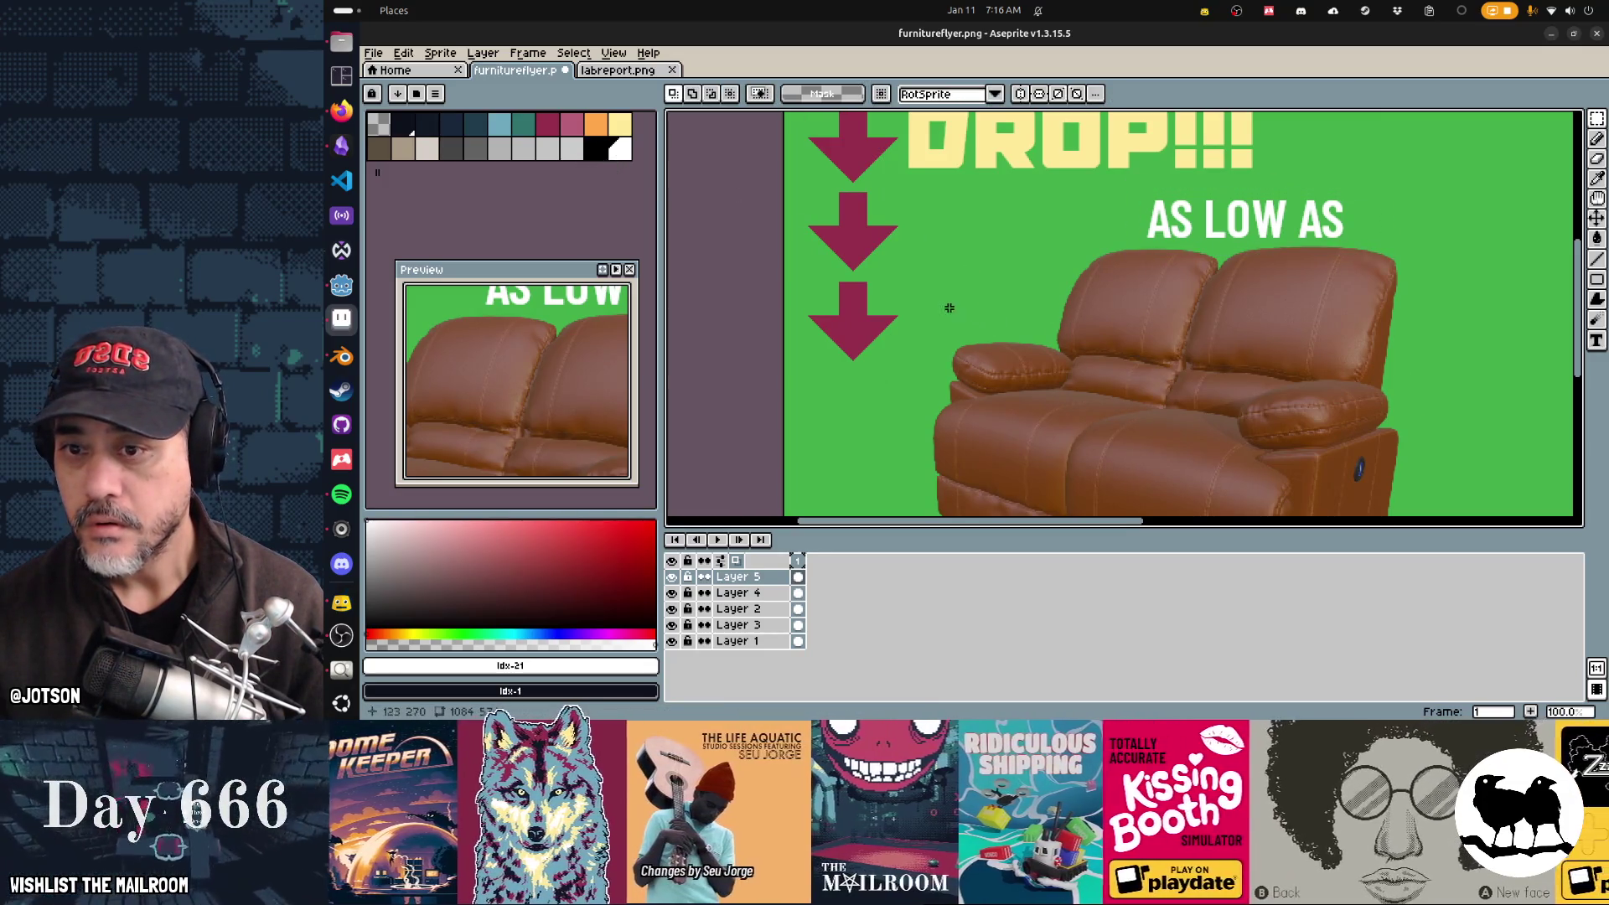
# Step: Type a large white '$499' in a text box over the sofa and commit it
pyautogui.press('t')
pyautogui.moveTo(926, 272); pyautogui.dragTo(1279, 478)
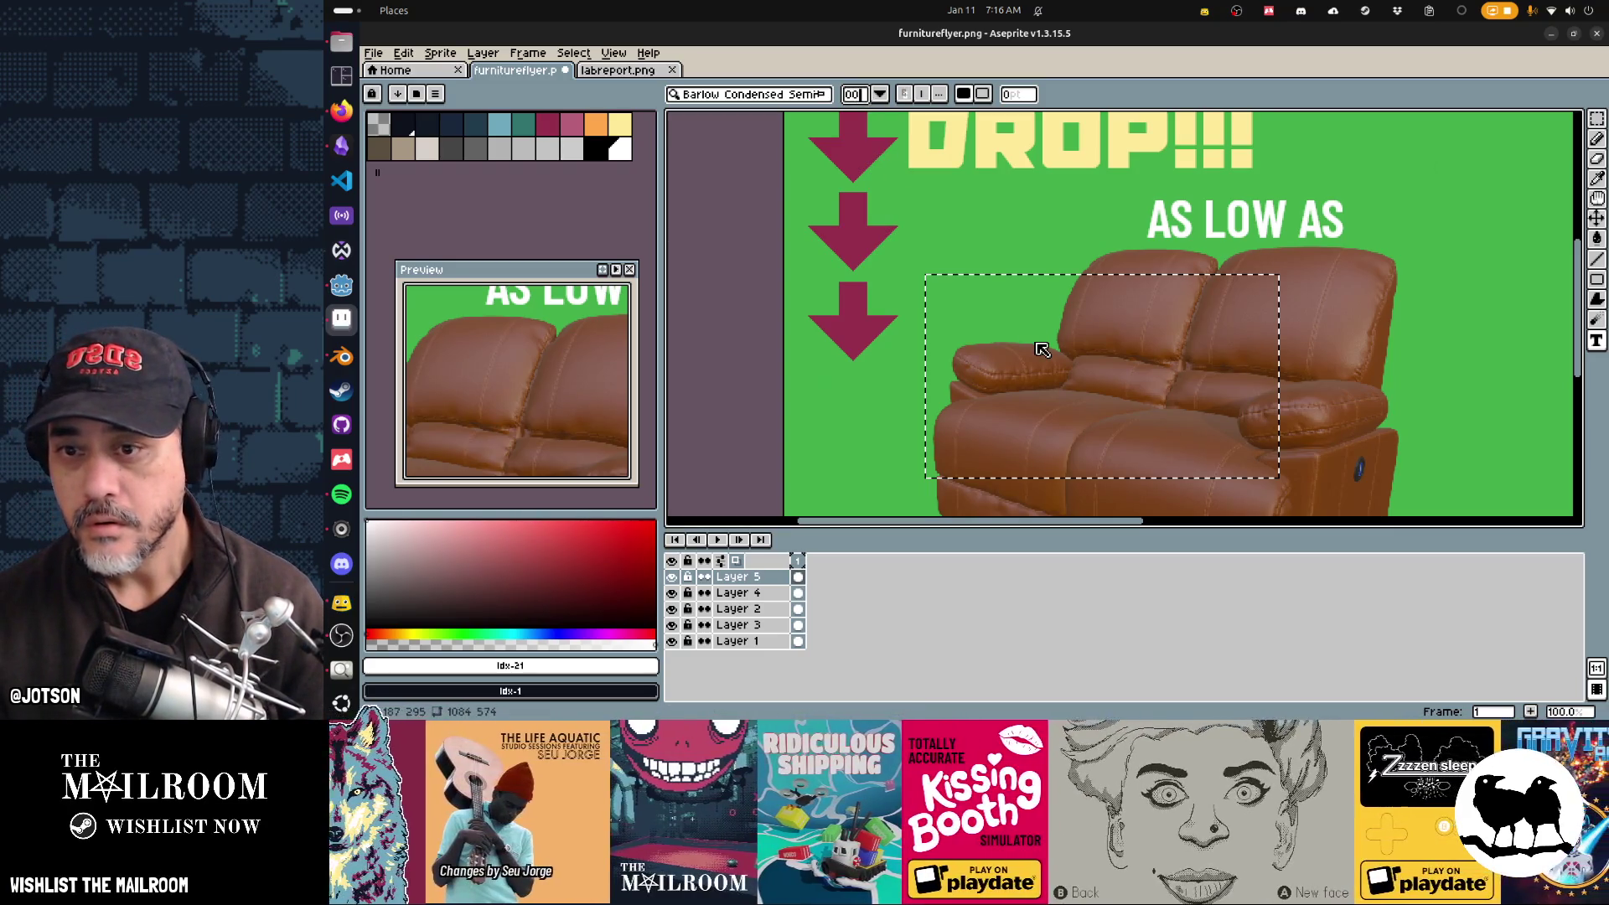
pyautogui.write('$')
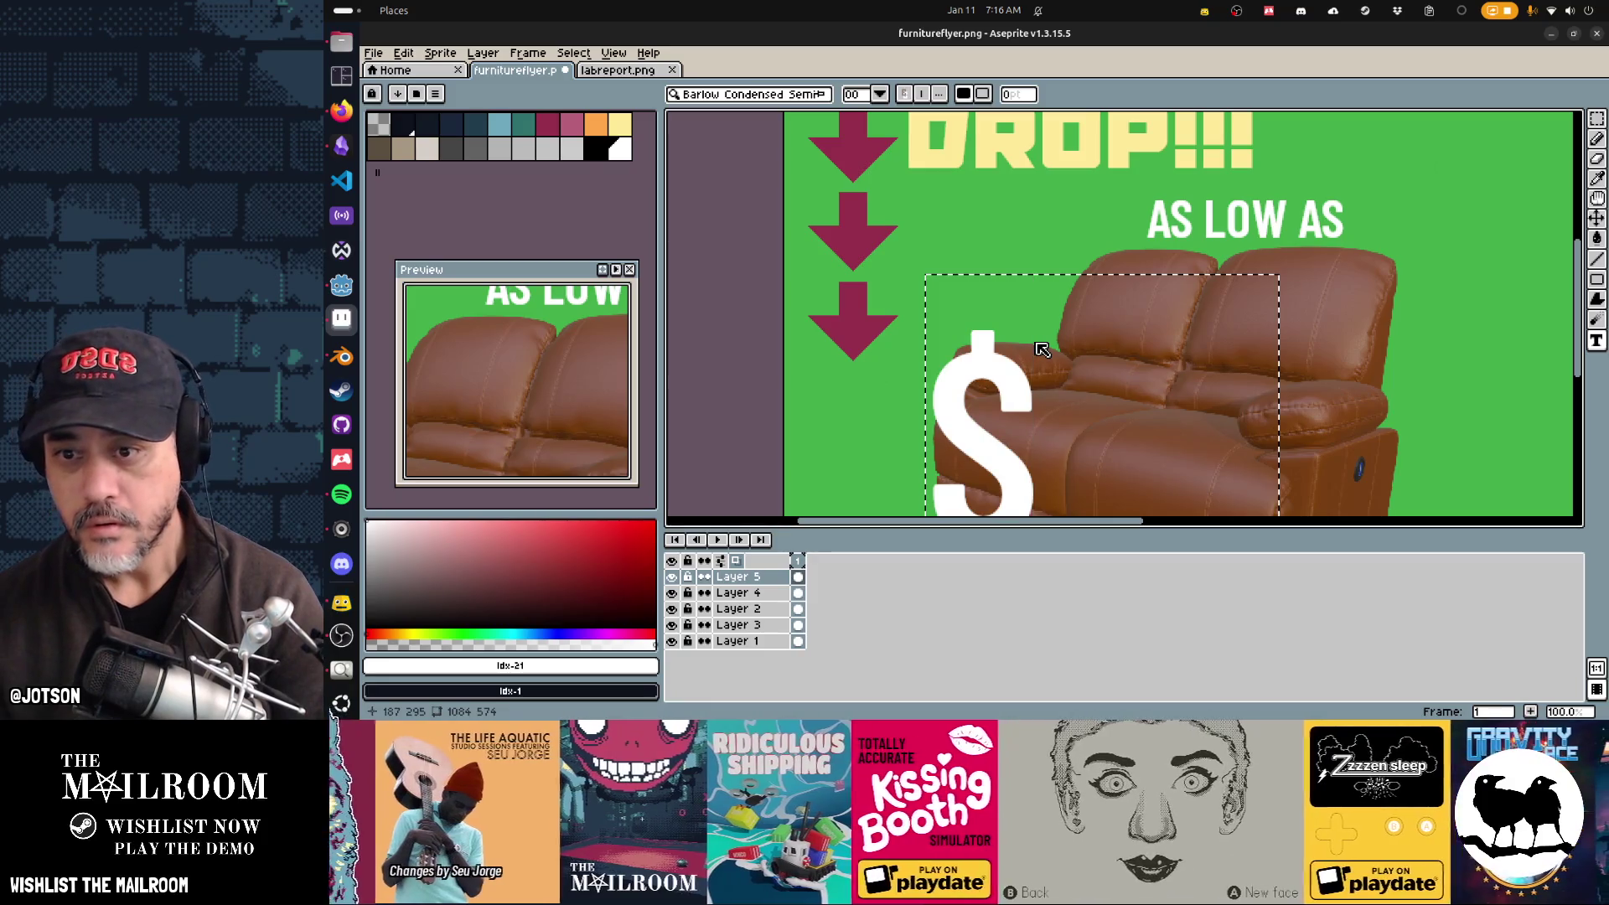
pyautogui.write('499')
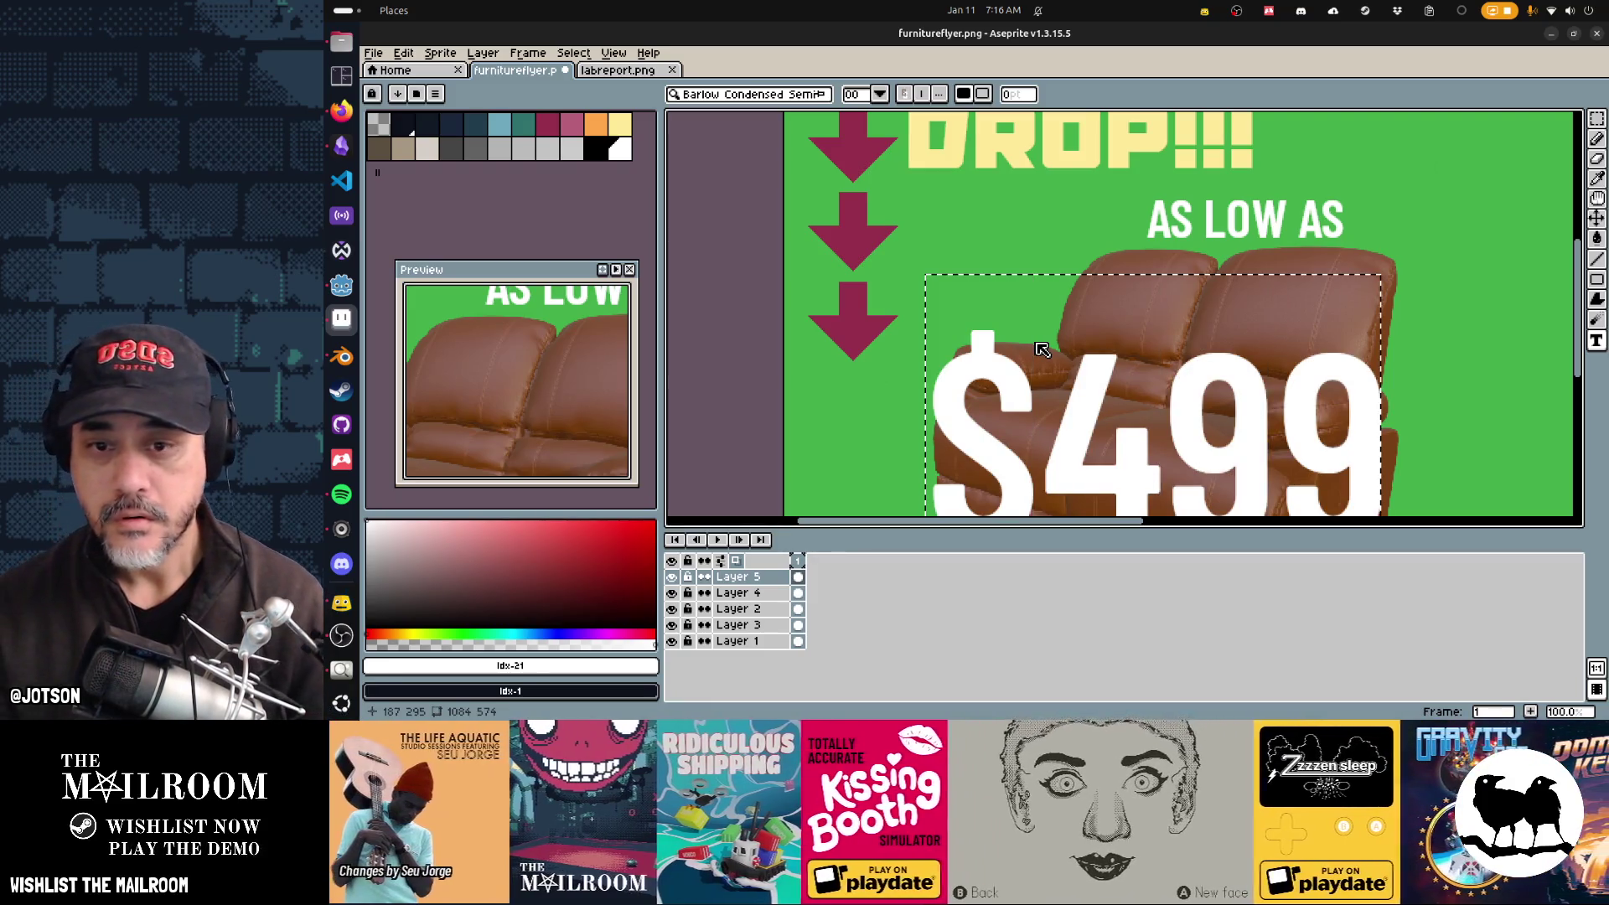
pyautogui.press('Escape')
pyautogui.click(922, 273)
pyautogui.write('$4')
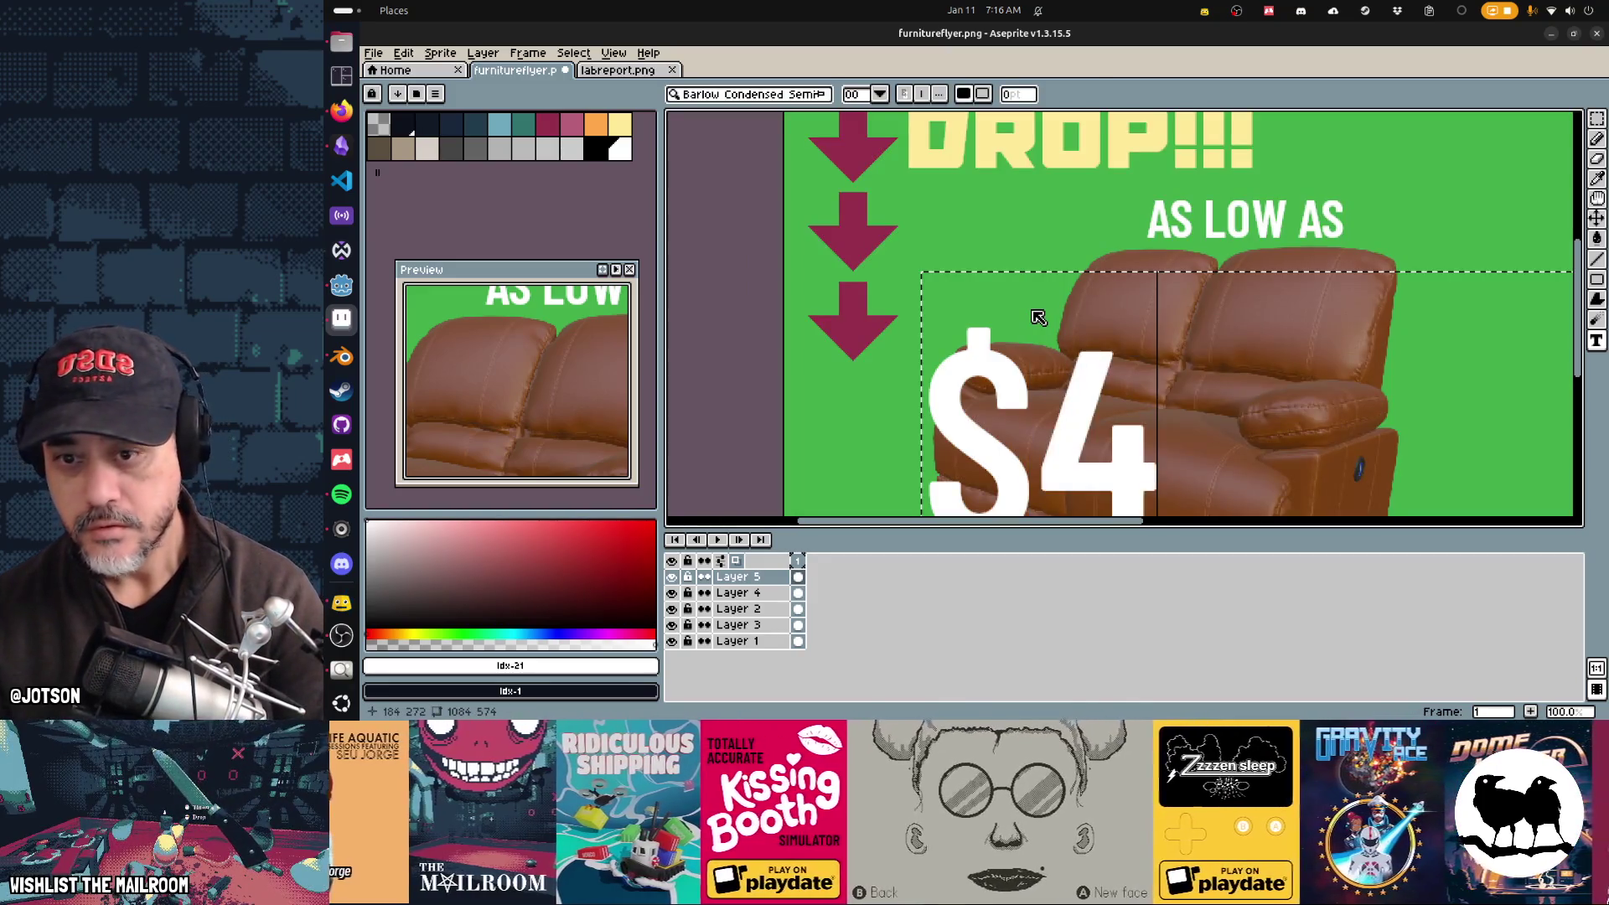
pyautogui.write('99')
pyautogui.press('Return')
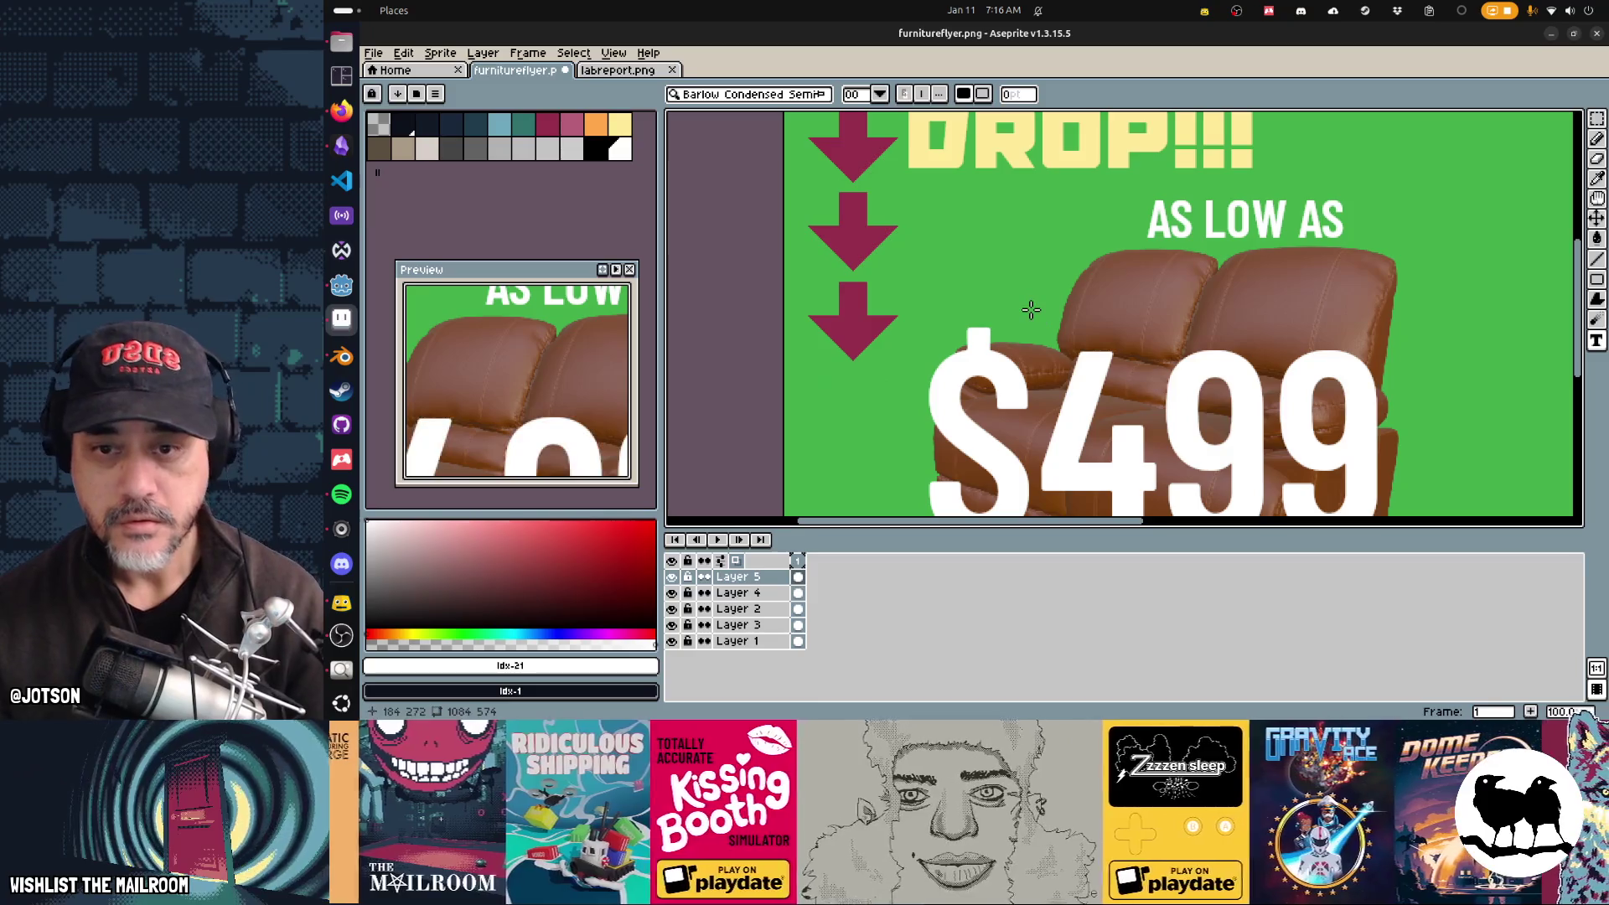
pyautogui.scroll(-2, 1165, 364)
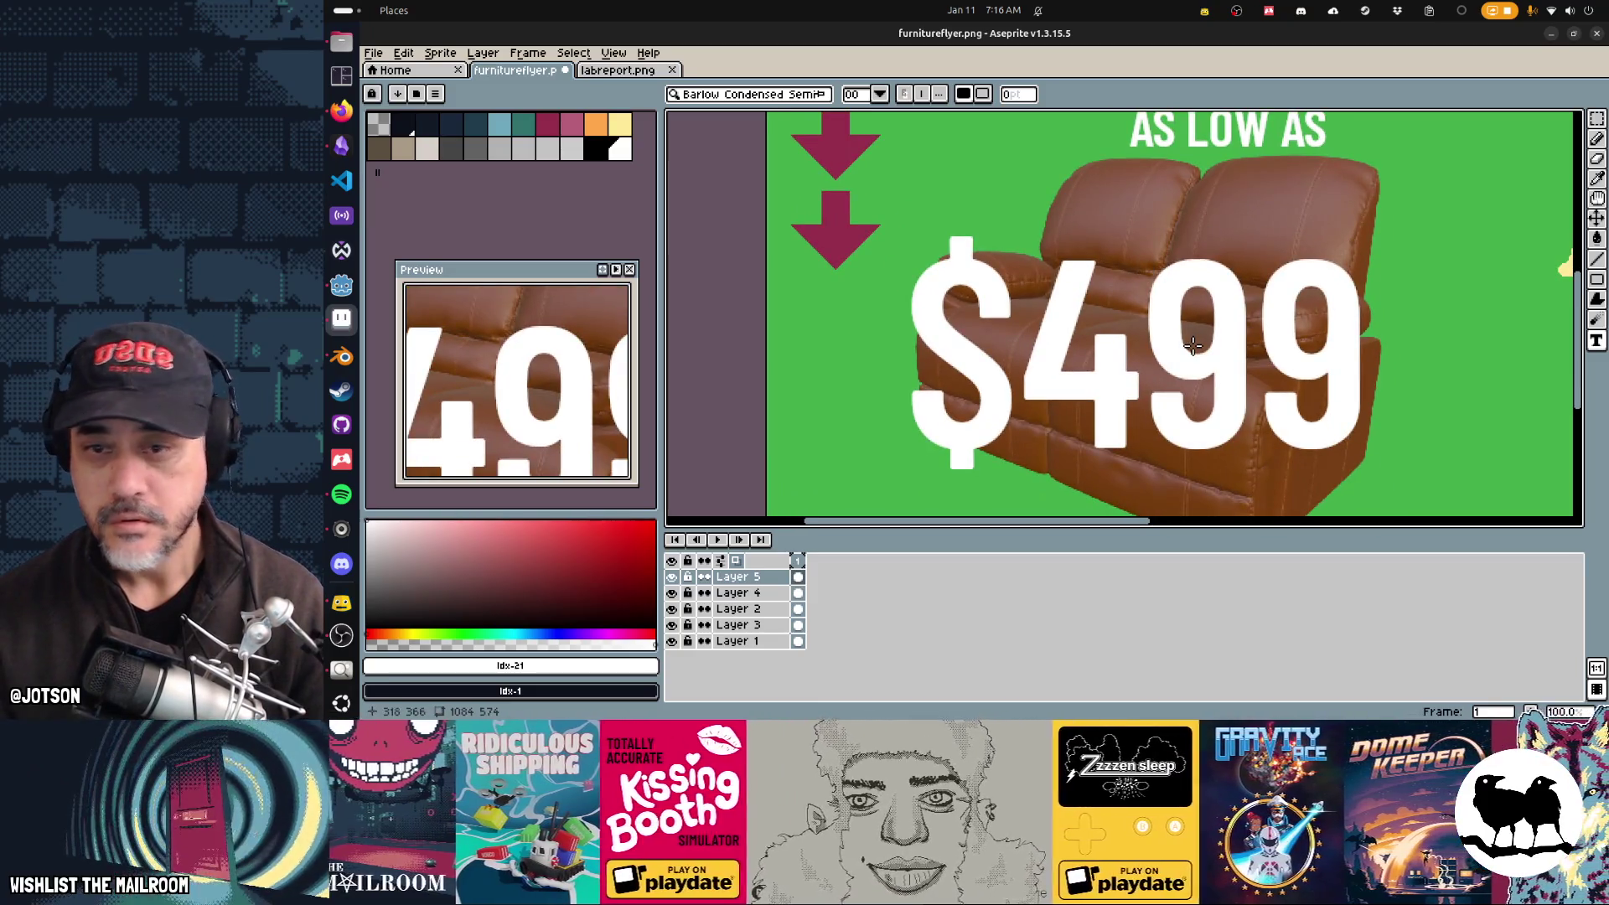
# Step: Select the $499 text and move it to the left
pyautogui.press('m')
pyautogui.moveTo(896, 211); pyautogui.dragTo(1394, 483)
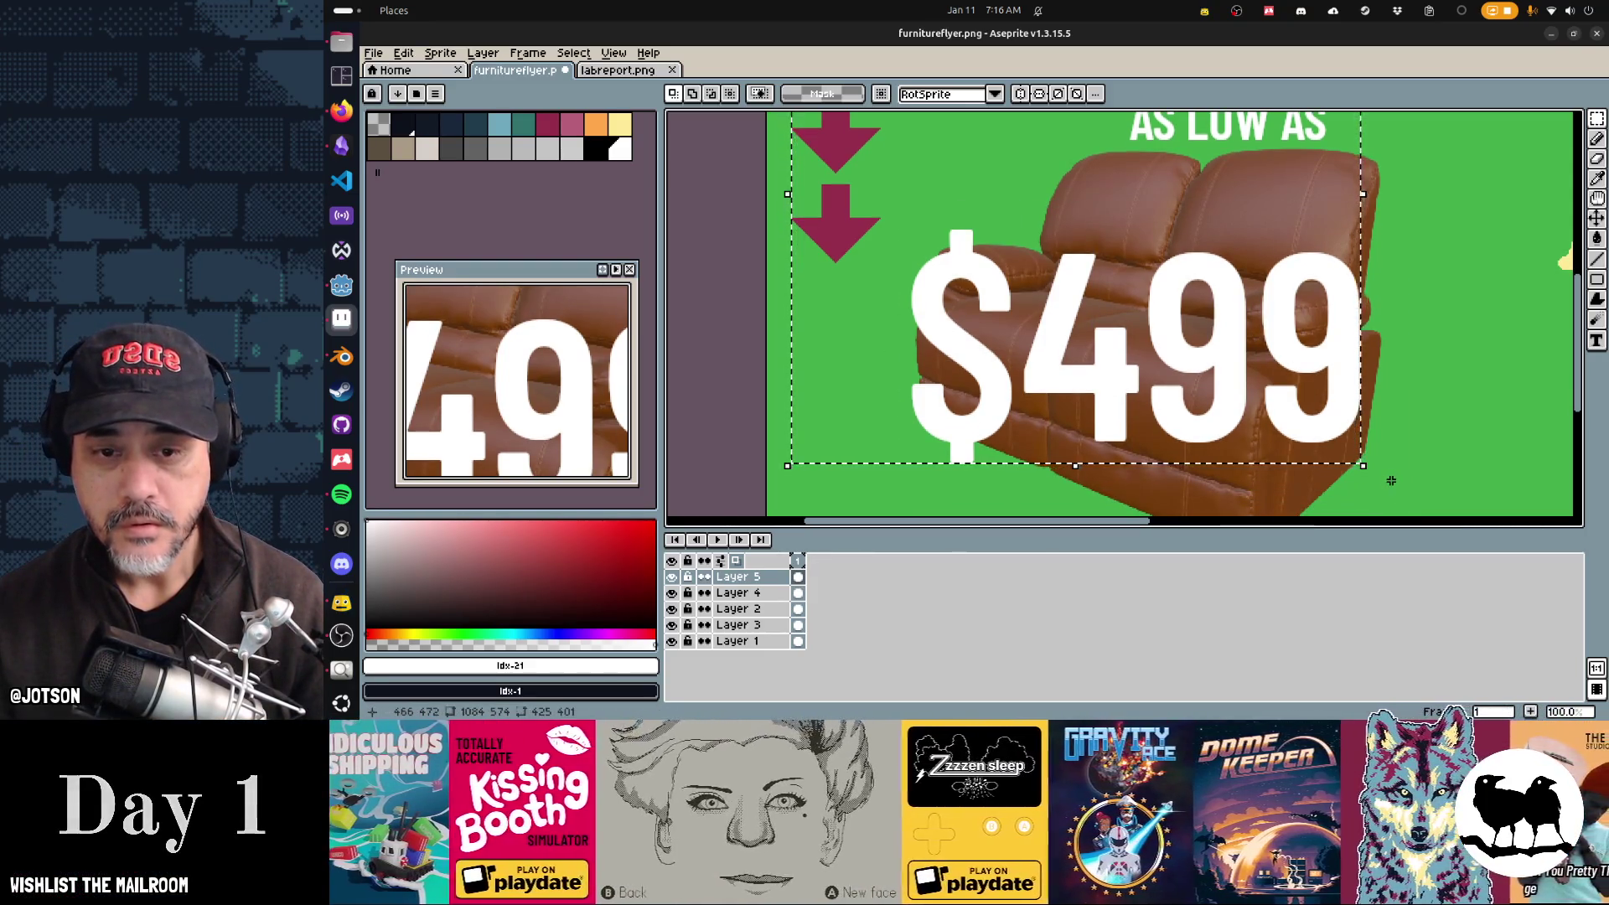
pyautogui.moveTo(1386, 482); pyautogui.dragTo(919, 183)
pyautogui.moveTo(1384, 480)
pyautogui.mouseDown()
pyautogui.moveTo(1196, 360)
pyautogui.moveTo(1286, 448)
pyautogui.mouseUp()
pyautogui.moveTo(1147, 391)
pyautogui.mouseDown()
pyautogui.moveTo(1122, 335)
pyautogui.moveTo(1043, 436)
pyautogui.moveTo(1110, 386)
pyautogui.moveTo(1047, 424)
pyautogui.mouseUp()
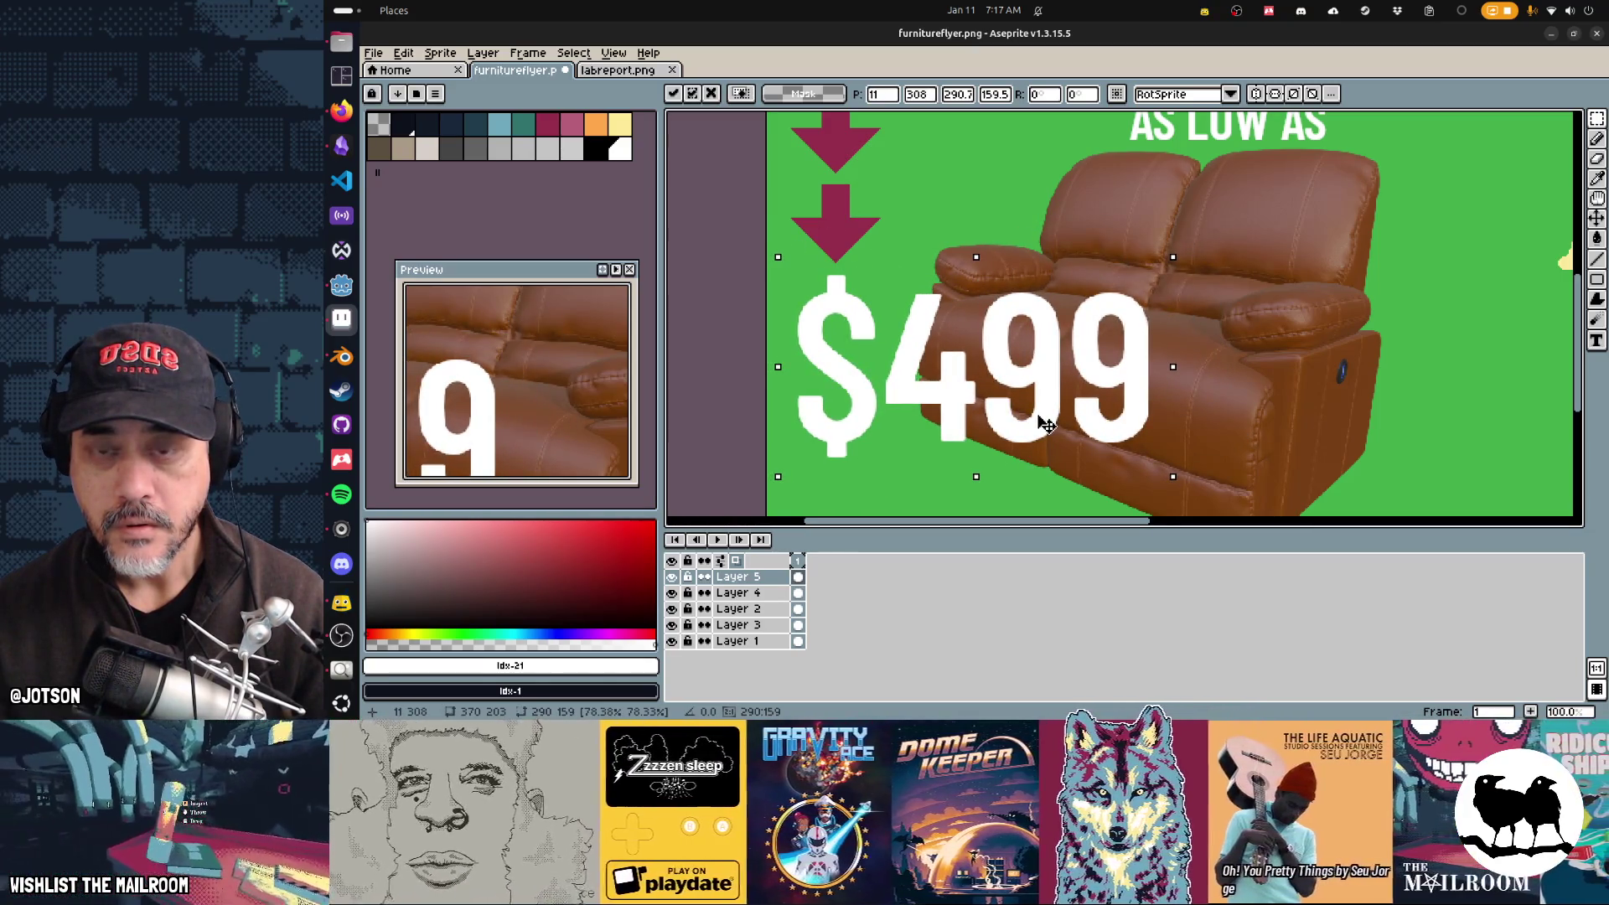
# Step: Move AS LOW AS down to sit just above $499 and clear the selection
pyautogui.scroll(2, 1215, 231)
pyautogui.moveTo(1300, 236); pyautogui.dragTo(1049, 170)
pyautogui.moveTo(1125, 211)
pyautogui.mouseDown()
pyautogui.moveTo(914, 312)
pyautogui.moveTo(947, 352)
pyautogui.mouseUp()
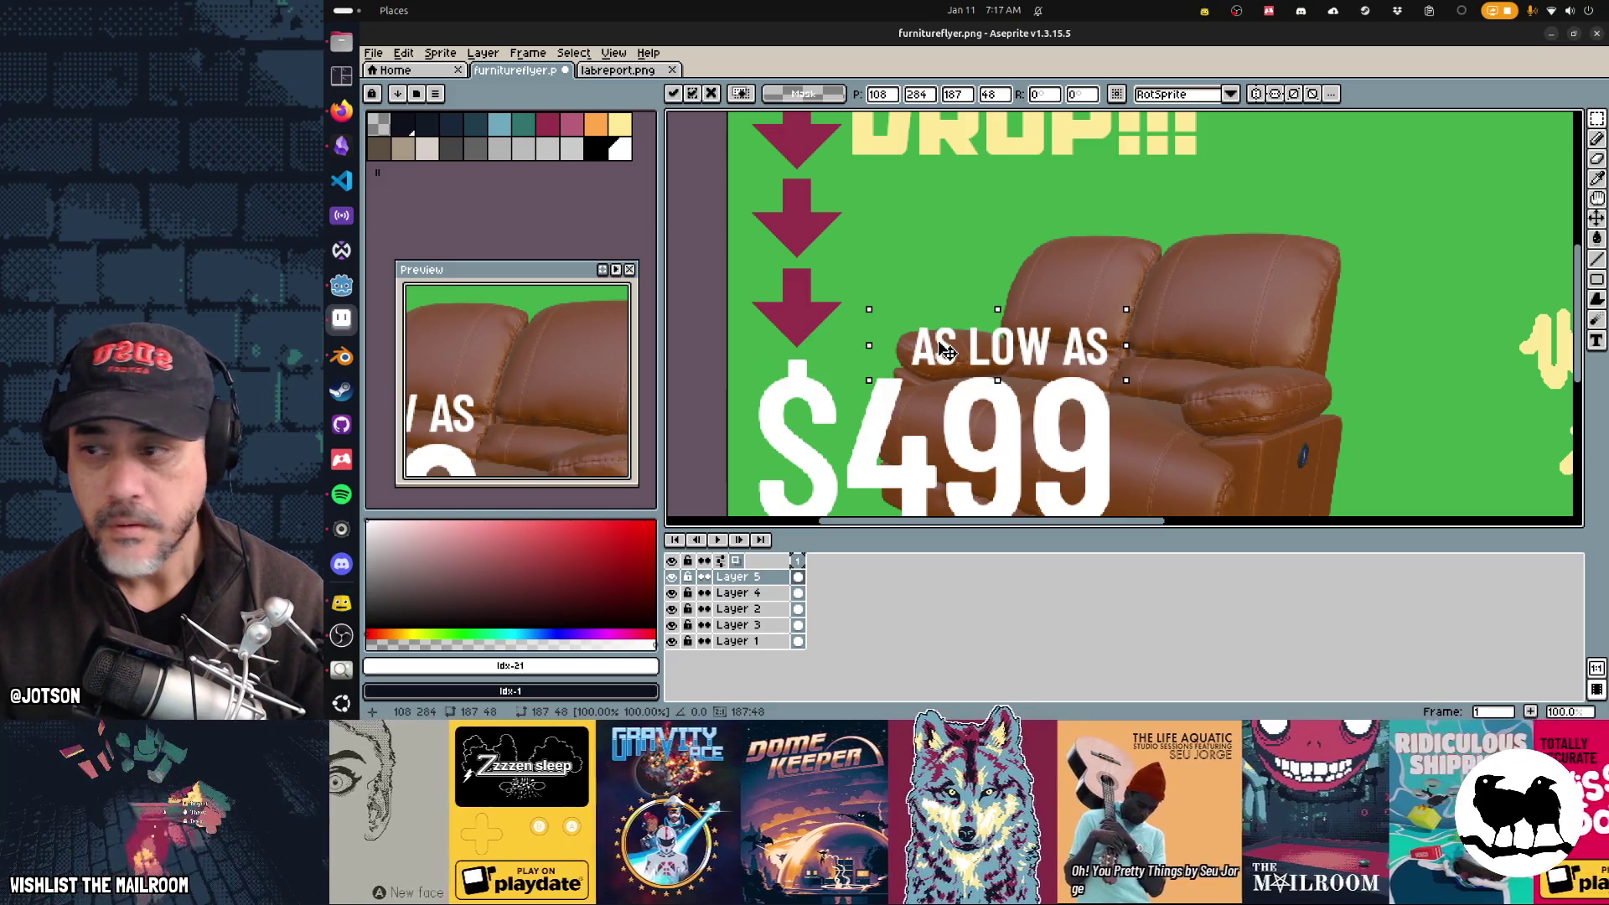
pyautogui.click(737, 593)
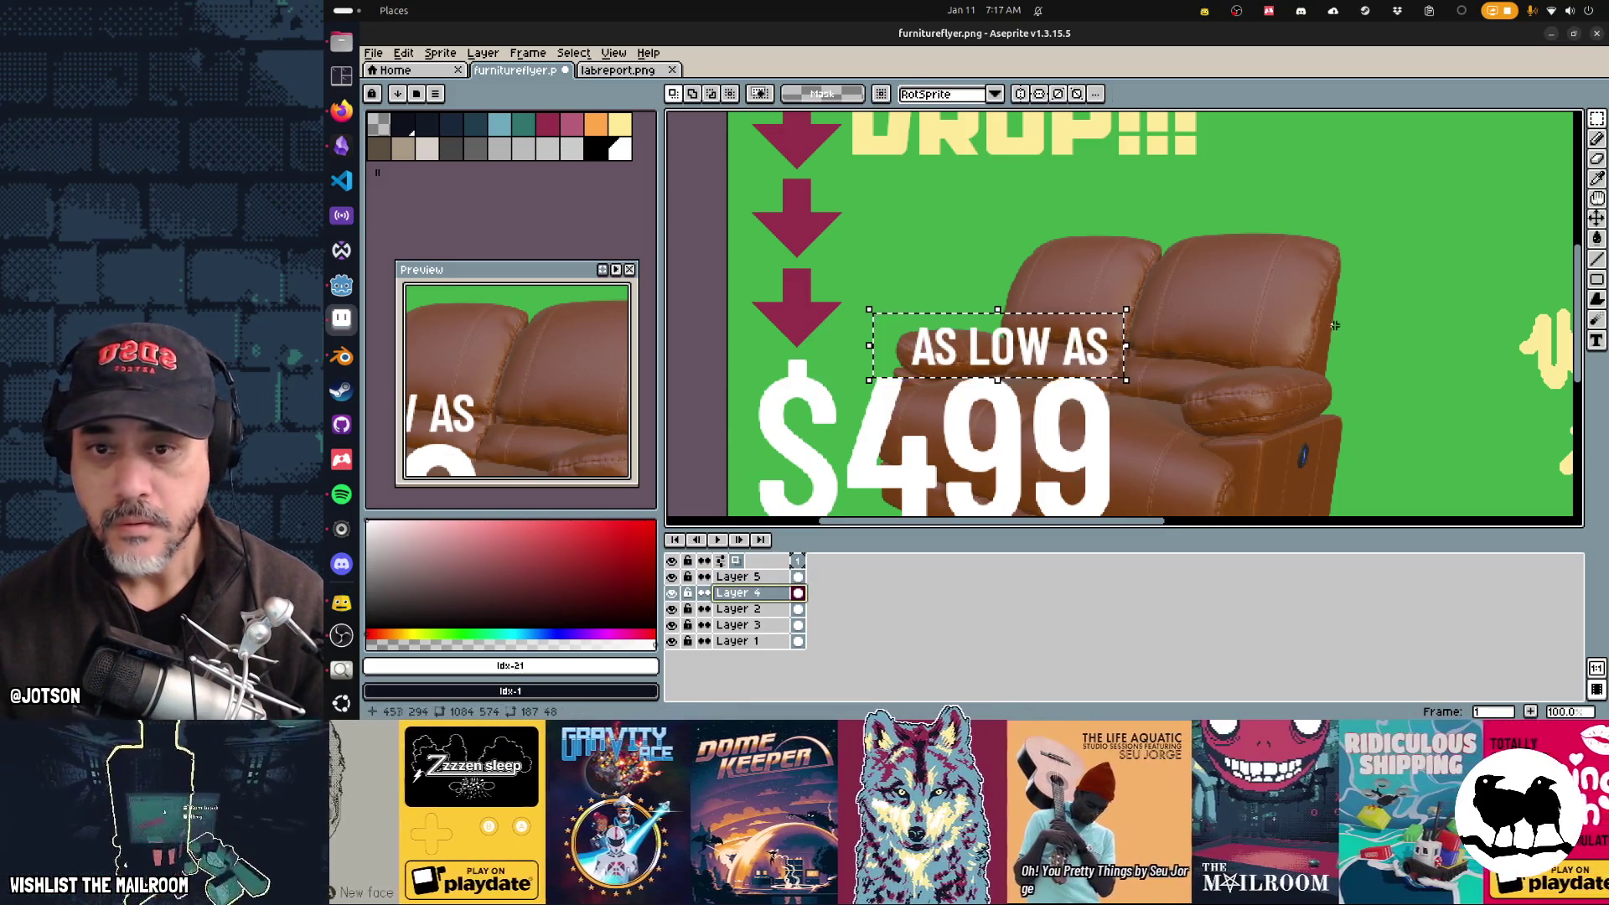
pyautogui.scroll(-3, 1334, 326)
pyautogui.hotkey('ctrl', 'd')
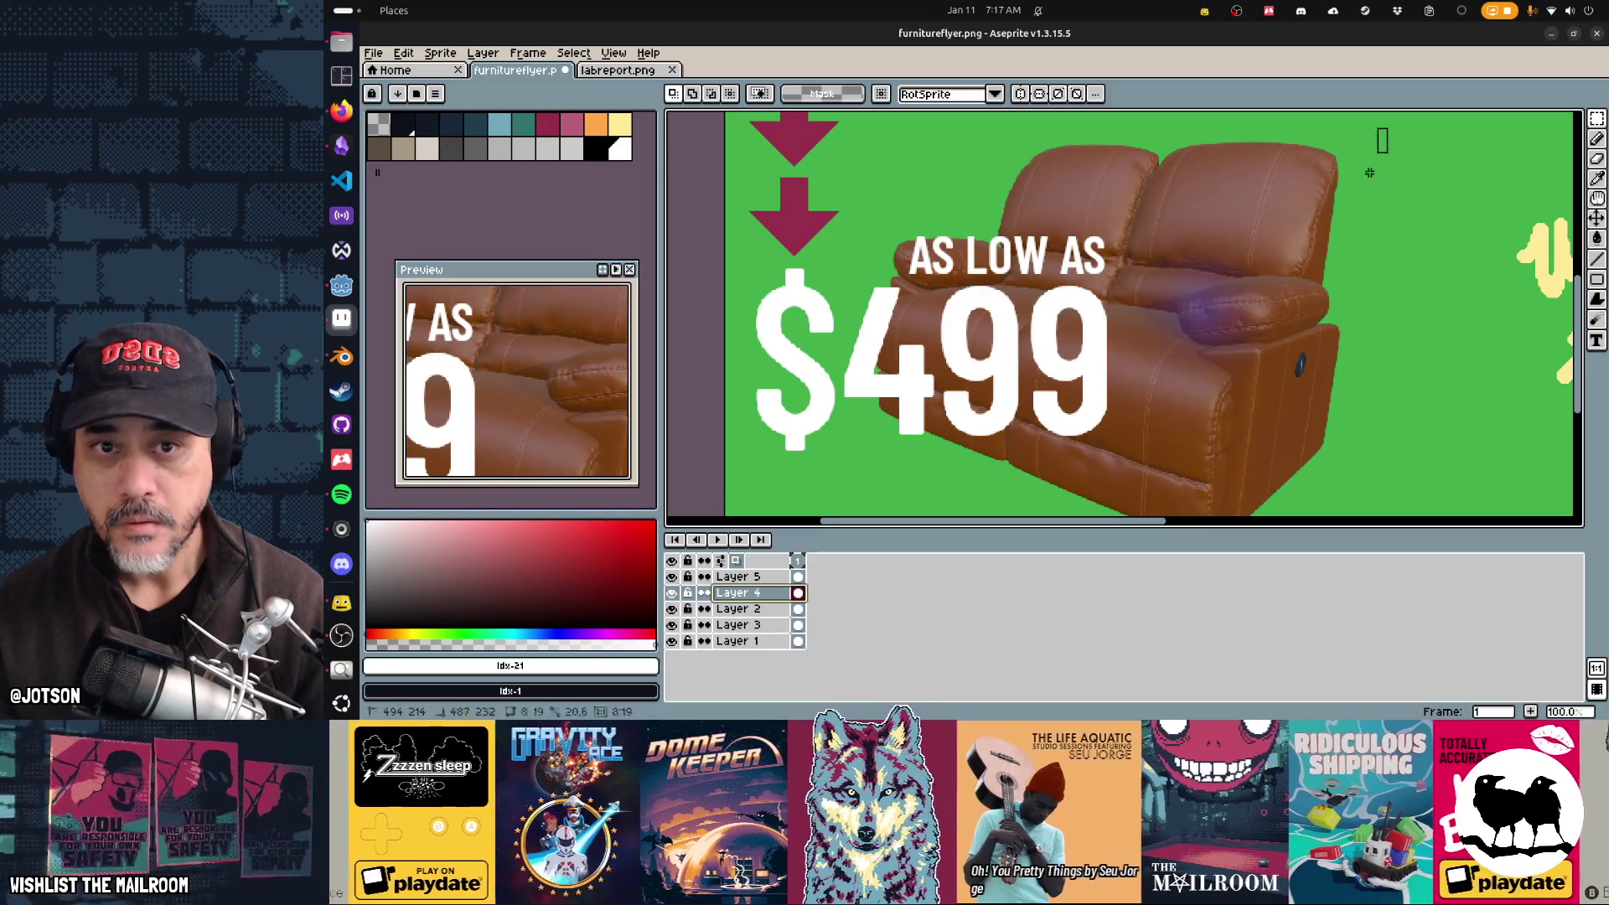
# Step: Shift the sofa on Layer 4 left and down, then select the PRICE DROP heading and arrows
pyautogui.scroll(-1, 1369, 172)
pyautogui.moveTo(1387, 113); pyautogui.dragTo(856, 513)
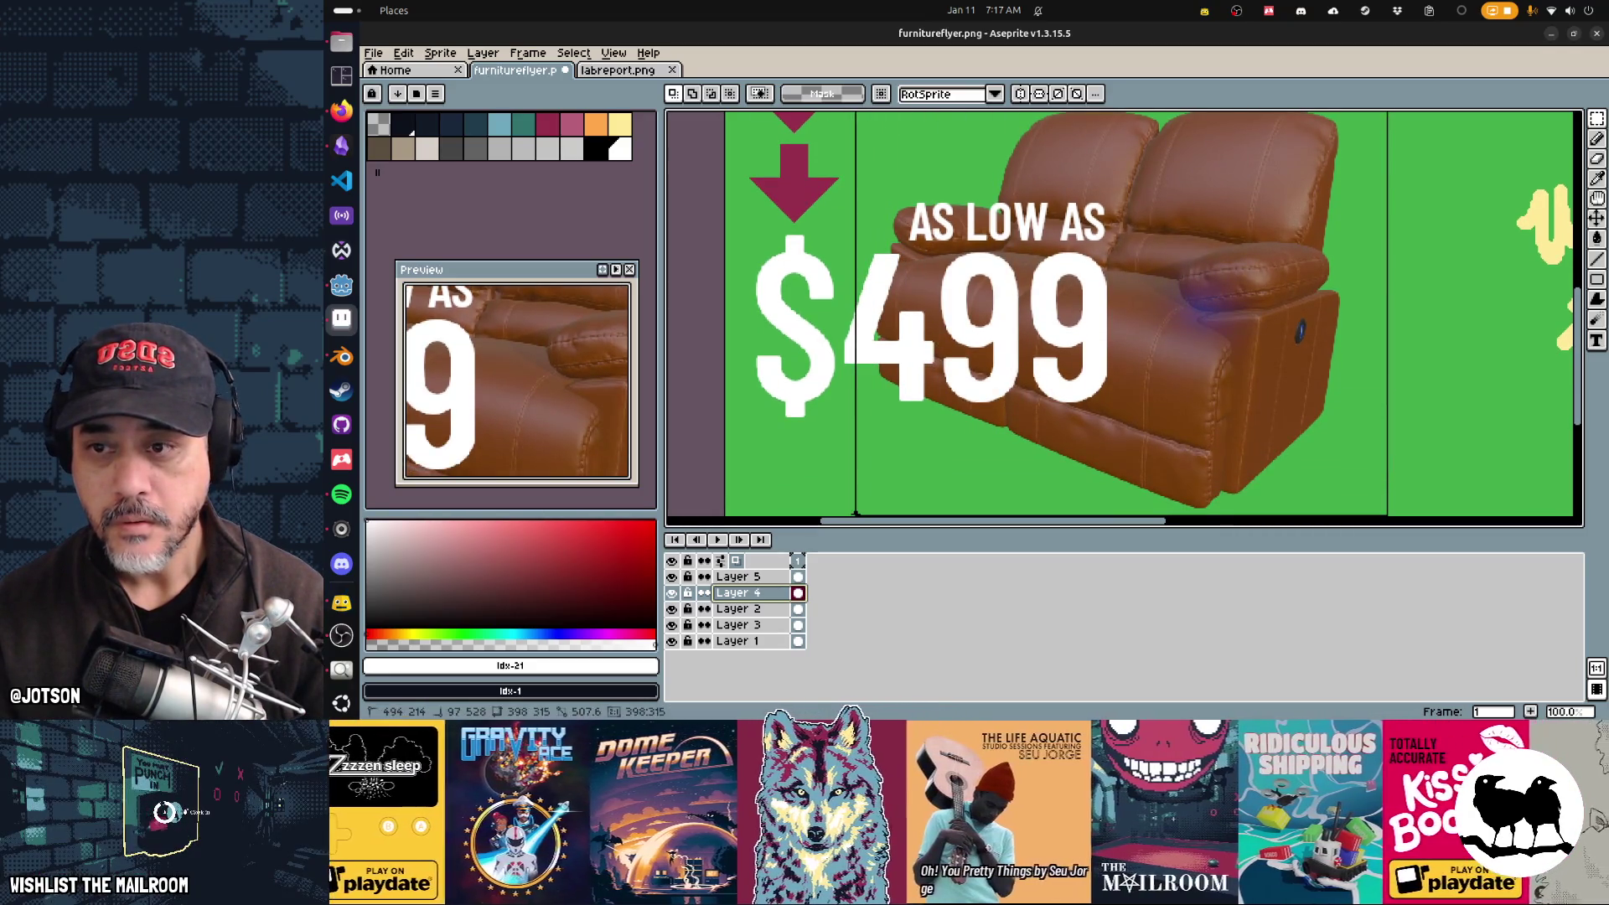
pyautogui.moveTo(1067, 457)
pyautogui.mouseDown()
pyautogui.moveTo(1169, 378)
pyautogui.moveTo(1136, 367)
pyautogui.moveTo(1224, 511)
pyautogui.mouseUp()
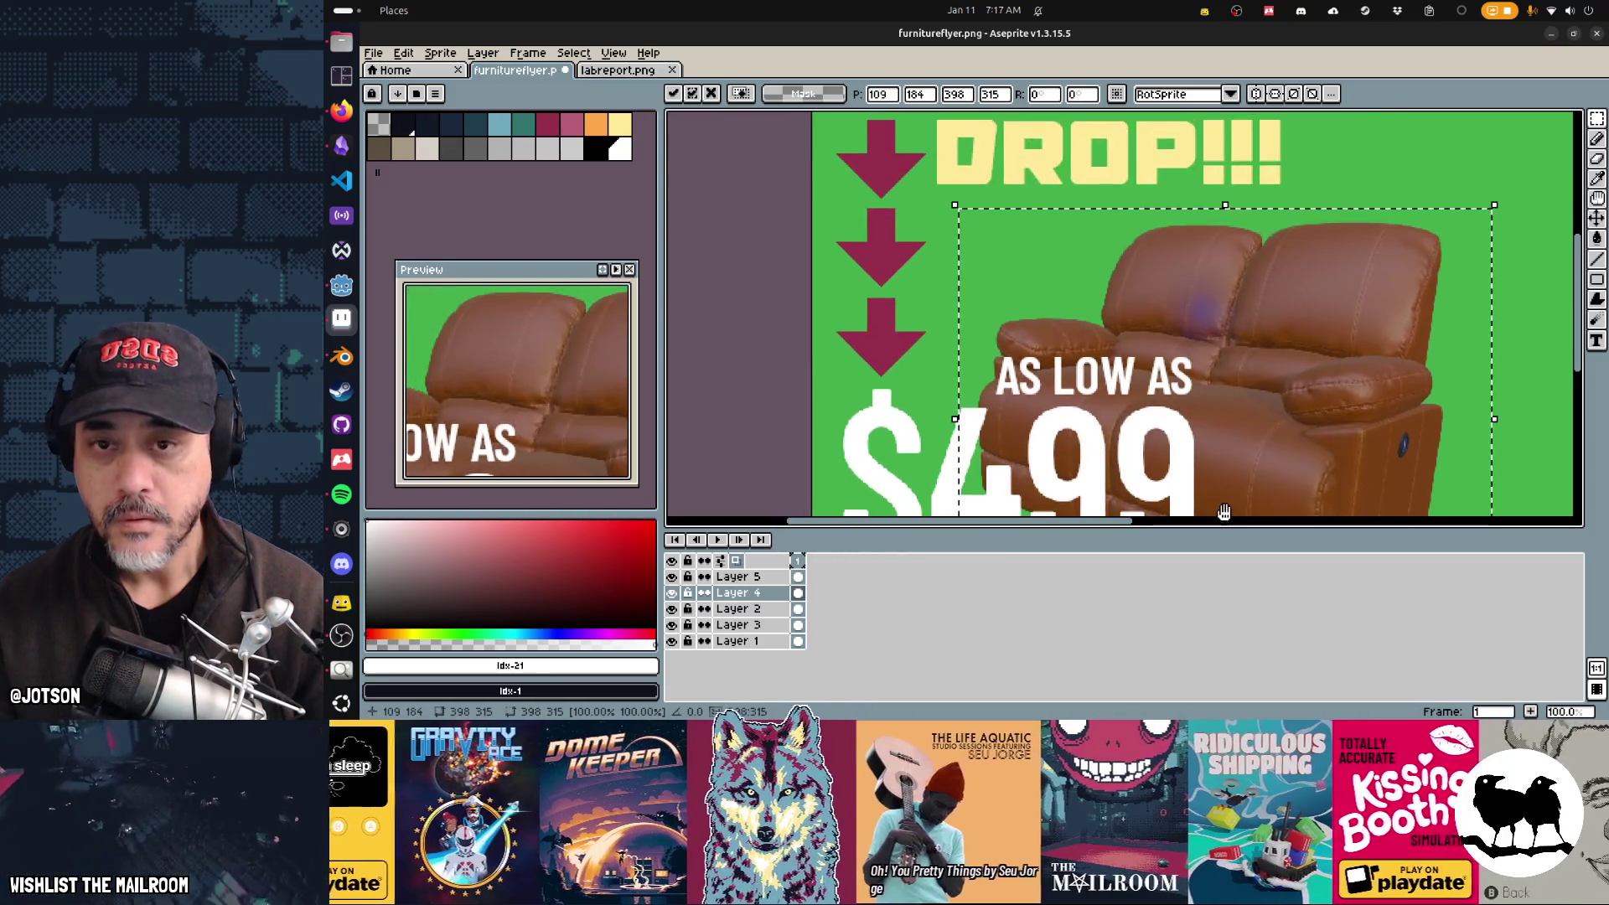
pyautogui.moveTo(1286, 467)
pyautogui.mouseDown()
pyautogui.moveTo(1253, 466)
pyautogui.moveTo(1258, 485)
pyautogui.mouseUp()
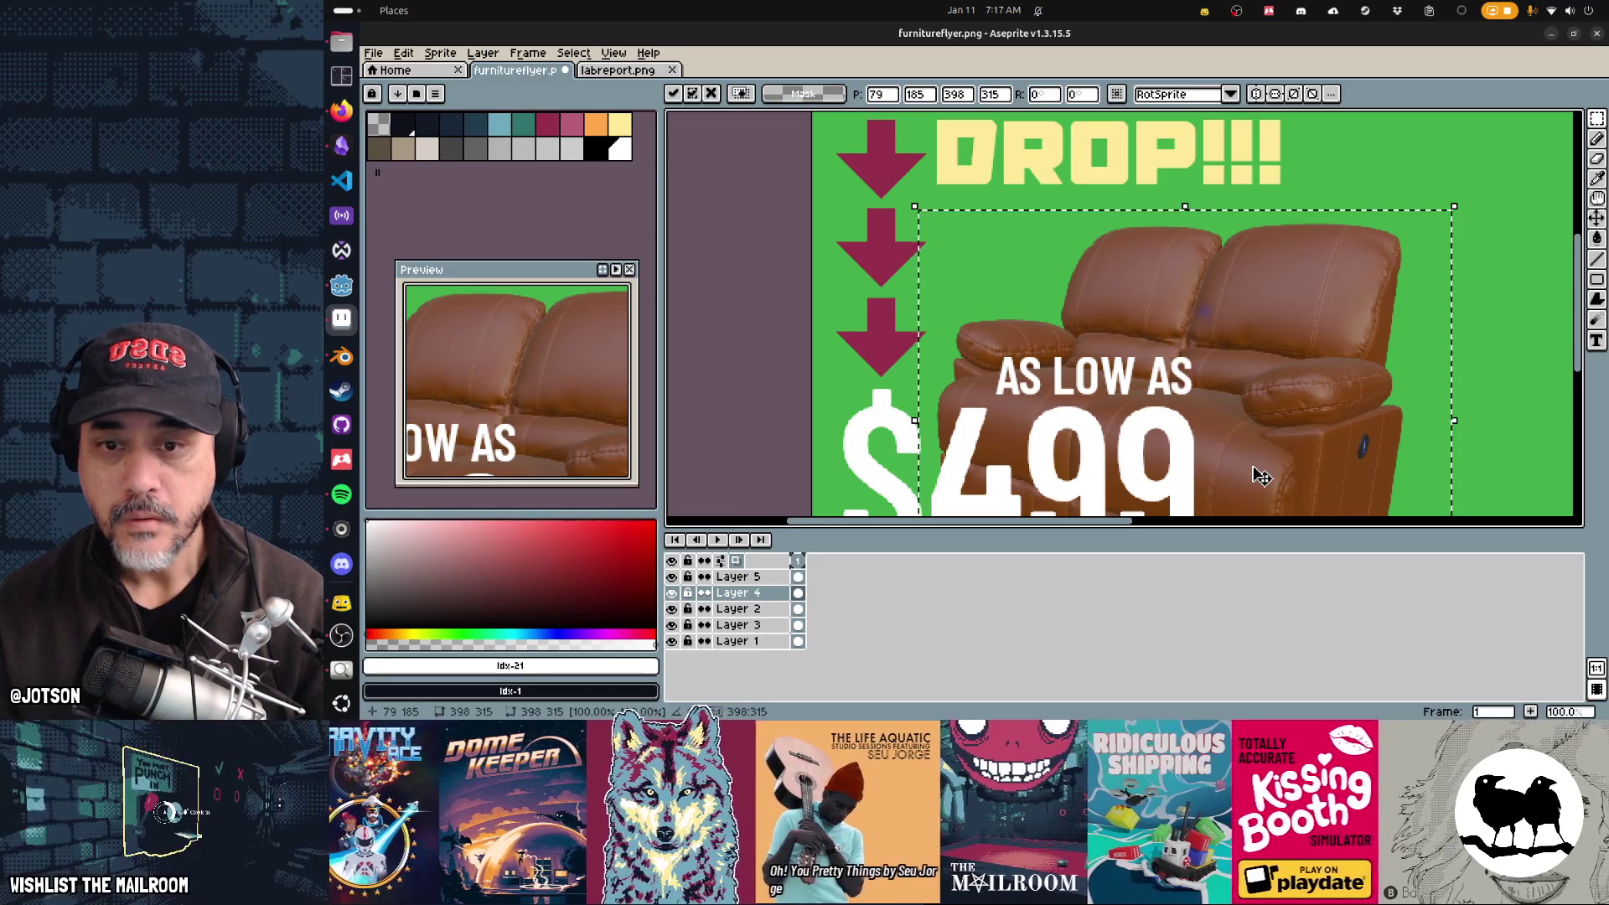
pyautogui.scroll(-2, 1254, 470)
pyautogui.moveTo(1233, 353); pyautogui.dragTo(1238, 391)
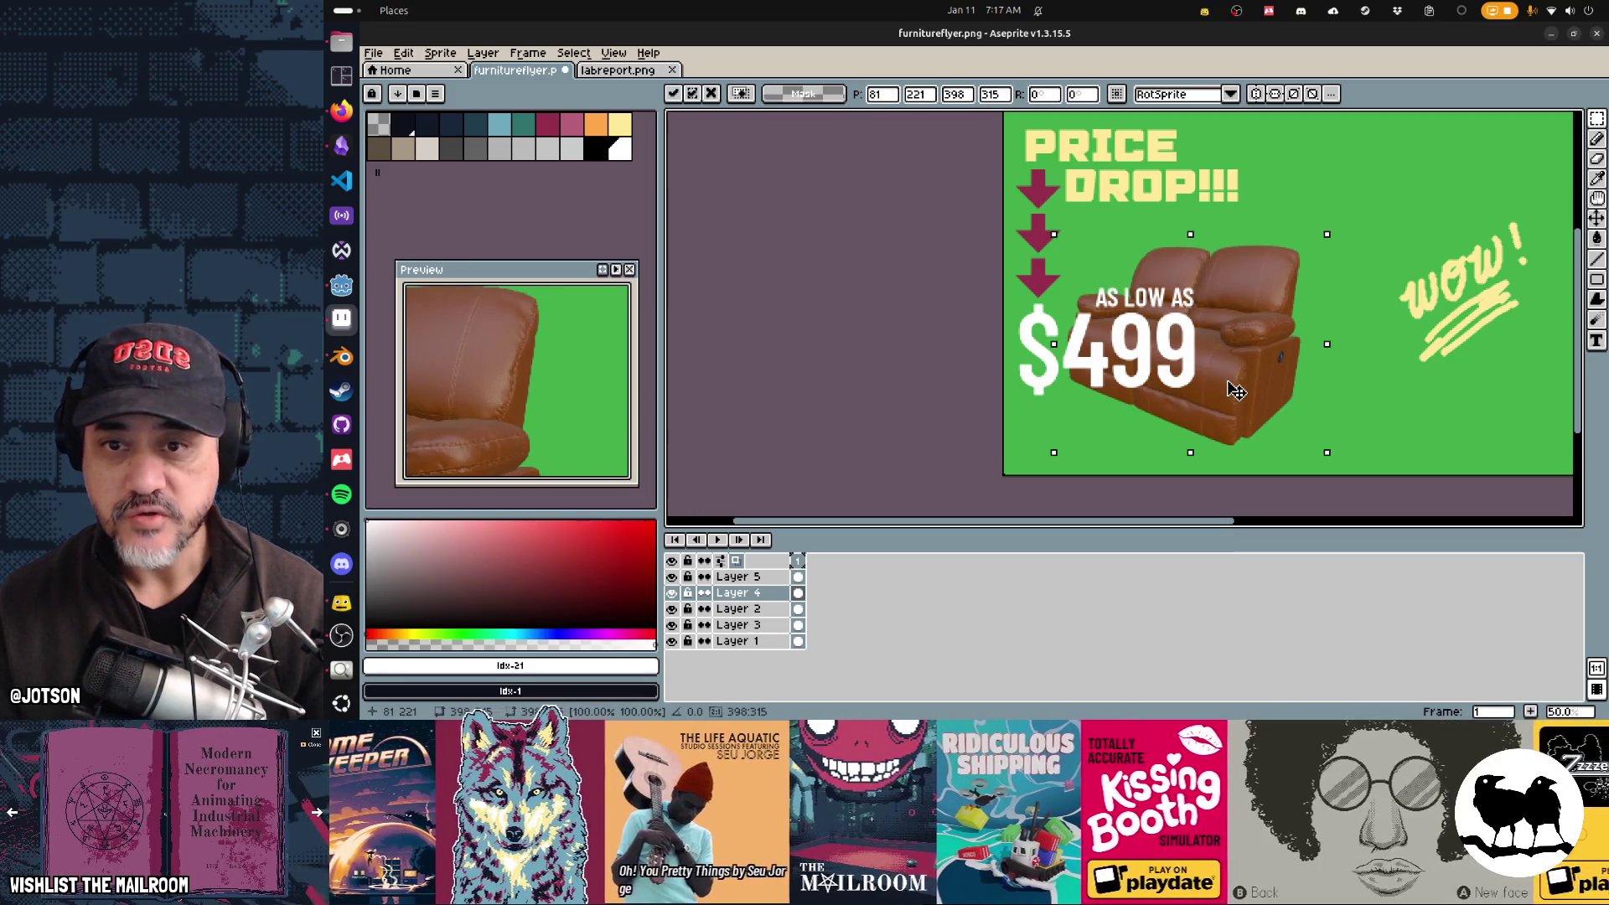
pyautogui.moveTo(1237, 391); pyautogui.dragTo(1234, 403)
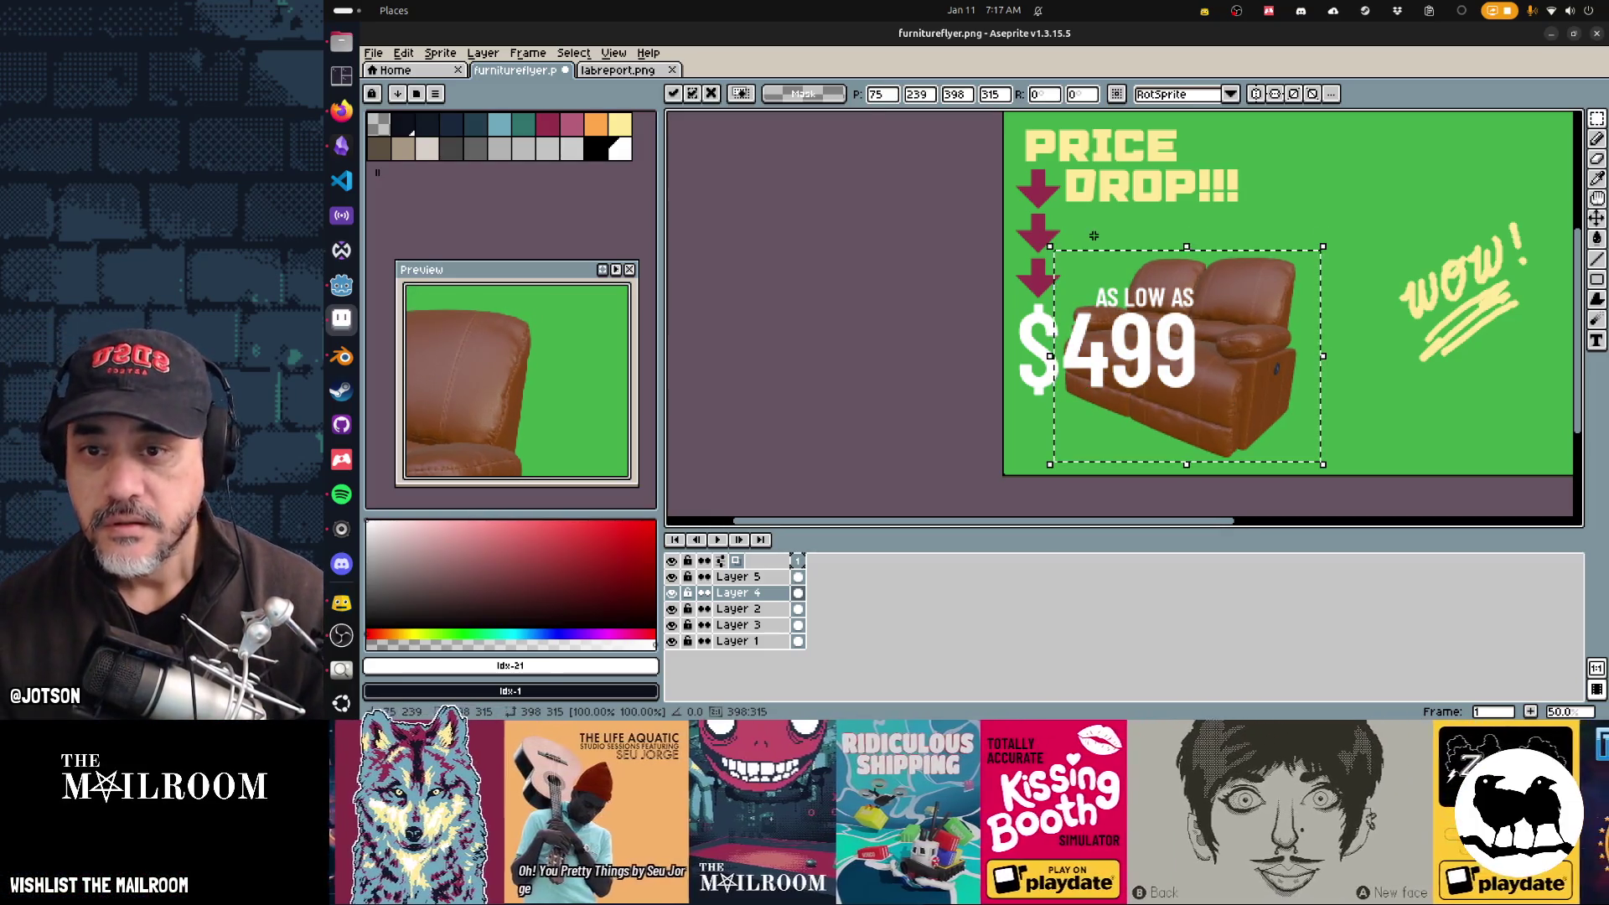
pyautogui.moveTo(999, 115)
pyautogui.mouseDown()
pyautogui.moveTo(1040, 201)
pyautogui.moveTo(1293, 250)
pyautogui.mouseUp()
pyautogui.moveTo(1004, 231); pyautogui.dragTo(1076, 300)
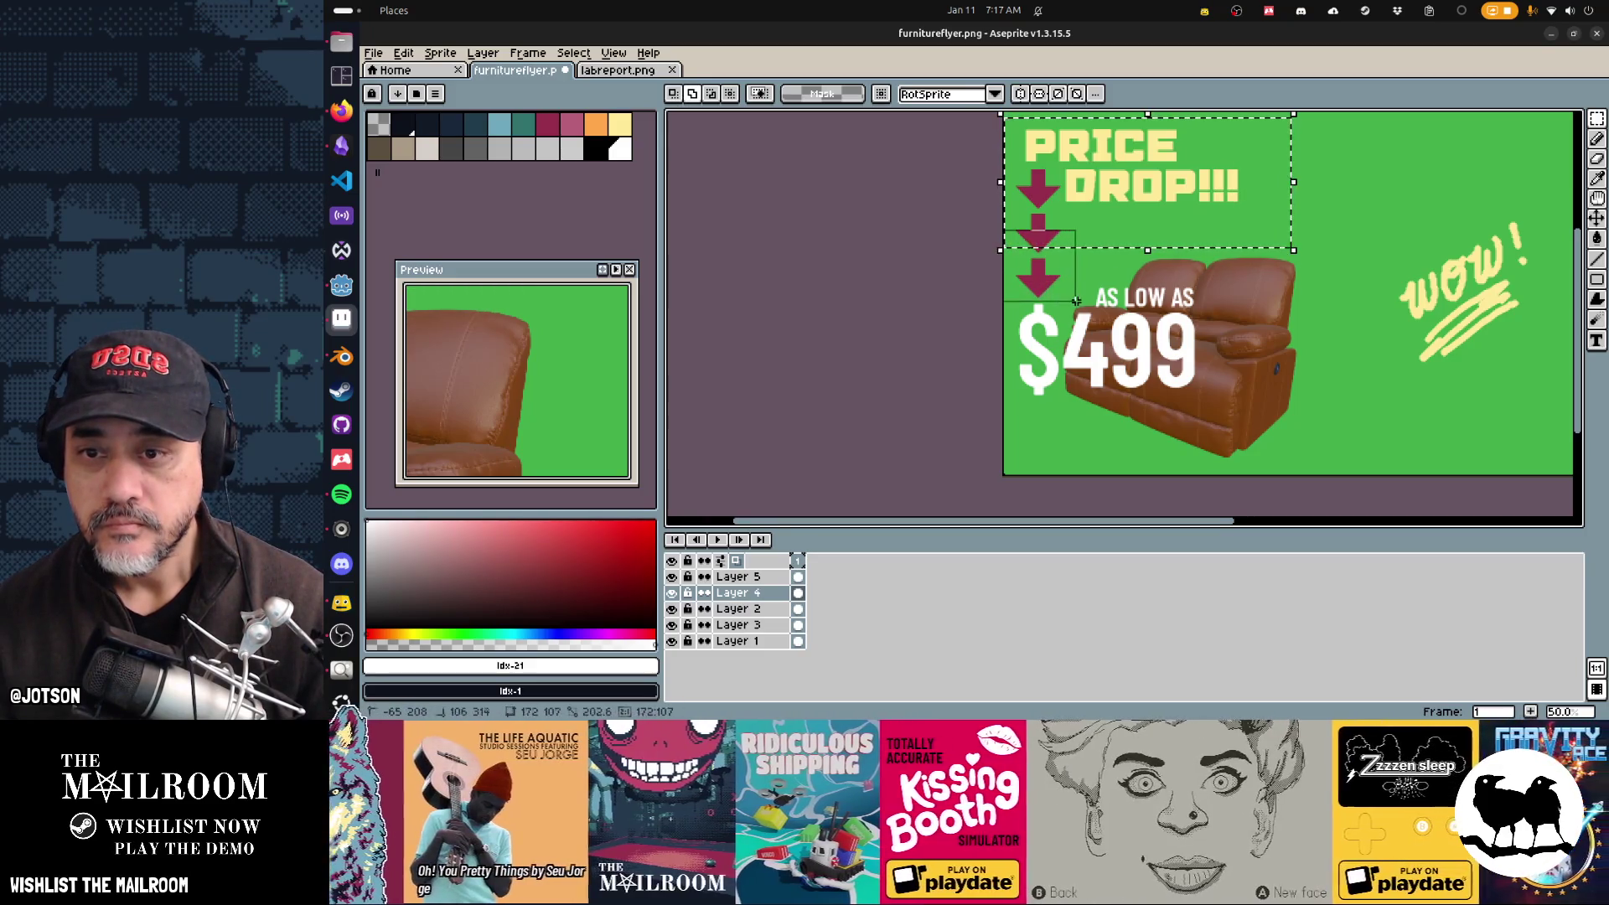
# Step: Nudge the heading right on Layer 5 and move AS LOW AS $499 onto a new layer beside DROP!!!
pyautogui.click(737, 576)
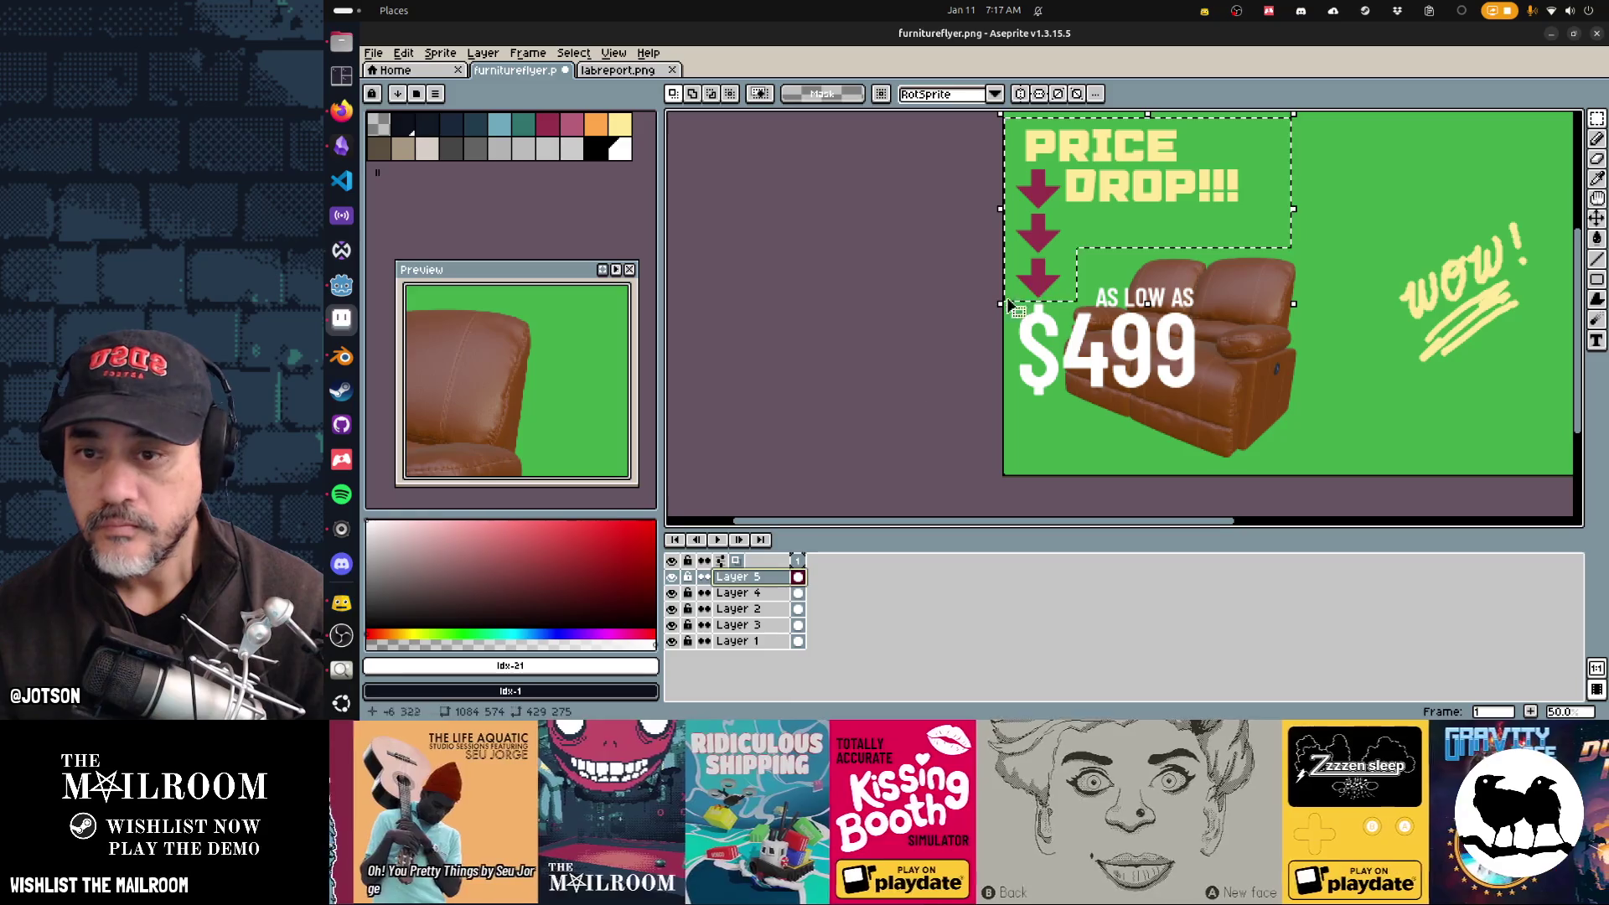
pyautogui.moveTo(1045, 293); pyautogui.dragTo(1060, 287)
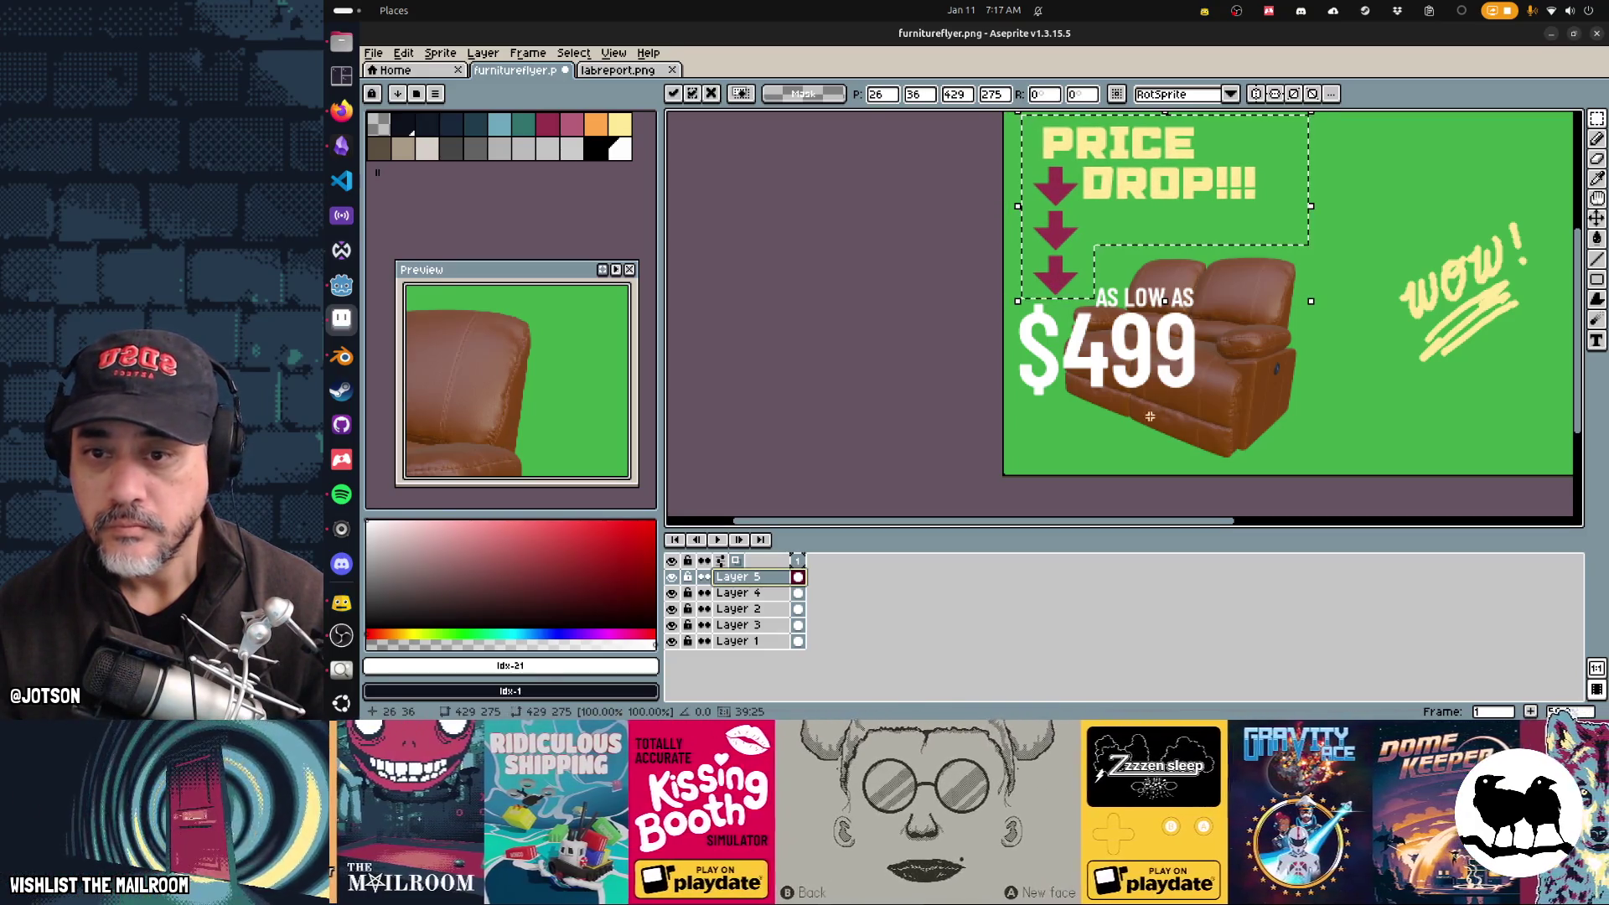
pyautogui.moveTo(980, 435)
pyautogui.mouseDown()
pyautogui.moveTo(1141, 369)
pyautogui.moveTo(1249, 309)
pyautogui.moveTo(1234, 296)
pyautogui.mouseUp()
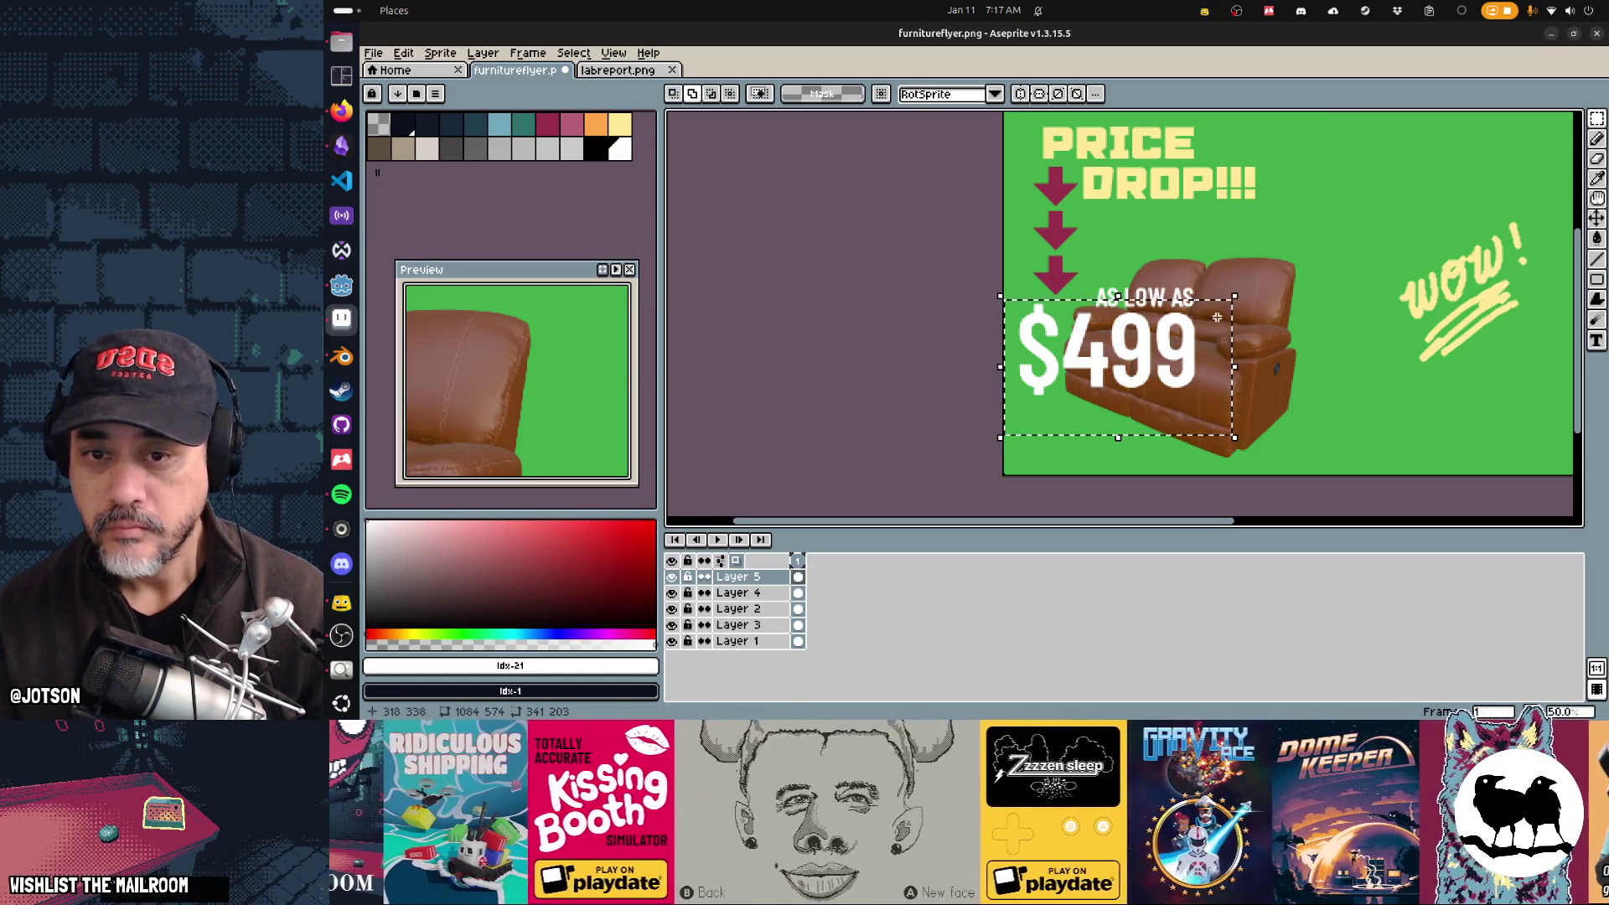
pyautogui.press('Delete')
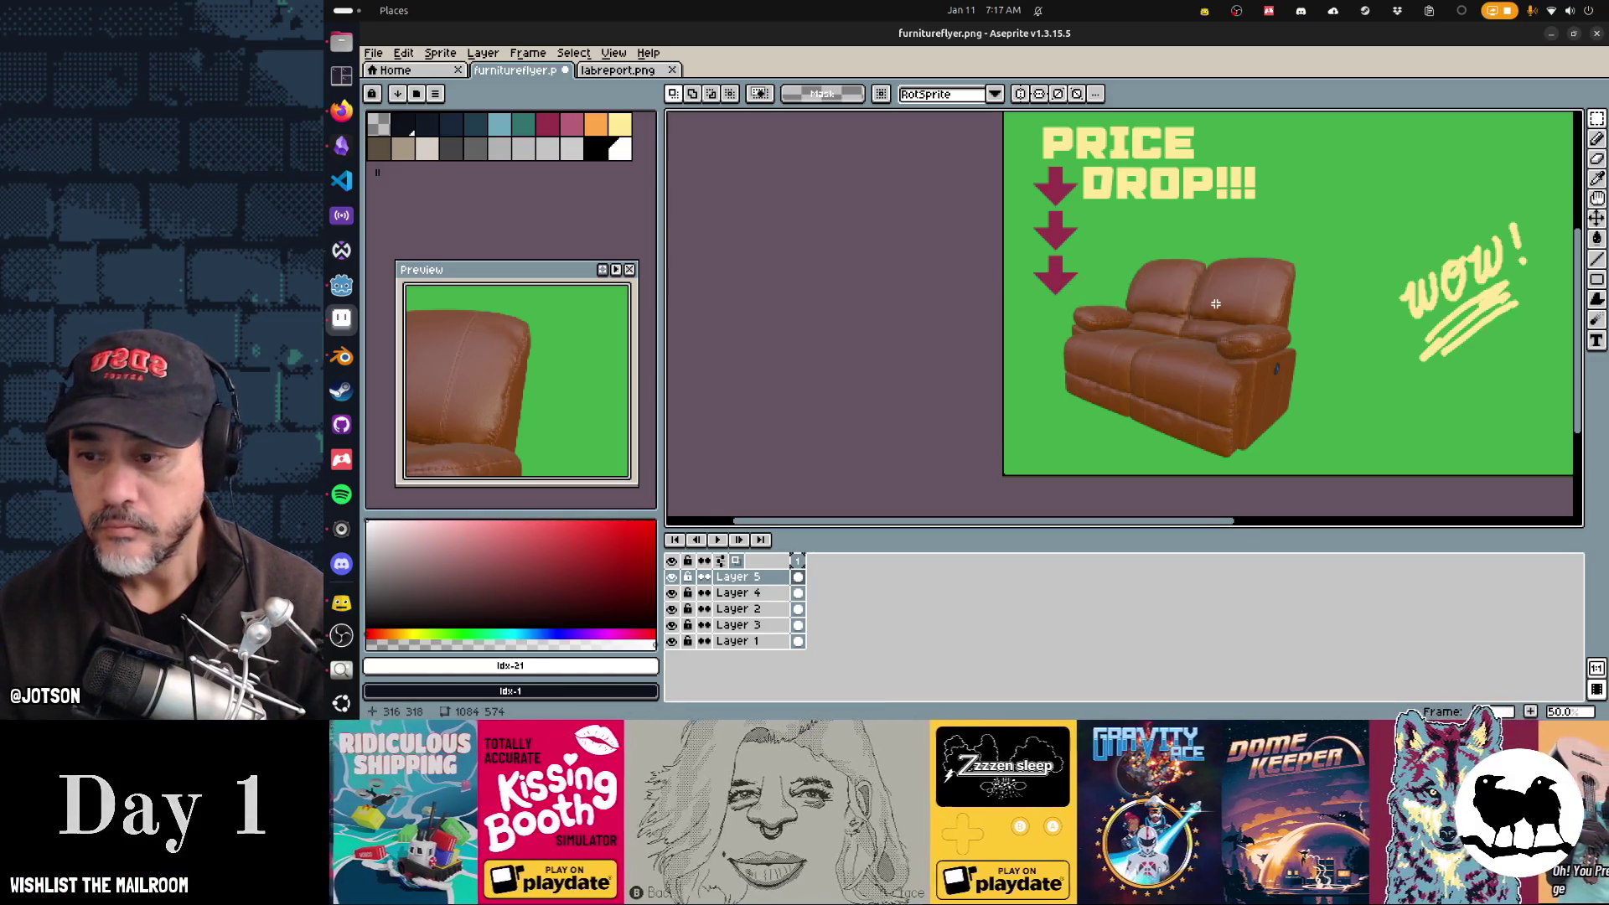
pyautogui.hotkey('ctrl', 'v')
pyautogui.press('Return')
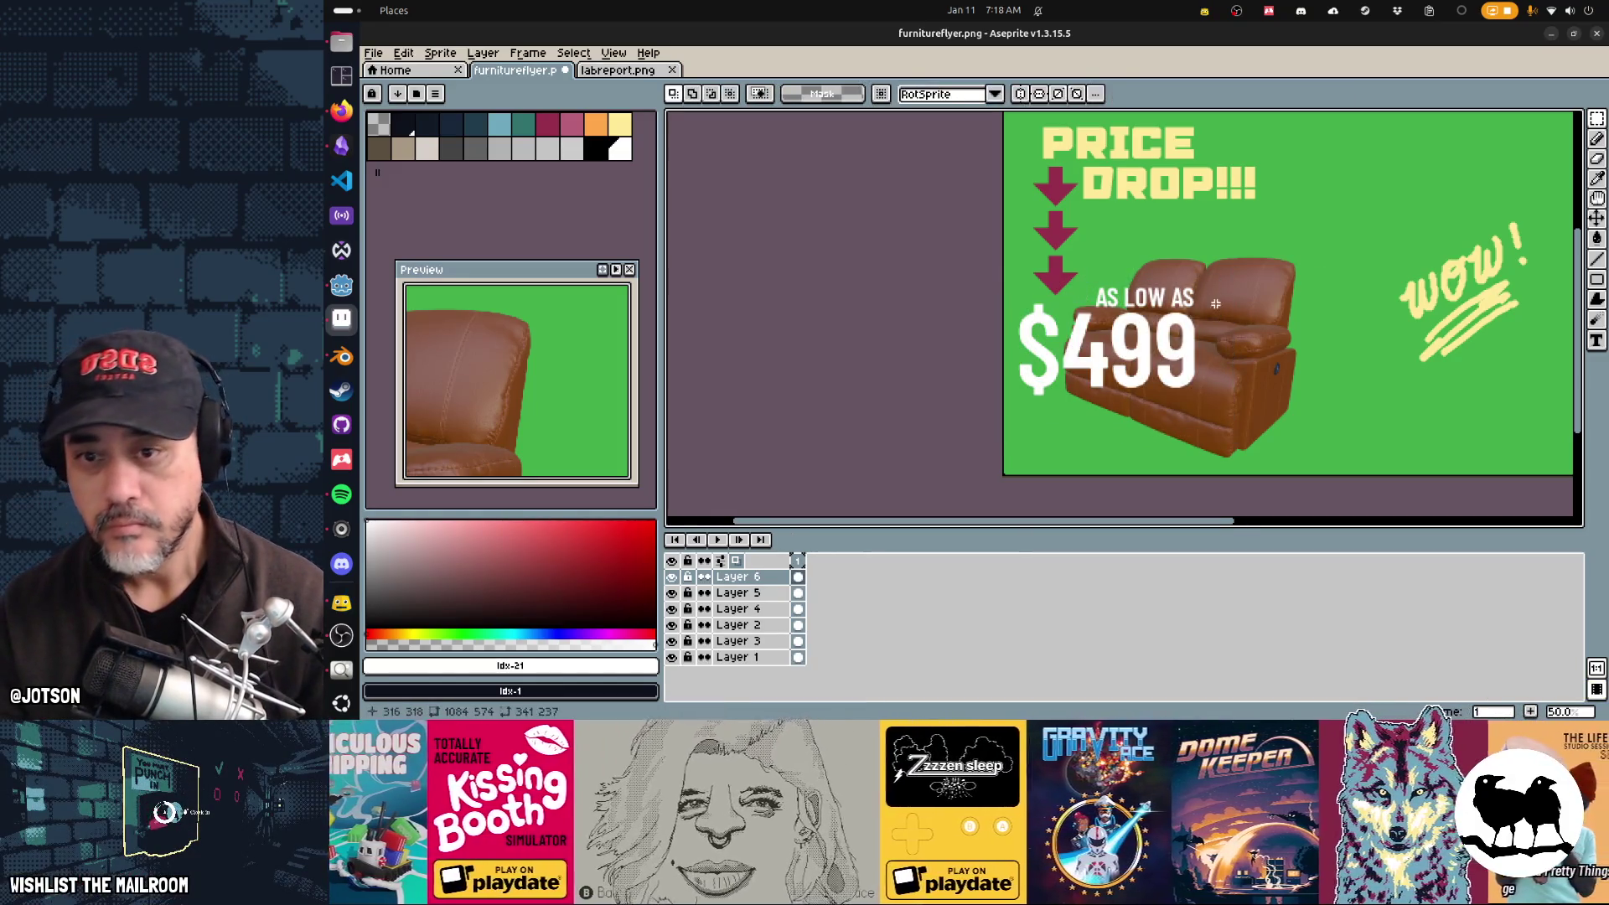
pyautogui.moveTo(1120, 369)
pyautogui.mouseDown()
pyautogui.moveTo(1173, 297)
pyautogui.moveTo(1204, 305)
pyautogui.mouseUp()
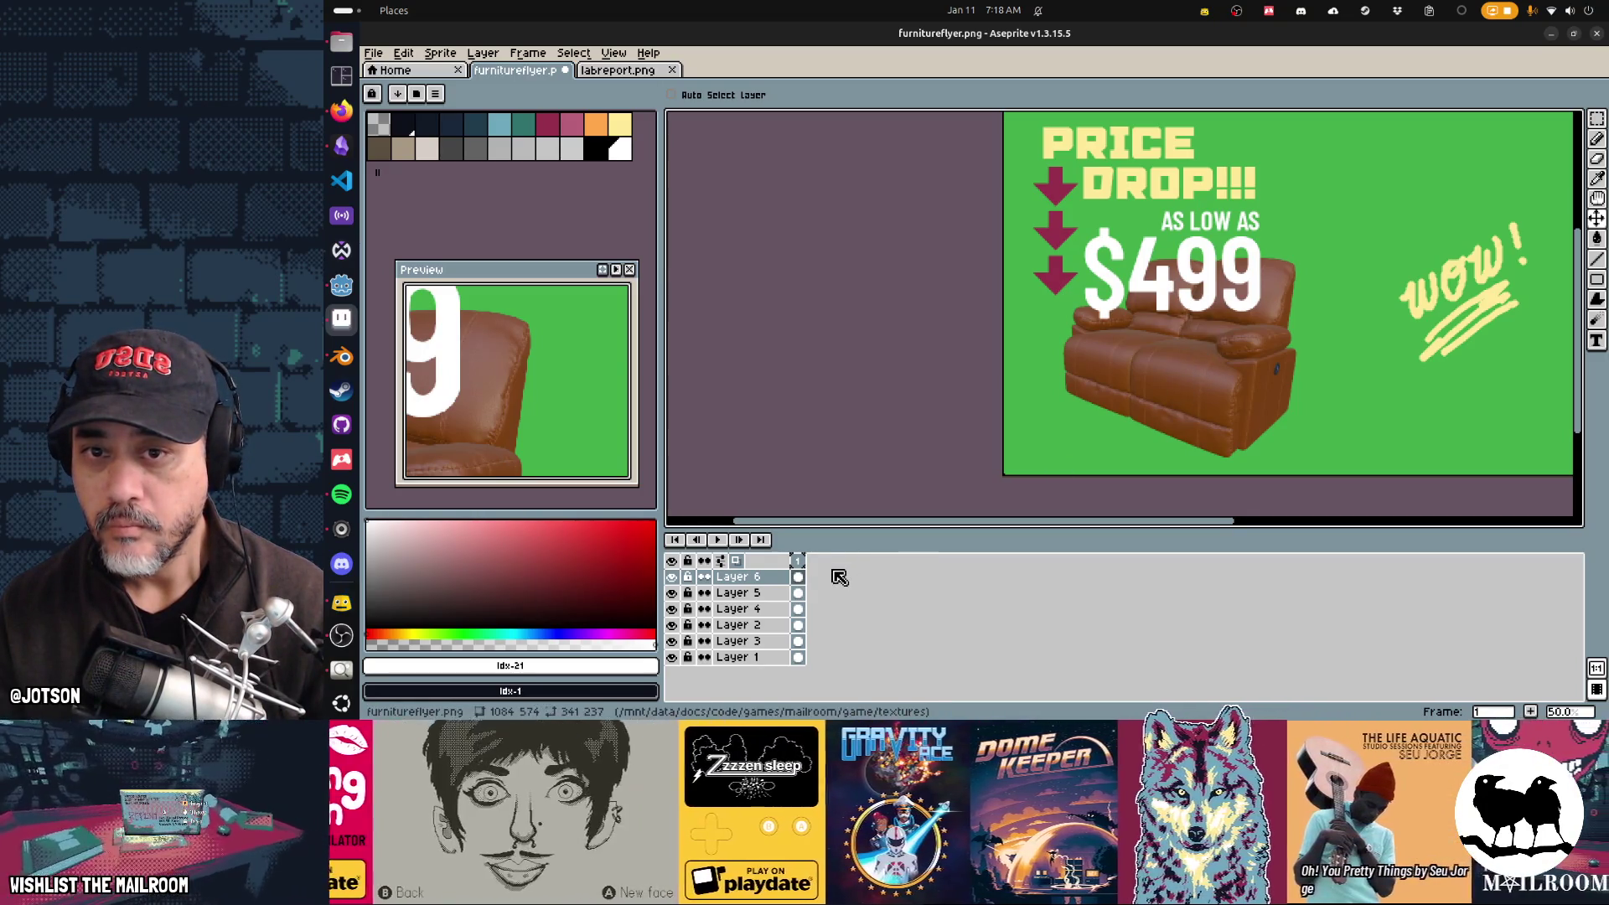
# Step: Save the flyer and check the Godot project before returning to Aseprite
pyautogui.hscroll(3, 1077, 392)
pyautogui.hotkey('ctrl', 's')
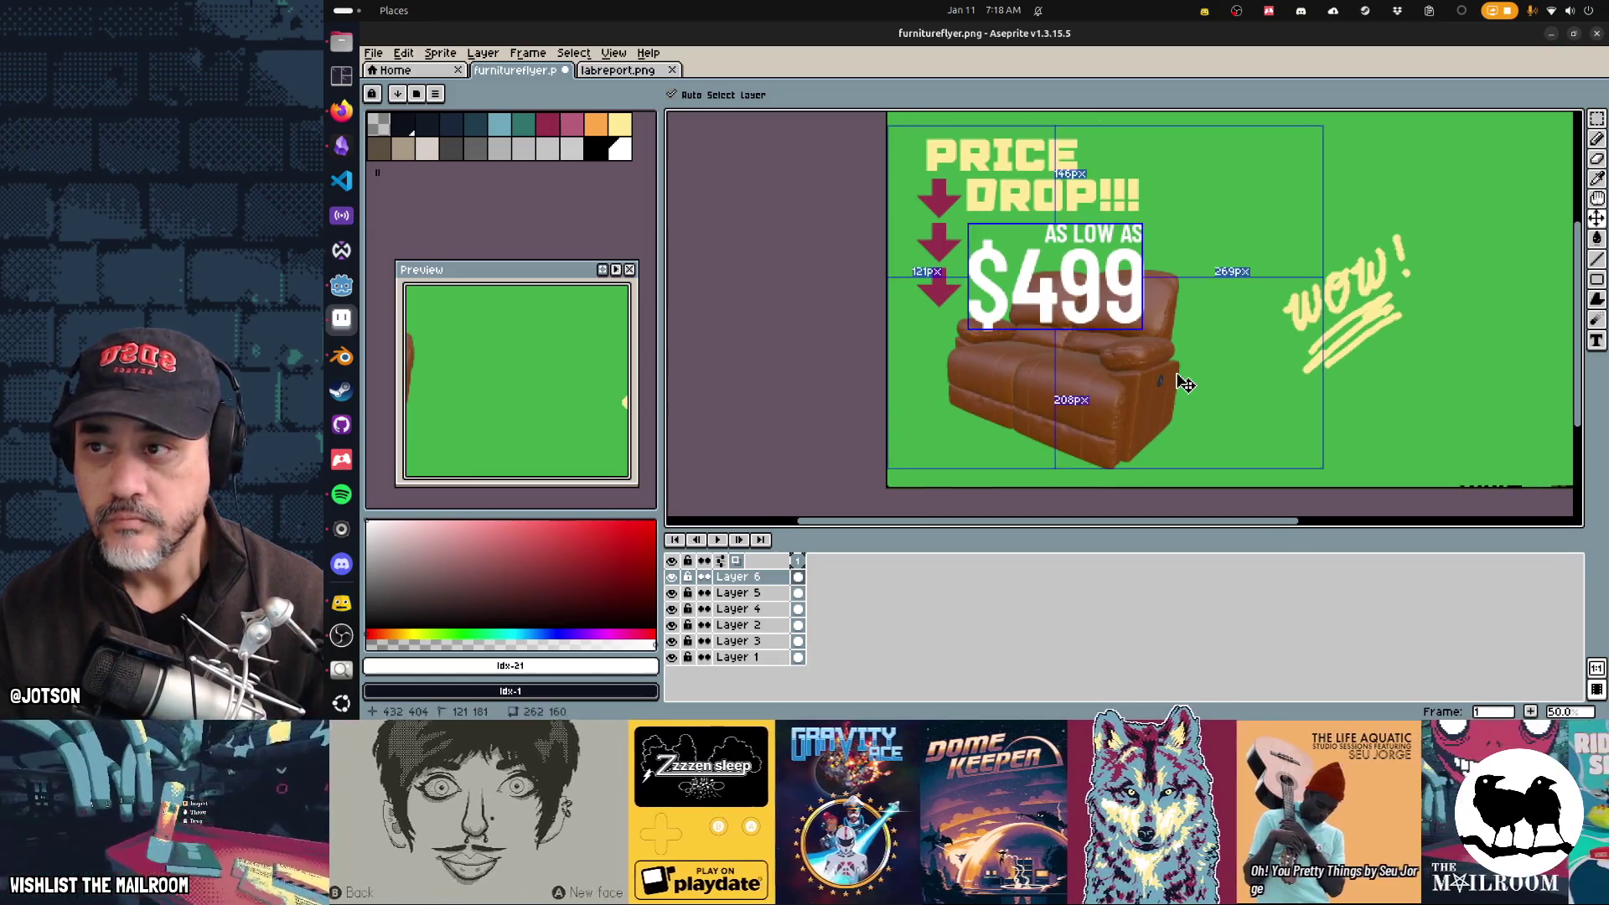
pyautogui.hotkey('alt', 'Tab')
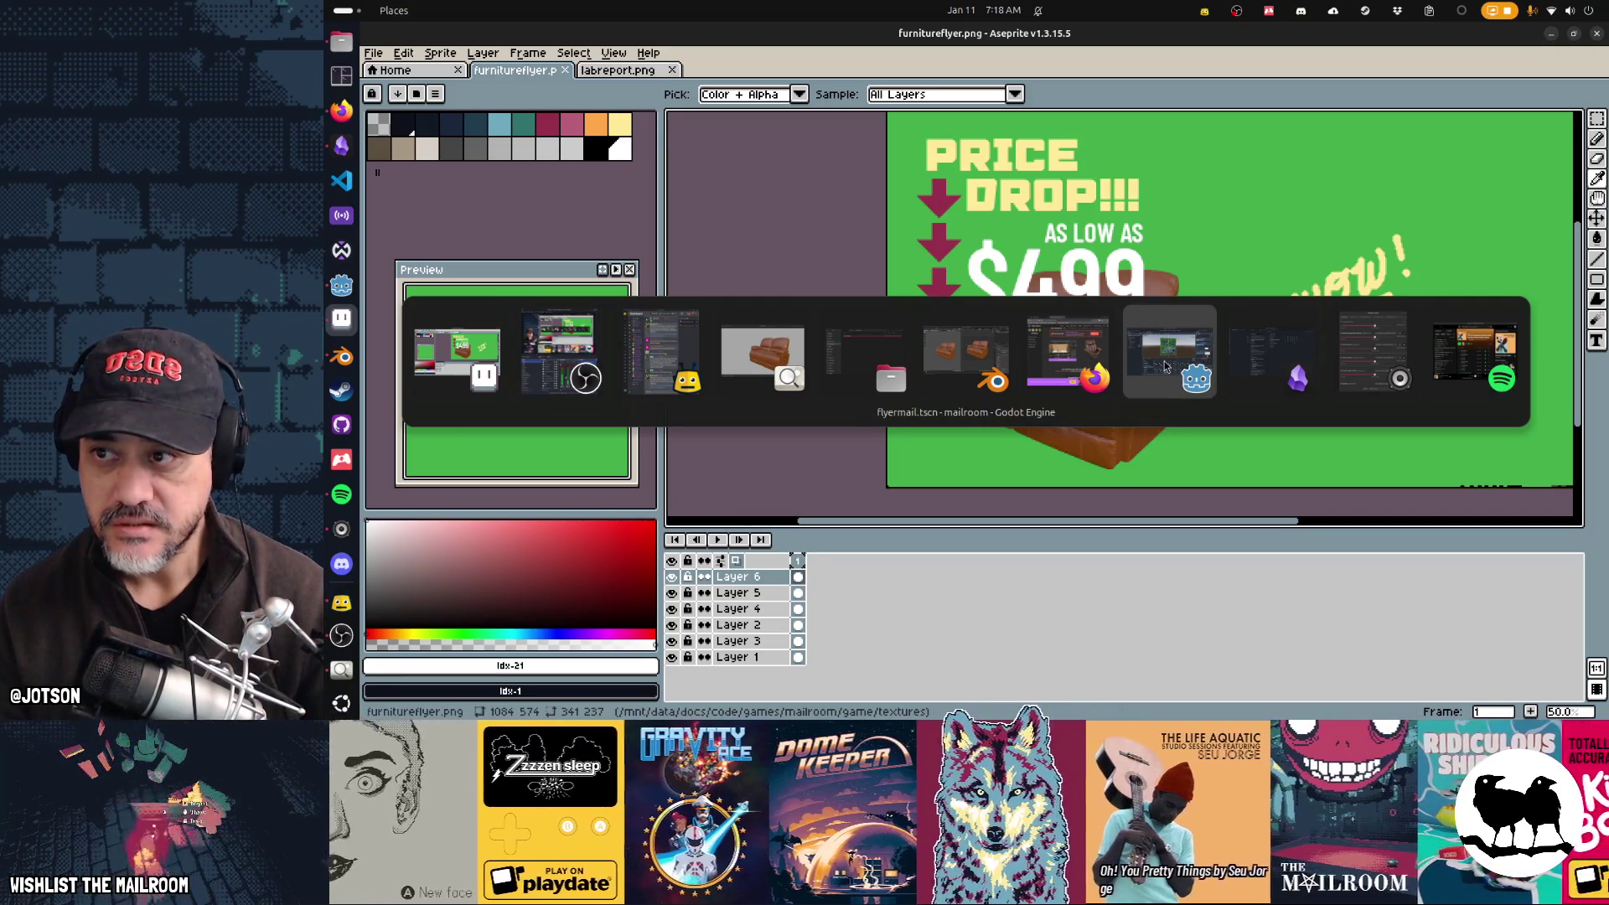
pyautogui.click(1159, 366)
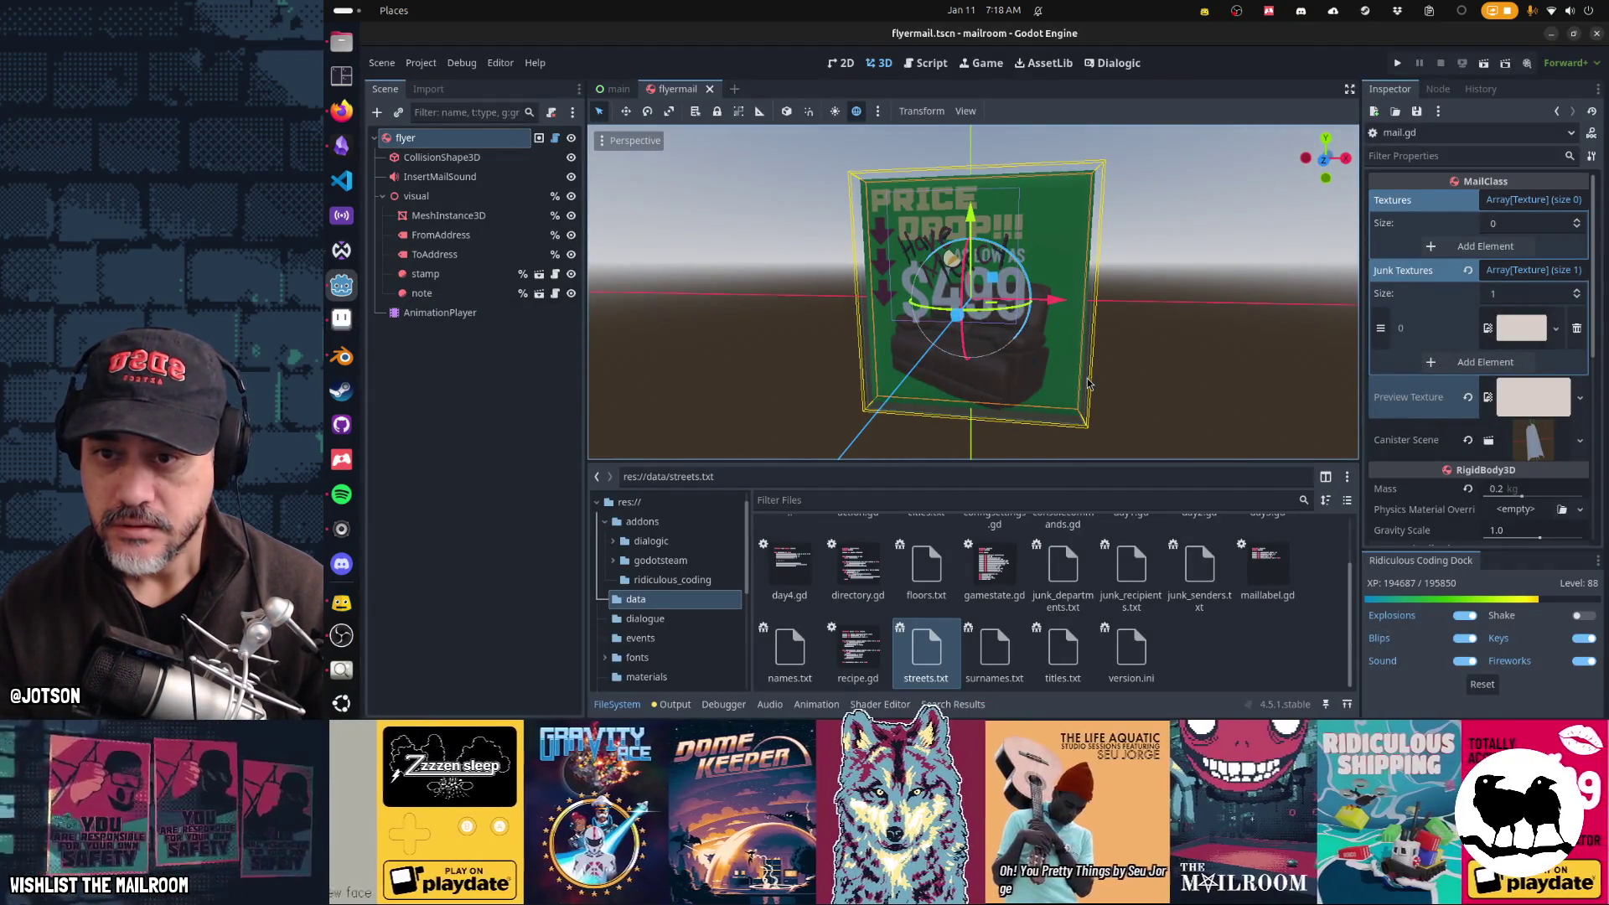
pyautogui.hotkey('alt', 'Tab')
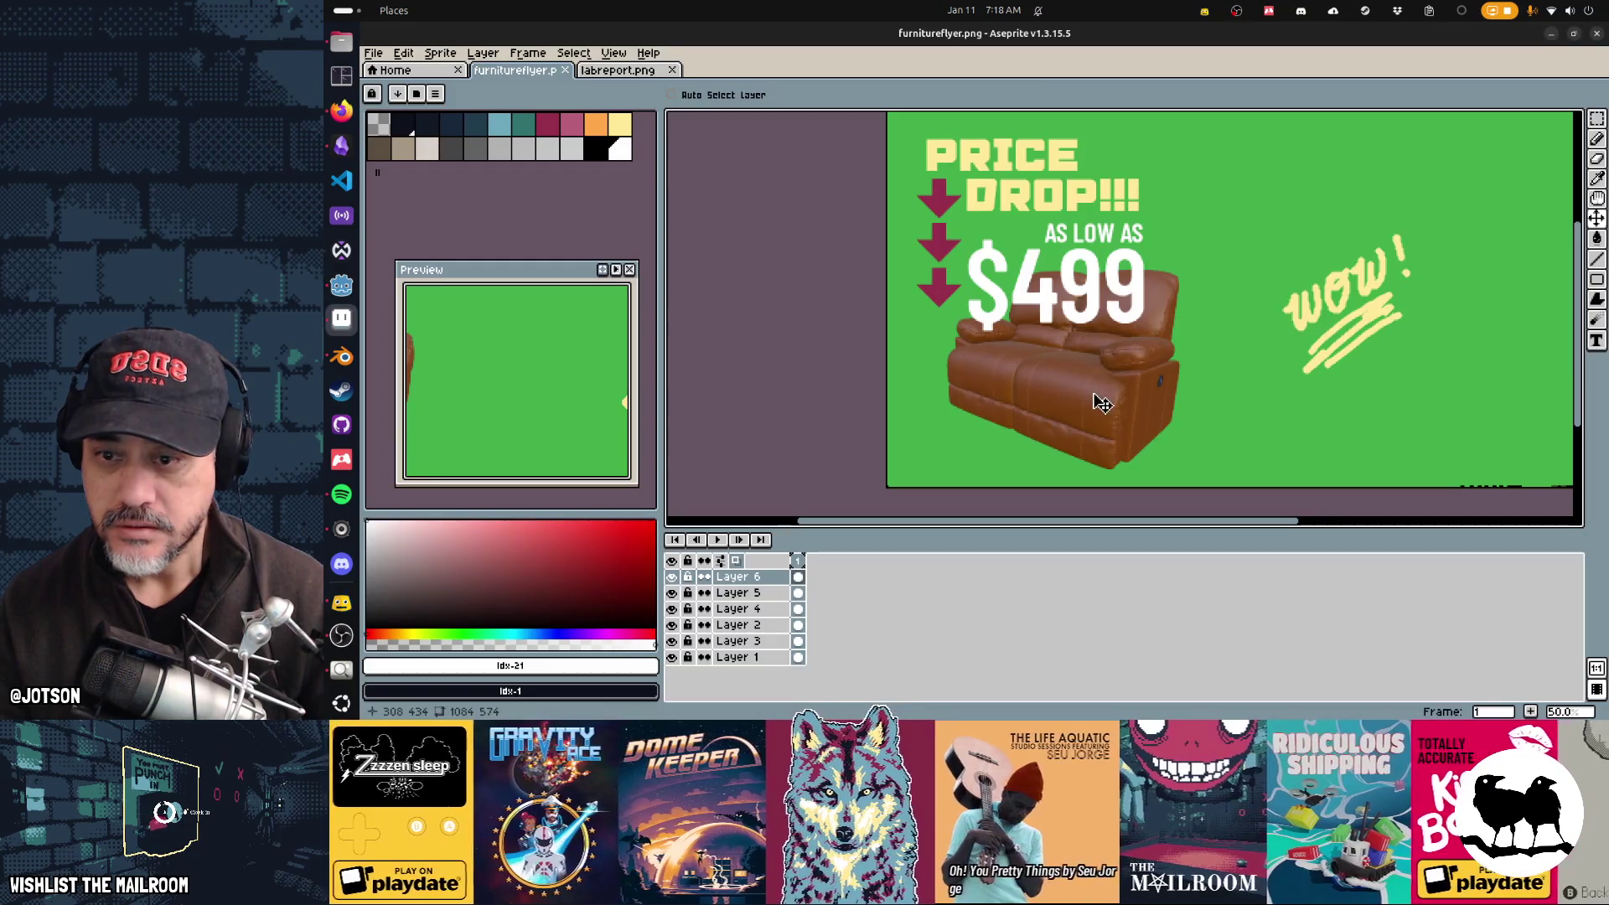
# Step: Move the sofa about 35 px right on its layer and save the flyer
pyautogui.click(782, 596)
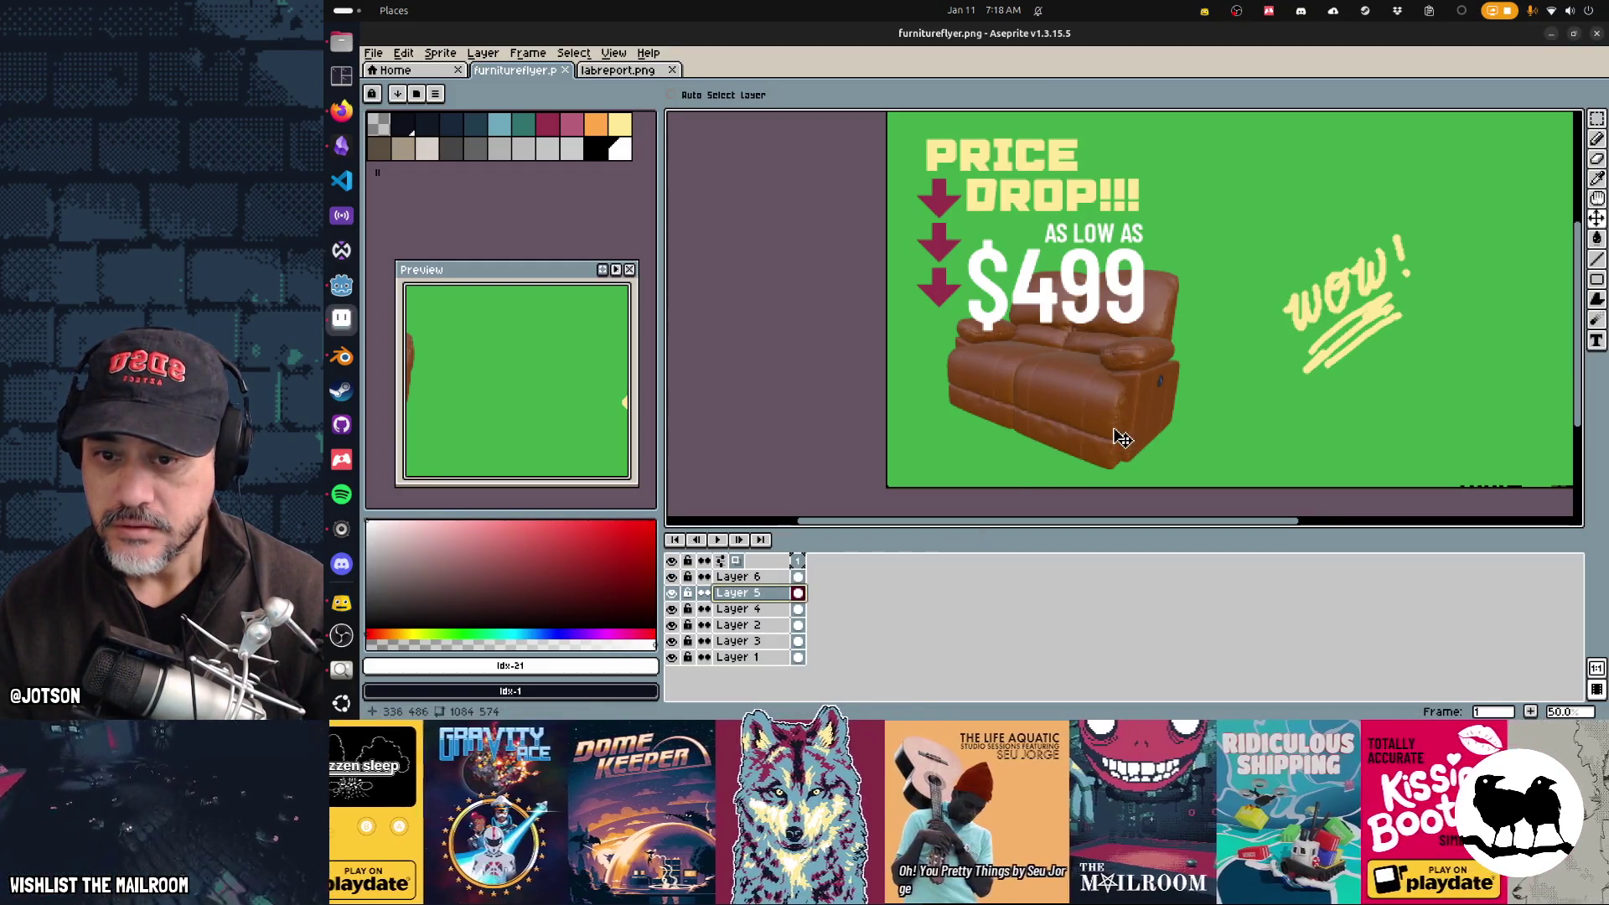
pyautogui.keyDown('ctrl'); pyautogui.click(1117, 431); pyautogui.keyUp('ctrl')
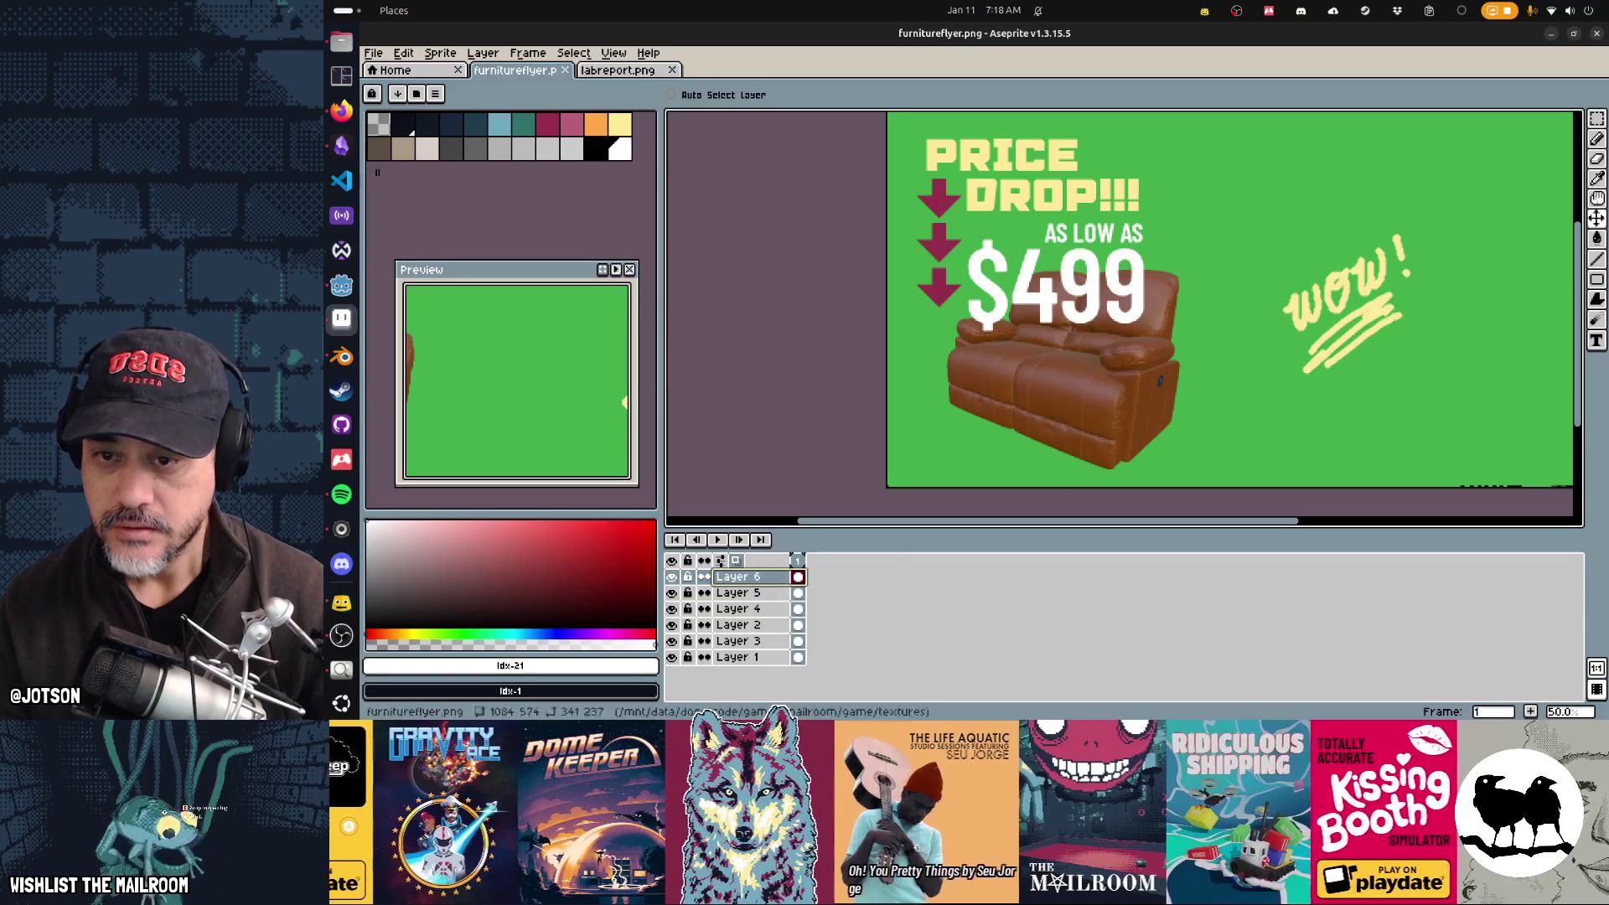
pyautogui.keyDown('ctrl'); pyautogui.click(1117, 431); pyautogui.keyUp('ctrl')
pyautogui.moveTo(1117, 430); pyautogui.dragTo(1158, 436)
pyautogui.hotkey('ctrl', 's')
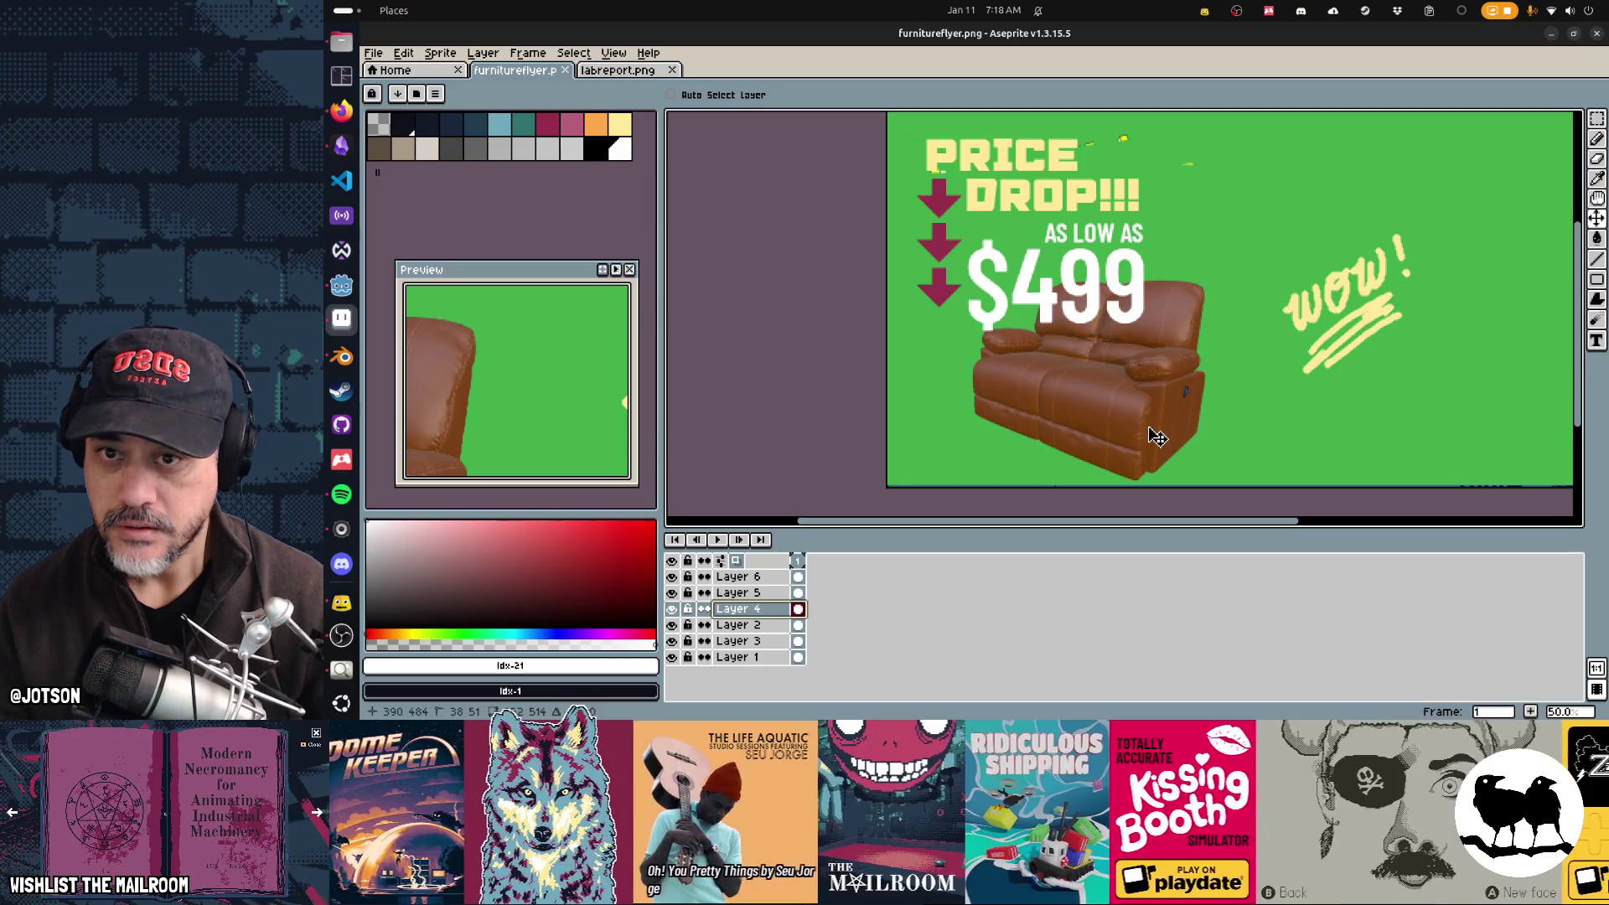
# Step: Marquee-select a rectangle across the top of the flyer
pyautogui.press('m')
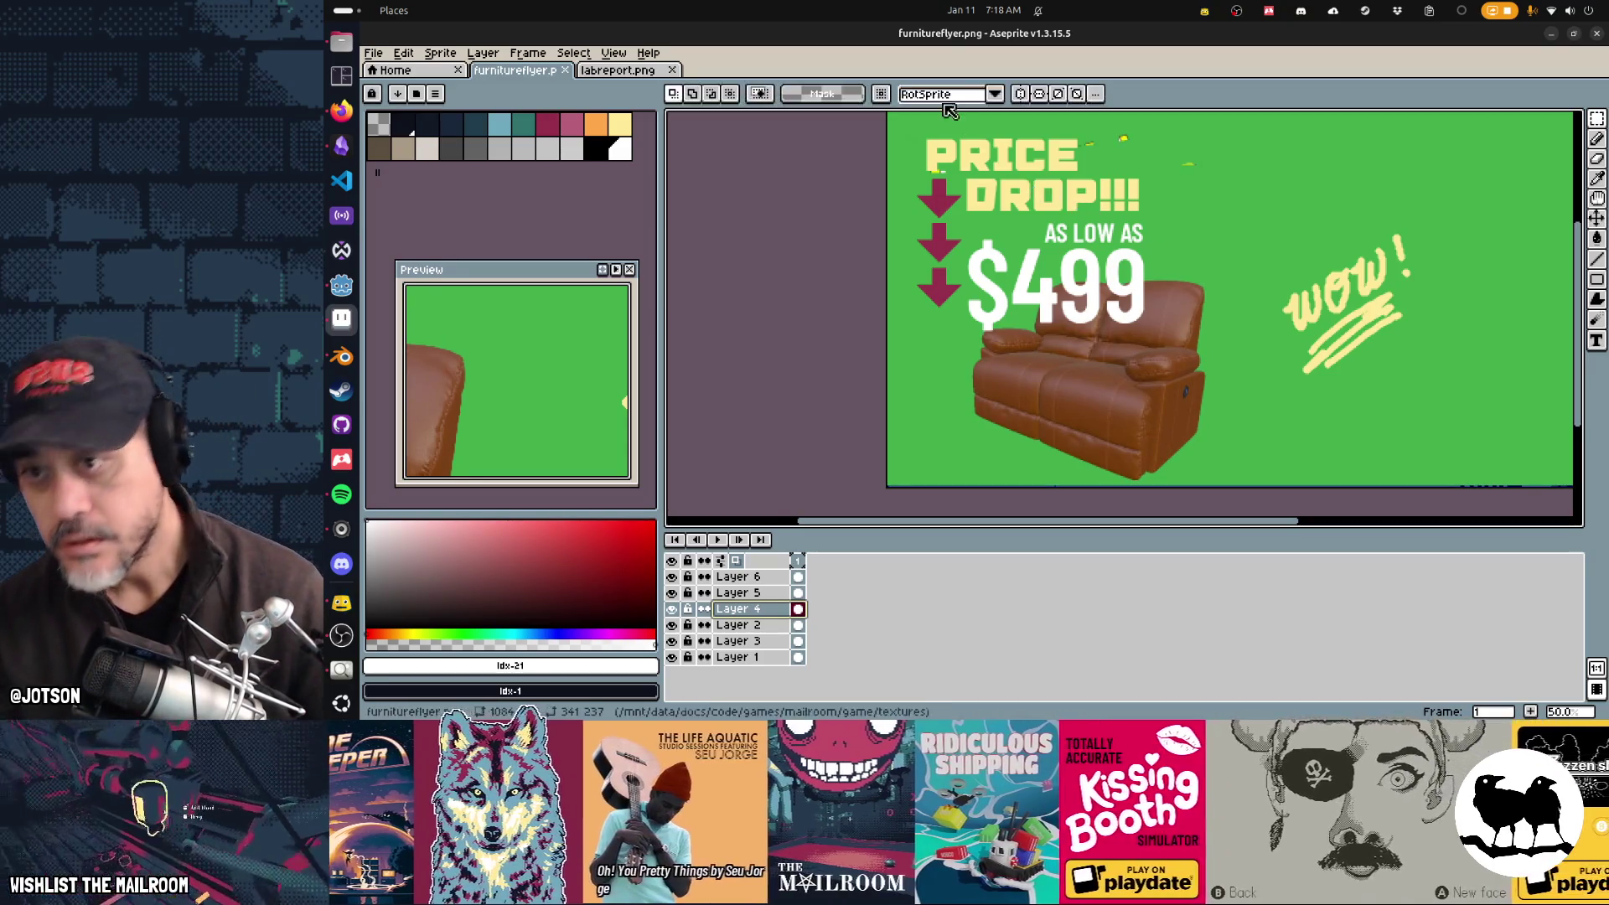
pyautogui.scroll(2, 856, 293)
pyautogui.moveTo(838, 319); pyautogui.dragTo(1270, 168)
# Step: Paste the copied image over PRICE DROP on Layer 2 and toggle layer visibility to inspect it
pyautogui.hotkey('ctrl', 'v')
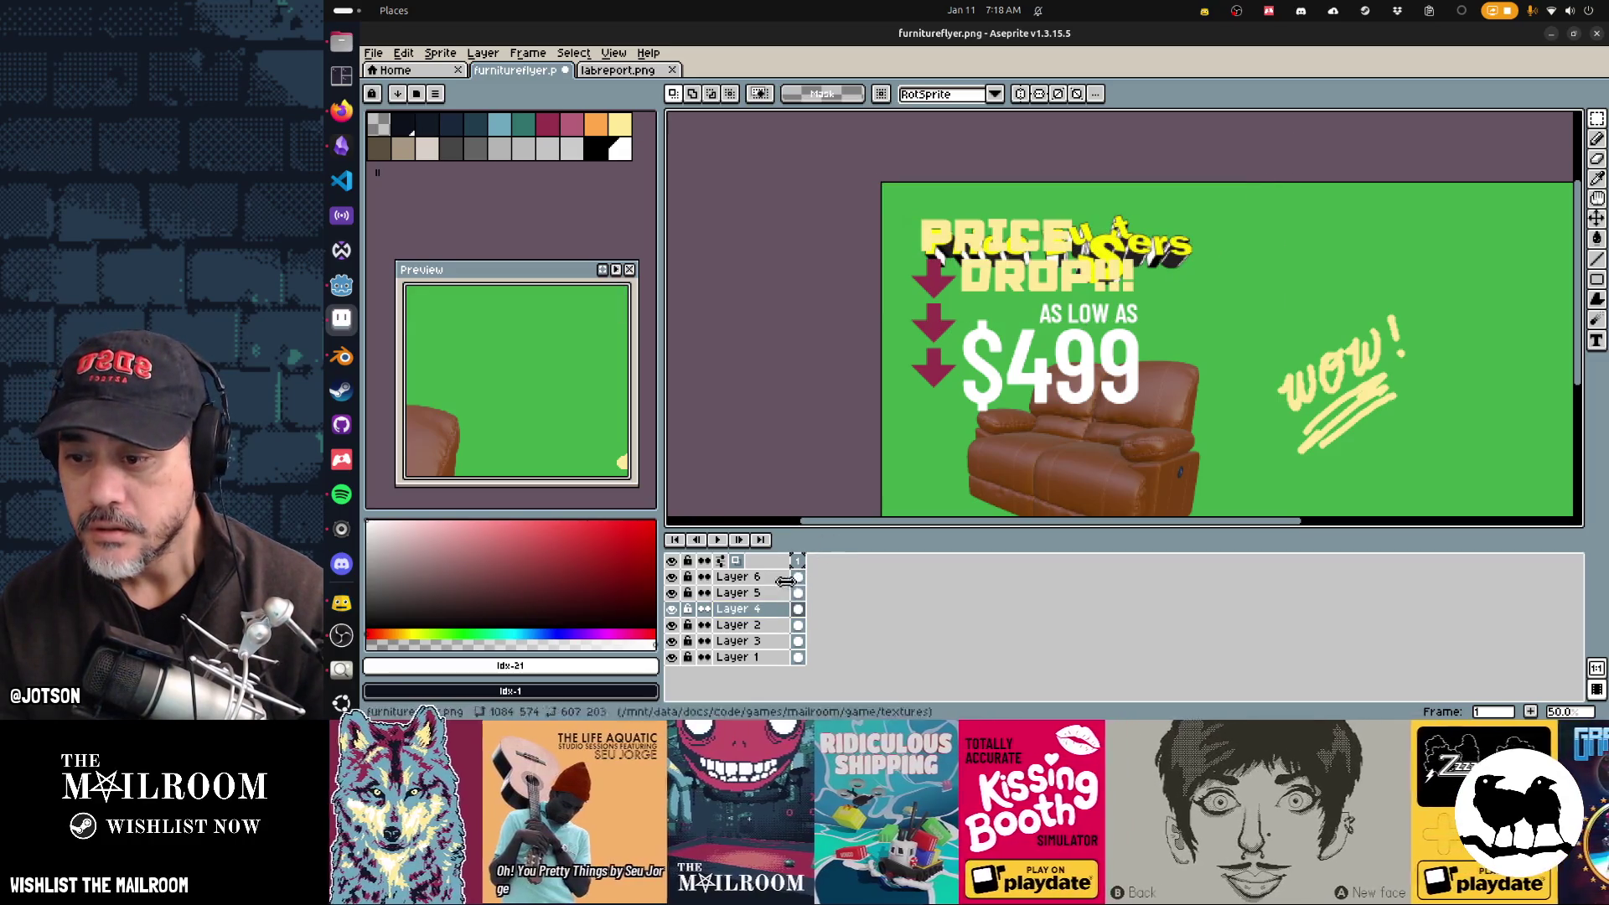
pyautogui.click(771, 626)
pyautogui.moveTo(995, 213)
pyautogui.mouseDown()
pyautogui.moveTo(1239, 306)
pyautogui.moveTo(1235, 319)
pyautogui.mouseUp()
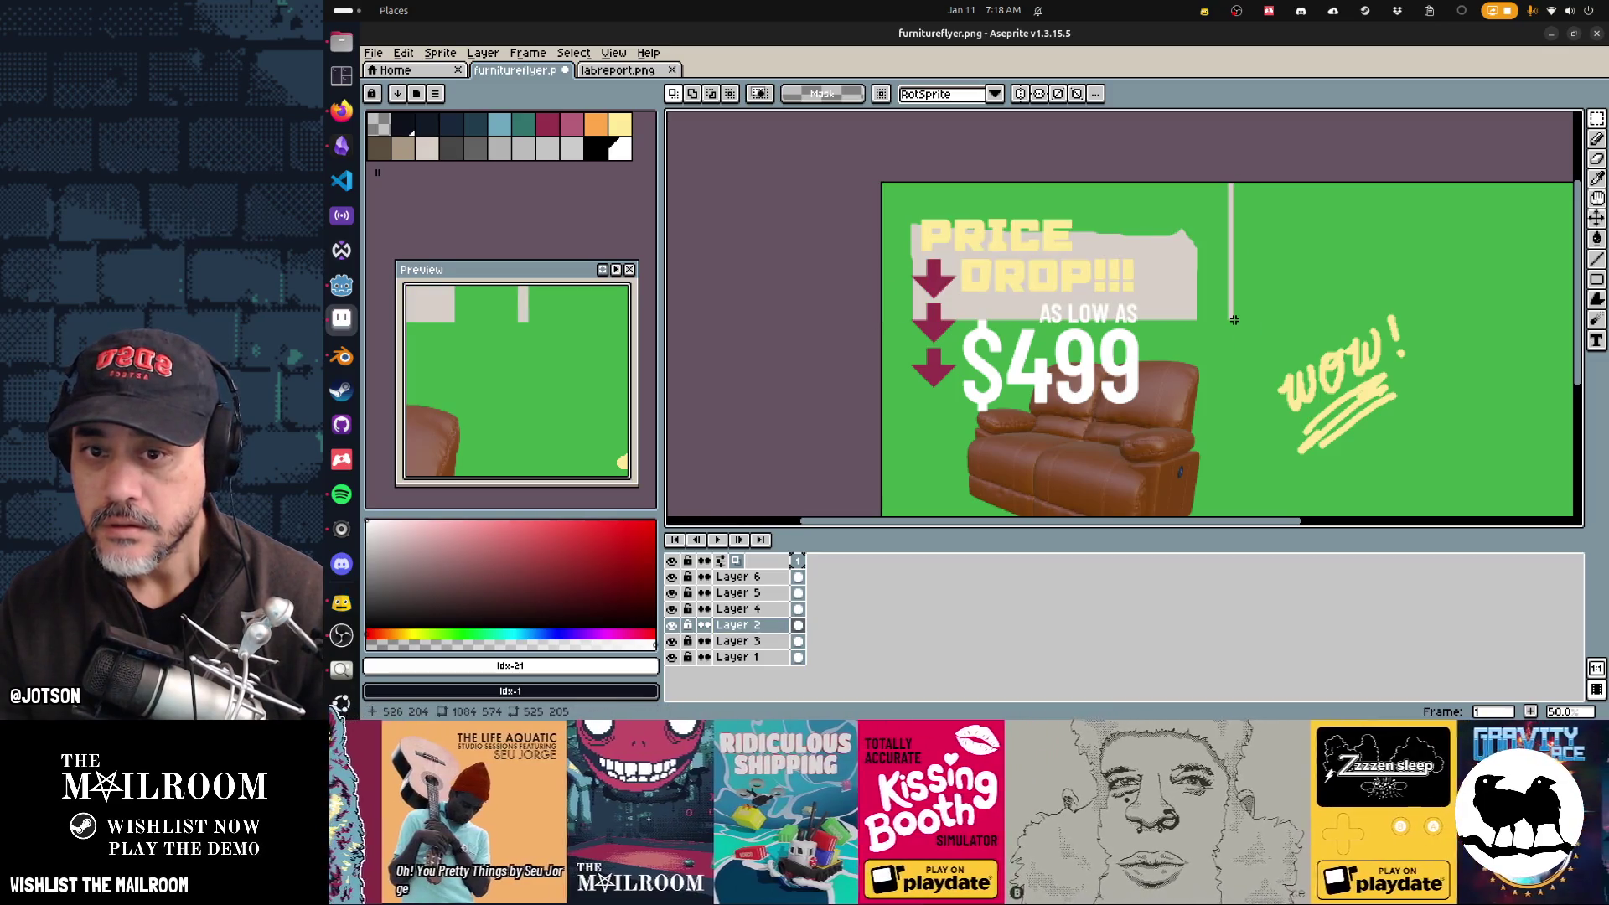
pyautogui.hotkey('ctrl', 'z')
pyautogui.hotkey('ctrl', 'y')
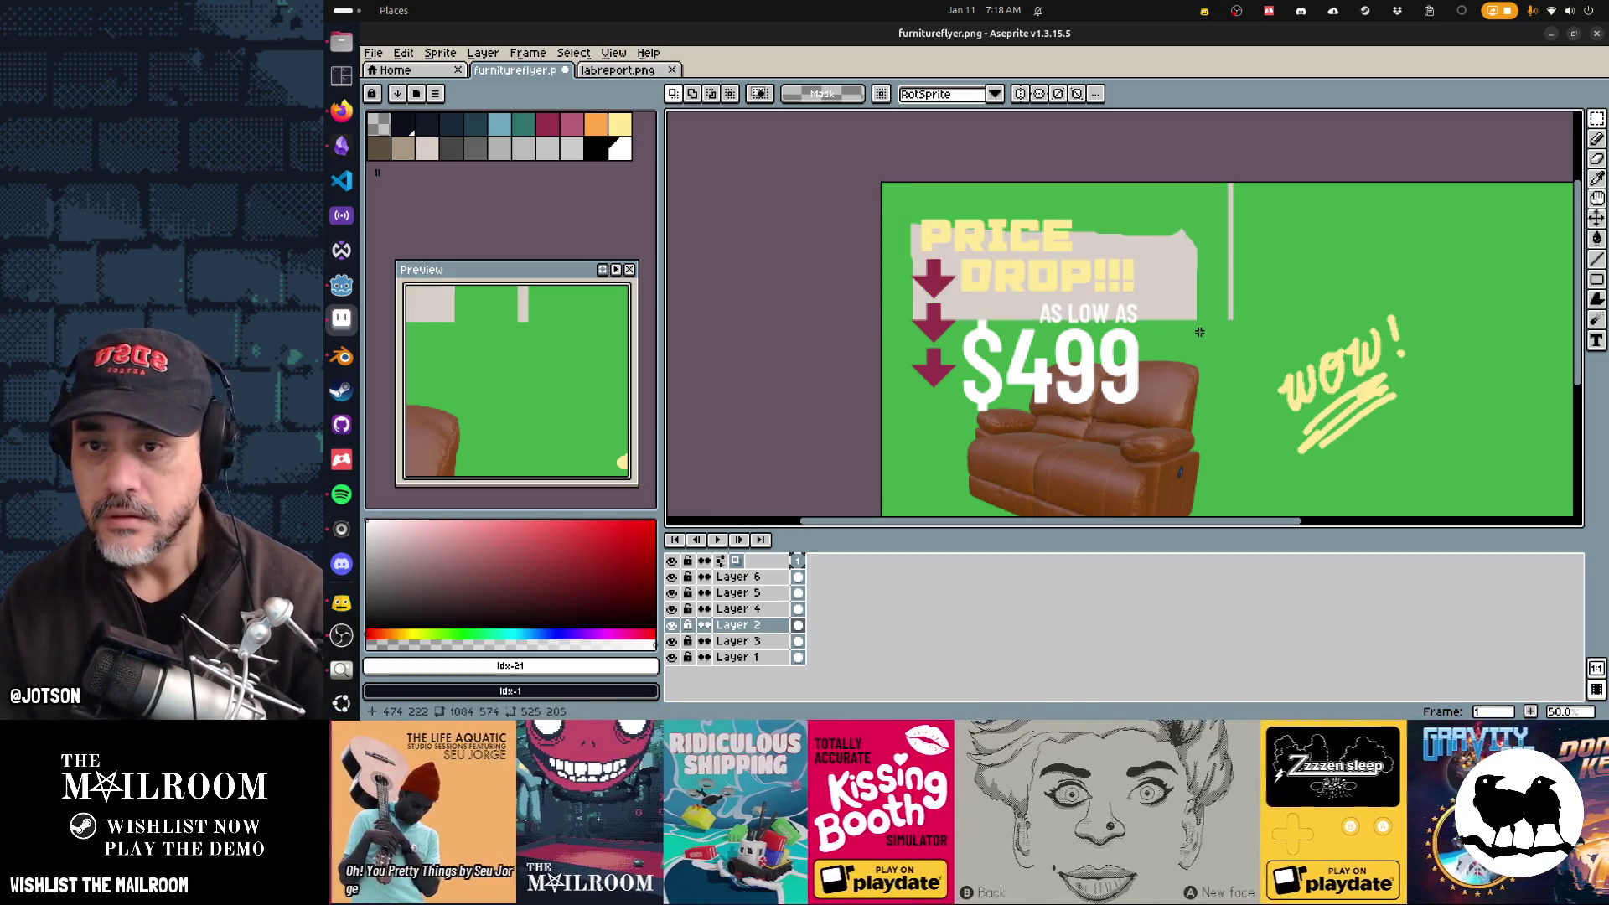
pyautogui.click(672, 625)
pyautogui.click(673, 642)
pyautogui.click(673, 642)
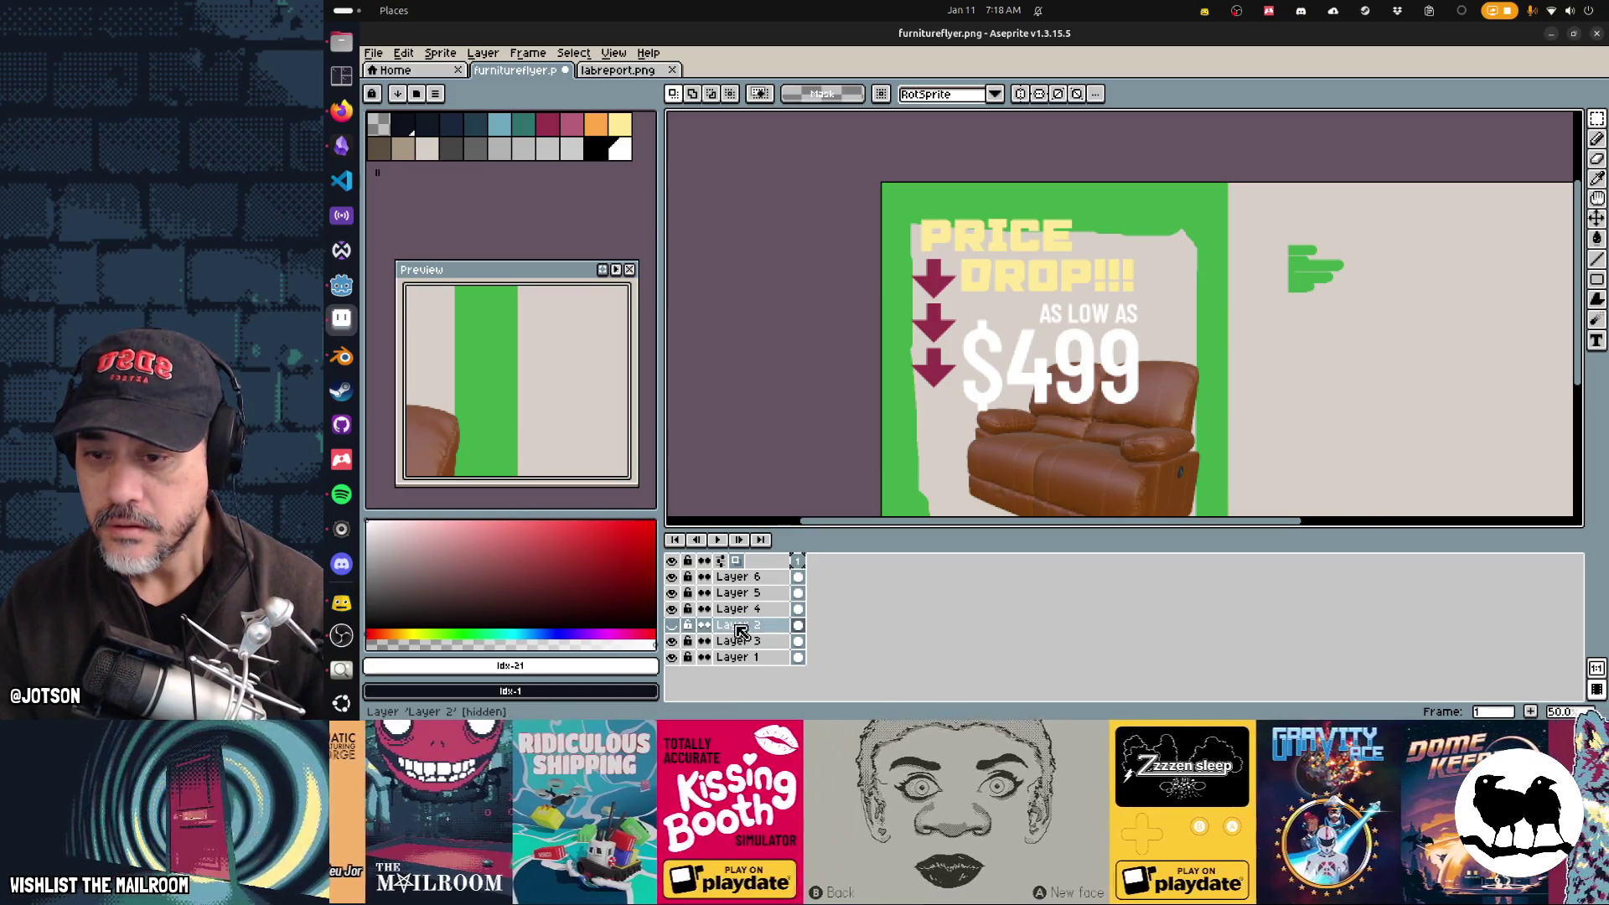
pyautogui.click(673, 625)
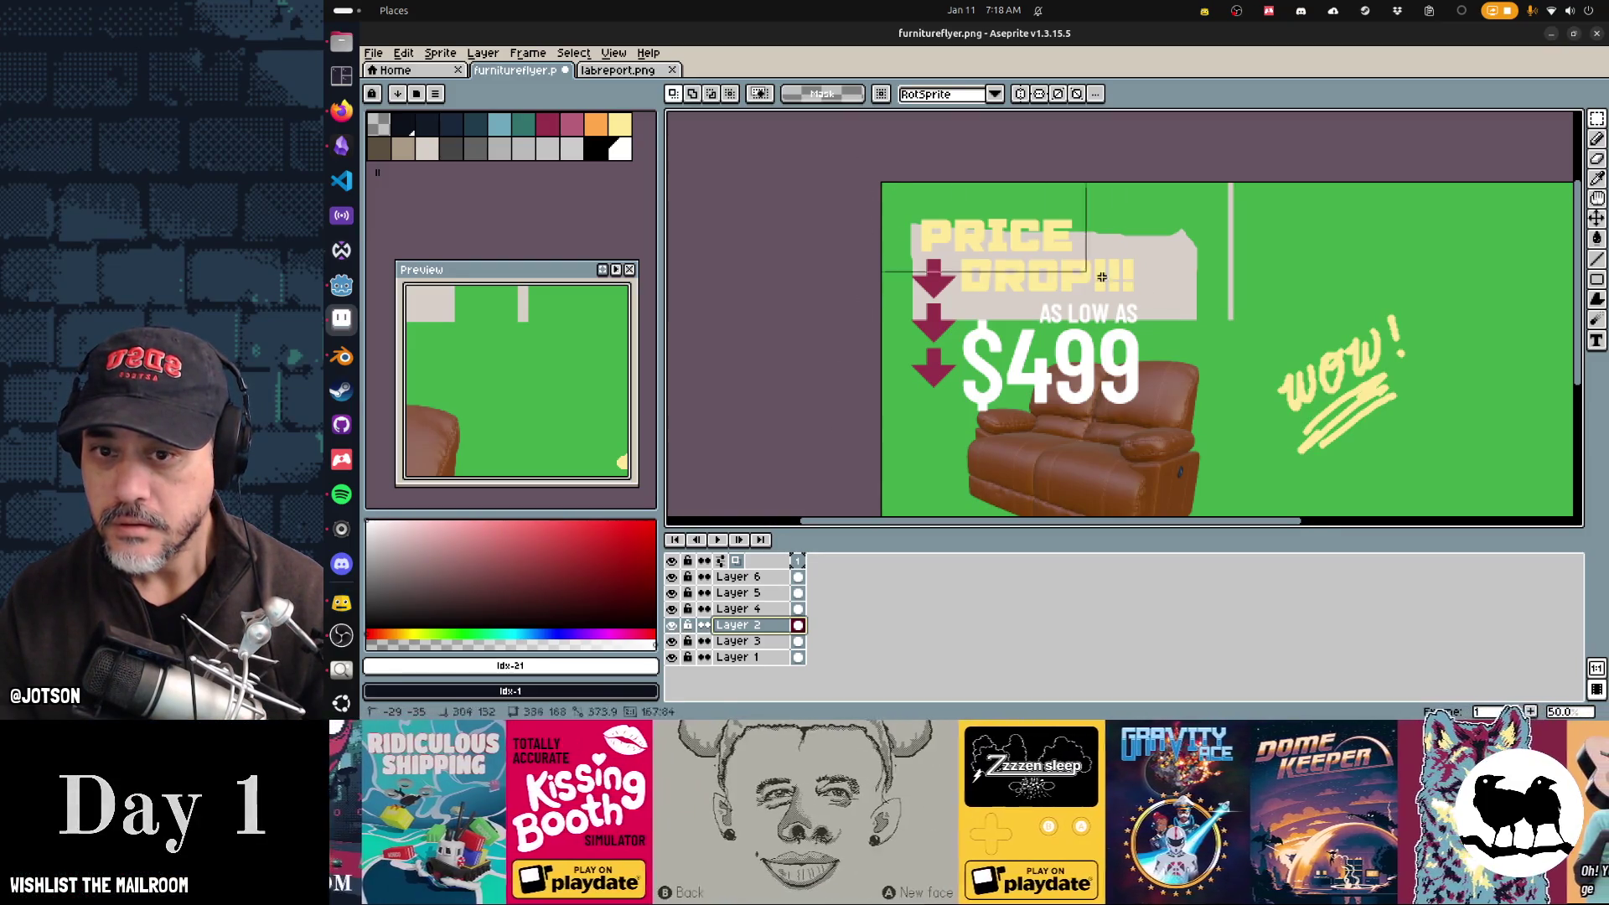
# Step: Replace the beige blocks with the sampled green, deselect, and merge Layer 2 down
pyautogui.moveTo(1102, 277); pyautogui.dragTo(1263, 346)
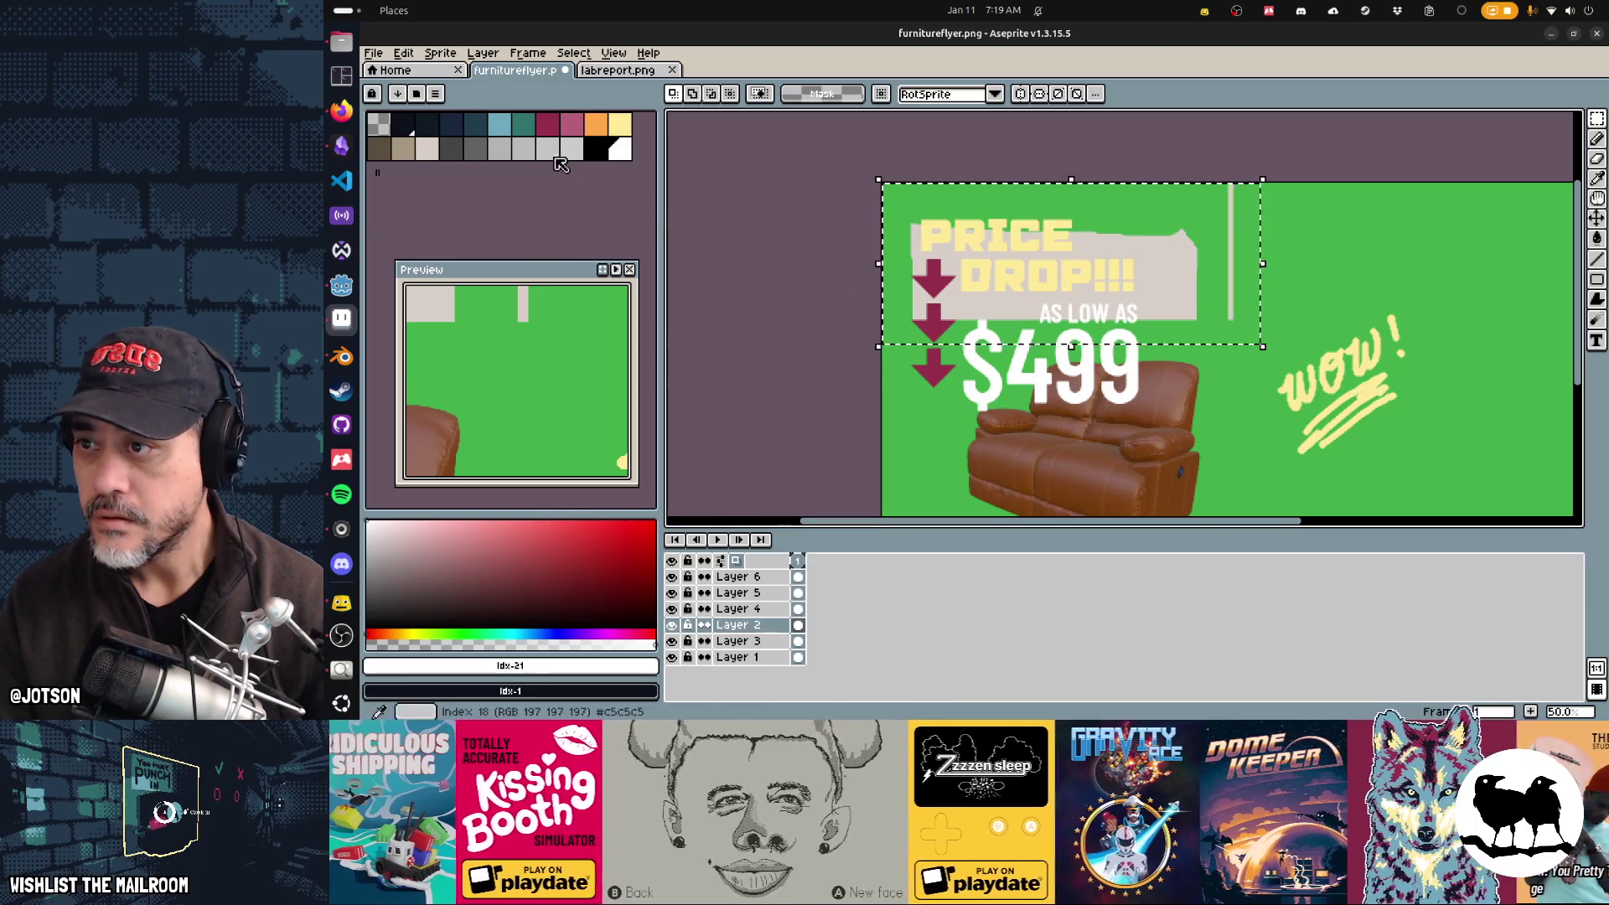
pyautogui.press('i')
pyautogui.click(953, 428)
pyautogui.press('v')
pyautogui.press('Delete')
pyautogui.hotkey('ctrl', 'd')
pyautogui.press('g')
pyautogui.rightClick(780, 625)
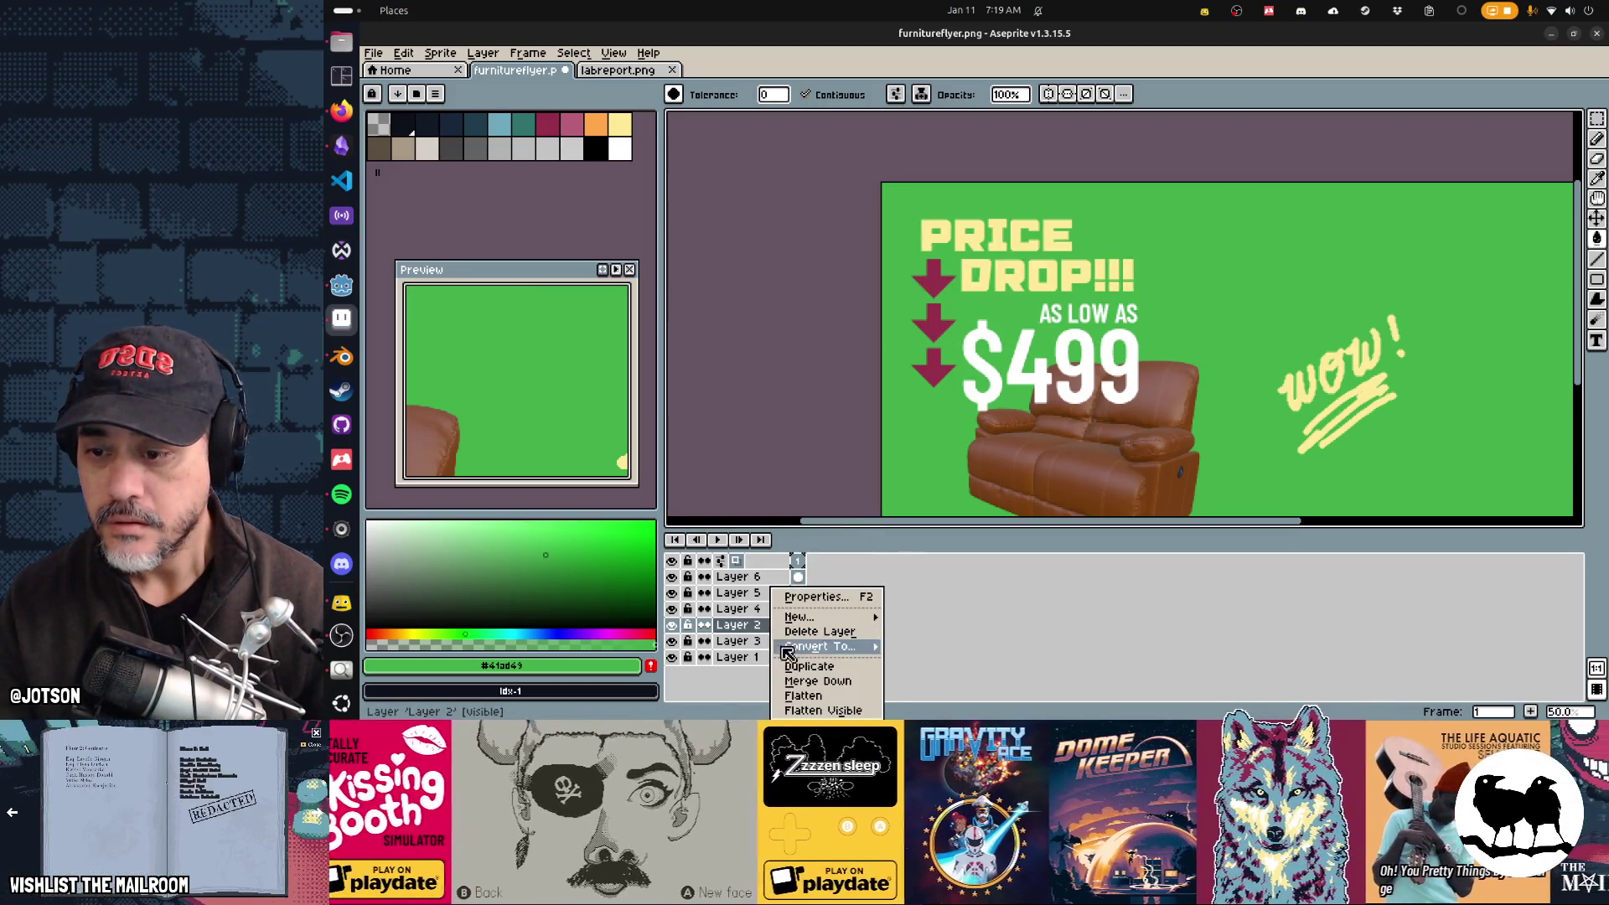
pyautogui.click(802, 685)
pyautogui.click(672, 629)
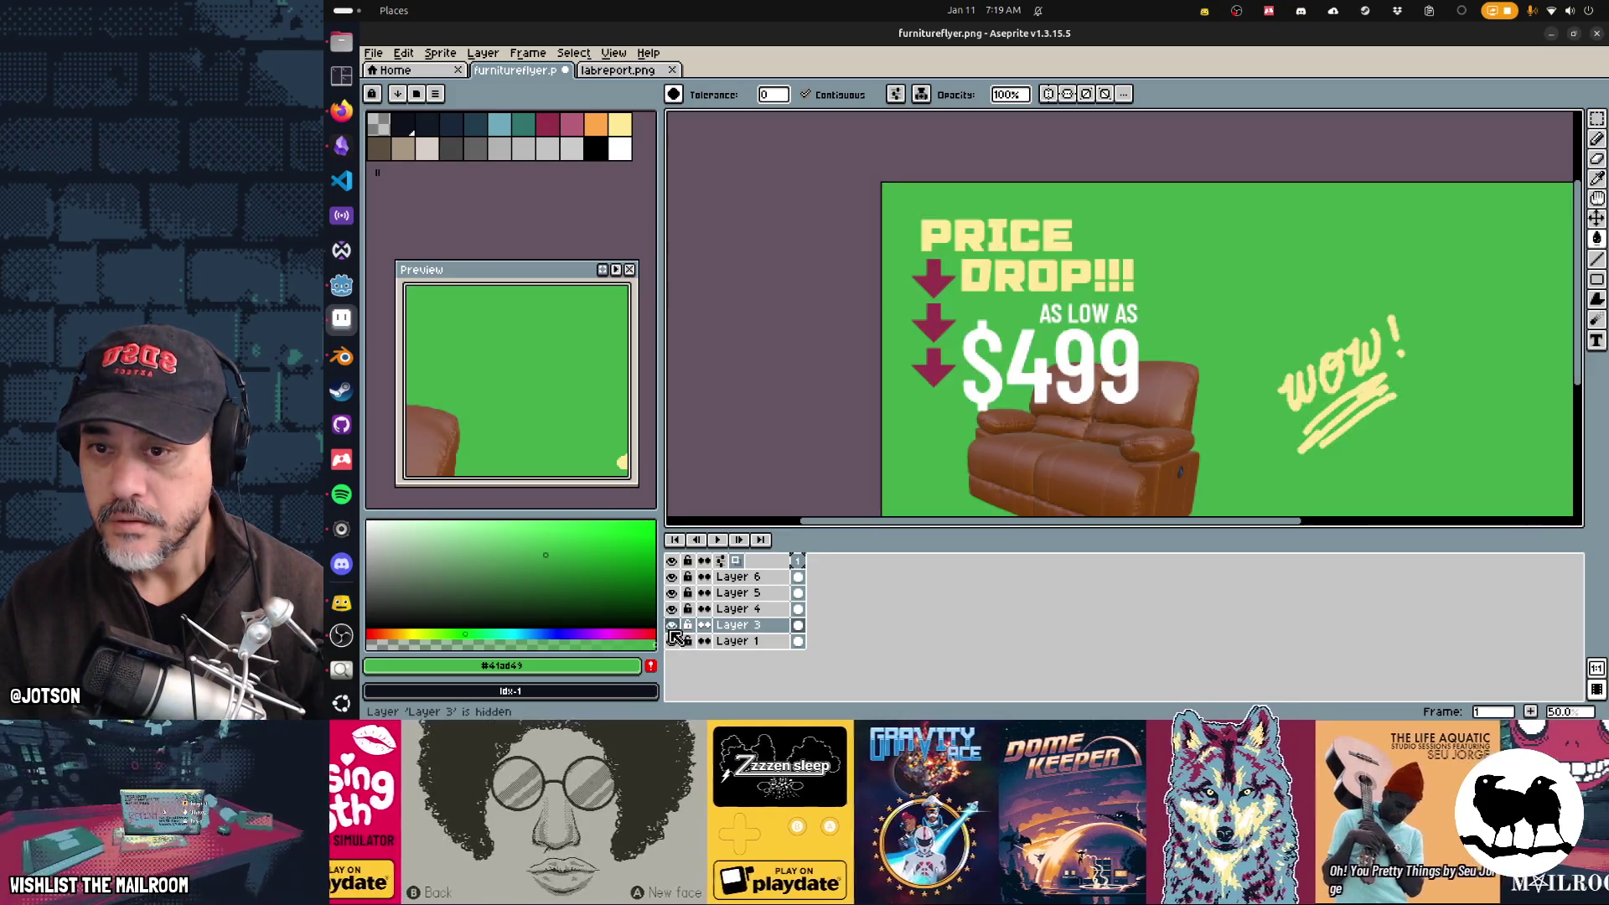
# Step: After toggling layer visibility to check the contents, merge Layer 3 down into Layer 1
pyautogui.click(672, 627)
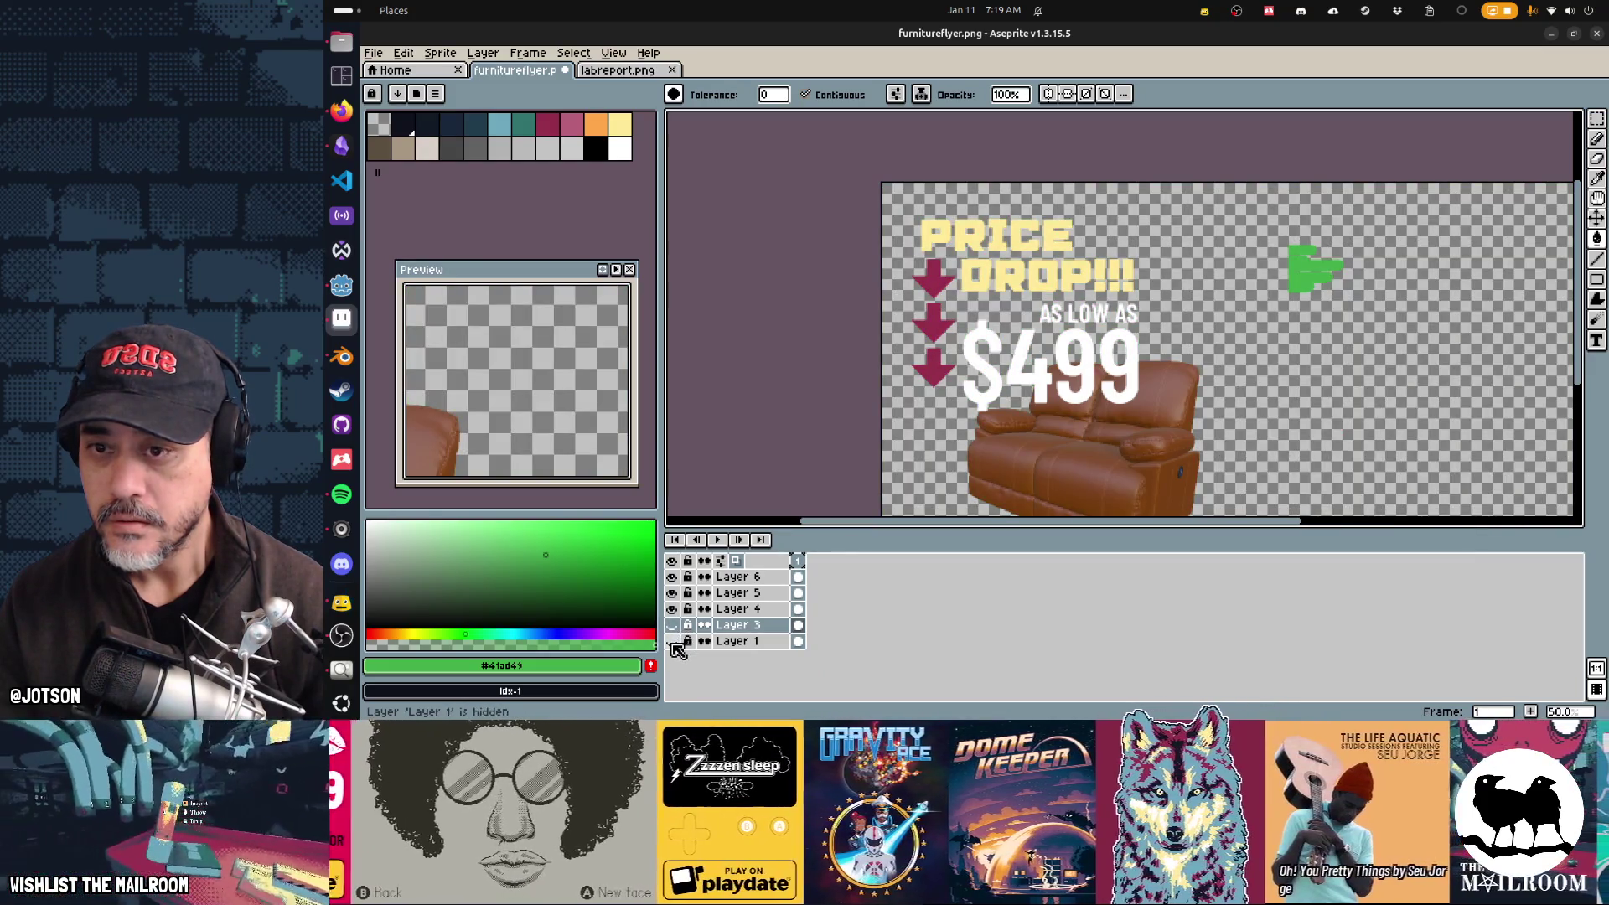
pyautogui.click(673, 642)
pyautogui.click(672, 627)
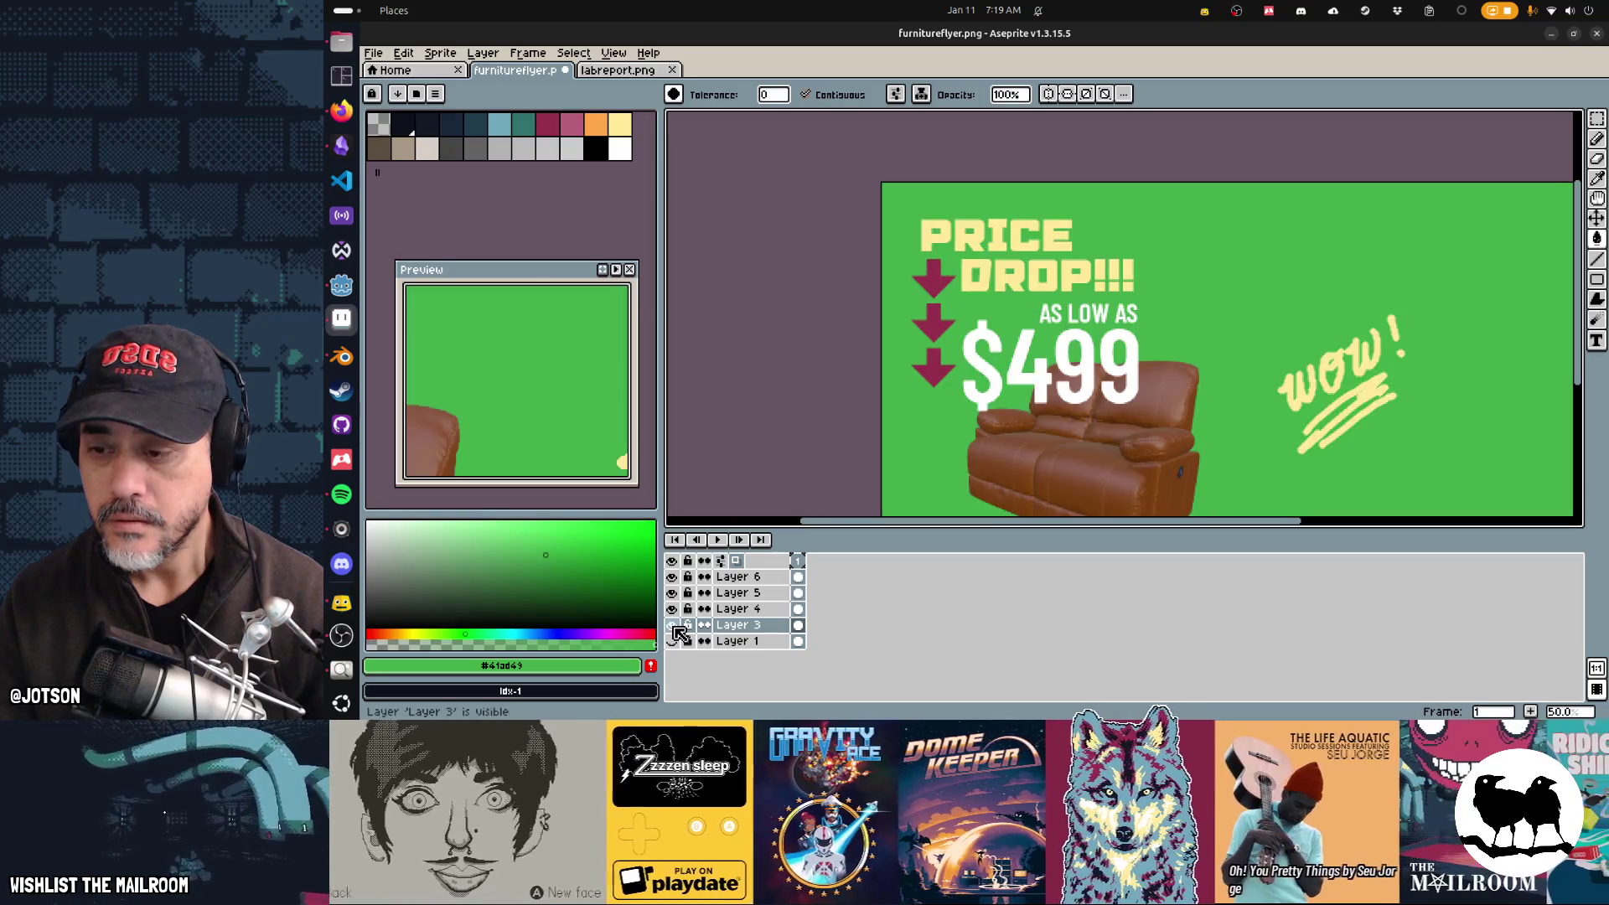
pyautogui.rightClick(727, 630)
pyautogui.click(774, 681)
pyautogui.click(672, 609)
pyautogui.click(672, 609)
# Step: Rename the layers to bg, couch, pricedrop and price
pyautogui.doubleClick(749, 628)
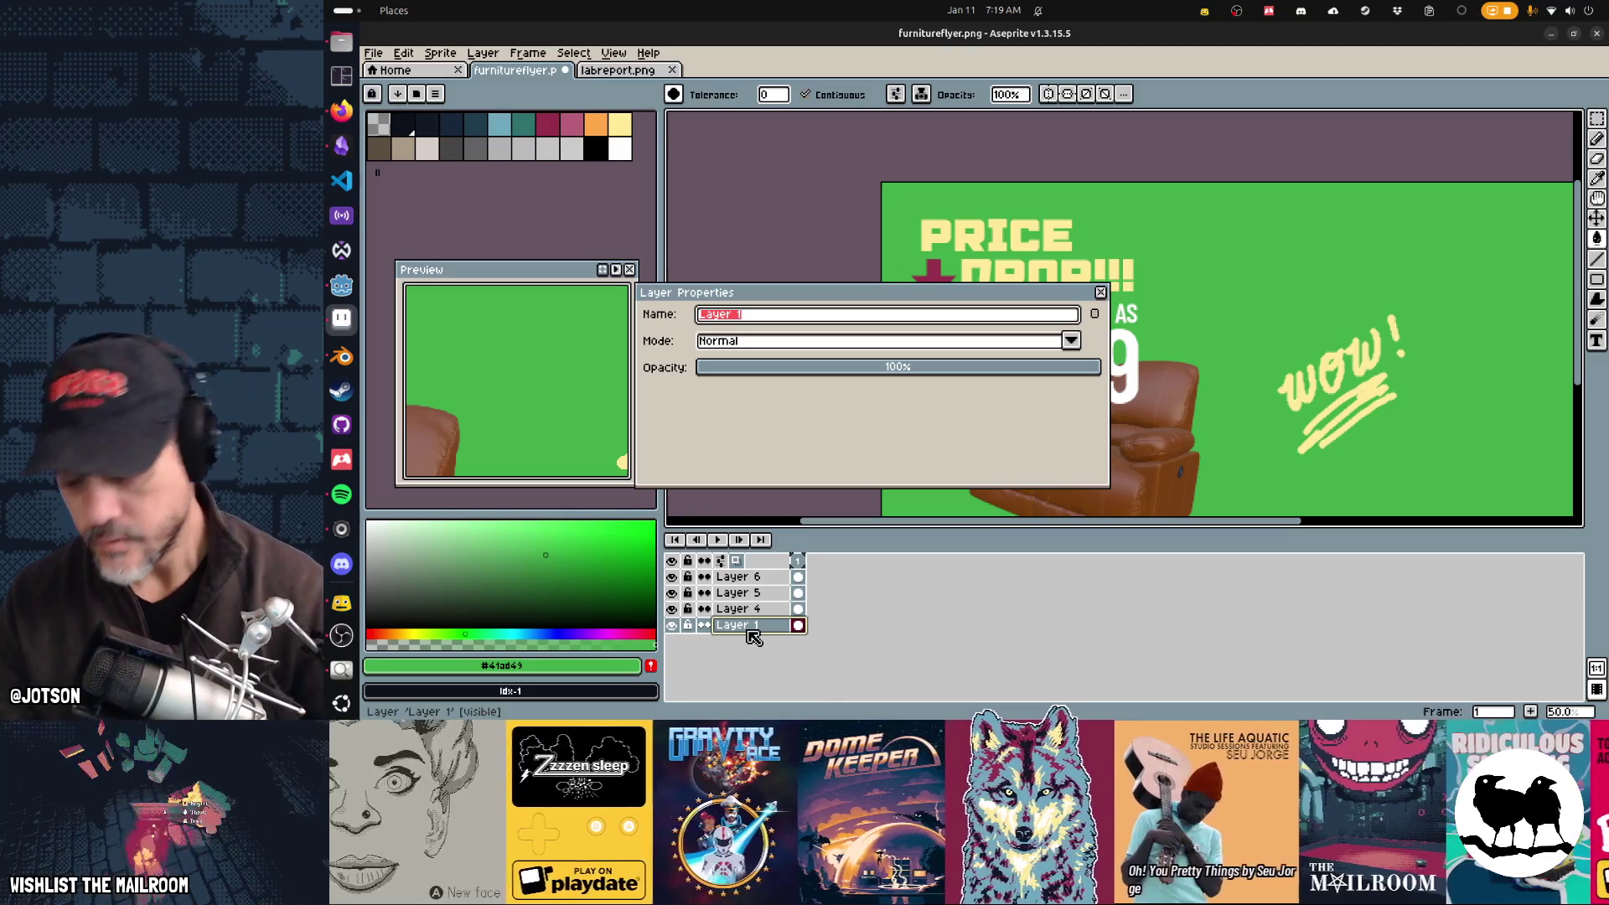
pyautogui.write('bg')
pyautogui.press('Return')
pyautogui.doubleClick(744, 613)
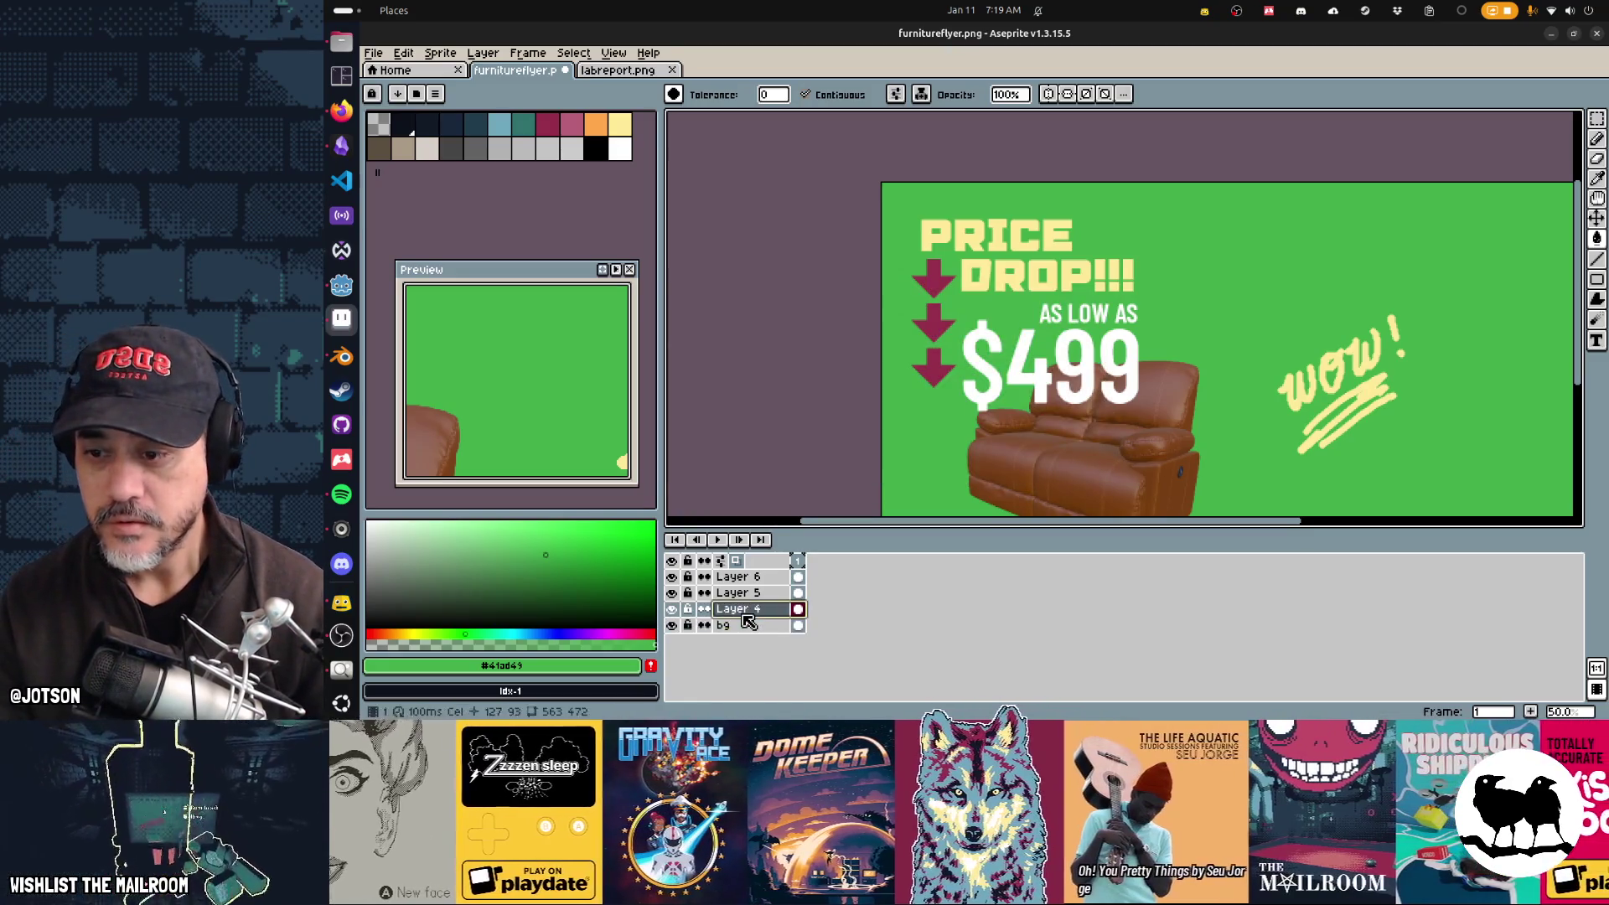
pyautogui.write('couch')
pyautogui.press('Return')
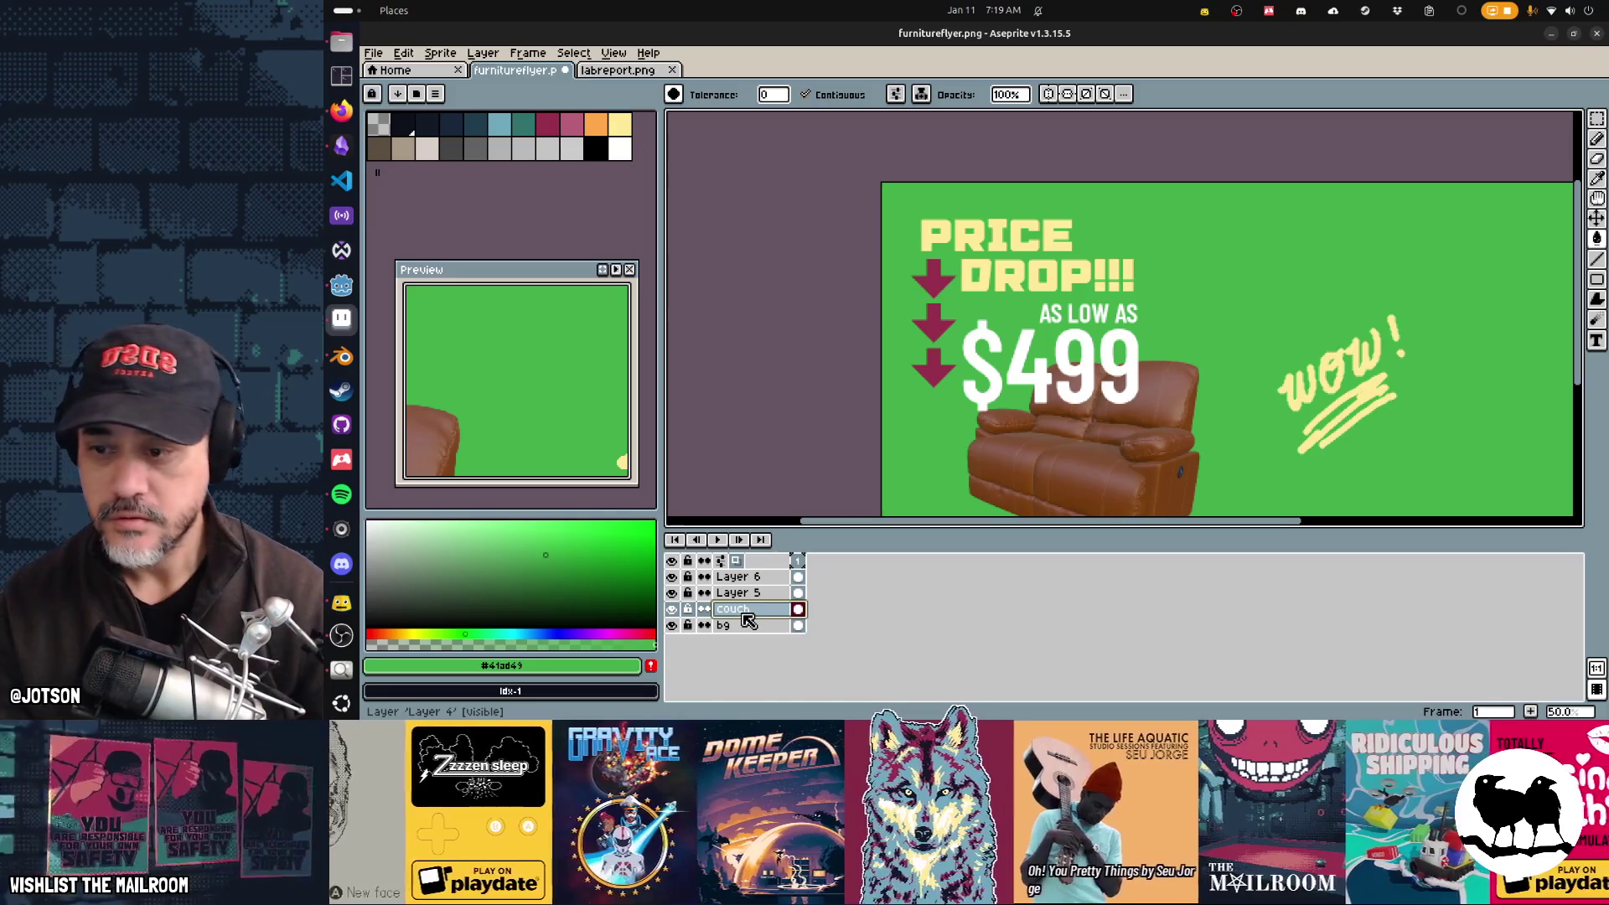
pyautogui.doubleClick(738, 594)
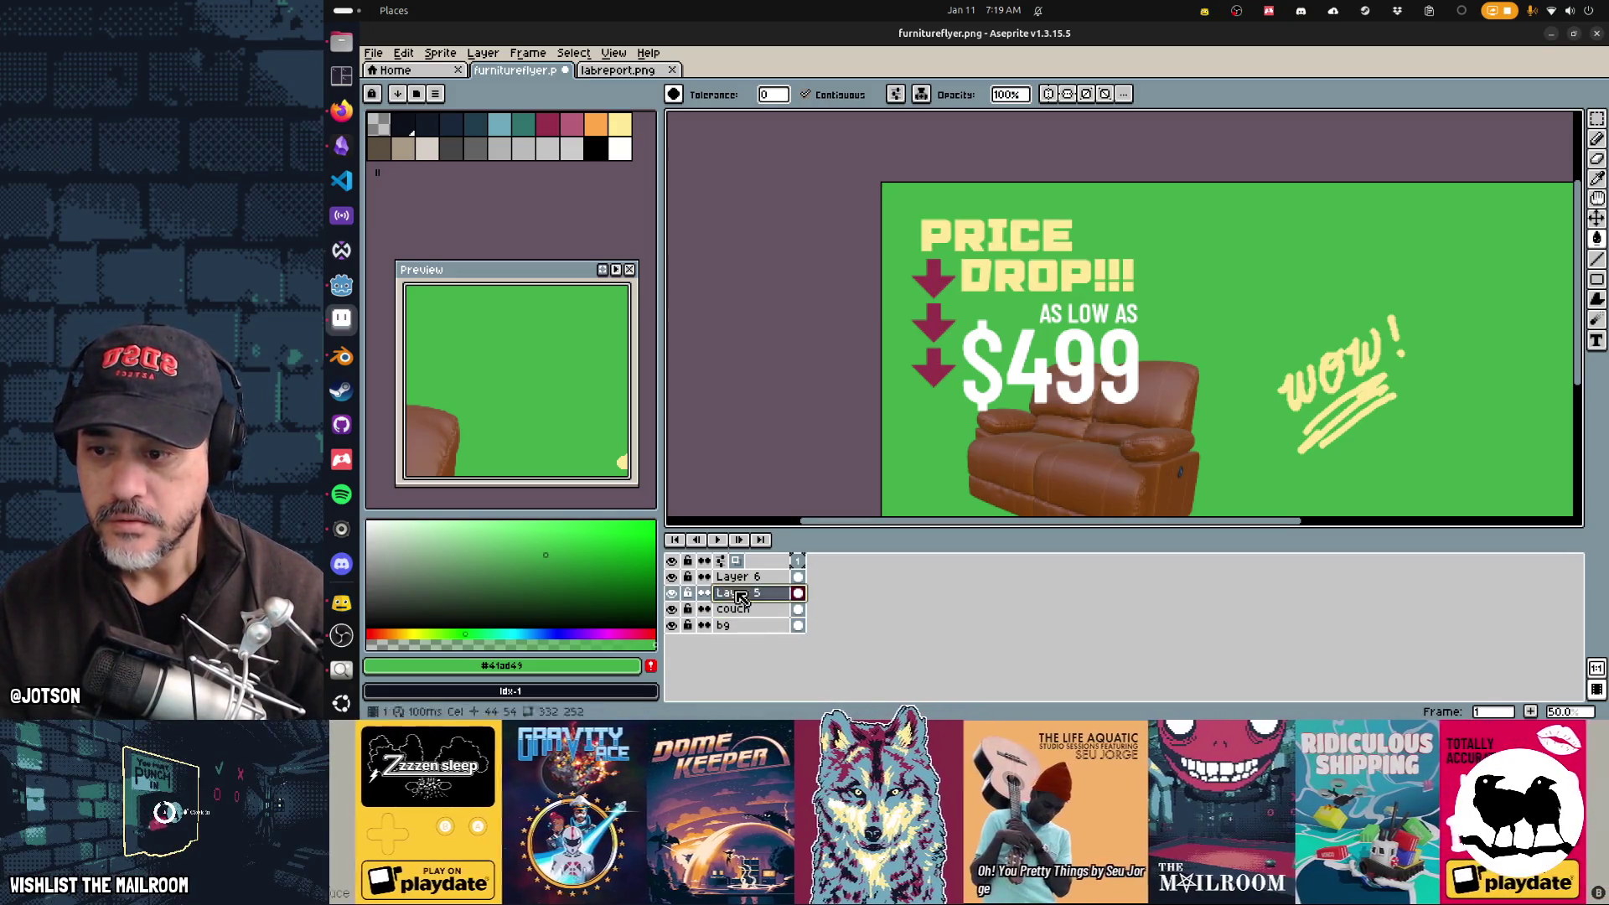
pyautogui.write('Pricedrop')
pyautogui.press('Return')
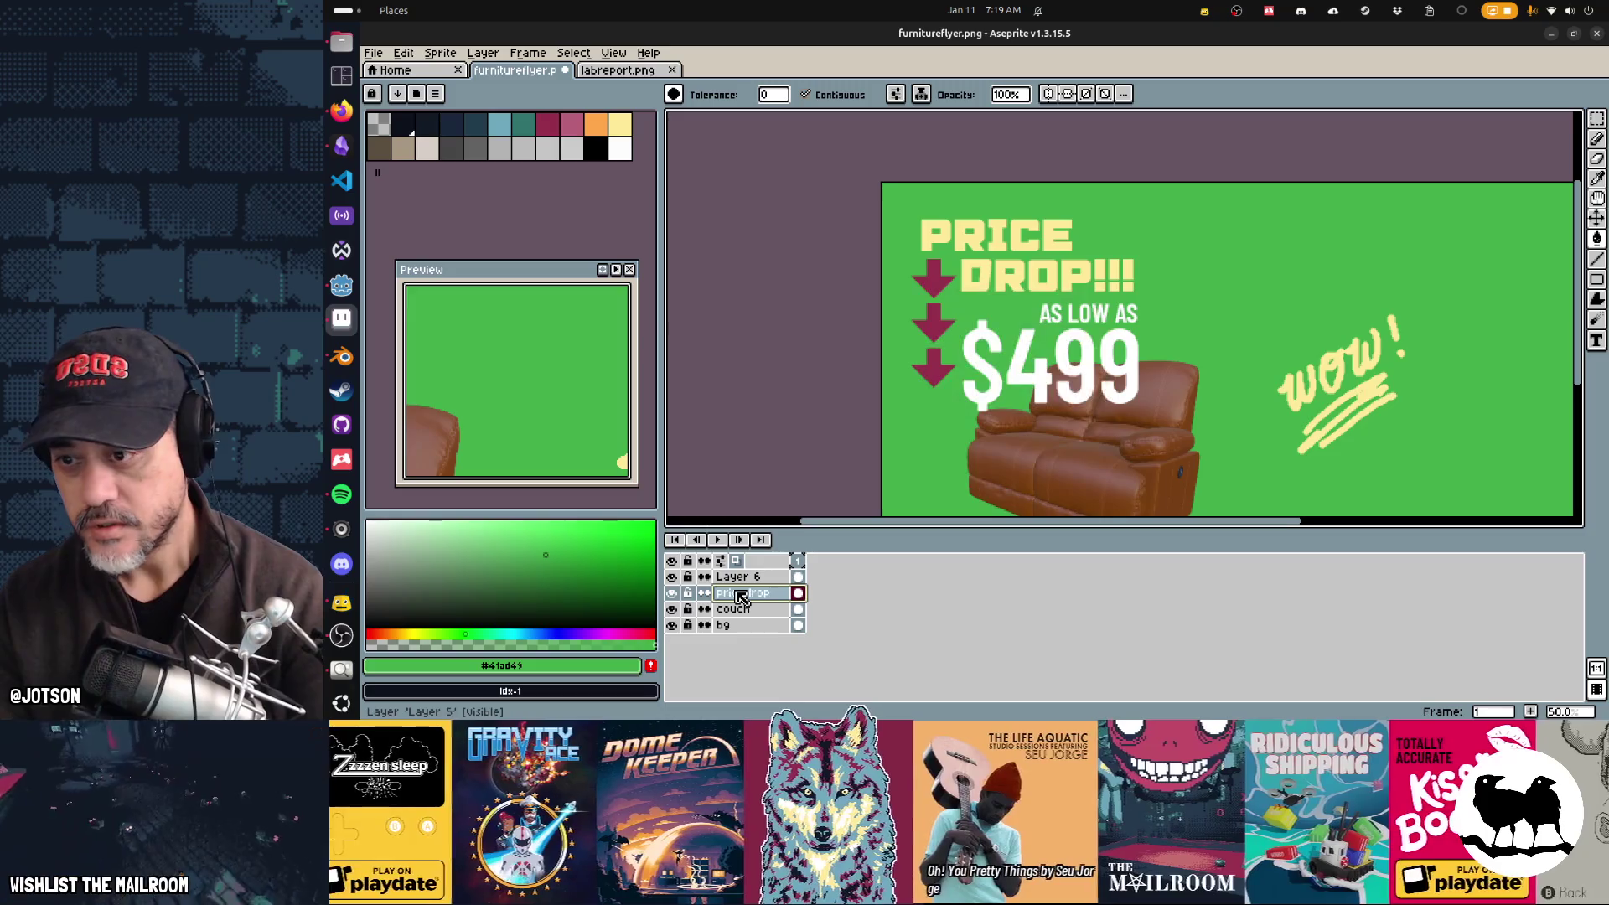
pyautogui.doubleClick(740, 578)
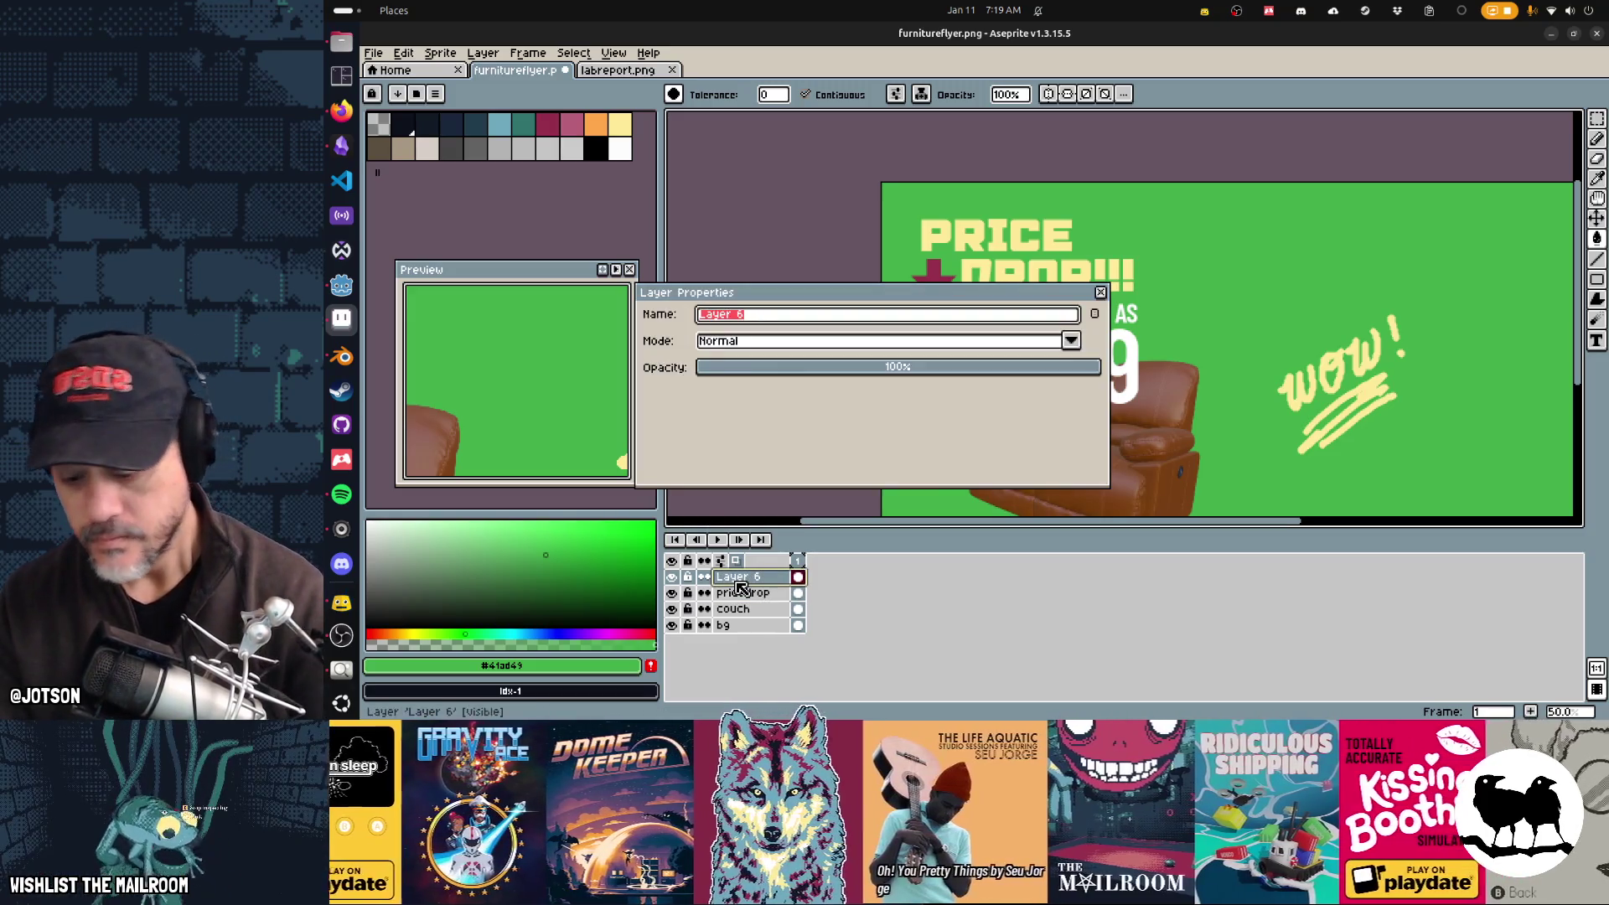
pyautogui.write('ce')
pyautogui.press('Return')
# Step: Save the flyer and preview the updated texture in Godot before returning
pyautogui.moveTo(922, 469); pyautogui.dragTo(835, 396)
pyautogui.hotkey('ctrl', 's')
pyautogui.hotkey('alt', 'Tab')
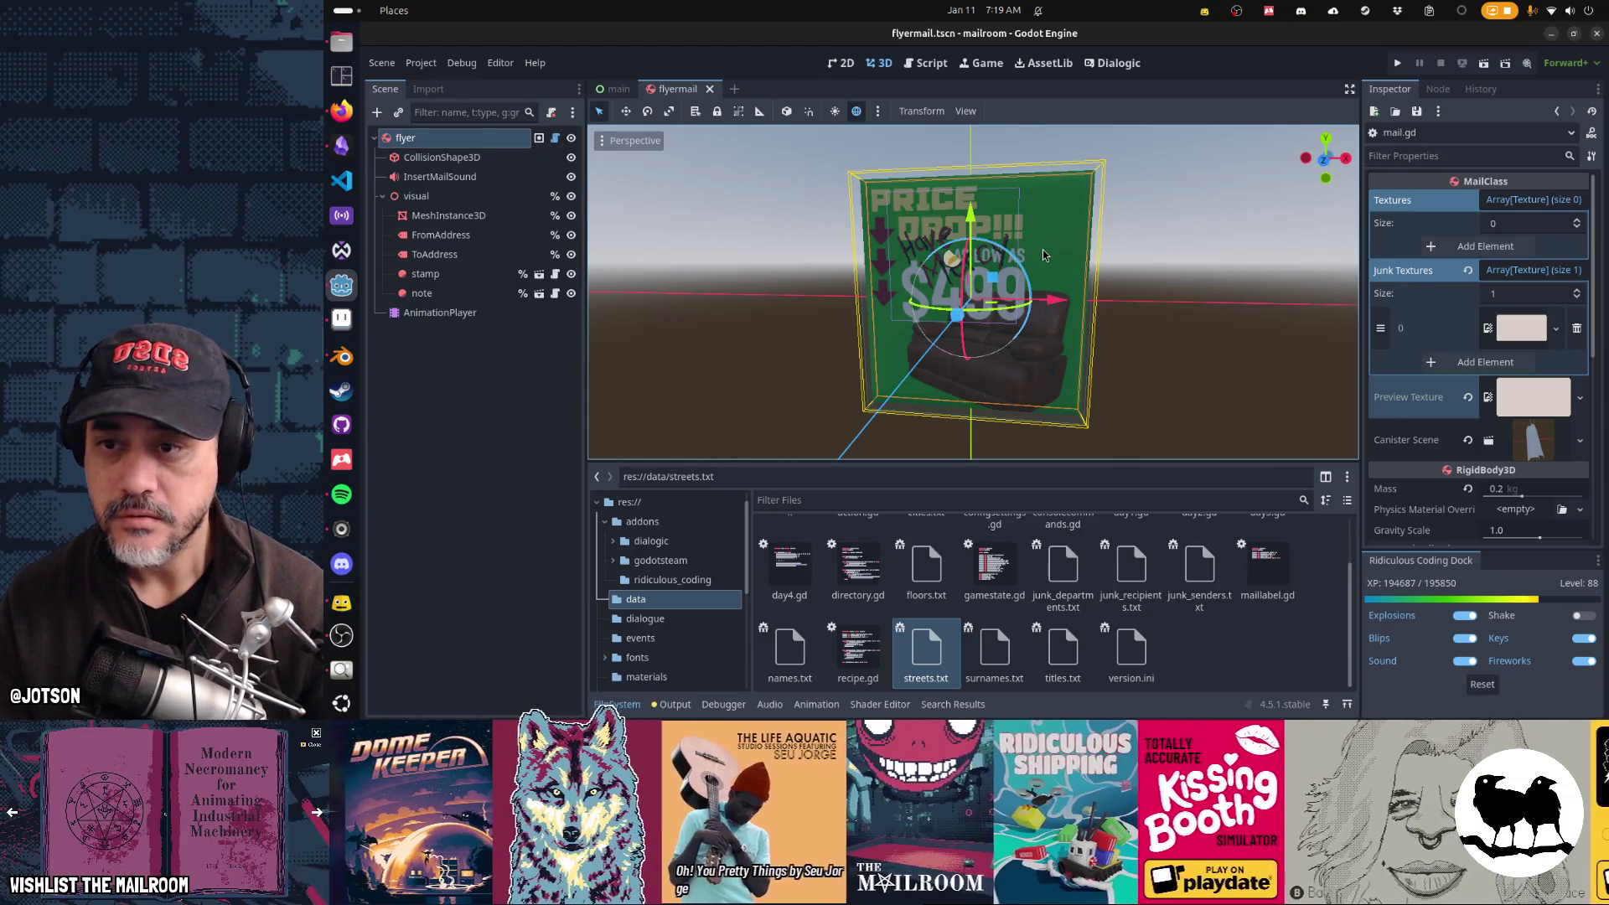
pyautogui.hotkey('alt', 'Tab')
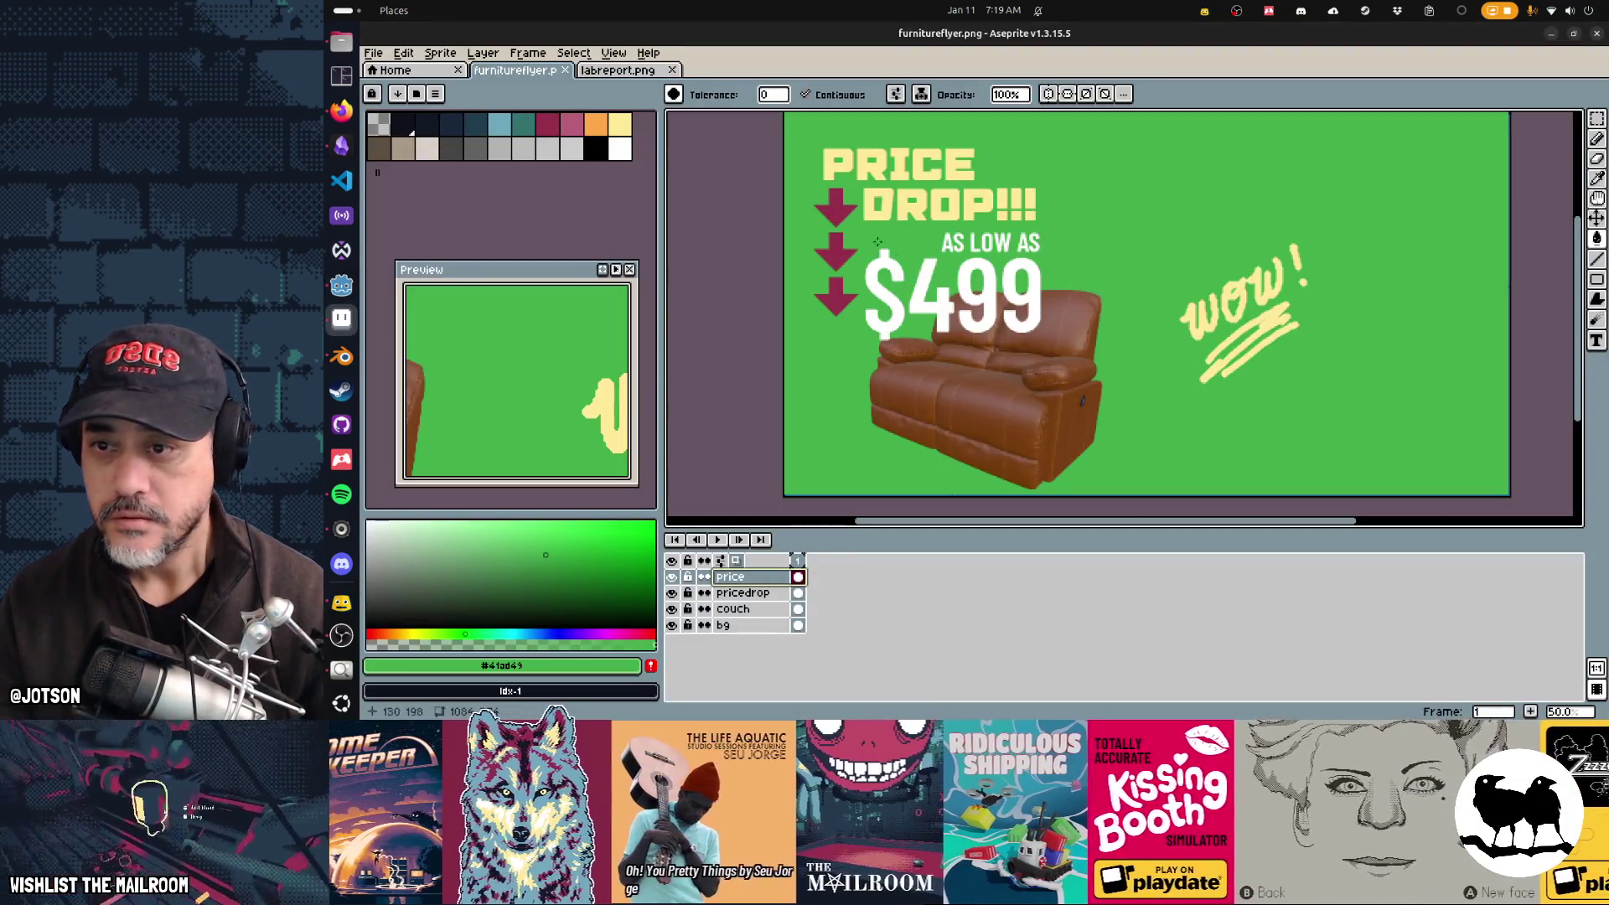
# Step: Nudge PRICE DROP and its arrows slightly right, and shift AS LOW AS $499 about 70 px right
pyautogui.click(742, 593)
pyautogui.press('v')
pyautogui.moveTo(849, 311); pyautogui.dragTo(855, 317)
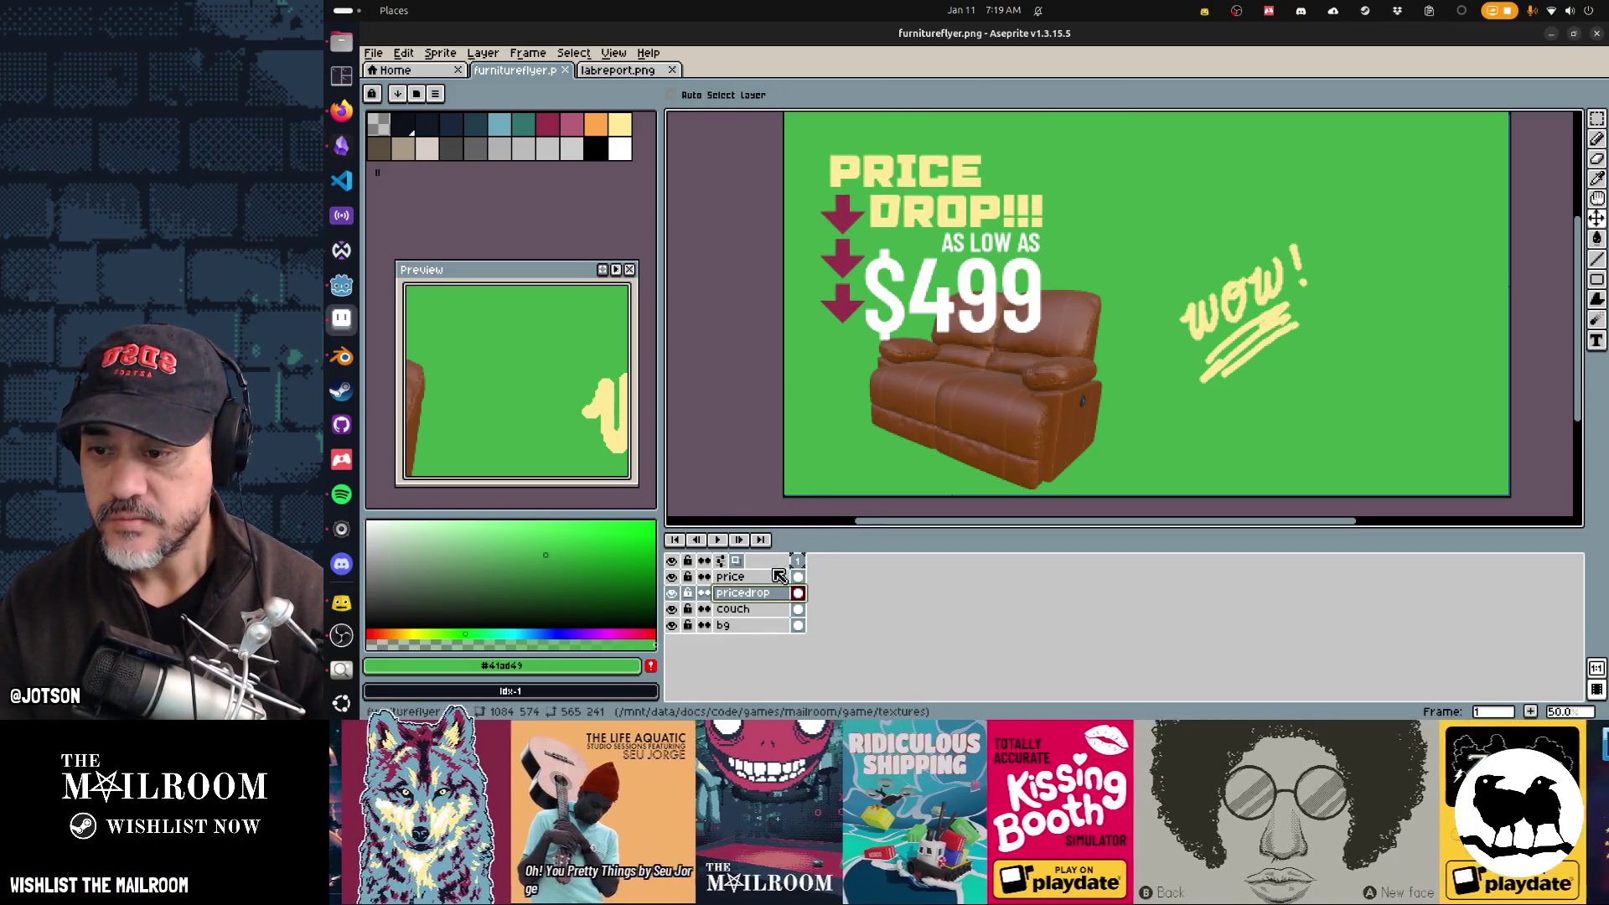
pyautogui.click(779, 576)
pyautogui.moveTo(996, 335)
pyautogui.mouseDown()
pyautogui.moveTo(1054, 335)
pyautogui.moveTo(1036, 333)
pyautogui.mouseUp()
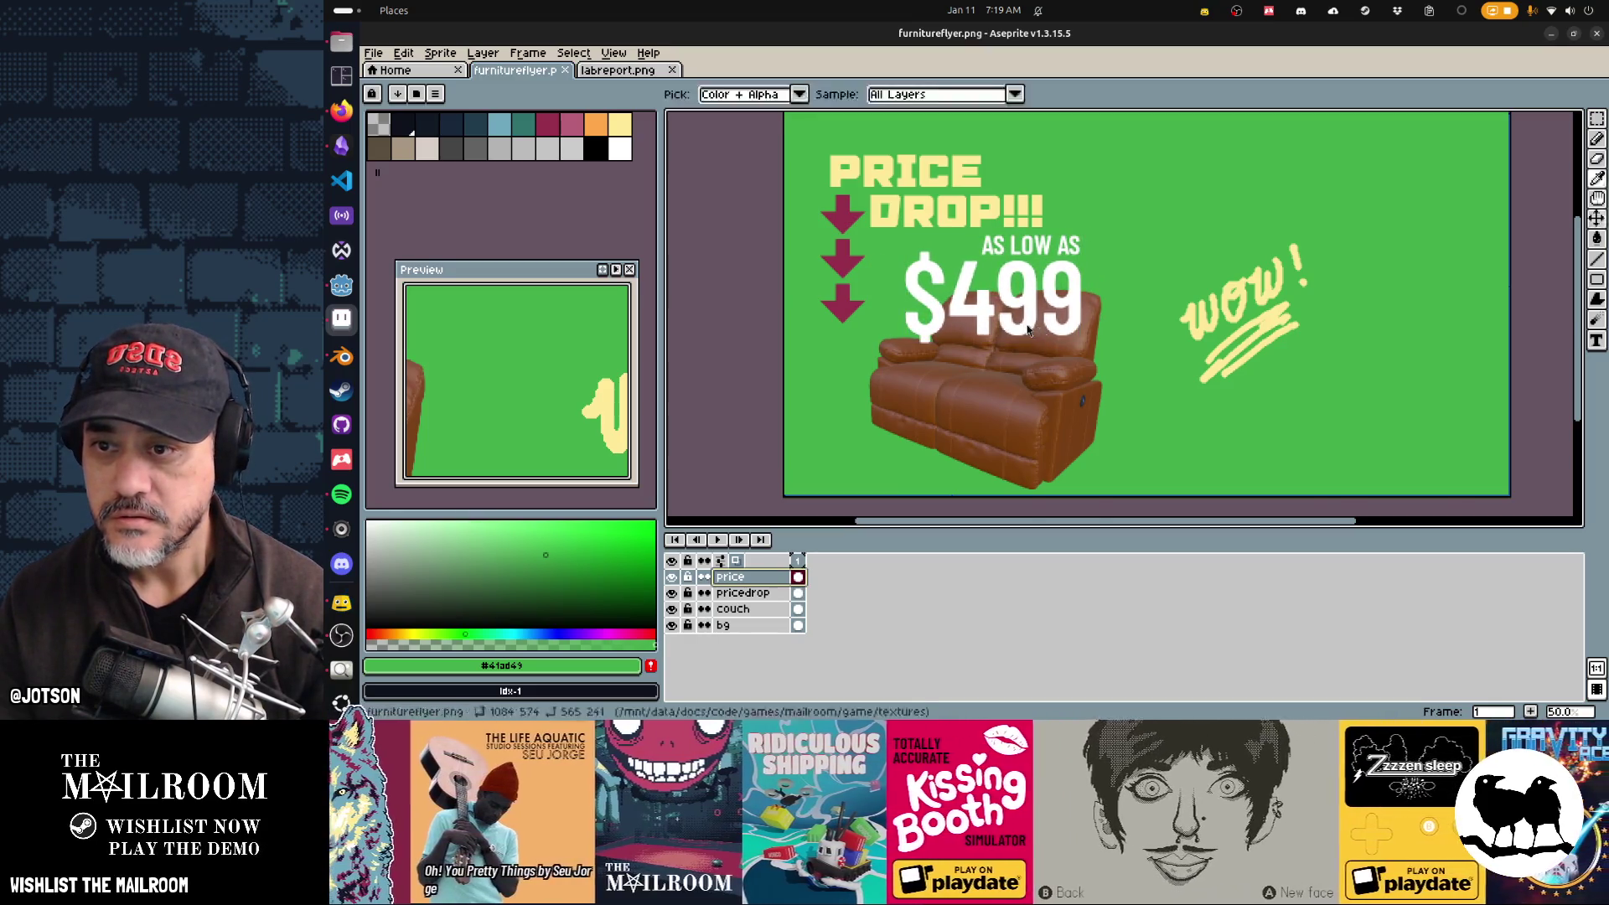
pyautogui.hotkey('alt', 'Tab')
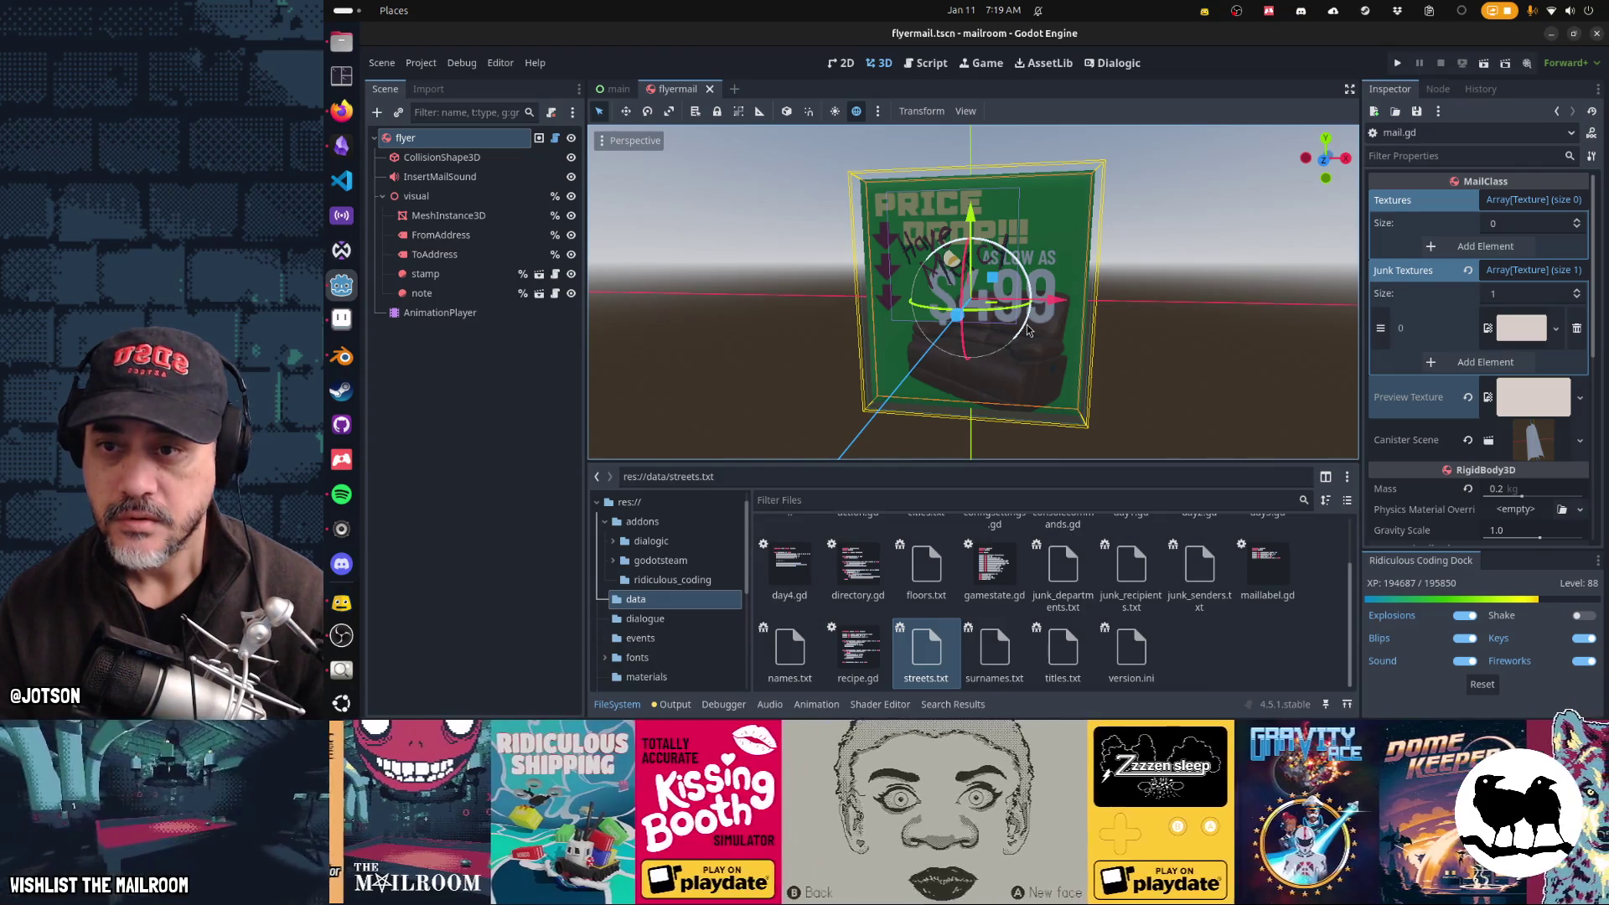
# Step: Open mailgeneratortest.tscn through quick search and run it as a test scene
pyautogui.moveTo(1027, 325); pyautogui.dragTo(1017, 321)
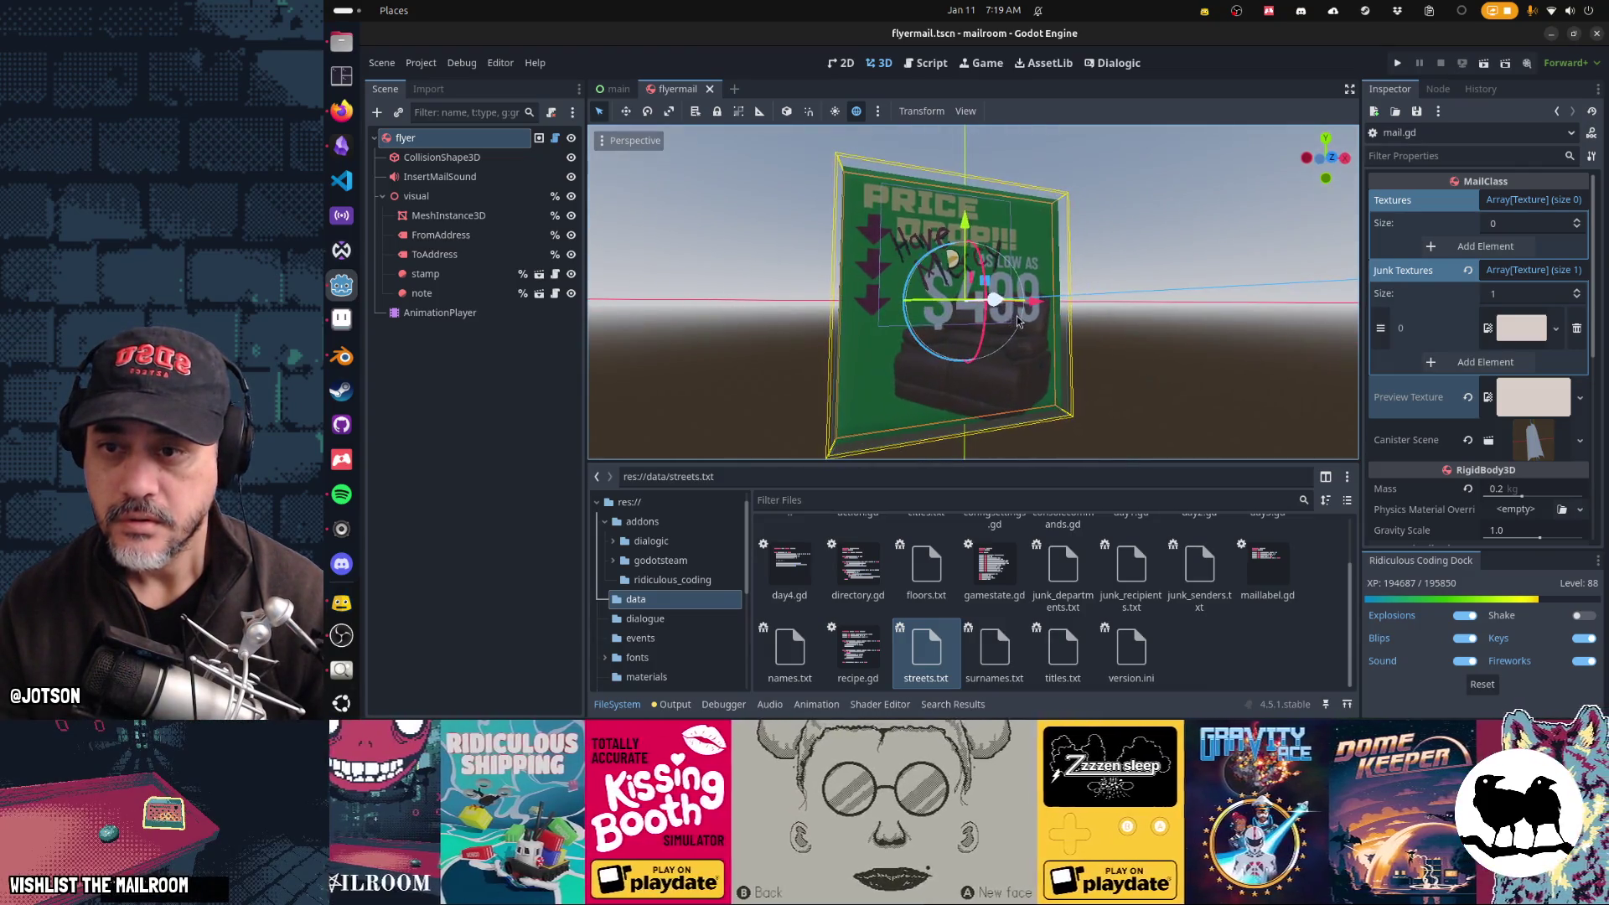
pyautogui.hotkey('shift', 'alt', 'o')
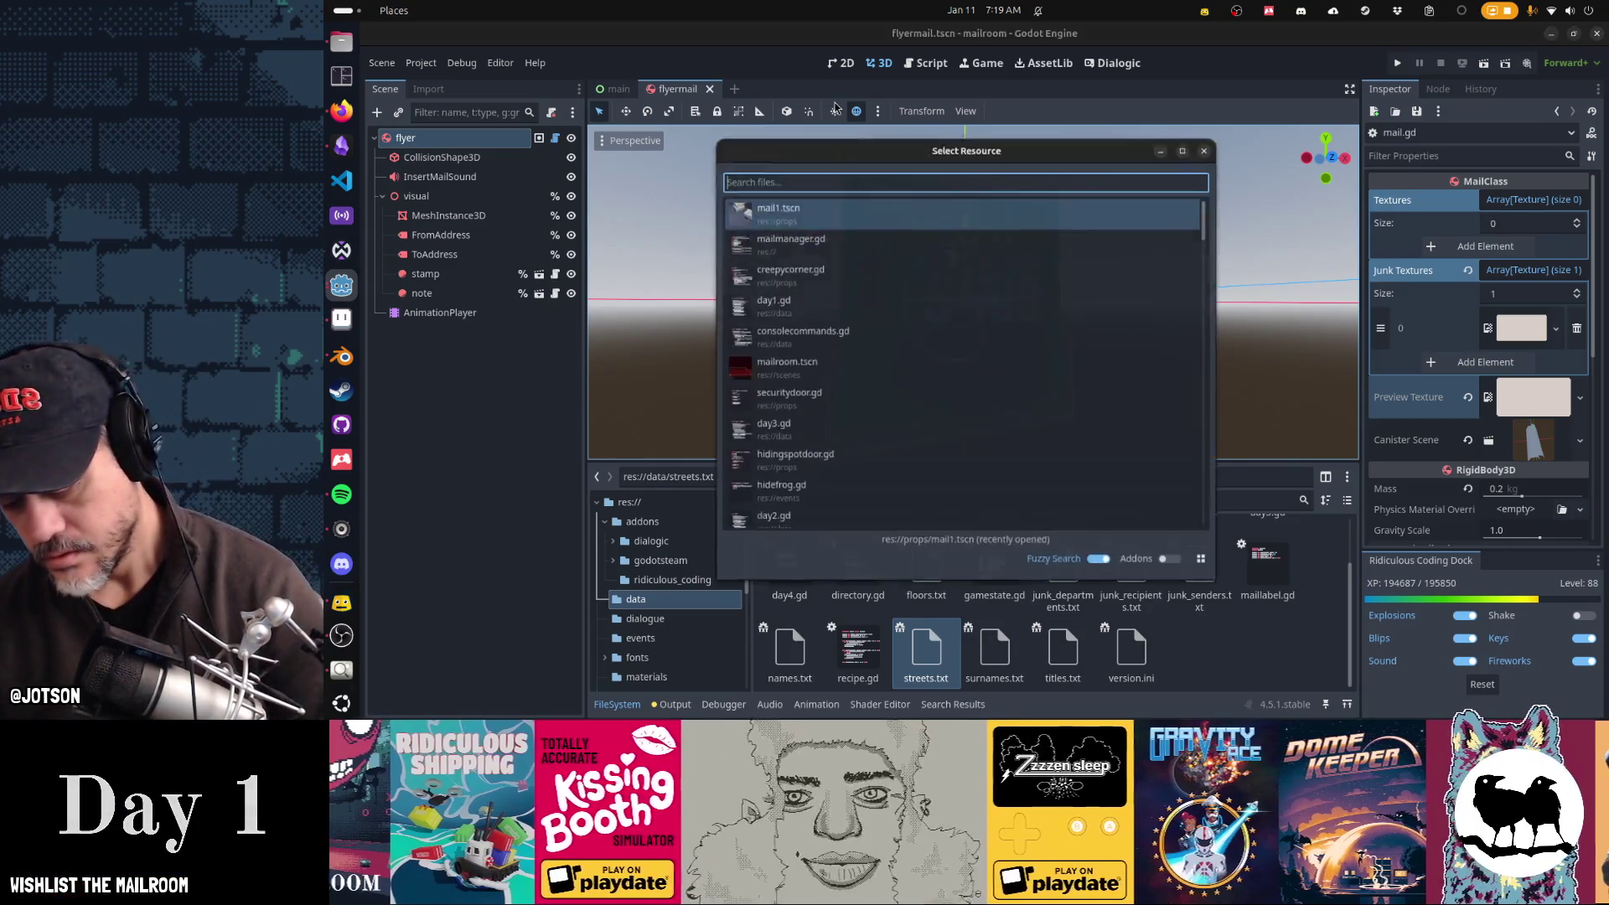
pyautogui.write('mailtest')
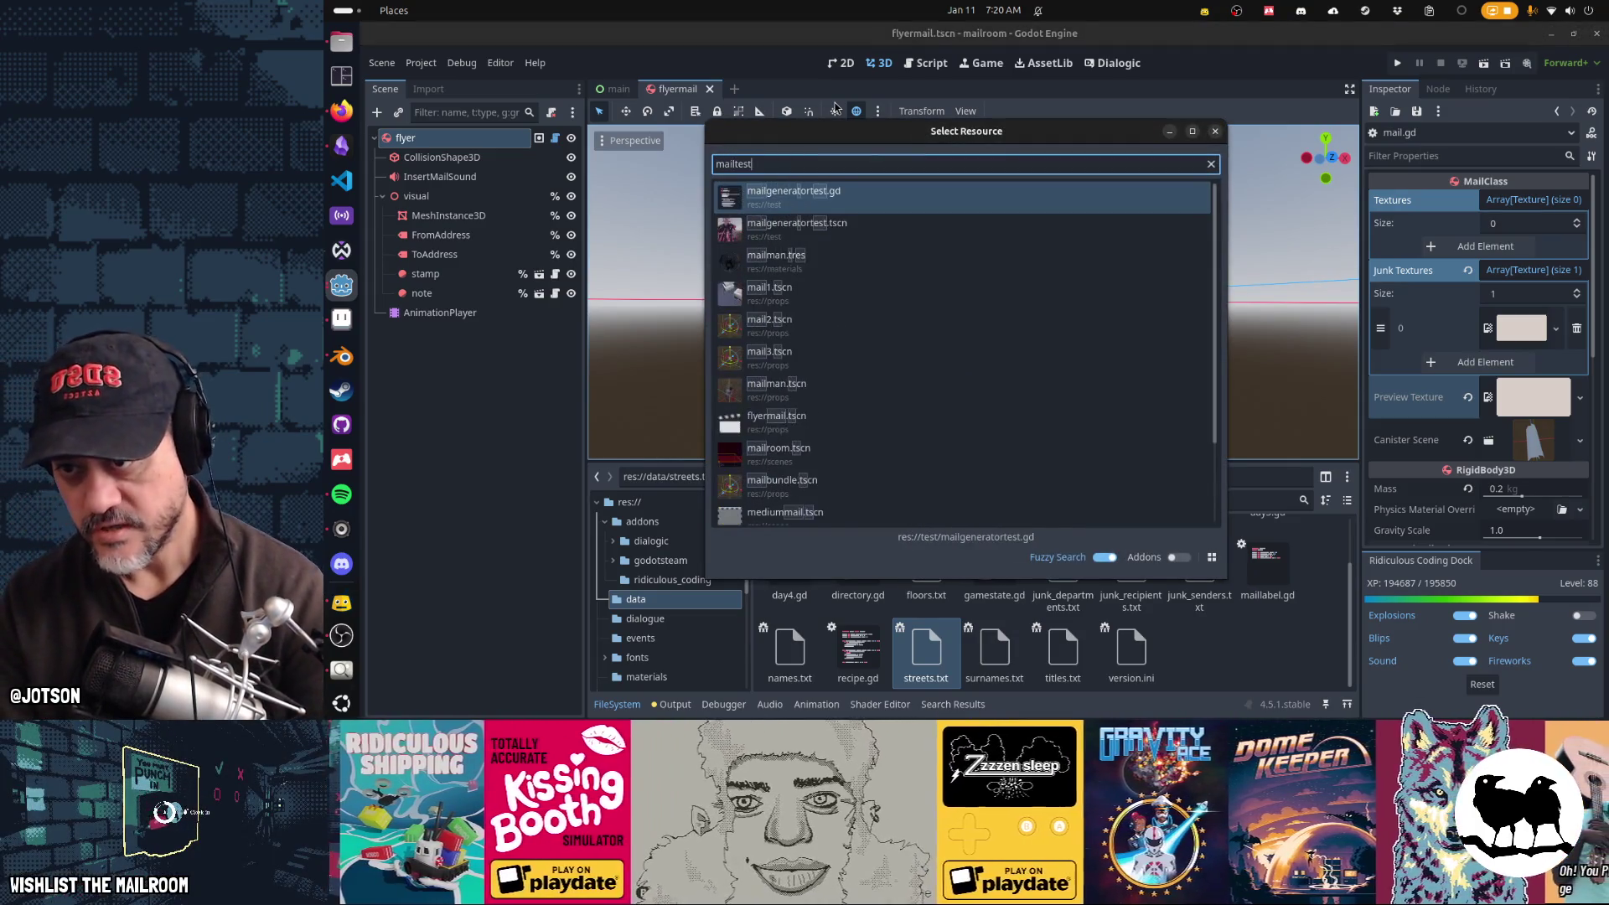
pyautogui.press('Down')
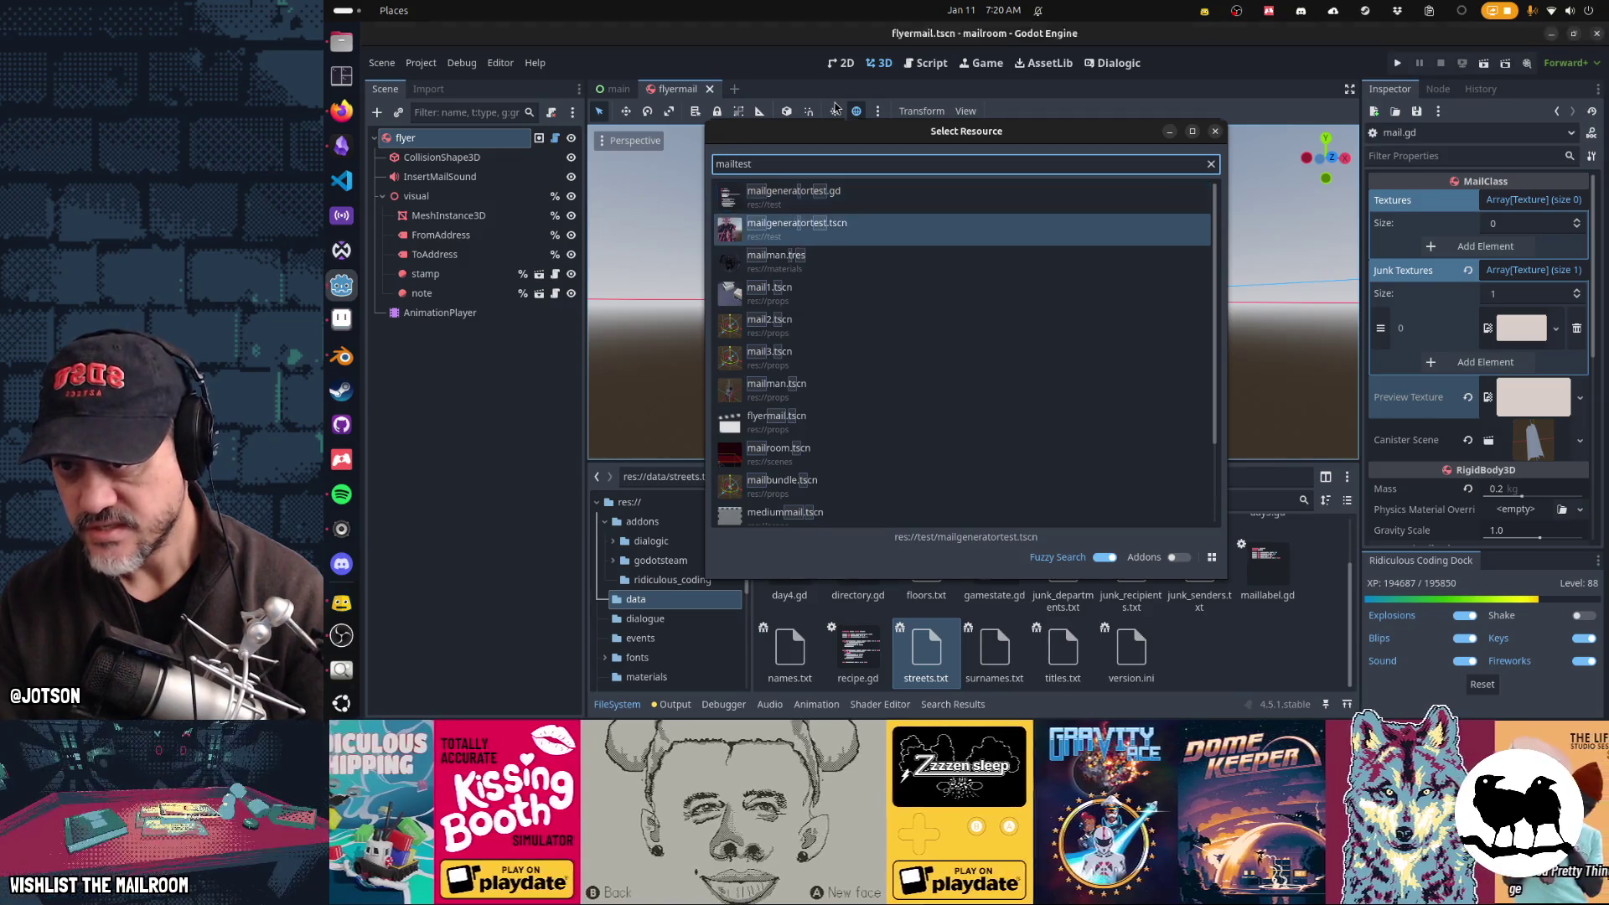
pyautogui.press('Return')
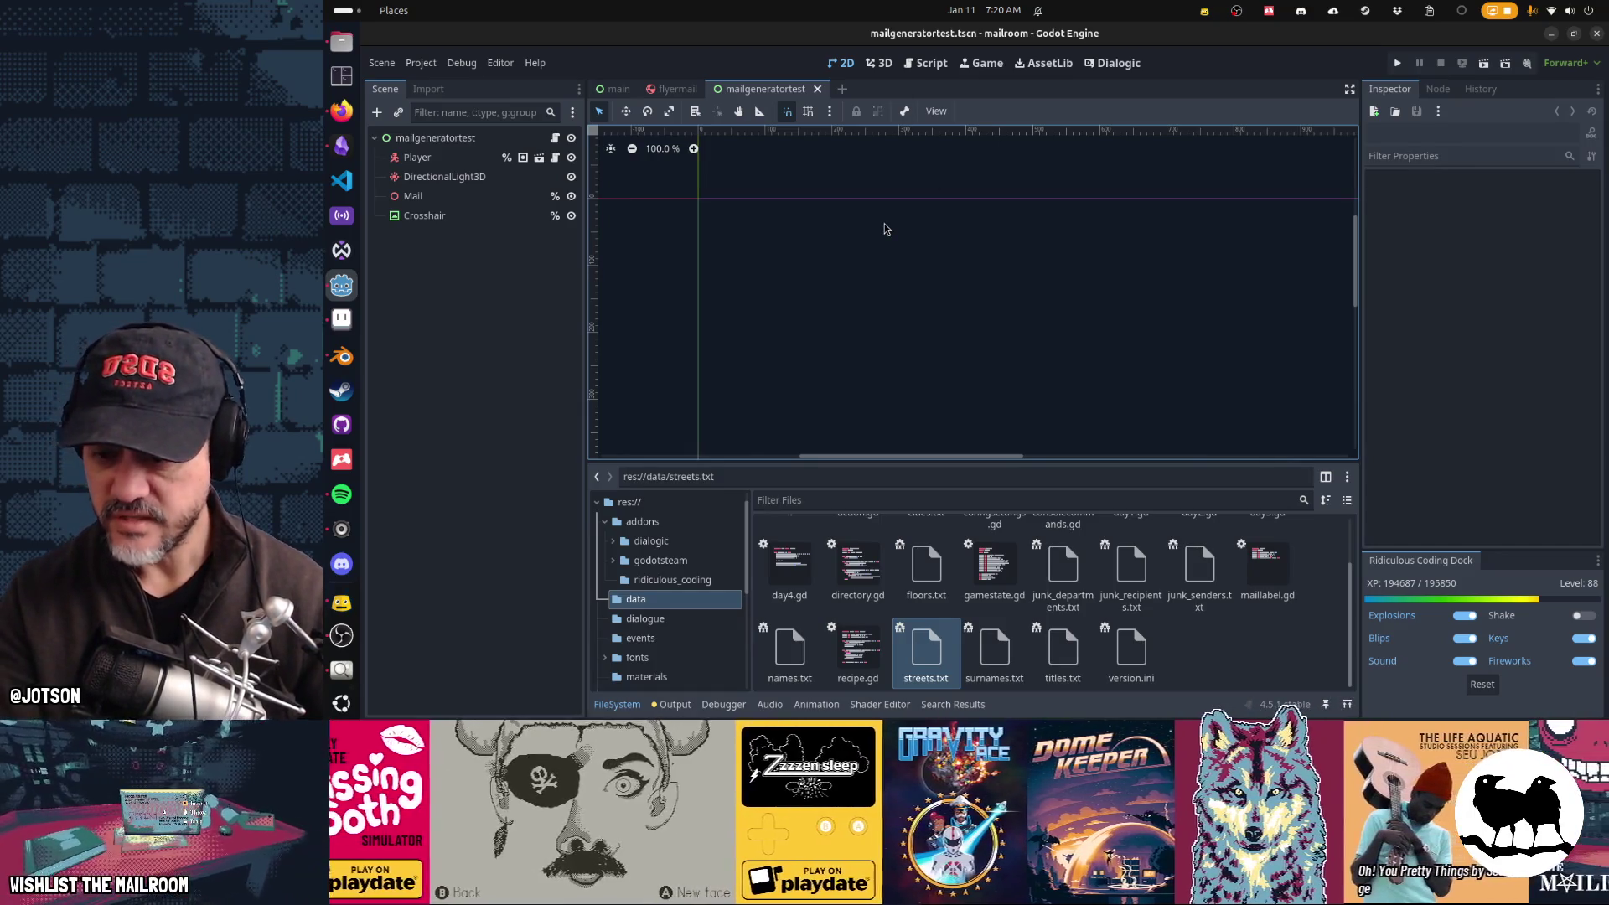
pyautogui.press('F6')
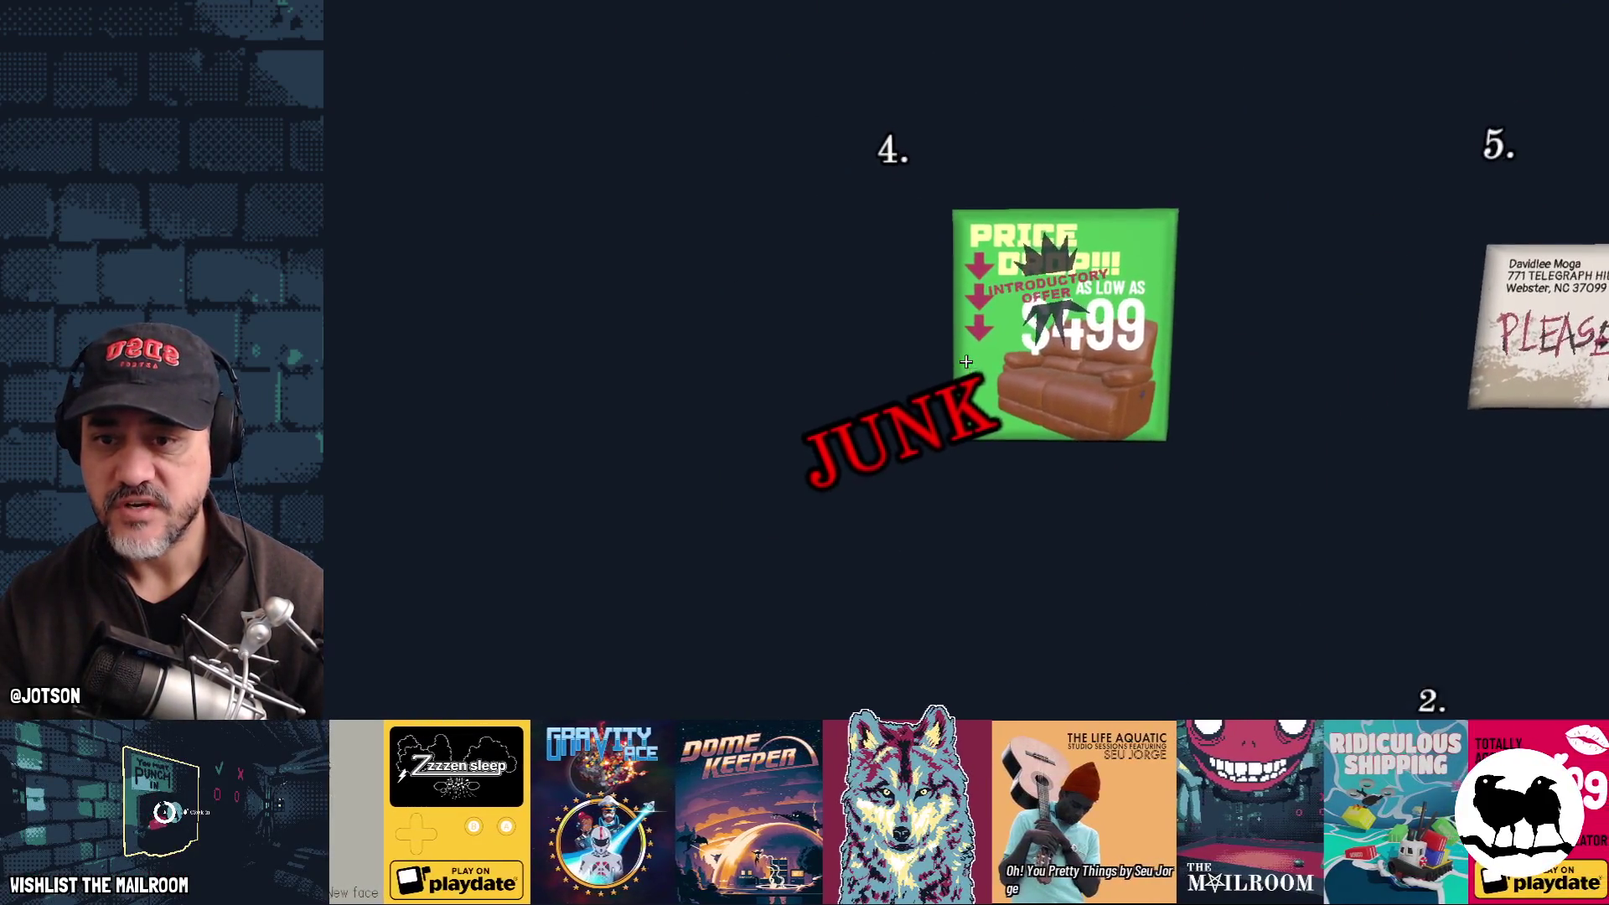
# Step: Stop the test game after seeing the JUNK-stamped sofa flyer arrive
pyautogui.press('F8')
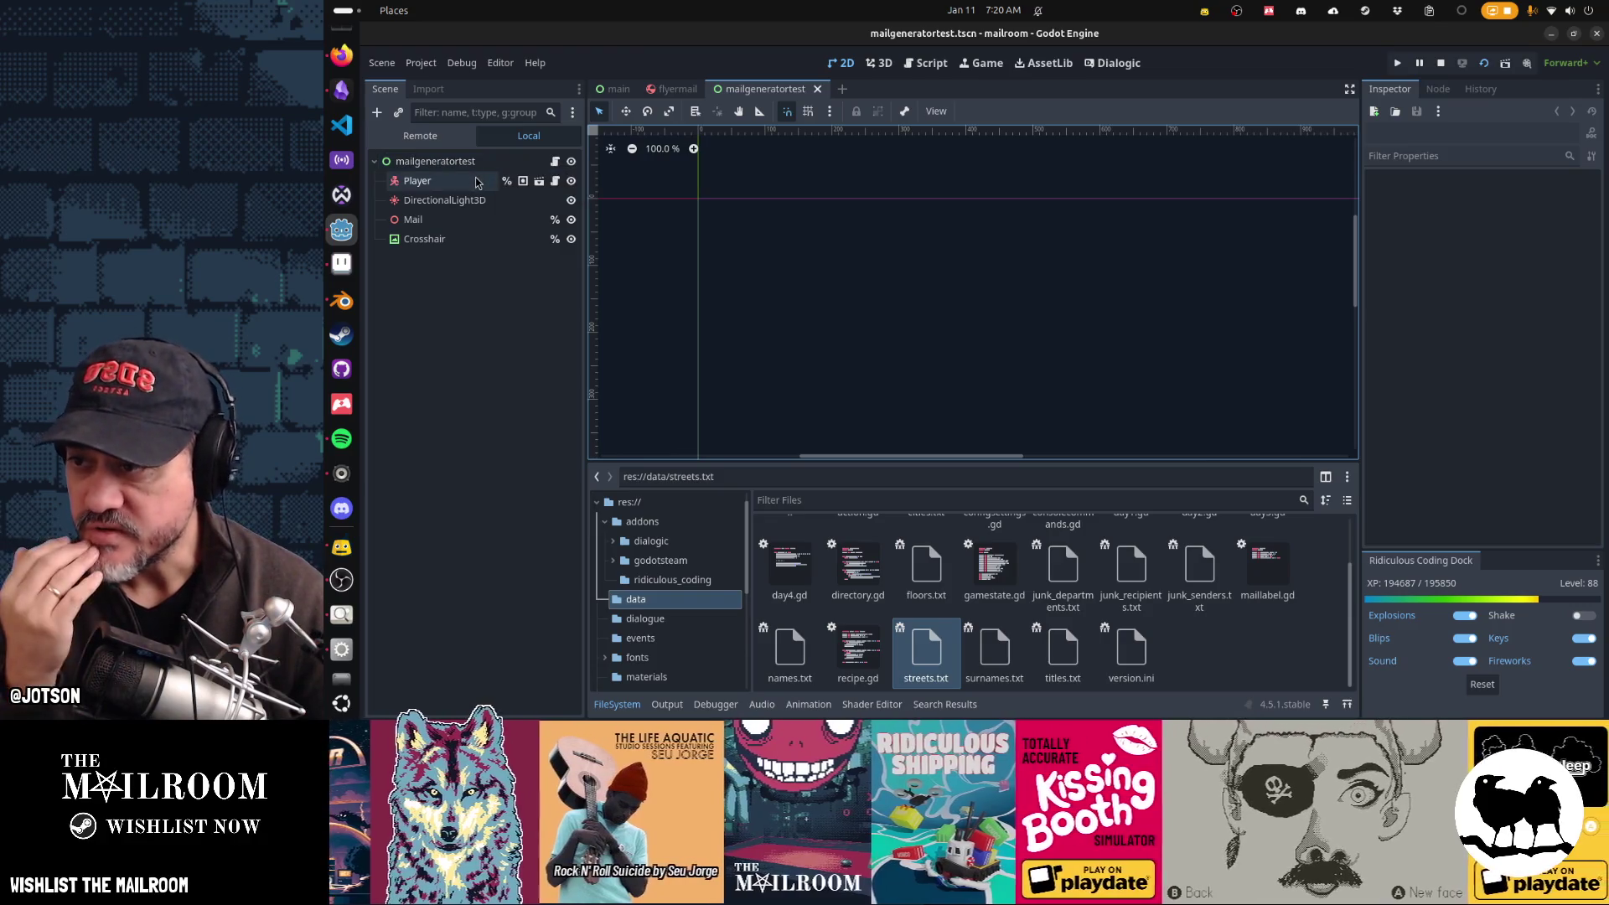
# Step: Paste SubViewportContainer and SubViewport from main.tscn into mailgeneratortest, then delete the pasted room node
pyautogui.click(619, 89)
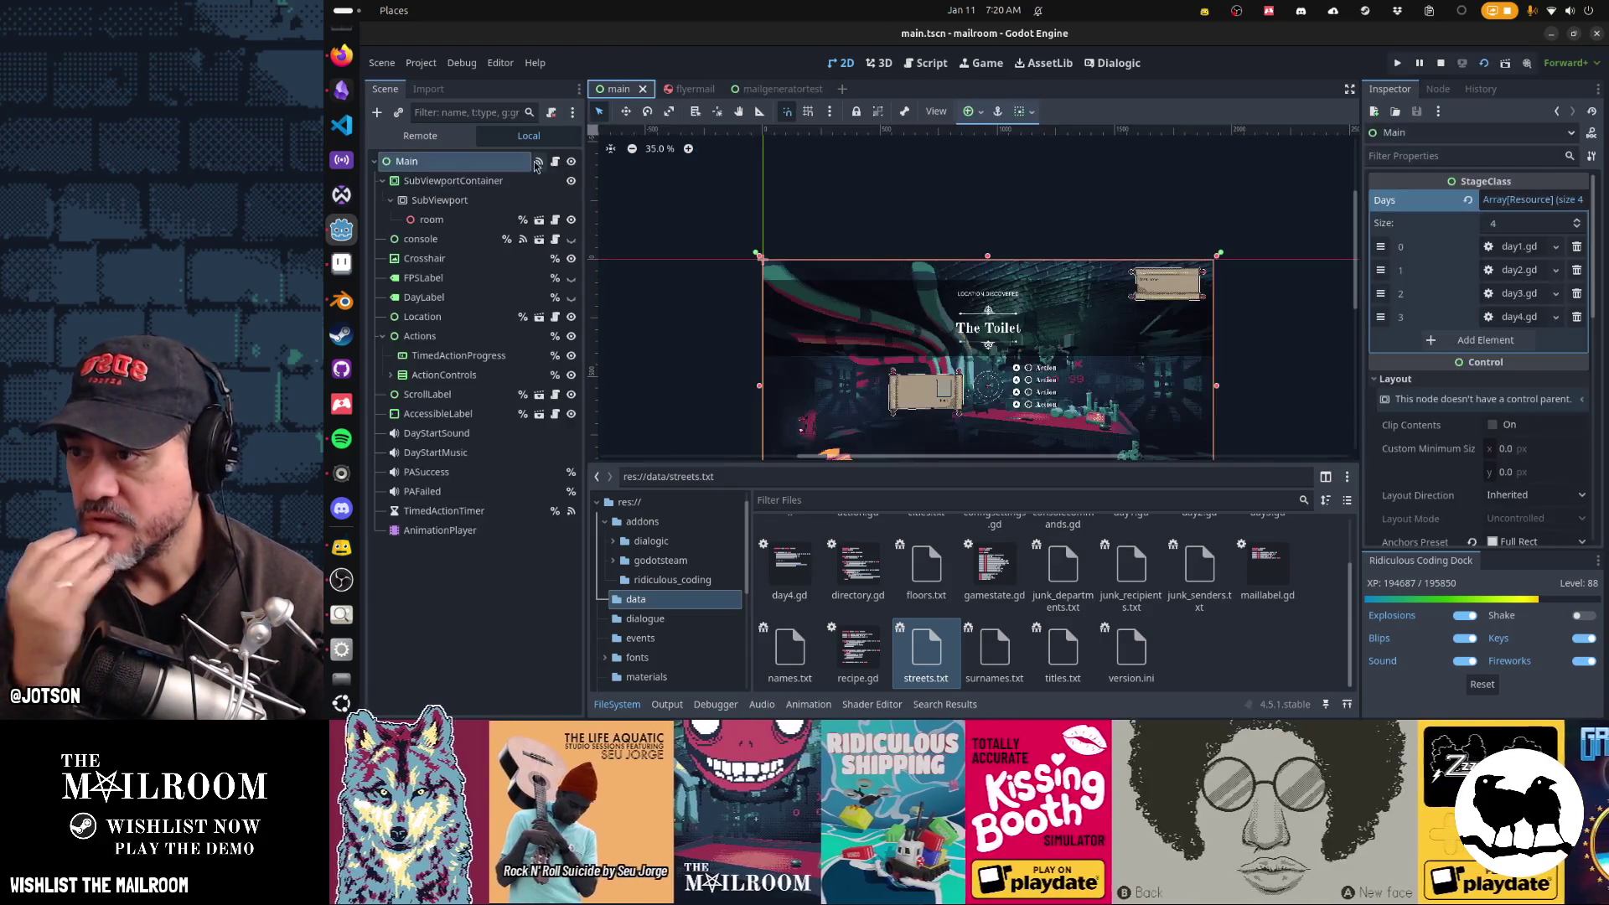
pyautogui.click(509, 184)
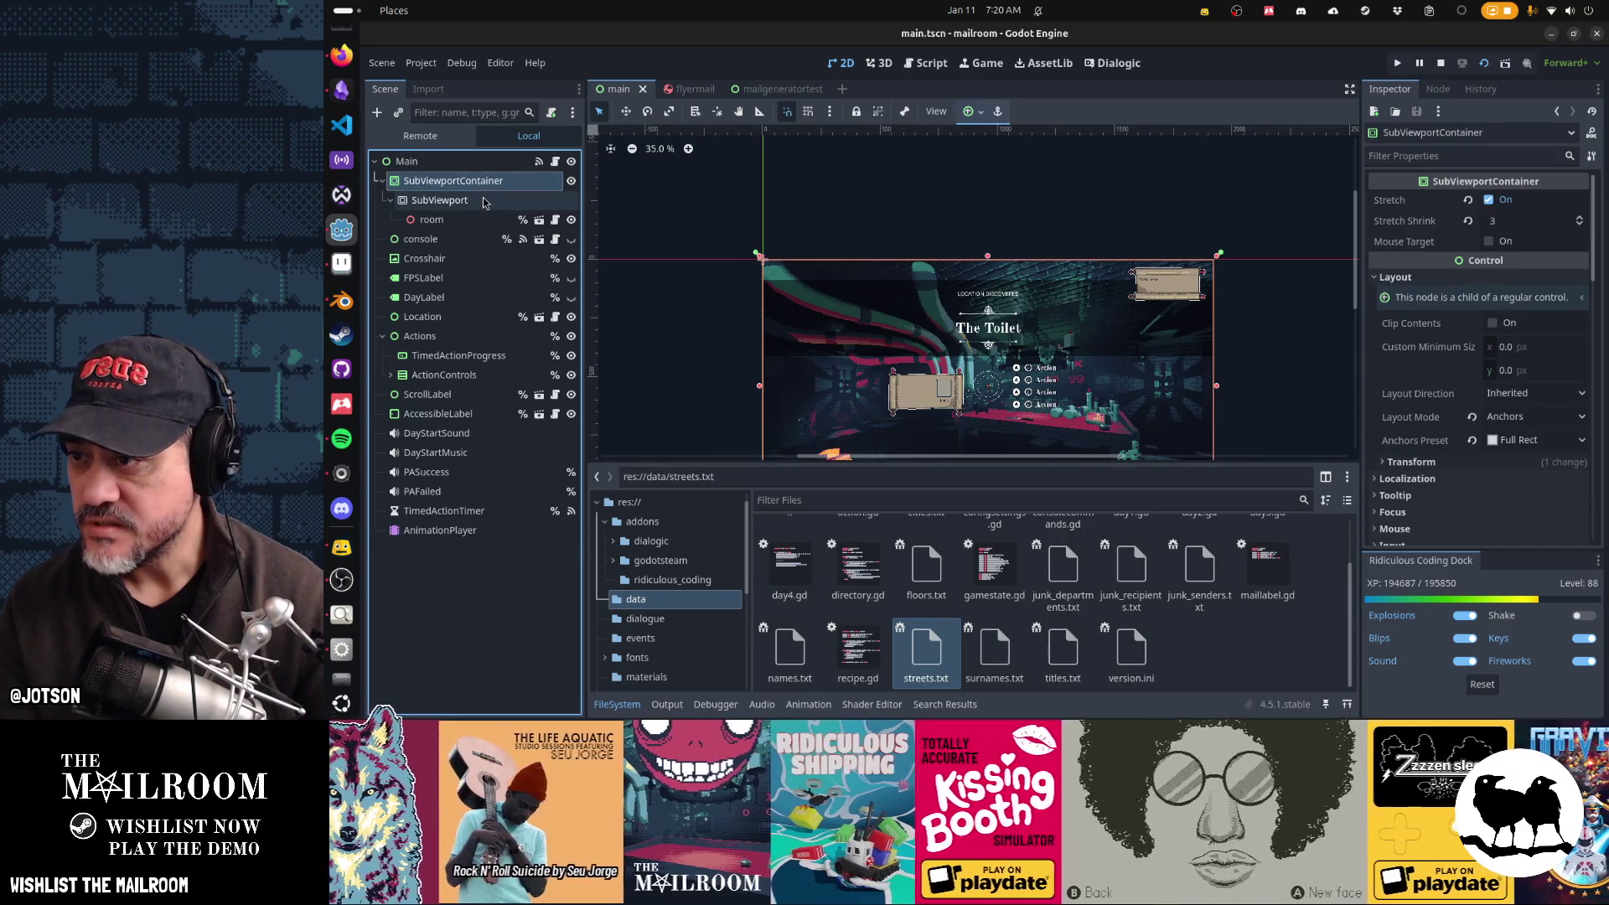
pyautogui.keyDown('shift'); pyautogui.click(483, 202); pyautogui.keyUp('shift')
pyautogui.click(756, 95)
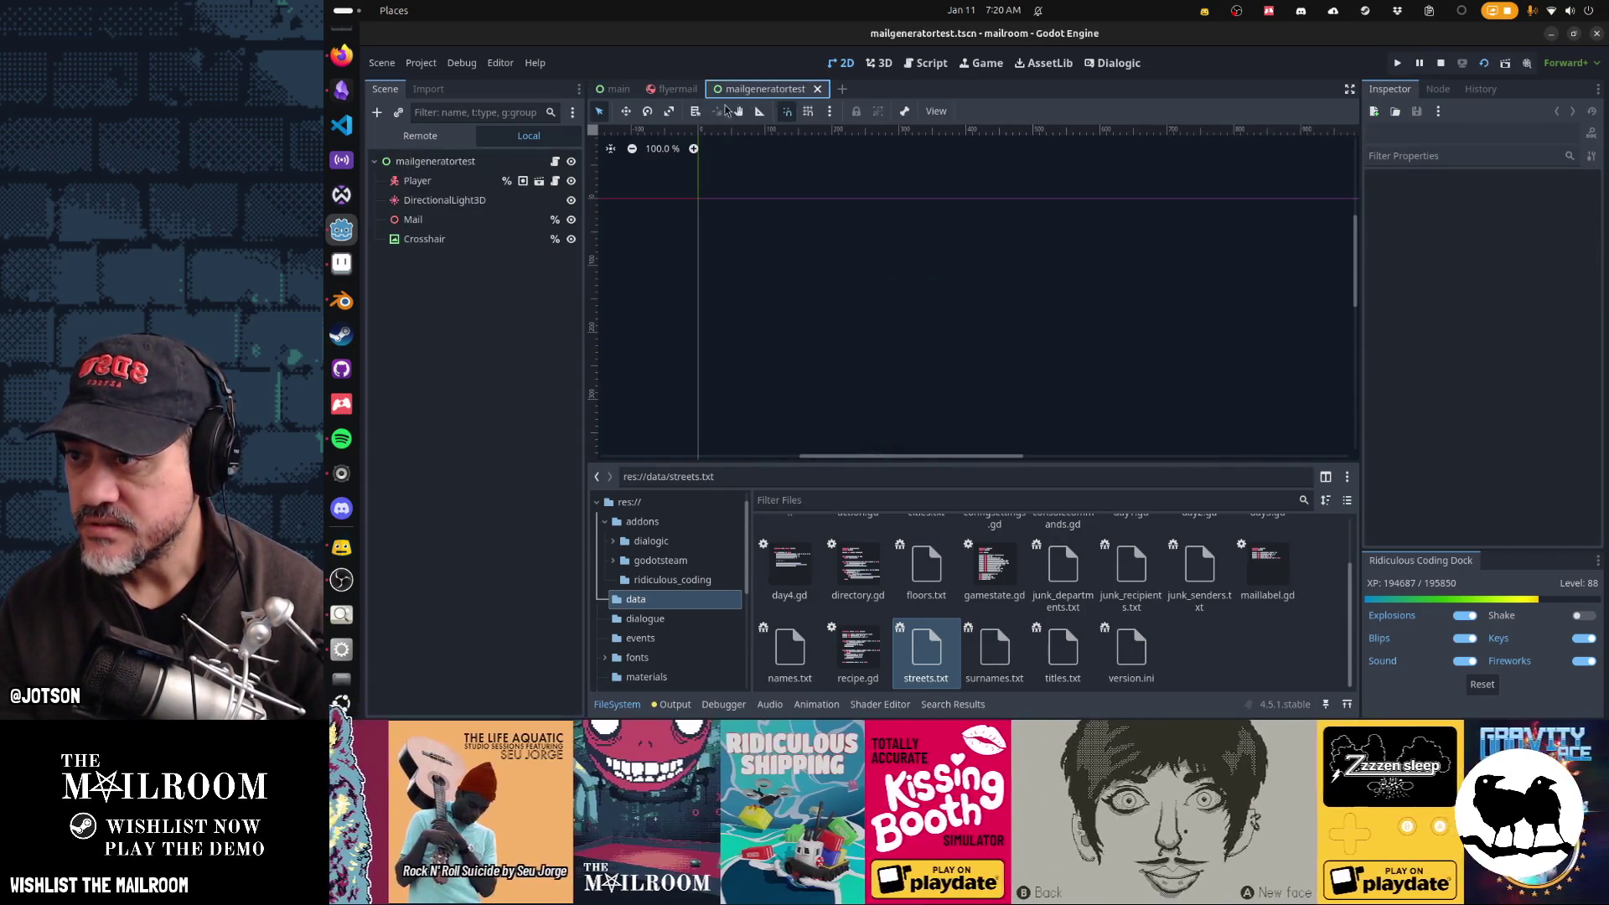
pyautogui.click(469, 165)
pyautogui.hotkey('ctrl', 'v')
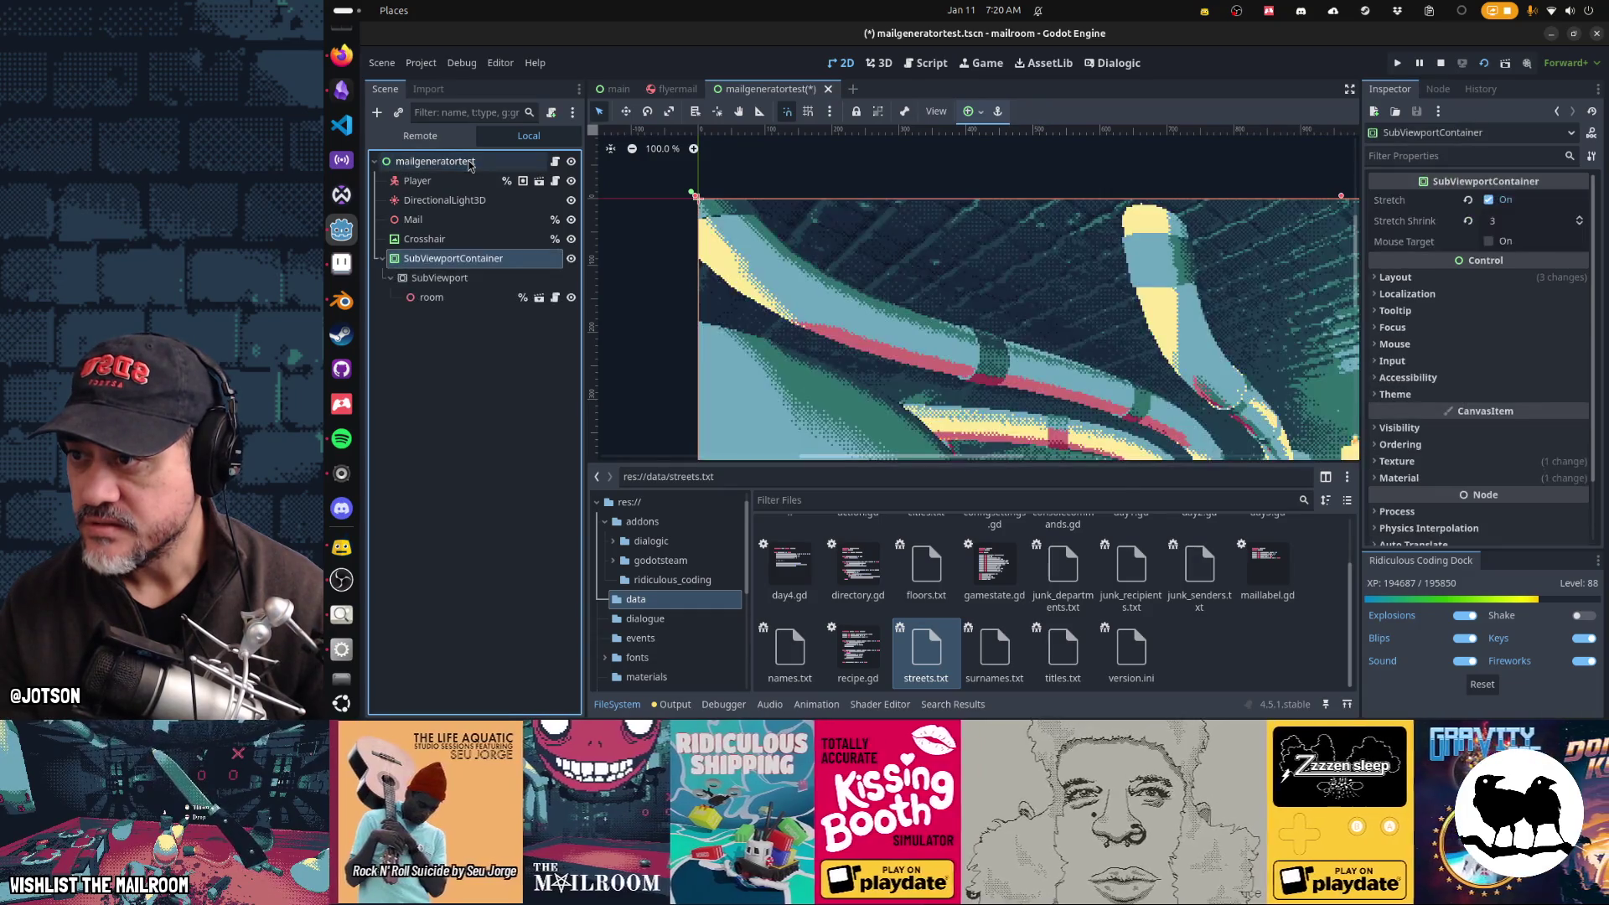
pyautogui.click(431, 298)
pyautogui.press('Delete')
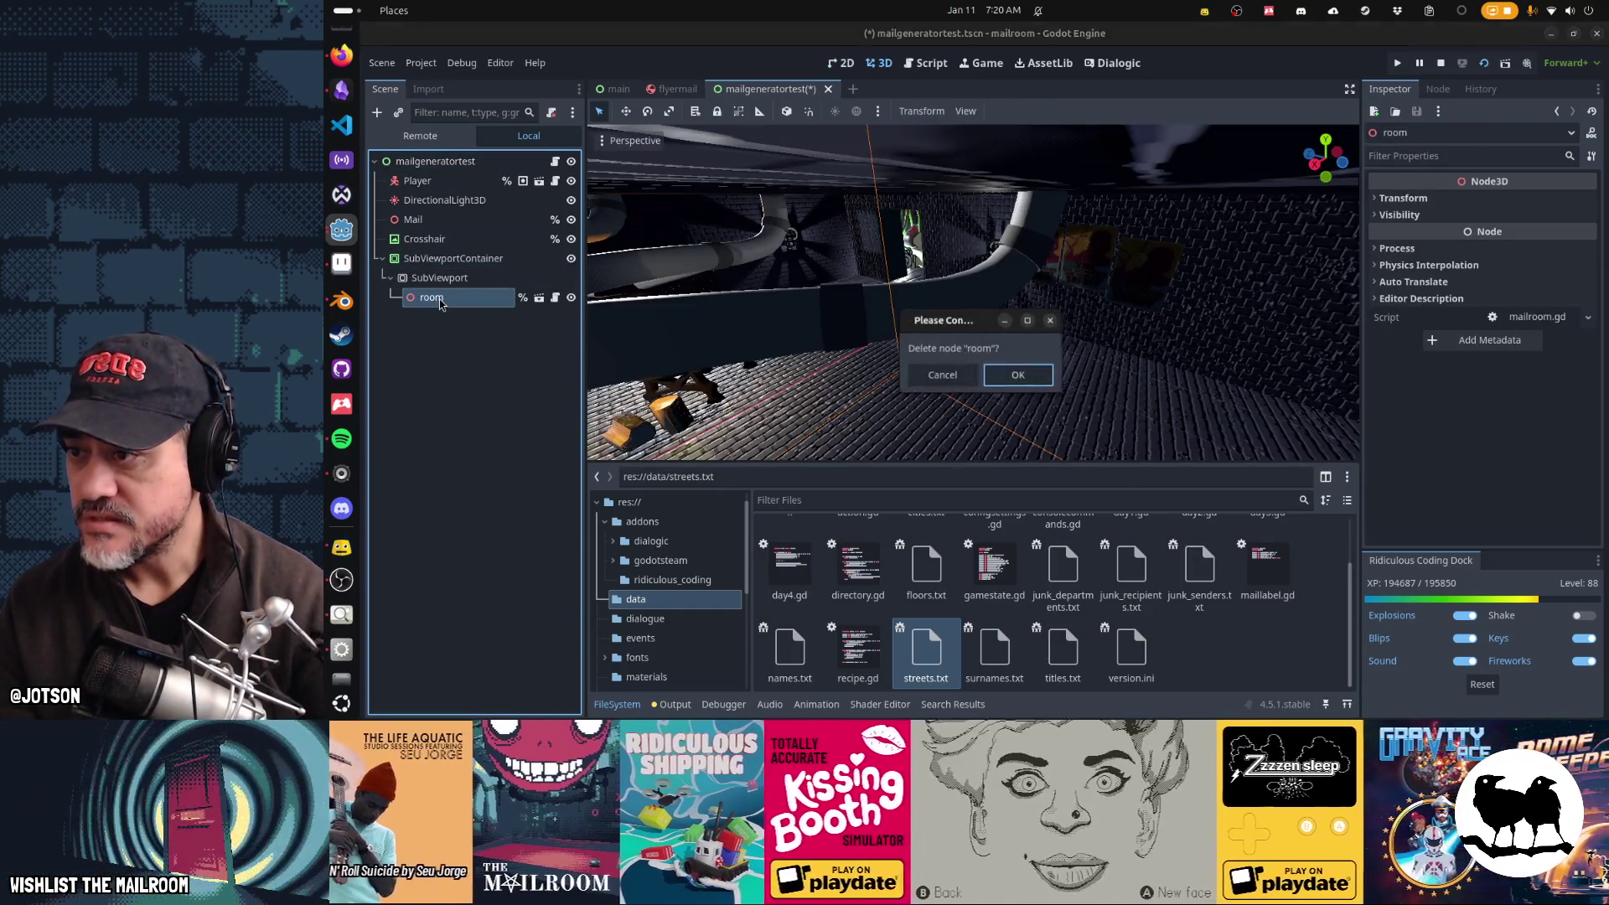
pyautogui.press('Return')
# Step: Move Player, DirectionalLight3D and Mail under SubViewport and run the test scene
pyautogui.click(419, 181)
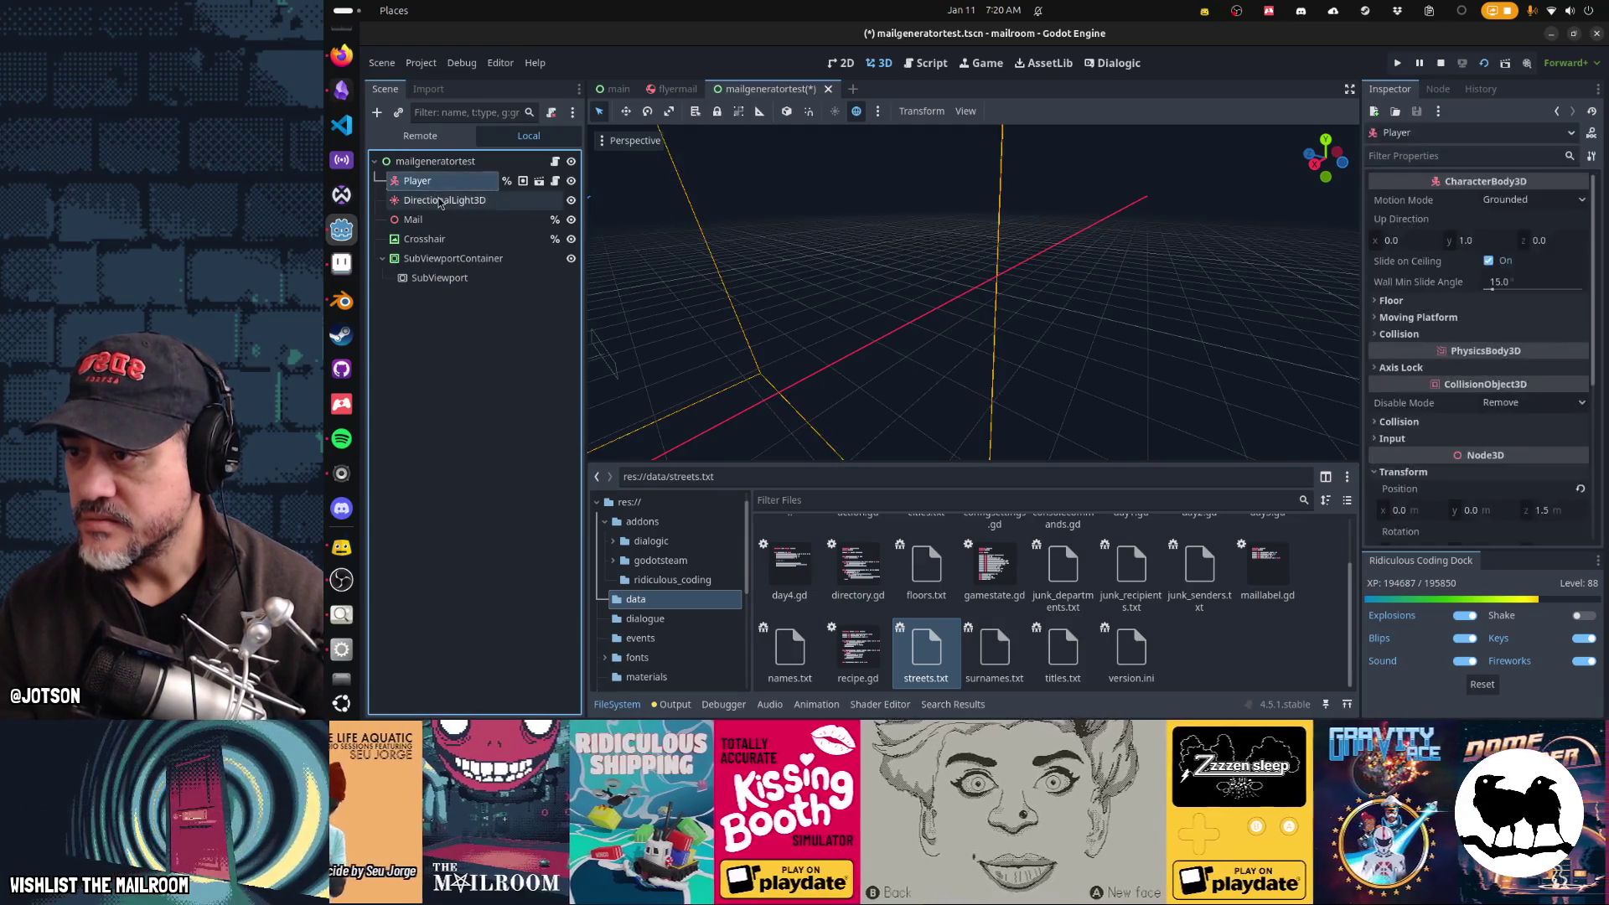
pyautogui.keyDown('shift'); pyautogui.click(415, 220); pyautogui.keyUp('shift')
pyautogui.moveTo(415, 219); pyautogui.dragTo(451, 282)
pyautogui.click(453, 201)
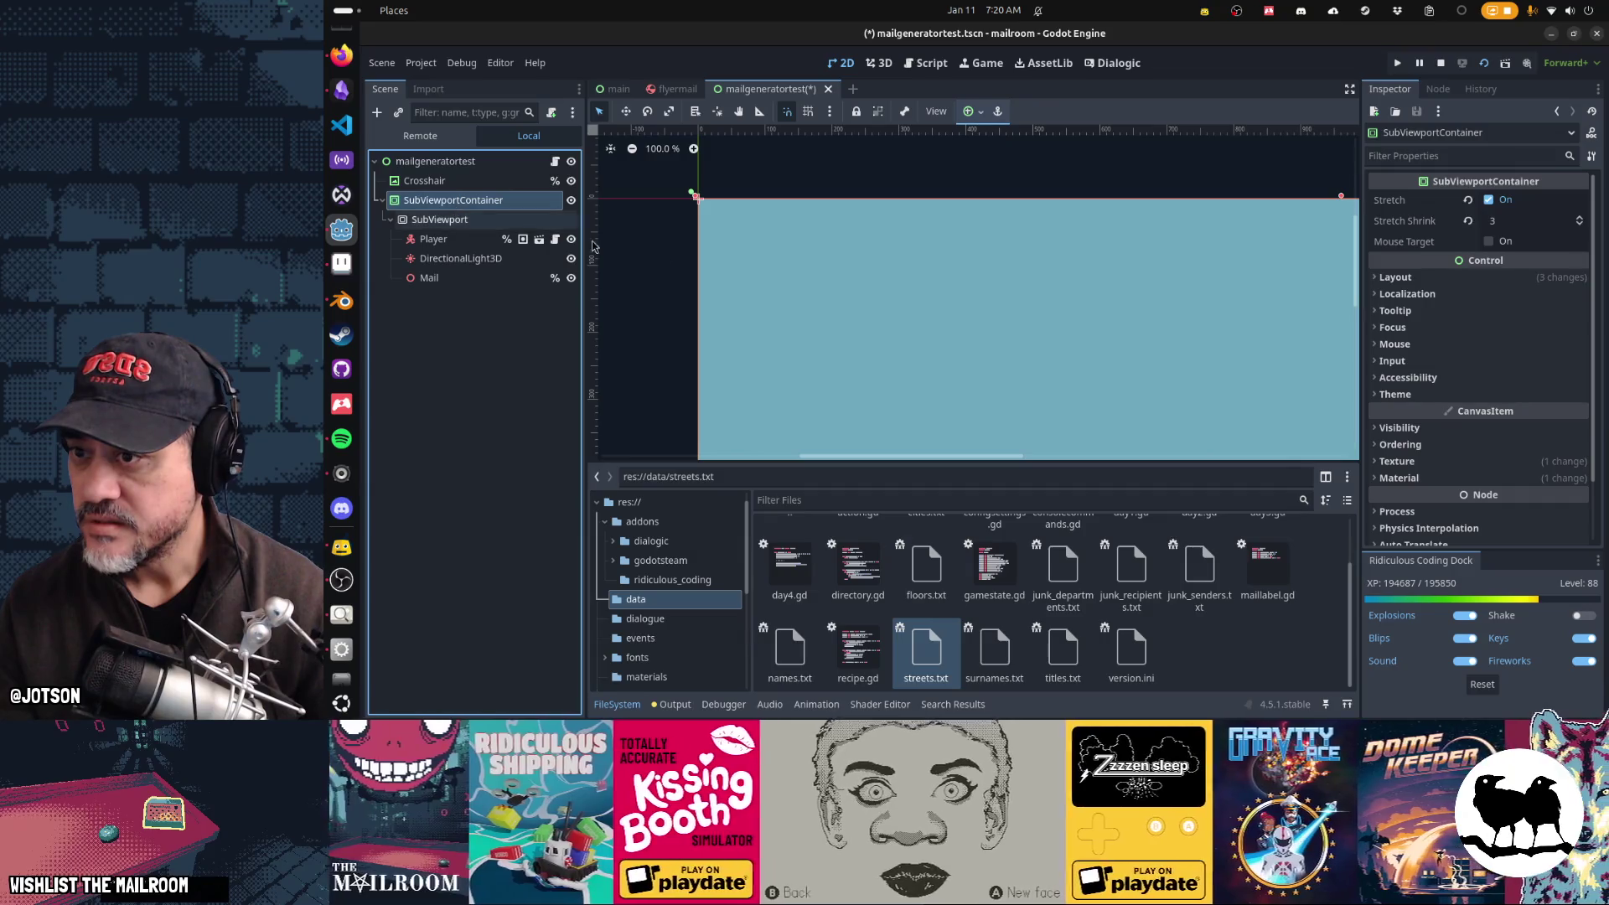
pyautogui.click(433, 239)
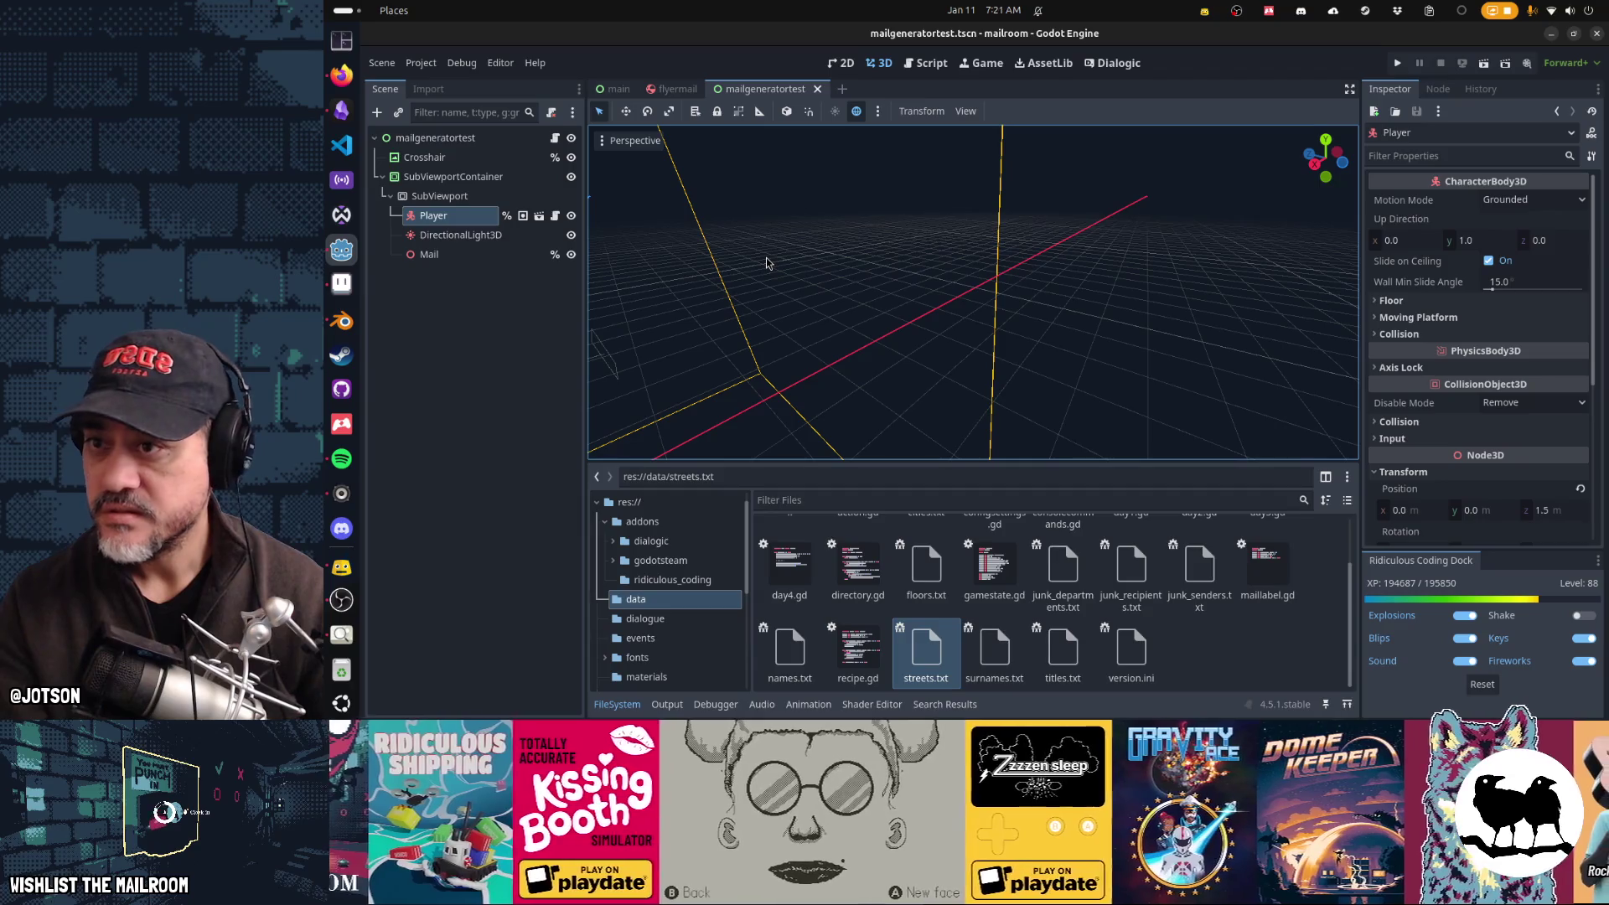
pyautogui.press('F6')
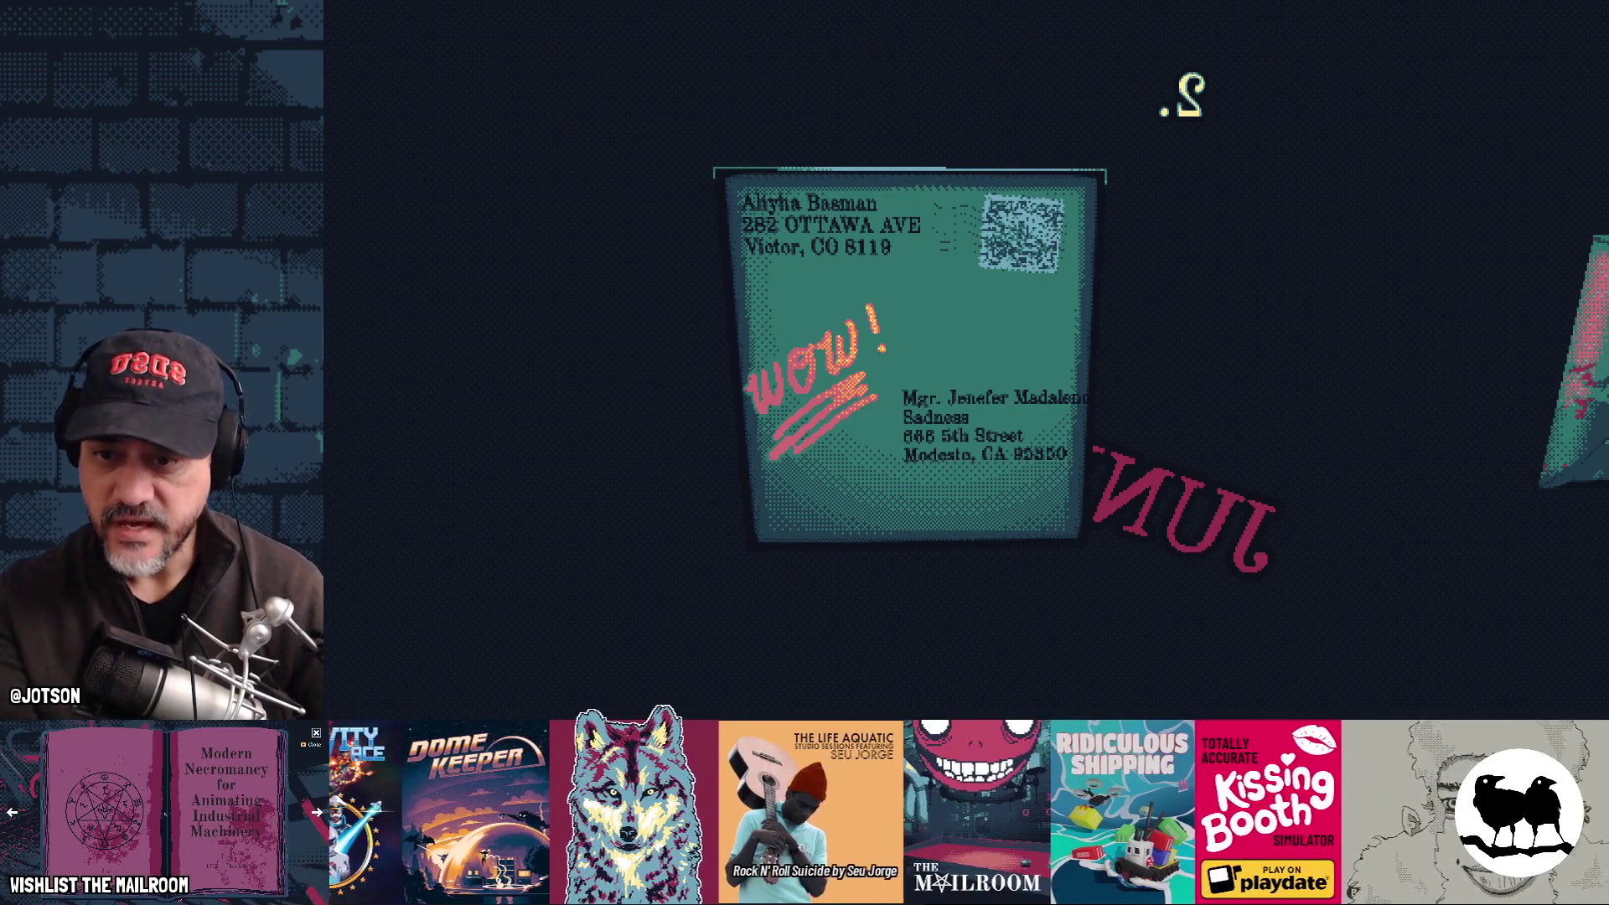
# Step: Stop the game after inspecting the flyer's address side and WOW! scribble
pyautogui.press('F8')
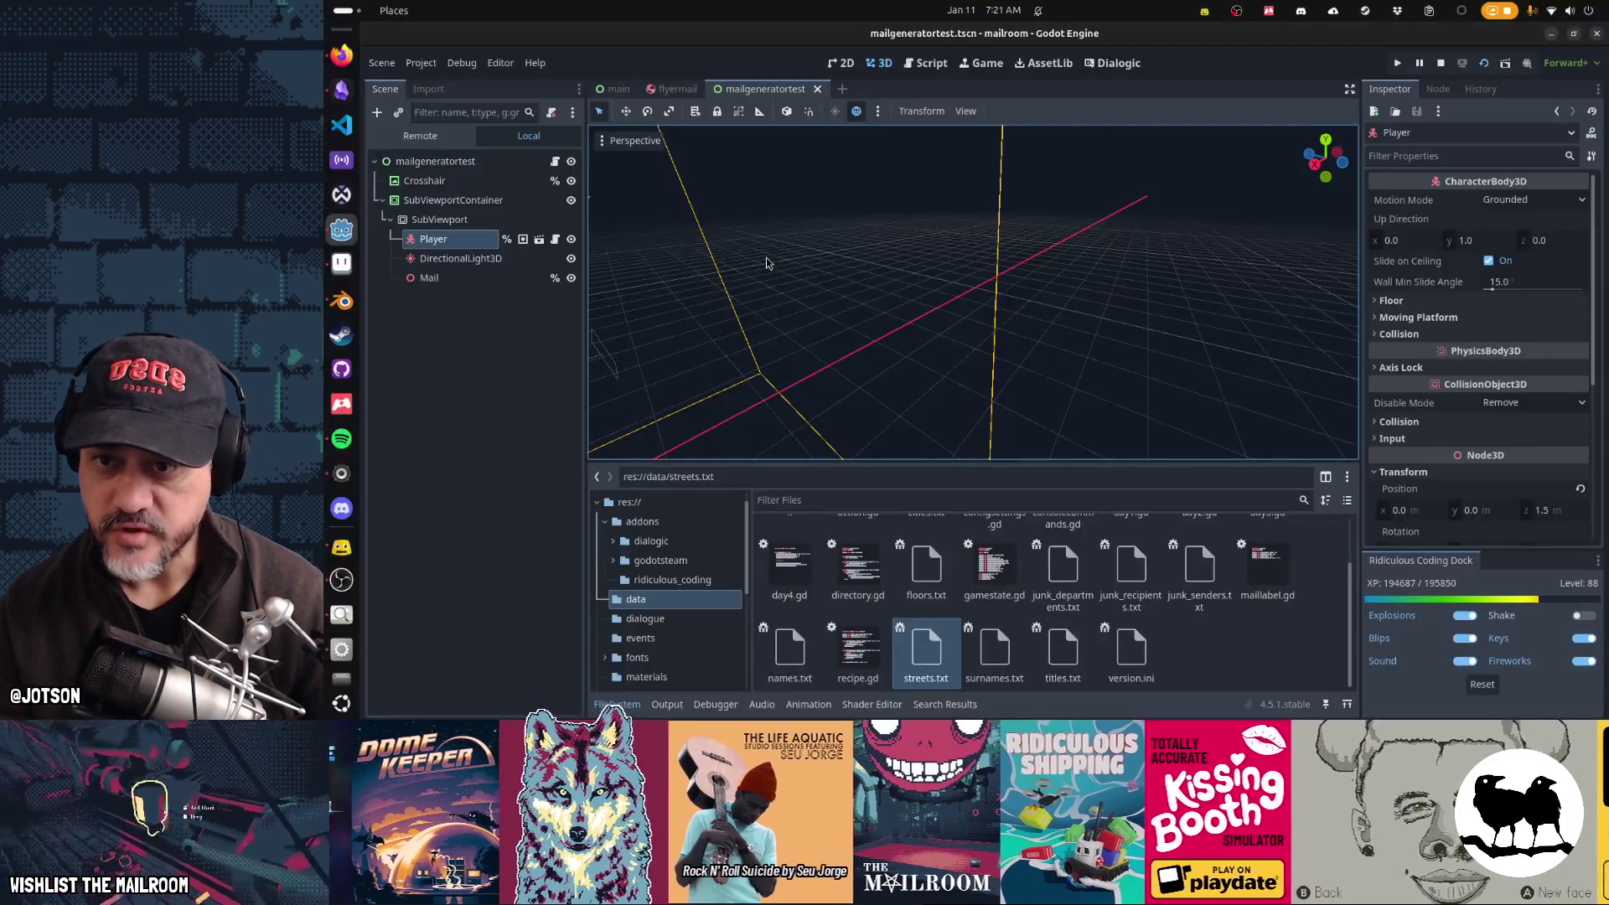
# Step: Nudge the flyermail ToAddress label slightly left, then save and run the game to test it
pyautogui.click(673, 89)
pyautogui.moveTo(660, 148); pyautogui.dragTo(585, 302)
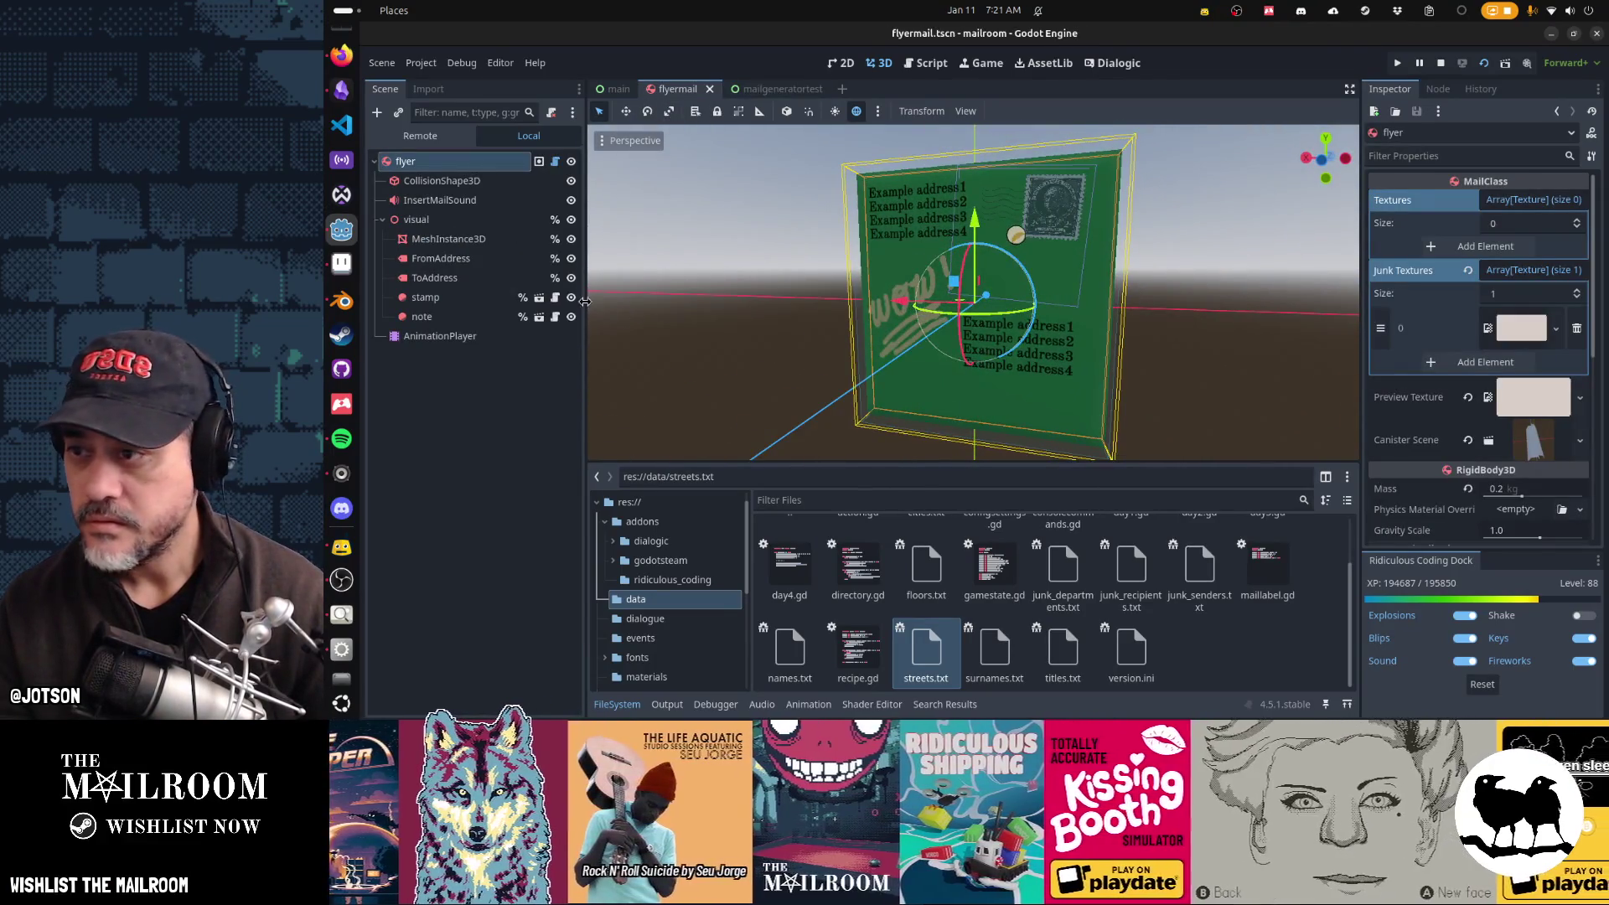
pyautogui.click(480, 281)
pyautogui.moveTo(886, 319); pyautogui.dragTo(880, 317)
pyautogui.press('F5')
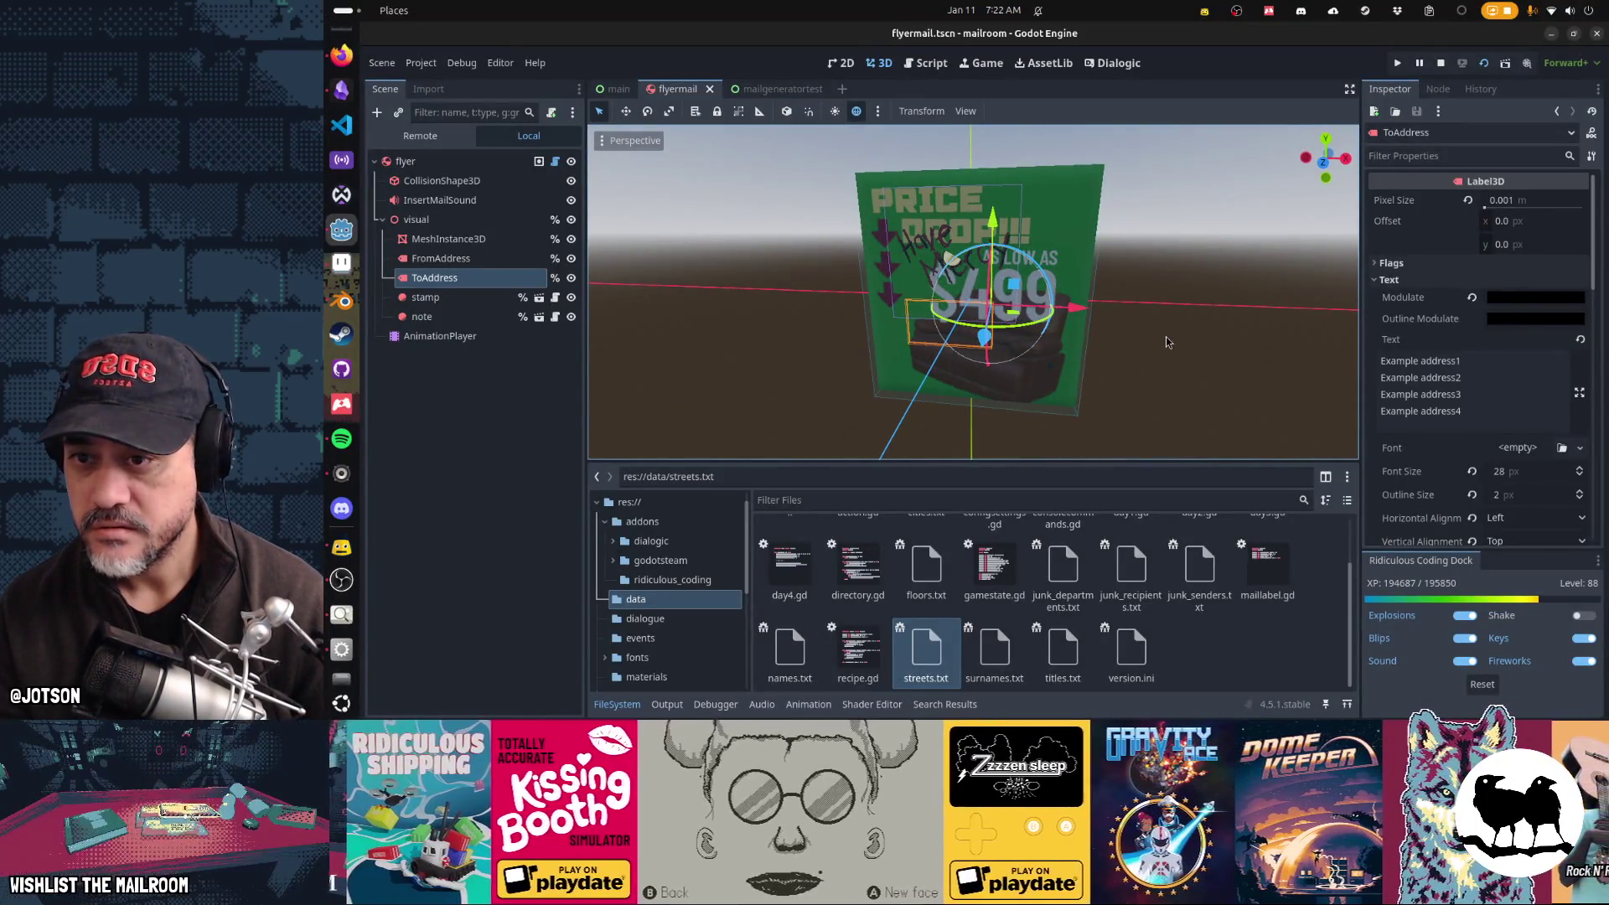
pyautogui.hotkey('alt', 'Tab')
pyautogui.hotkey('alt', 'Tab')
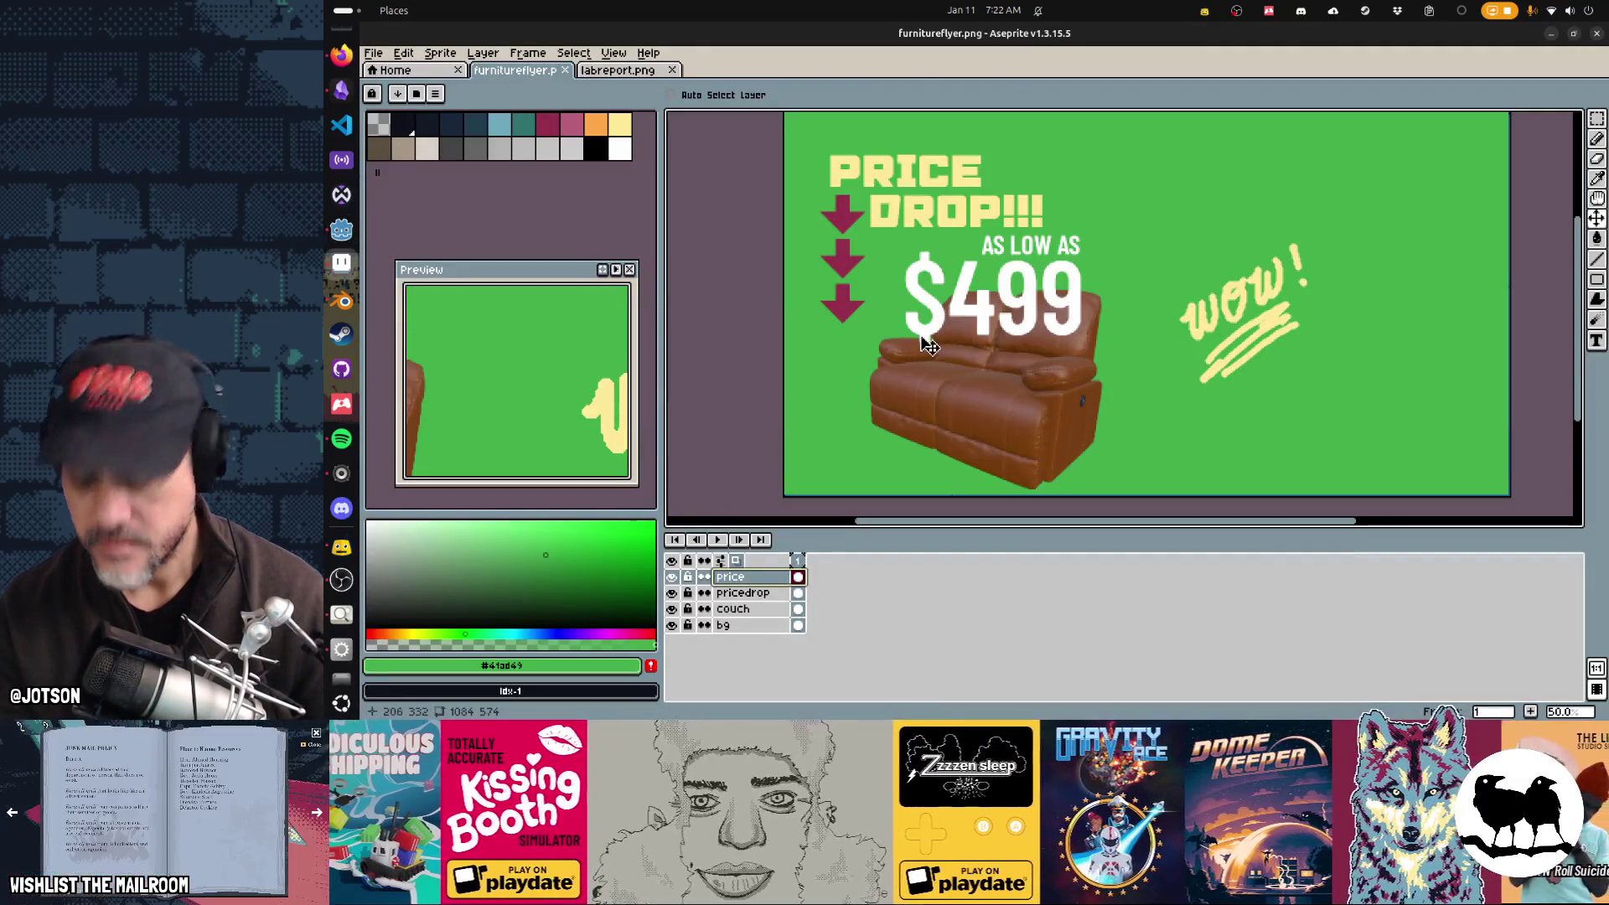
# Step: Copy the lower two magenta arrows and paste the duplicates just to their right
pyautogui.press('m')
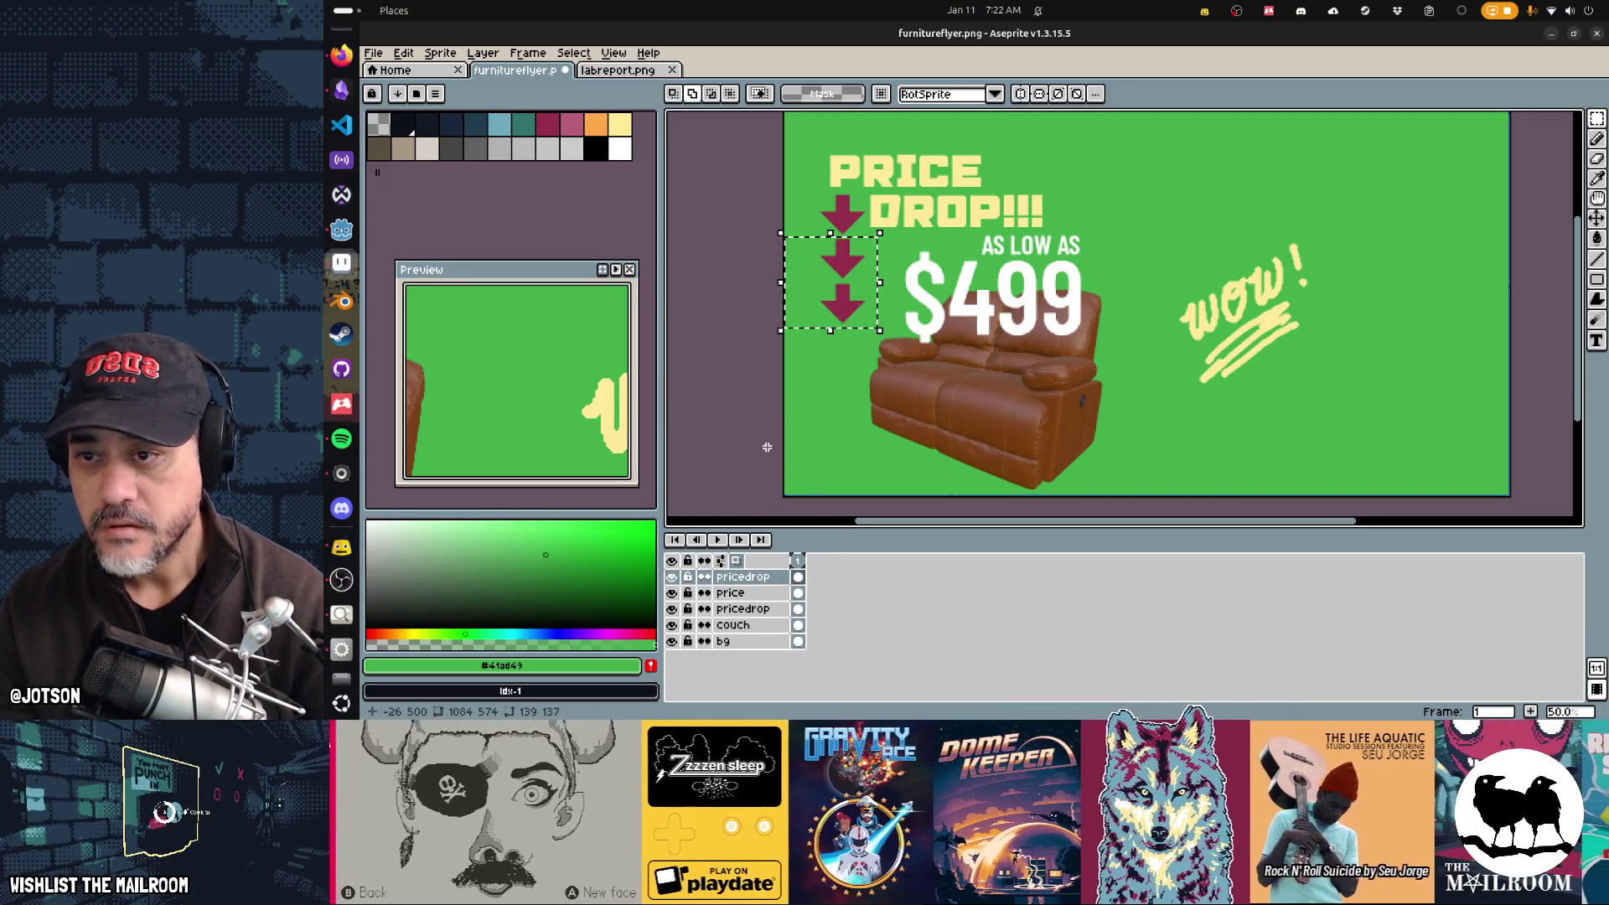
pyautogui.hotkey('ctrl', 'v')
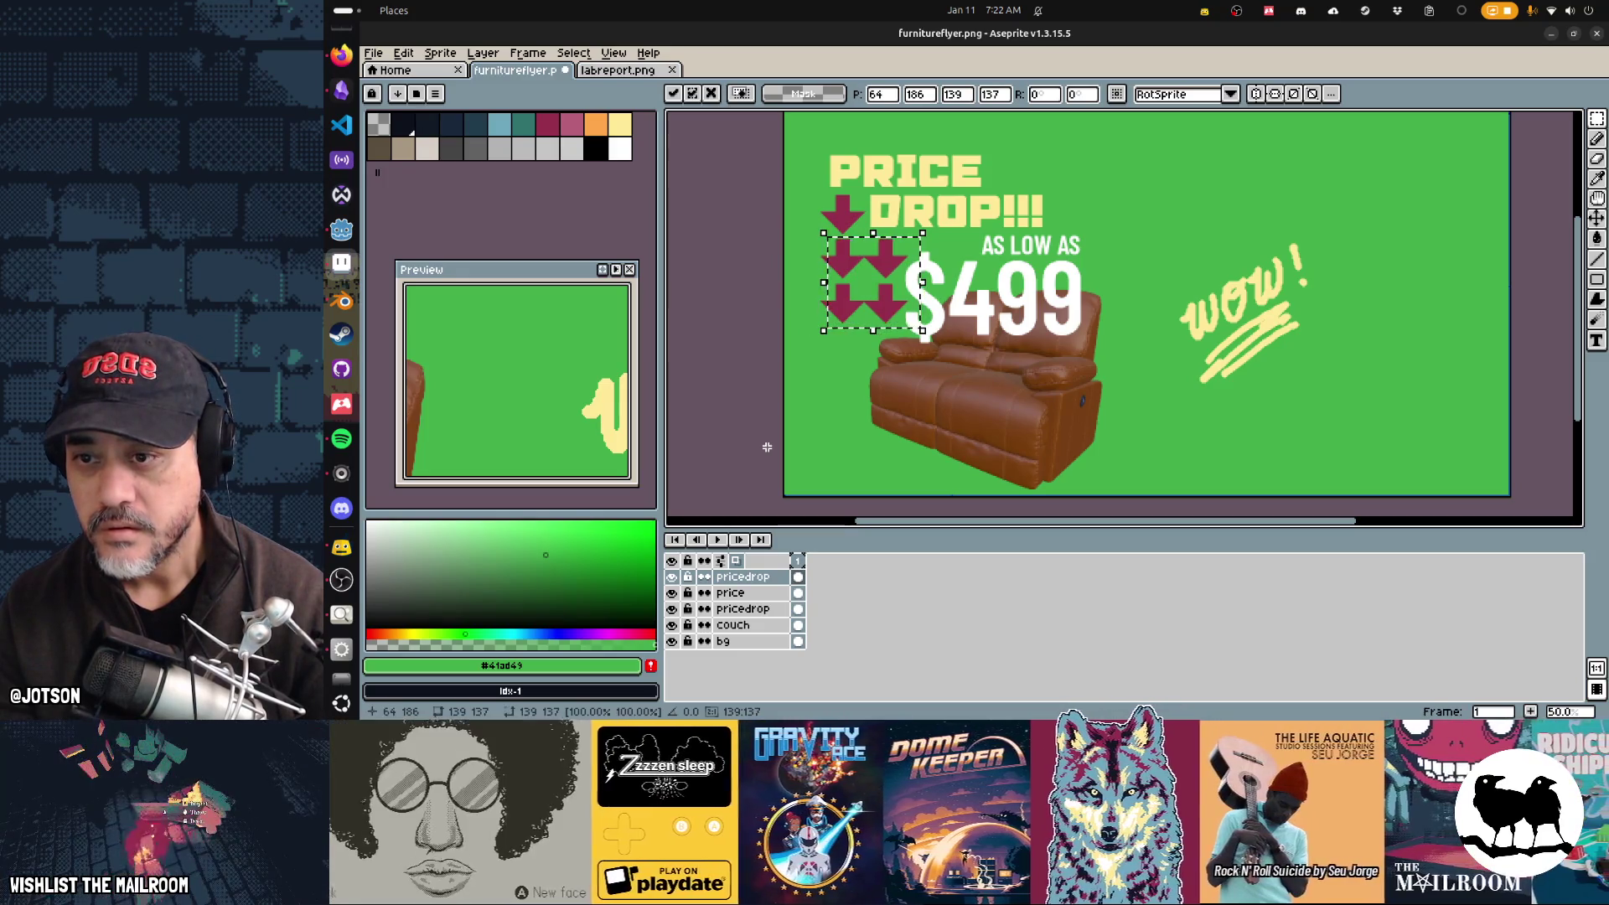
pyautogui.click(767, 447)
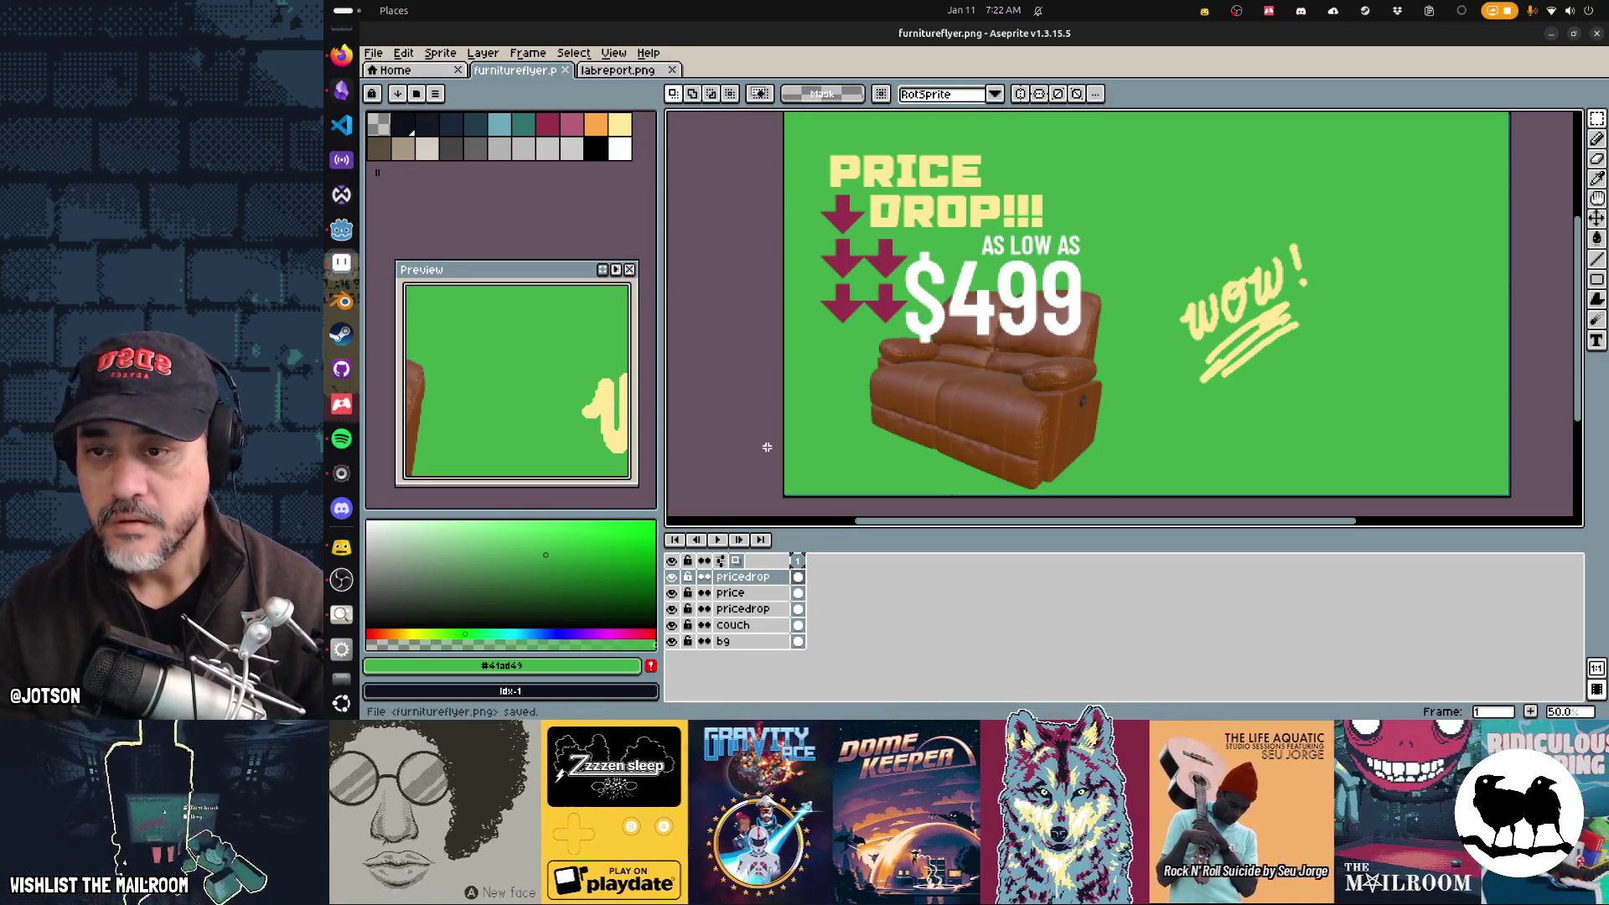
pyautogui.hotkey('alt', 'Tab')
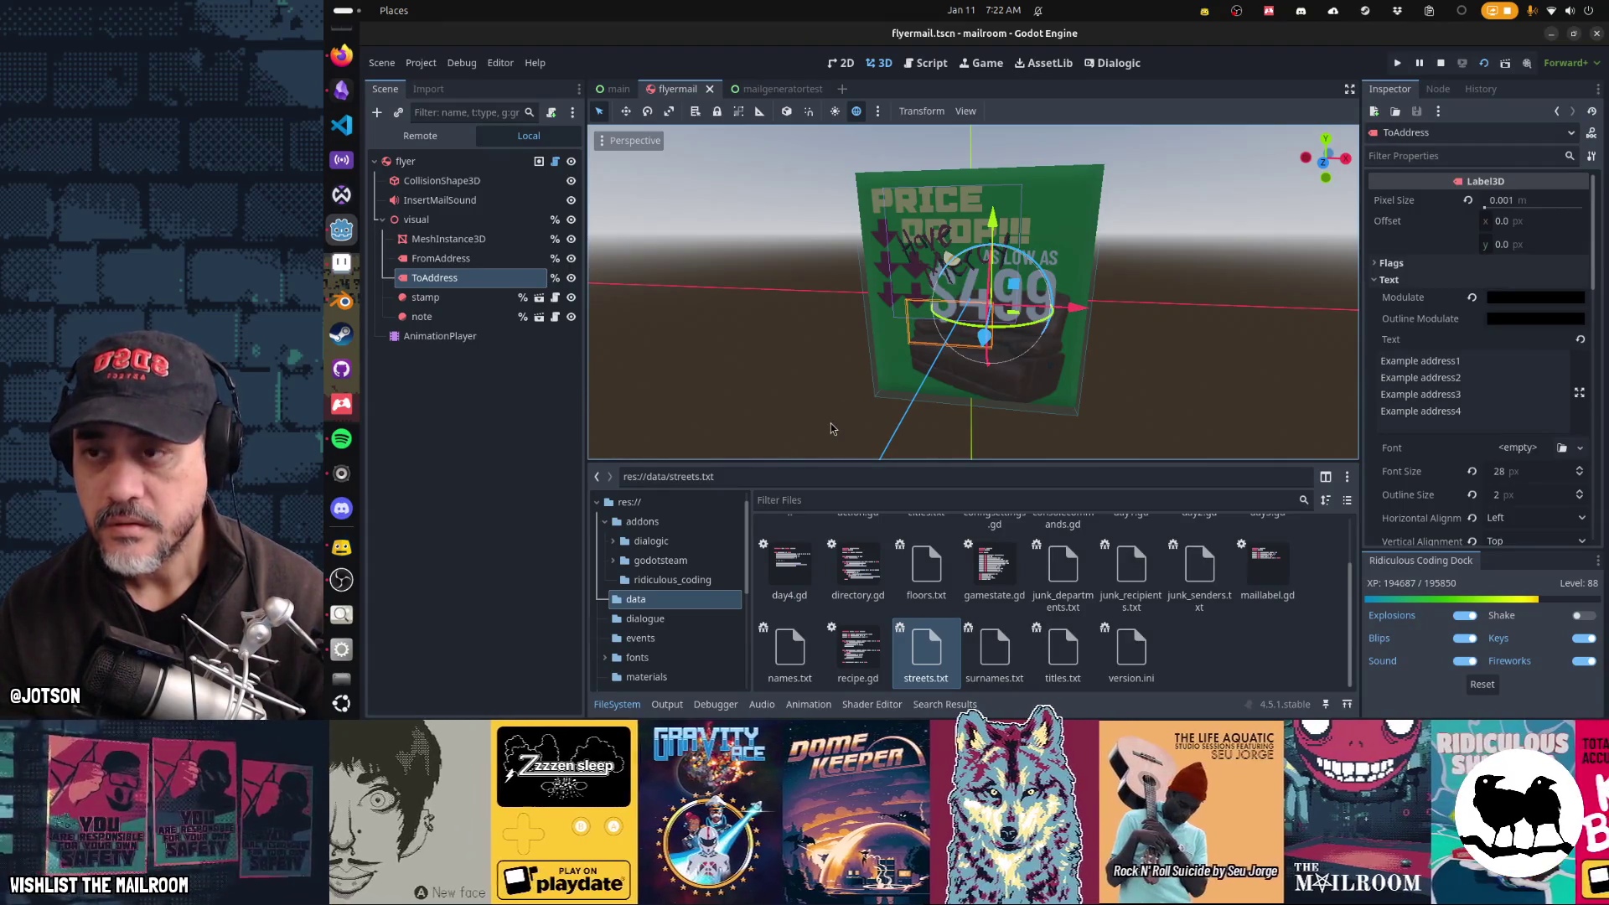
# Step: Run mailgeneratortest.tscn to check the reimported flyer
pyautogui.click(778, 90)
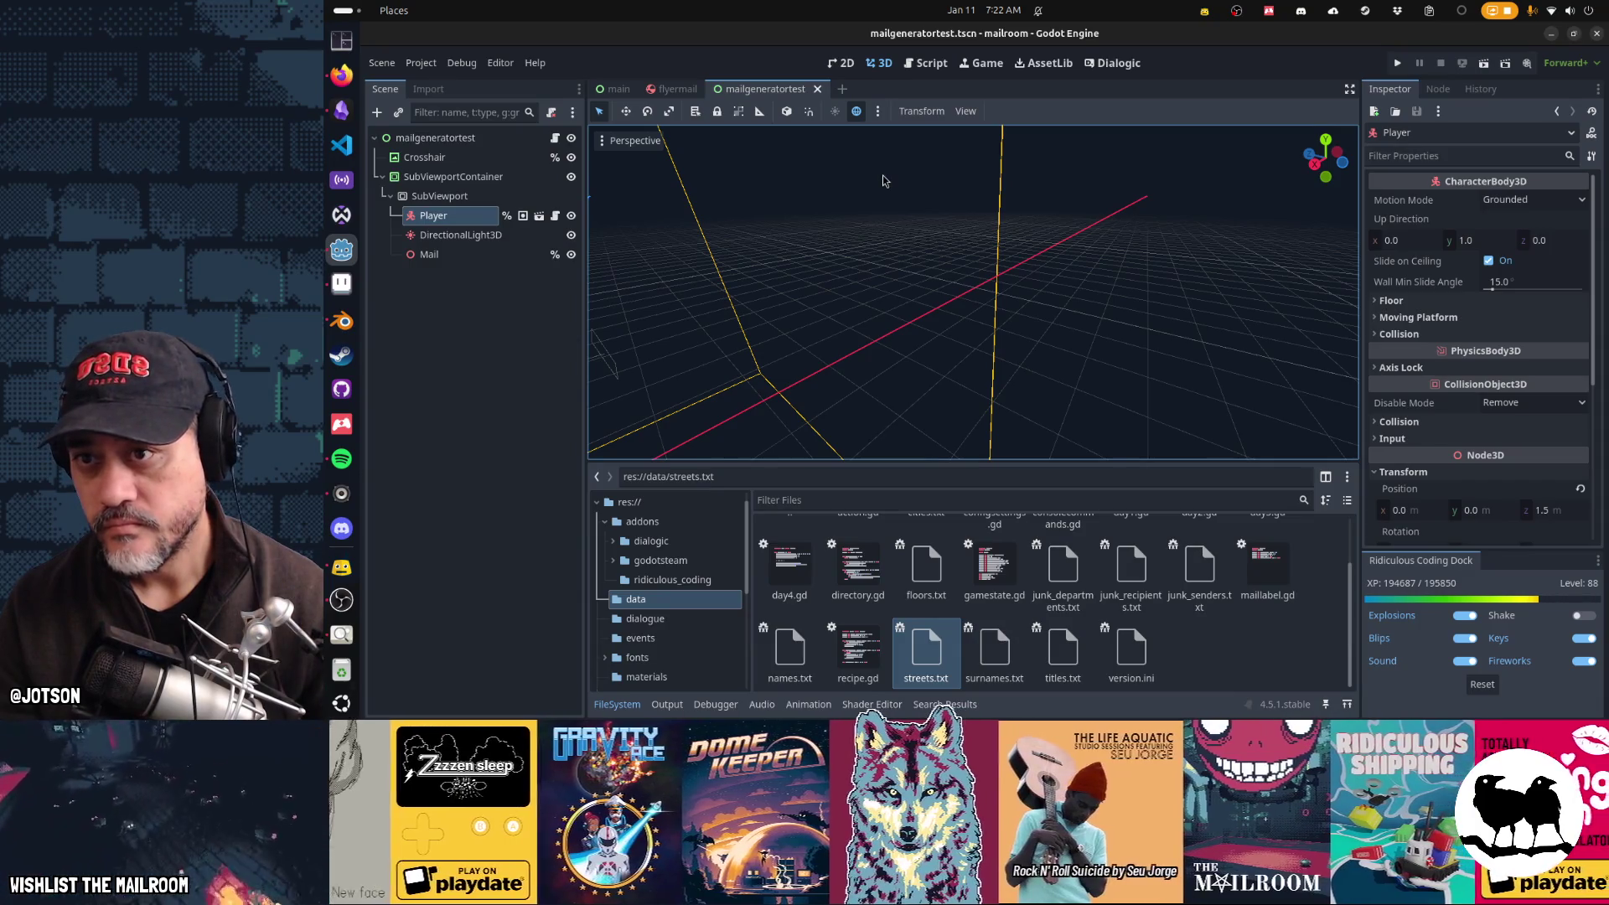
pyautogui.press('F6')
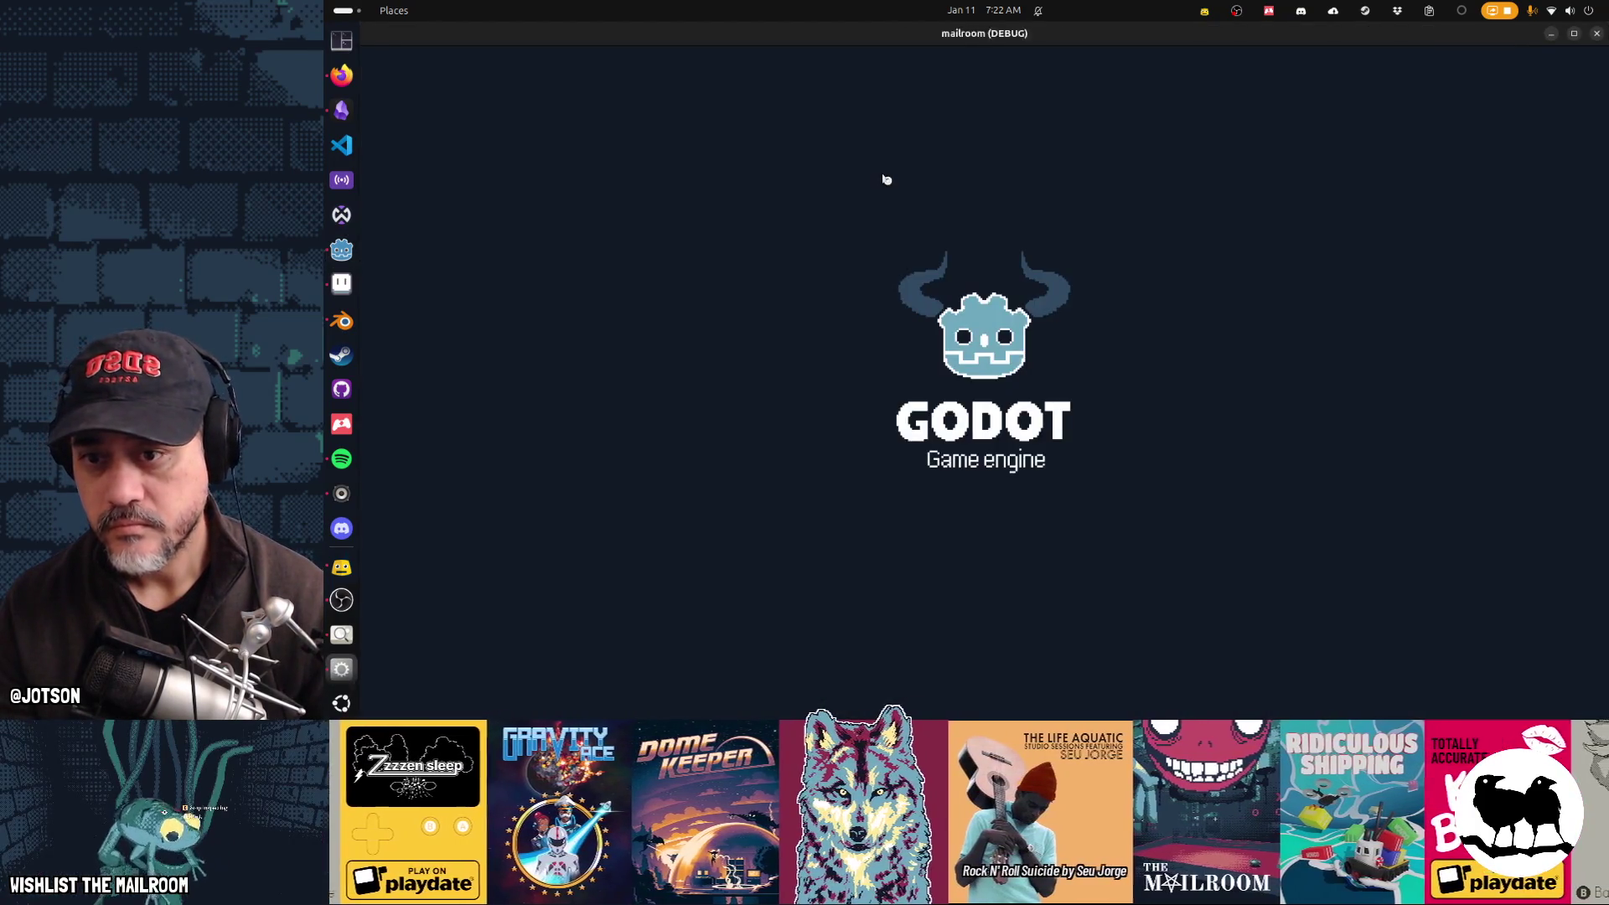
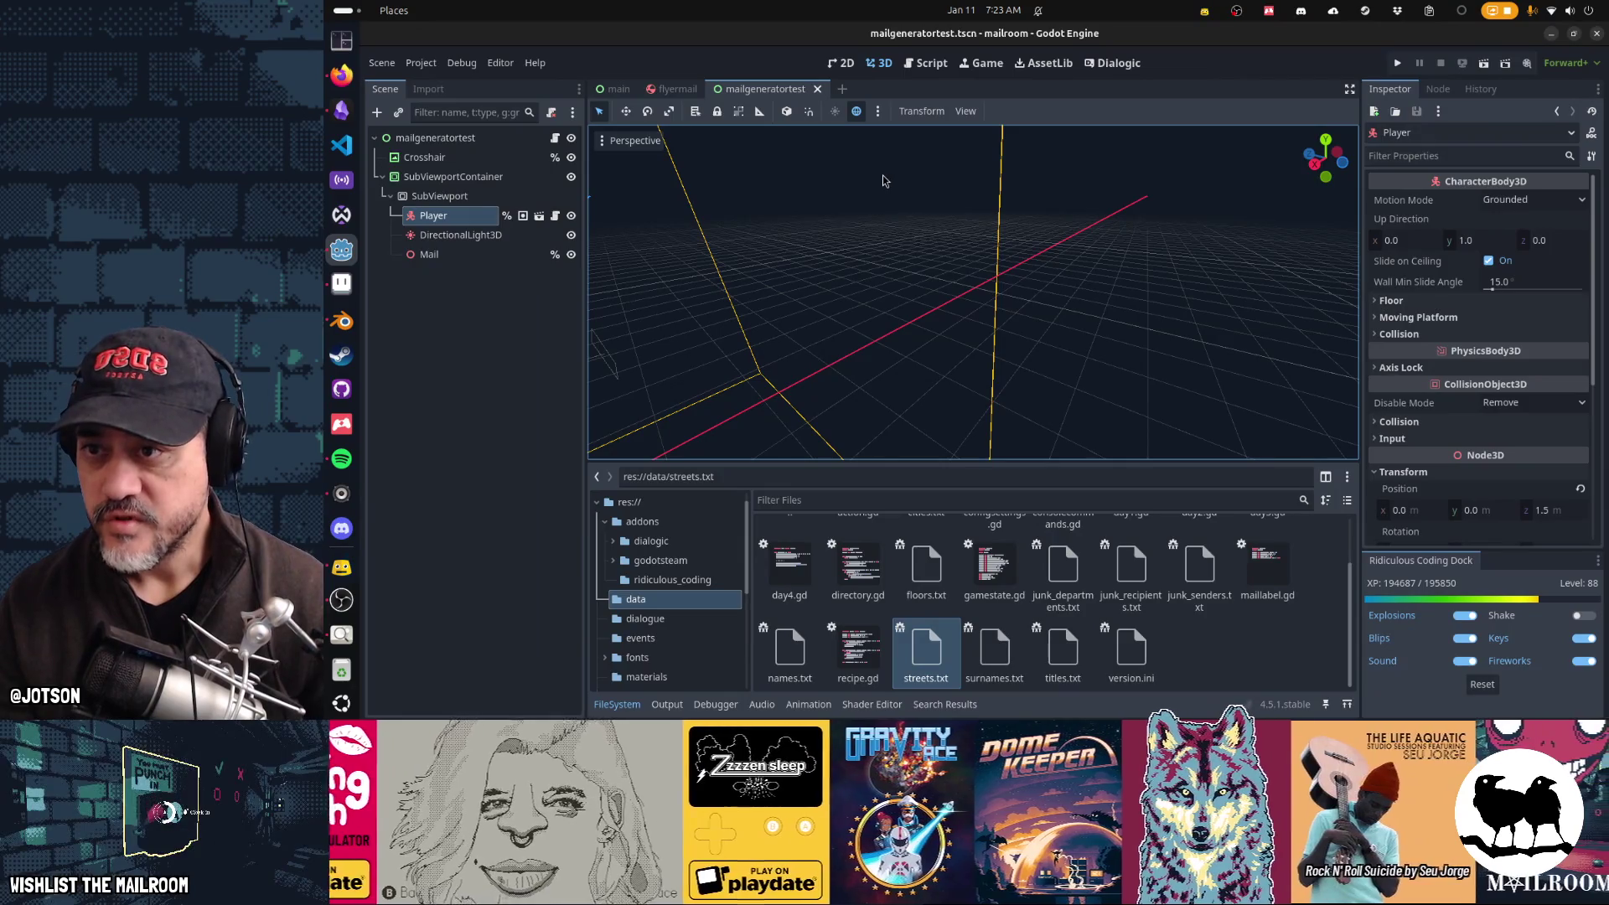
# Step: Glance at the furnitureflyer.png artwork in Aseprite, then return to Godot's flyermail scene tab
pyautogui.hotkey('alt', 'Tab')
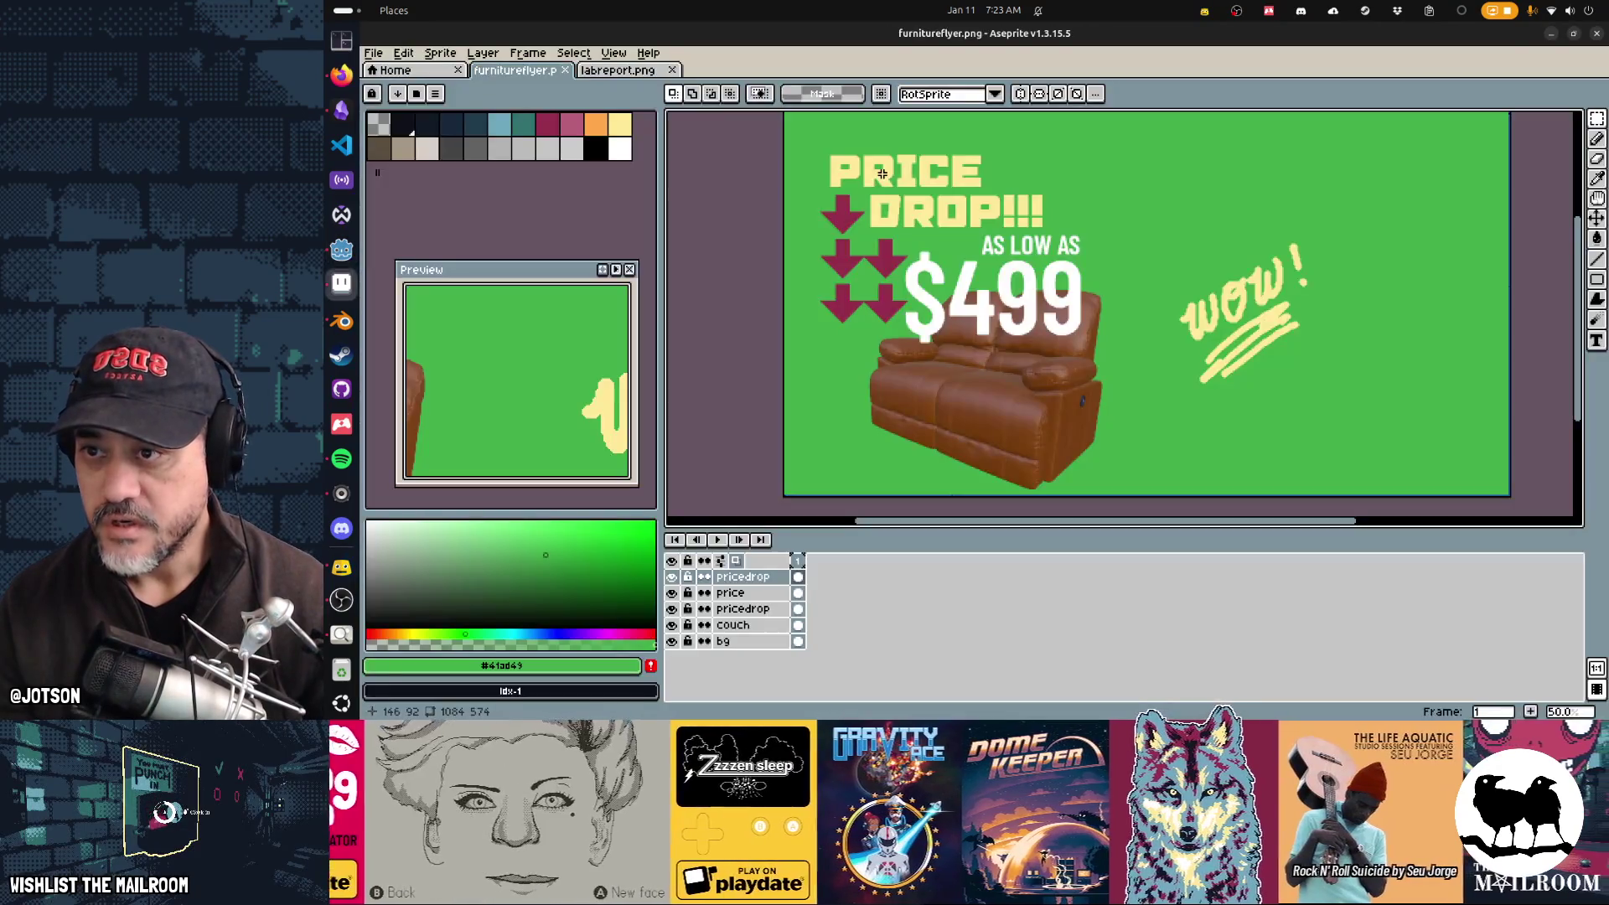
pyautogui.hotkey('alt', 'Tab')
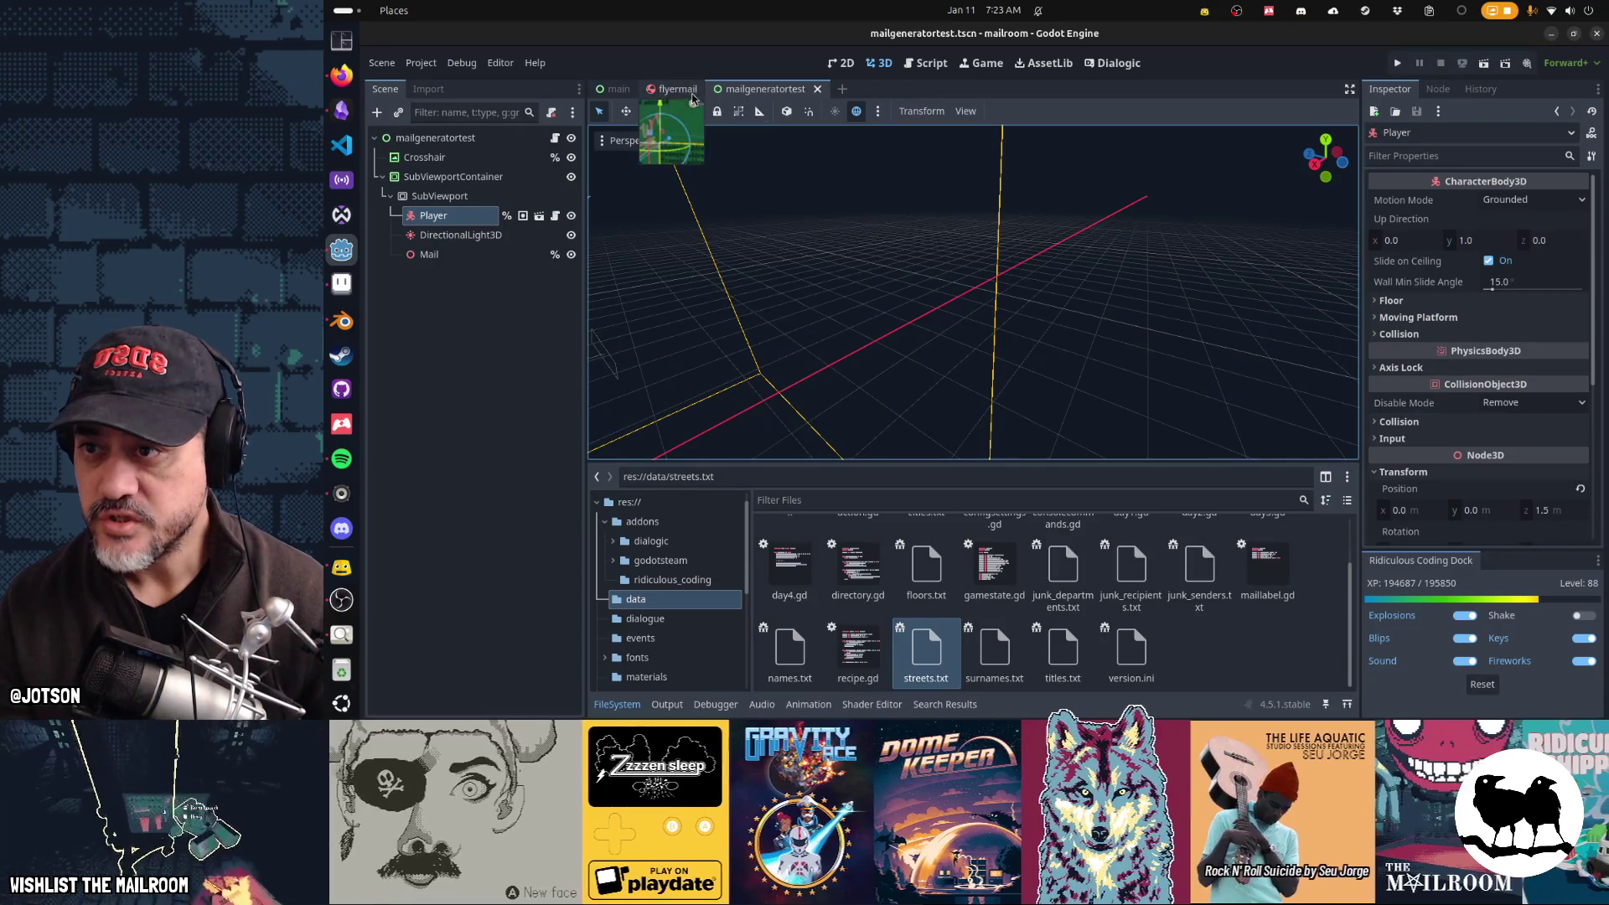
pyautogui.click(683, 92)
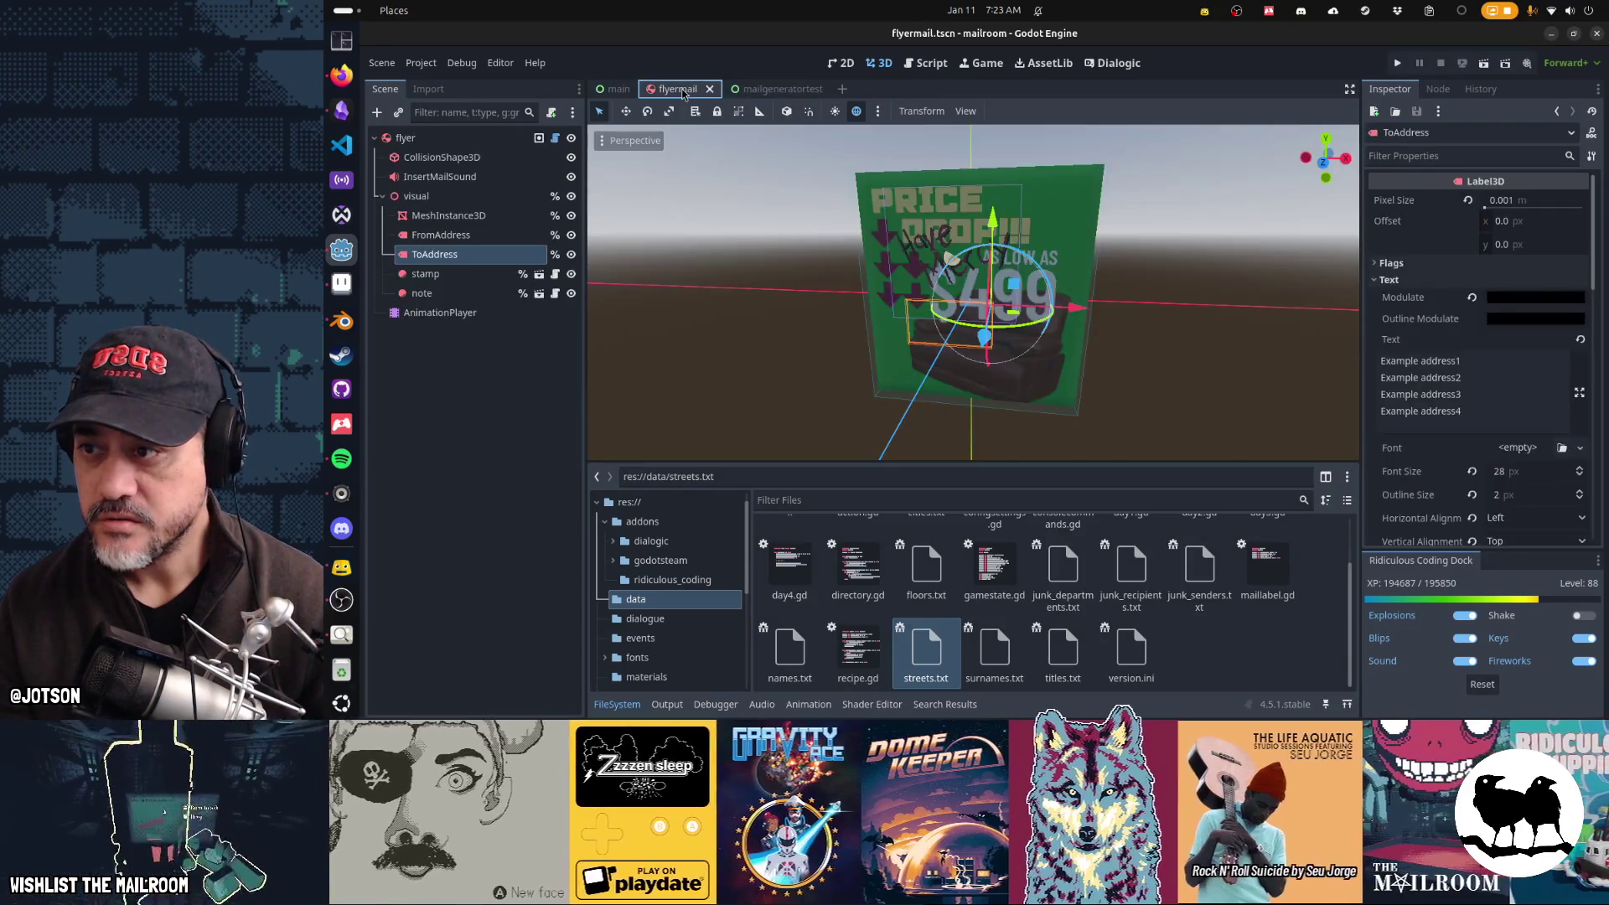
# Step: Select the note node, expand Junk Decals, and bring up Decals element 0's texture menu
pyautogui.click(456, 296)
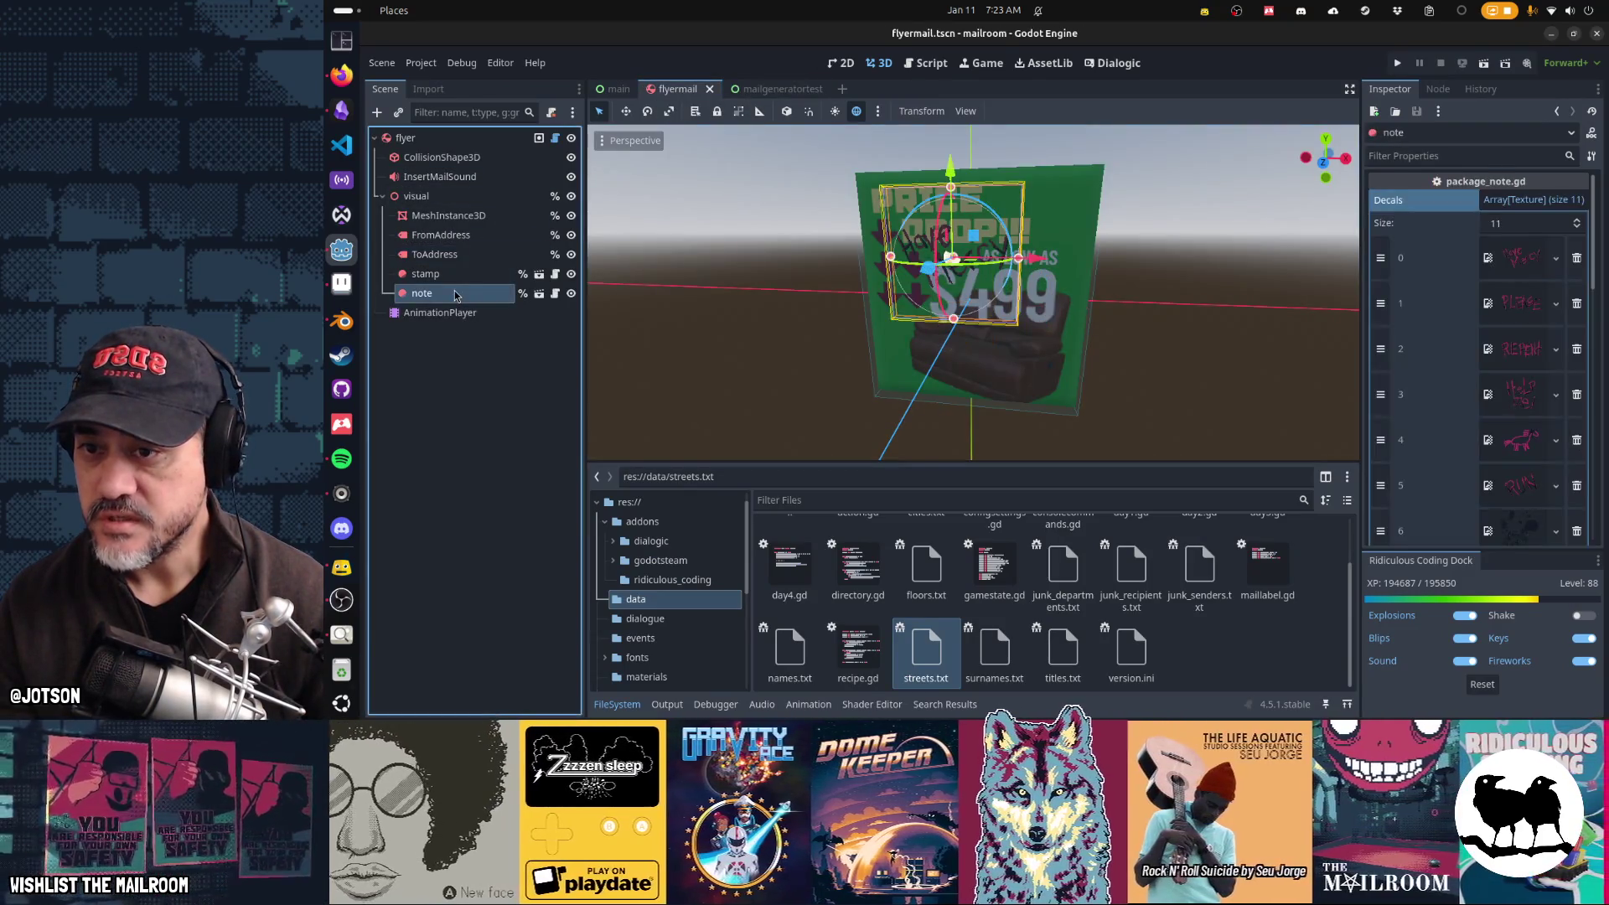
pyautogui.scroll(-10, 1438, 288)
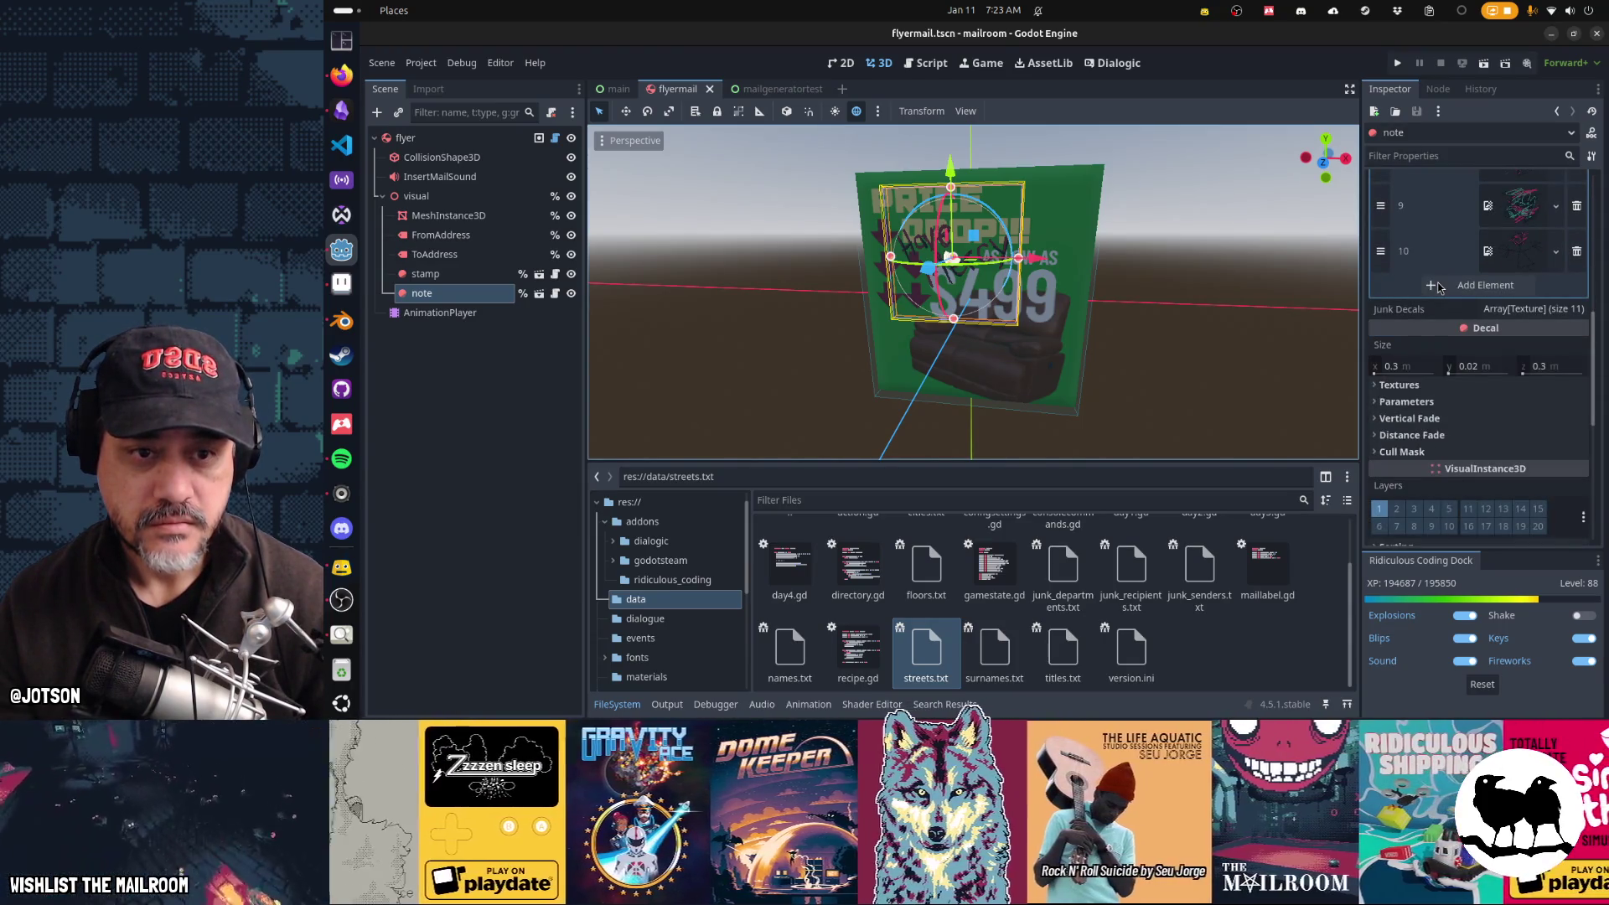
pyautogui.click(1532, 310)
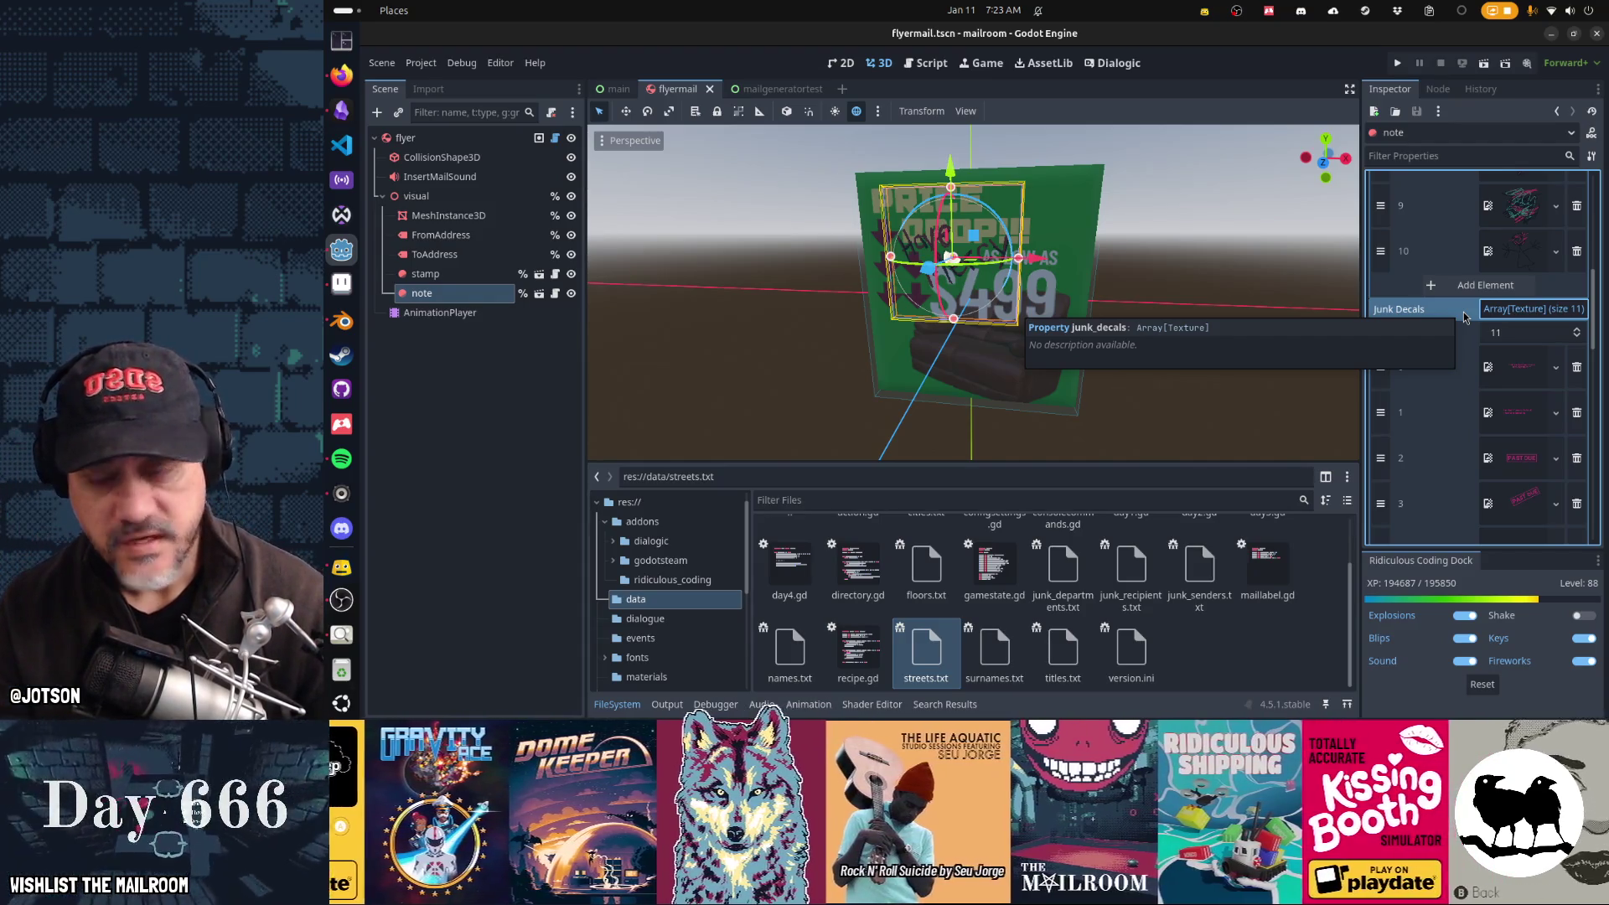
pyautogui.scroll(-2, 1464, 317)
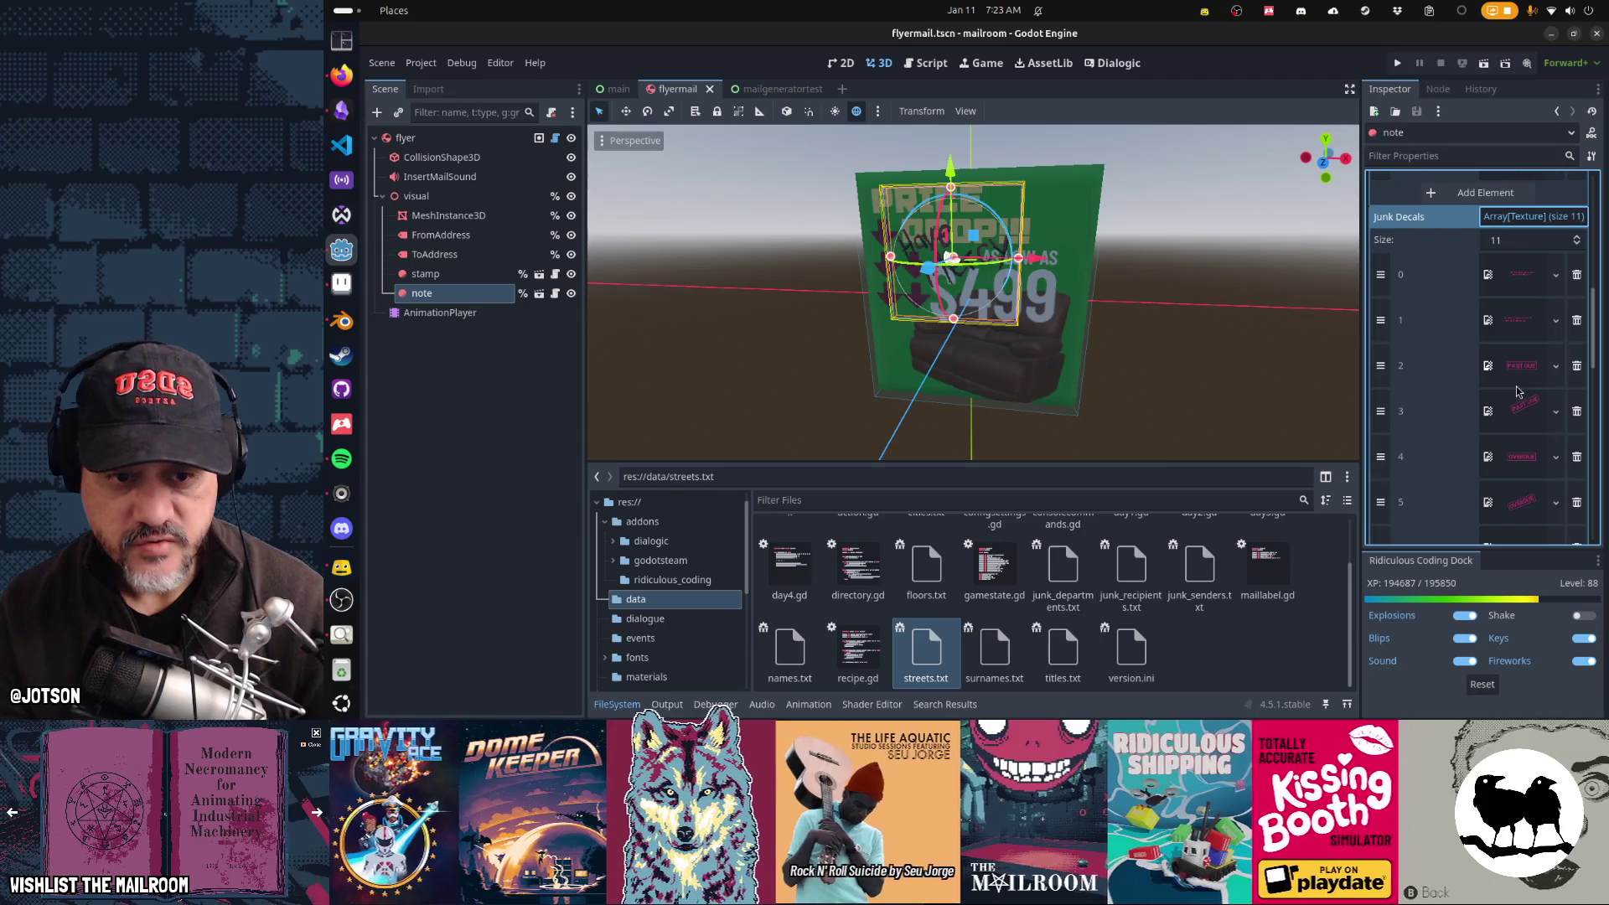
pyautogui.scroll(10, 1530, 287)
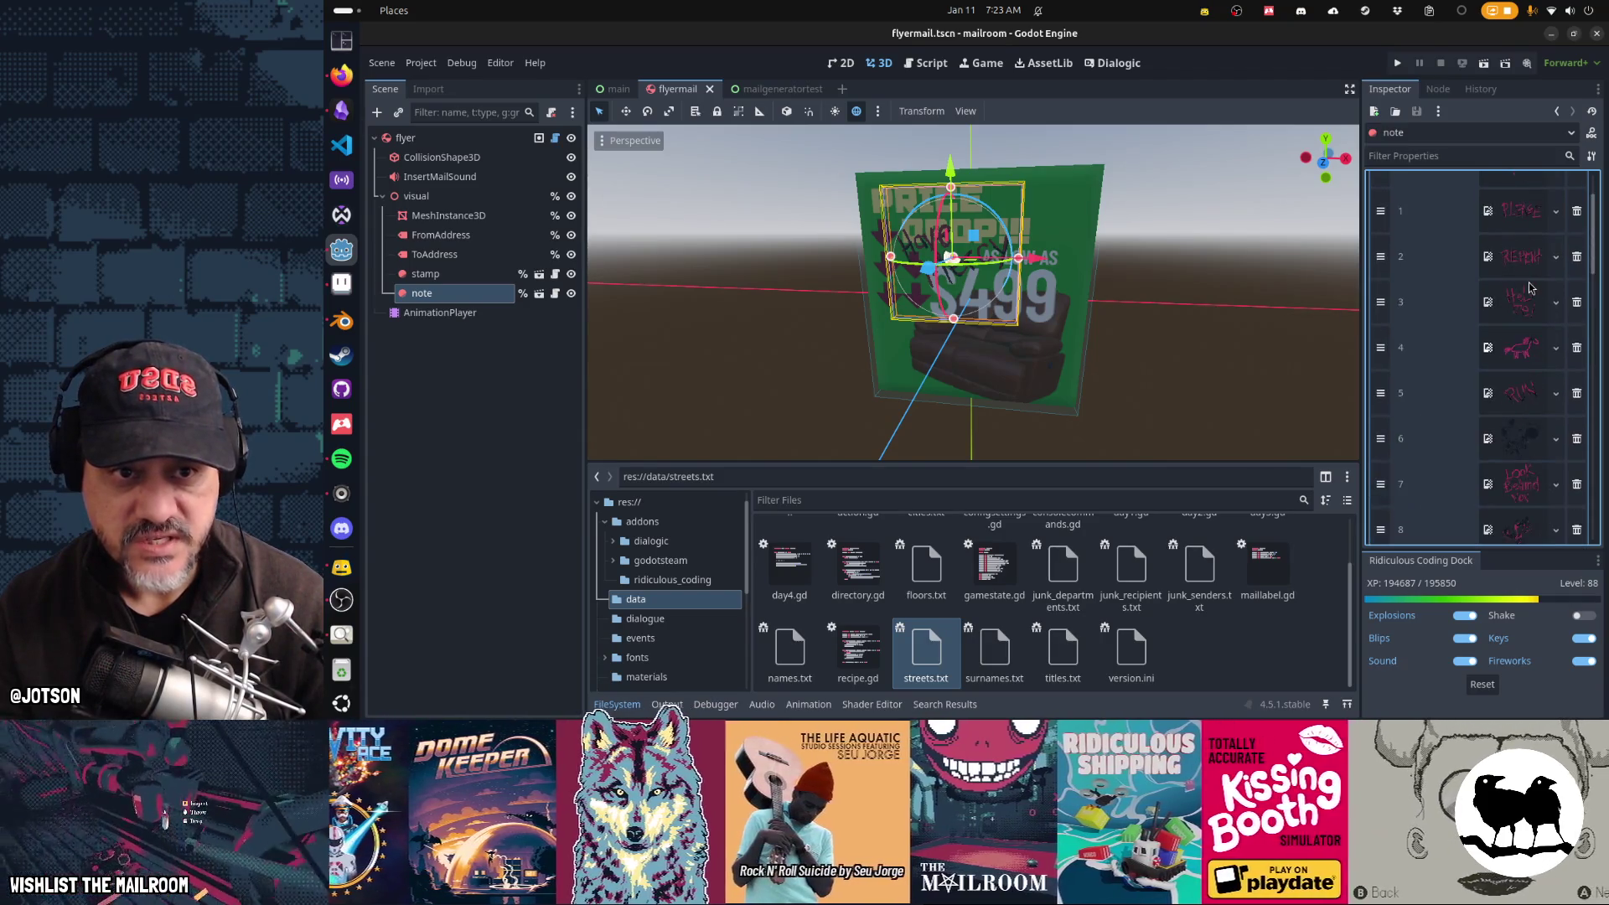
pyautogui.rightClick(1524, 275)
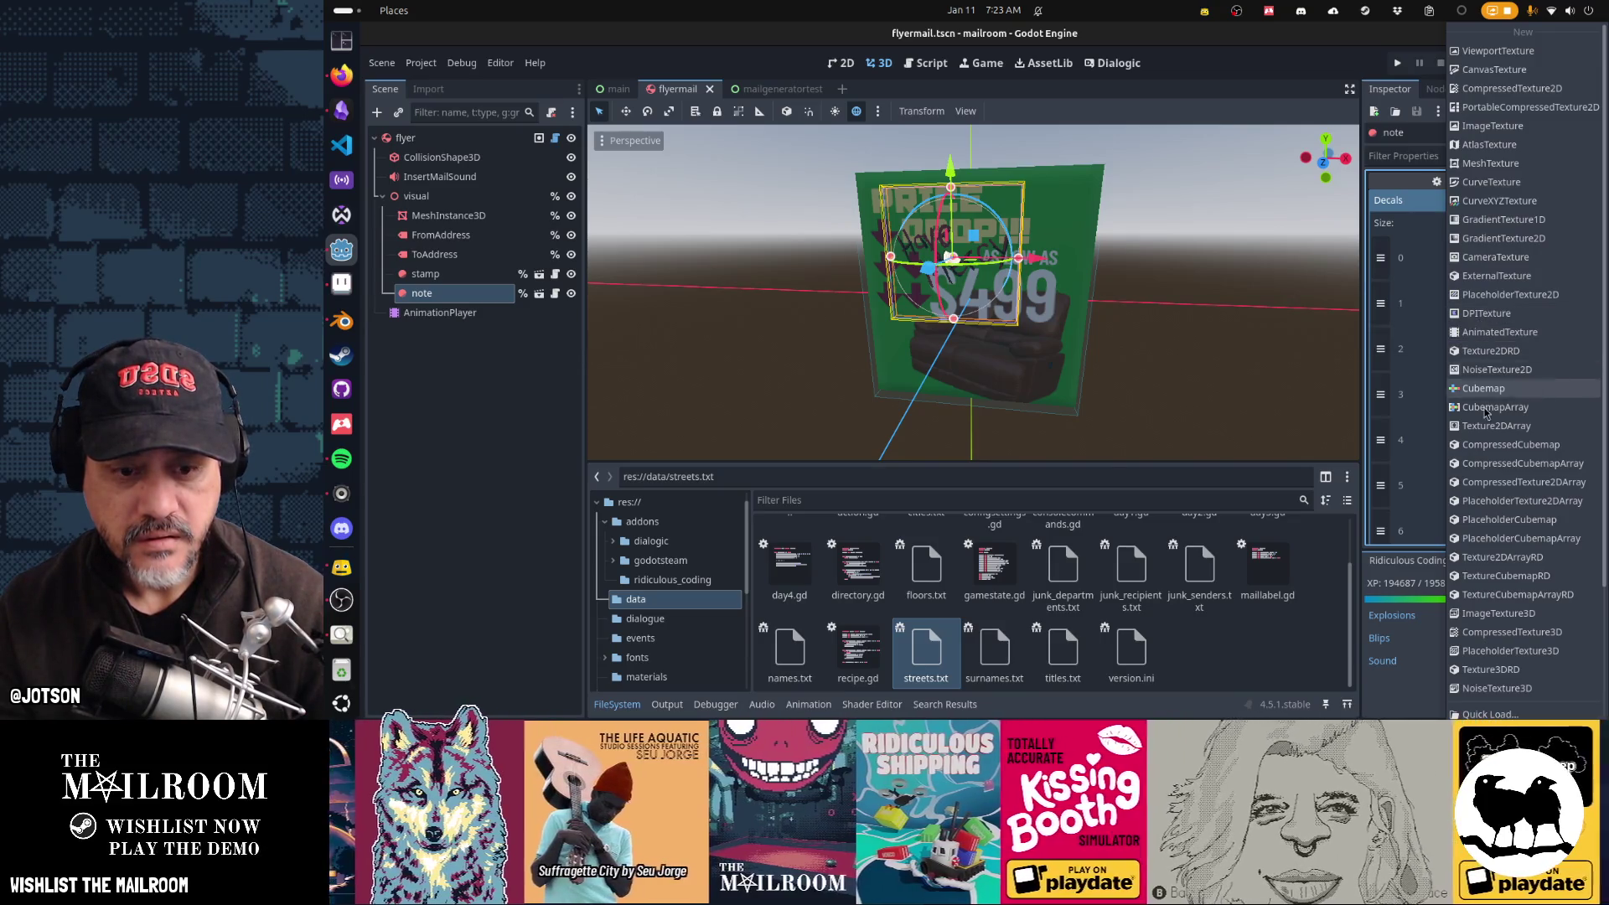
# Step: Copy the first decal's texture and paste it into a Junk Decals texture slot
pyautogui.scroll(-3, 1500, 520)
pyautogui.click(1493, 714)
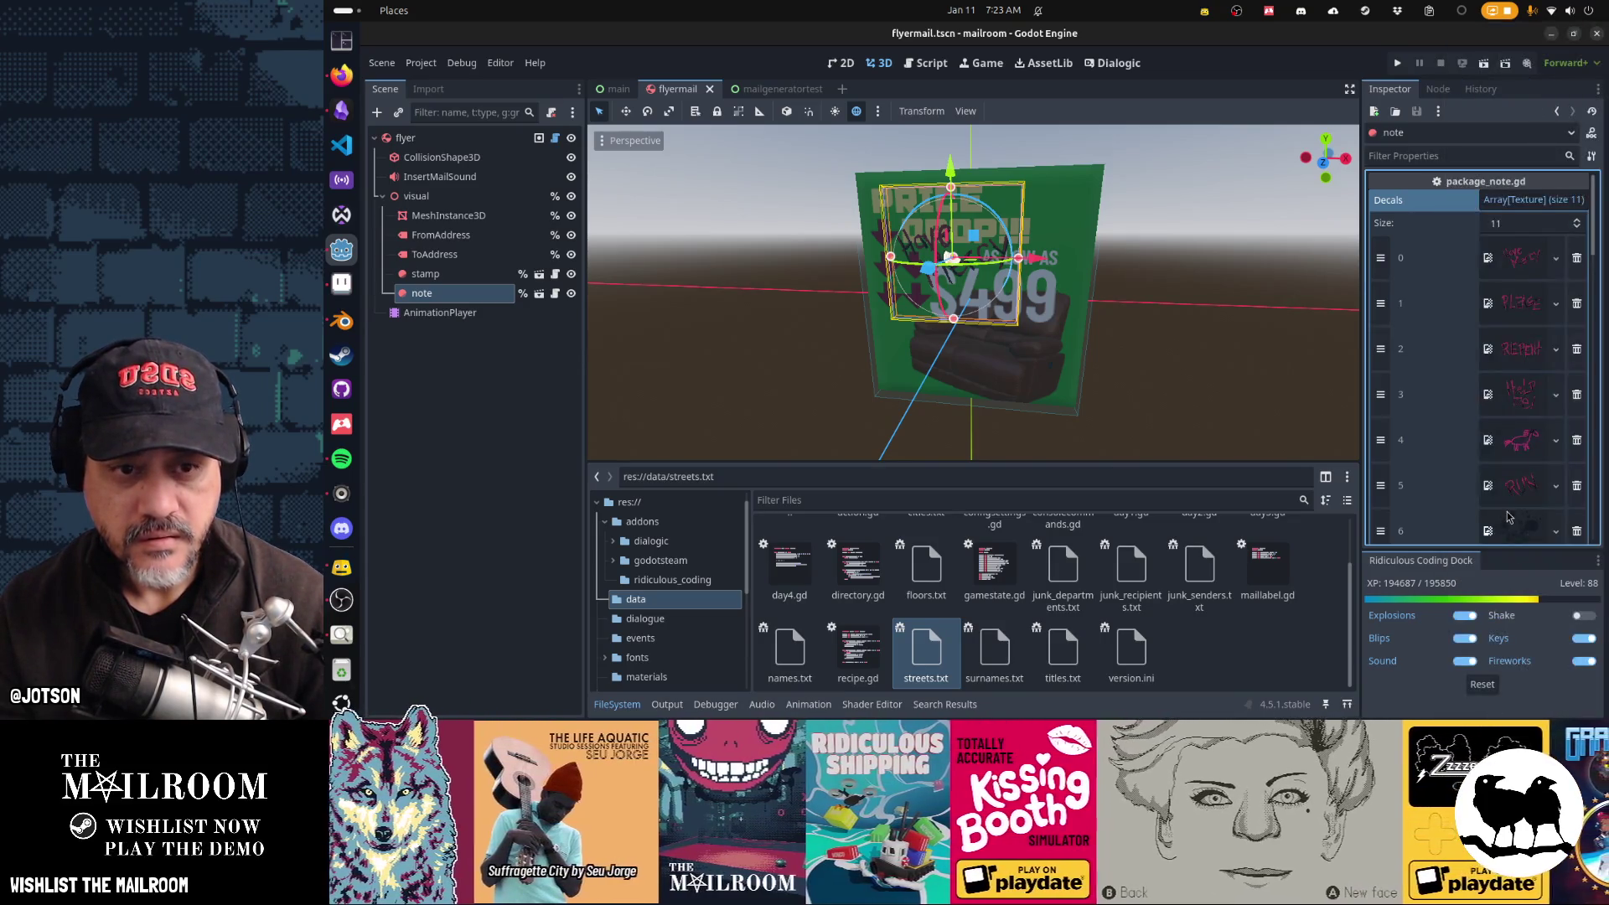
pyautogui.scroll(-5, 1508, 517)
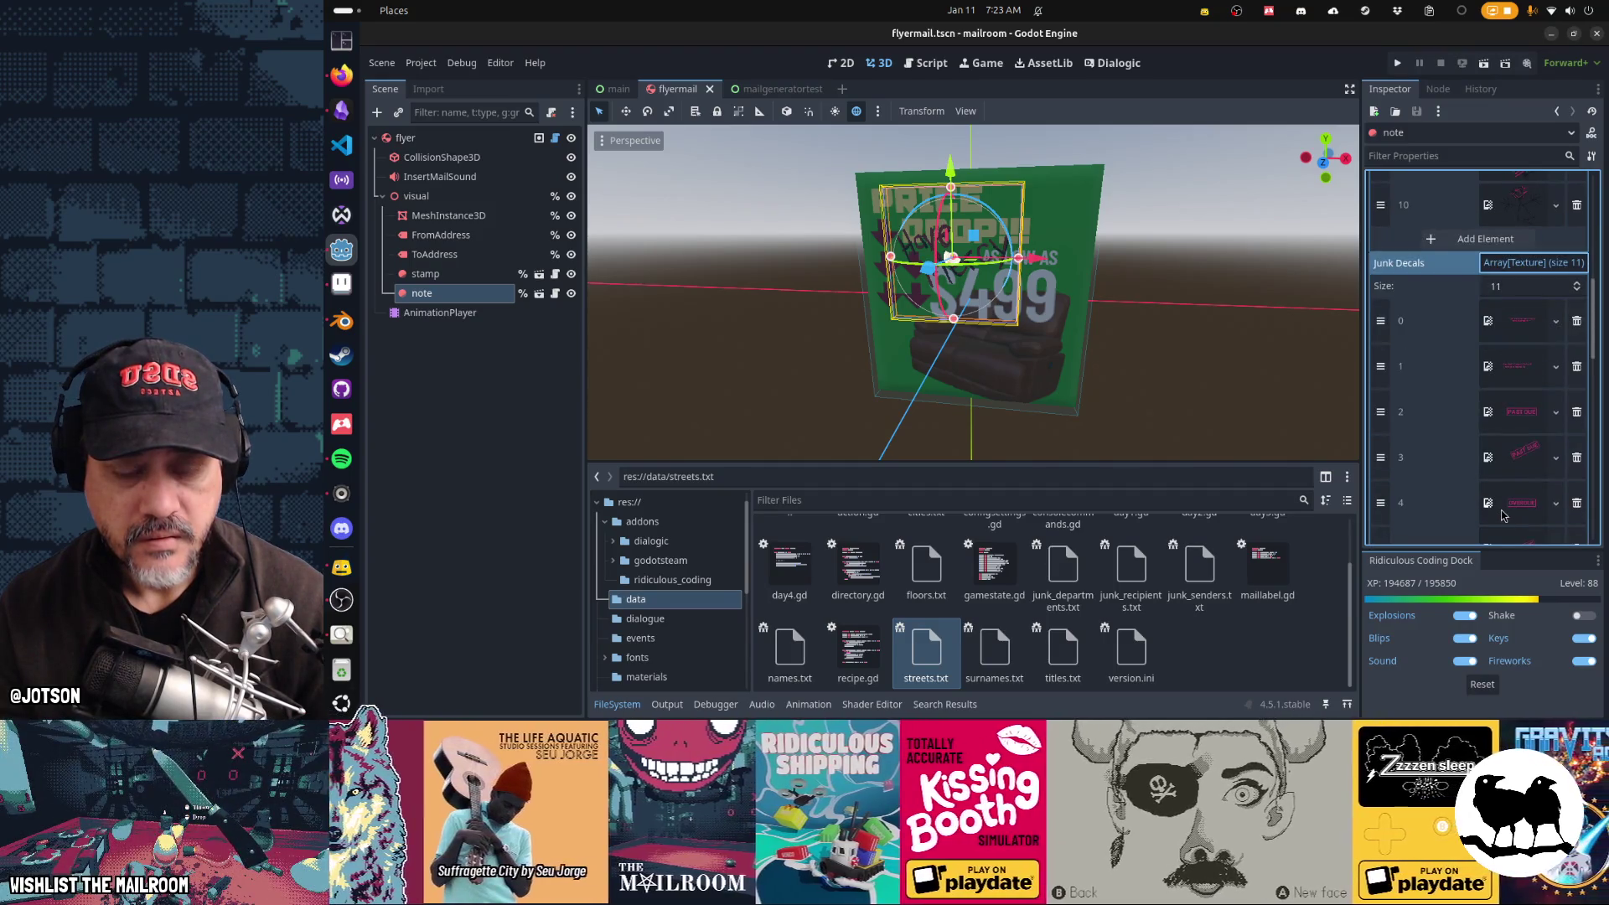
pyautogui.click(1555, 321)
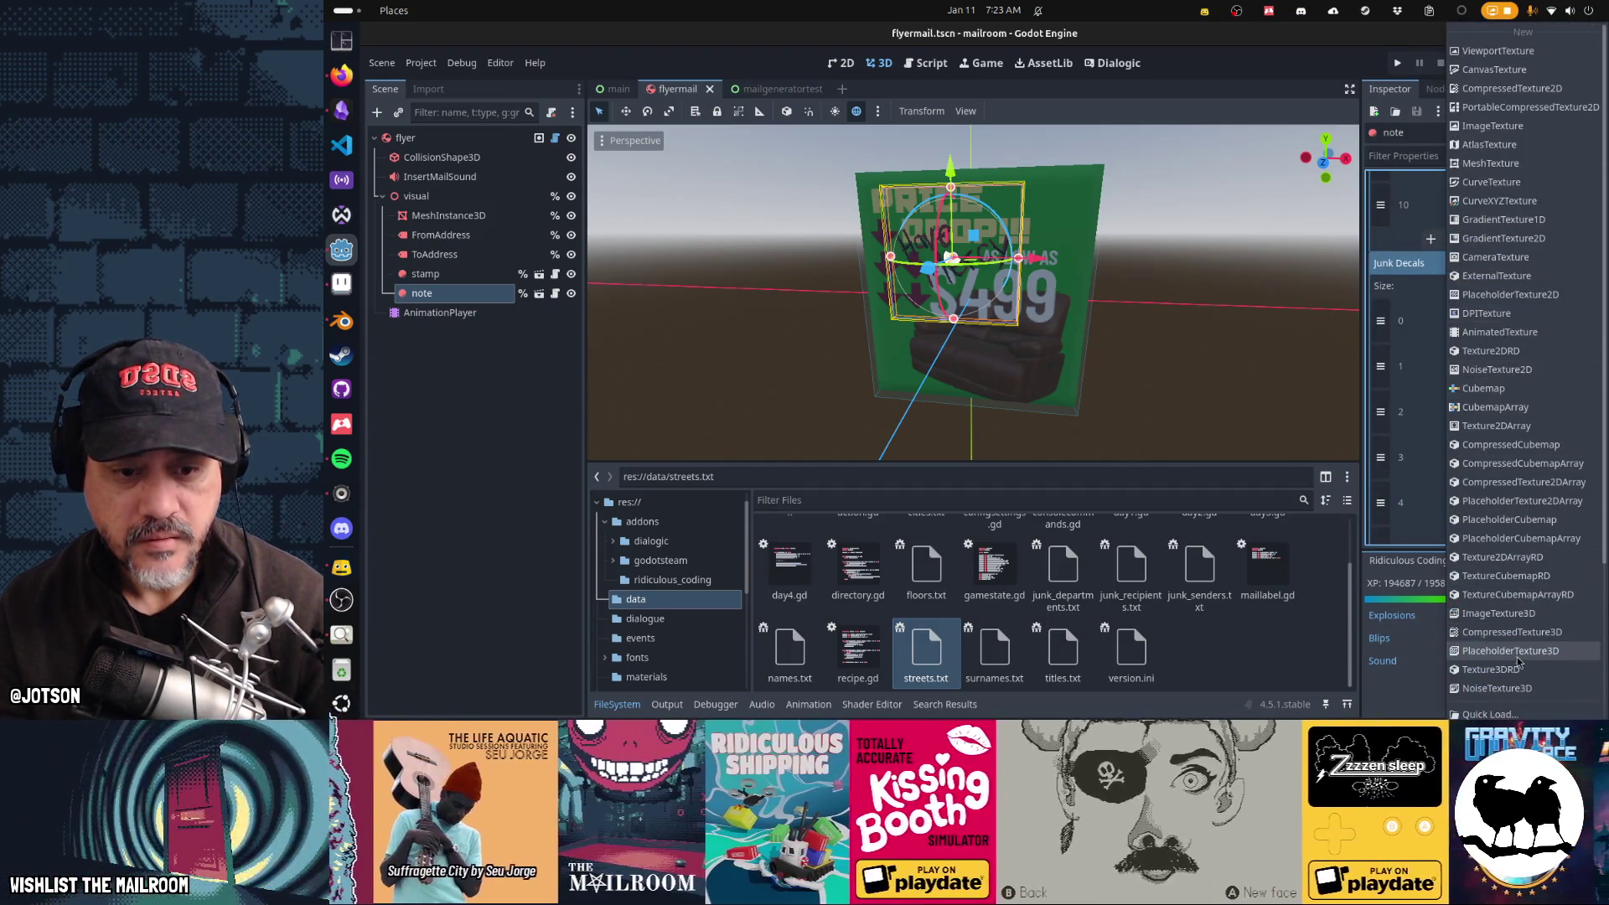
pyautogui.click(1485, 692)
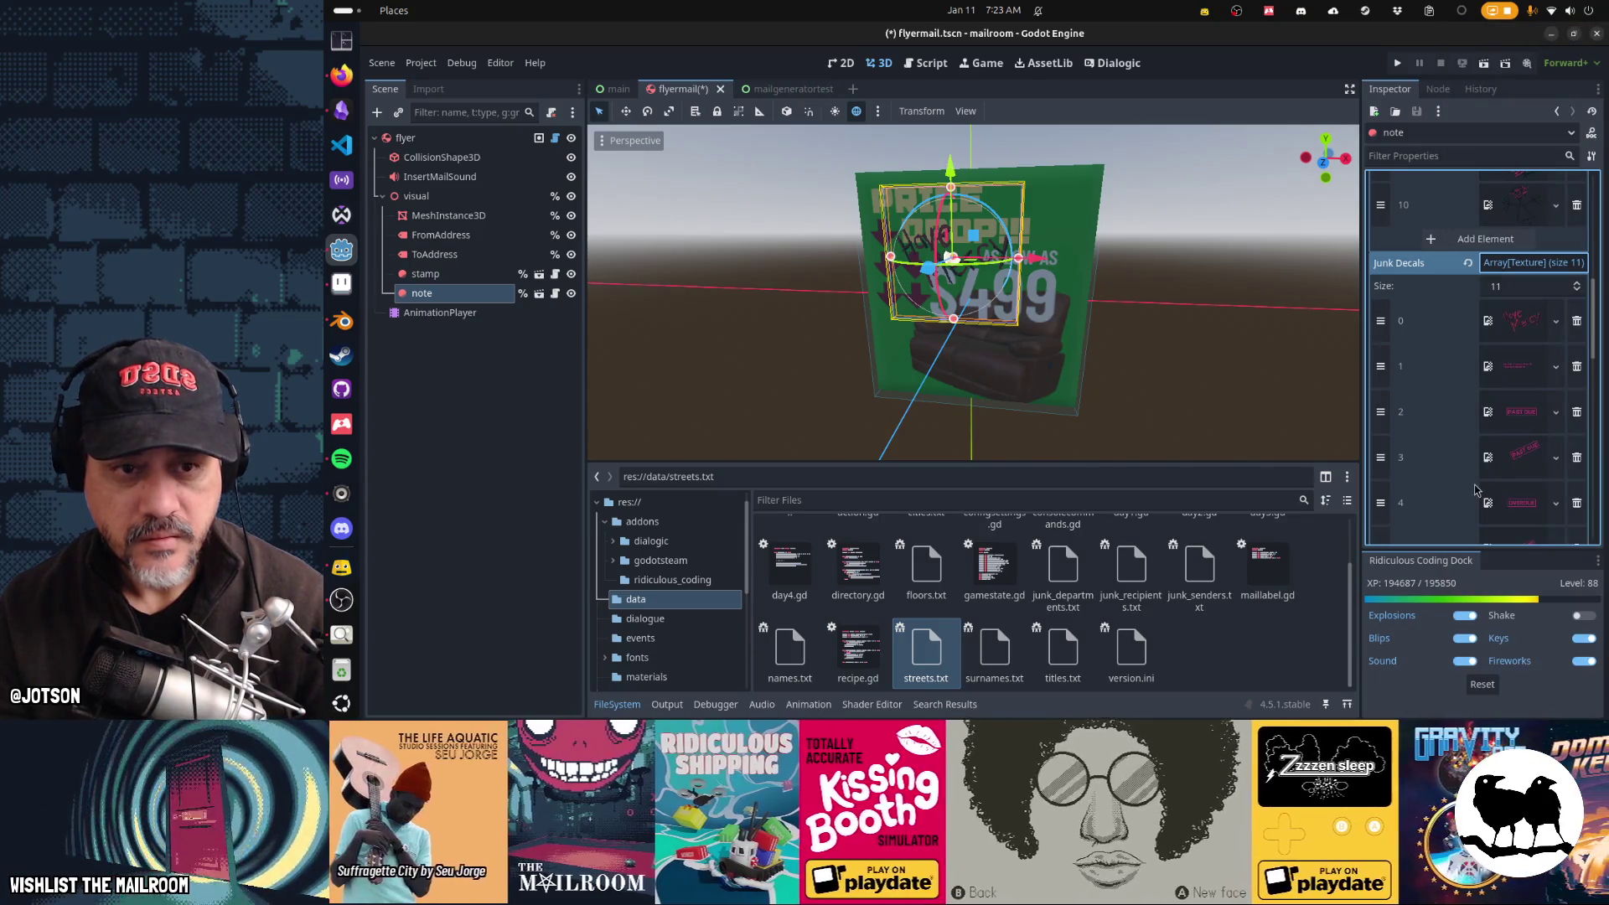
pyautogui.scroll(5, 1475, 488)
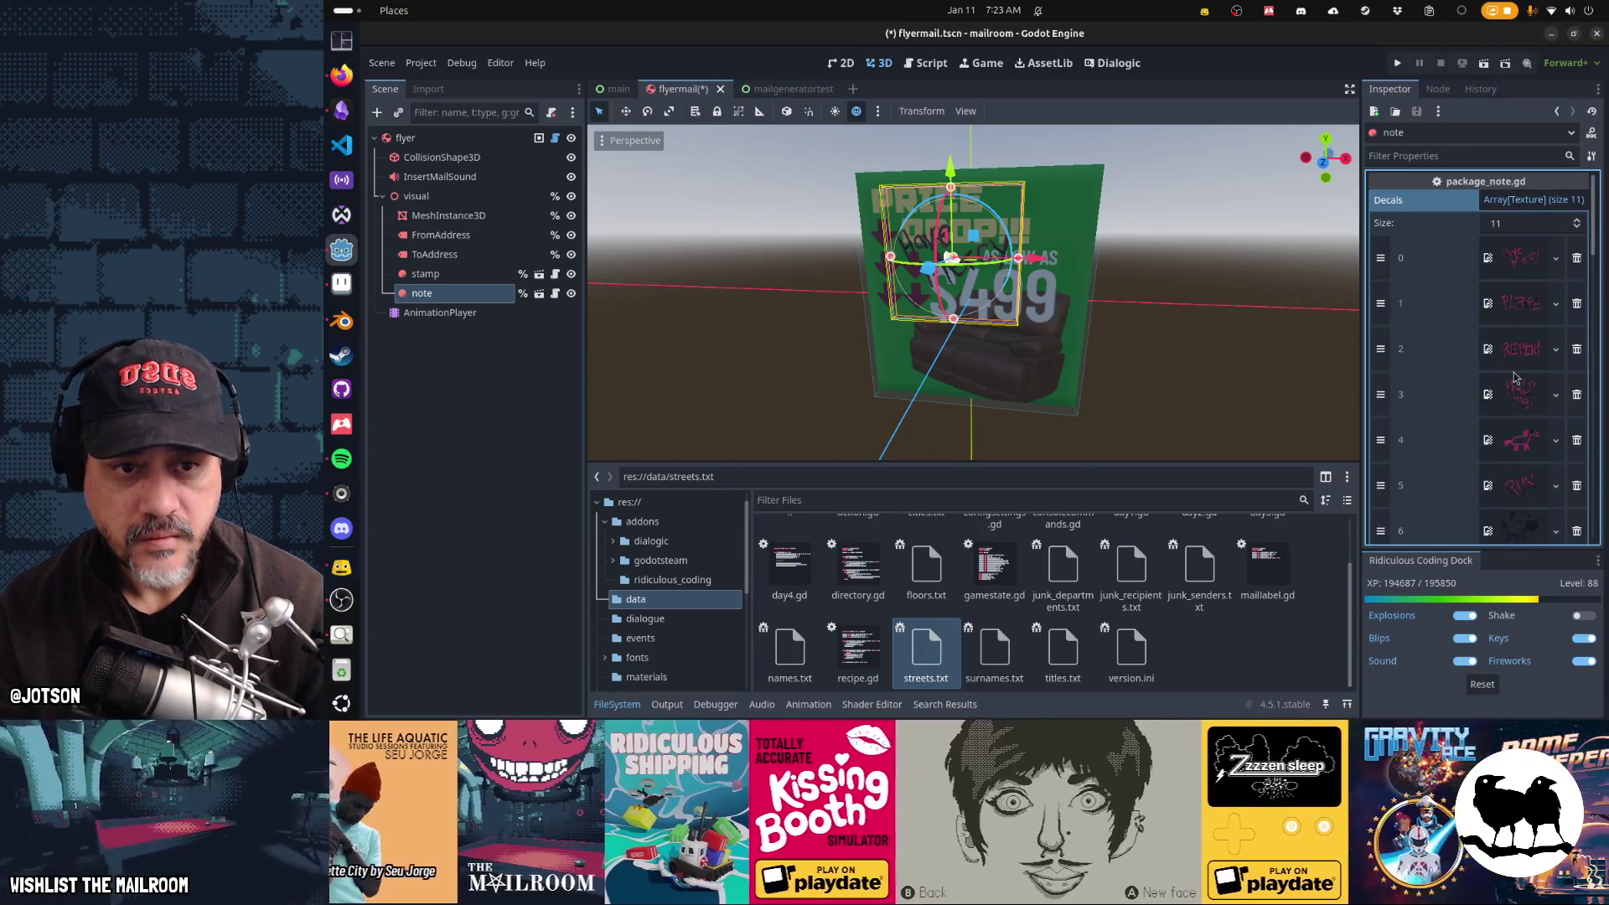
# Step: Attempt saving a Junk Decals texture as its own resource and dismiss the can't-be-saved warning
pyautogui.click(1518, 306)
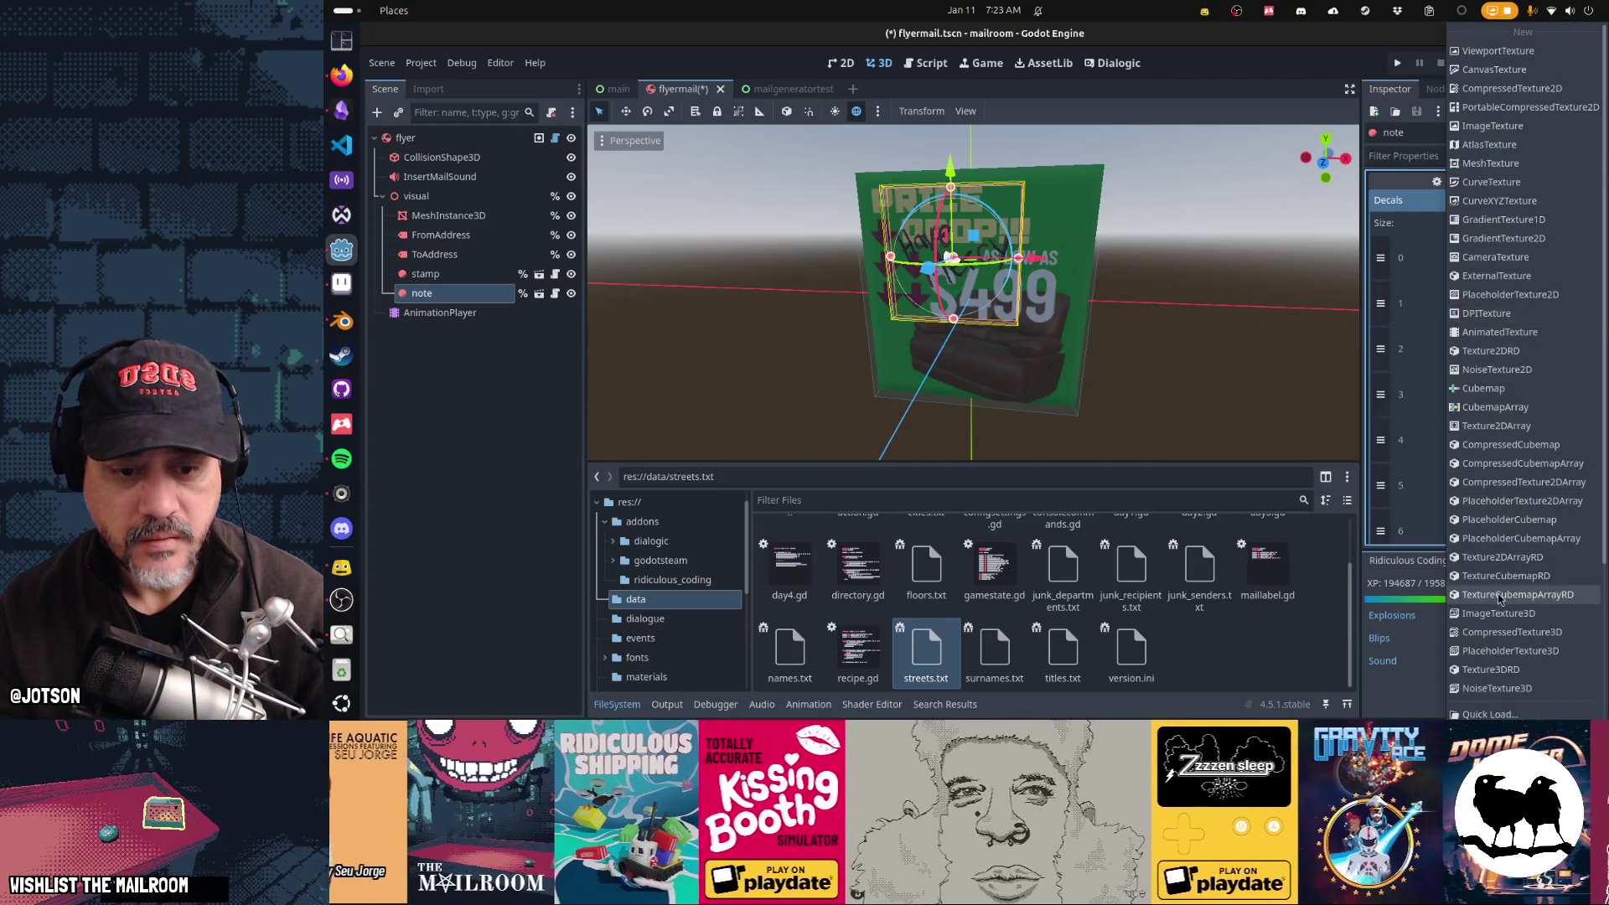
pyautogui.press('Escape')
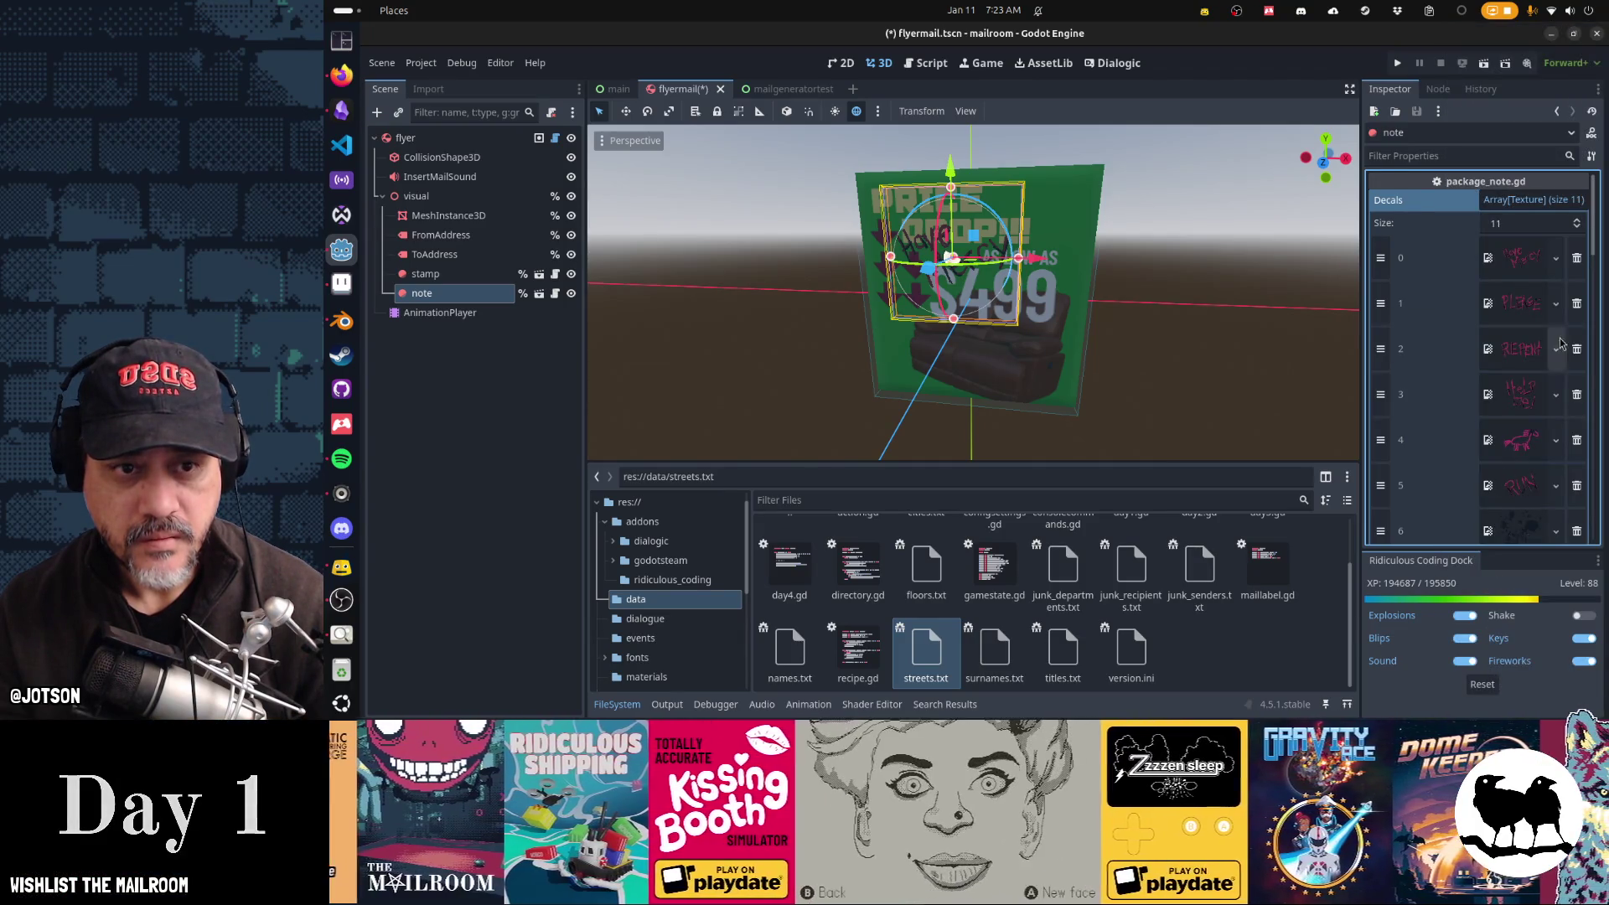
pyautogui.click(1577, 257)
pyautogui.click(1576, 257)
pyautogui.scroll(-5, 1499, 386)
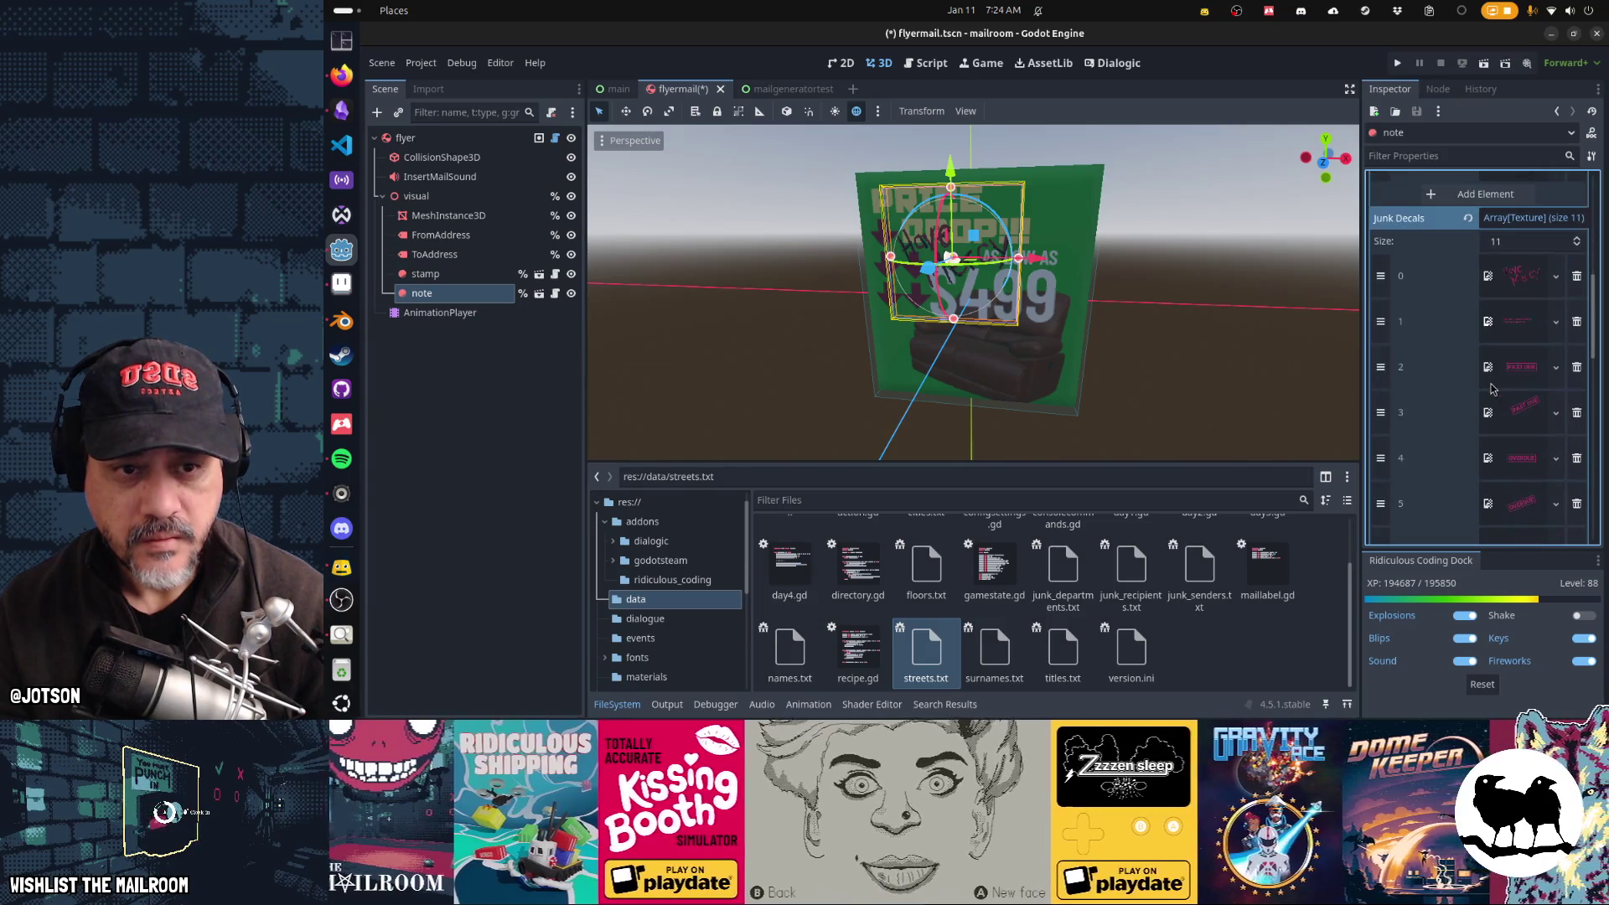
pyautogui.click(1518, 412)
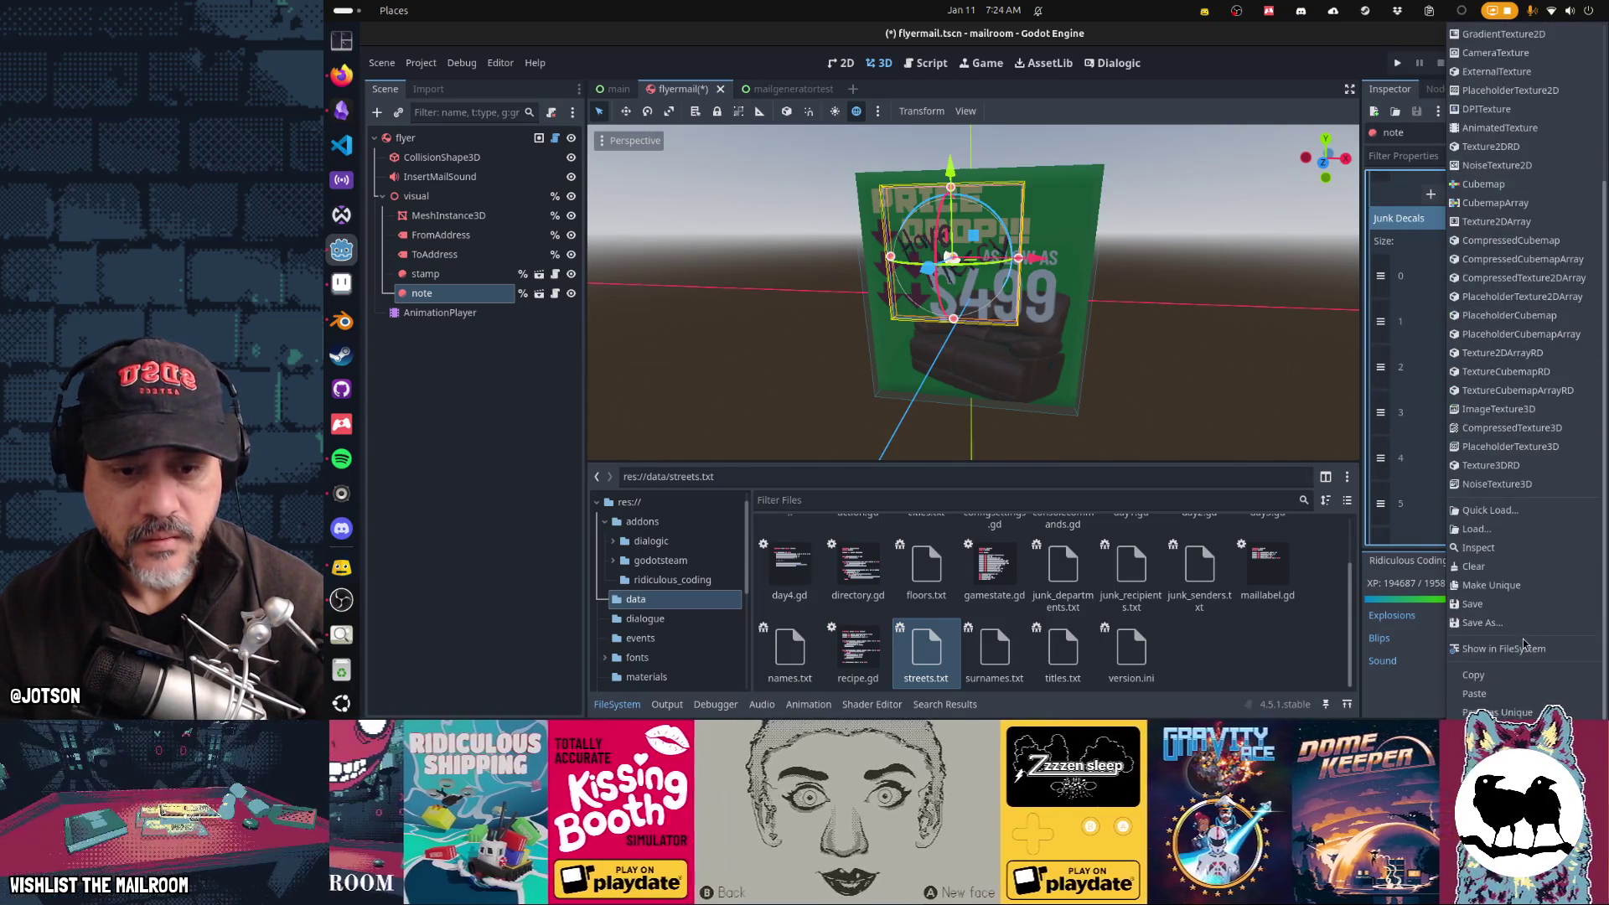
pyautogui.click(1509, 382)
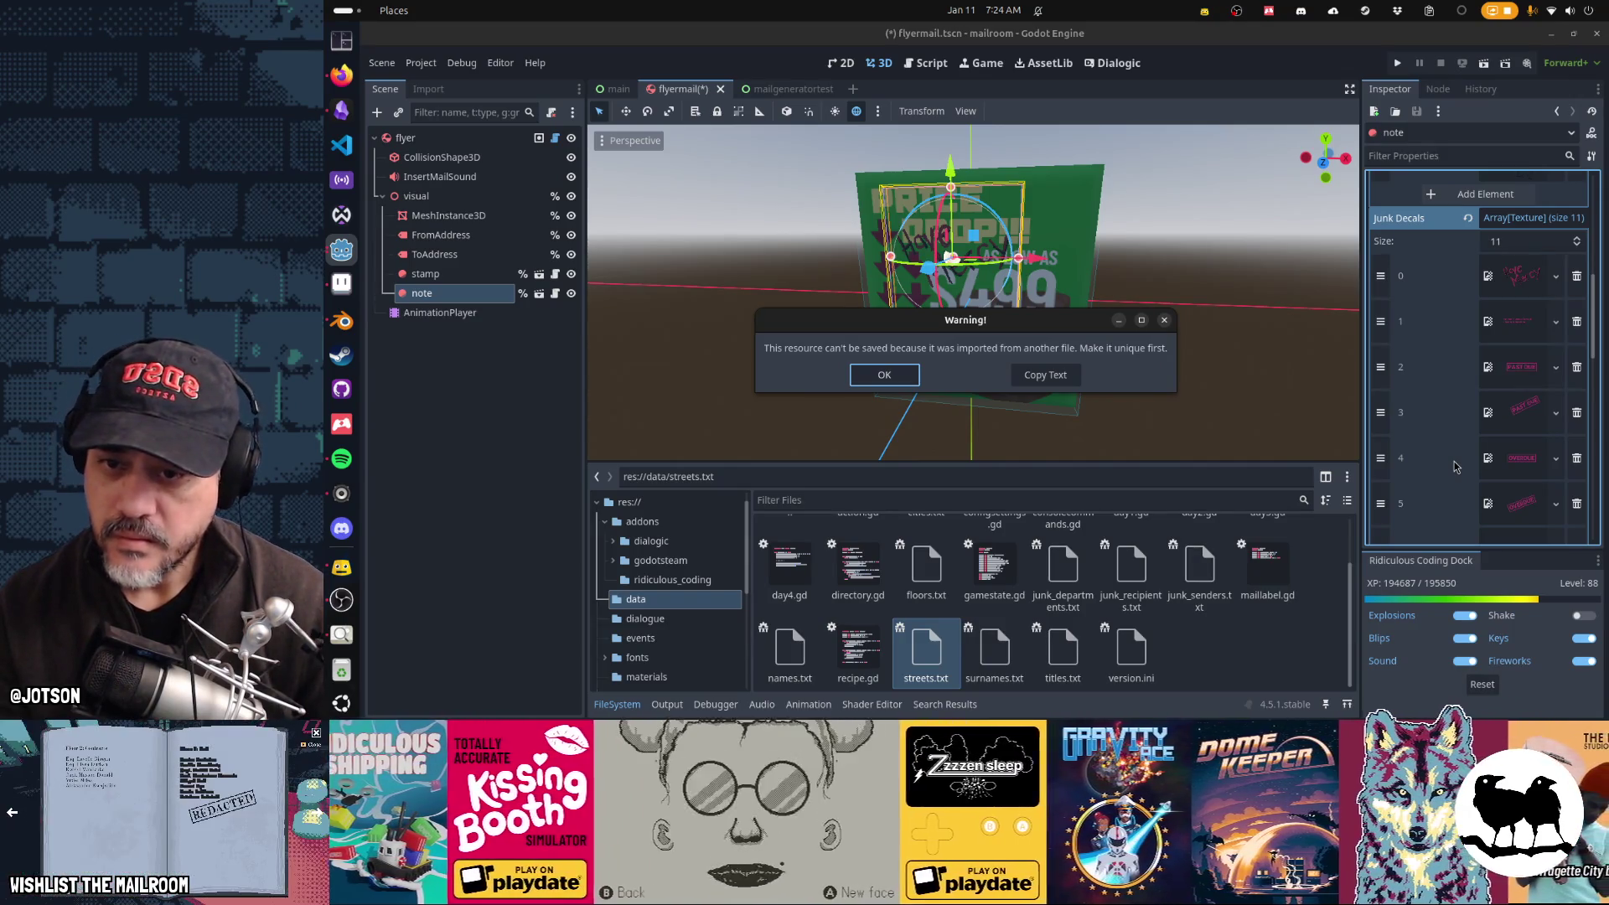
pyautogui.click(859, 377)
pyautogui.scroll(5, 1541, 364)
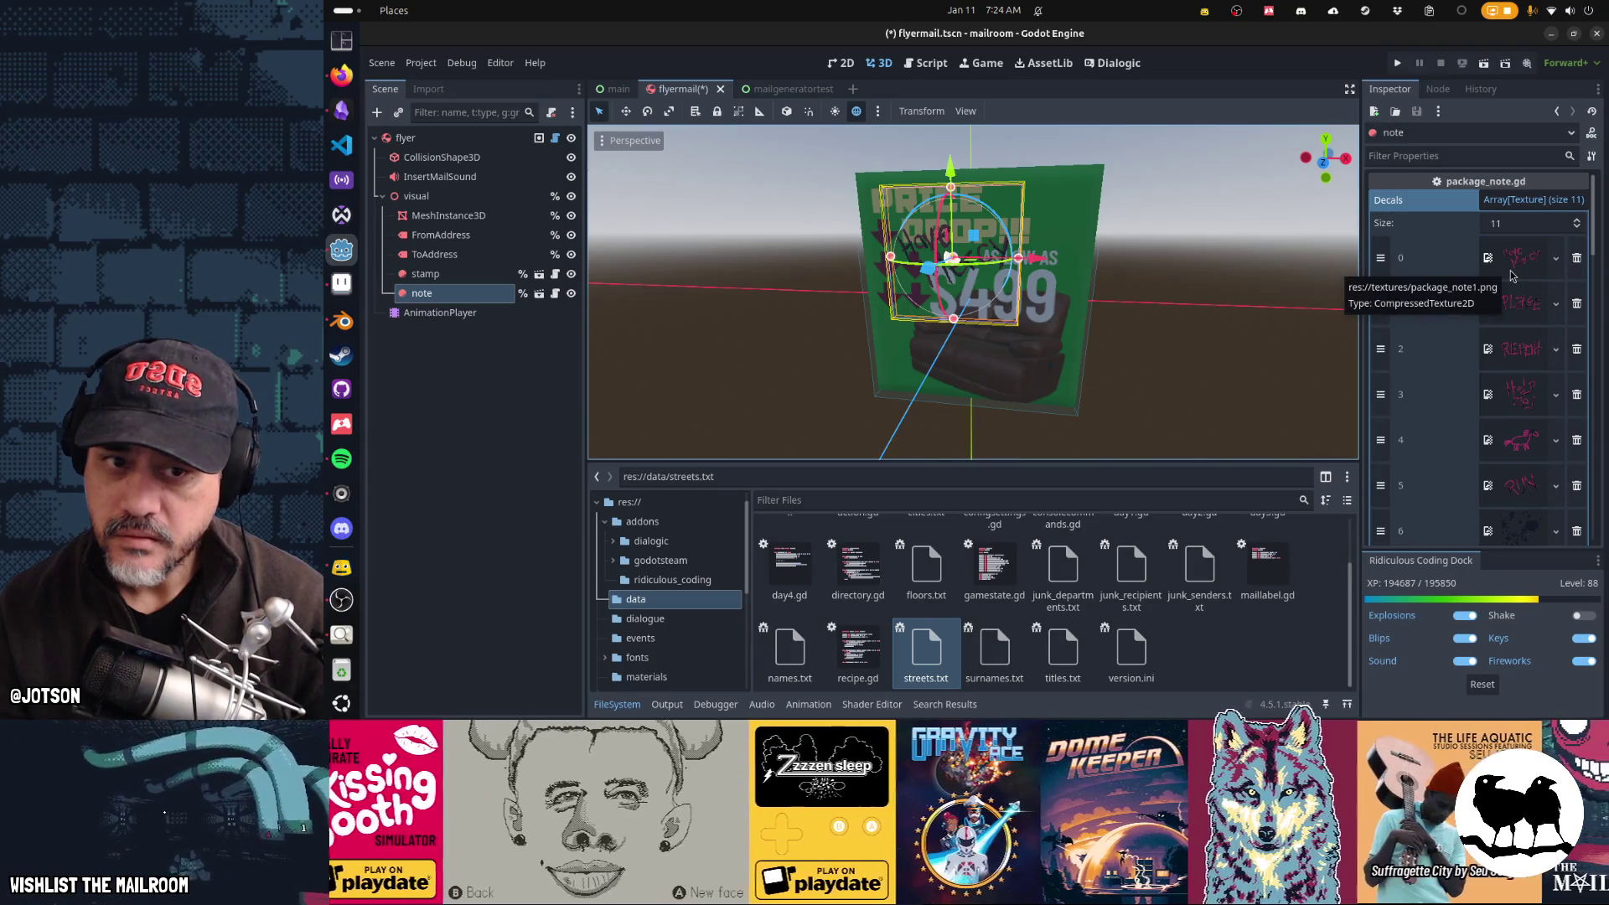
# Step: Copy a decal texture and paste it into another decal texture slot
pyautogui.scroll(-4, 1510, 336)
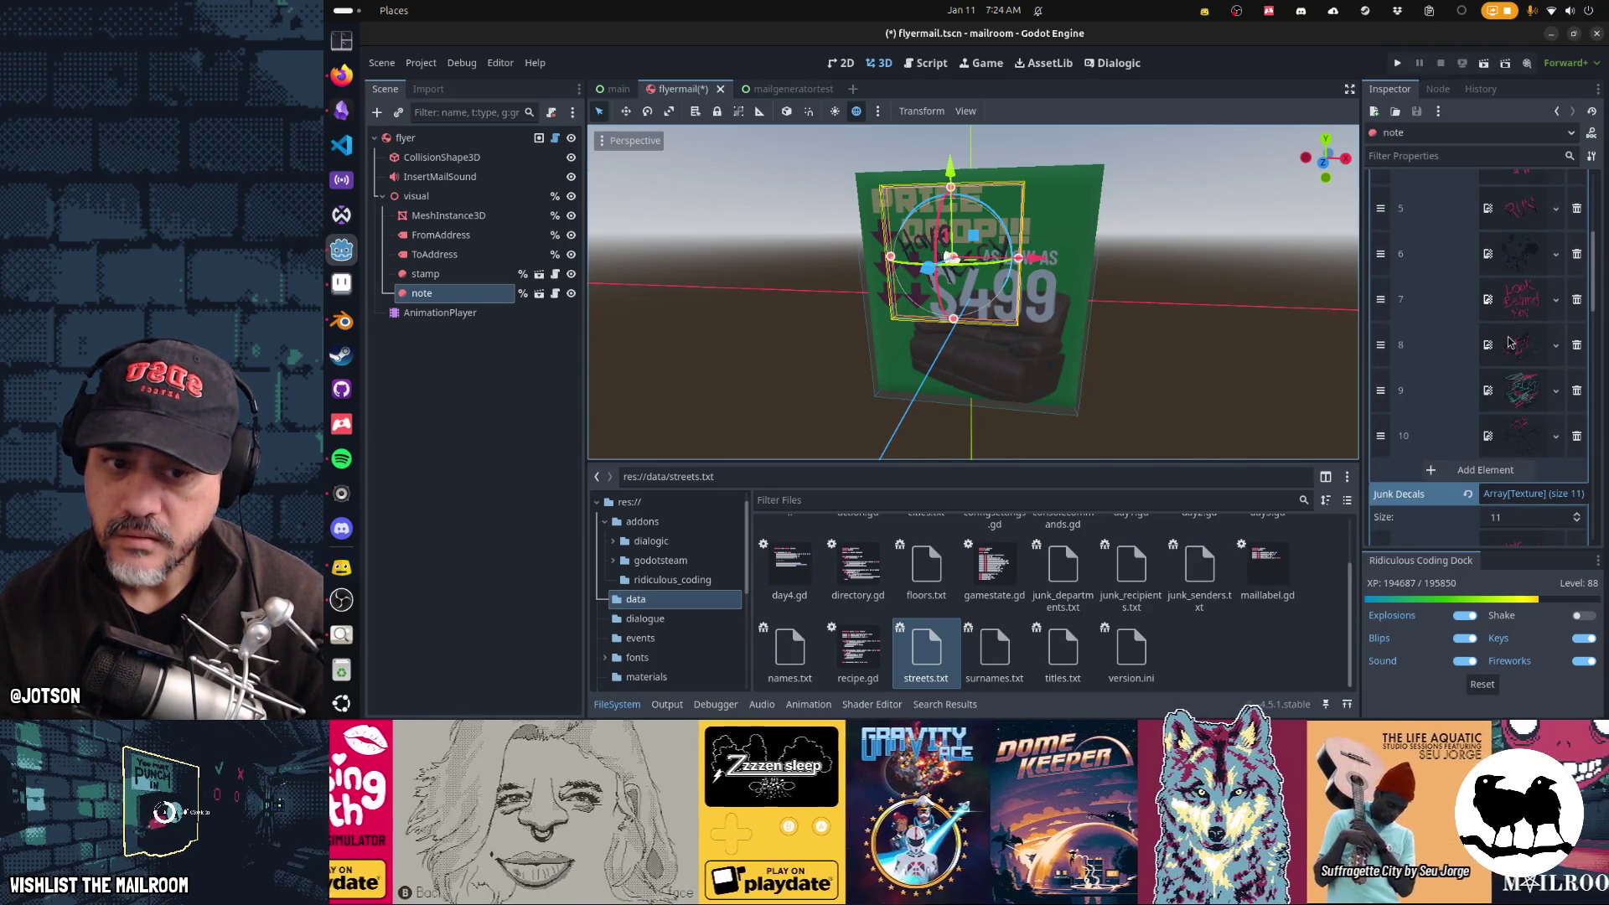
pyautogui.scroll(-2, 1510, 342)
pyautogui.scroll(3, 1510, 342)
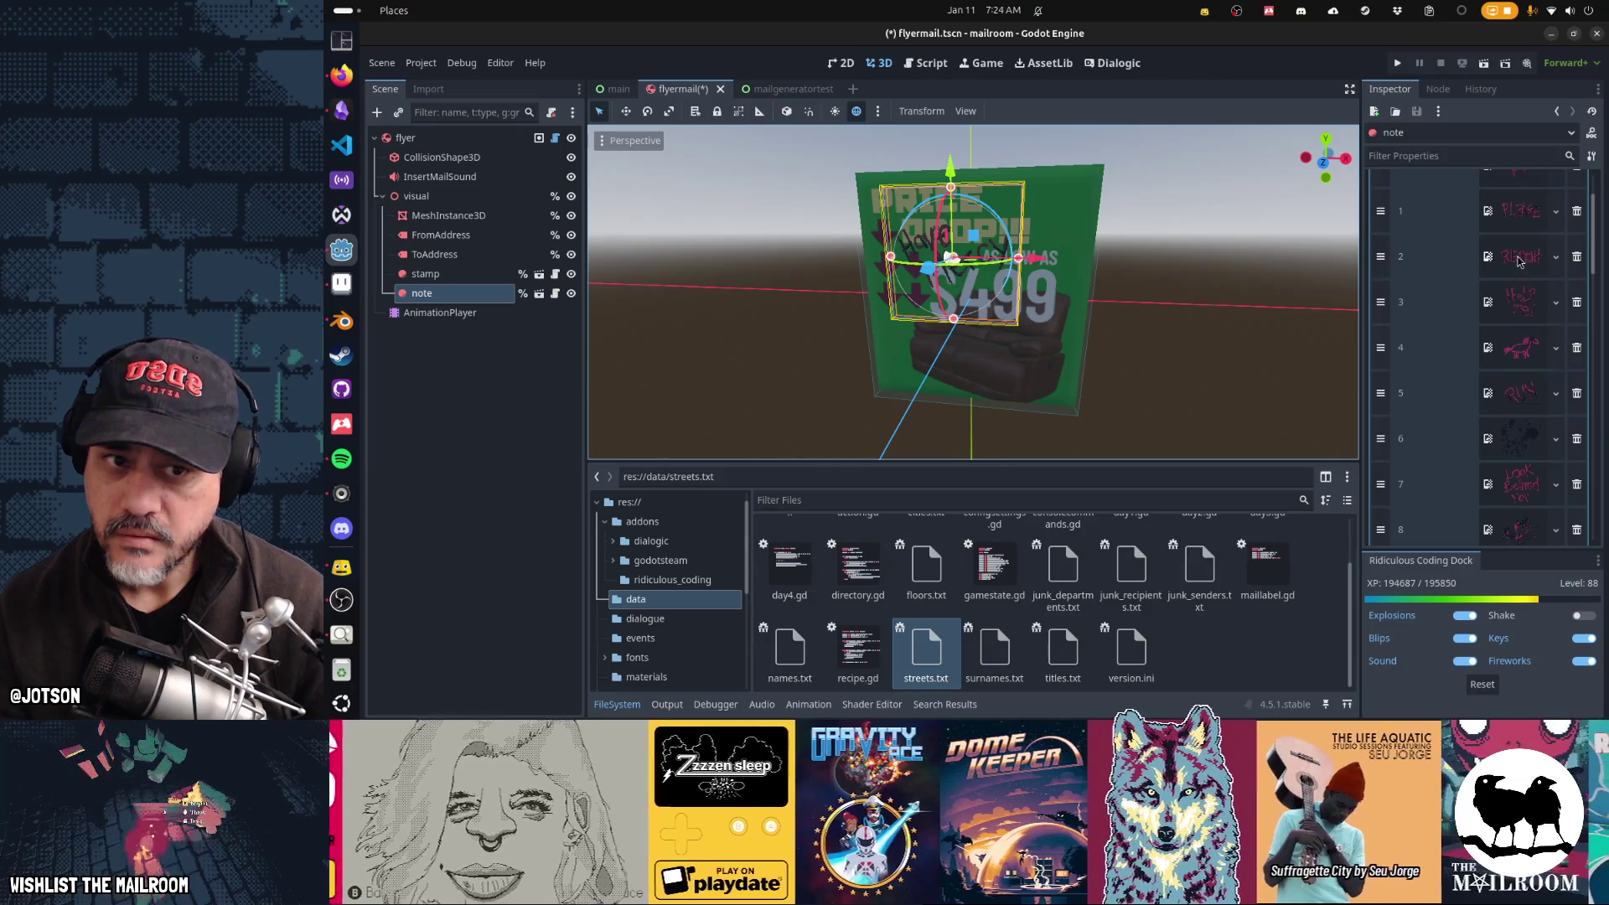
pyautogui.rightClick(1518, 261)
pyautogui.click(1524, 663)
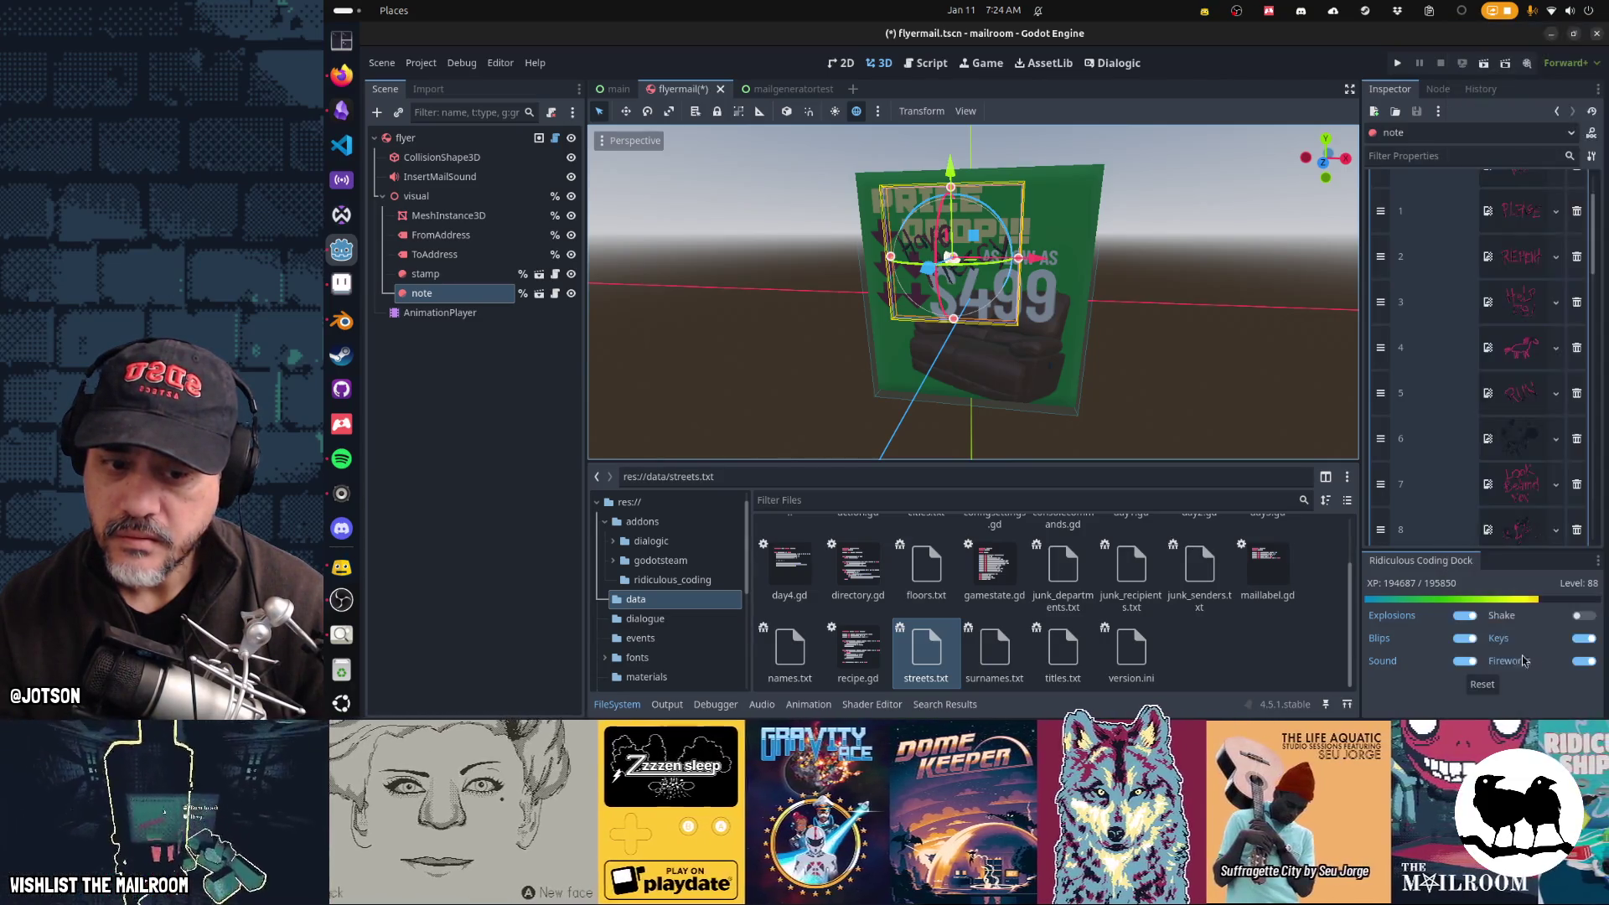
pyautogui.scroll(-2, 1500, 378)
pyautogui.click(1509, 504)
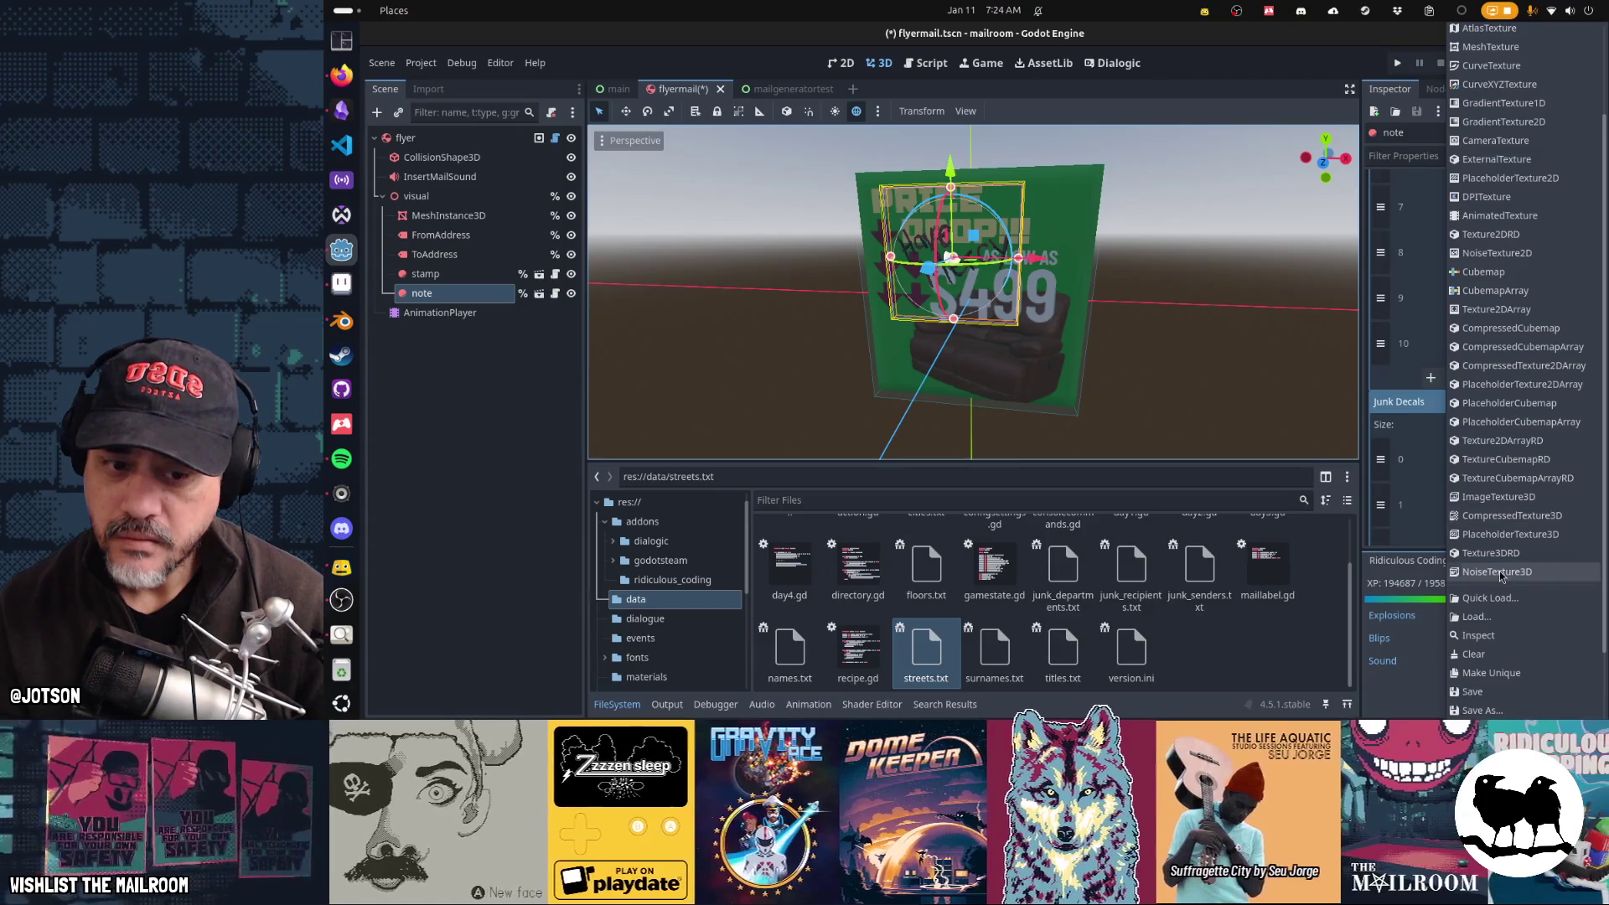
pyautogui.scroll(-2, 1501, 683)
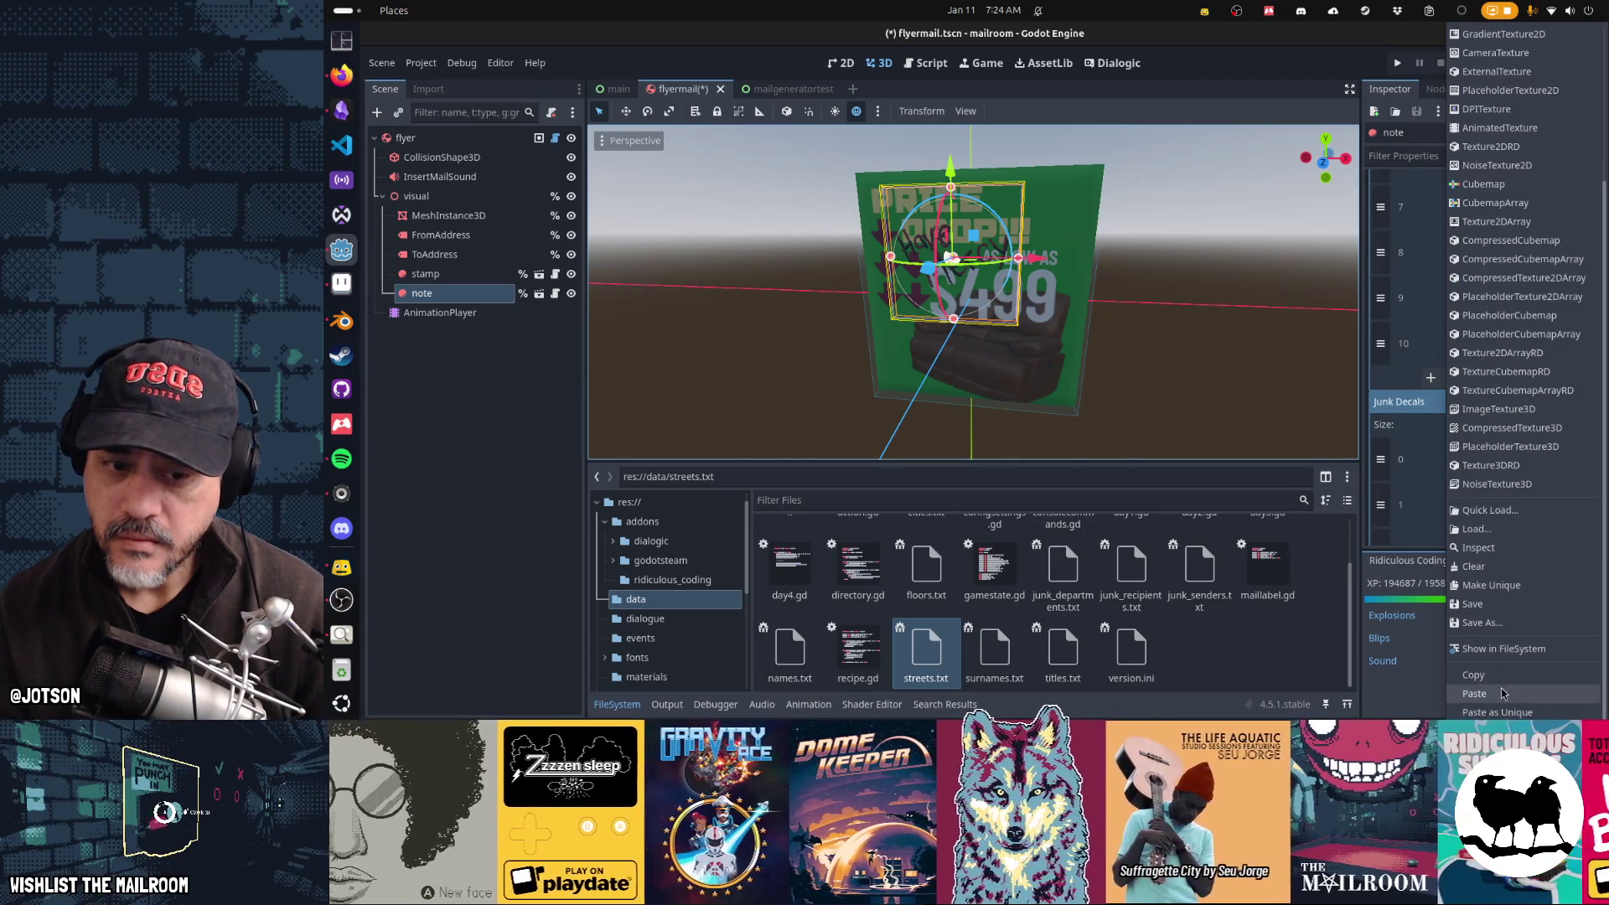
pyautogui.click(1501, 693)
pyautogui.scroll(3, 1521, 288)
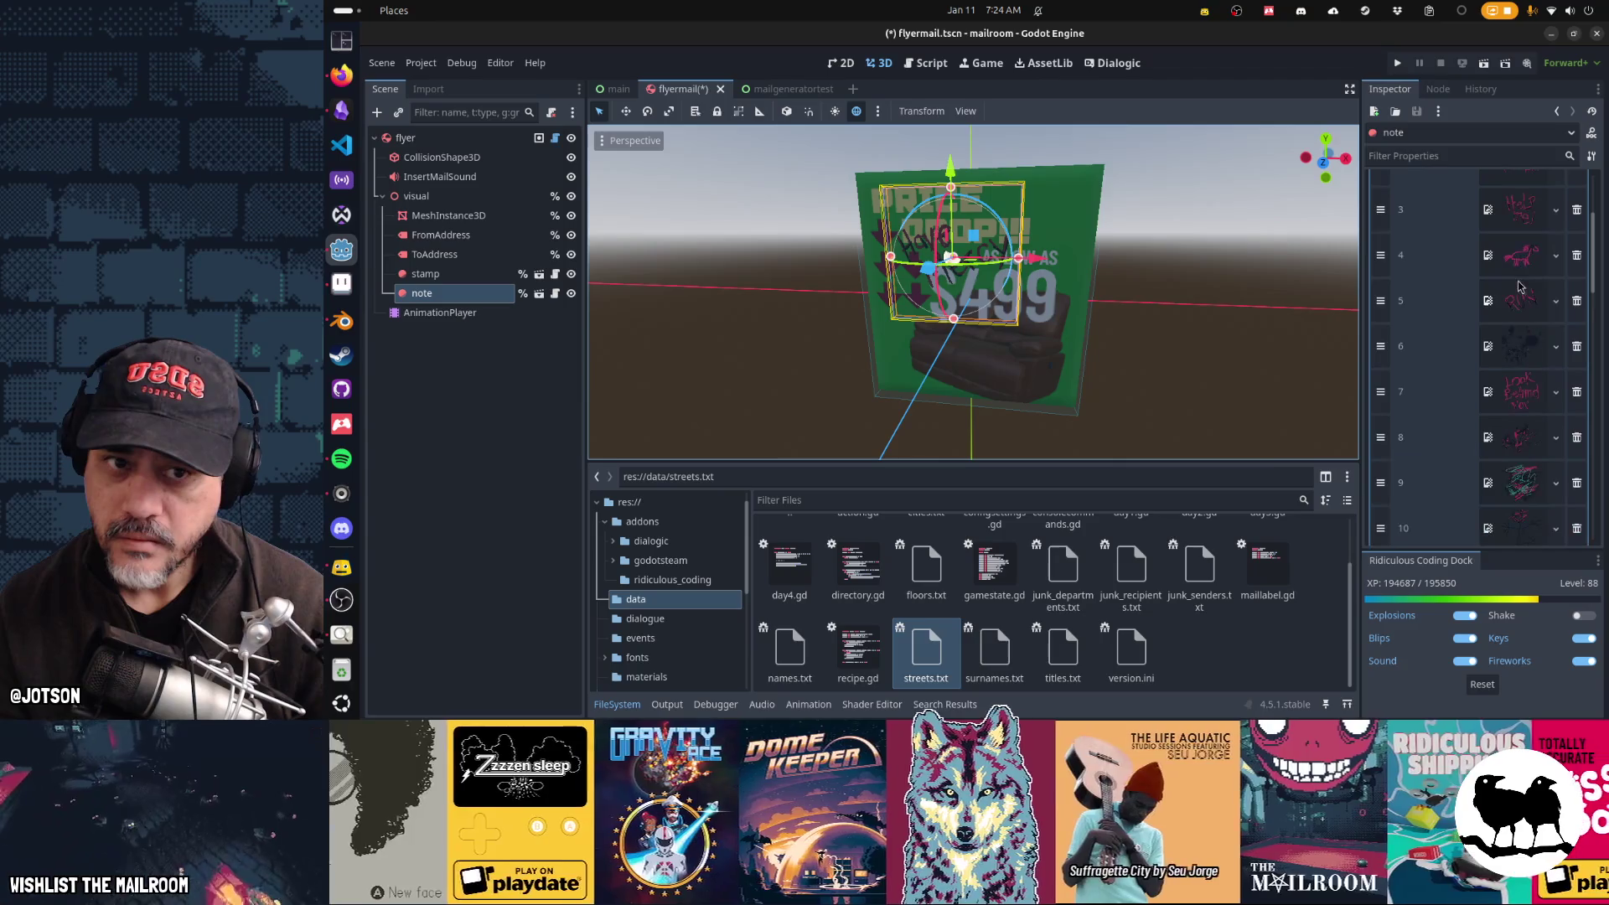
pyautogui.scroll(3, 1579, 219)
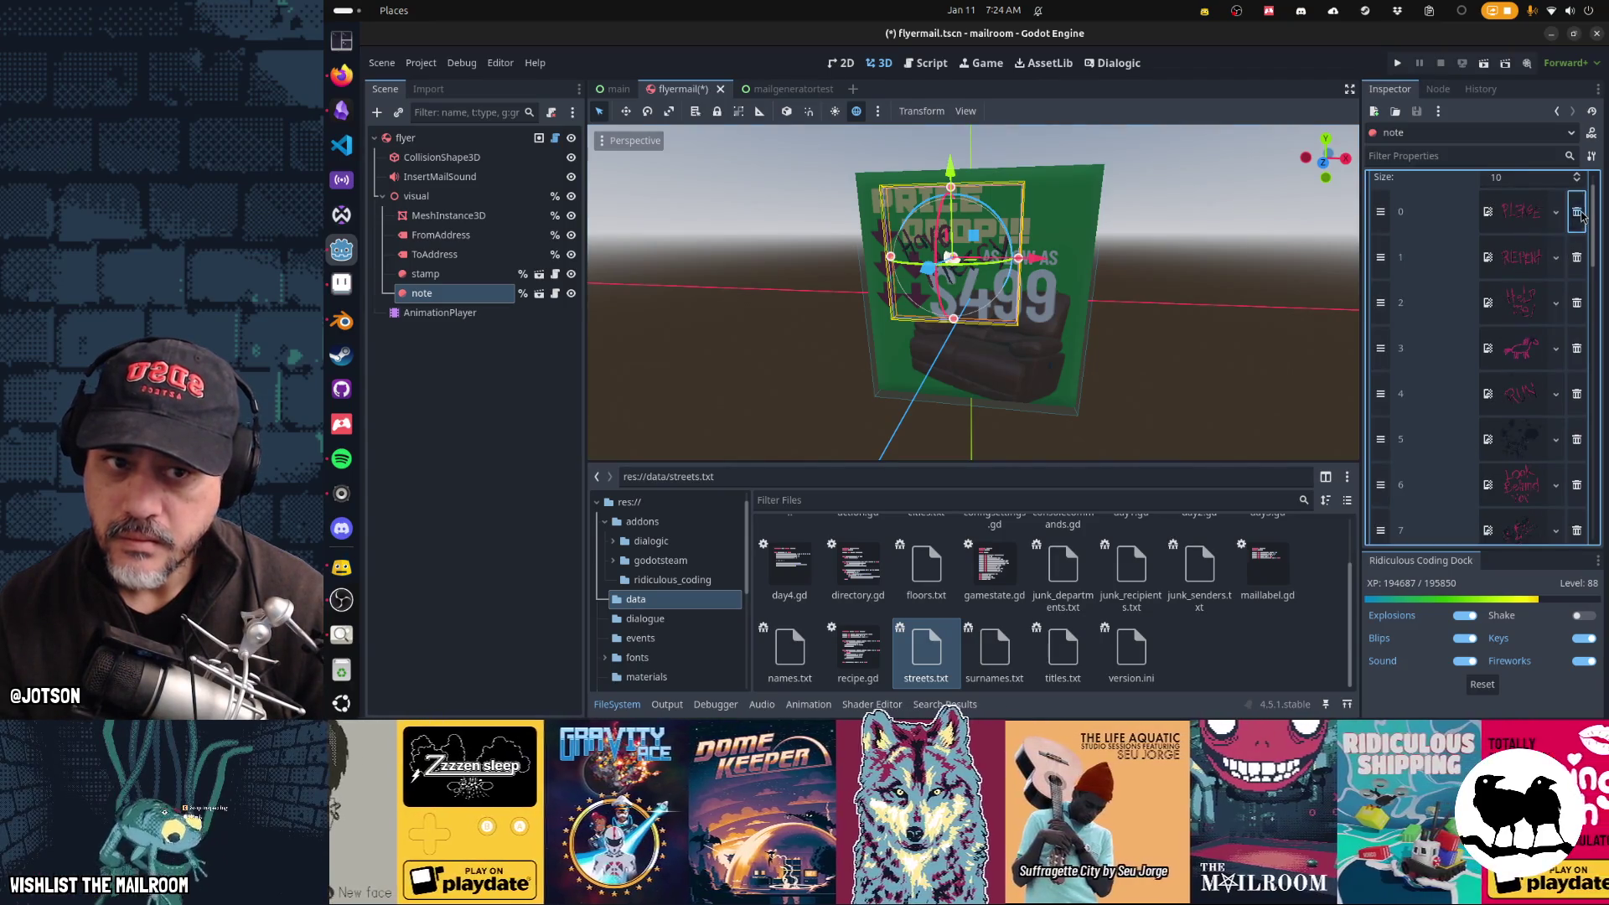
# Step: Carry the first decal's texture over into a Junk Decals texture slot
pyautogui.click(1555, 212)
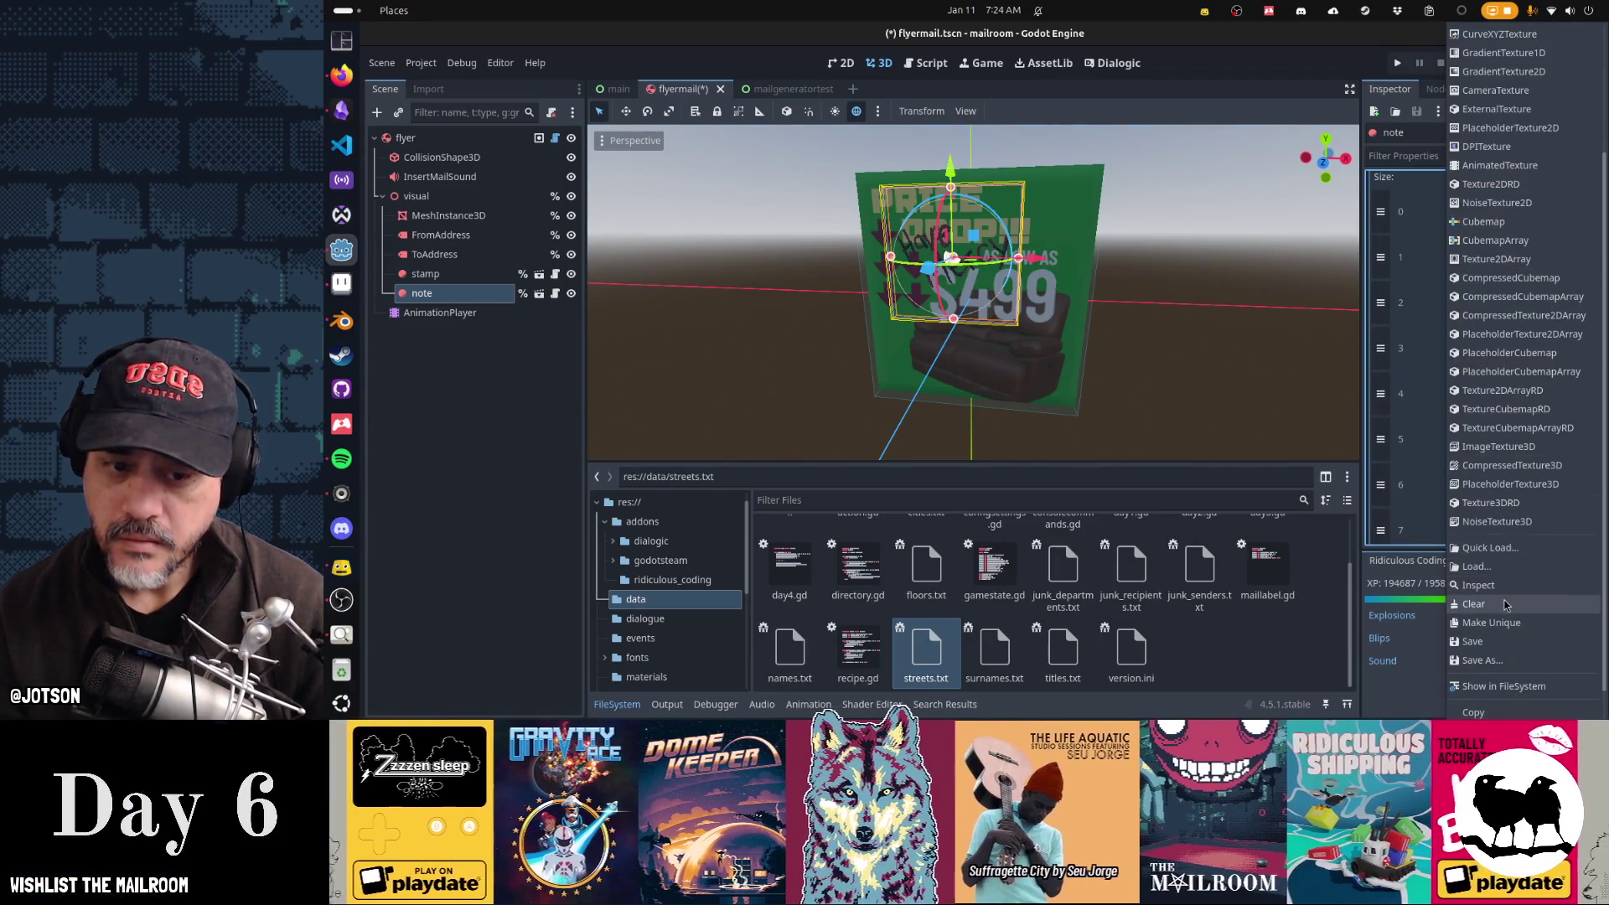
pyautogui.scroll(-1, 1506, 604)
pyautogui.click(1439, 444)
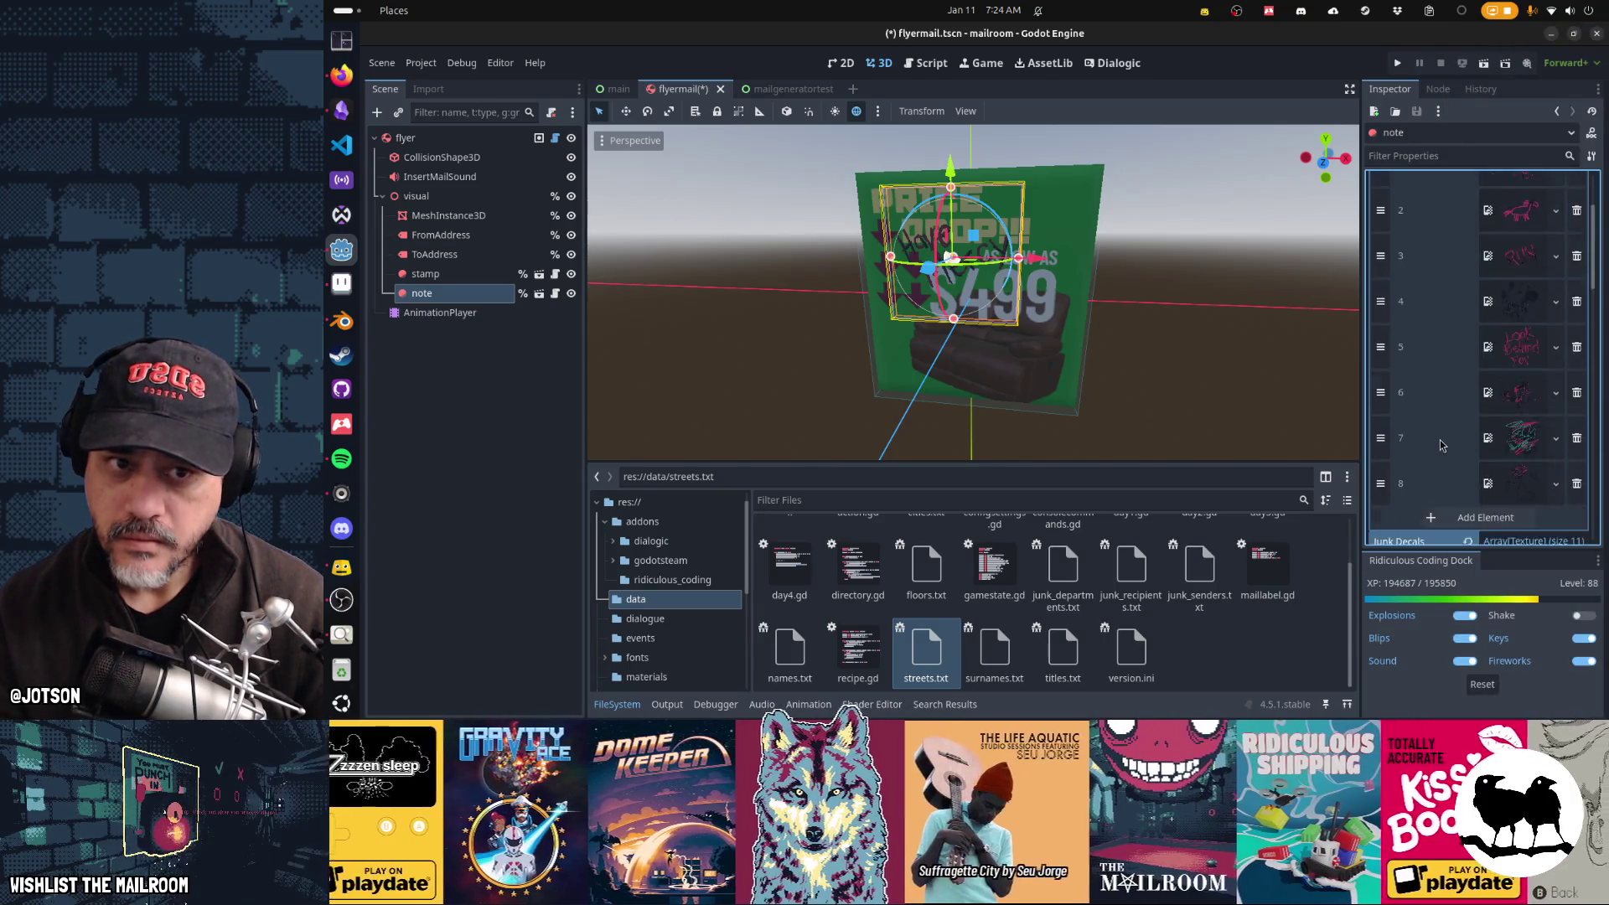
pyautogui.scroll(-5, 1440, 440)
pyautogui.click(1556, 413)
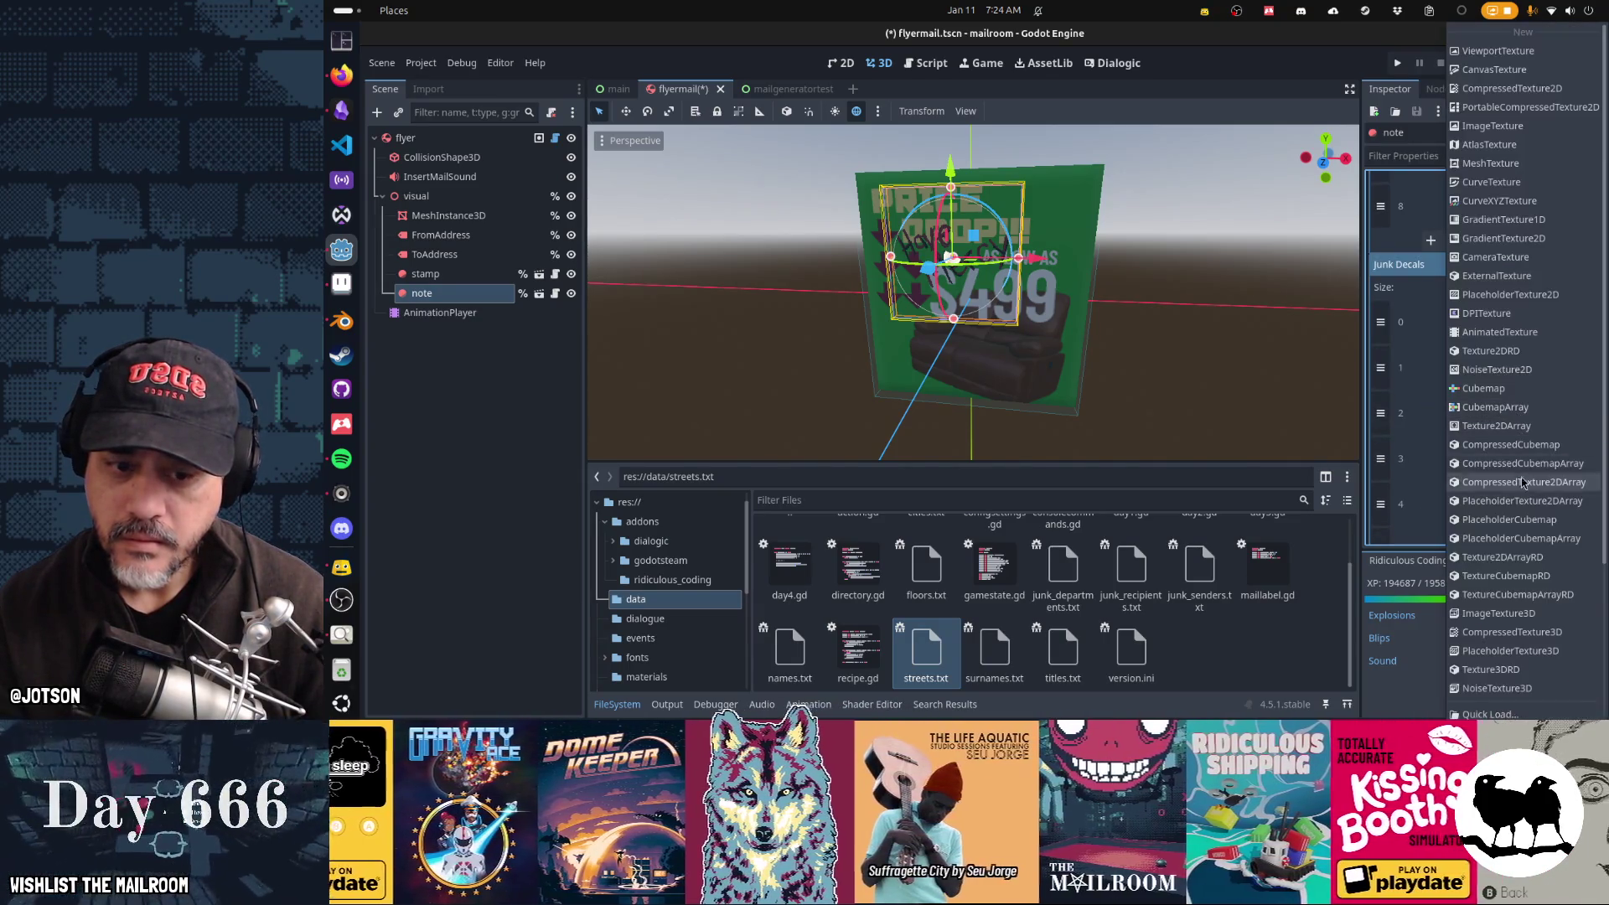
pyautogui.click(1523, 692)
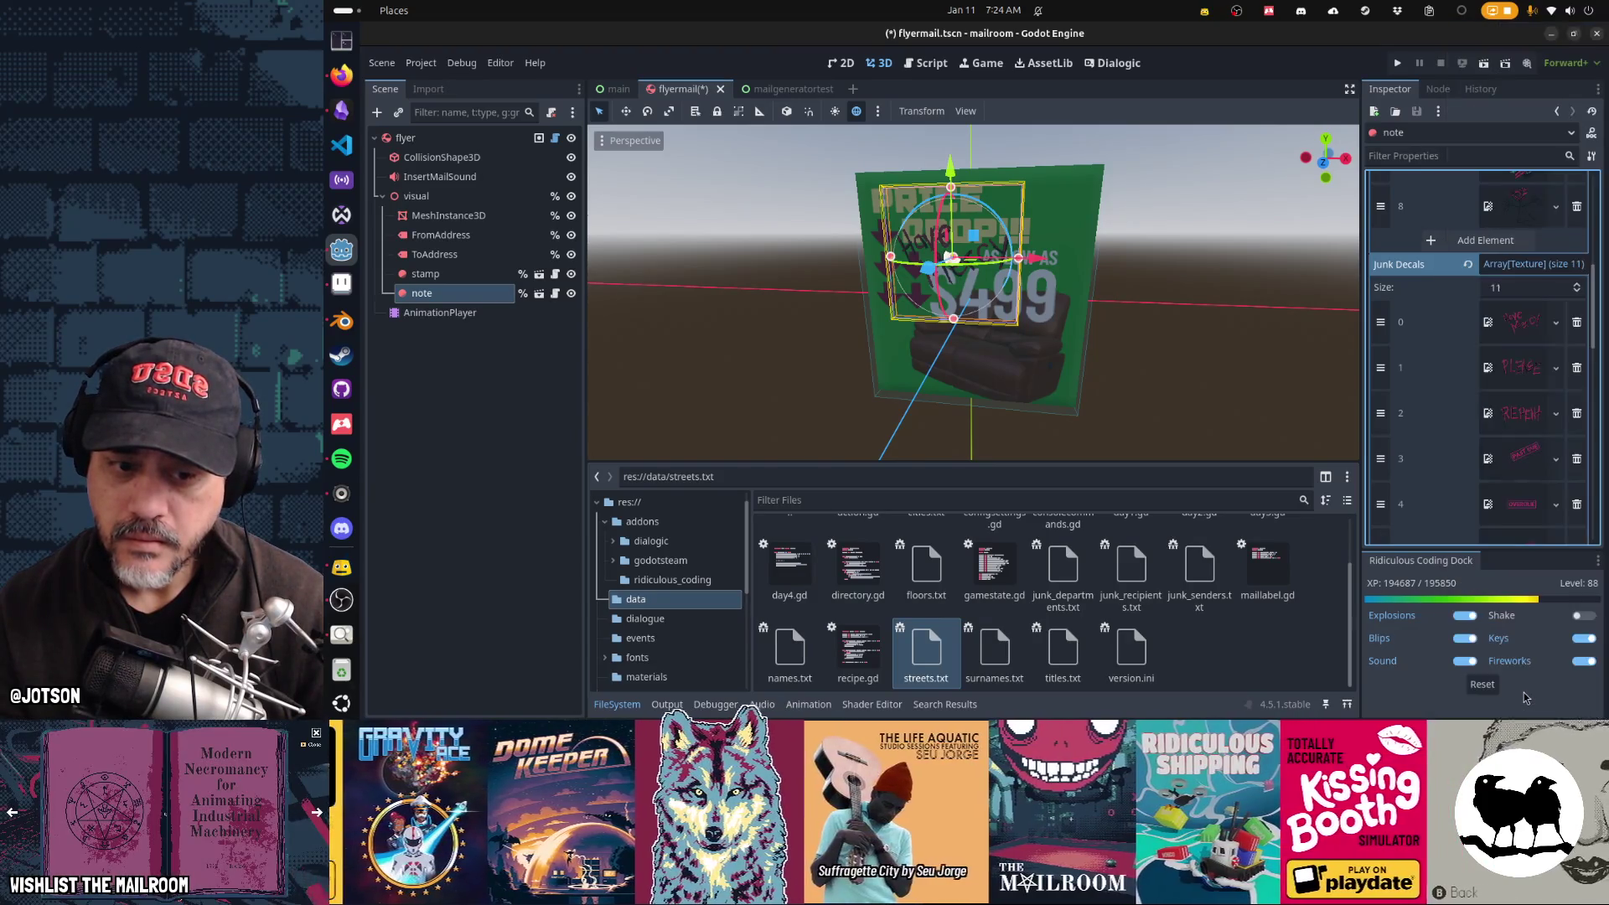
pyautogui.scroll(5, 1486, 456)
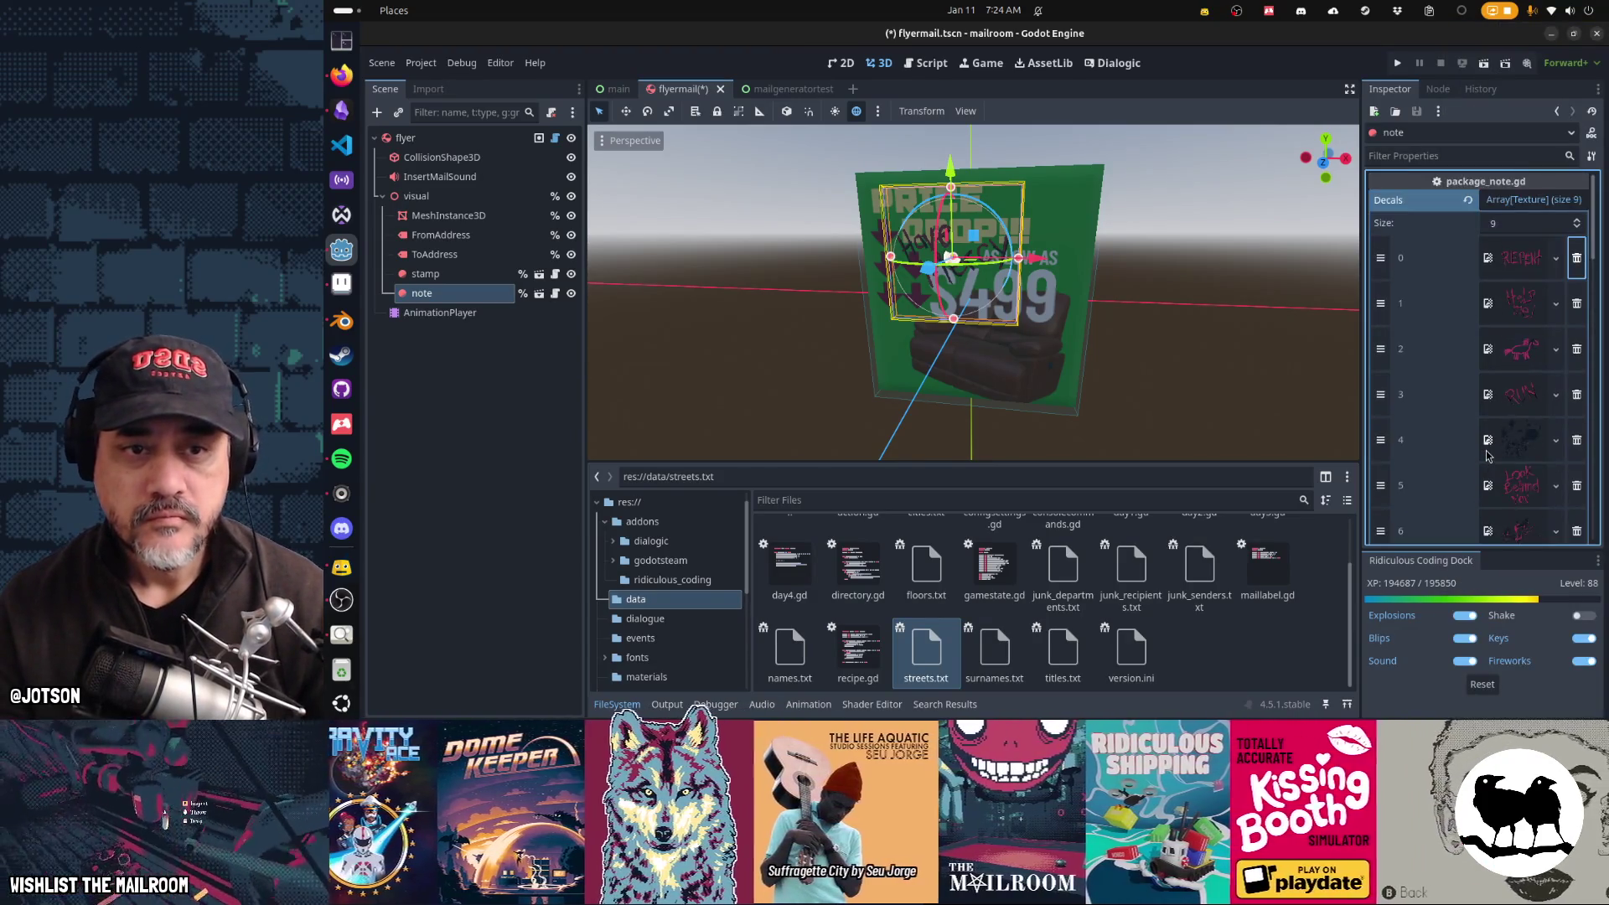
# Step: Delete Decals item 0, copy the next decal texture, and Paste as Unique into Junk Decals
pyautogui.click(1576, 258)
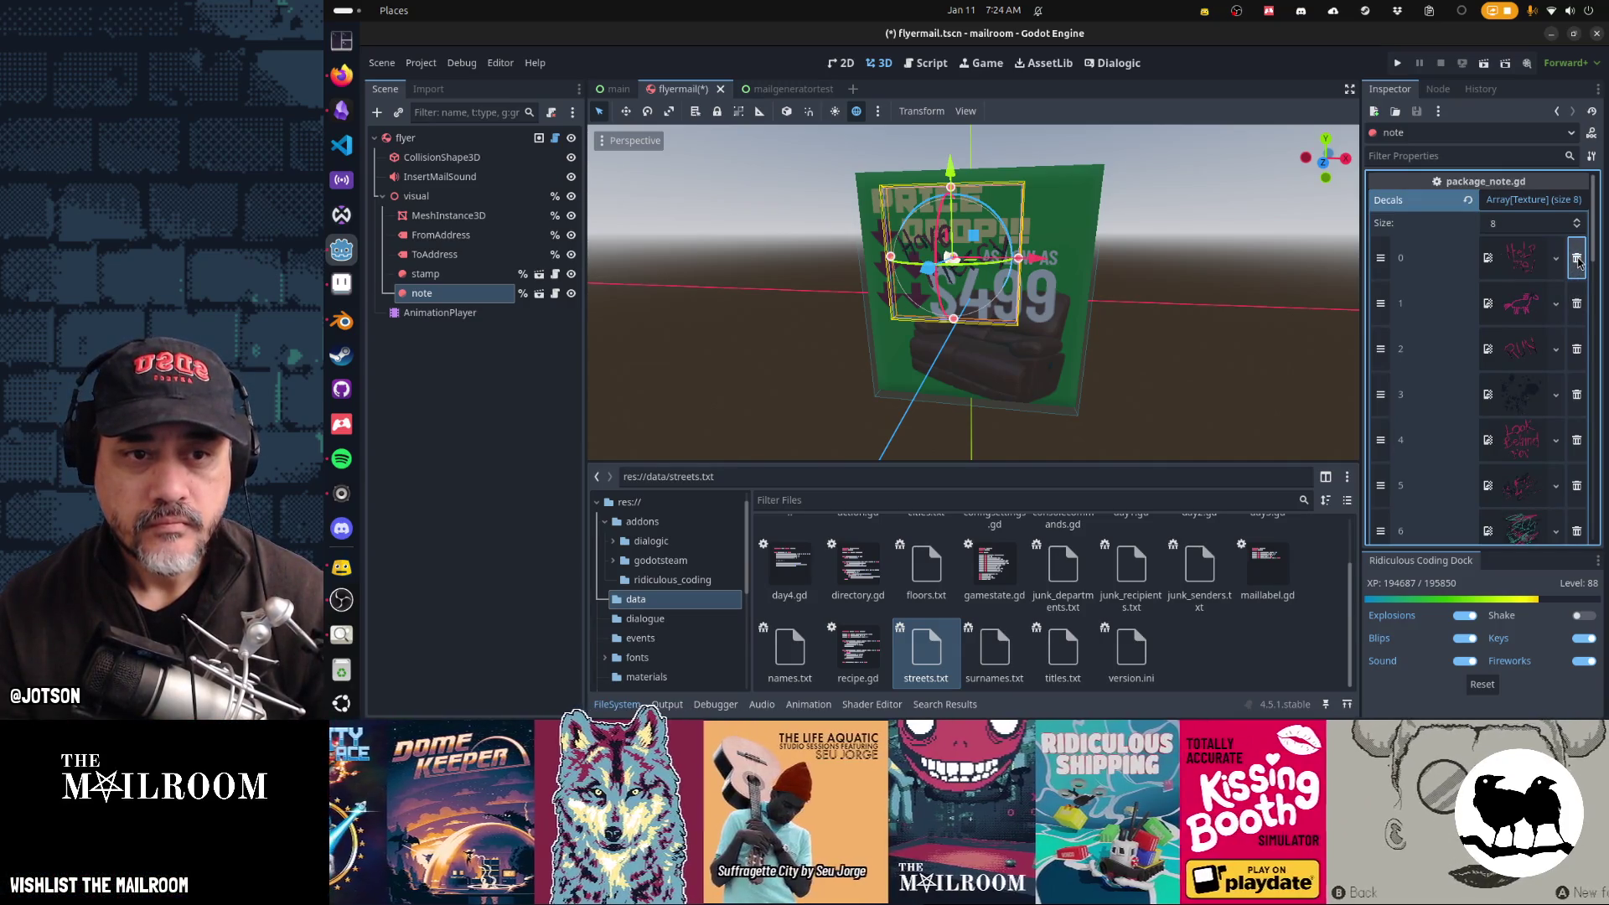
pyautogui.rightClick(1513, 268)
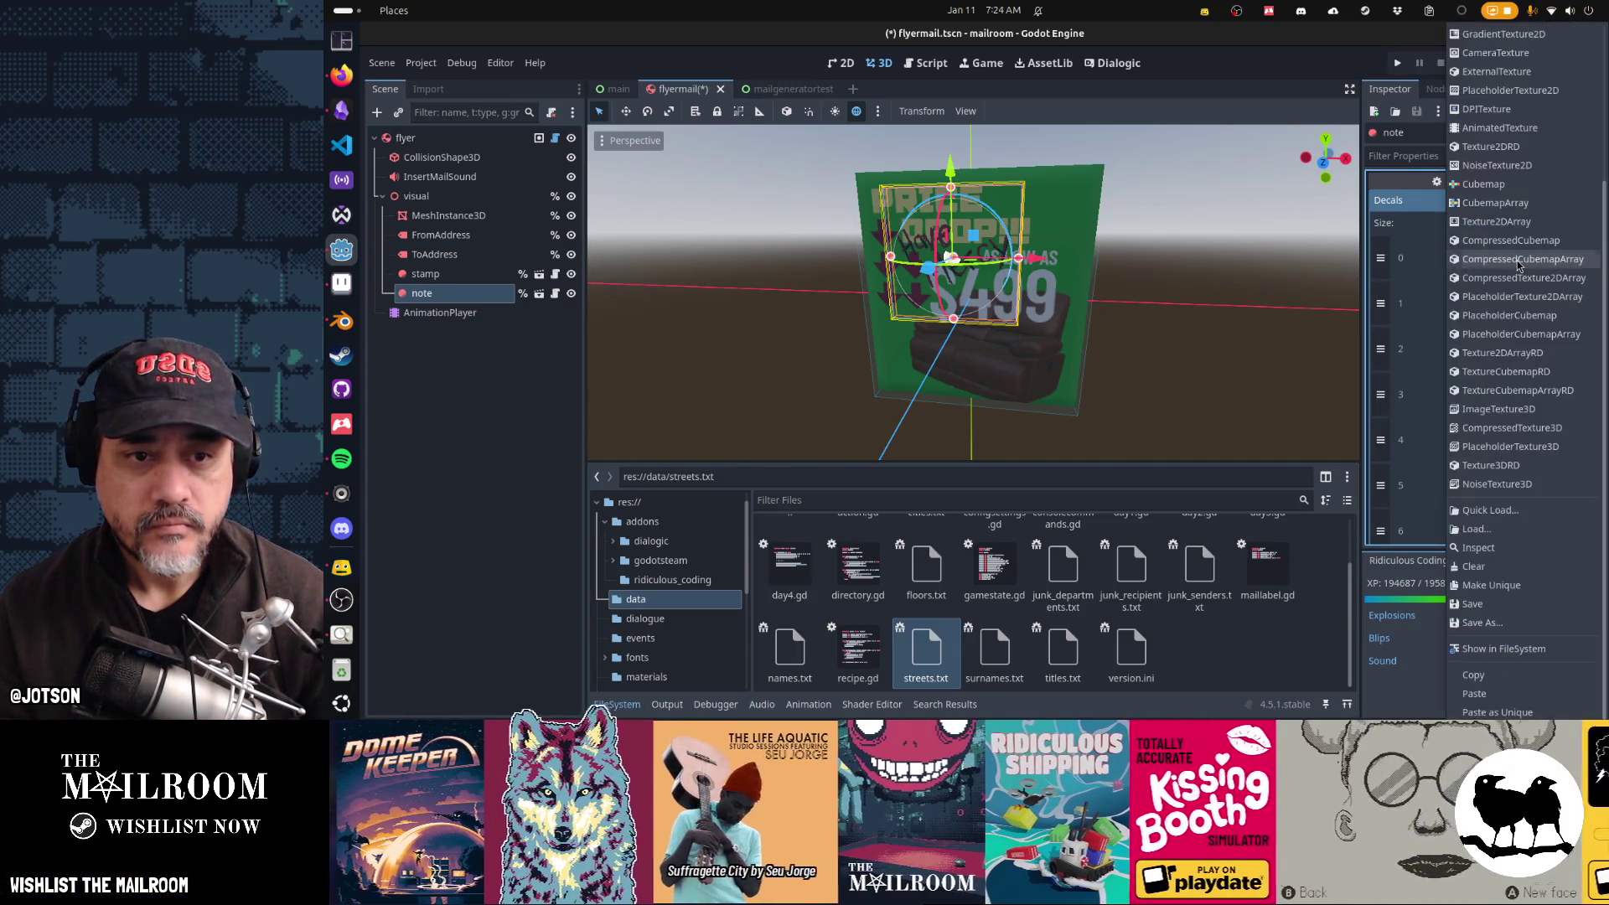
pyautogui.click(1496, 675)
pyautogui.scroll(-3, 1465, 458)
pyautogui.scroll(3, 1466, 463)
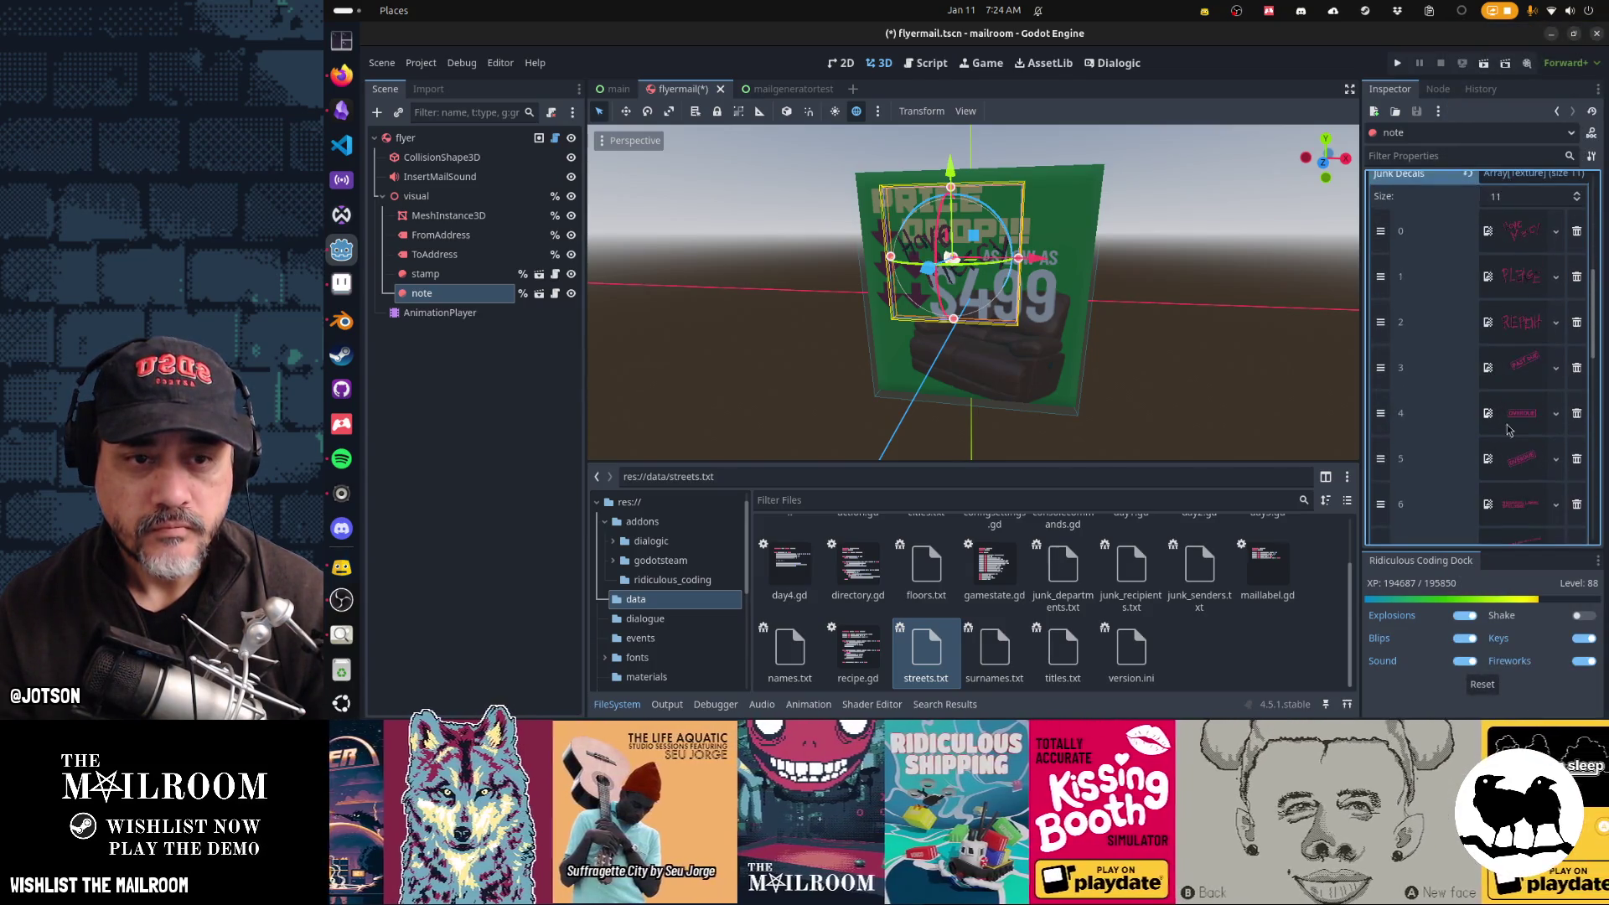
pyautogui.rightClick(1521, 231)
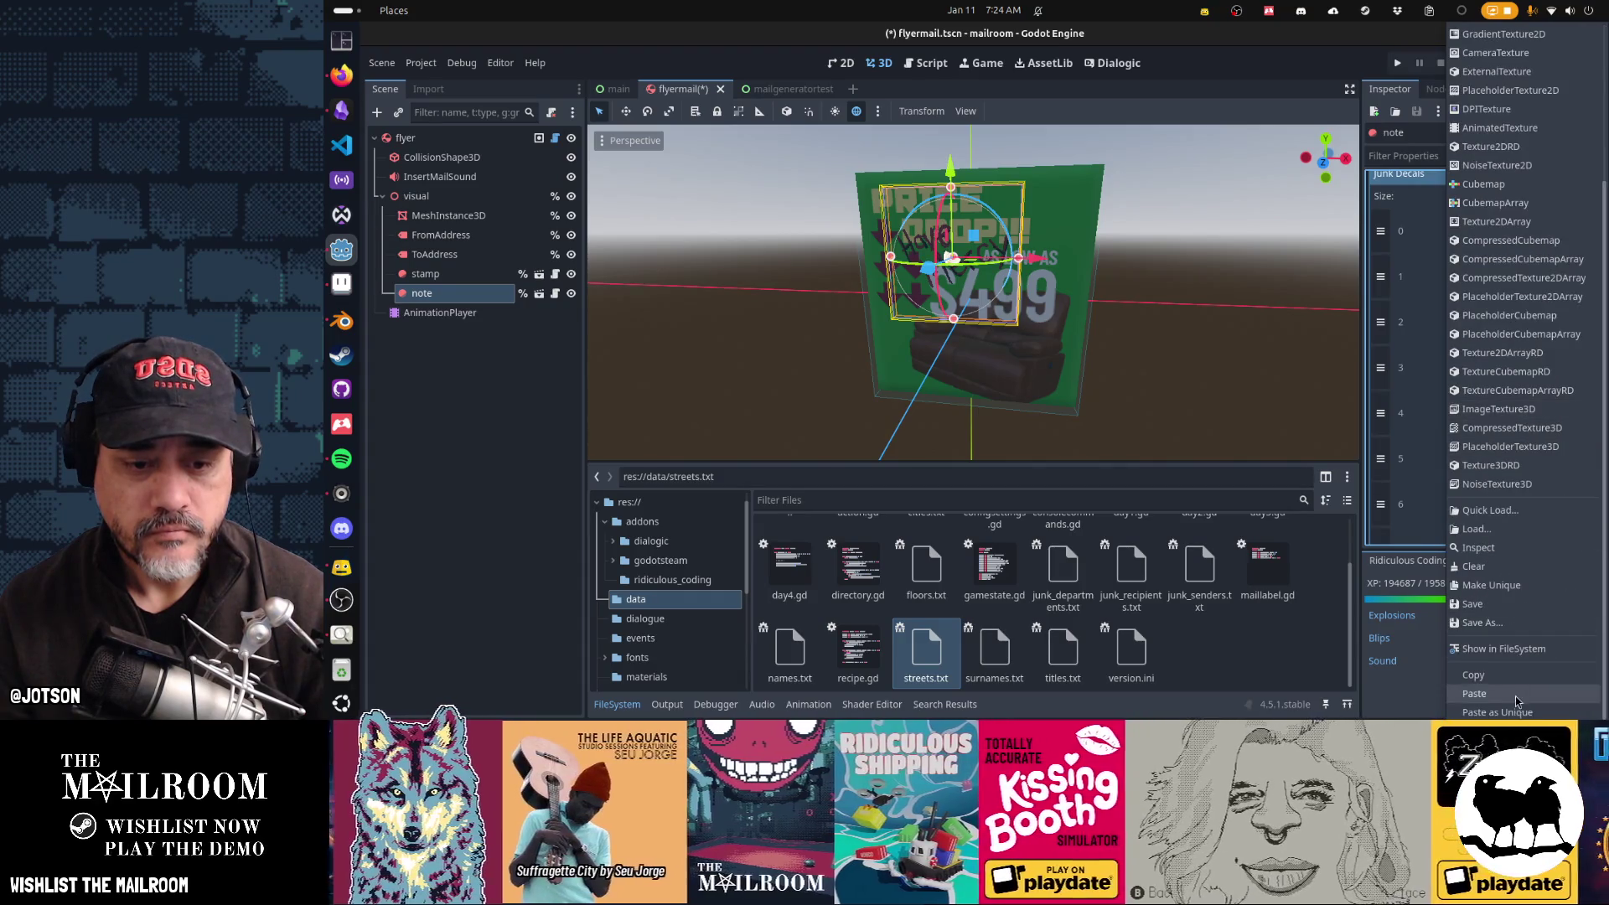
pyautogui.click(1492, 585)
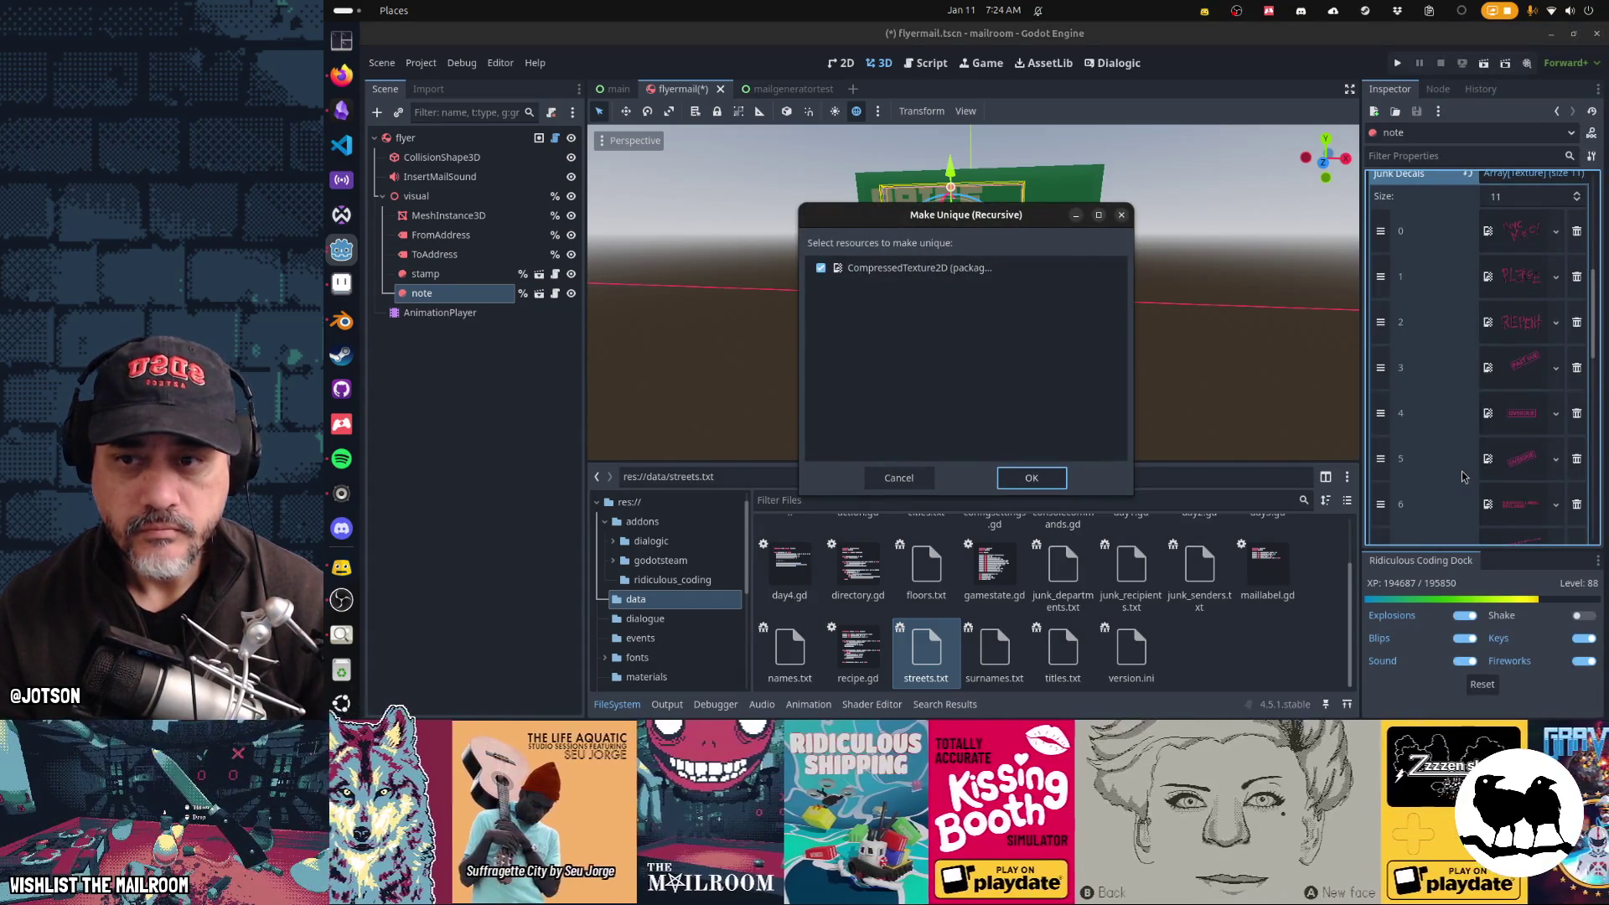
# Step: Remove two Decals entries and paste a copied decal texture as unique into Junk Decals slot 6
pyautogui.press('Return')
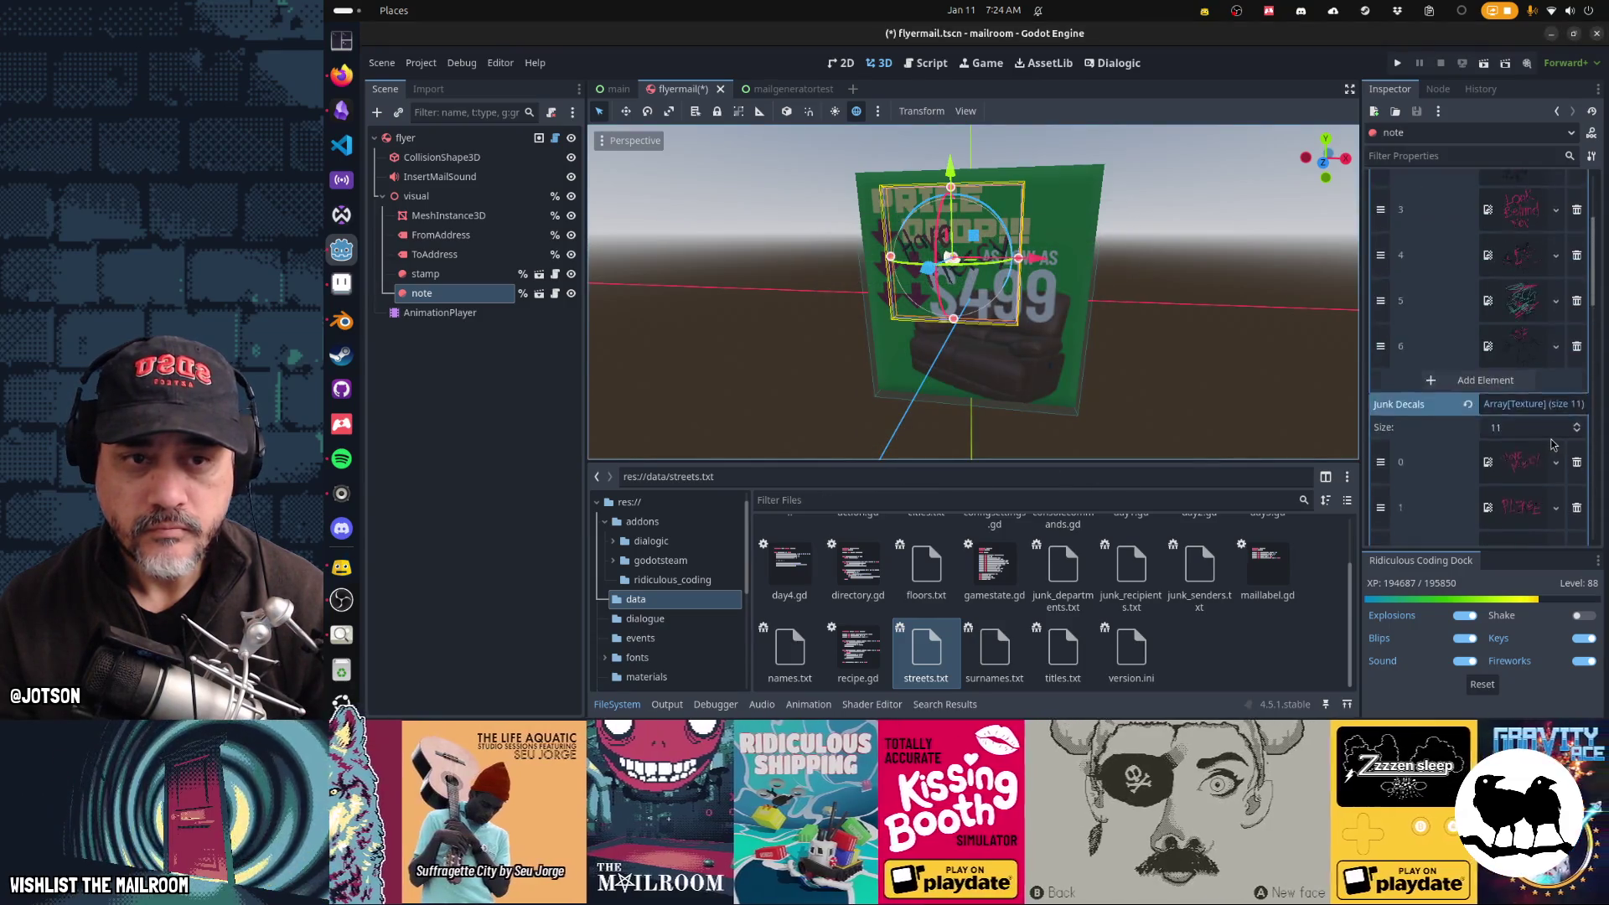
pyautogui.scroll(5, 1552, 445)
pyautogui.click(1576, 259)
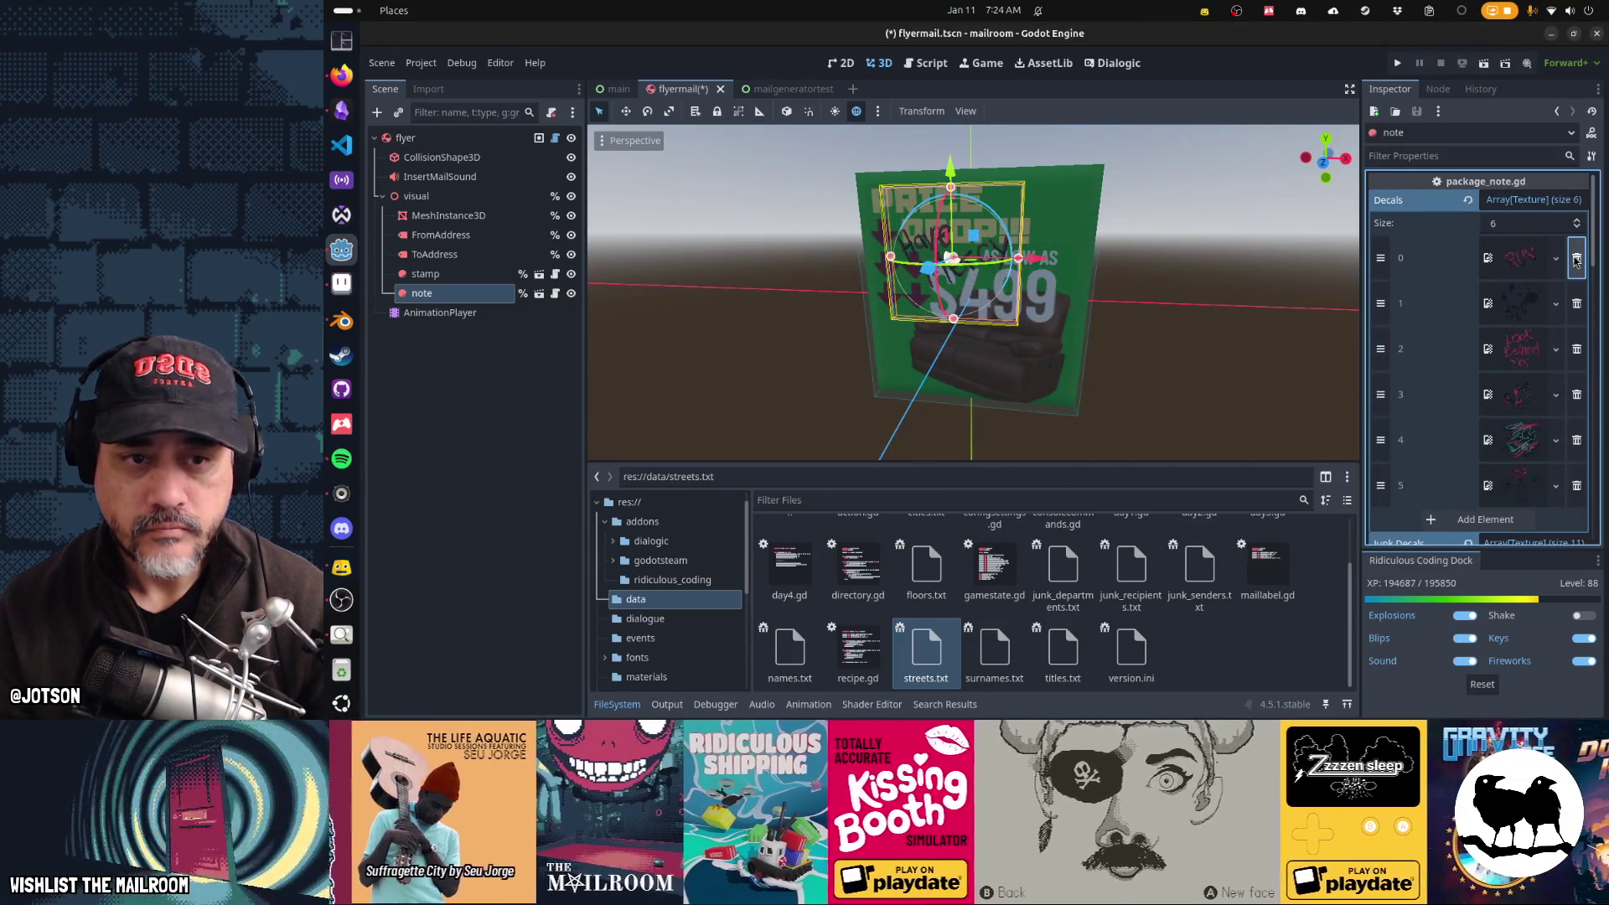
pyautogui.click(1576, 259)
pyautogui.click(1556, 257)
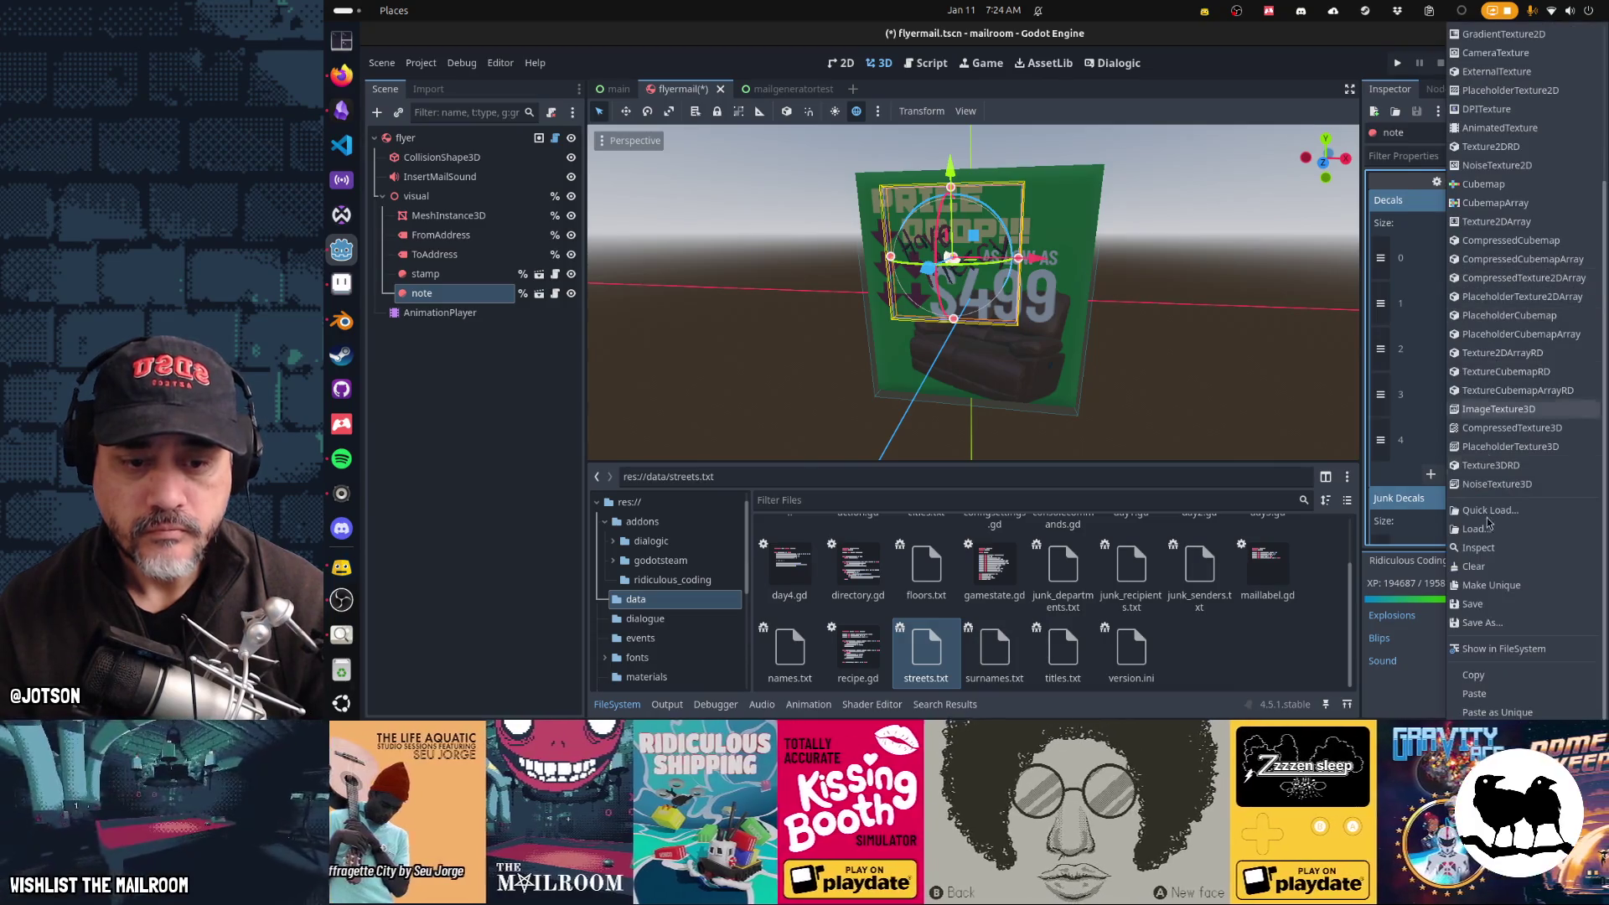
pyautogui.click(1441, 498)
pyautogui.click(1441, 498)
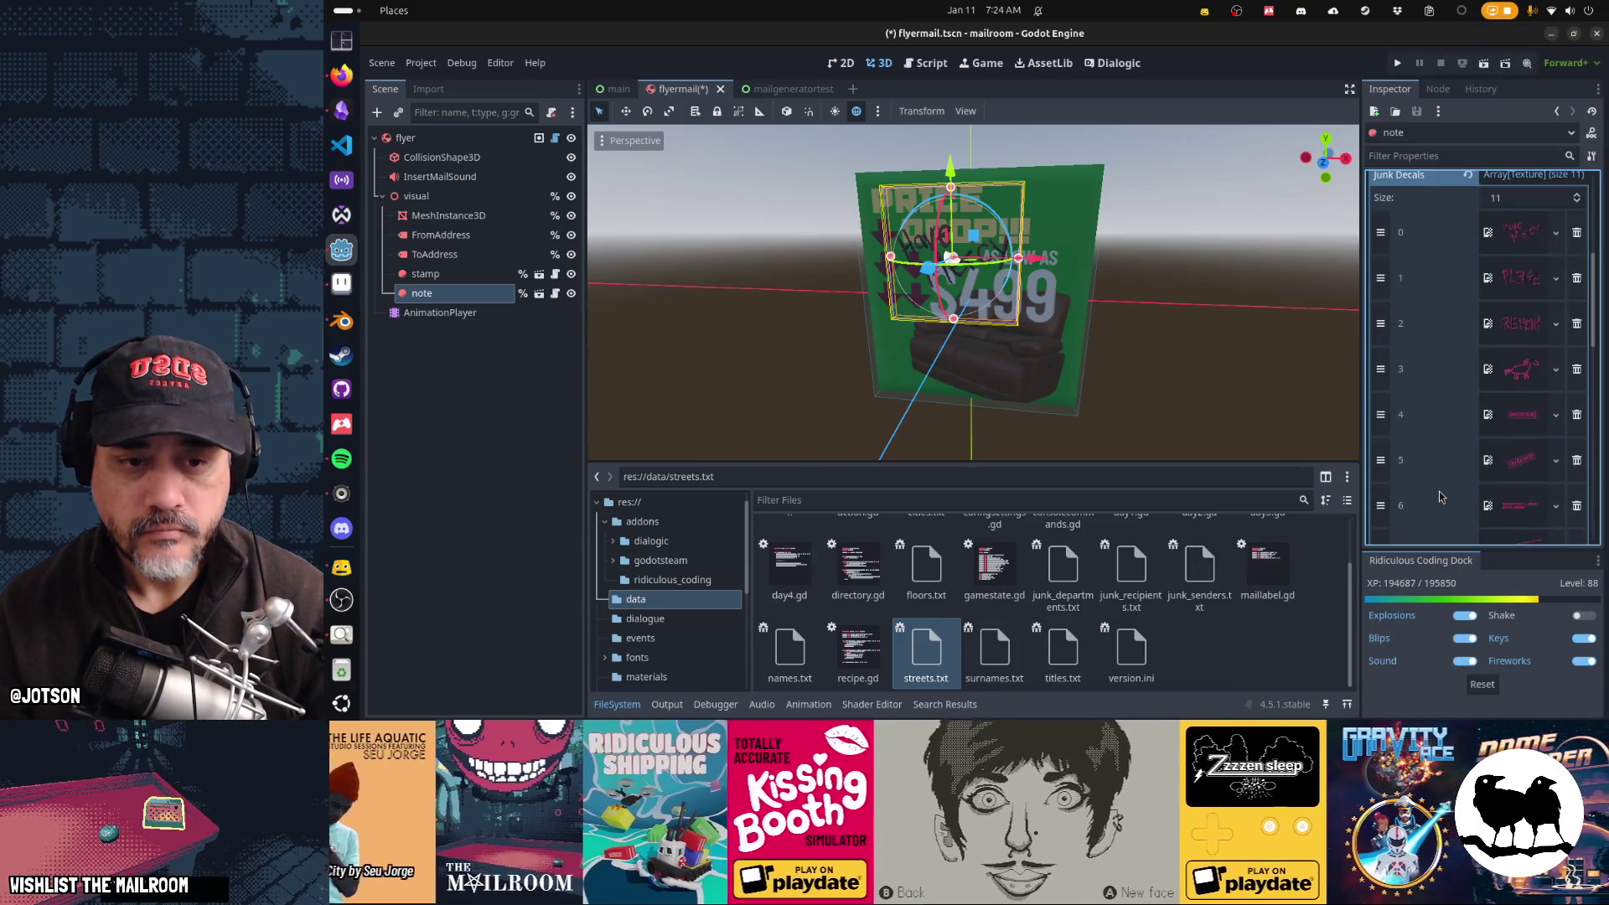
pyautogui.click(1556, 506)
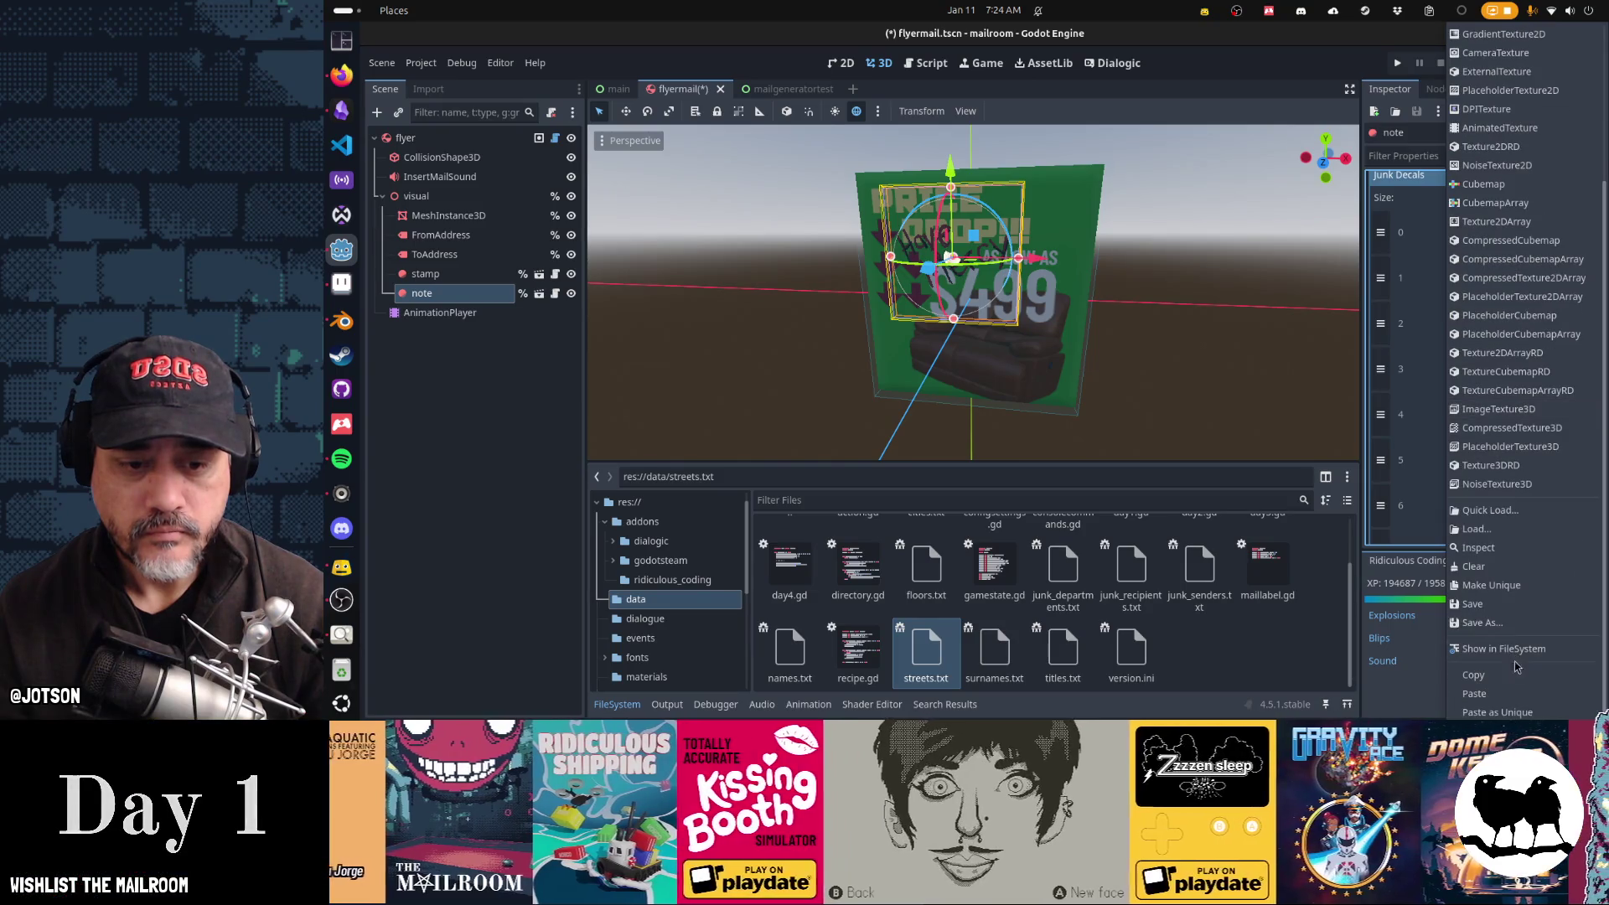
pyautogui.click(1498, 712)
pyautogui.press('Return')
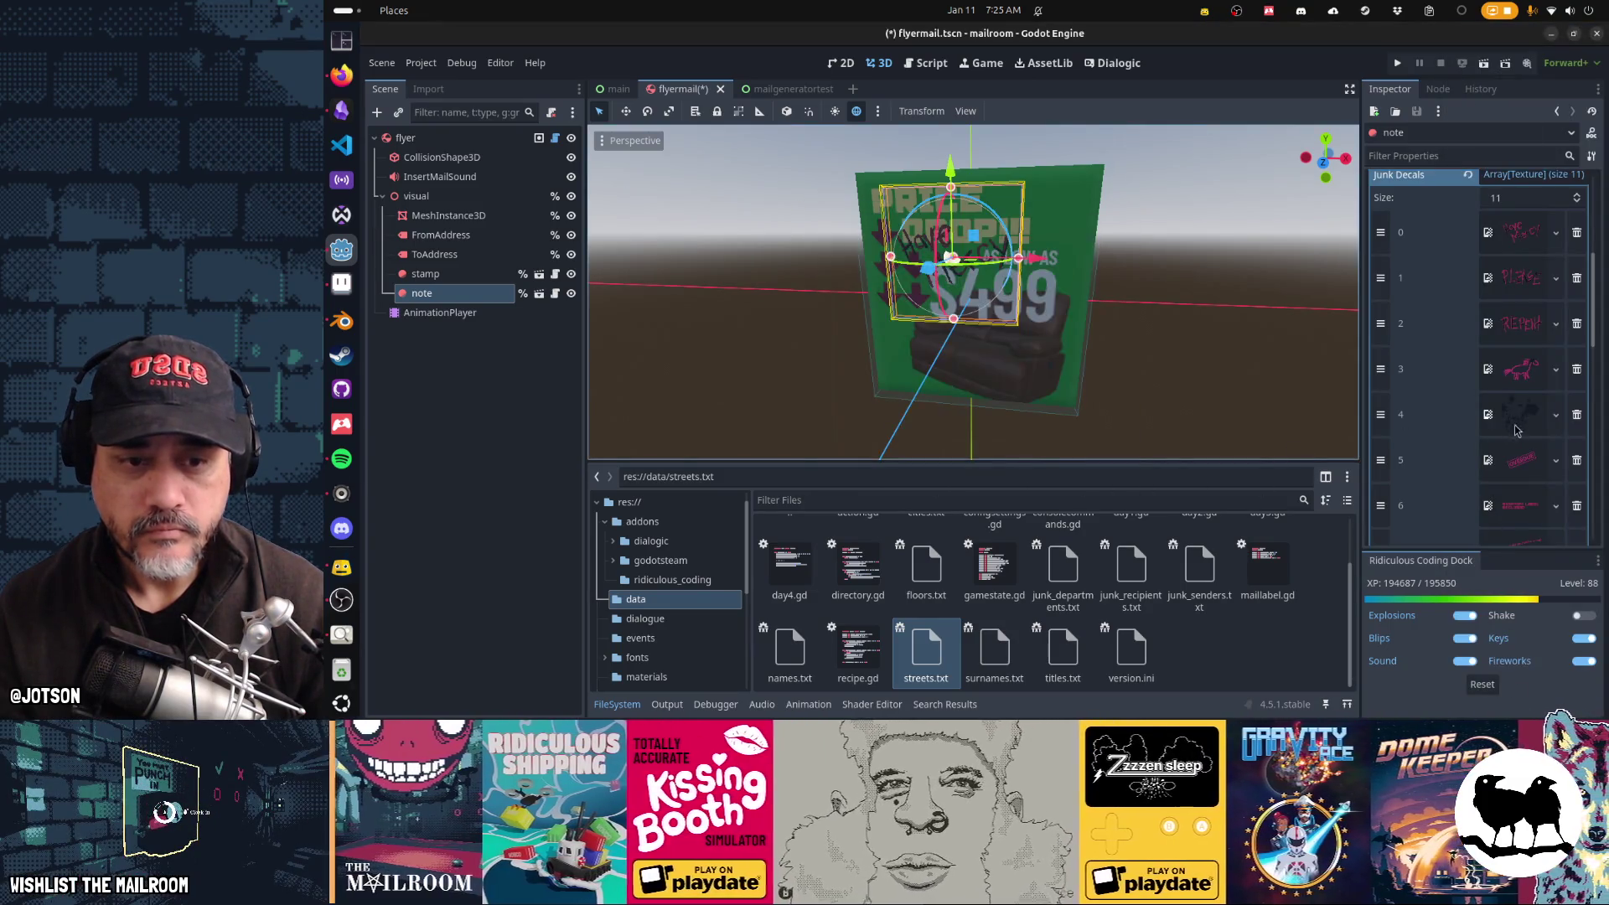
# Step: Remove another Decals entry and paste the next decal texture as unique into a Junk Decals slot
pyautogui.scroll(3, 1517, 431)
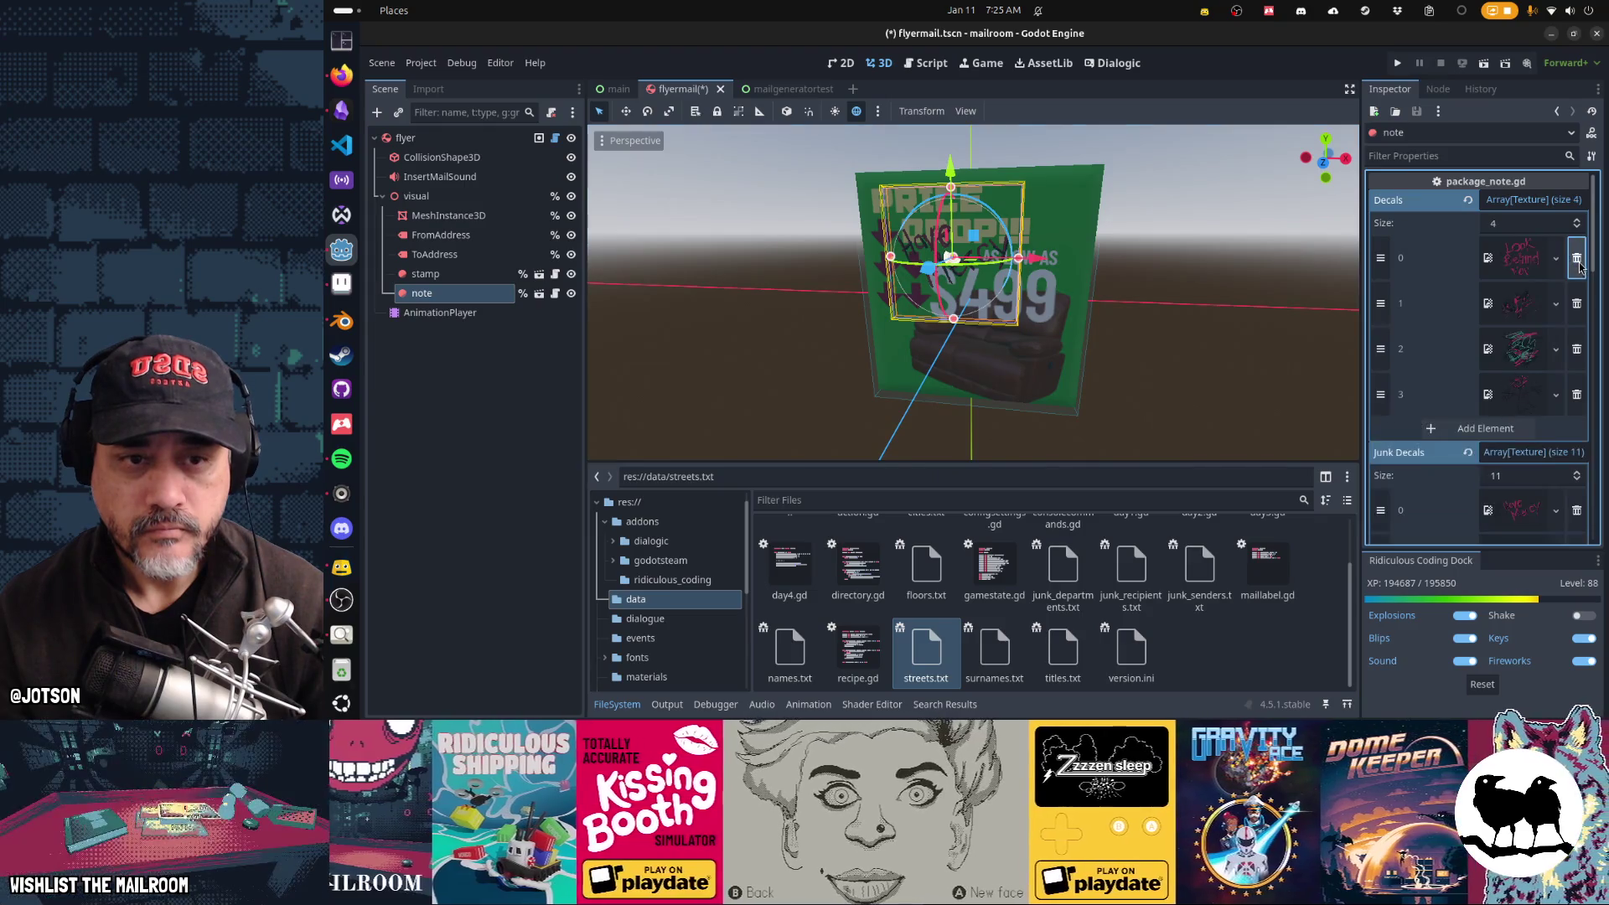
pyautogui.click(1576, 258)
pyautogui.click(1556, 257)
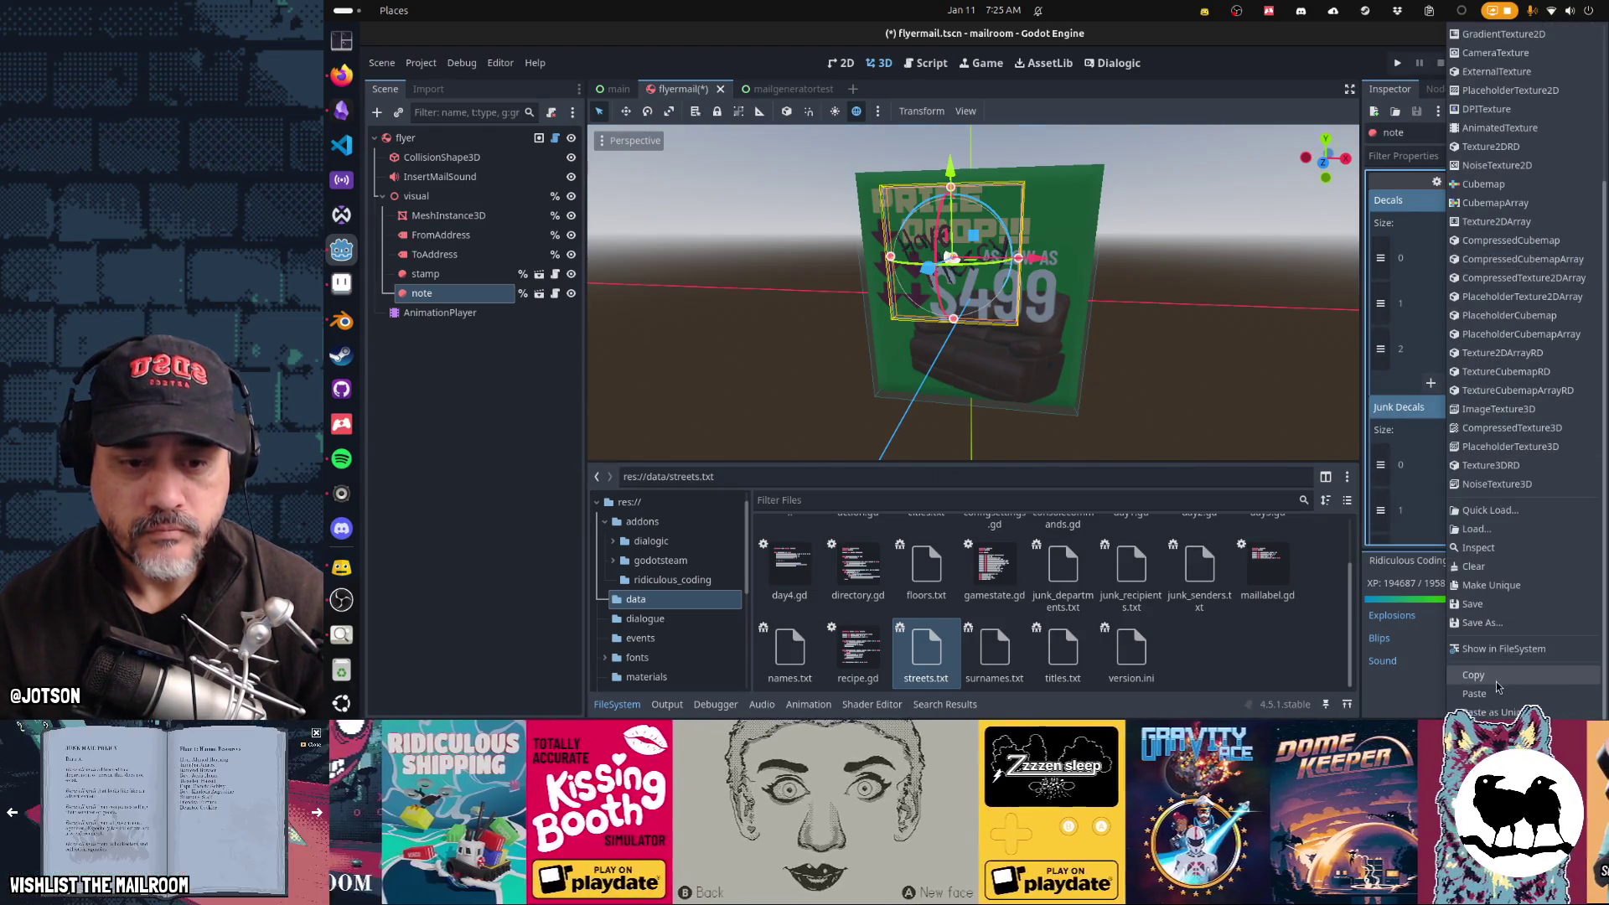
pyautogui.click(1498, 687)
pyautogui.scroll(-10, 1456, 422)
pyautogui.scroll(3, 1456, 422)
pyautogui.click(1556, 231)
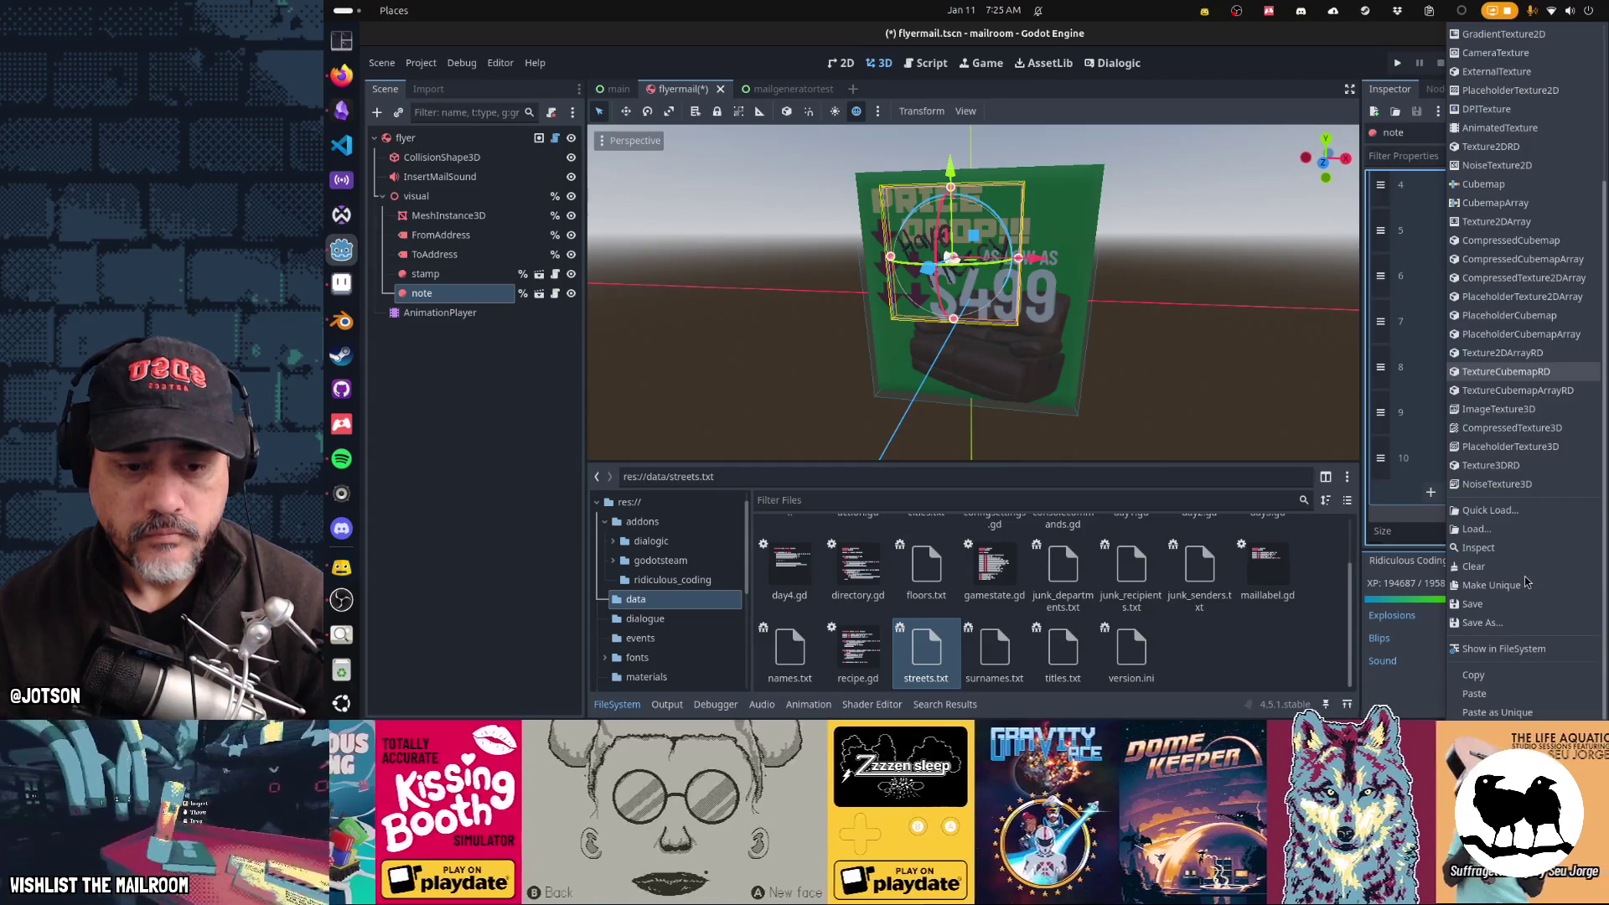
pyautogui.click(1523, 712)
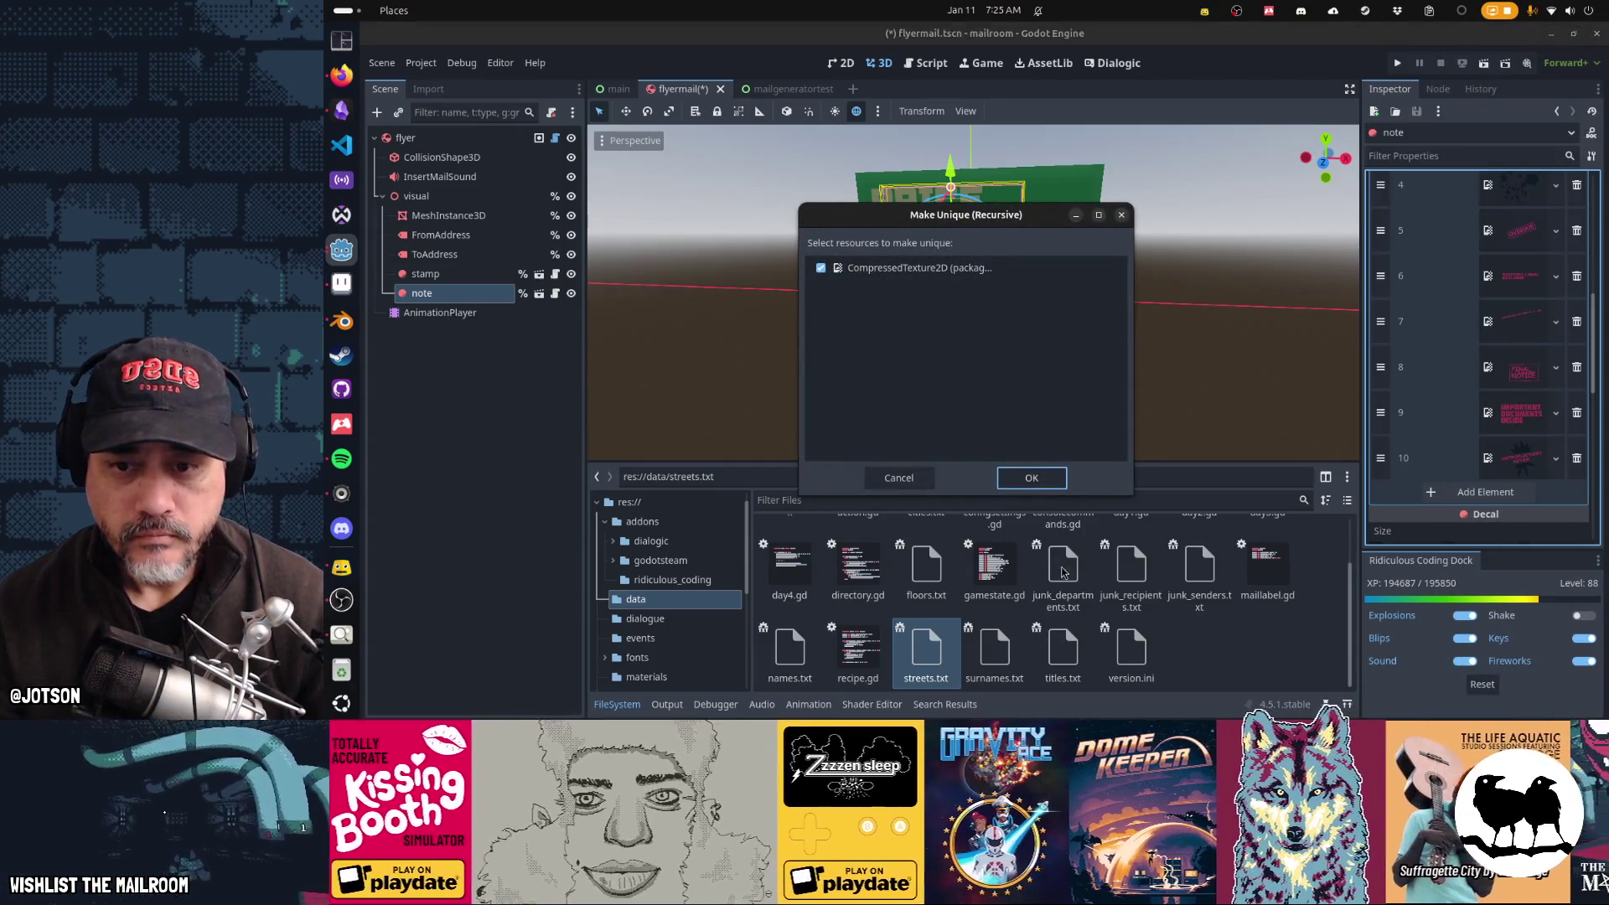
pyautogui.press('Return')
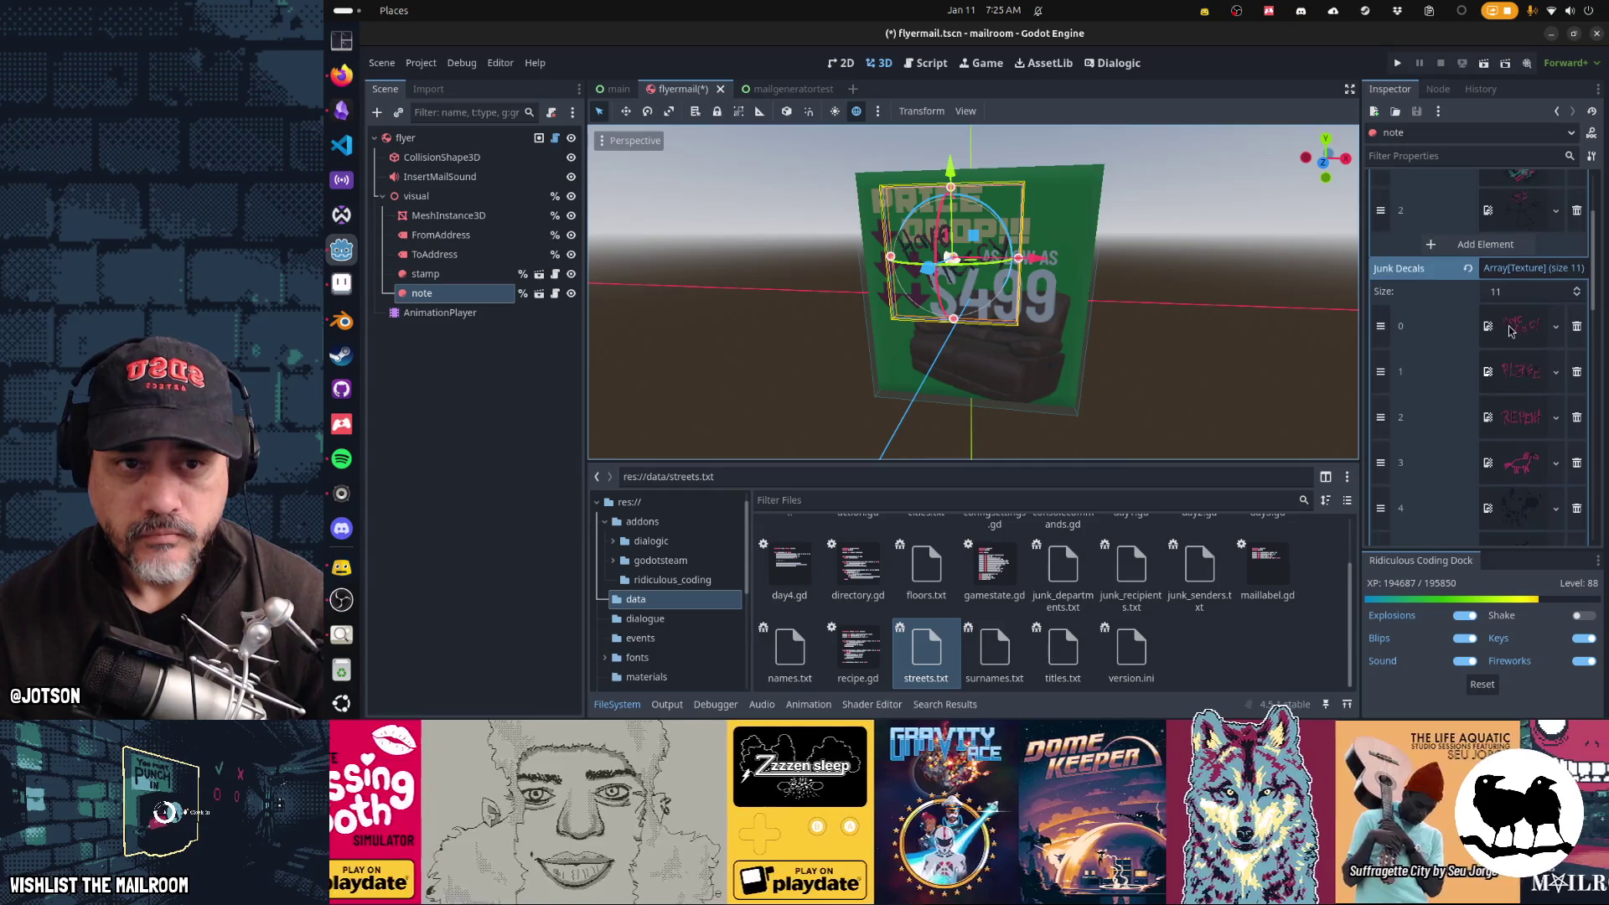
# Step: Add a new Junk Decals slot and paste the remaining decal texture into it as unique
pyautogui.scroll(3, 1511, 331)
pyautogui.click(1575, 260)
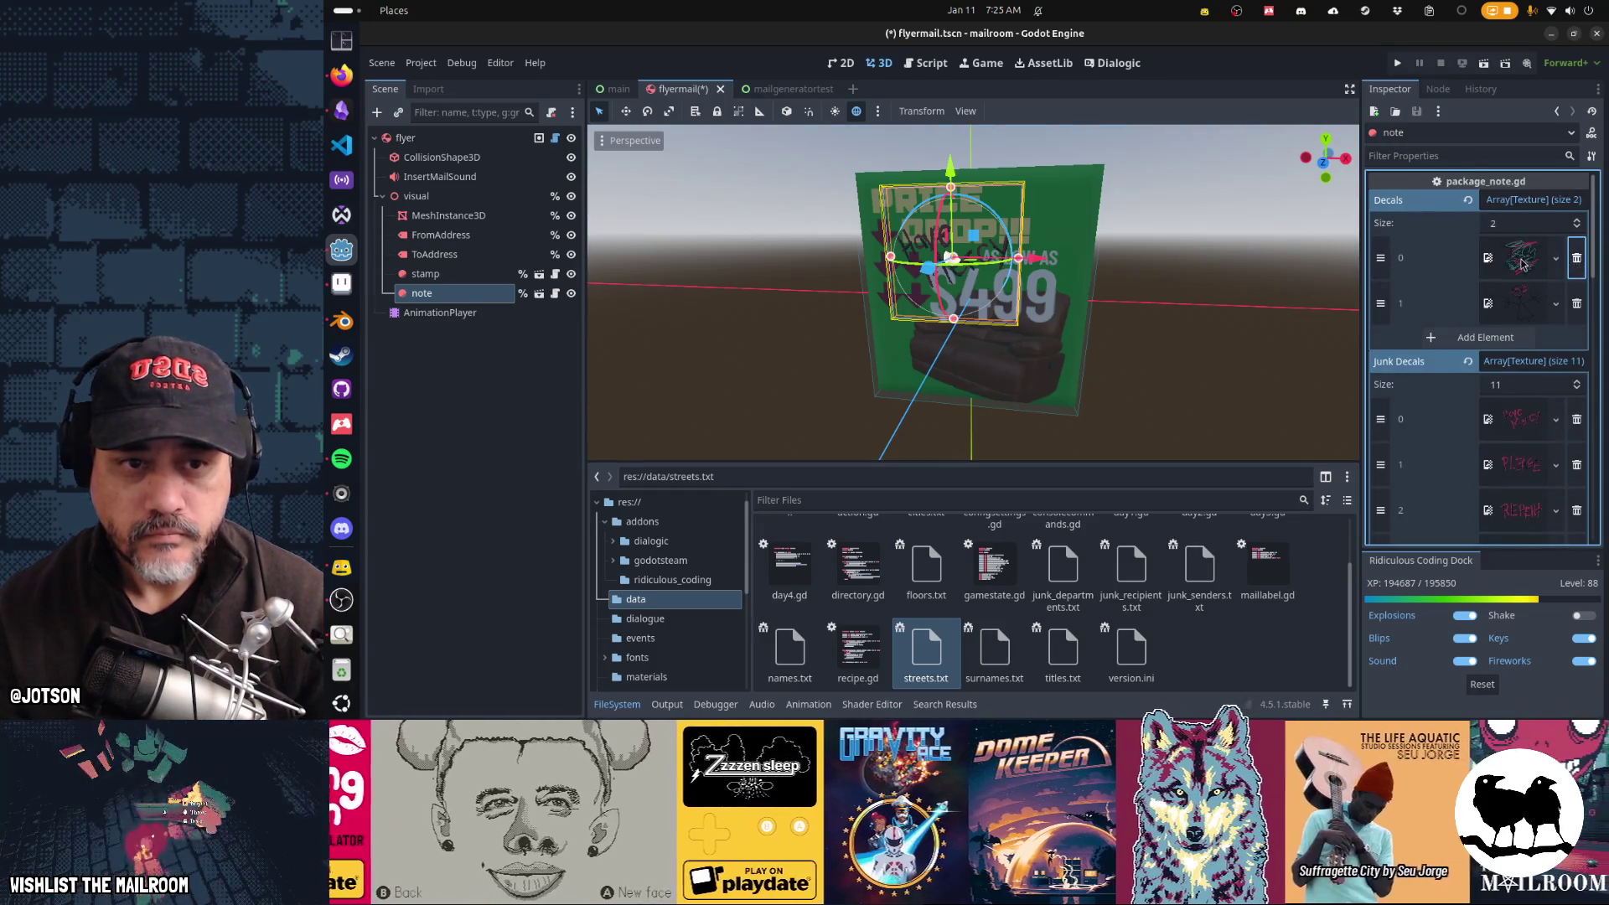
pyautogui.click(1523, 262)
pyautogui.click(1513, 681)
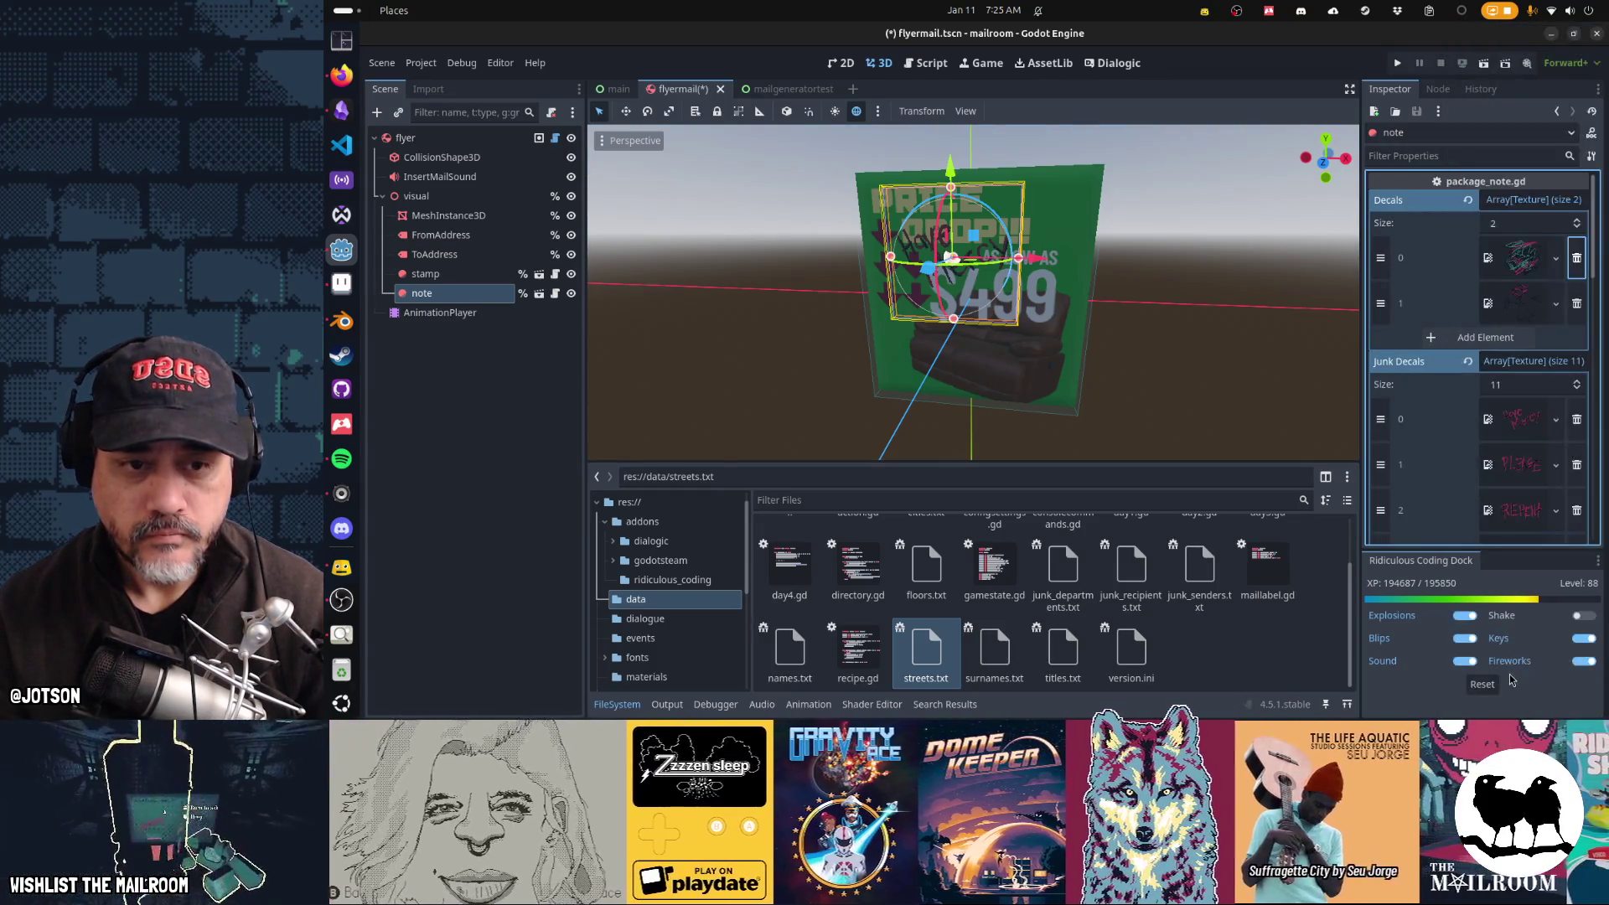
pyautogui.scroll(-5, 1475, 378)
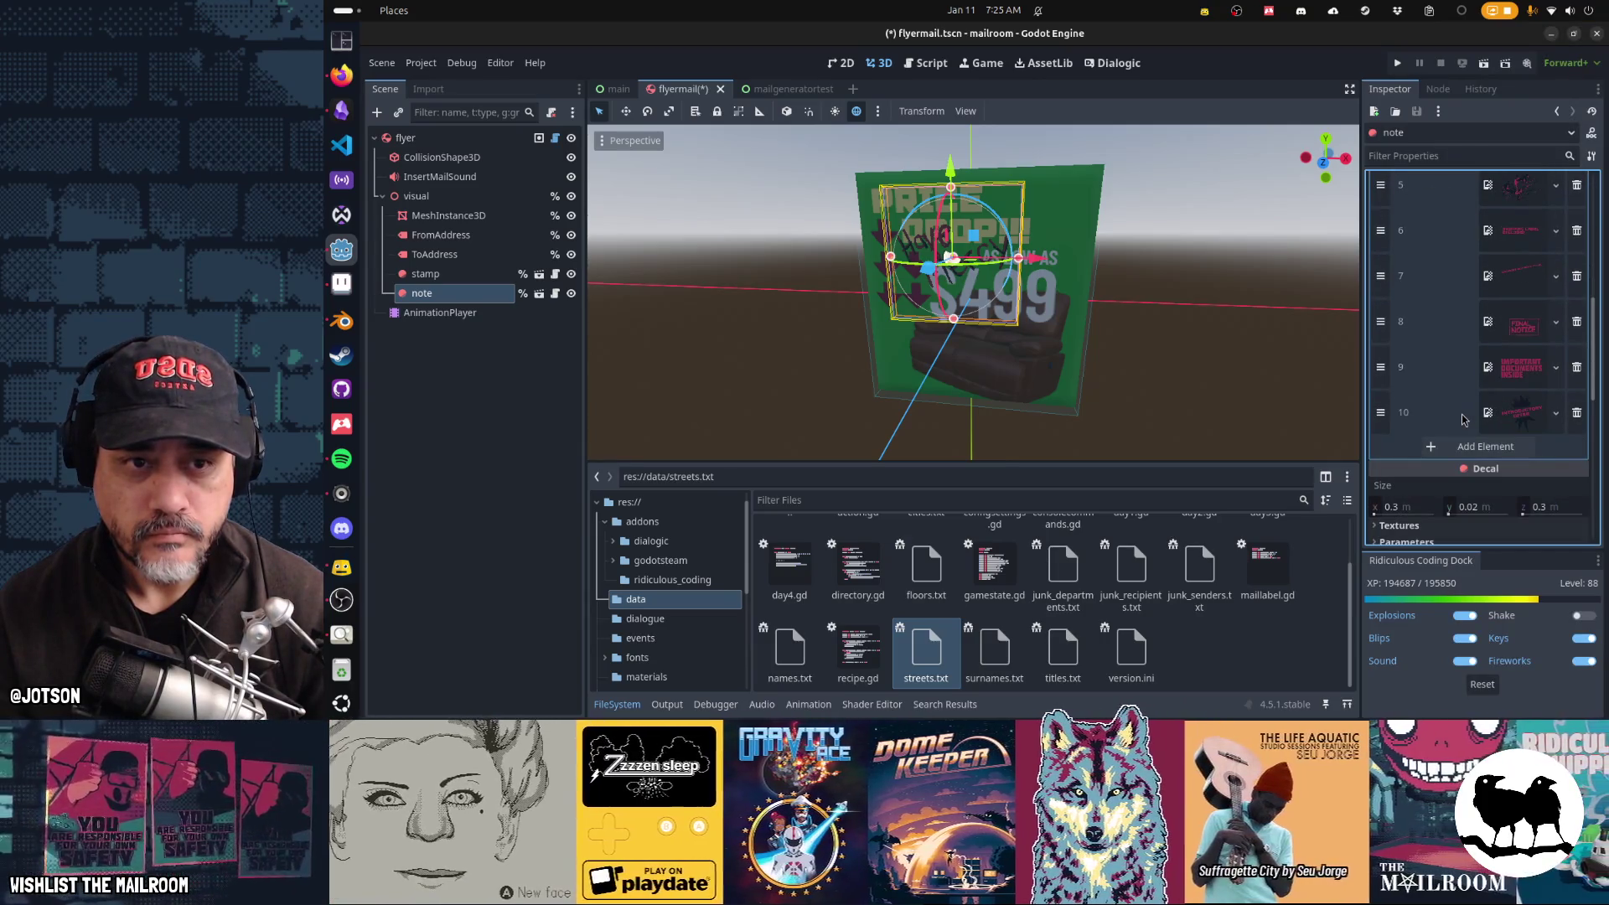
pyautogui.click(1486, 446)
pyautogui.click(1521, 503)
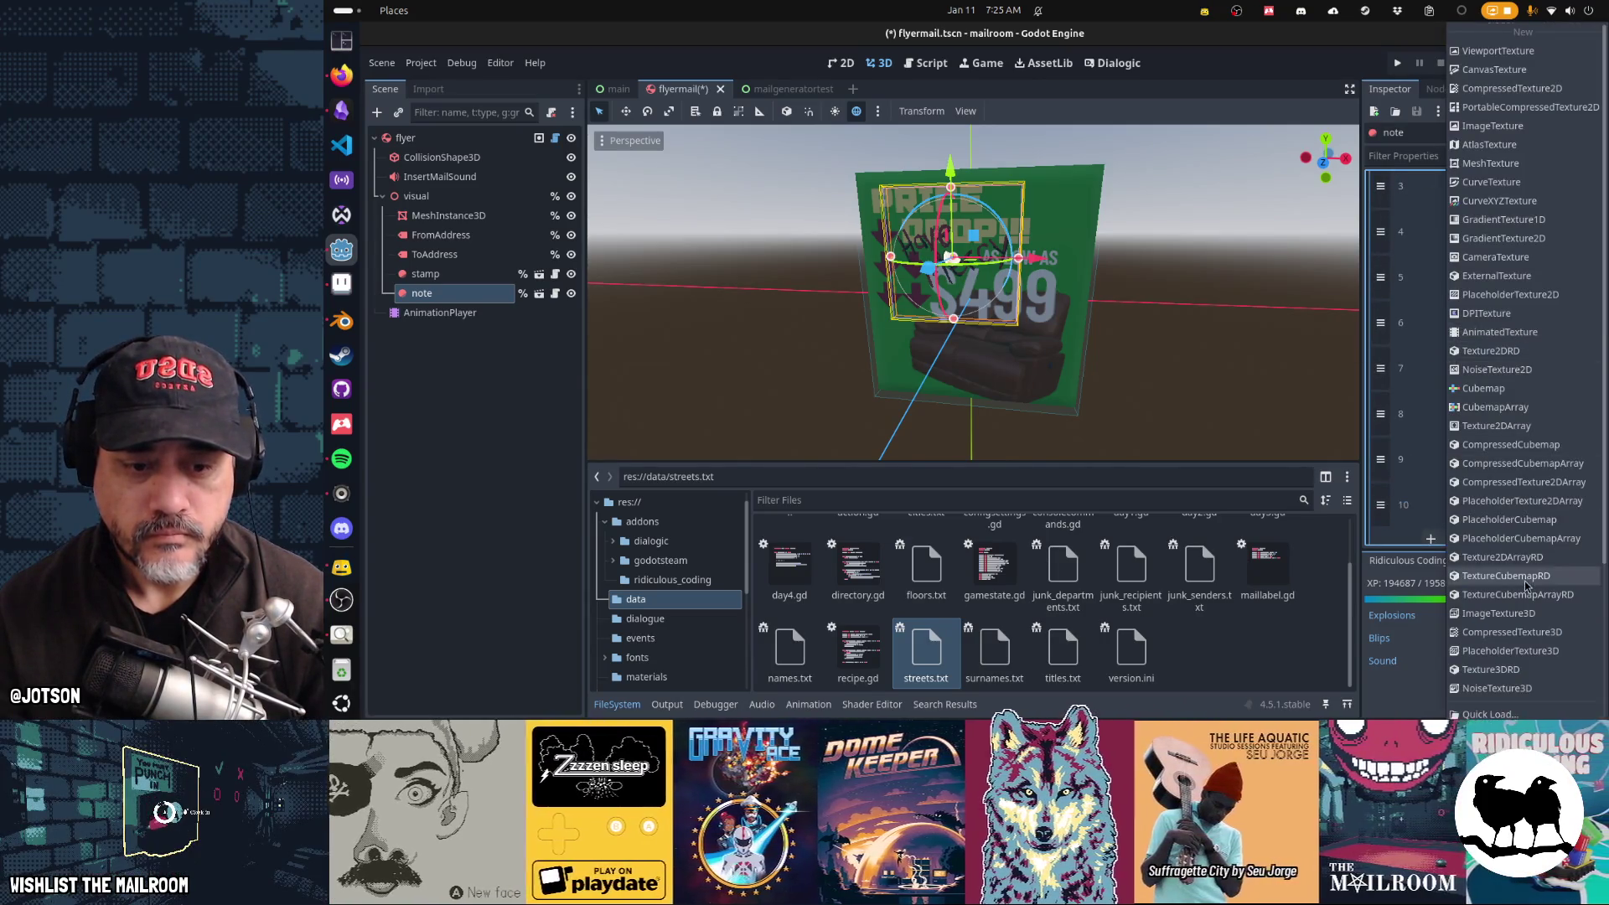
pyautogui.click(1509, 770)
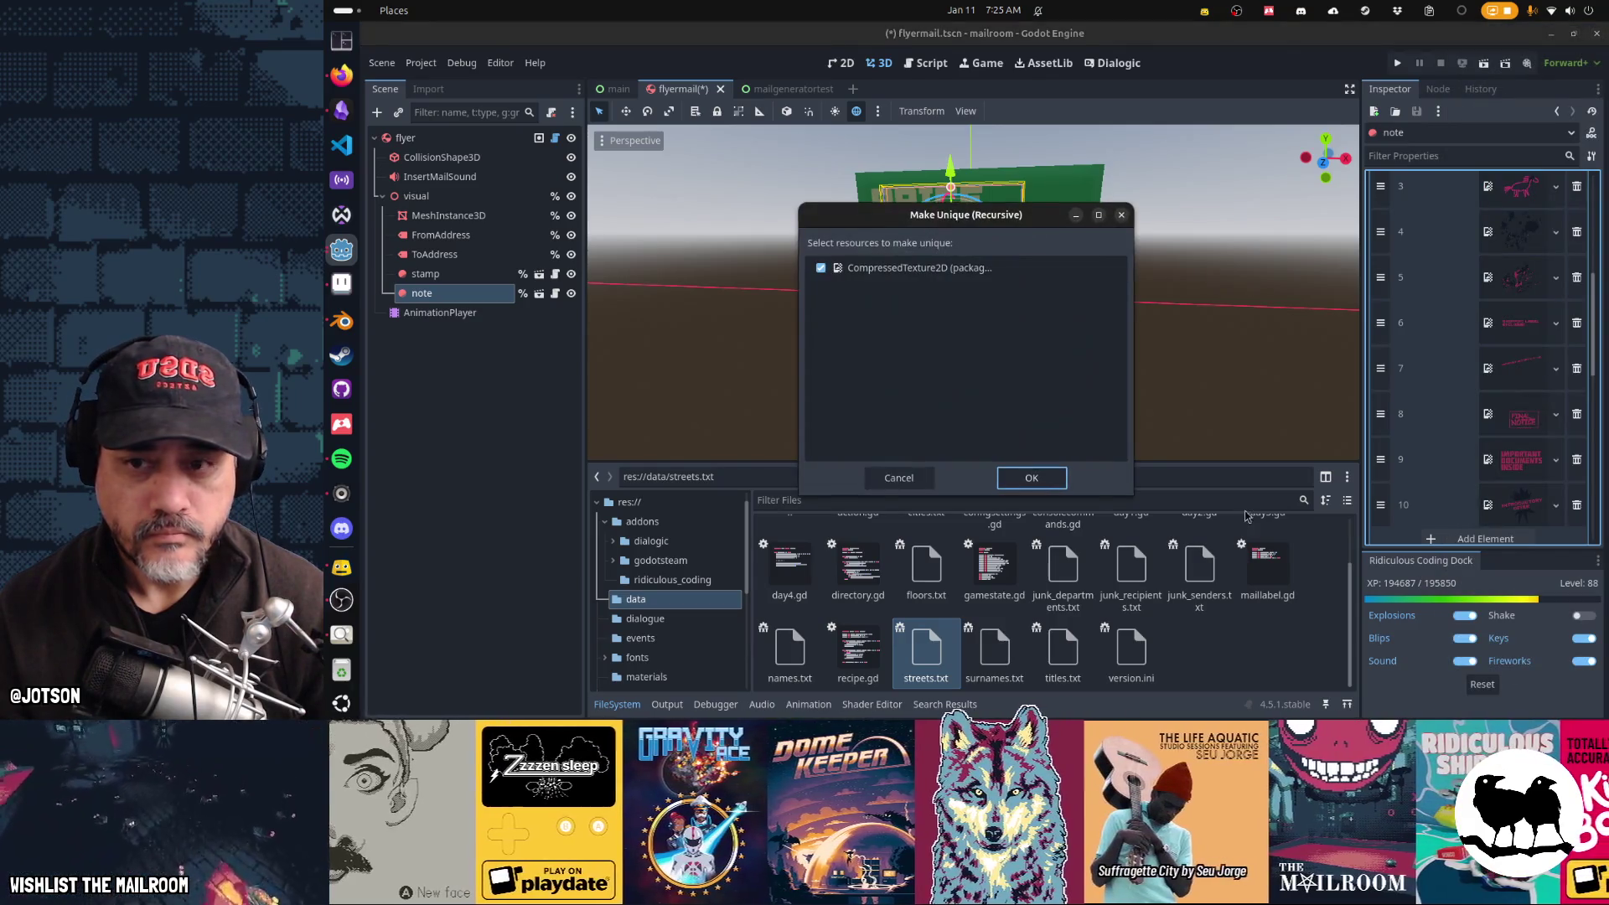
pyautogui.click(1061, 485)
# Step: Trim the surplus Junk Decals entries, undoing an over-deletion and removing duplicate entry 7
pyautogui.click(1575, 374)
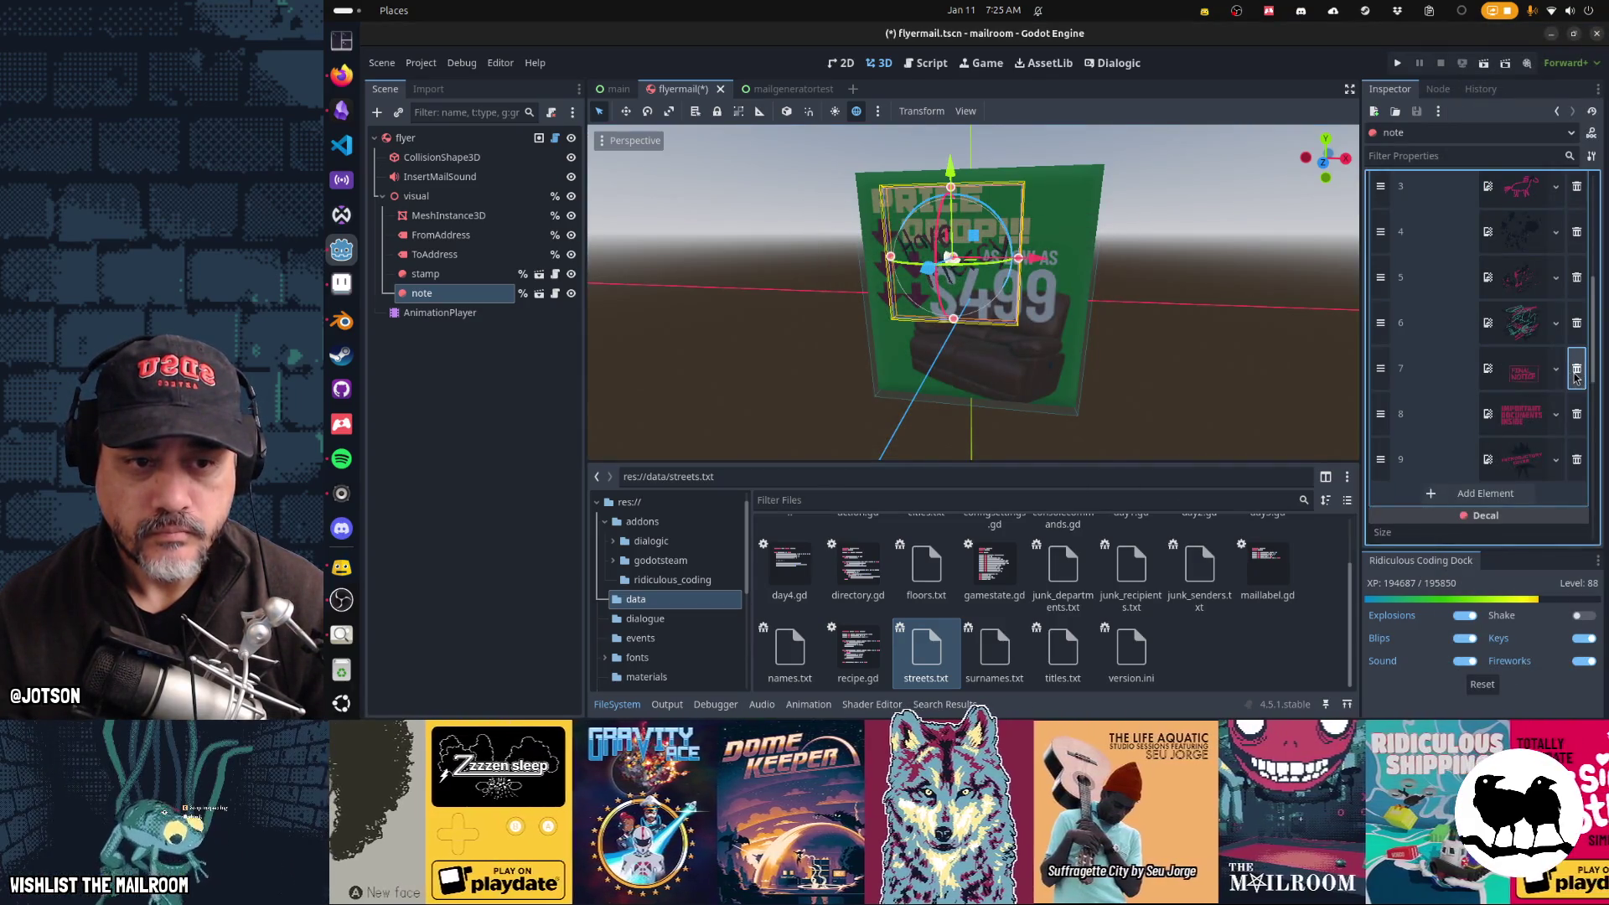
pyautogui.click(1575, 375)
pyautogui.click(1575, 374)
pyautogui.click(1576, 377)
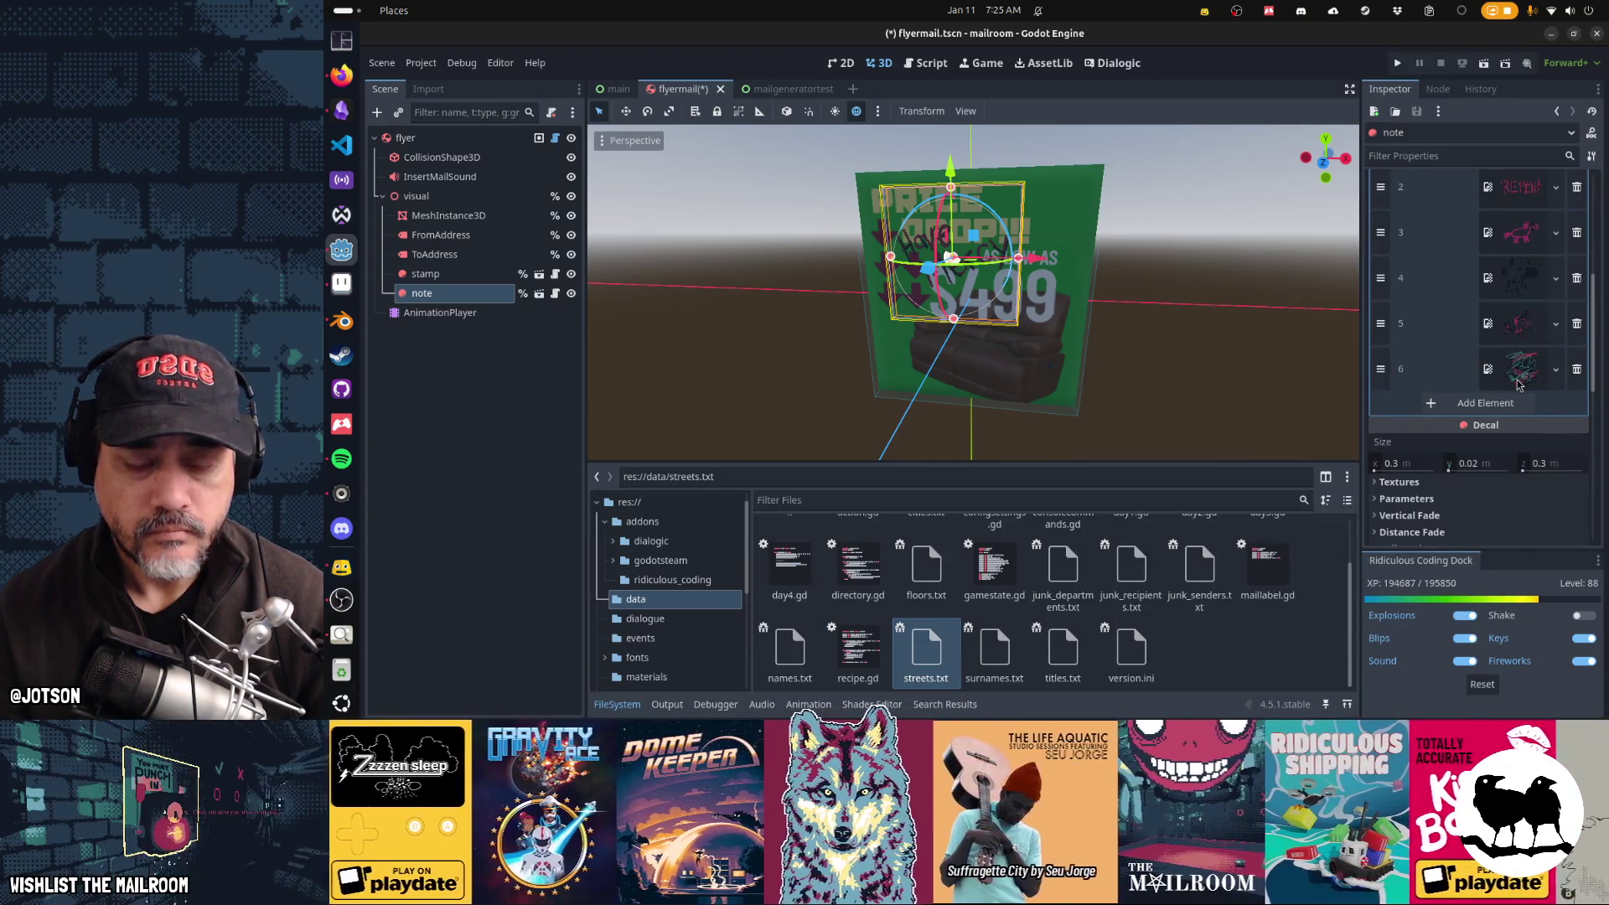
pyautogui.hotkey('ctrl', 'z')
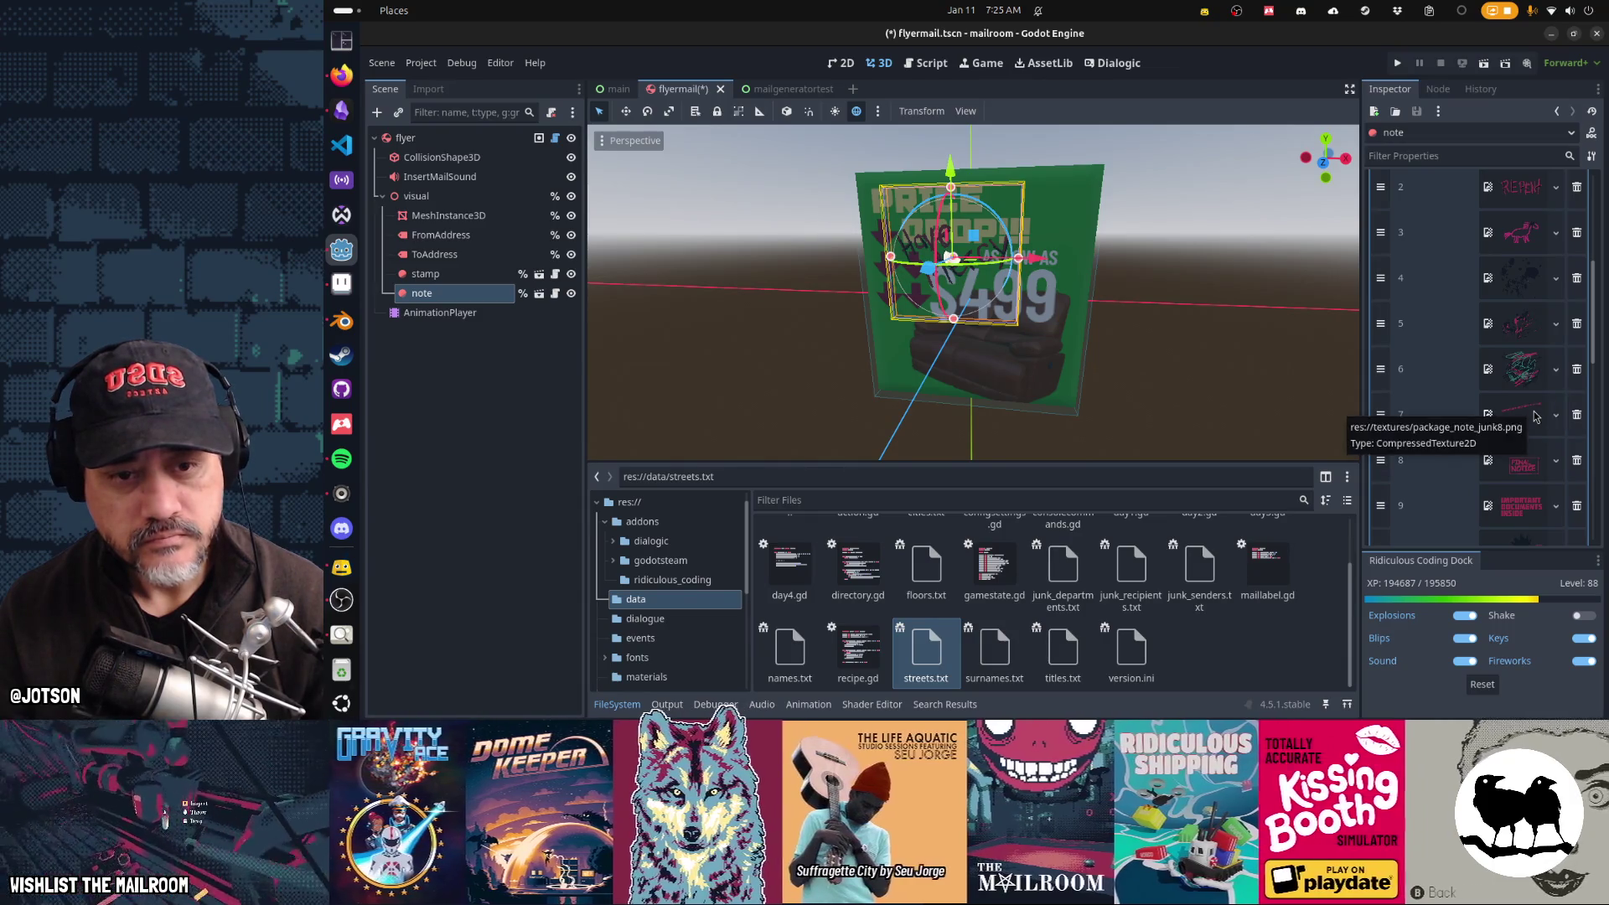
pyautogui.click(1535, 416)
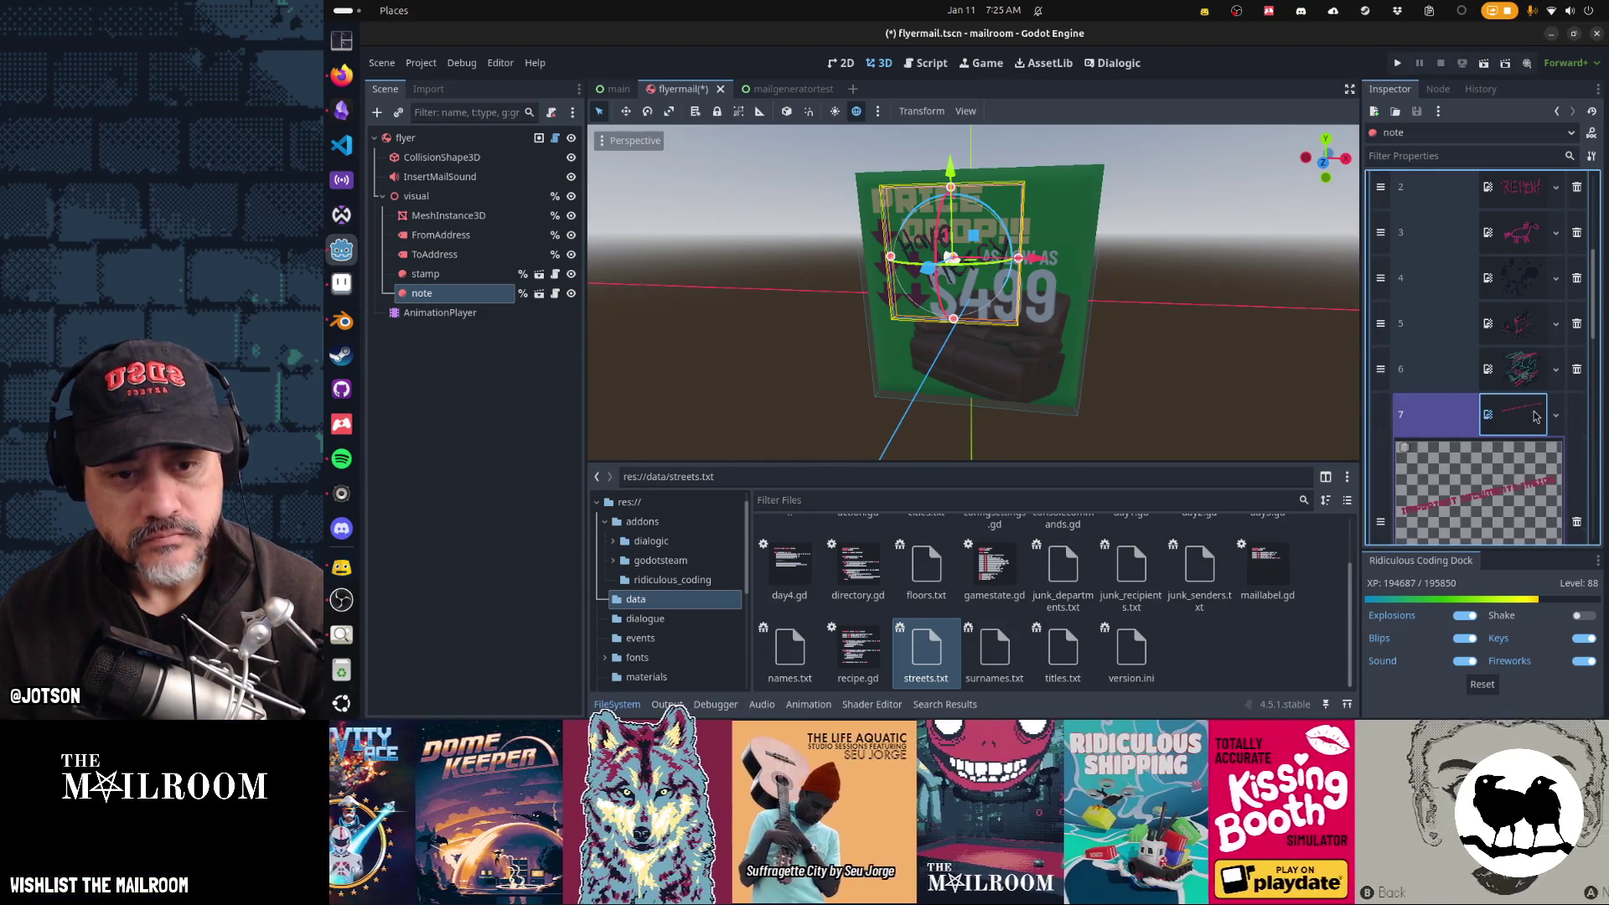
pyautogui.click(1534, 421)
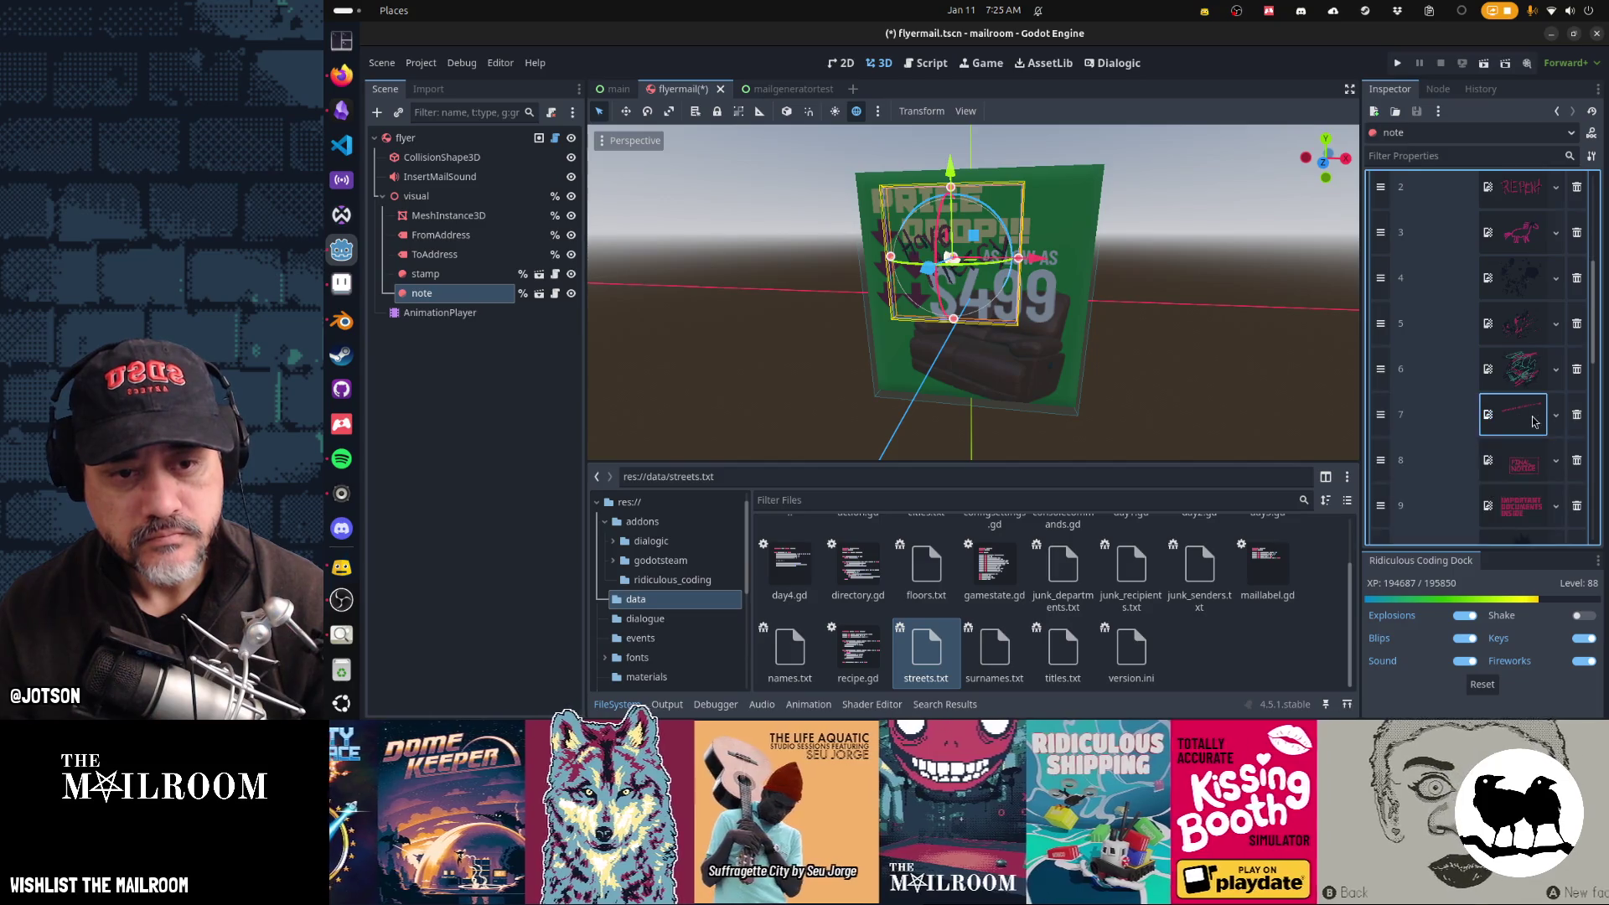
pyautogui.click(1577, 418)
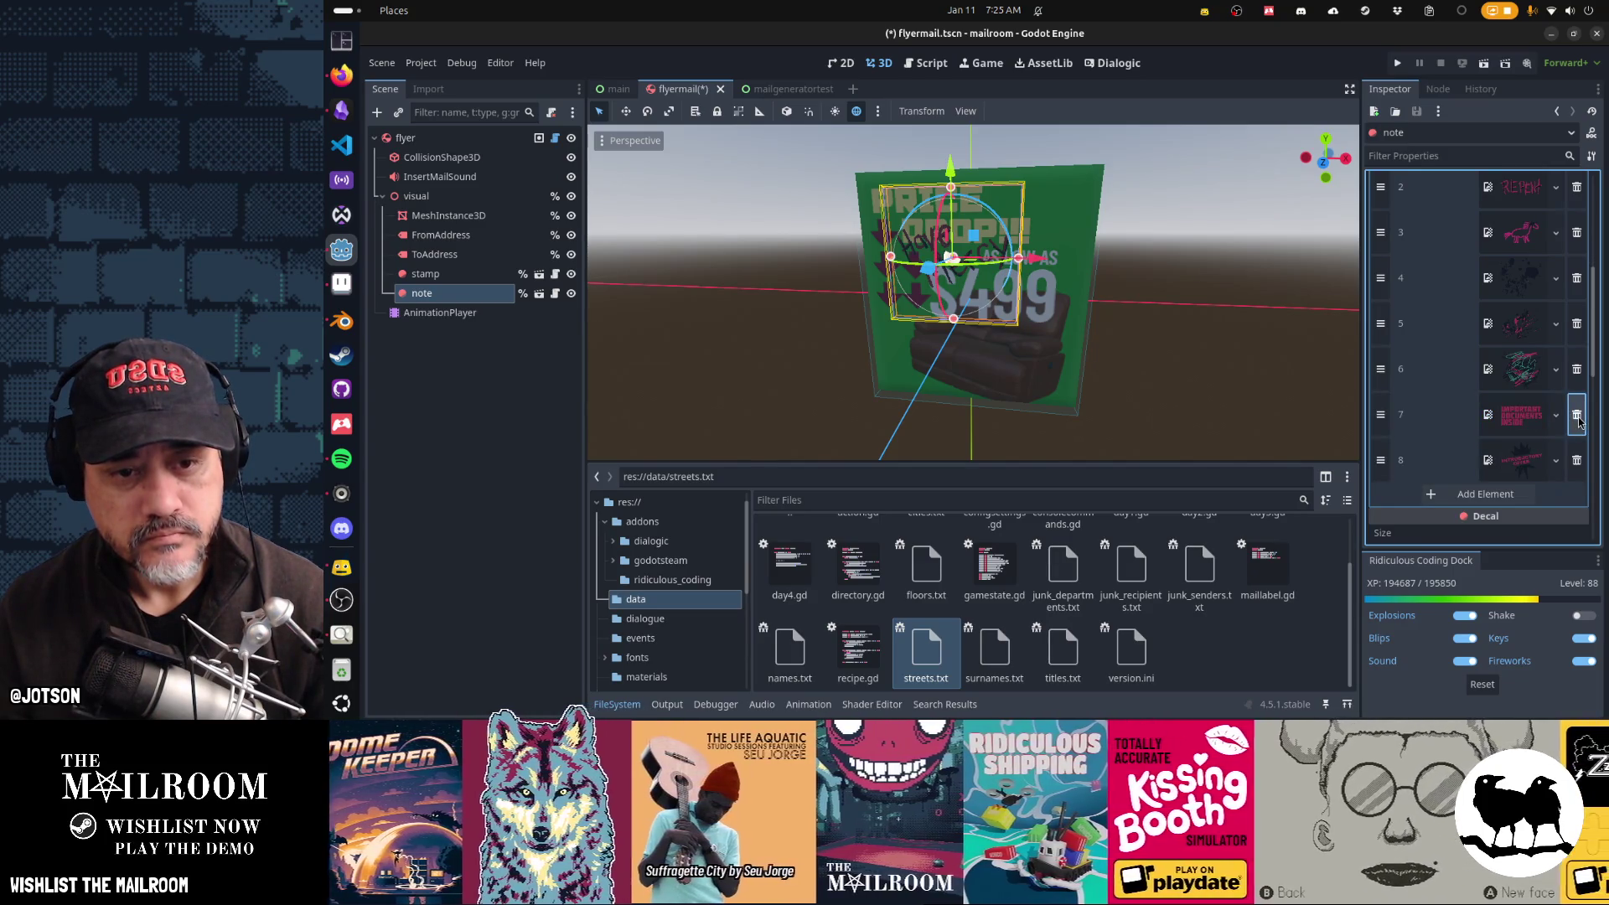
pyautogui.click(1577, 417)
# Step: Delete the last Decals texture so the array is empty, and save flyermail.tscn
pyautogui.scroll(8, 1525, 427)
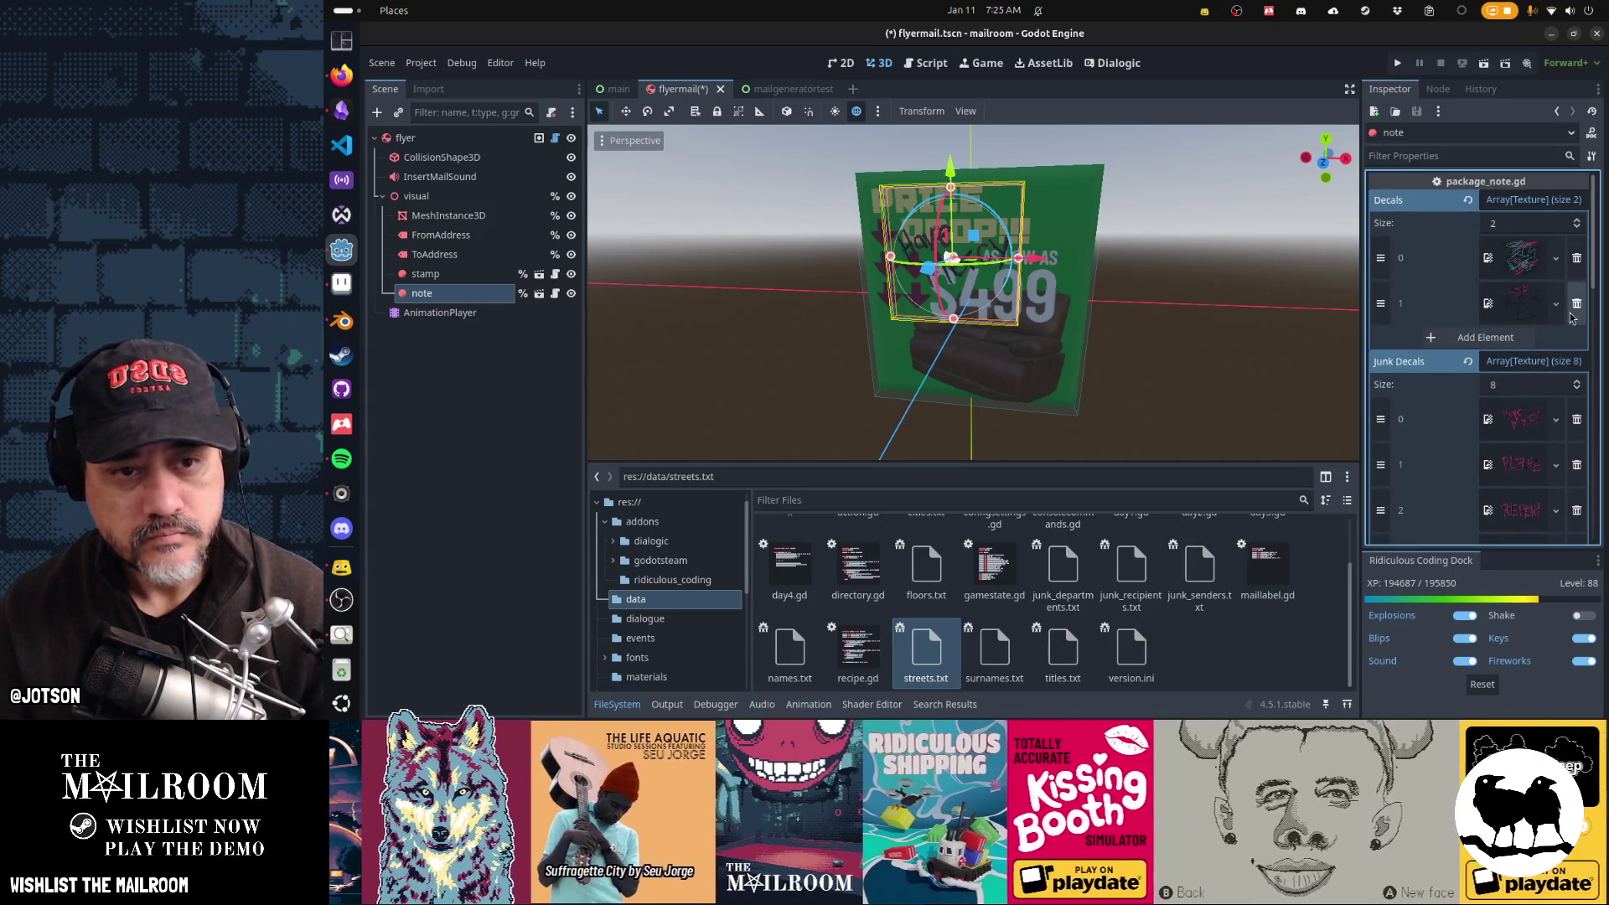
pyautogui.click(1577, 260)
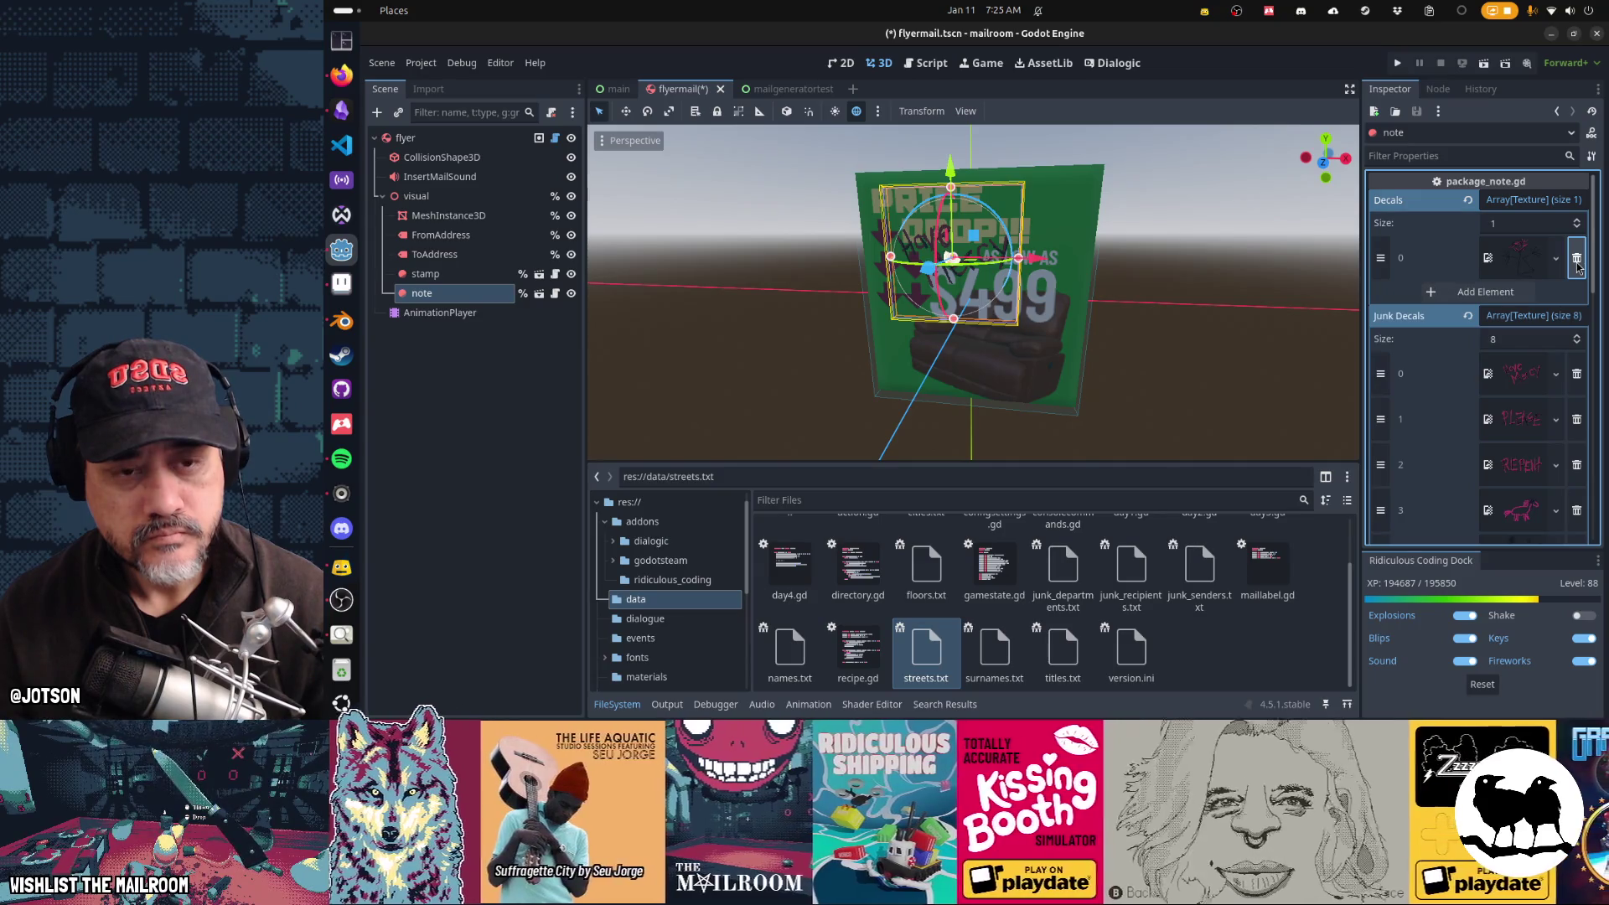
pyautogui.scroll(-5, 1475, 394)
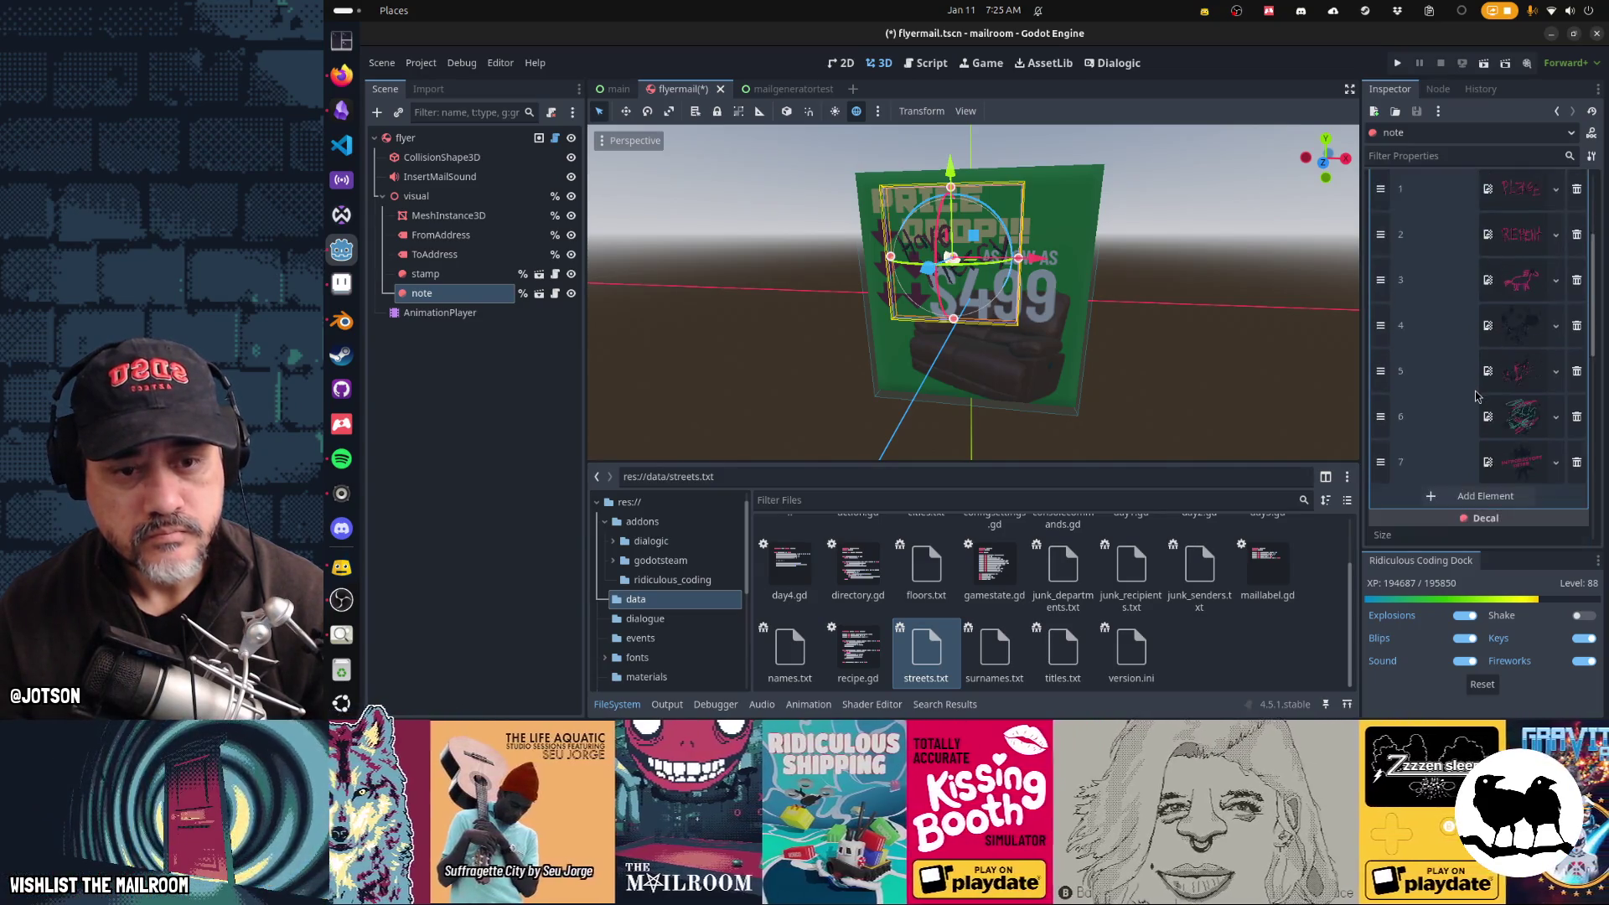
pyautogui.scroll(5, 1475, 391)
pyautogui.hotkey('ctrl', 's')
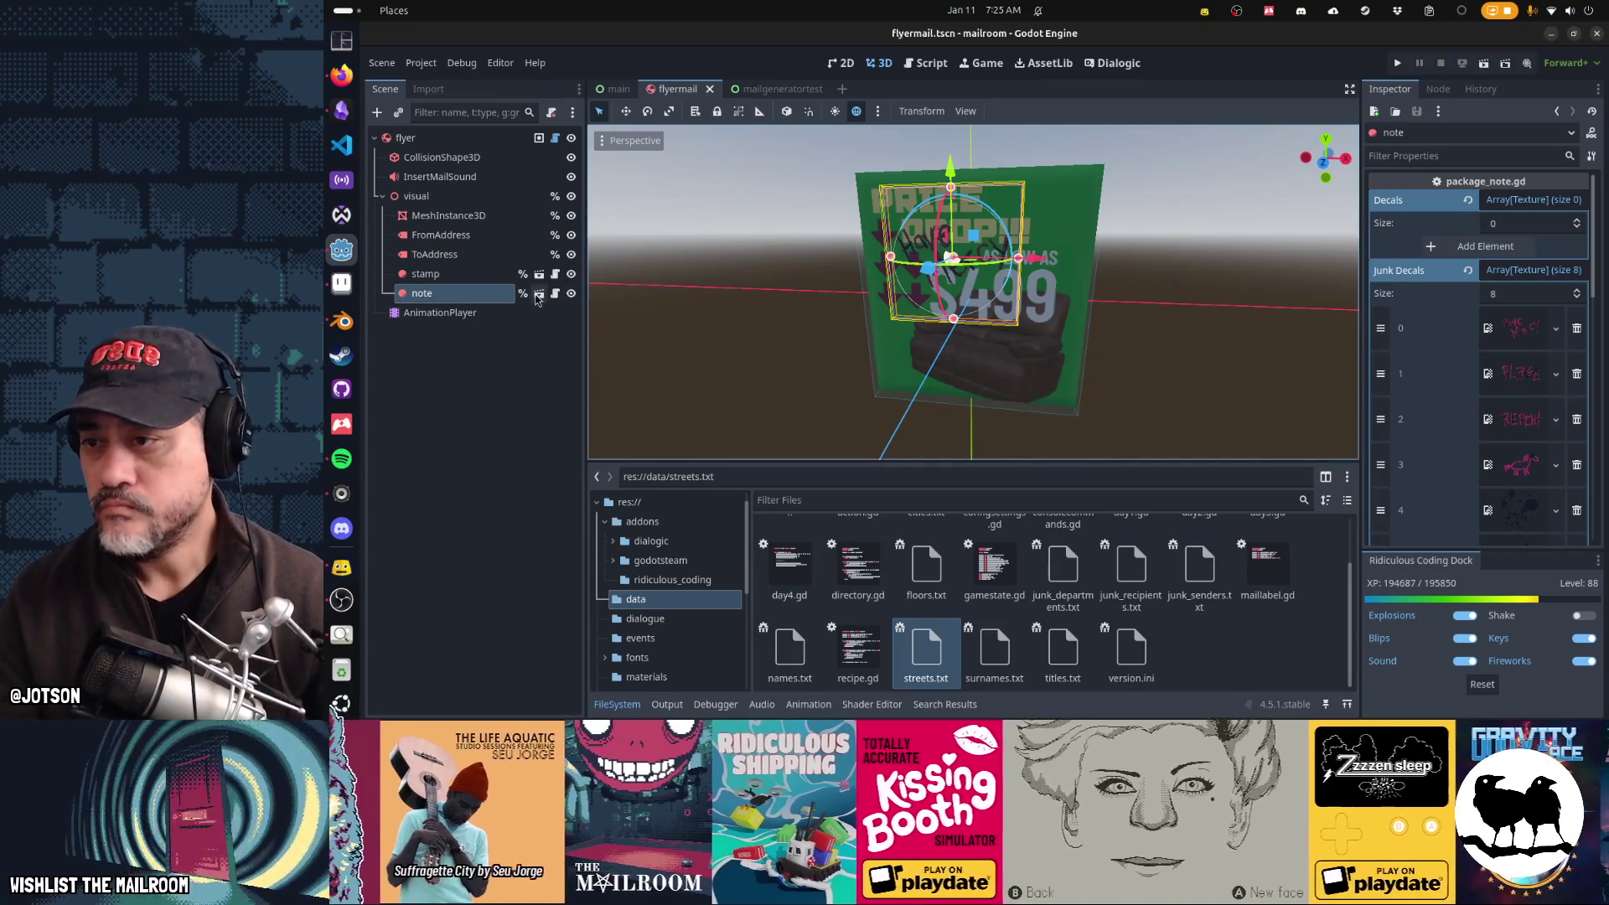
# Step: Close package_note and review flyermail's note: empty Decals and eight Junk Decals textures
pyautogui.click(539, 294)
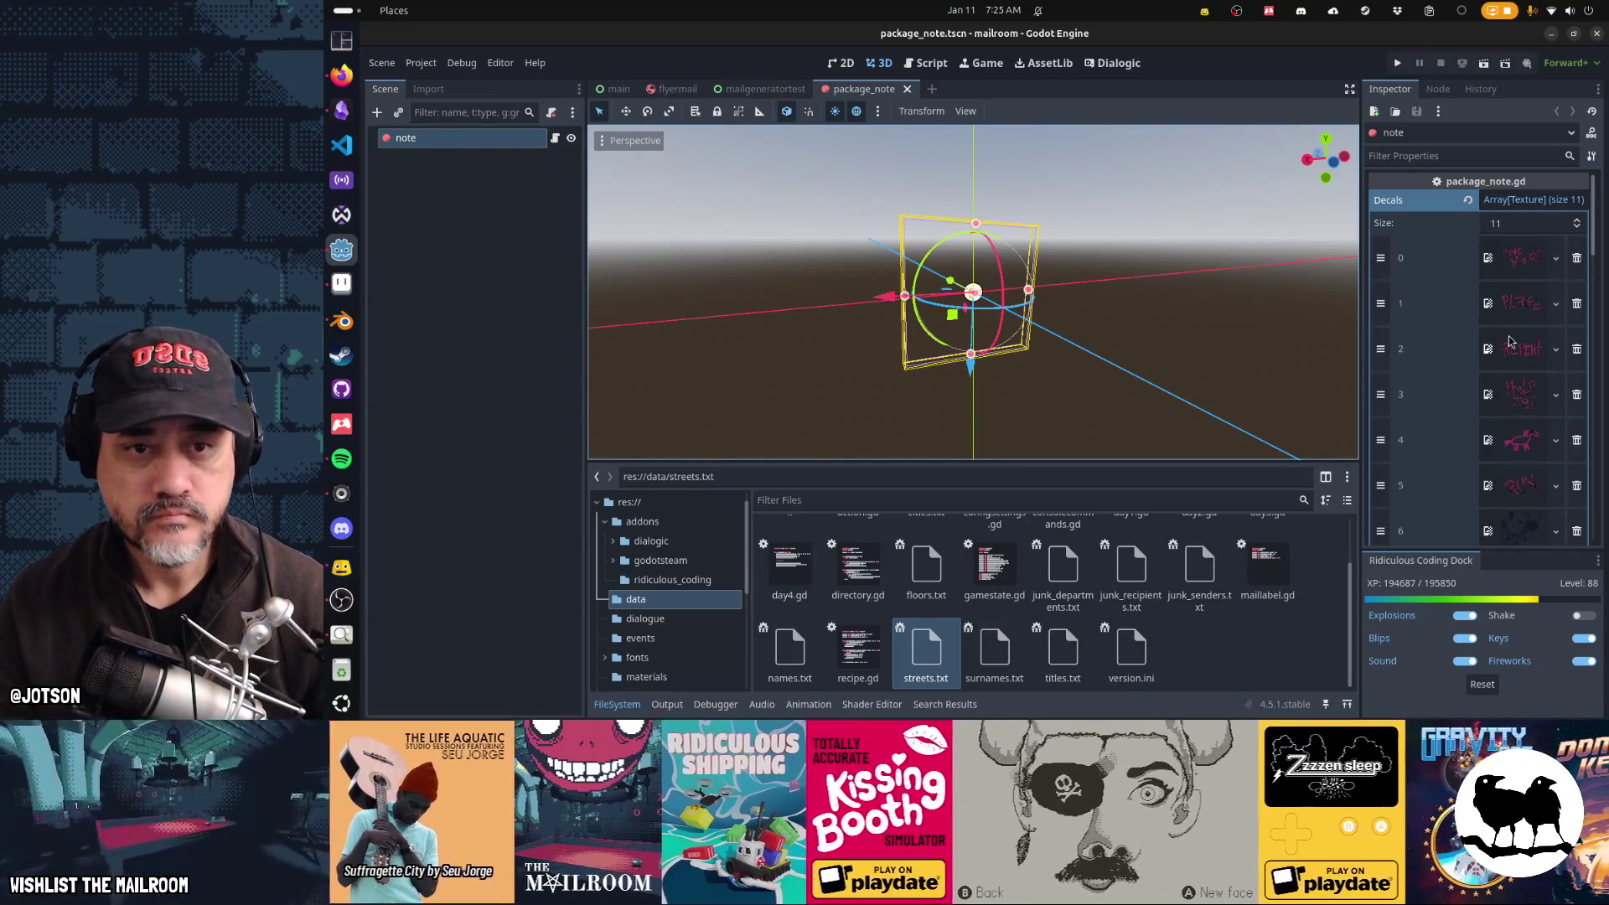
pyautogui.scroll(-3, 1509, 341)
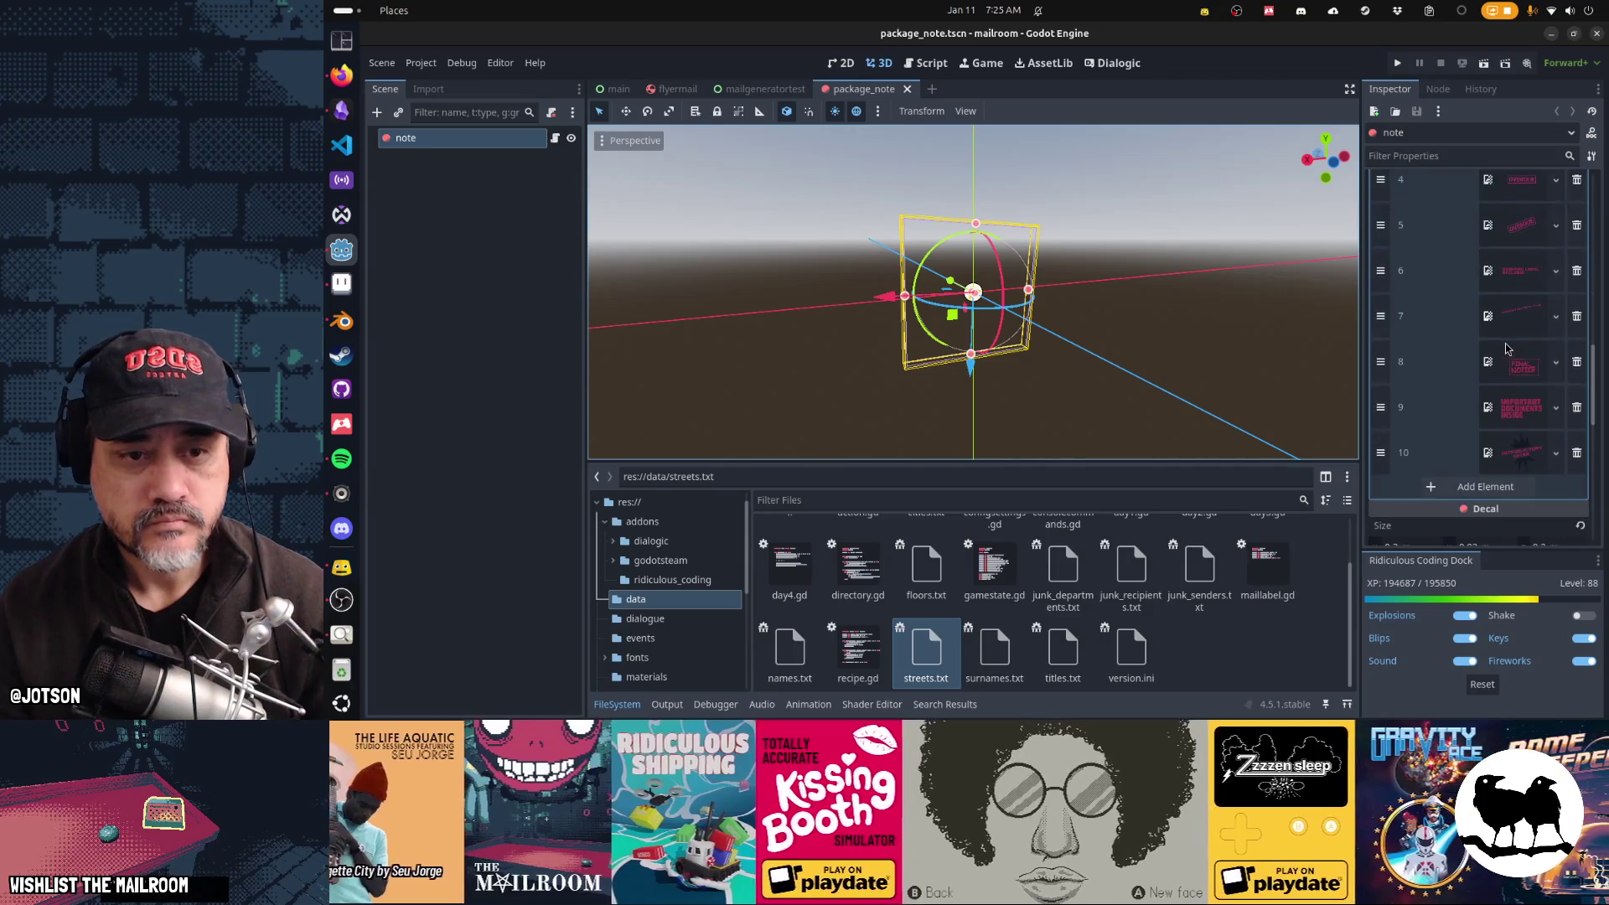
pyautogui.middleClick(883, 94)
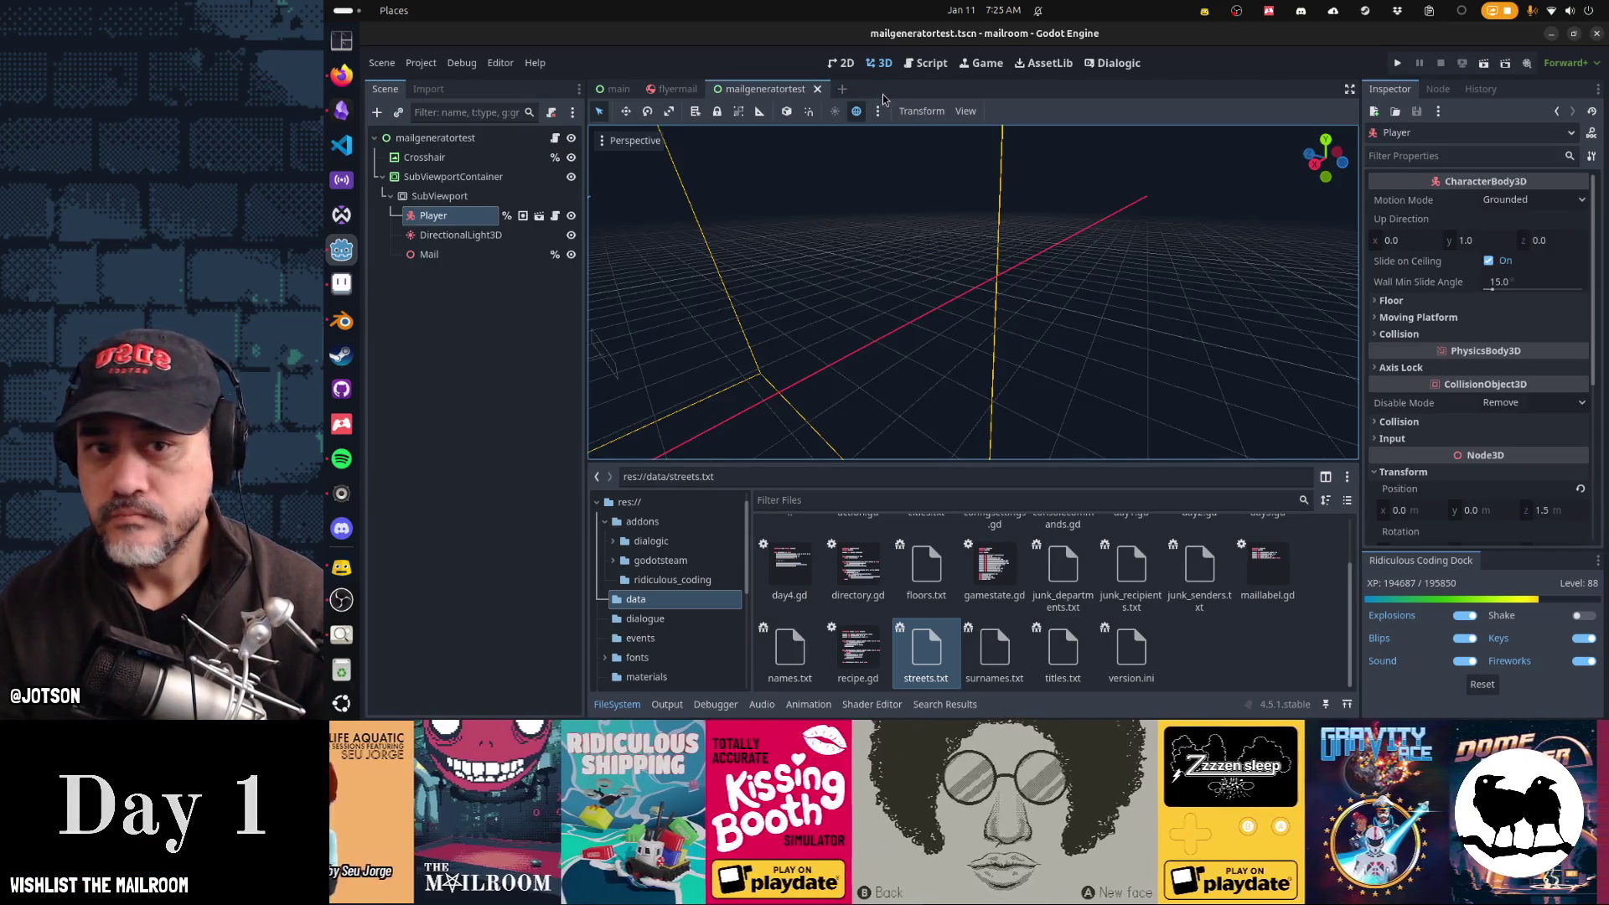
pyautogui.click(675, 92)
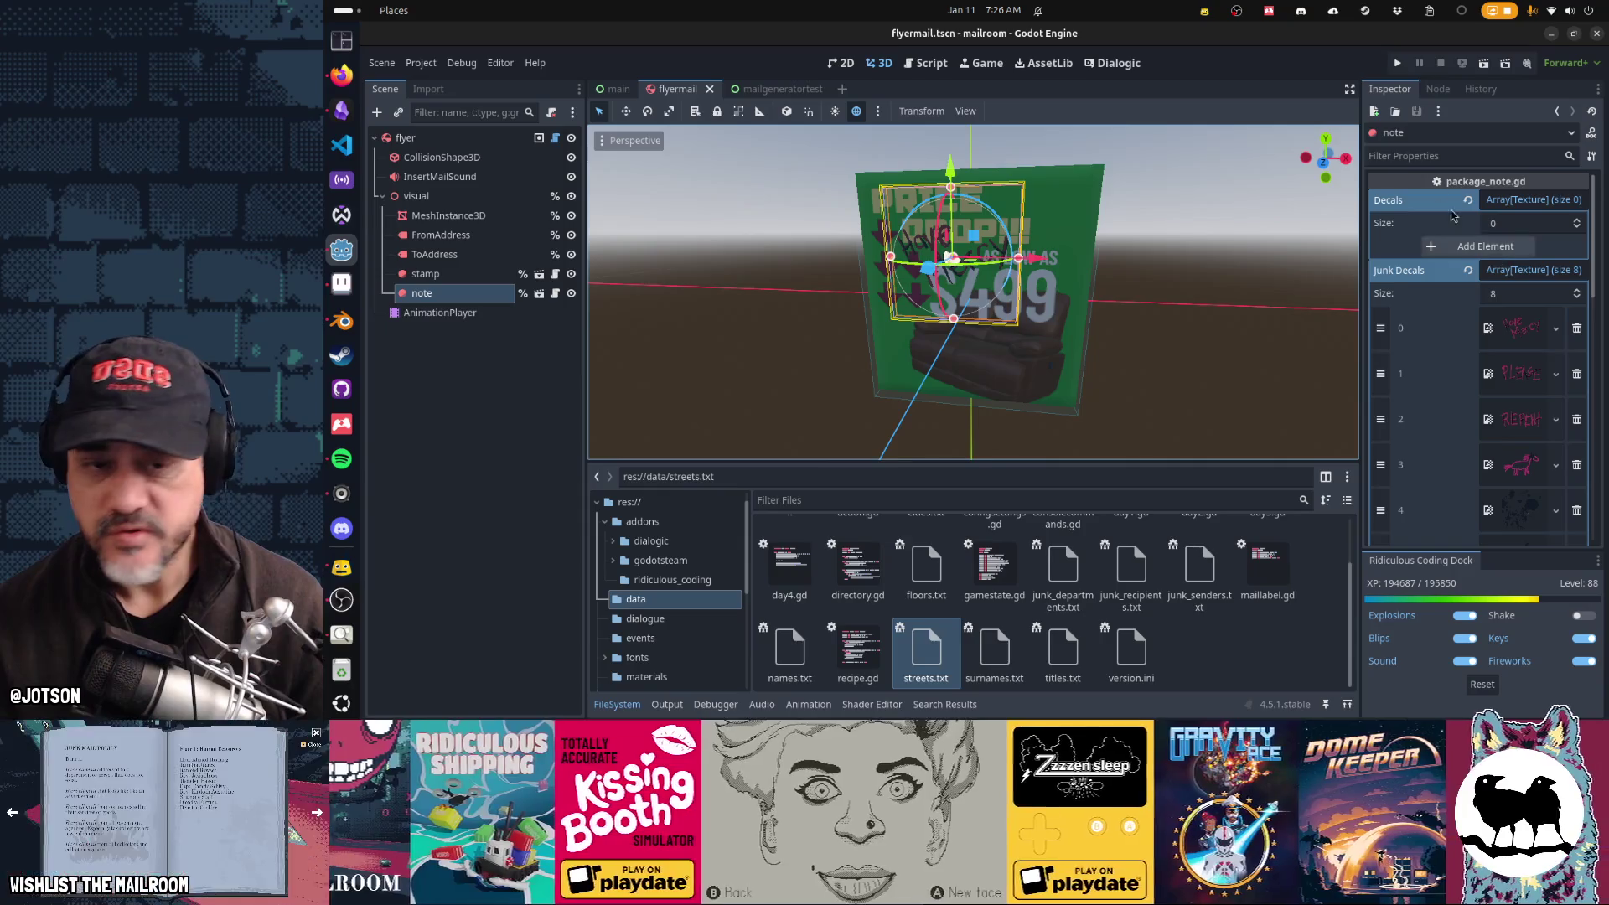
pyautogui.scroll(-5, 1499, 410)
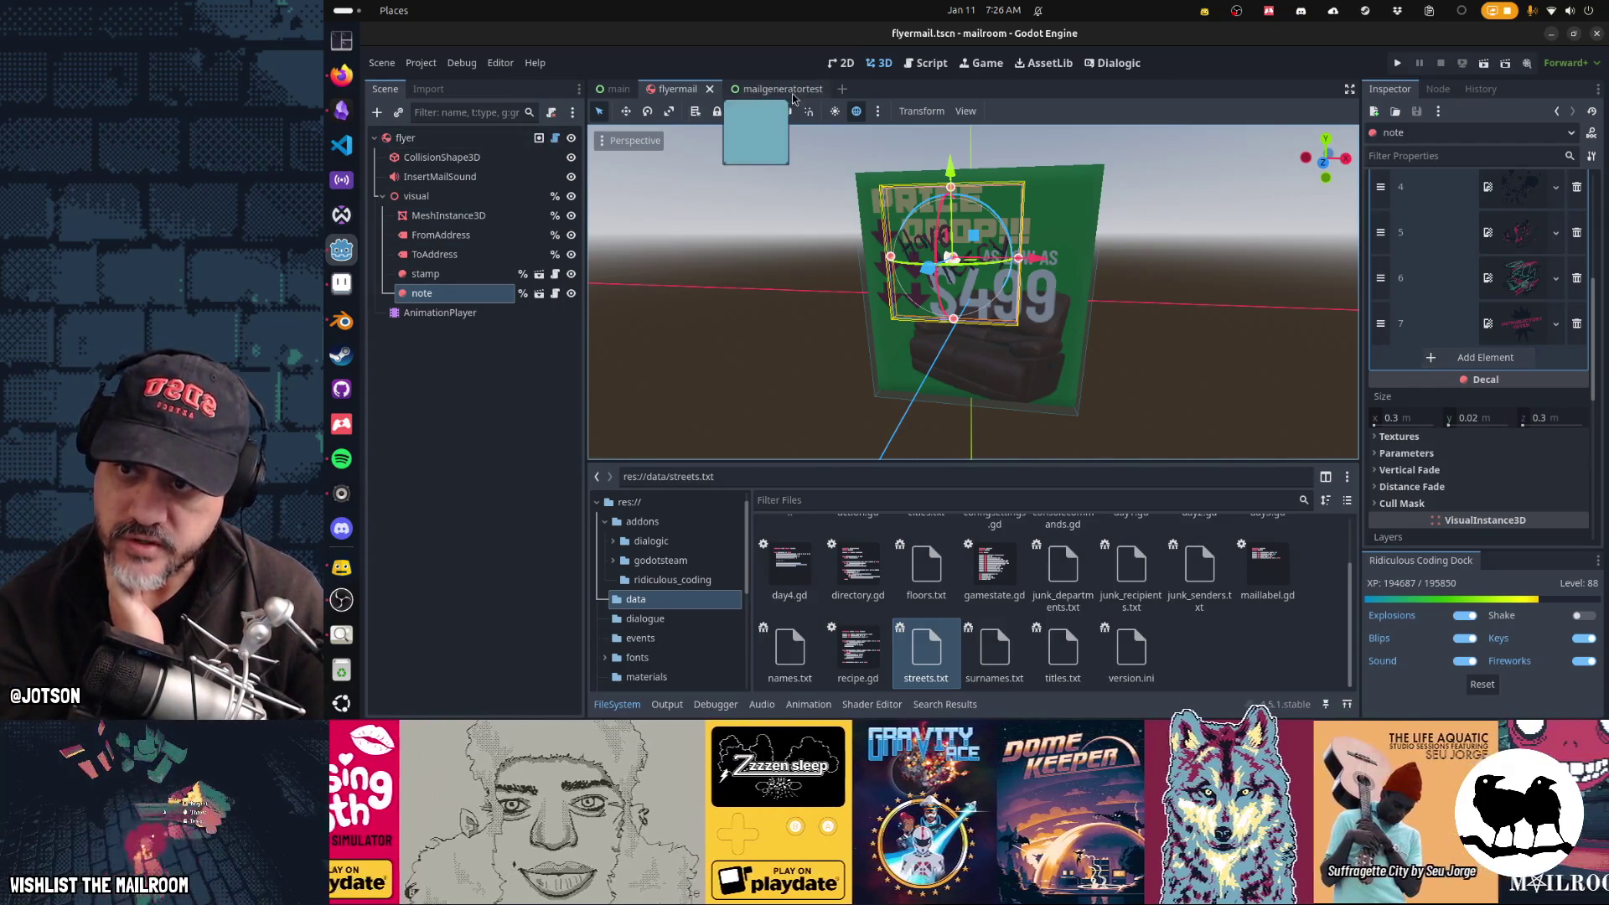
pyautogui.scroll(5, 1520, 331)
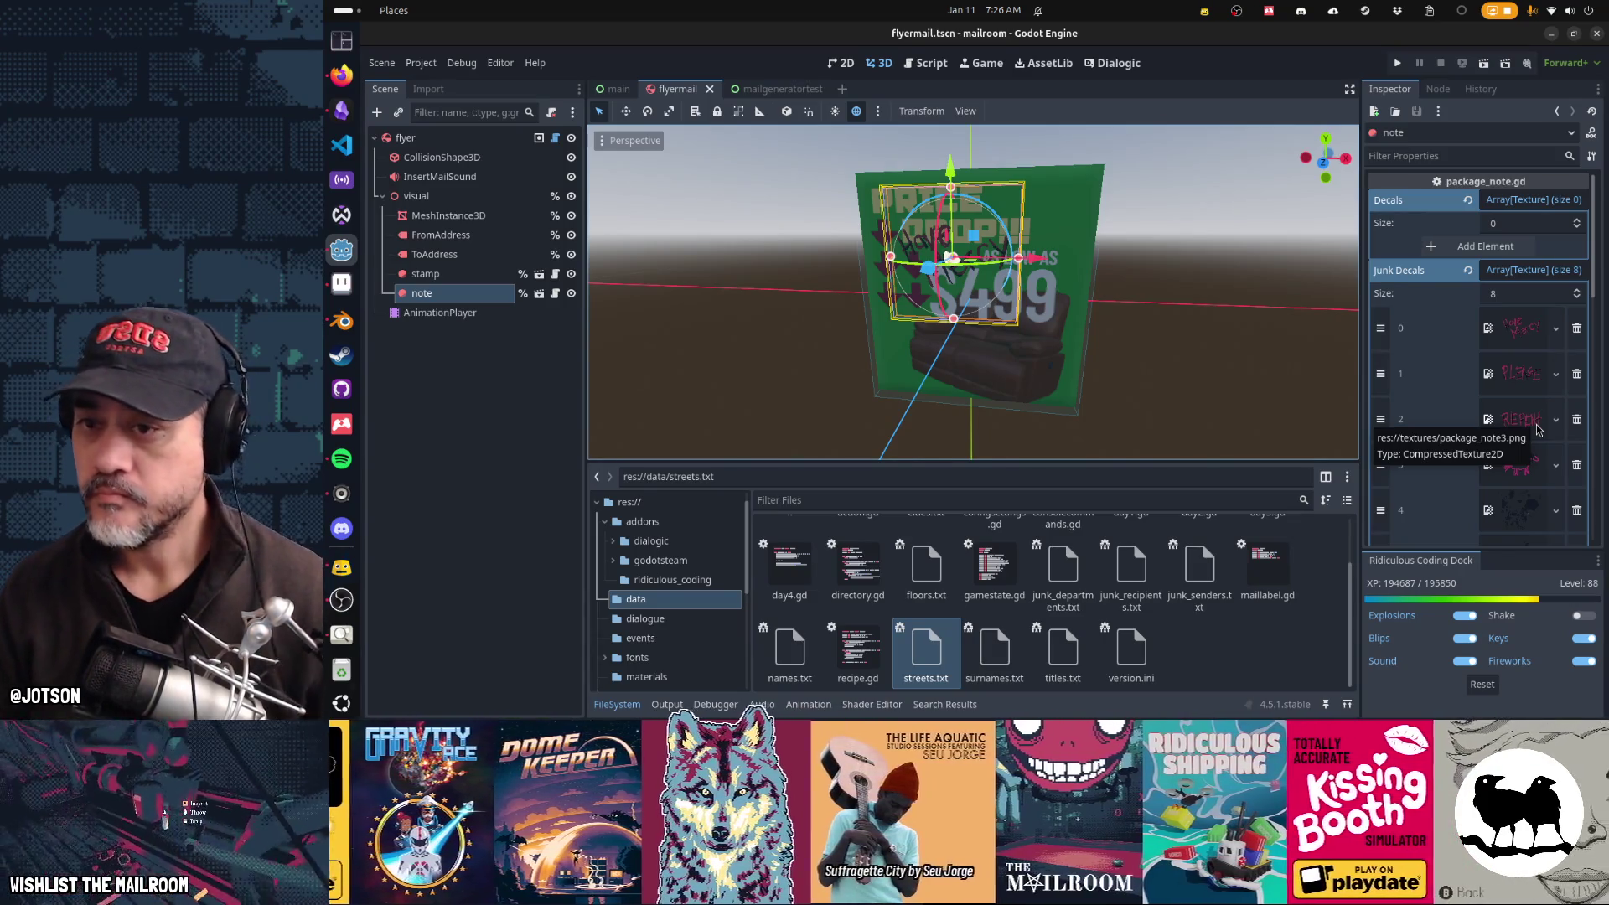
pyautogui.moveTo(1061, 274); pyautogui.dragTo(1091, 276)
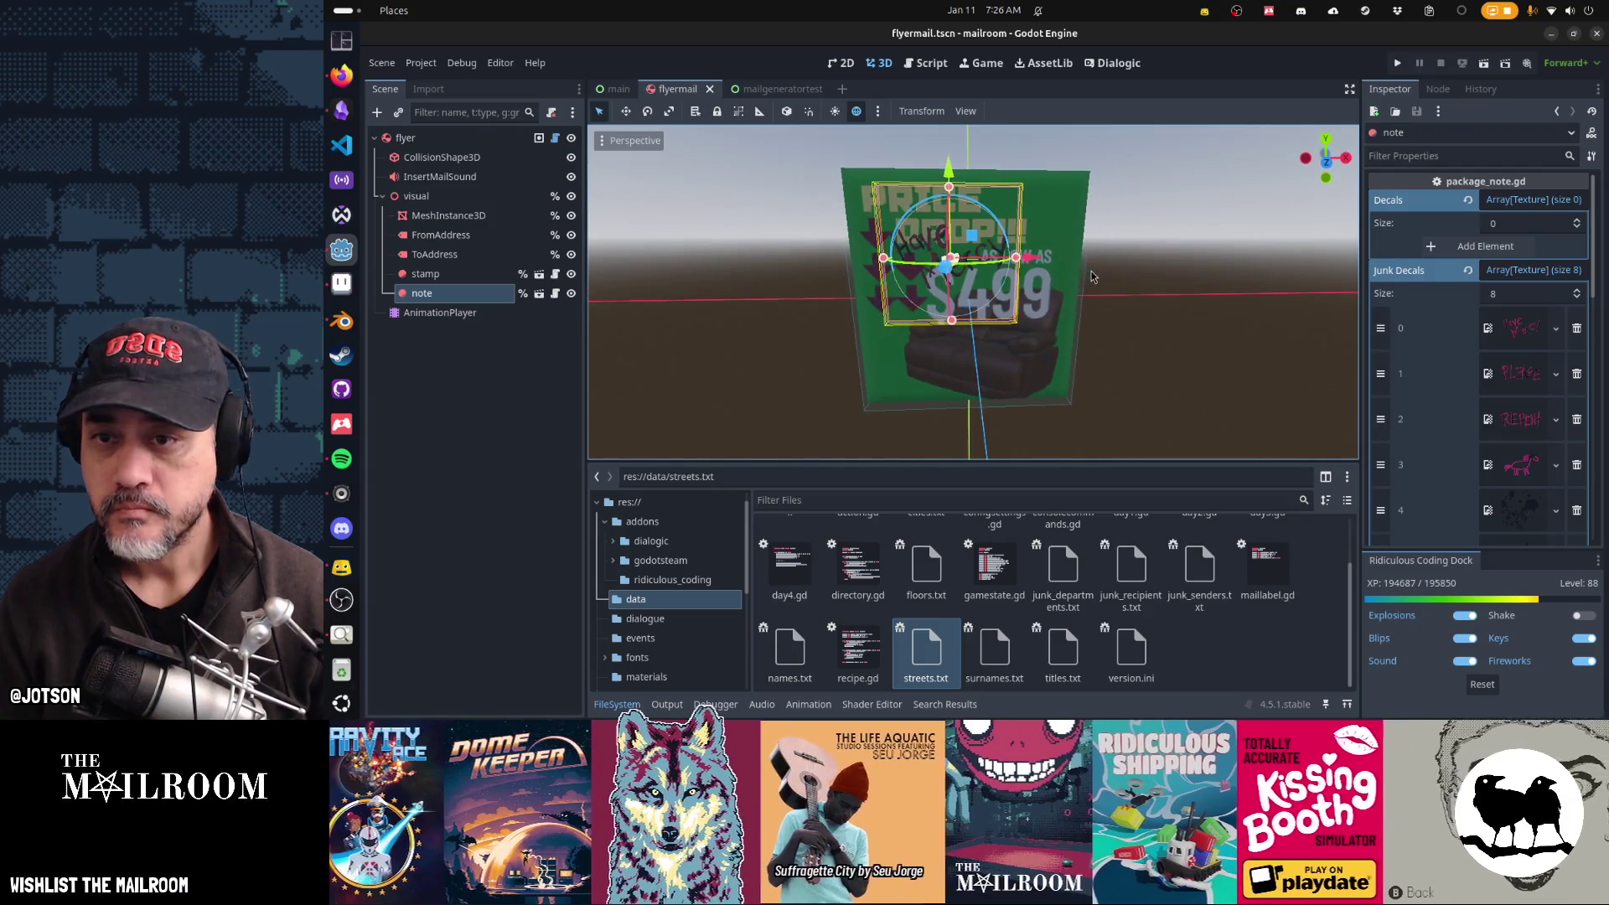
# Step: Drag the note decal up and right on the flyer, save, and orbit to the price side
pyautogui.moveTo(979, 242)
pyautogui.mouseDown()
pyautogui.moveTo(1049, 206)
pyautogui.moveTo(1045, 239)
pyautogui.moveTo(964, 227)
pyautogui.moveTo(619, 277)
pyautogui.mouseUp()
pyautogui.hotkey('ctrl', 's')
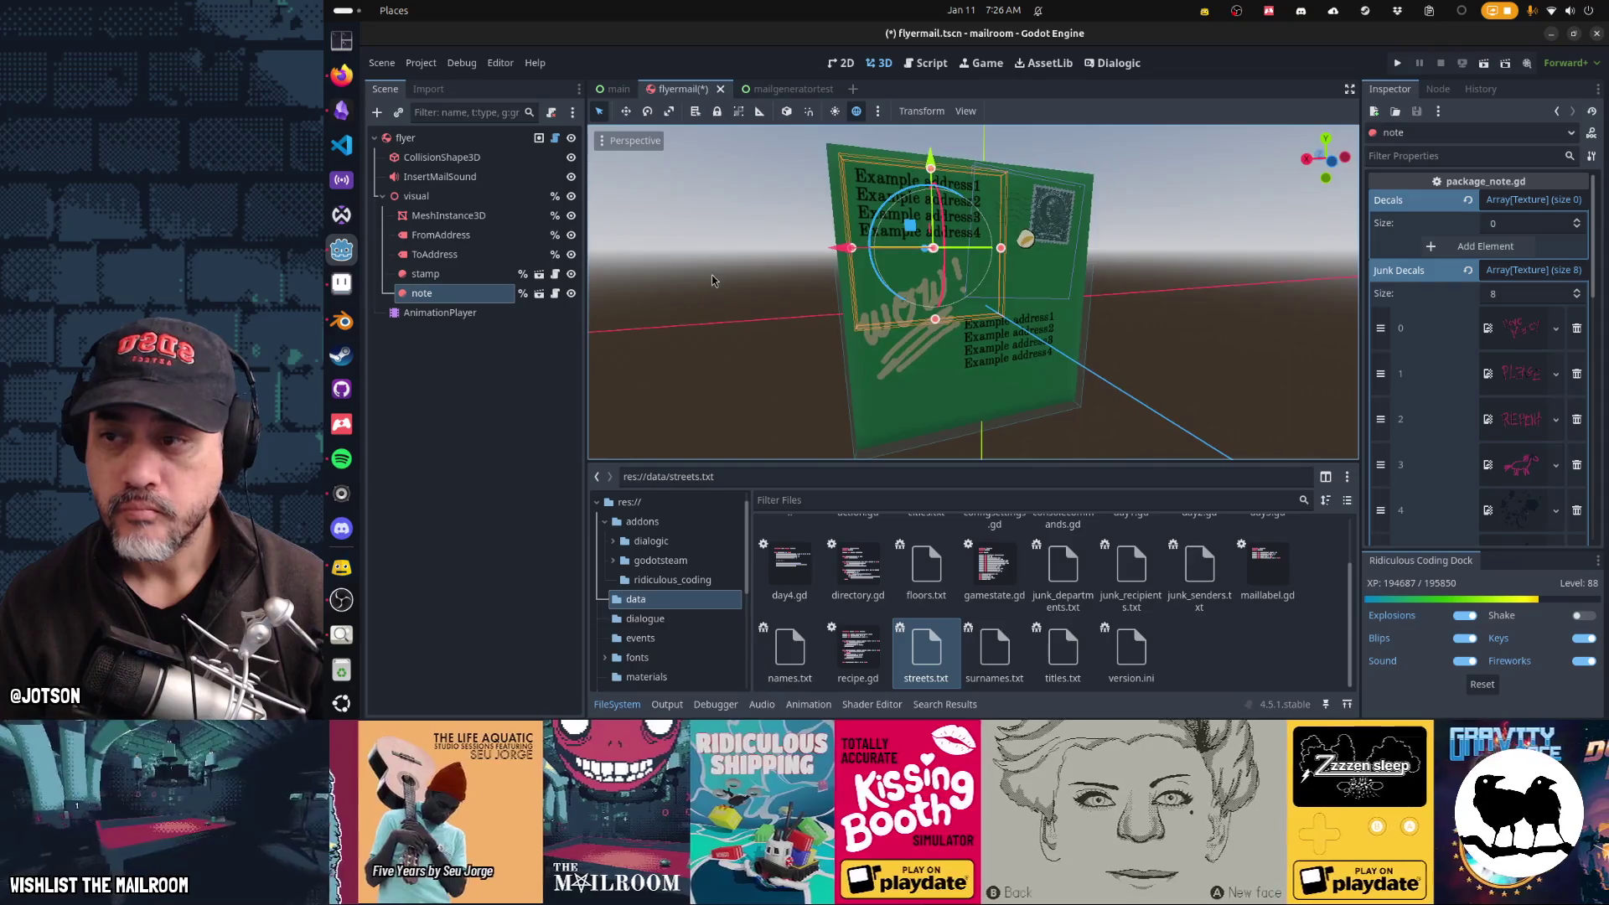
pyautogui.scroll(3, 904, 257)
pyautogui.moveTo(746, 263); pyautogui.dragTo(1145, 268)
pyautogui.hotkey('alt', 'Tab')
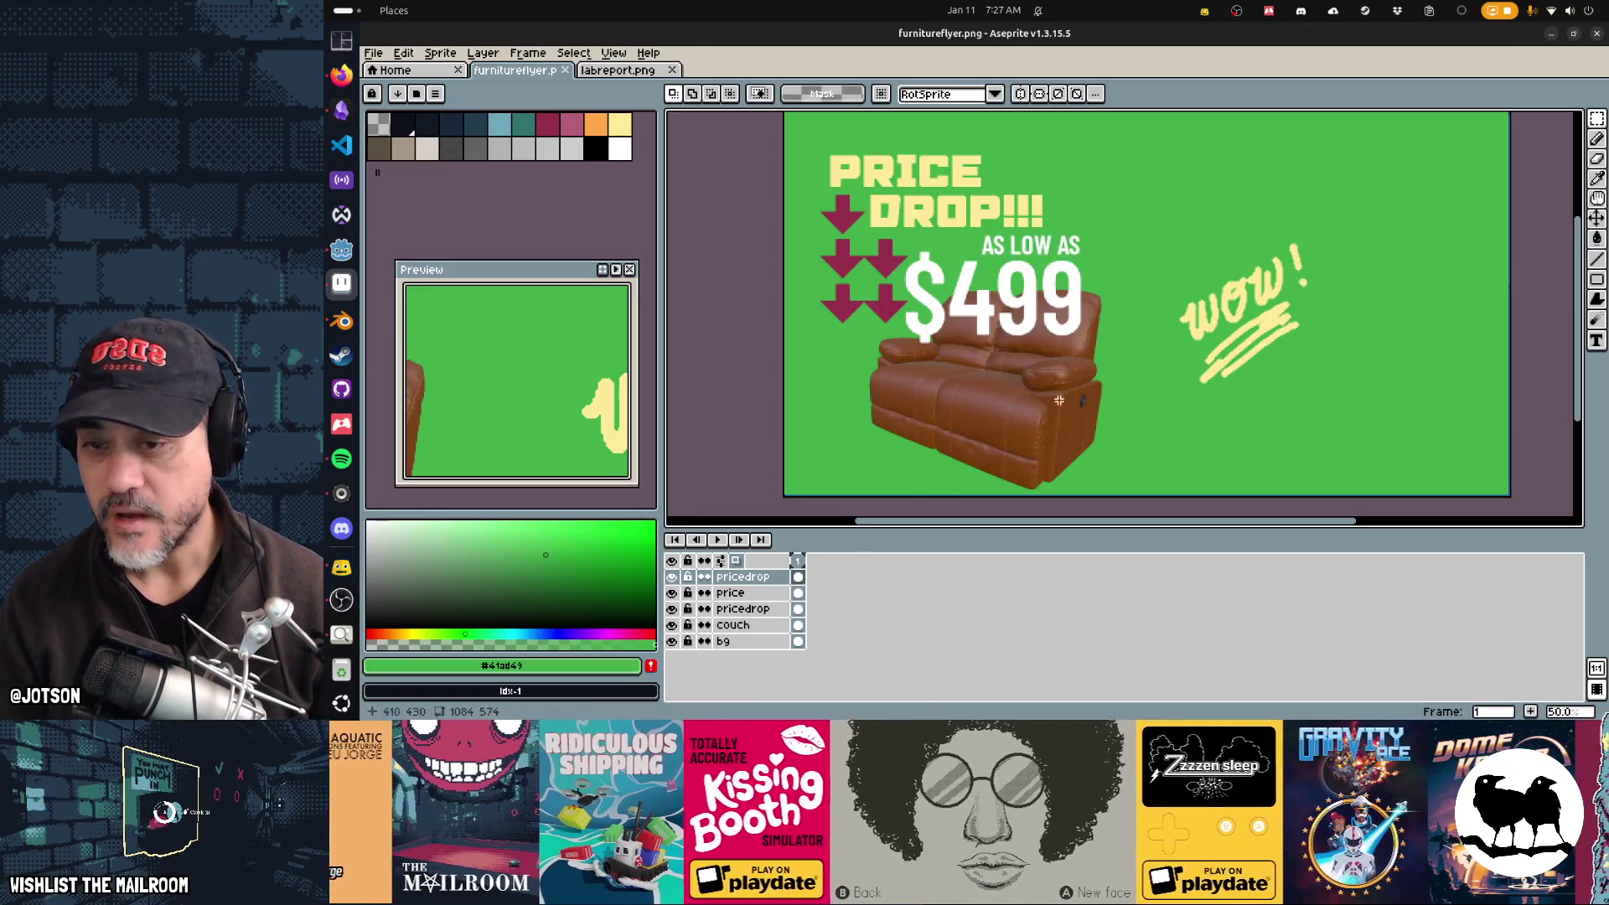
# Step: Toggle the bg and couch layers' visibility to inspect which layer holds each element
pyautogui.press('w')
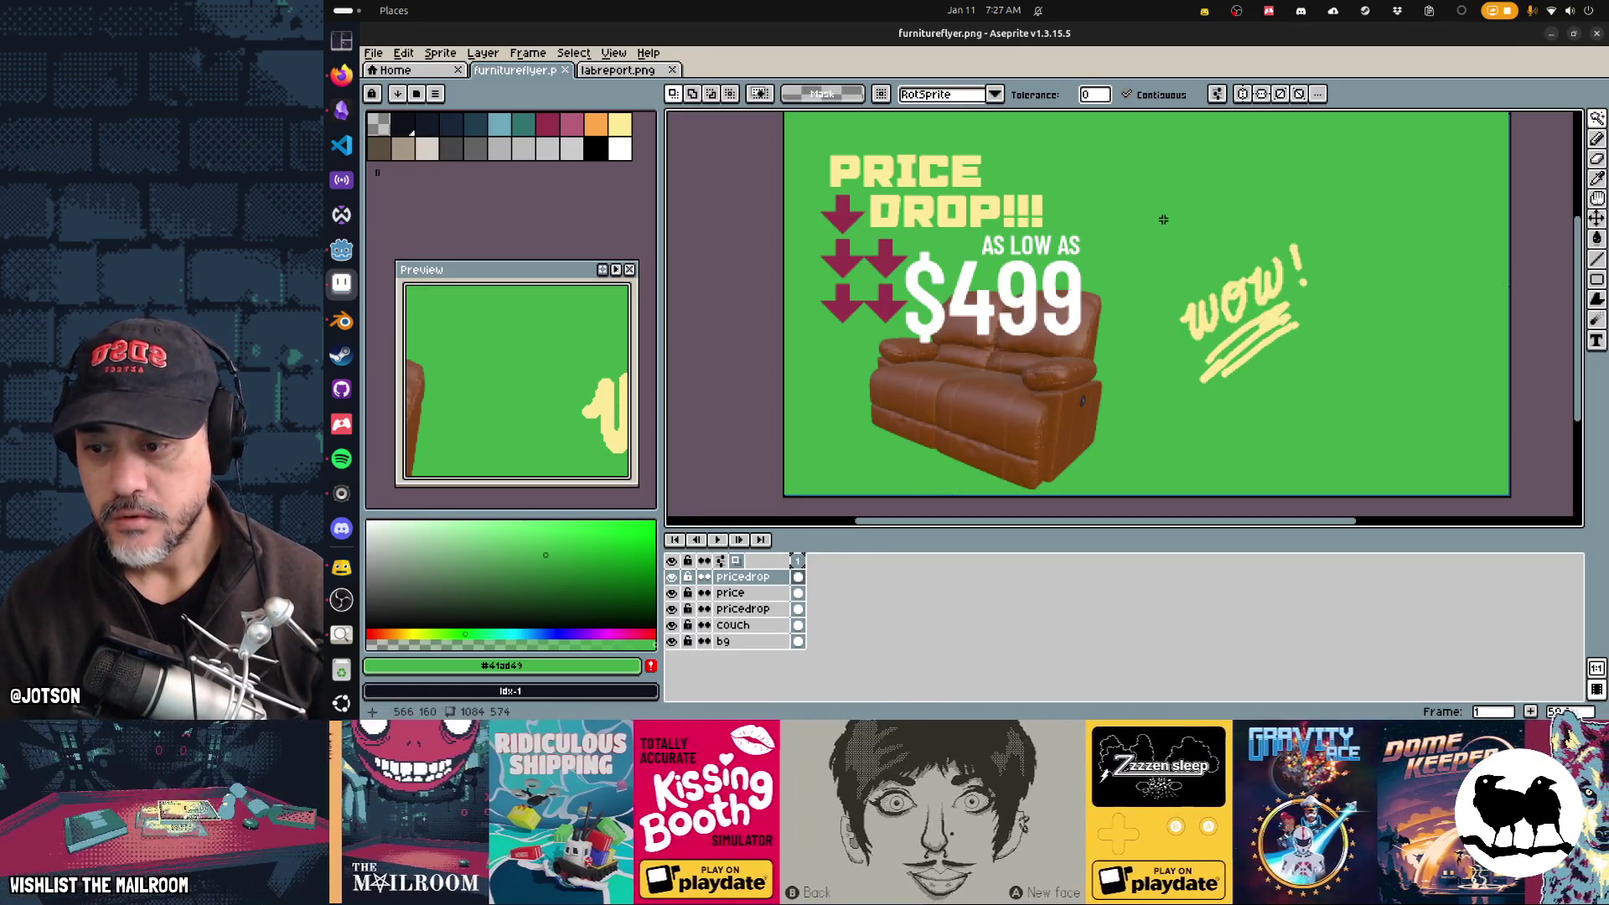
pyautogui.press('i')
pyautogui.hotkey('shift', 'r')
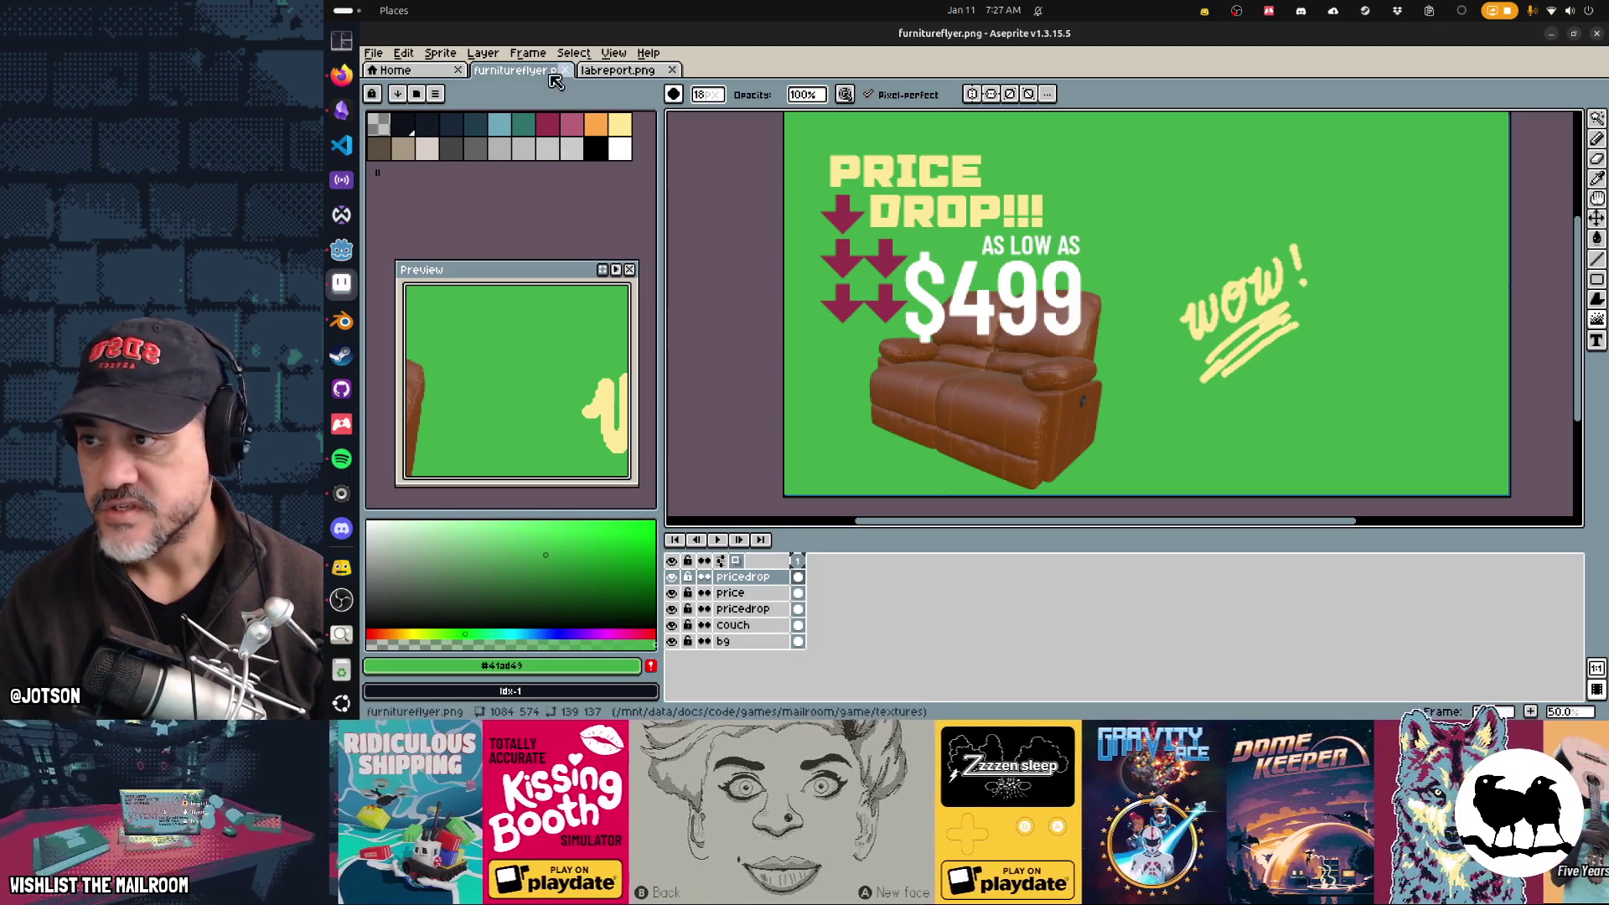
pyautogui.click(575, 54)
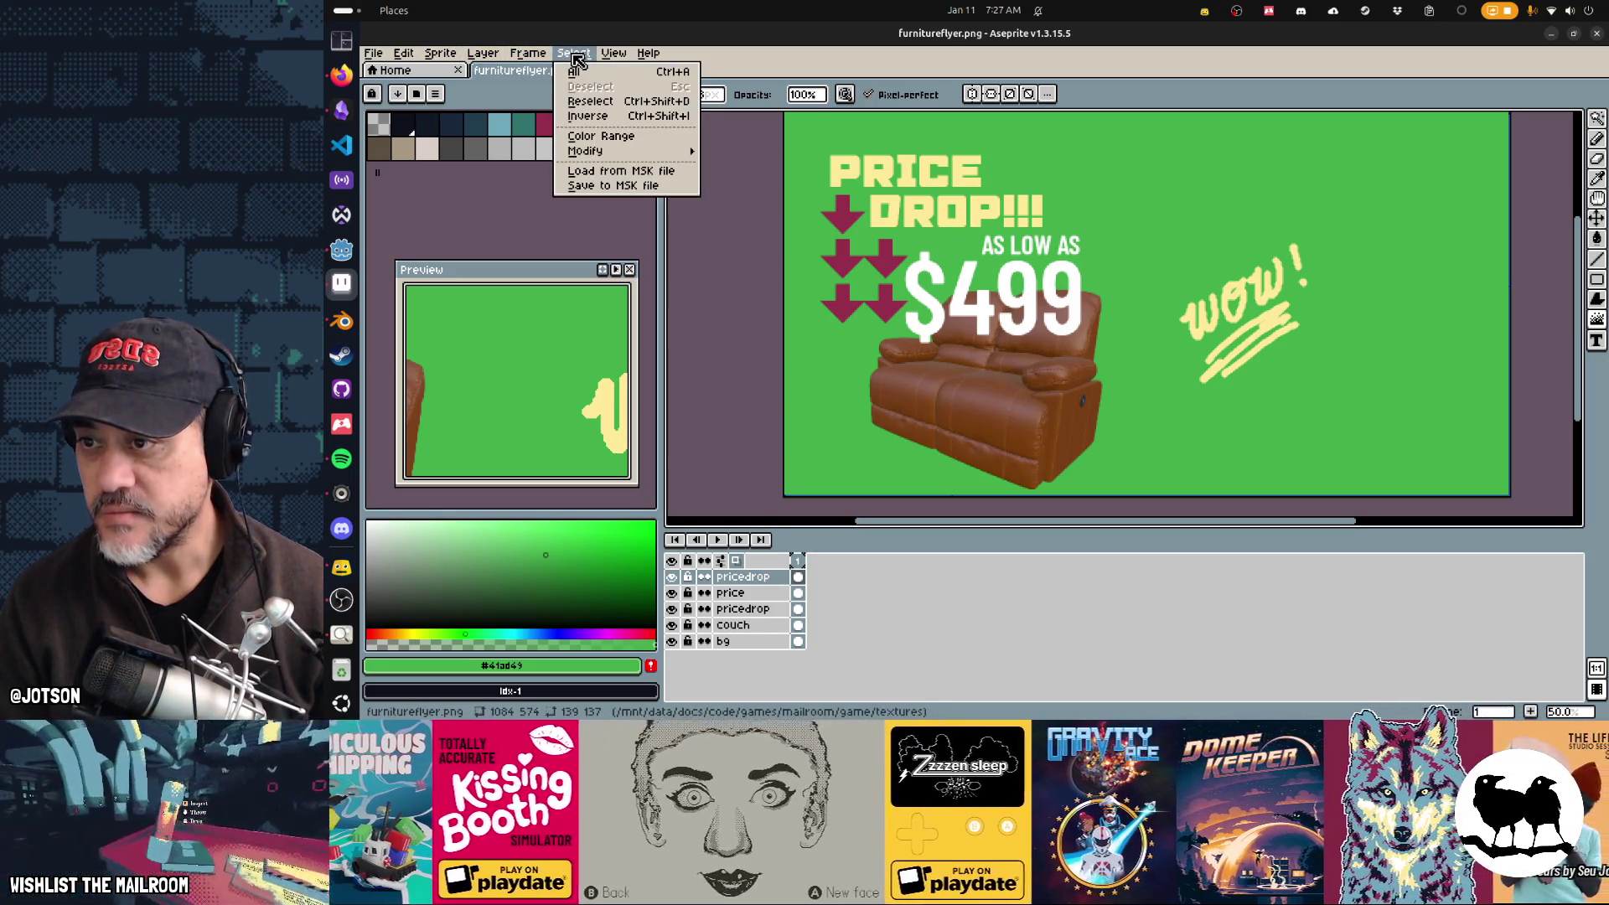
pyautogui.press('Escape')
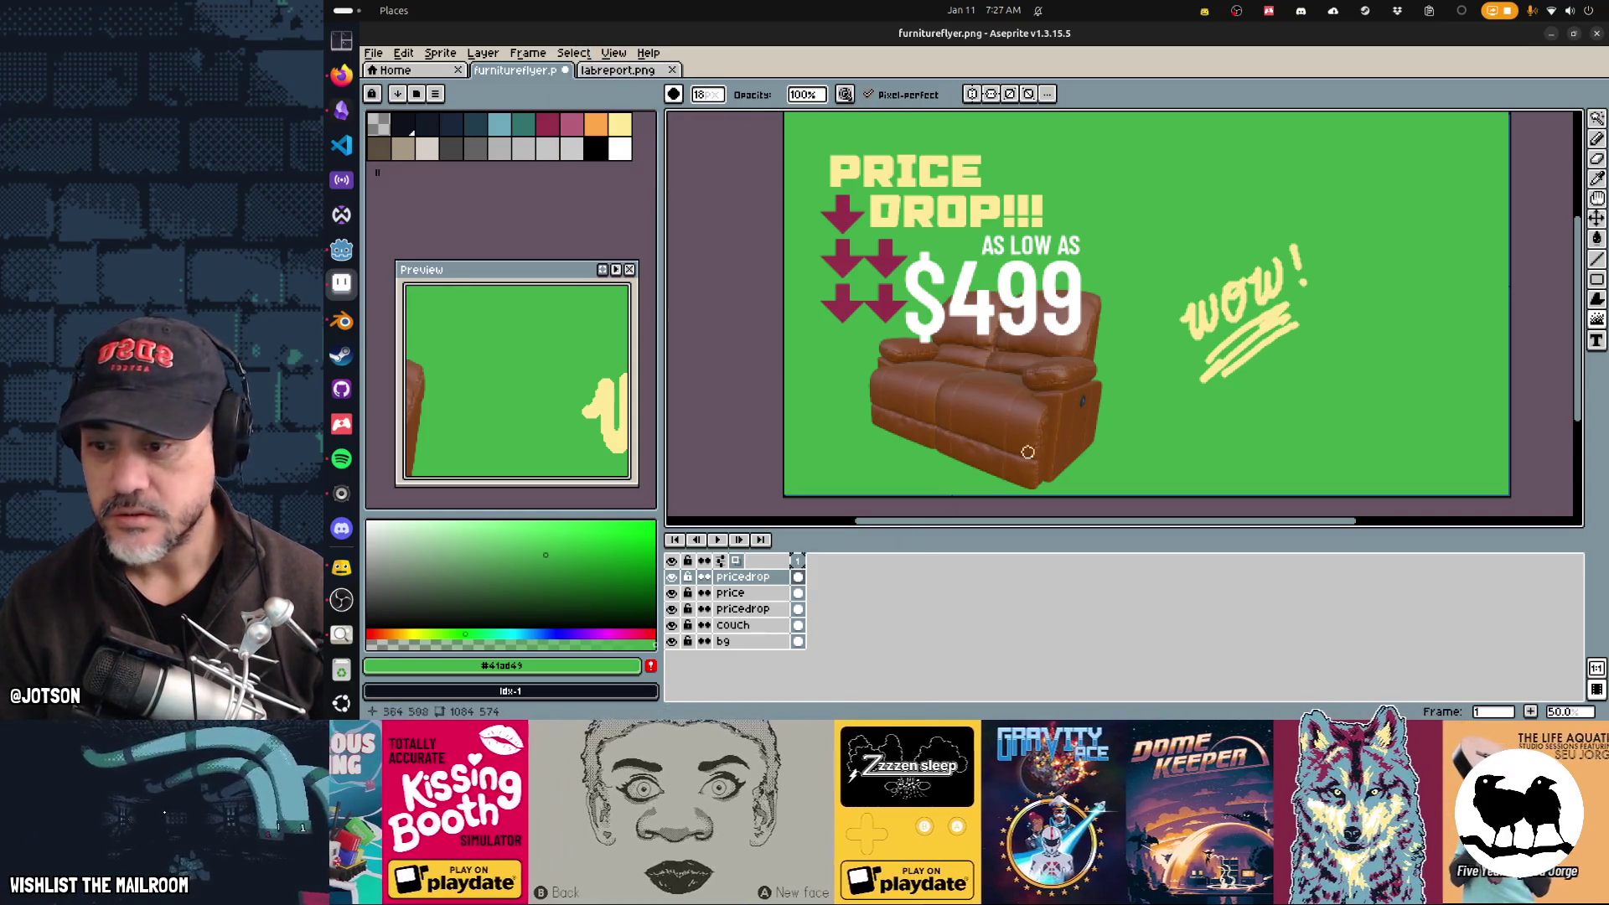
pyautogui.click(673, 643)
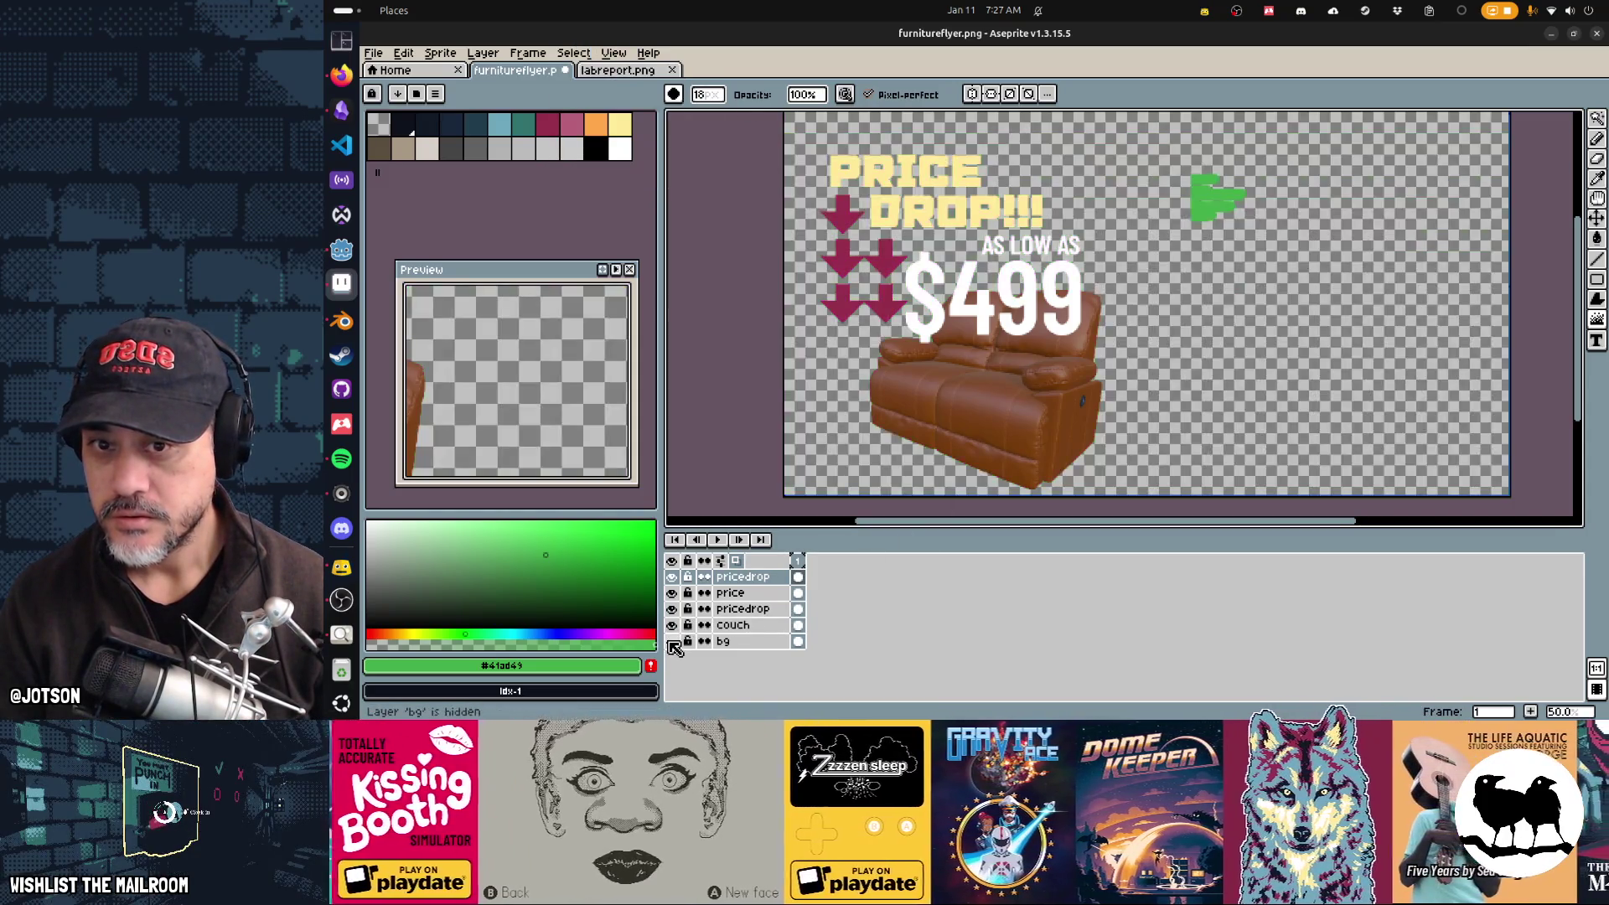
pyautogui.click(673, 642)
pyautogui.click(672, 643)
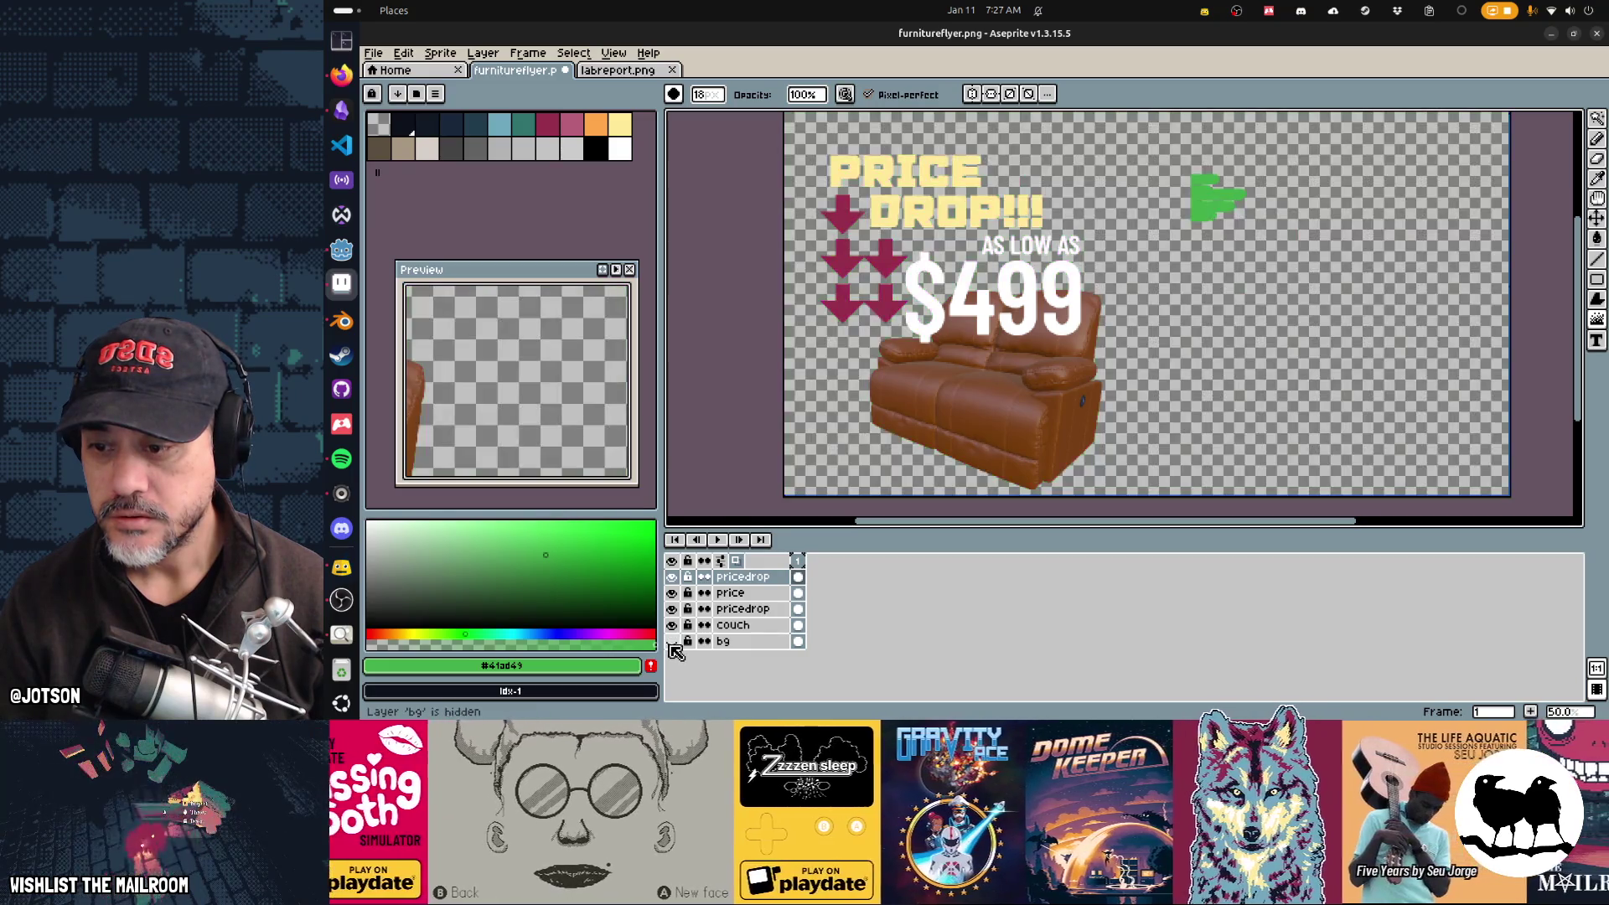
pyautogui.click(673, 626)
pyautogui.click(673, 625)
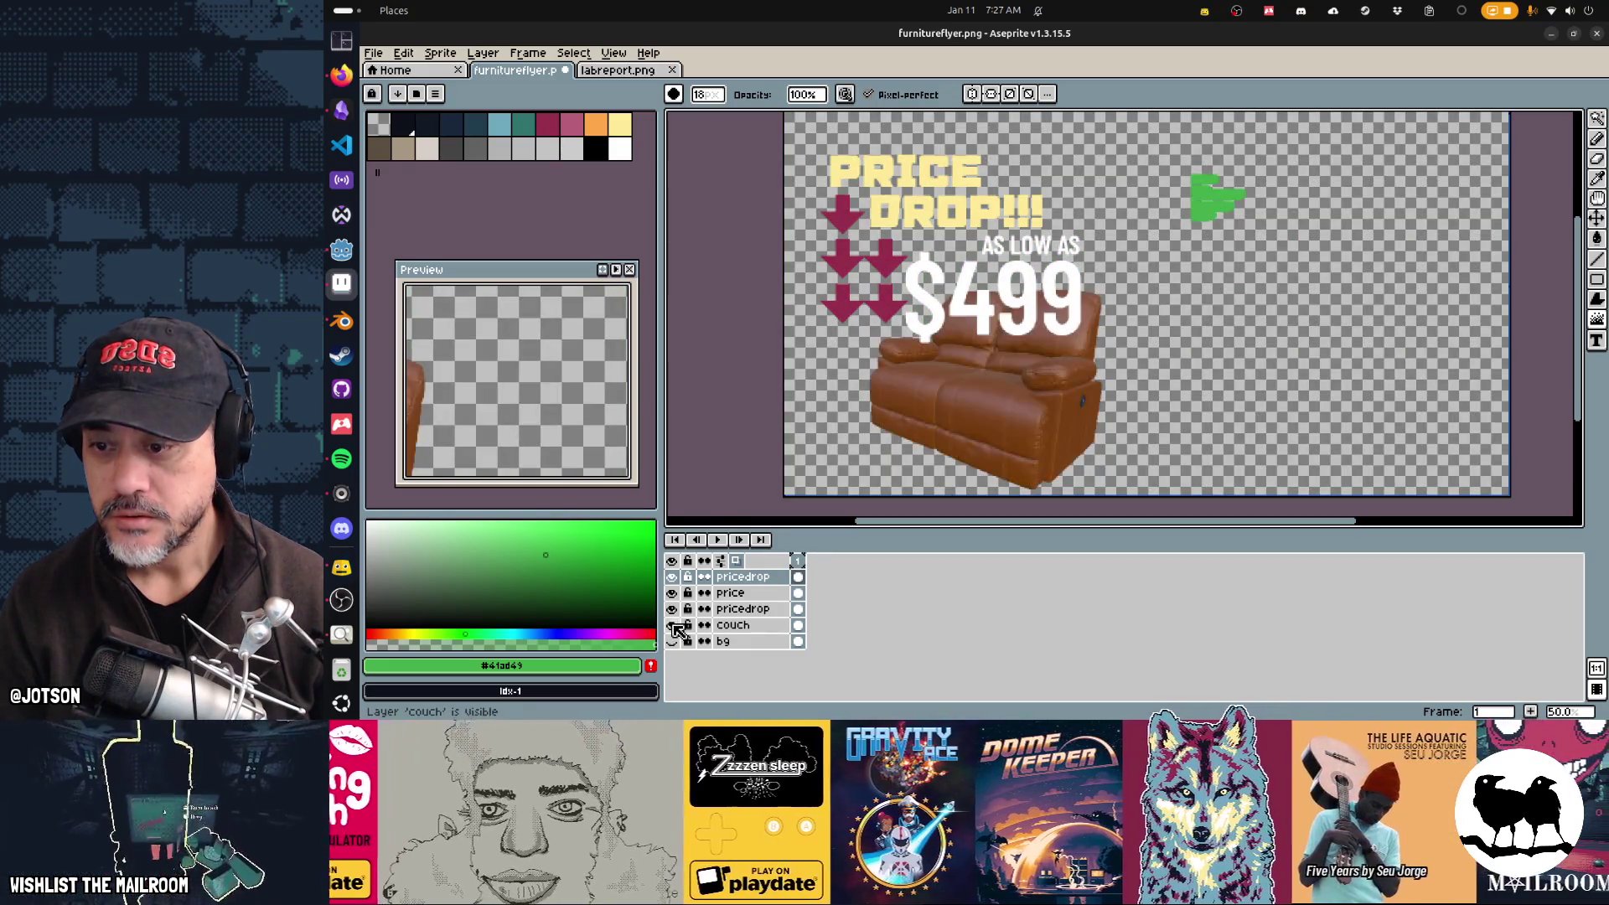
# Step: Marquee and delete the stray green arrow on the couch layer, then unhide bg
pyautogui.press('m')
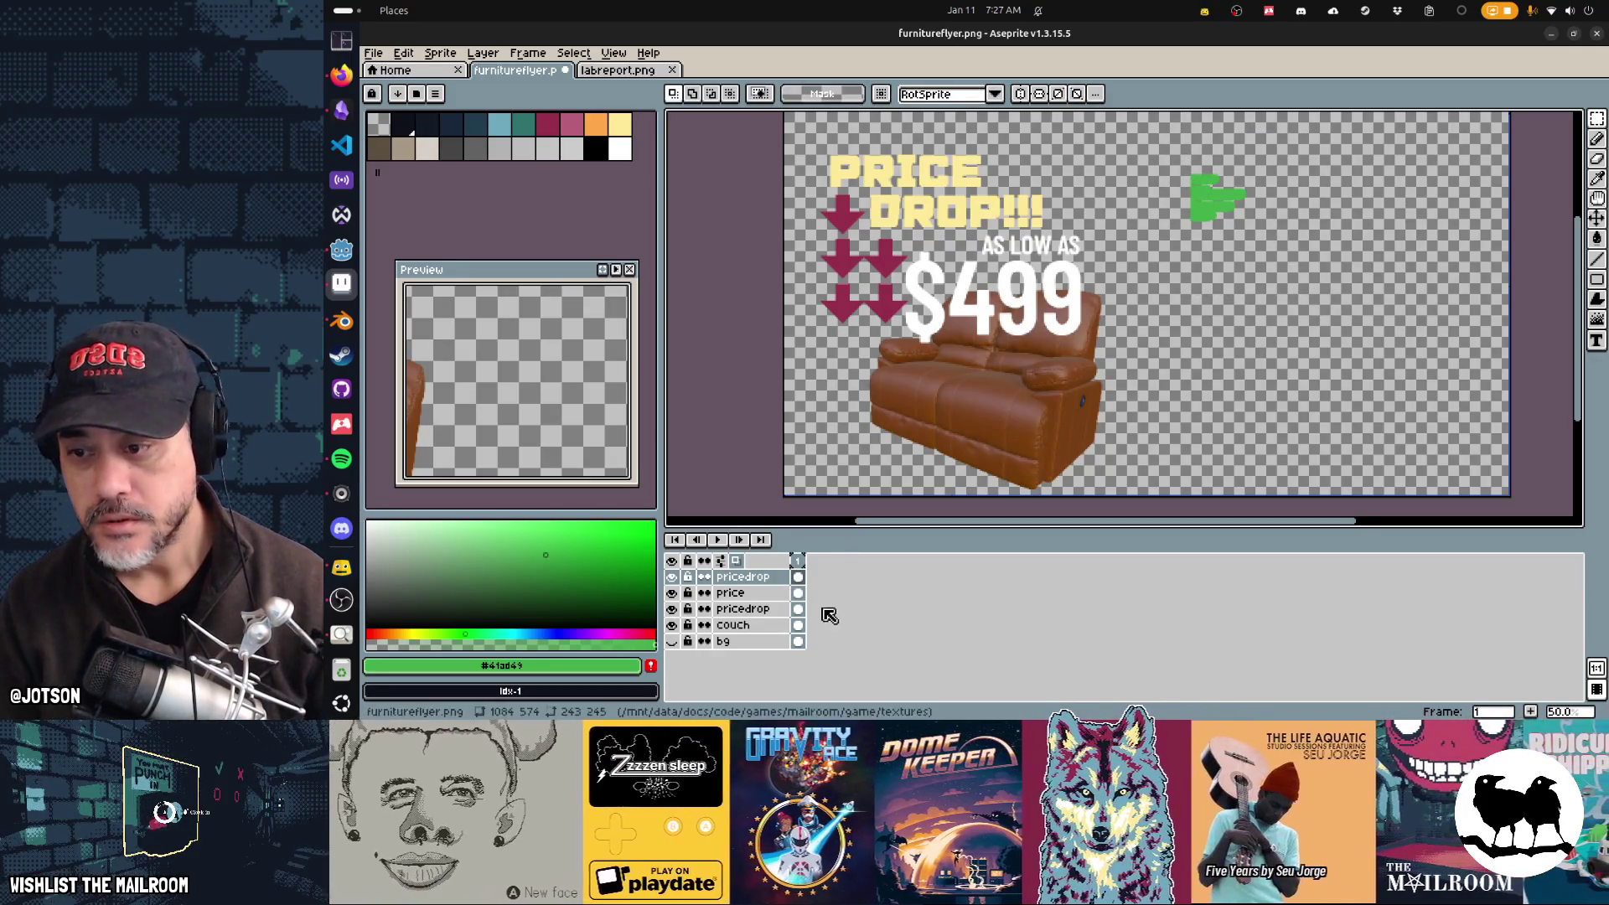
pyautogui.click(736, 626)
pyautogui.moveTo(1177, 156); pyautogui.dragTo(1326, 298)
pyautogui.press('Delete')
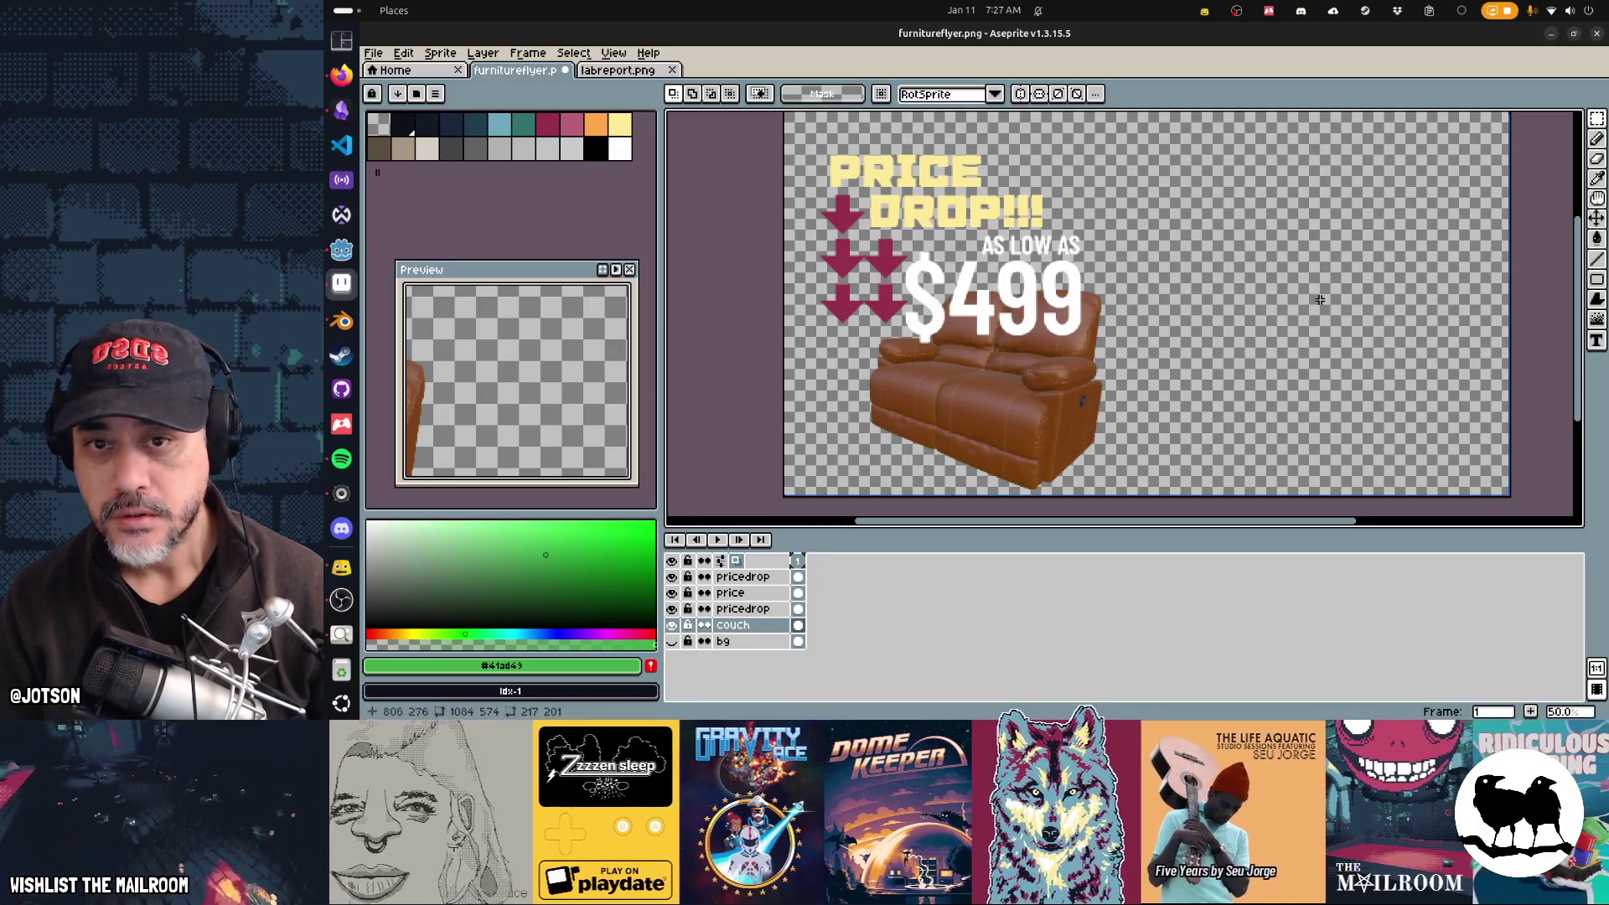
pyautogui.click(671, 642)
# Step: Clear the "wow!" doodle from the bg layer, fill the patch green, and check it in Godot
pyautogui.moveTo(1170, 208); pyautogui.dragTo(1357, 459)
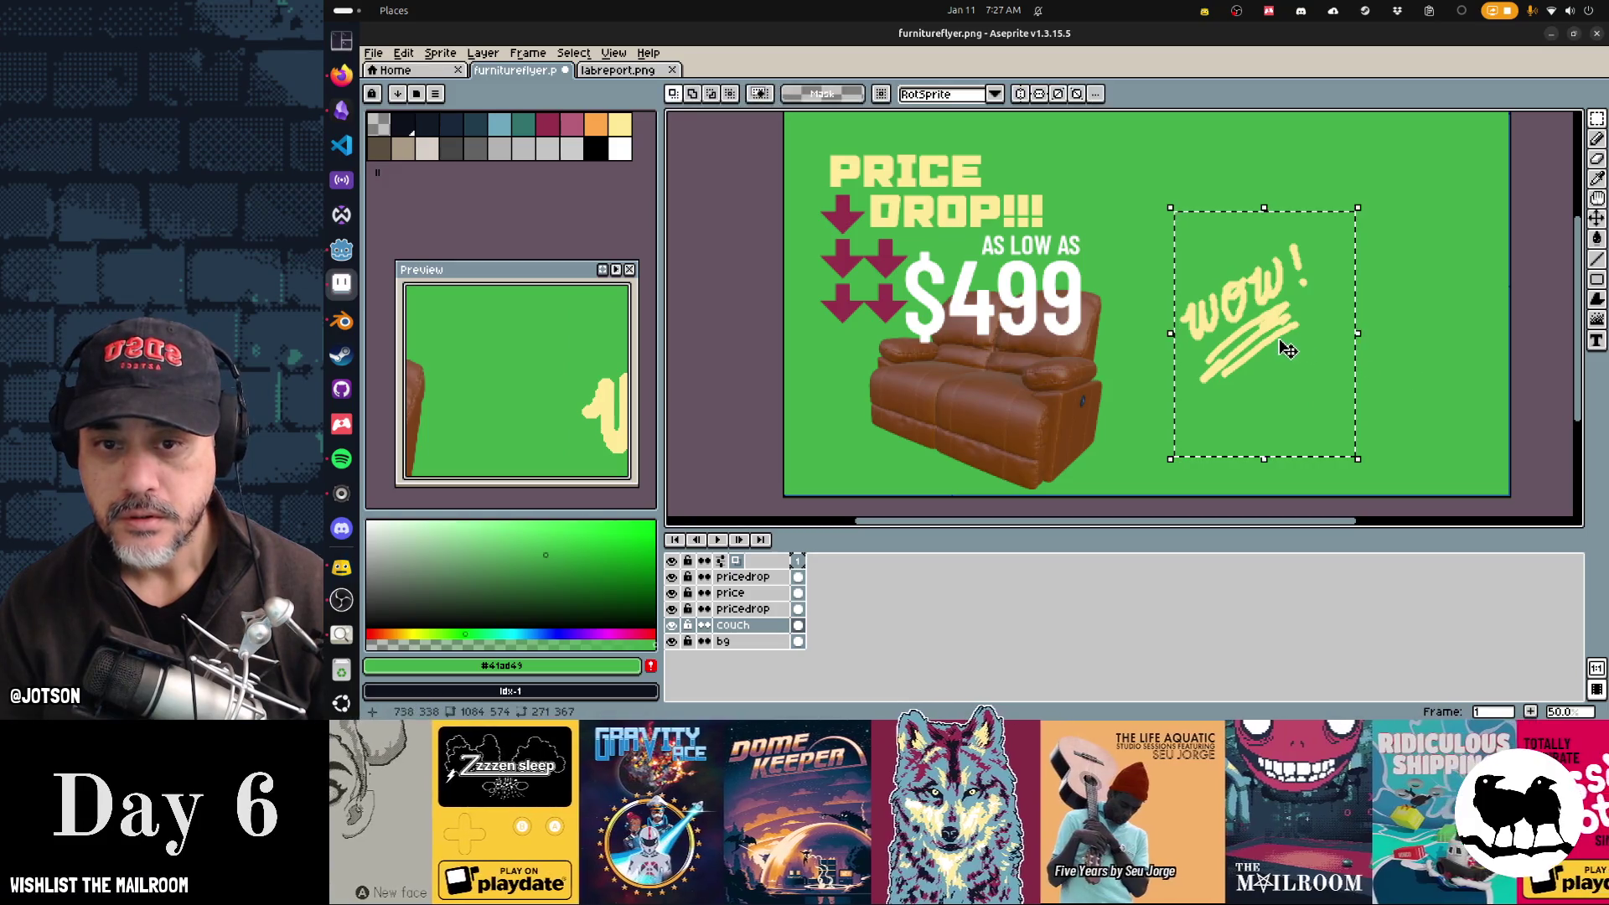
pyautogui.hotkey('ctrl', 'd')
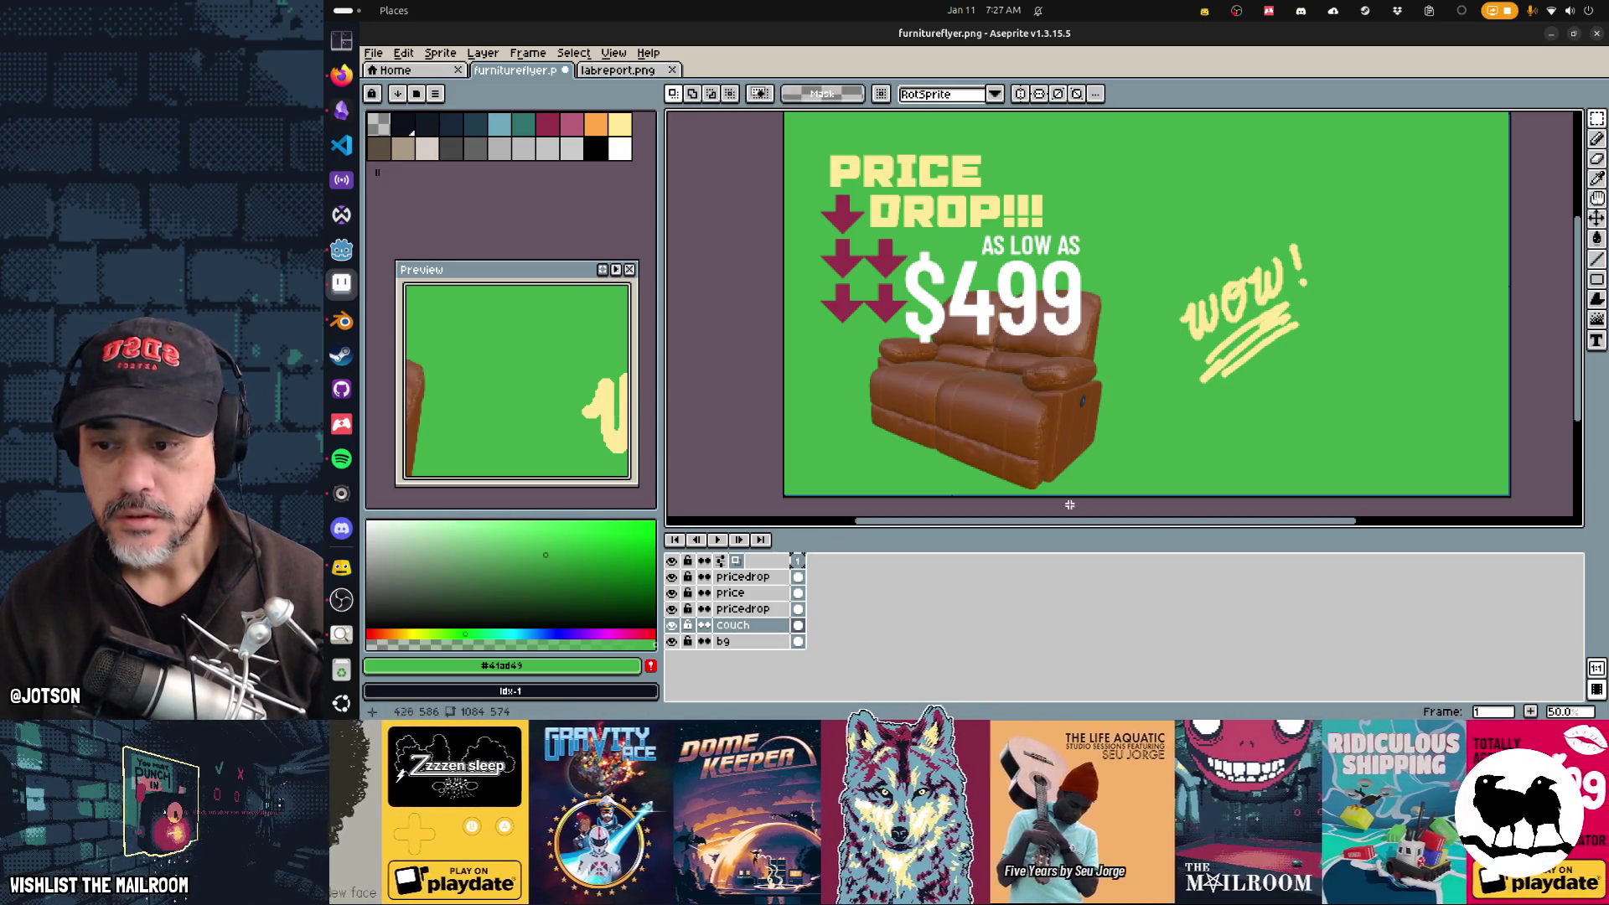
pyautogui.click(733, 641)
pyautogui.hotkey('ctrl', 'shift', 'd')
pyautogui.press('Delete')
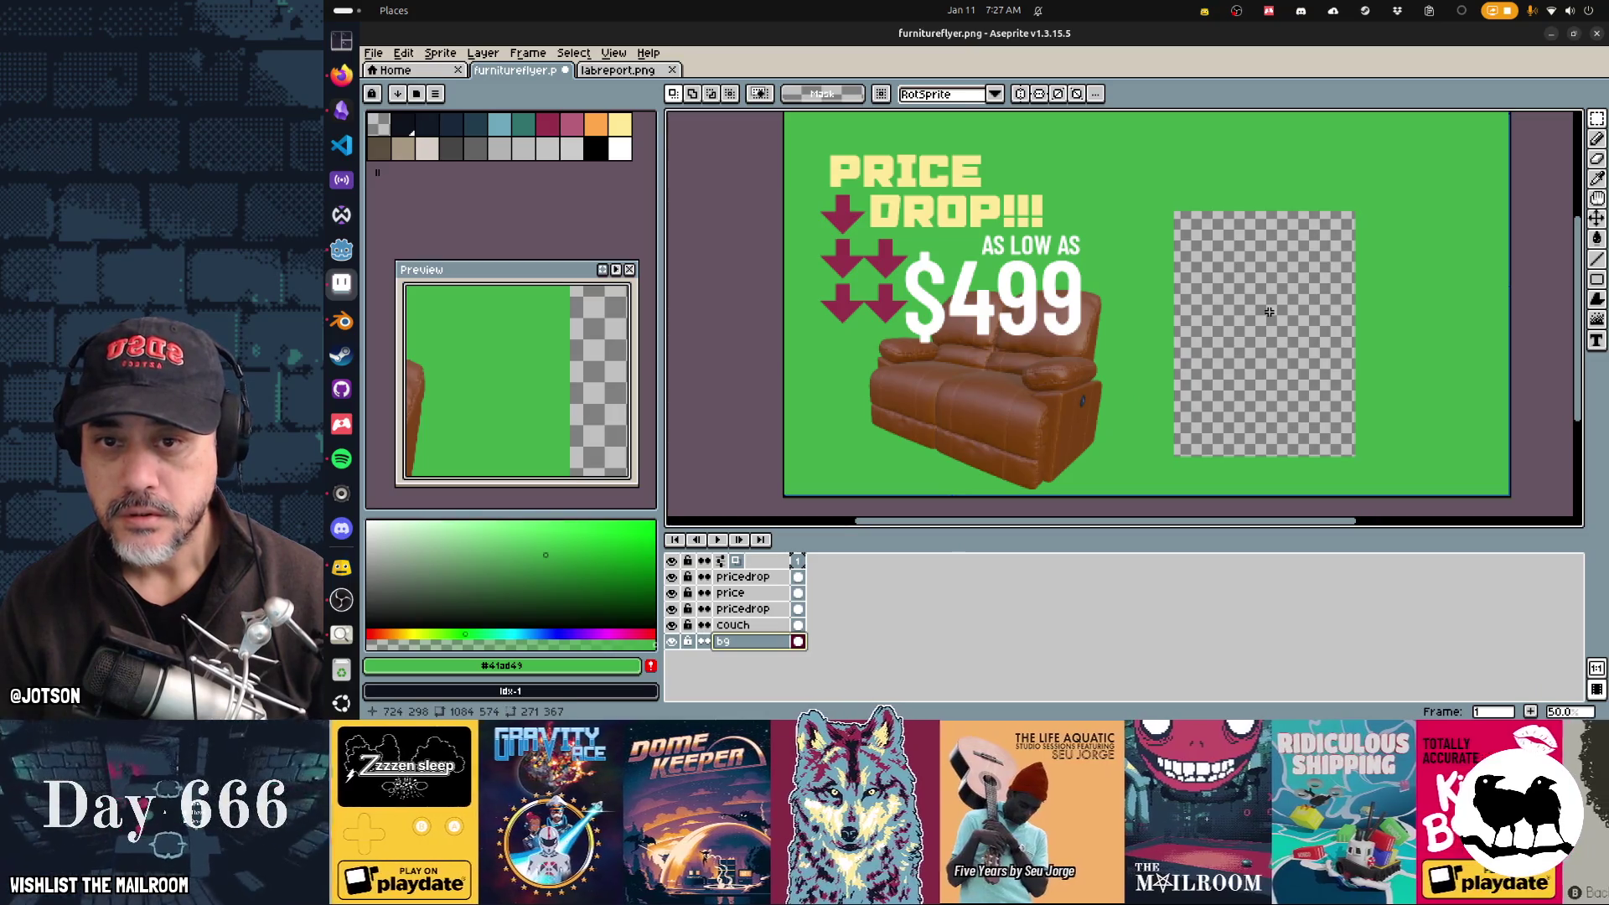
pyautogui.press('g')
pyautogui.click(1227, 303)
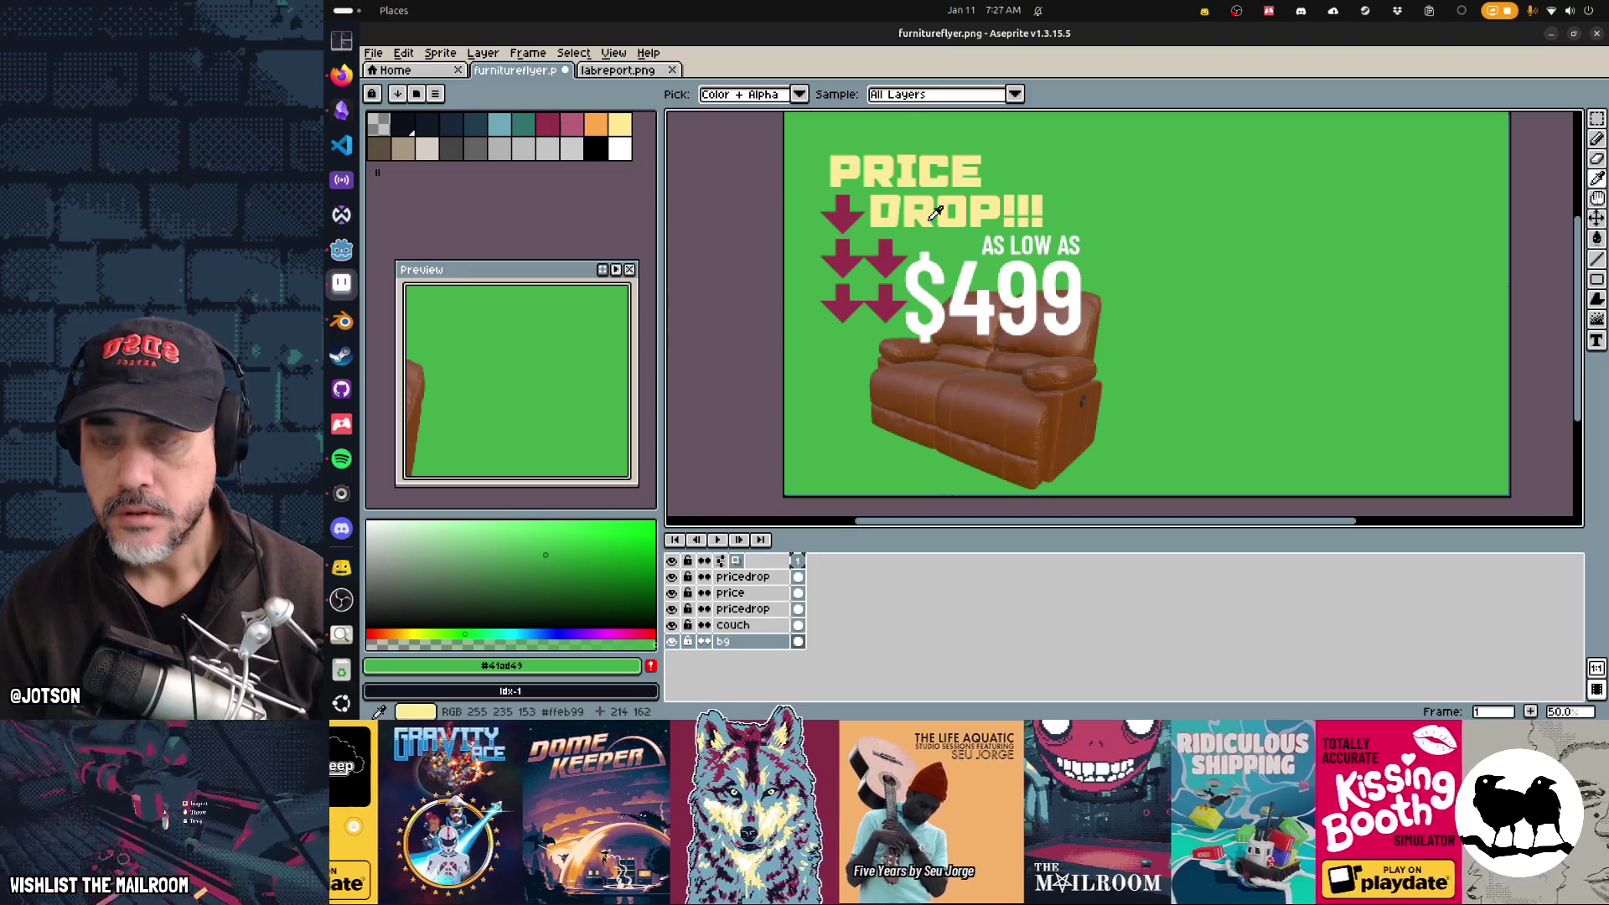
pyautogui.hotkey('alt', 'Tab')
pyautogui.moveTo(1119, 290); pyautogui.dragTo(671, 293)
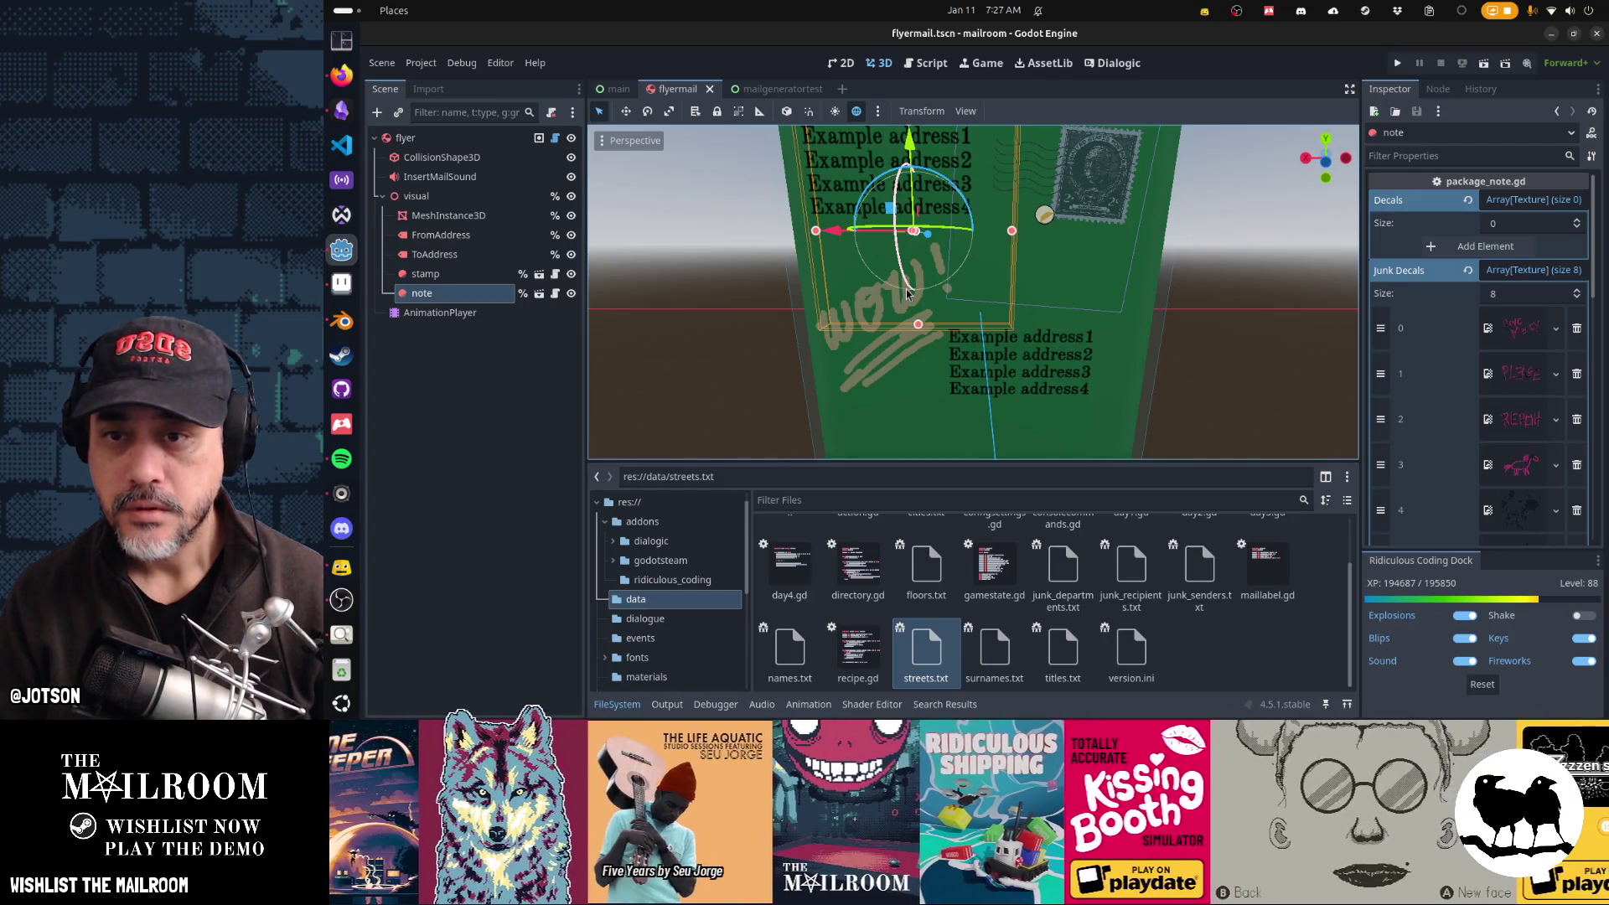
# Step: Back in Aseprite, choose the pale yellow palette swatch and bring up the font list
pyautogui.hotkey('alt', 'Tab')
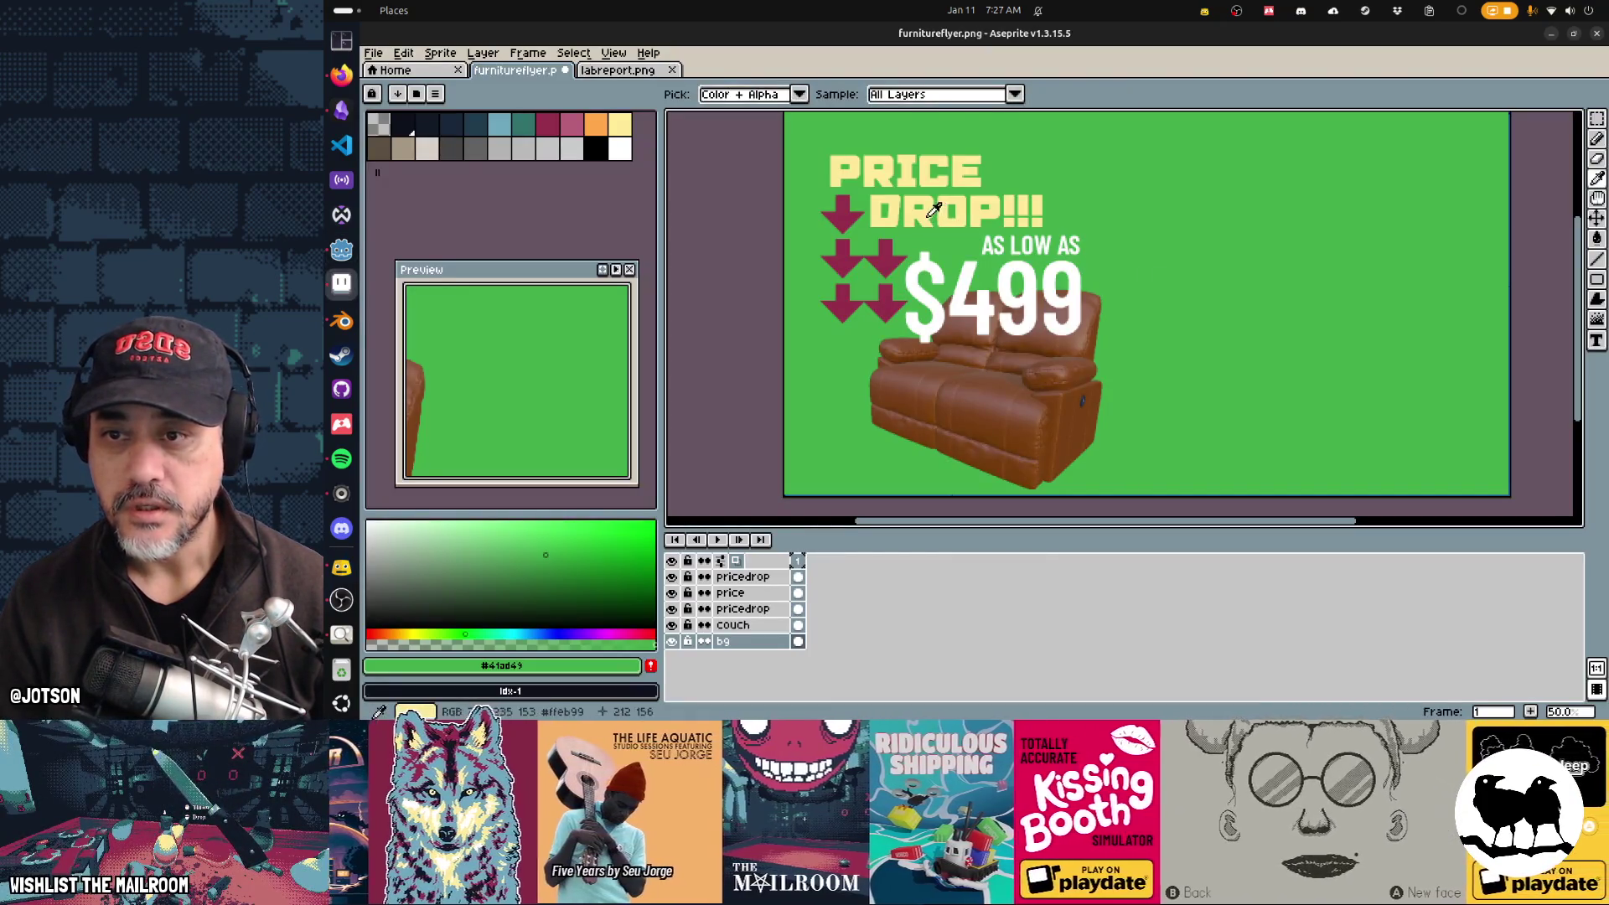
pyautogui.click(621, 125)
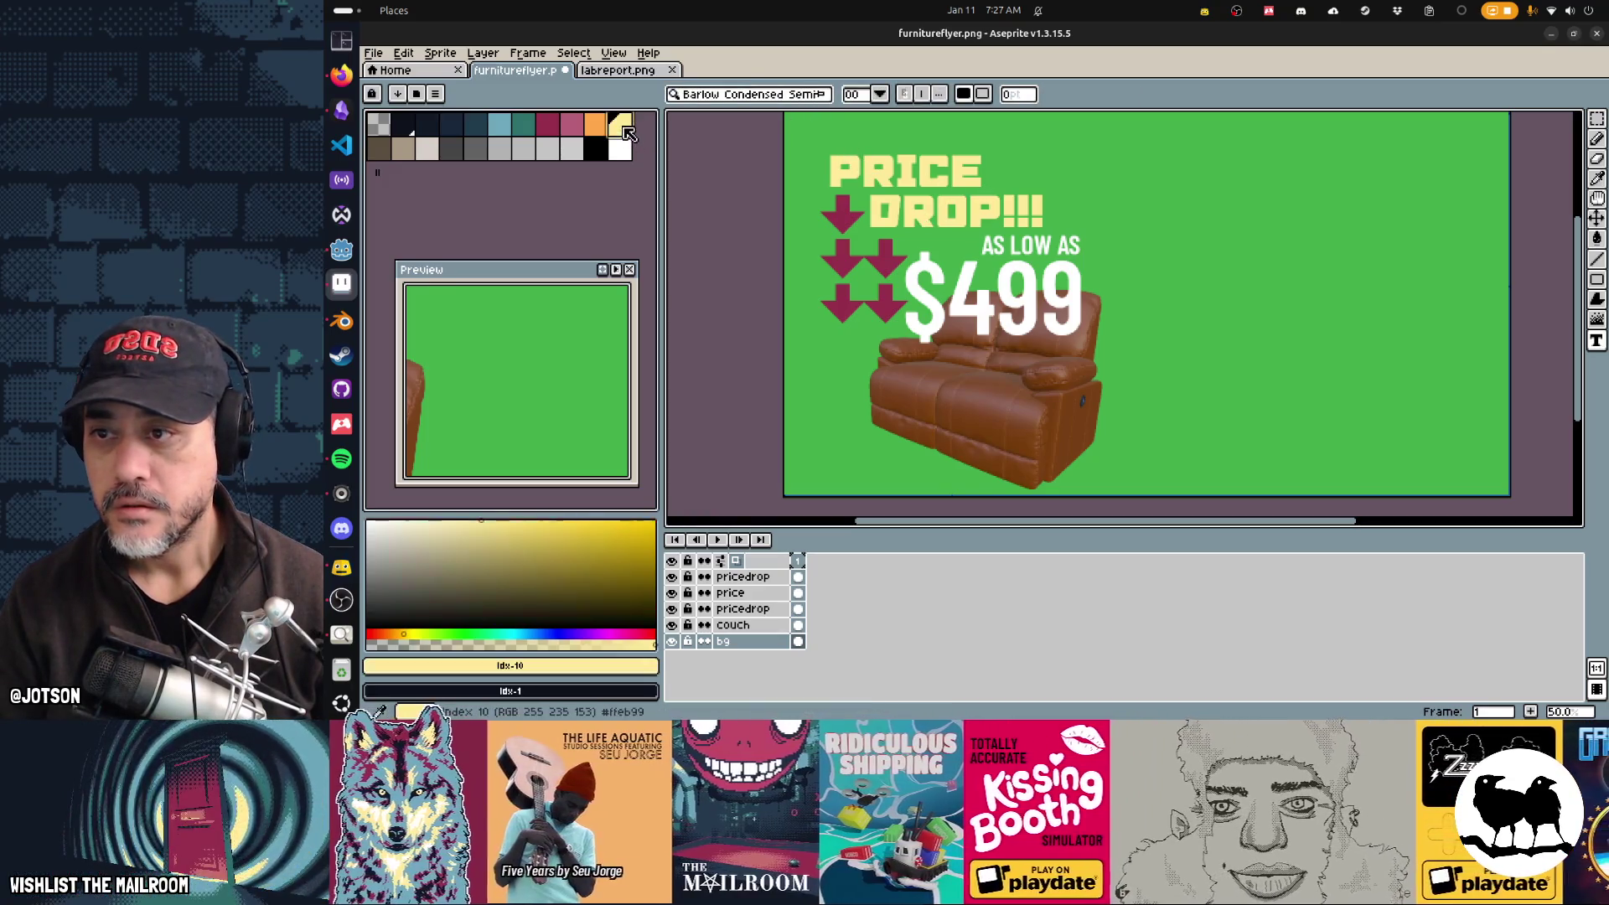
pyautogui.click(749, 95)
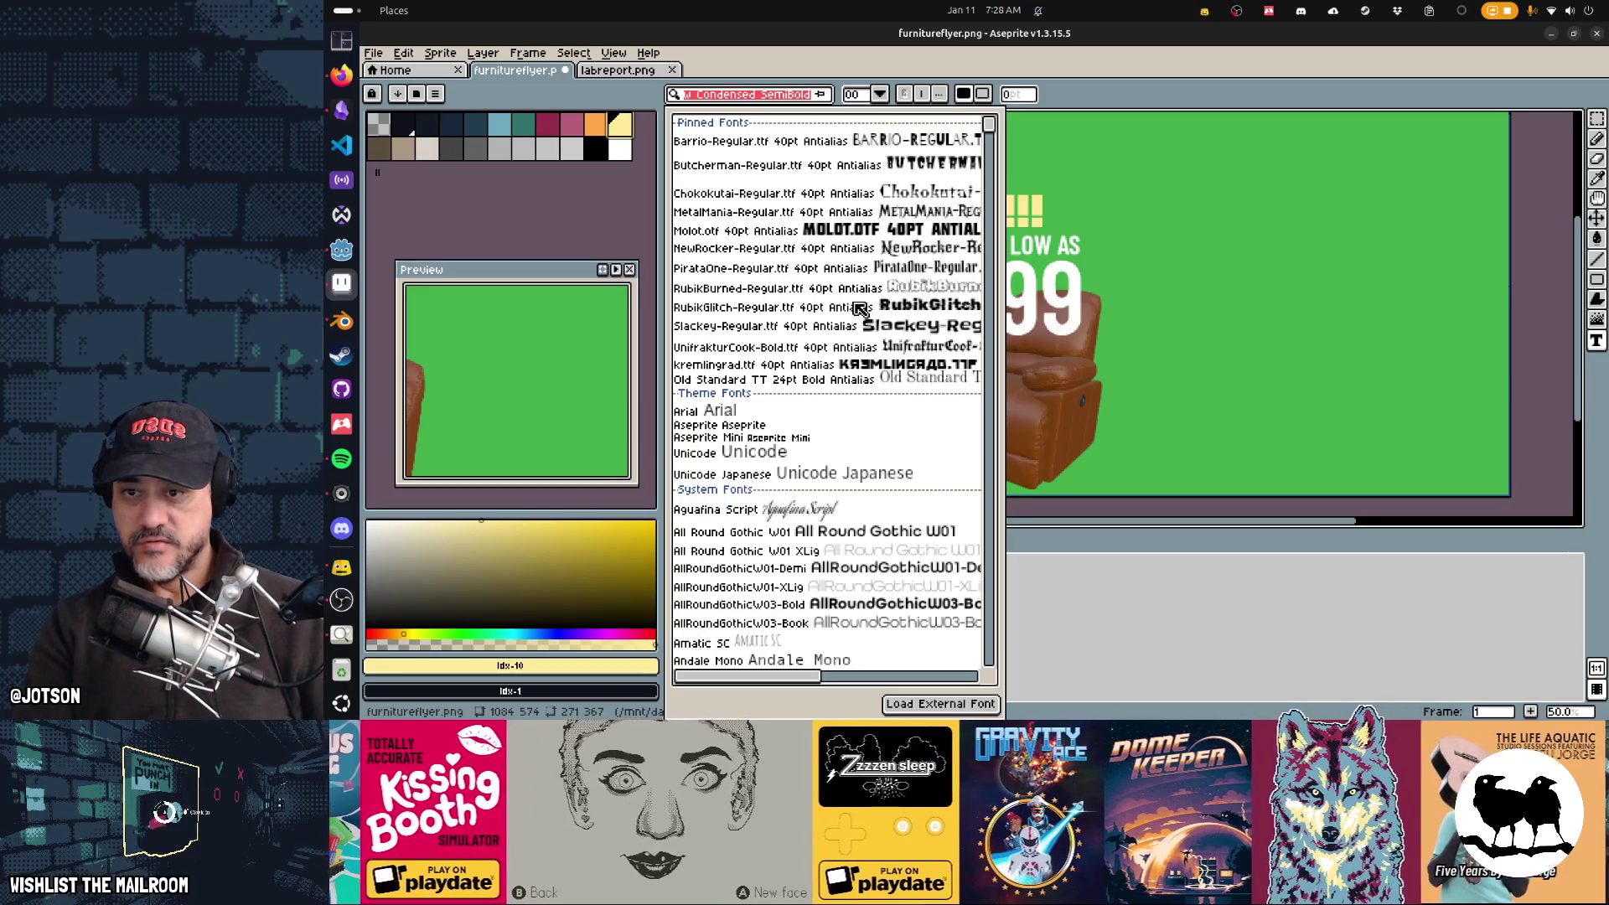
# Step: Type FINAL DAYS and OF DEALS in the RubikGlitch font on the flyer's right side
pyautogui.click(859, 308)
pyautogui.click(1265, 241)
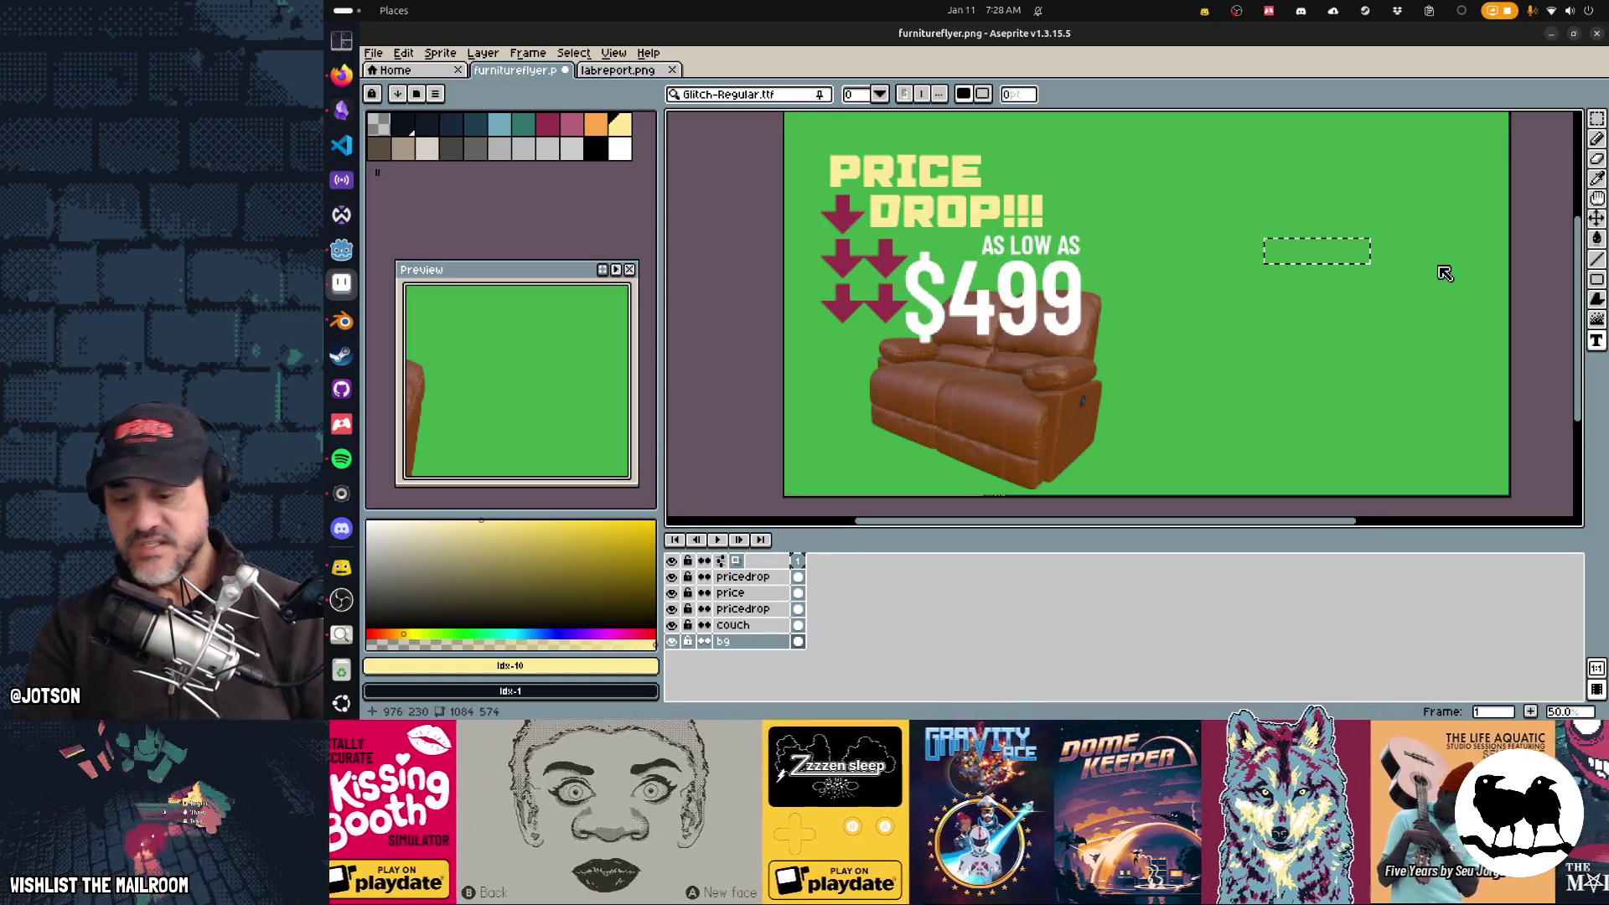
pyautogui.write('FINAL DAYS')
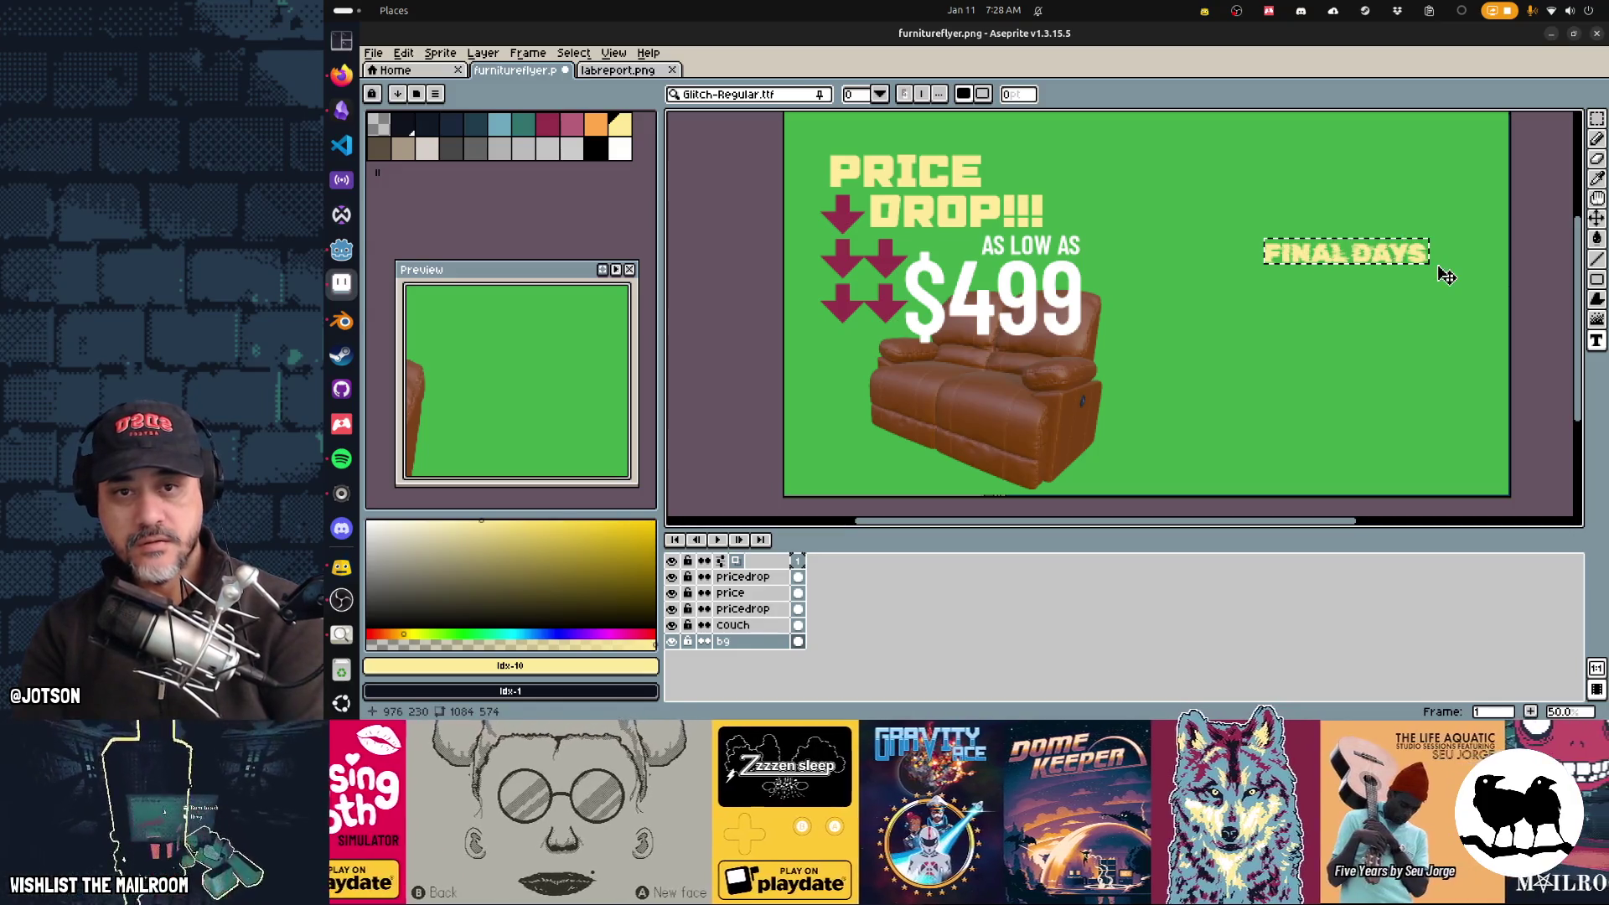
pyautogui.press('Return')
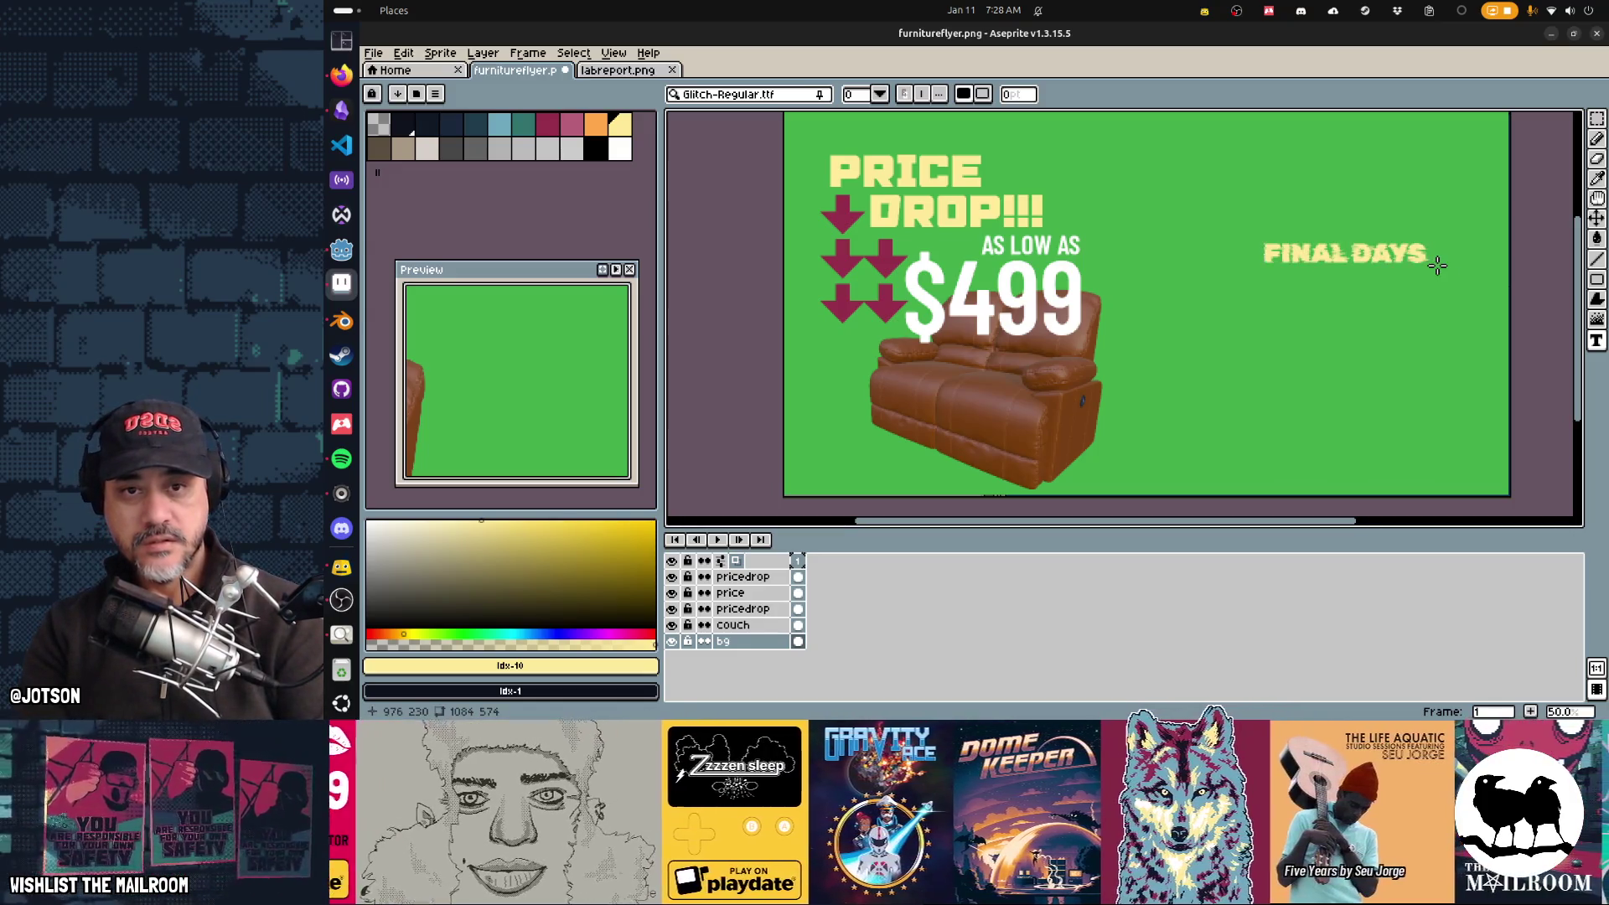
pyautogui.click(1320, 283)
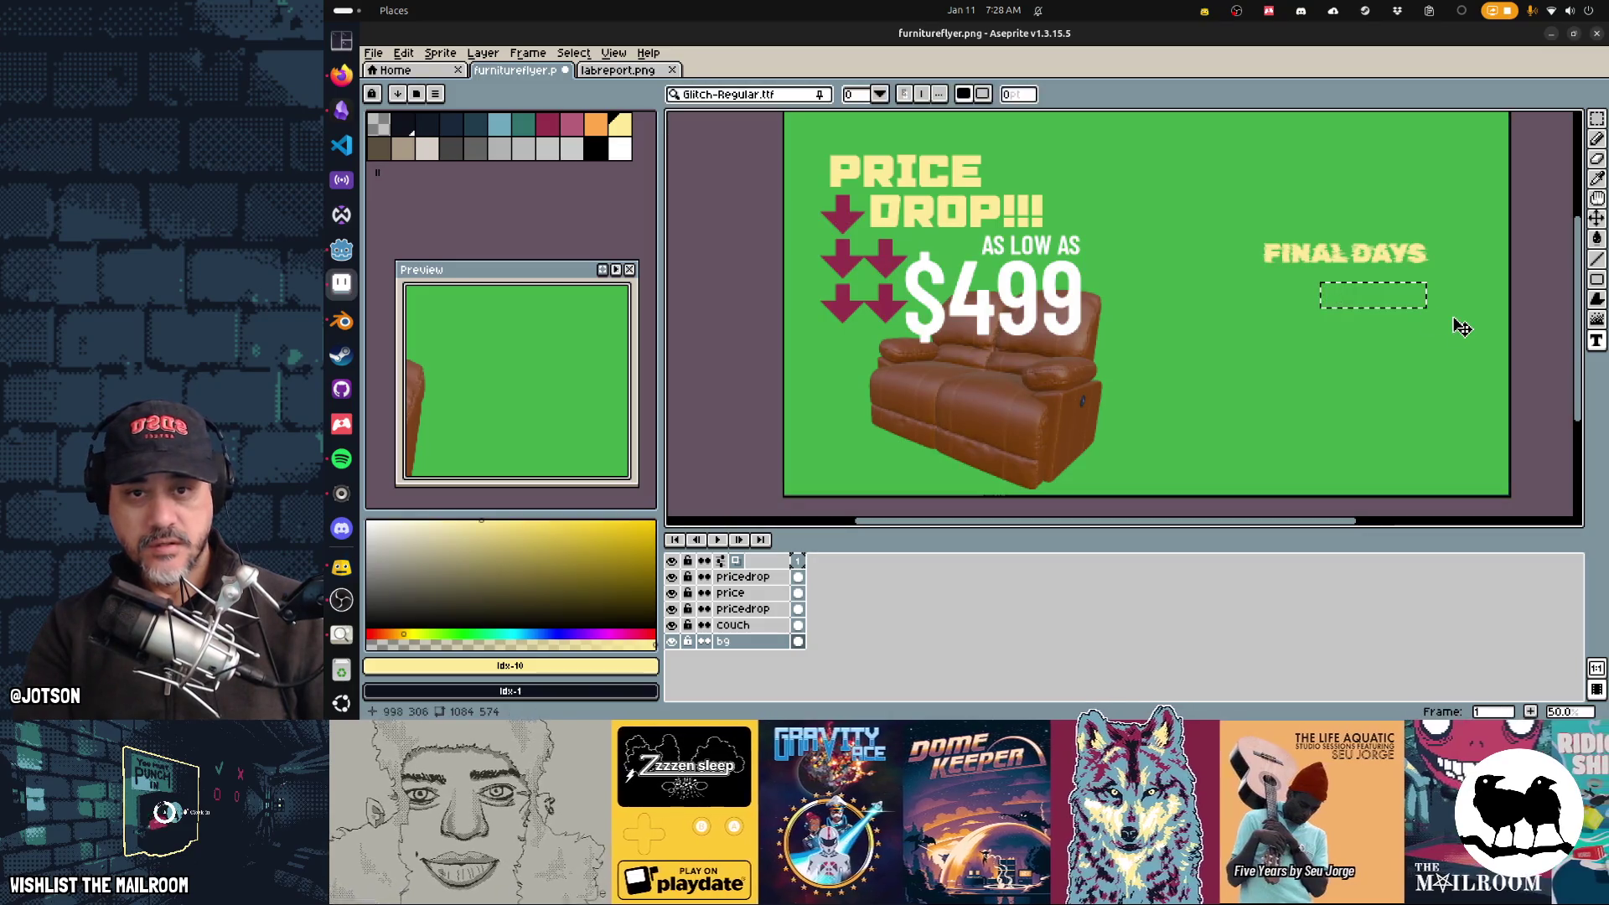
pyautogui.write('OF DEALS')
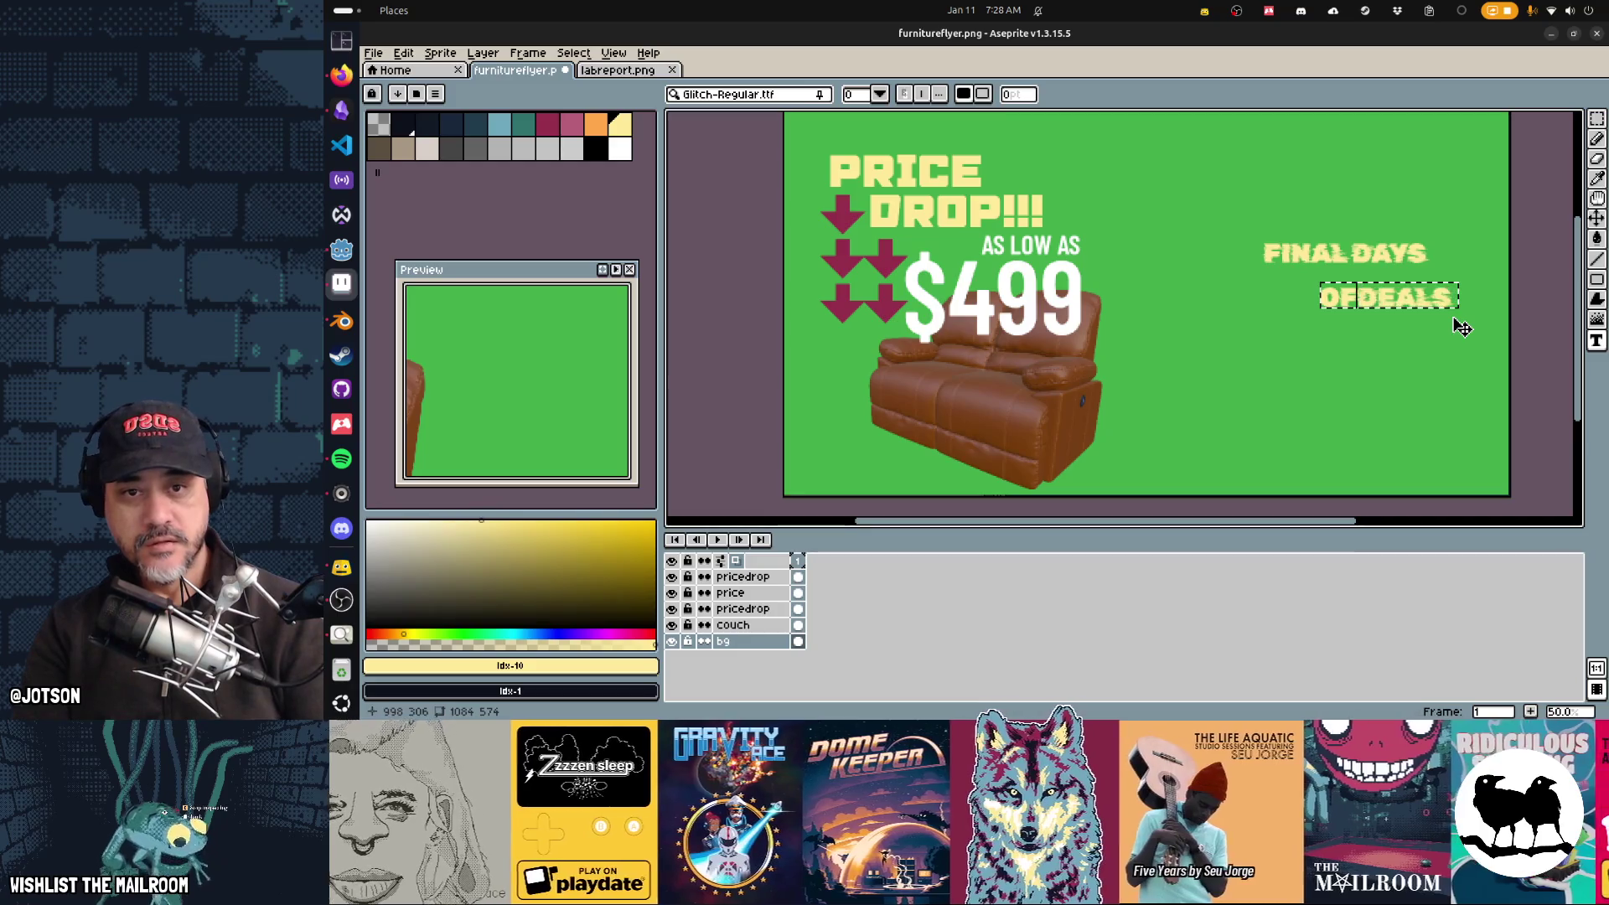
pyautogui.press('Return')
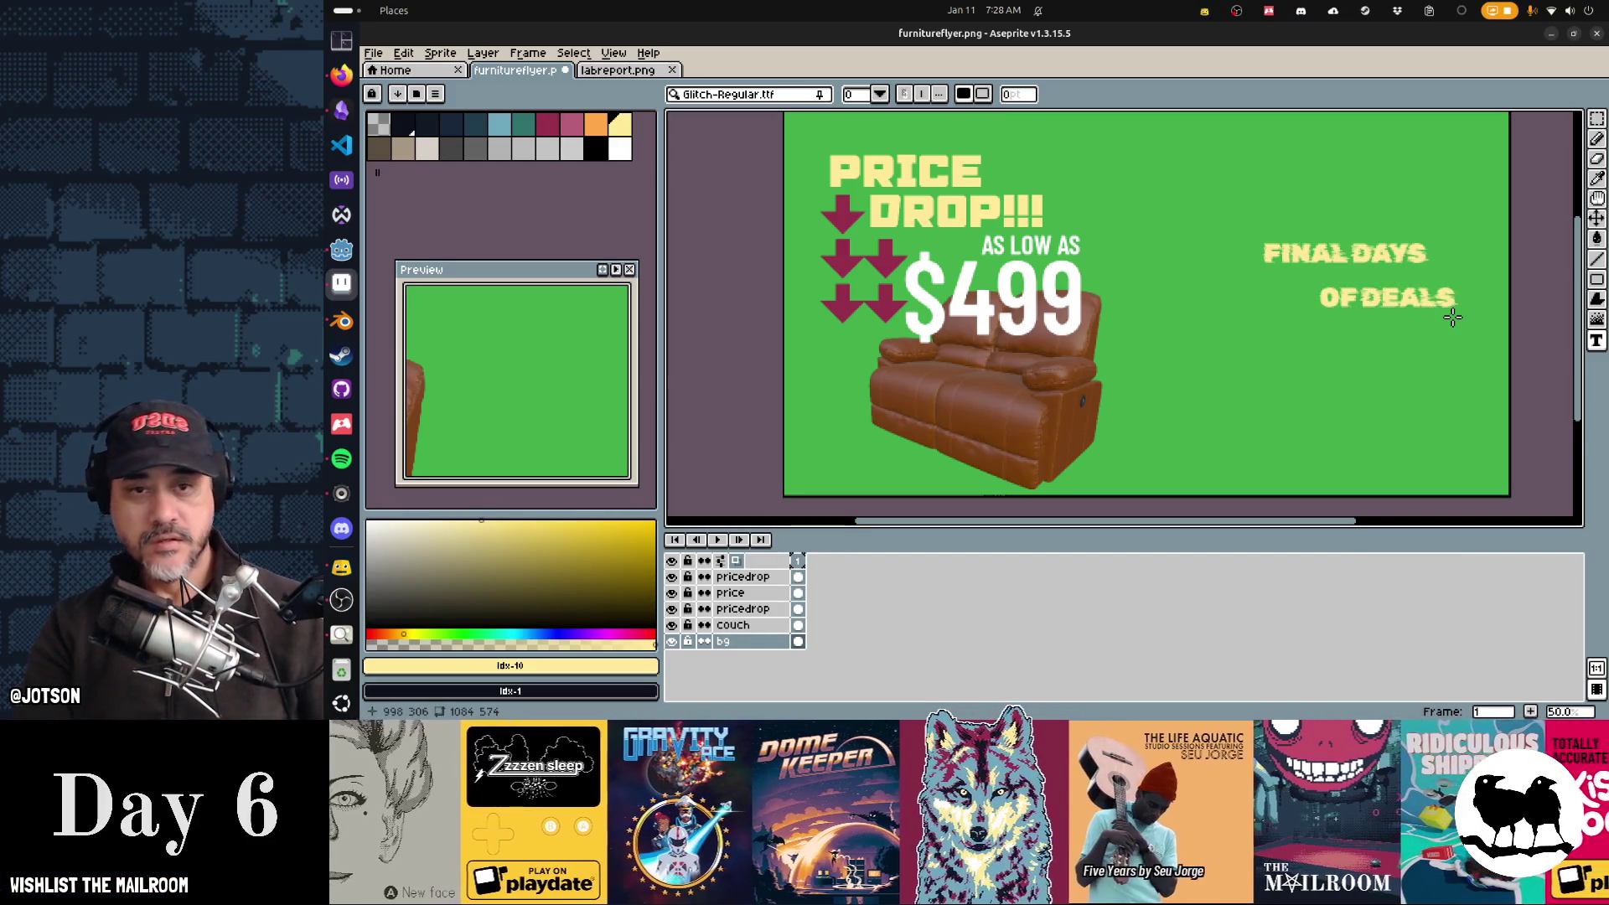
# Step: Try moving the OF DEALS text, then undo all the text and add a new empty layer
pyautogui.press('m')
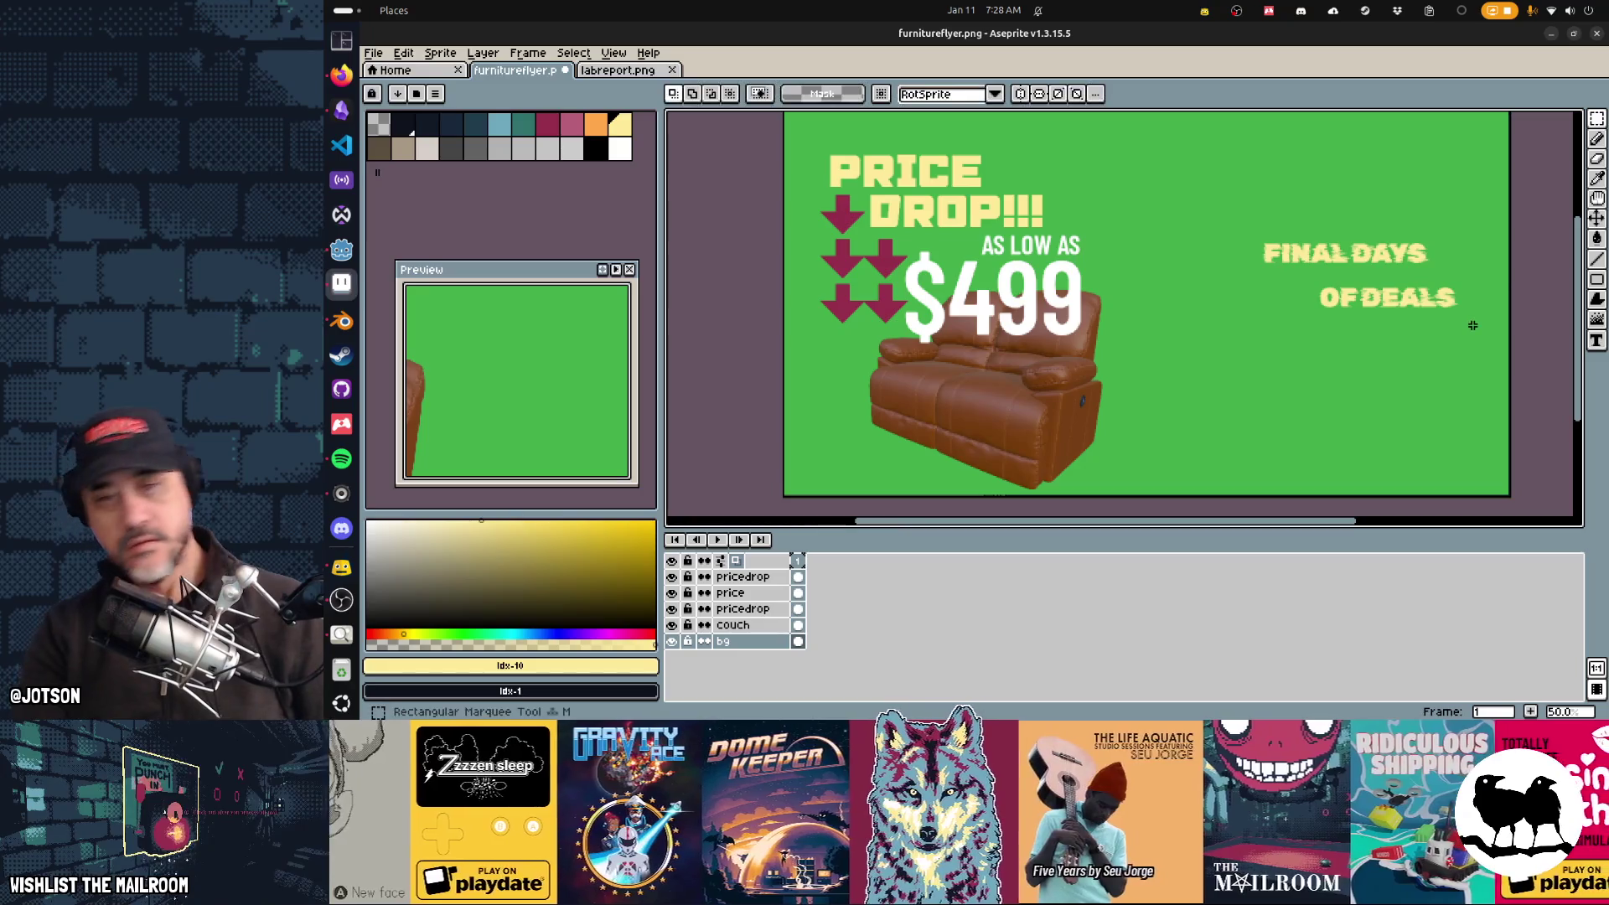
pyautogui.moveTo(1476, 328); pyautogui.dragTo(1277, 268)
pyautogui.moveTo(1390, 312); pyautogui.dragTo(1351, 289)
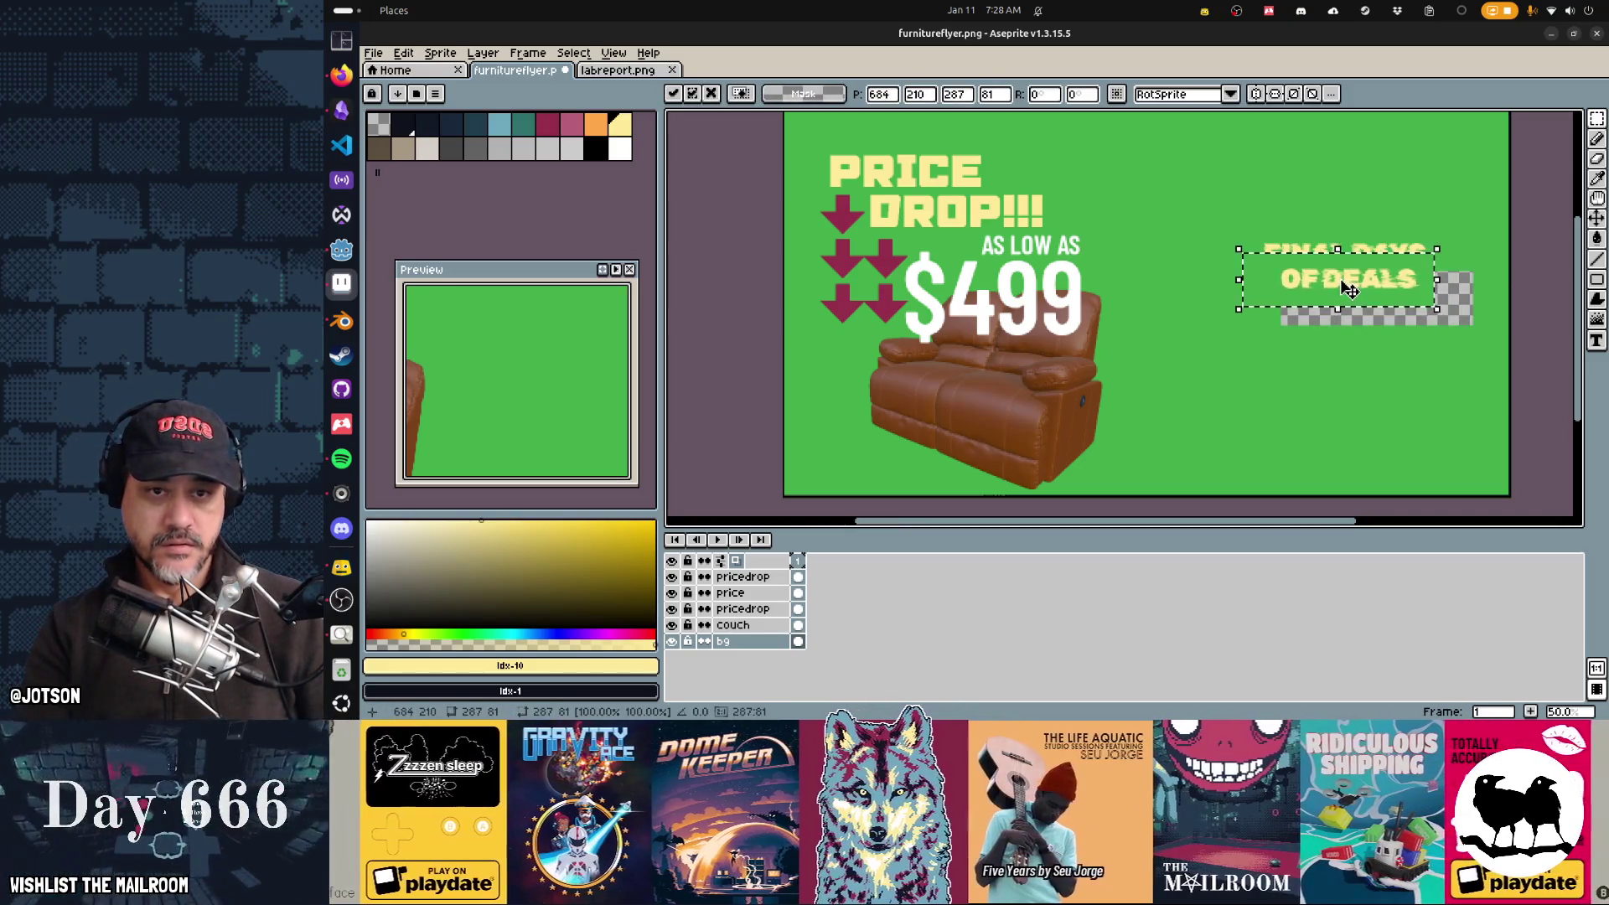
pyautogui.hotkey('ctrl', 'z')
pyautogui.hotkey('ctrl', 'z')
pyautogui.hotkey('ctrl', 'z')
pyautogui.hotkey('ctrl', 'z')
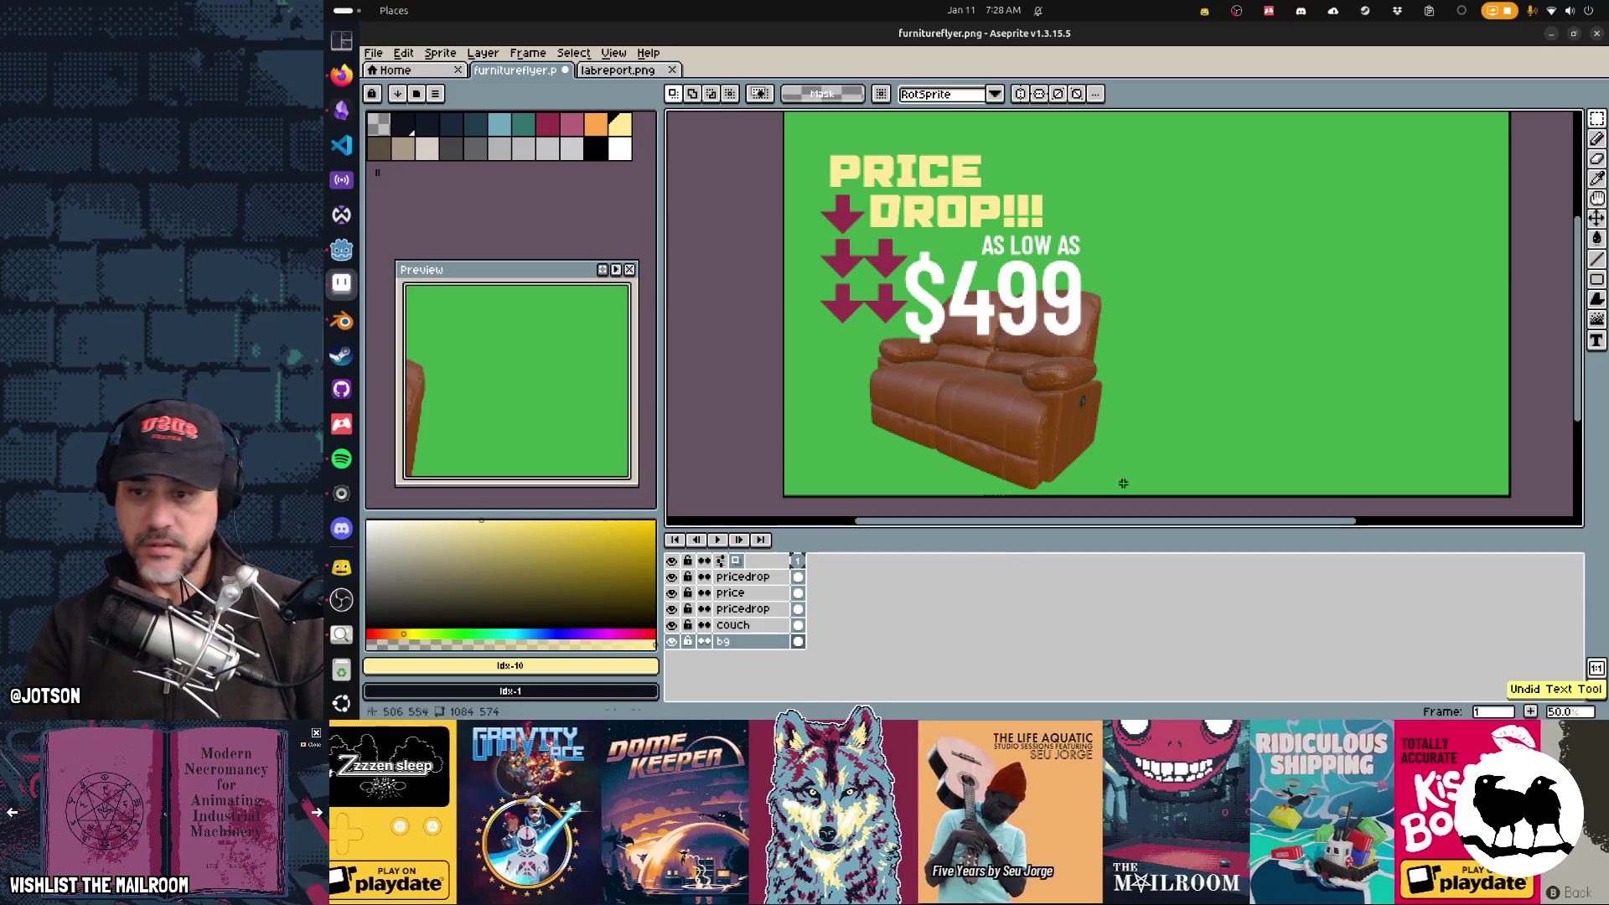
pyautogui.hotkey('shift', 'n')
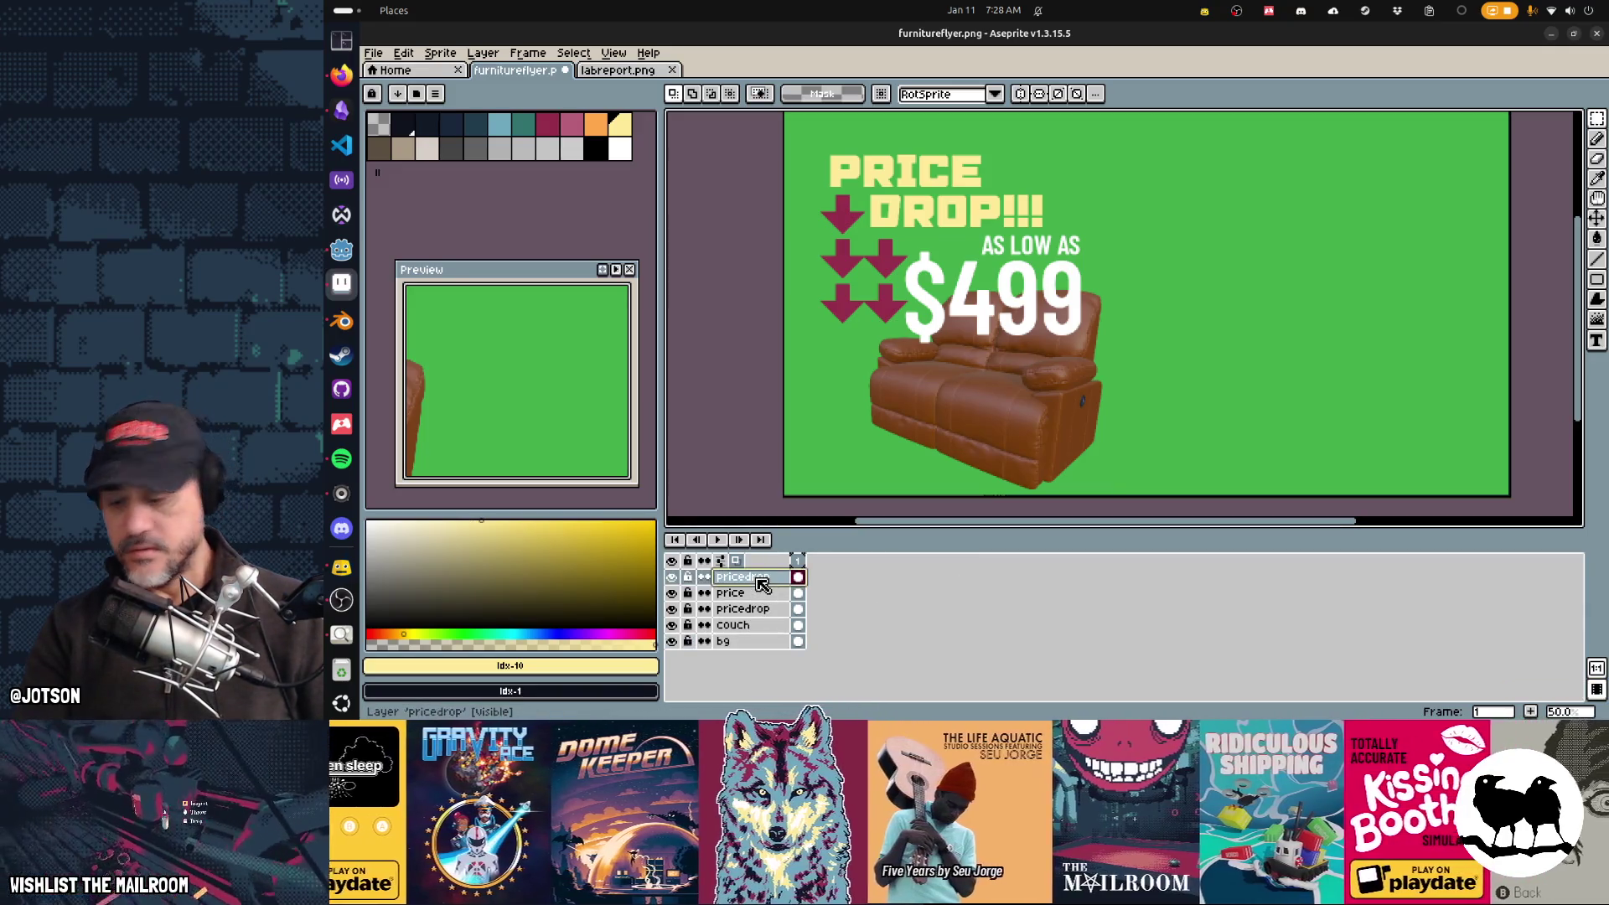
# Step: Place FINAL DAYS and OF DEALS text lines at the flyer's upper right, then undo them
pyautogui.press('t')
pyautogui.click(1258, 205)
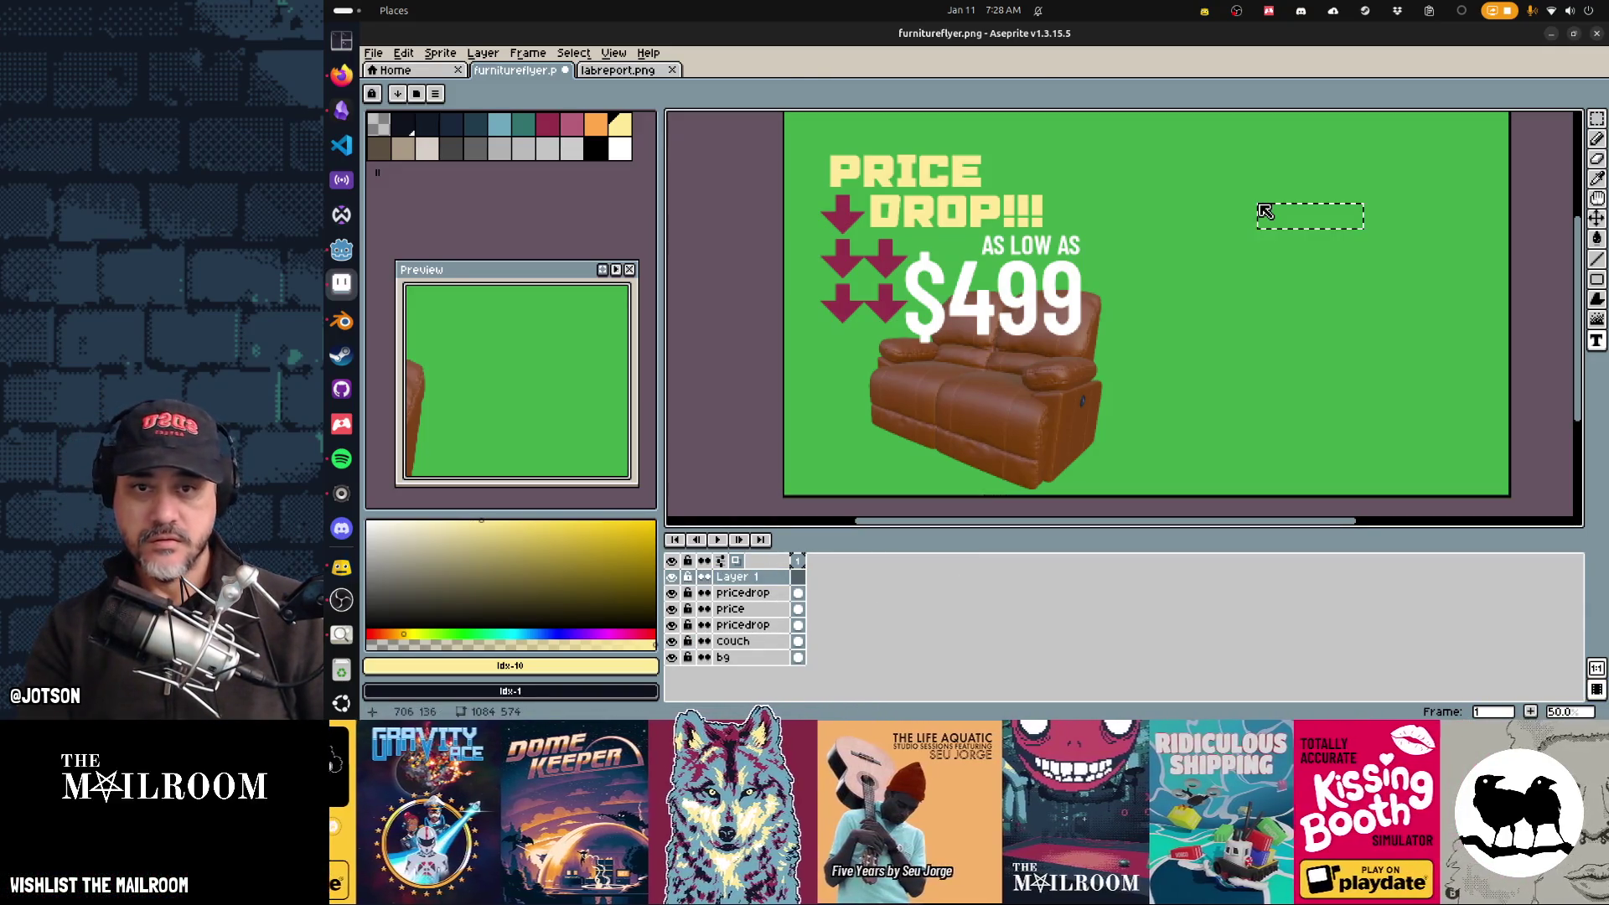
pyautogui.write('FINAL DAYS')
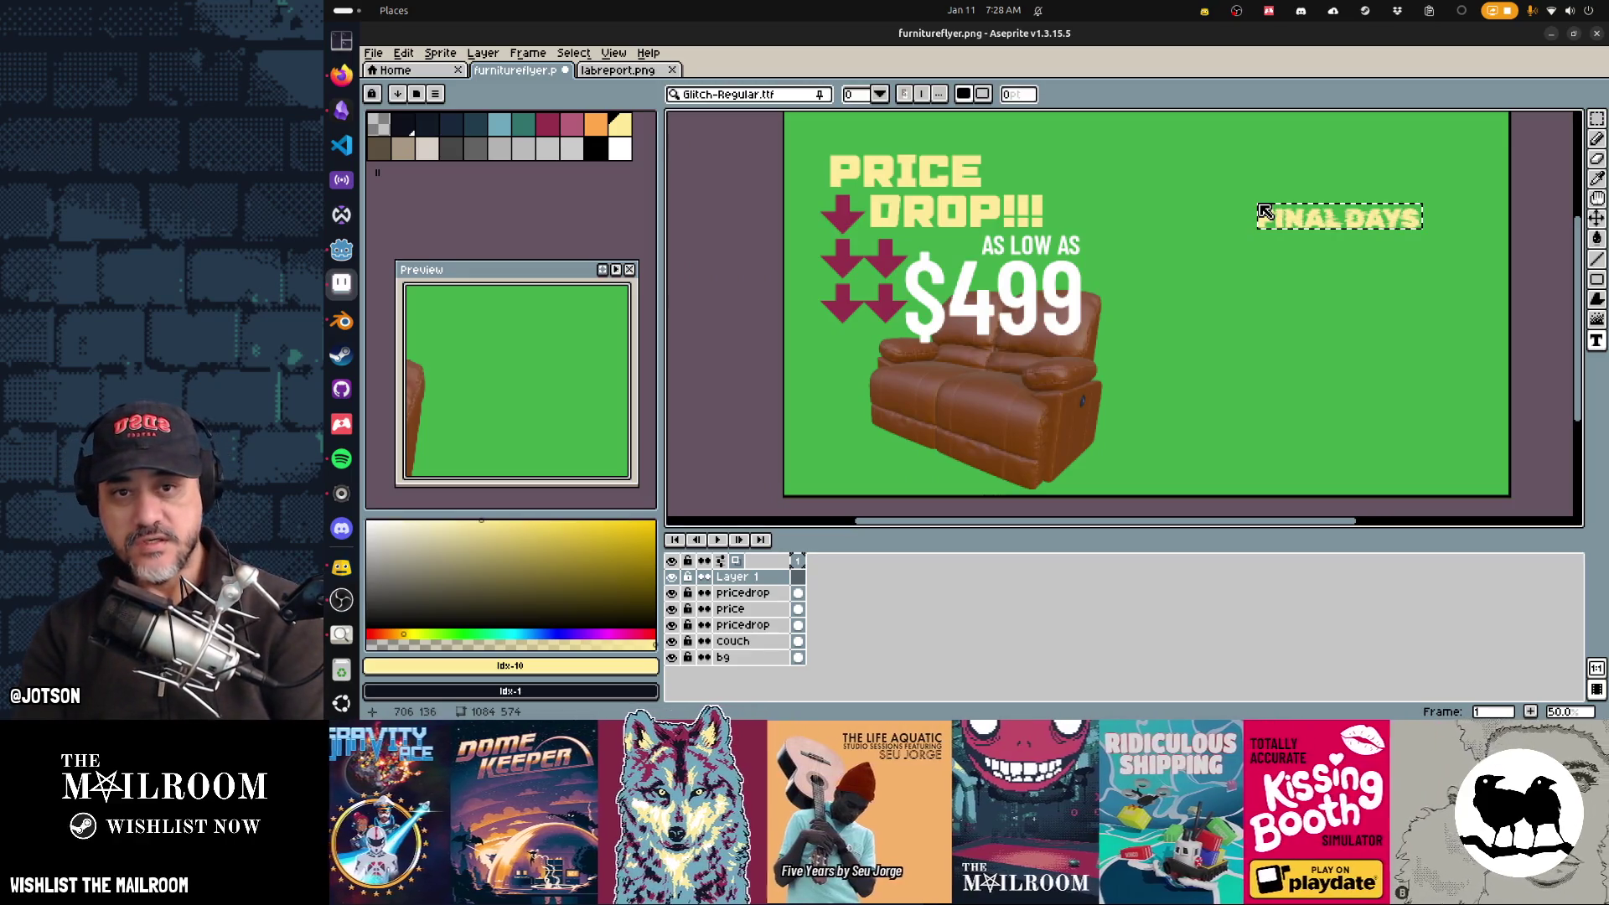
pyautogui.press('Return')
pyautogui.click(1260, 238)
pyautogui.write('OF DE')
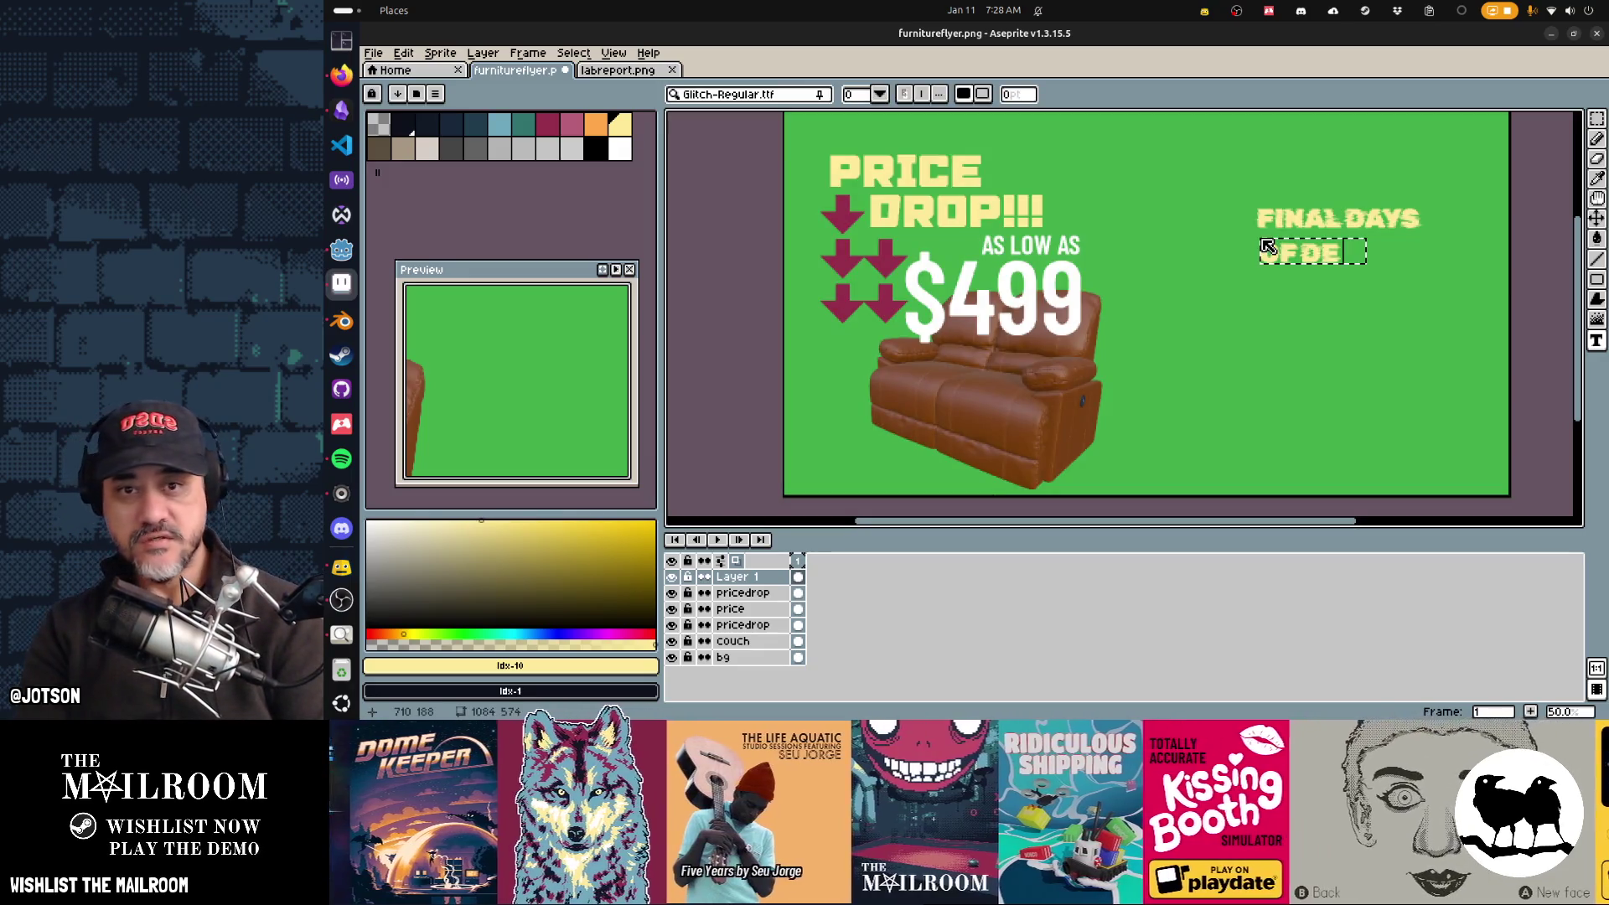
pyautogui.write('ALS')
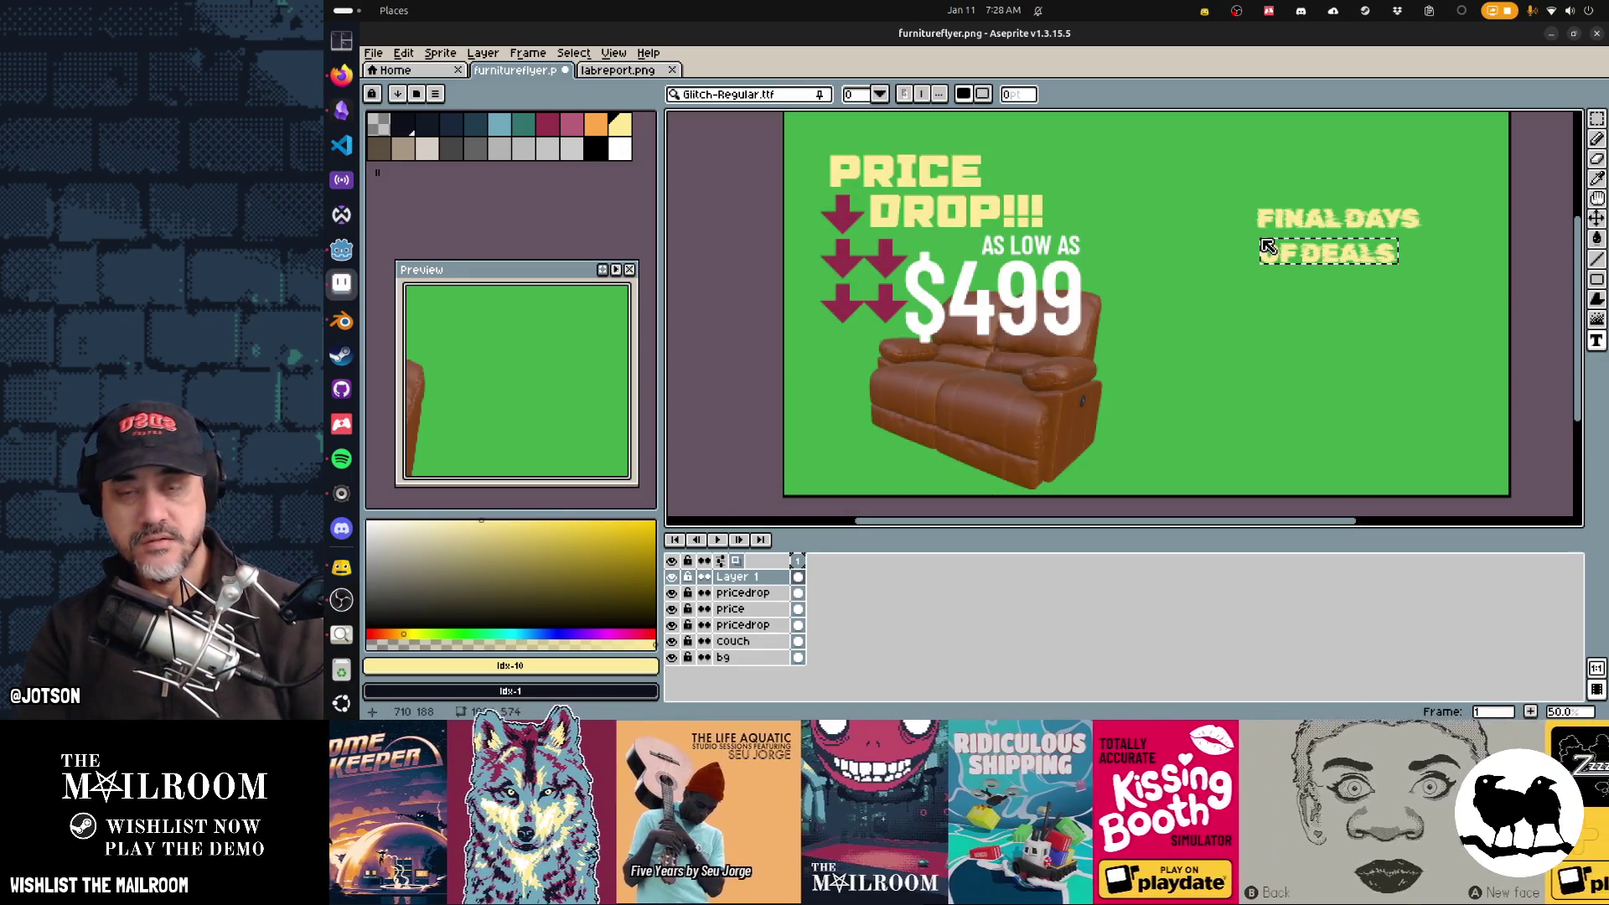
pyautogui.scroll(3, 1267, 246)
pyautogui.scroll(-1, 1149, 377)
pyautogui.moveTo(1426, 277); pyautogui.dragTo(1182, 280)
pyautogui.click(1416, 372)
pyautogui.hotkey('ctrl', 'z')
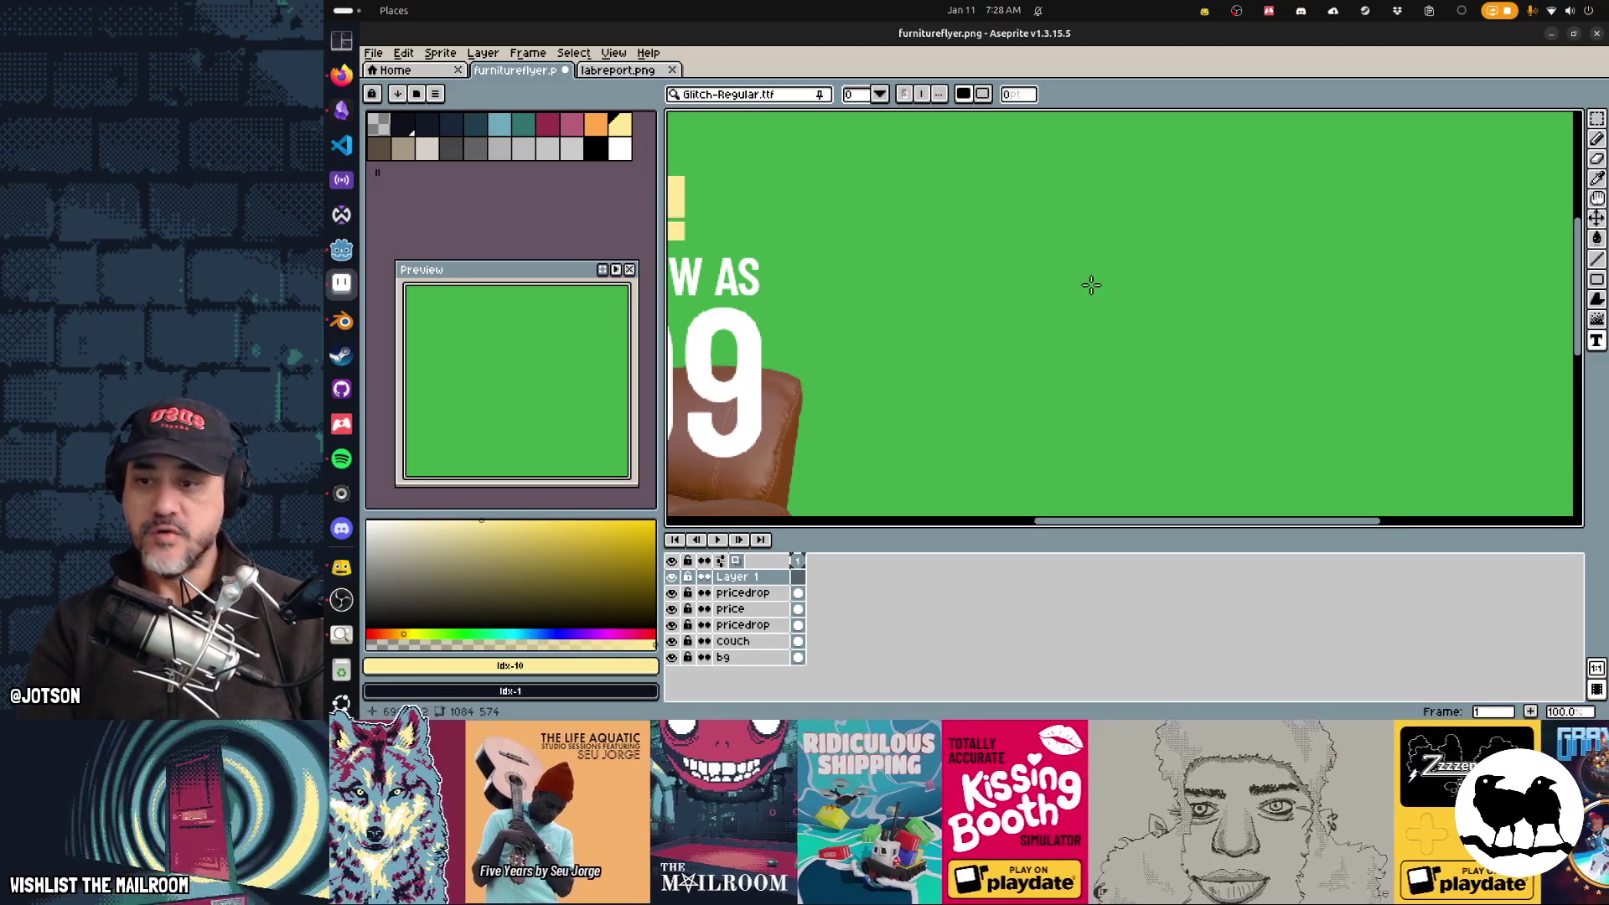
# Step: Retype FINAL DAYS and OF DEALS, then move OF DEALS up snugly beneath FINAL DAYS
pyautogui.click(1123, 228)
pyautogui.write('FIN')
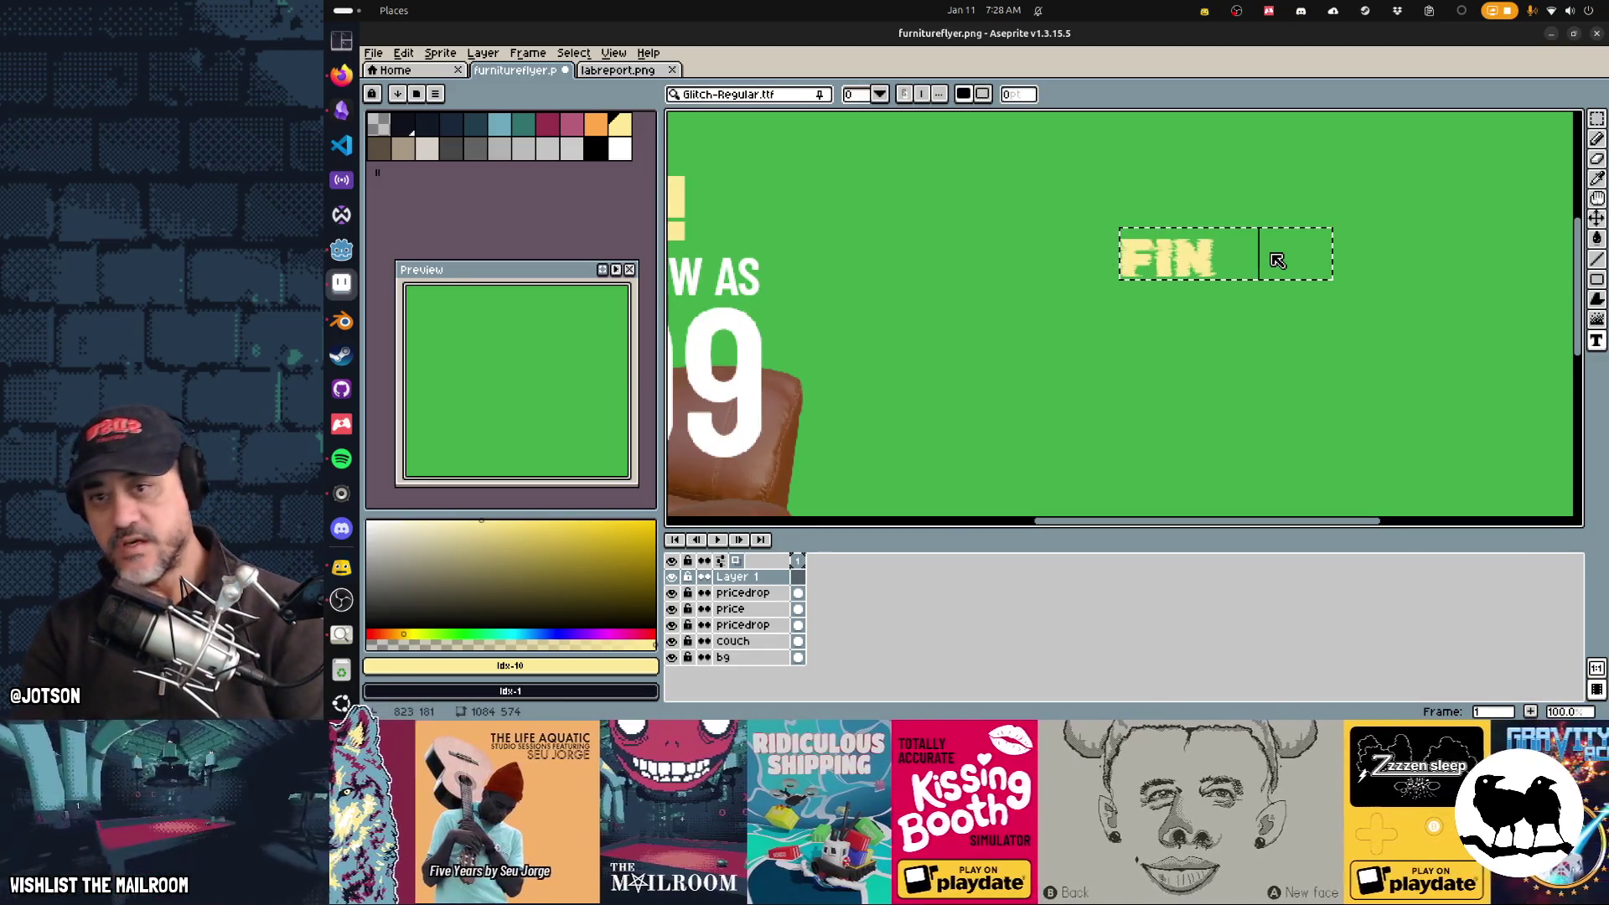
pyautogui.write('AL DAYS')
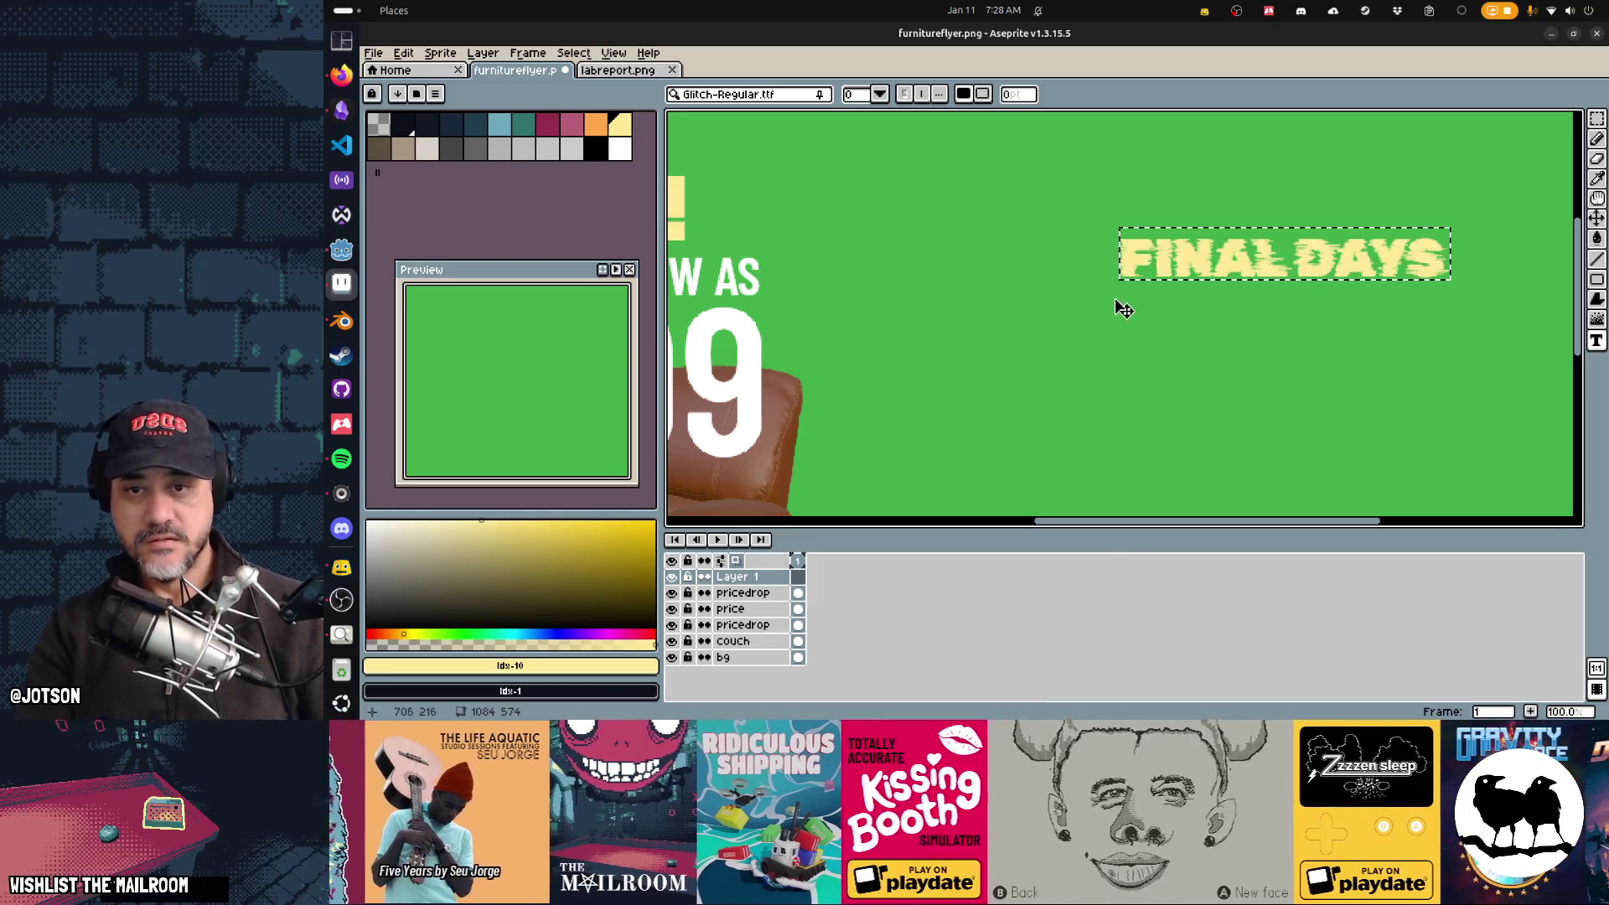
pyautogui.click(1122, 299)
pyautogui.click(1123, 299)
pyautogui.write('OF DEALS')
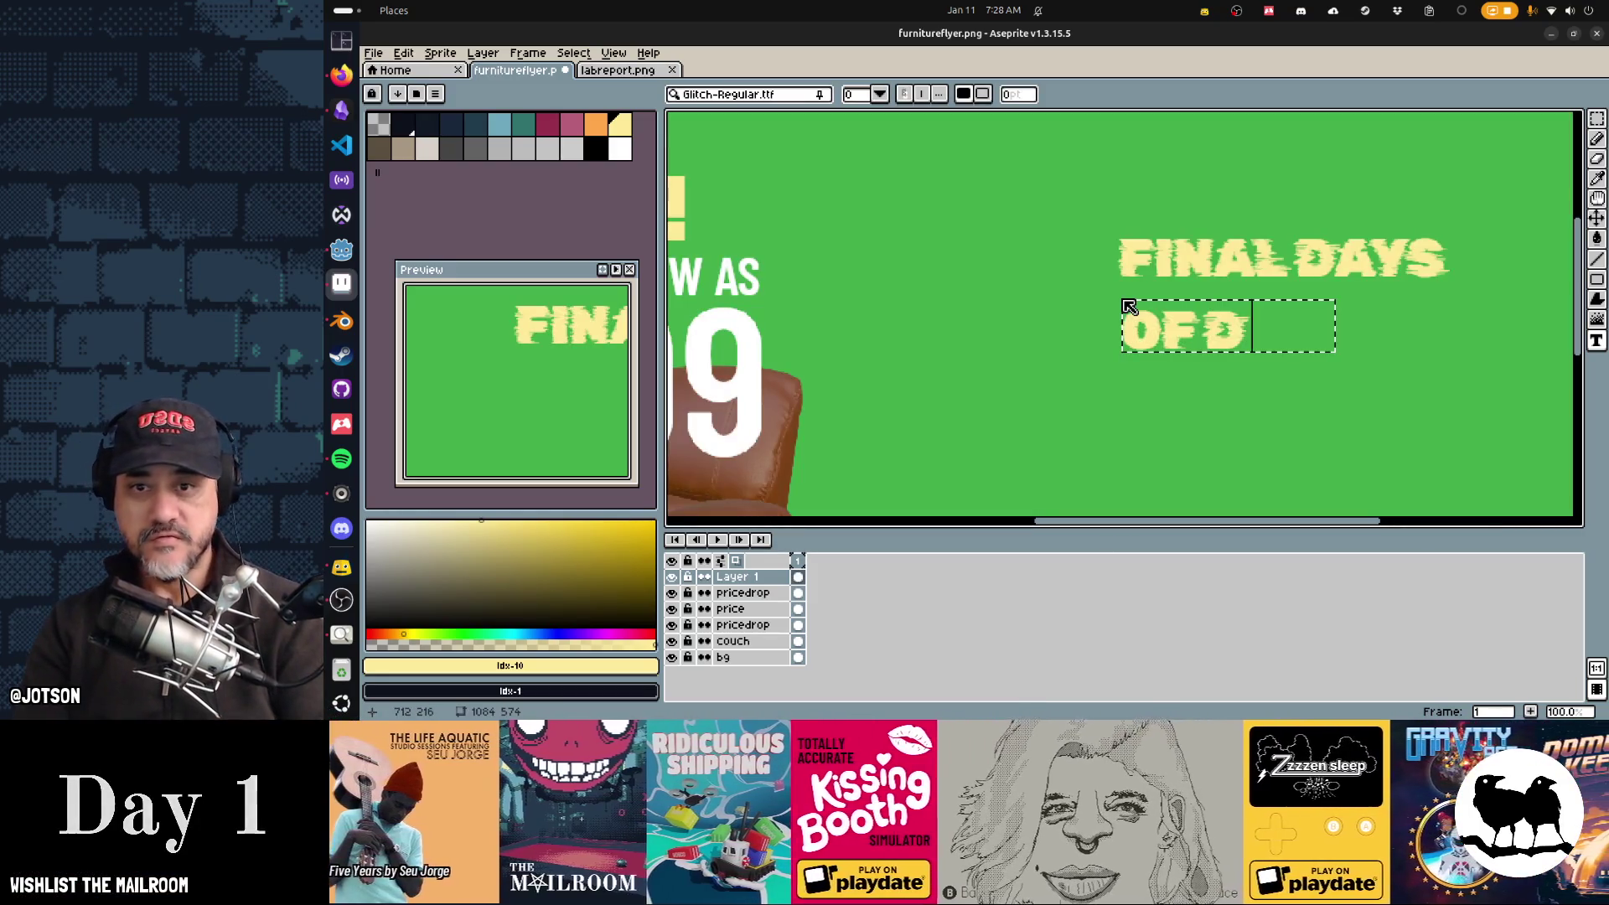
pyautogui.press('Return')
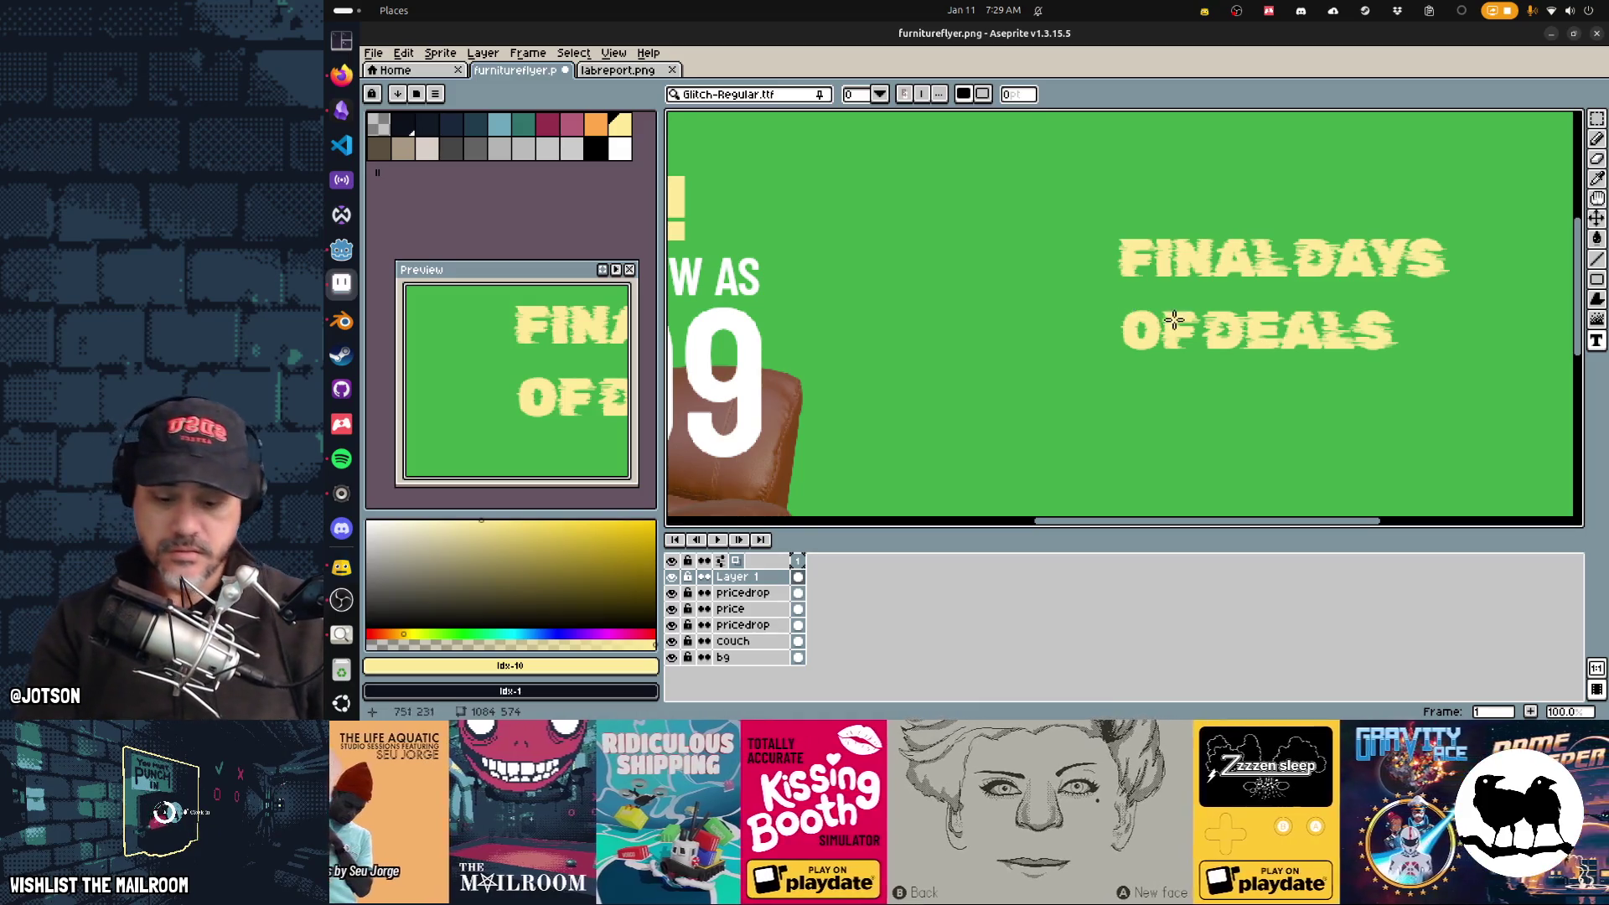
pyautogui.press('m')
pyautogui.moveTo(1400, 366); pyautogui.dragTo(1094, 294)
pyautogui.moveTo(1274, 351); pyautogui.dragTo(1299, 330)
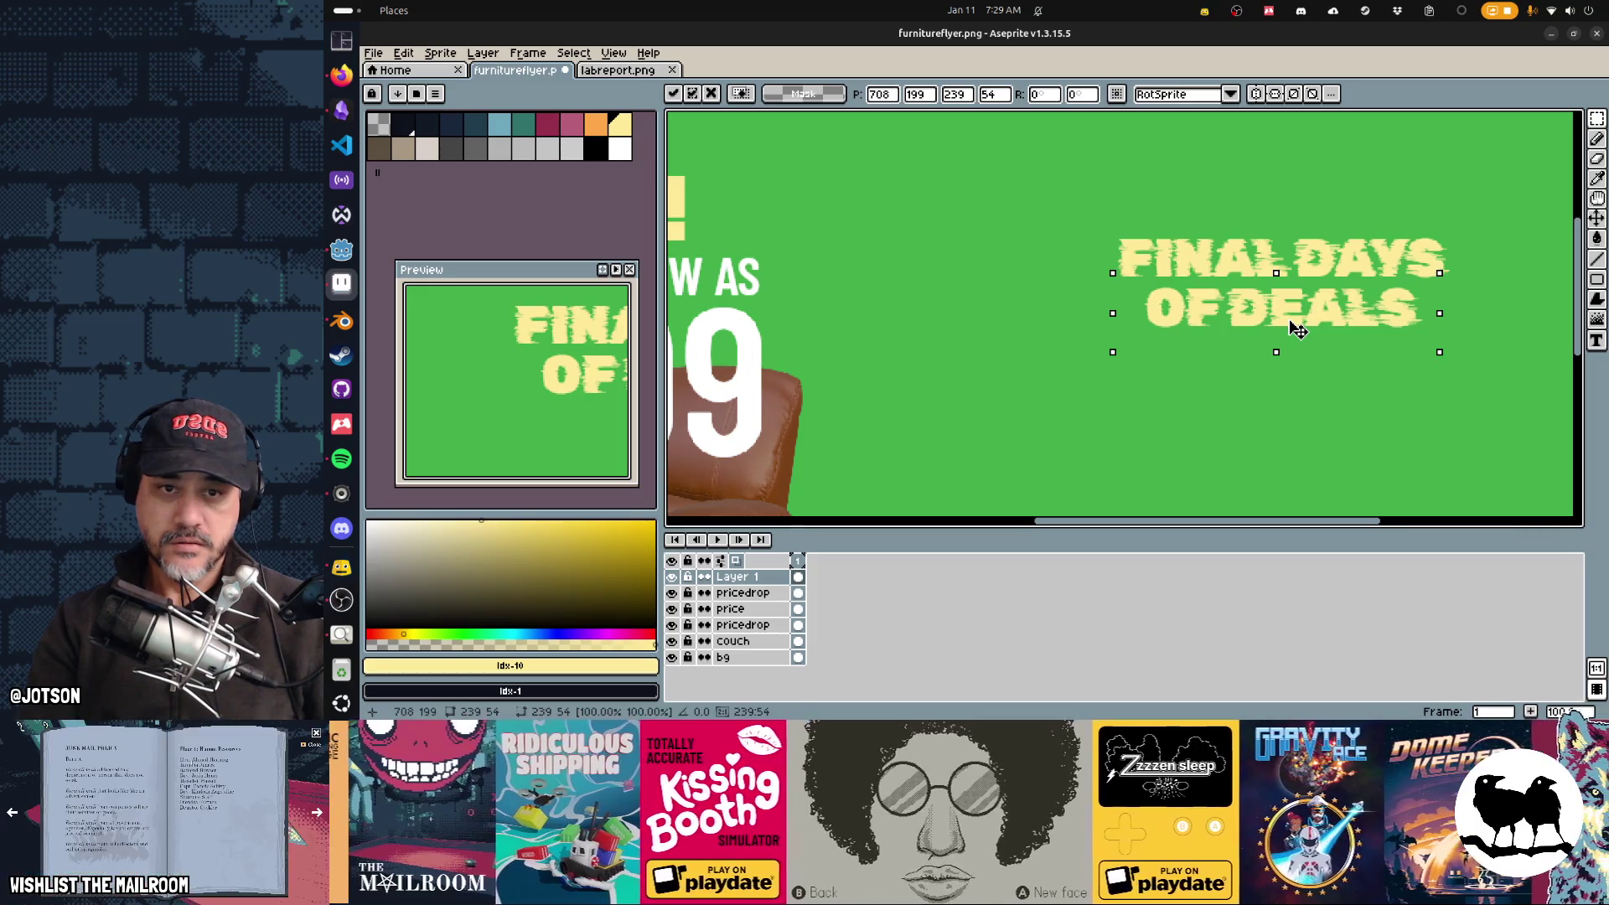
# Step: Drop OF DEALS in place, move the whole FINAL DAYS OF DEALS block down-right, and save
pyautogui.click(1183, 266)
pyautogui.moveTo(1105, 218); pyautogui.dragTo(1497, 366)
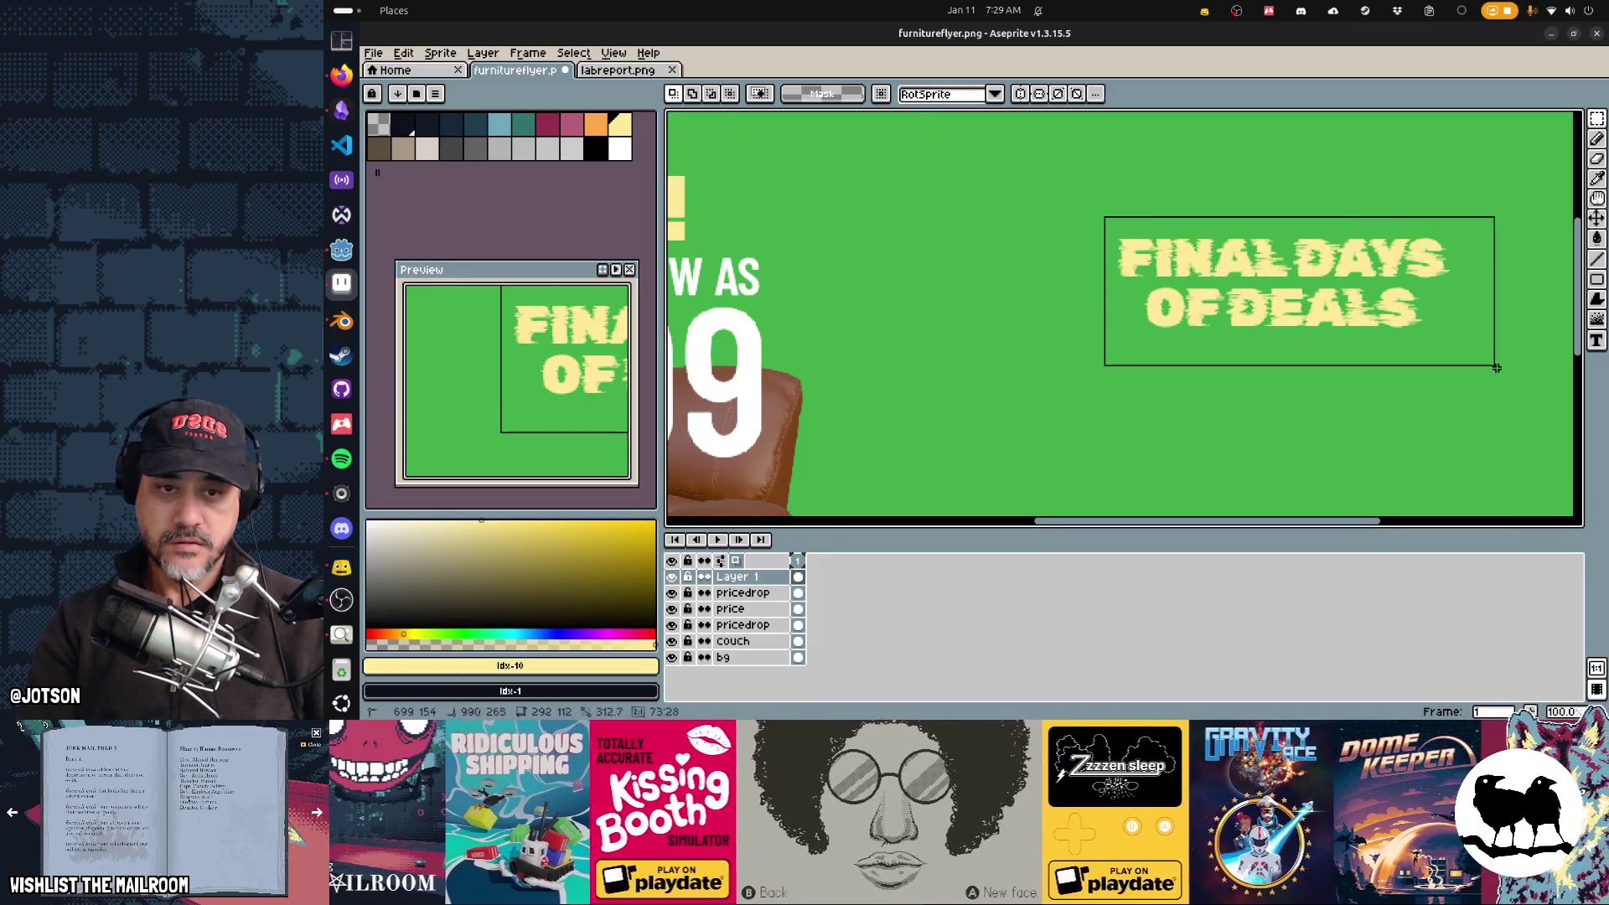
pyautogui.scroll(-3, 1348, 338)
pyautogui.moveTo(1346, 334); pyautogui.dragTo(1342, 336)
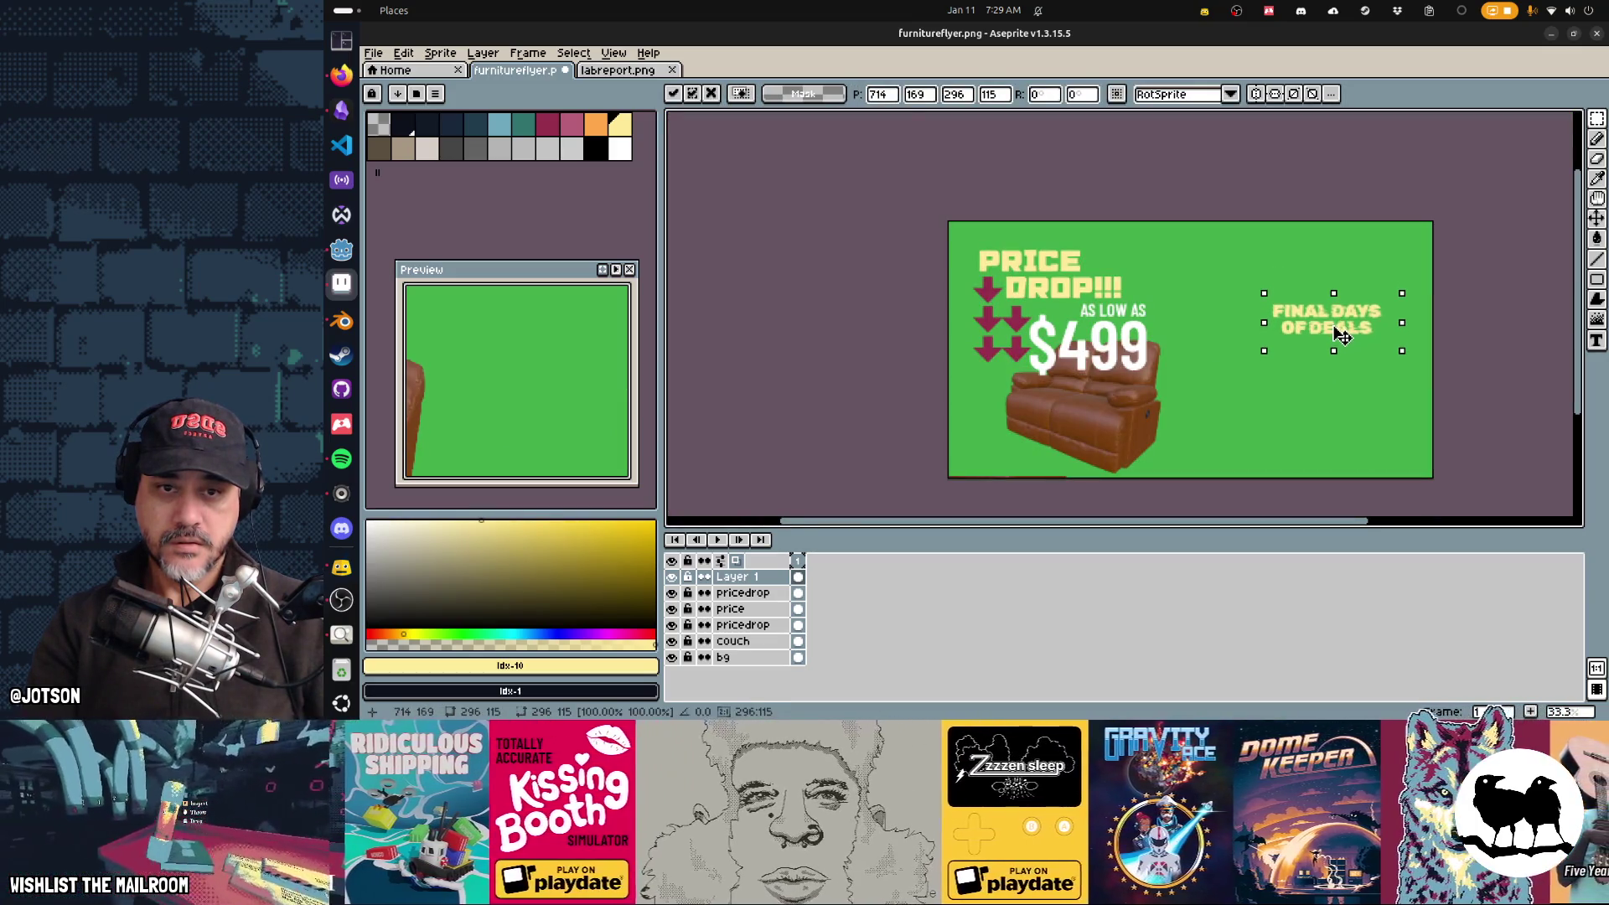
pyautogui.hotkey('ctrl', 's')
# Step: Compare with Godot while nudging the text block slightly, then about 8 px left, and save
pyautogui.hotkey('alt', 'Tab')
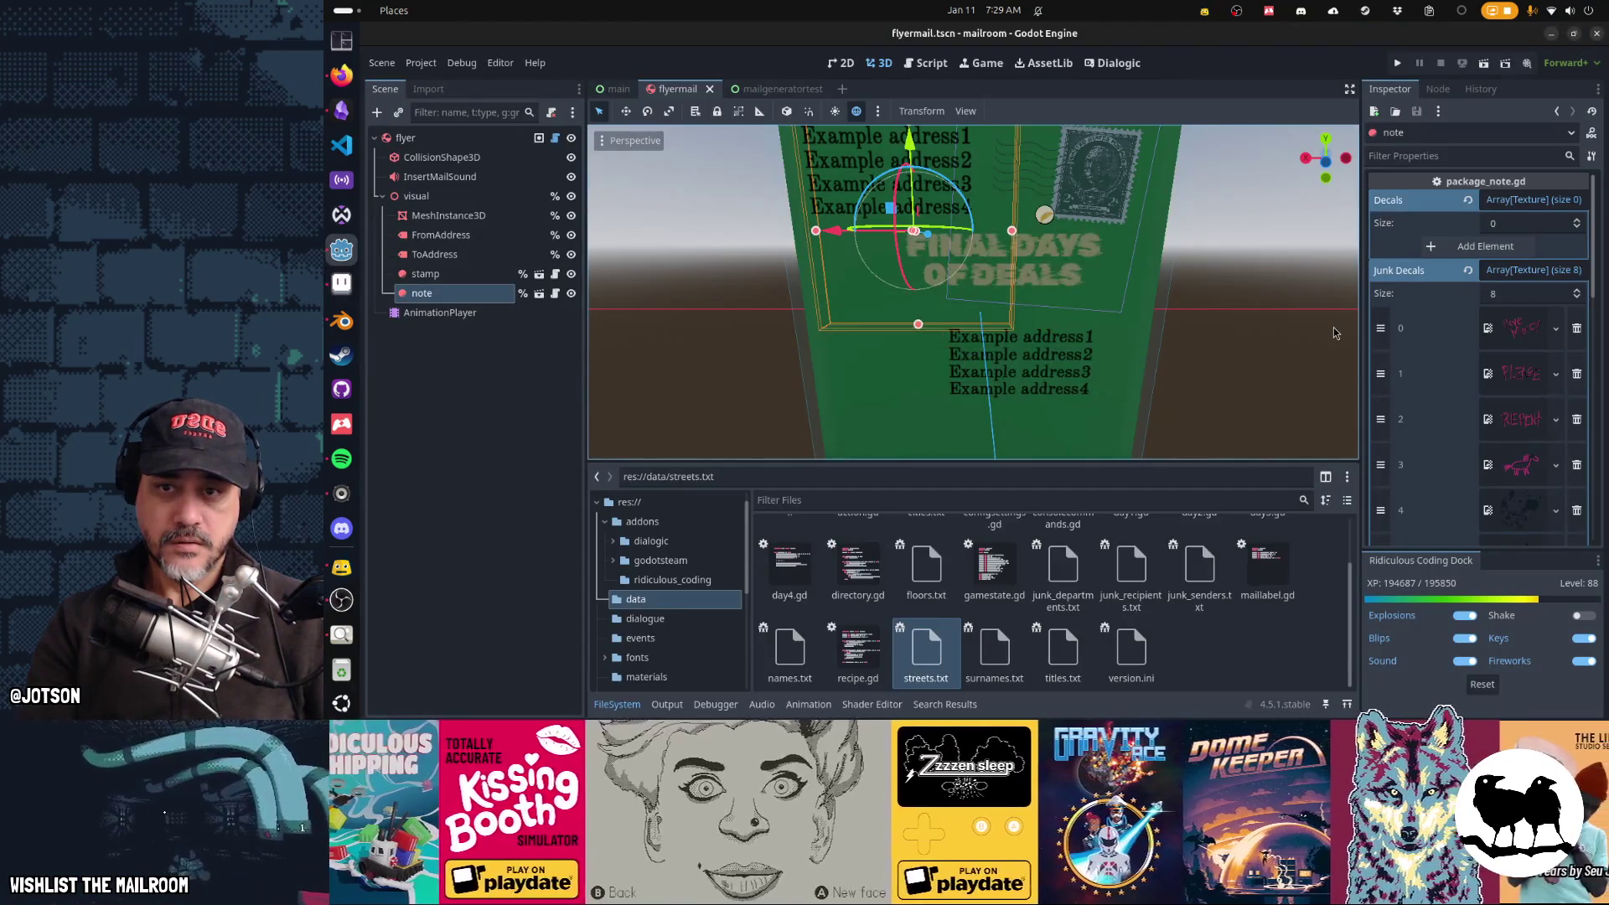
pyautogui.hotkey('alt', 'Tab')
pyautogui.moveTo(1341, 326); pyautogui.dragTo(1346, 330)
pyautogui.hotkey('alt', 'Tab')
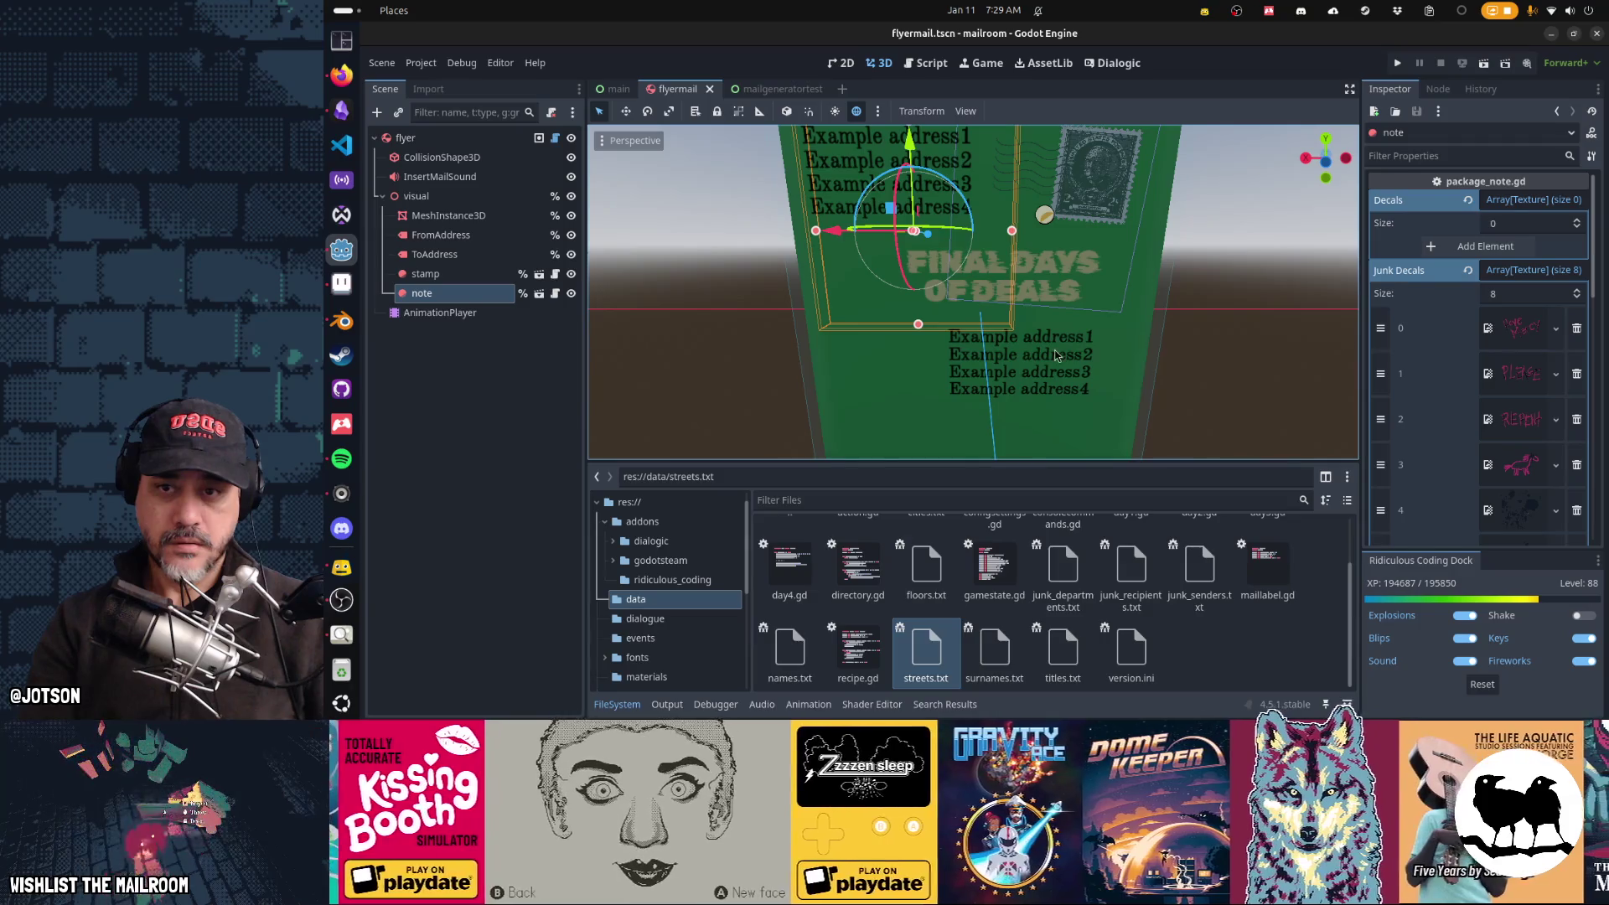
pyautogui.hotkey('alt', 'Tab')
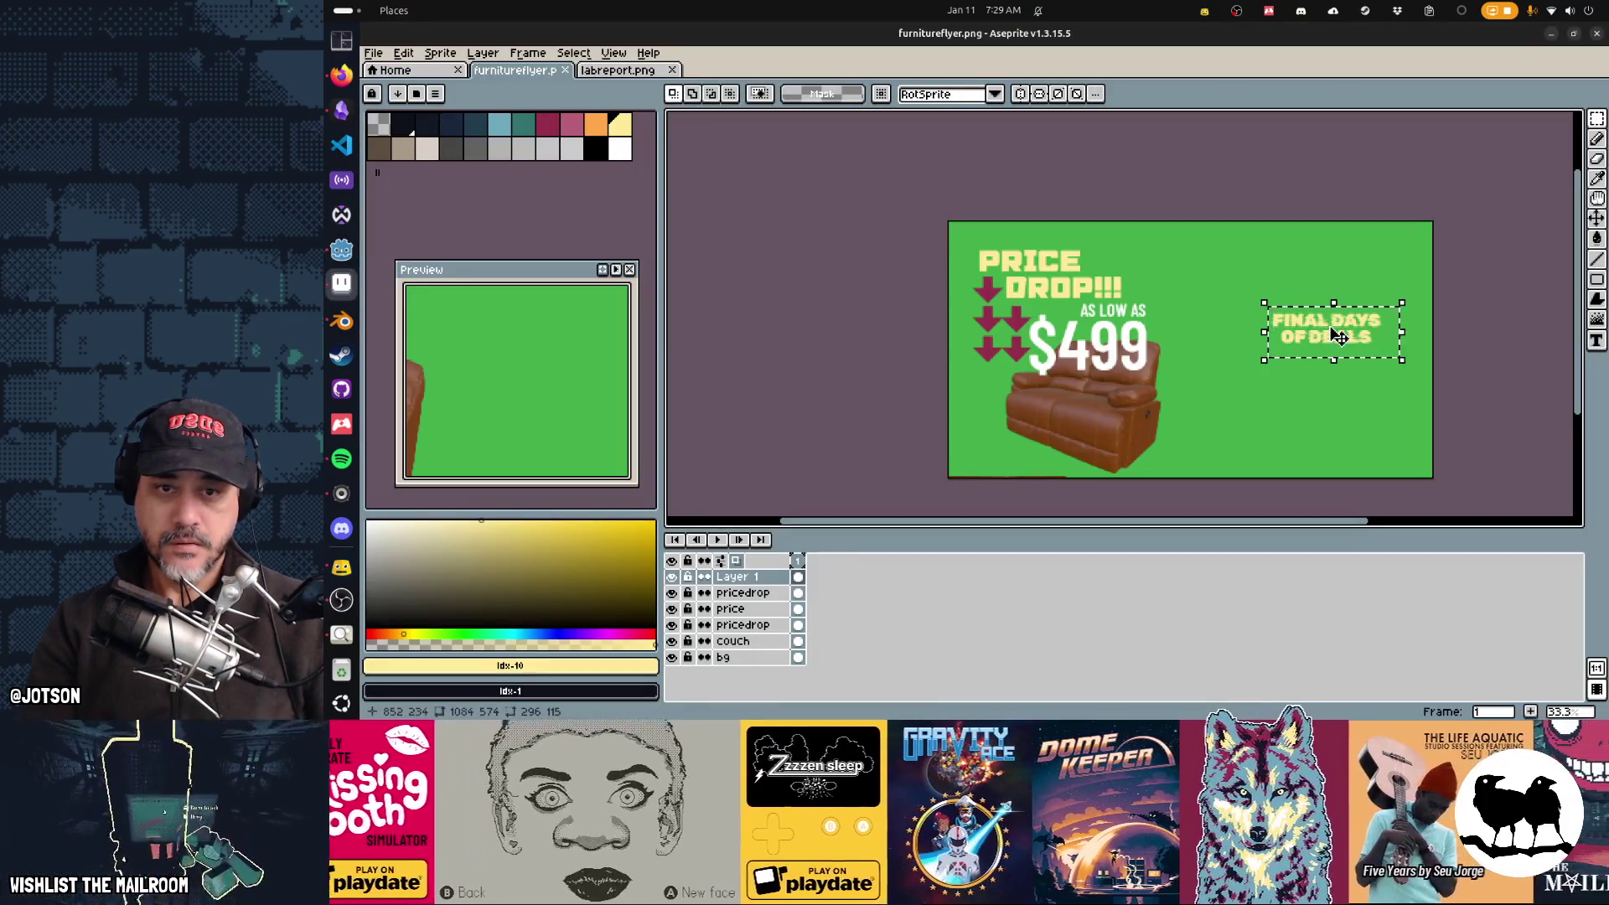
pyautogui.moveTo(1338, 335); pyautogui.dragTo(1324, 335)
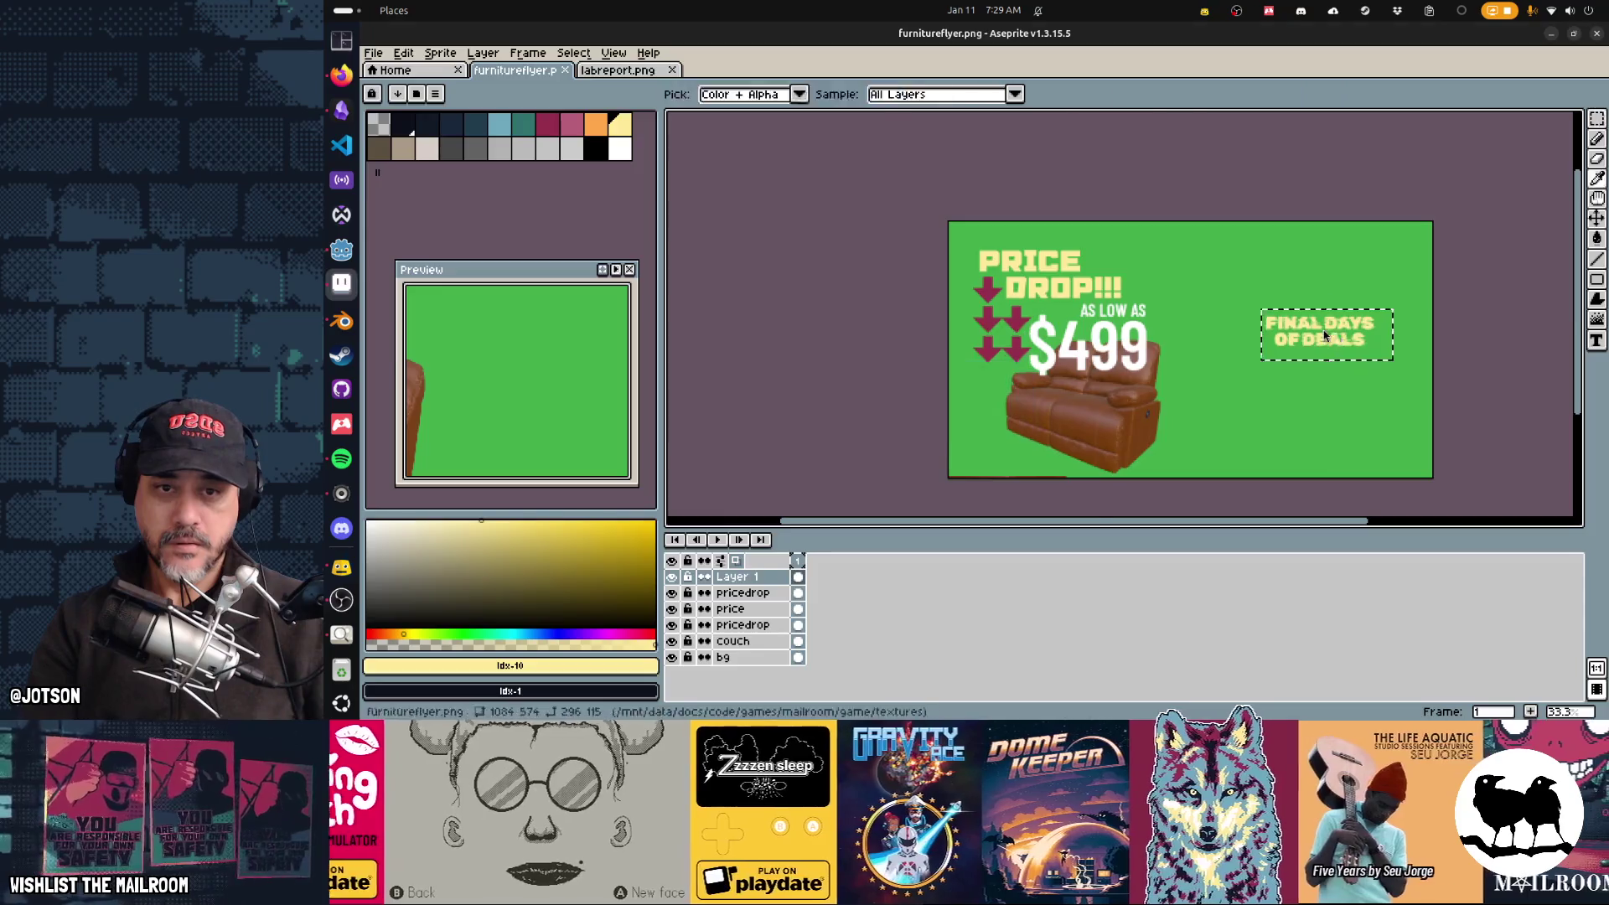
pyautogui.hotkey('ctrl', 's')
# Step: Resave and check the refreshed flyer in Godot, orbiting to view it head-on
pyautogui.hotkey('alt', 'Tab')
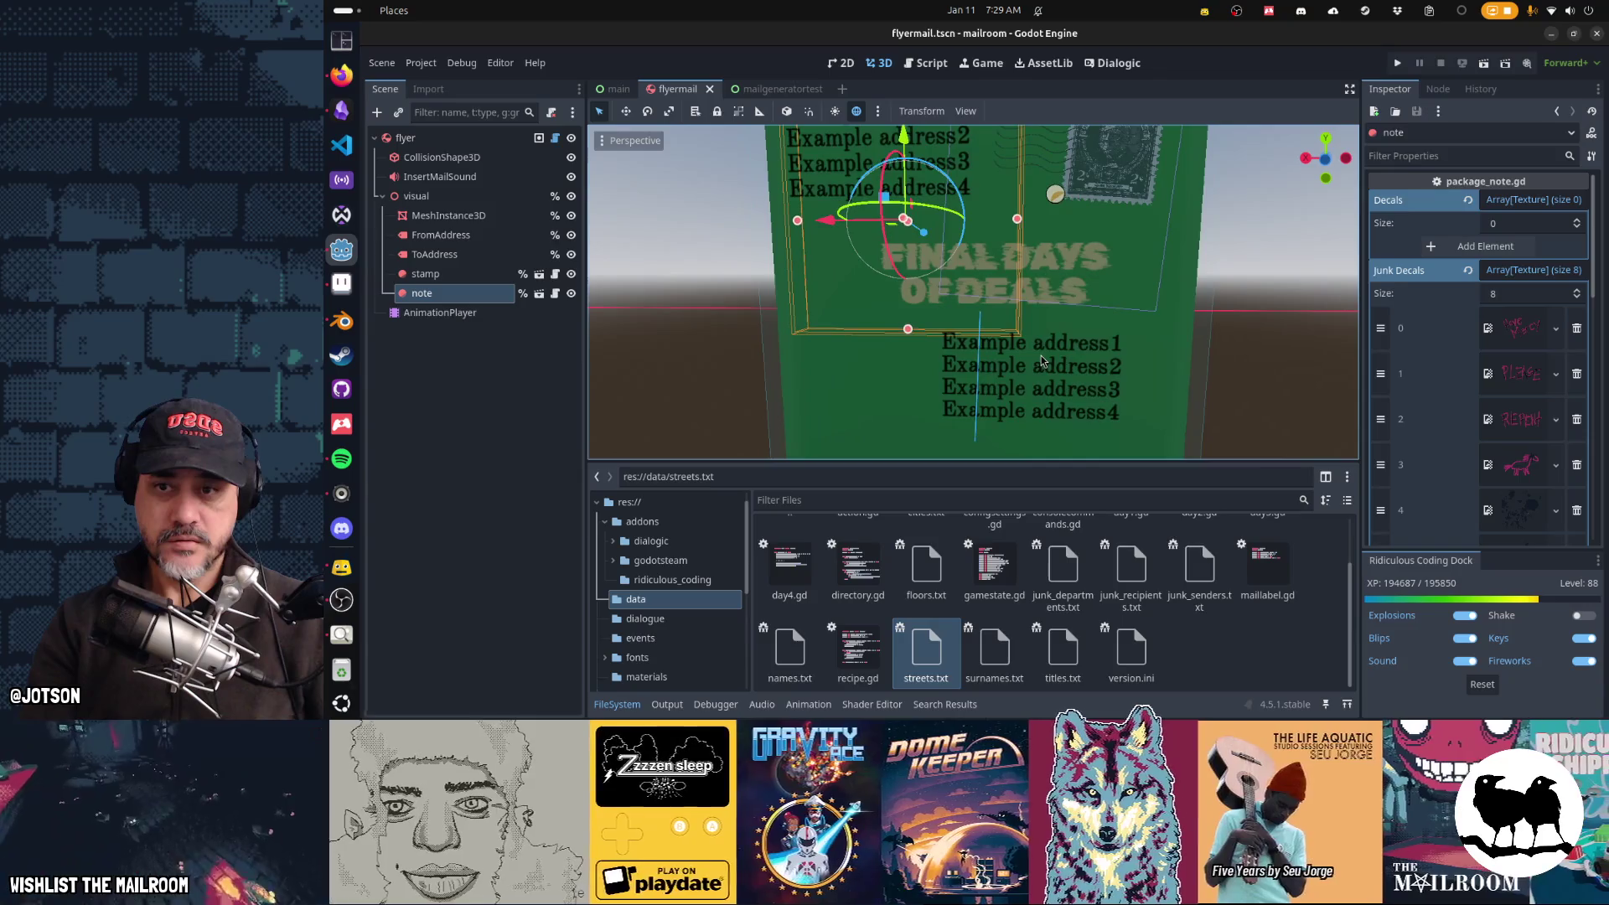
pyautogui.hotkey('alt', 'Tab')
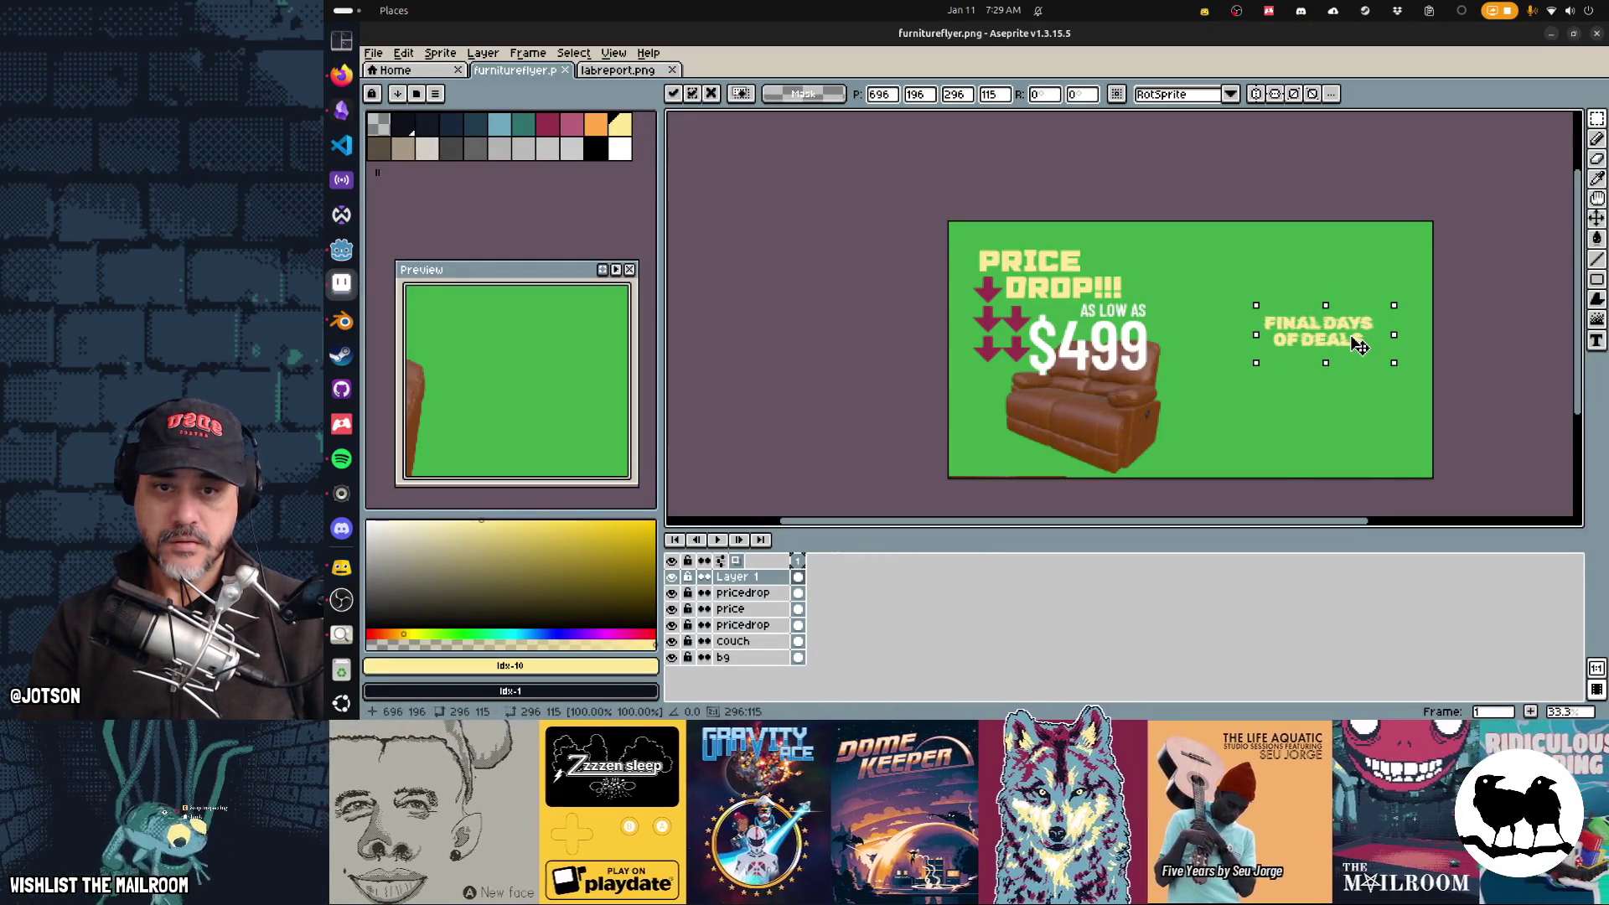
pyautogui.hotkey('ctrl', 's')
pyautogui.hotkey('alt', 'Tab')
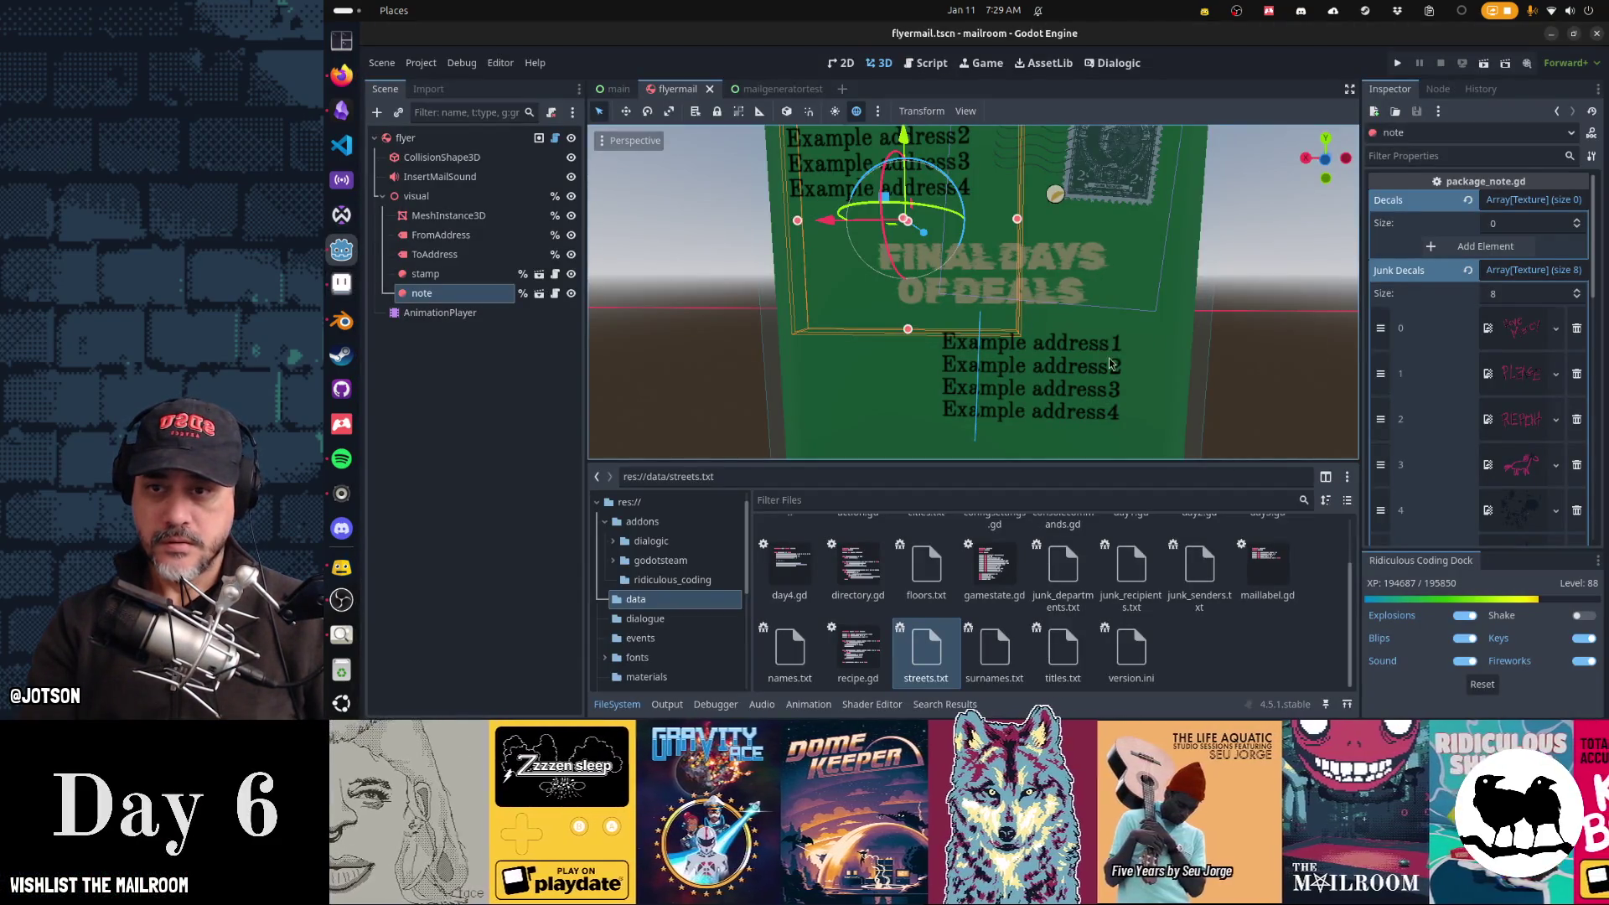
pyautogui.moveTo(1110, 354)
pyautogui.mouseDown()
pyautogui.moveTo(1072, 311)
pyautogui.moveTo(909, 276)
pyautogui.mouseUp()
pyautogui.moveTo(1076, 342)
pyautogui.mouseDown()
pyautogui.moveTo(1006, 352)
pyautogui.moveTo(1201, 324)
pyautogui.moveTo(1160, 367)
pyautogui.moveTo(1180, 419)
pyautogui.moveTo(1195, 372)
pyautogui.moveTo(1019, 340)
pyautogui.moveTo(937, 355)
pyautogui.mouseUp()
pyautogui.click(1275, 334)
pyautogui.moveTo(1274, 334)
pyautogui.mouseDown()
pyautogui.moveTo(950, 397)
pyautogui.moveTo(1048, 381)
pyautogui.moveTo(1005, 390)
pyautogui.moveTo(1022, 387)
pyautogui.mouseUp()
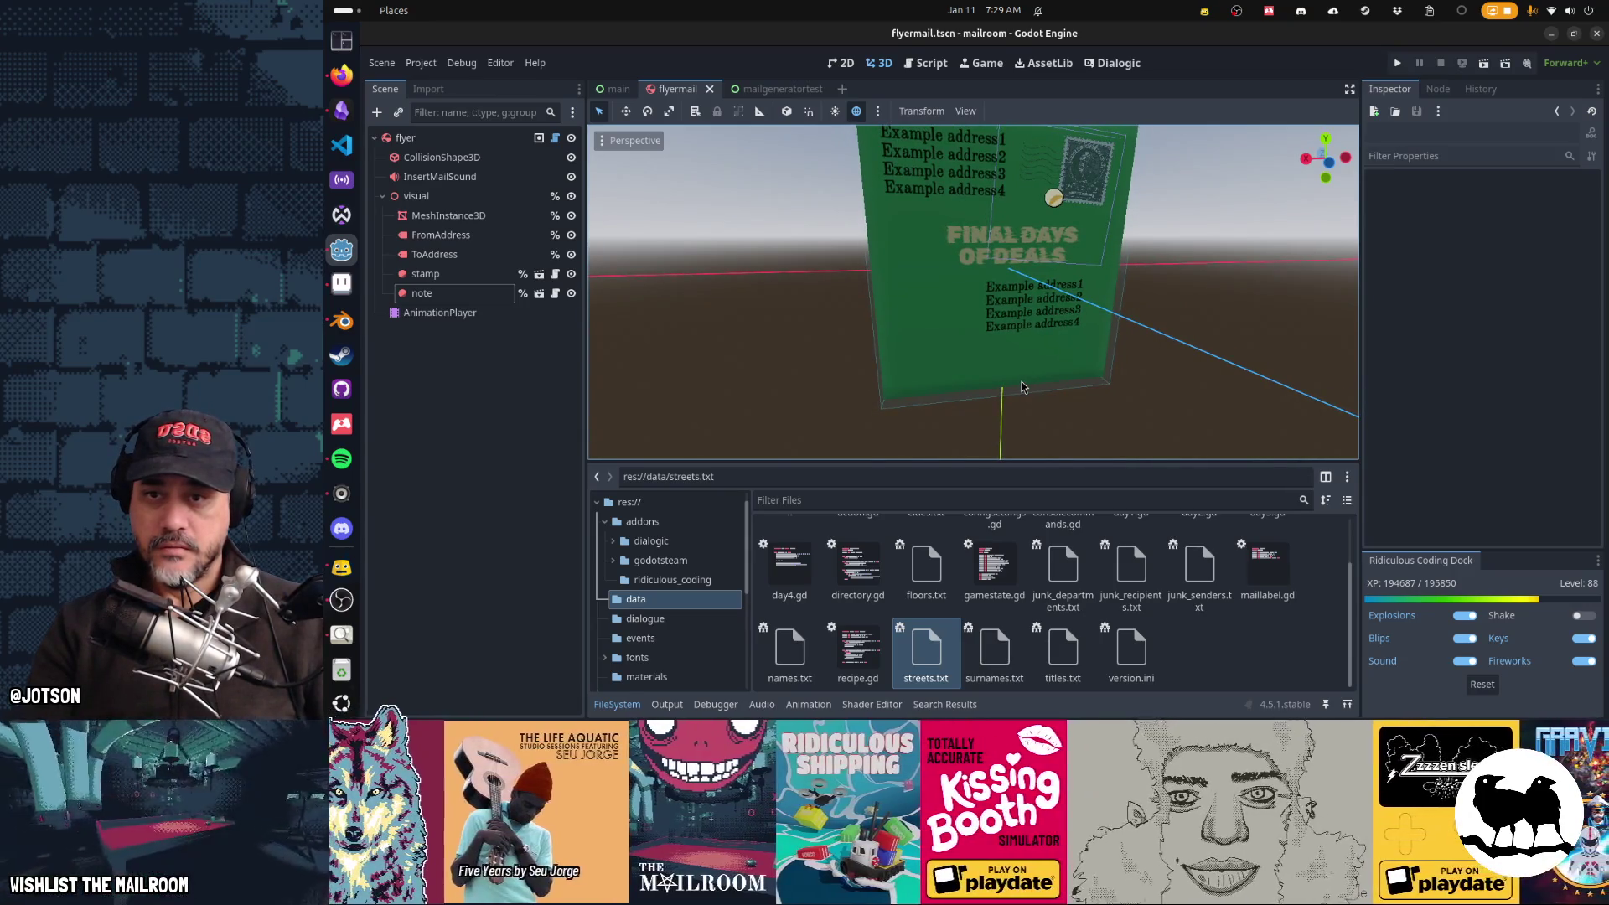
# Step: Nudge the FINAL DAYS OF DEALS block slightly up-left and save the flyer image
pyautogui.hotkey('alt', 'Tab')
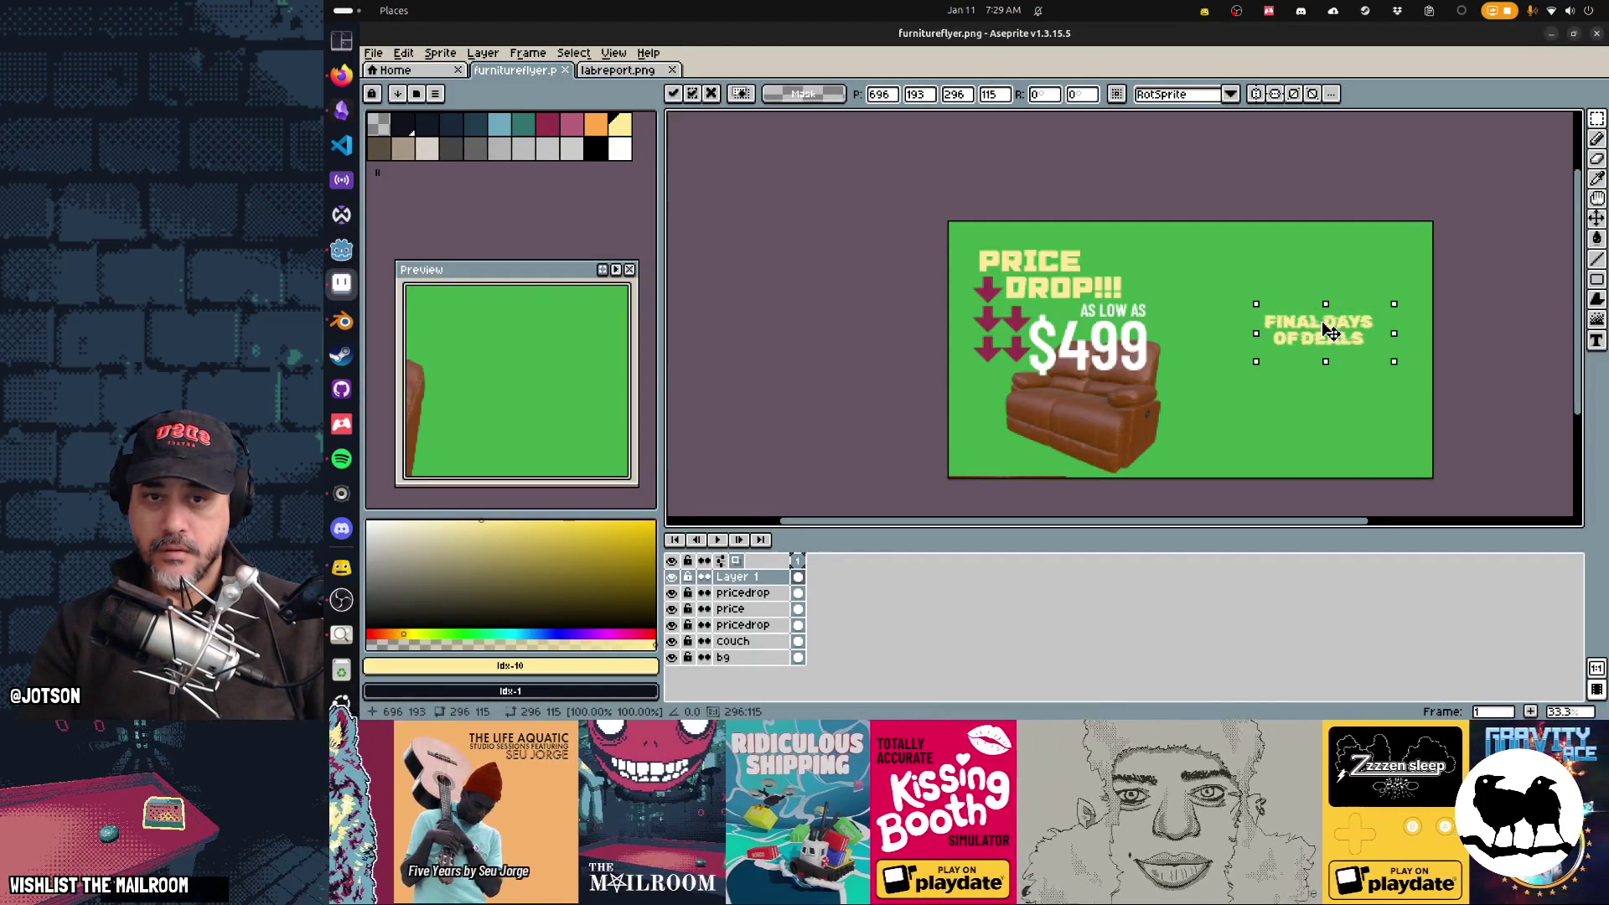
pyautogui.moveTo(1331, 331); pyautogui.dragTo(1330, 328)
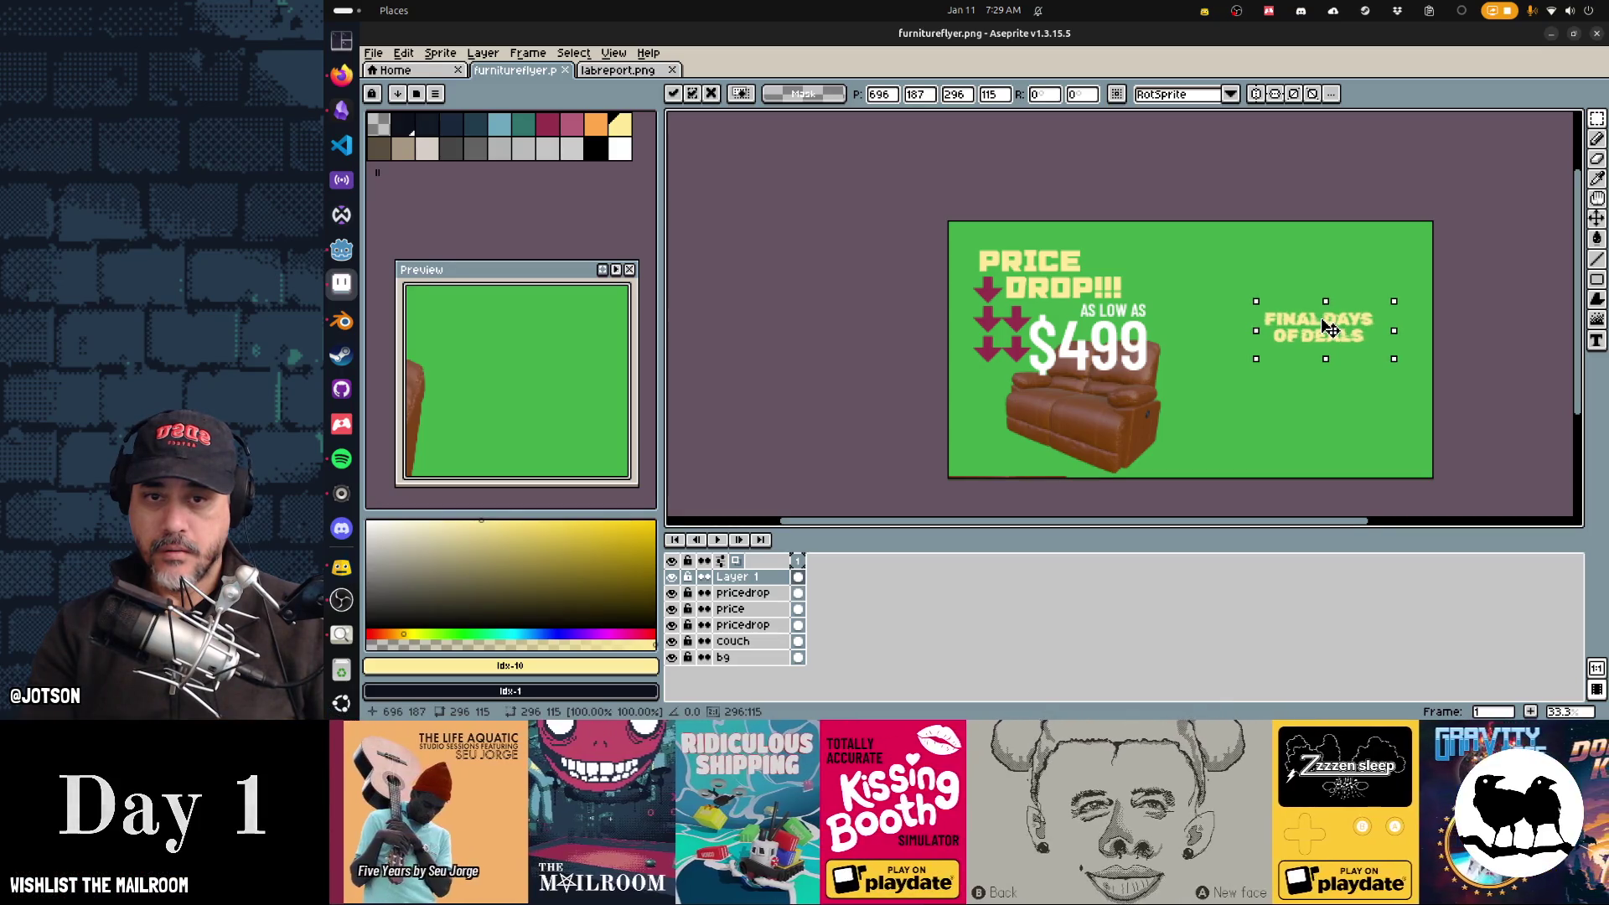
pyautogui.hotkey('ctrl', 's')
pyautogui.hotkey('alt', 'Tab')
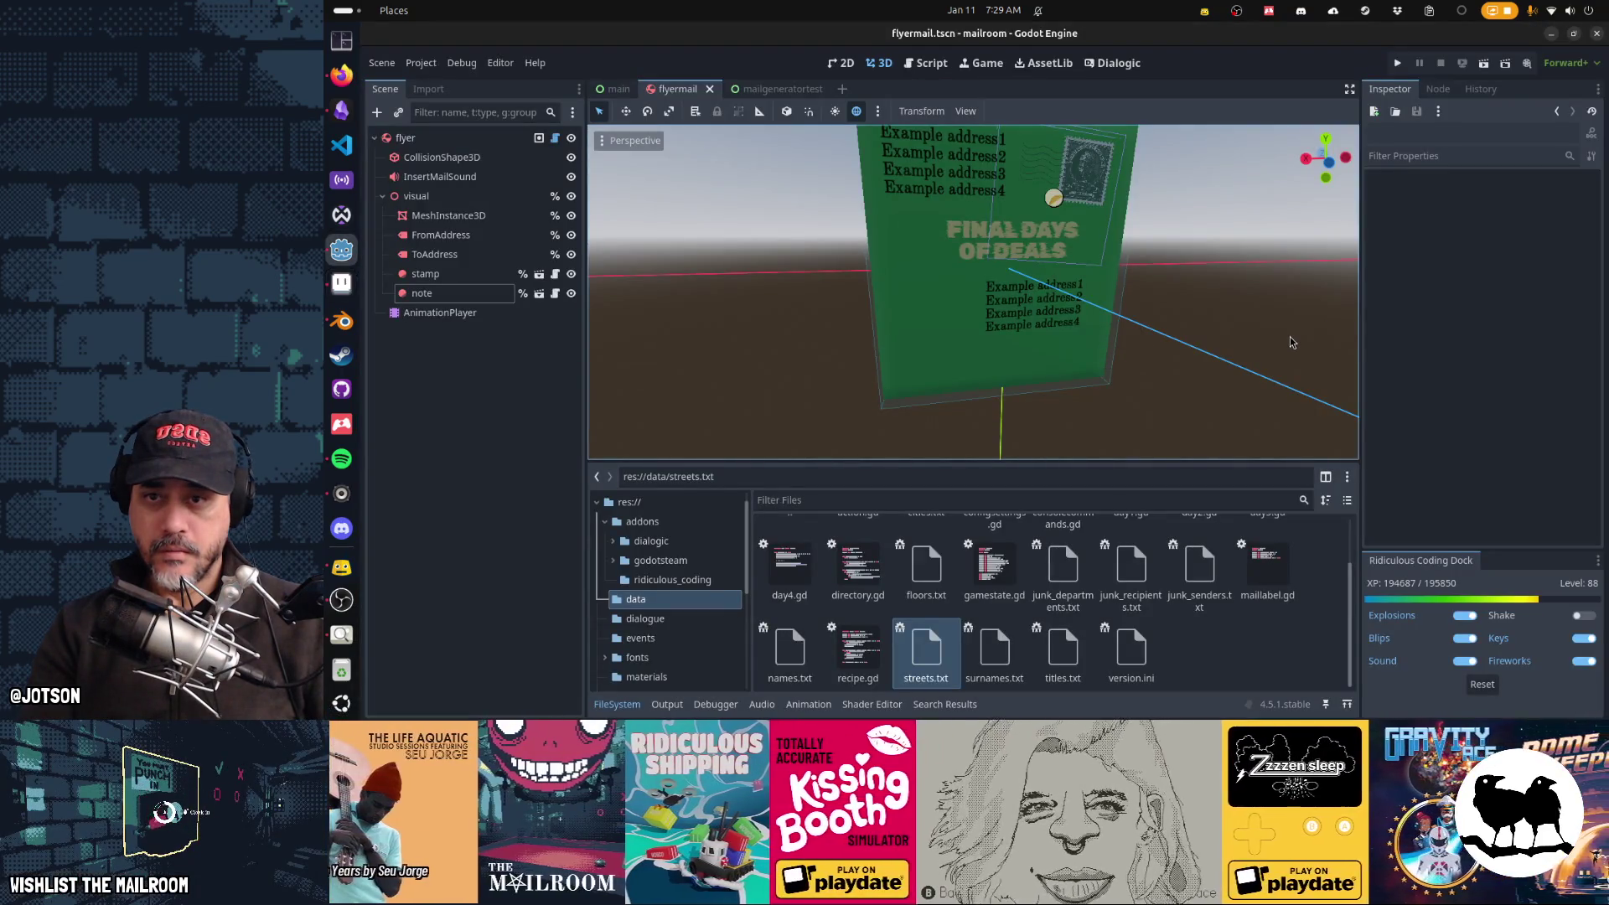
pyautogui.hotkey('alt', 'Tab')
pyautogui.hotkey('alt', 'Tab')
# Step: Orbit around the flyer note in Godot to inspect its front and back, then return to Aseprite
pyautogui.moveTo(1188, 374)
pyautogui.mouseDown()
pyautogui.moveTo(1147, 364)
pyautogui.moveTo(1163, 363)
pyautogui.mouseUp()
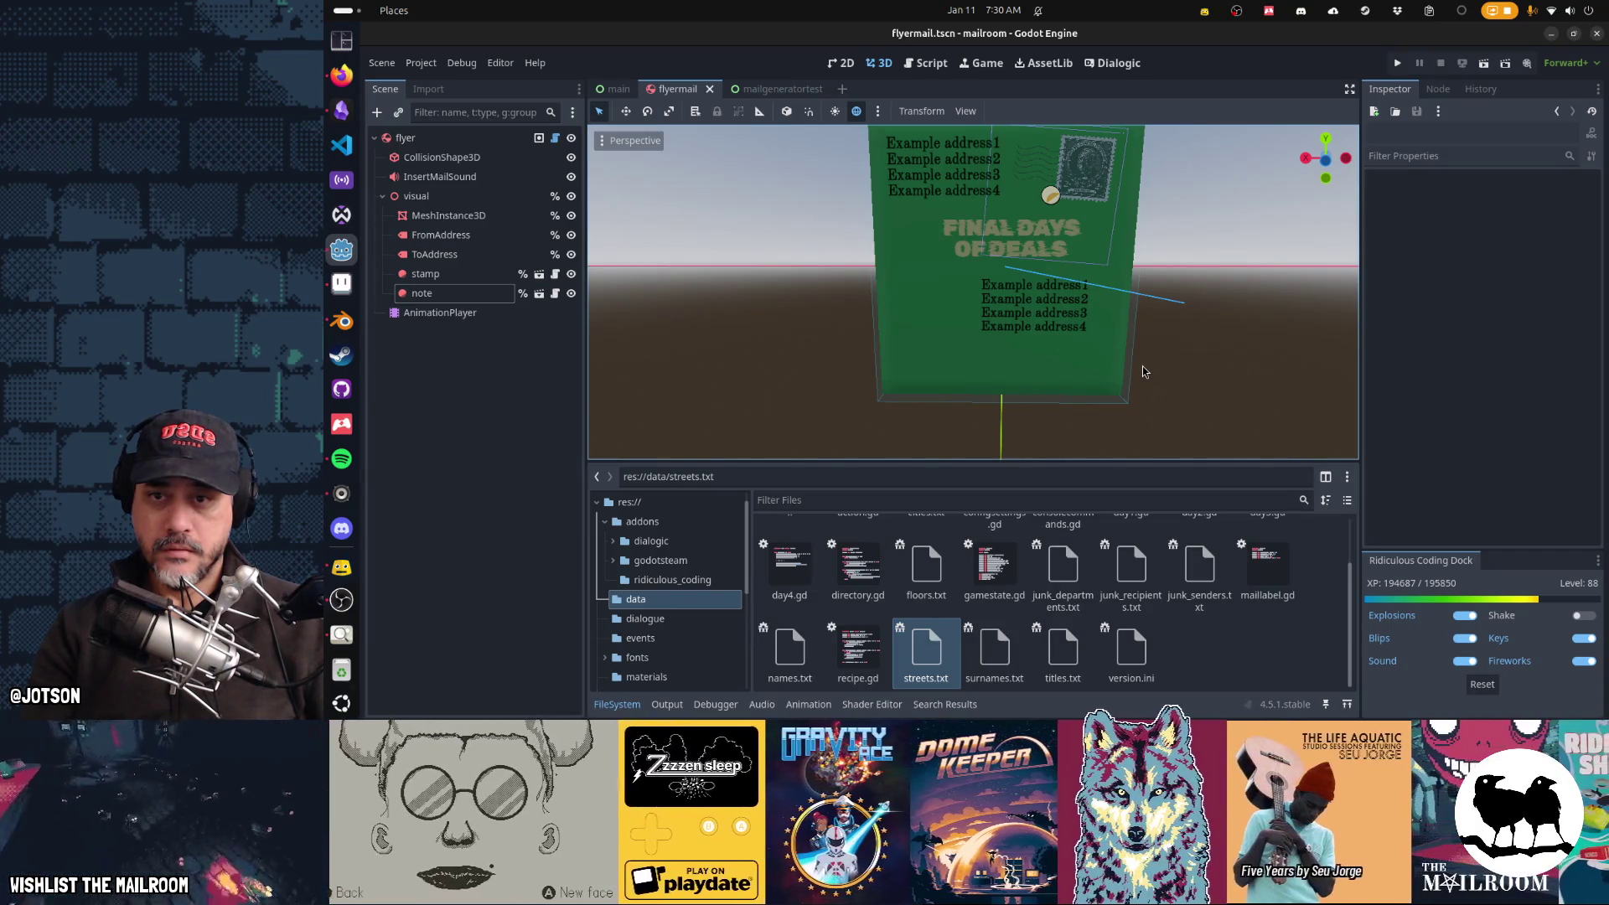
pyautogui.moveTo(1143, 366)
pyautogui.mouseDown()
pyautogui.moveTo(1462, 393)
pyautogui.moveTo(989, 368)
pyautogui.mouseUp()
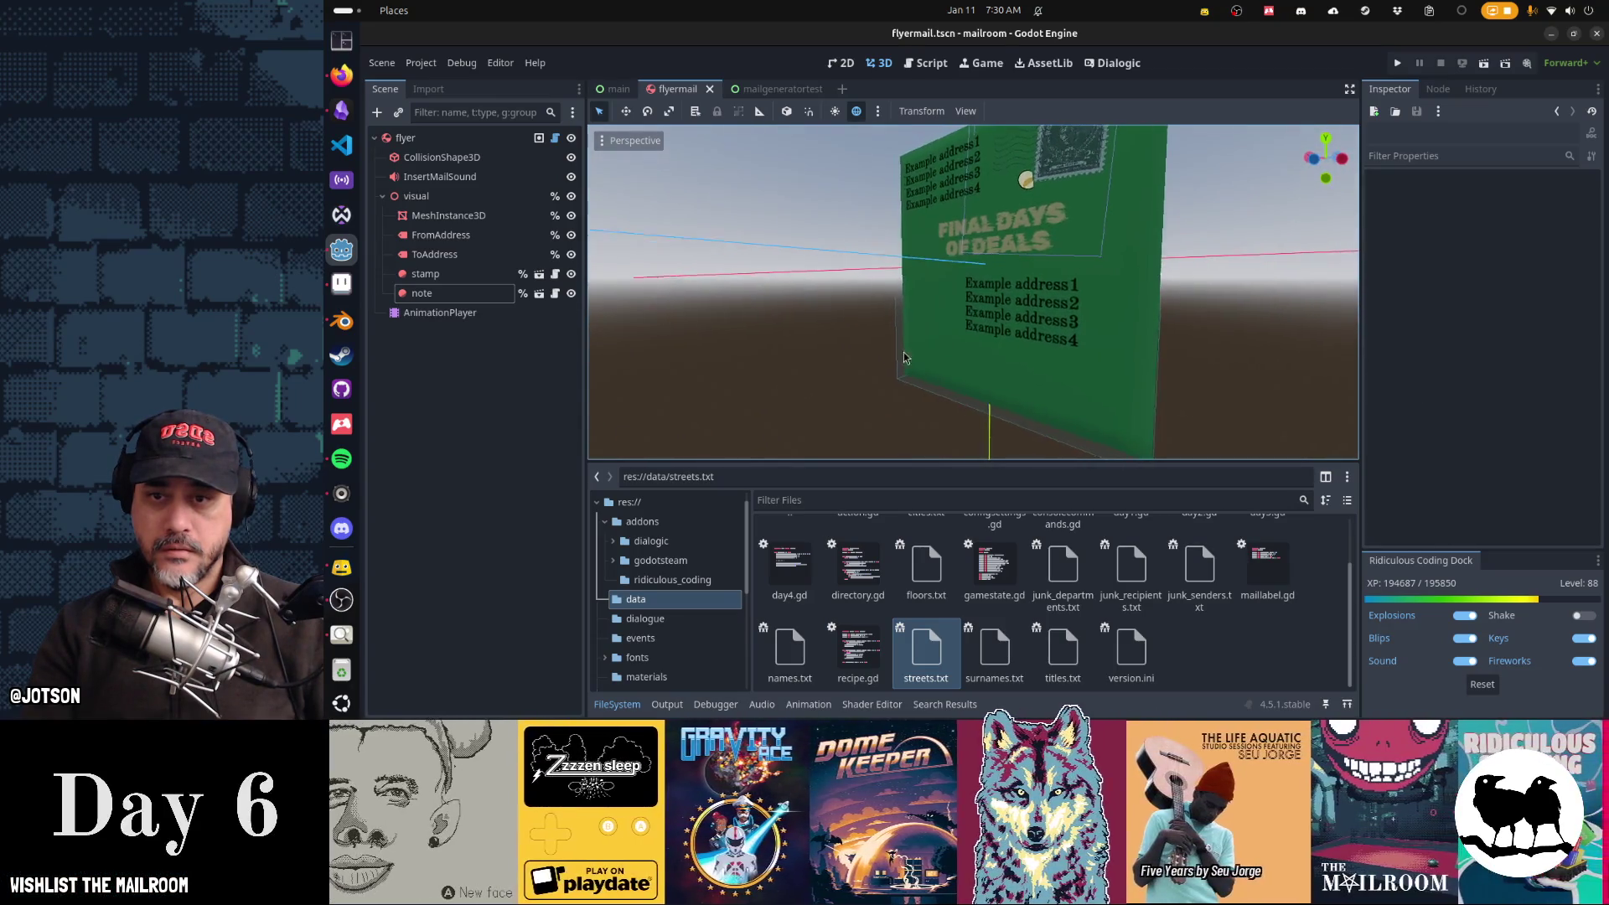
pyautogui.scroll(4, 987, 366)
pyautogui.moveTo(969, 363)
pyautogui.mouseDown()
pyautogui.moveTo(1300, 370)
pyautogui.moveTo(1060, 331)
pyautogui.mouseUp()
pyautogui.scroll(2, 1059, 331)
pyautogui.hotkey('alt', 'Tab')
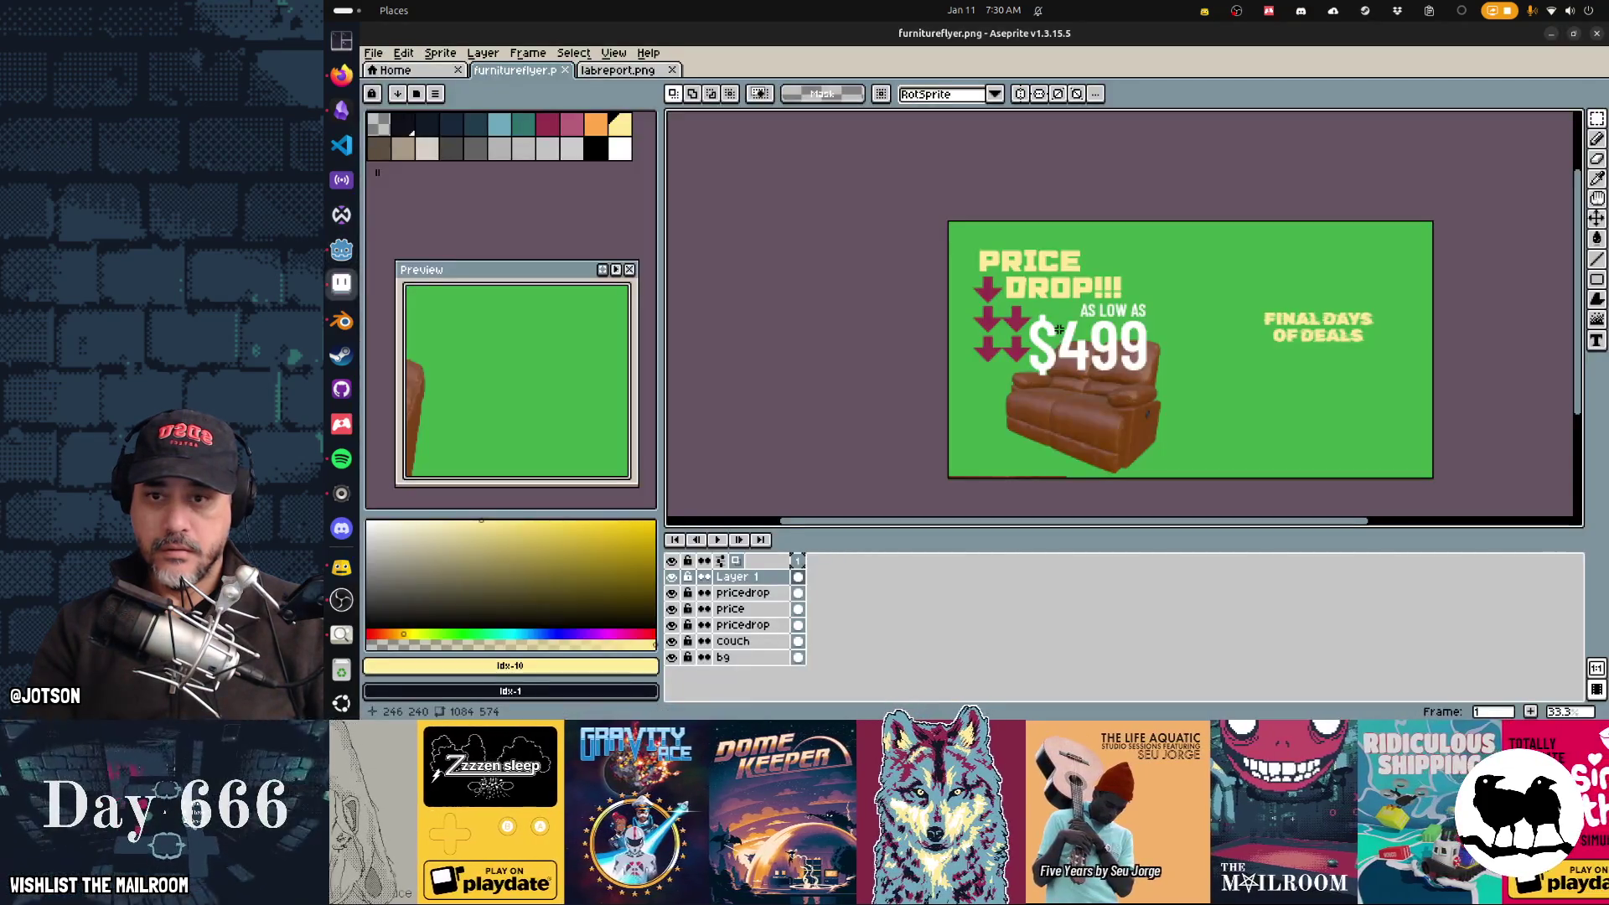
# Step: Open the mailgeneratortest scene, then switch to the paused Mailroom test game window
pyautogui.hotkey('alt', 'Tab')
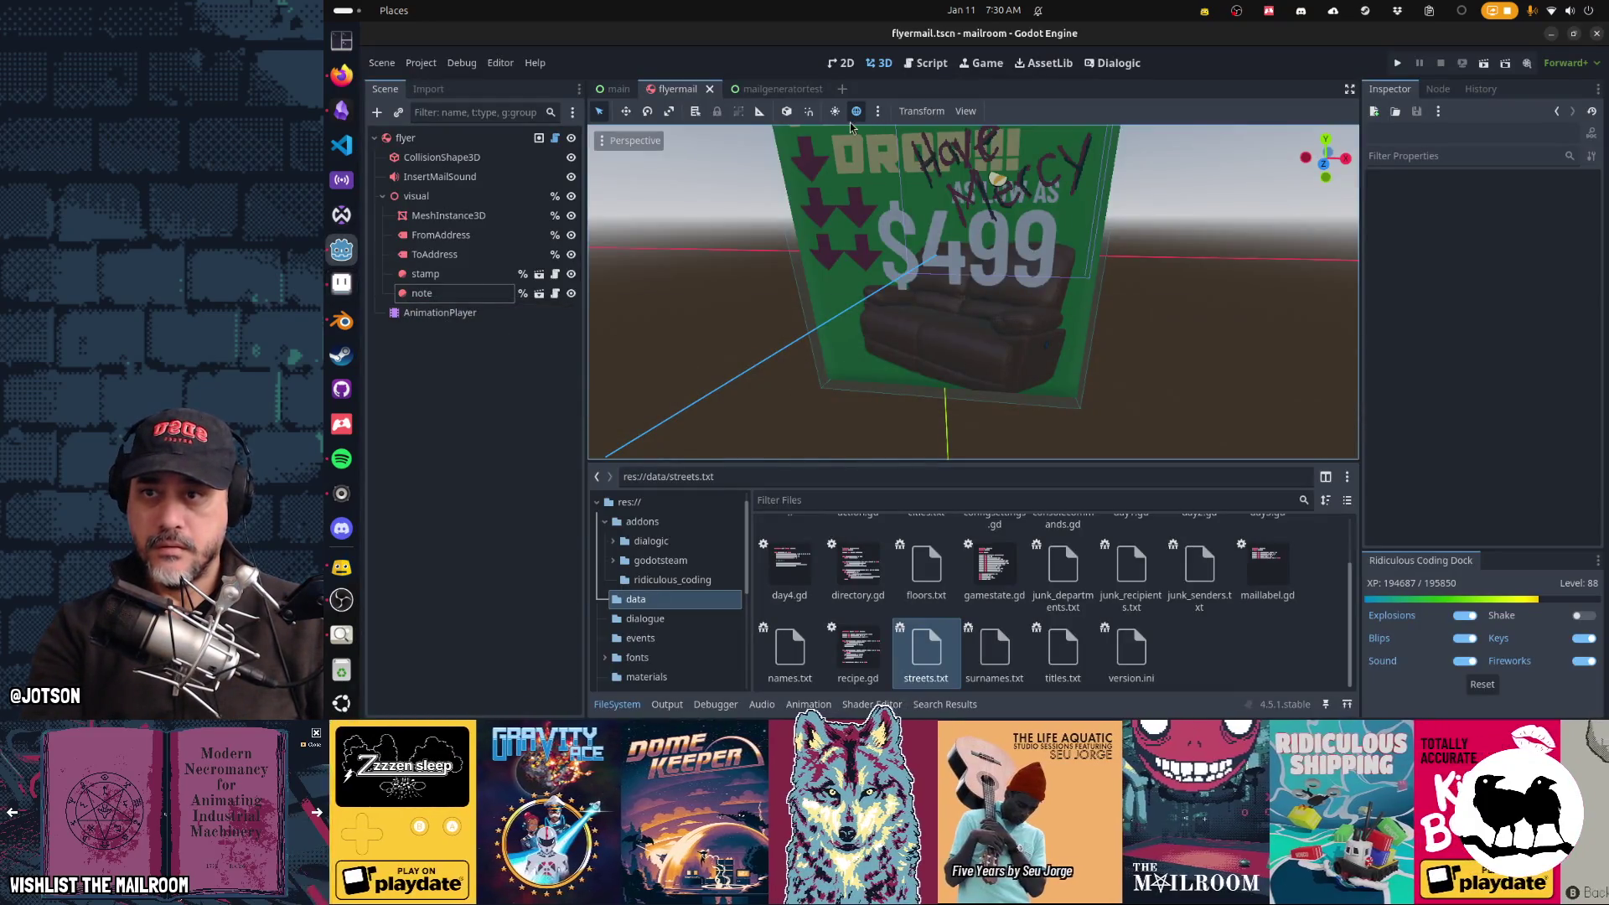
pyautogui.click(780, 89)
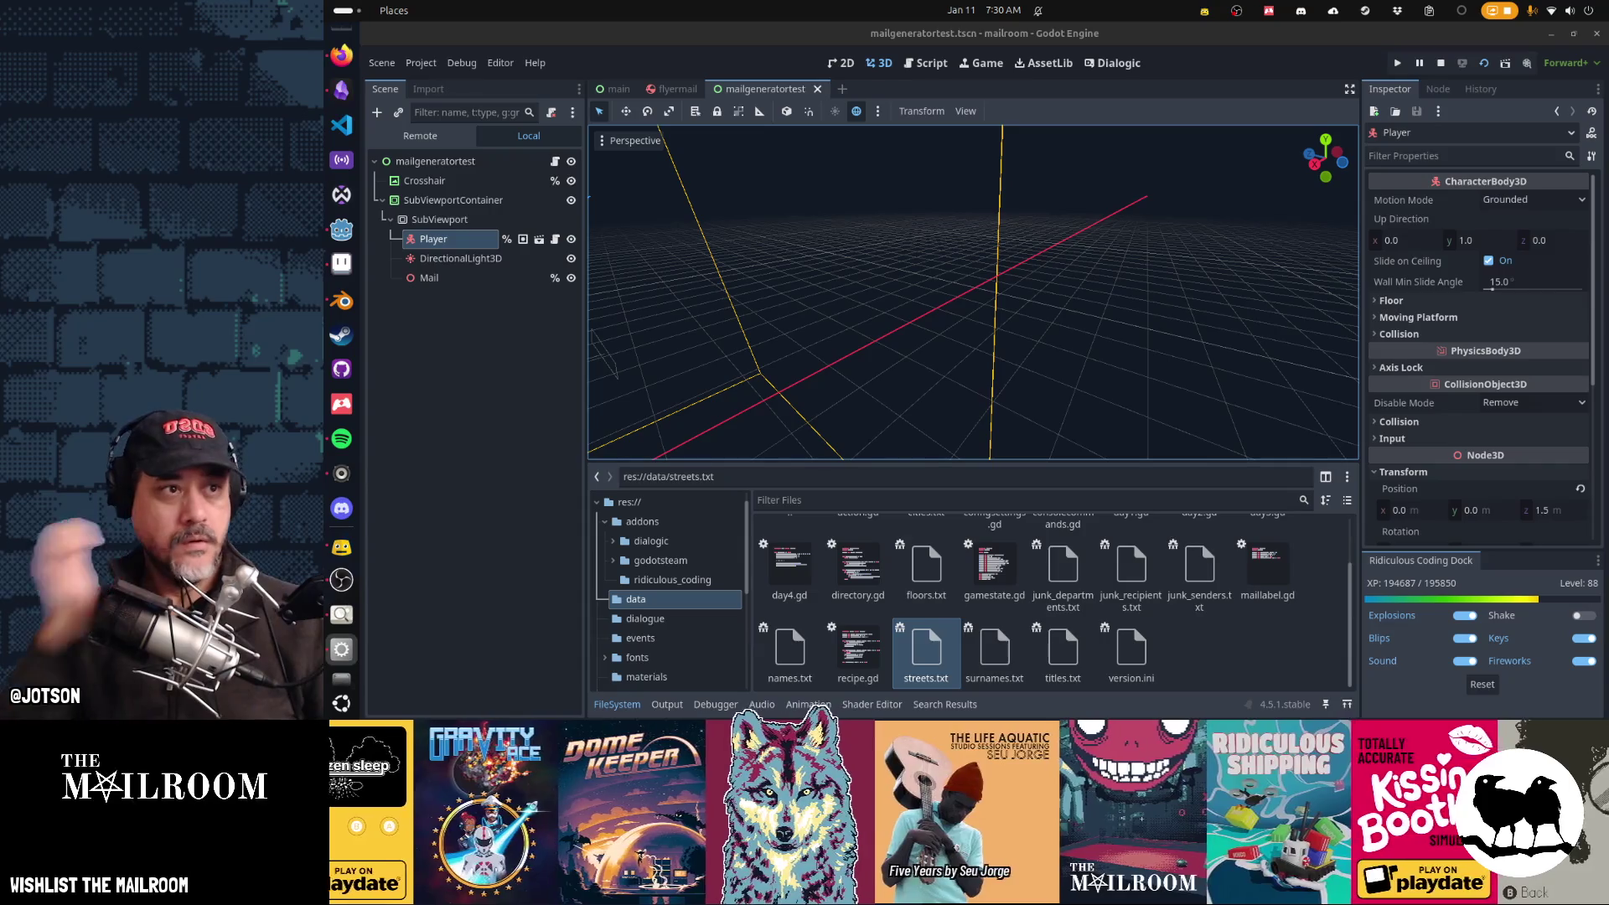
pyautogui.press('super')
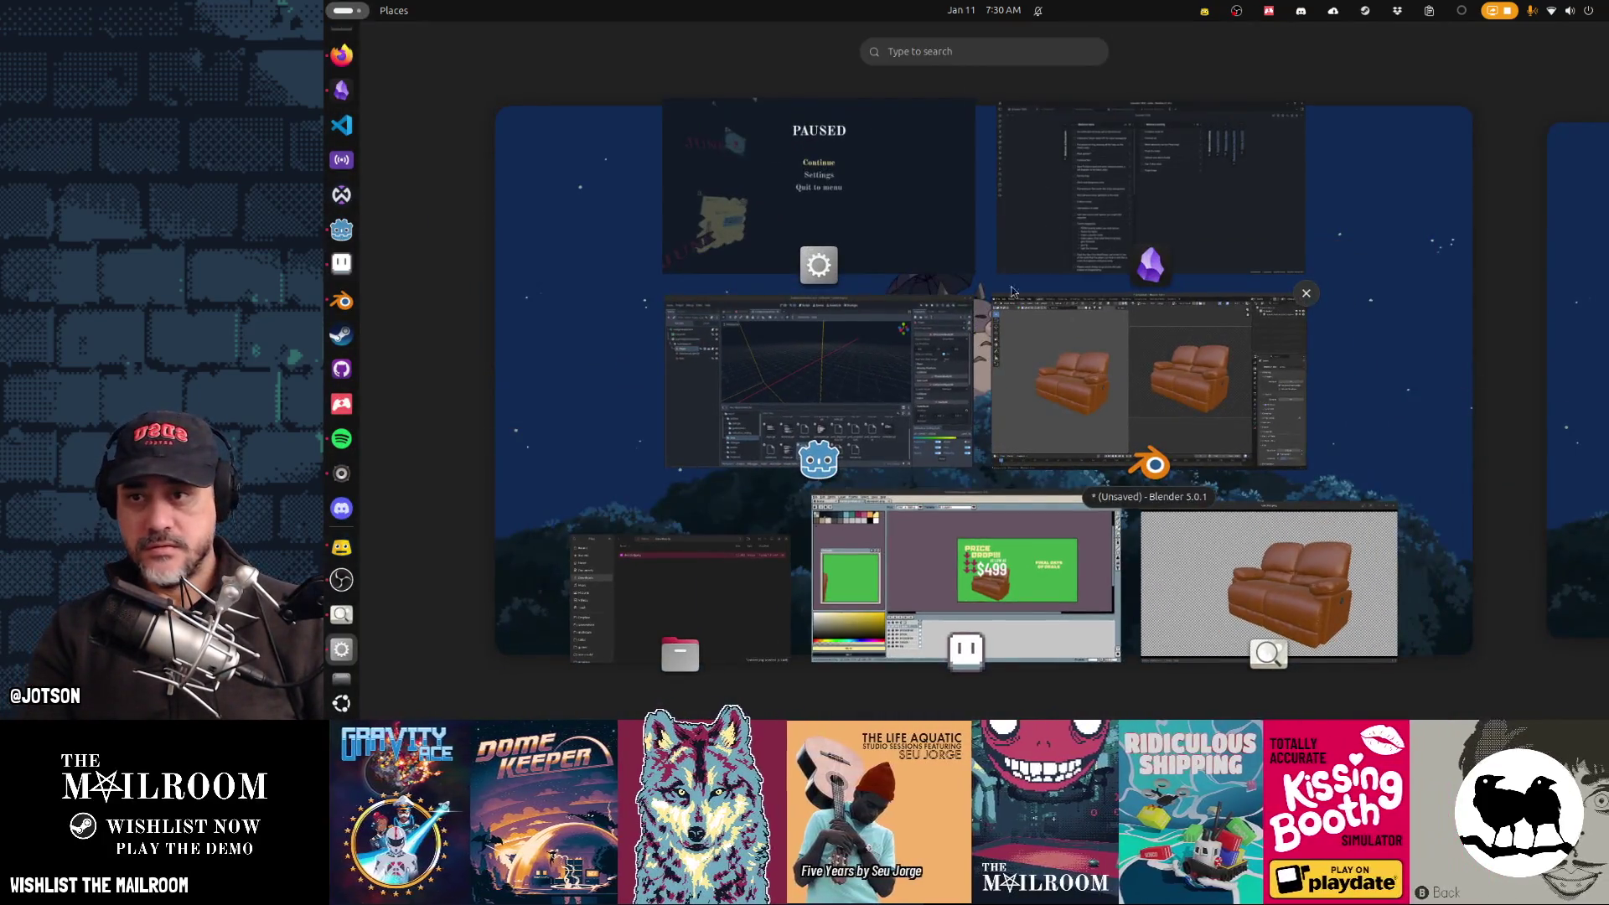
pyautogui.click(963, 264)
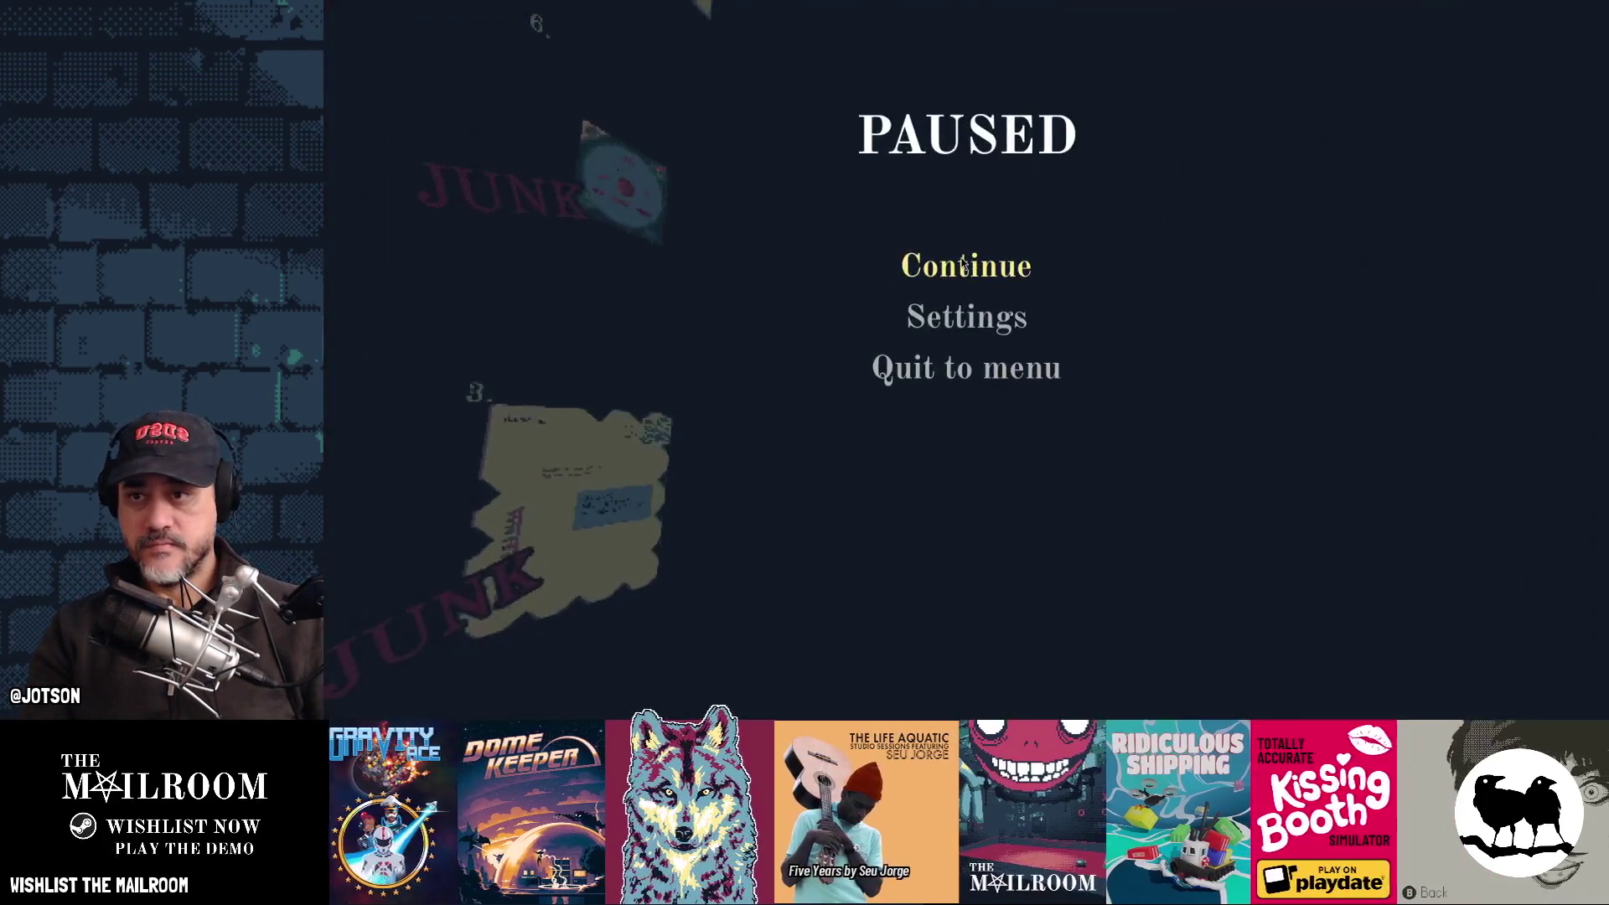
# Step: Resume the paused Mailroom test game with Continue
pyautogui.click(965, 270)
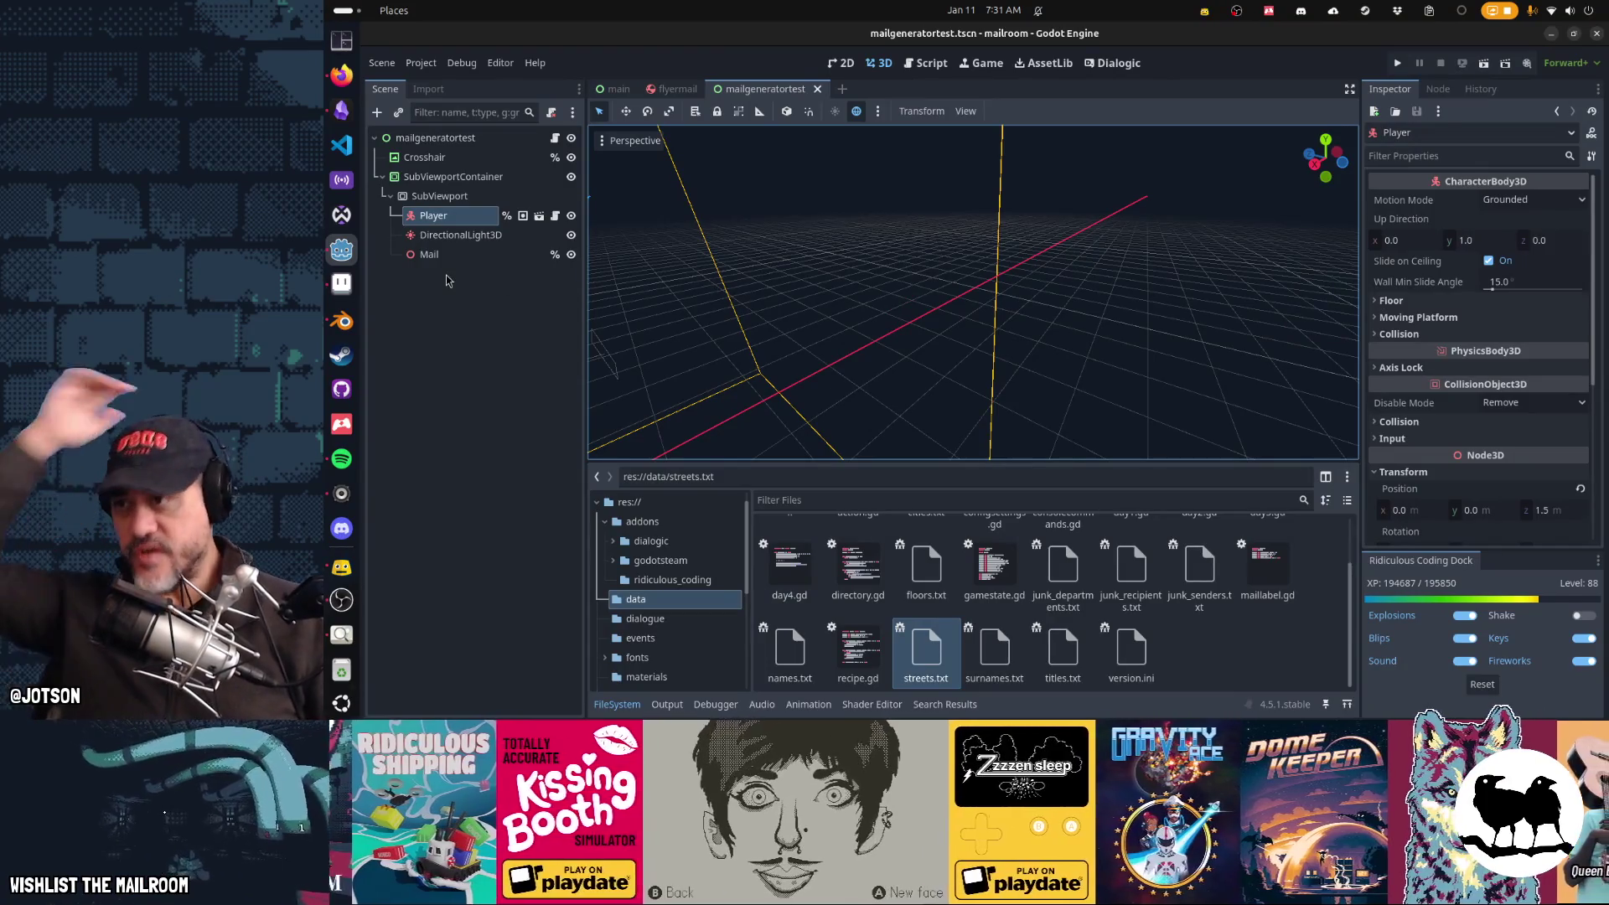
# Step: Tick Furniture store ad as done on Obsidian's Gamedev TODO board, then open GitHub Desktop centred
pyautogui.click(337, 109)
pyautogui.click(949, 147)
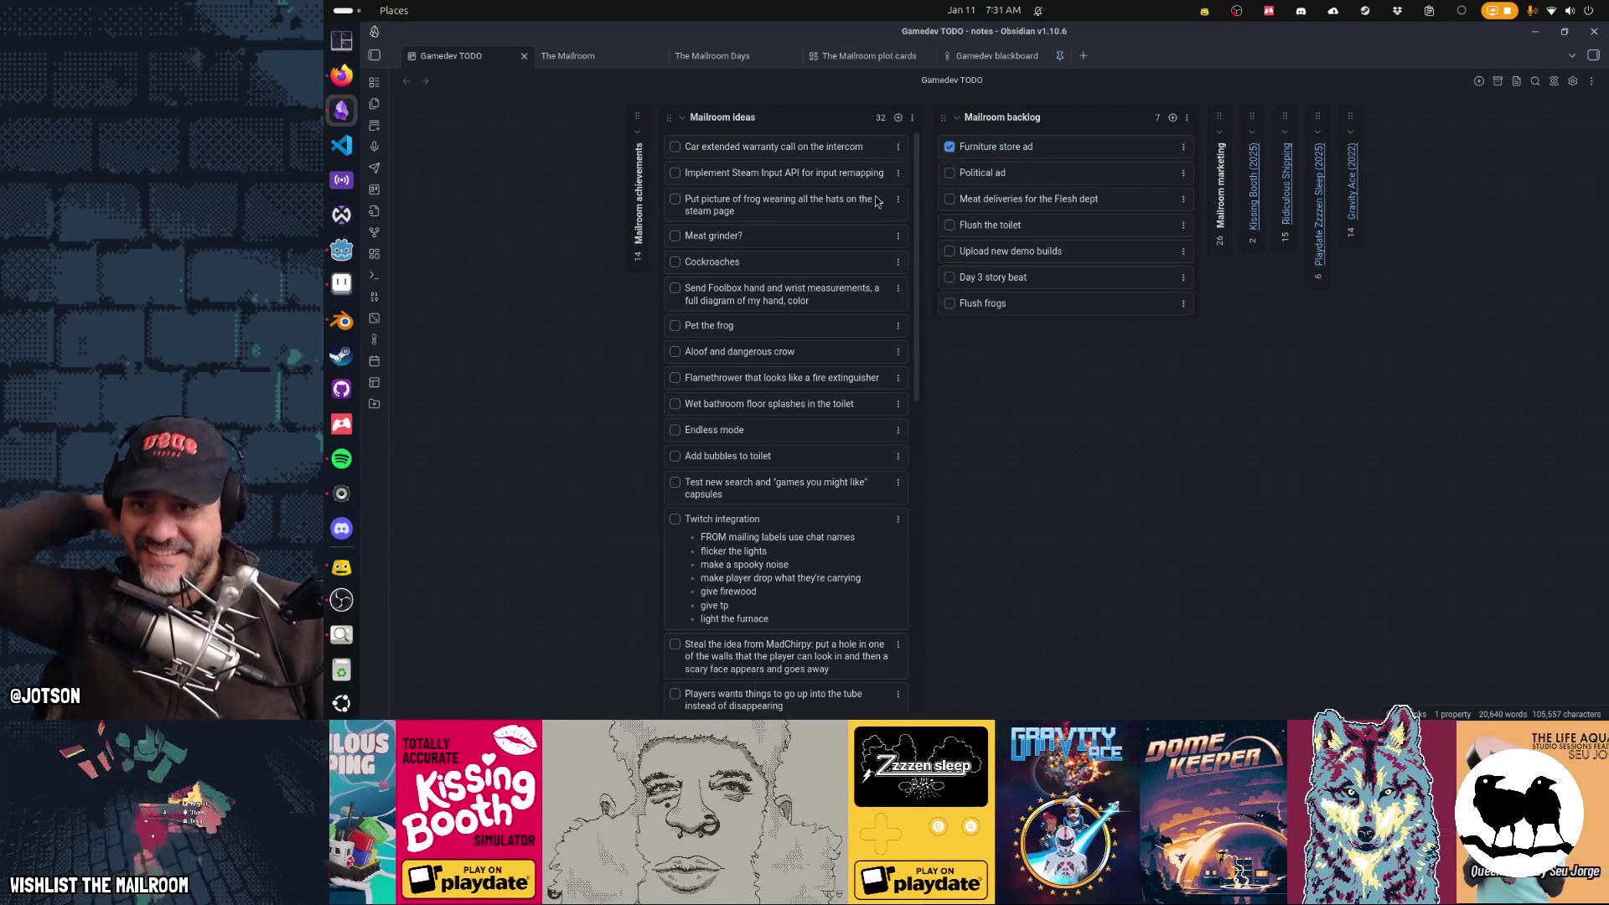
pyautogui.click(342, 389)
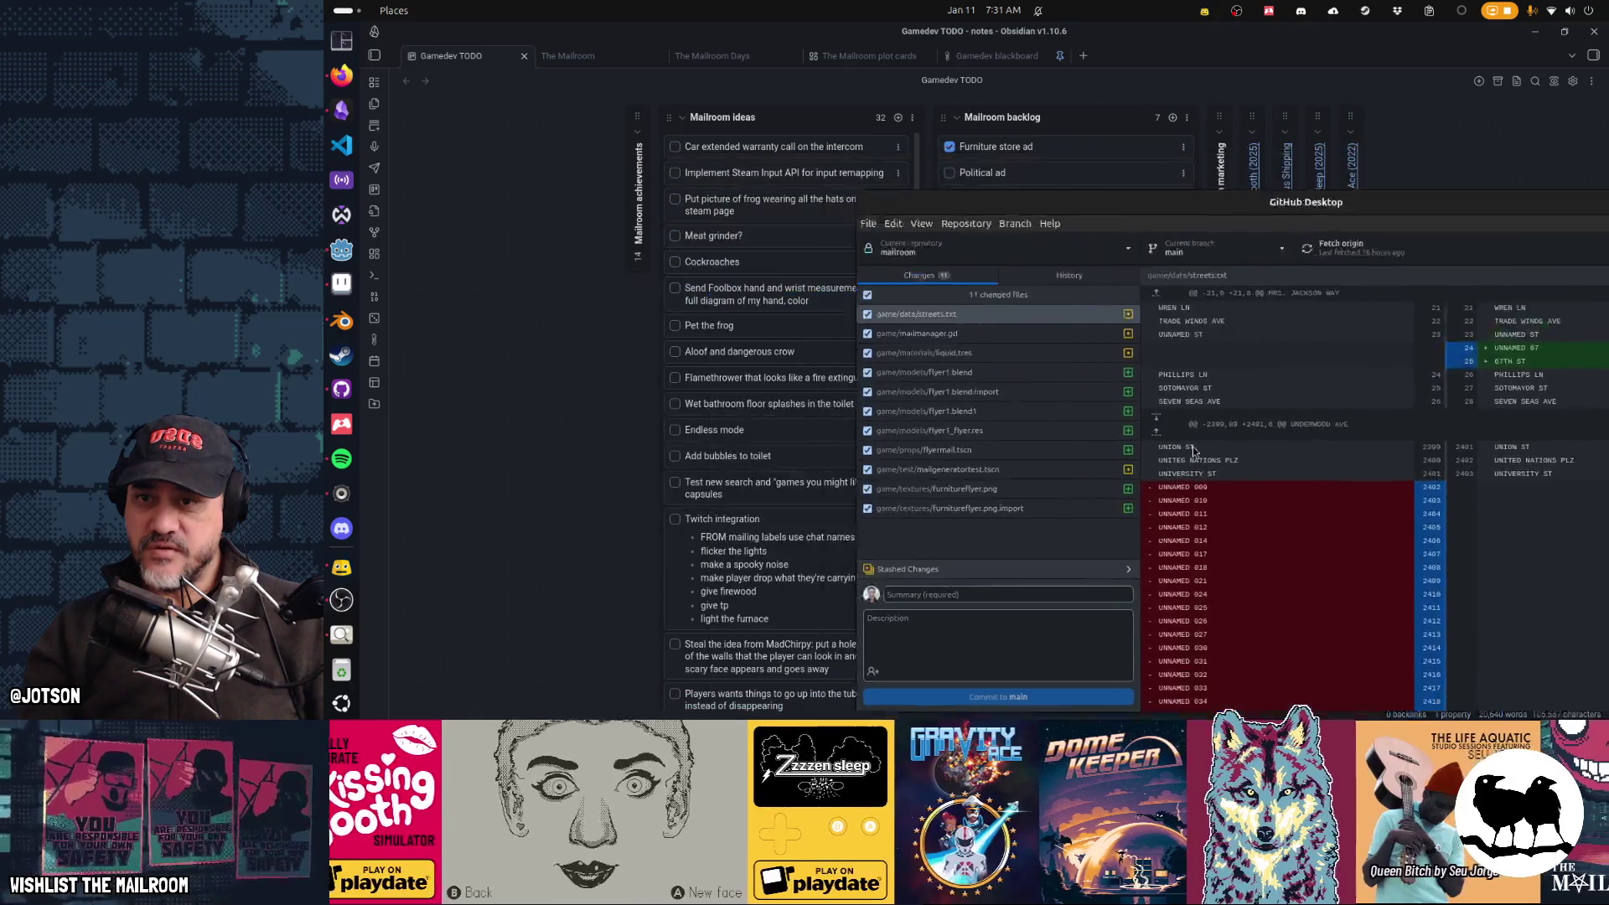
pyautogui.moveTo(1195, 450); pyautogui.dragTo(906, 378)
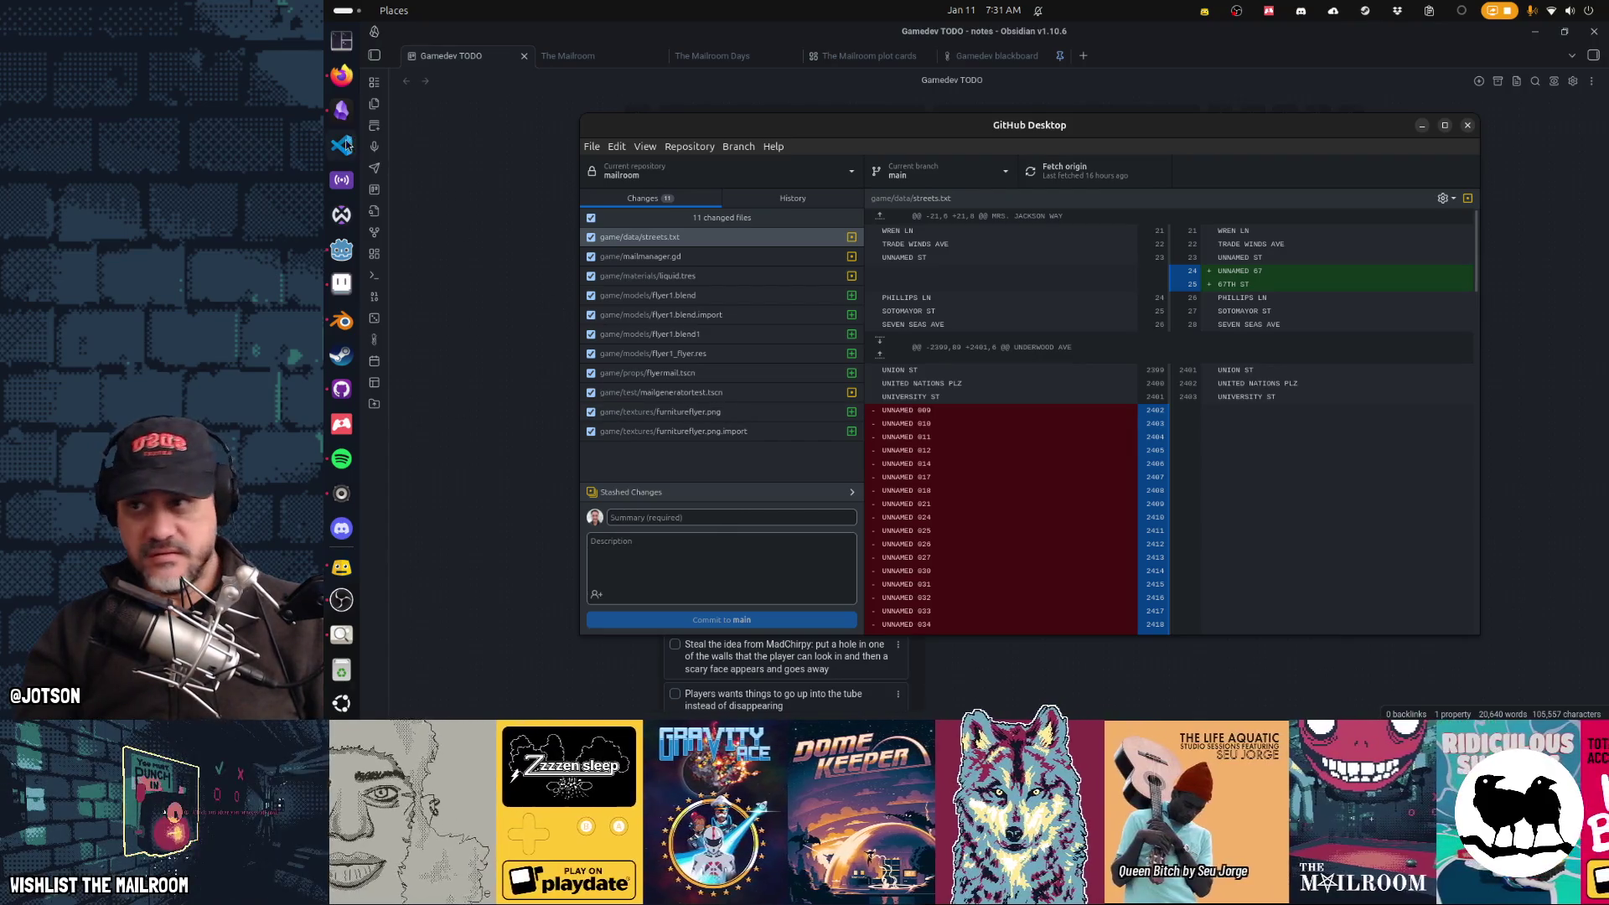
# Step: Delete Untitled.png from Downloads, close the file manager, and open a new Tilix terminal
pyautogui.moveTo(845, 189)
pyautogui.mouseDown()
pyautogui.moveTo(1030, 226)
pyautogui.moveTo(850, 61)
pyautogui.moveTo(773, 215)
pyautogui.moveTo(838, 226)
pyautogui.moveTo(761, 202)
pyautogui.mouseUp()
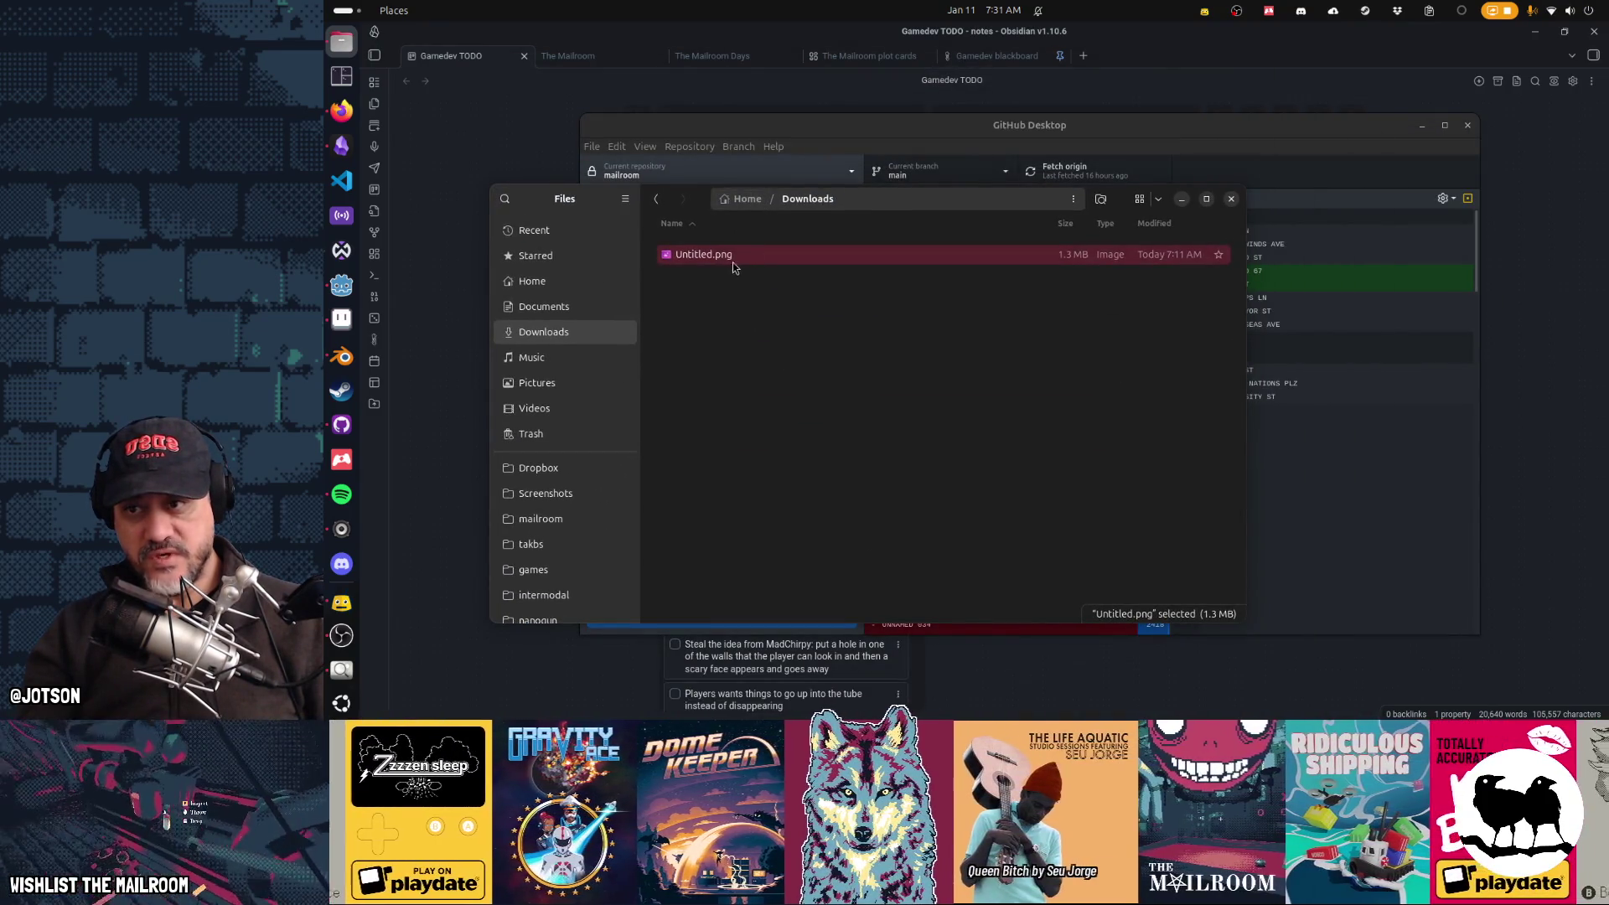
pyautogui.press('Delete')
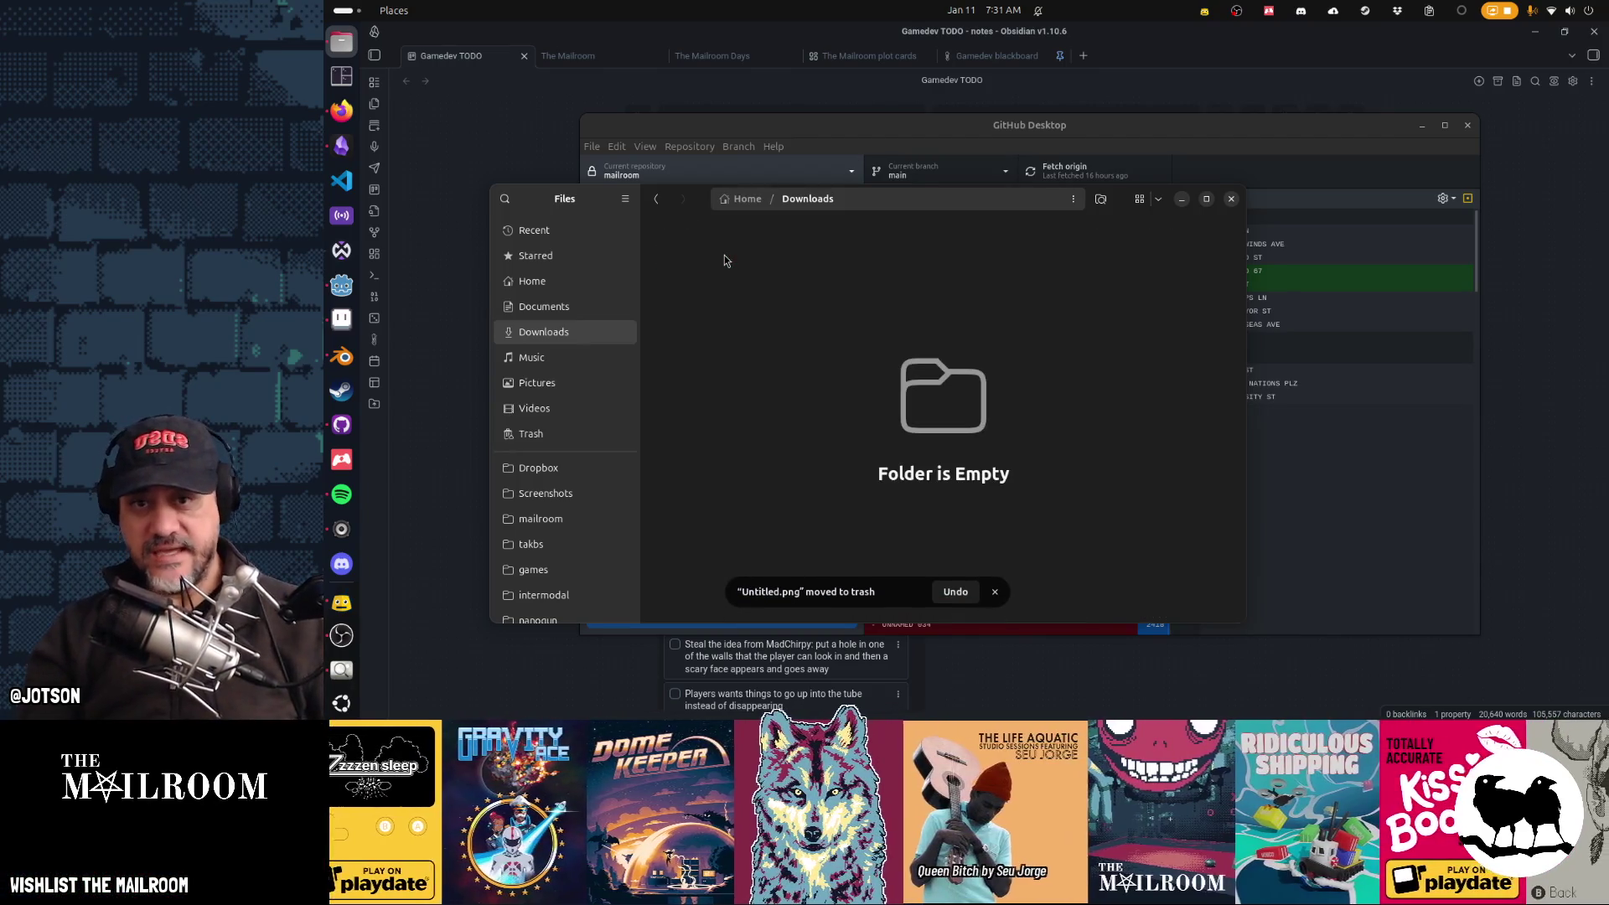
pyautogui.click(1231, 199)
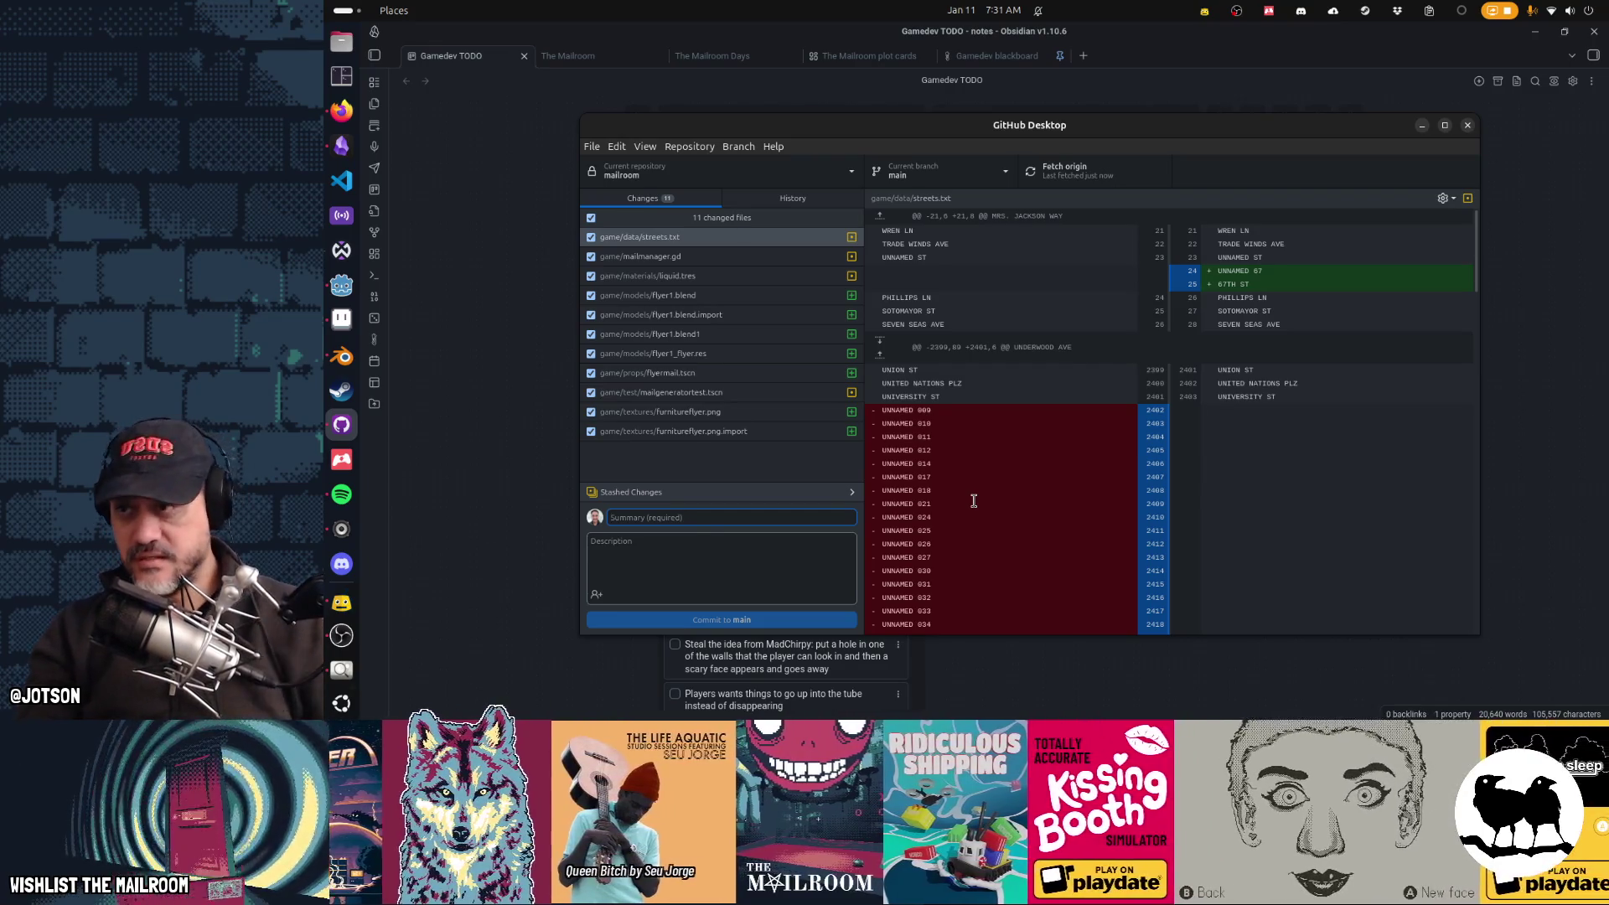
pyautogui.click(341, 76)
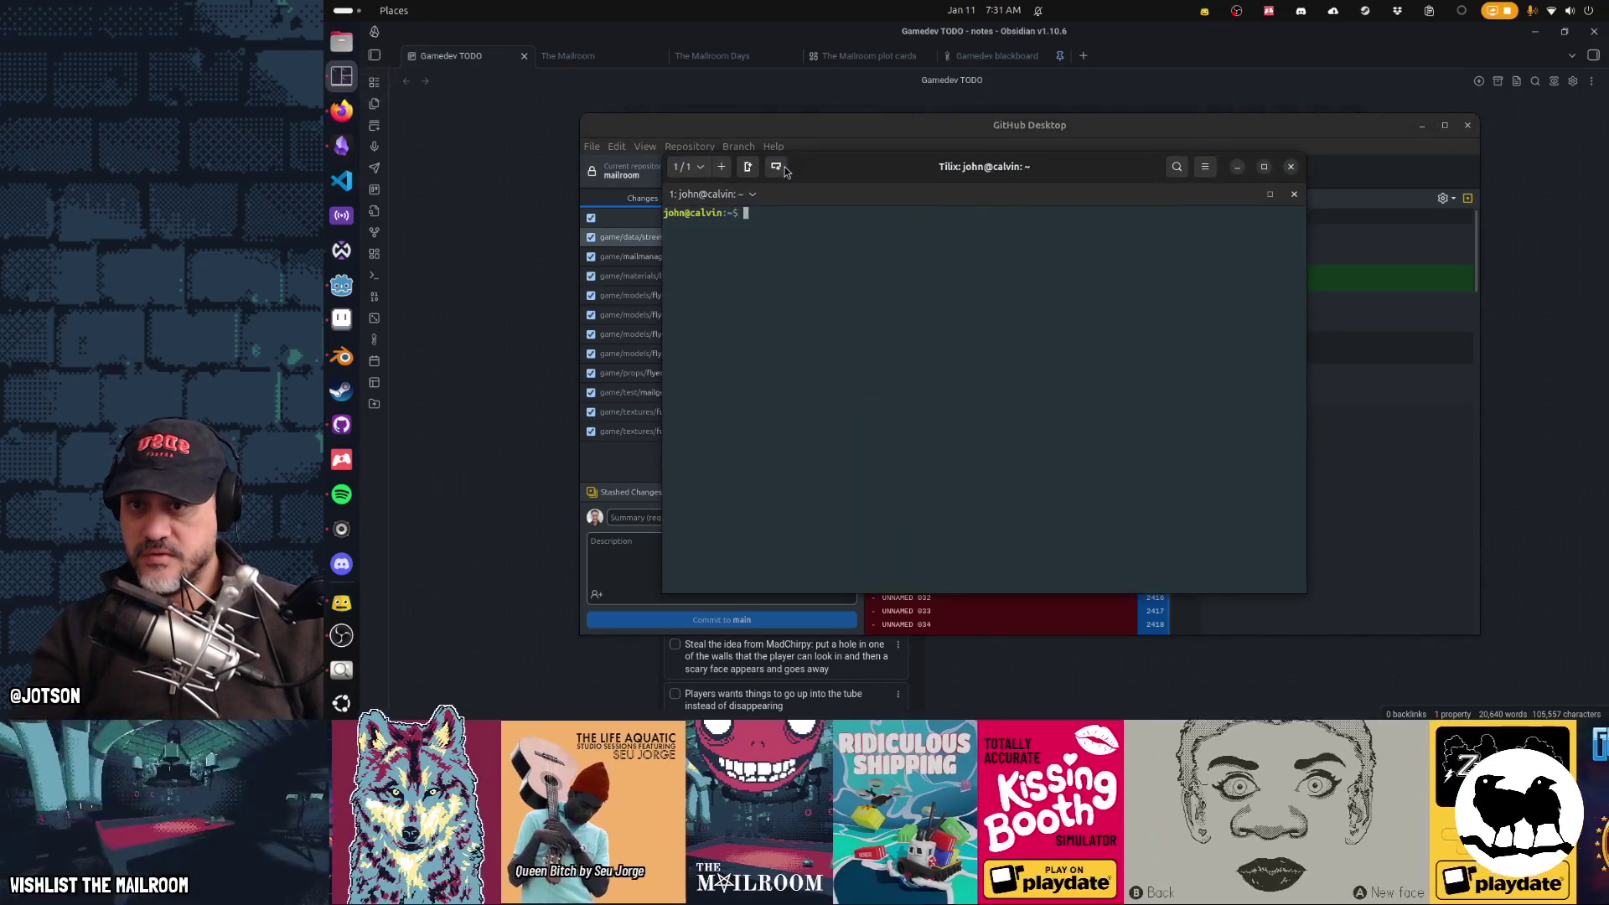
# Step: Print .profile with cat and highlight its ELECTRON_OZONE_PLATFORM_HINT Wayland comment and export lines
pyautogui.write('cat .profile')
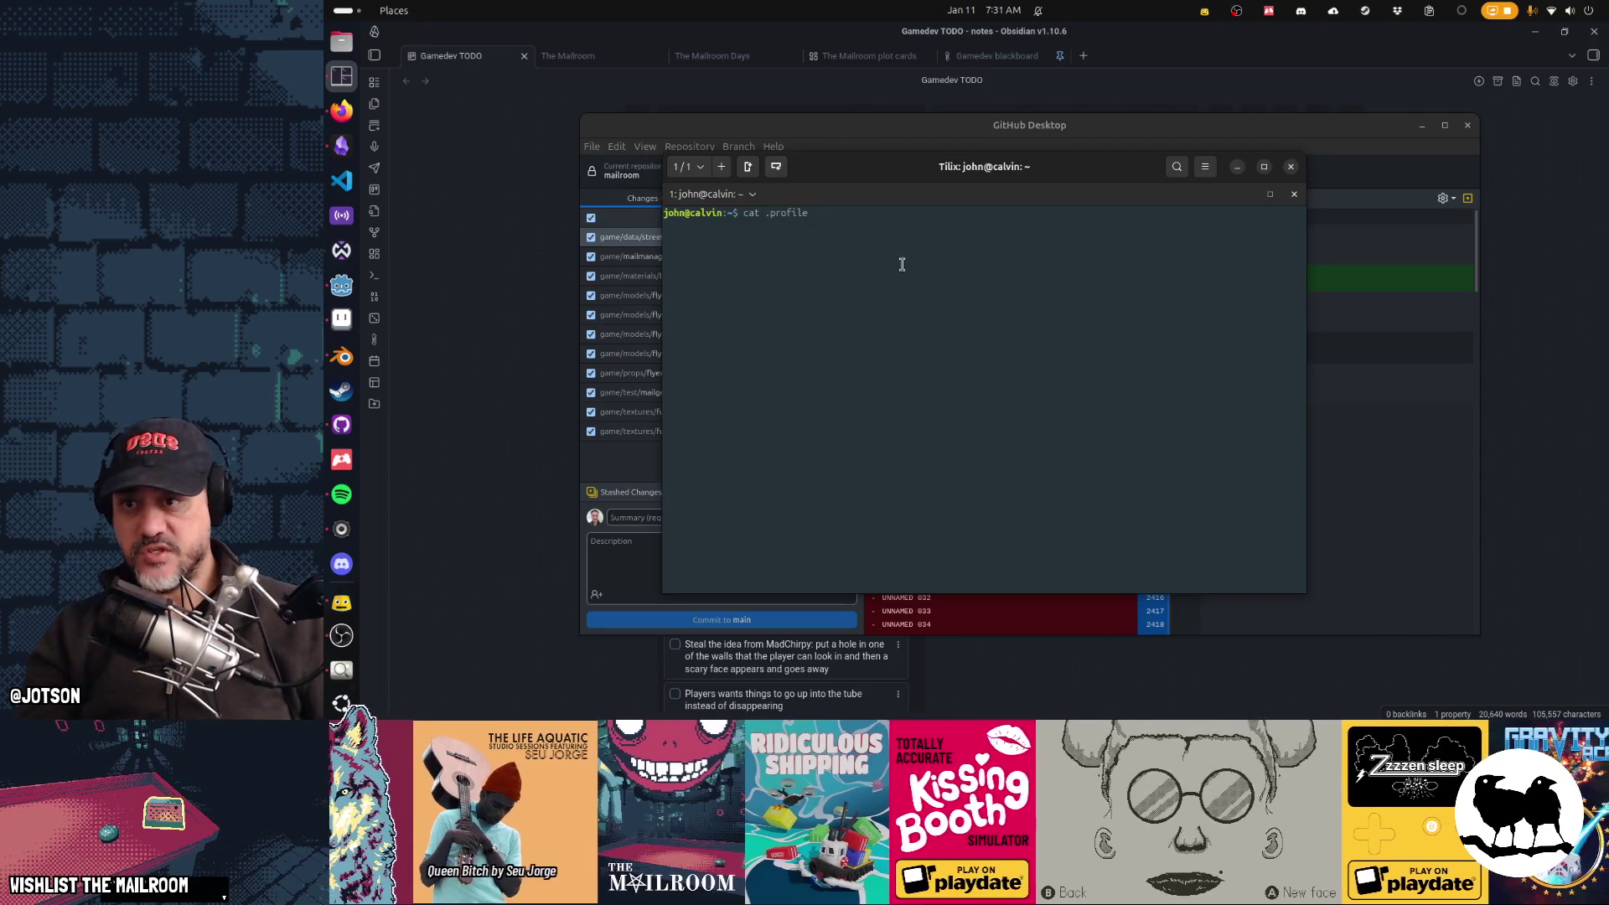
pyautogui.press('super+h')
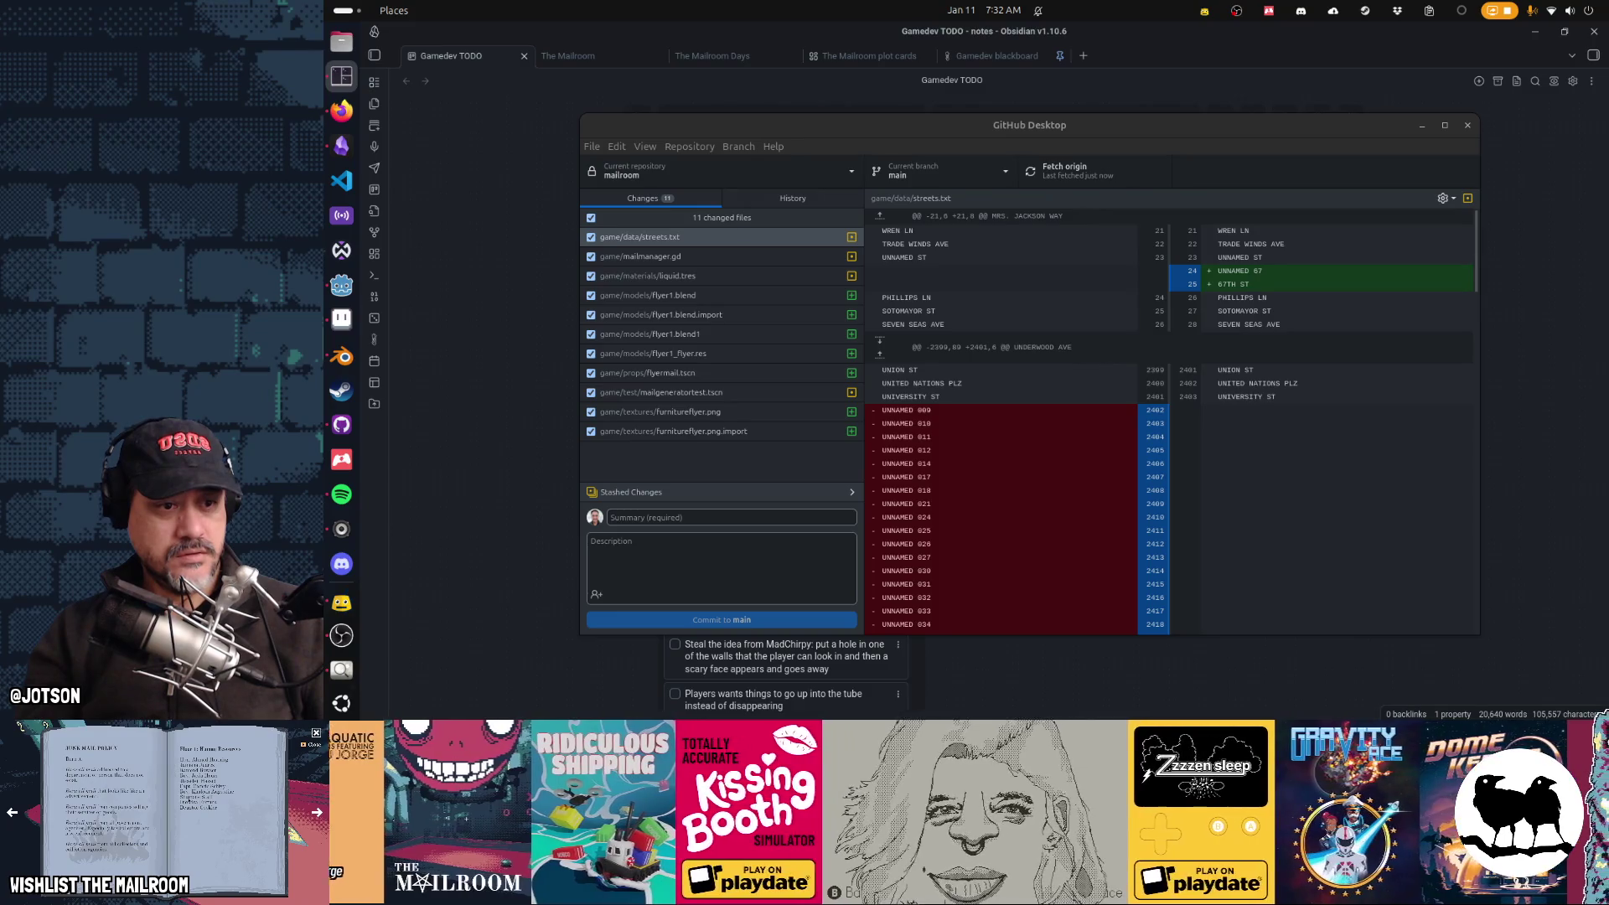
pyautogui.press('F12')
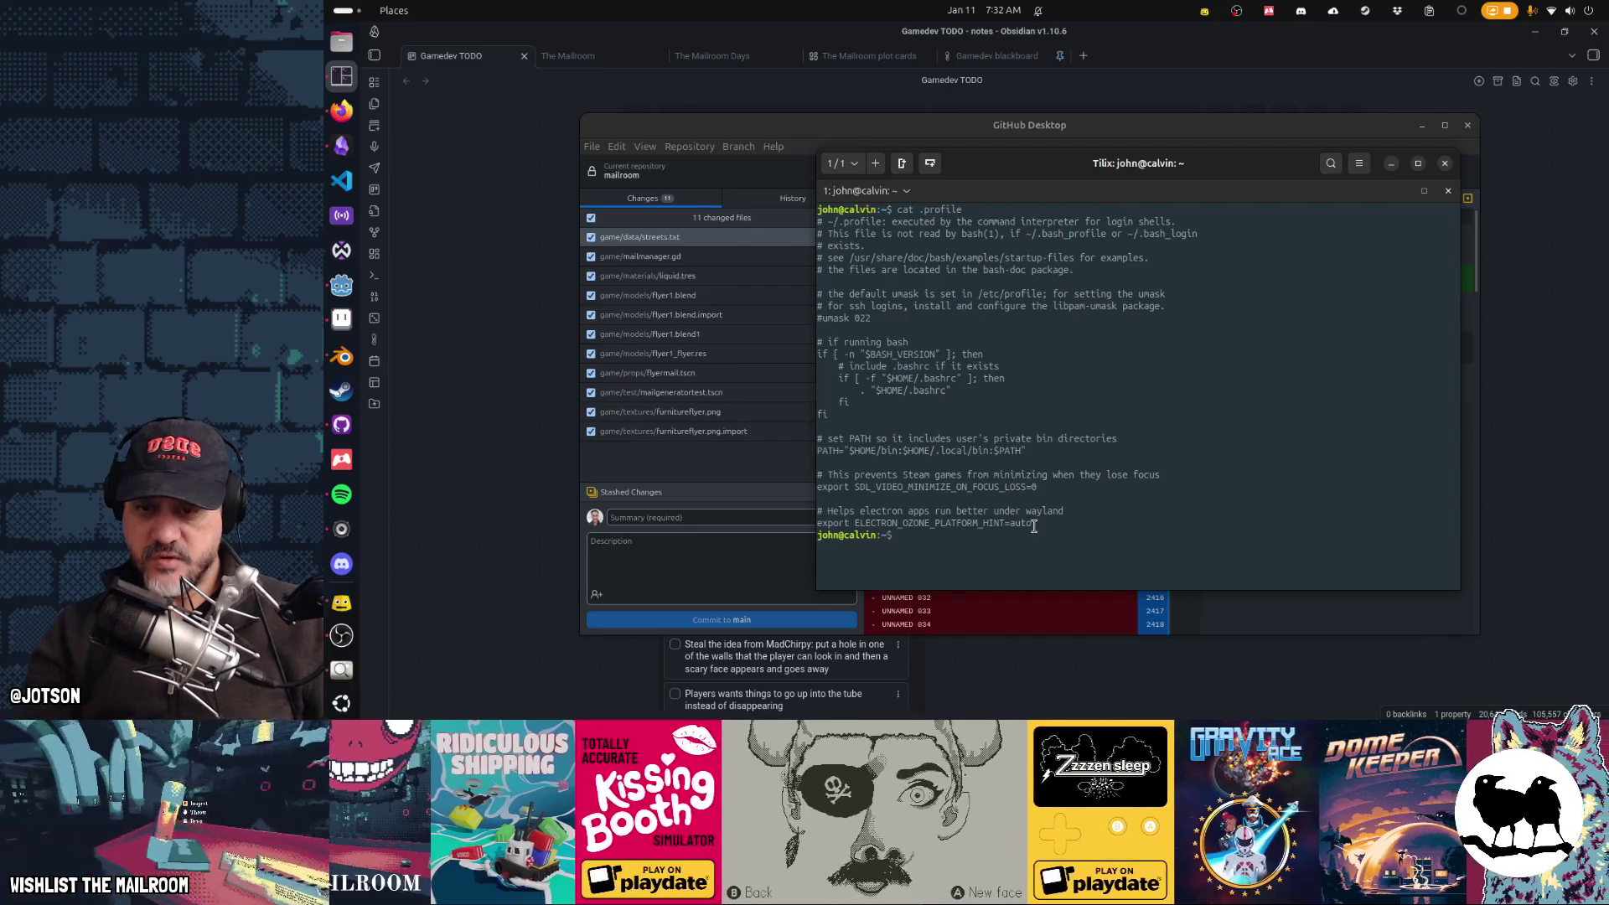
pyautogui.moveTo(1034, 525); pyautogui.dragTo(887, 528)
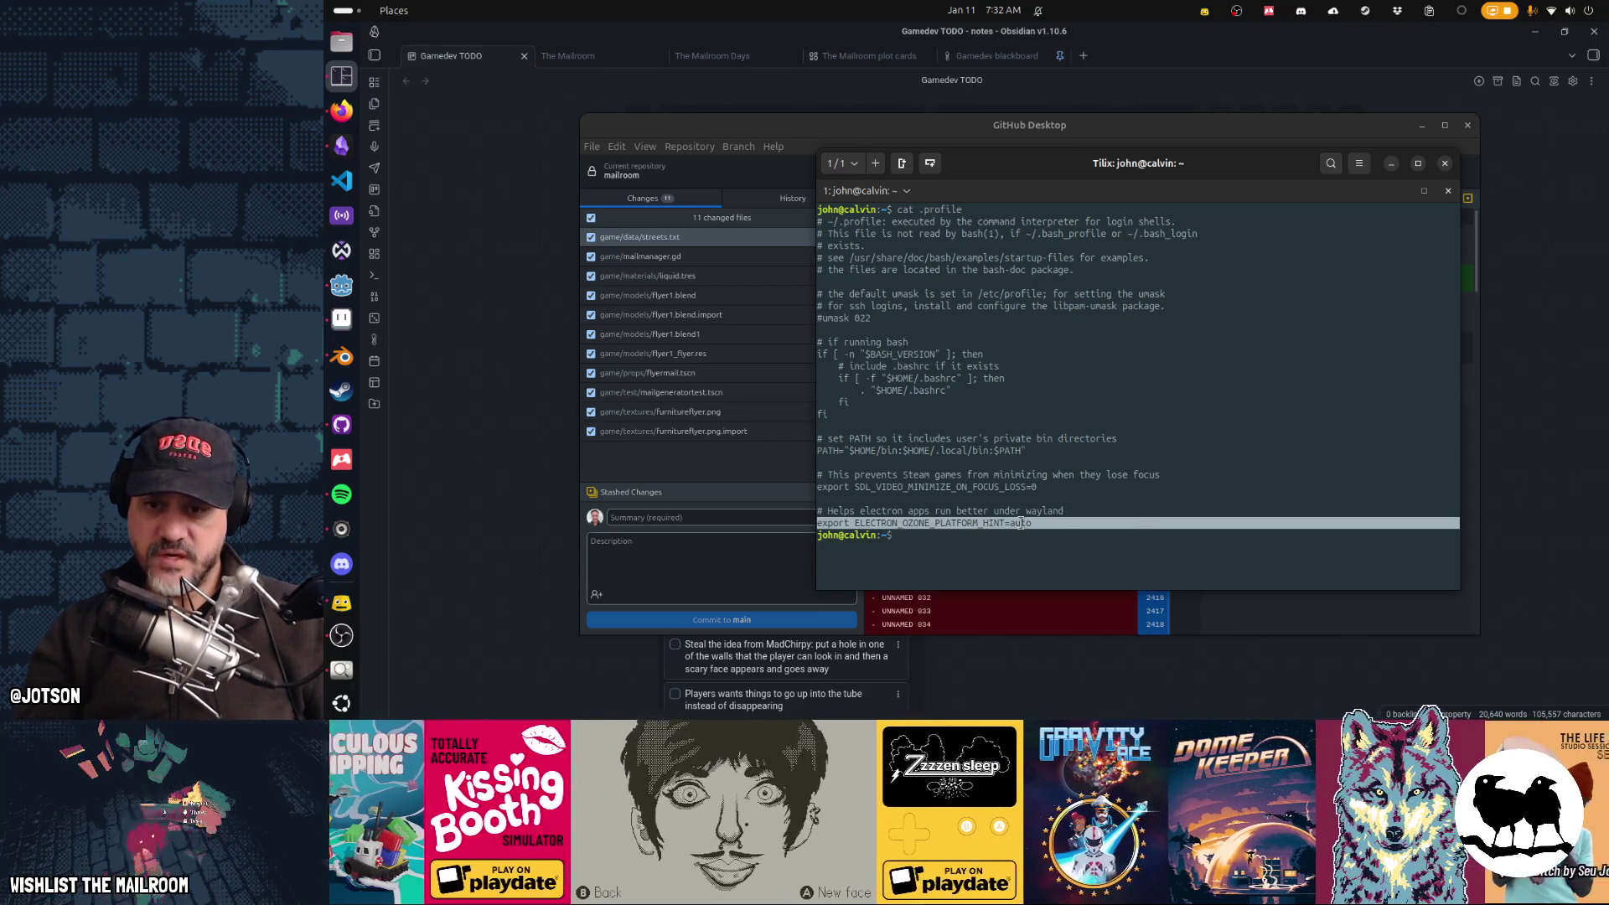
pyautogui.click(851, 522)
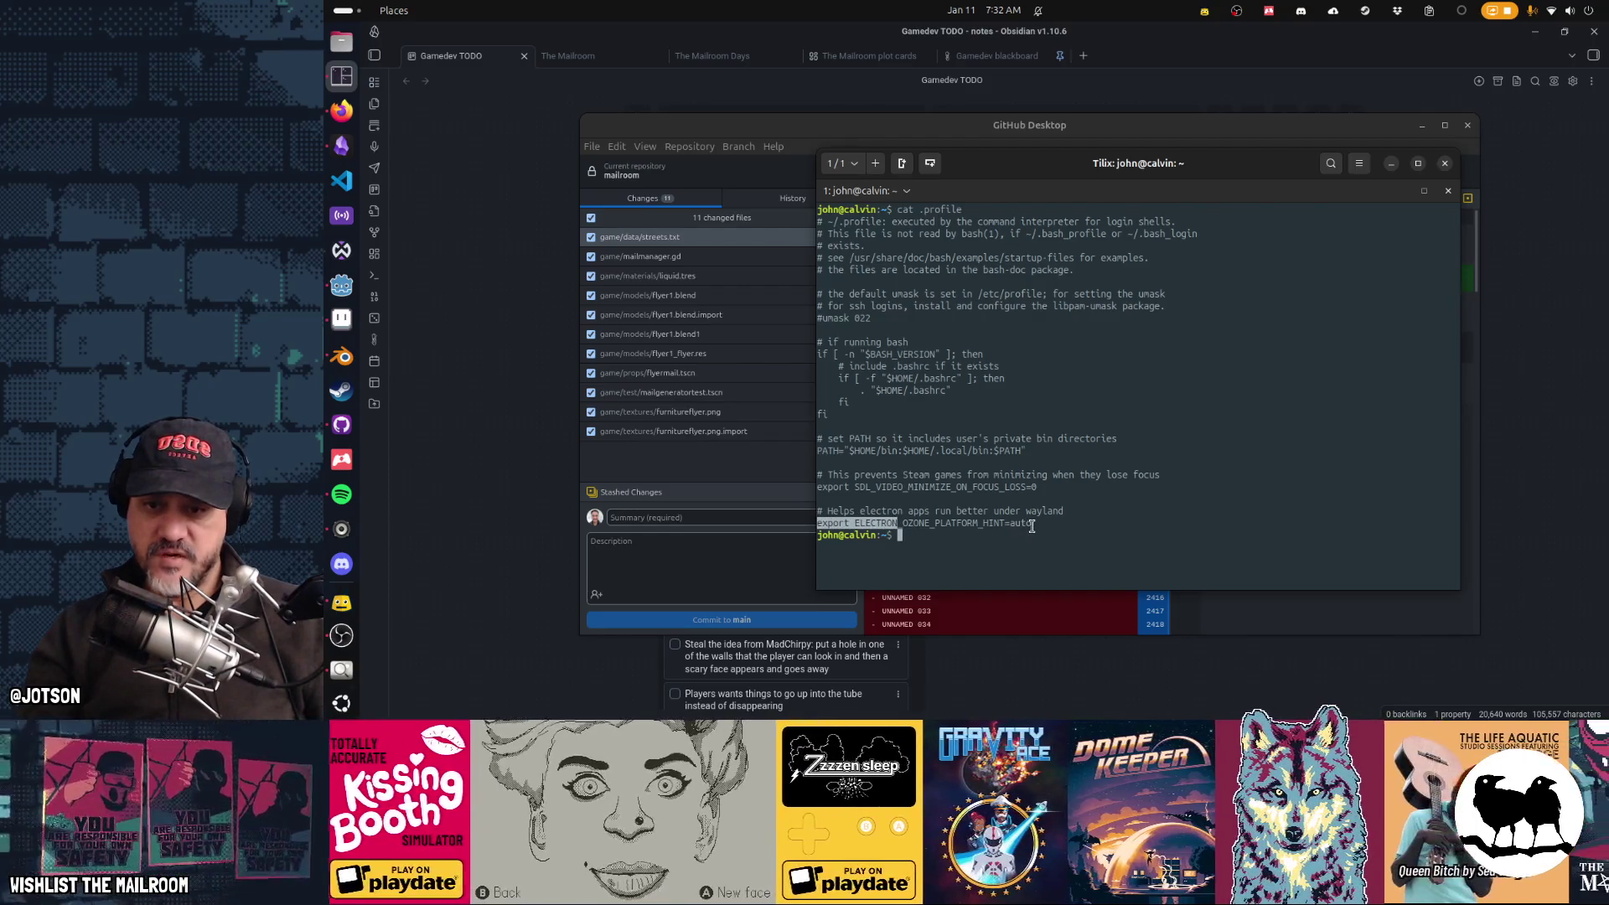
pyautogui.moveTo(899, 520); pyautogui.dragTo(828, 516)
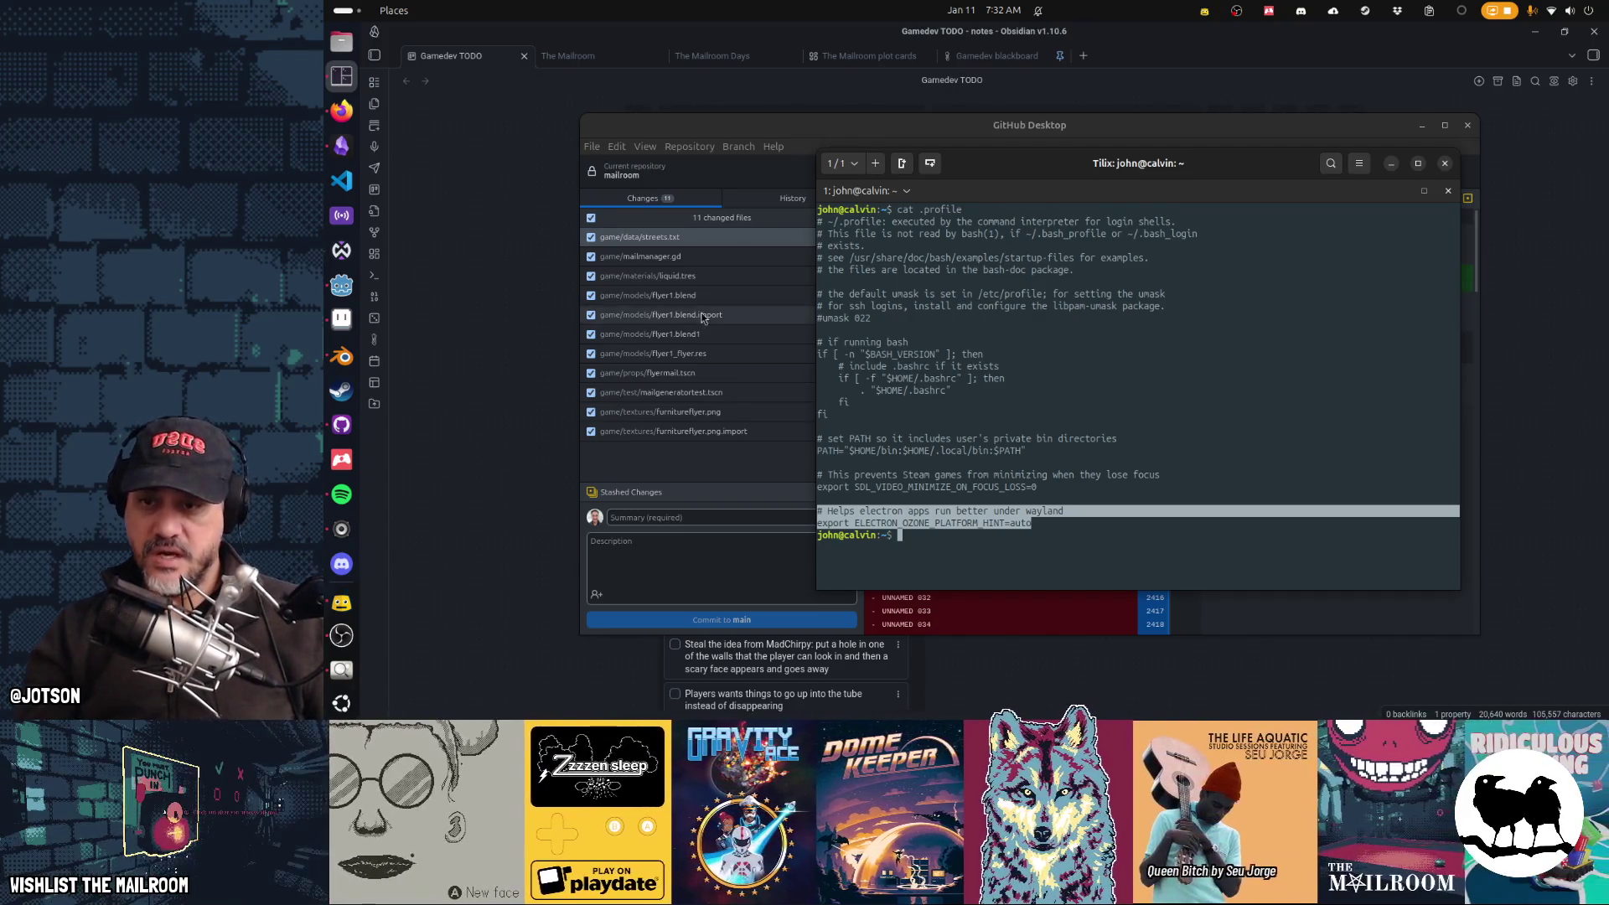
pyautogui.click(1073, 243)
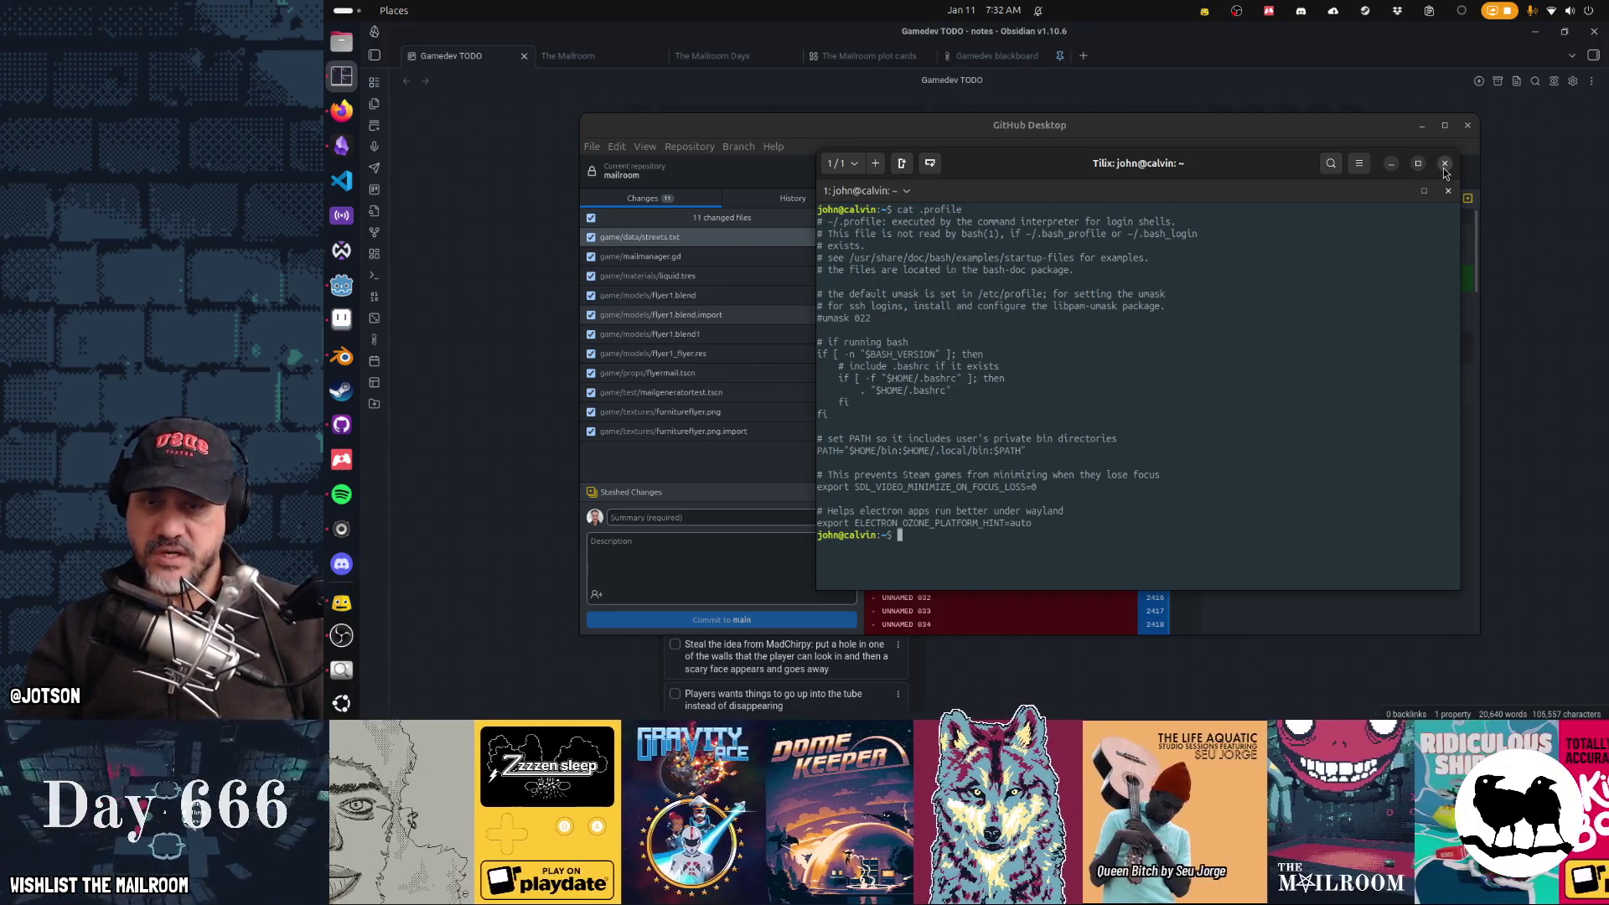
pyautogui.click(348, 395)
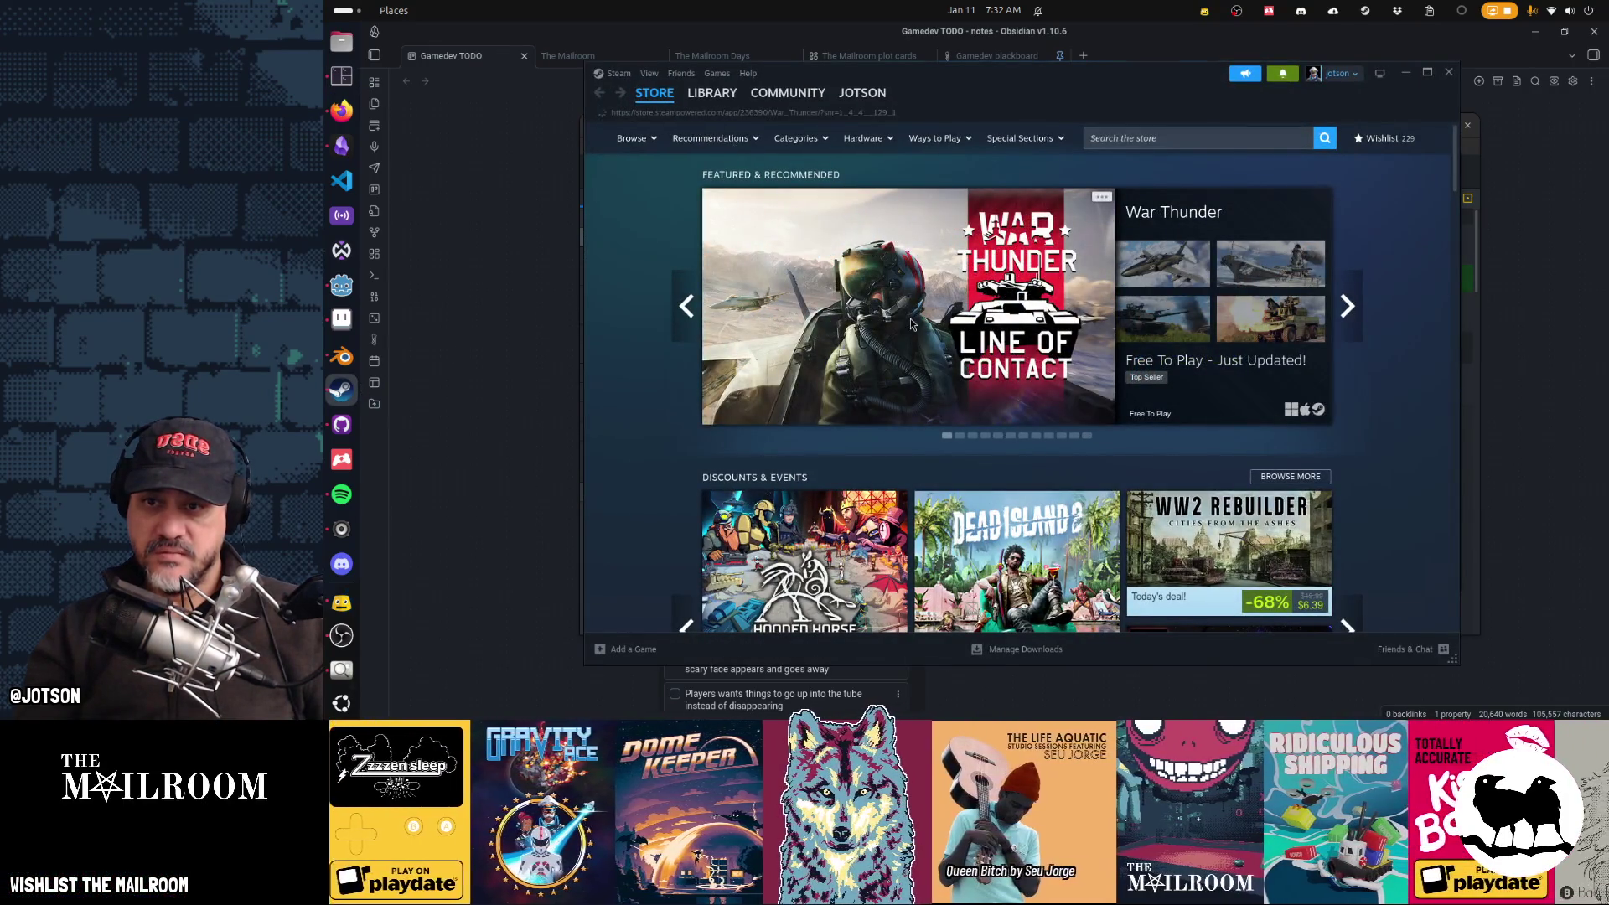
pyautogui.click(913, 324)
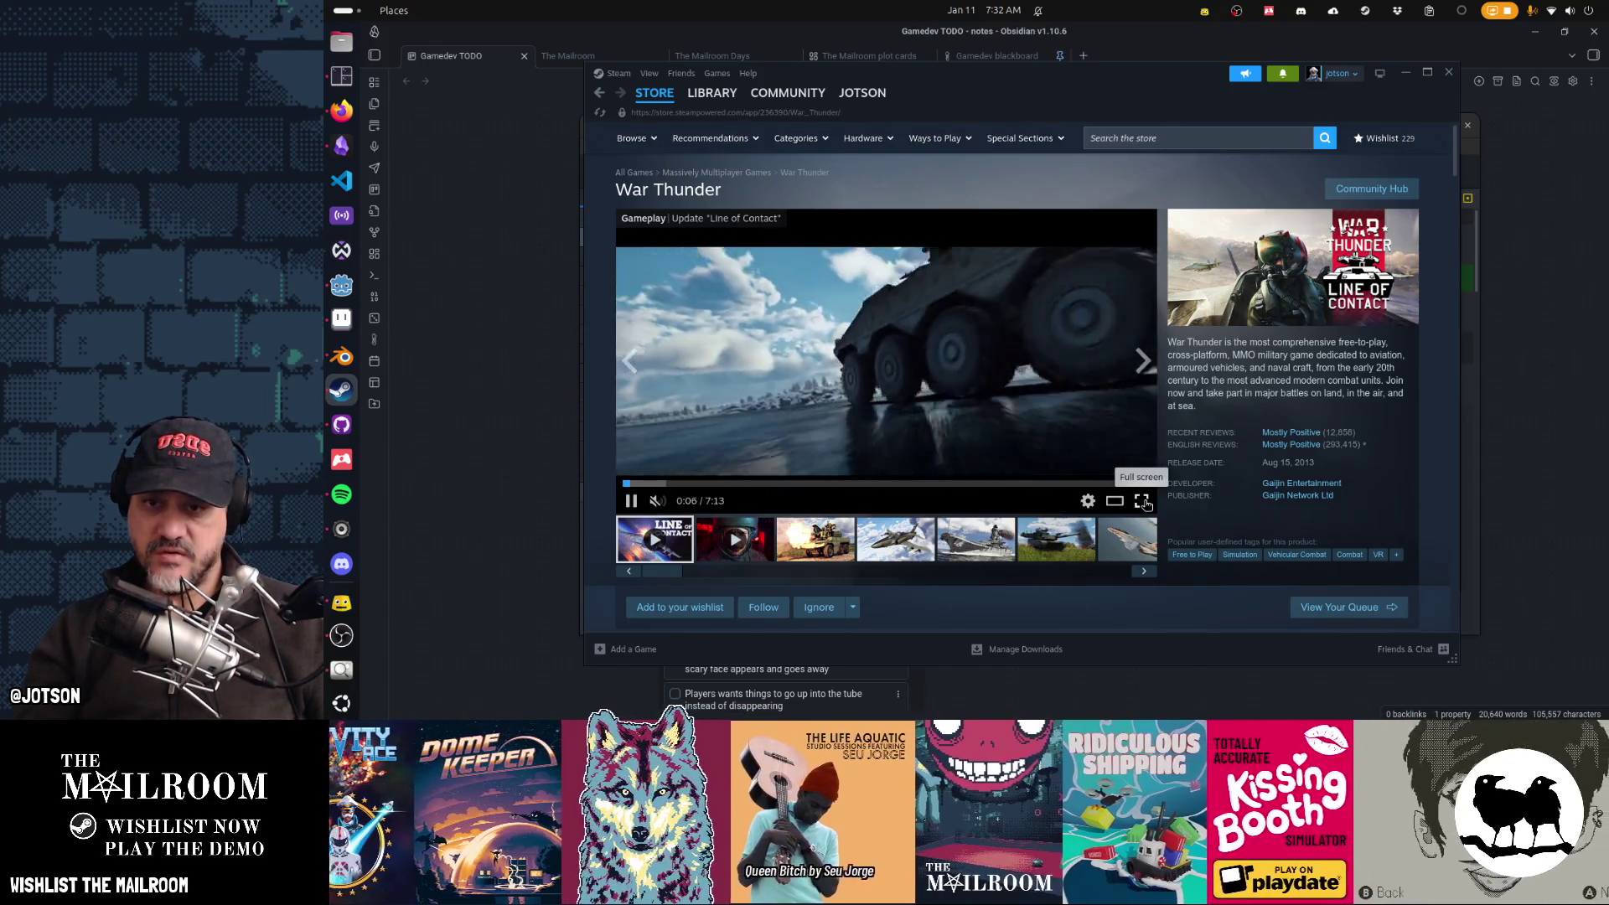
pyautogui.click(1141, 501)
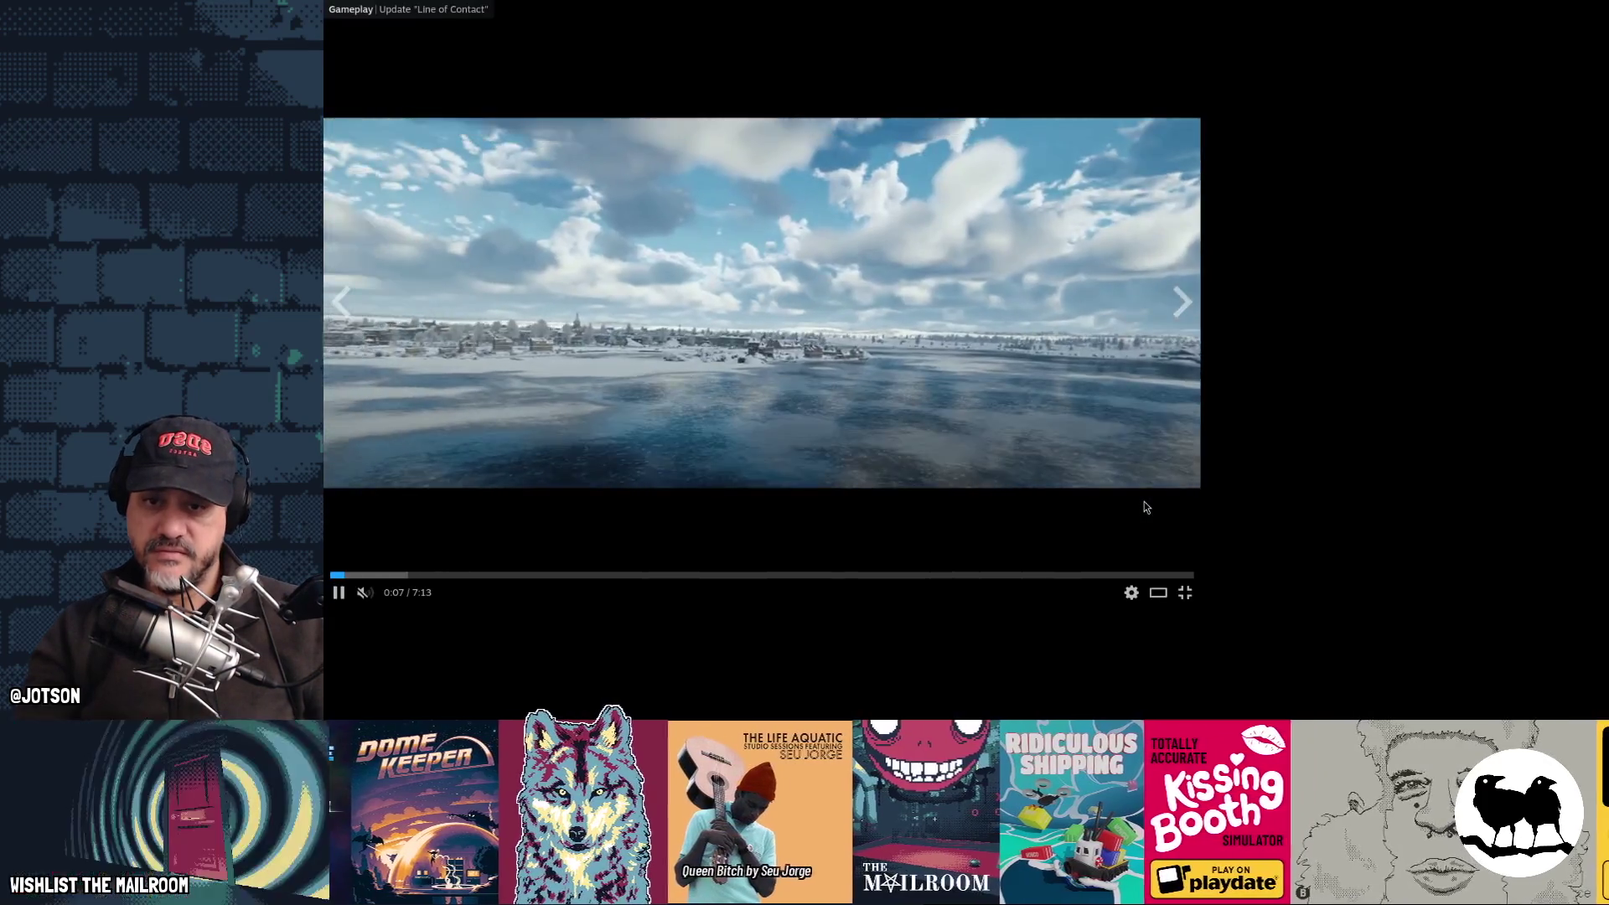
pyautogui.press('Escape')
pyautogui.moveTo(1171, 80); pyautogui.dragTo(1076, 93)
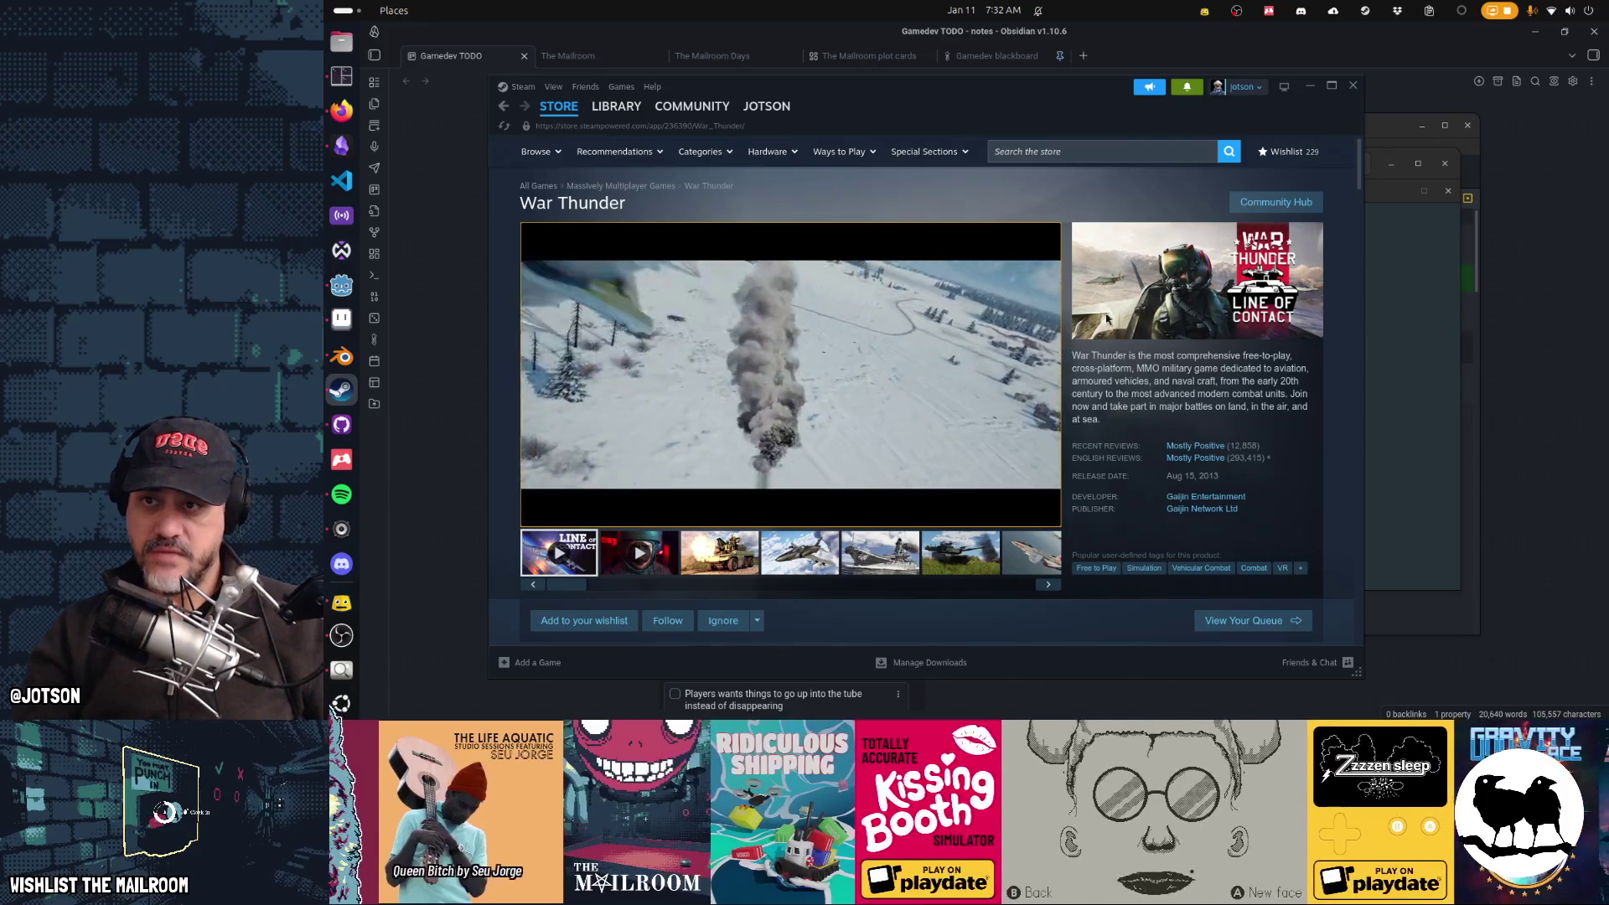
pyautogui.press('super+h')
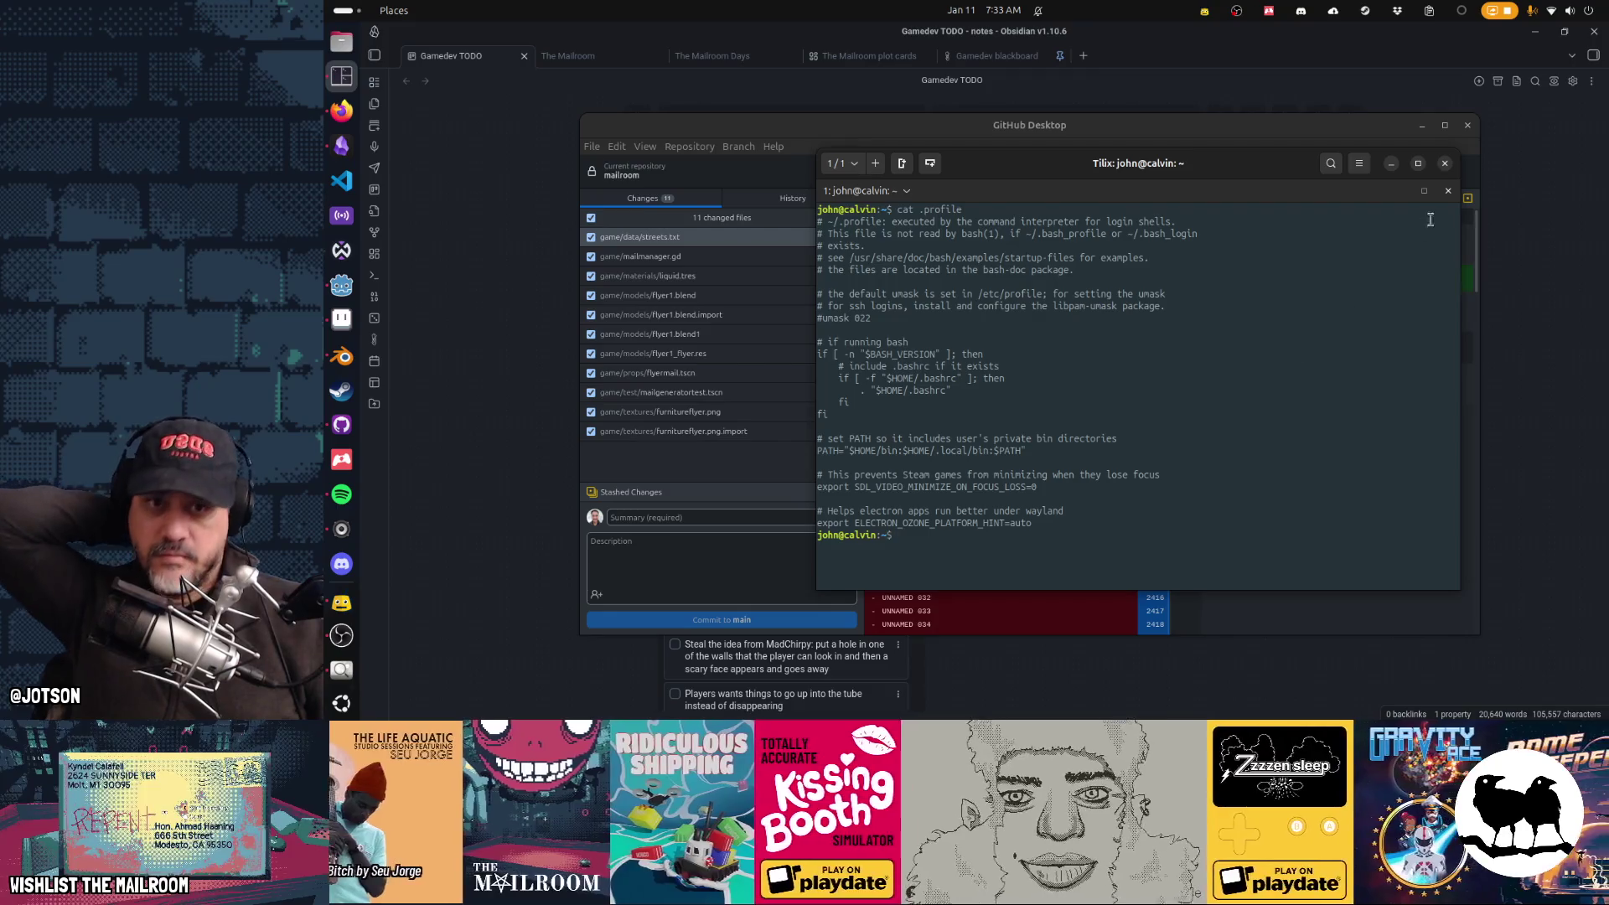
# Step: Close Tilix and commit the 11 changes to main as 'Furniture store ad flyer', then reopen Steam
pyautogui.click(1448, 191)
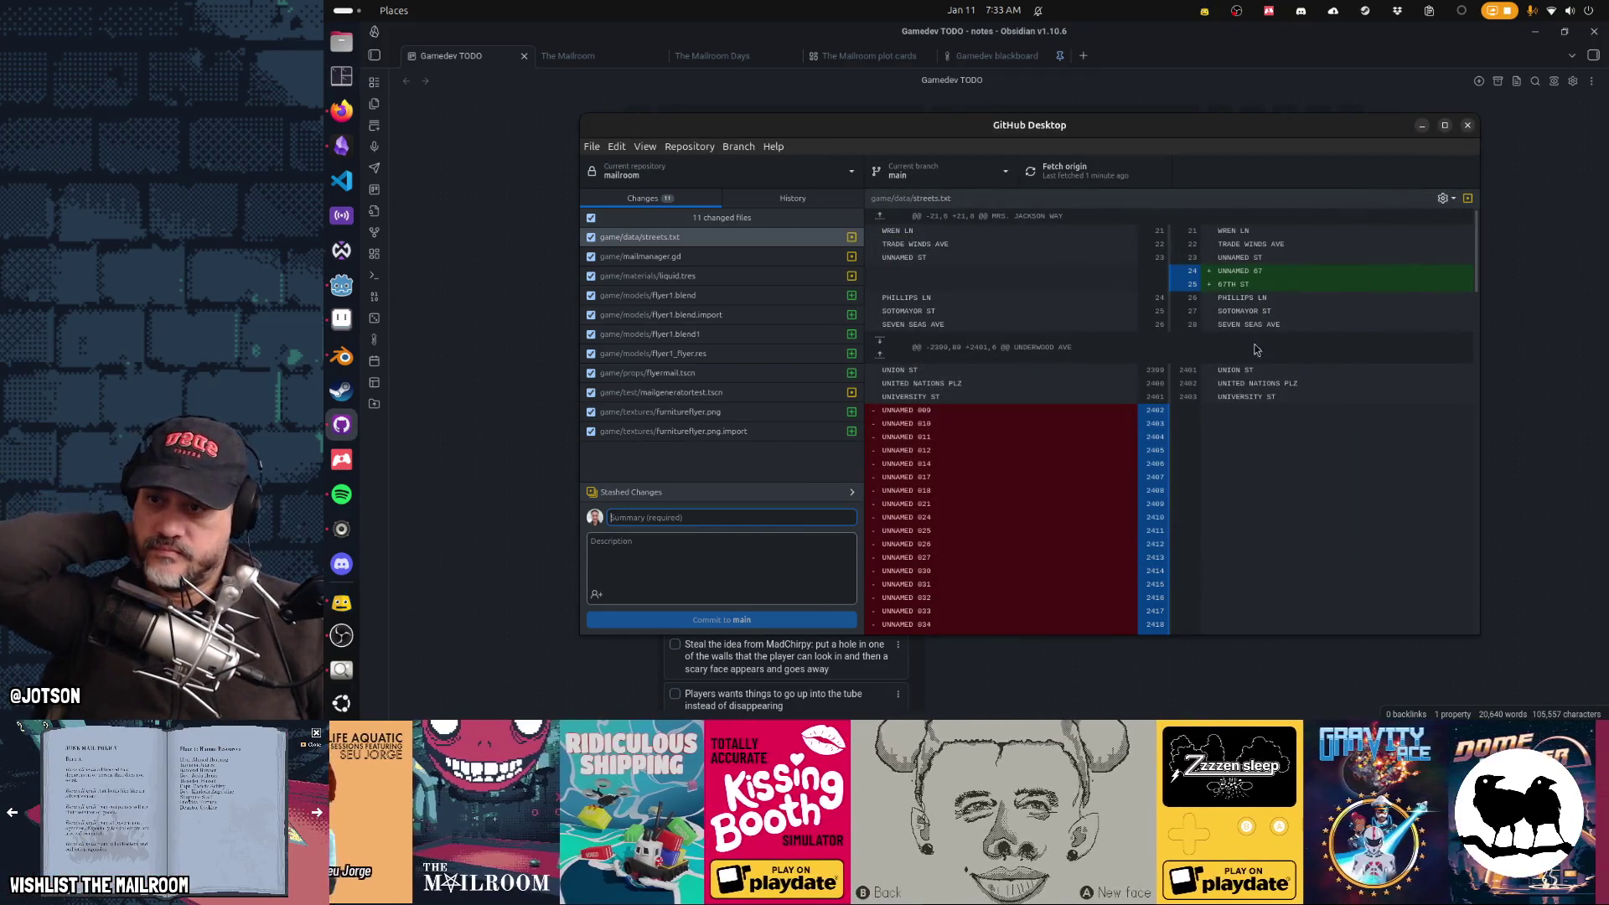
pyautogui.click(811, 516)
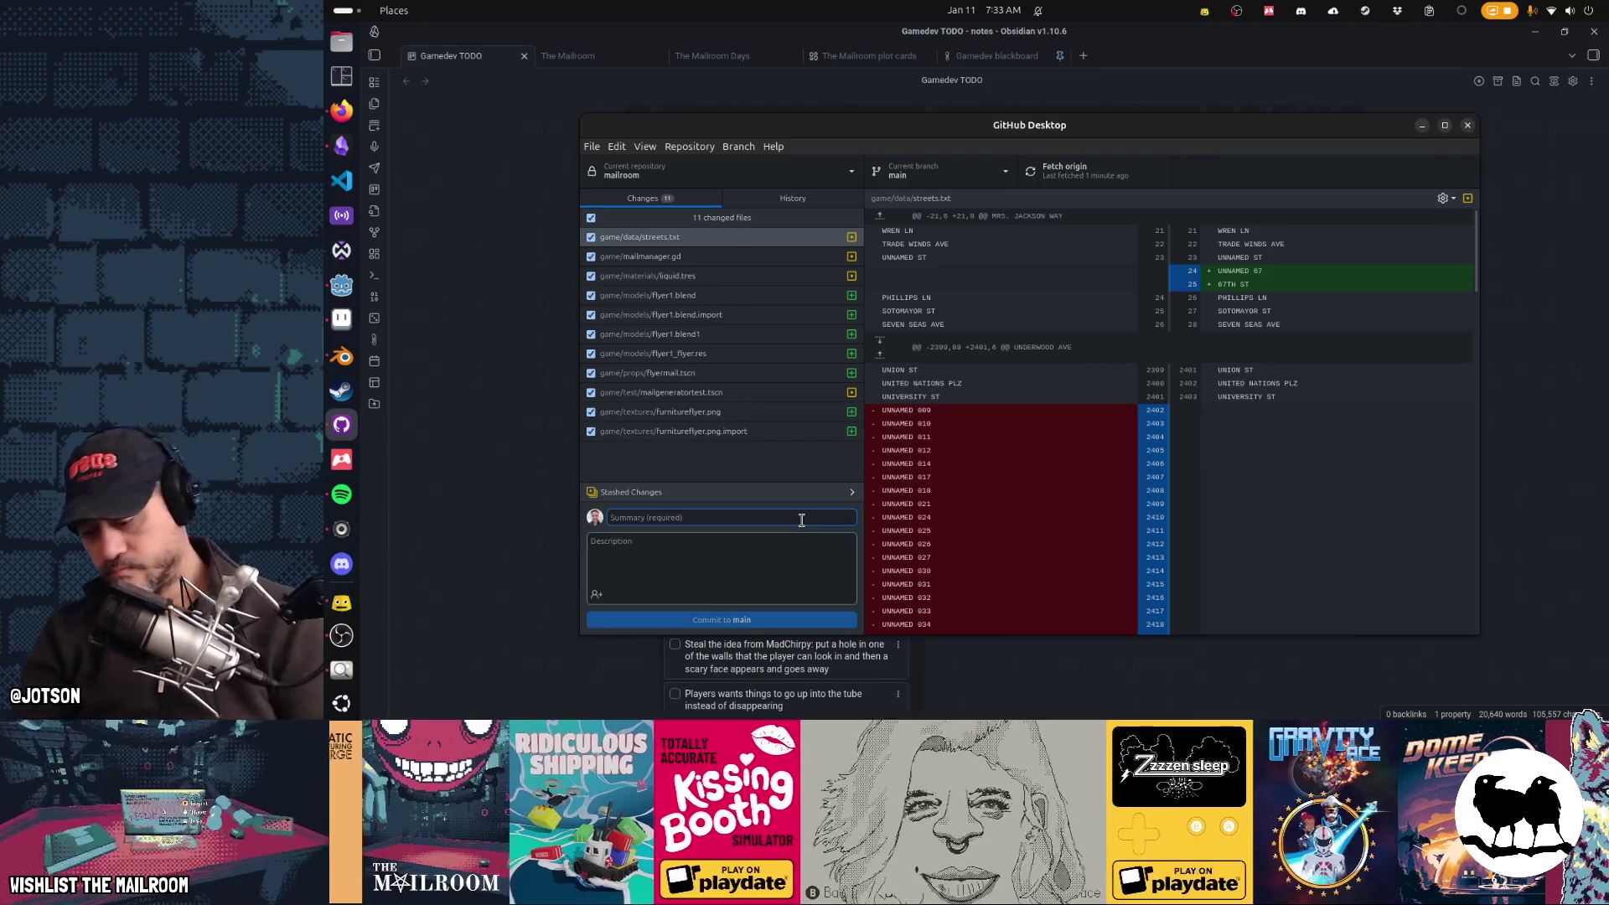
pyautogui.write('furniture store ad flyer')
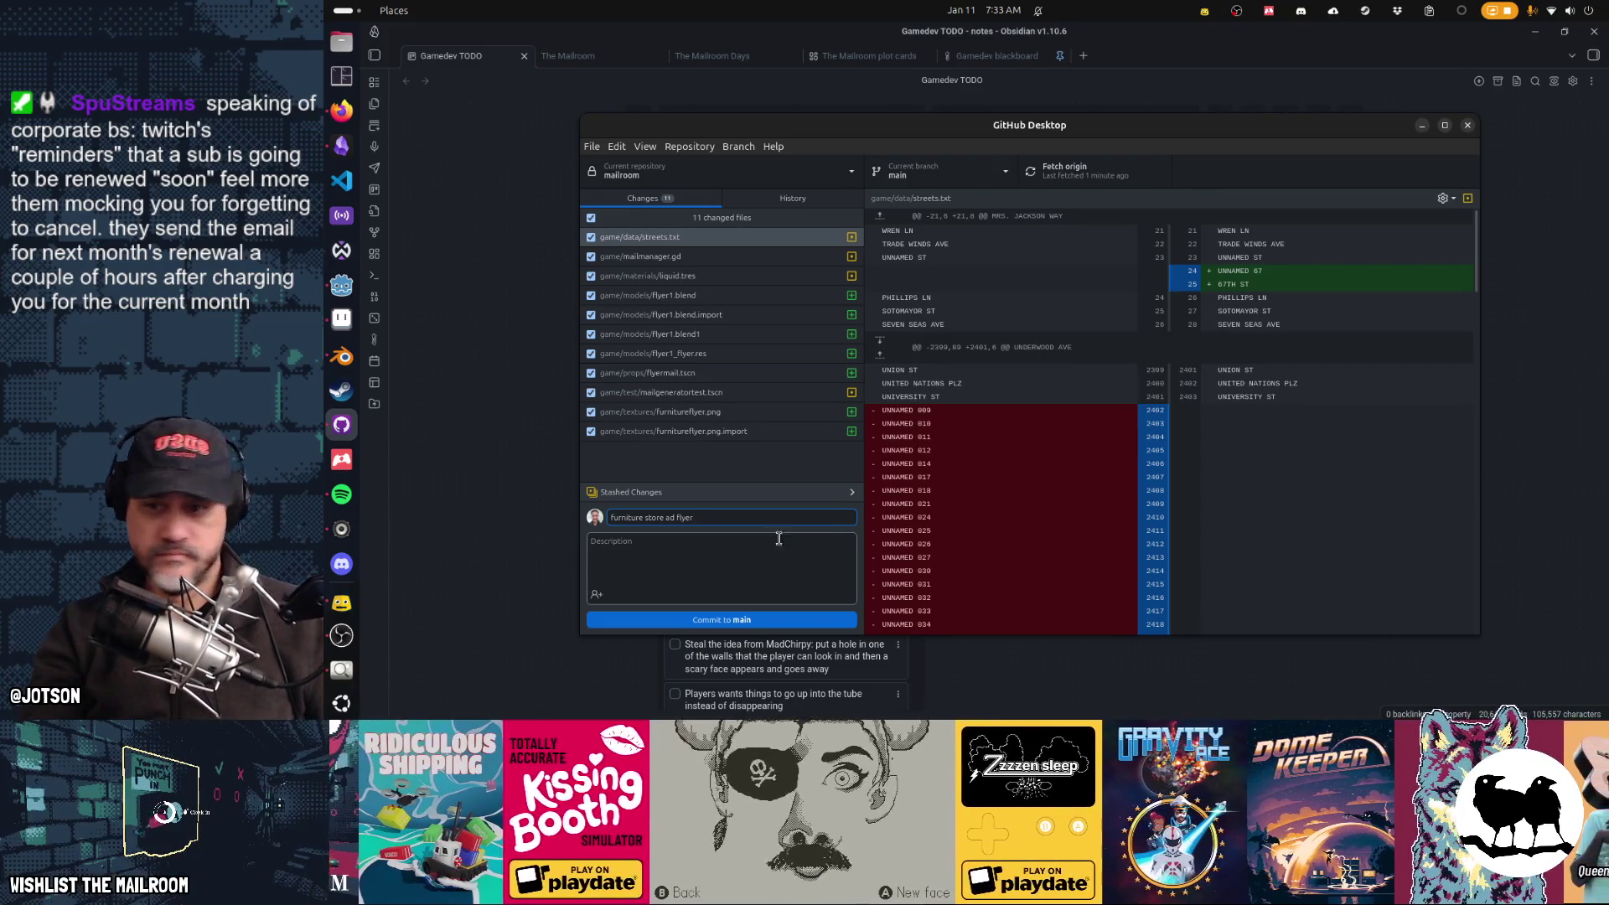
pyautogui.click(767, 620)
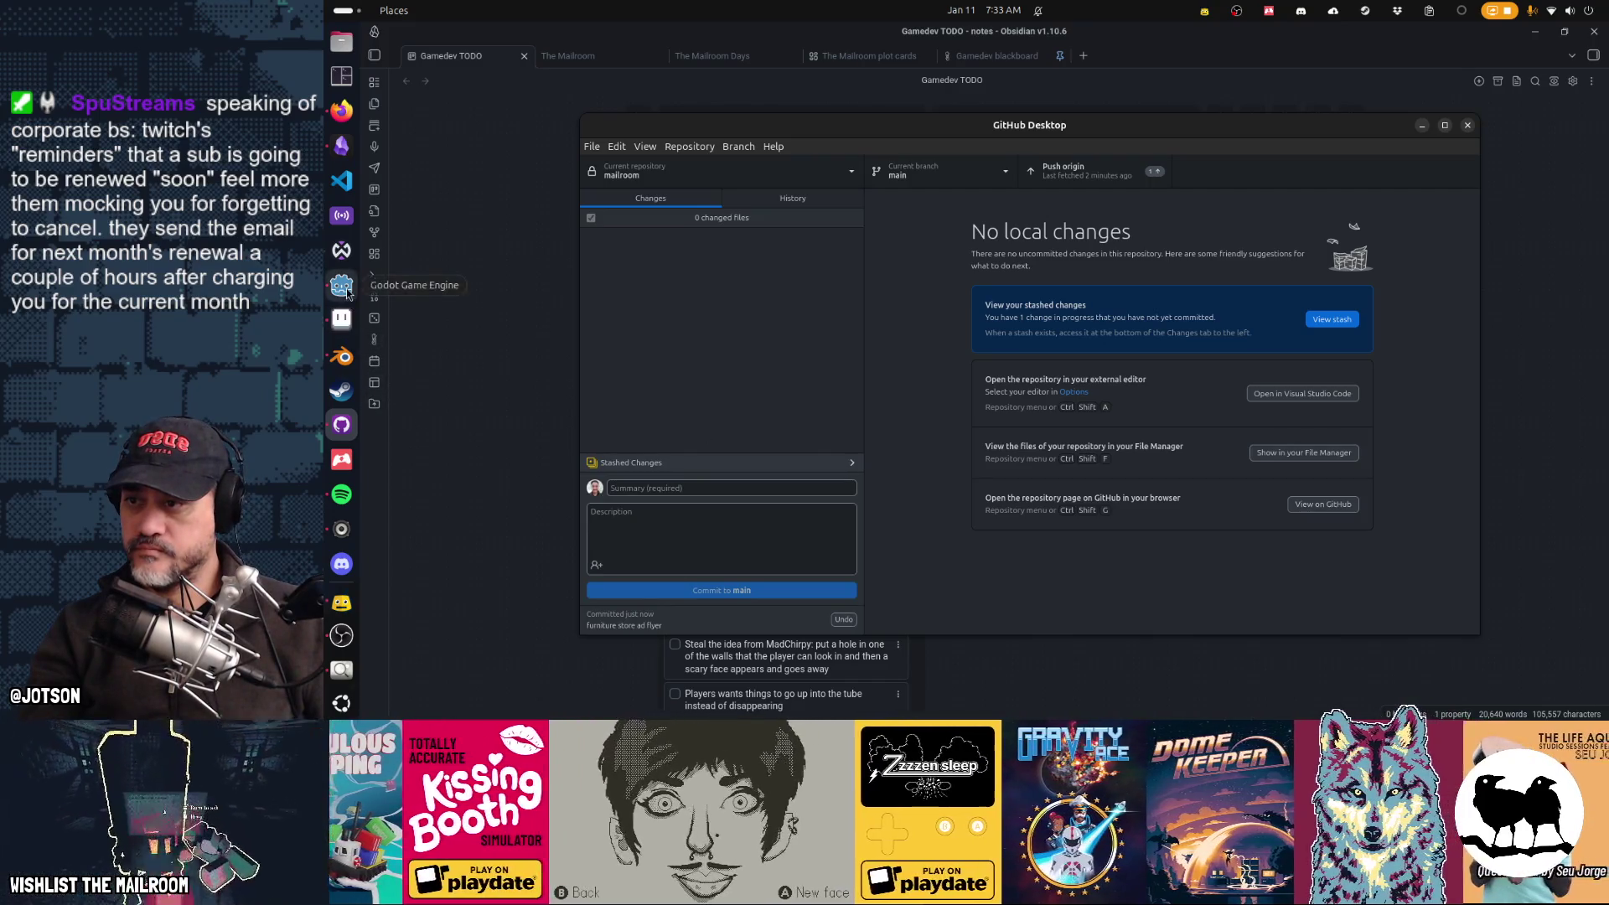
pyautogui.click(339, 392)
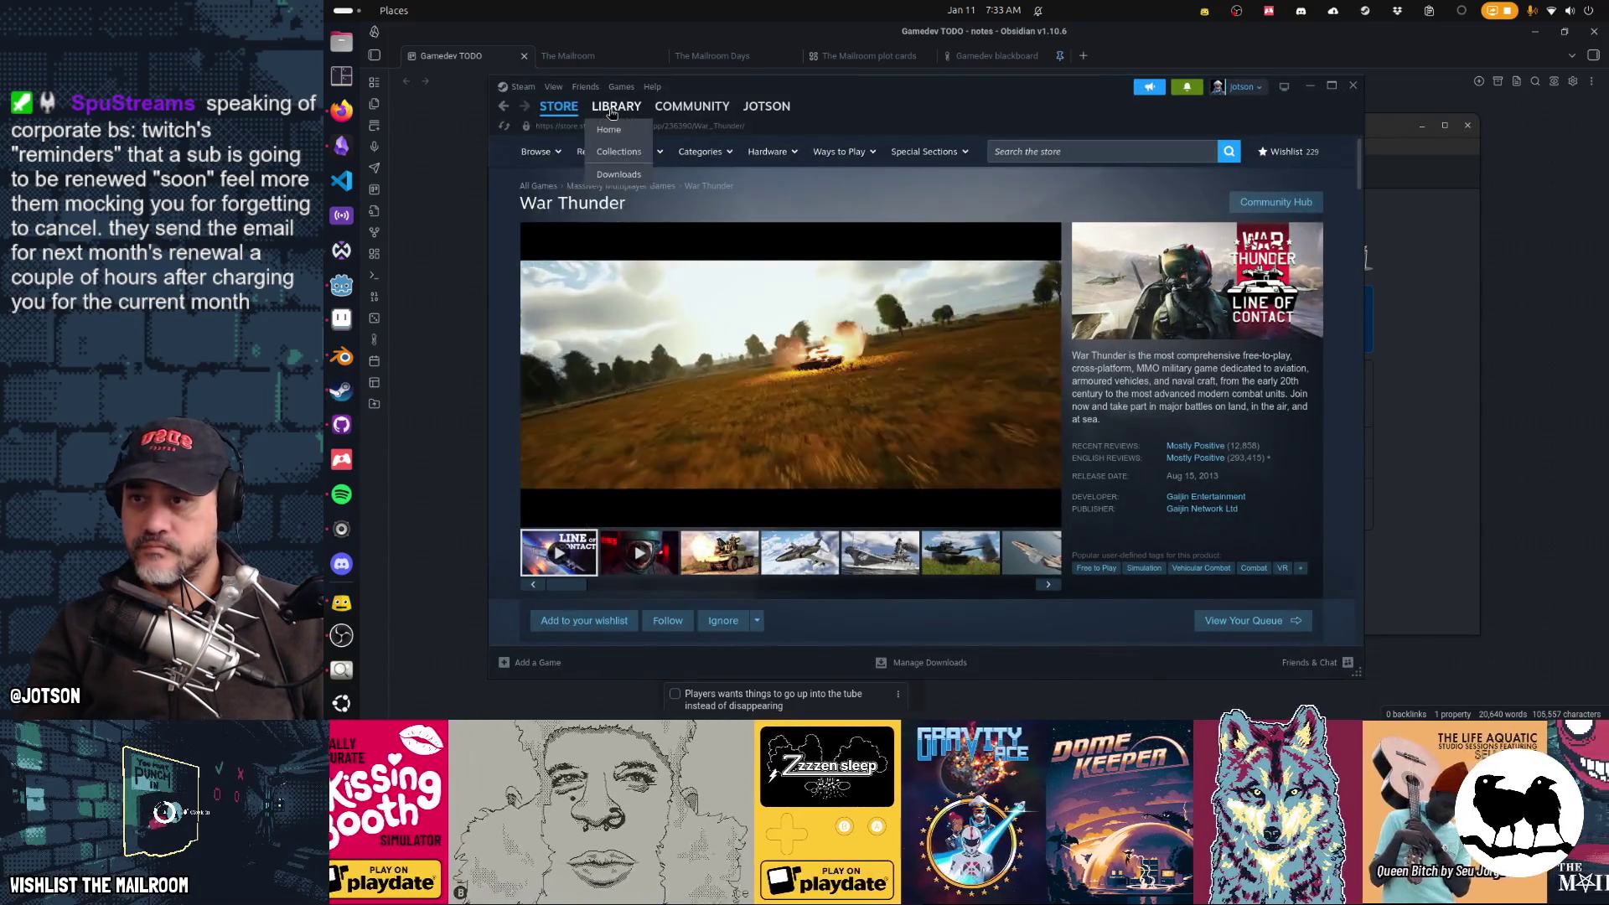
# Step: Start Nuclear Throne from its page in the Steam library
pyautogui.click(612, 109)
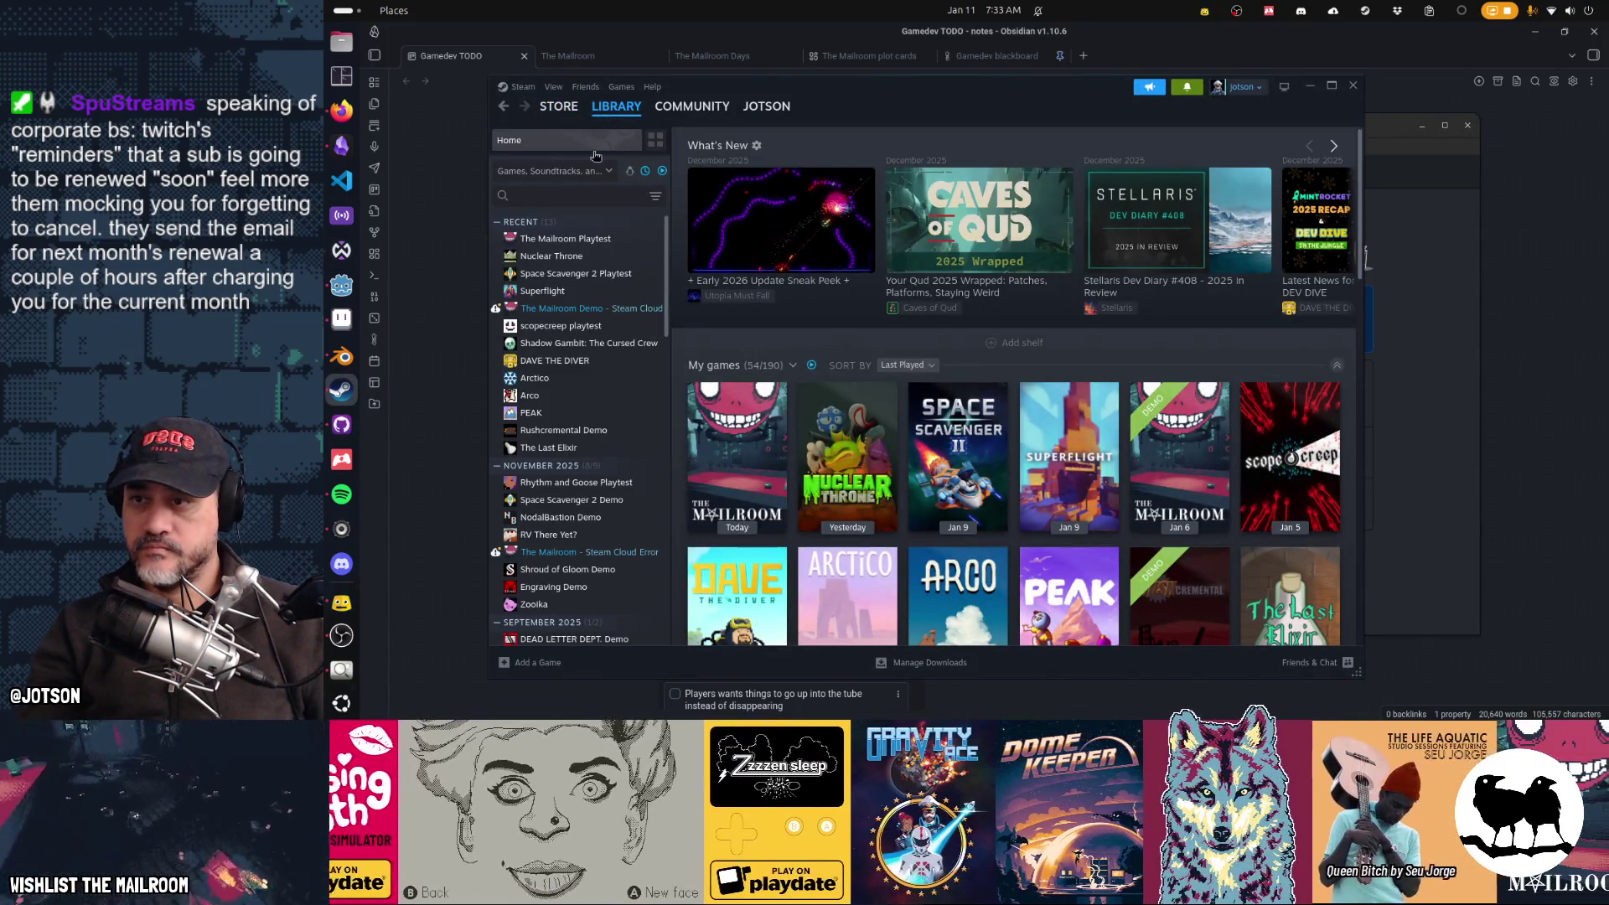
pyautogui.click(579, 255)
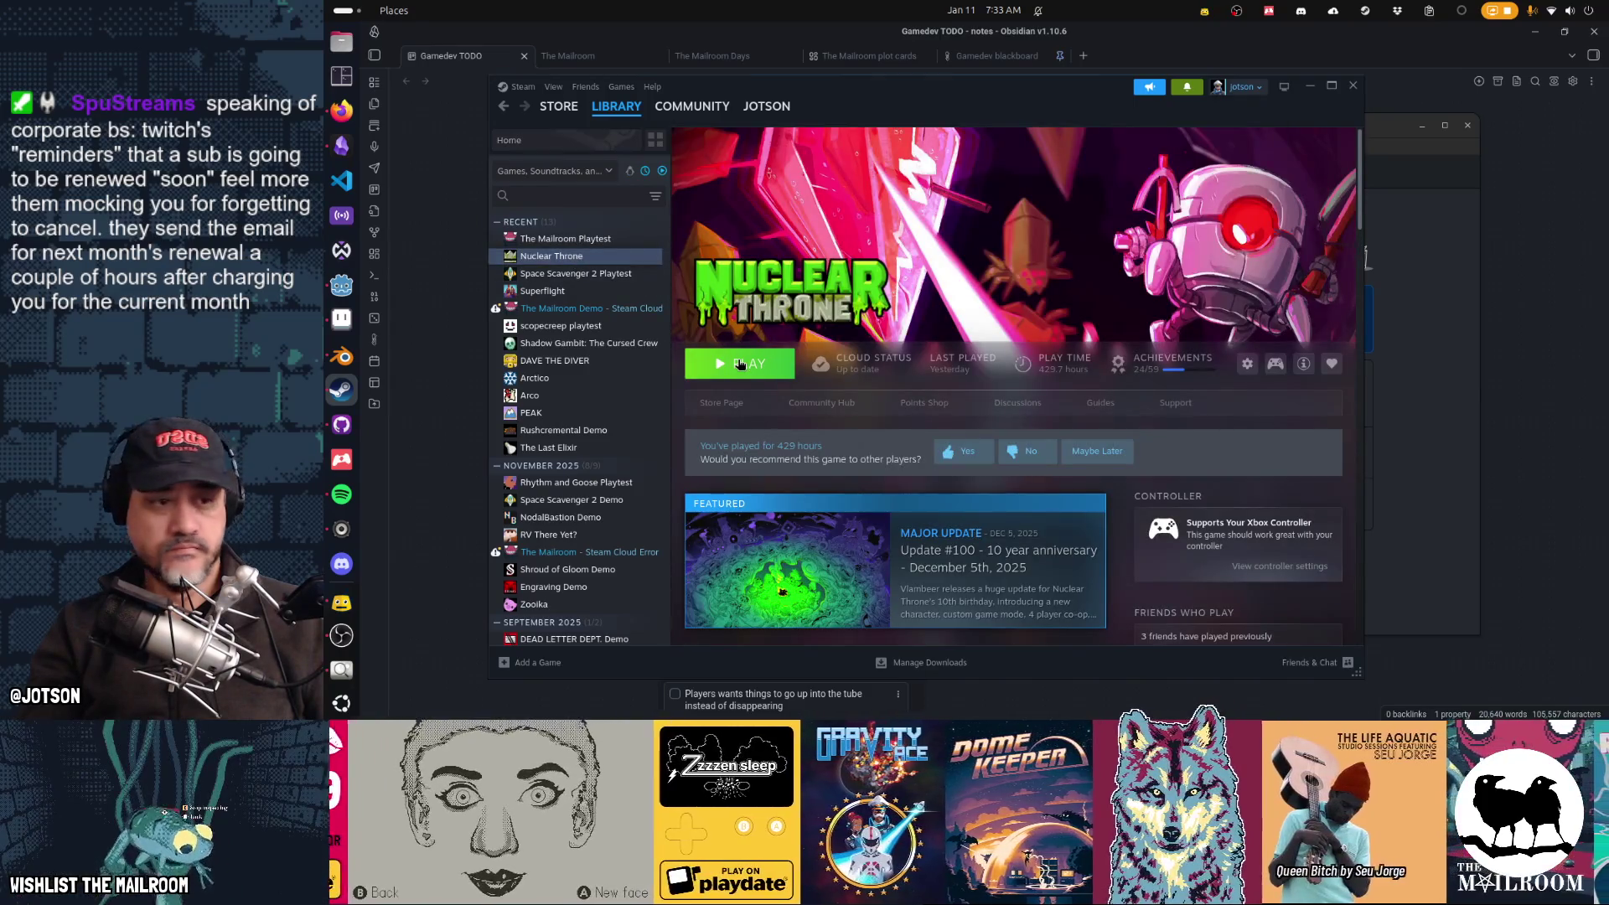
pyautogui.click(740, 363)
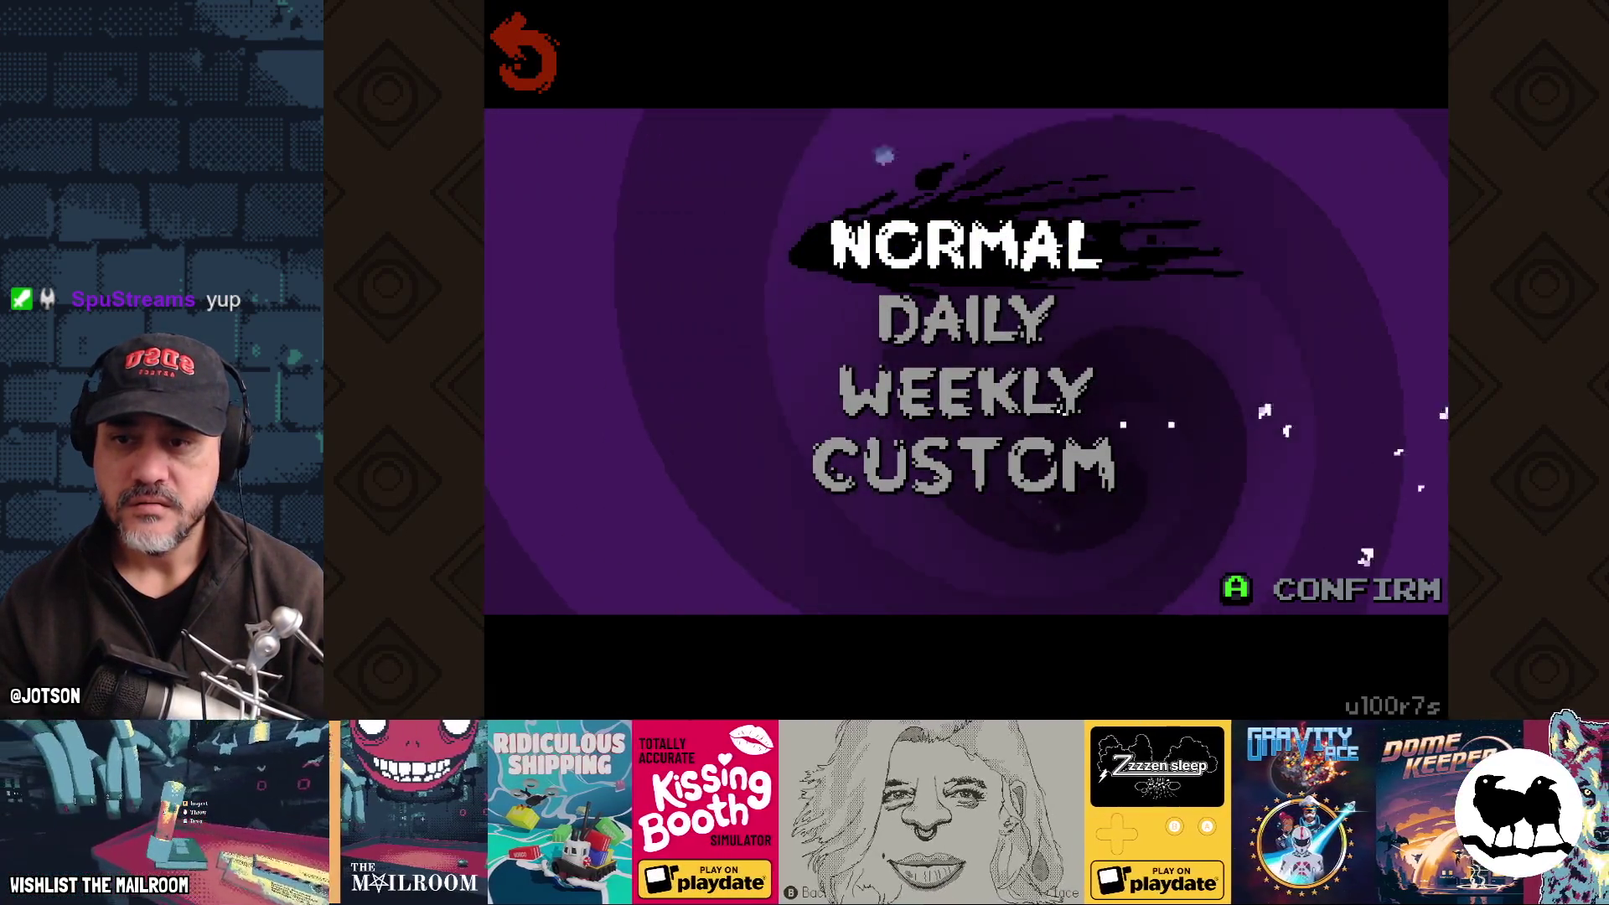
# Step: Start a daily run playing as the Crystal character
pyautogui.press('Return')
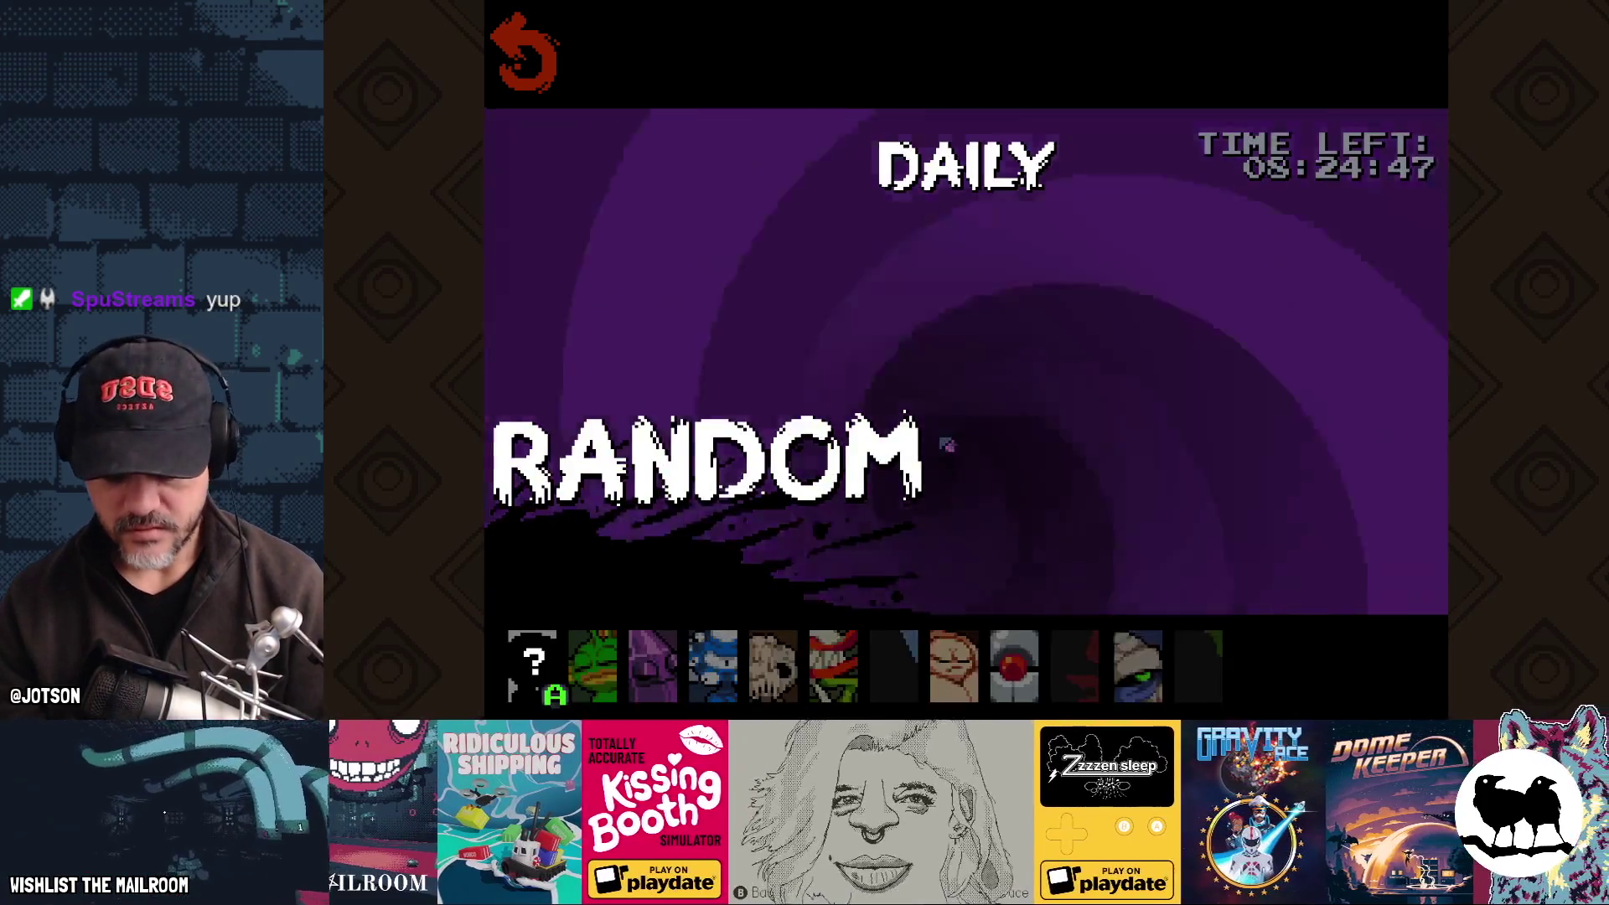
pyautogui.press('Right')
pyautogui.press('Right')
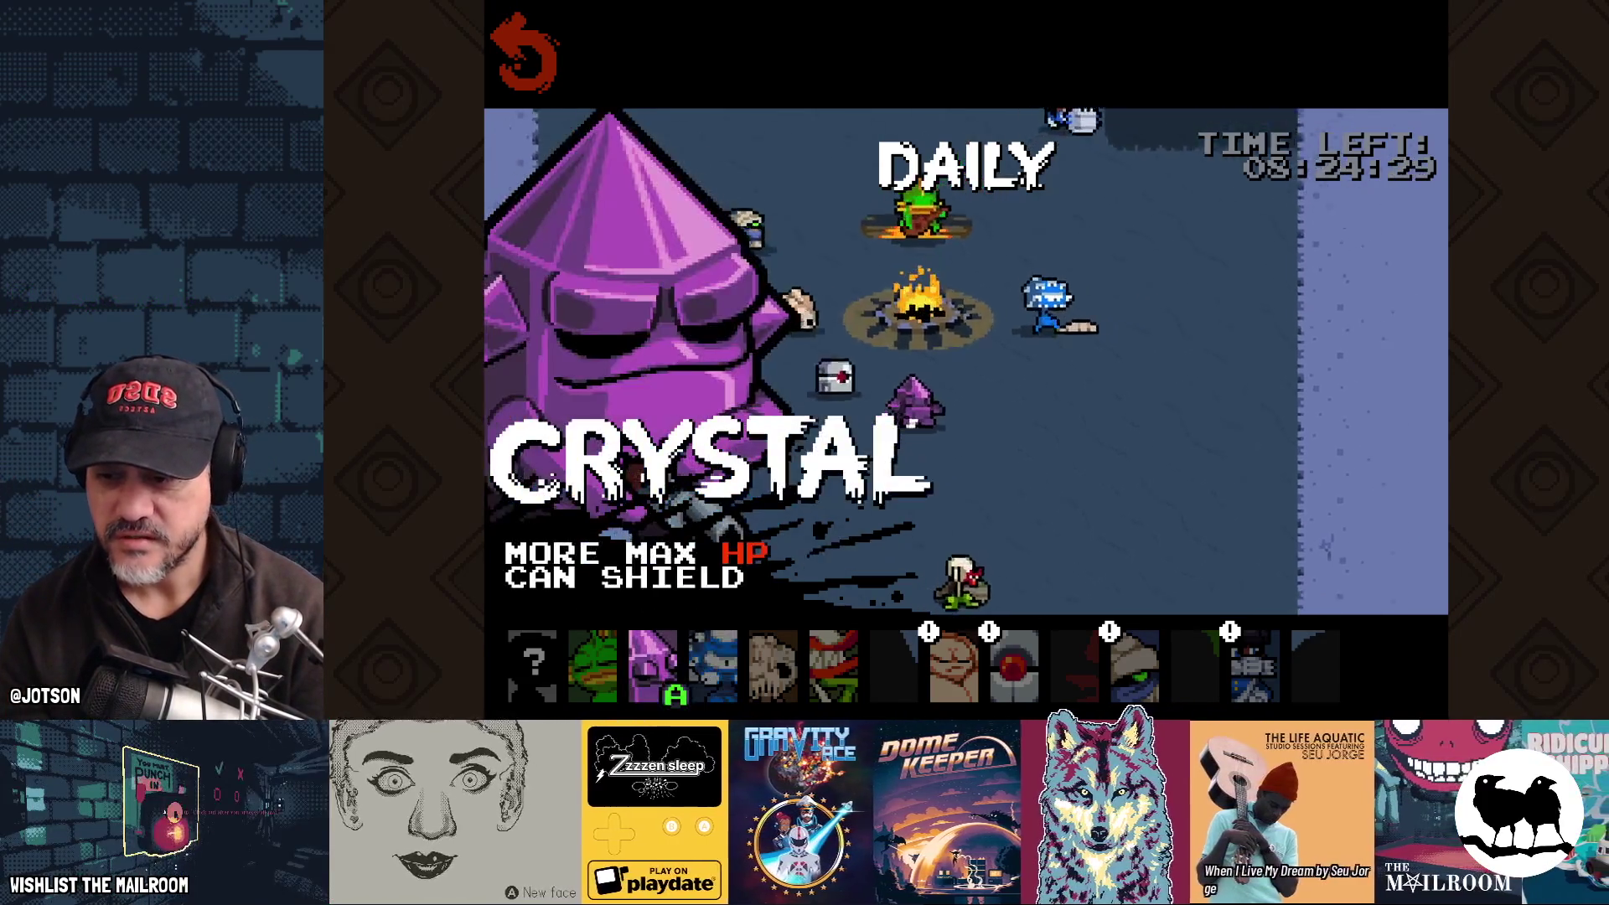
pyautogui.press('Return')
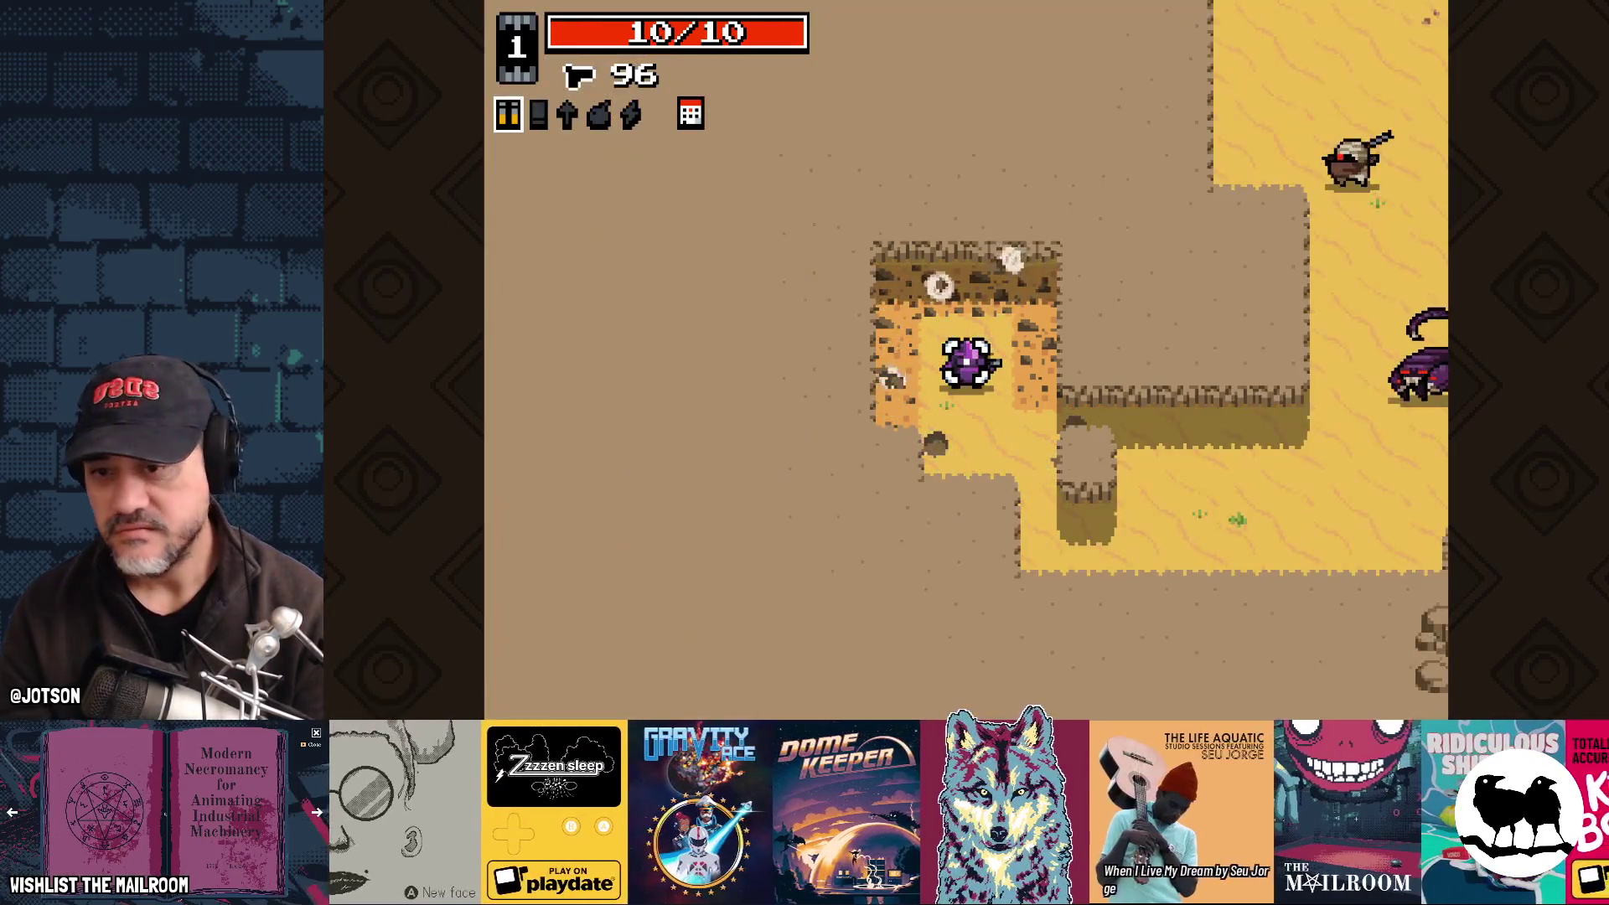
# Step: Walk through the desert and kill the scorpion
pyautogui.press('w')
pyautogui.press('d')
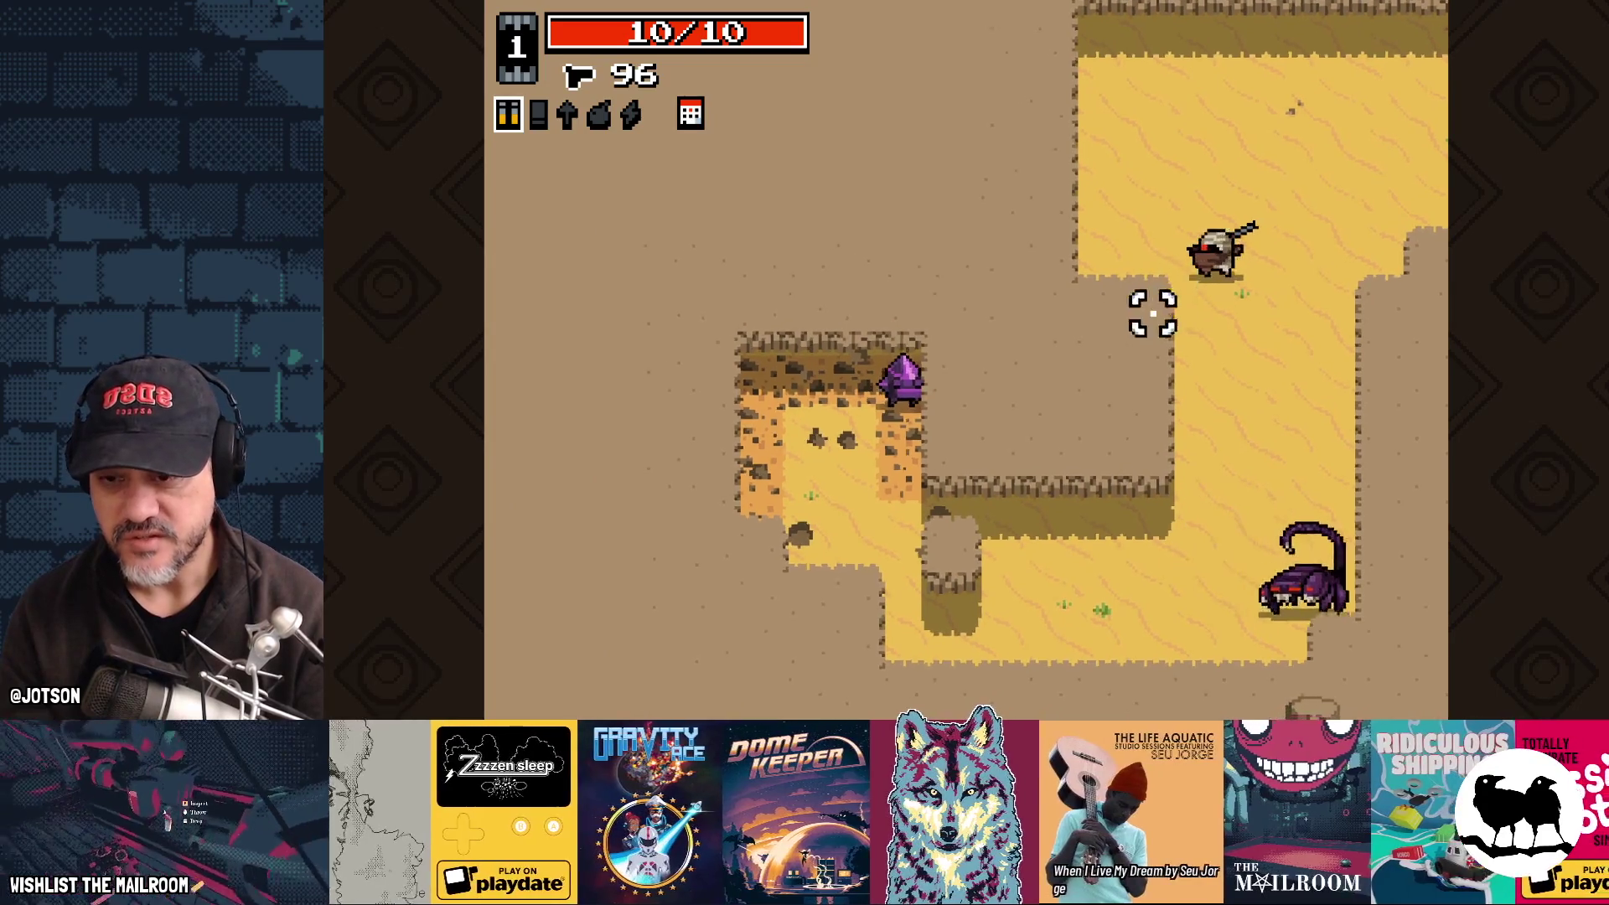
pyautogui.press('s')
pyautogui.press('w')
pyautogui.click(1181, 352)
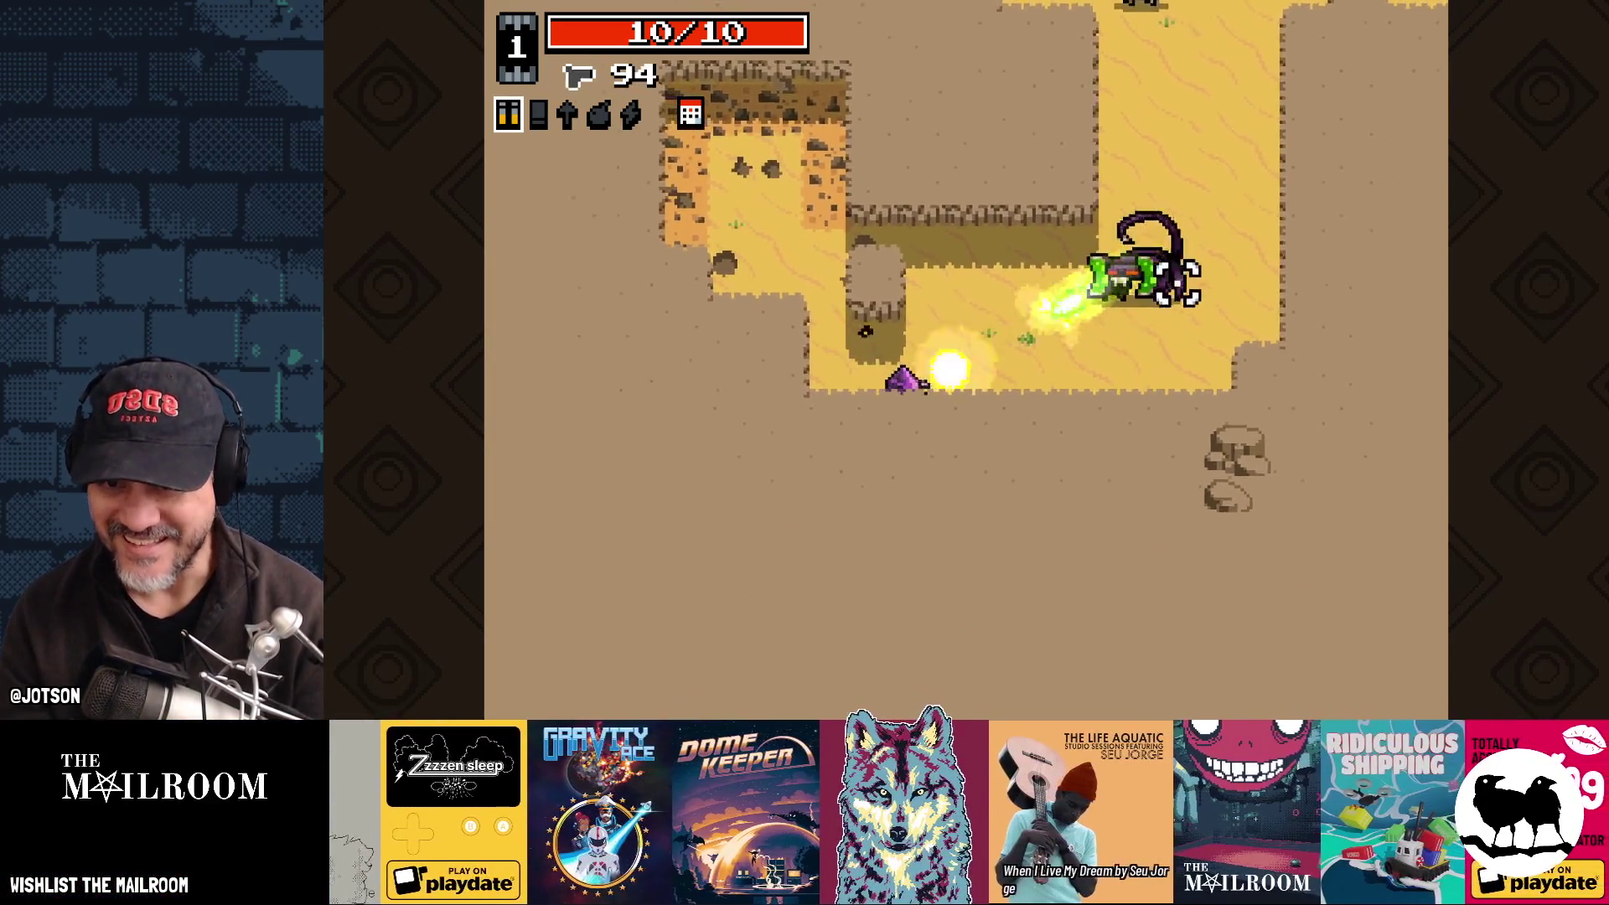
pyautogui.click(1185, 294)
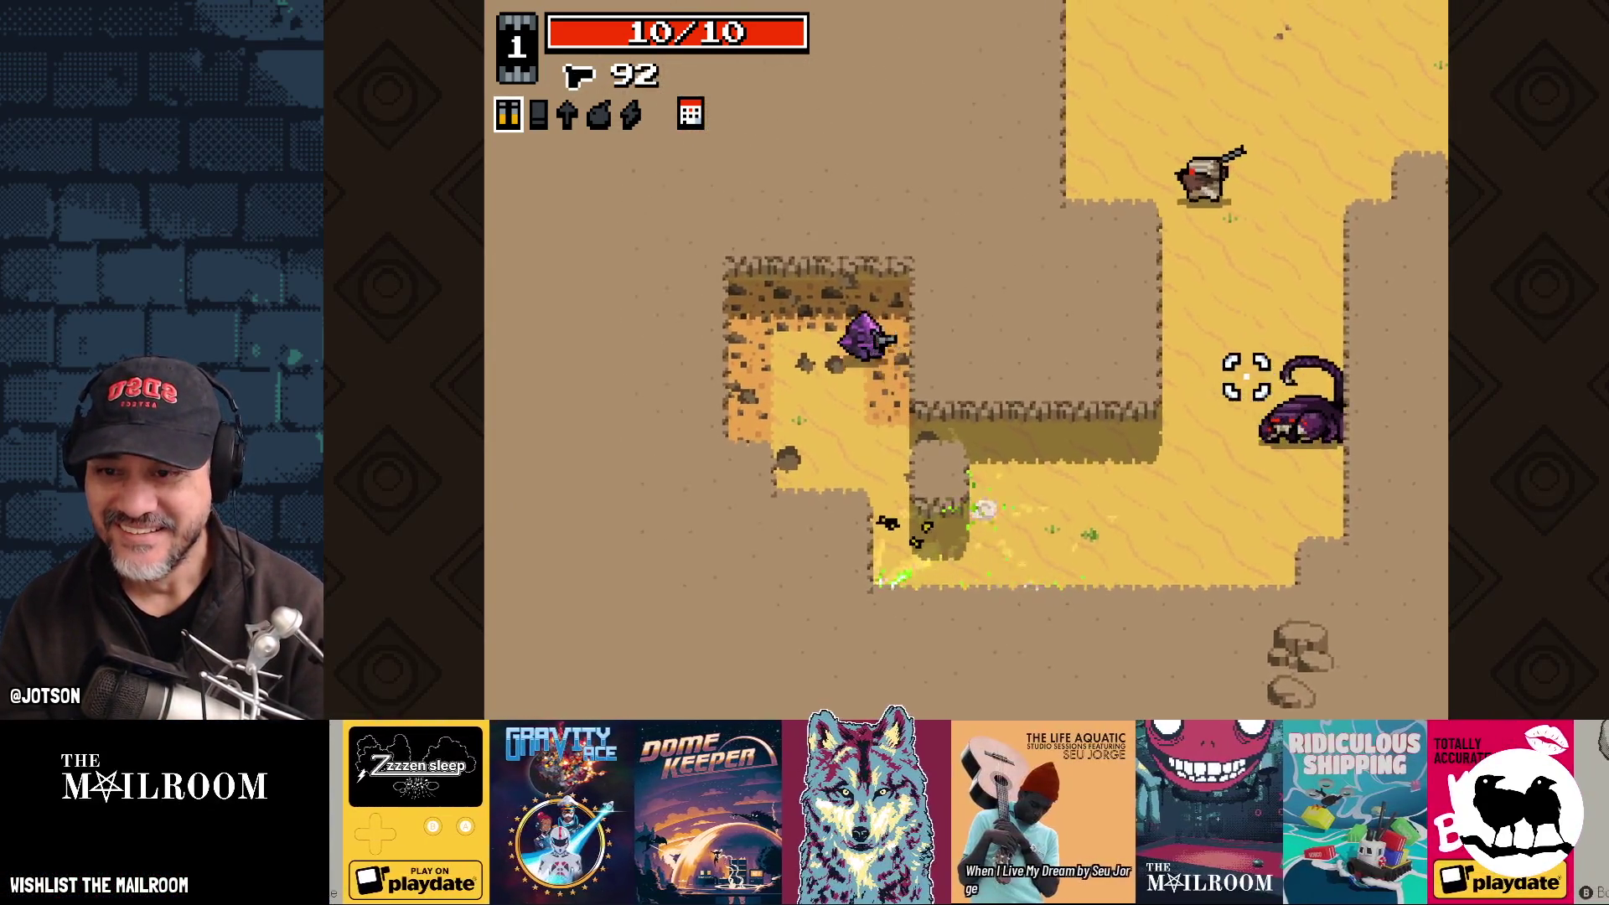
pyautogui.press('s')
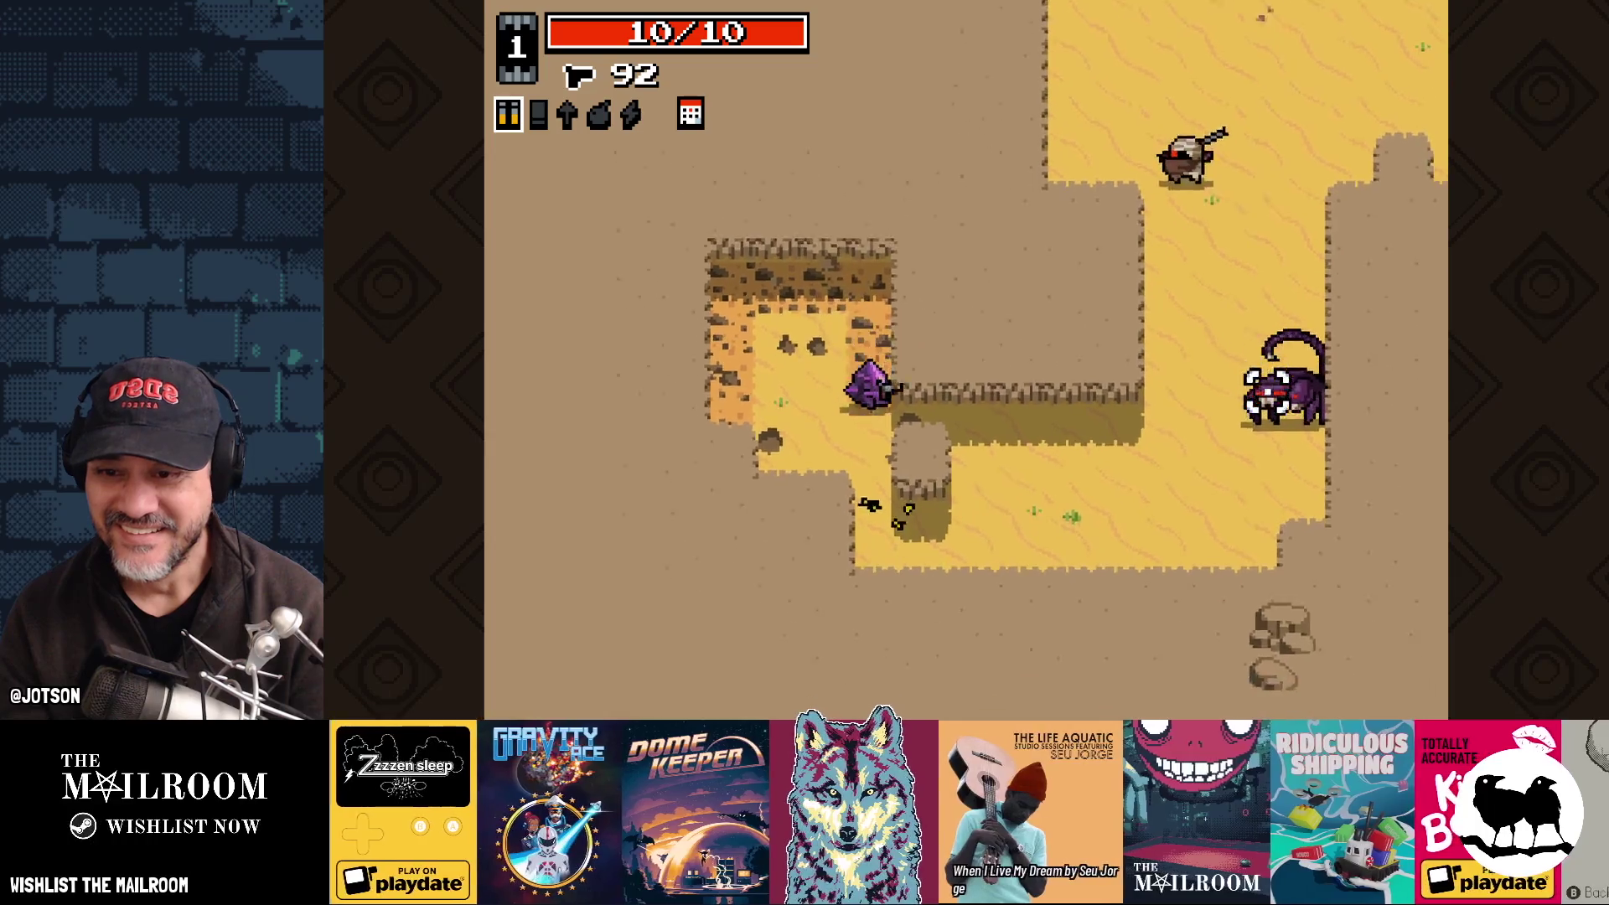
pyautogui.press('d')
pyautogui.click(1257, 295)
pyautogui.click(1222, 252)
pyautogui.click(1160, 201)
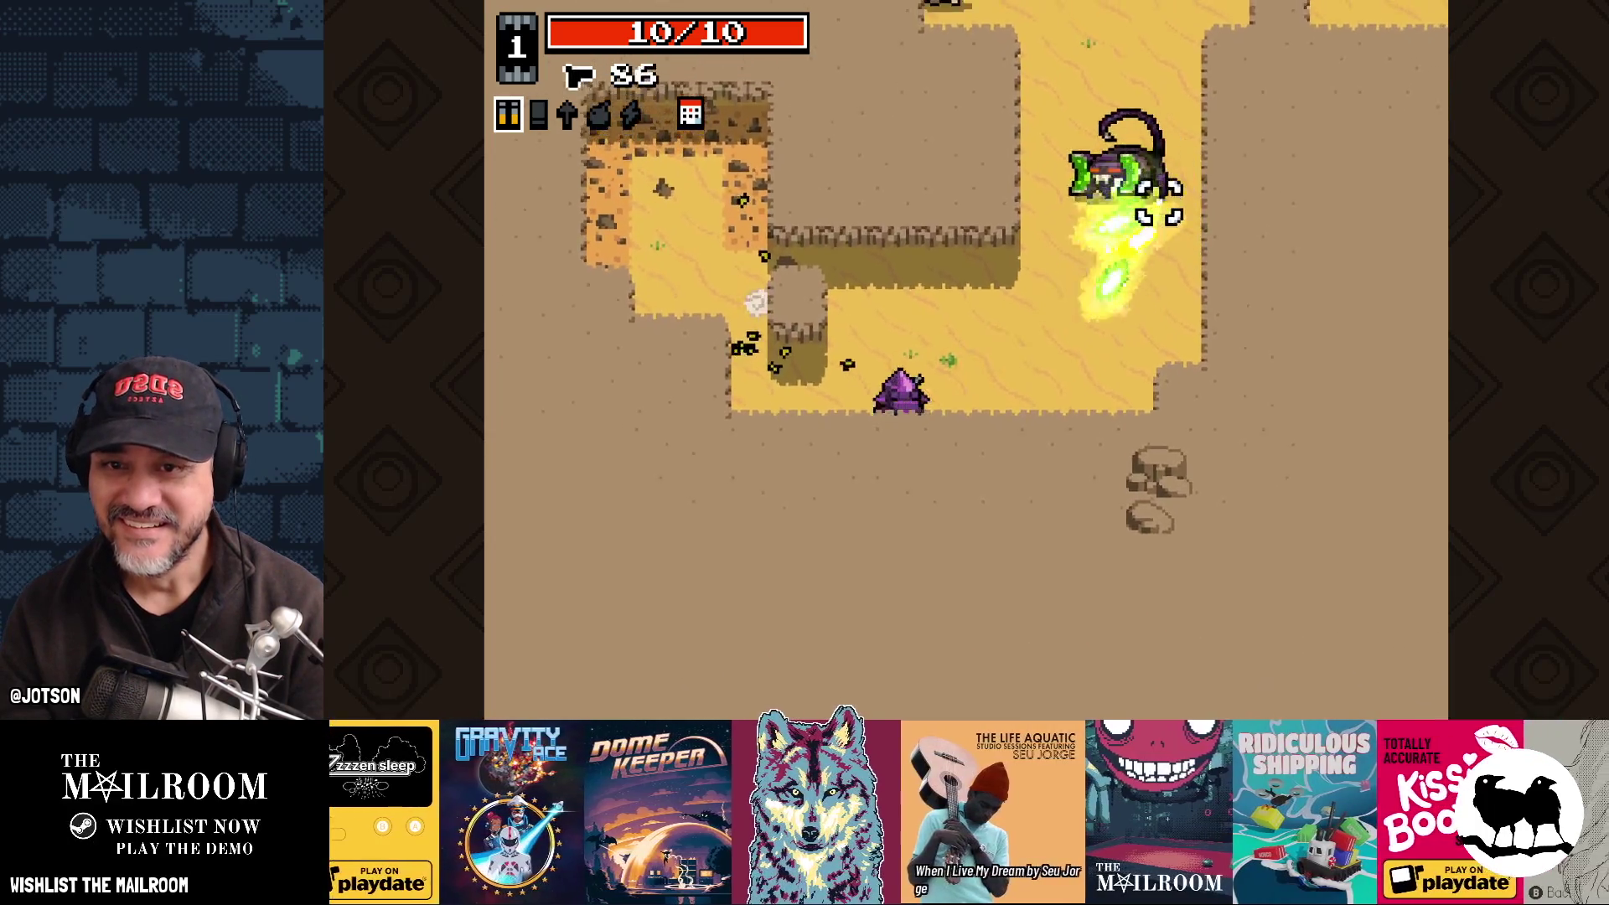
pyautogui.click(1165, 214)
pyautogui.press('w')
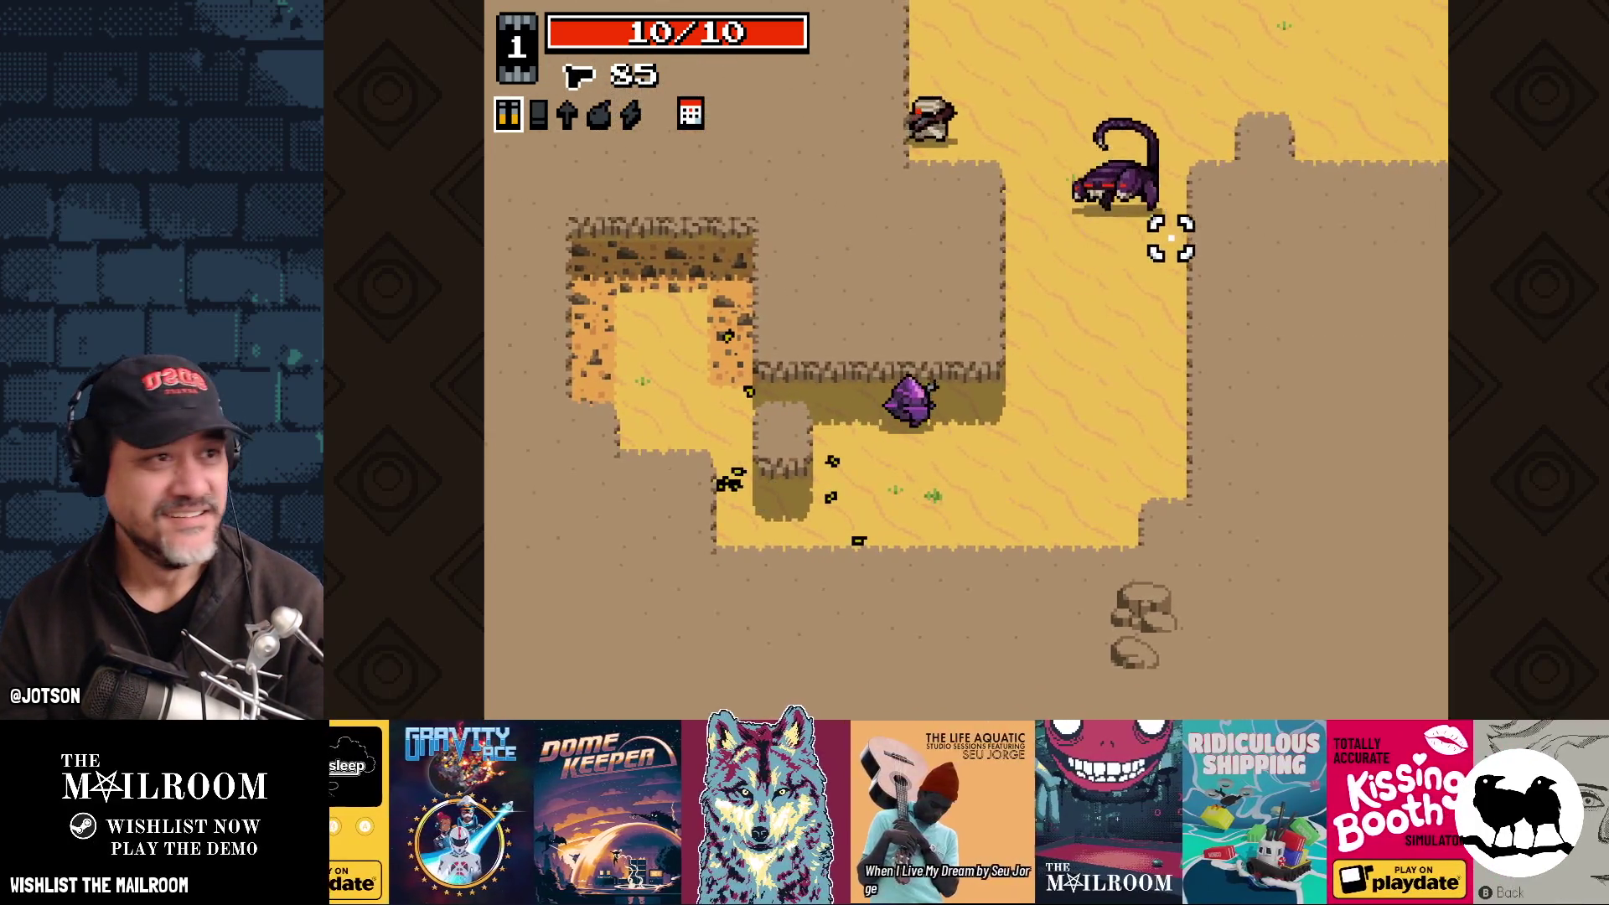
pyautogui.press('d')
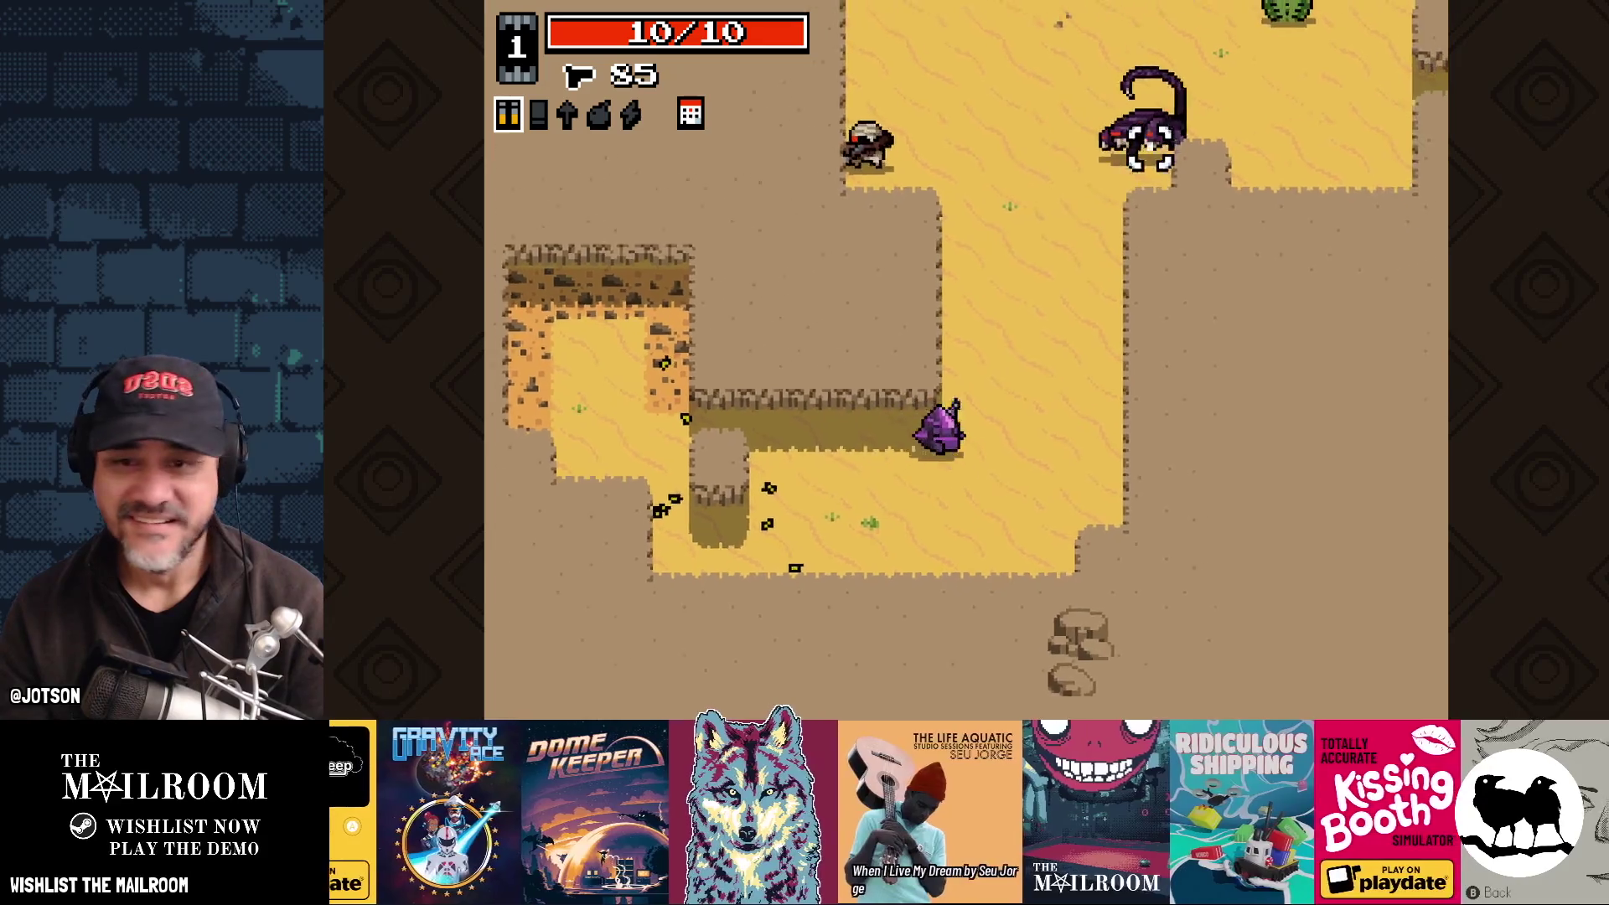
pyautogui.click(1131, 126)
pyautogui.click(1101, 154)
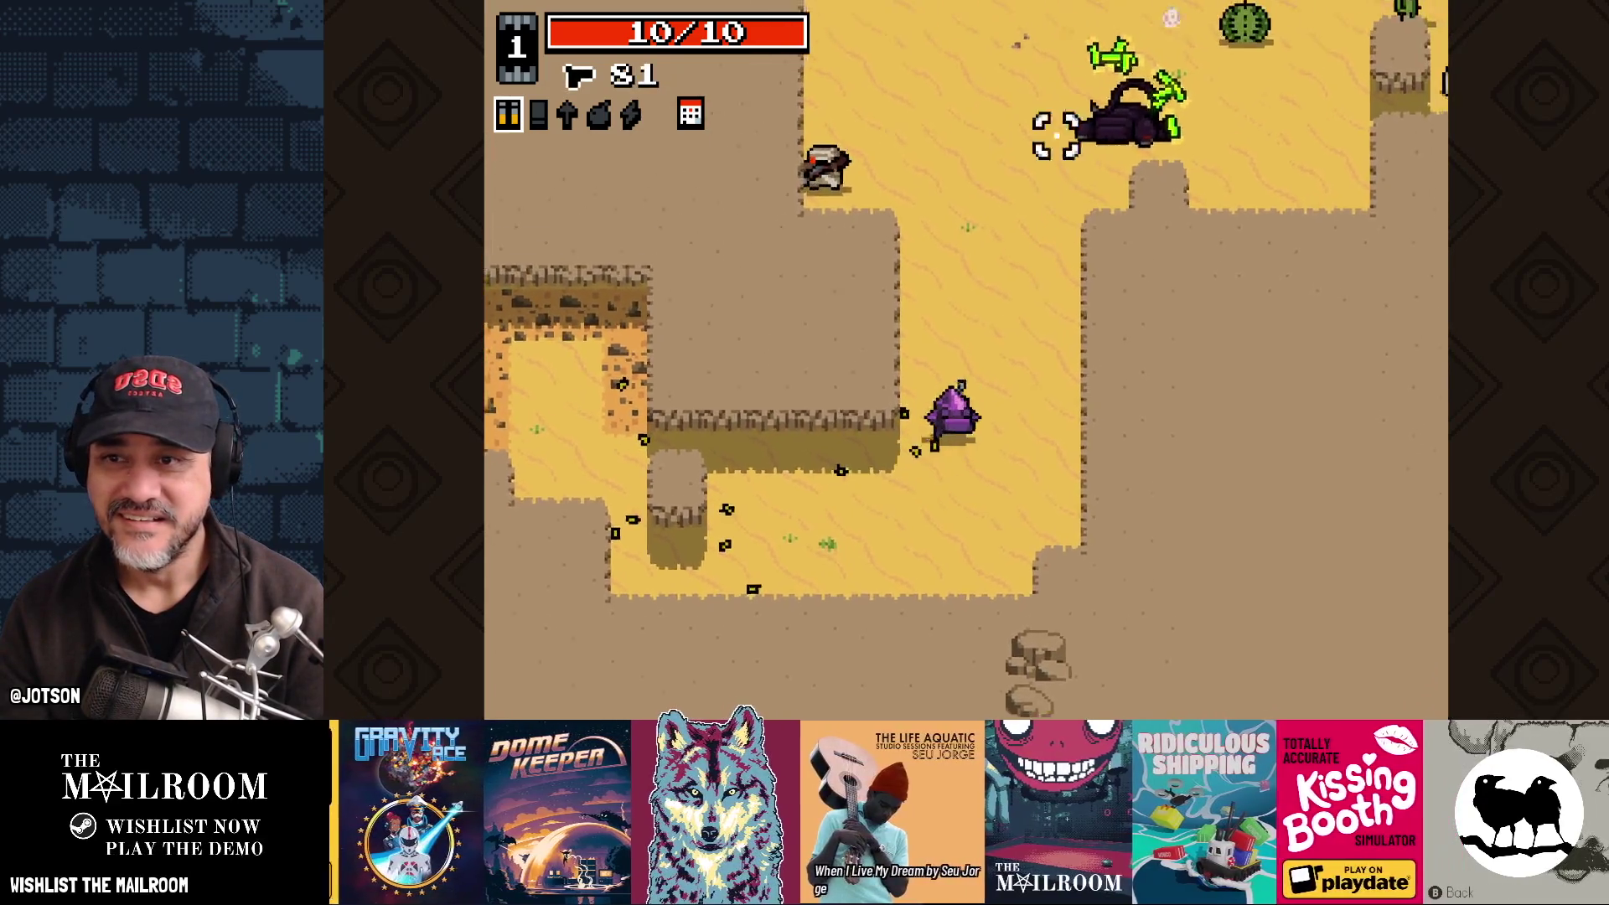
pyautogui.press('w')
pyautogui.click(1078, 198)
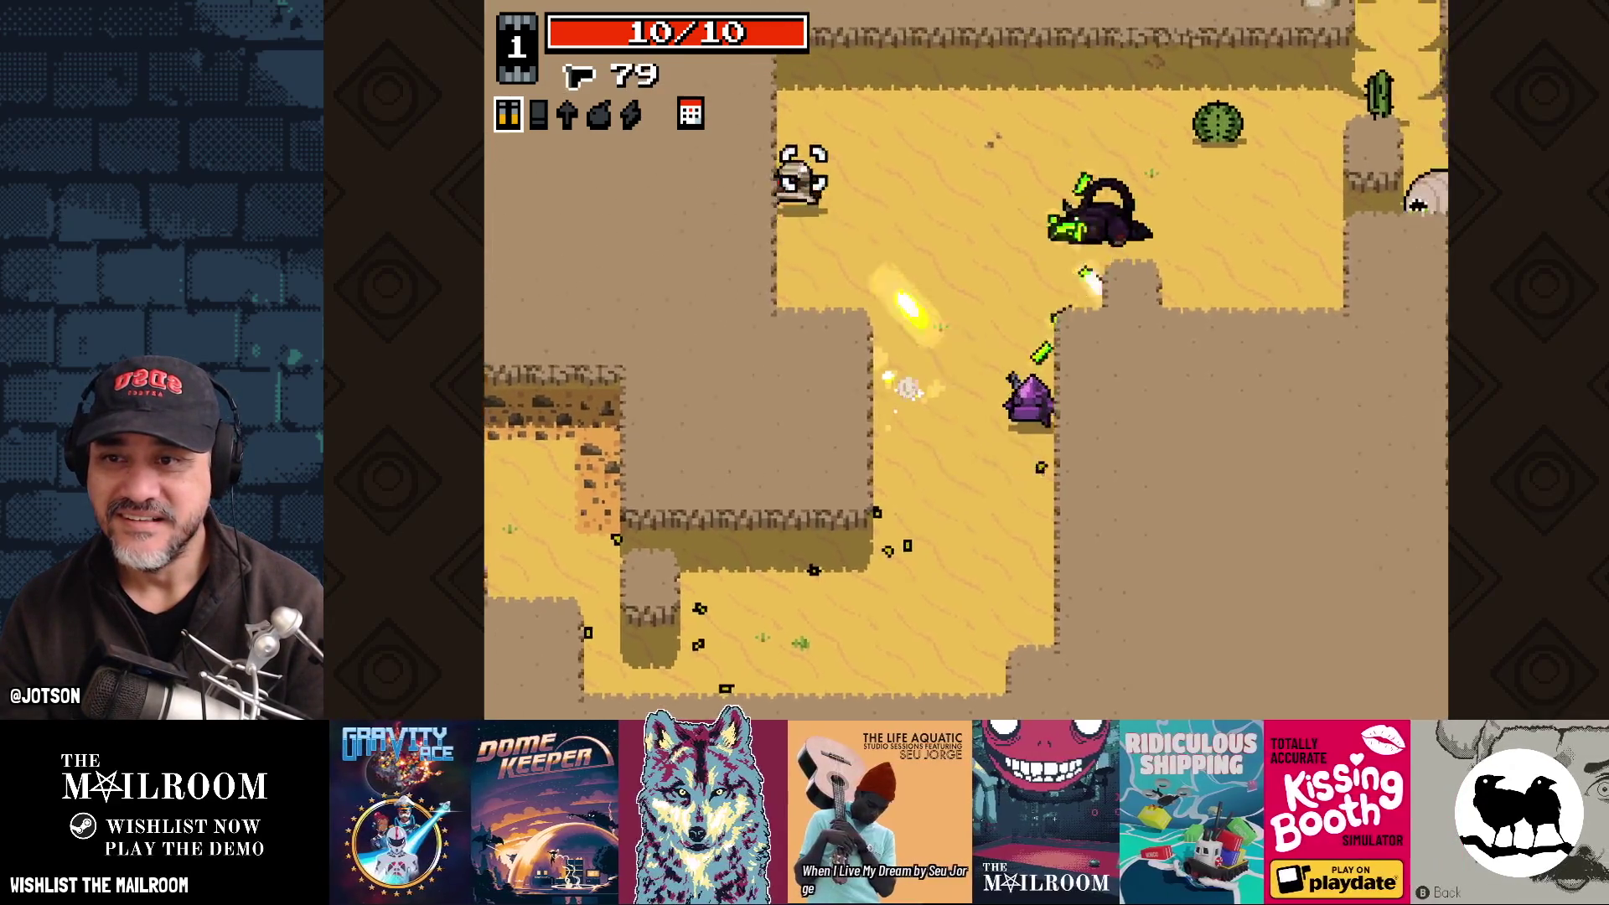
pyautogui.click(783, 180)
pyautogui.click(891, 204)
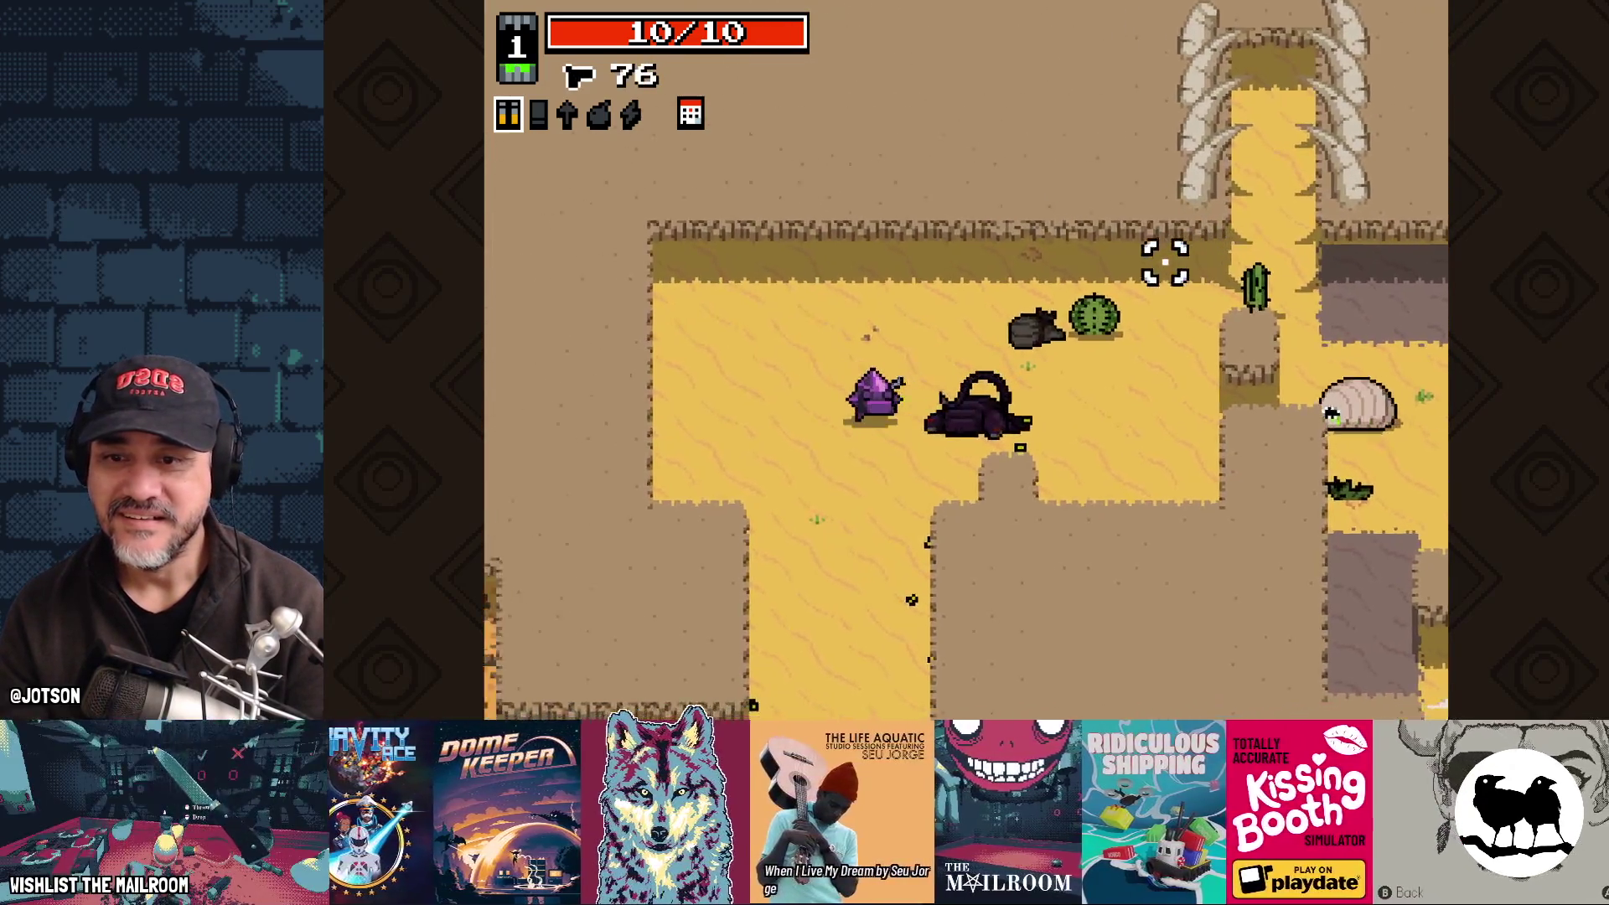
# Step: Advance right and shoot down the maggot
pyautogui.press('d')
pyautogui.click(1189, 323)
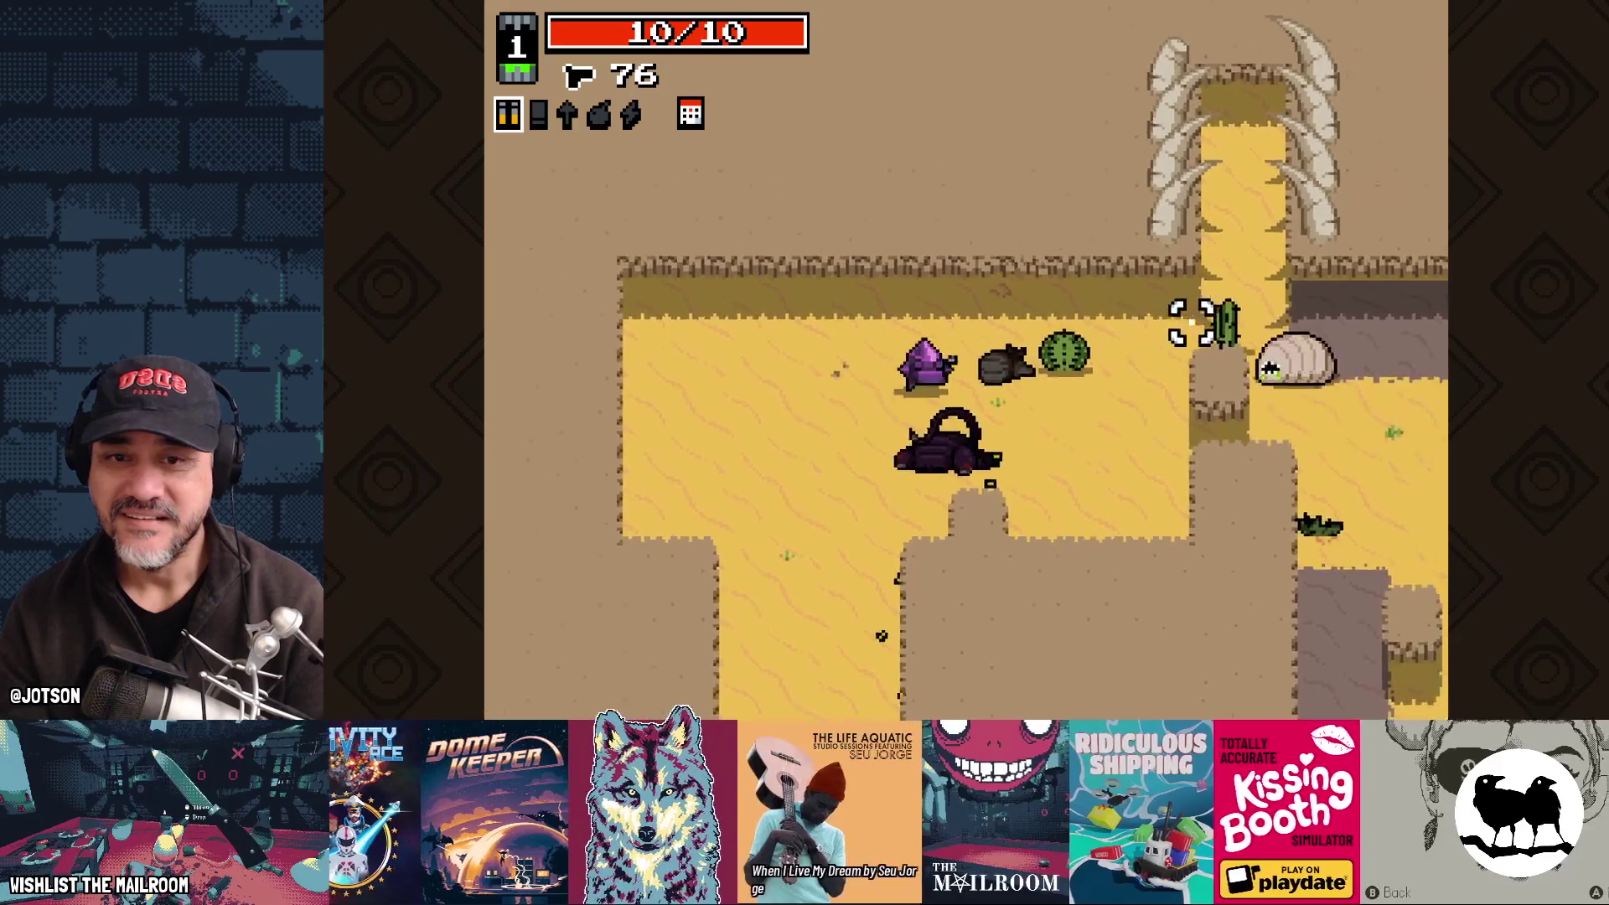
pyautogui.press('w')
pyautogui.click(1185, 360)
pyautogui.click(1157, 369)
pyautogui.click(1173, 355)
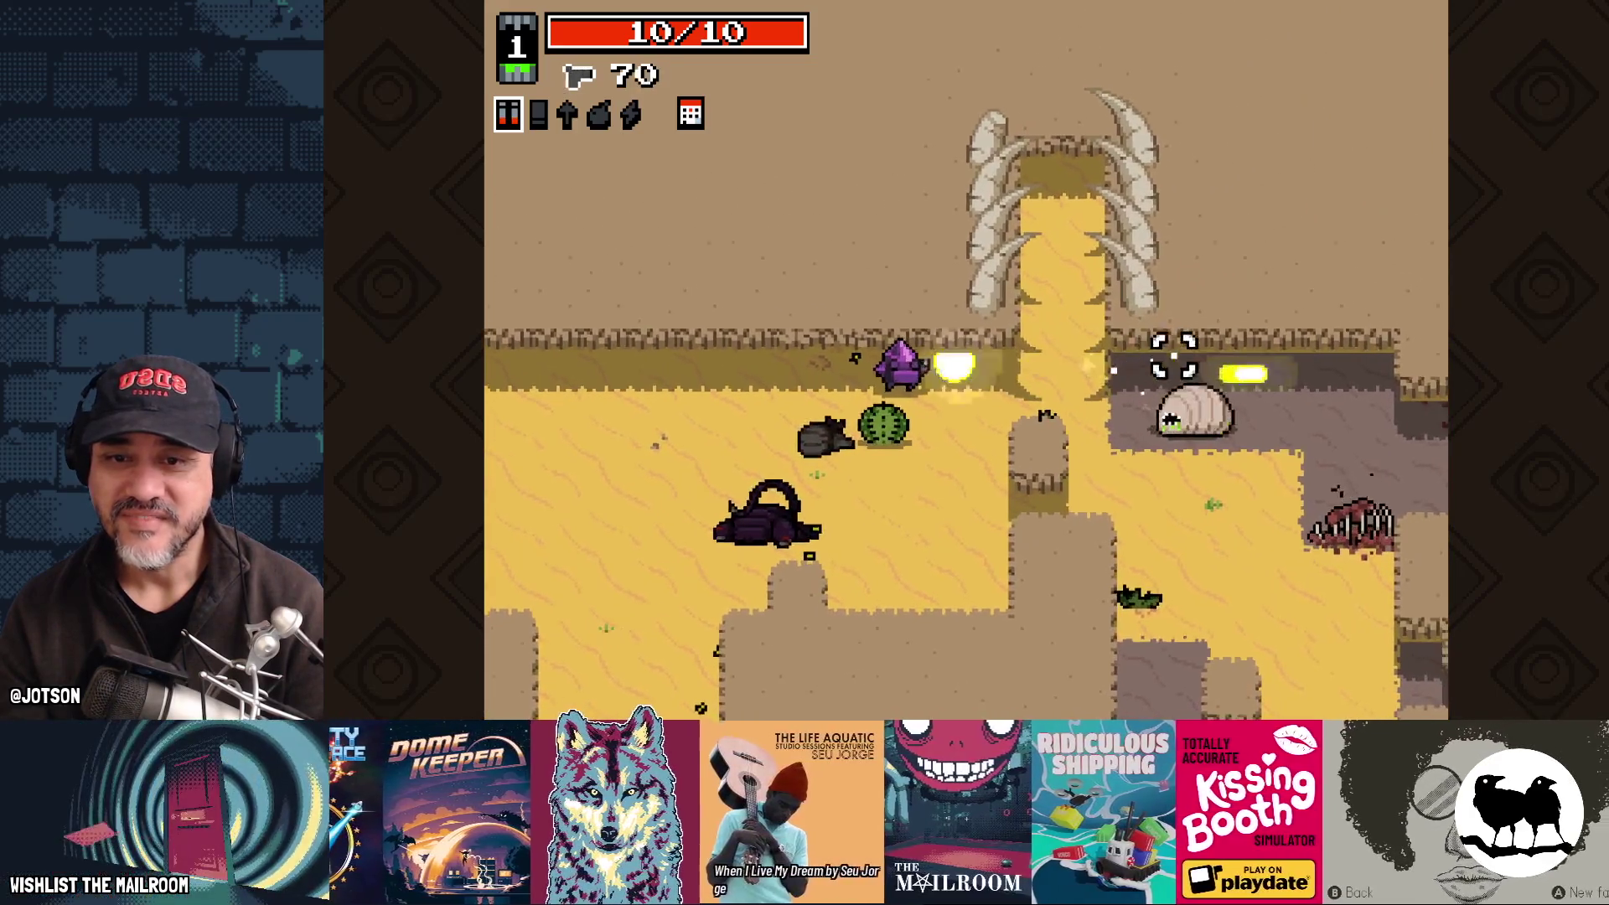
pyautogui.press('d')
pyautogui.click(1171, 374)
pyautogui.click(1171, 355)
pyautogui.click(1185, 370)
pyautogui.click(1199, 364)
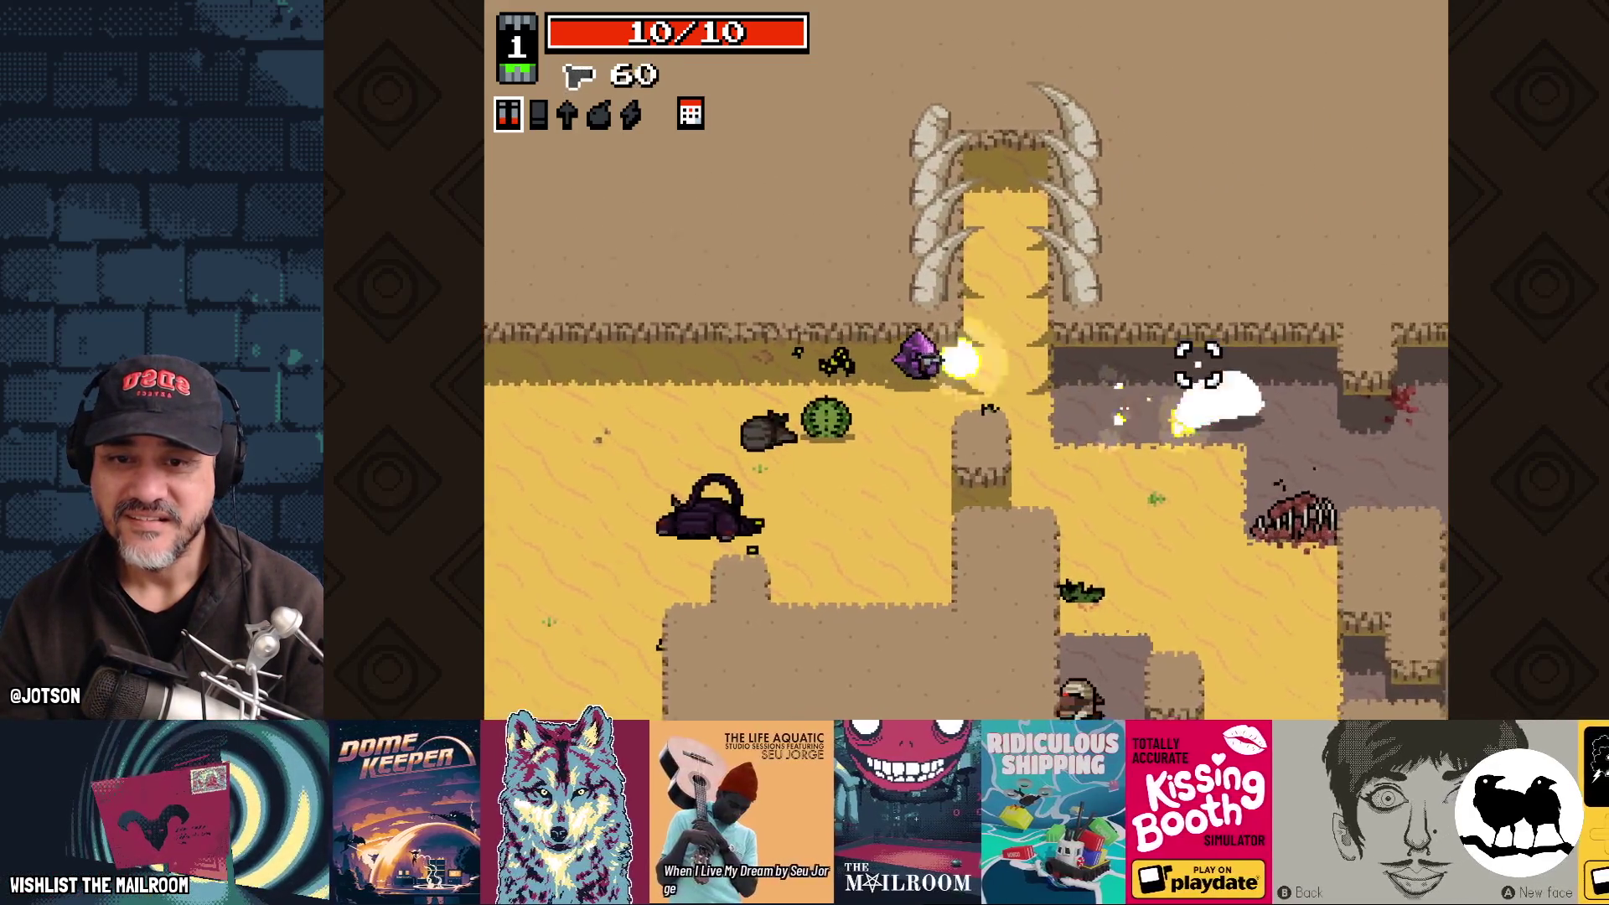
pyautogui.click(1216, 393)
pyautogui.click(1240, 431)
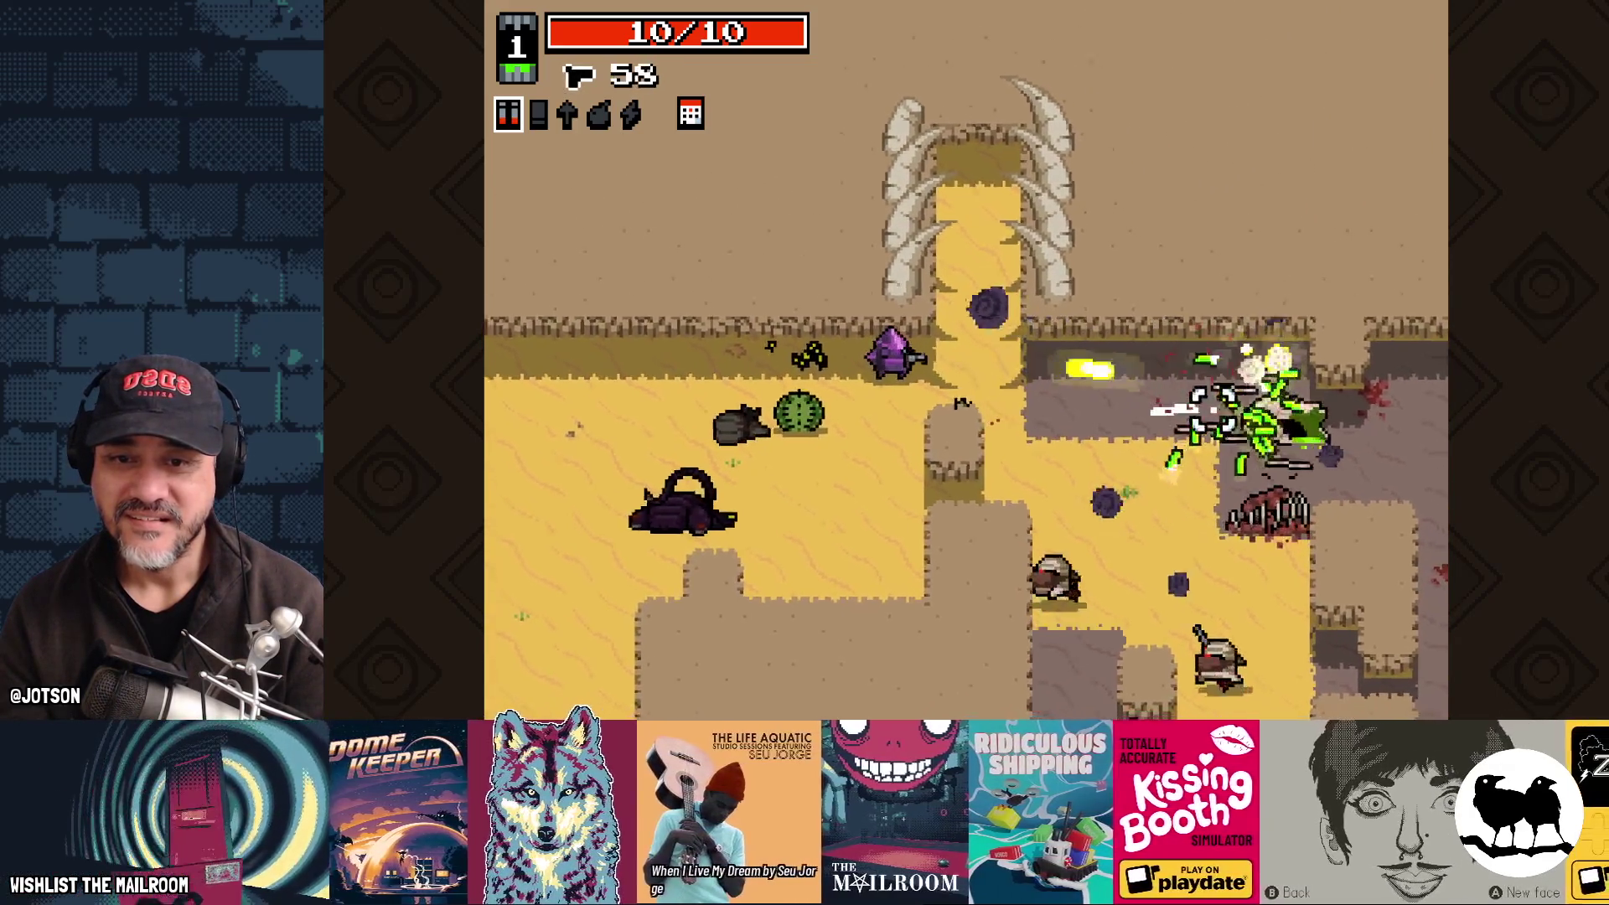
# Step: Fight through the group of bandits and maggots to clear the area
pyautogui.press('d')
pyautogui.press('s')
pyautogui.click(1157, 502)
pyautogui.click(1139, 528)
pyautogui.click(1127, 549)
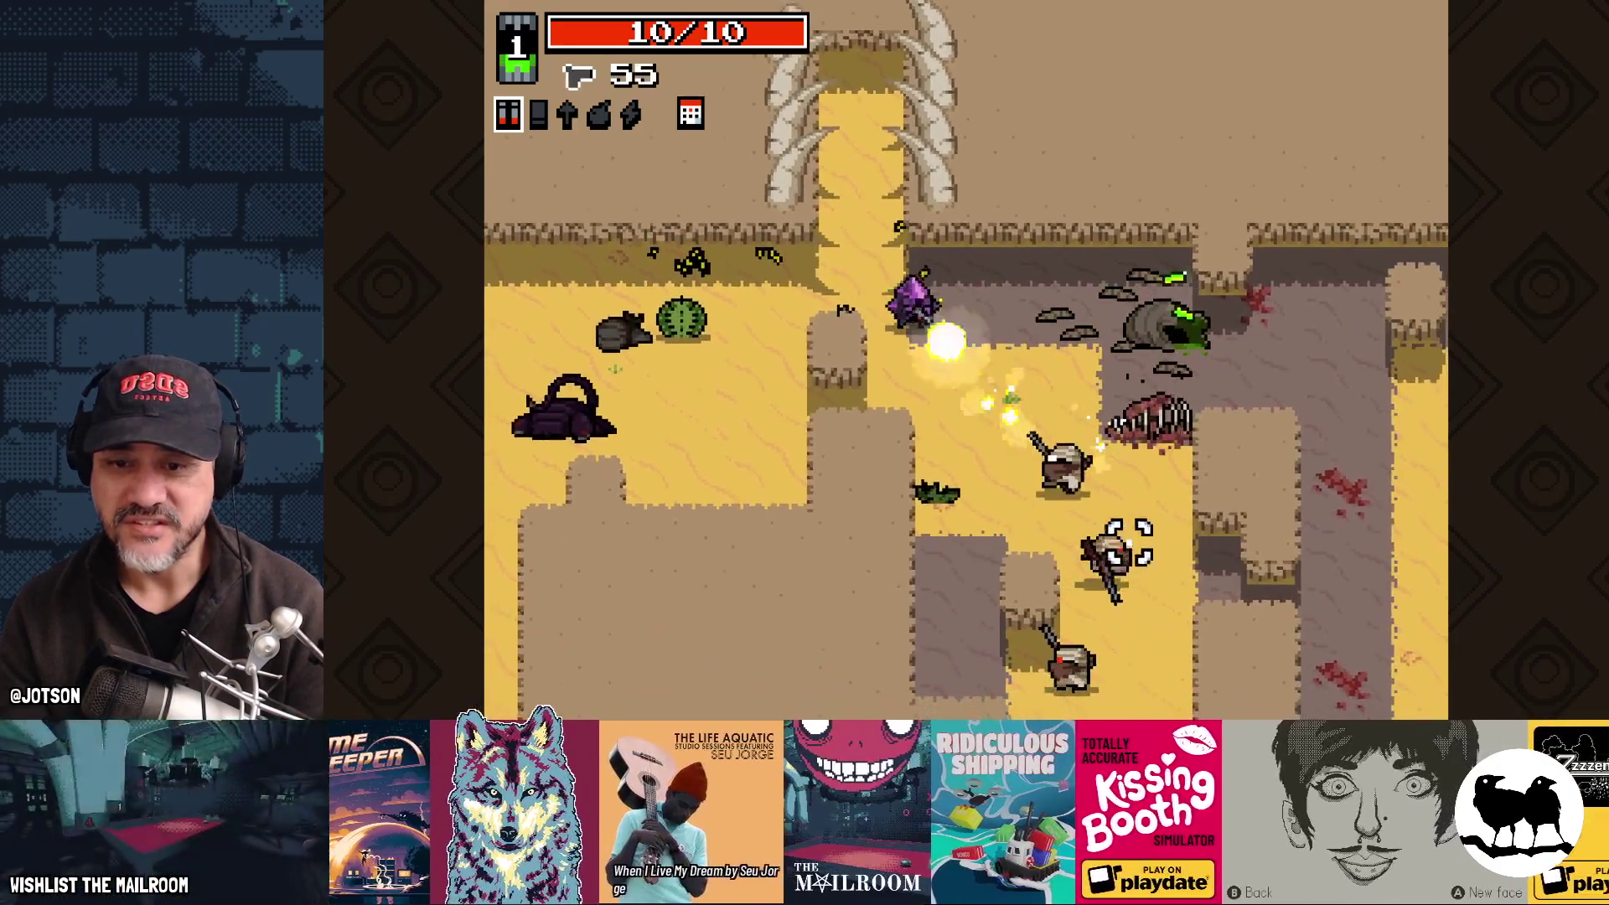
pyautogui.click(1128, 561)
pyautogui.press('d')
pyautogui.click(1149, 578)
pyautogui.press('w')
pyautogui.click(1056, 570)
pyautogui.click(1042, 533)
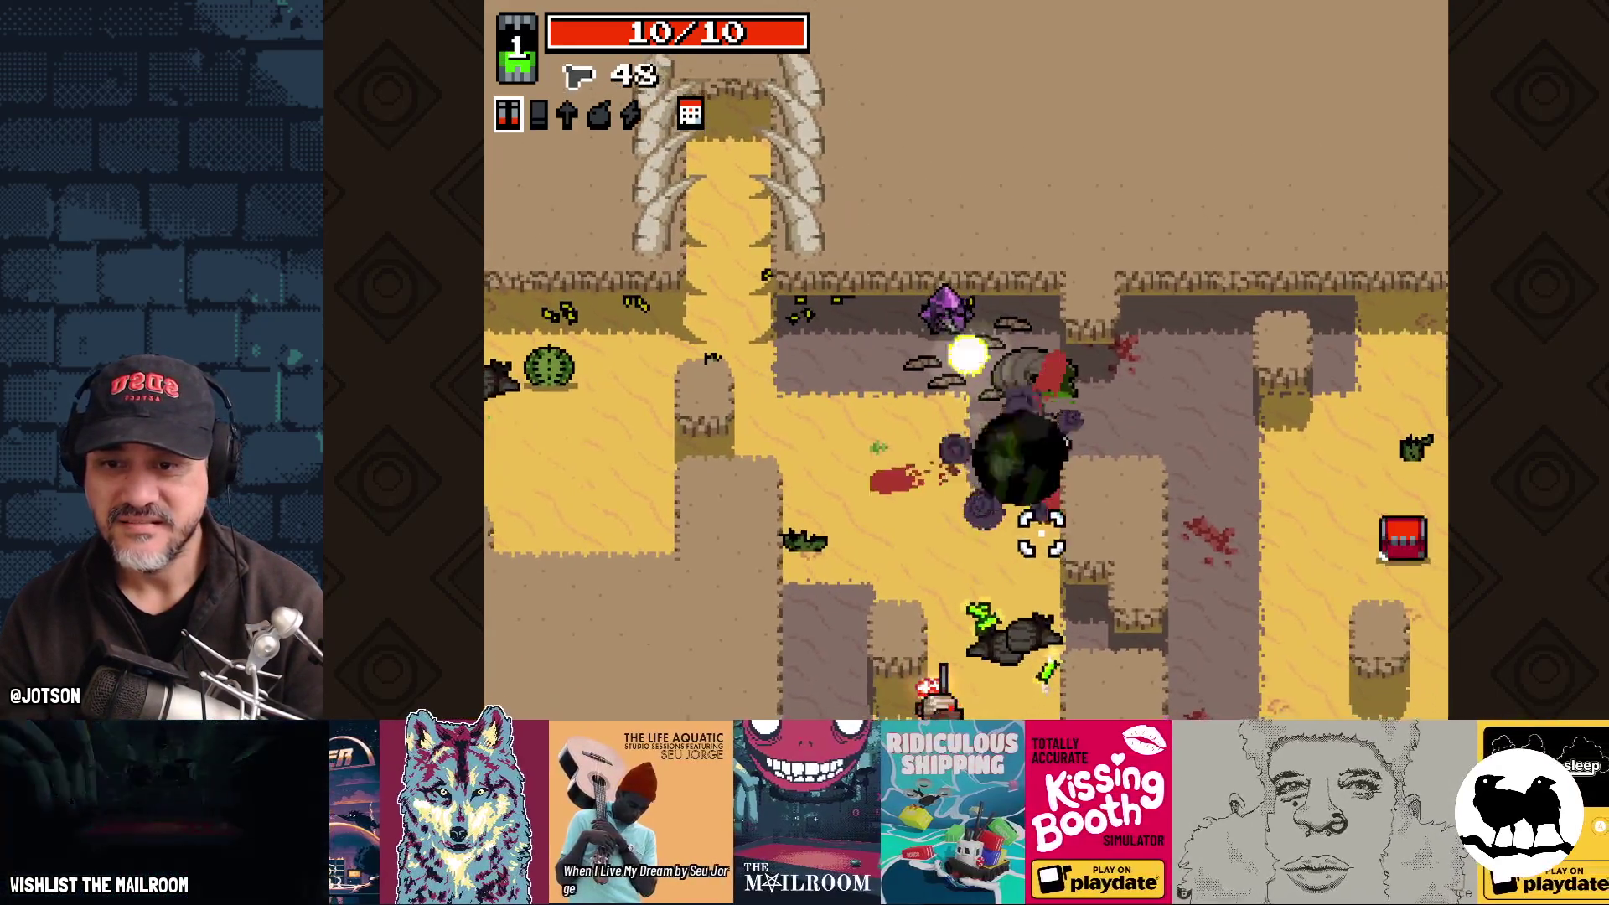
pyautogui.click(1081, 470)
pyautogui.press('a')
pyautogui.click(1140, 511)
# Step: Pick up the dropped shotgun and collect the shells while dodging enemies
pyautogui.press('e')
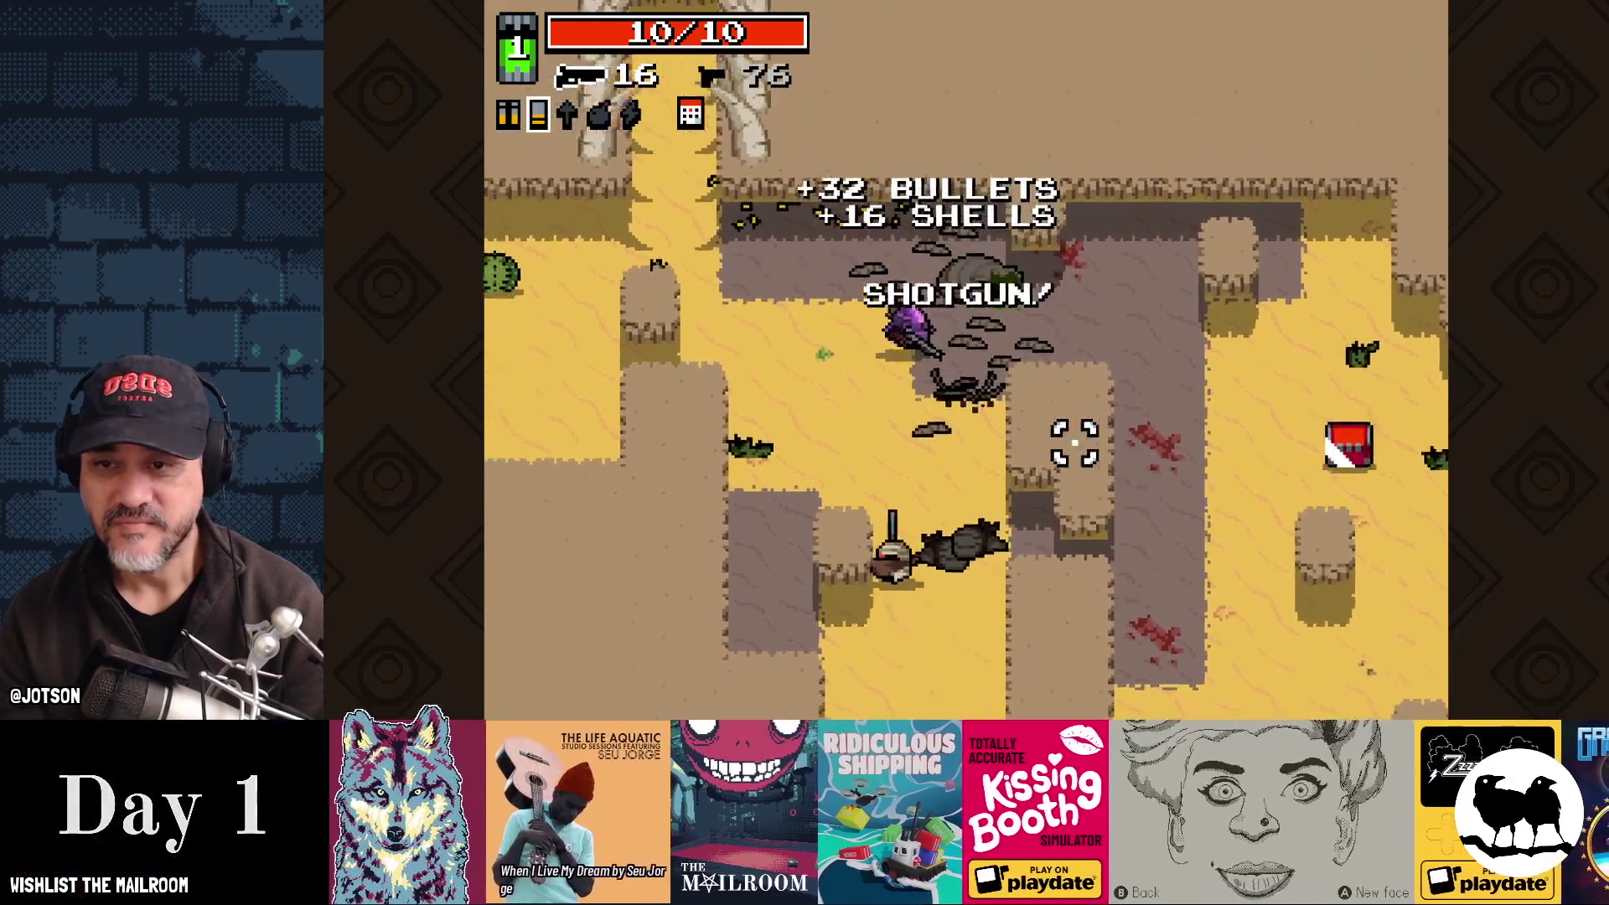
pyautogui.click(1068, 549)
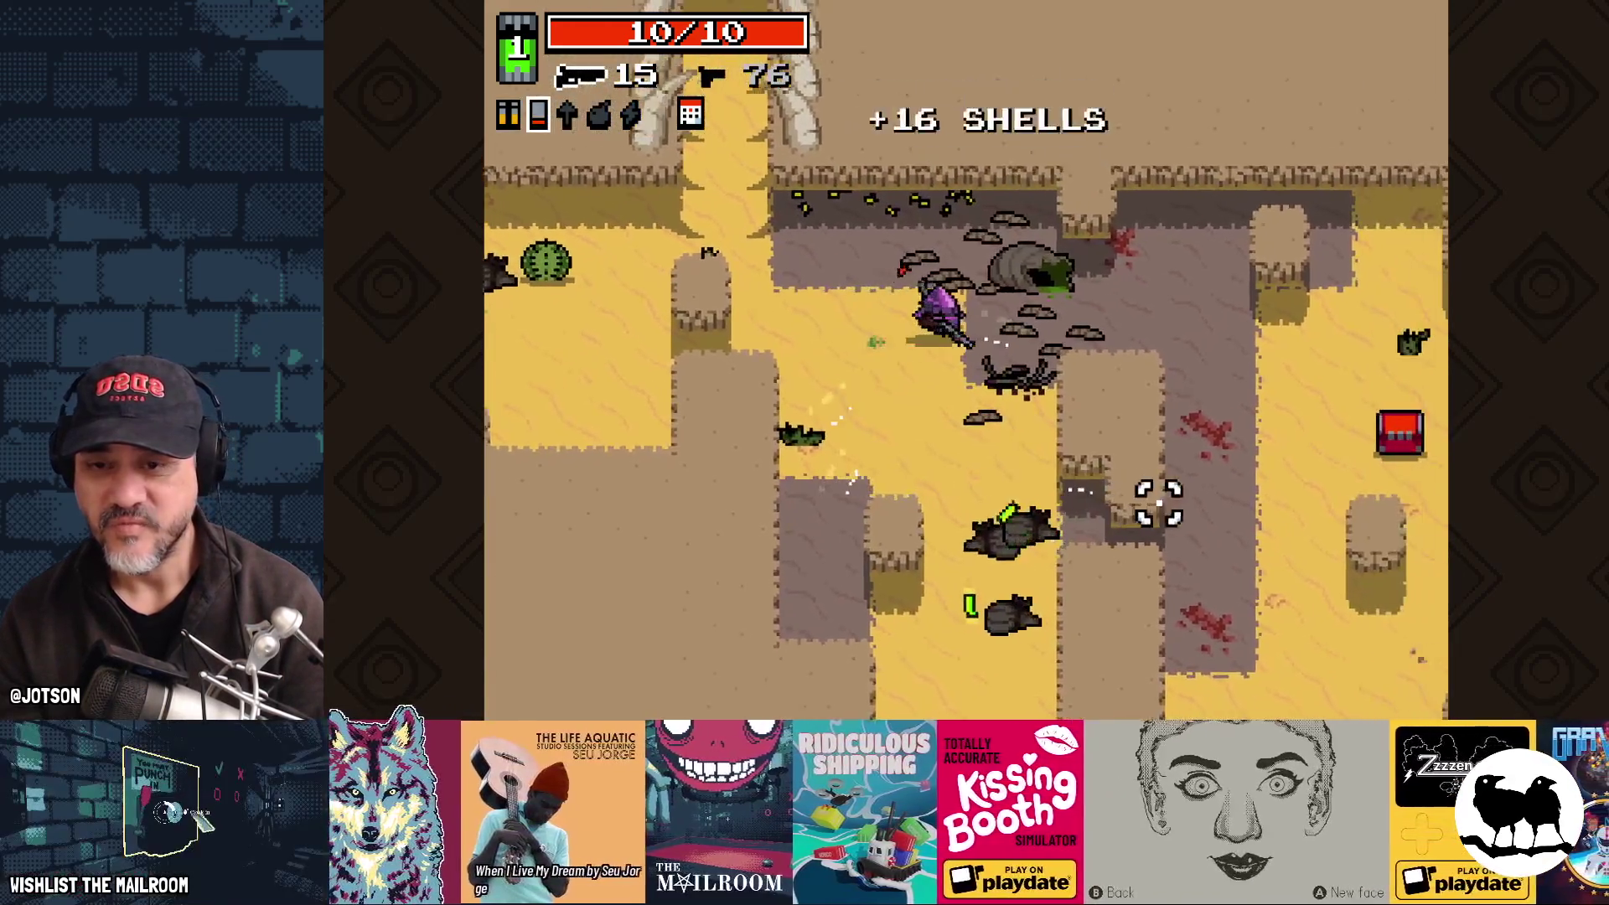
pyautogui.press('d')
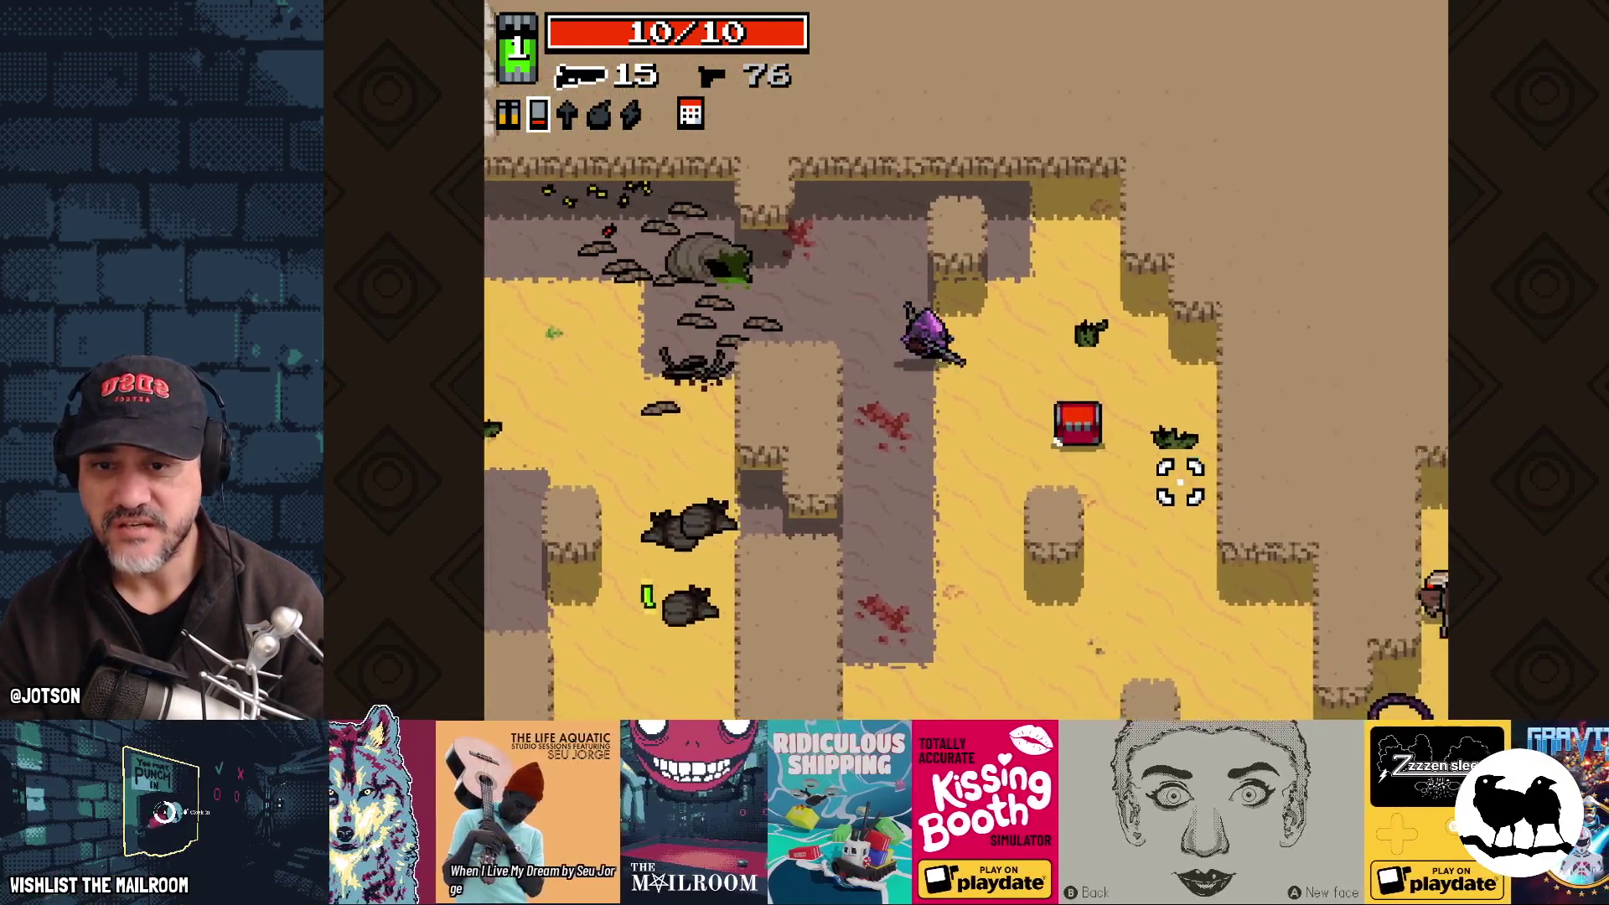
pyautogui.press('s')
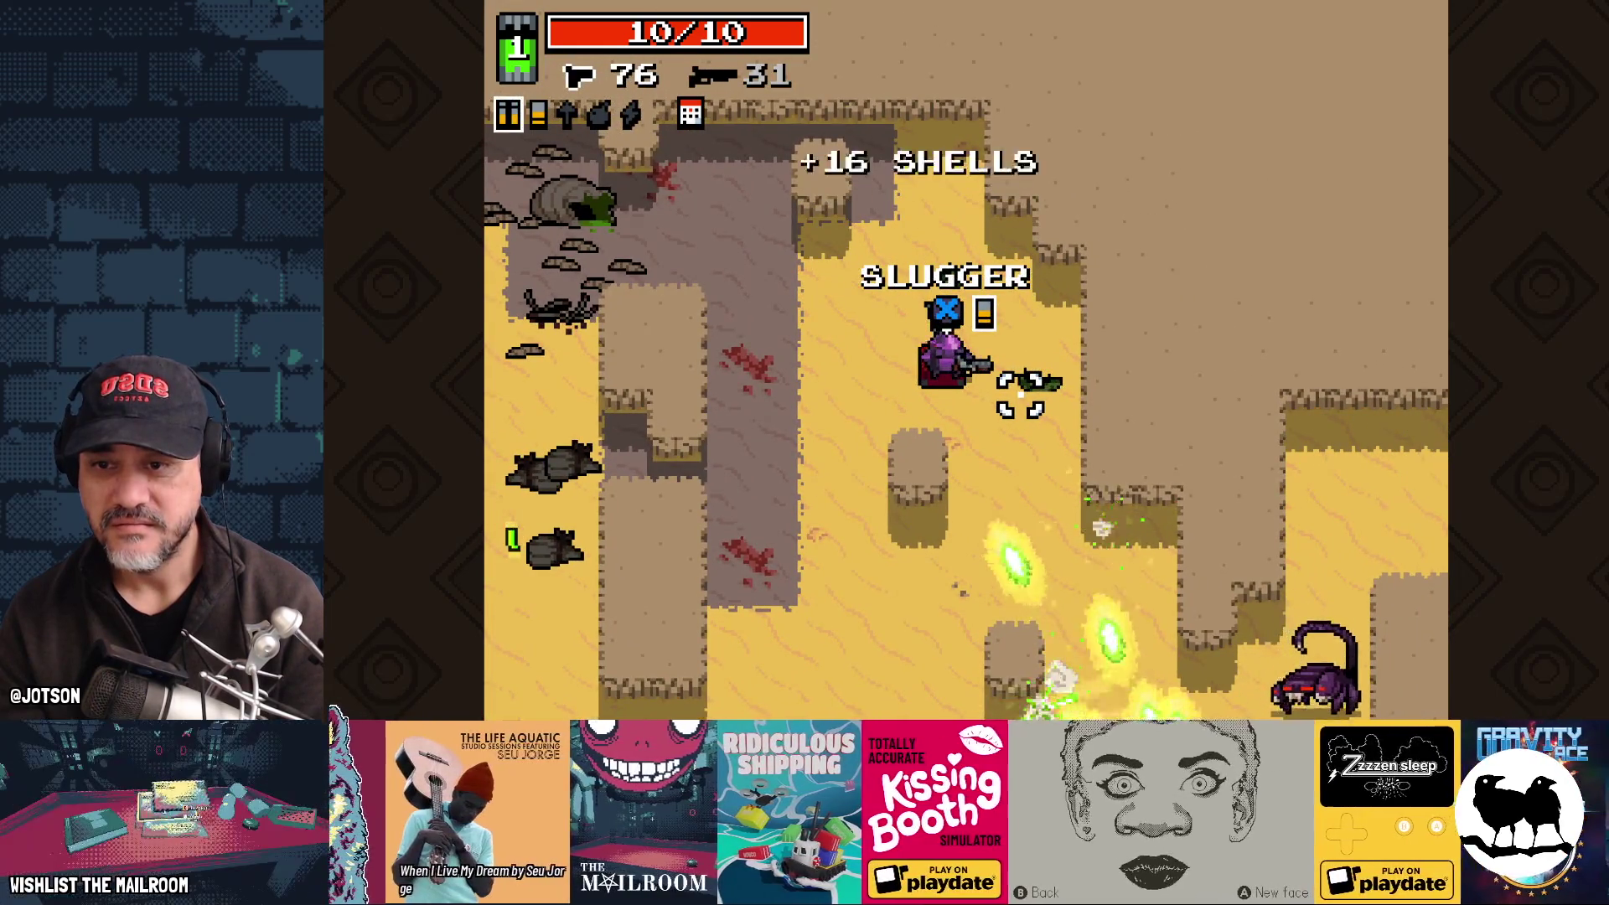
pyautogui.press('a')
pyautogui.press('s')
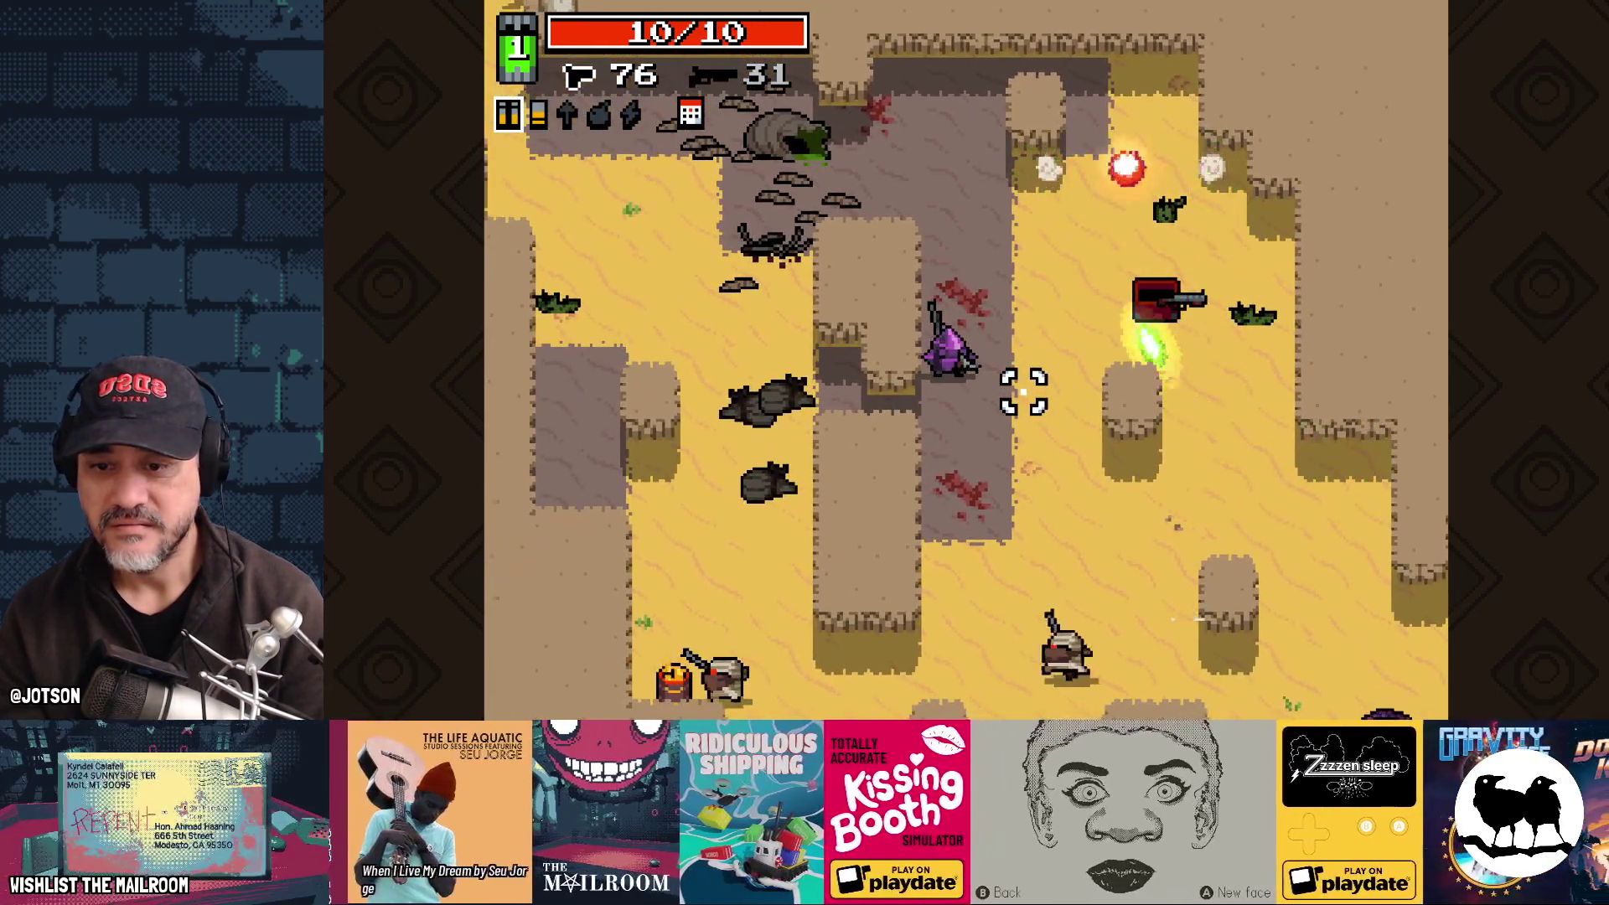
pyautogui.press('d')
pyautogui.moveTo(1024, 391)
pyautogui.mouseDown()
pyautogui.moveTo(1023, 564)
pyautogui.moveTo(941, 581)
pyautogui.moveTo(855, 556)
pyautogui.moveTo(936, 578)
pyautogui.mouseUp()
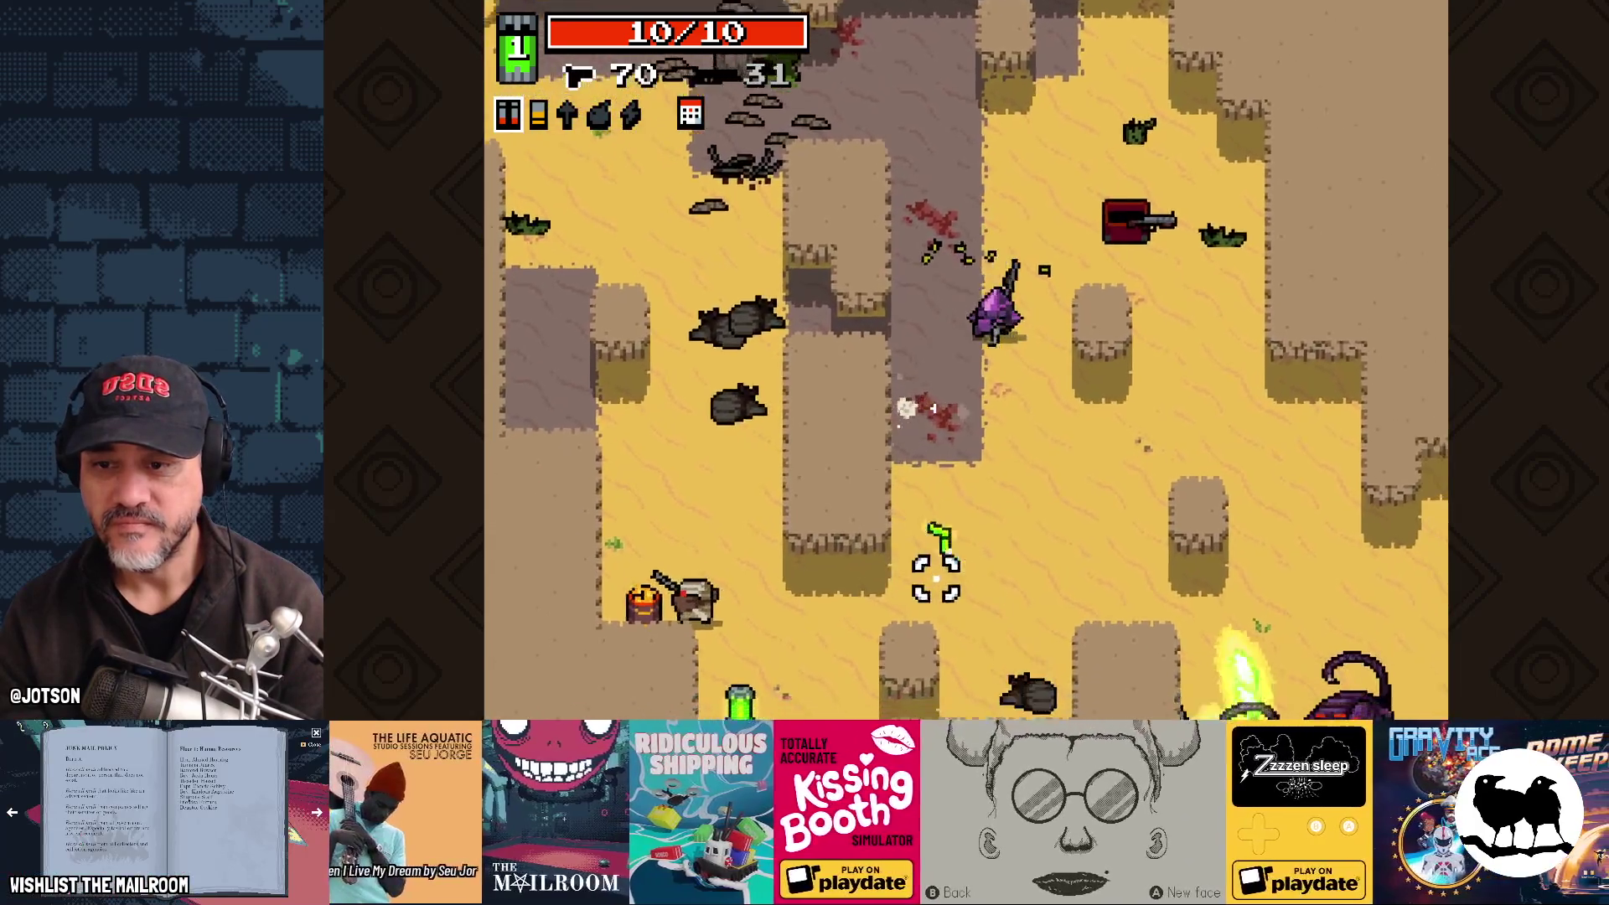
pyautogui.press('a')
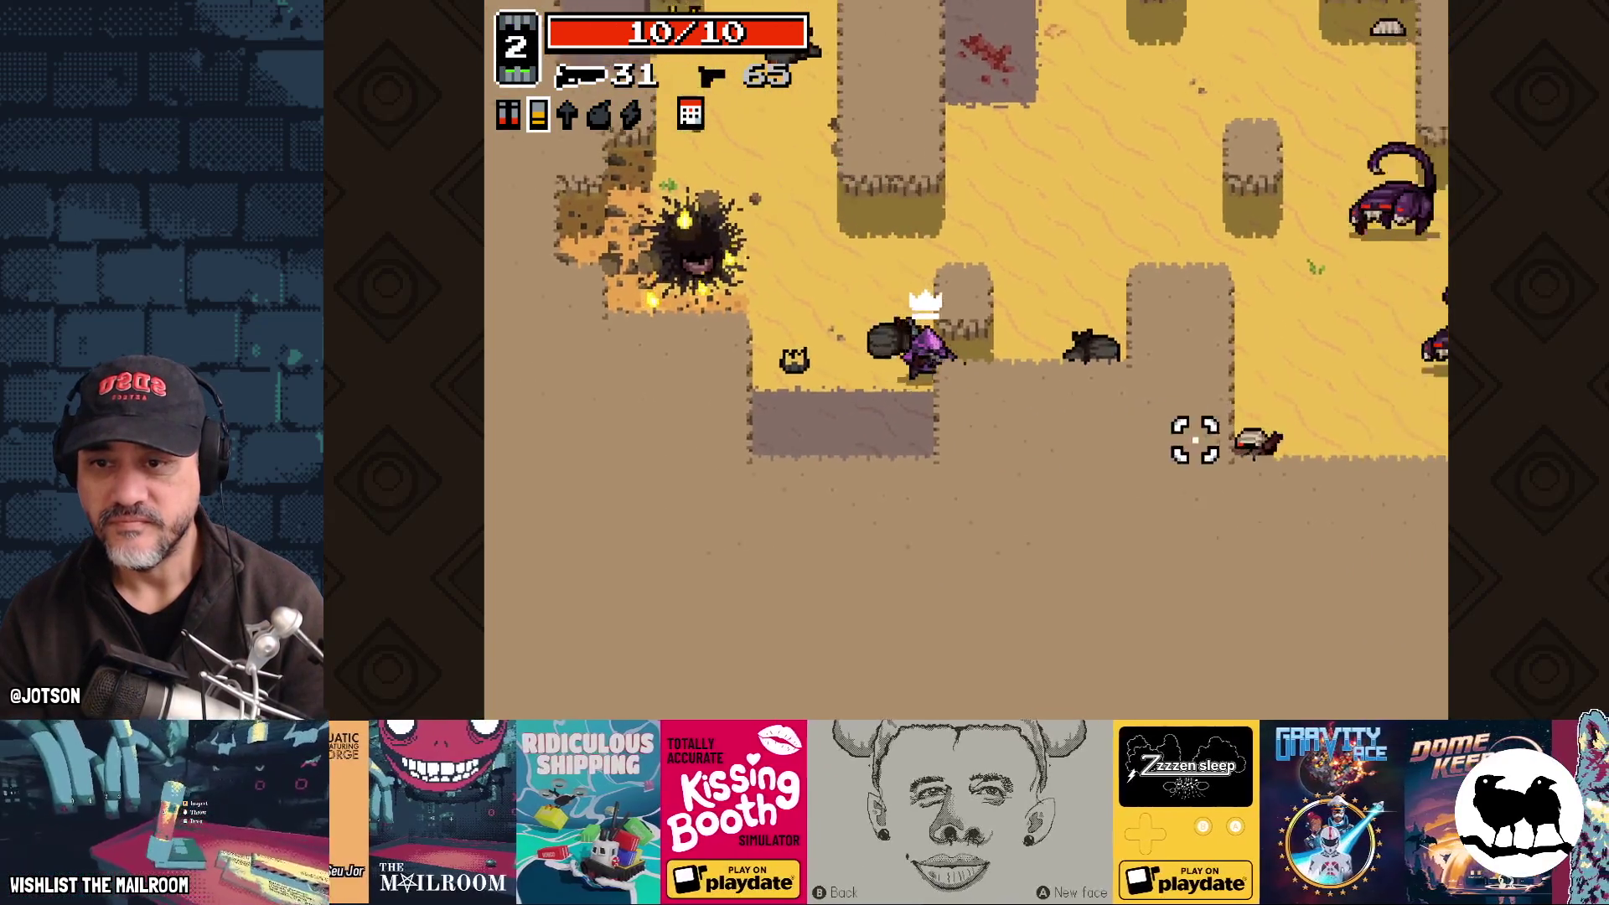
# Step: Finish the scorpions with the shotgun and open the ammo chest
pyautogui.click(1119, 495)
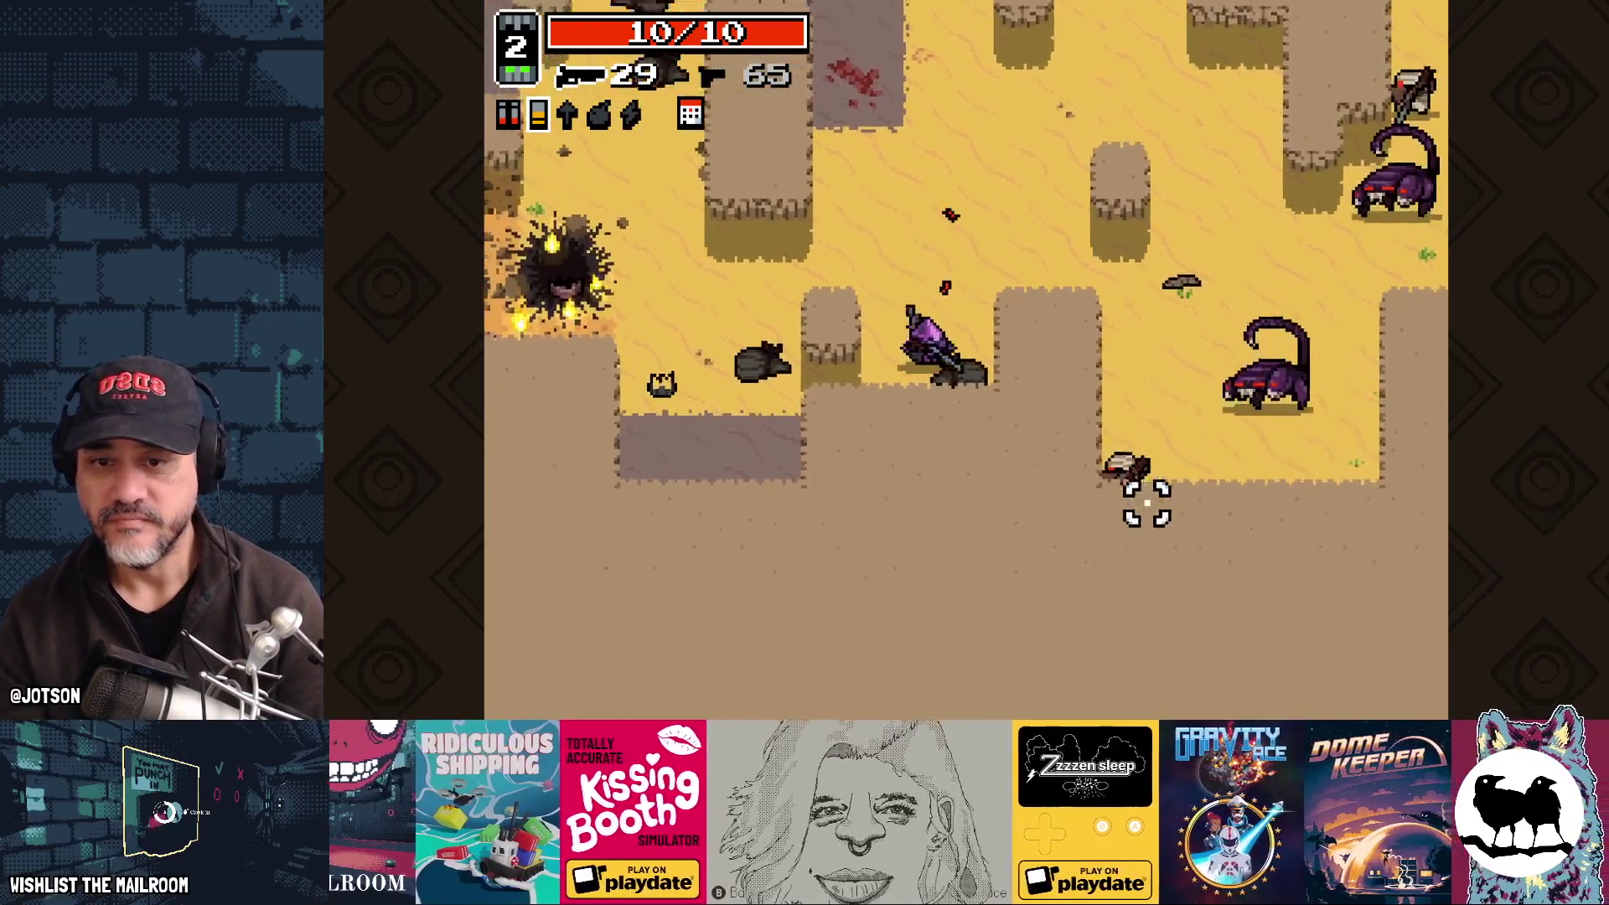
pyautogui.click(1121, 419)
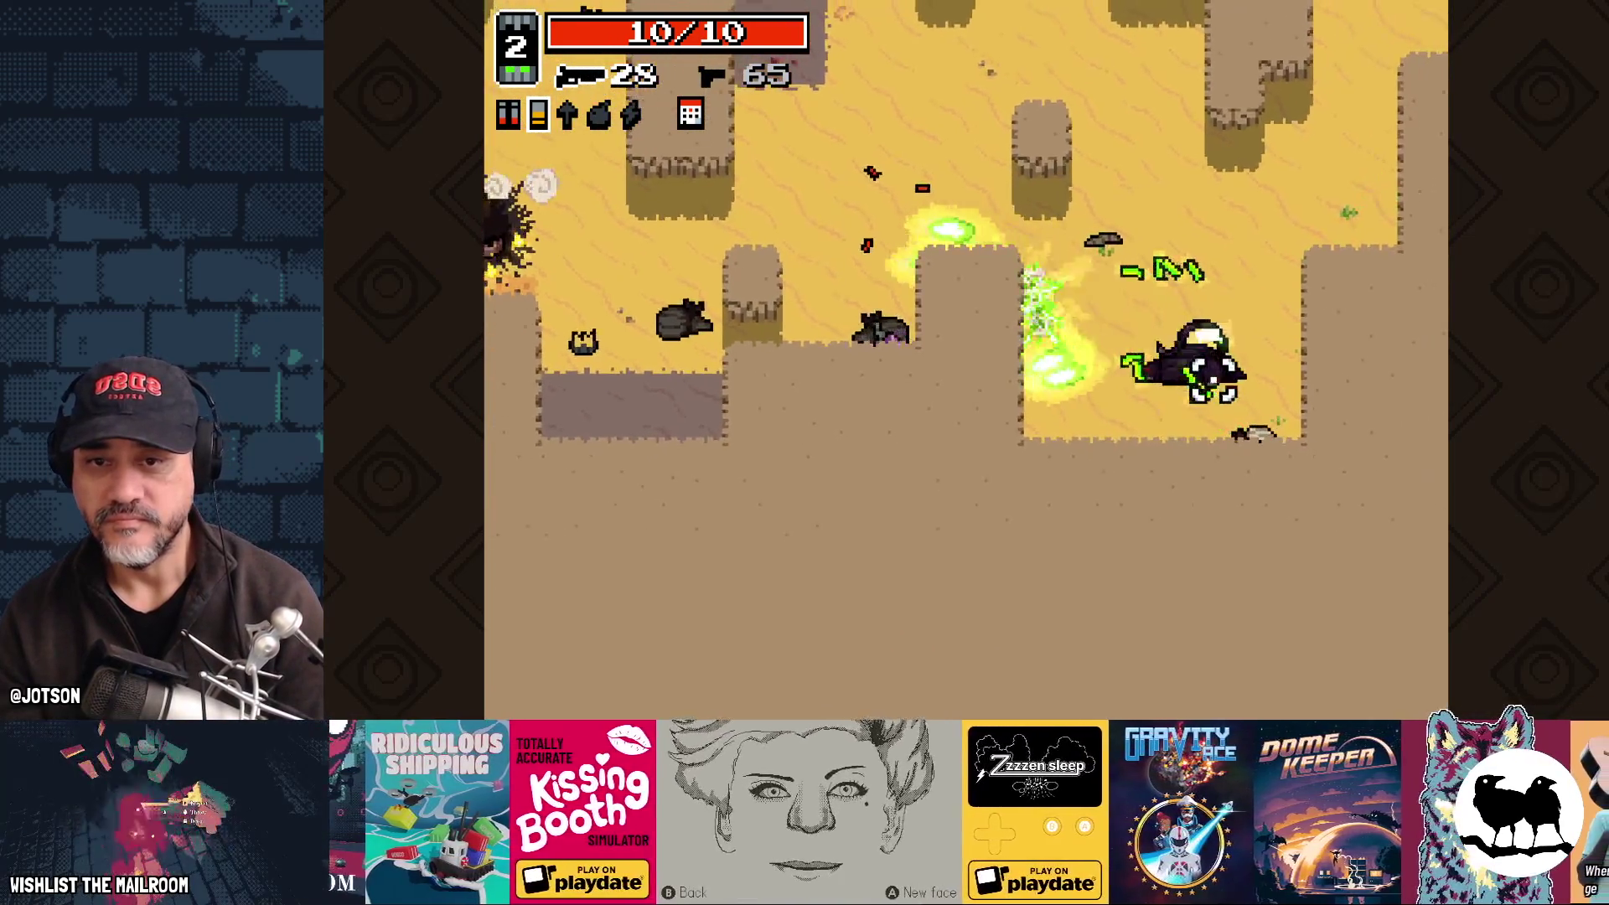
pyautogui.click(1128, 557)
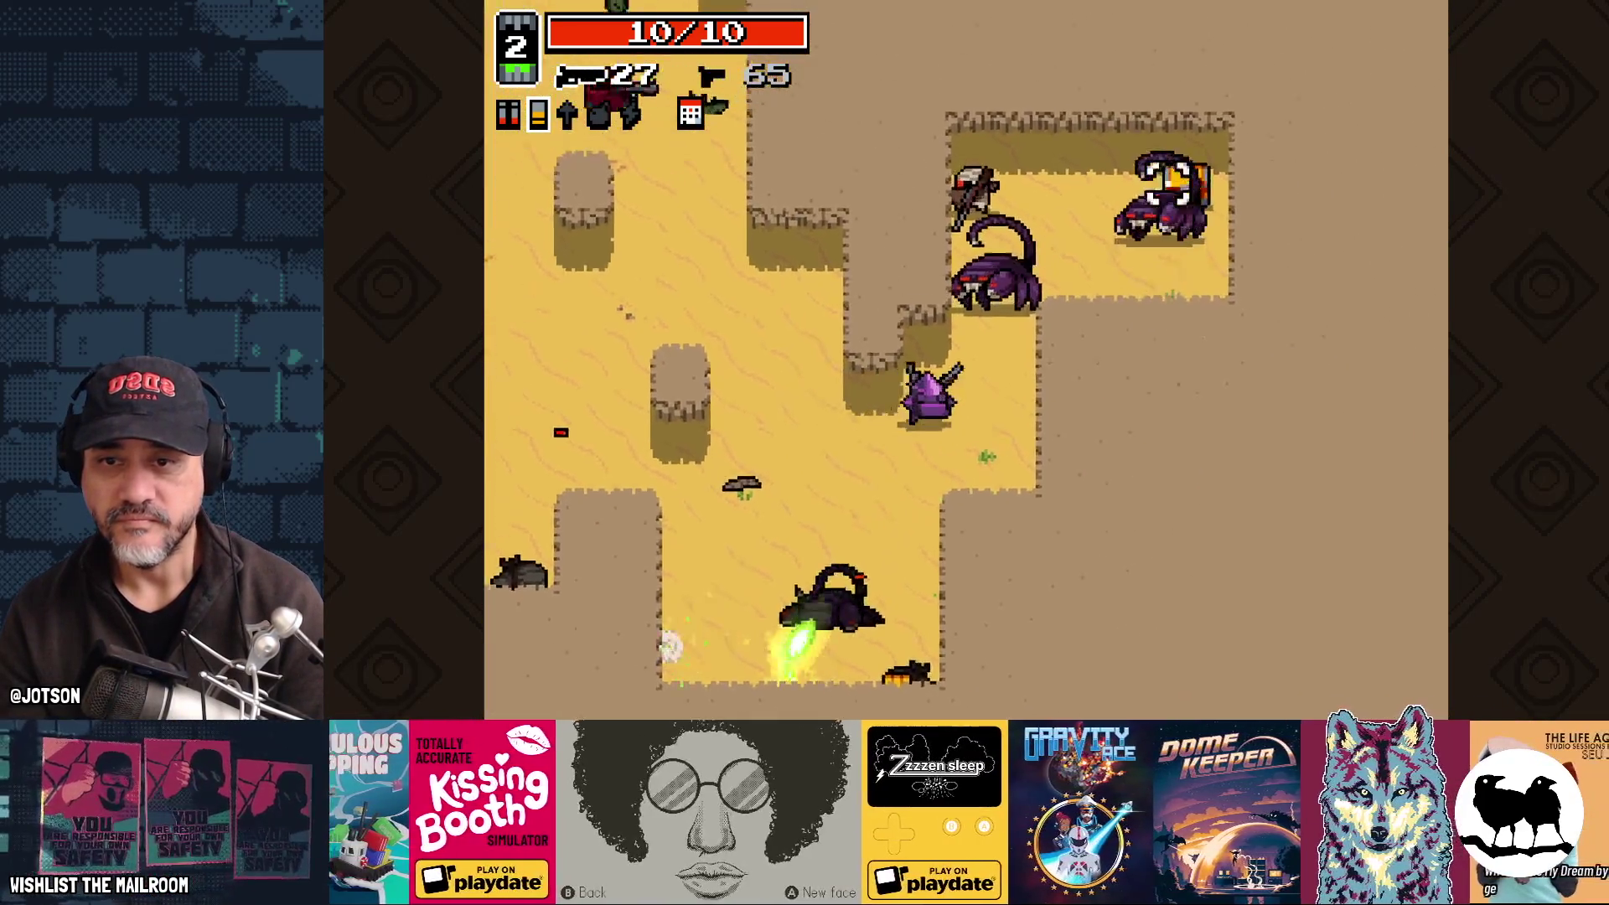
pyautogui.click(983, 186)
pyautogui.click(1149, 223)
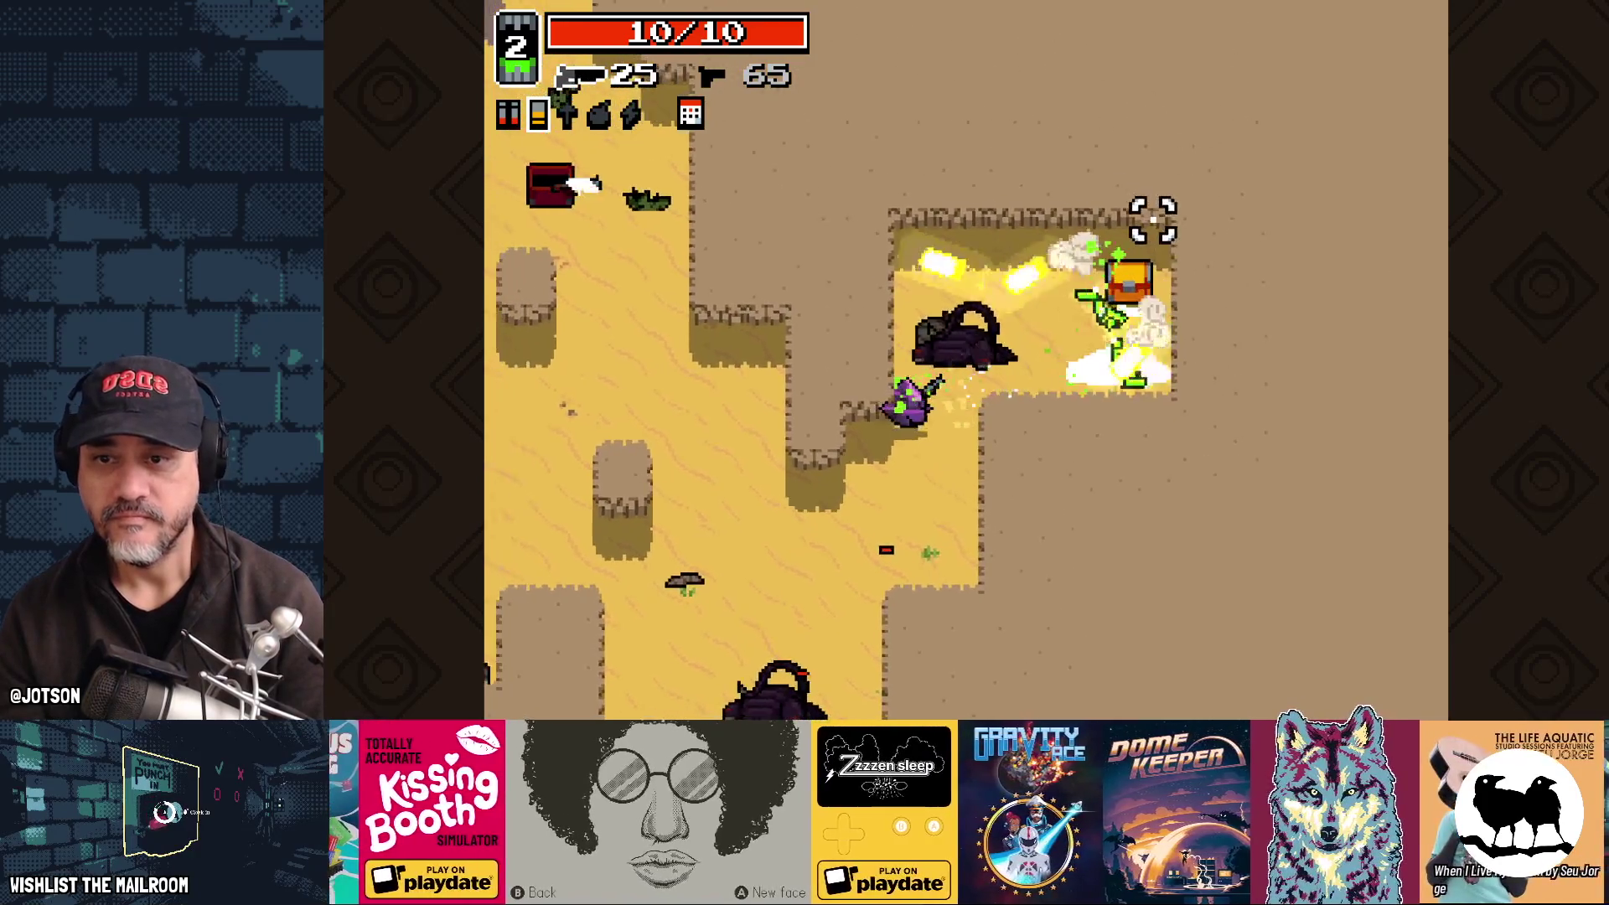
pyautogui.press('d')
pyautogui.press('w')
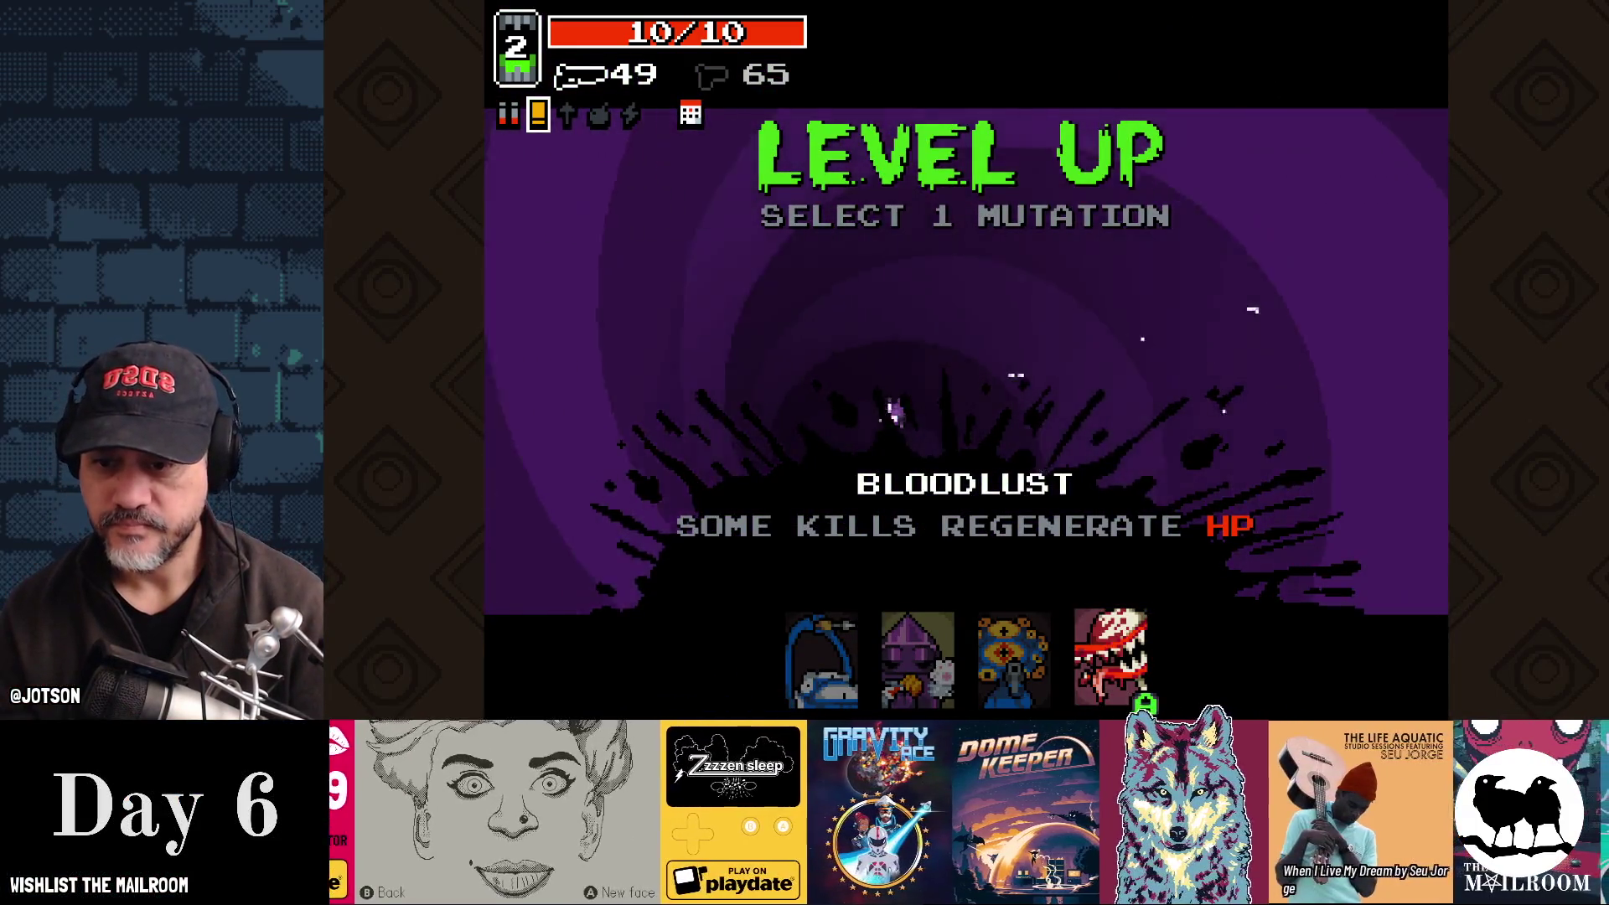
# Step: Take the Bloodlust mutation and shoot the scorpion, bandit and maggots
pyautogui.click(1145, 702)
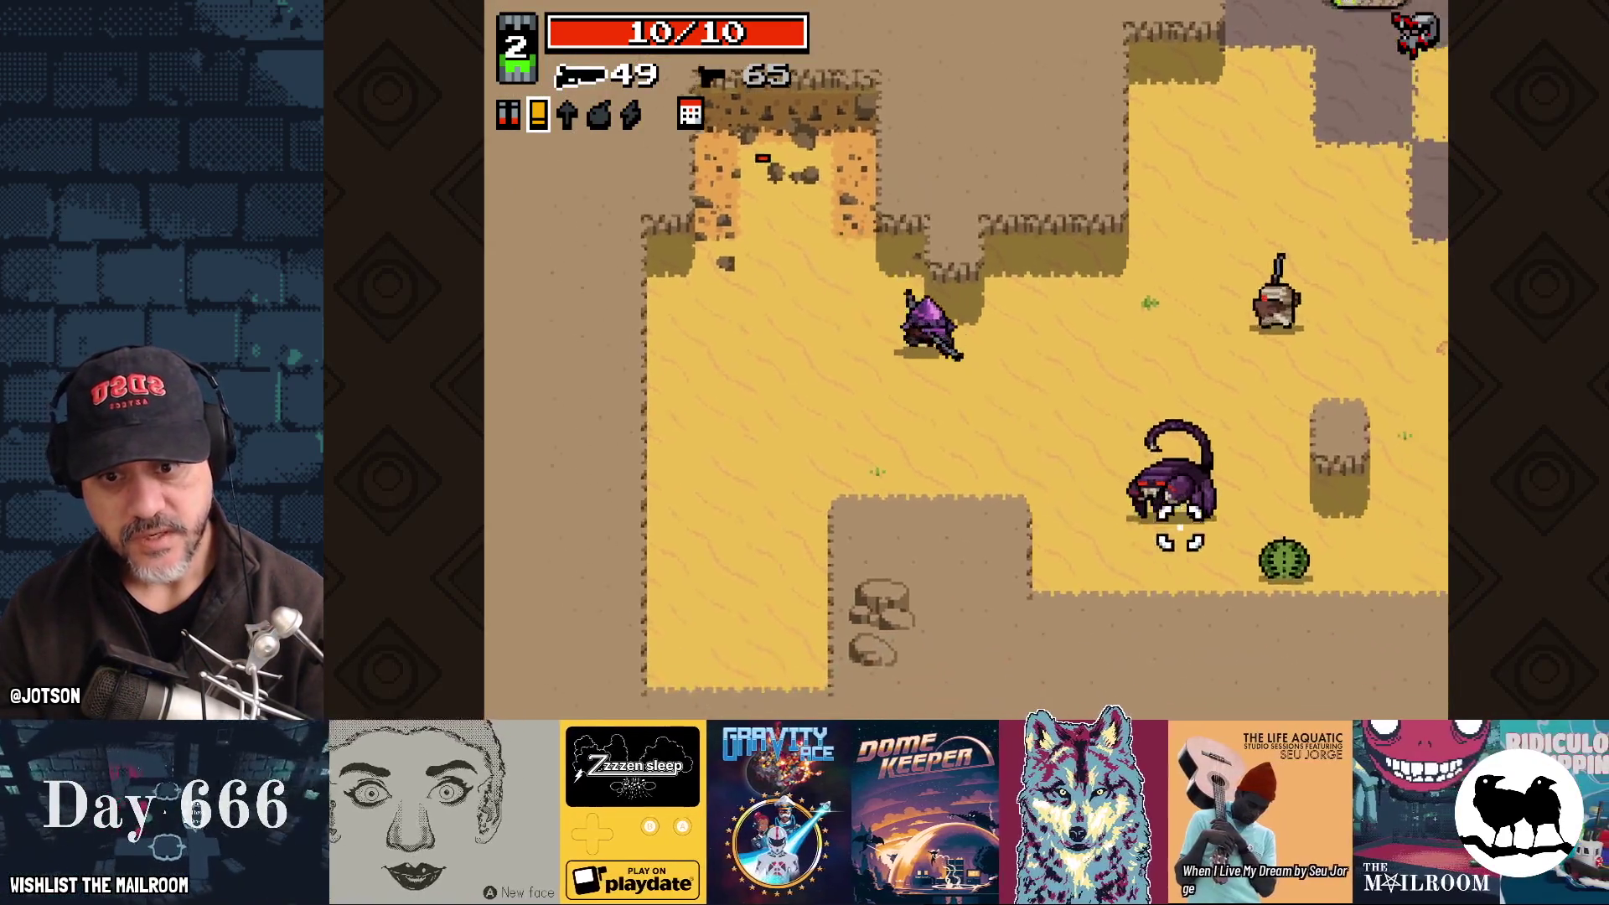
pyautogui.click(1180, 528)
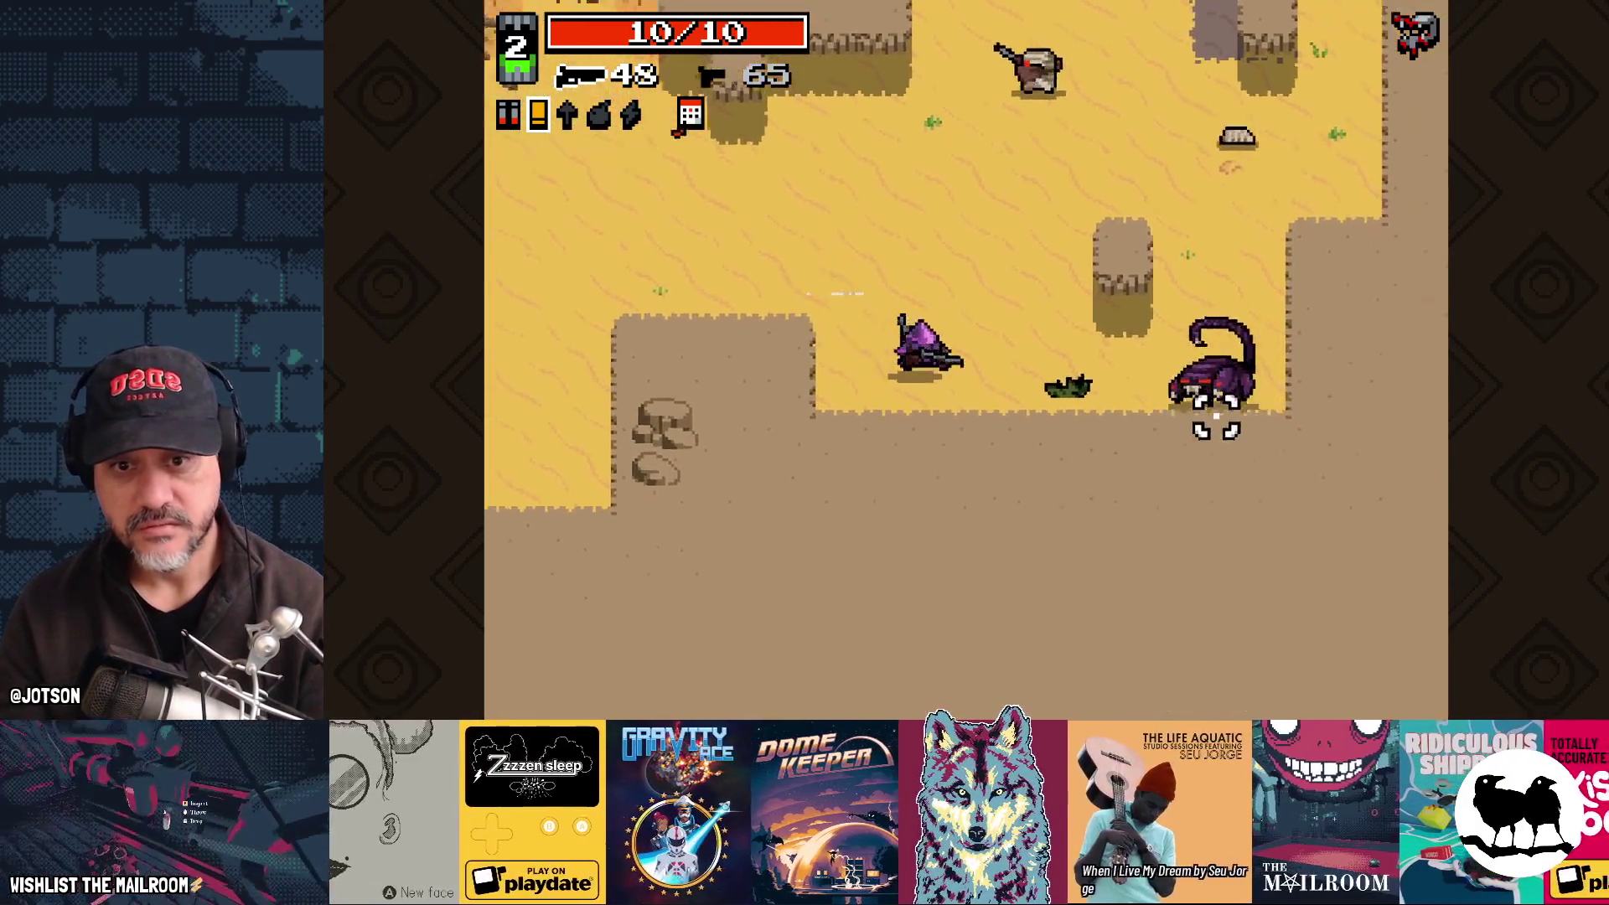
pyautogui.click(1214, 424)
pyautogui.click(1165, 281)
pyautogui.click(1140, 226)
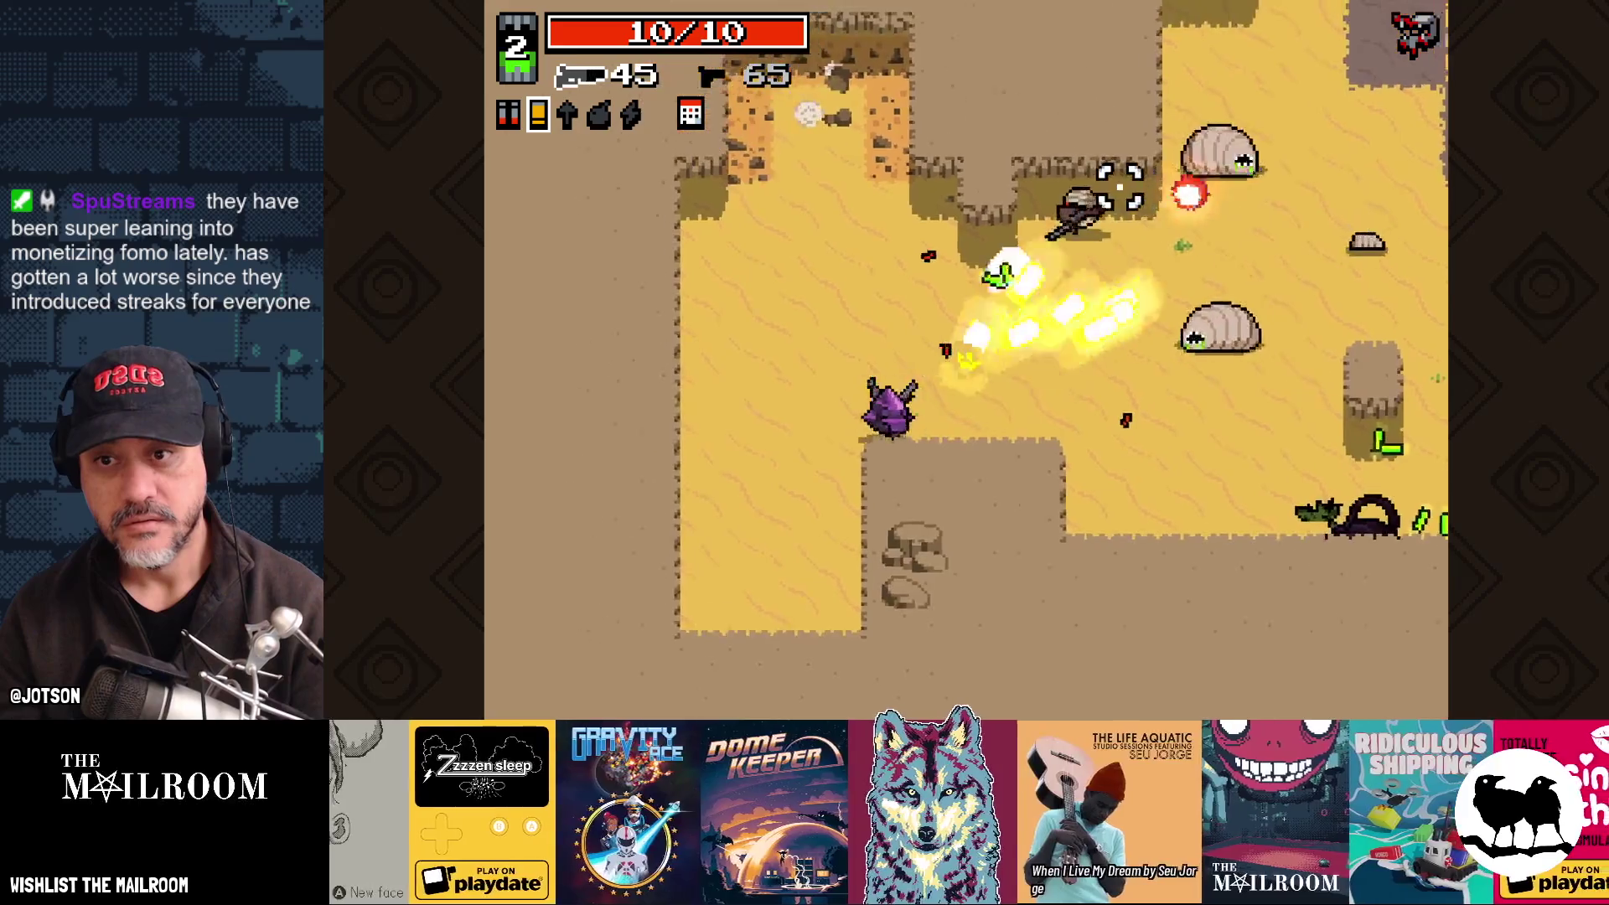
pyautogui.click(1200, 319)
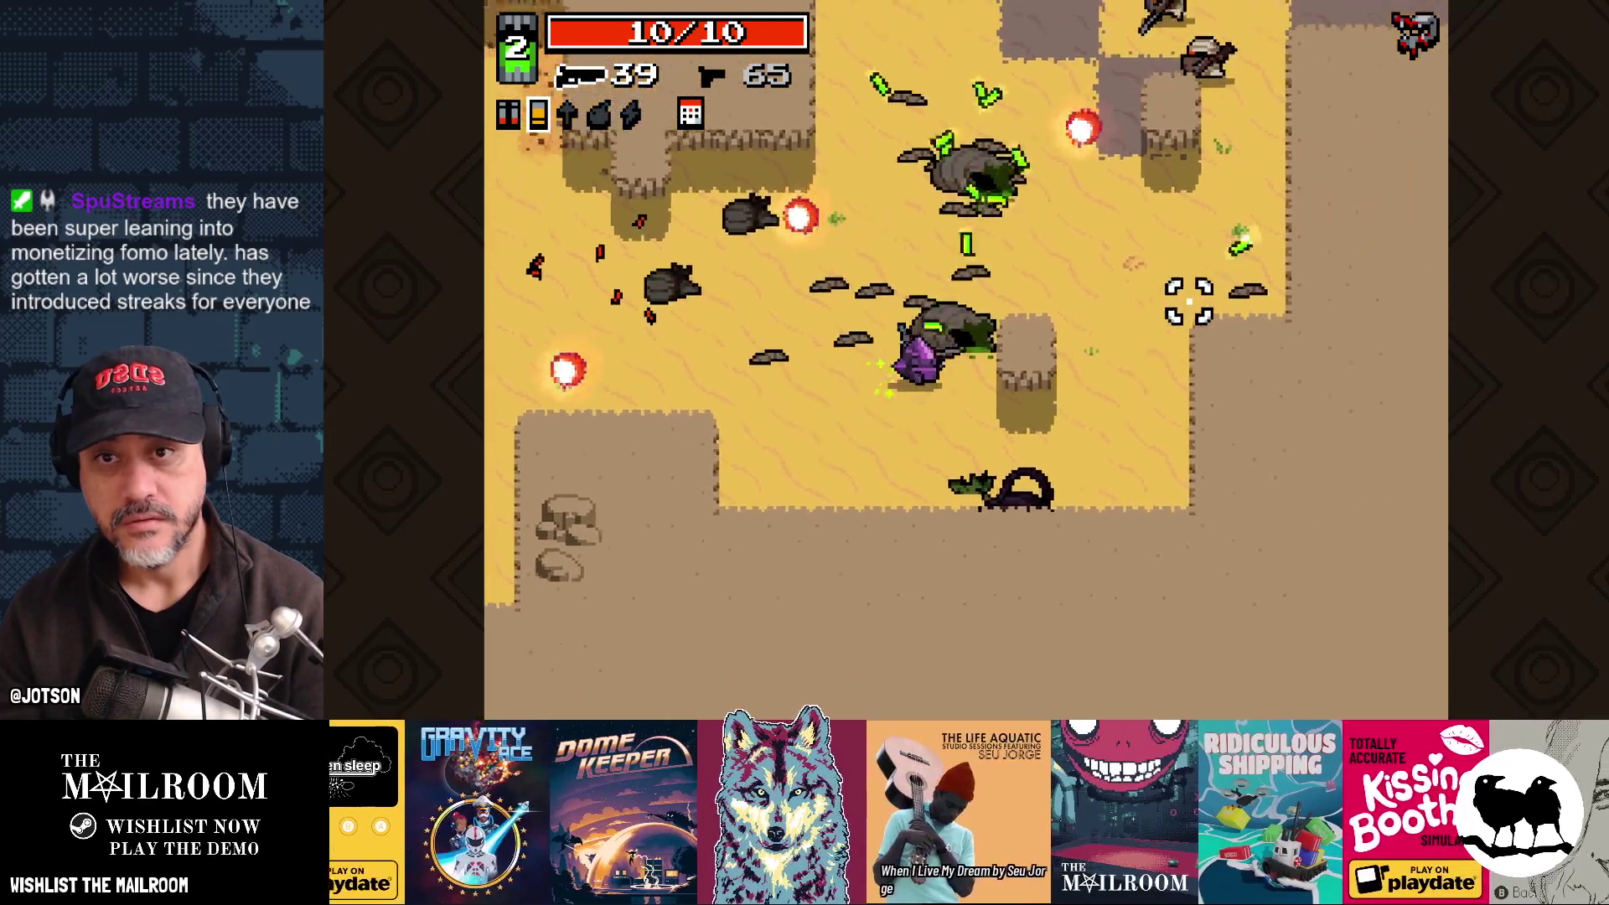
# Step: Push through the level killing the bandits and the scorpion
pyautogui.click(1205, 224)
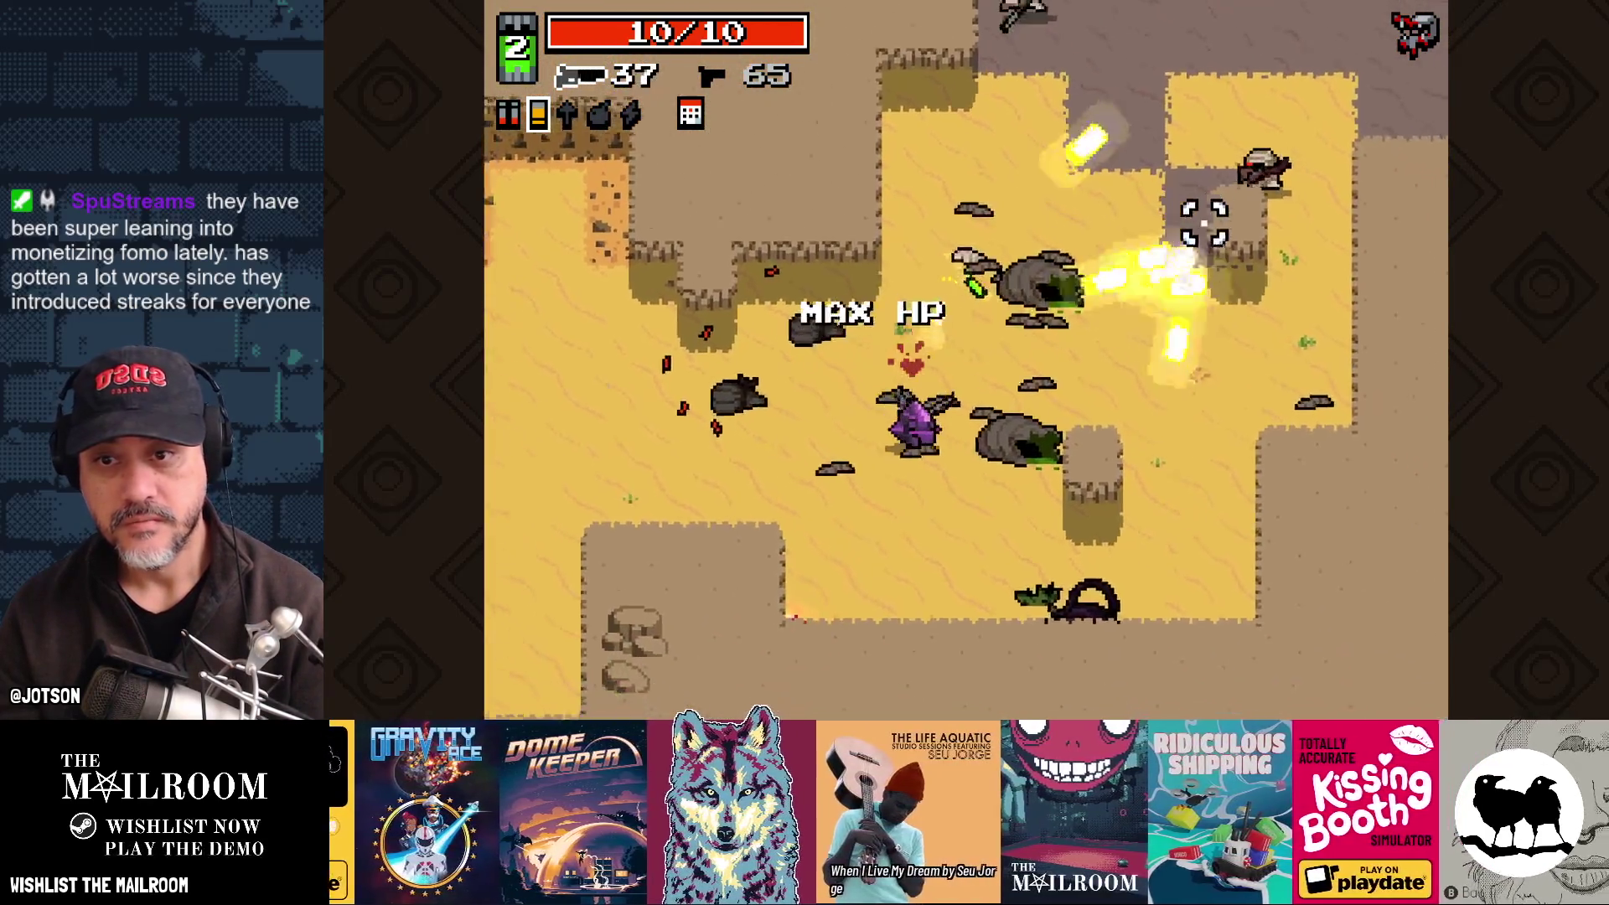
pyautogui.press('d')
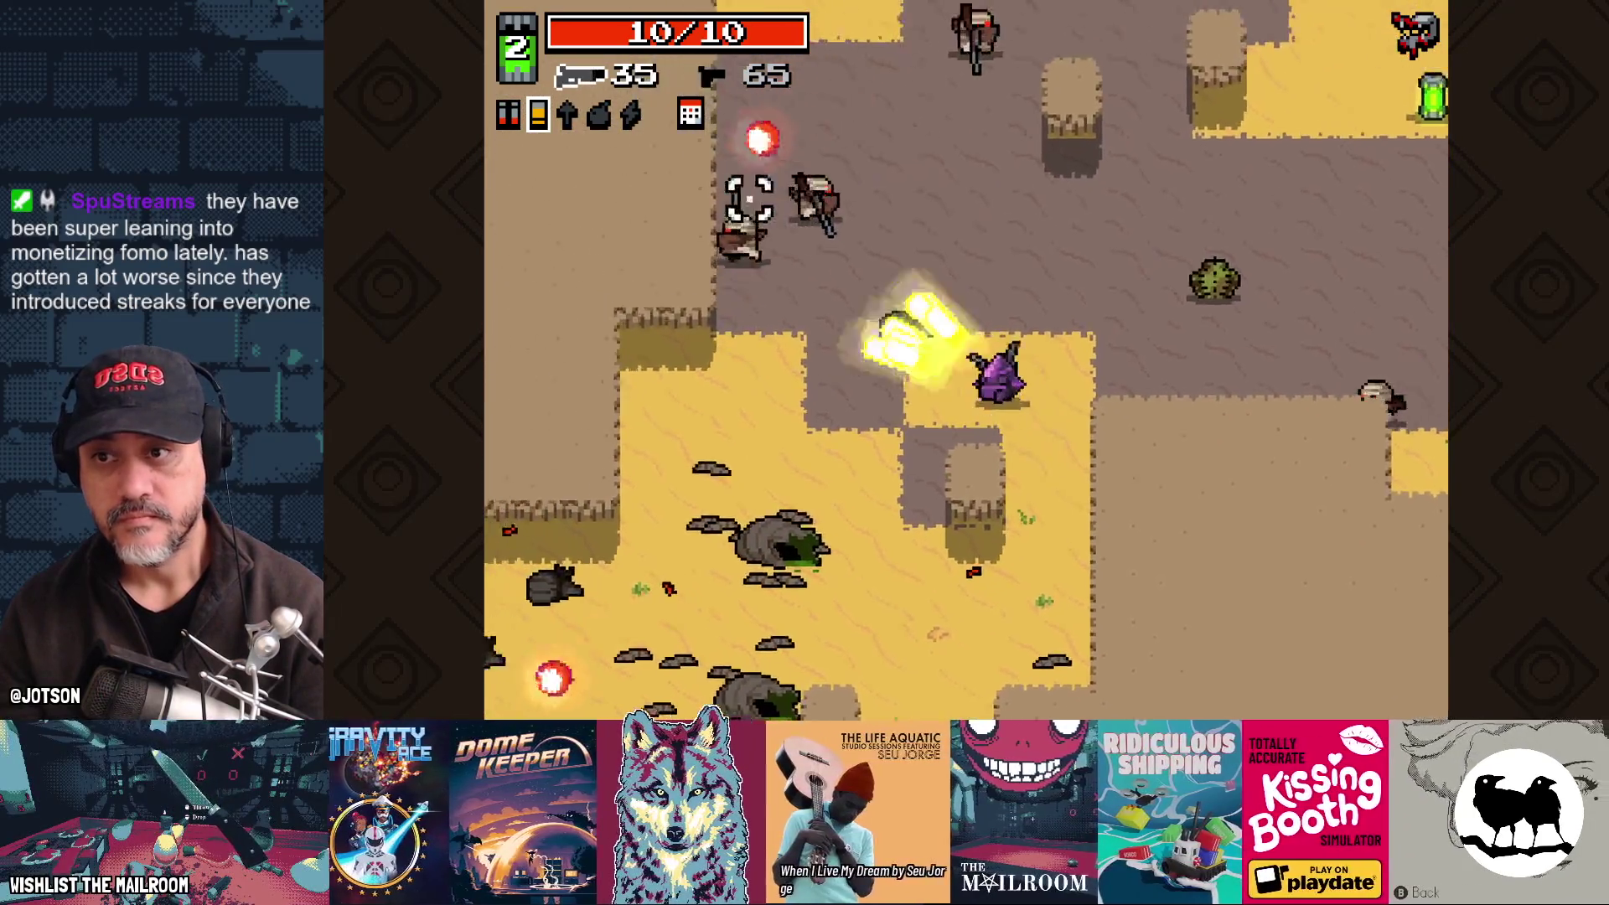
pyautogui.click(1135, 187)
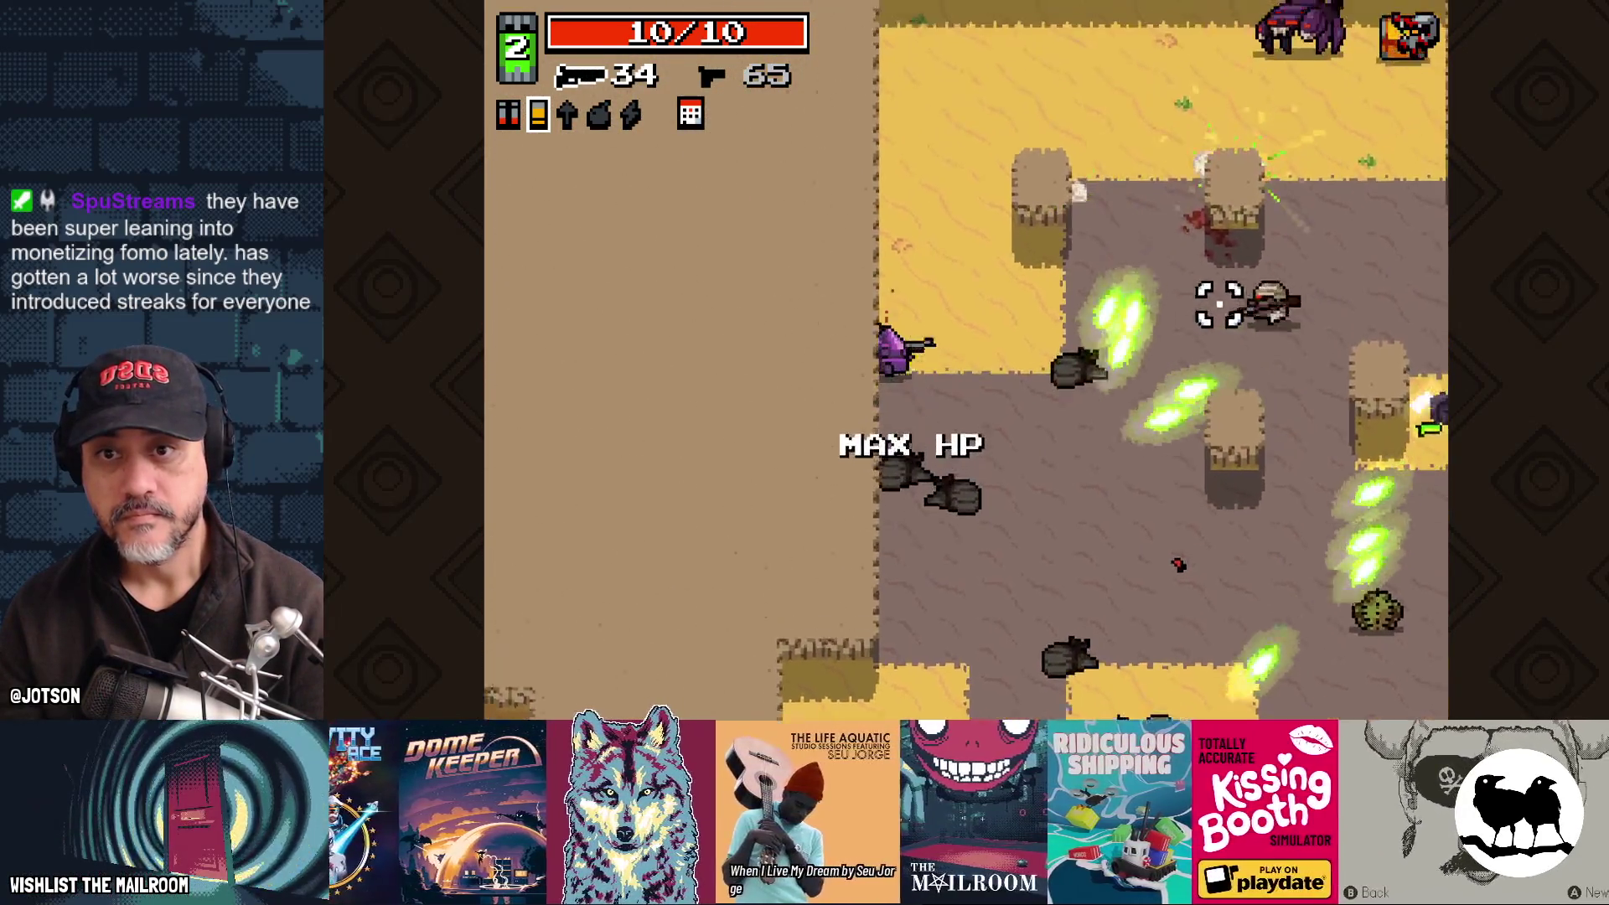
pyautogui.press('w')
pyautogui.click(1195, 352)
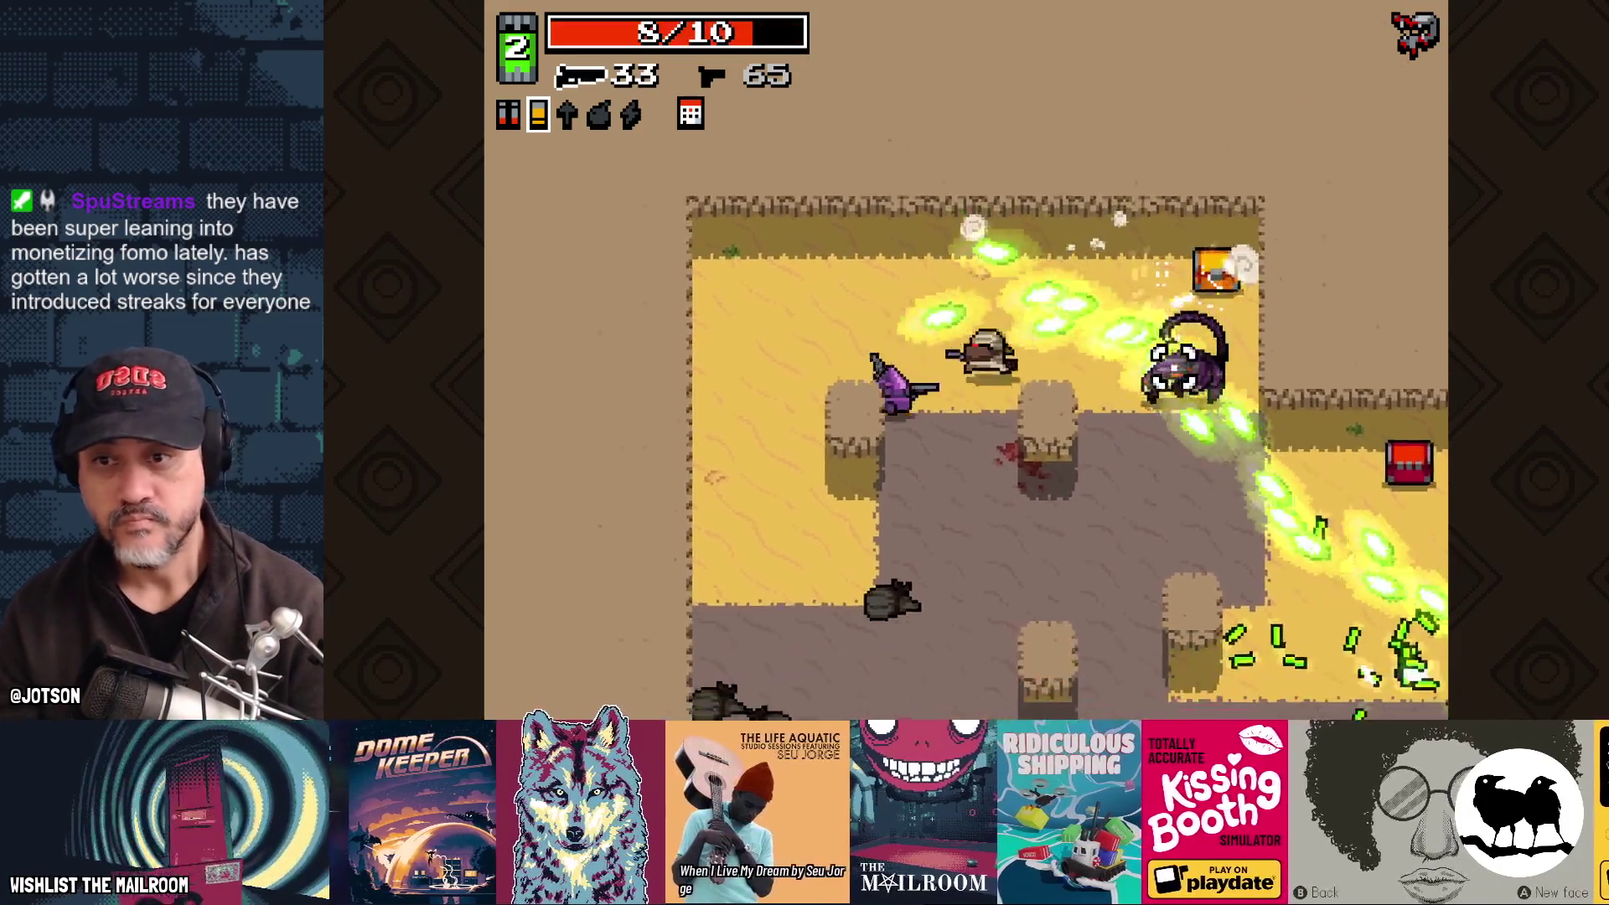
pyautogui.press('s')
pyautogui.click(1186, 372)
pyautogui.click(1199, 319)
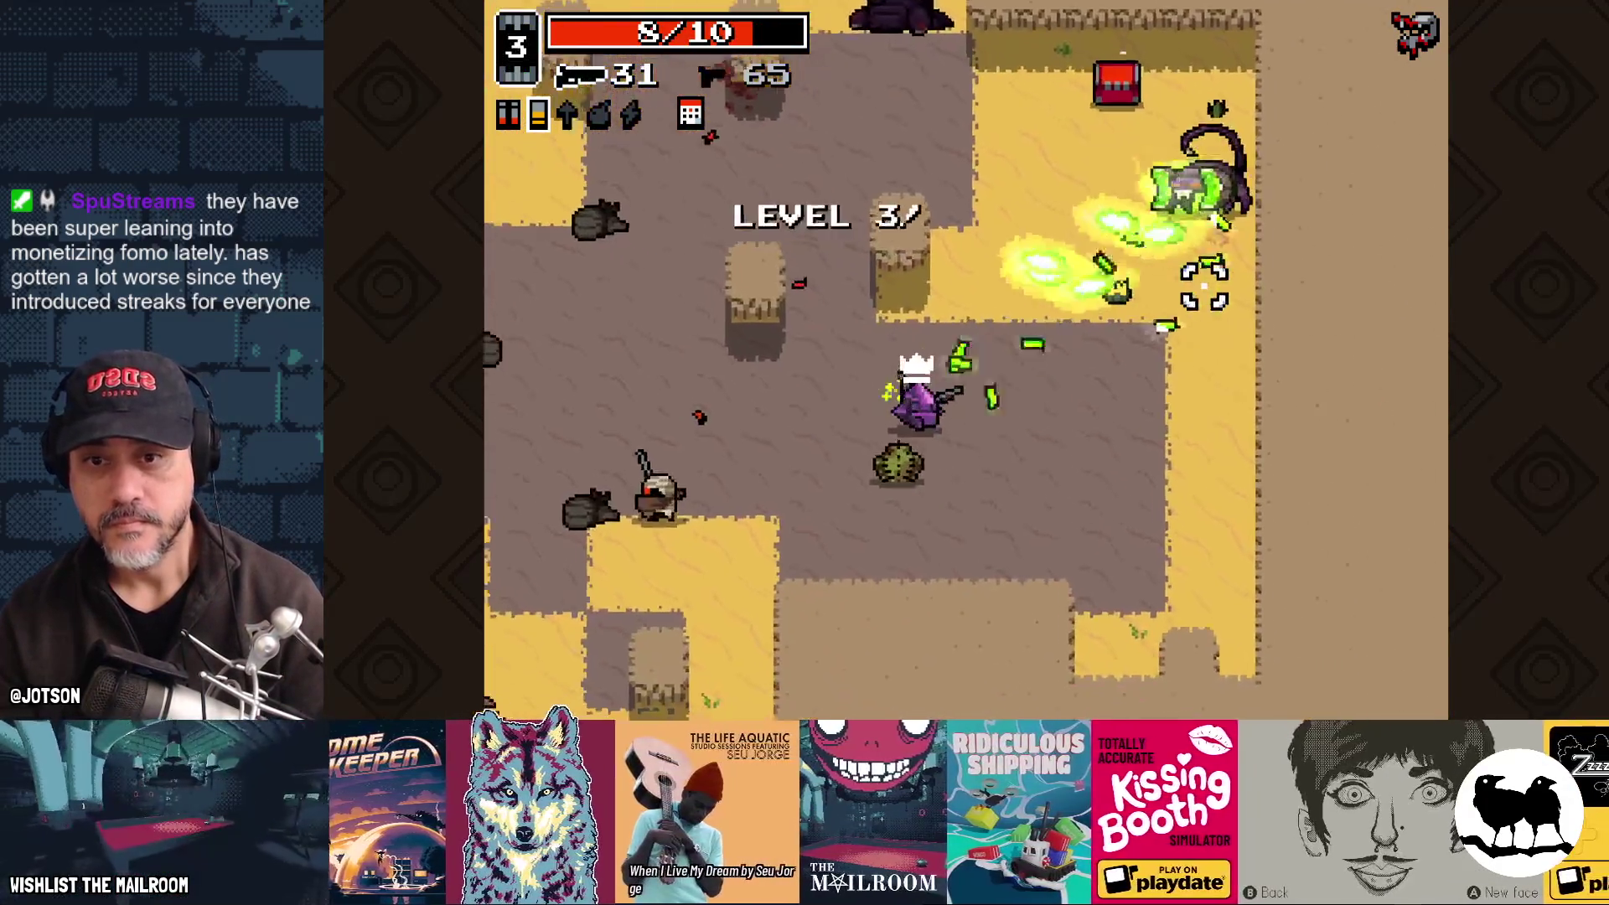
pyautogui.press('d')
pyautogui.click(1205, 285)
pyautogui.click(1014, 143)
pyautogui.click(758, 346)
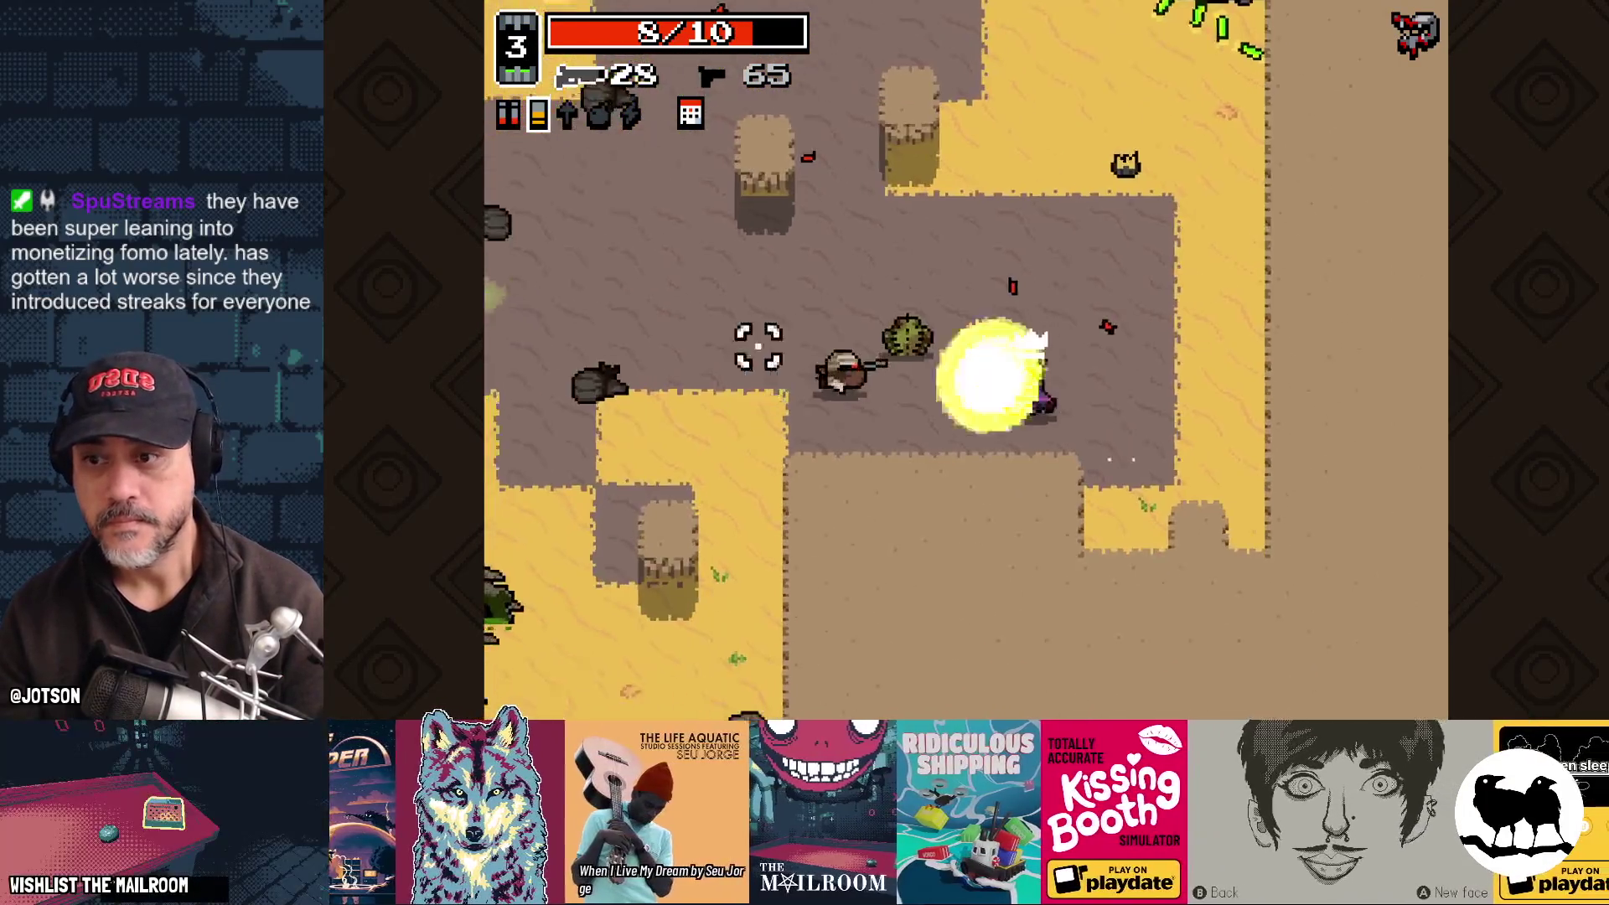
# Step: Open the red ammo chest, grab the shells, and enter the purple portal
pyautogui.press('w')
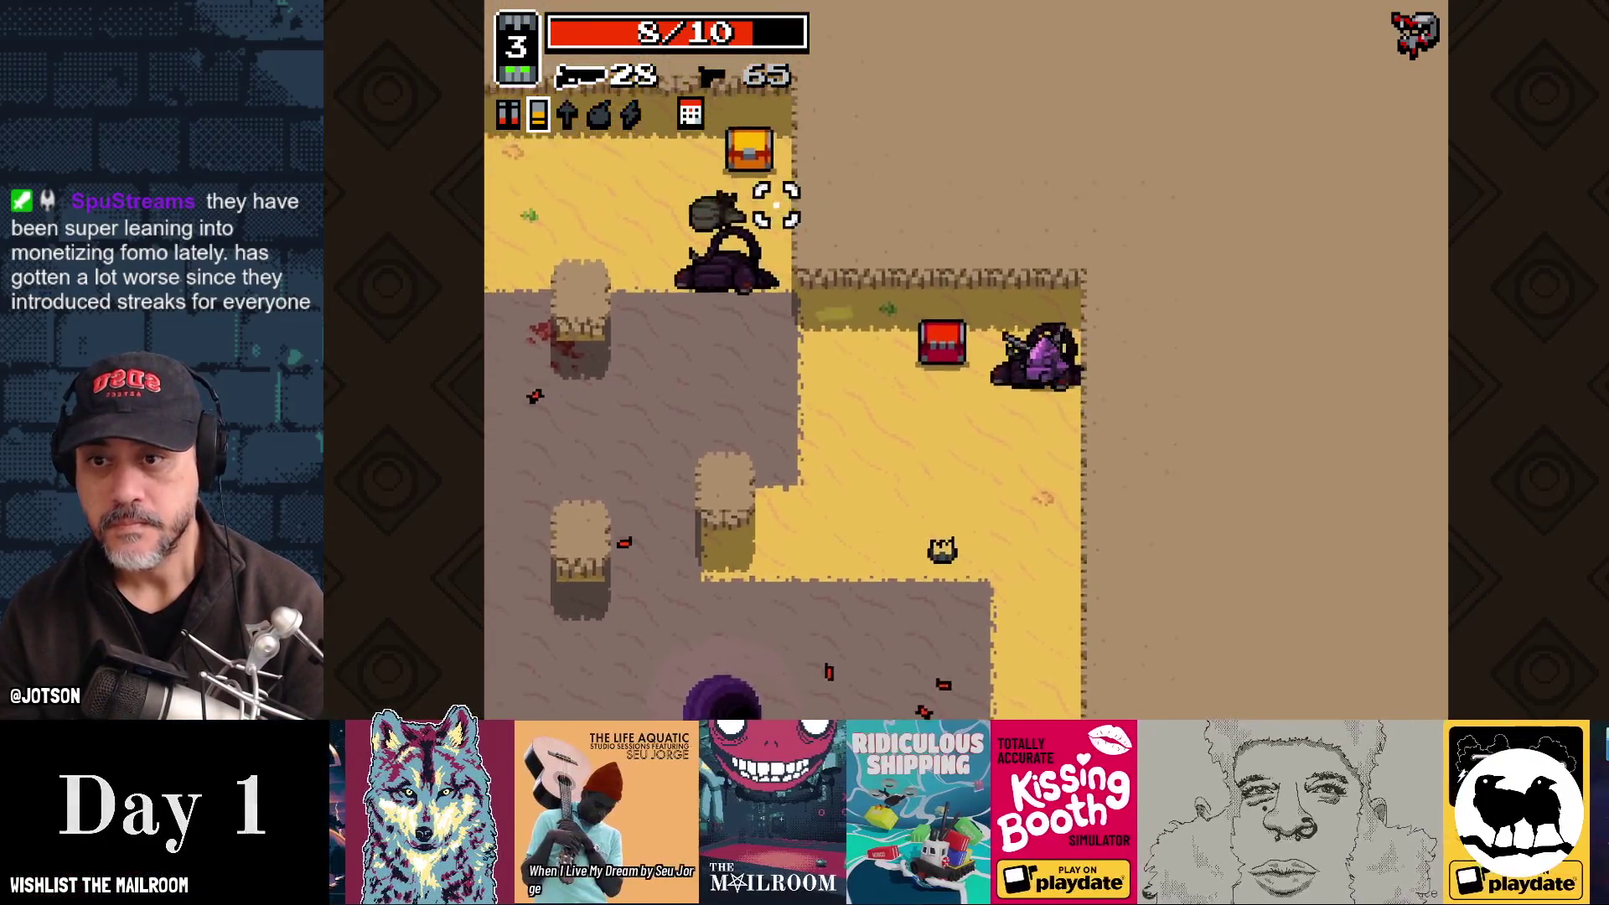
pyautogui.press('a')
pyautogui.press('a')
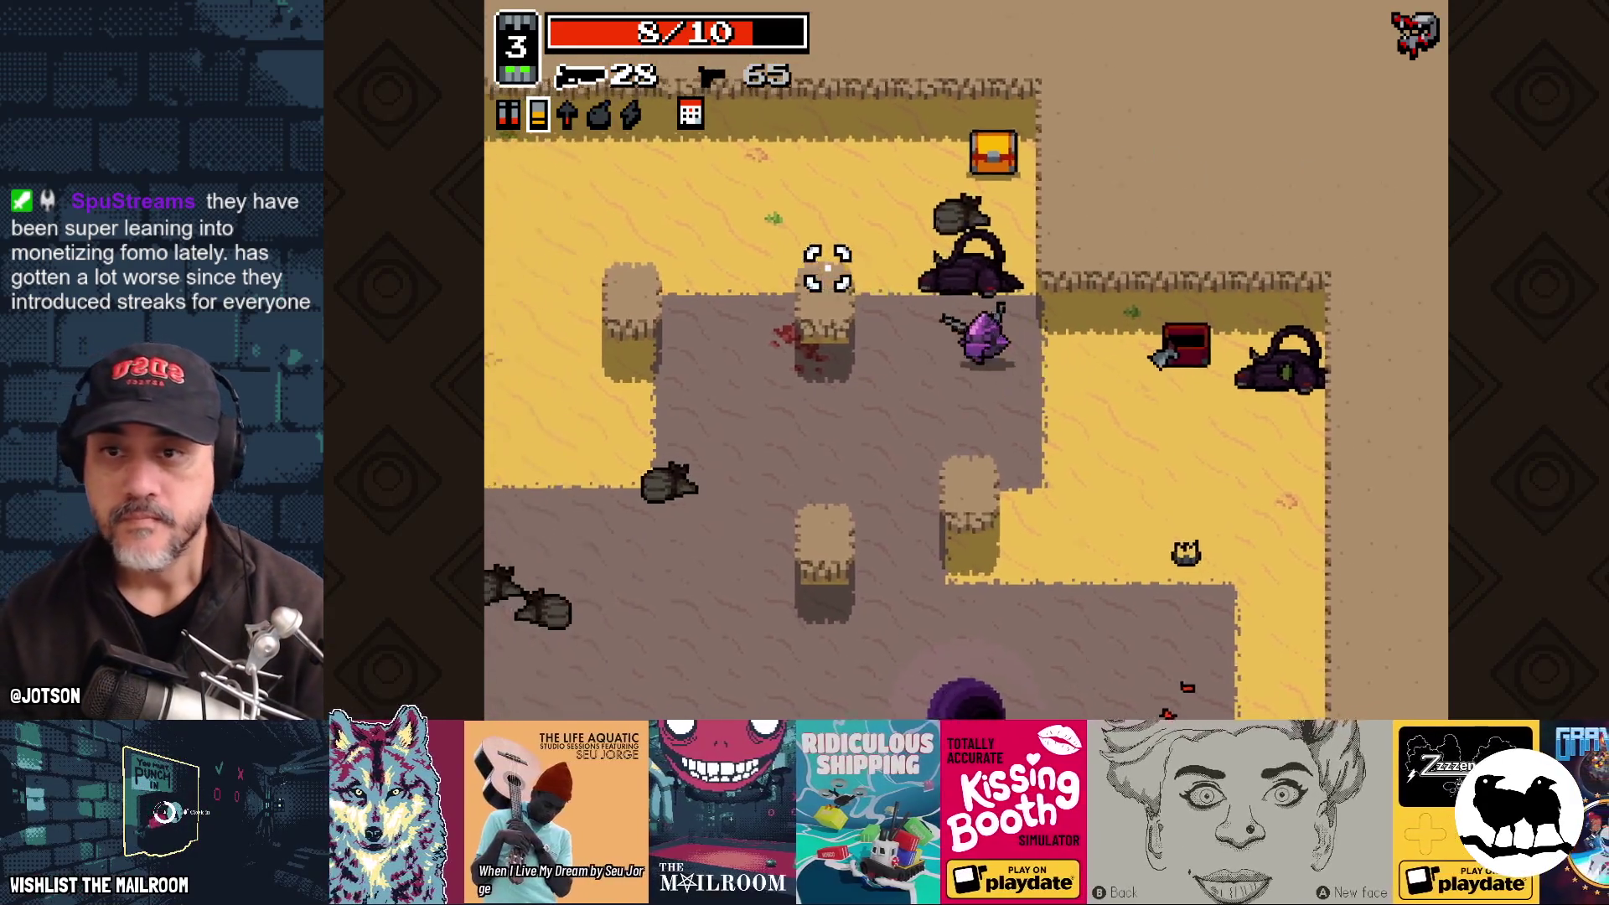
pyautogui.press('s')
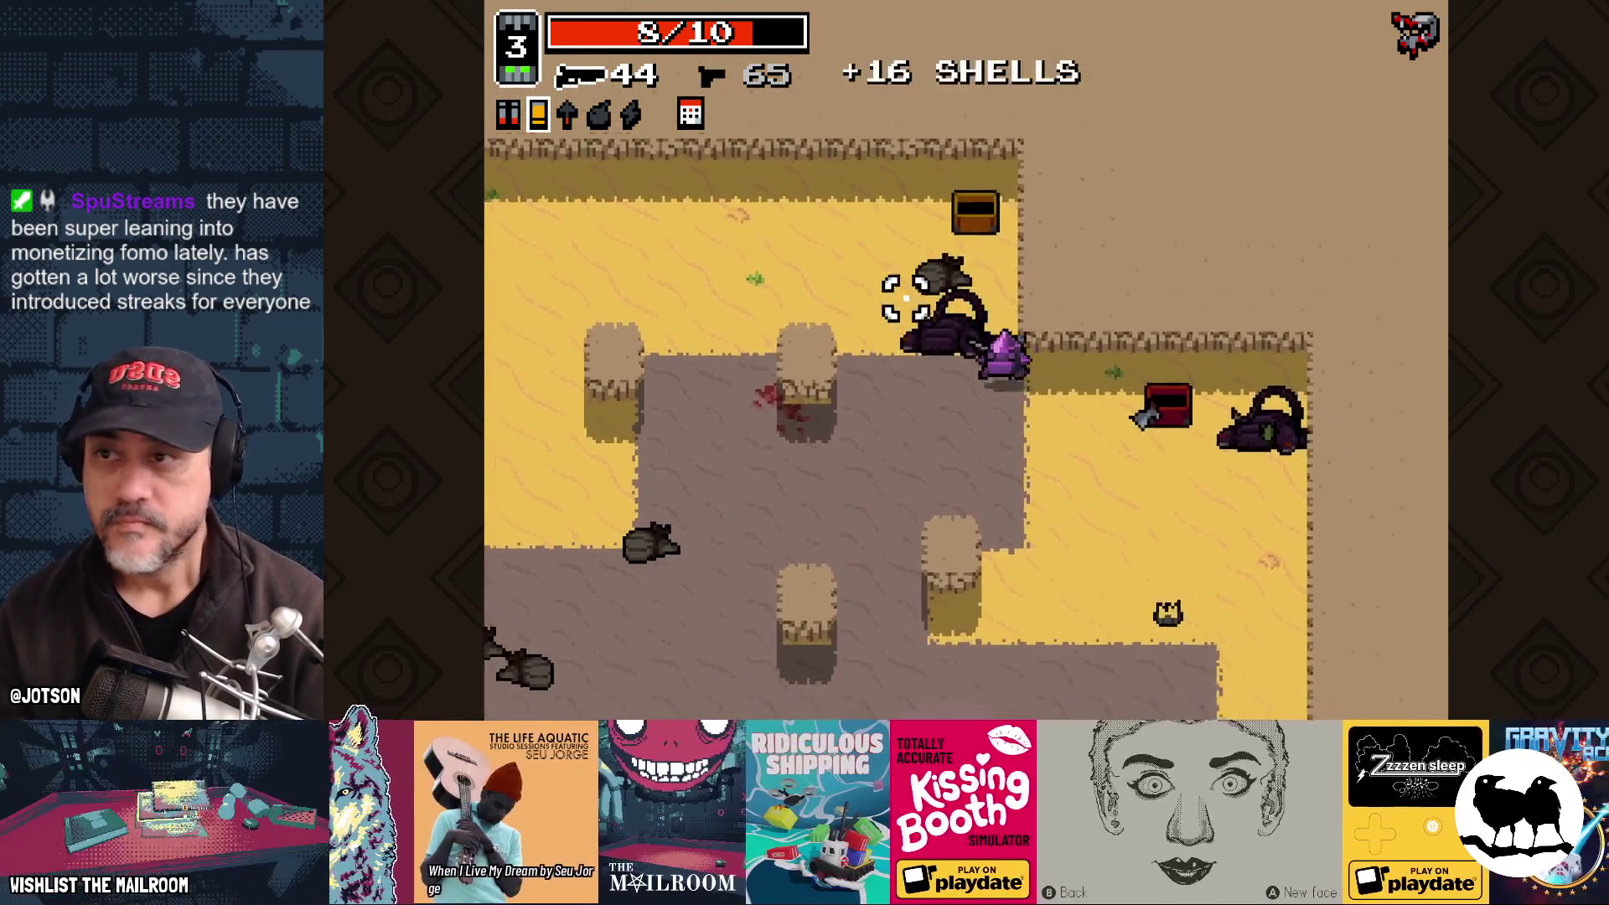
pyautogui.press('s')
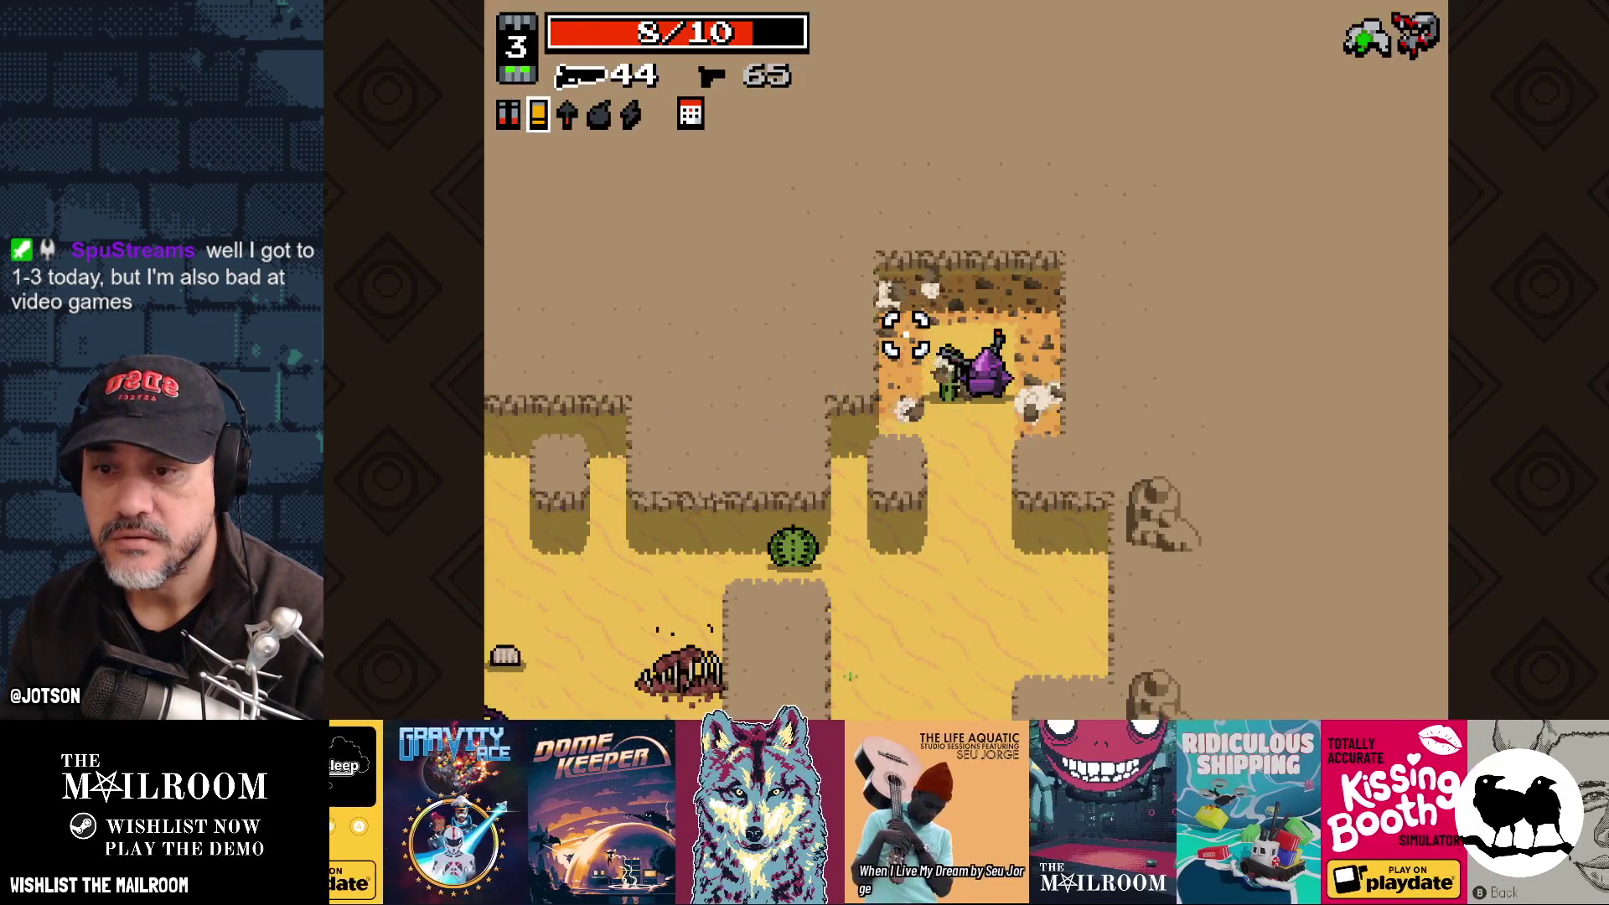
# Step: Blast the scorpion, bandits and Big Bandit's gang with the shotgun, grabbing an ammo chest
pyautogui.click(736, 470)
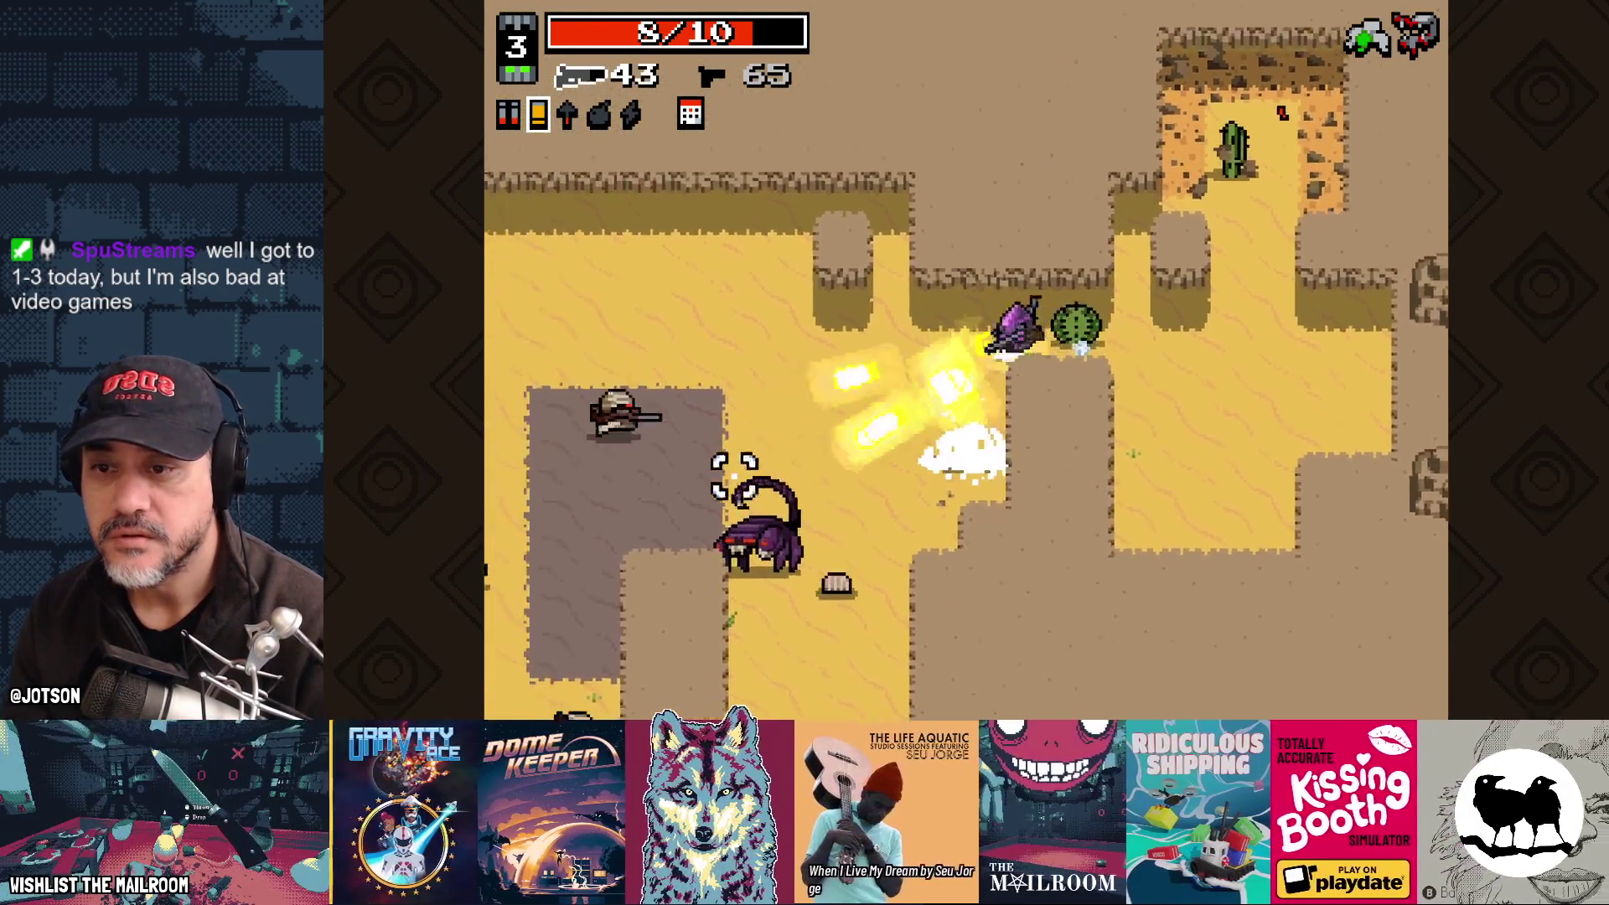
pyautogui.click(759, 478)
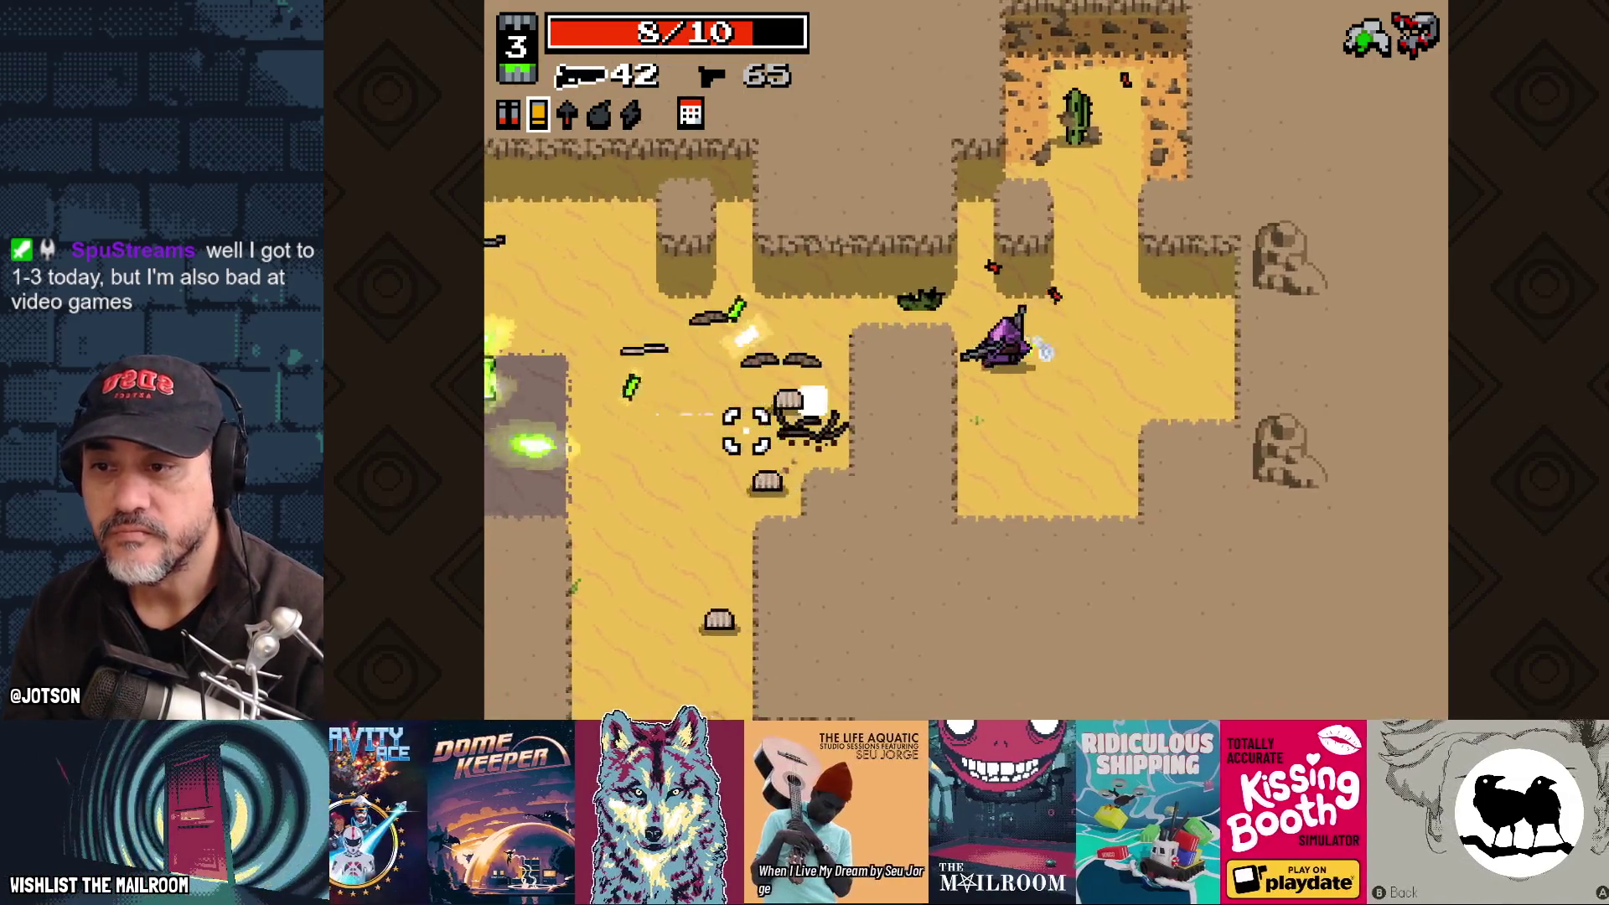
pyautogui.click(765, 512)
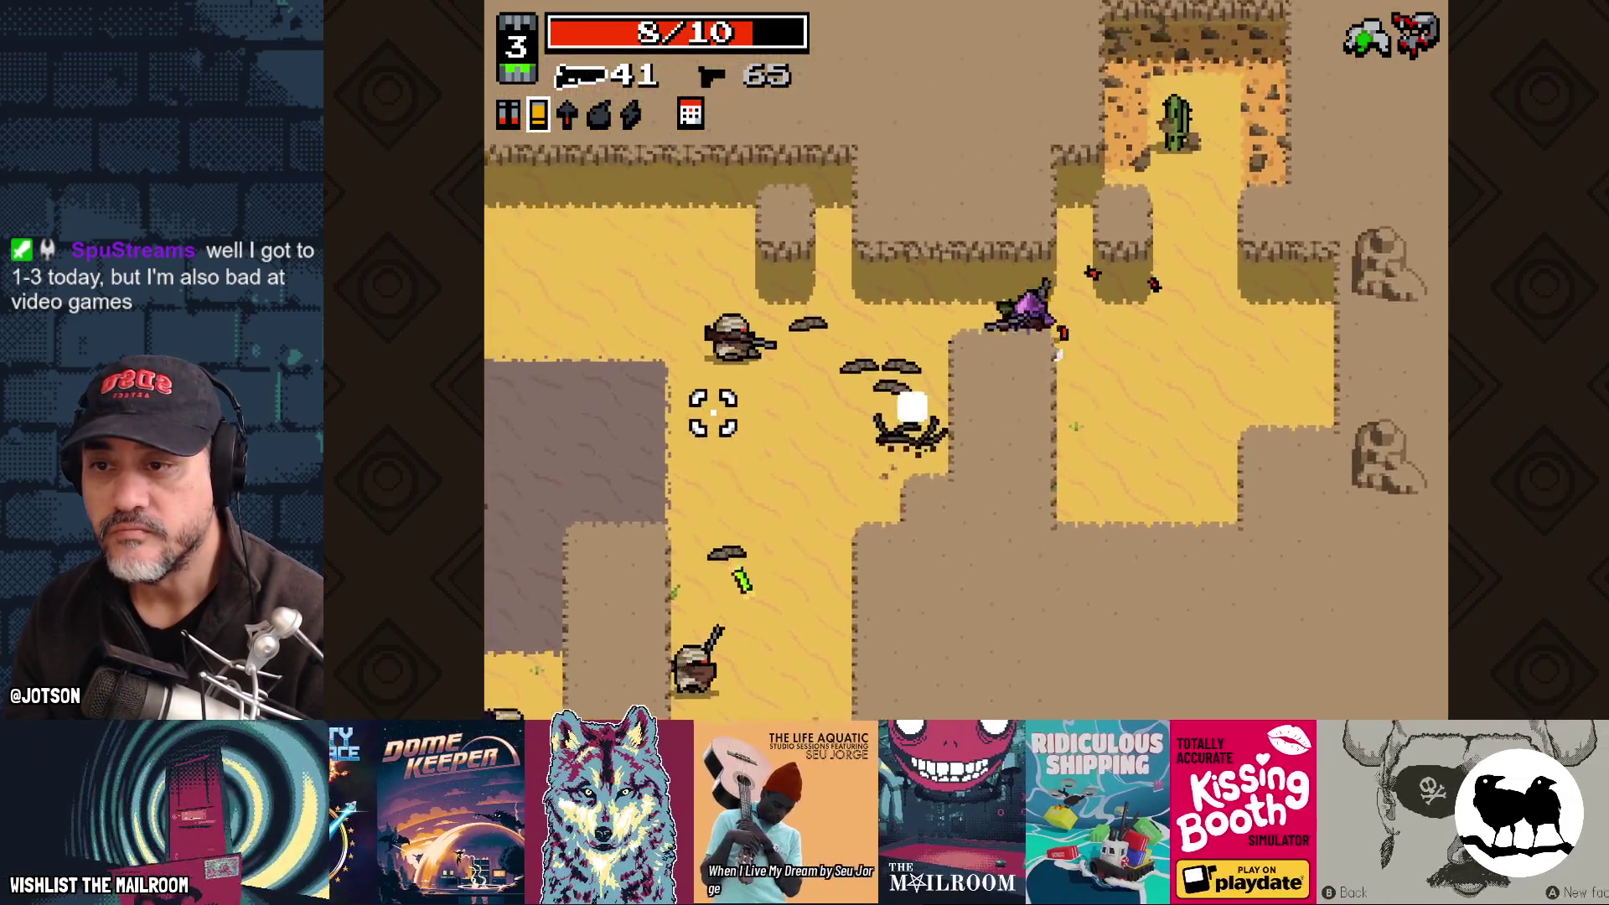
pyautogui.click(752, 293)
pyautogui.click(871, 478)
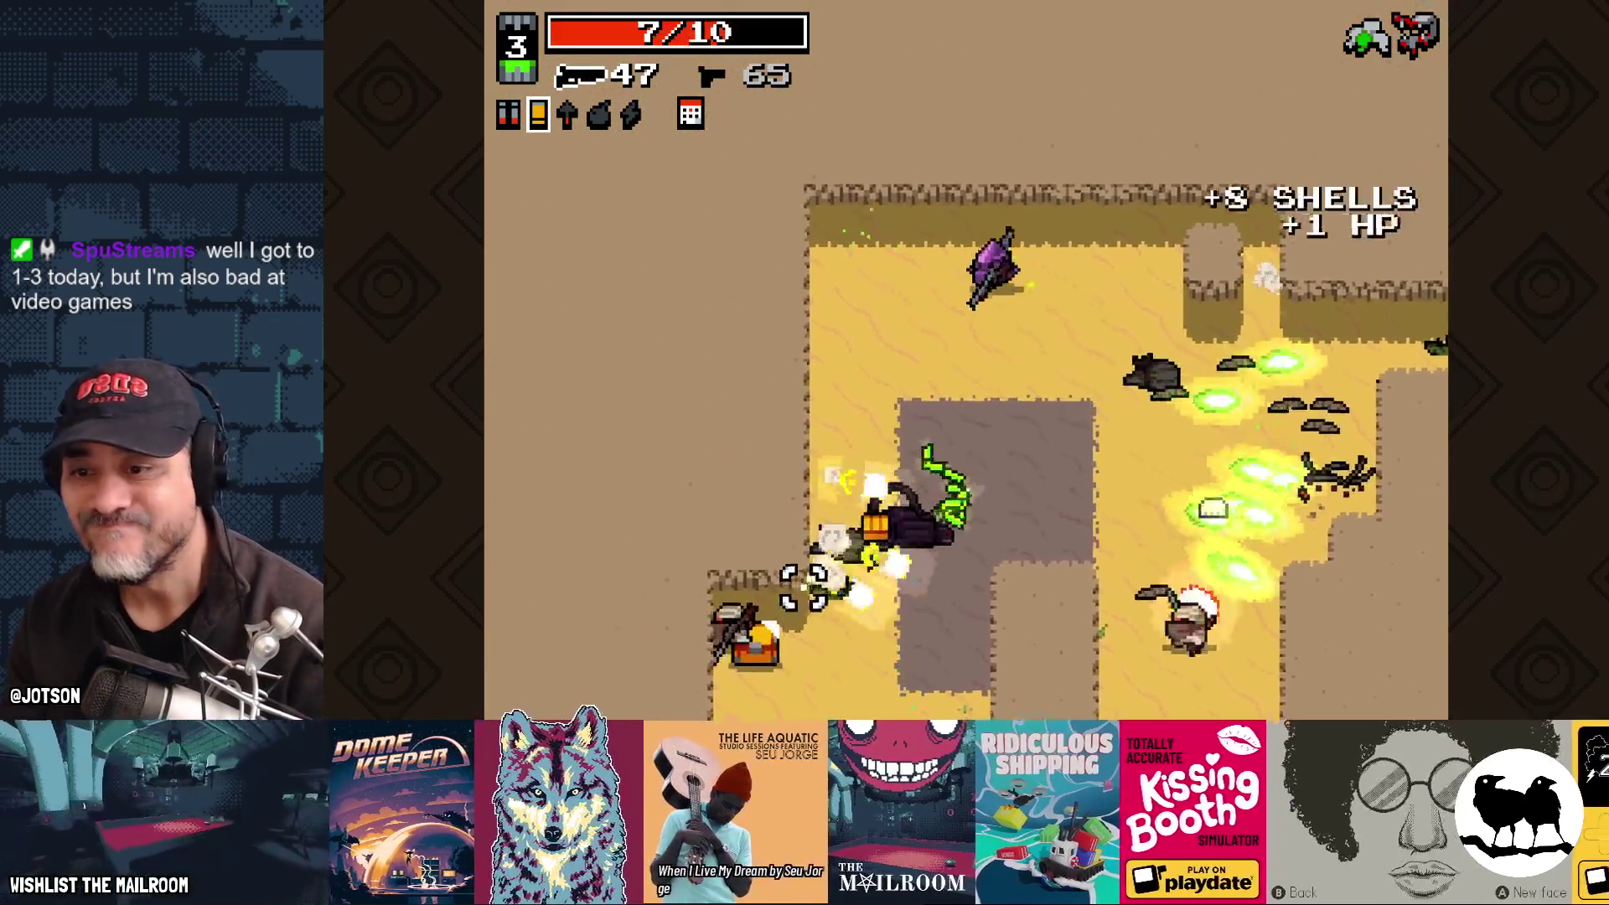
pyautogui.click(985, 658)
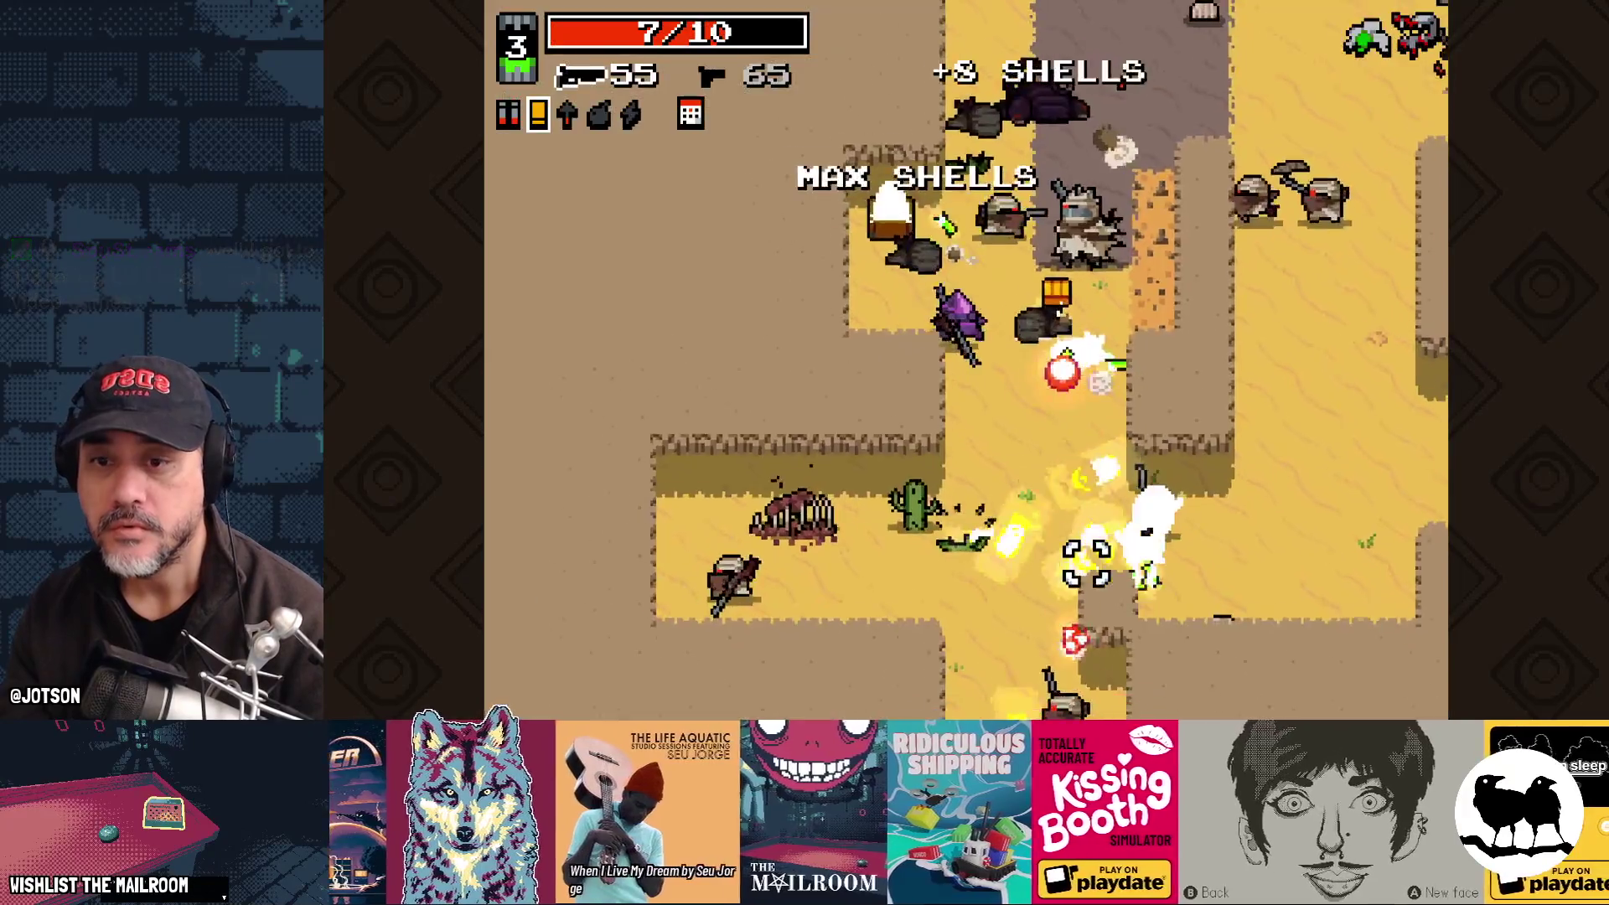
pyautogui.click(1109, 543)
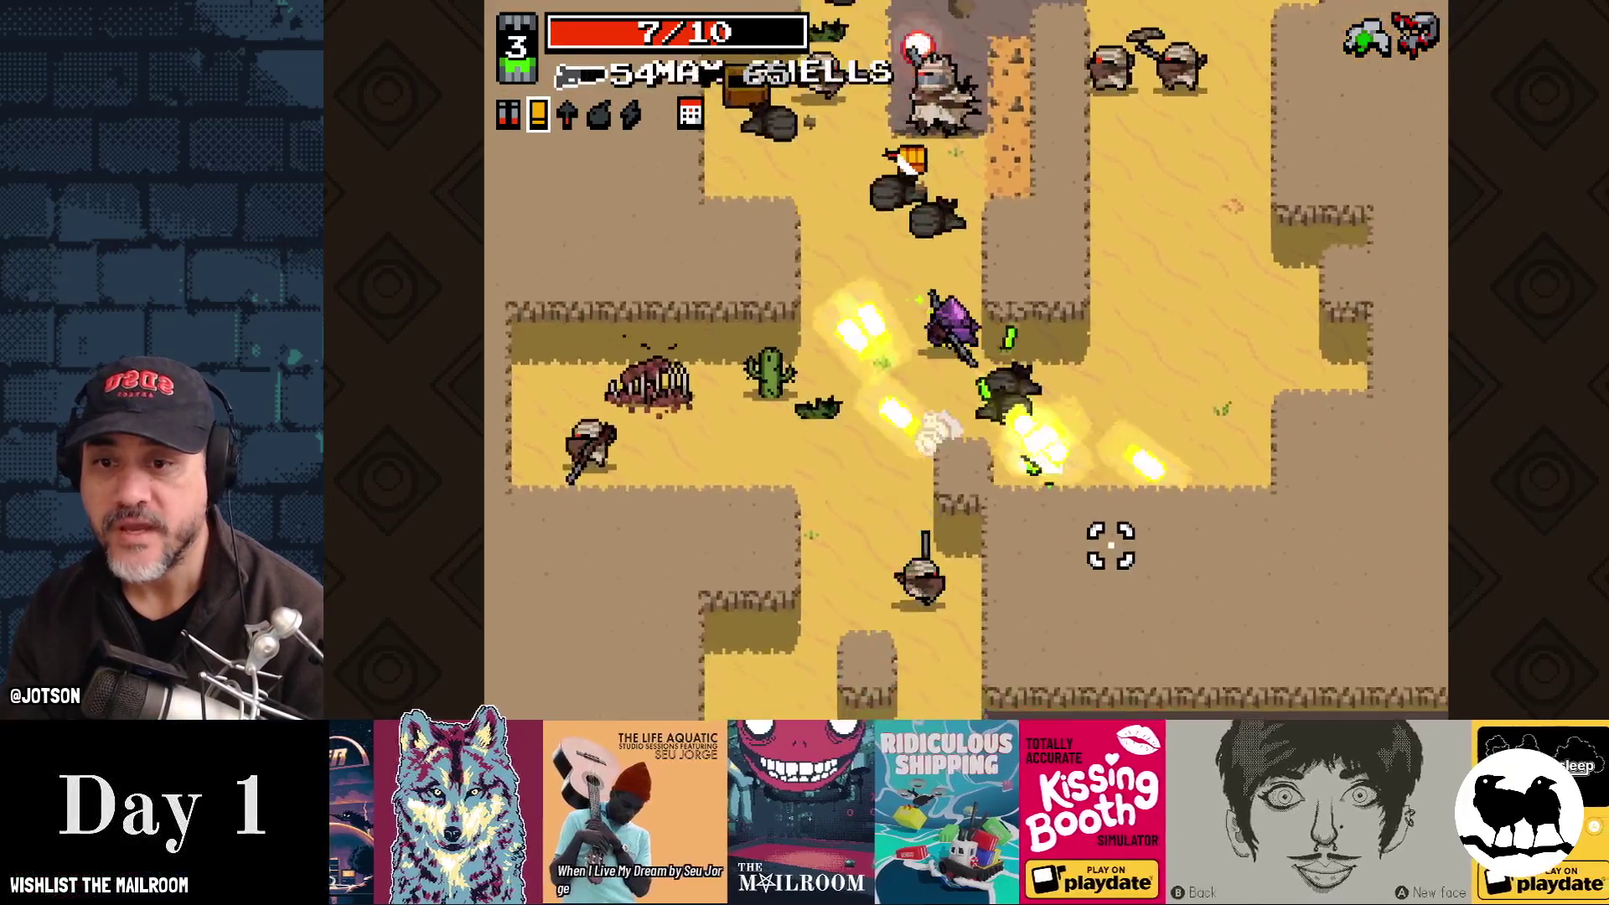
pyautogui.click(964, 167)
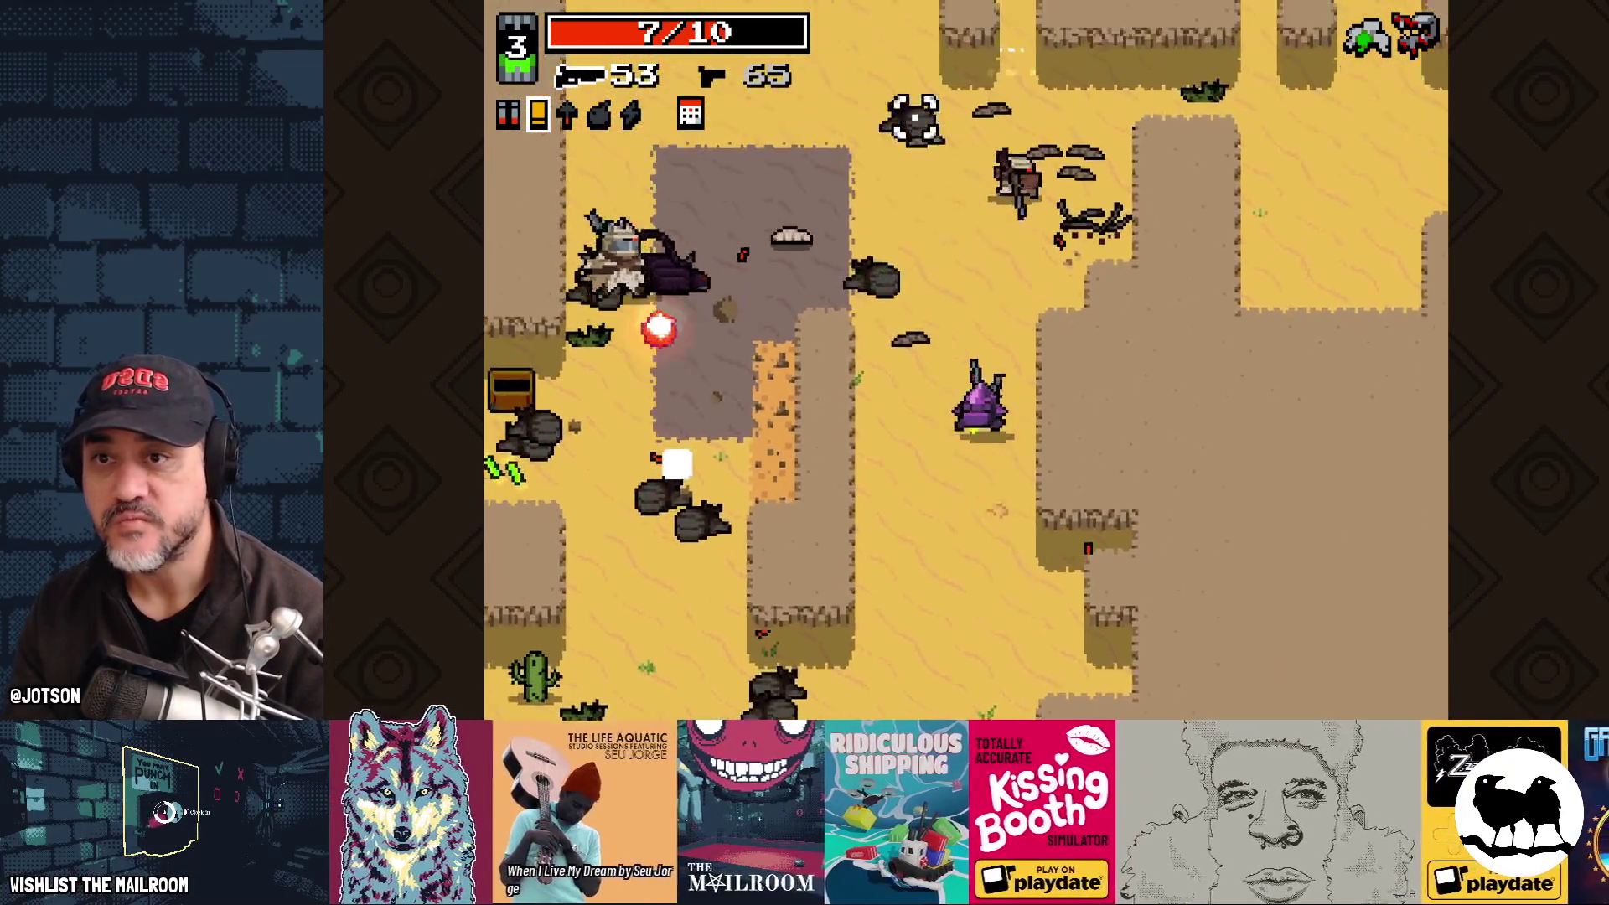
pyautogui.click(1062, 157)
# Step: Dodge enemy bullets and fire bursts at the approaching enemy group
pyautogui.press('s')
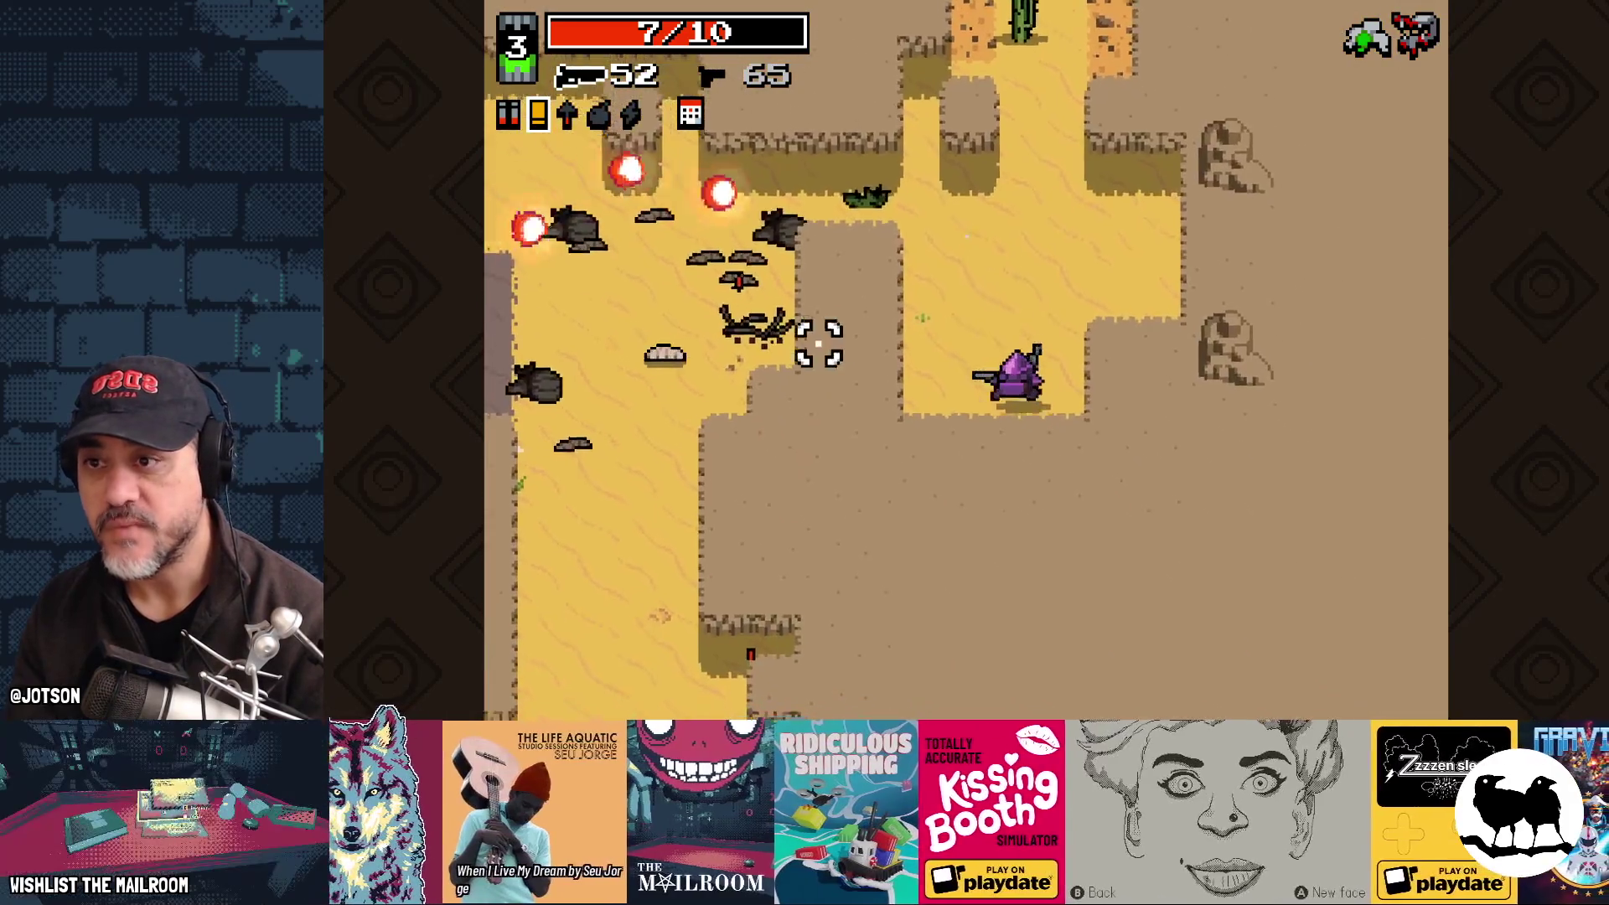
pyautogui.press('w')
pyautogui.press('a')
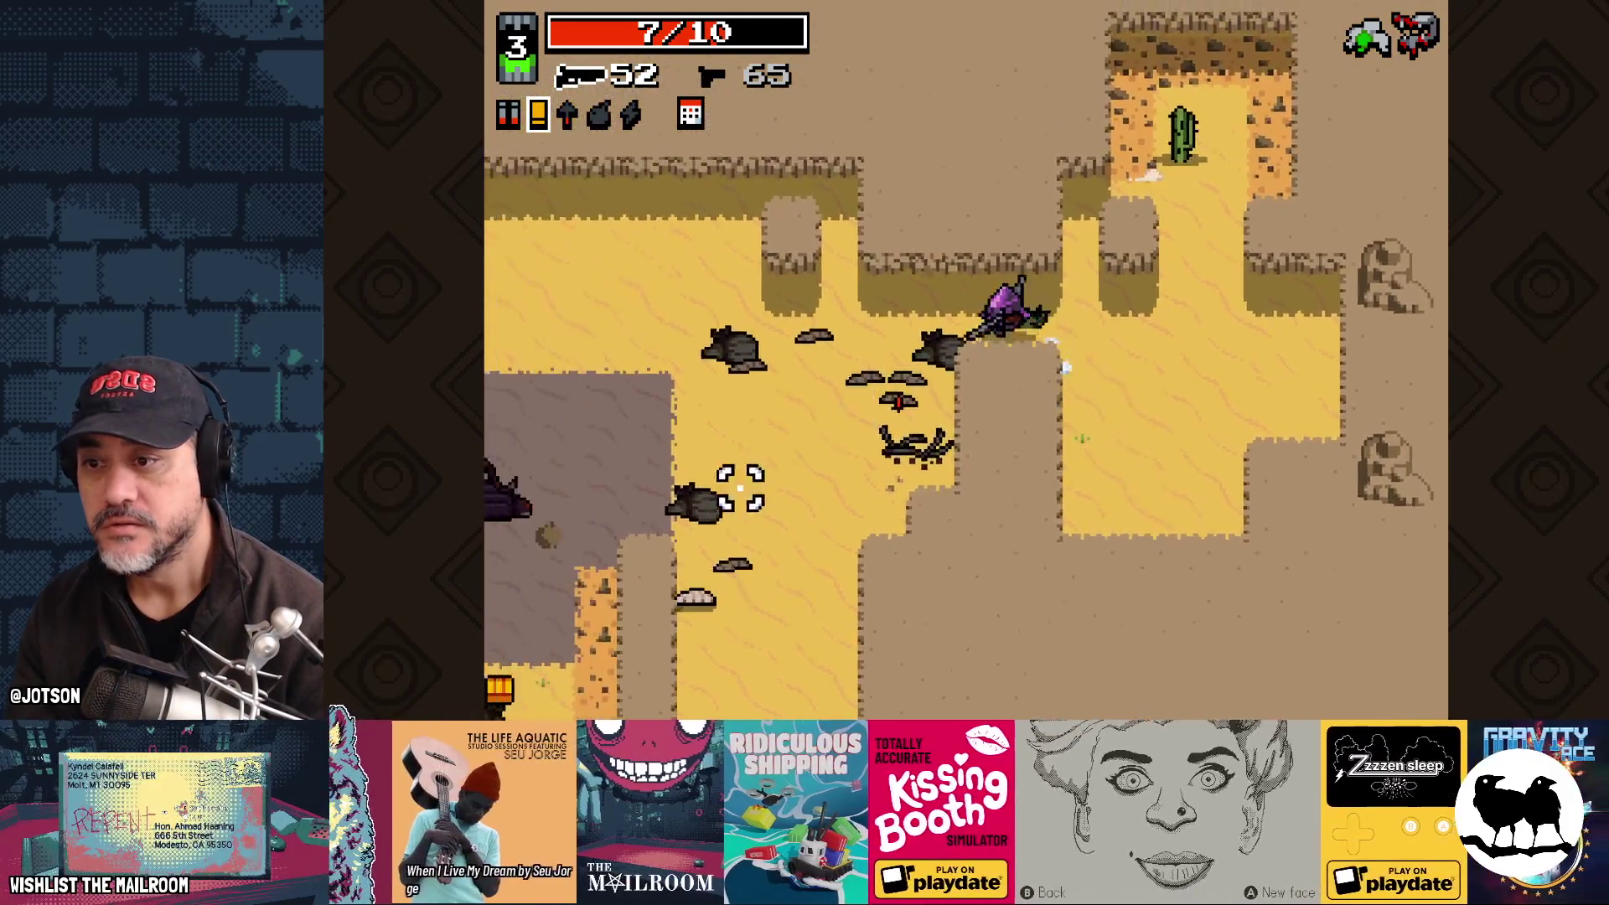
pyautogui.click(821, 584)
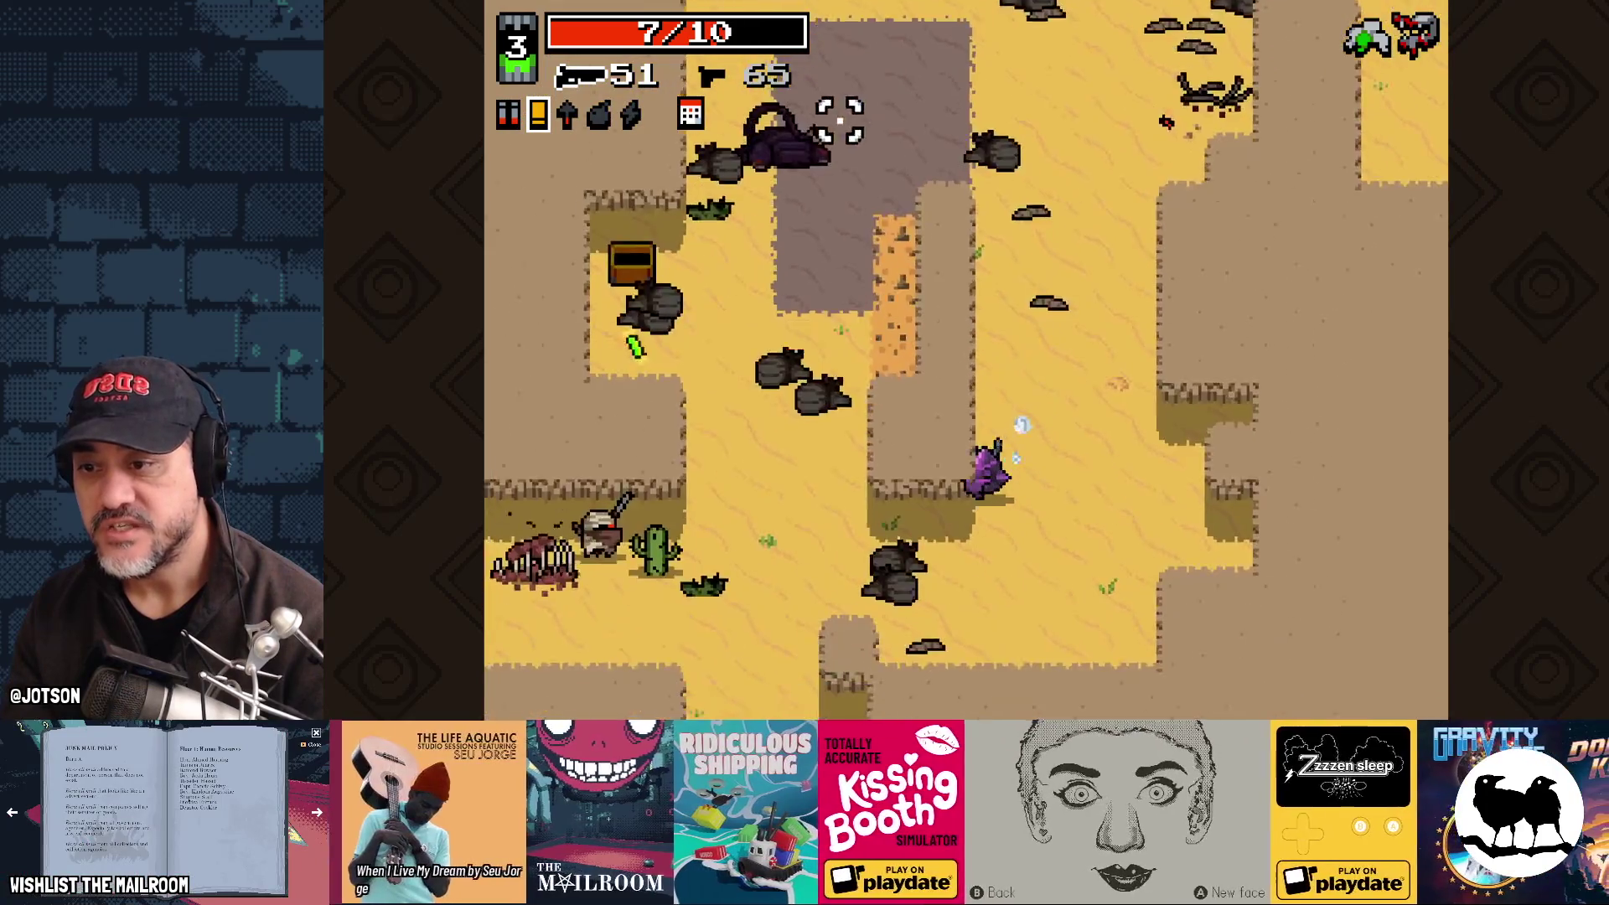
pyautogui.press('s')
pyautogui.press('a')
pyautogui.press('w')
pyautogui.press('d')
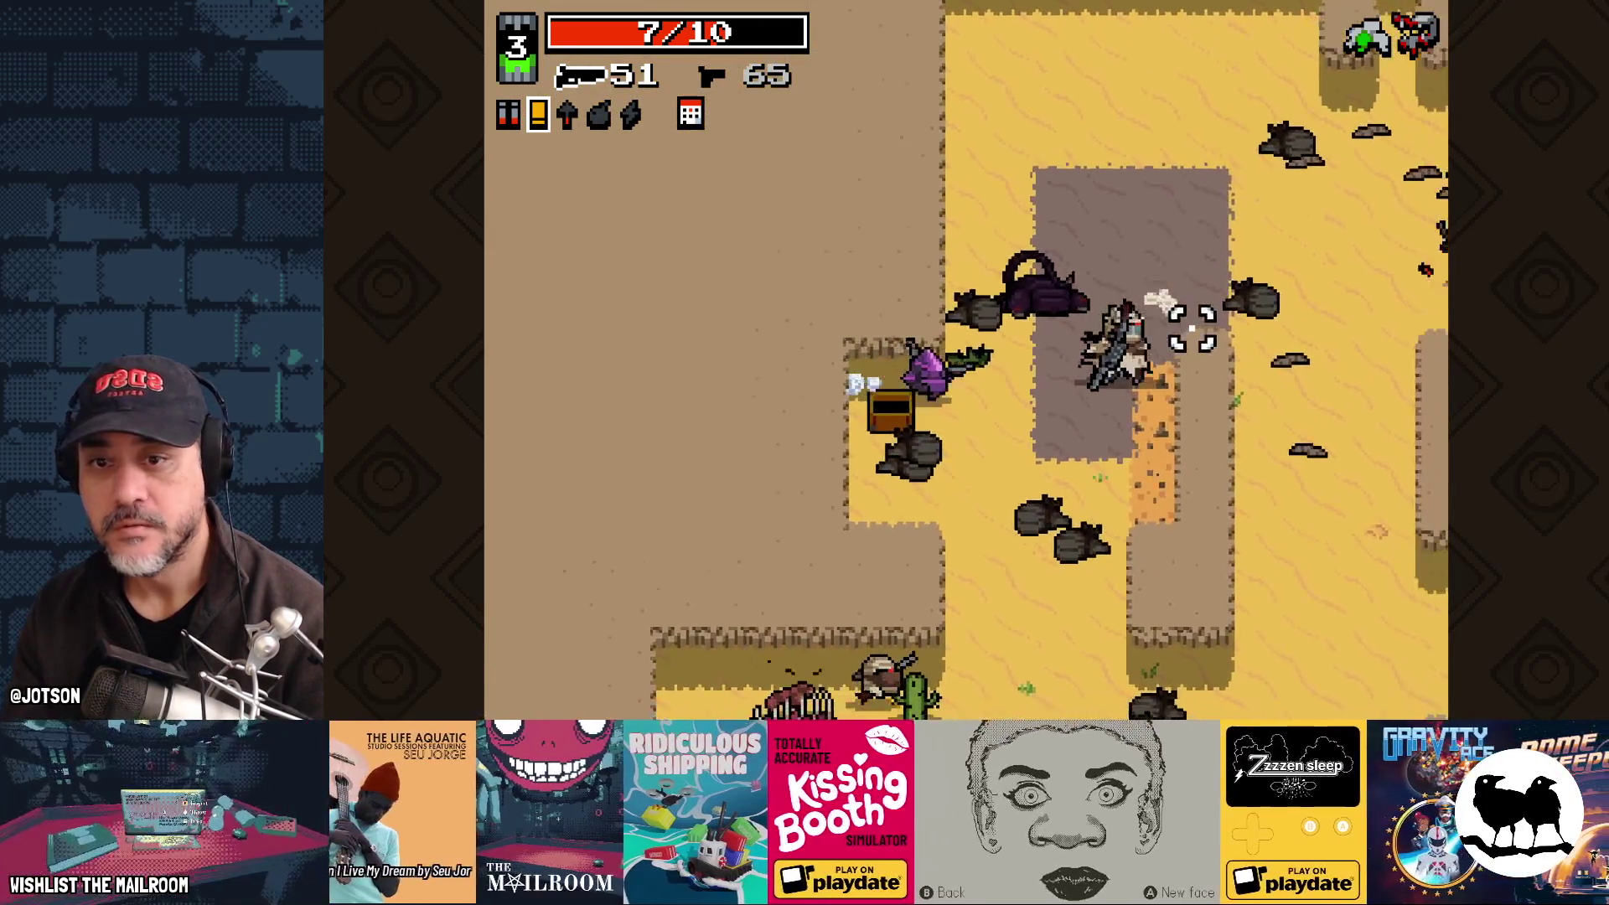
pyautogui.click(1132, 467)
pyautogui.click(989, 530)
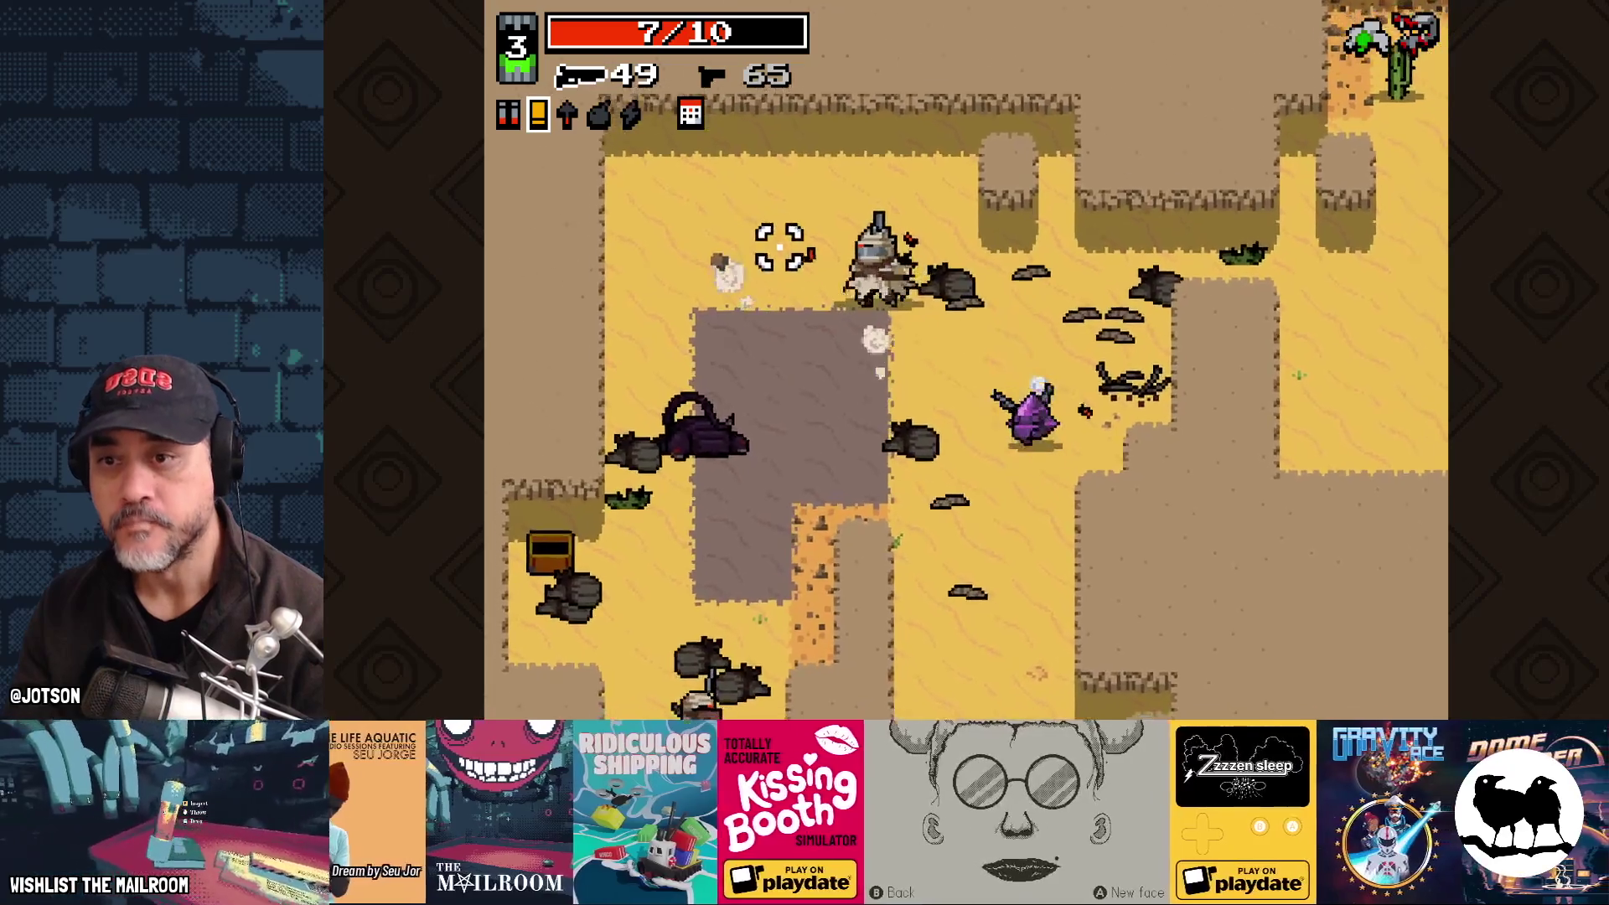
# Step: Clear the remaining bandits with continuous fire and collect another ammo chest
pyautogui.click(865, 198)
pyautogui.click(1154, 286)
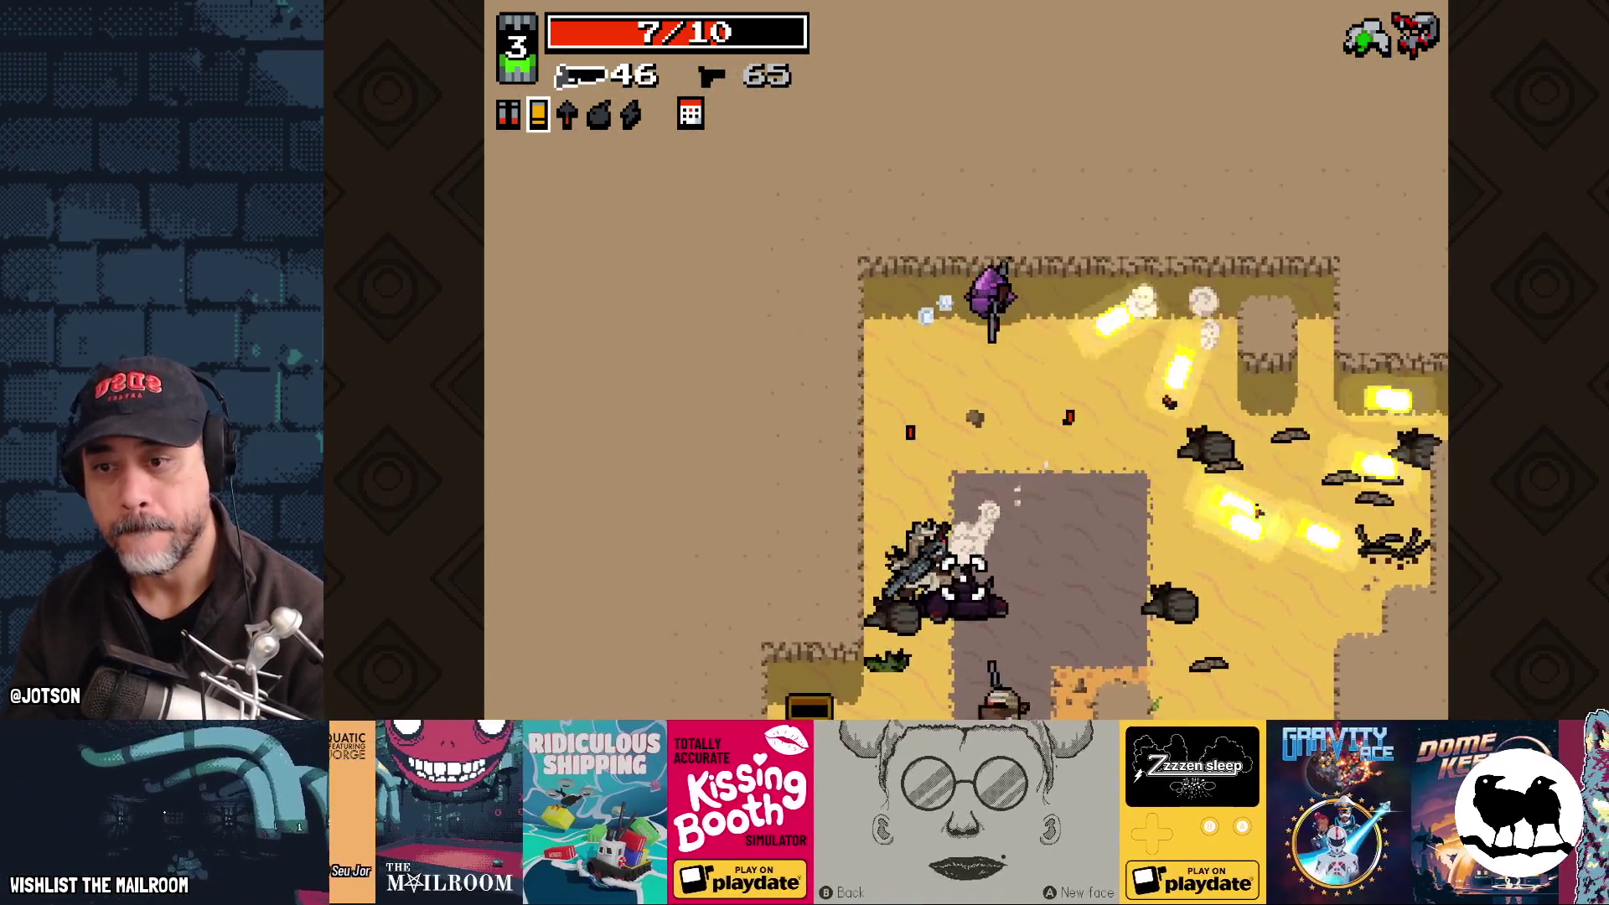
pyautogui.click(766, 358)
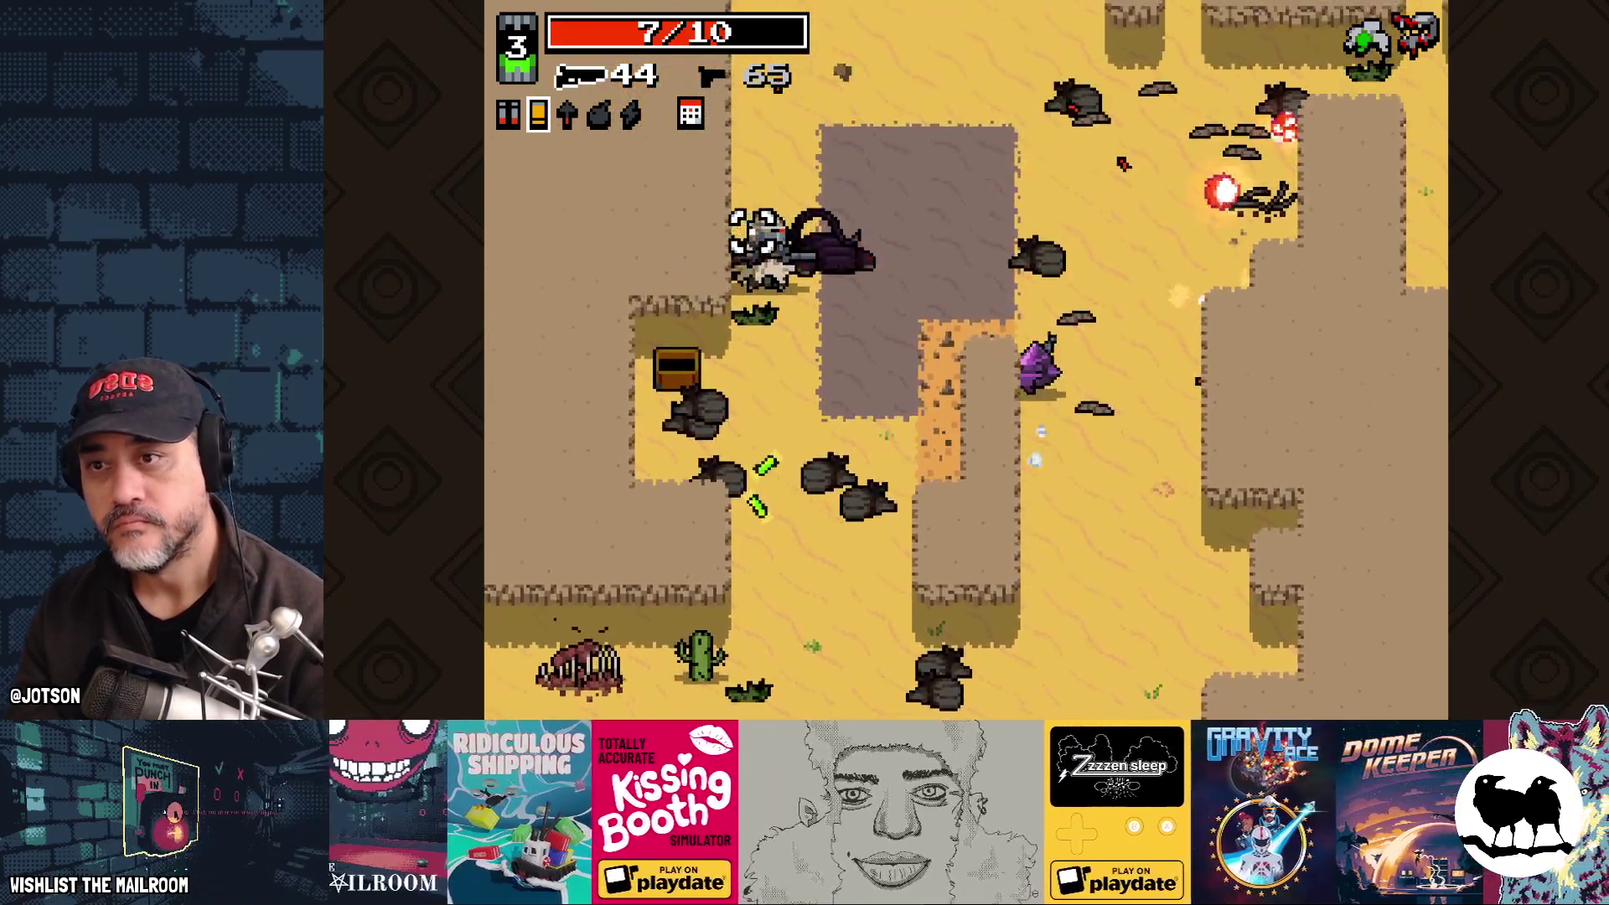
pyautogui.click(752, 338)
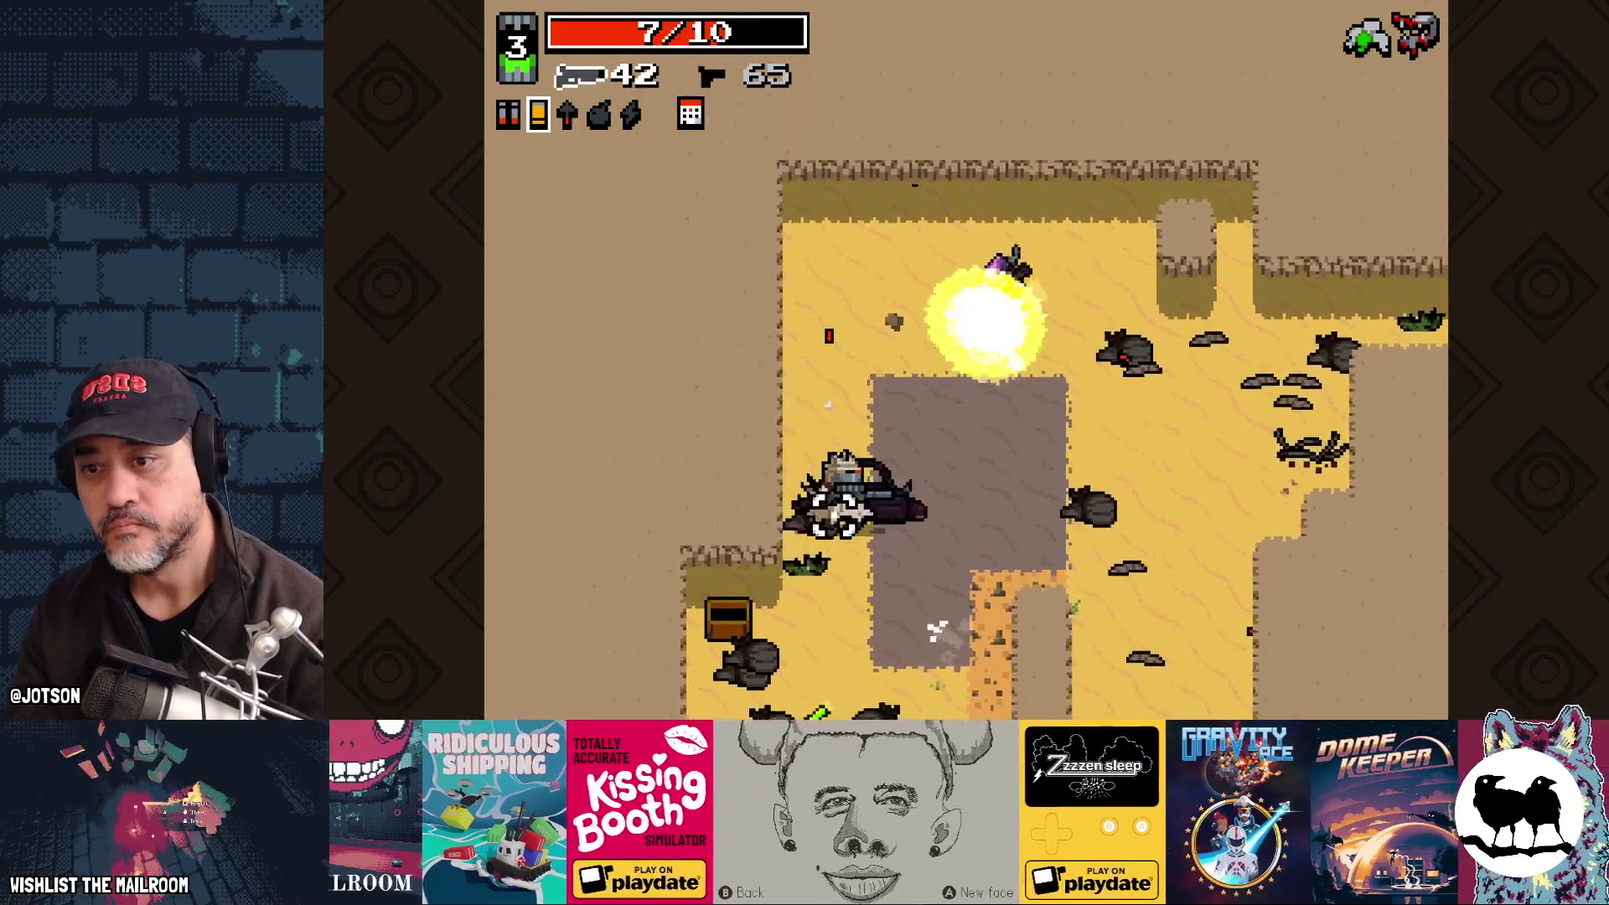
pyautogui.click(797, 554)
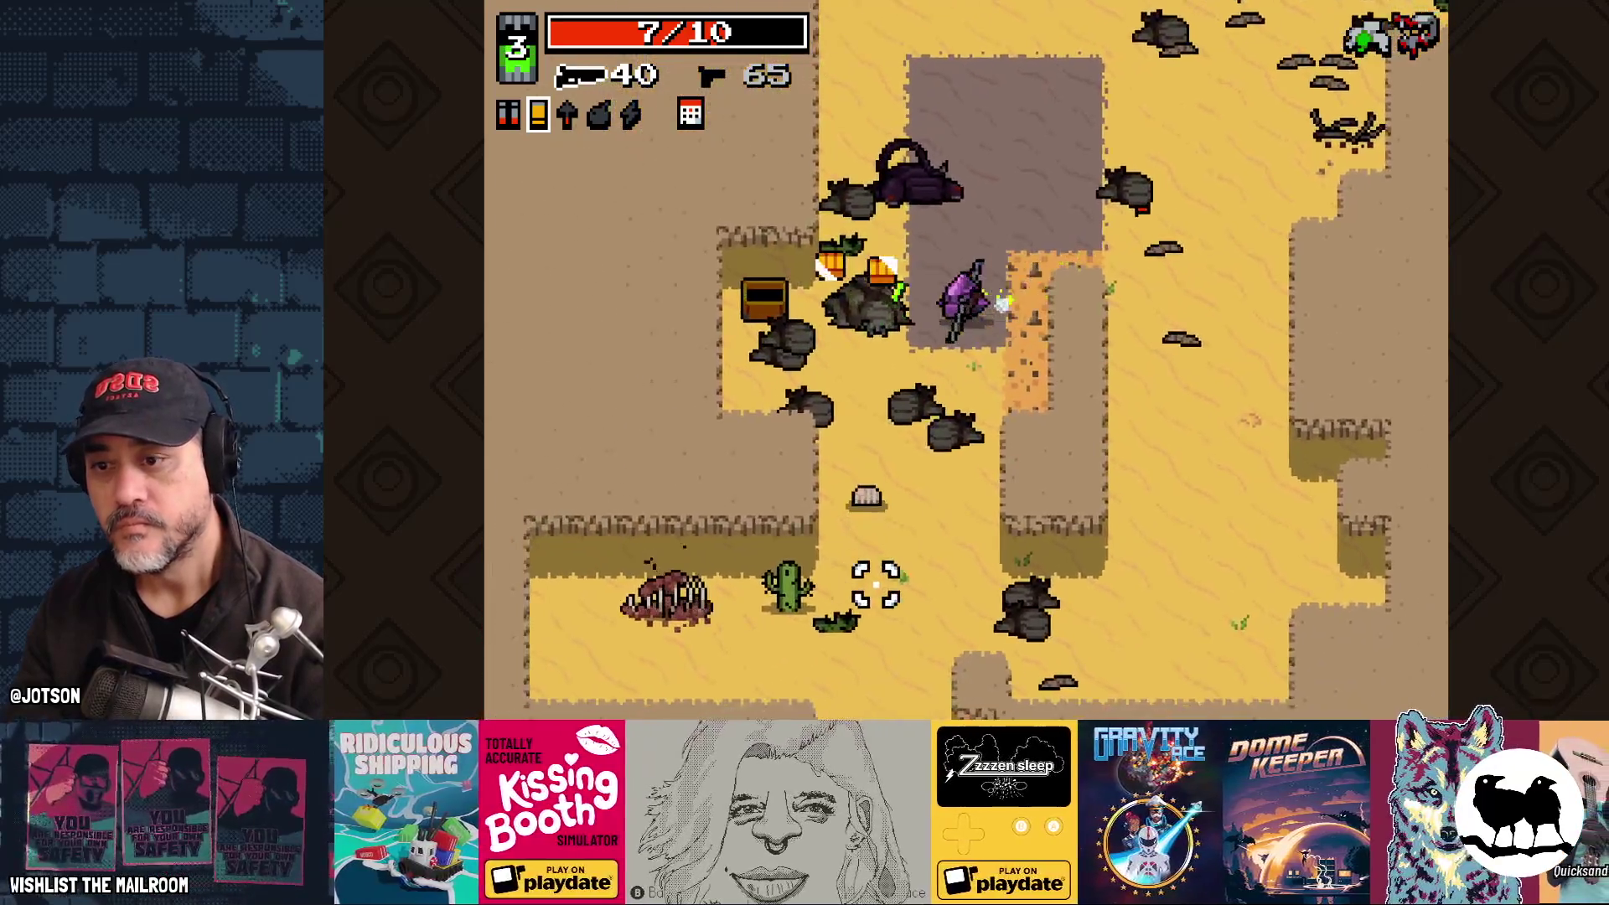
pyautogui.click(888, 583)
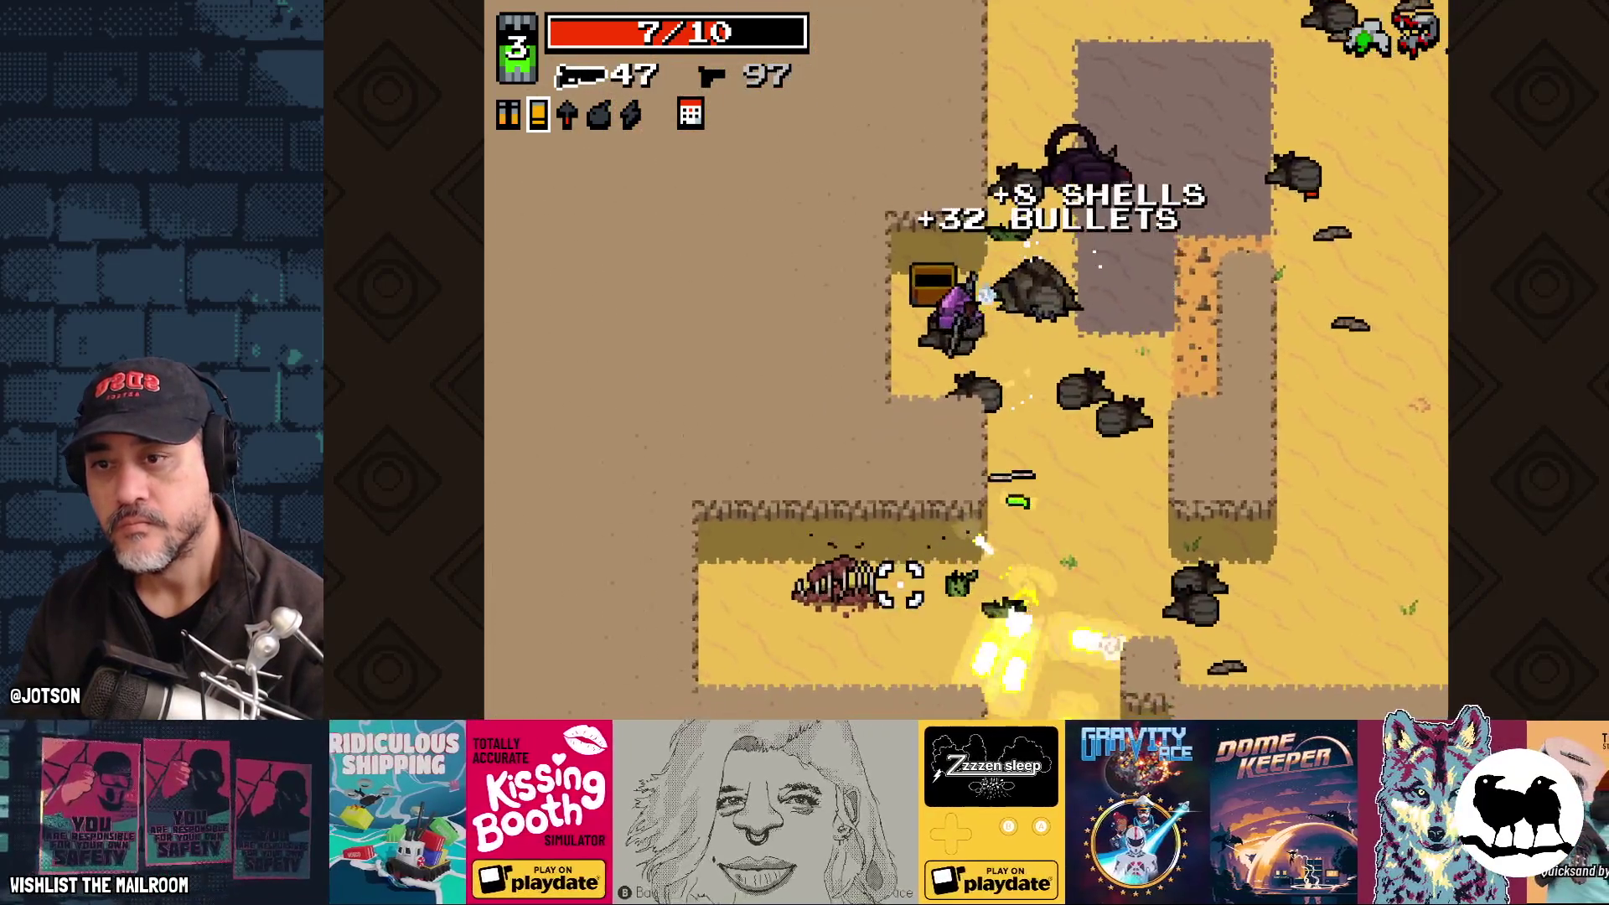
pyautogui.click(779, 402)
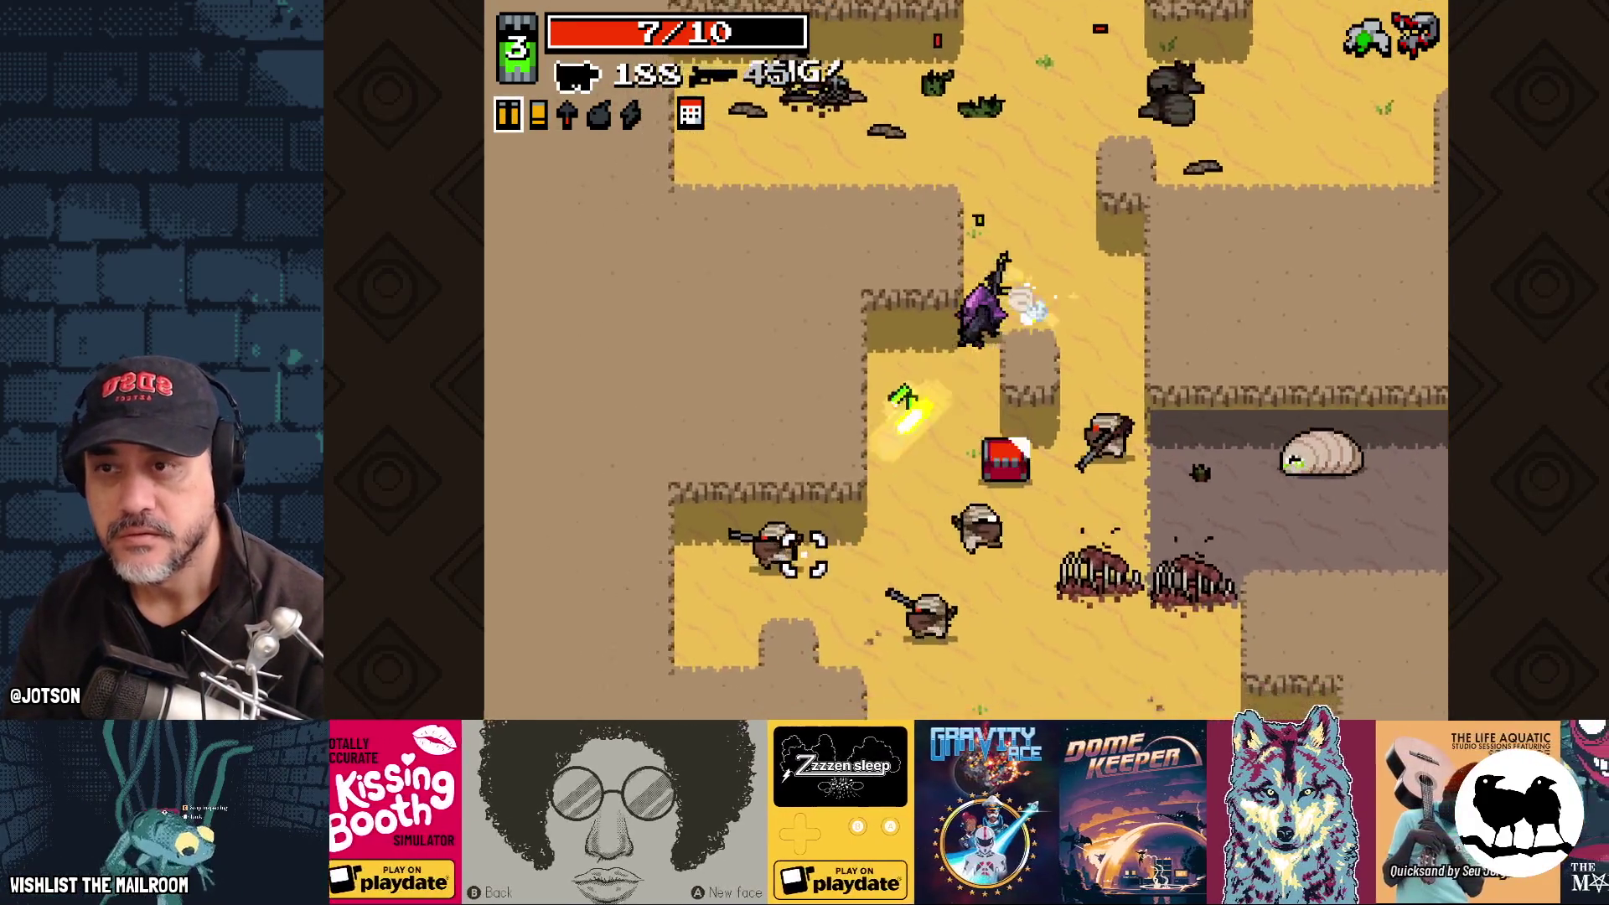
pyautogui.moveTo(969, 585); pyautogui.dragTo(930, 633)
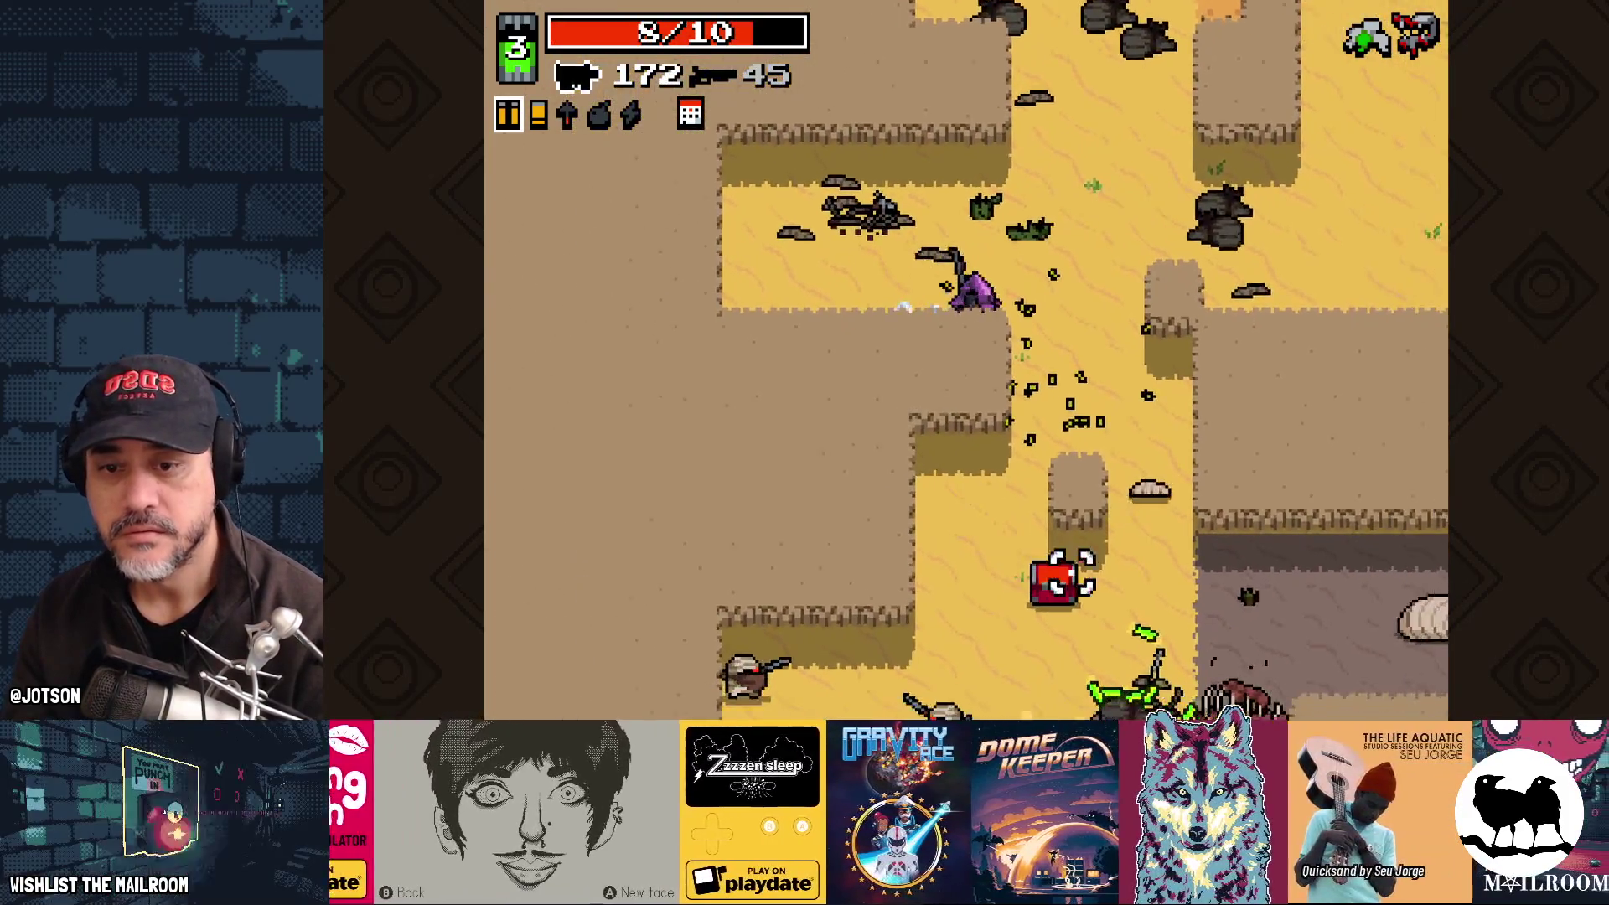
pyautogui.moveTo(1068, 574)
pyautogui.mouseDown()
pyautogui.moveTo(957, 593)
pyautogui.moveTo(927, 667)
pyautogui.moveTo(847, 683)
pyautogui.moveTo(975, 578)
pyautogui.moveTo(1048, 567)
pyautogui.mouseUp()
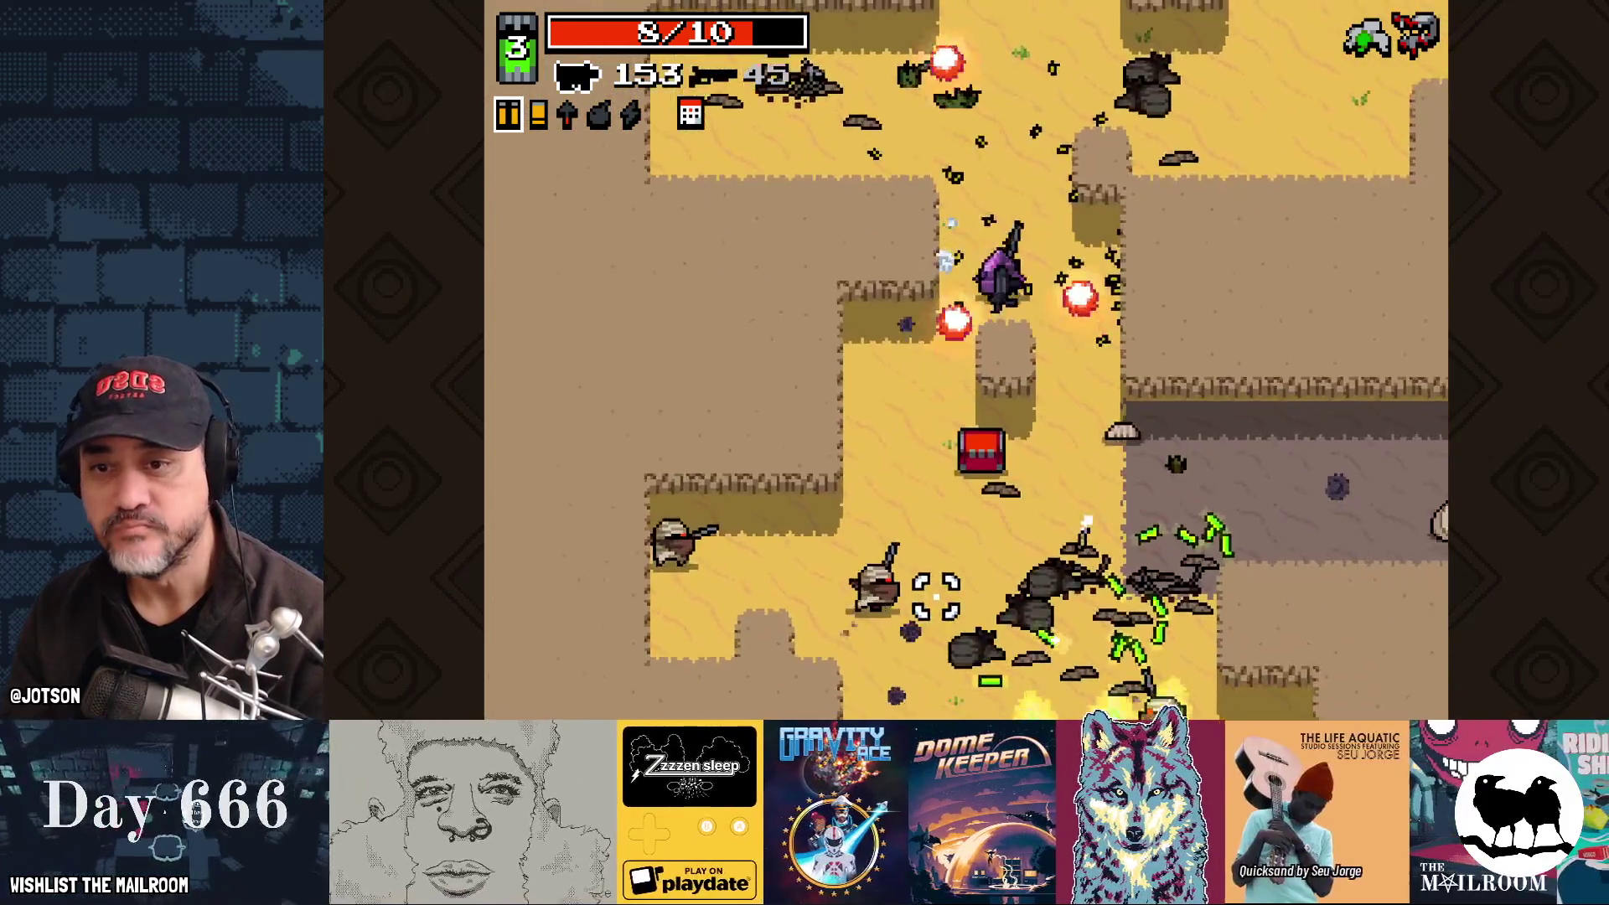
pyautogui.click(939, 586)
pyautogui.click(922, 582)
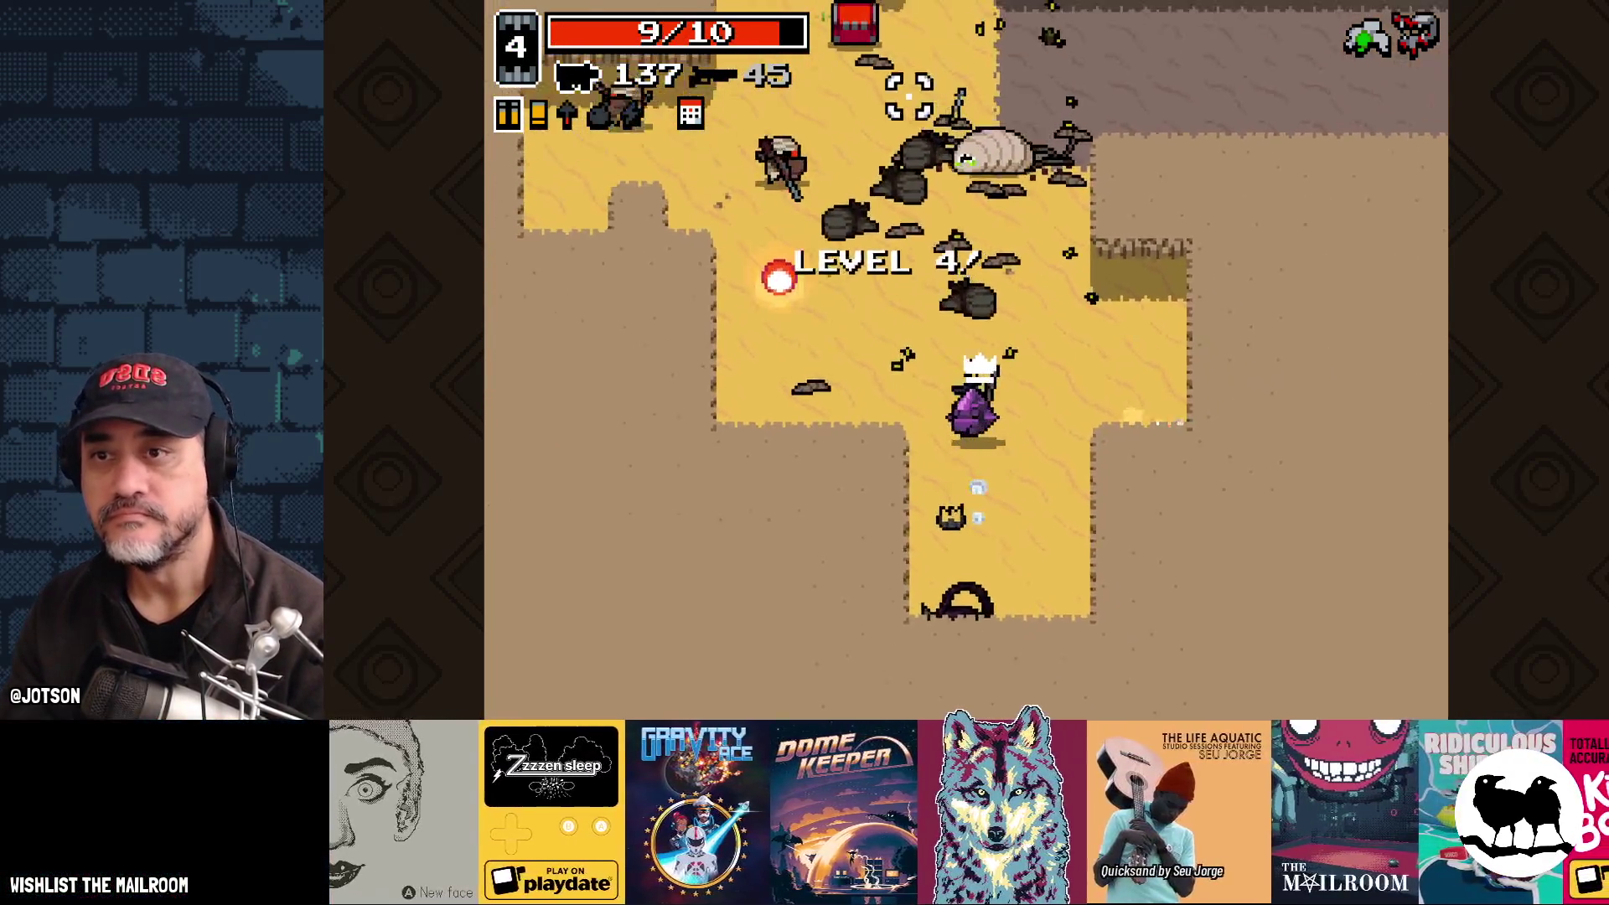
pyautogui.moveTo(909, 96)
pyautogui.mouseDown()
pyautogui.moveTo(747, 198)
pyautogui.moveTo(718, 169)
pyautogui.moveTo(759, 172)
pyautogui.moveTo(754, 305)
pyautogui.mouseUp()
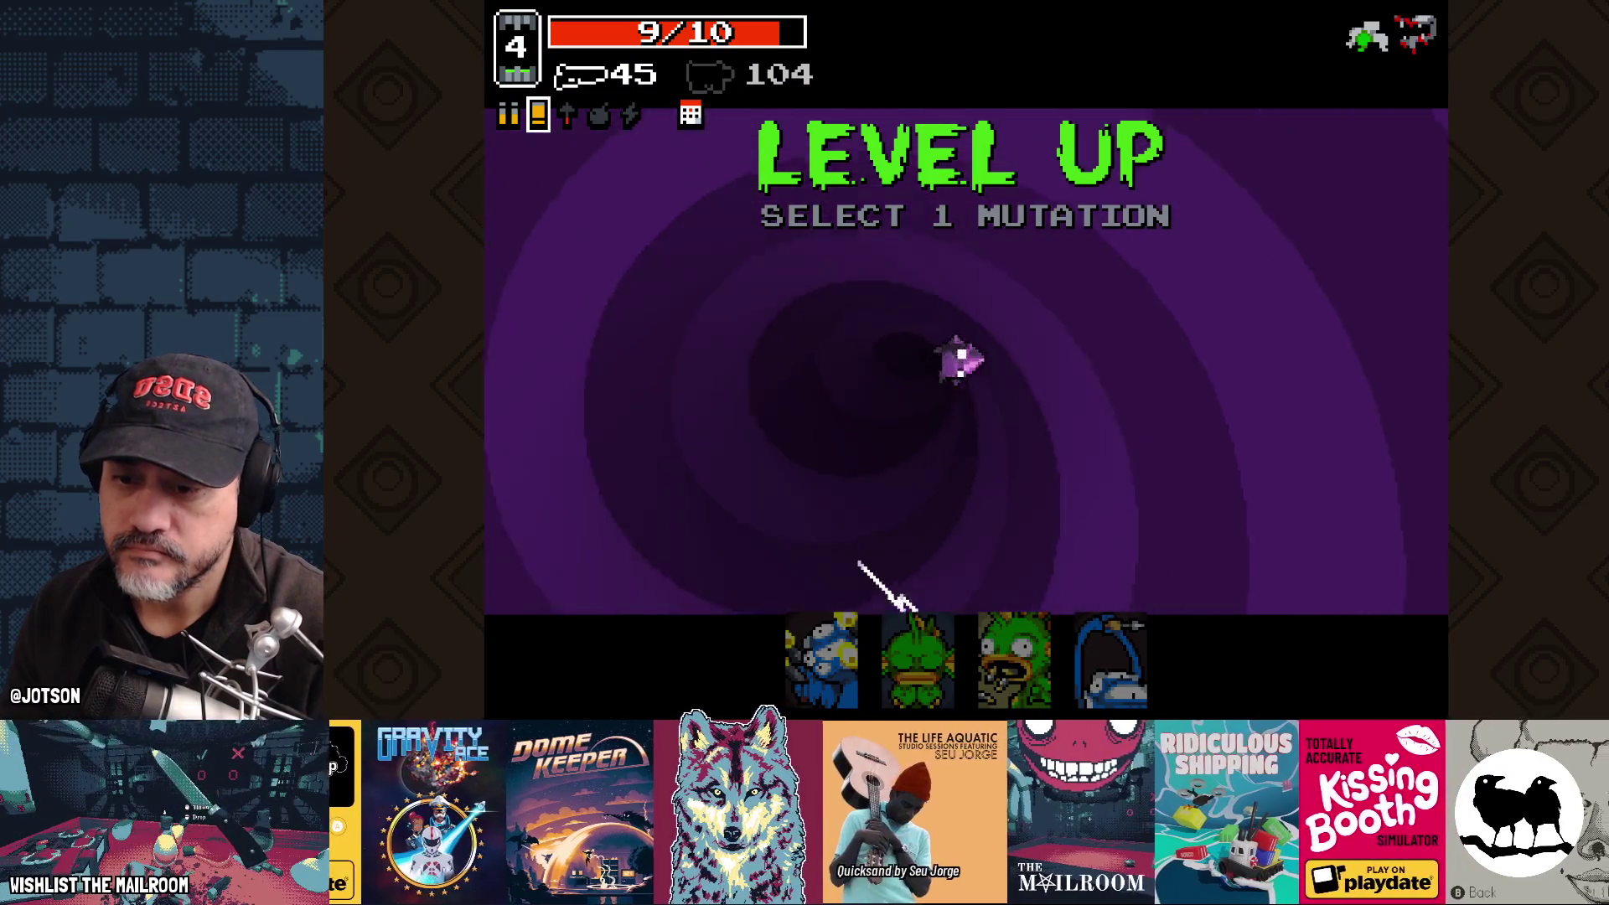
# Step: Take the Long Arms mutation, then shoot the bandit and blow up the green barrel
pyautogui.click(821, 659)
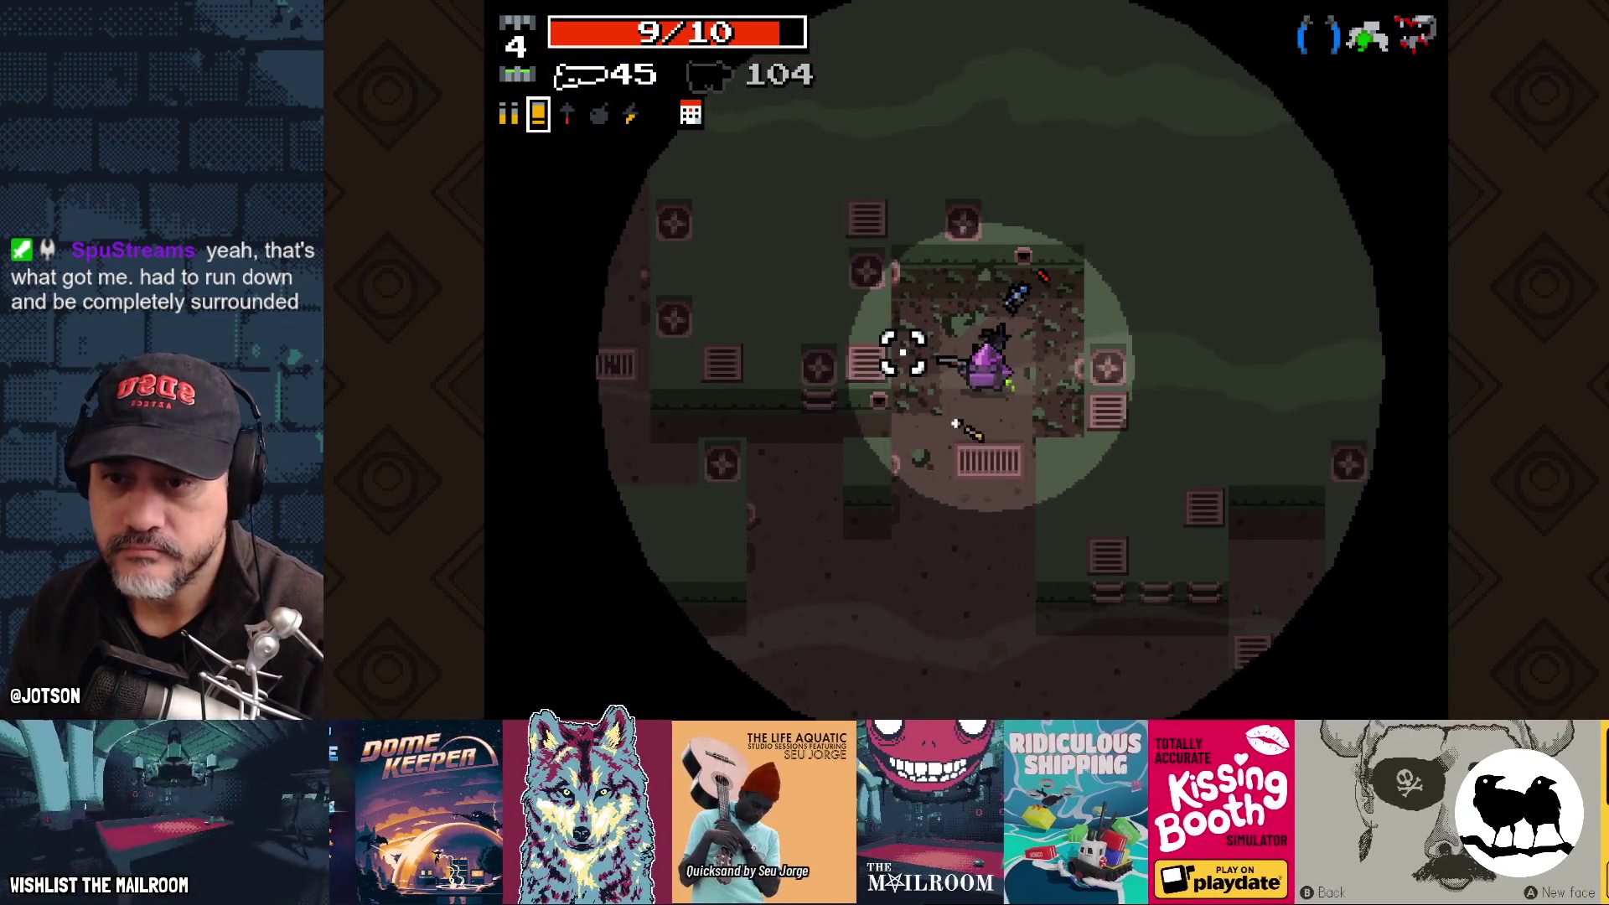
pyautogui.press('s')
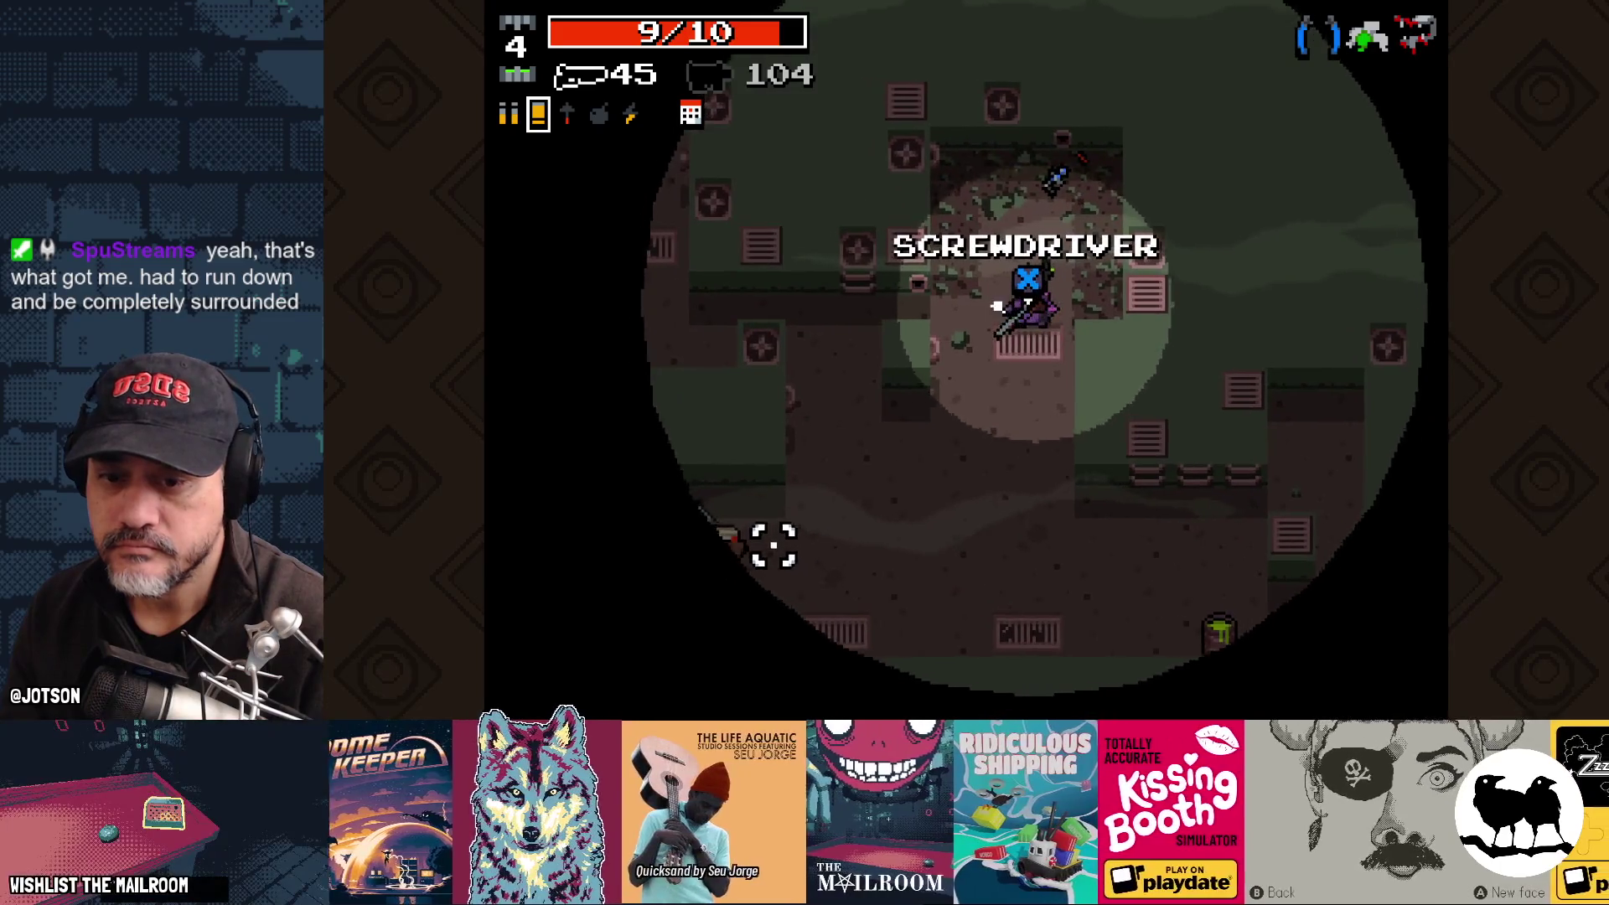
pyautogui.click(760, 461)
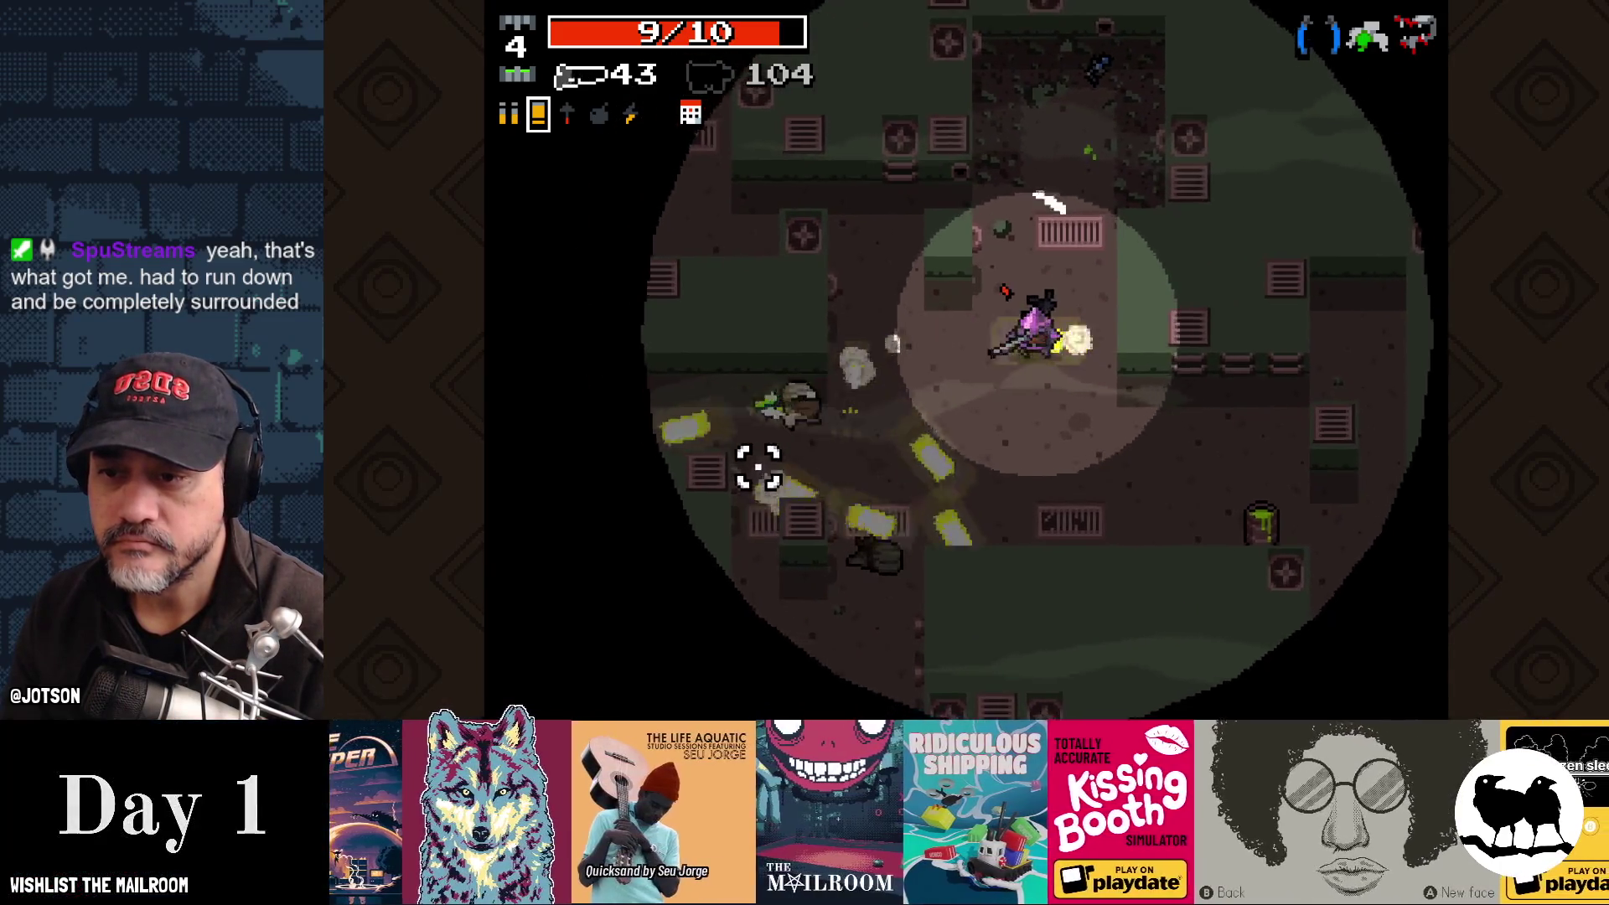
pyautogui.click(1186, 481)
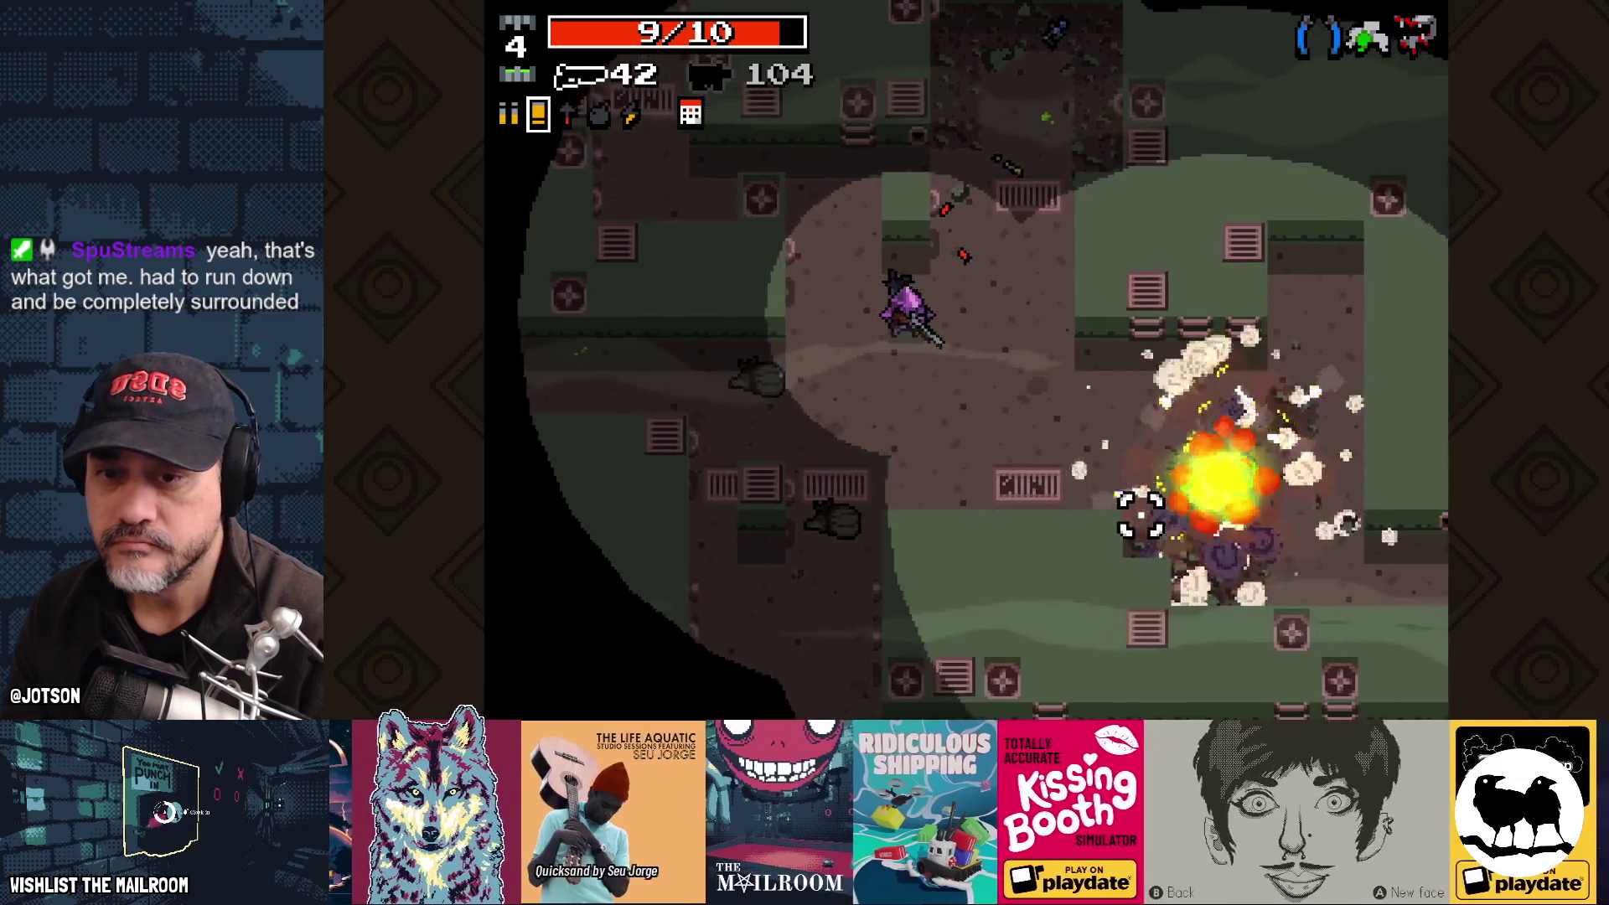
pyautogui.press('a')
pyautogui.press('s')
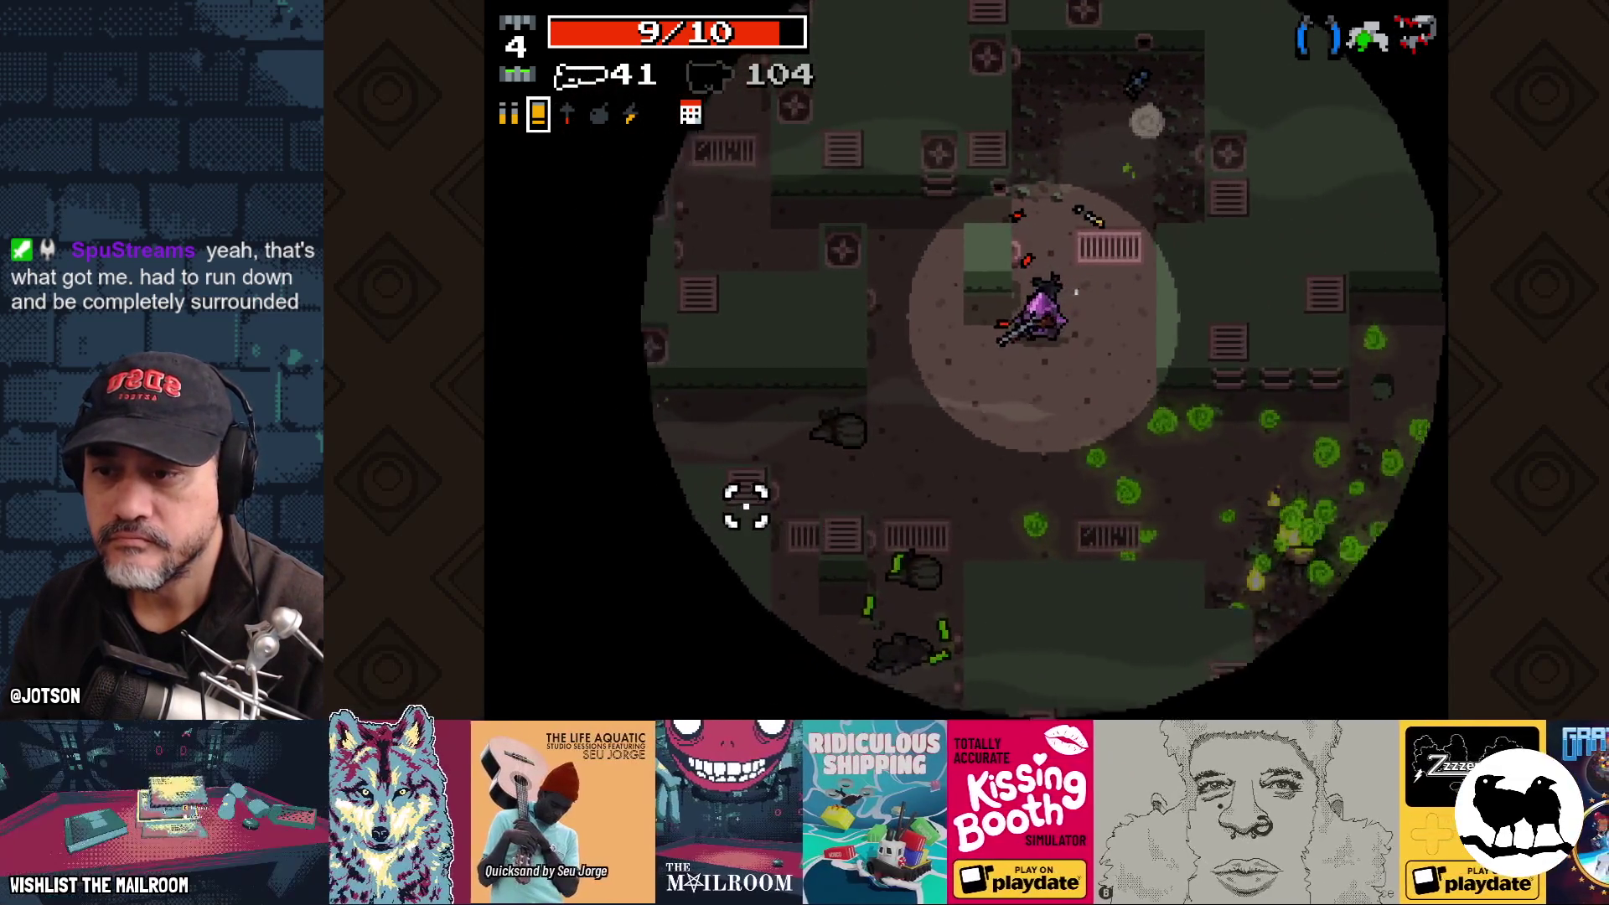
# Step: Shoot down the rats and other enemies closing in from all sides
pyautogui.click(746, 436)
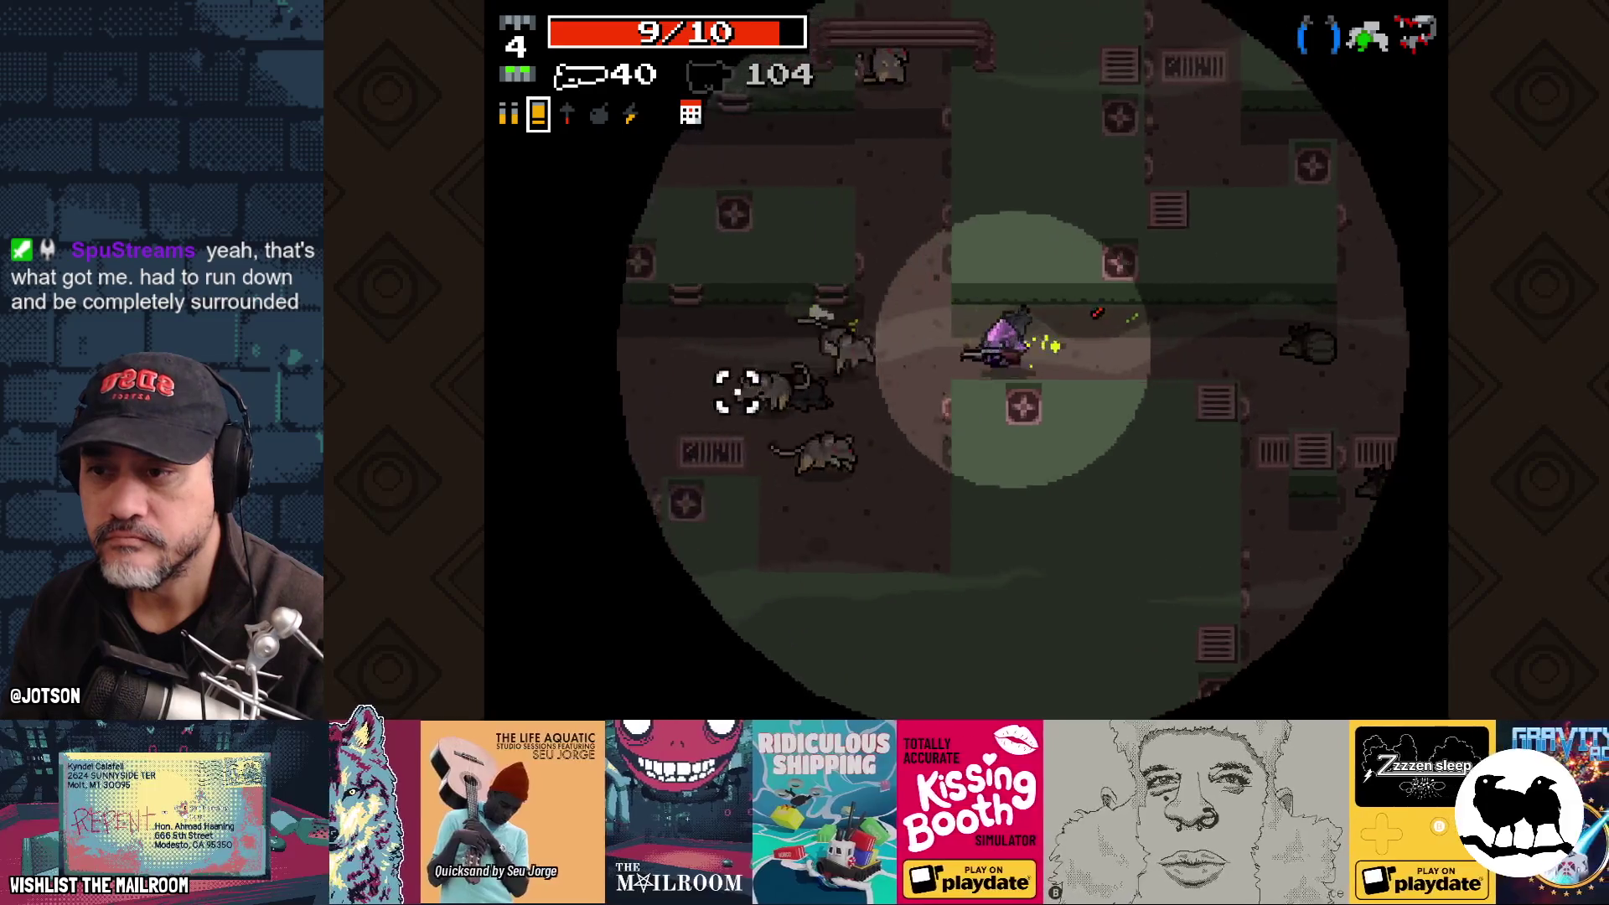
pyautogui.click(742, 399)
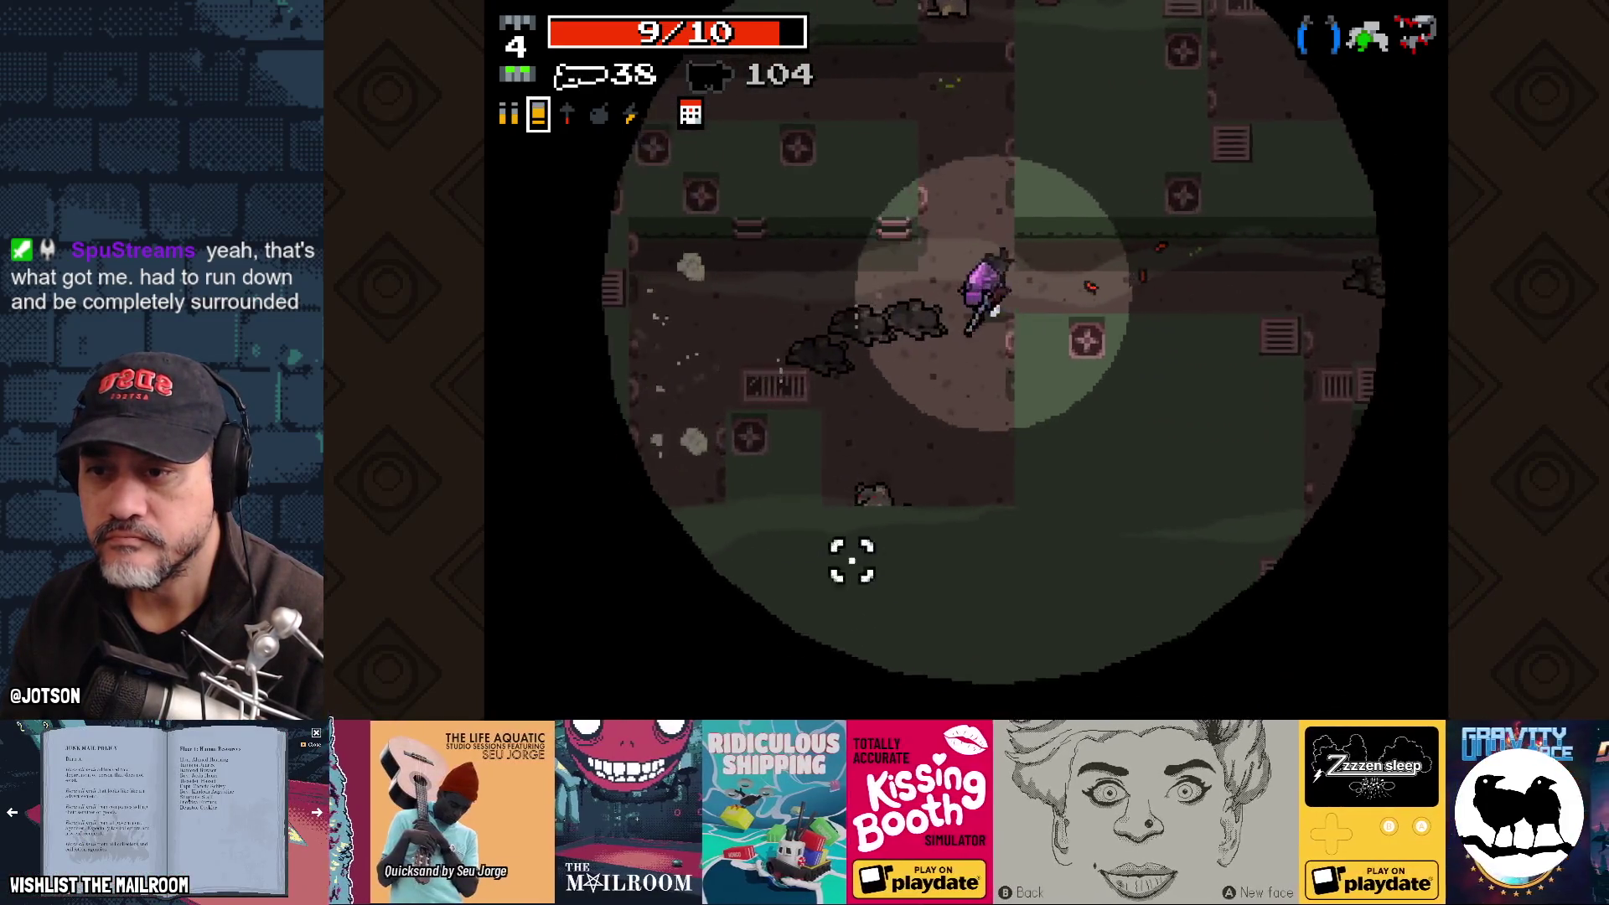
pyautogui.click(813, 540)
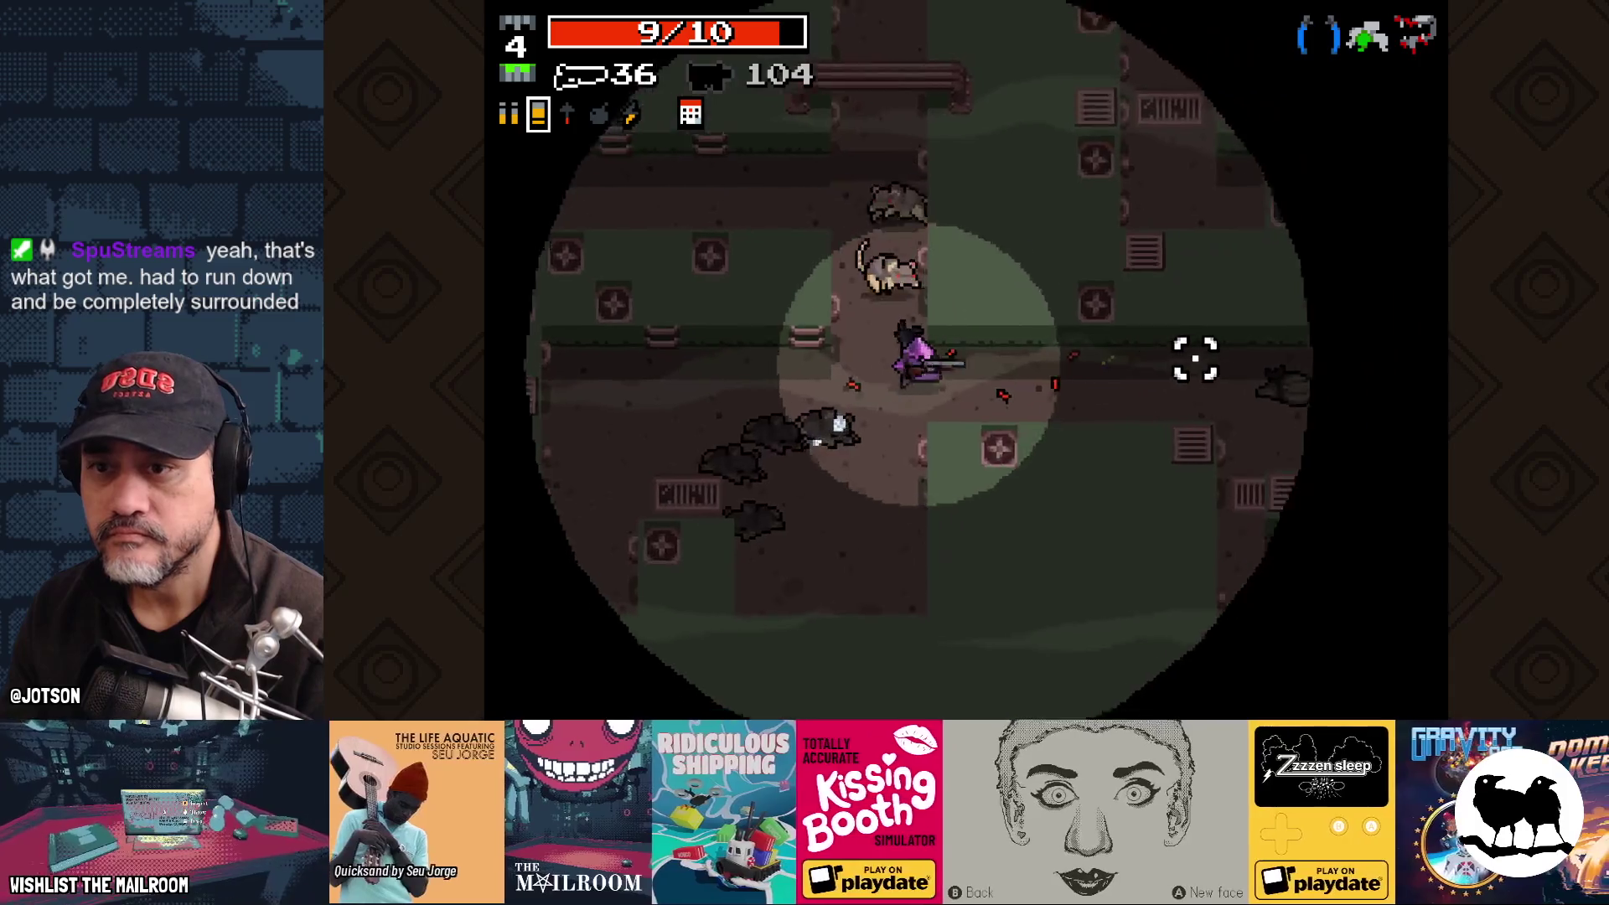
pyautogui.click(765, 377)
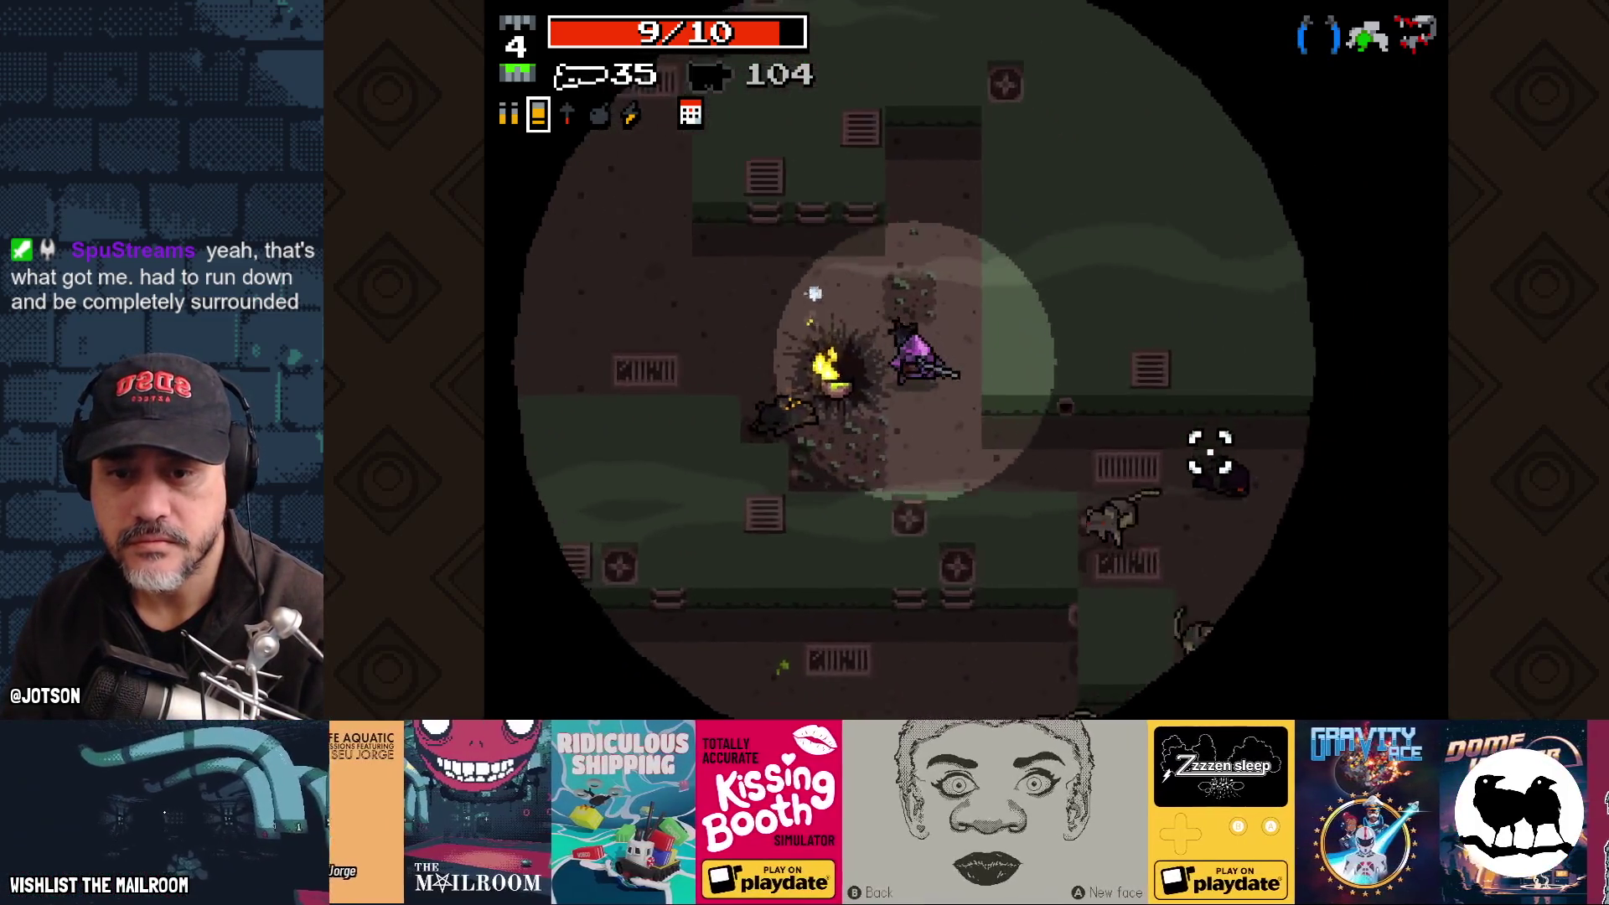
pyautogui.click(1183, 375)
pyautogui.click(1180, 386)
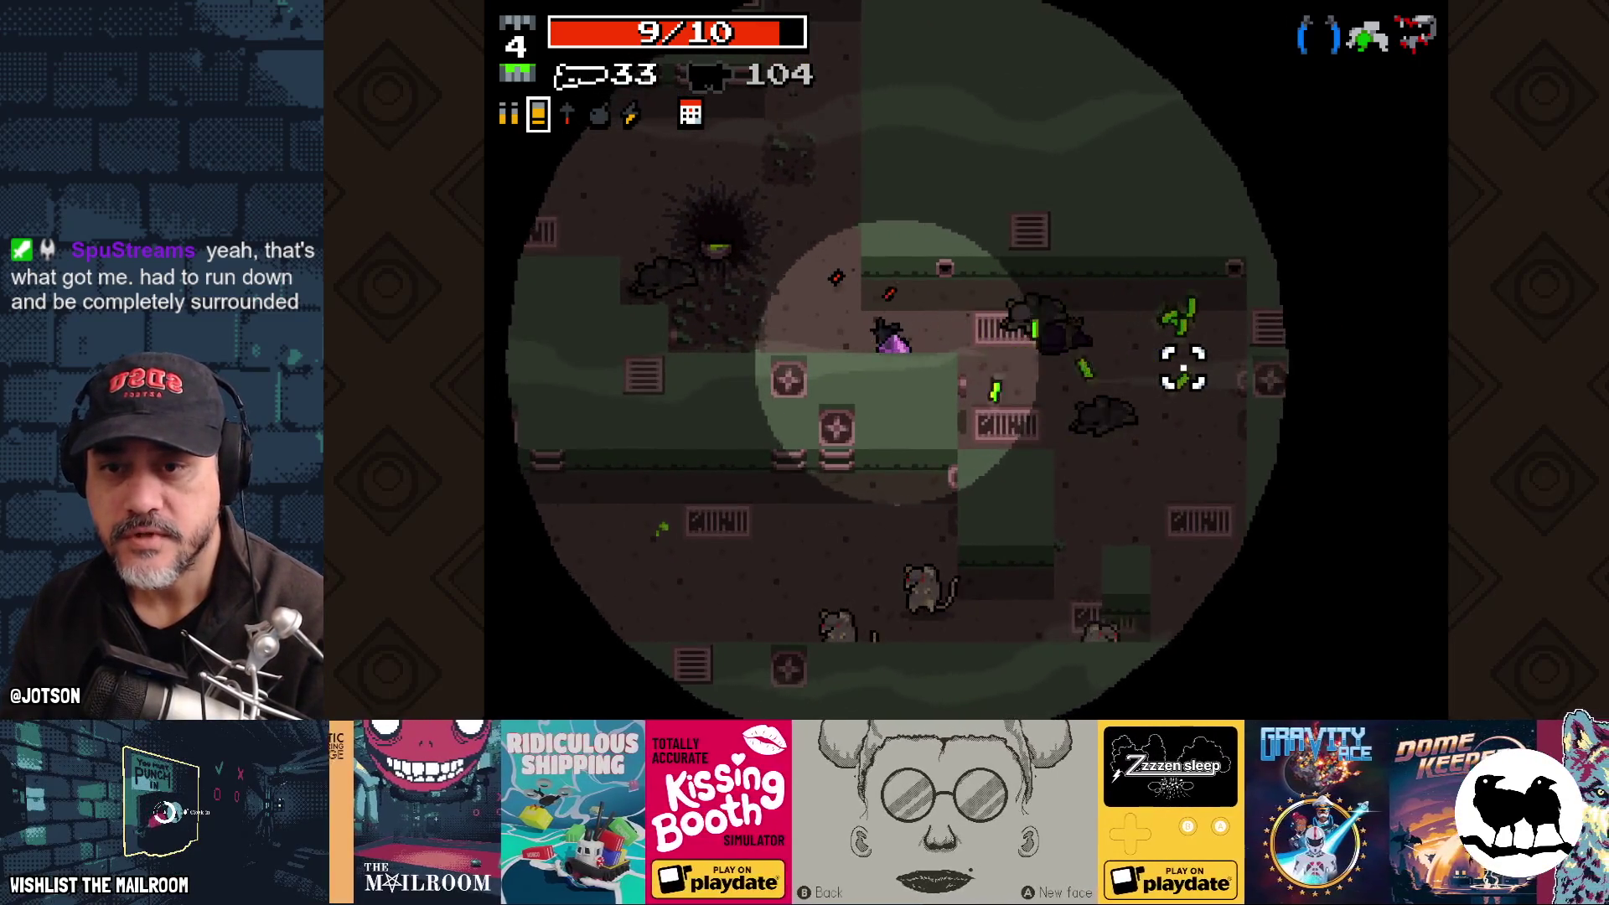
pyautogui.click(889, 545)
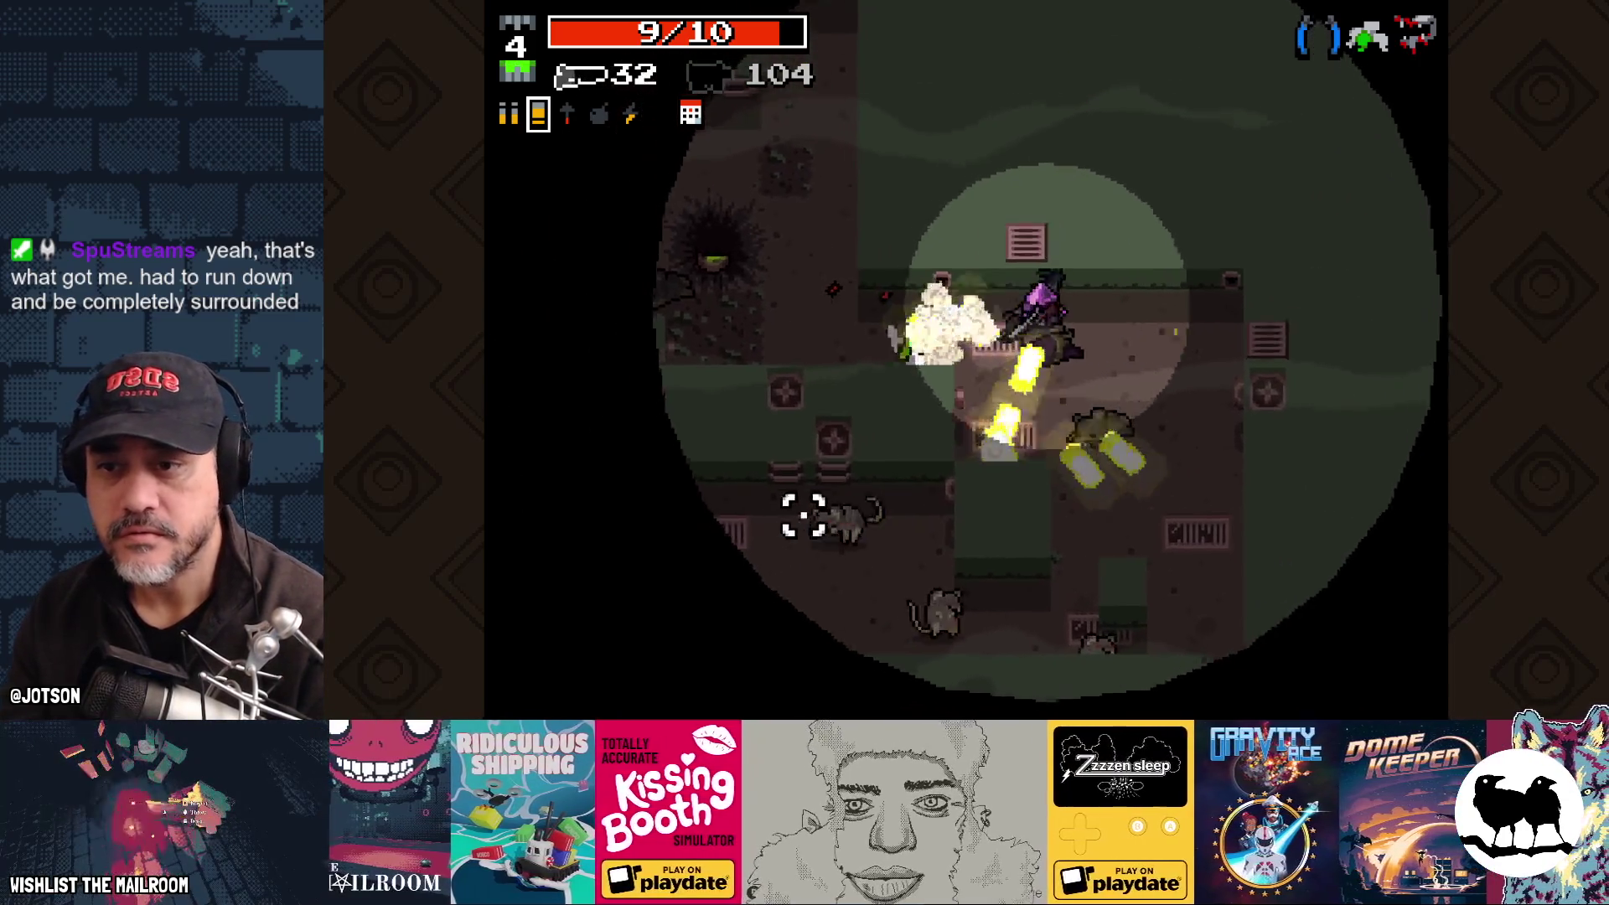
pyautogui.click(1157, 461)
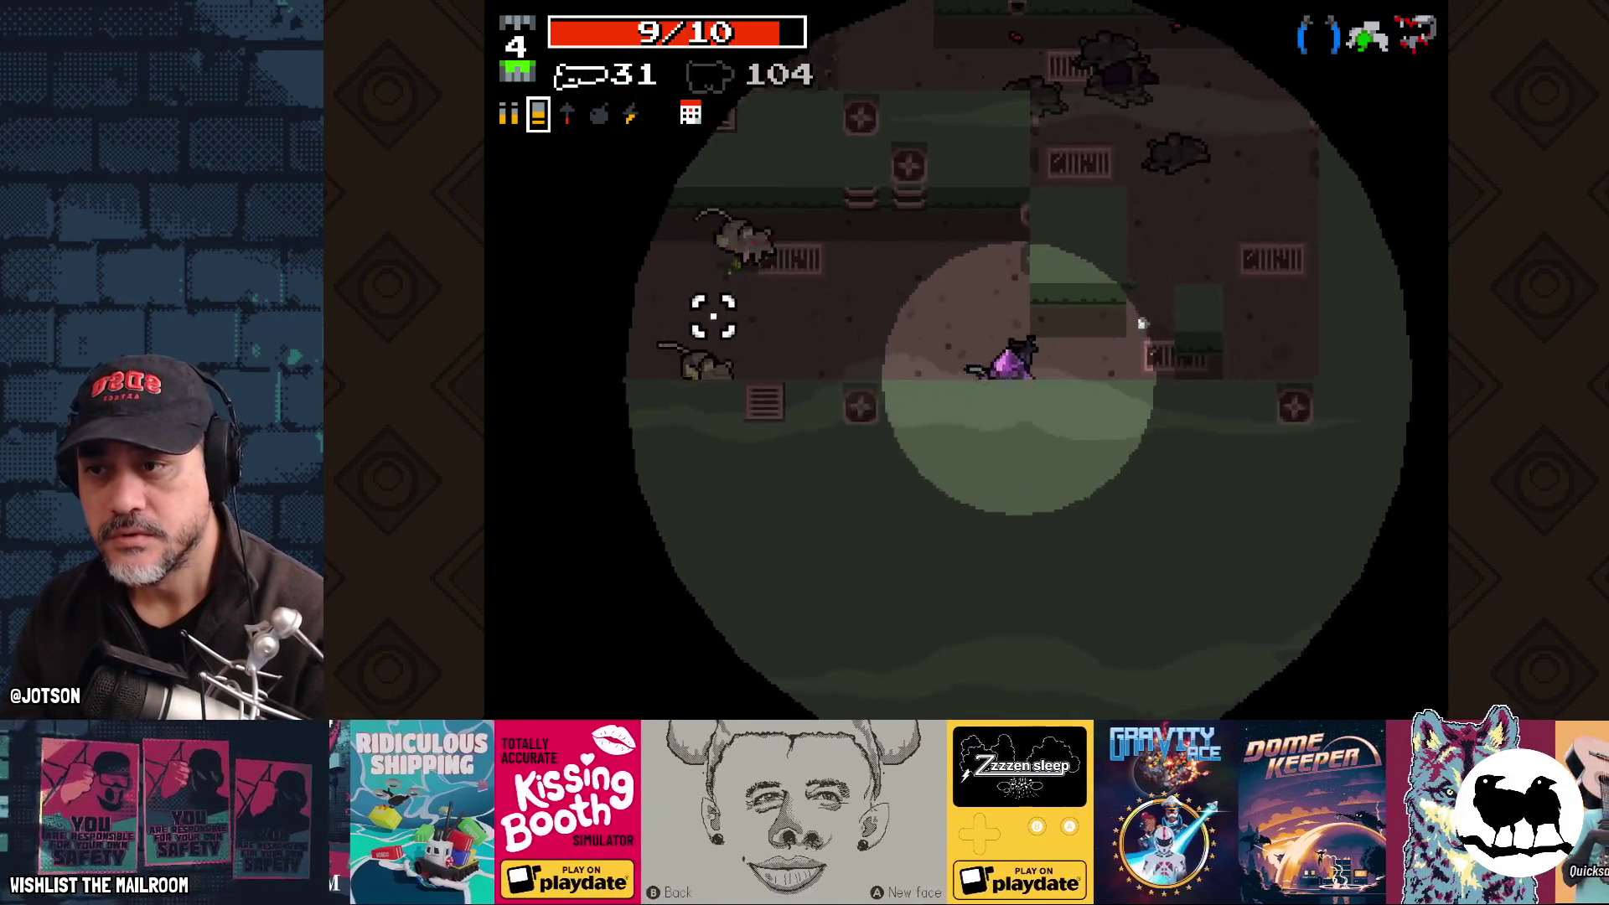
pyautogui.click(780, 348)
pyautogui.click(781, 259)
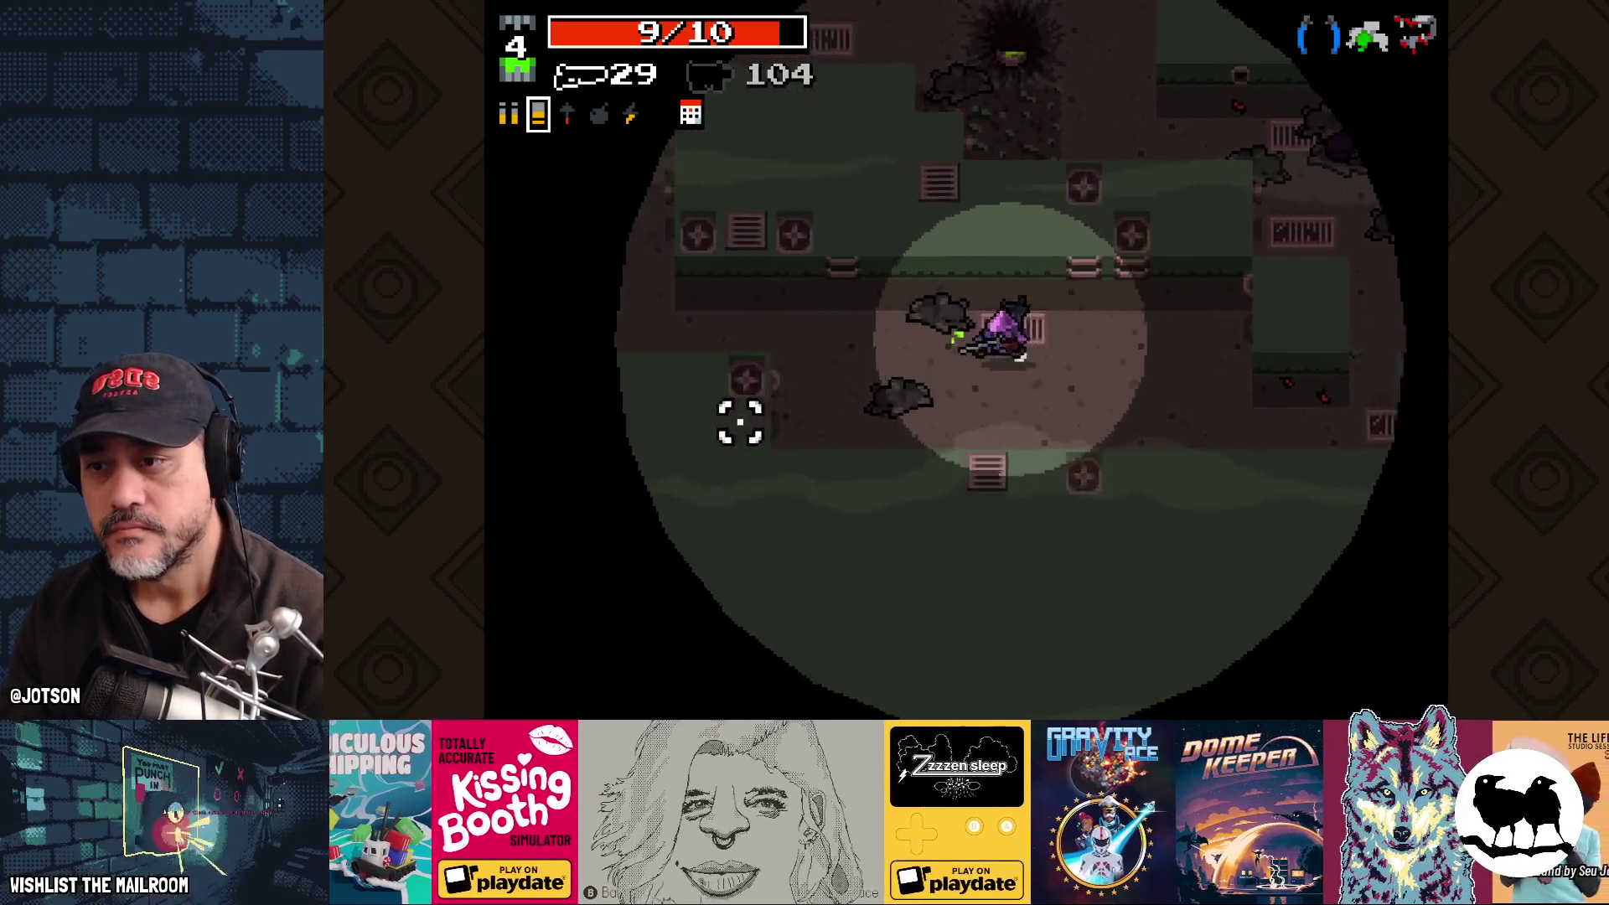
# Step: Advance through the sewer, firing at the enemies along the corridor and up-left
pyautogui.press('s')
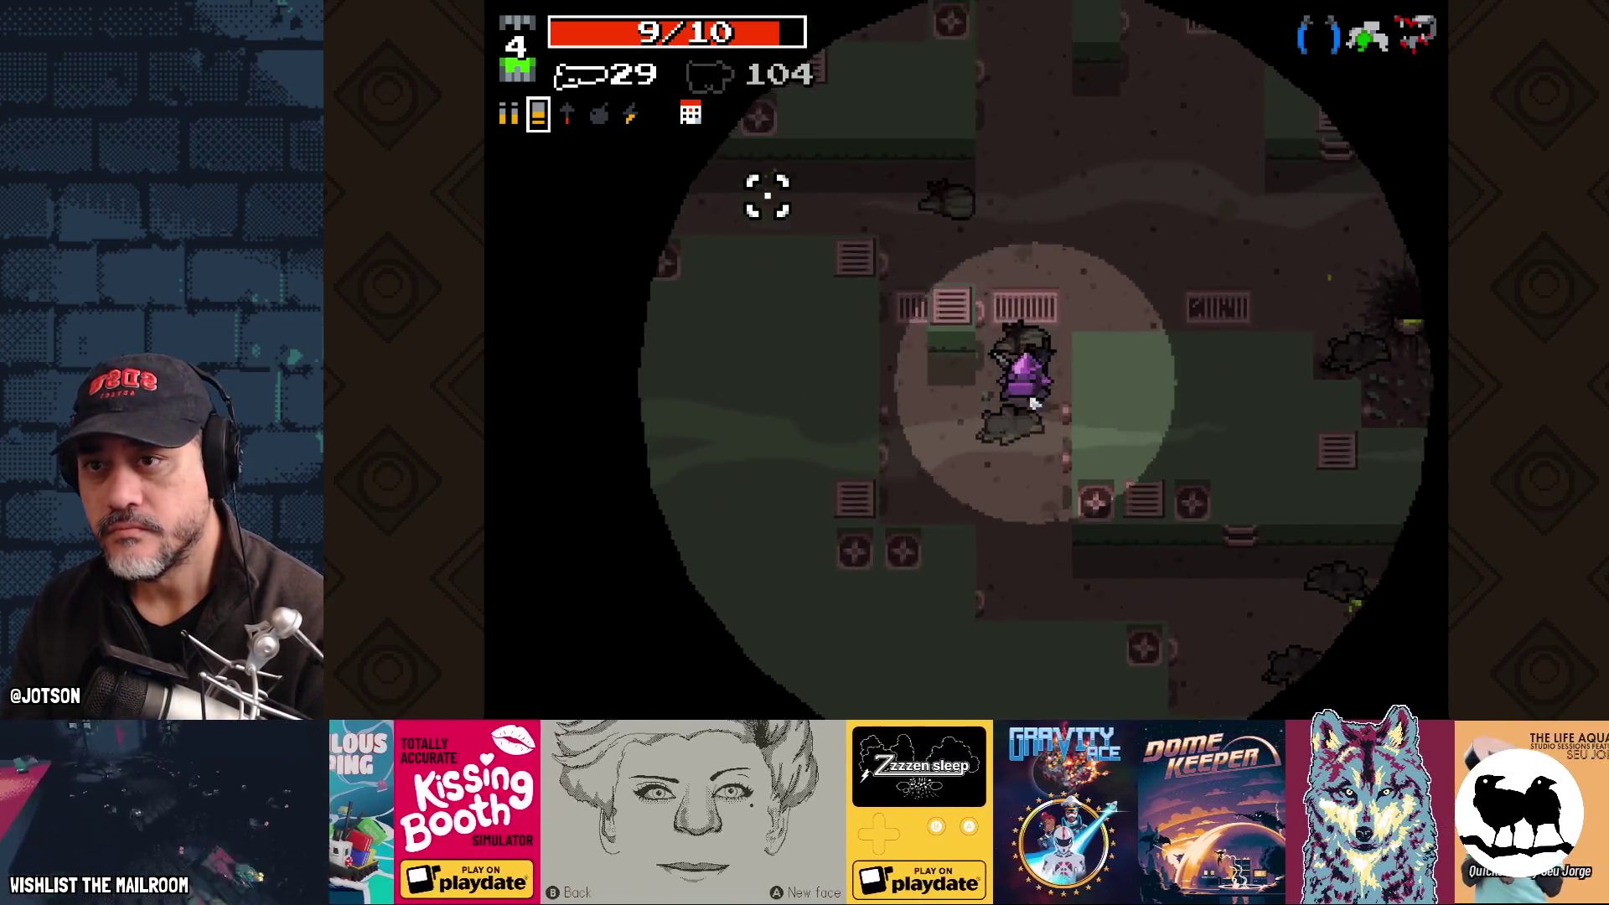
pyautogui.click(737, 335)
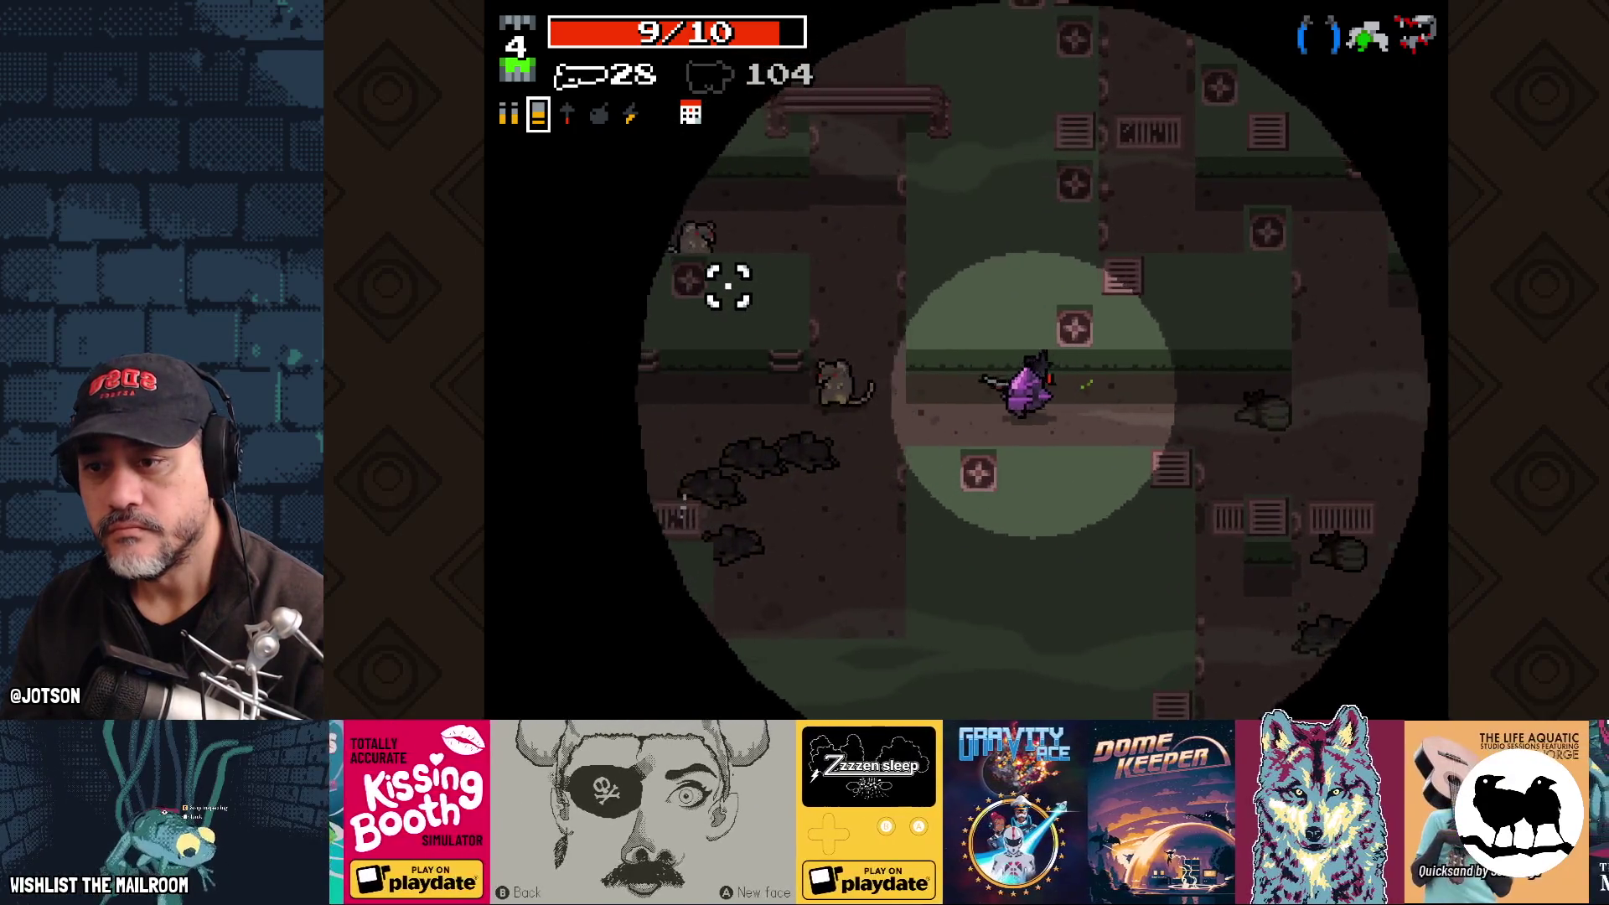
pyautogui.click(738, 251)
pyautogui.click(897, 142)
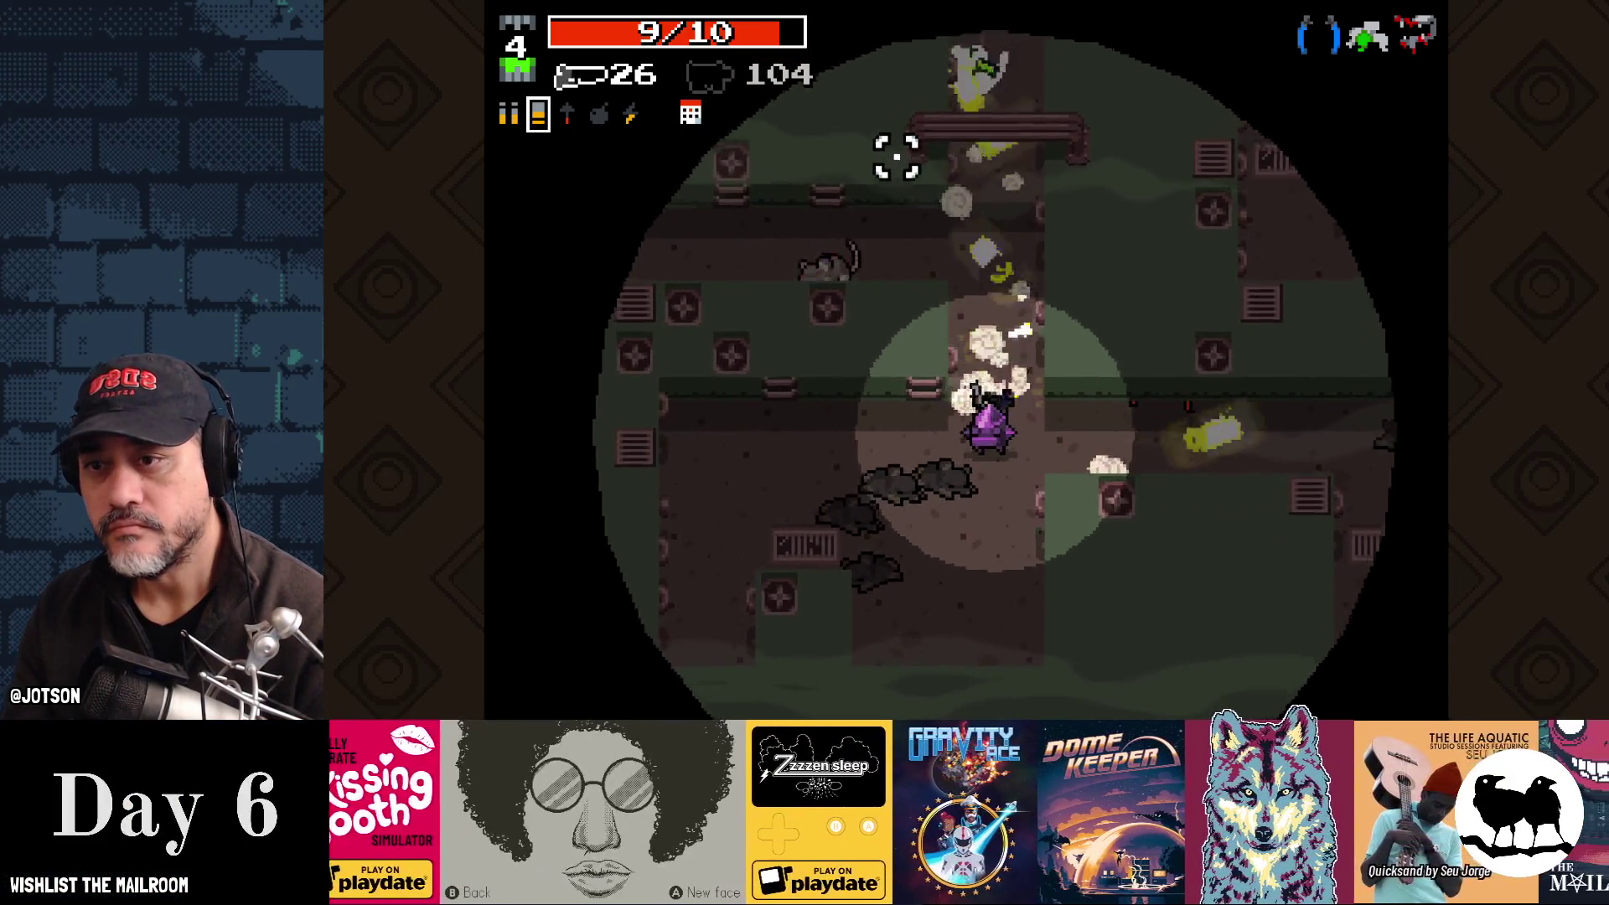
pyautogui.press('w')
pyautogui.click(709, 360)
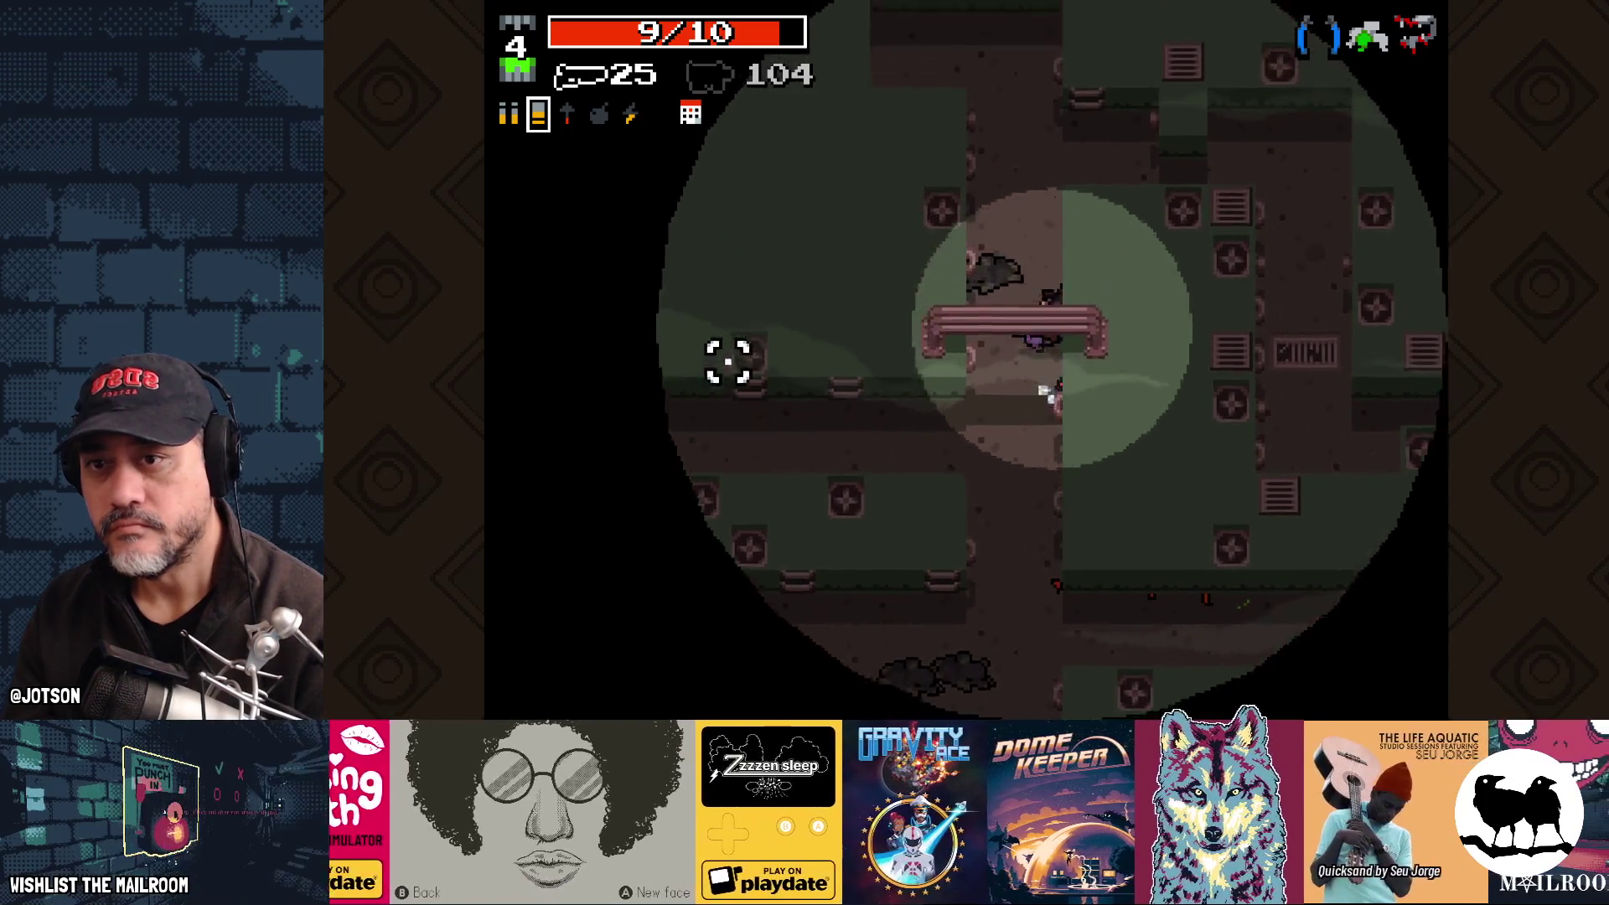
pyautogui.click(743, 316)
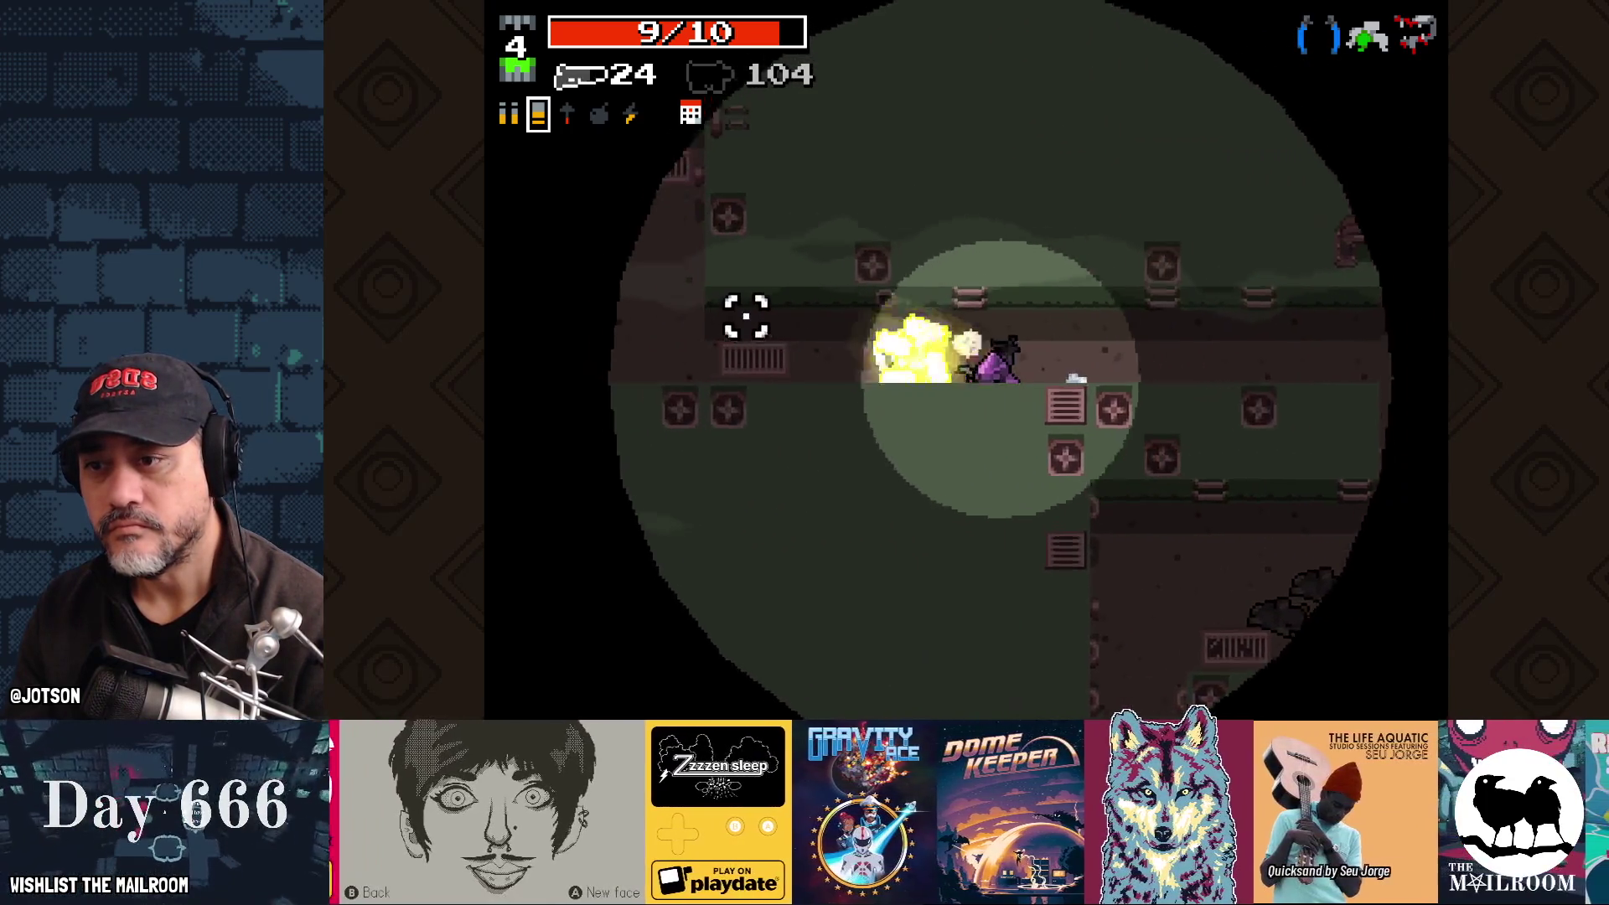
pyautogui.click(783, 205)
pyautogui.click(758, 244)
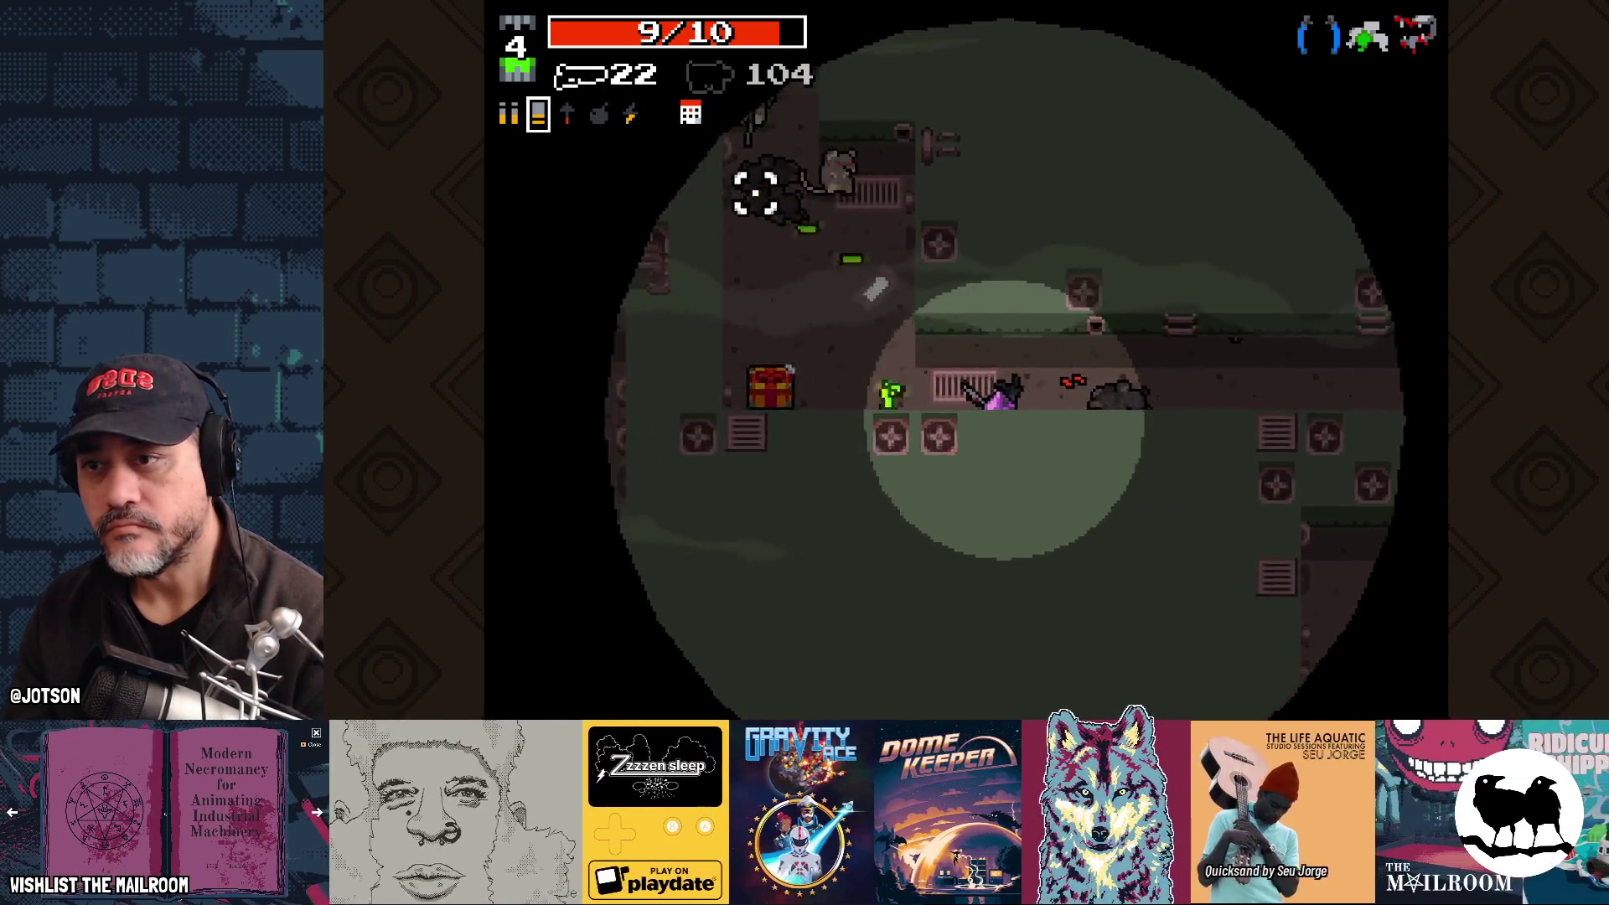
pyautogui.click(869, 111)
pyautogui.click(768, 162)
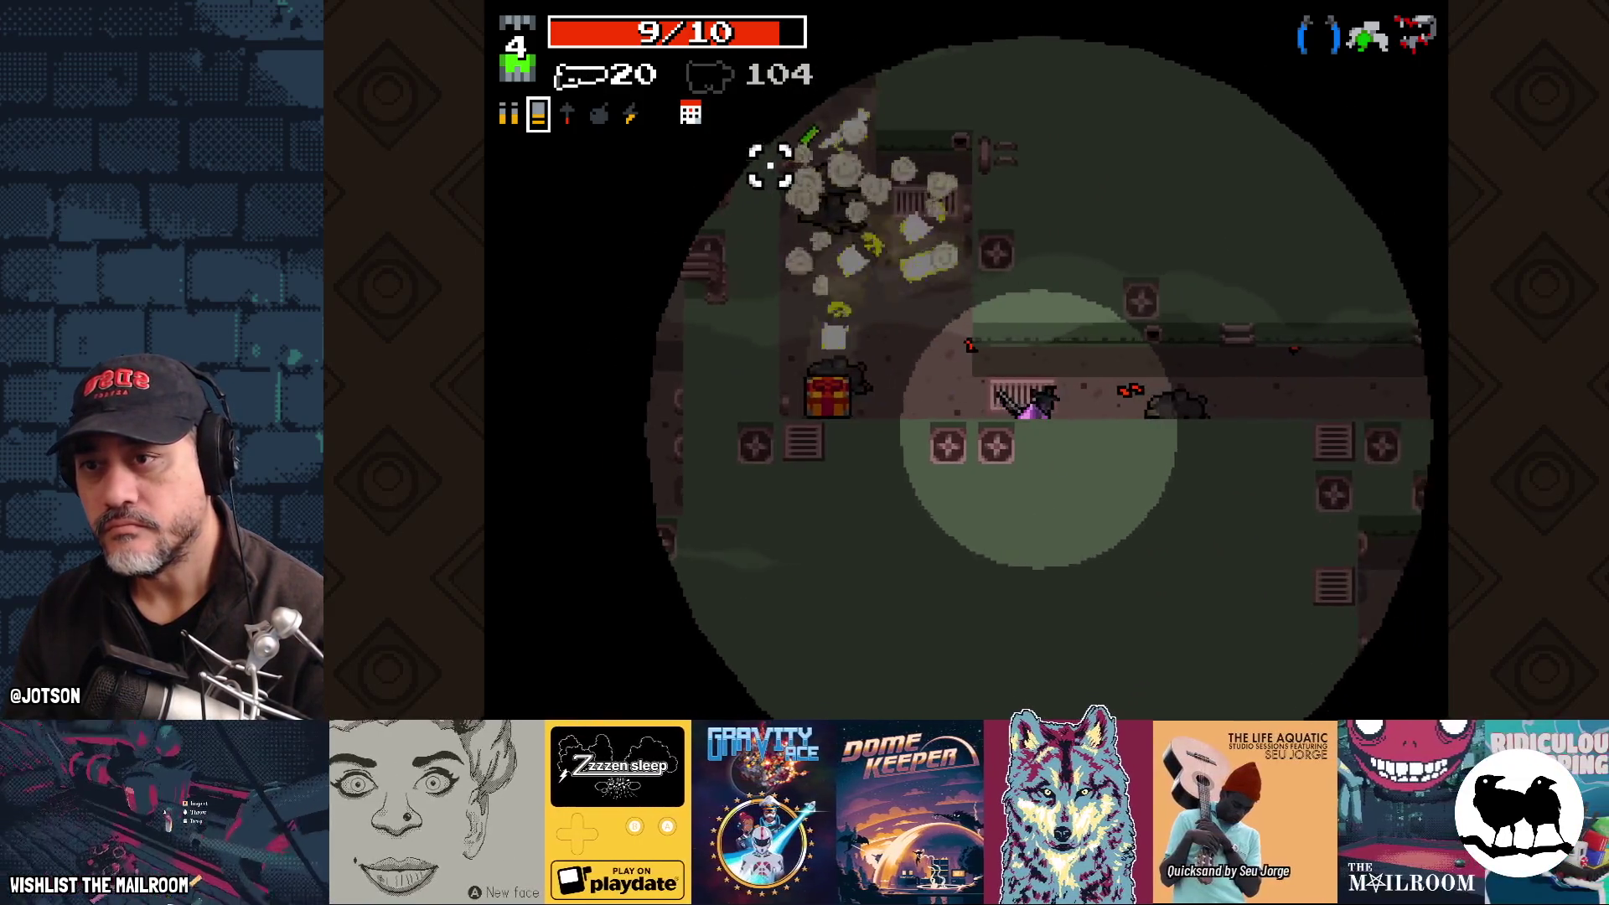
# Step: Kill the frog enemy and the remaining enemies to the left and below
pyautogui.click(790, 388)
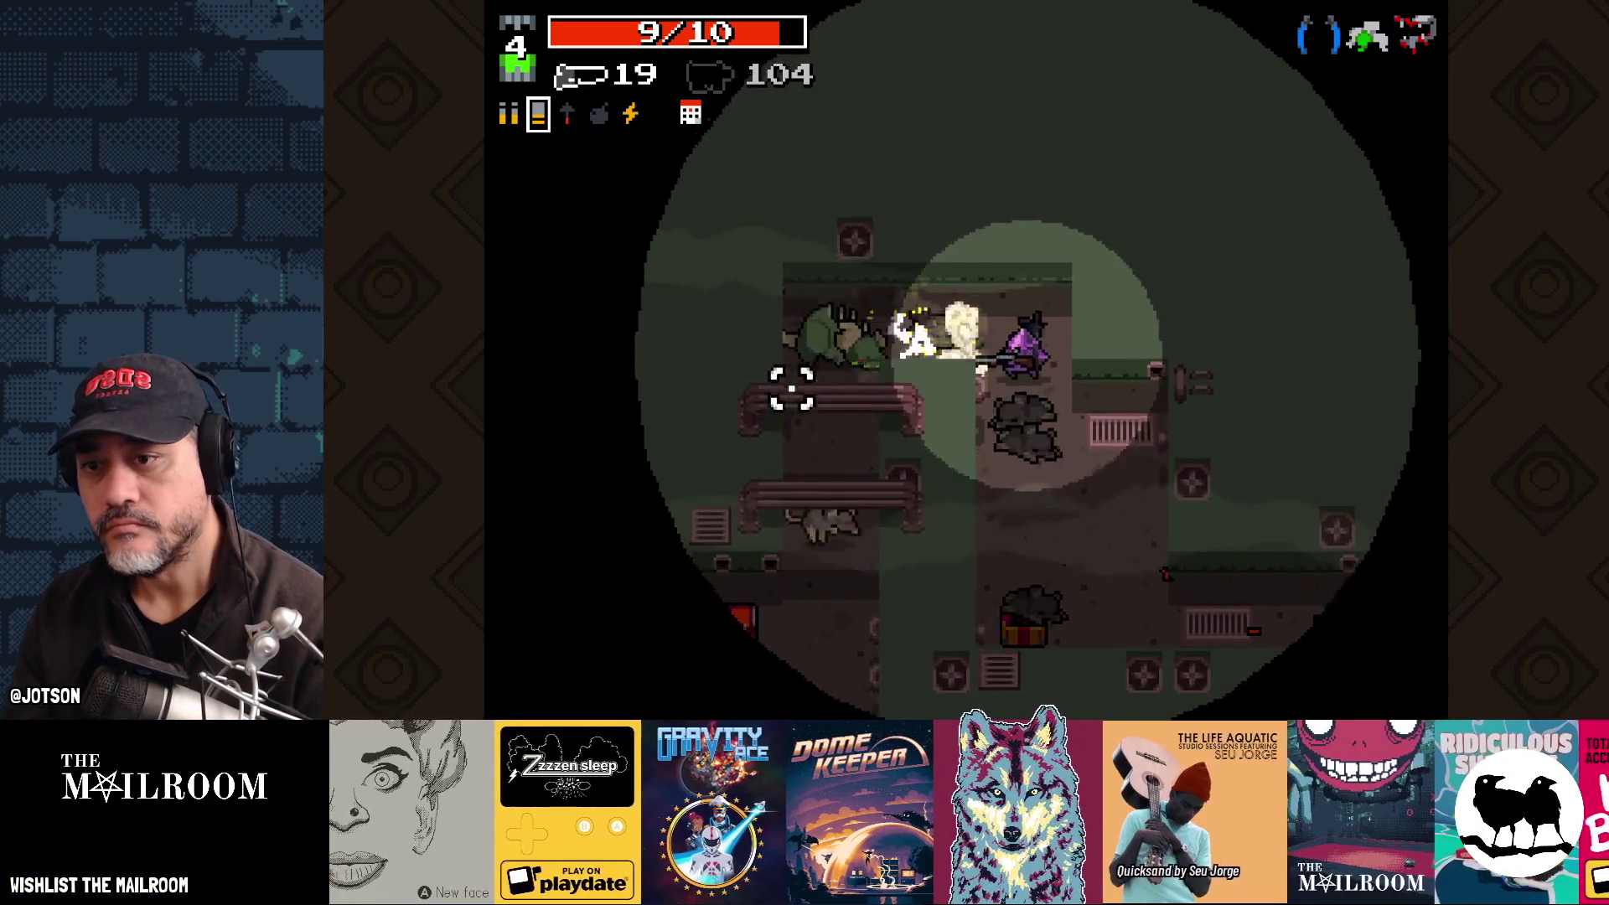
pyautogui.click(797, 359)
pyautogui.click(797, 352)
pyautogui.click(797, 235)
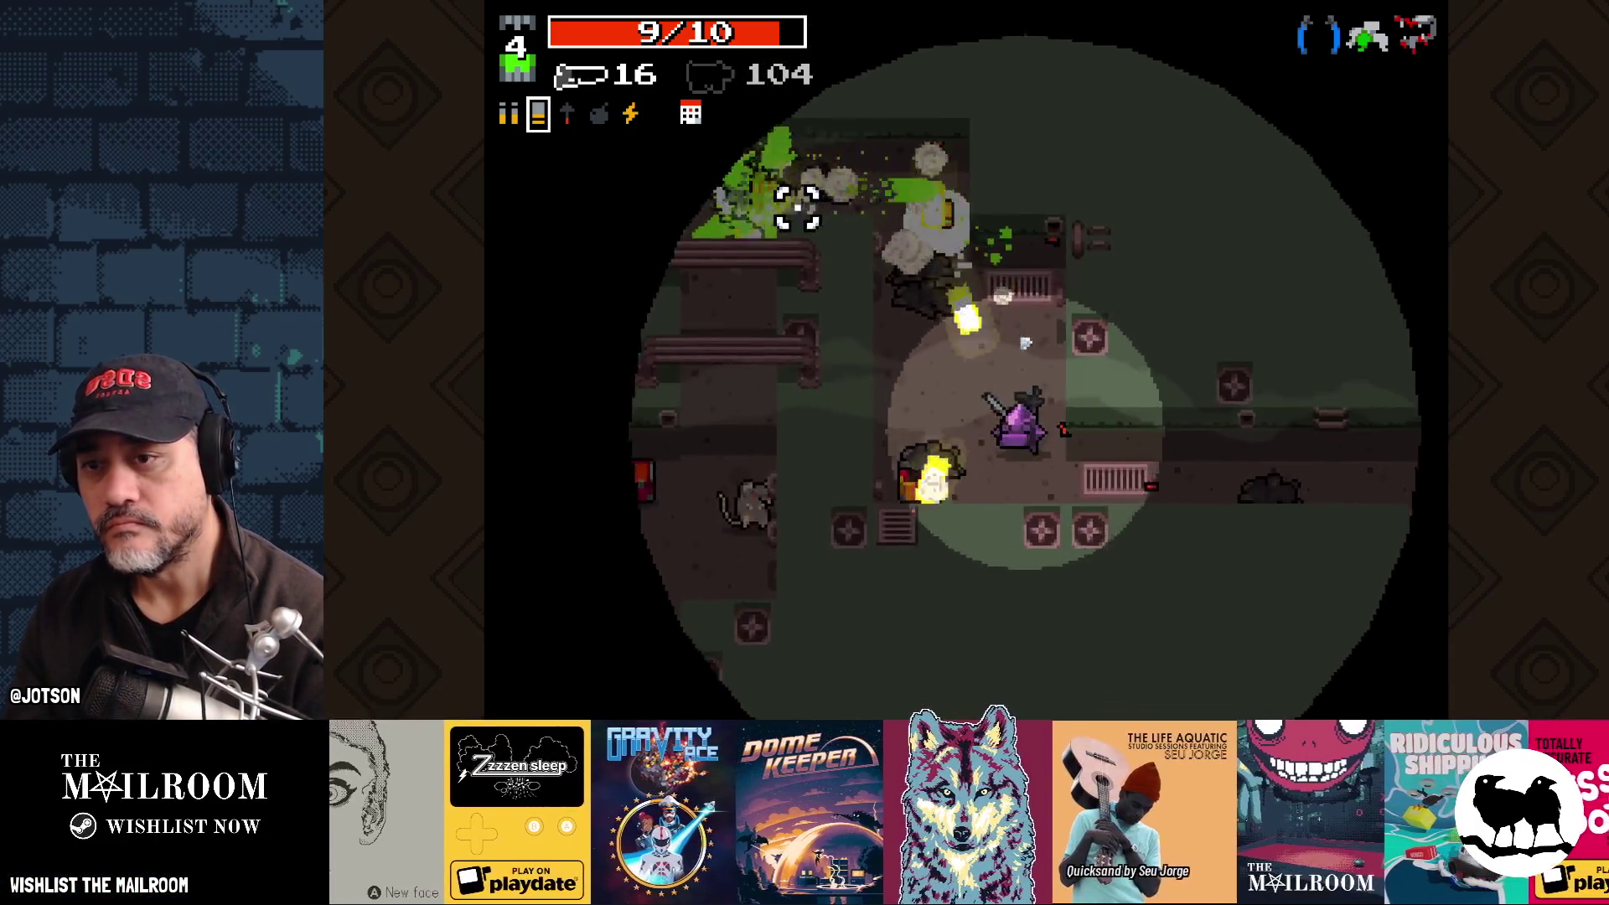
pyautogui.click(944, 593)
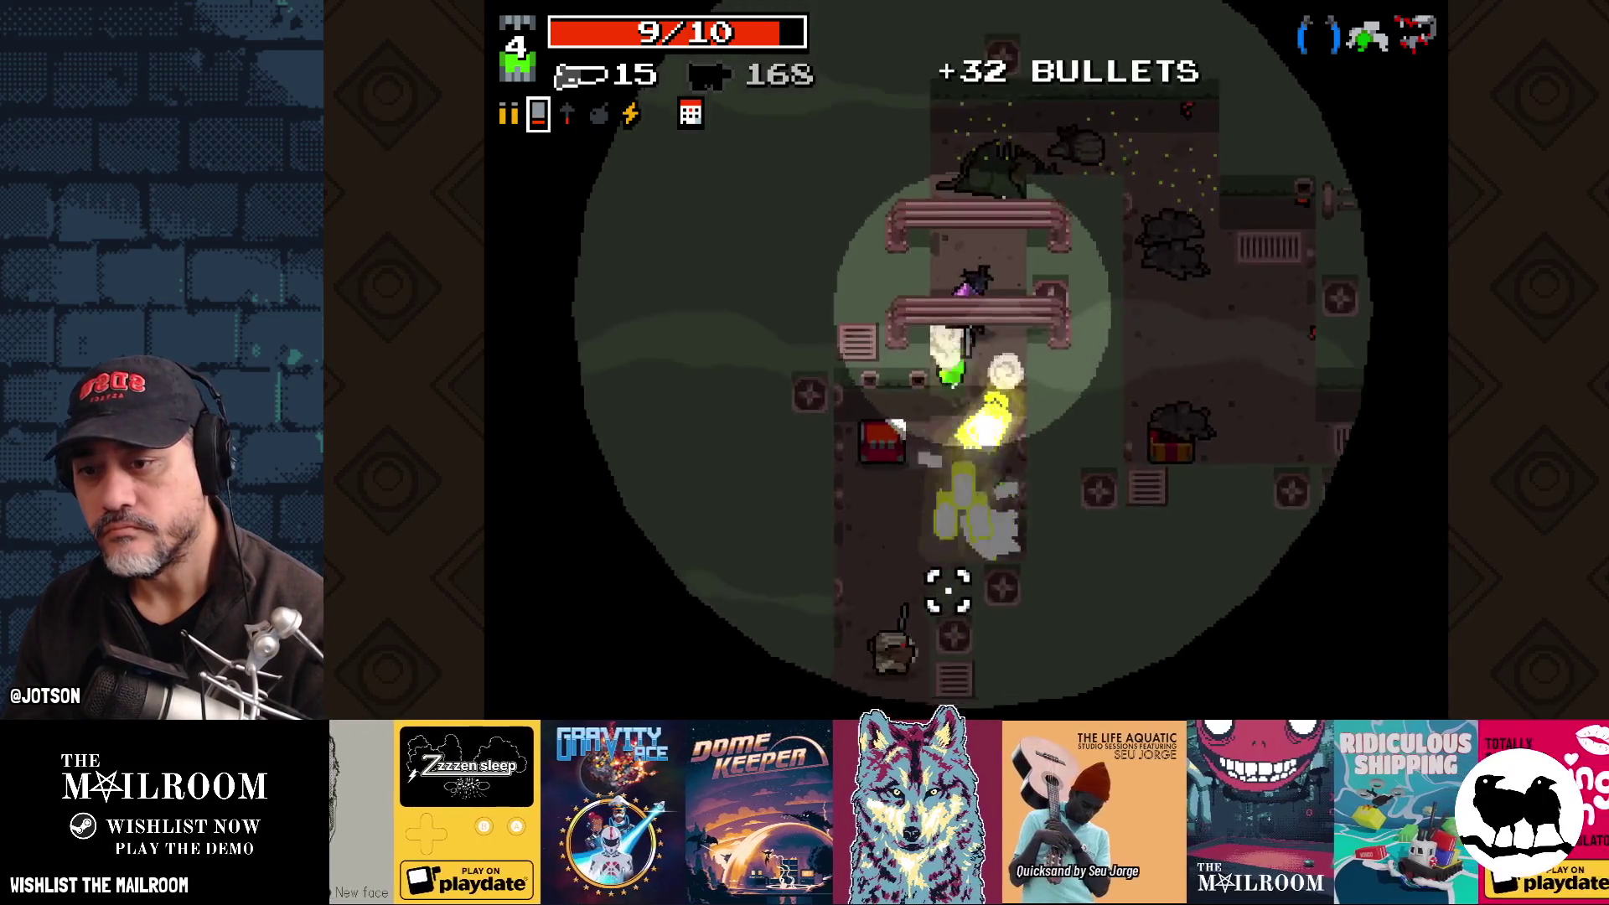
pyautogui.click(792, 537)
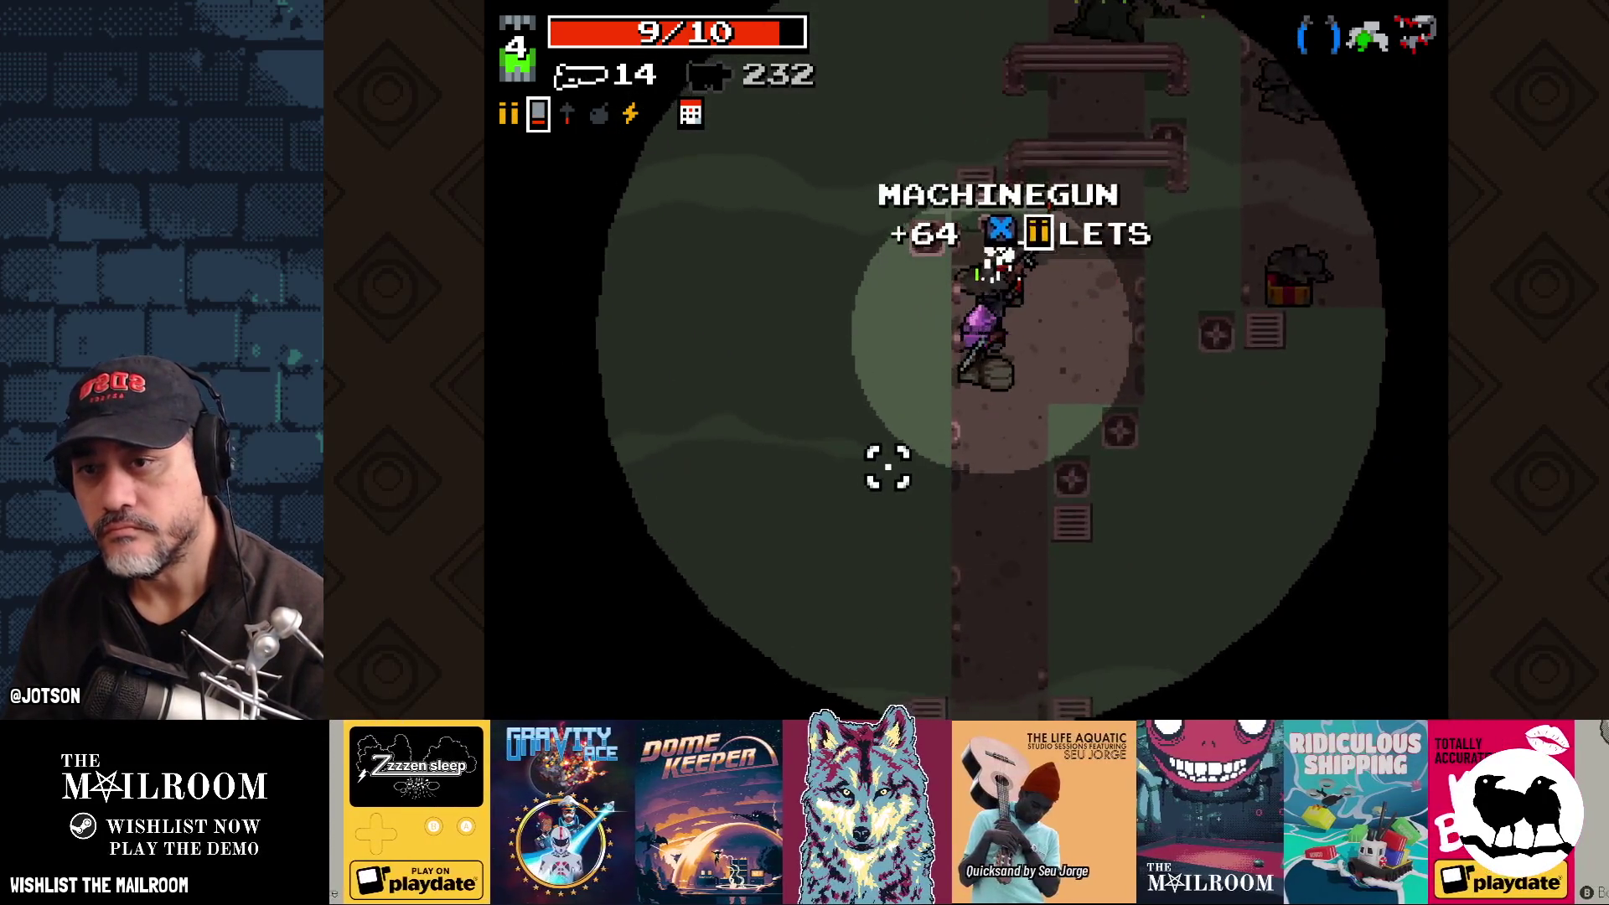
# Step: Spray the last enemies with the machinegun, then swap back to finish the final one
pyautogui.press('space')
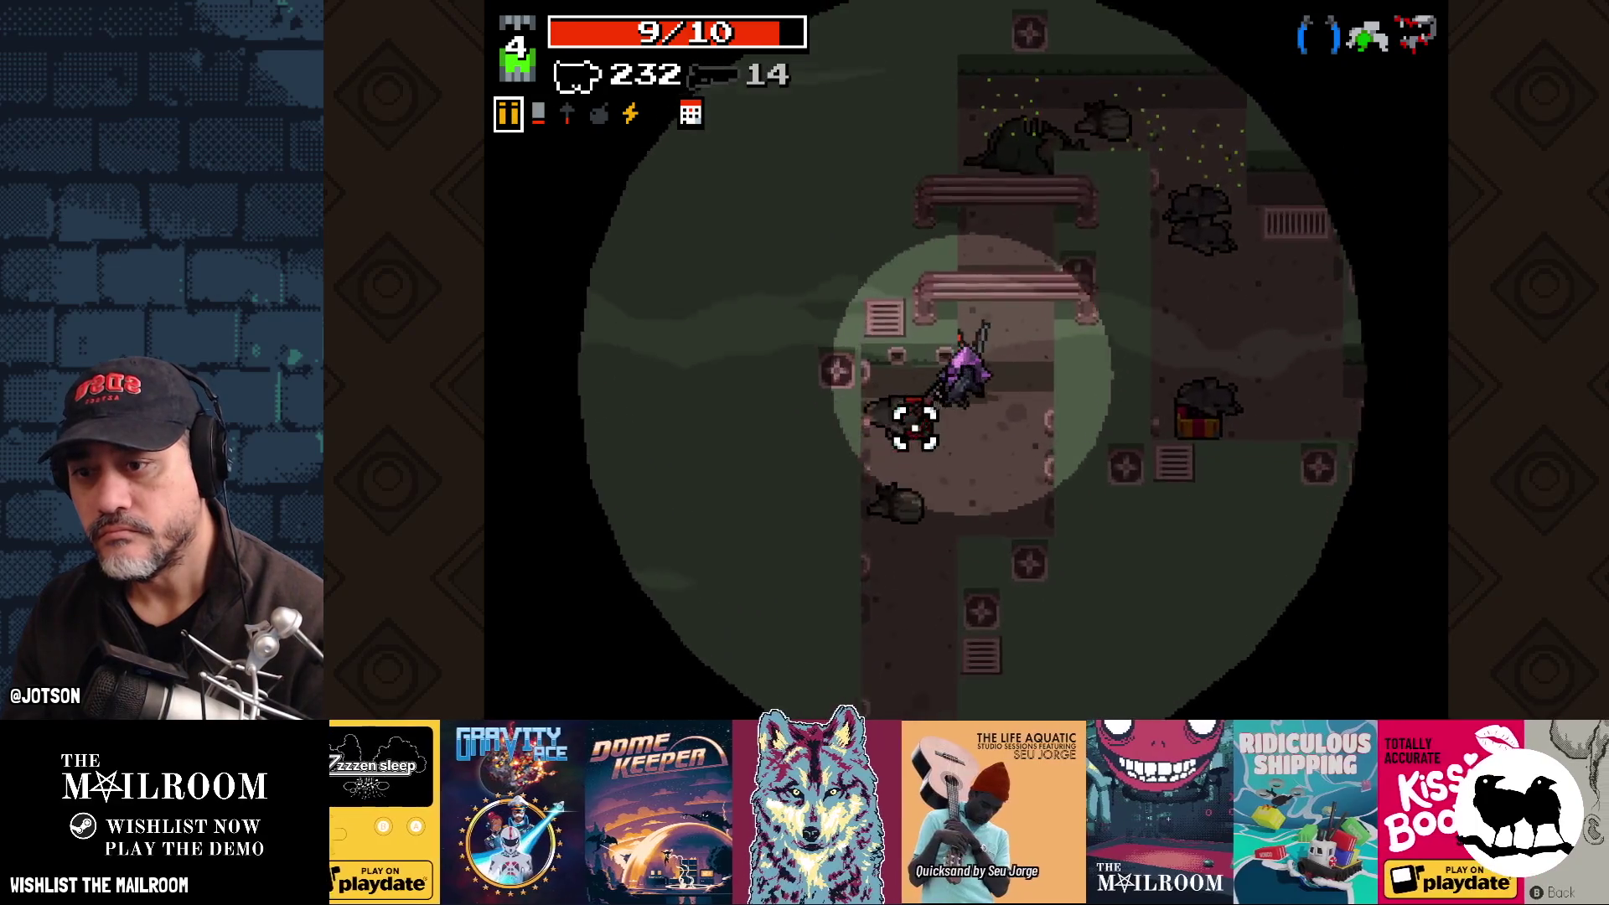
pyautogui.moveTo(956, 610)
pyautogui.mouseDown()
pyautogui.moveTo(952, 557)
pyautogui.moveTo(988, 581)
pyautogui.moveTo(945, 600)
pyautogui.moveTo(938, 631)
pyautogui.moveTo(952, 596)
pyautogui.moveTo(797, 557)
pyautogui.mouseUp()
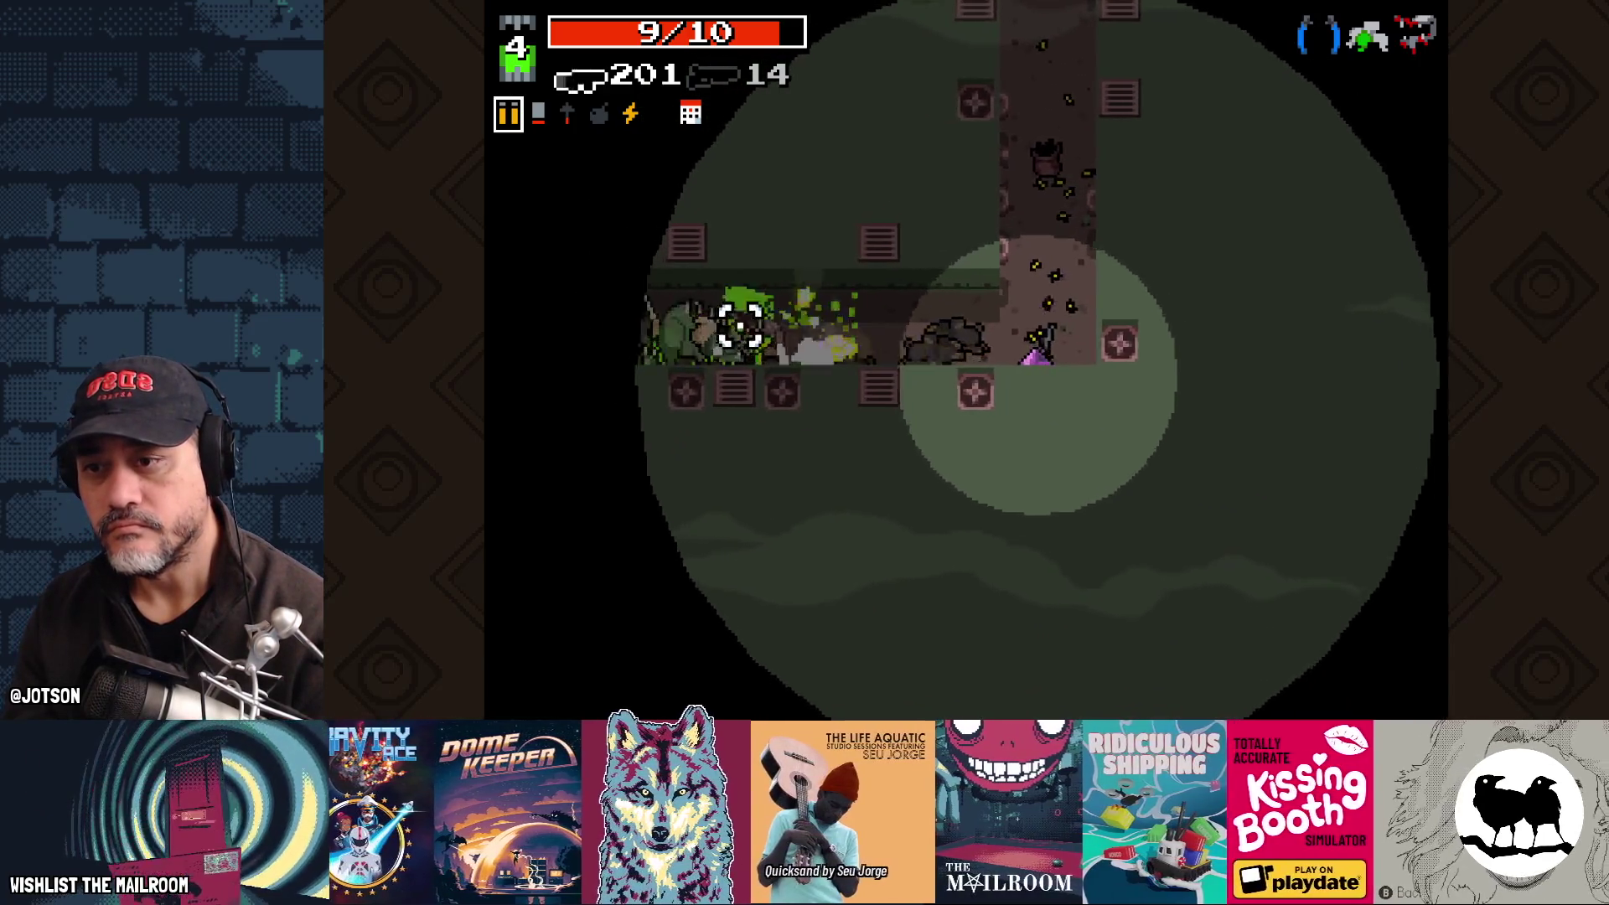
pyautogui.moveTo(740, 332); pyautogui.dragTo(712, 398)
pyautogui.press('space')
pyautogui.click(838, 392)
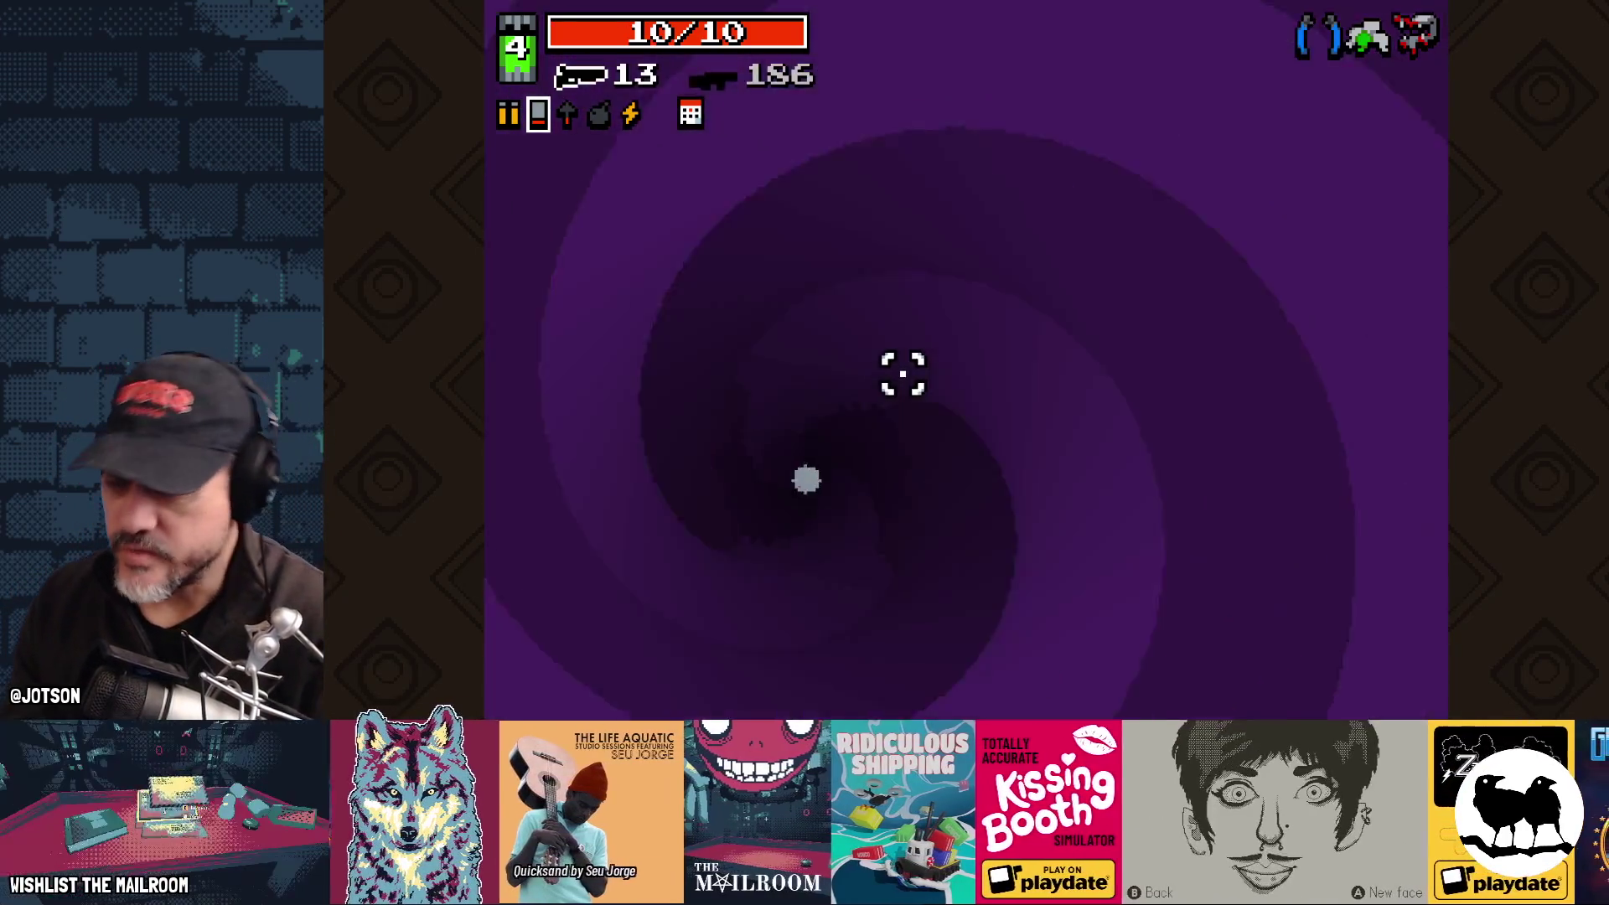
# Step: Enter the frozen city and kill the bandit while dodging around the first room
pyautogui.press('w')
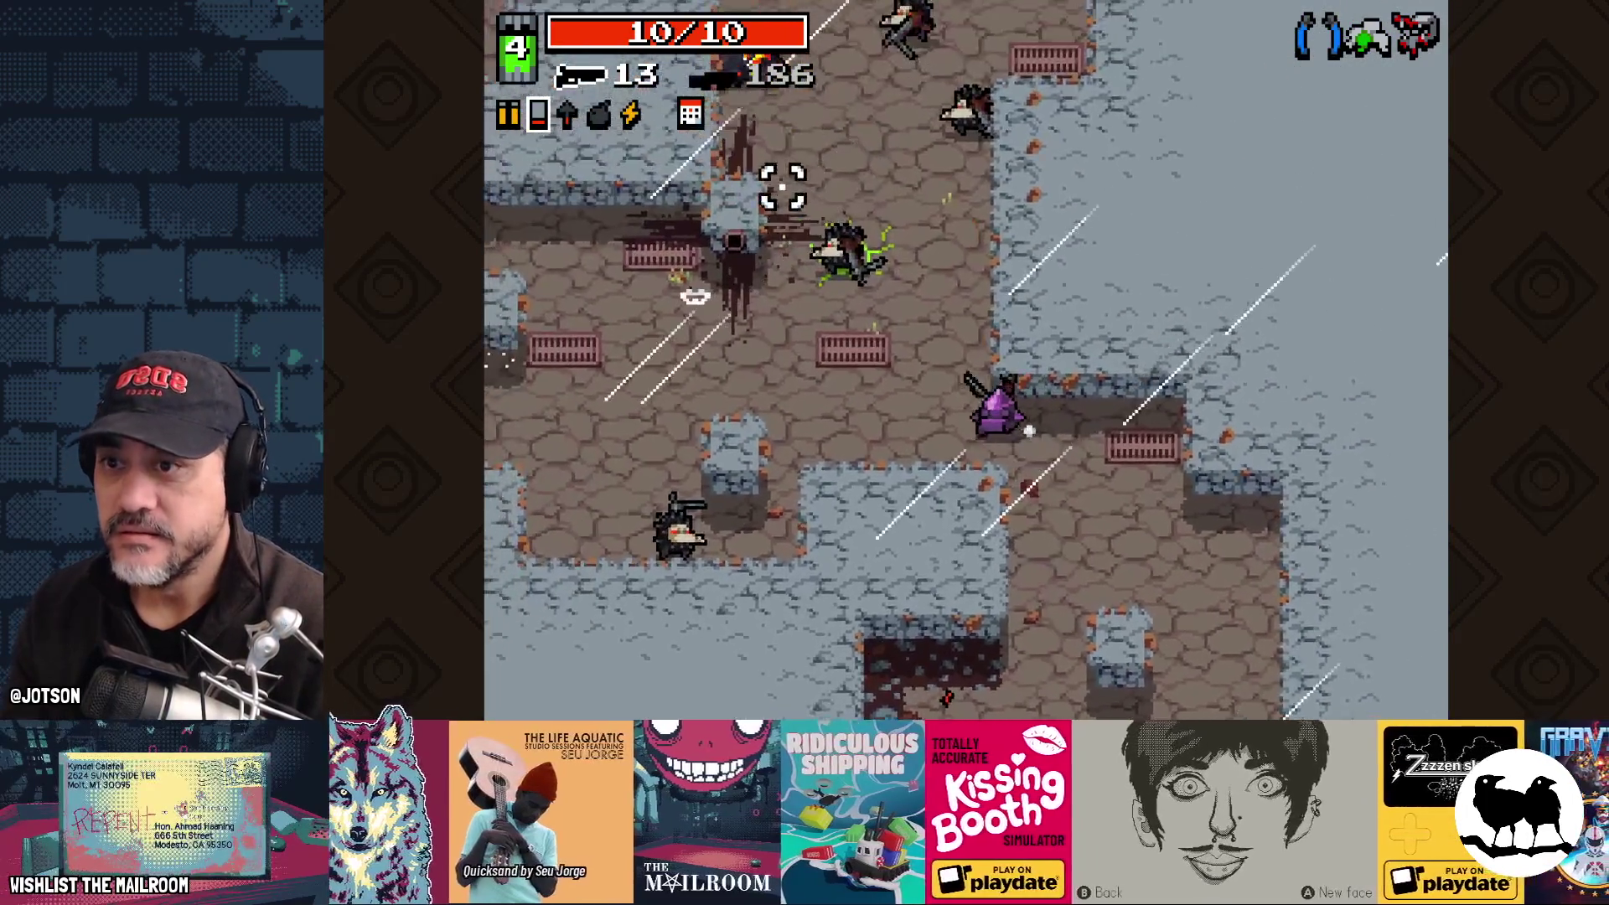
pyautogui.click(796, 184)
pyautogui.press('d')
pyautogui.press('s')
pyautogui.press('a')
pyautogui.press('w')
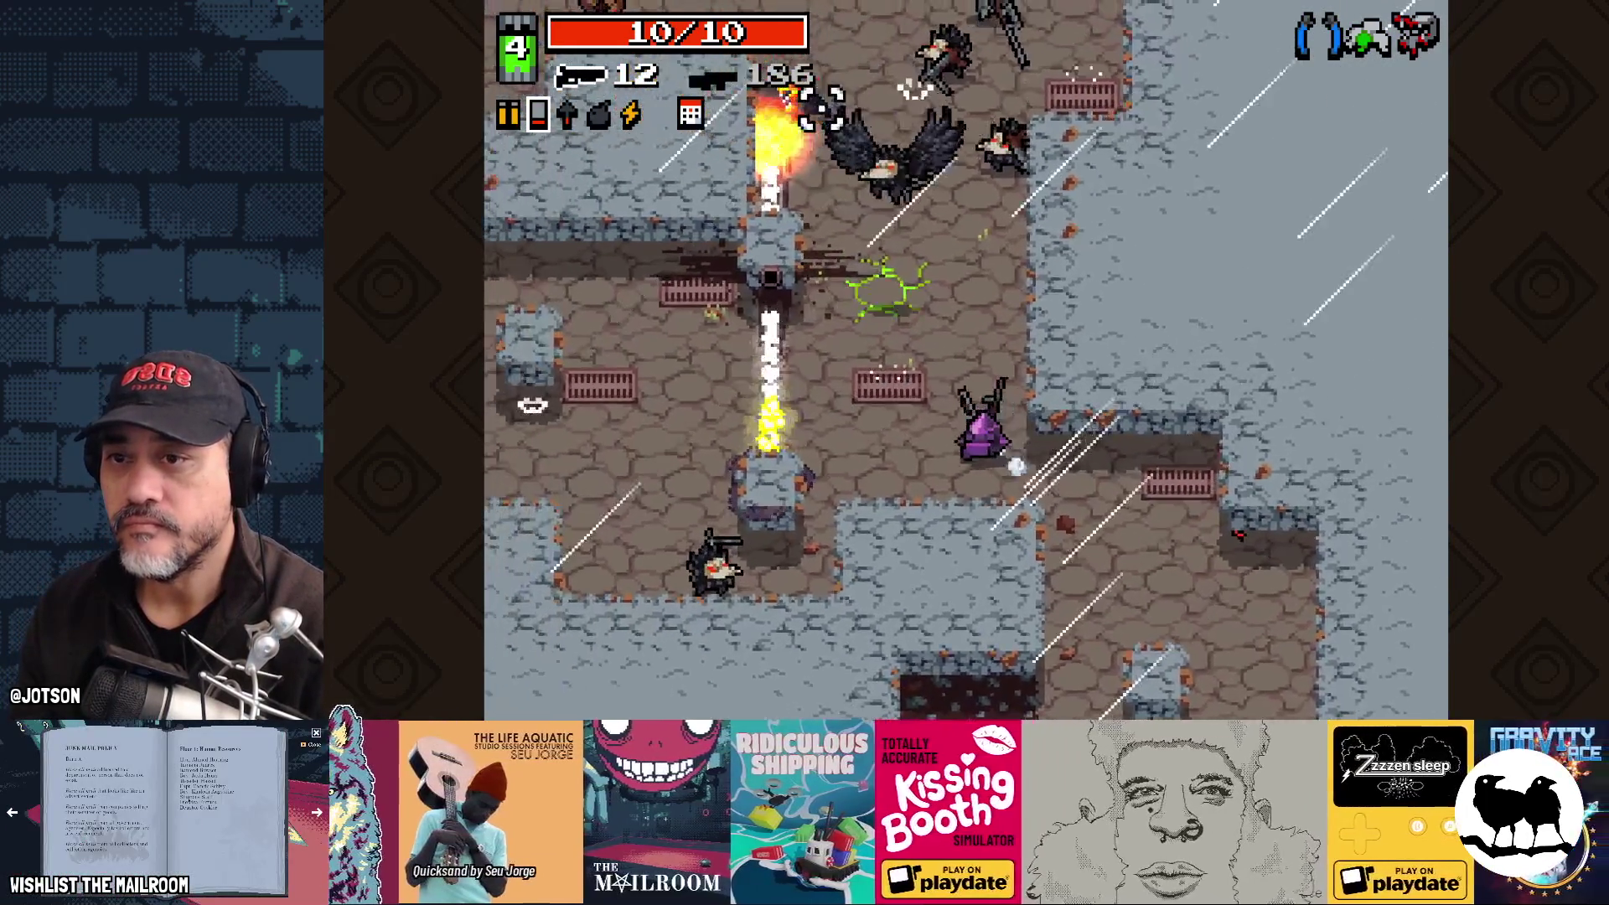
pyautogui.press('s')
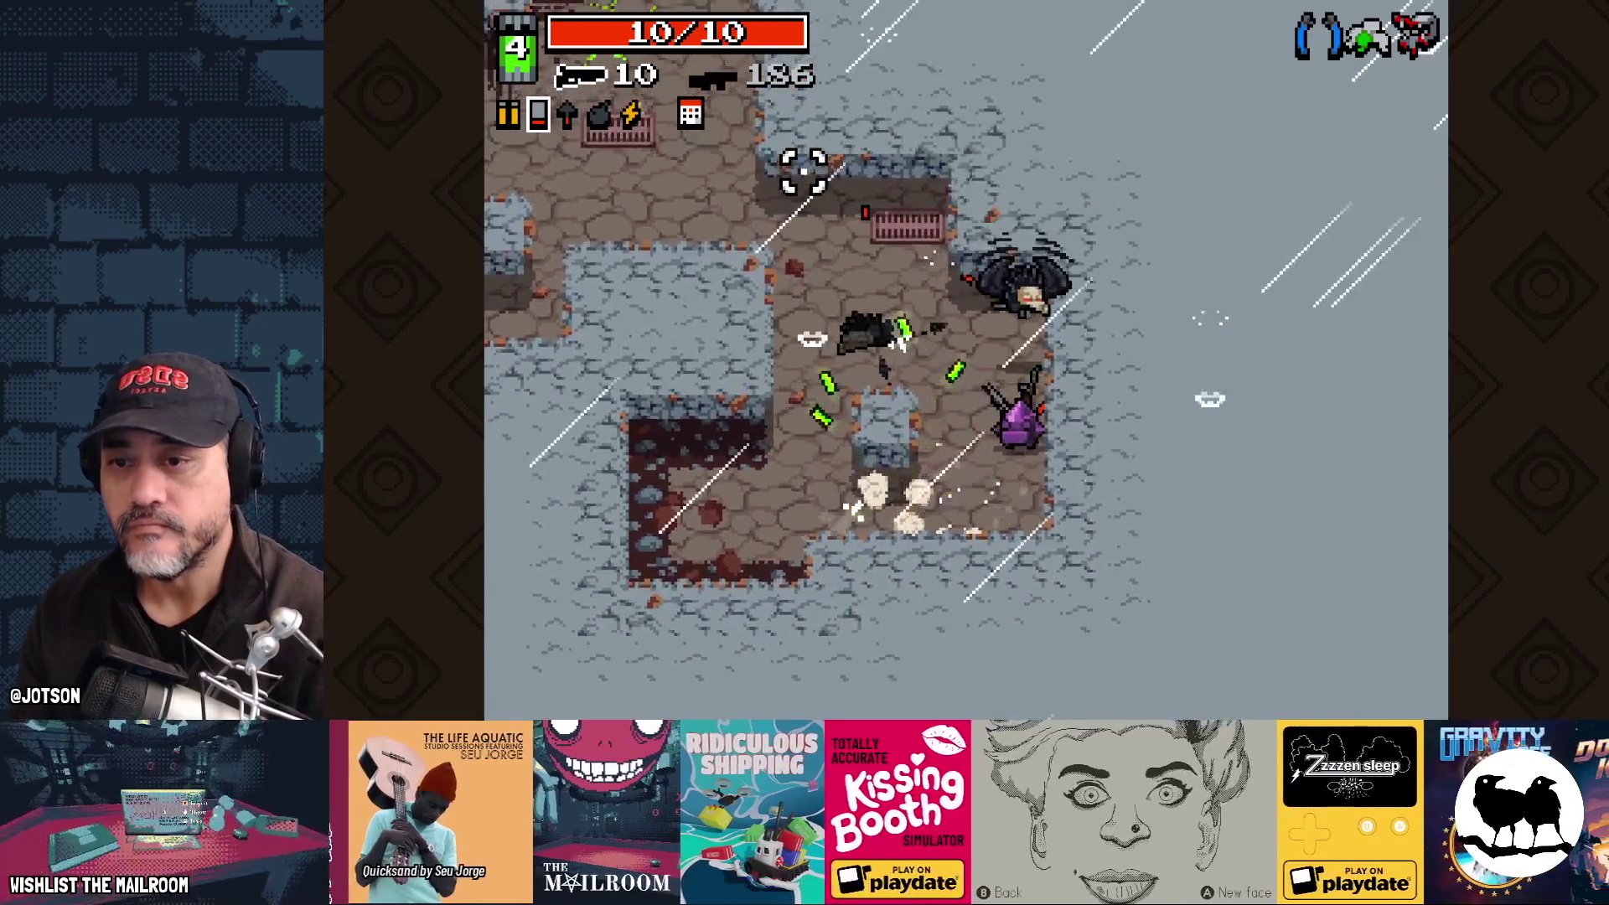
pyautogui.press('w')
pyautogui.press('d')
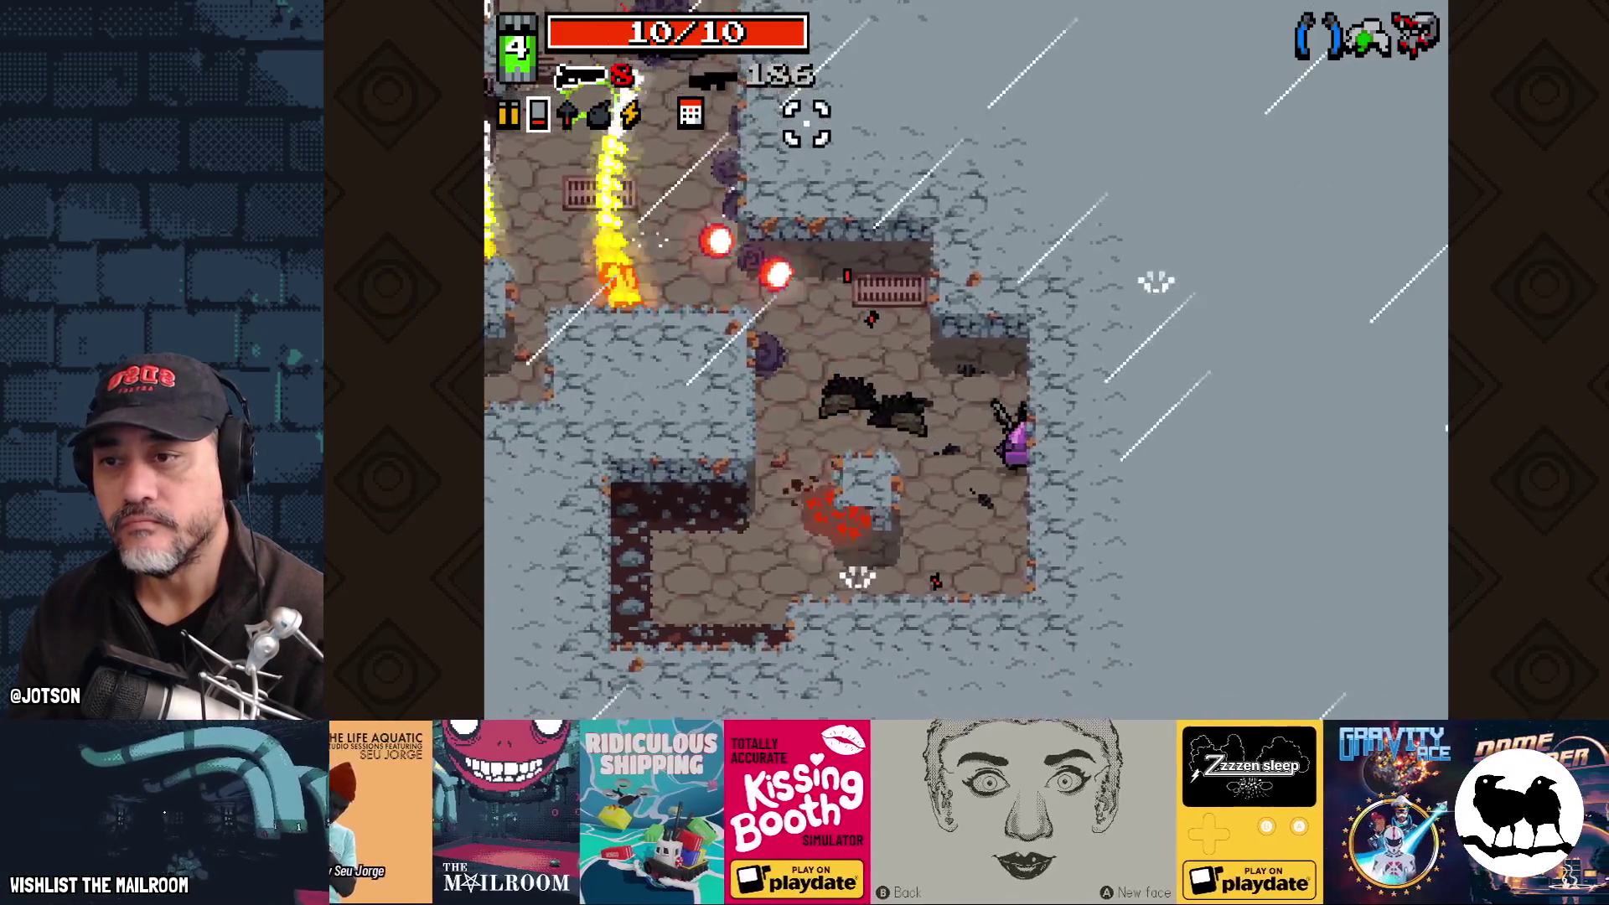
# Step: Push up the level, firing explosive shots and shells at the enemies ahead
pyautogui.click(852, 147)
pyautogui.press('w')
pyautogui.press('a')
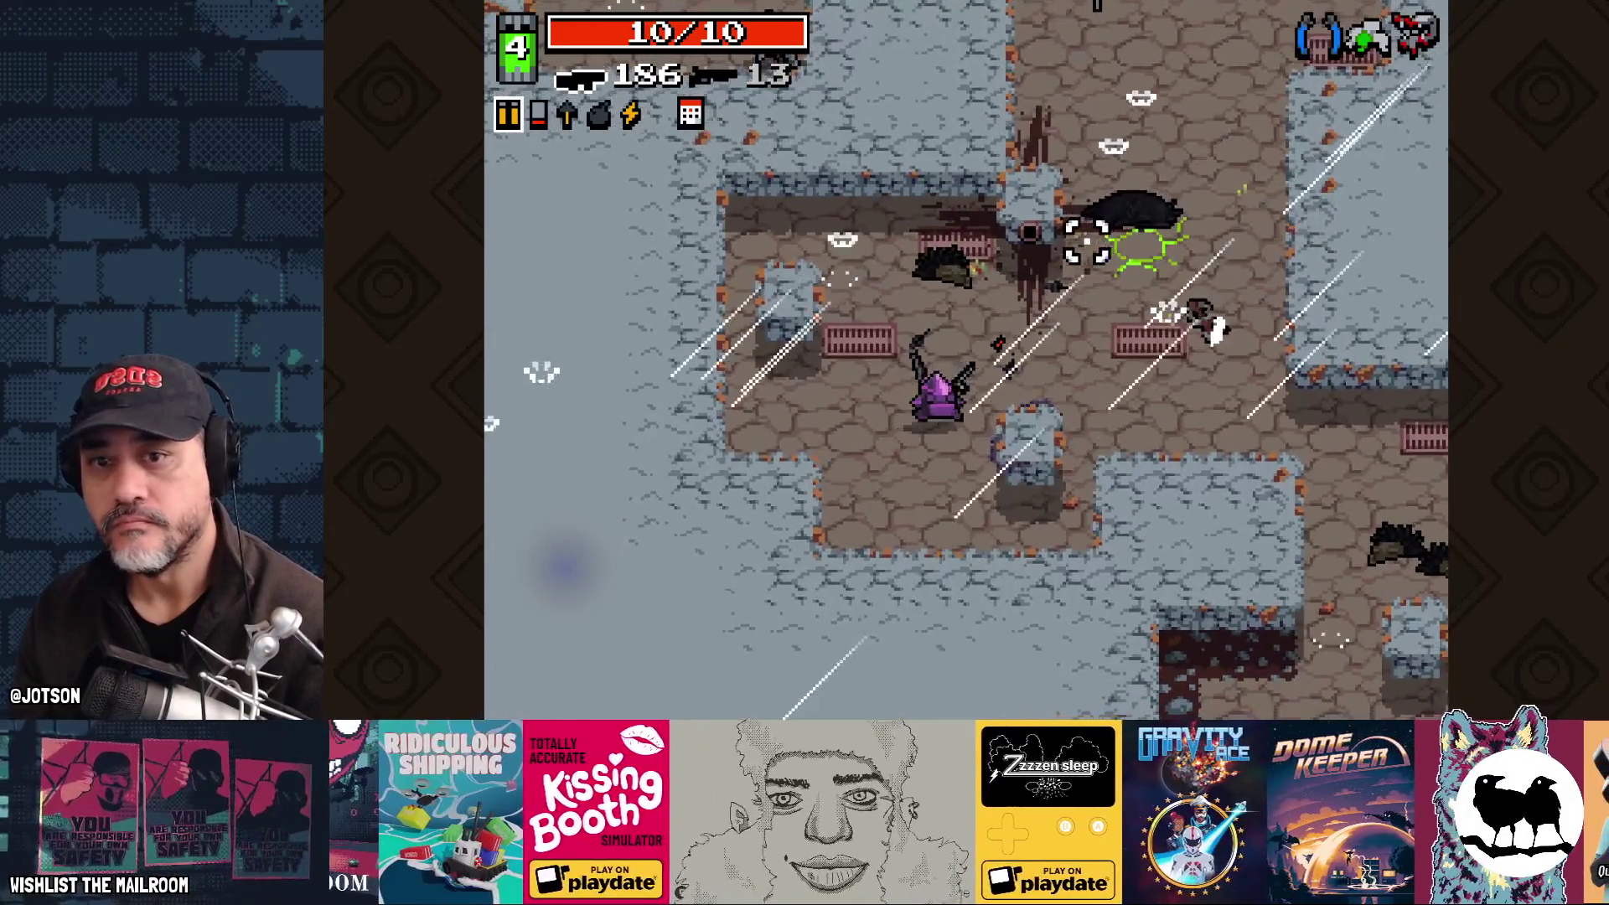
pyautogui.press('w')
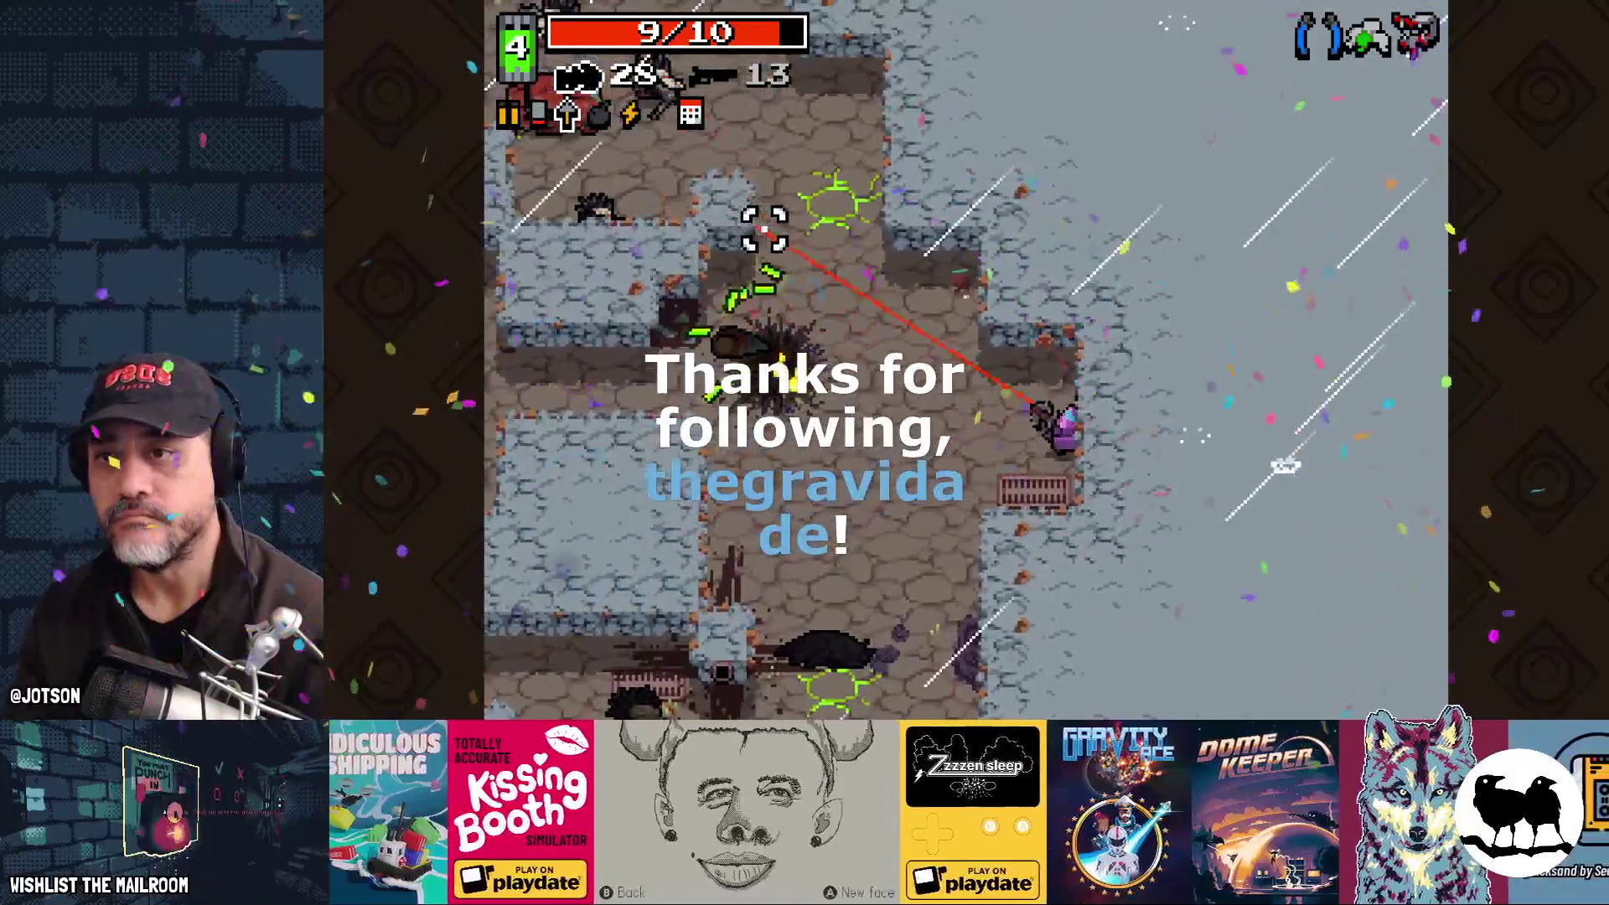
pyautogui.press('w')
pyautogui.click(758, 235)
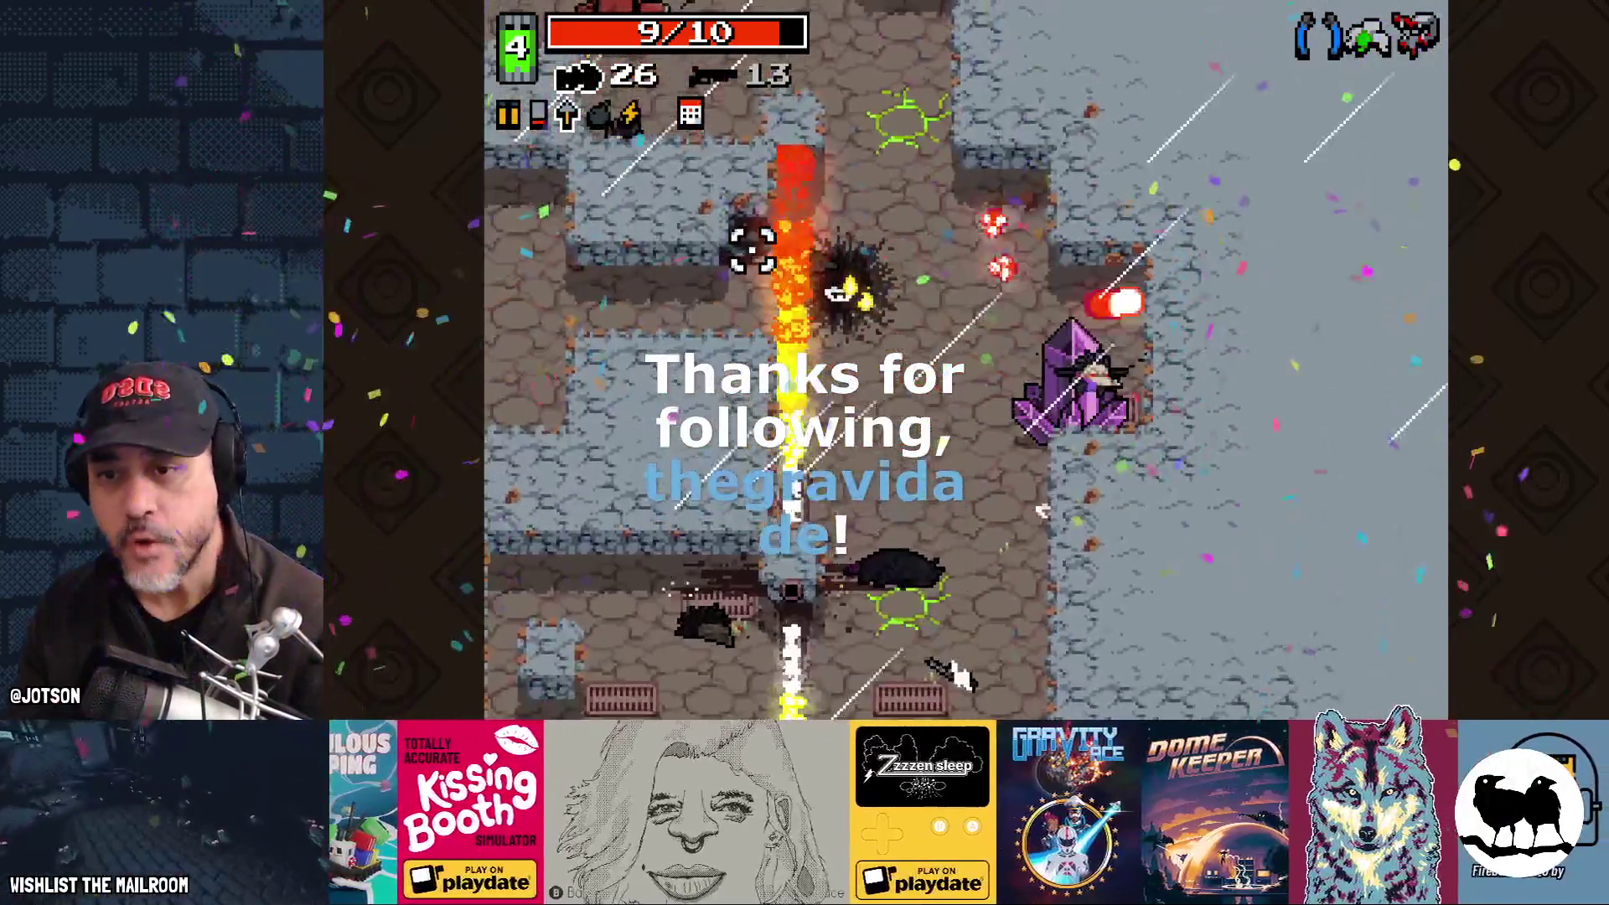
pyautogui.press('w')
pyautogui.click(1078, 226)
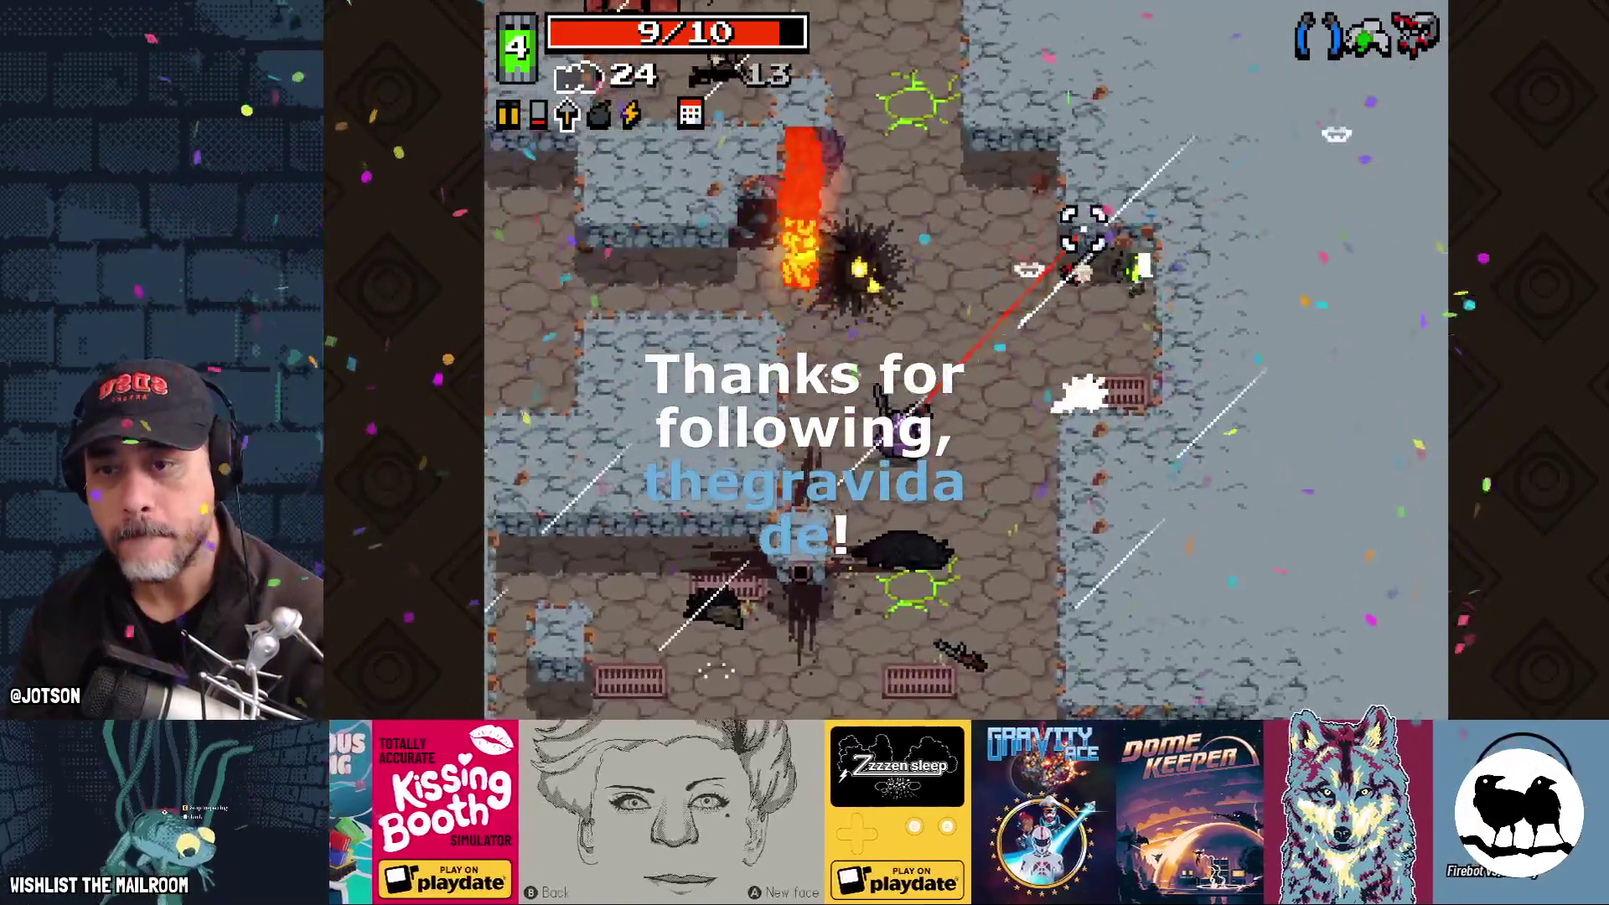
# Step: Clear the upper corridor, grab the health pickup, and swap weapons
pyautogui.press('w')
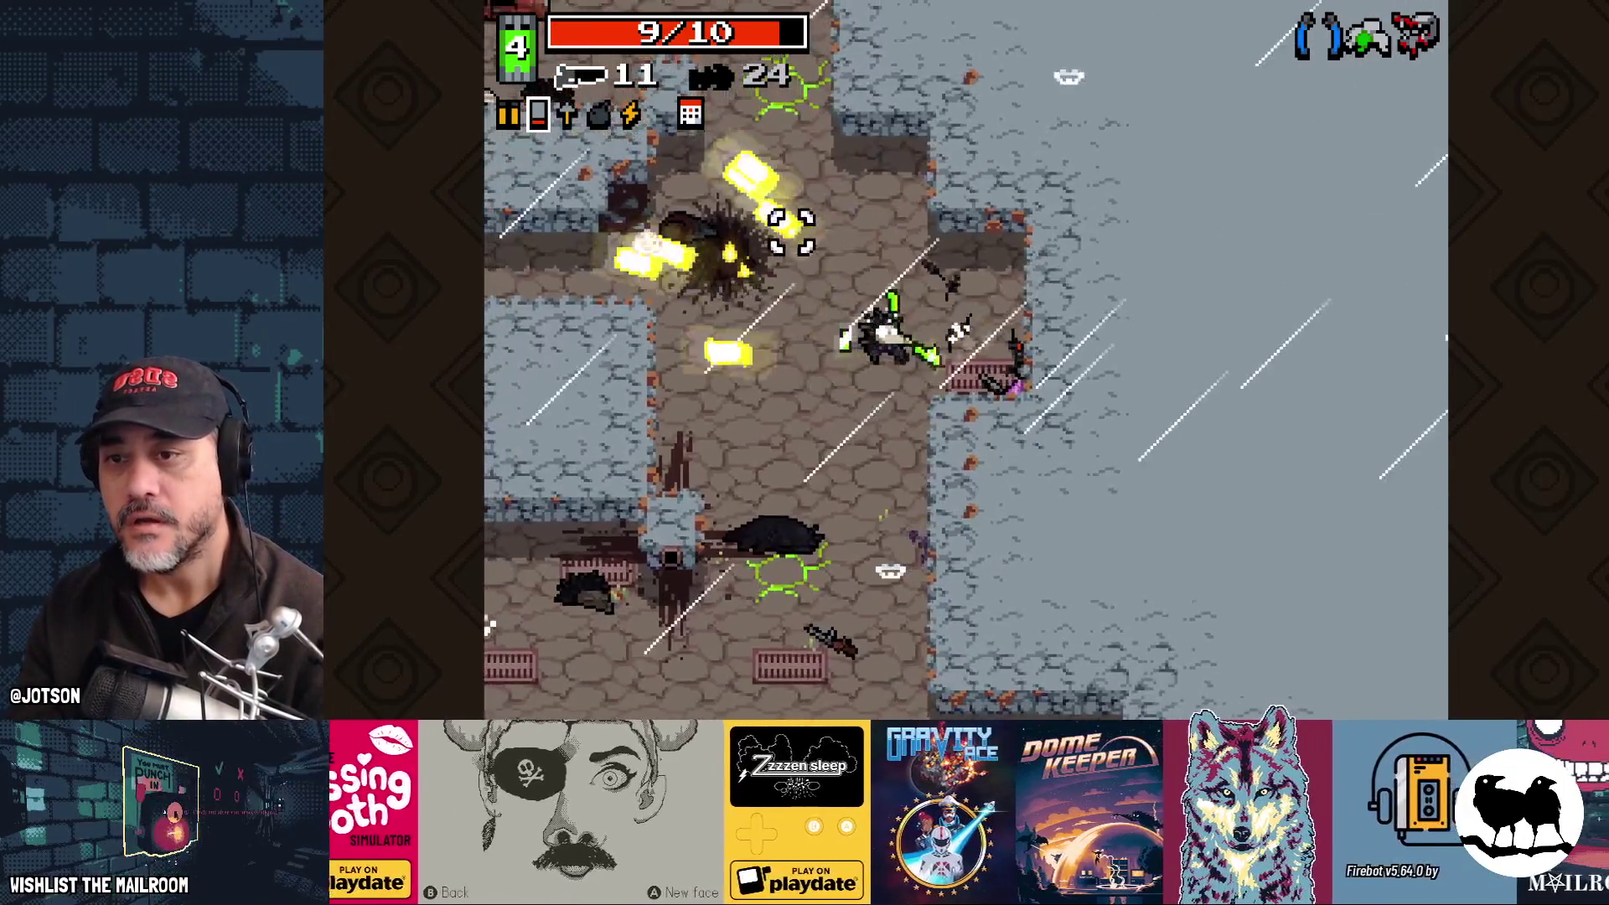
pyautogui.press('w')
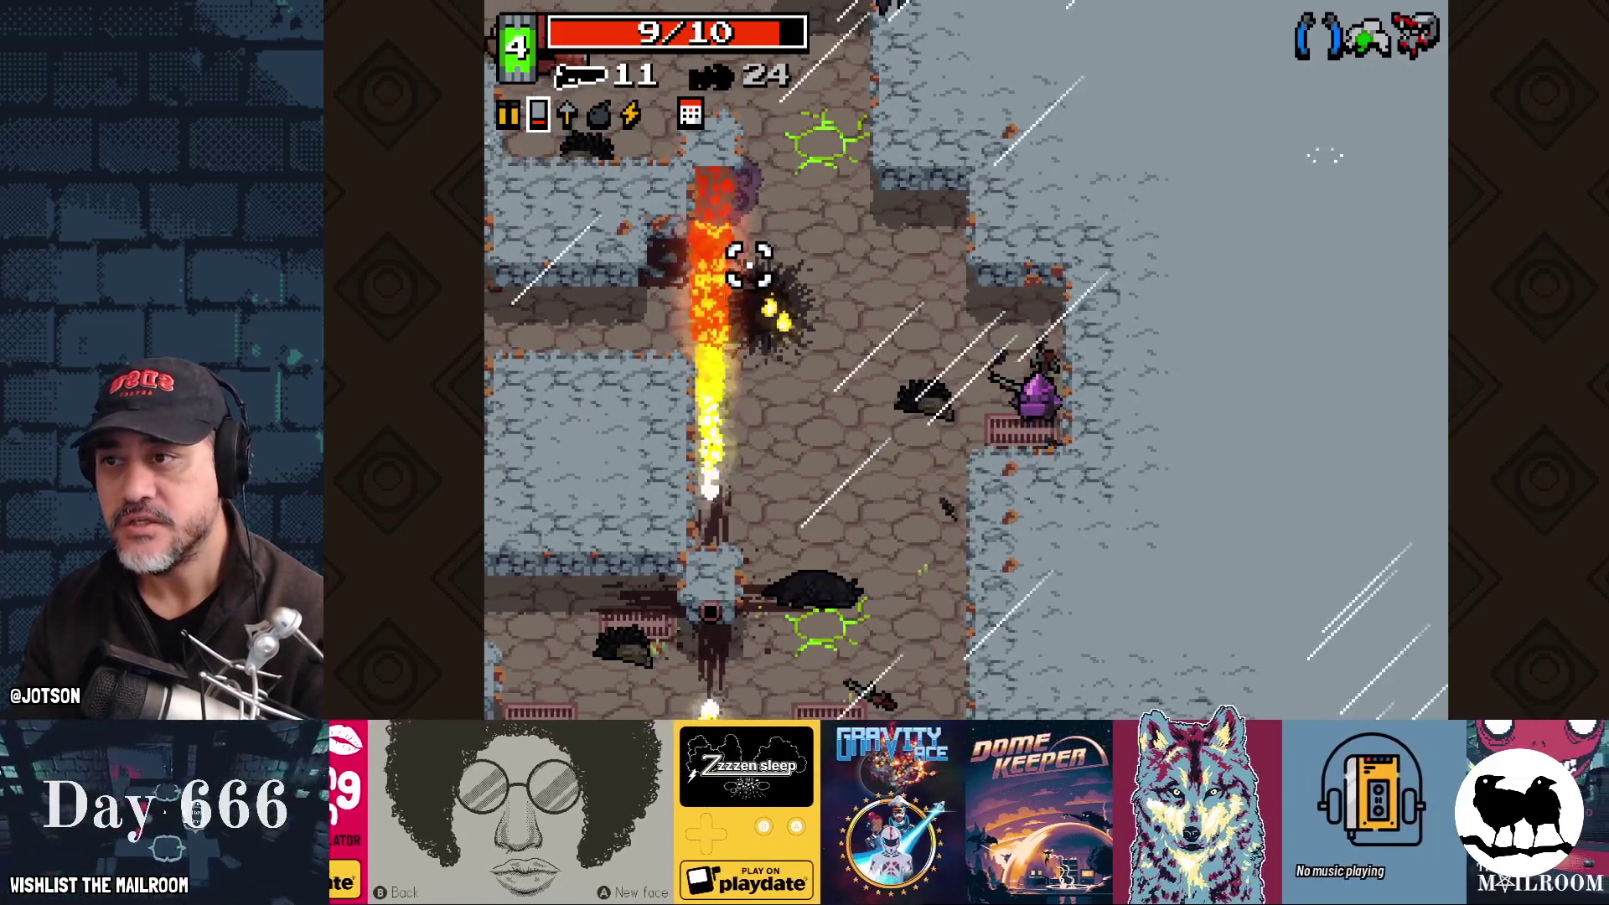
pyautogui.press('w')
pyautogui.click(854, 168)
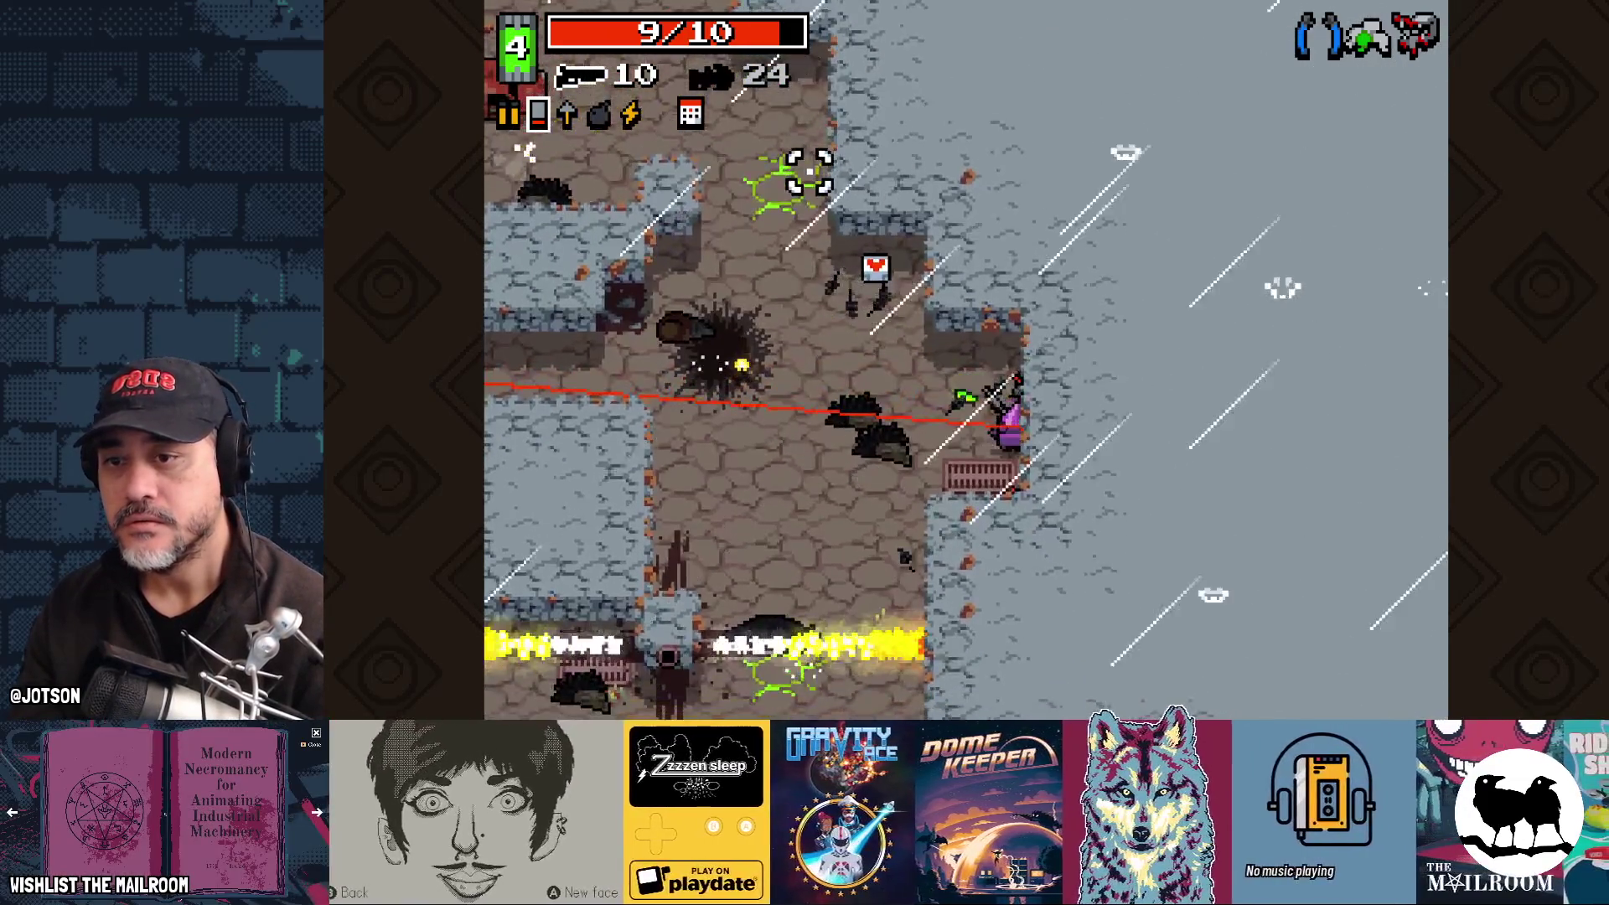
pyautogui.press('w')
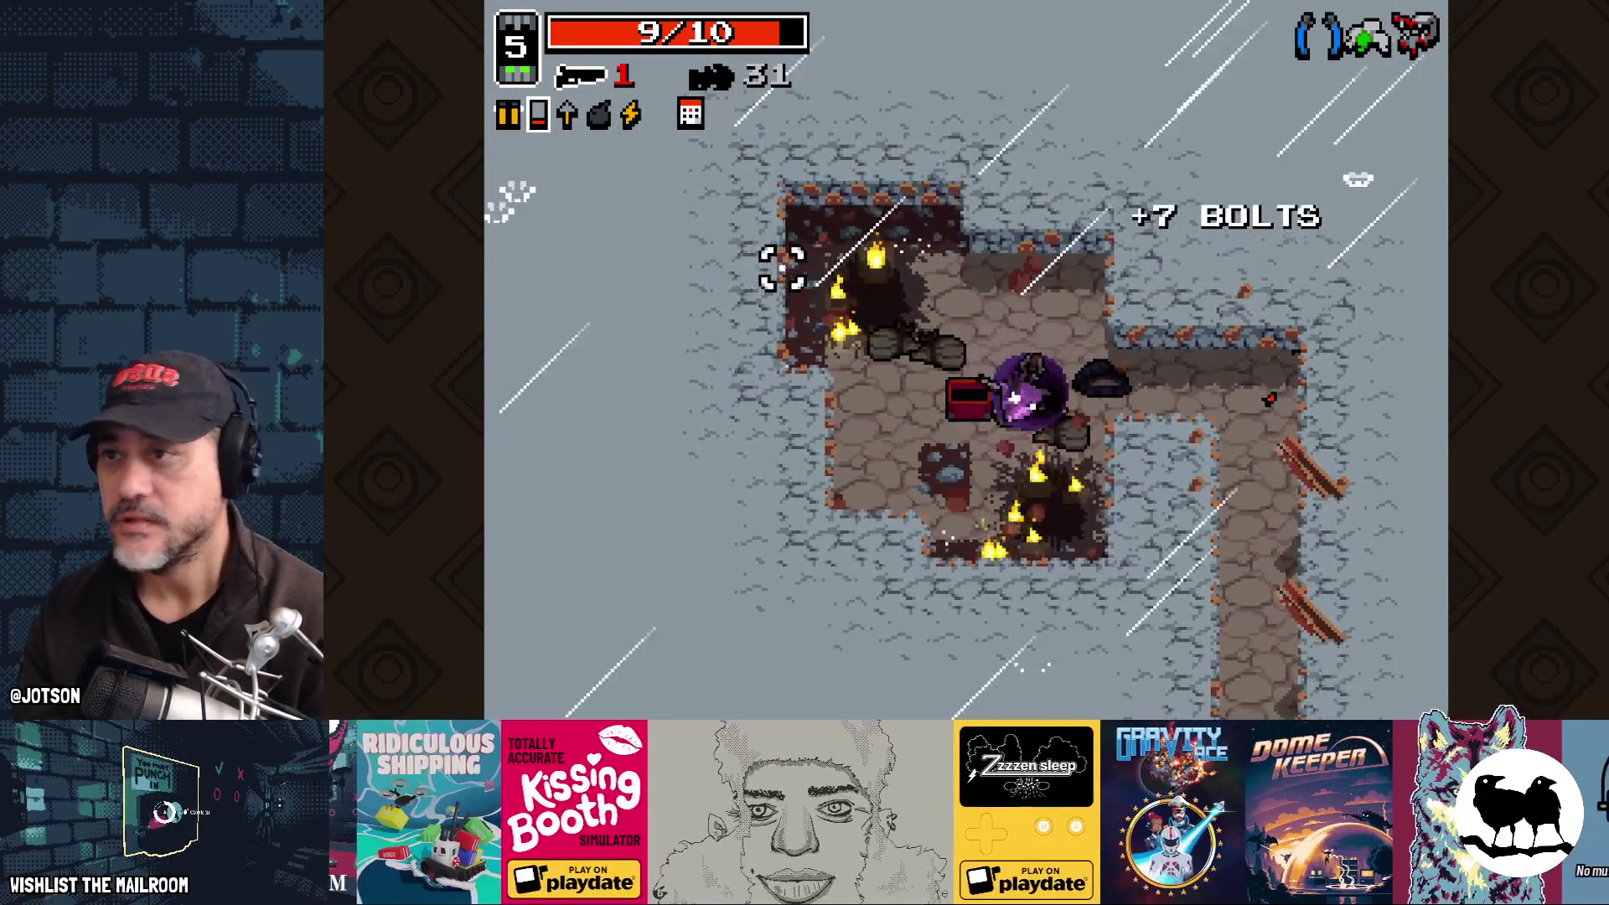
pyautogui.press('space')
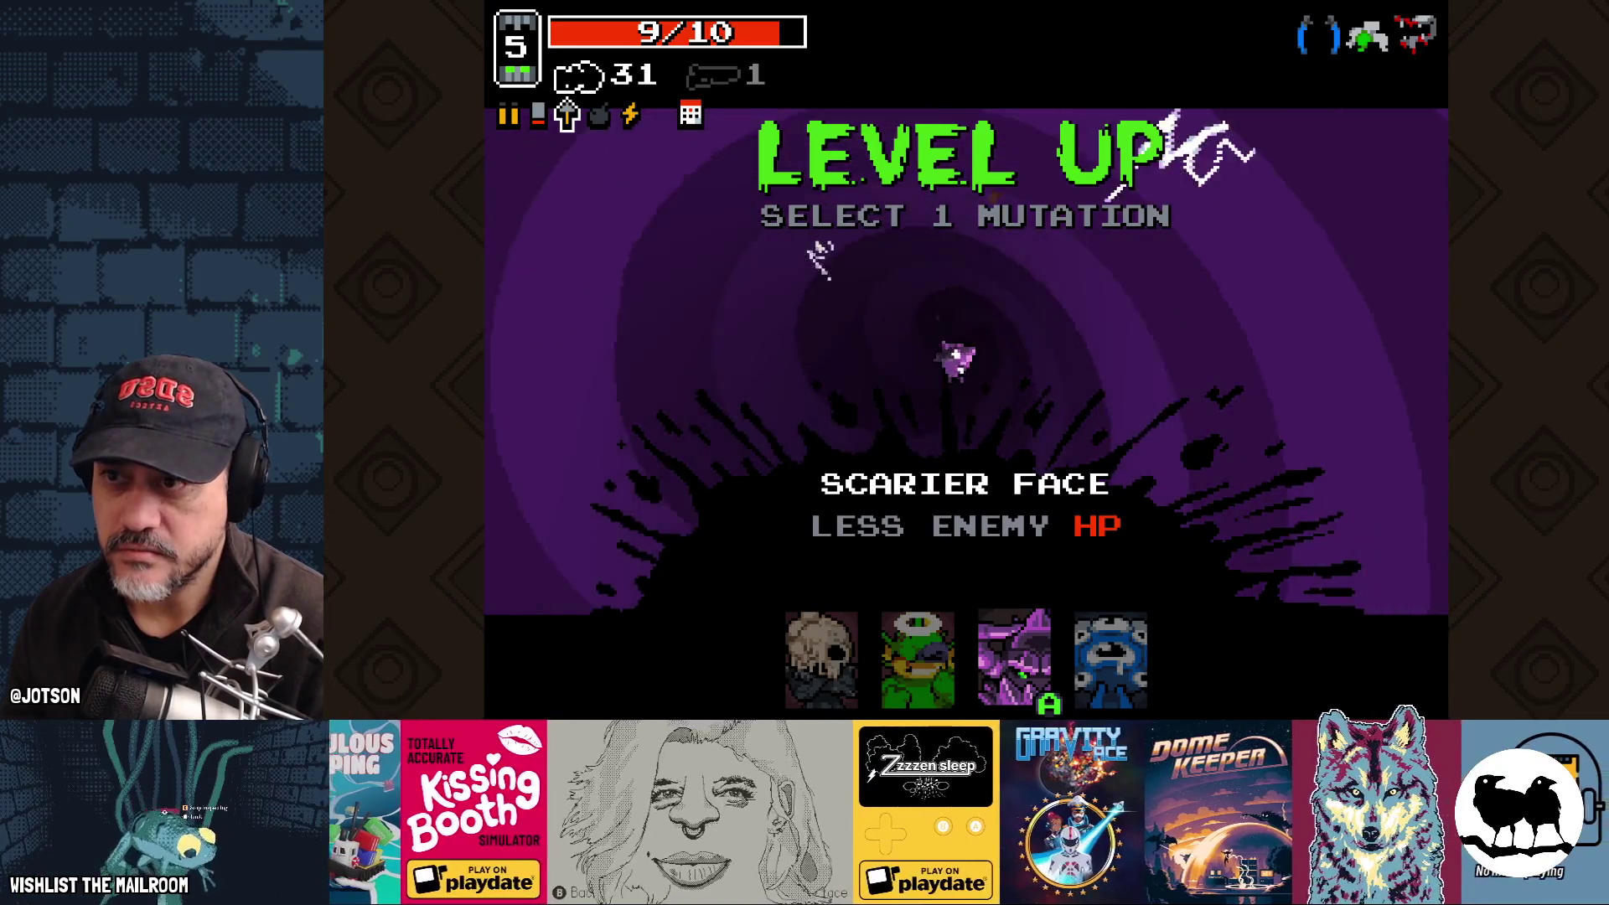
# Step: Take Scarier Face, then fight down stage 3-2's corridor collecting the health pickup
pyautogui.press('Return')
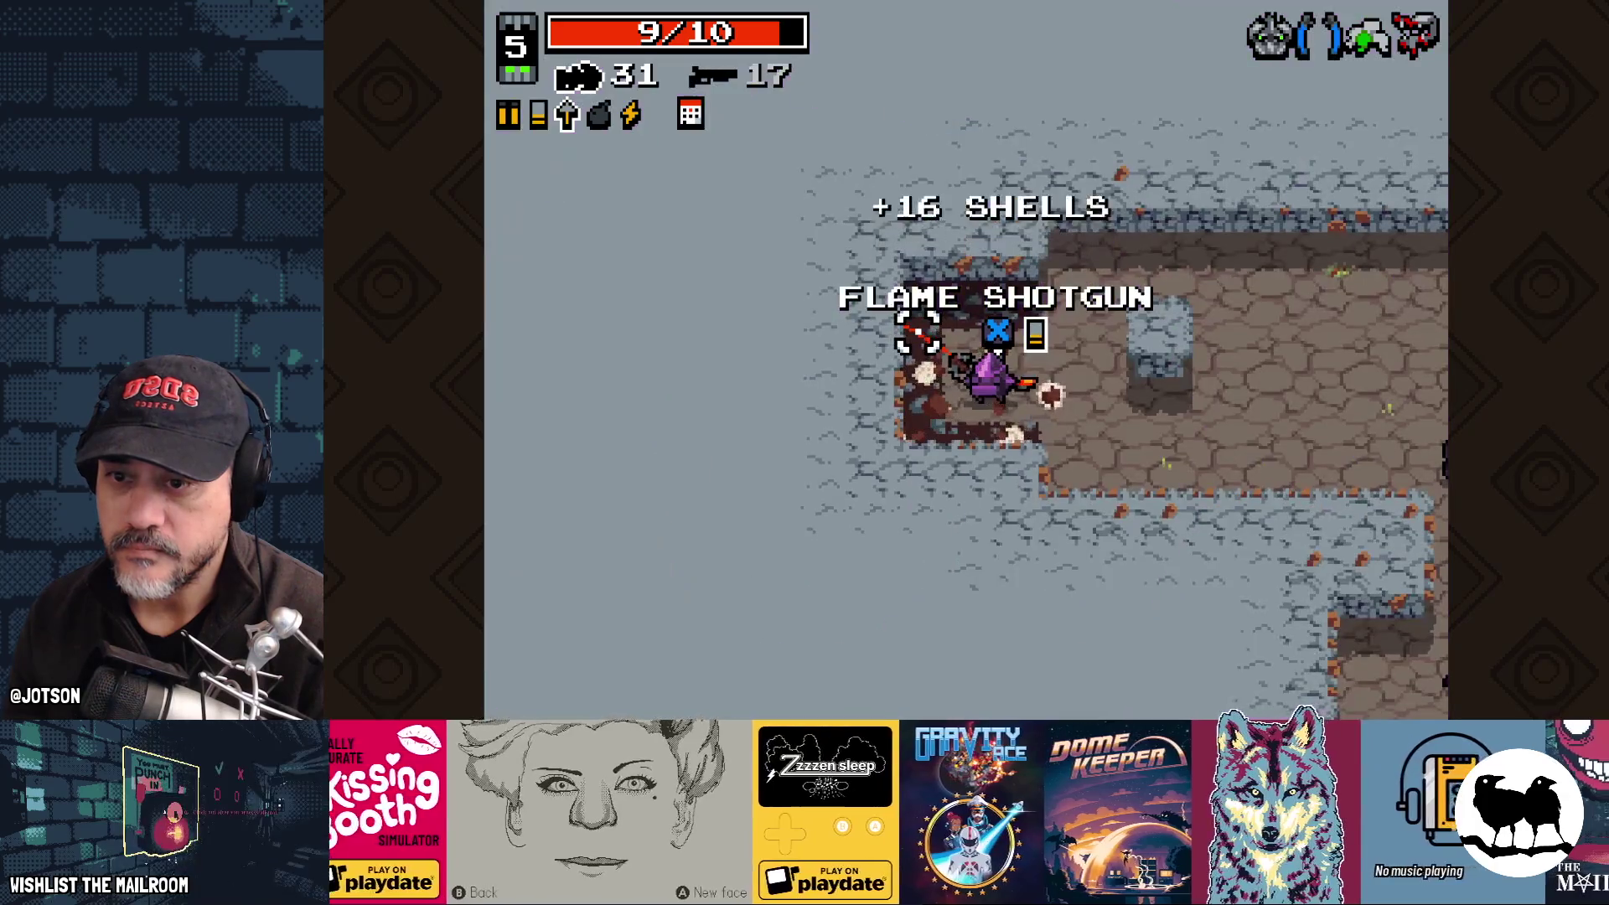
pyautogui.press('space')
pyautogui.press('d')
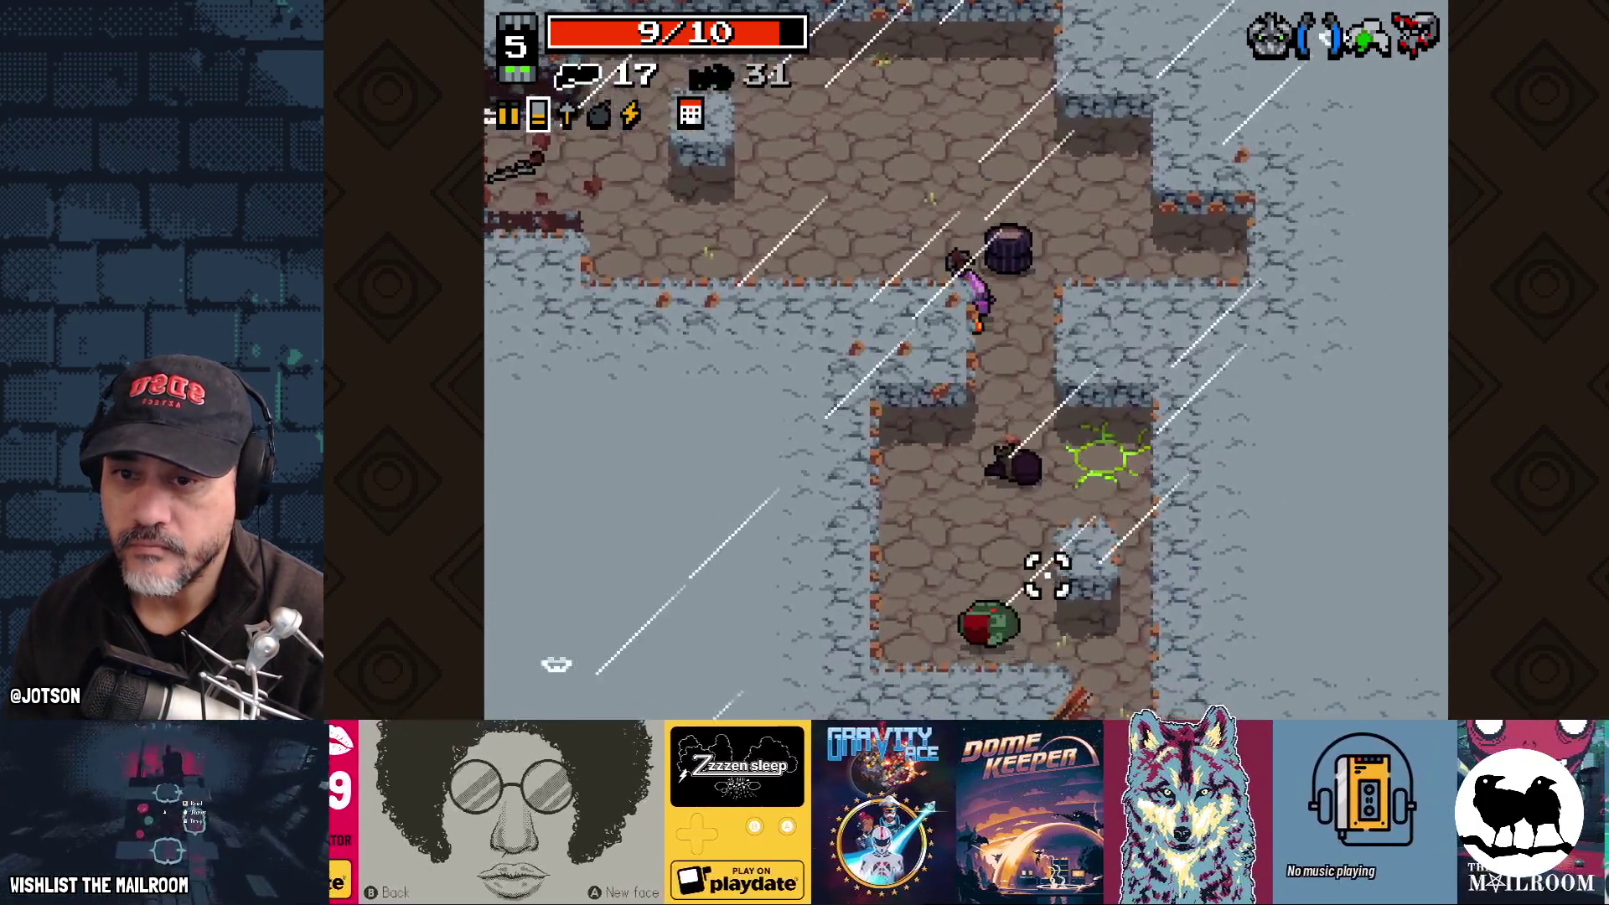
pyautogui.click(1048, 575)
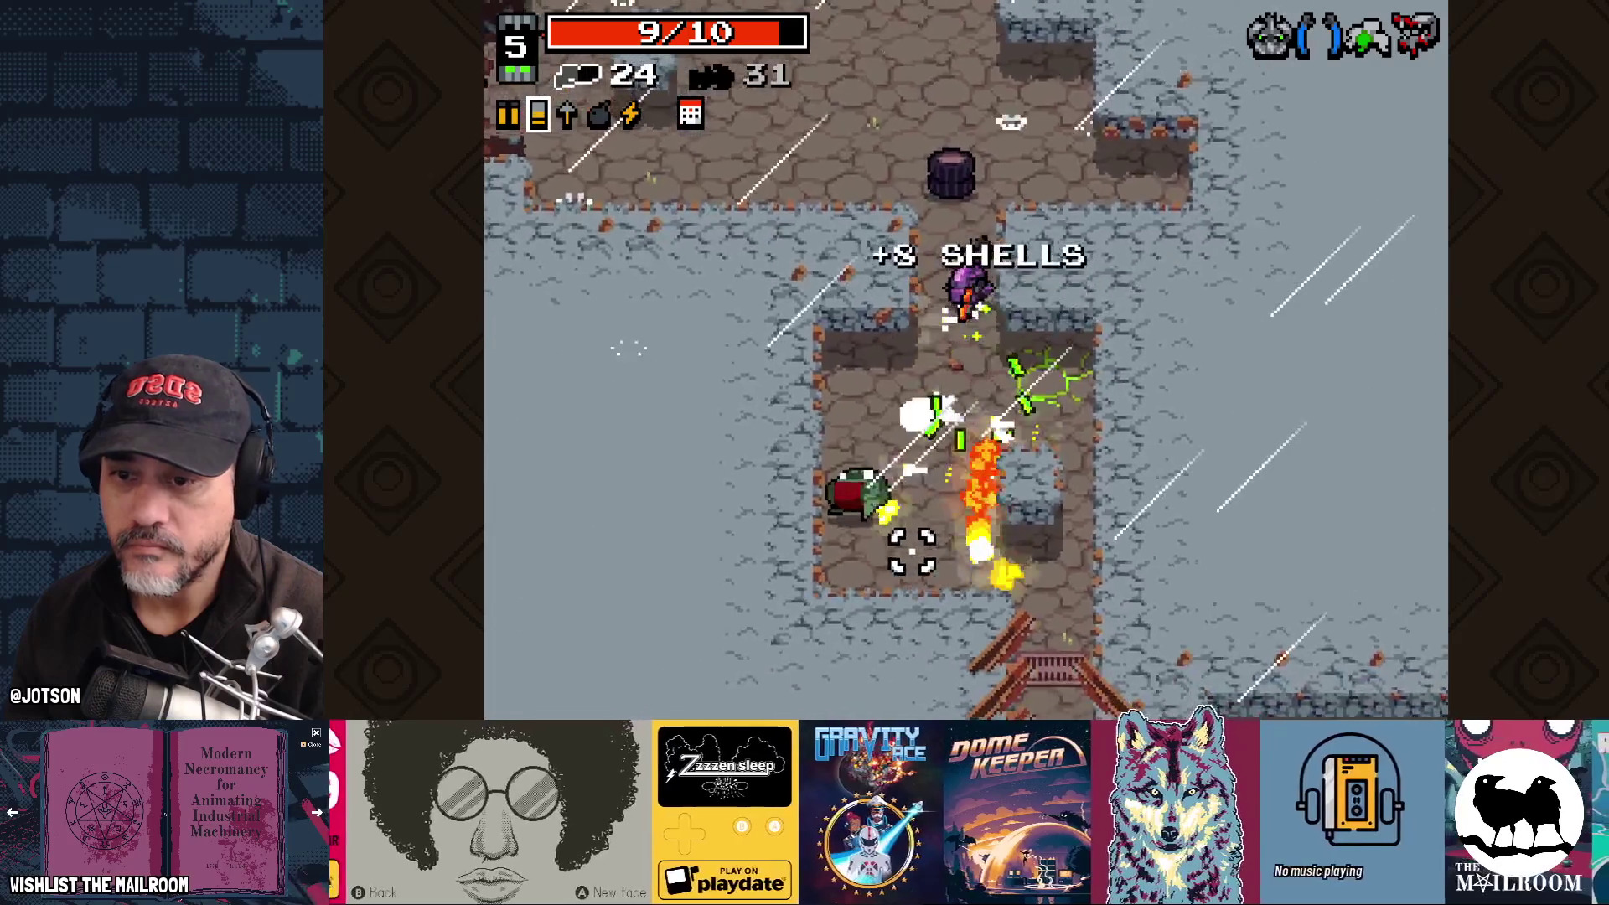
pyautogui.press('s')
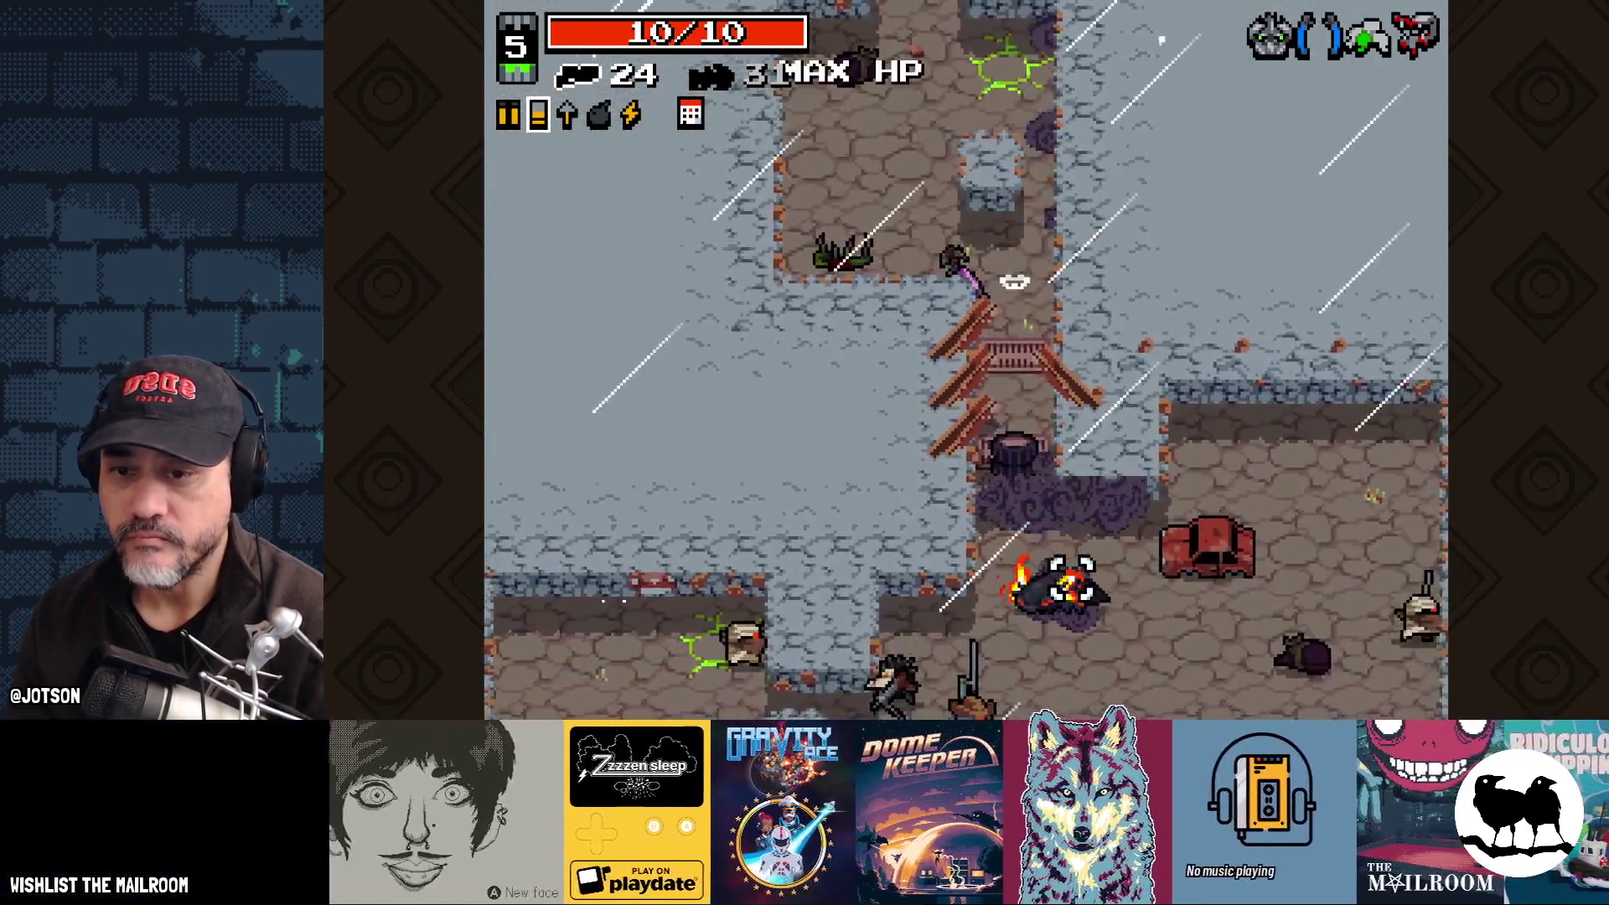
pyautogui.click(987, 581)
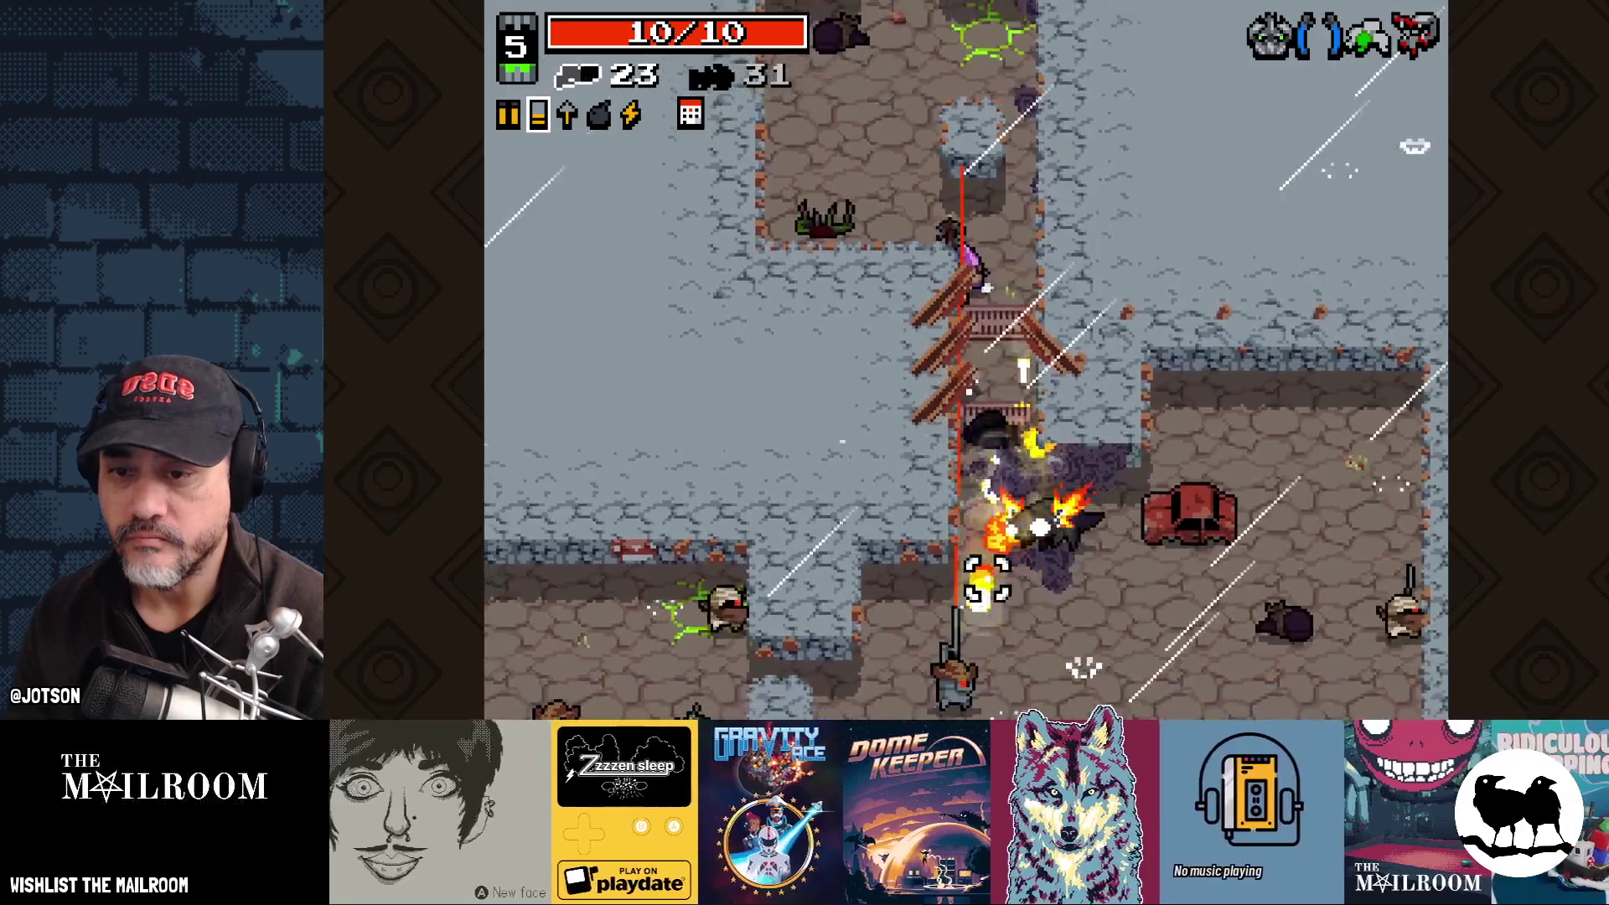
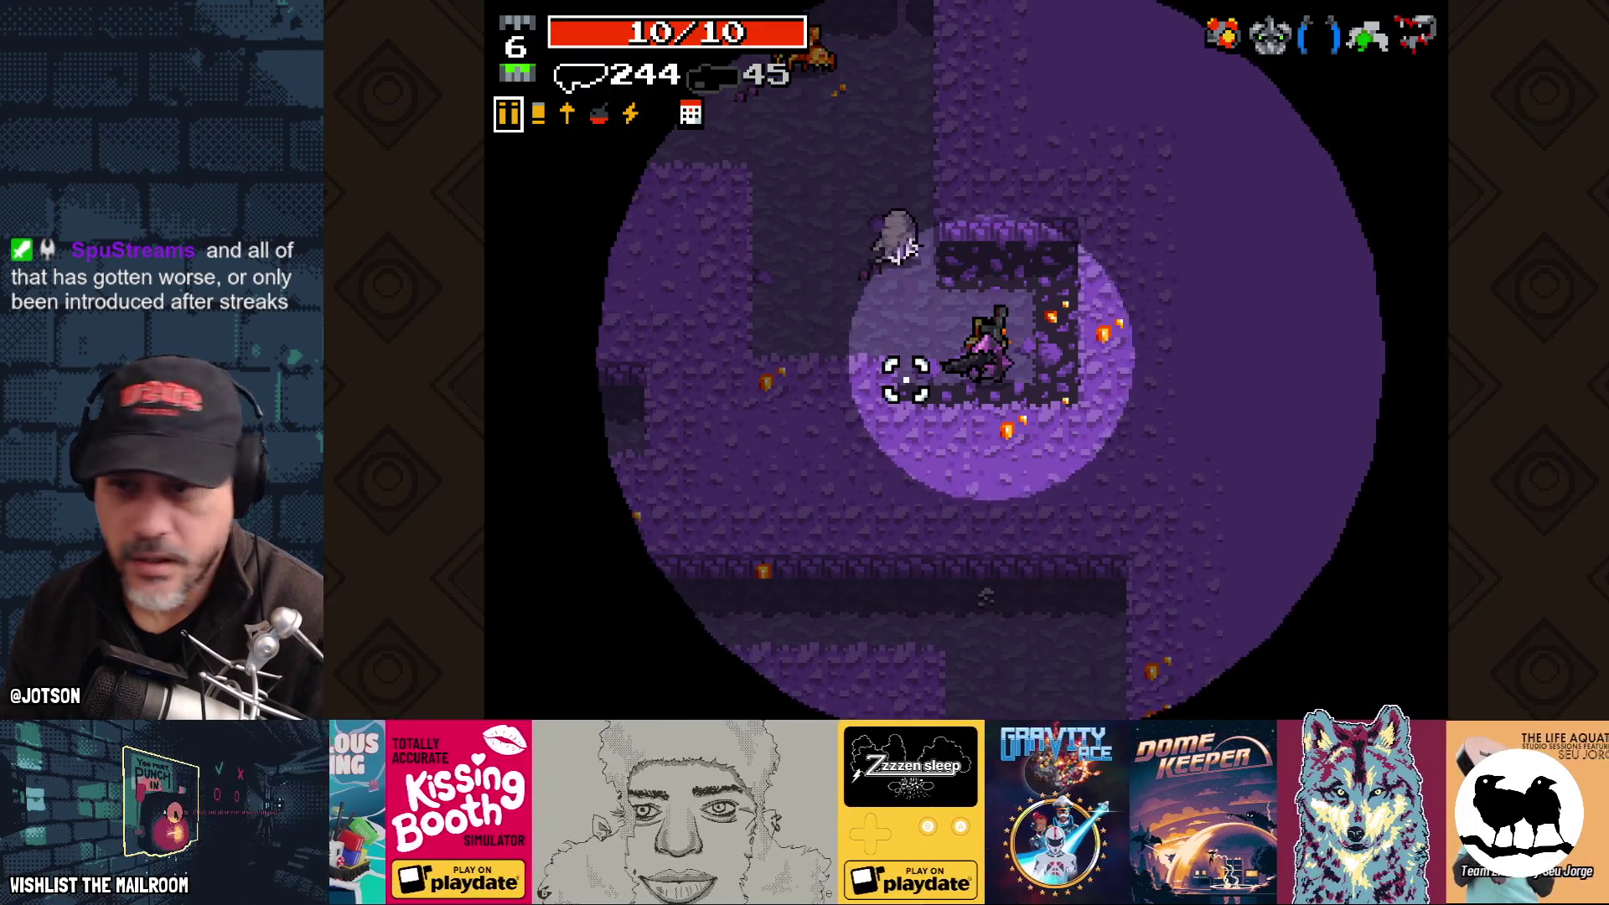
# Step: Shoot the bugs above and to the upper left of the character
pyautogui.click(822, 143)
pyautogui.click(857, 123)
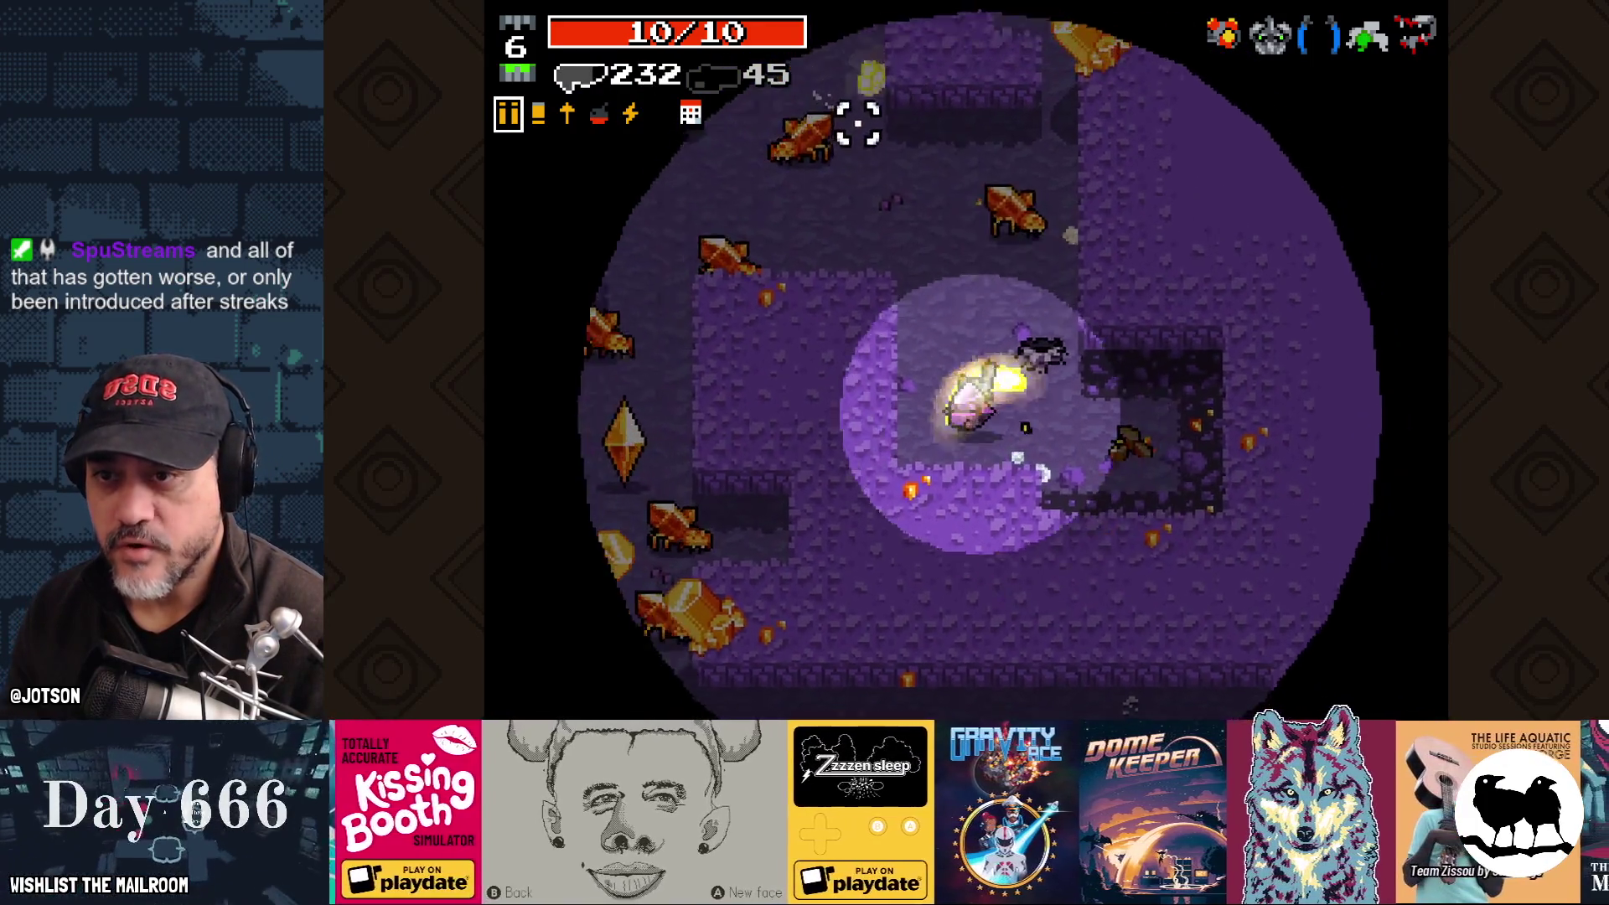
pyautogui.click(1006, 163)
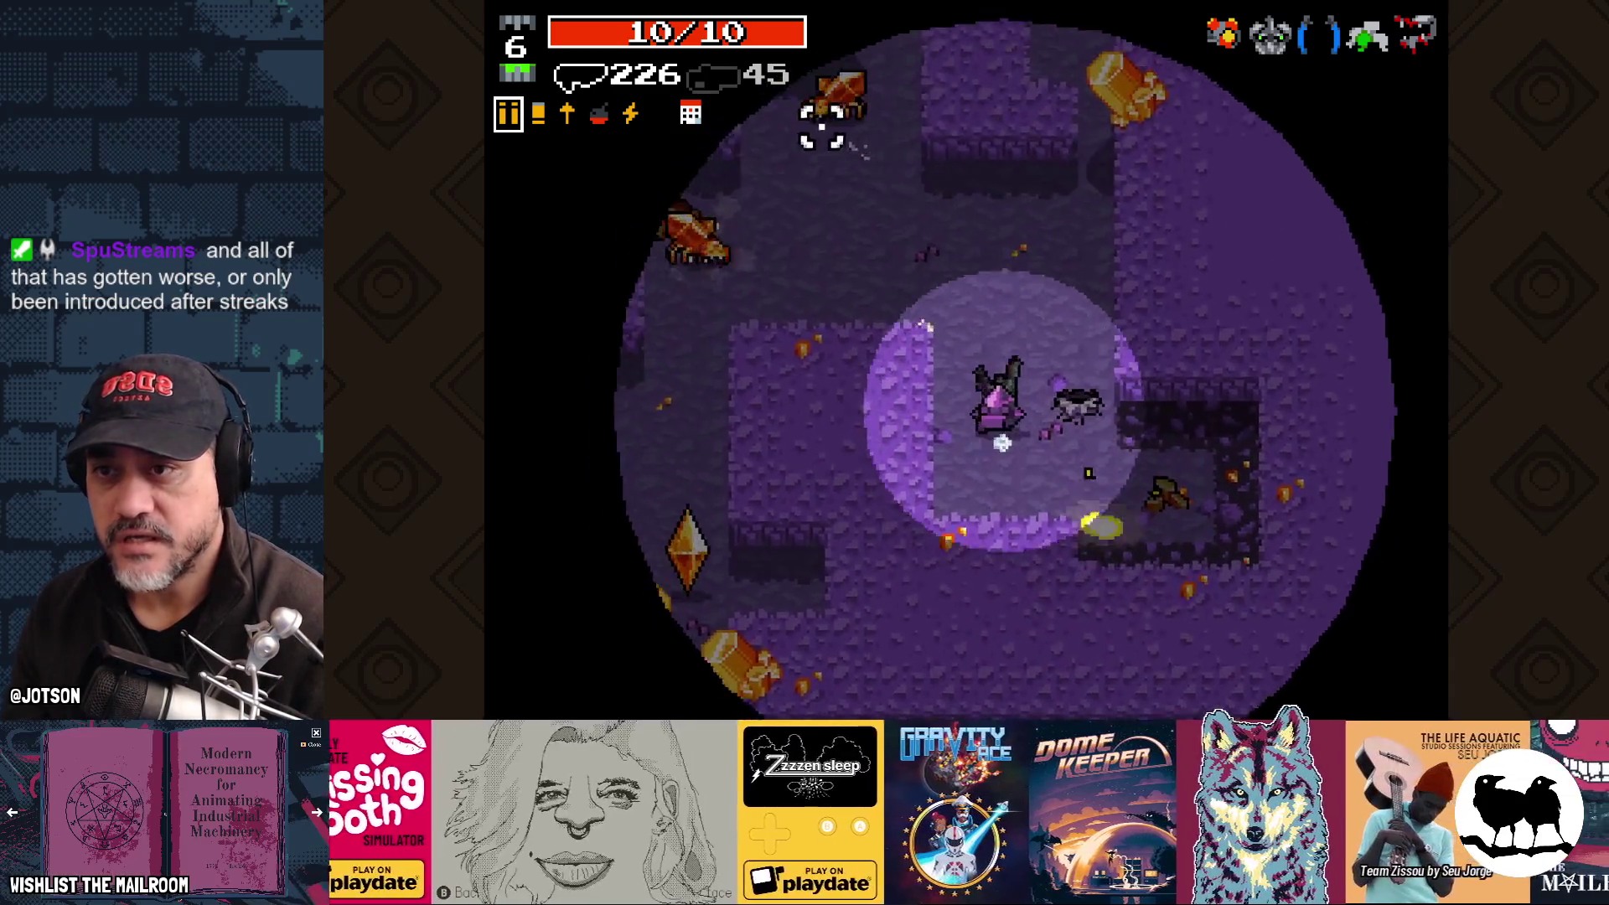
pyautogui.click(805, 159)
pyautogui.click(792, 163)
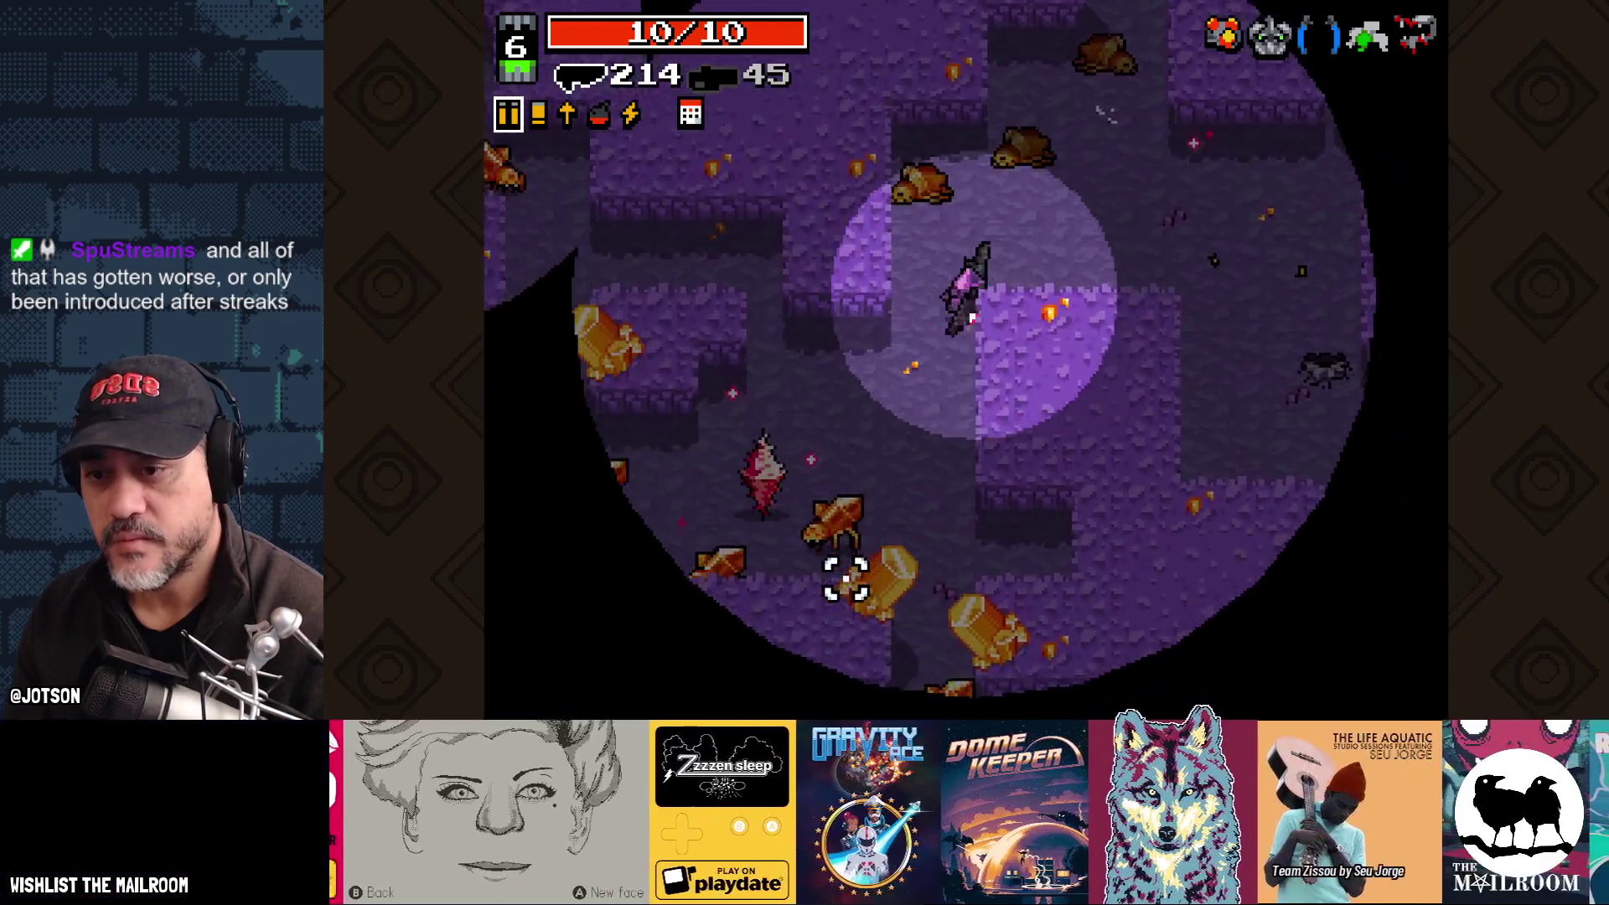
# Step: Move down while firing at the bugs below the character
pyautogui.click(847, 577)
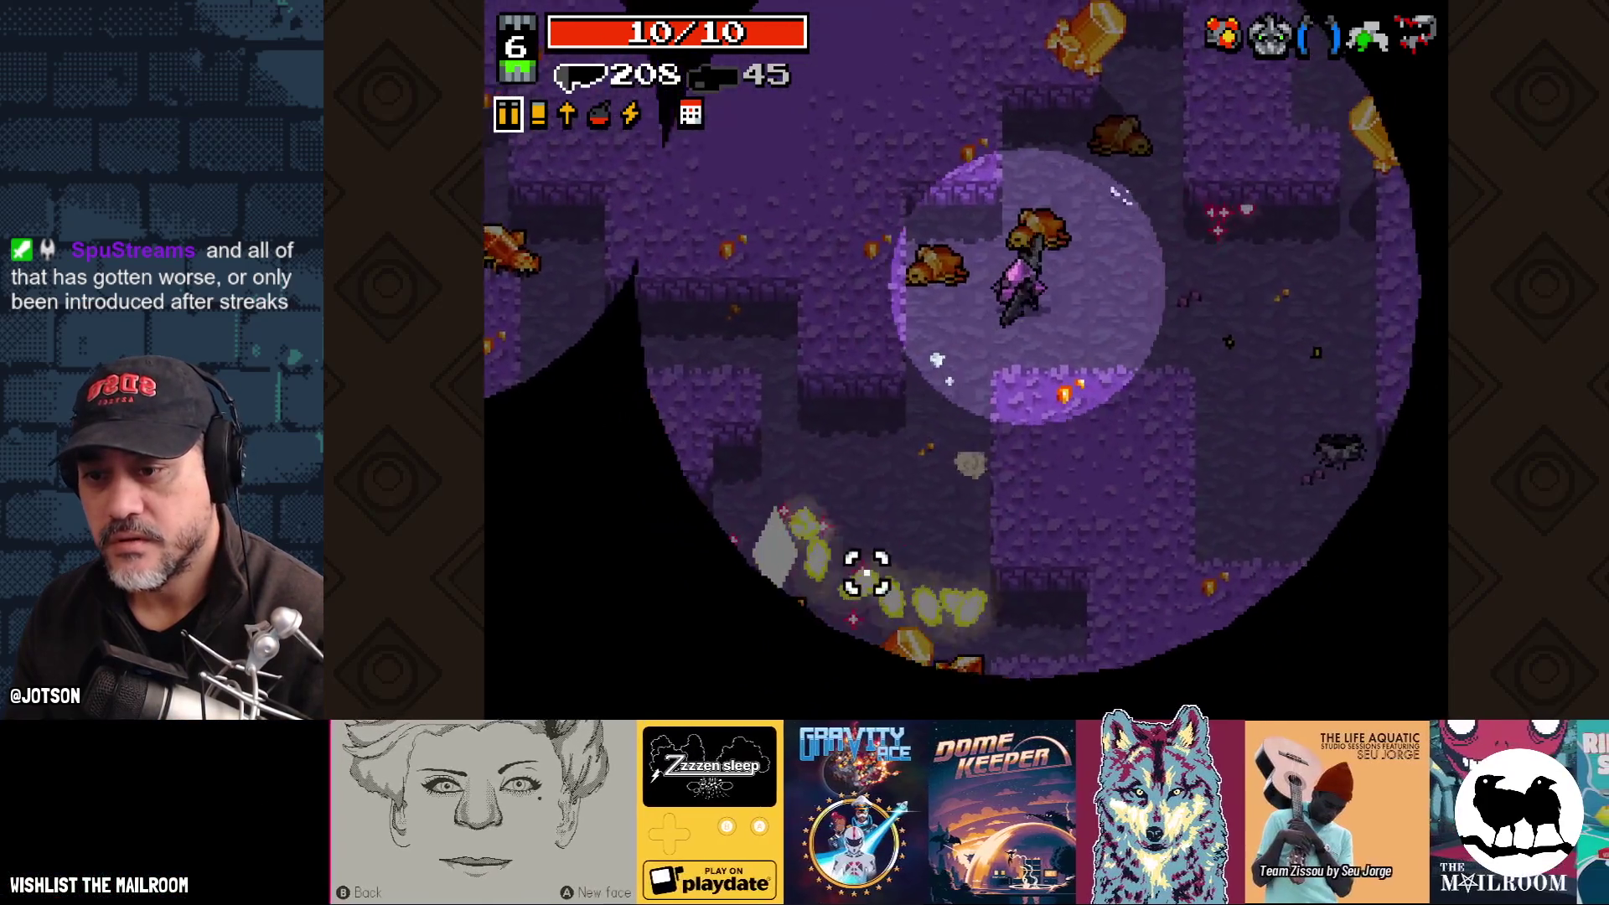
pyautogui.press('s')
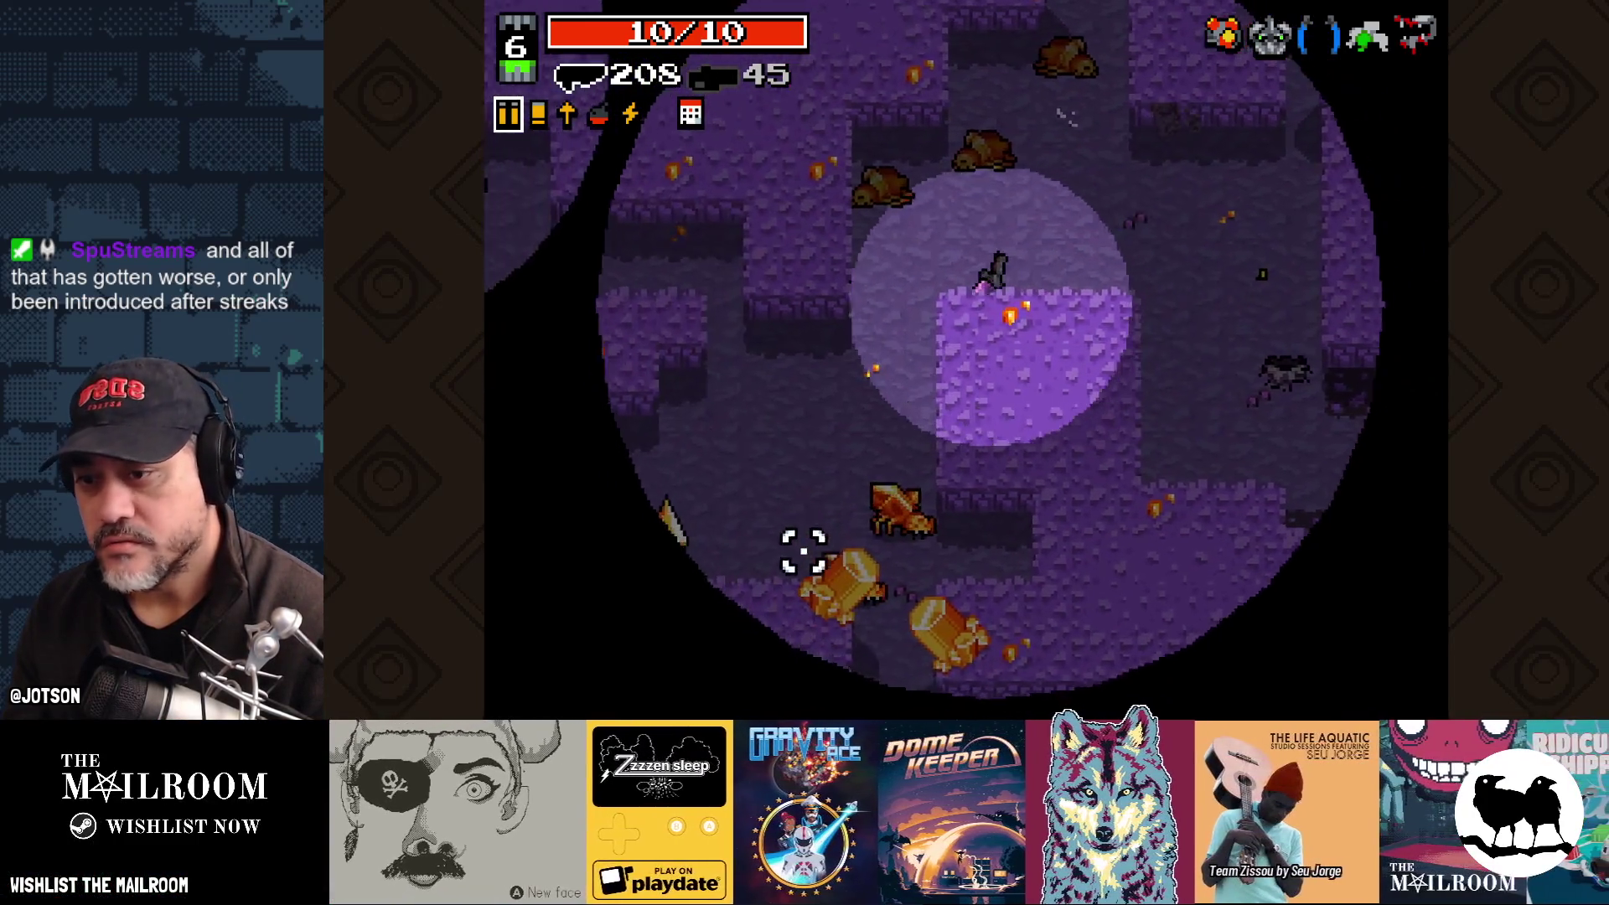
pyautogui.click(871, 560)
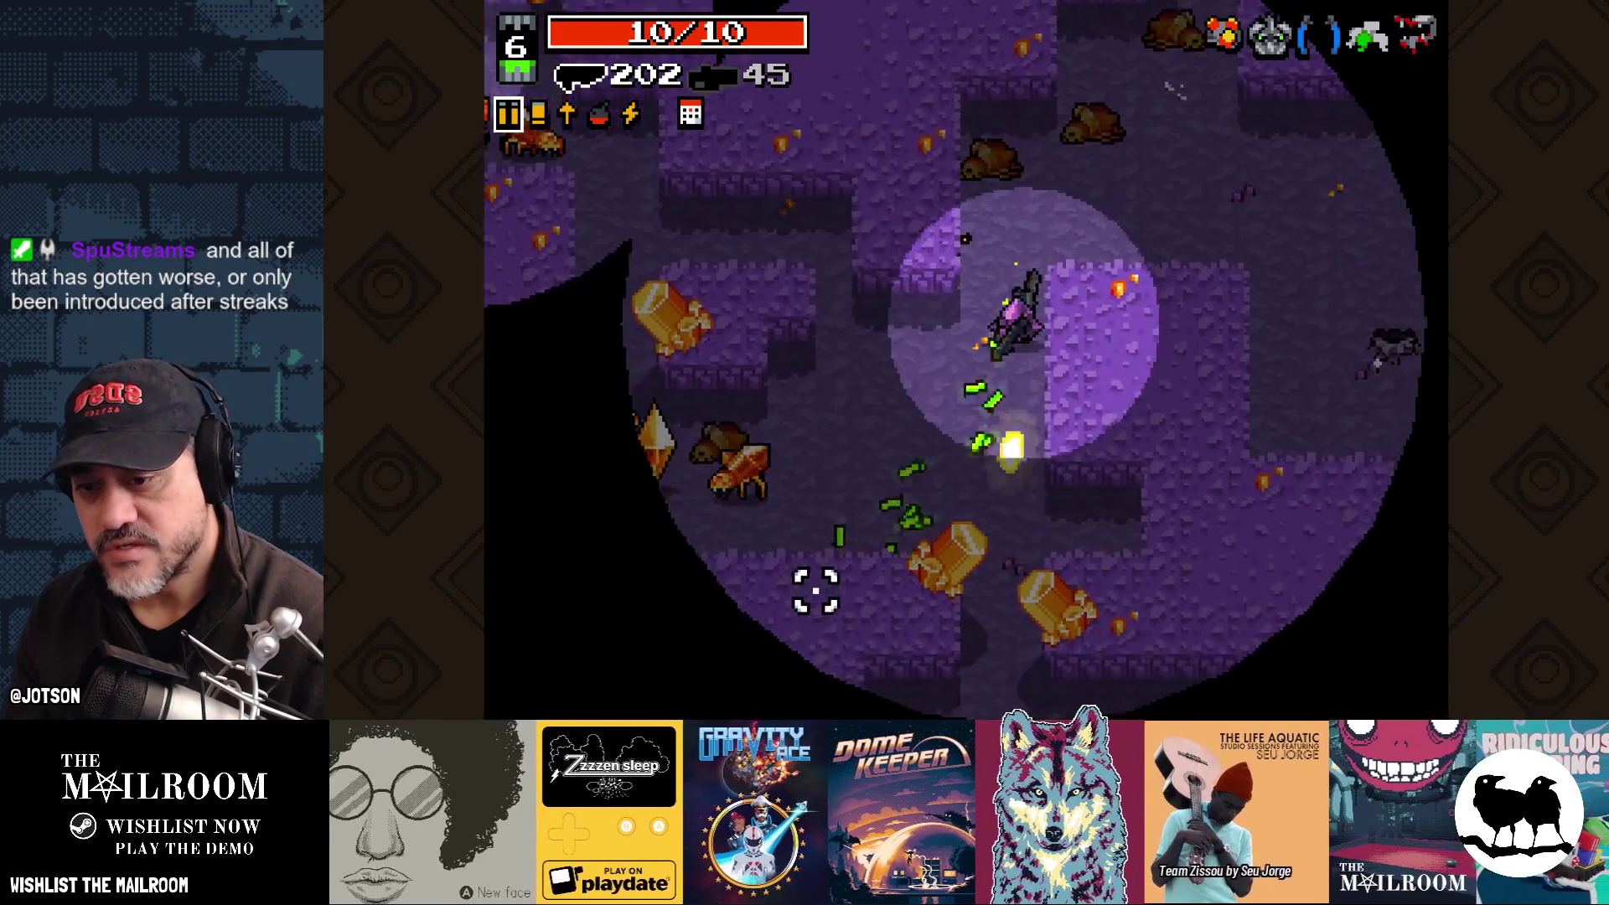
pyautogui.press('s')
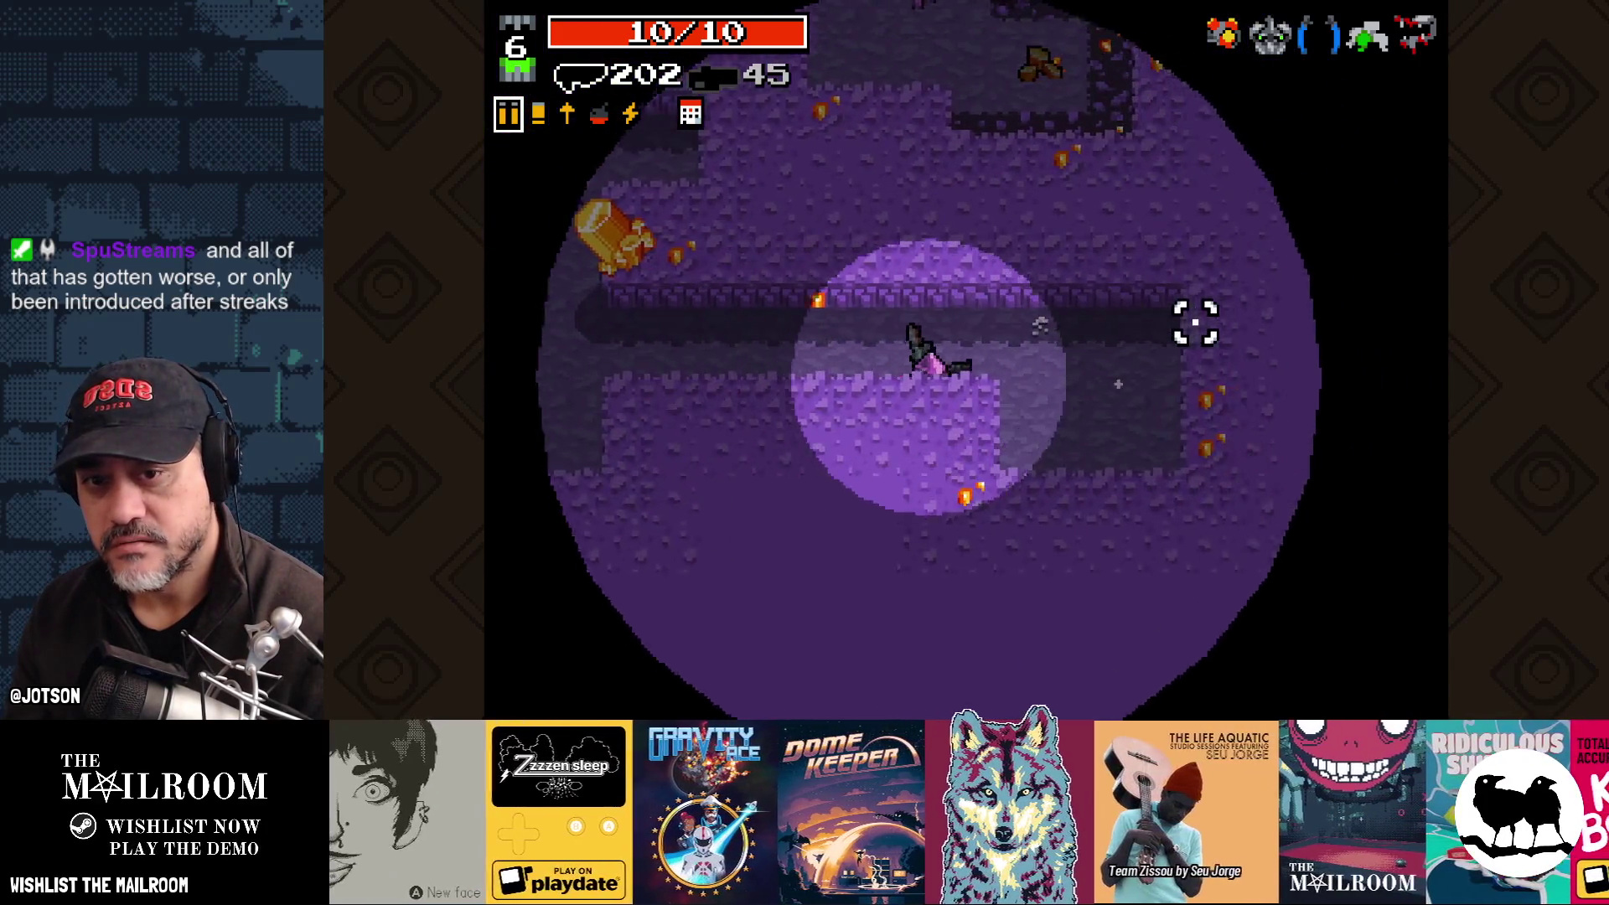
# Step: Finish off the enemies below-left and to the left
pyautogui.click(754, 196)
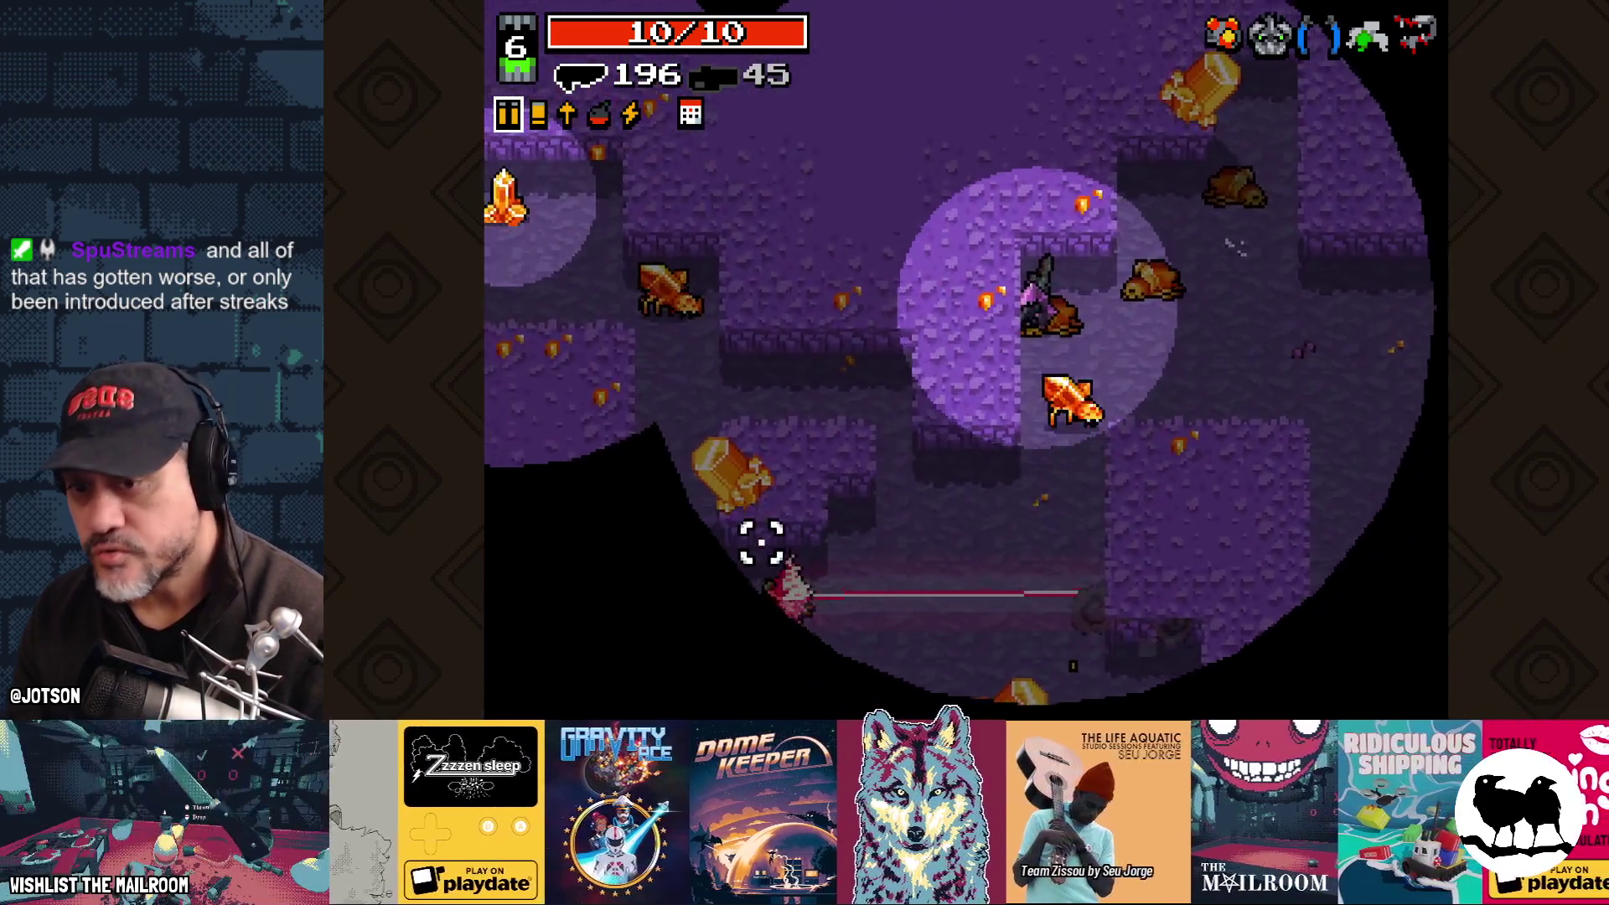
pyautogui.click(909, 577)
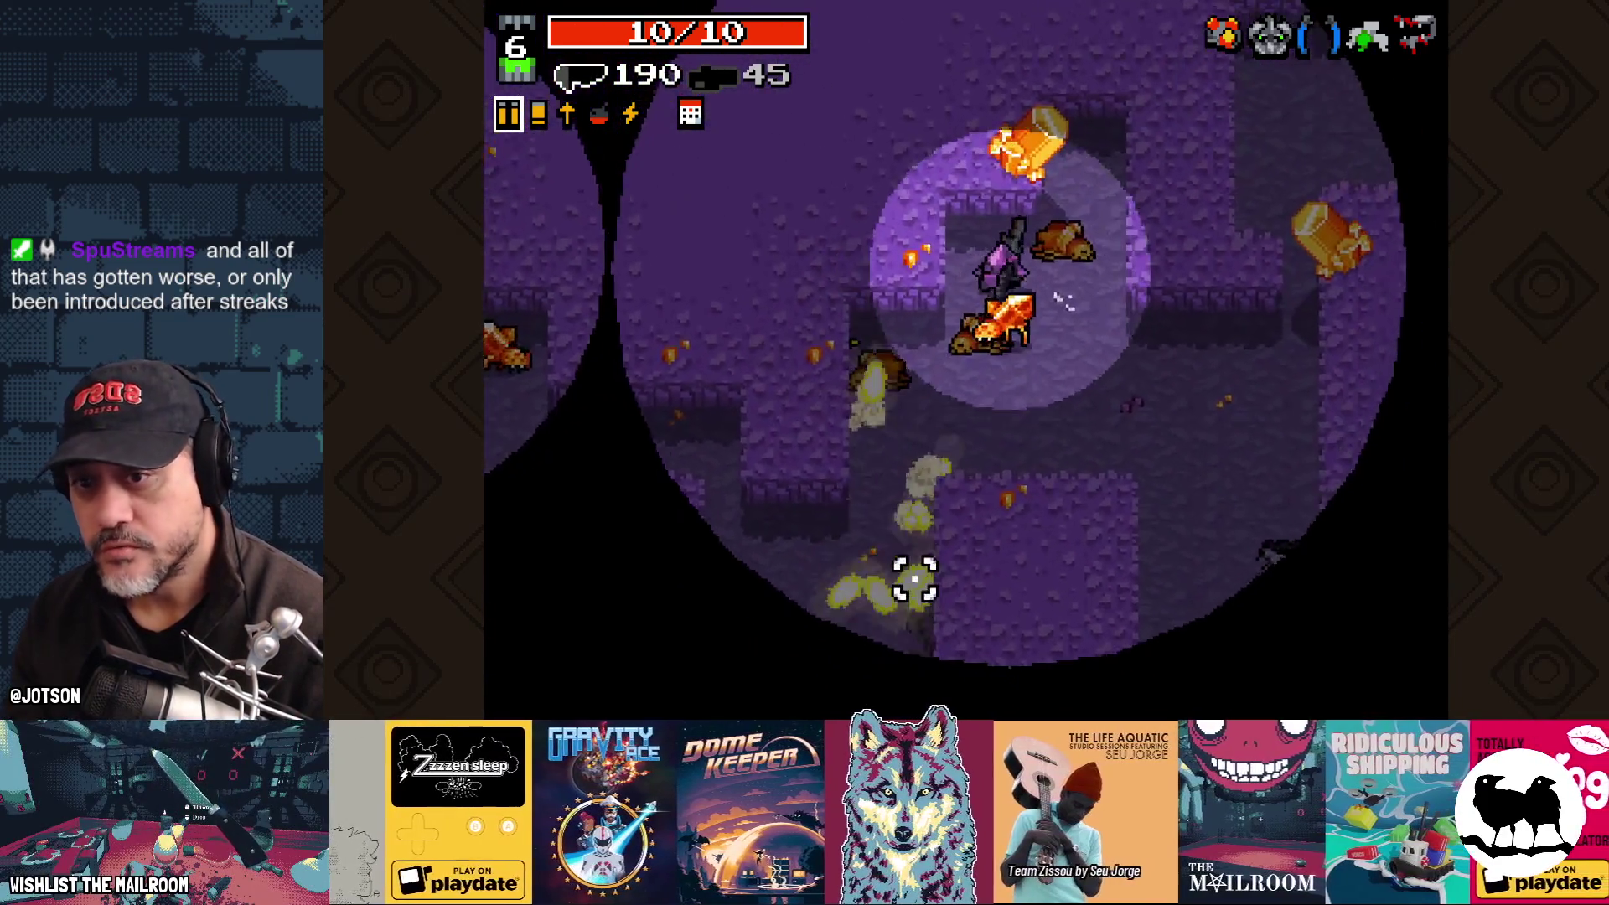
pyautogui.click(915, 578)
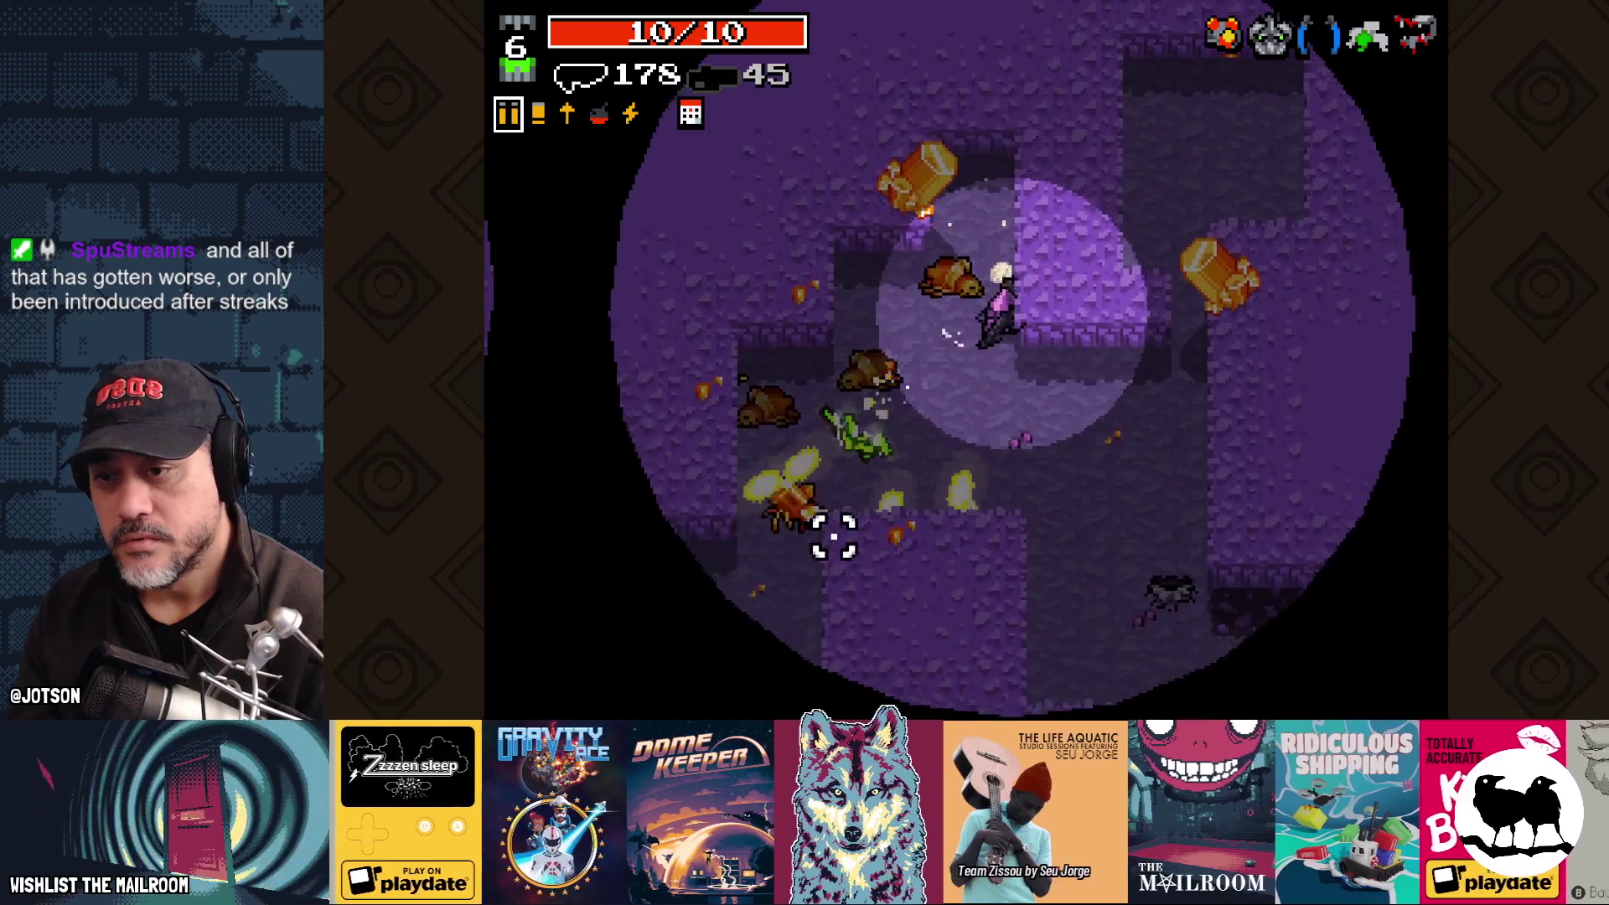
pyautogui.click(818, 546)
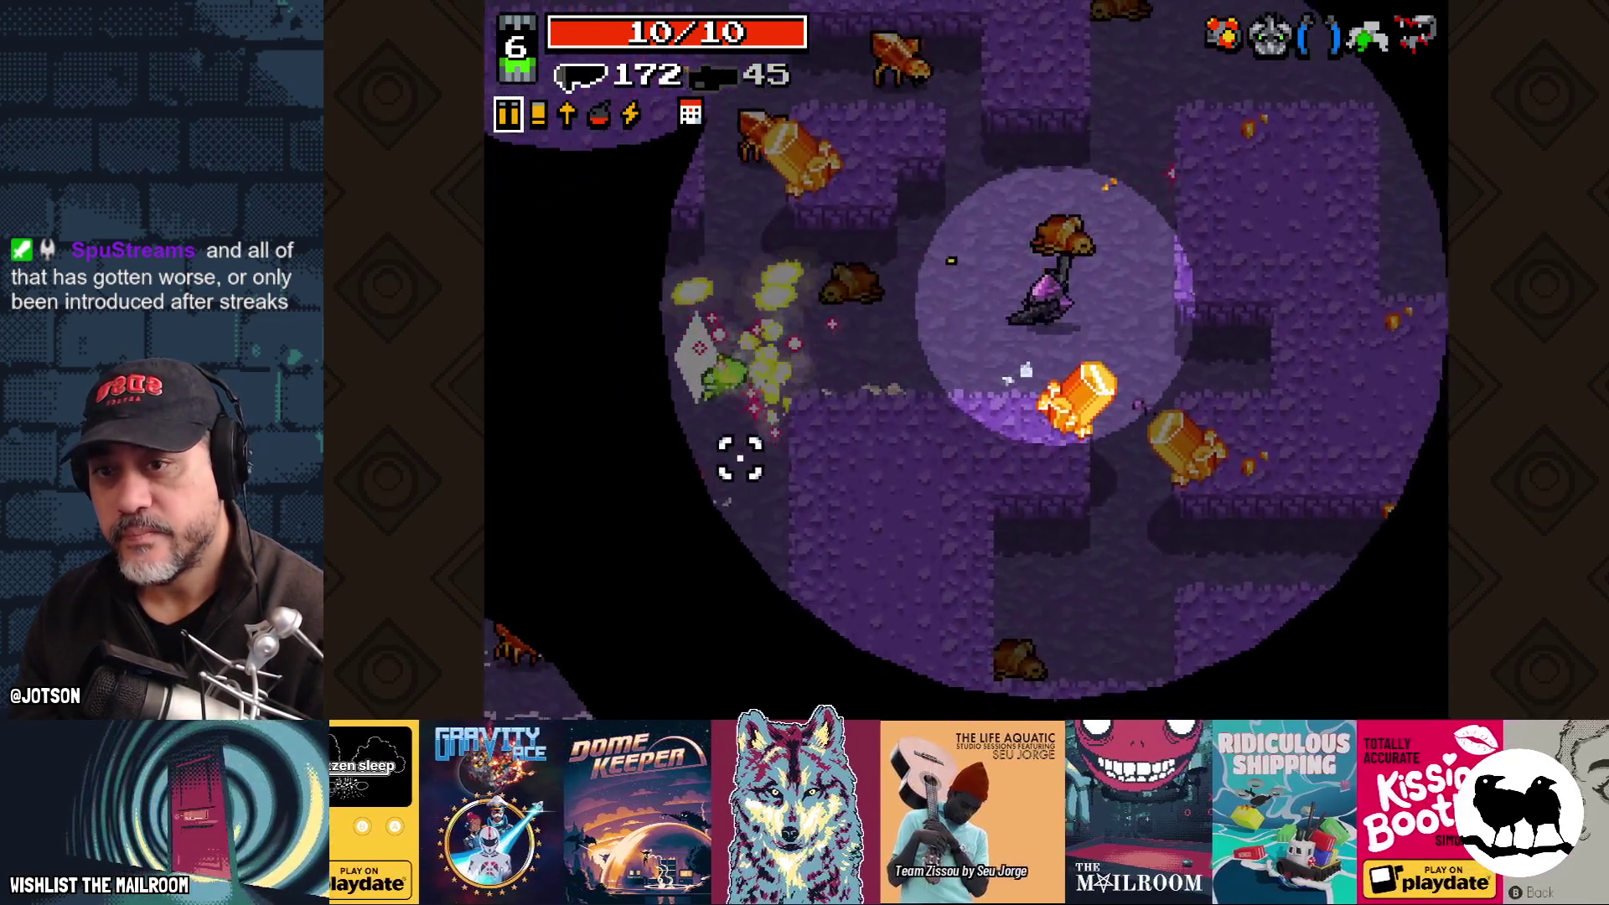
pyautogui.click(740, 459)
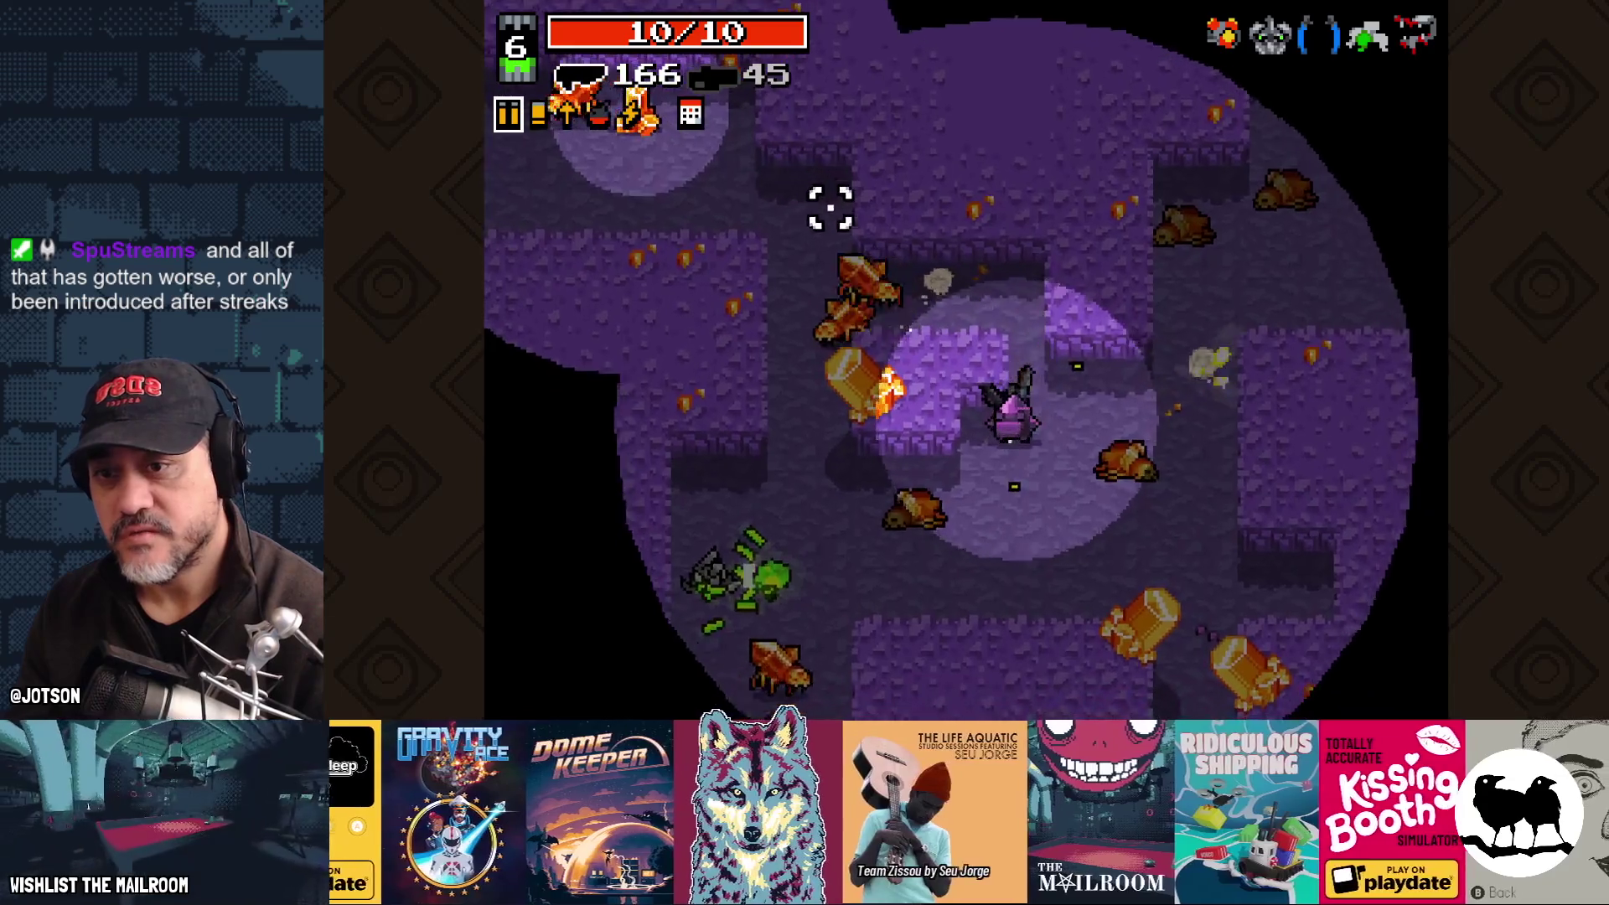
# Step: Grab the shell and bullet ammo while shooting the nearby left-side enemies
pyautogui.press('s')
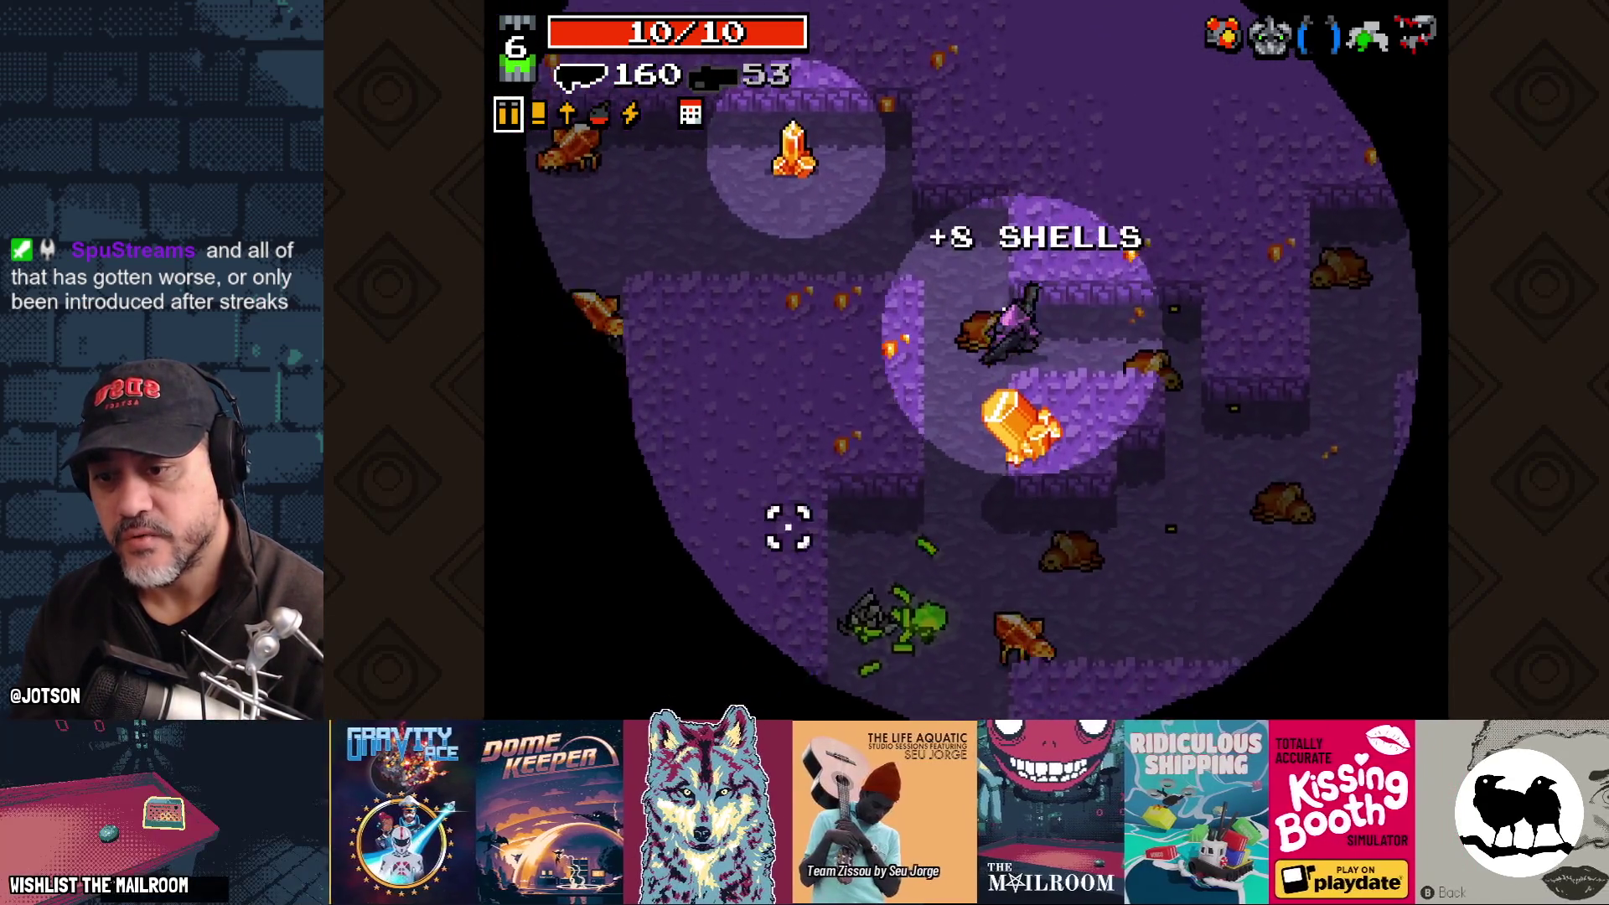
pyautogui.click(1106, 531)
pyautogui.click(755, 460)
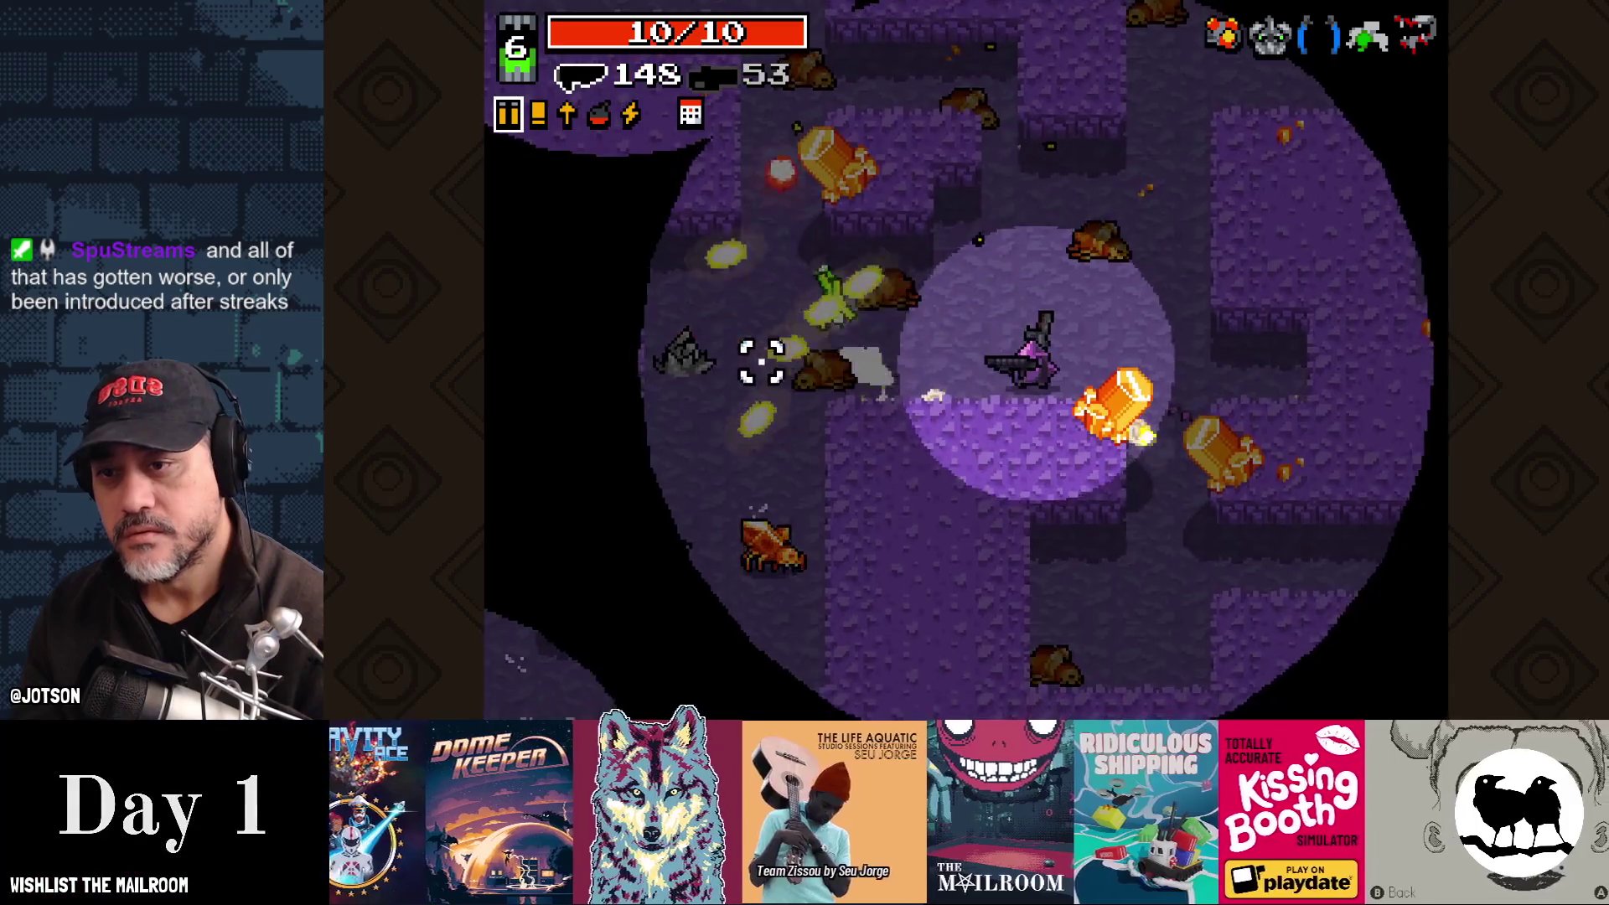
pyautogui.click(869, 568)
pyautogui.click(848, 546)
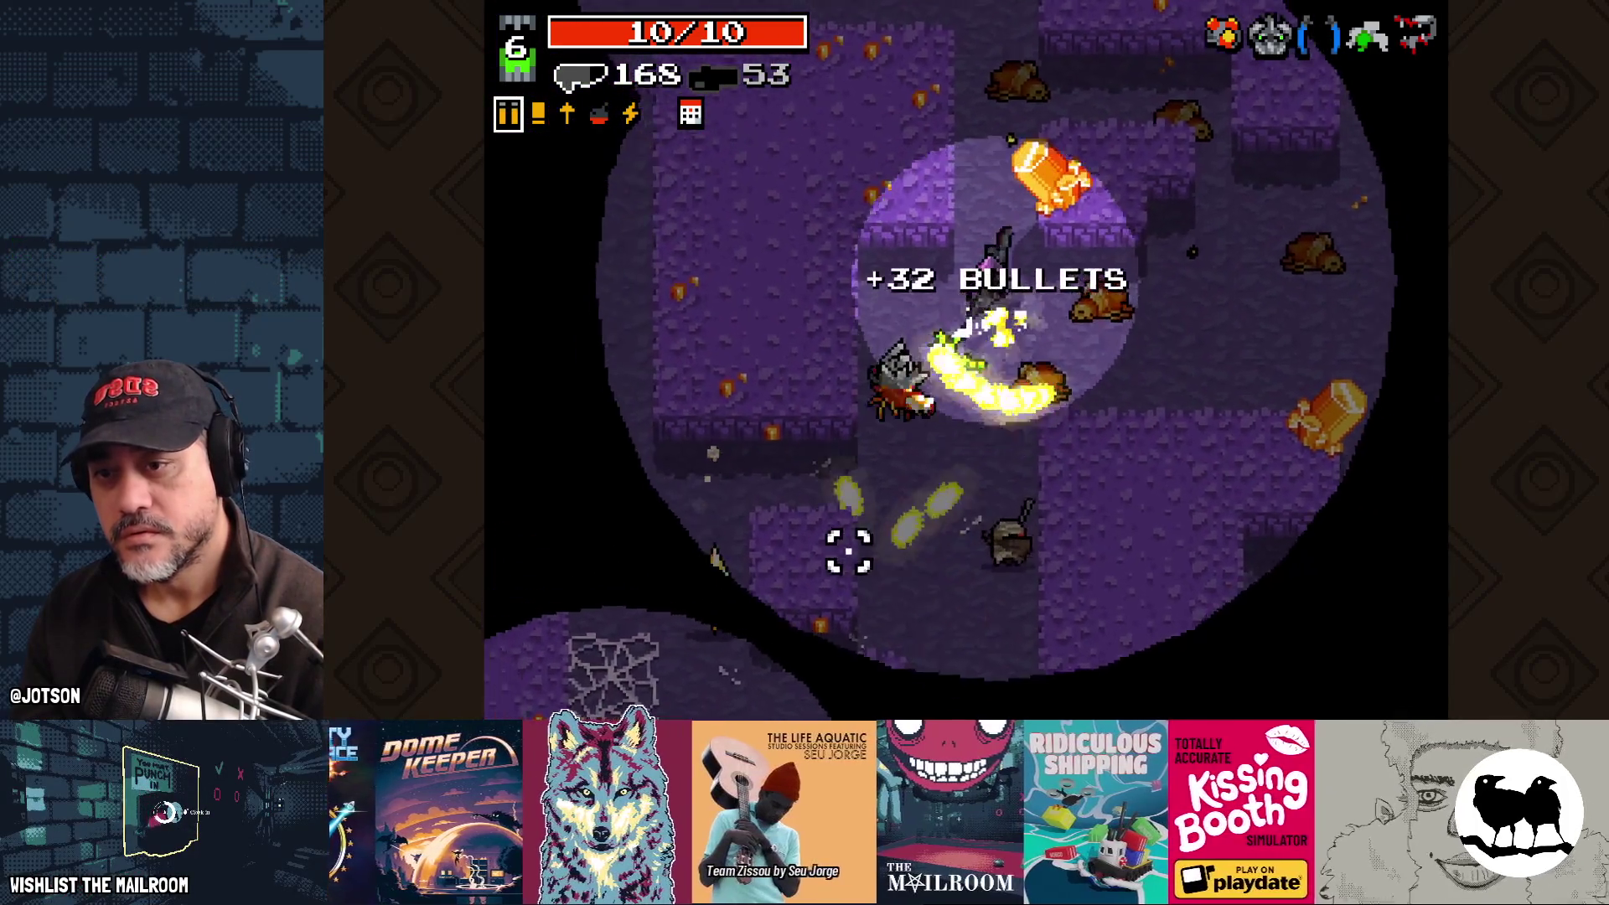
# Step: Move through the cobwebbed area, shooting bugs and collecting shells
pyautogui.press('s')
pyautogui.press('a')
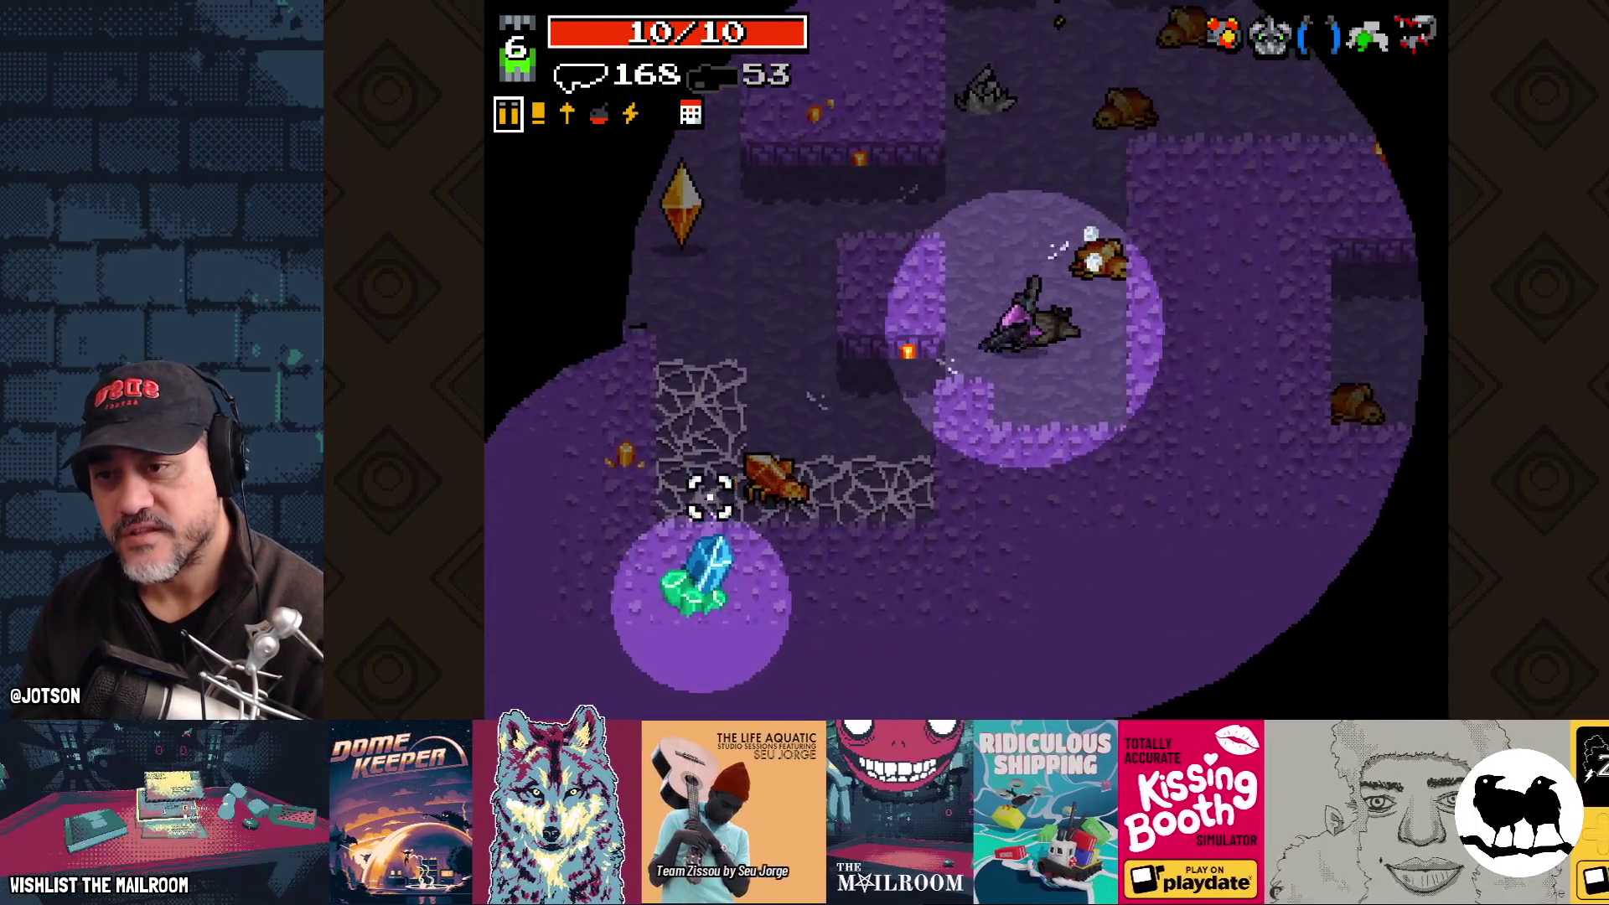
pyautogui.click(722, 456)
pyautogui.click(779, 440)
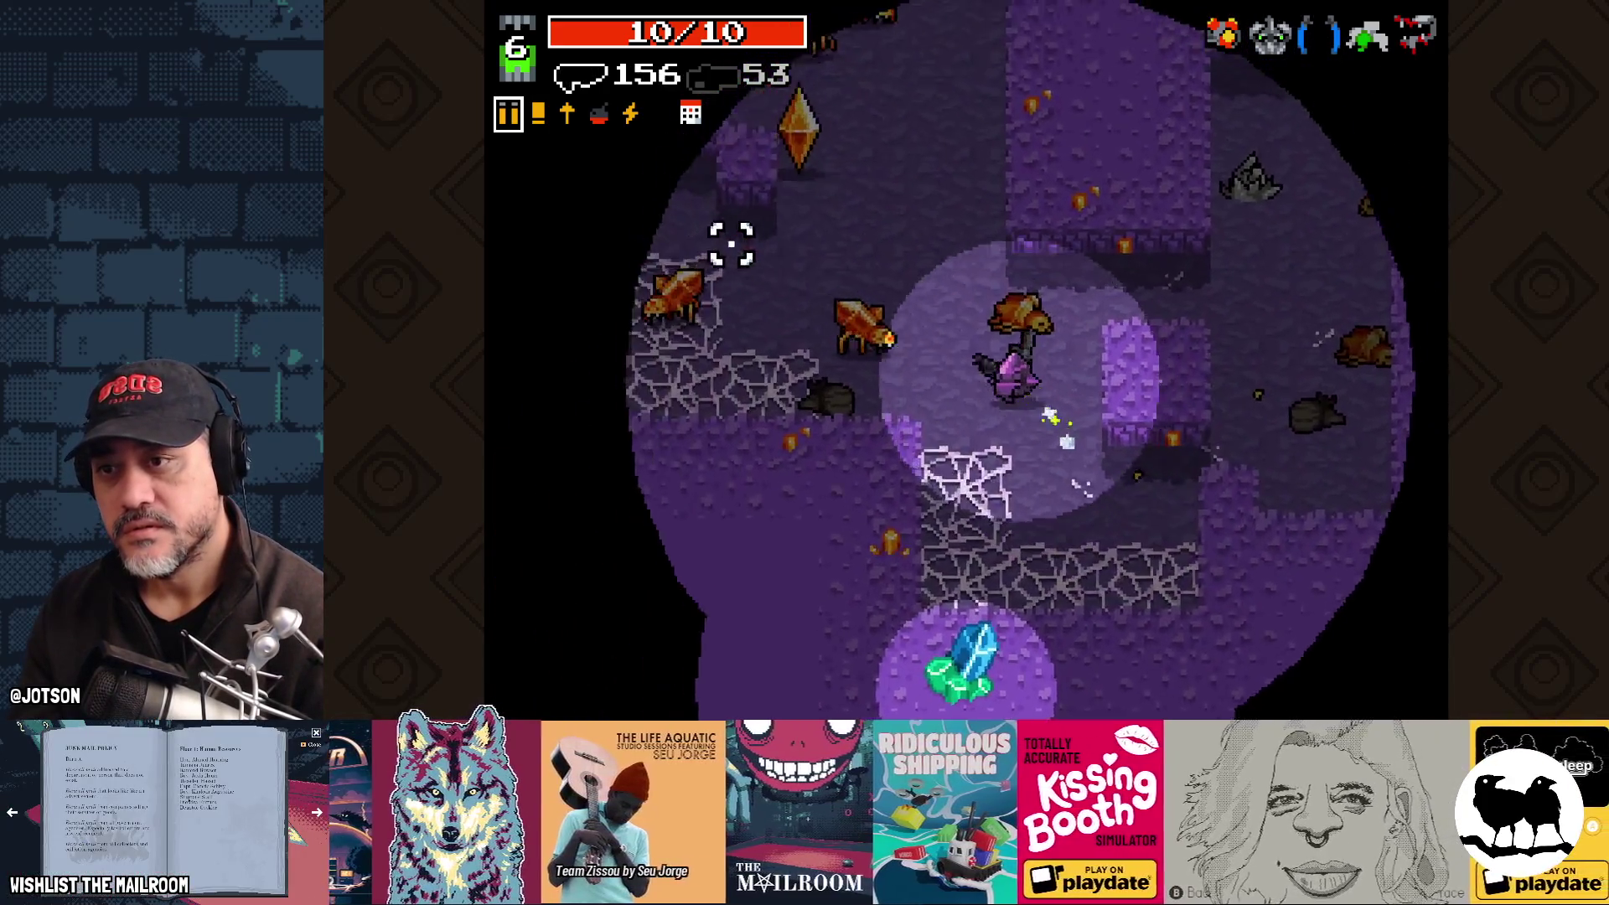
pyautogui.click(759, 272)
pyautogui.click(729, 369)
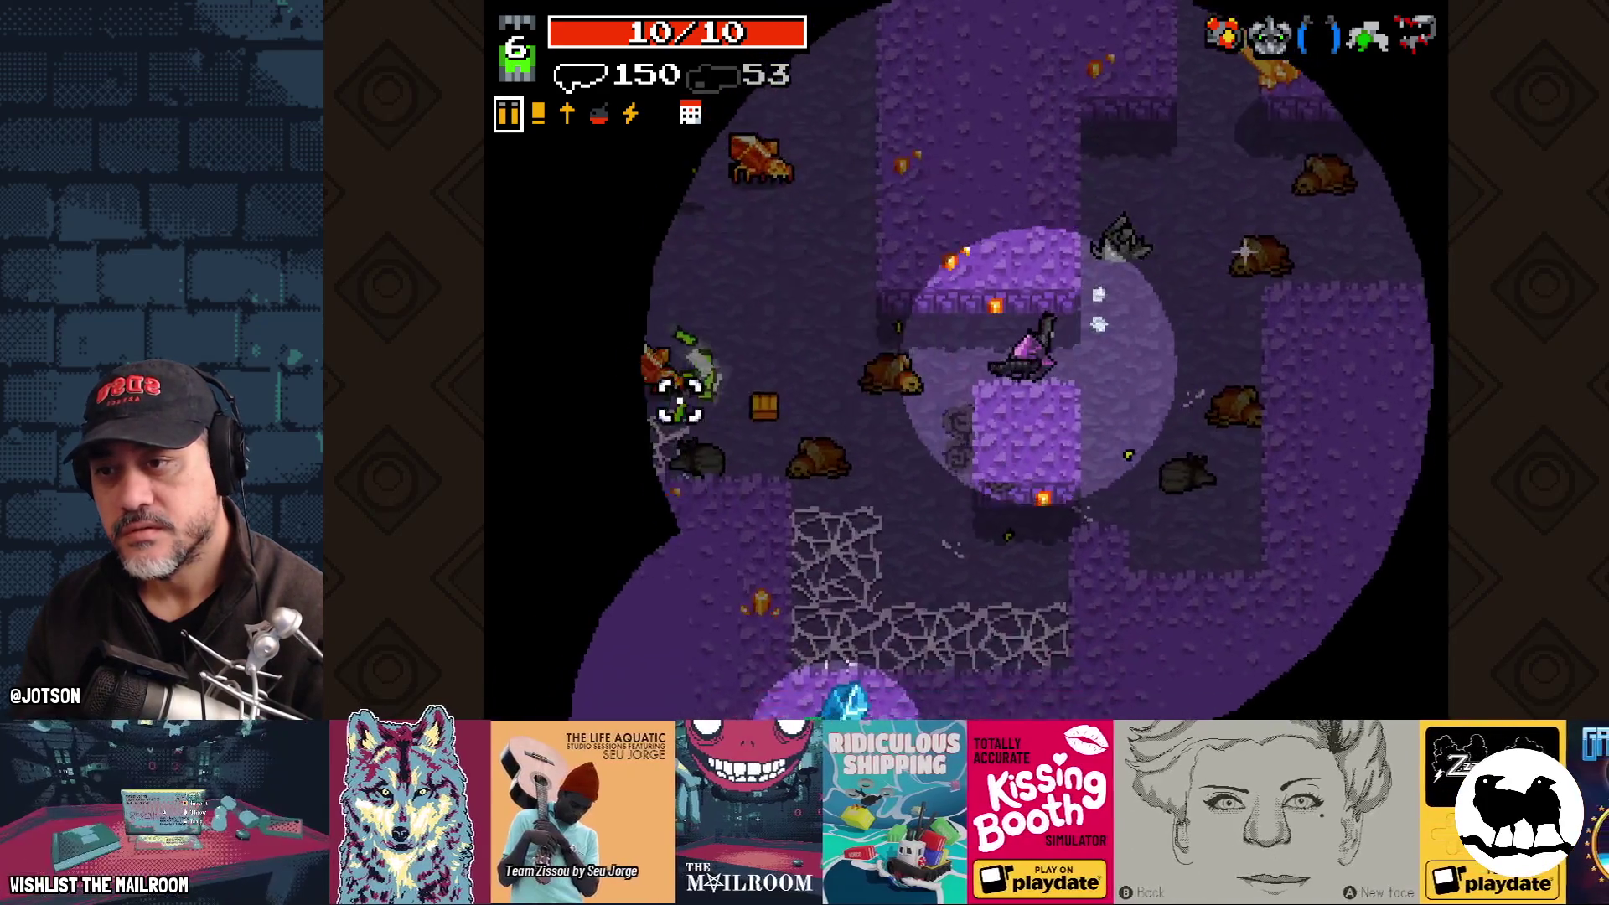
# Step: Kill the enemies above near the chest and the green enemy upper-left
pyautogui.click(767, 197)
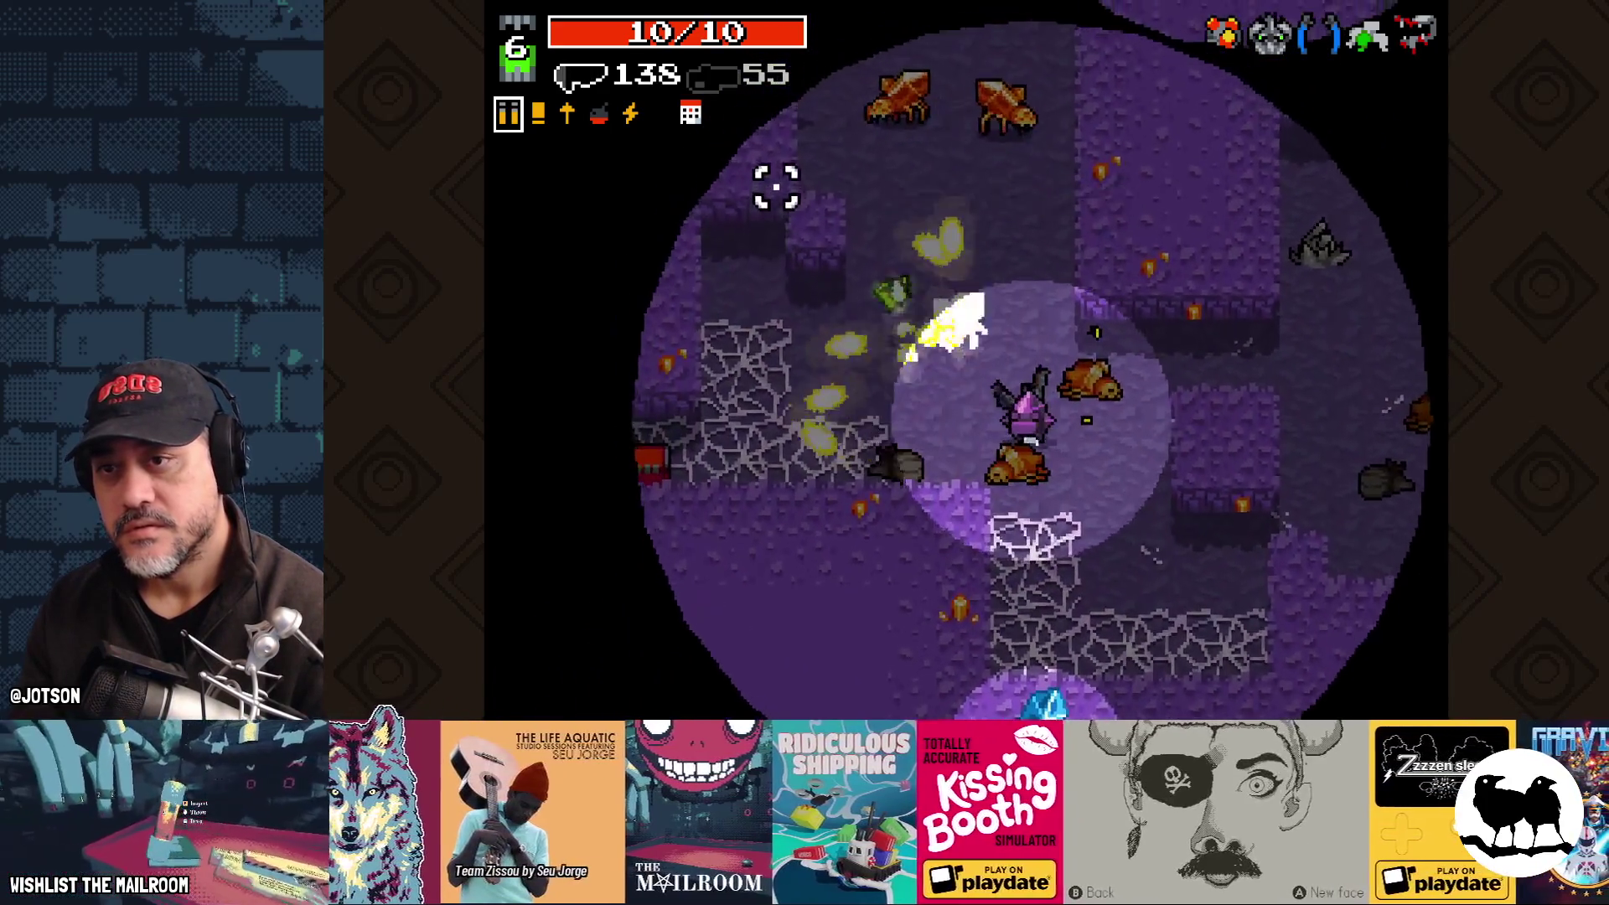
pyautogui.click(987, 122)
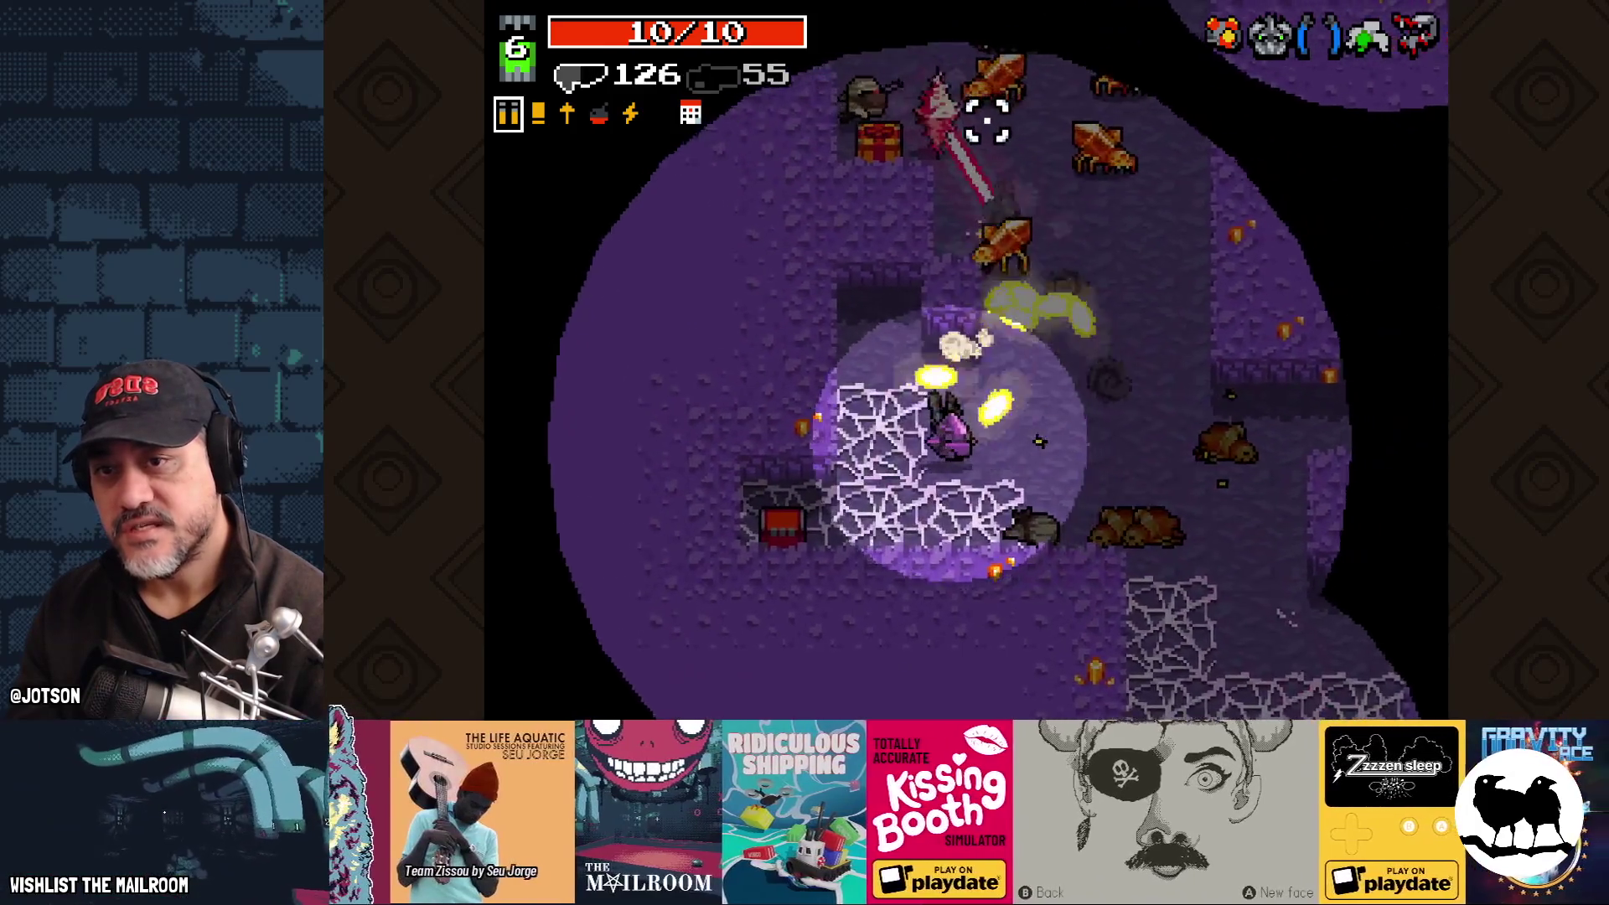
pyautogui.click(989, 122)
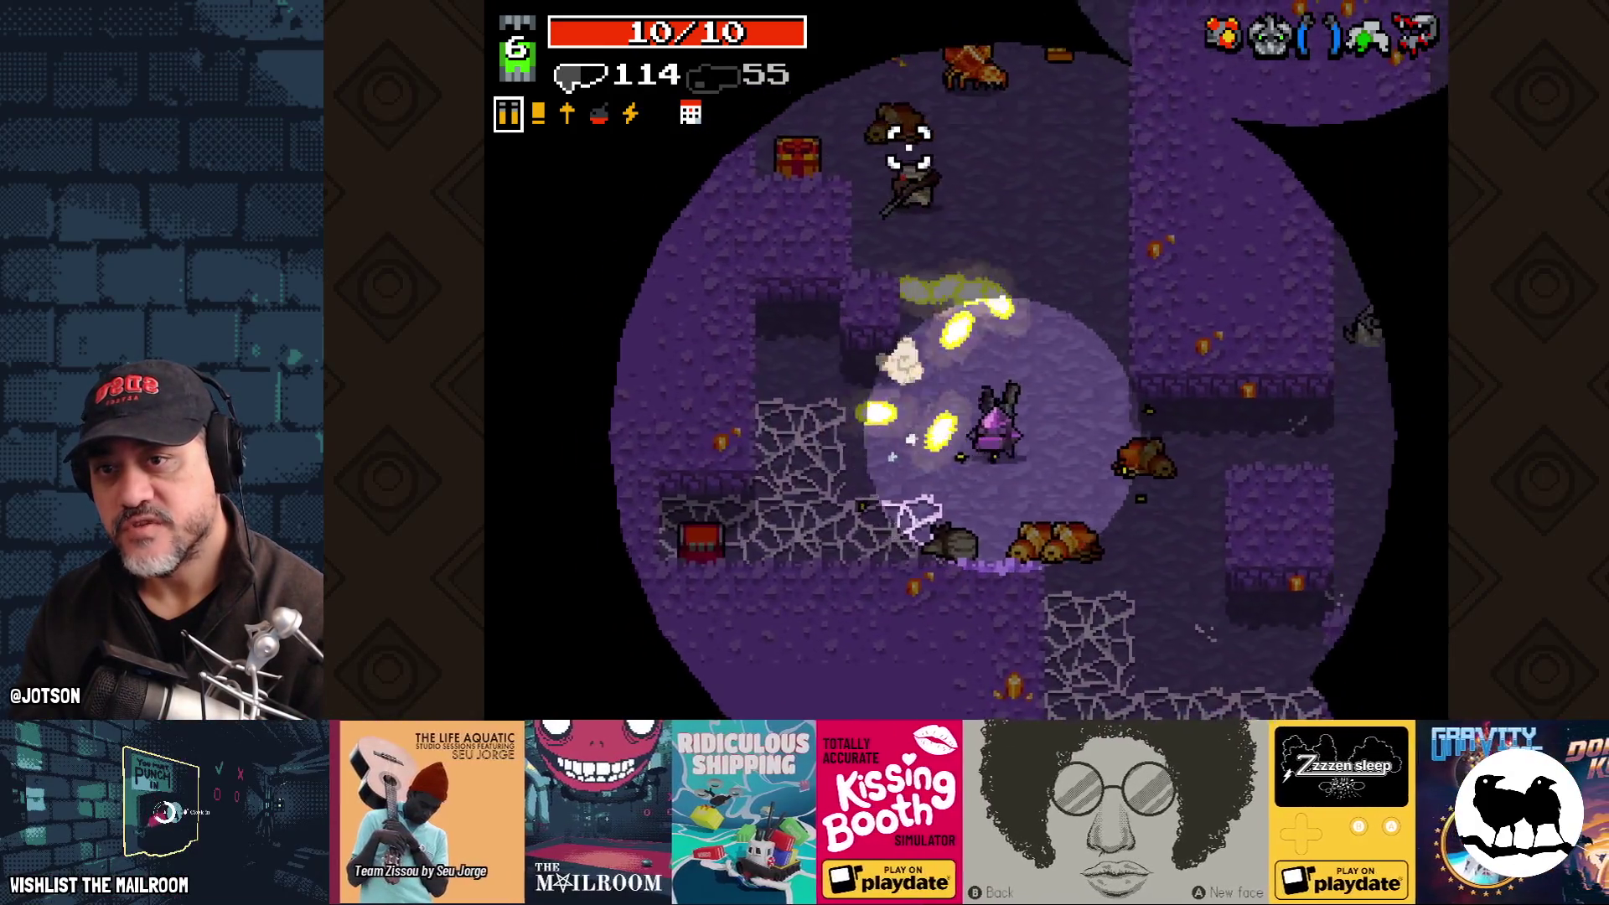
pyautogui.click(818, 109)
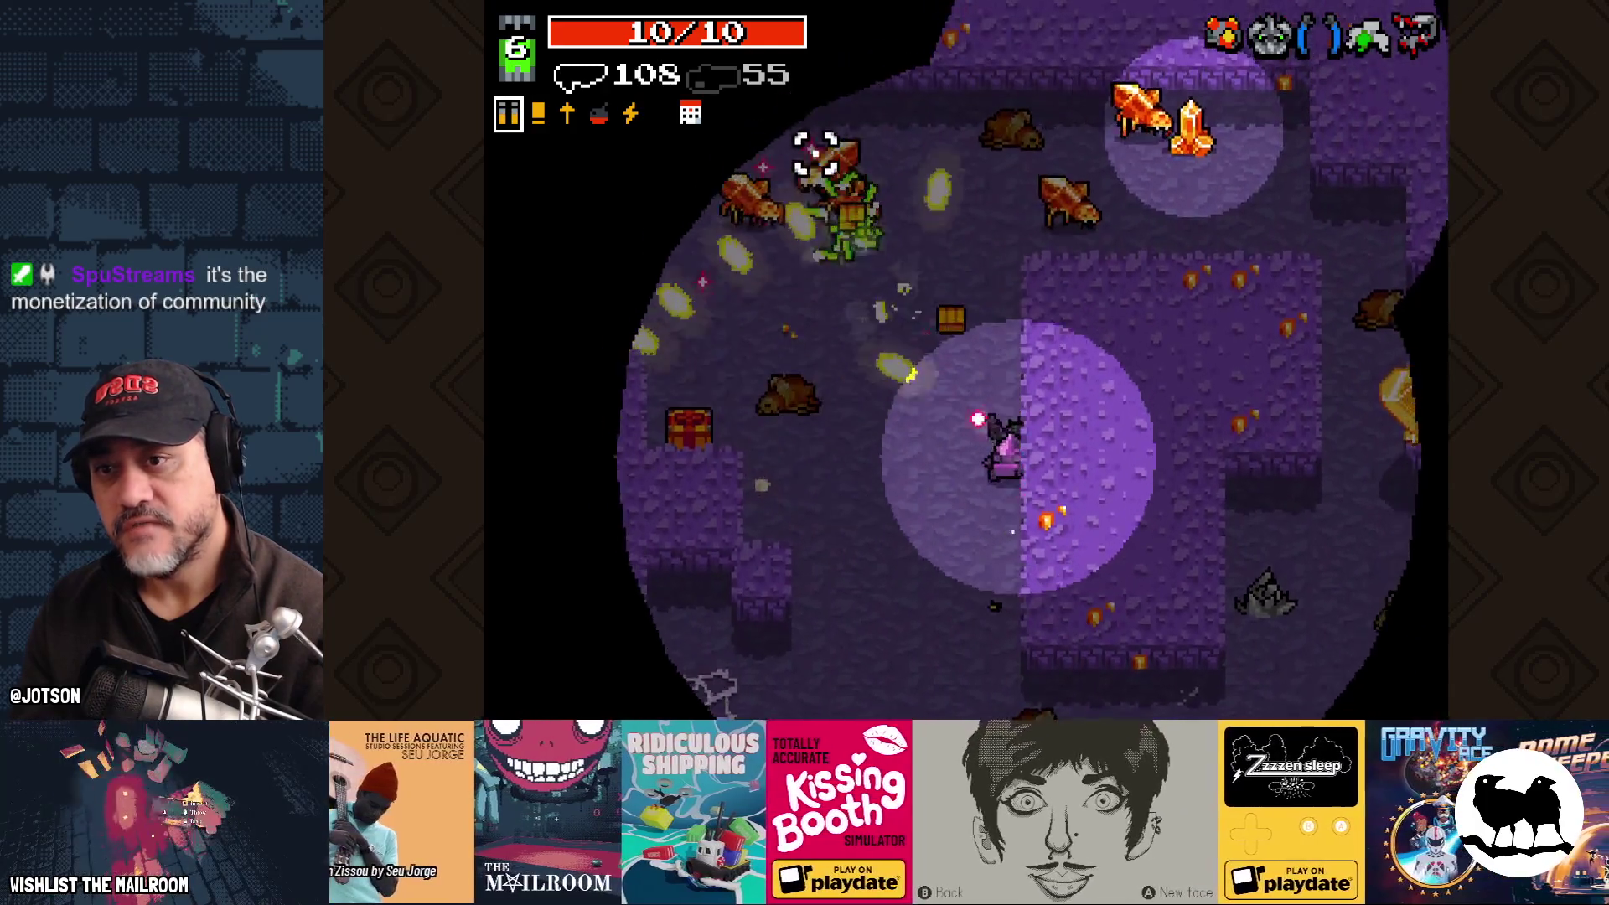
pyautogui.click(815, 155)
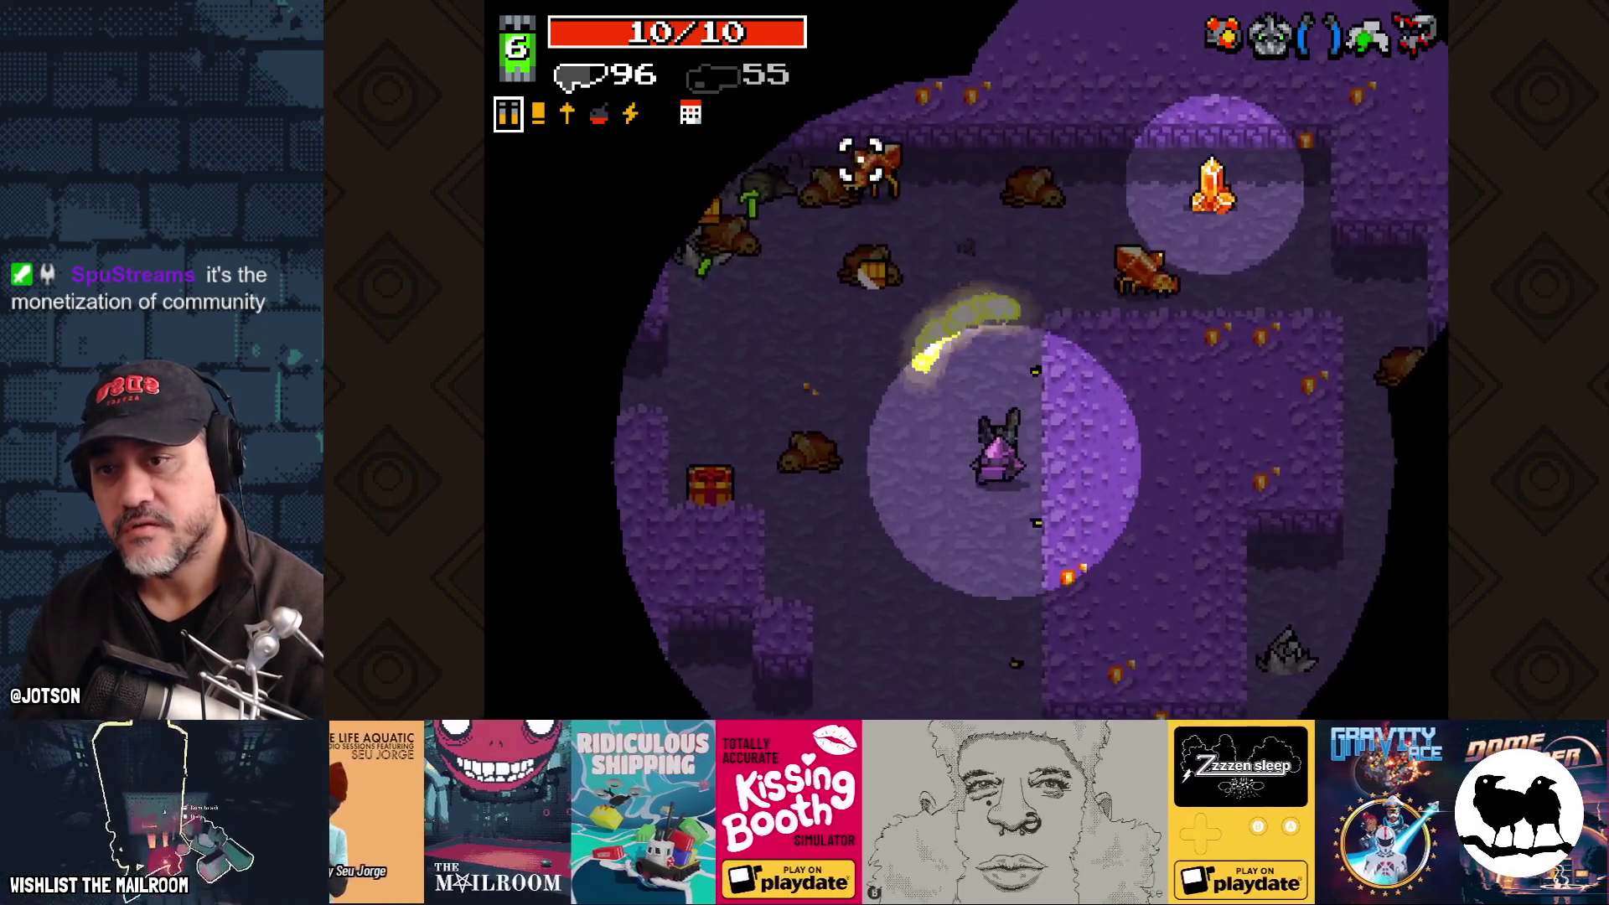
# Step: Collect the bullet pickups up-left and shoot open the wall above
pyautogui.press('w')
pyautogui.press('a')
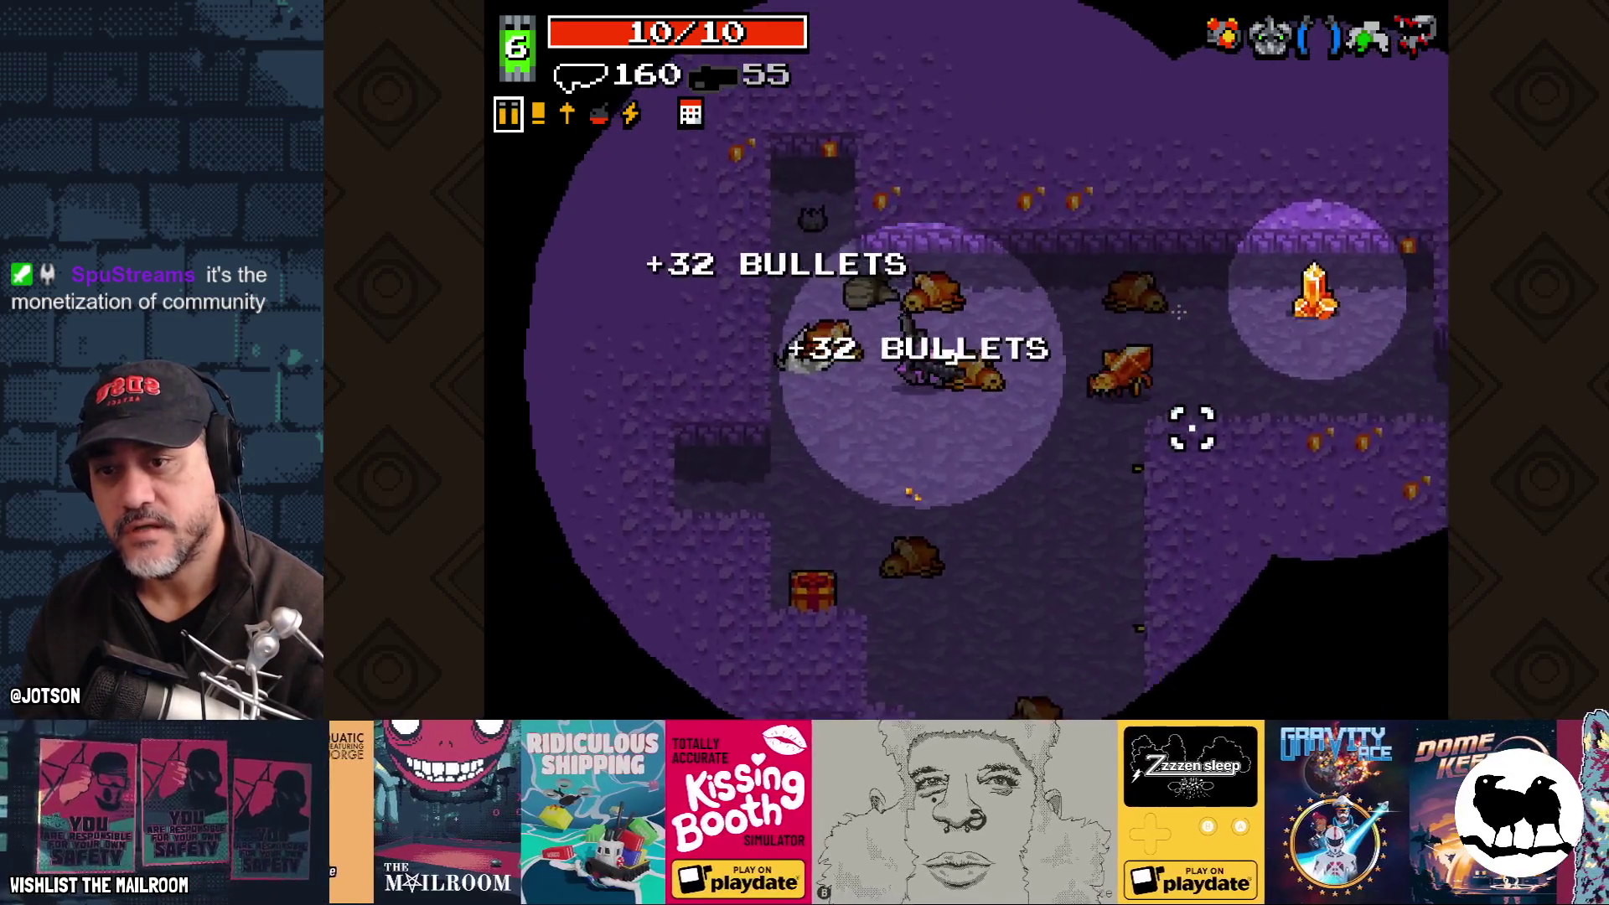
pyautogui.click(1191, 377)
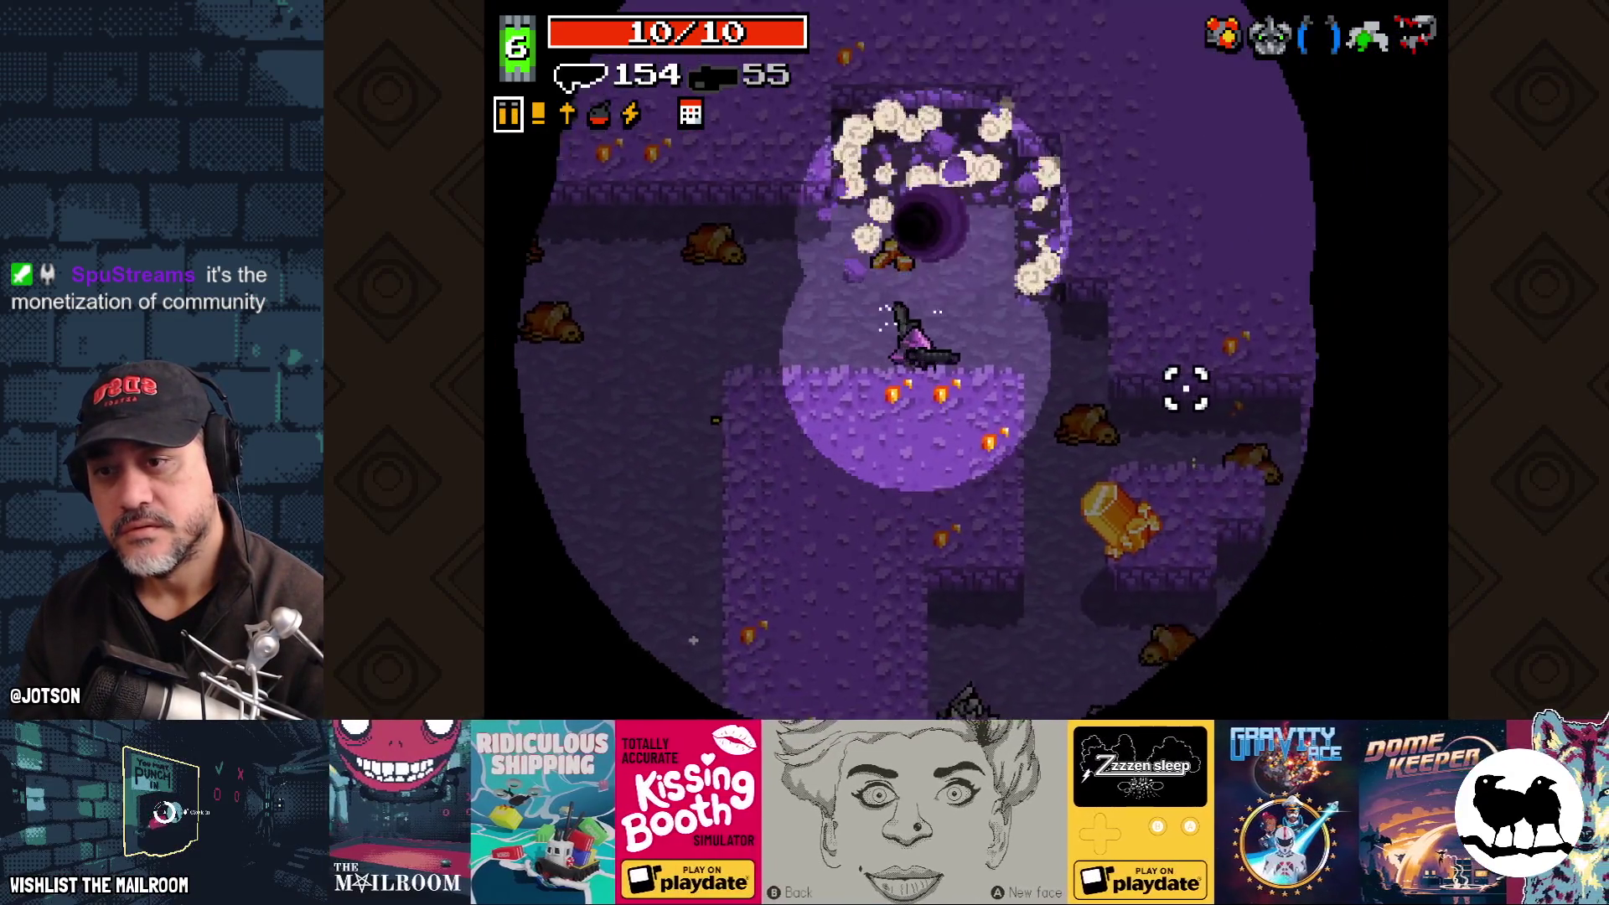
# Step: Walk through the cave and into the dark exit portal
pyautogui.press('a')
pyautogui.press('s')
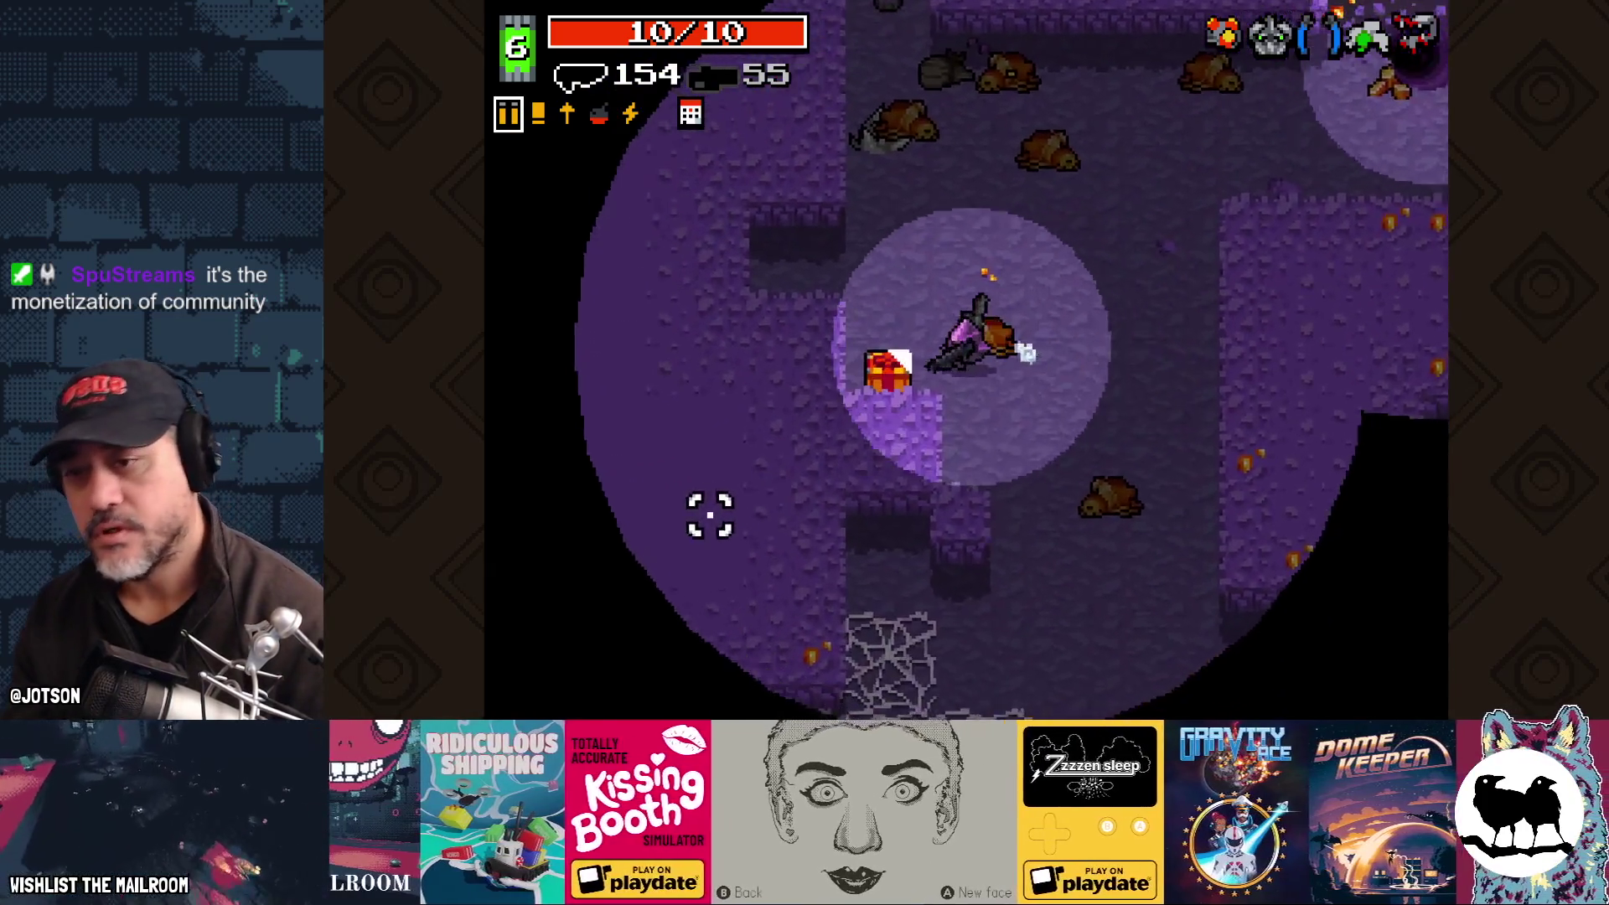
pyautogui.press('s')
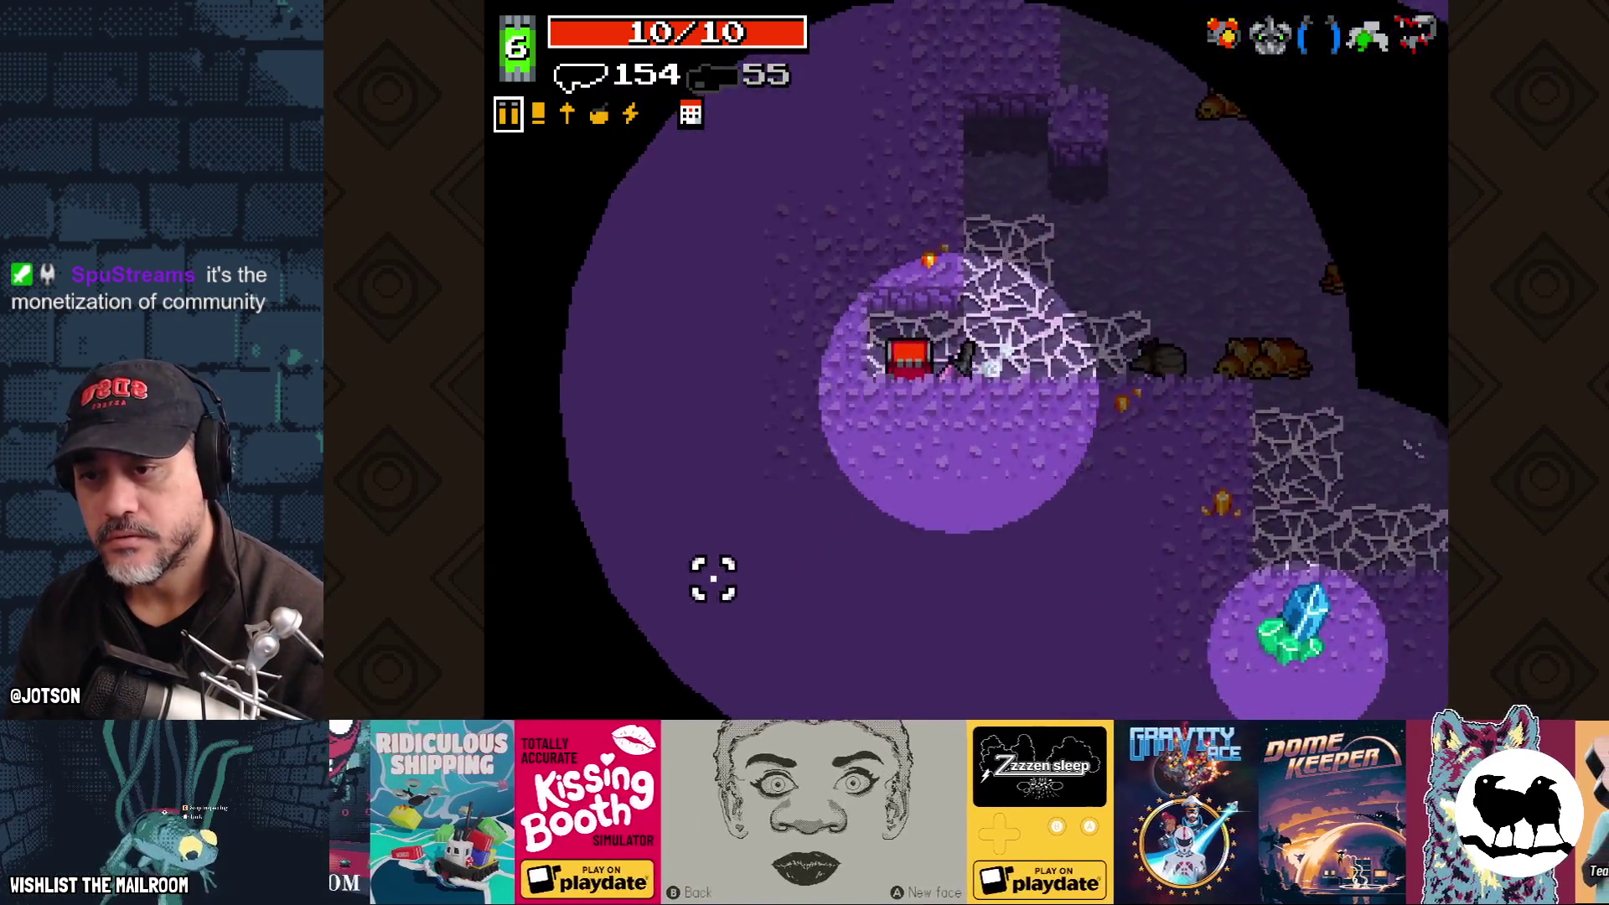
pyautogui.press('w')
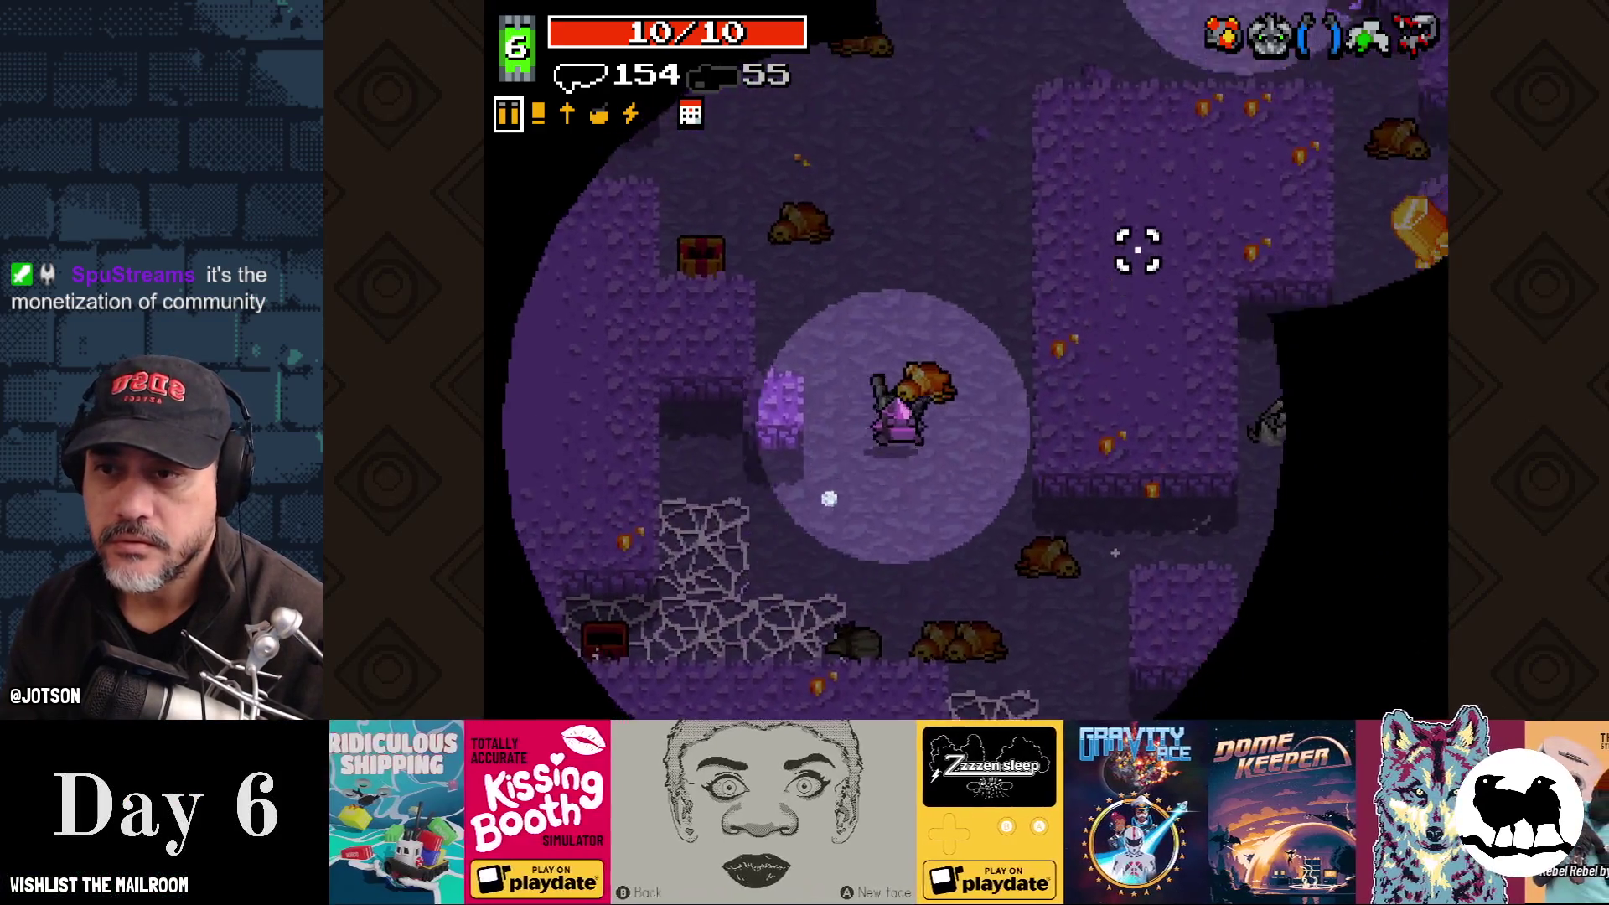
pyautogui.press('w')
pyautogui.press('d')
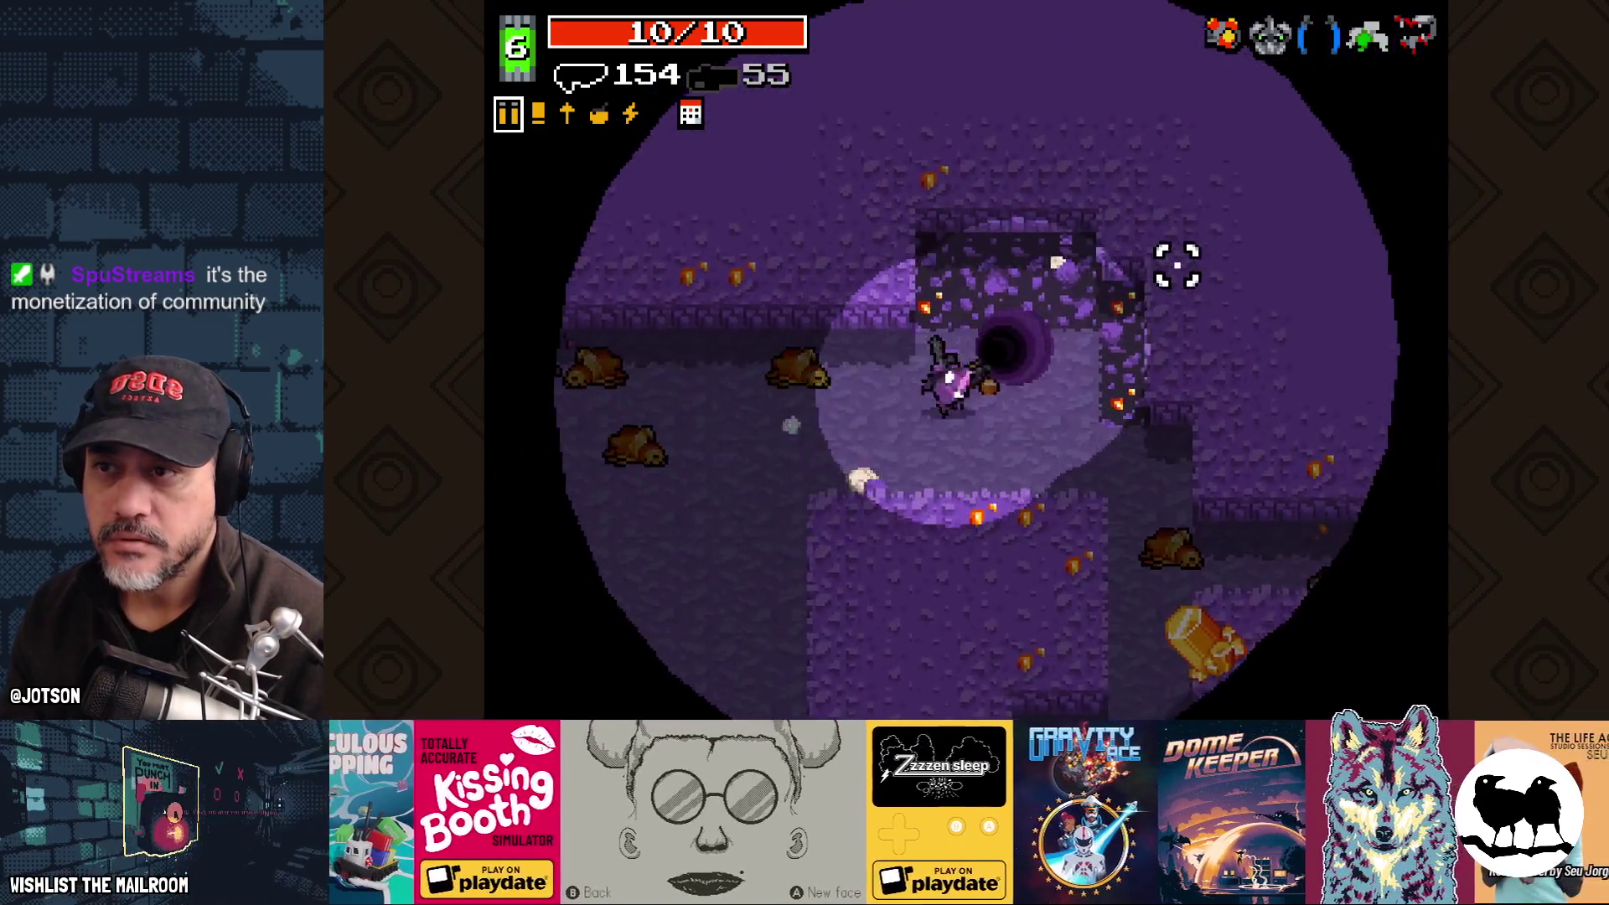
pyautogui.press('w')
pyautogui.press('d')
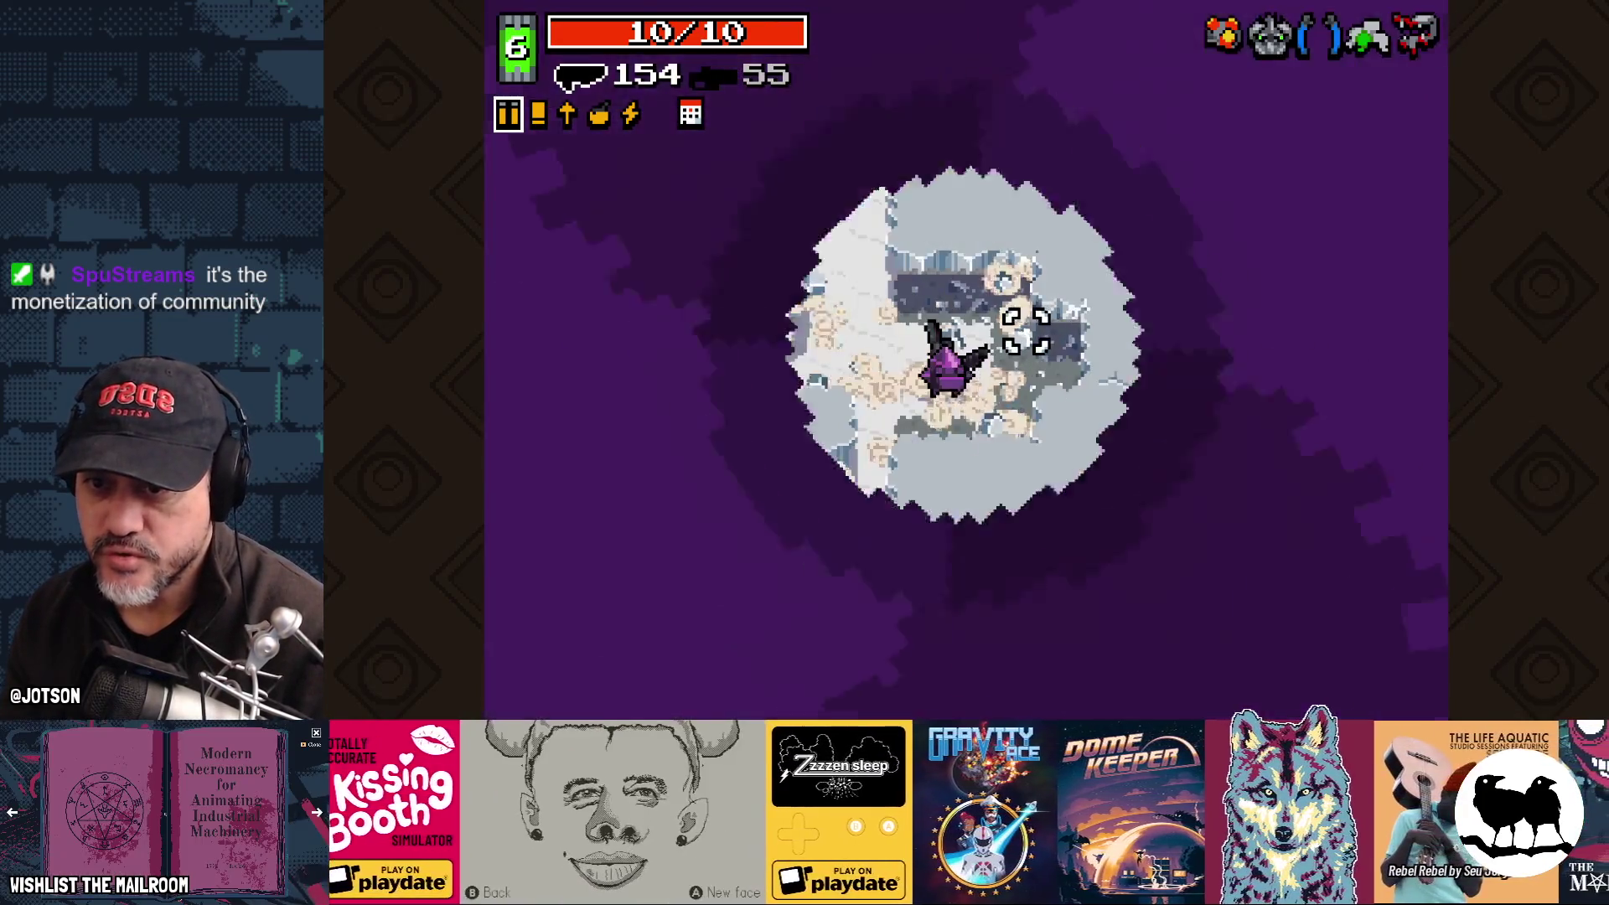
# Step: Swap weapons and gun down the spider enemies in the snow level
pyautogui.press('space')
pyautogui.press('w')
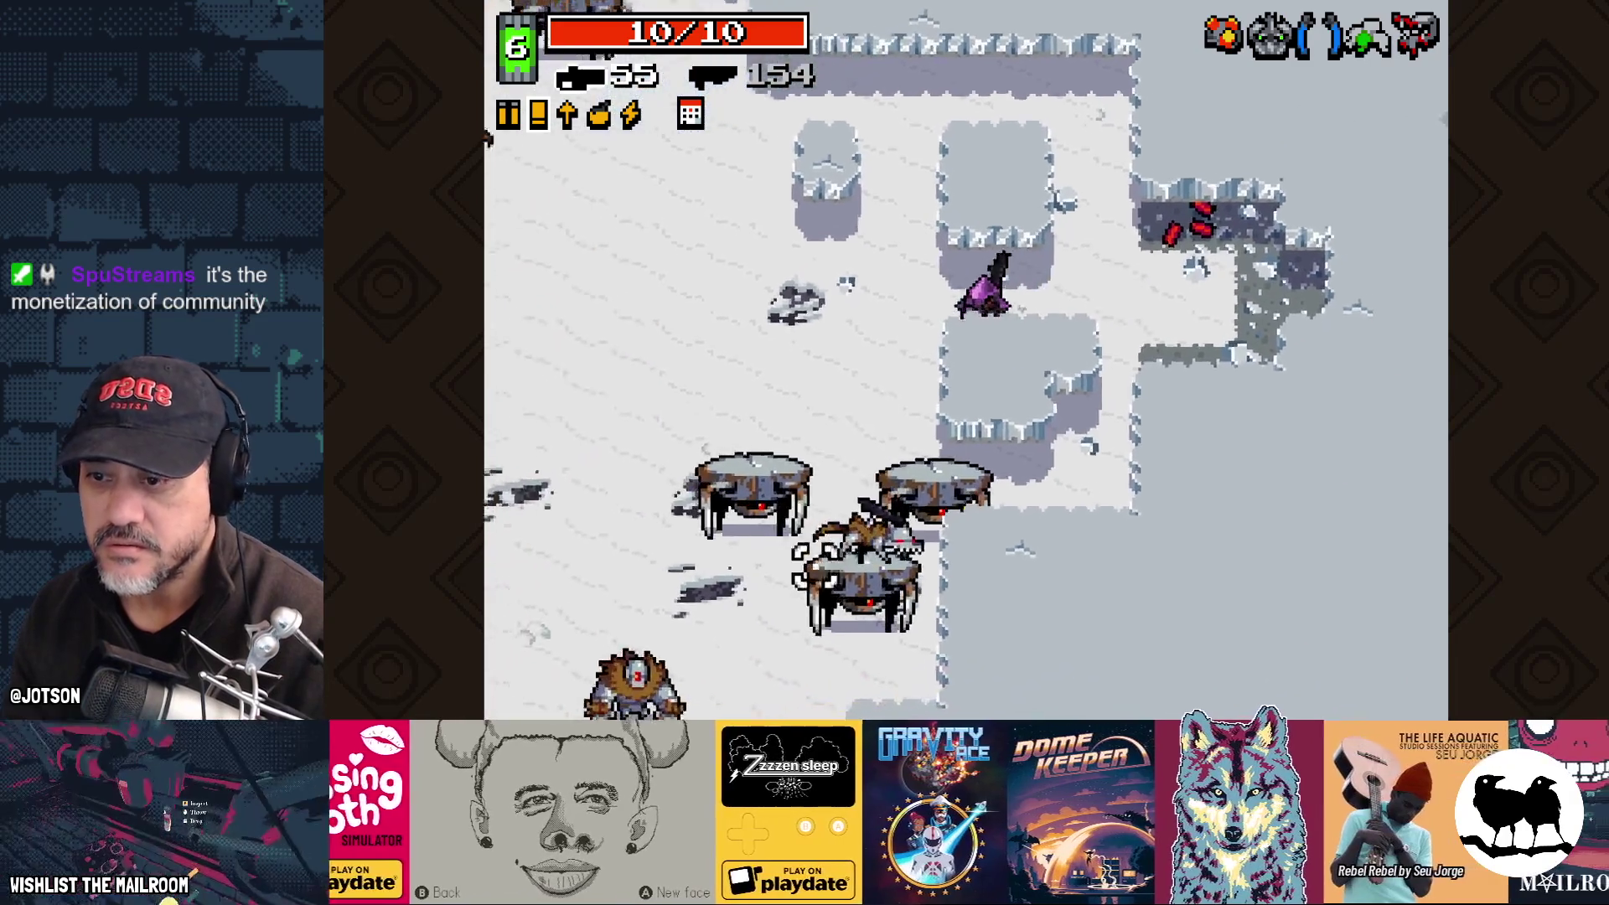
pyautogui.click(838, 503)
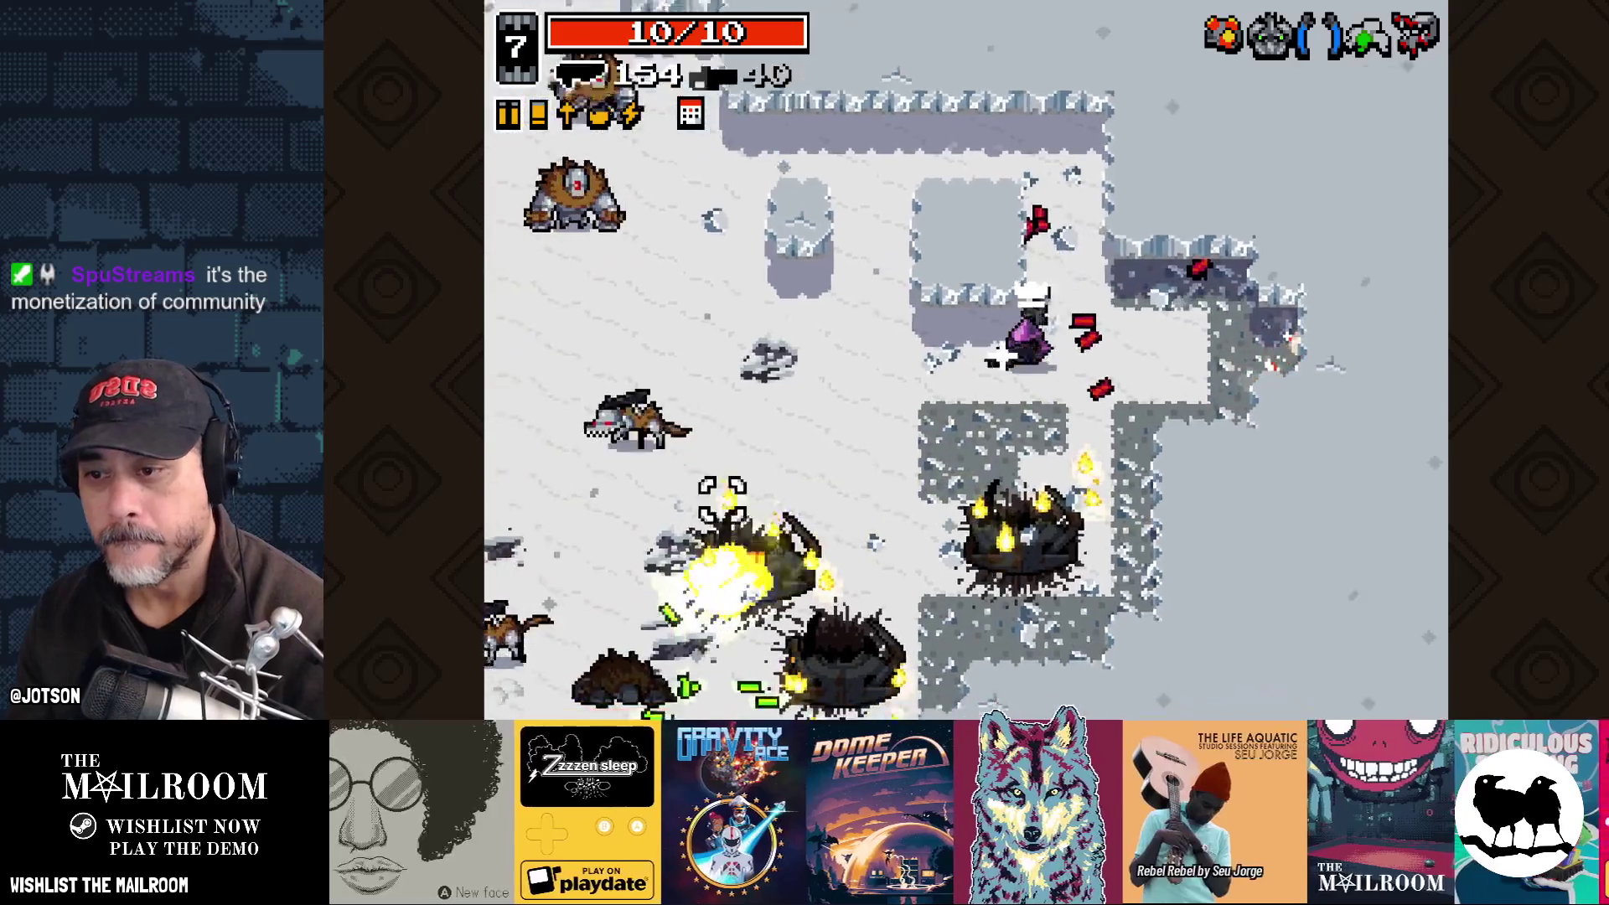
pyautogui.press('s')
pyautogui.click(721, 499)
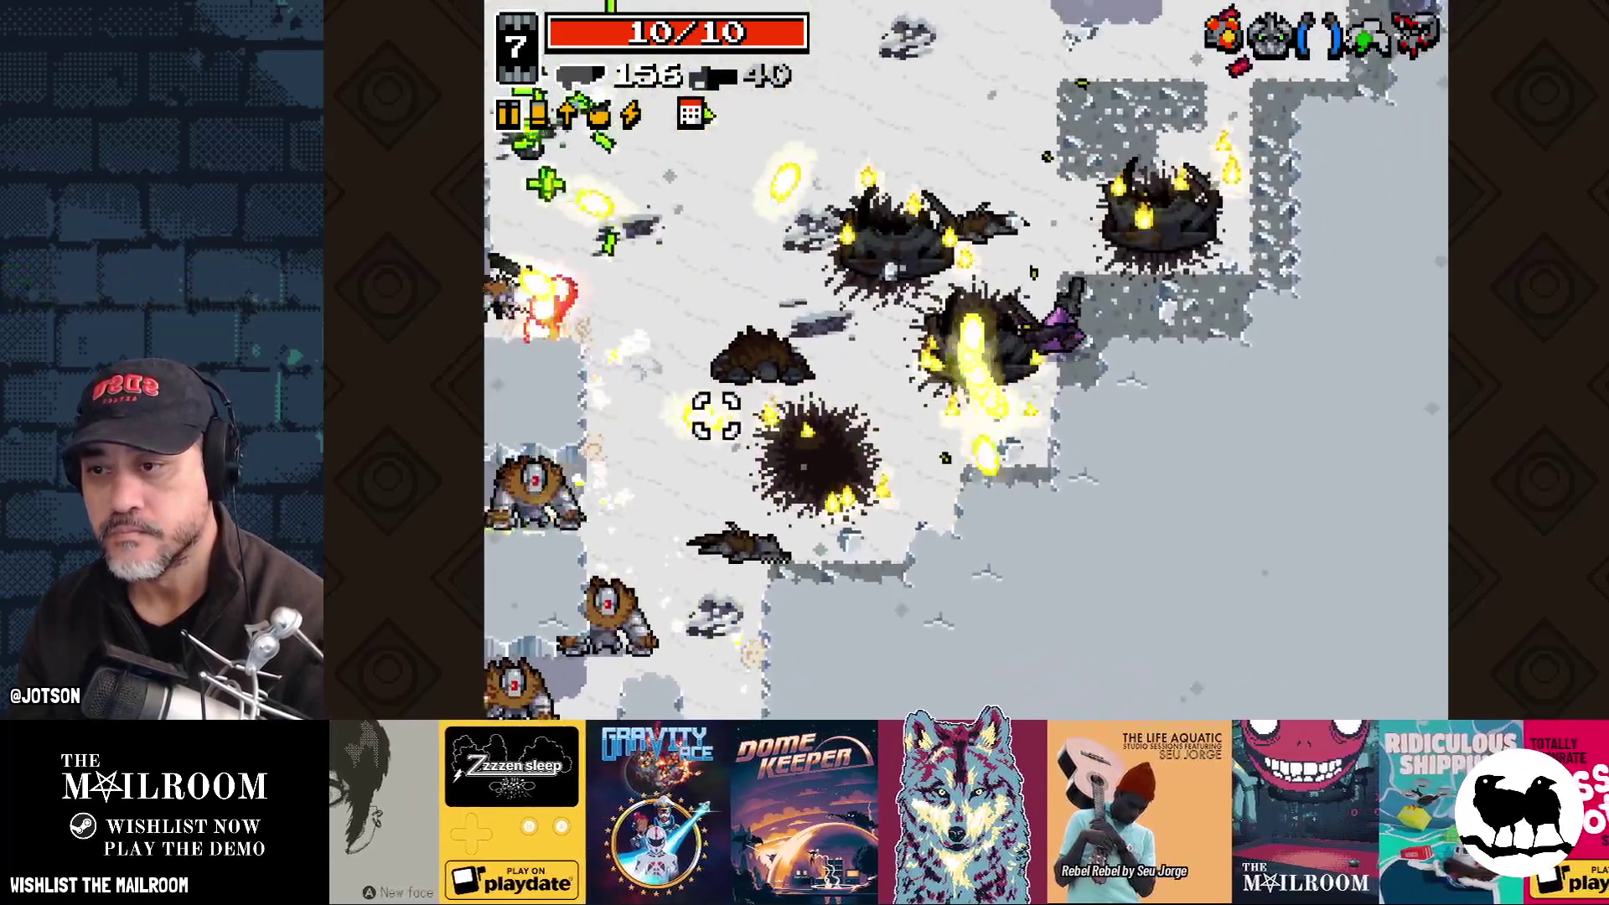
pyautogui.click(716, 415)
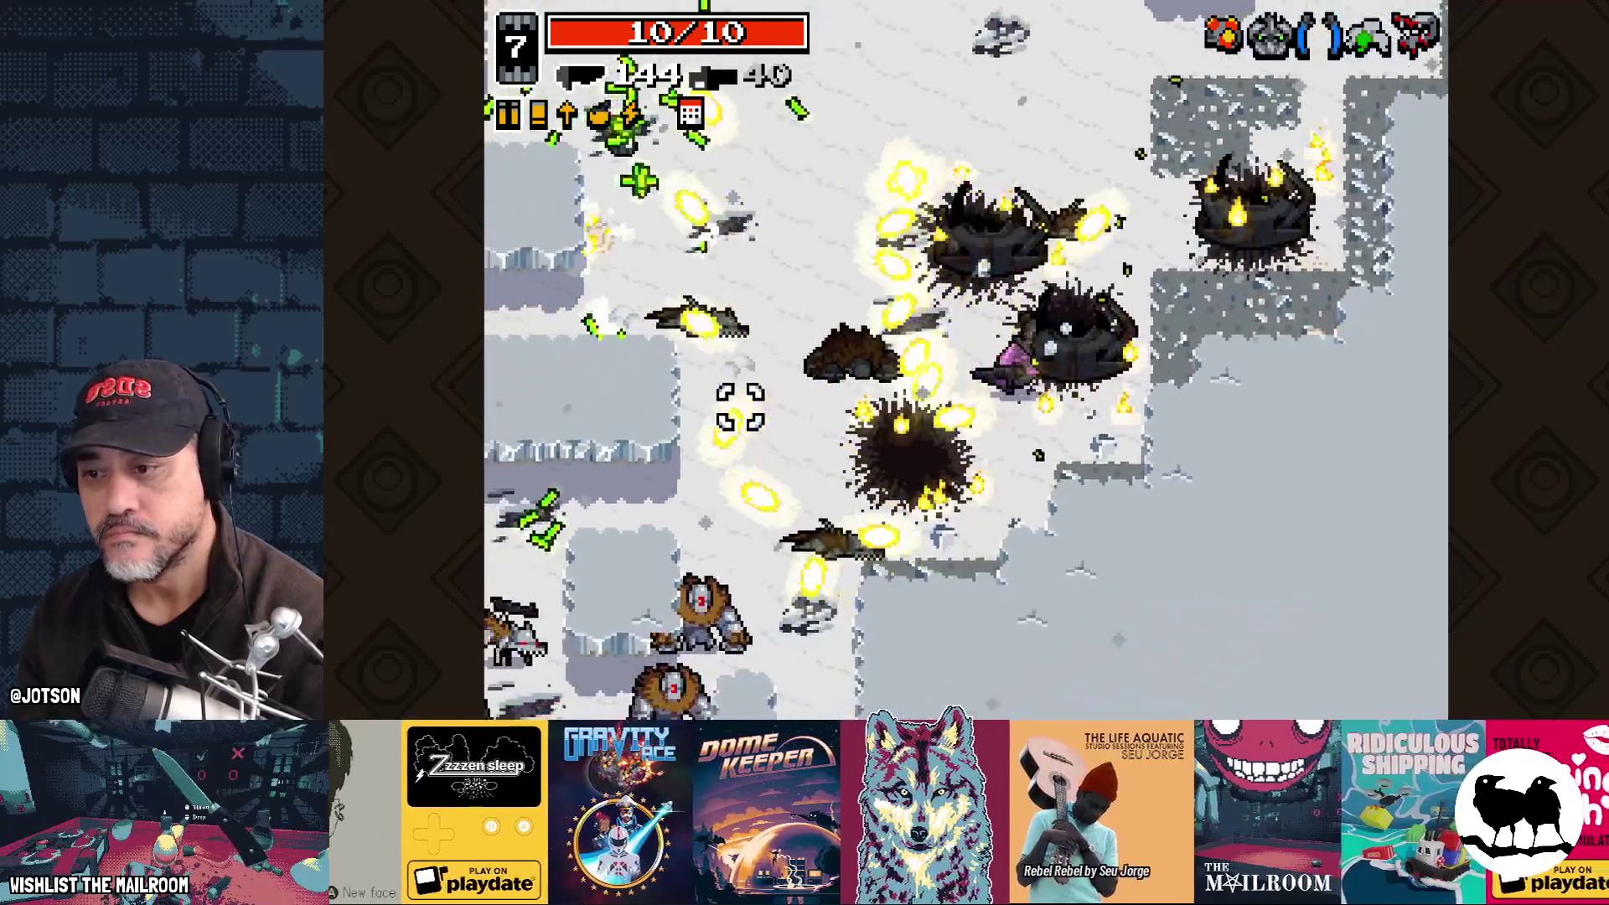
pyautogui.click(740, 409)
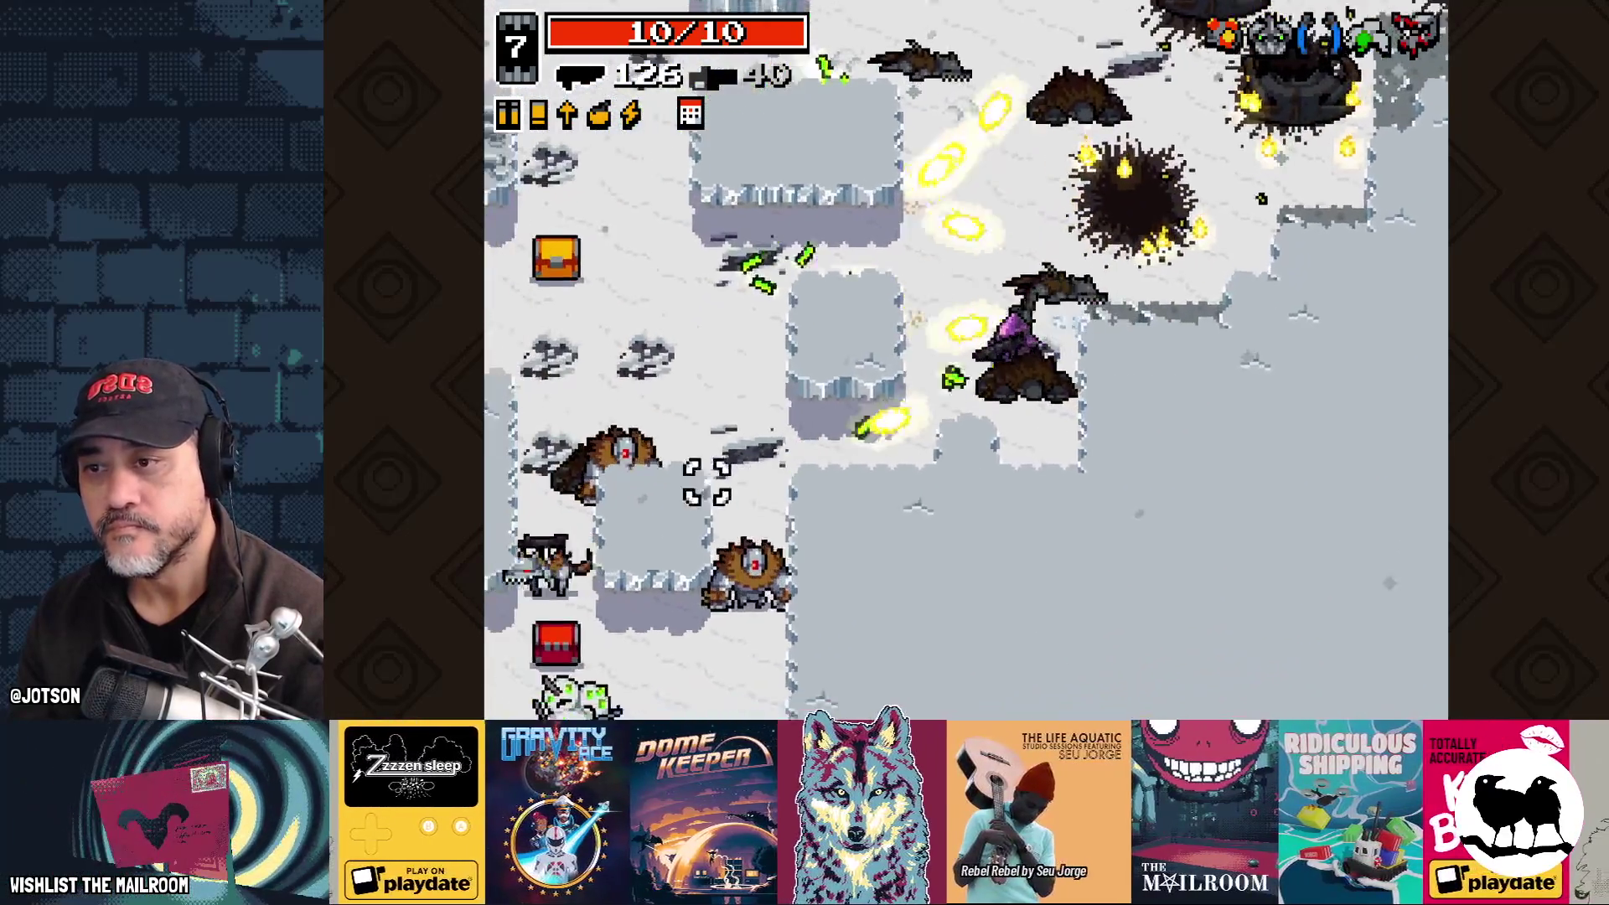
pyautogui.moveTo(707, 482)
pyautogui.mouseDown()
pyautogui.moveTo(808, 197)
pyautogui.moveTo(846, 151)
pyautogui.moveTo(855, 168)
pyautogui.moveTo(918, 132)
pyautogui.mouseUp()
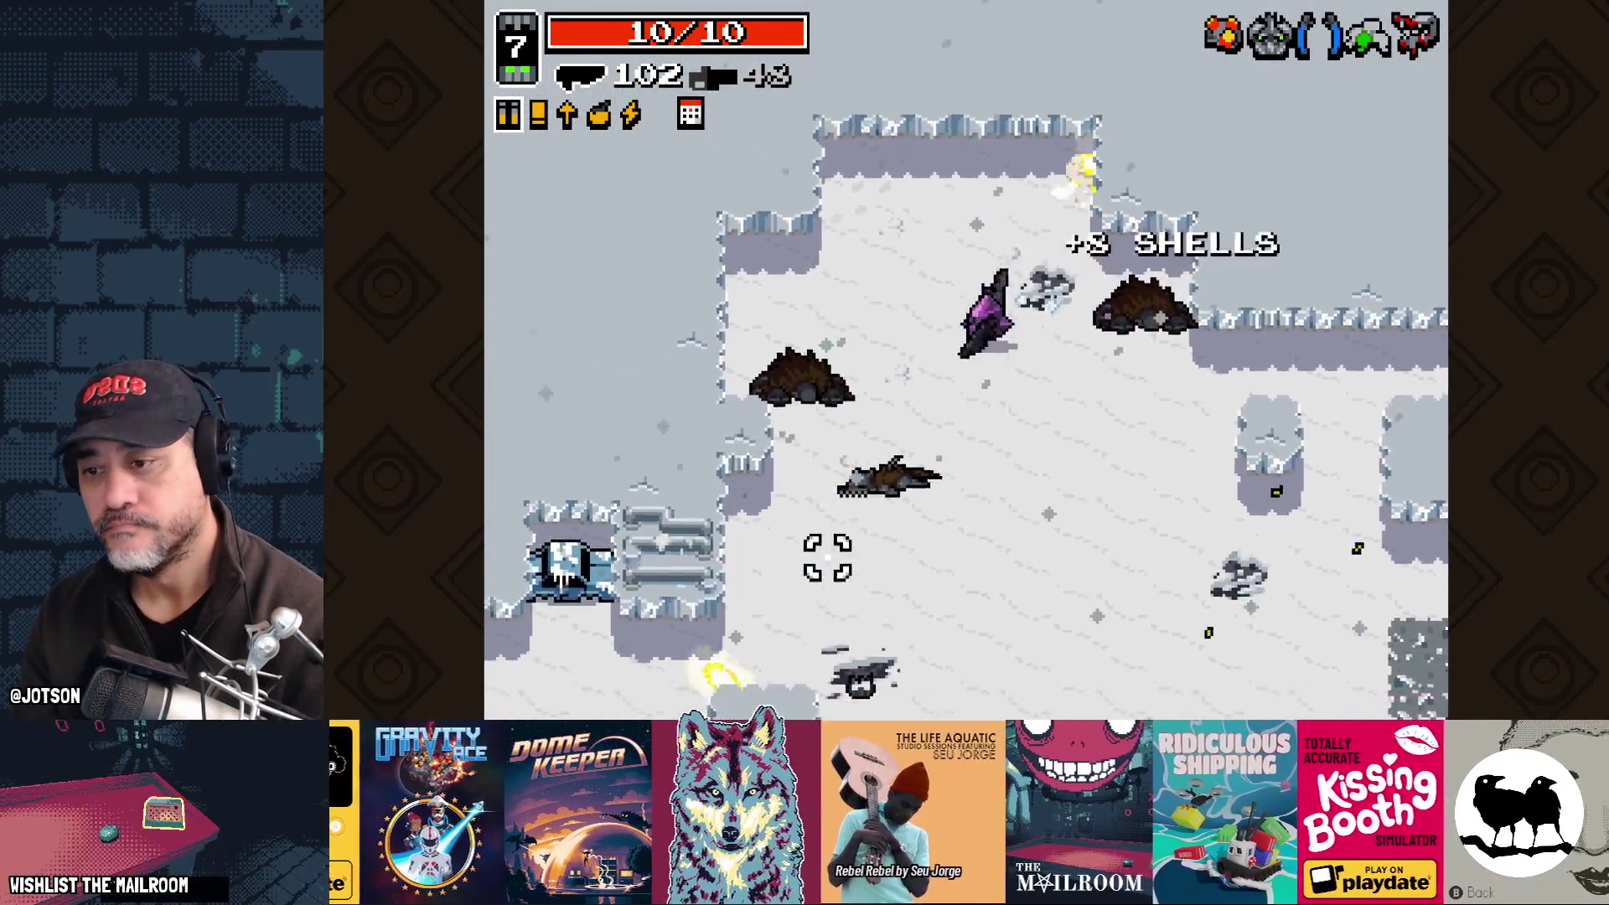
# Step: Blast enemies with the shotgun, destroy the tank, and trigger the special ability
pyautogui.press('space')
pyautogui.moveTo(862, 575); pyautogui.dragTo(1039, 536)
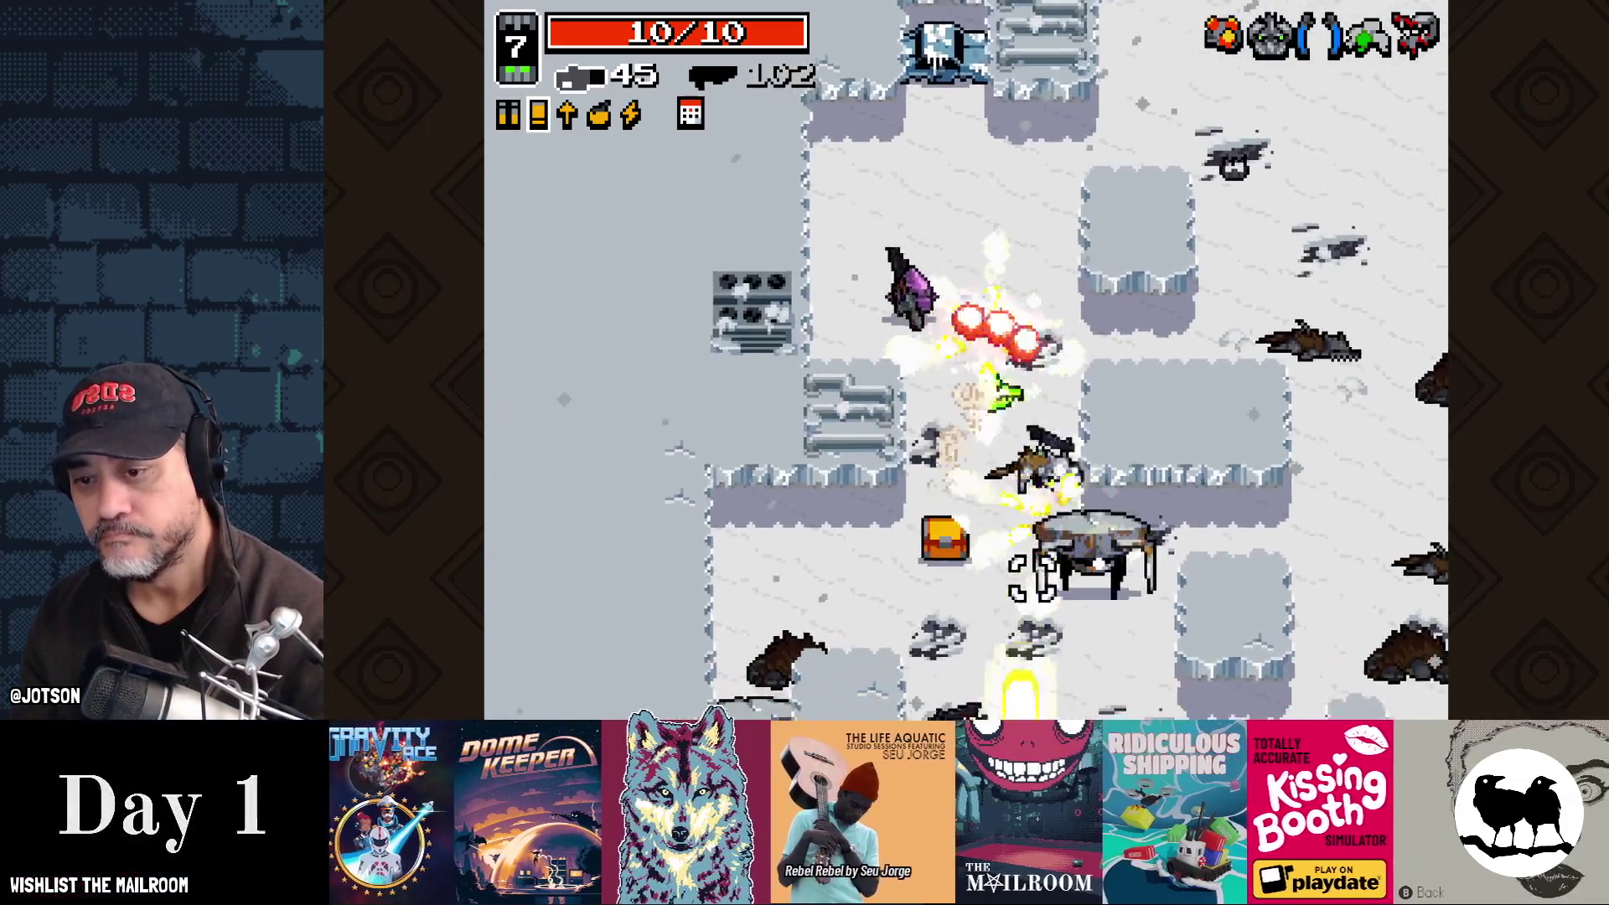
pyautogui.press('space')
pyautogui.moveTo(988, 603)
pyautogui.mouseDown()
pyautogui.moveTo(944, 611)
pyautogui.moveTo(1006, 531)
pyautogui.moveTo(880, 456)
pyautogui.moveTo(800, 463)
pyautogui.mouseUp()
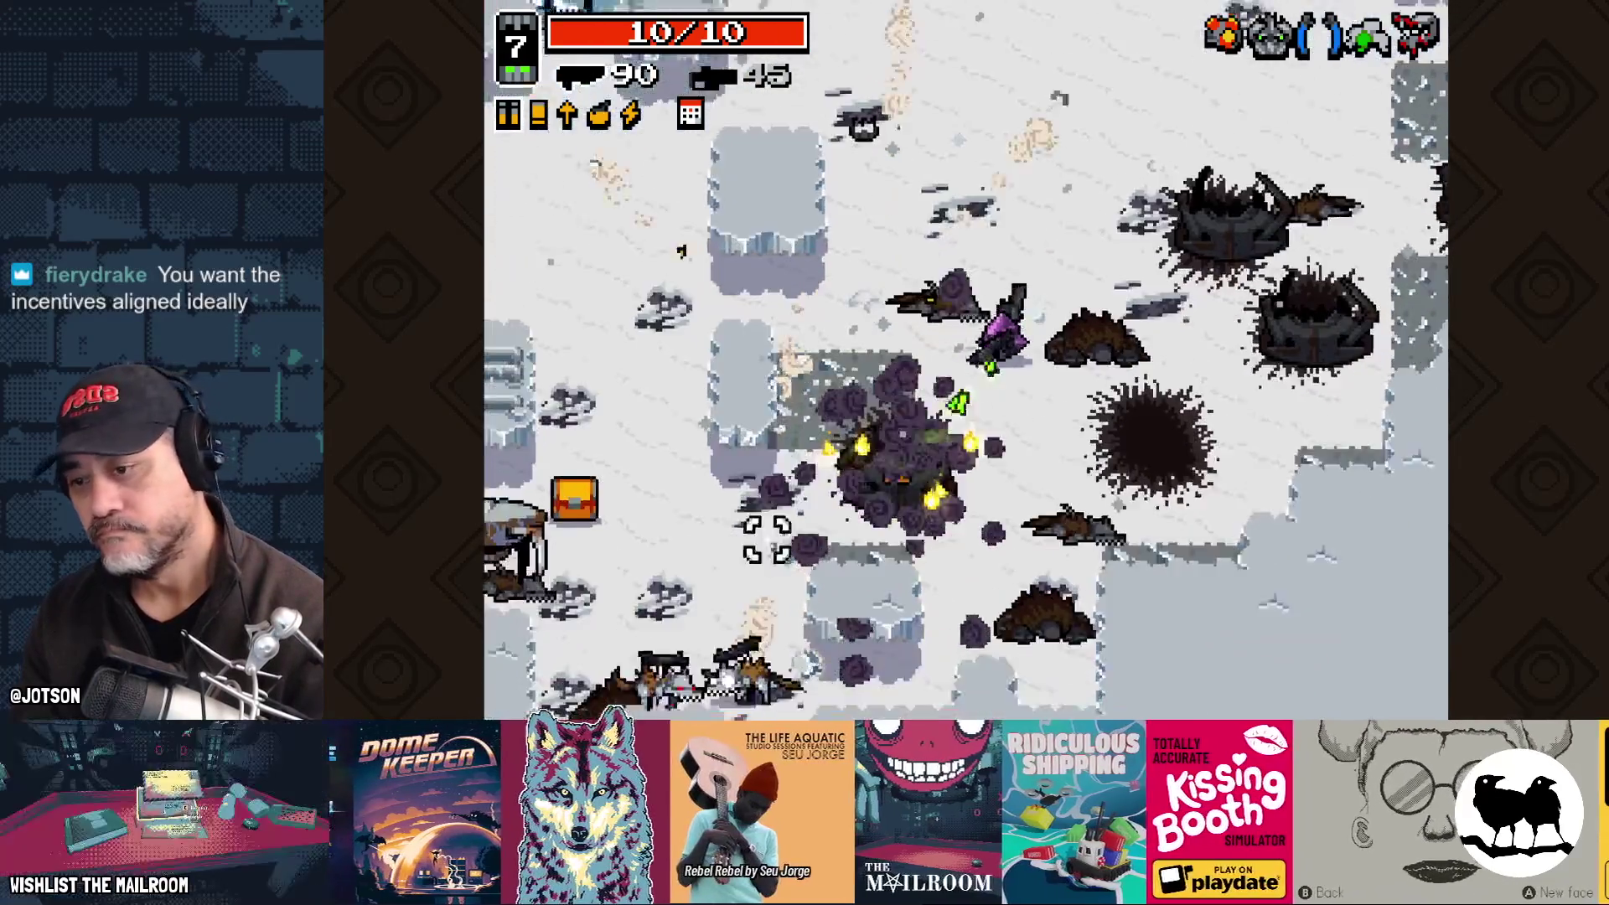
pyautogui.moveTo(762, 539)
pyautogui.mouseDown()
pyautogui.moveTo(750, 546)
pyautogui.moveTo(683, 453)
pyautogui.moveTo(712, 420)
pyautogui.mouseUp()
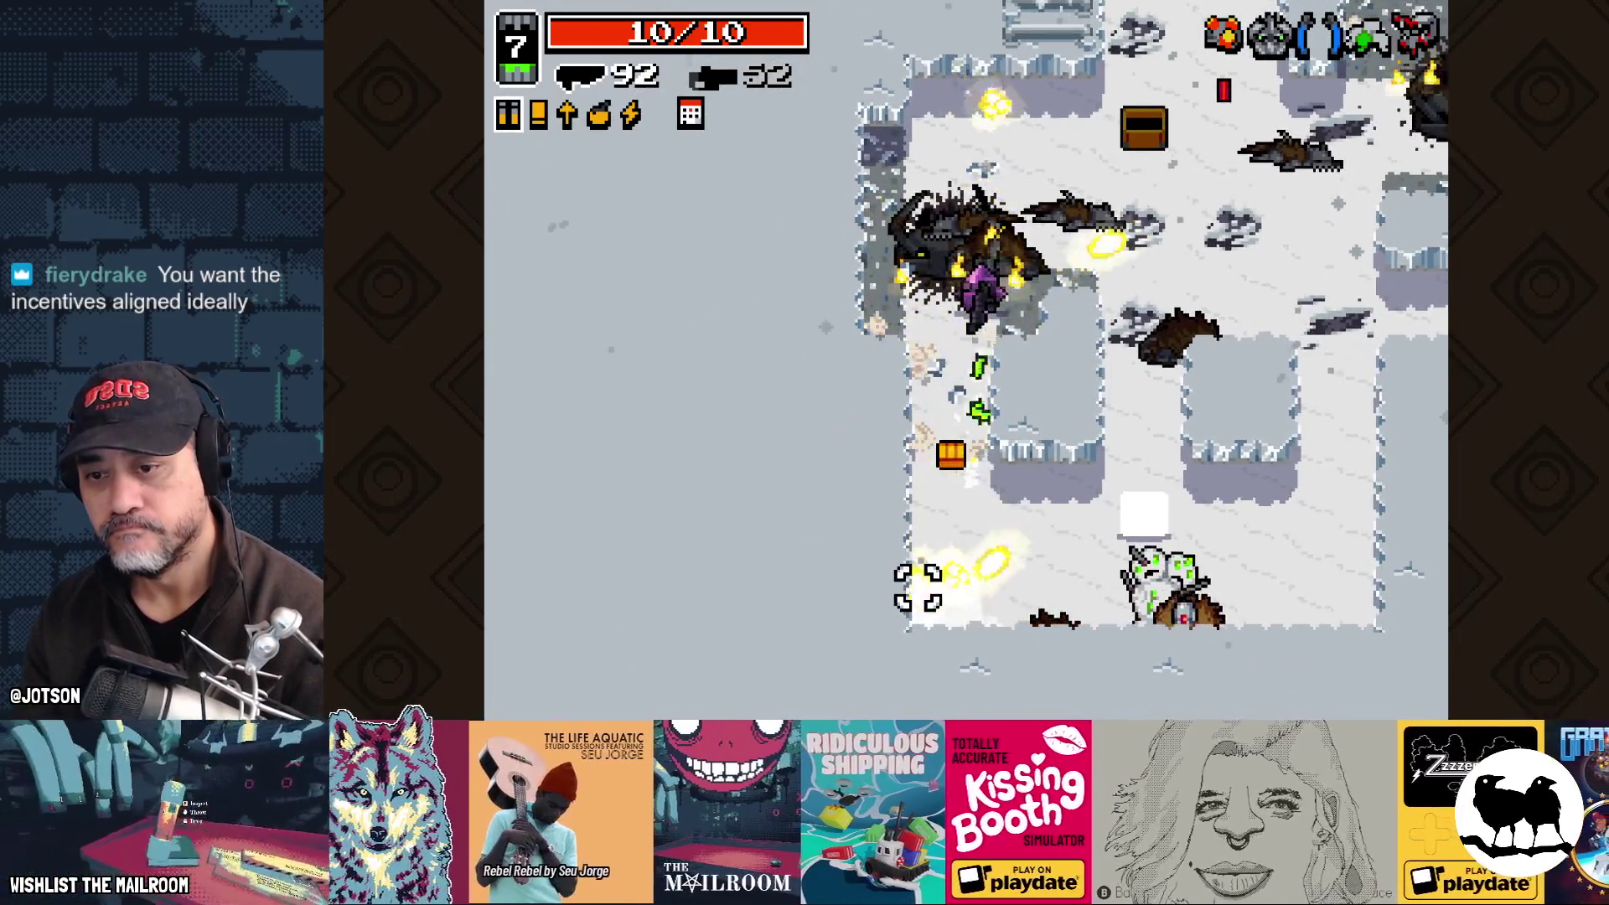
pyautogui.moveTo(1202, 455); pyautogui.dragTo(1204, 429)
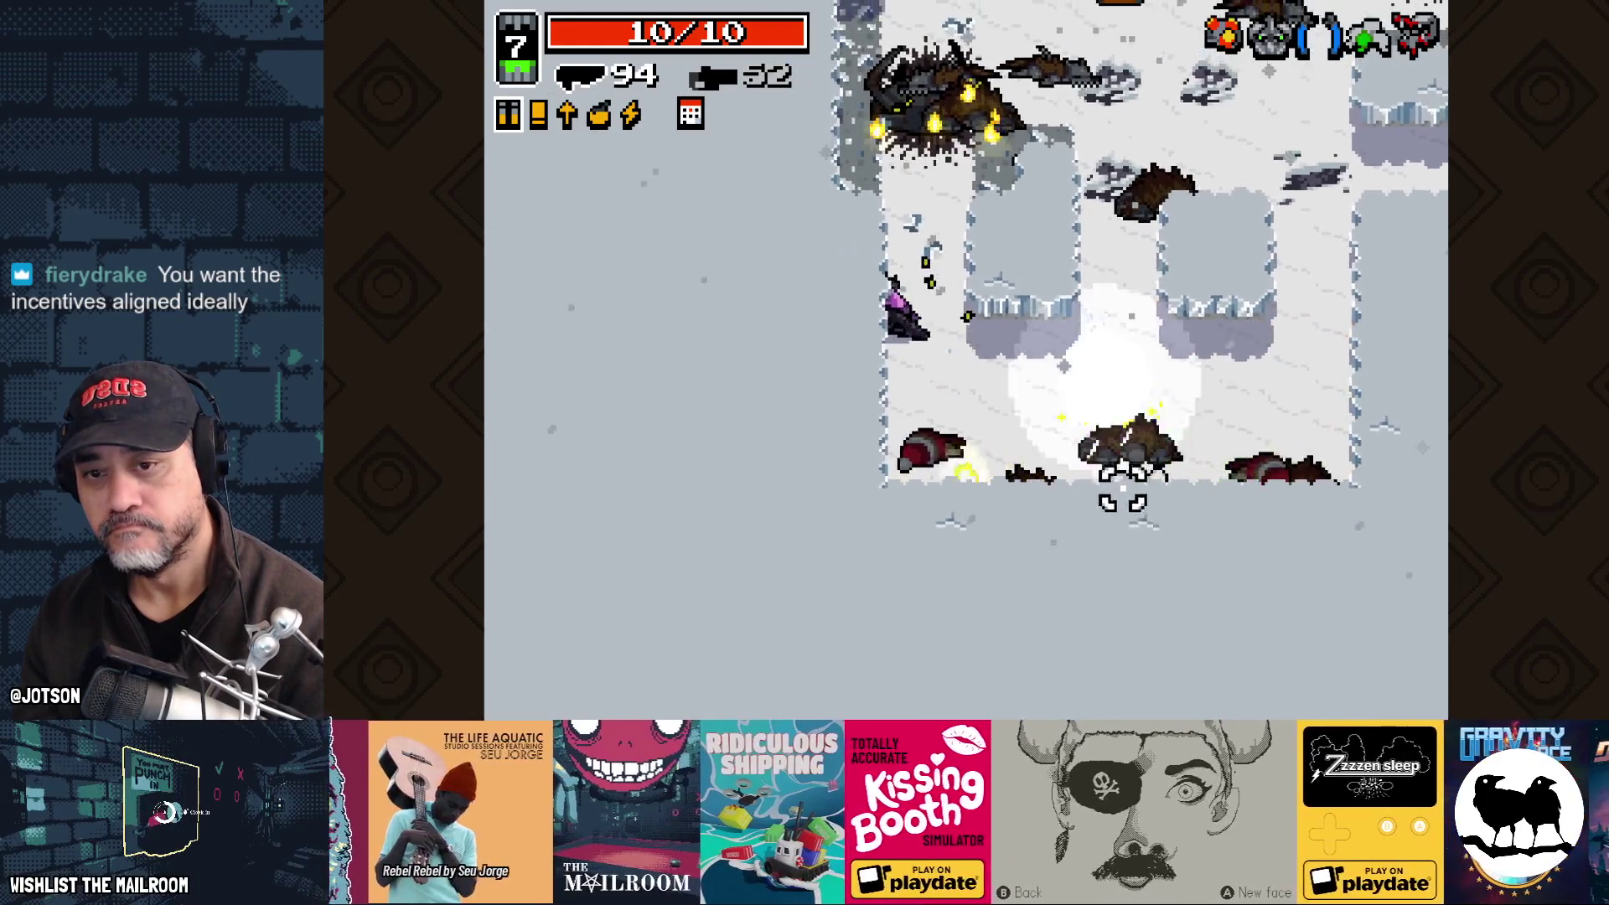
pyautogui.press('d')
pyautogui.rightClick(935, 334)
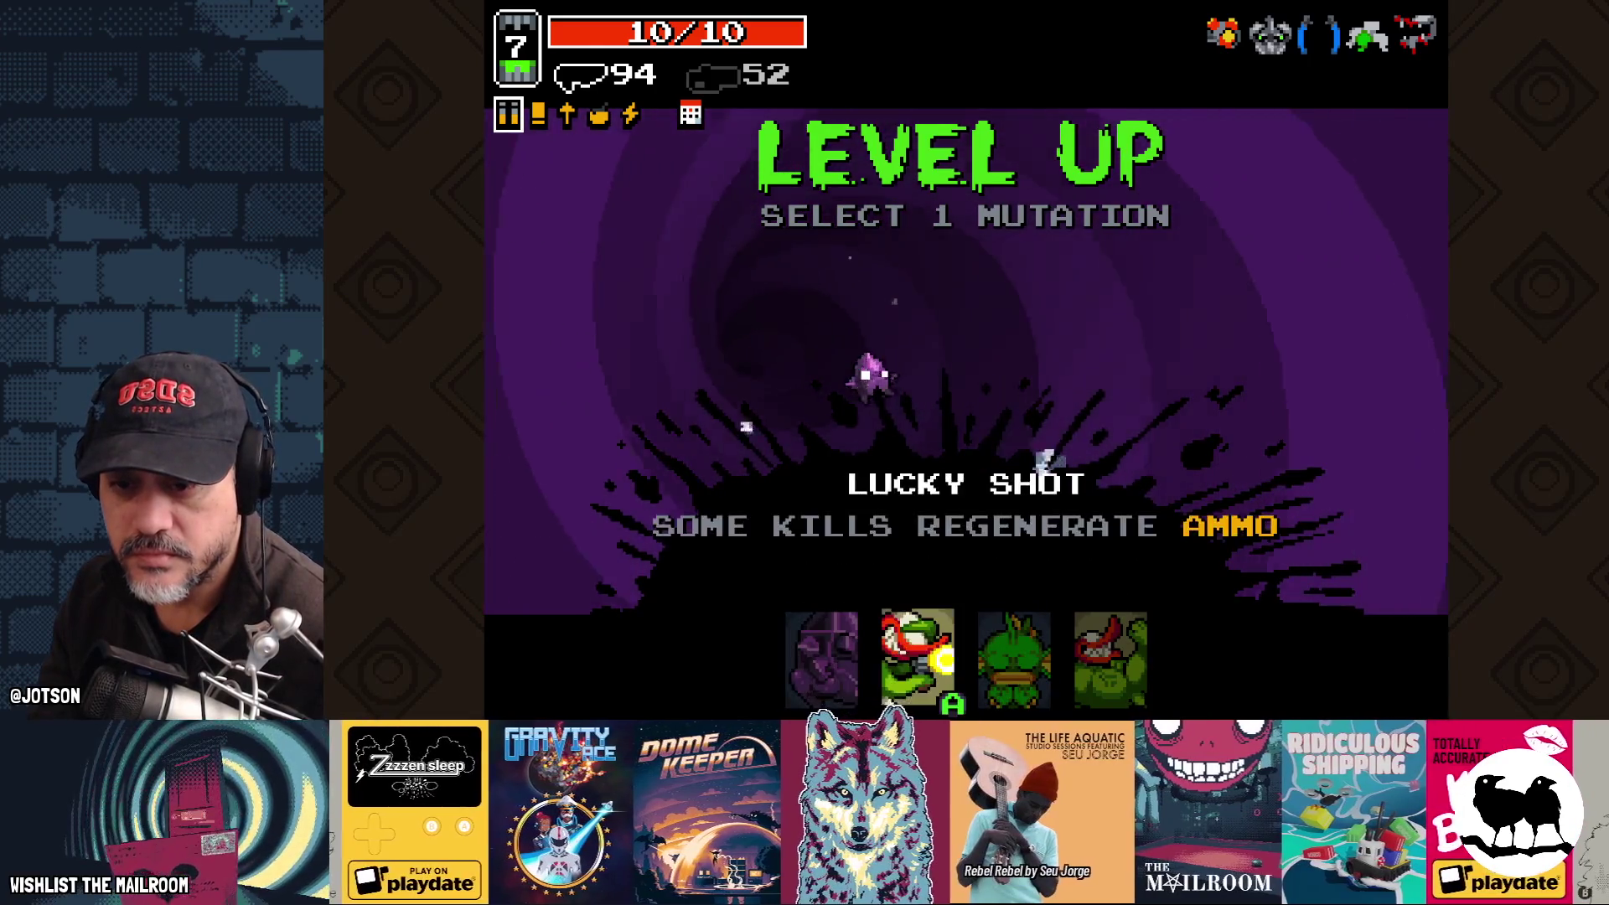
# Step: Take the Back Muscle mutation and fire bouncing shots at the enemies above
pyautogui.press('Return')
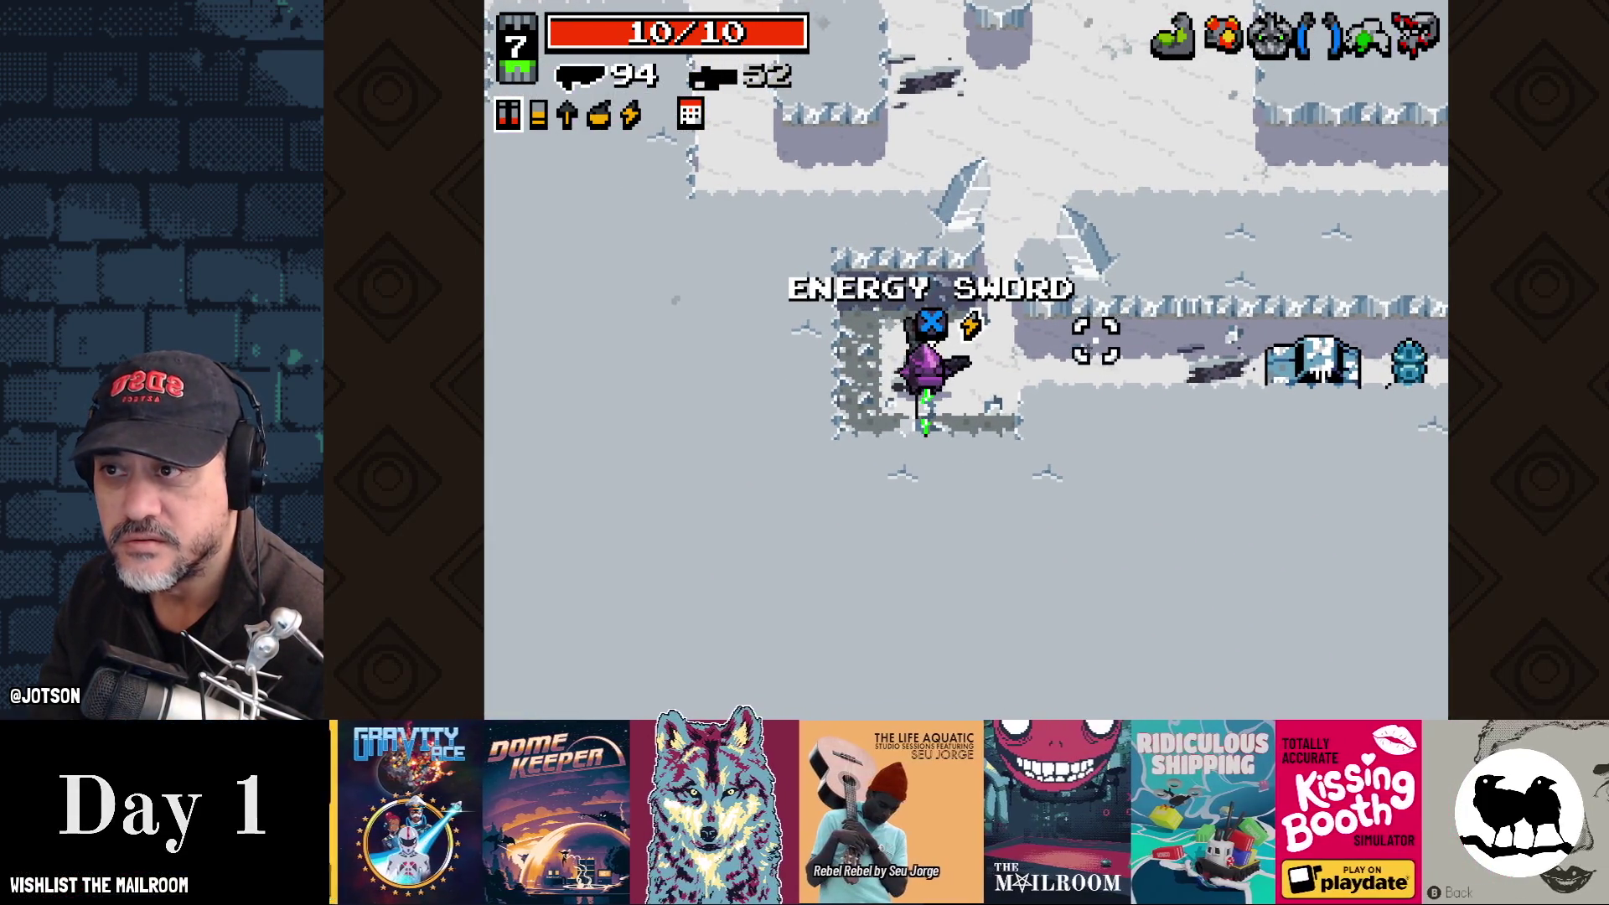
pyautogui.press('e')
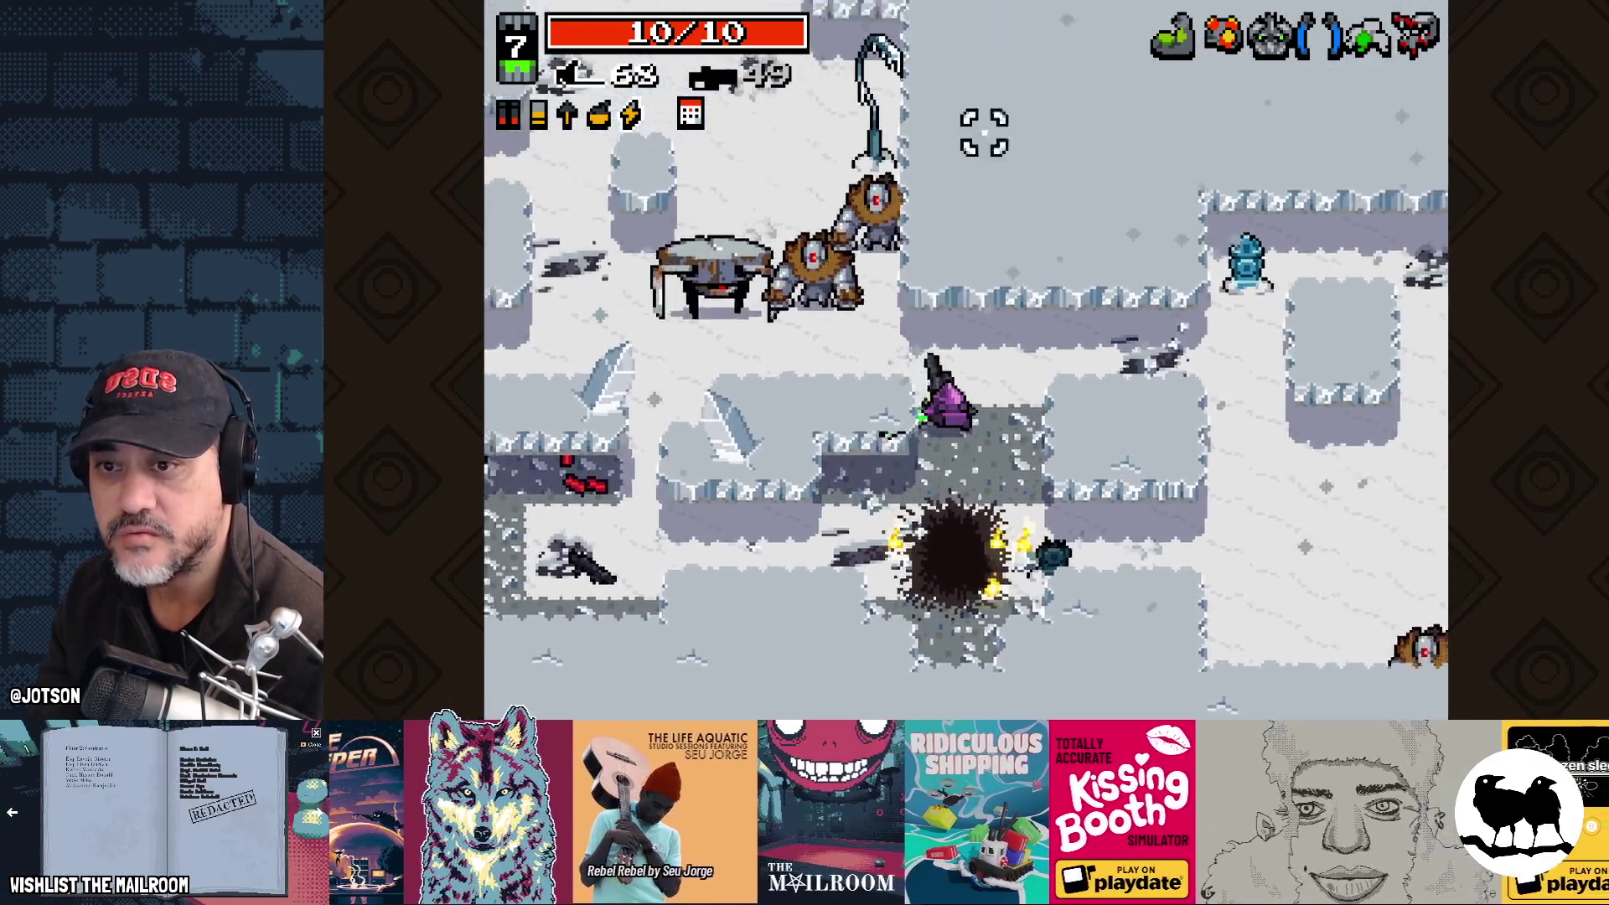
pyautogui.click(981, 132)
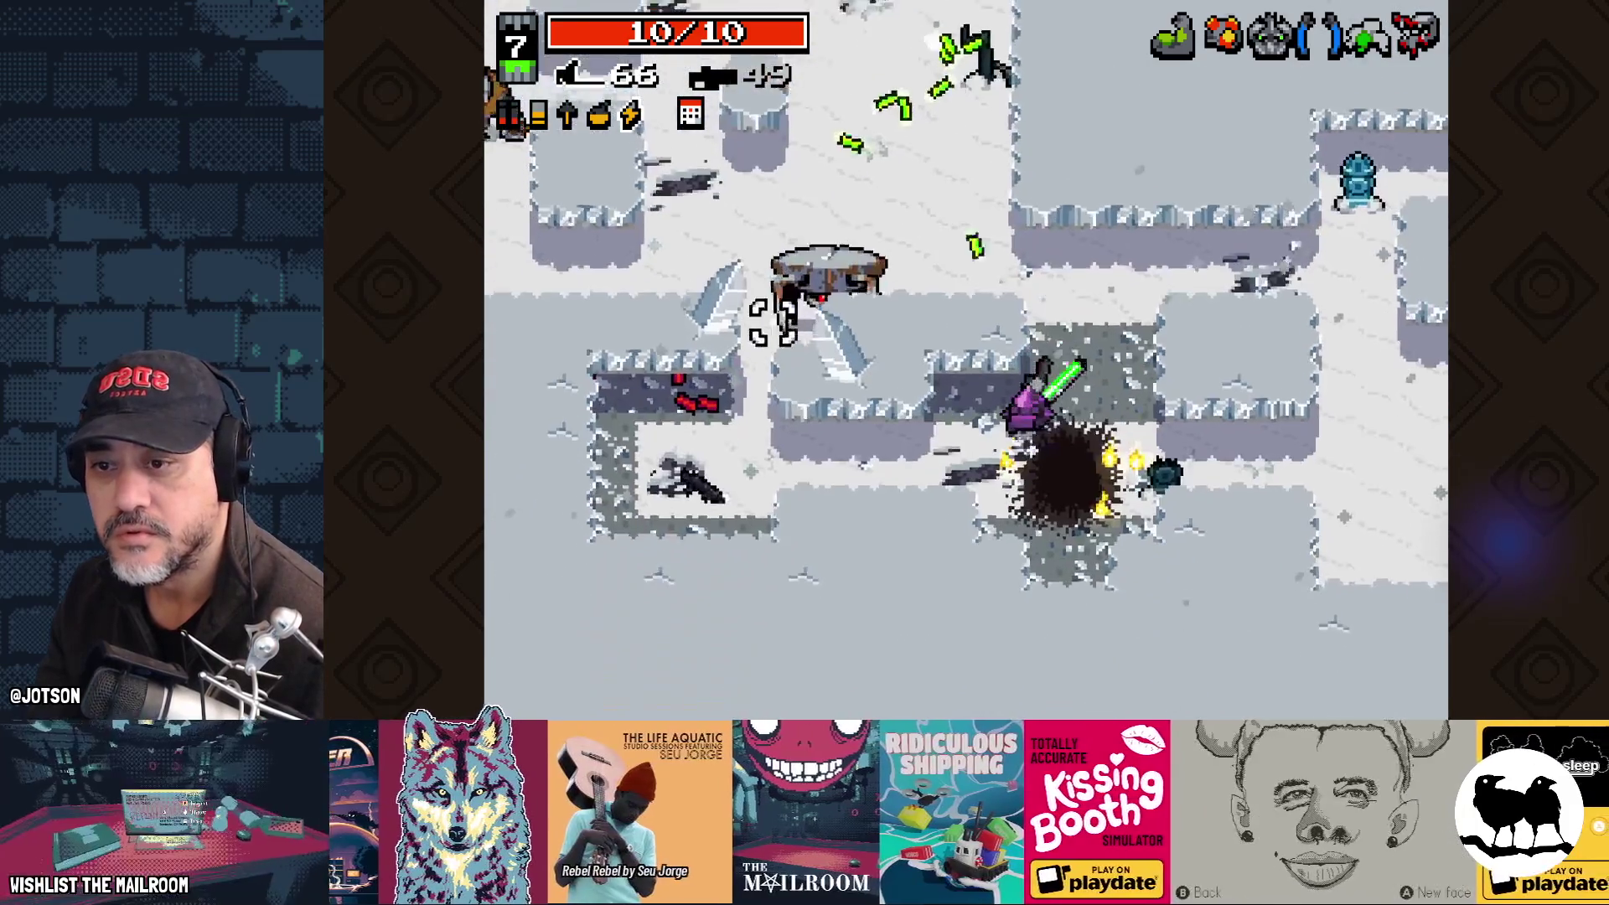
pyautogui.click(785, 220)
# Step: Keep firing bouncing shots at enemies to the left while moving down-left
pyautogui.click(869, 169)
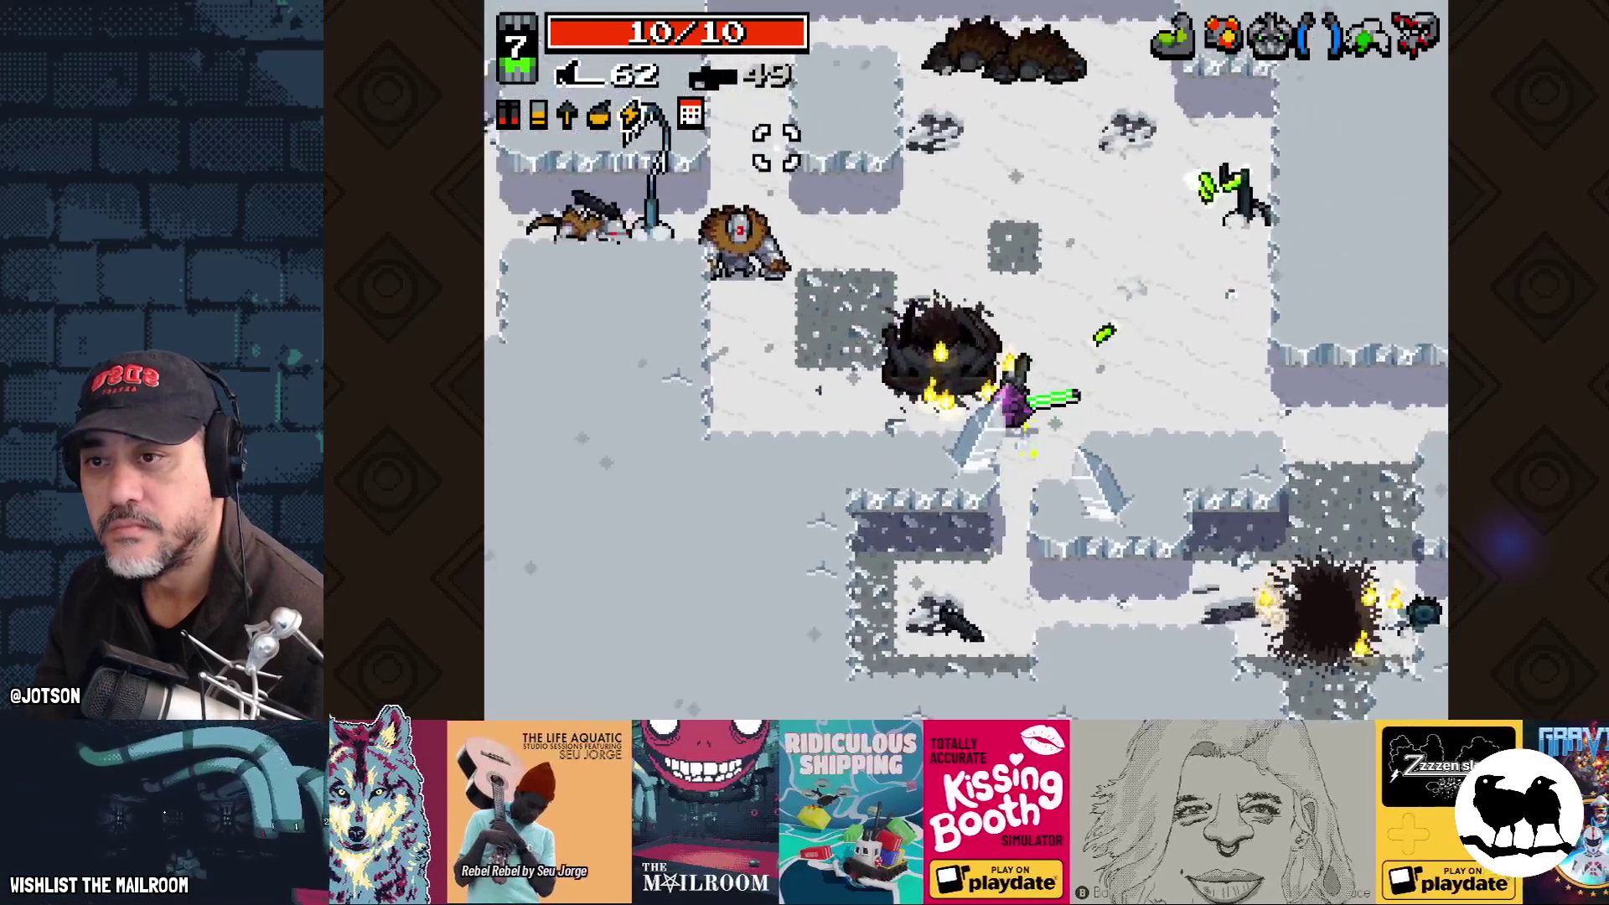
pyautogui.click(767, 192)
pyautogui.click(740, 297)
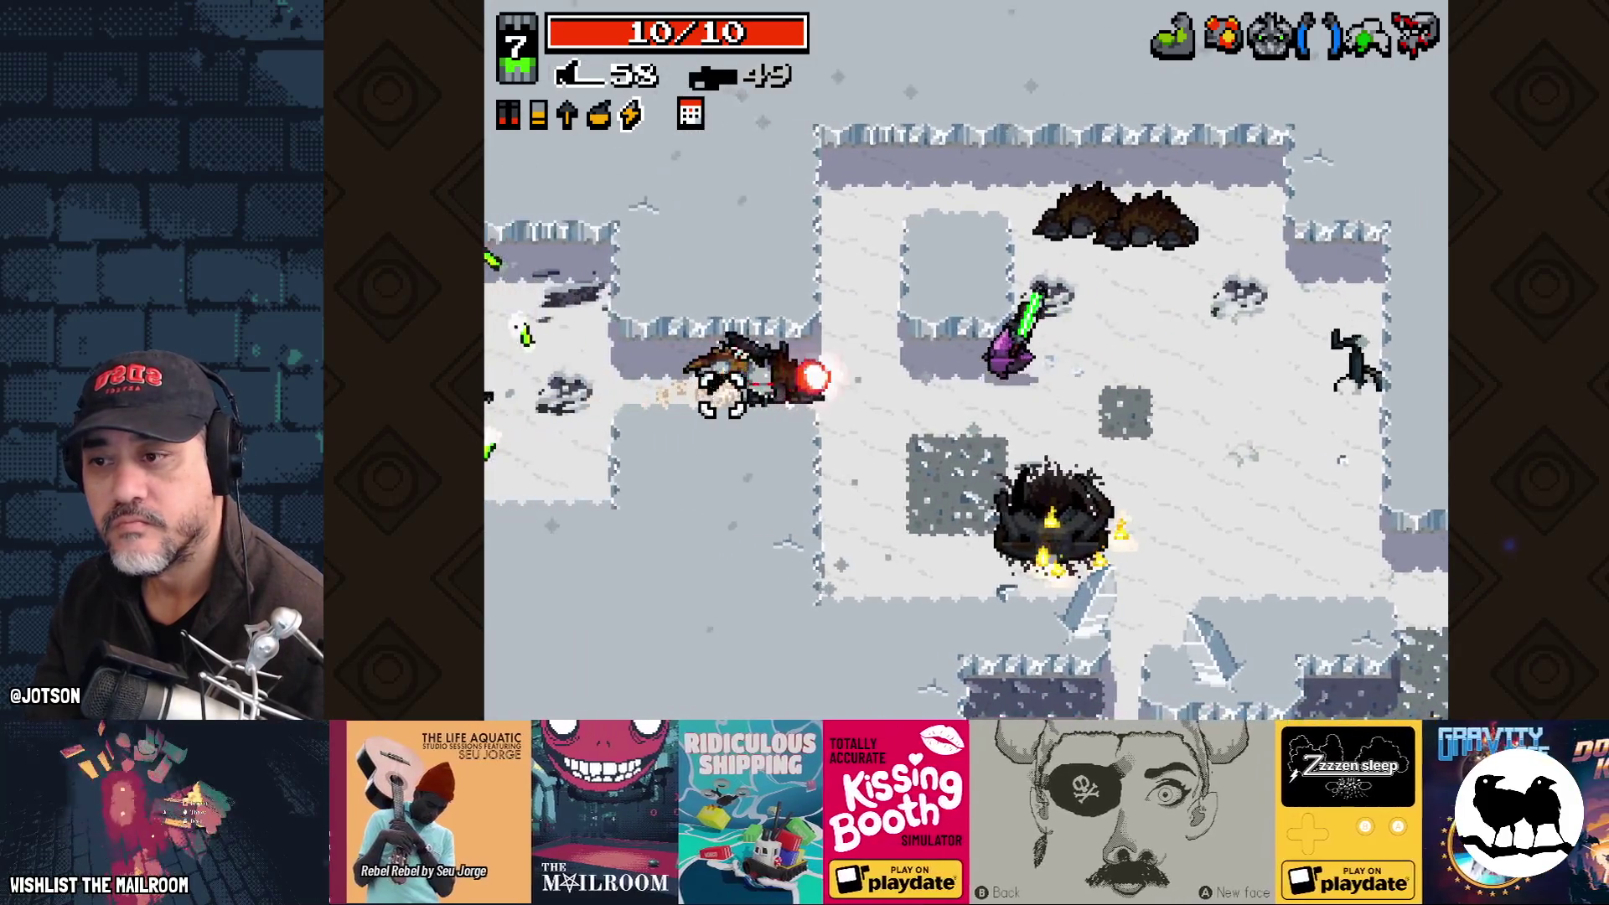
pyautogui.click(758, 395)
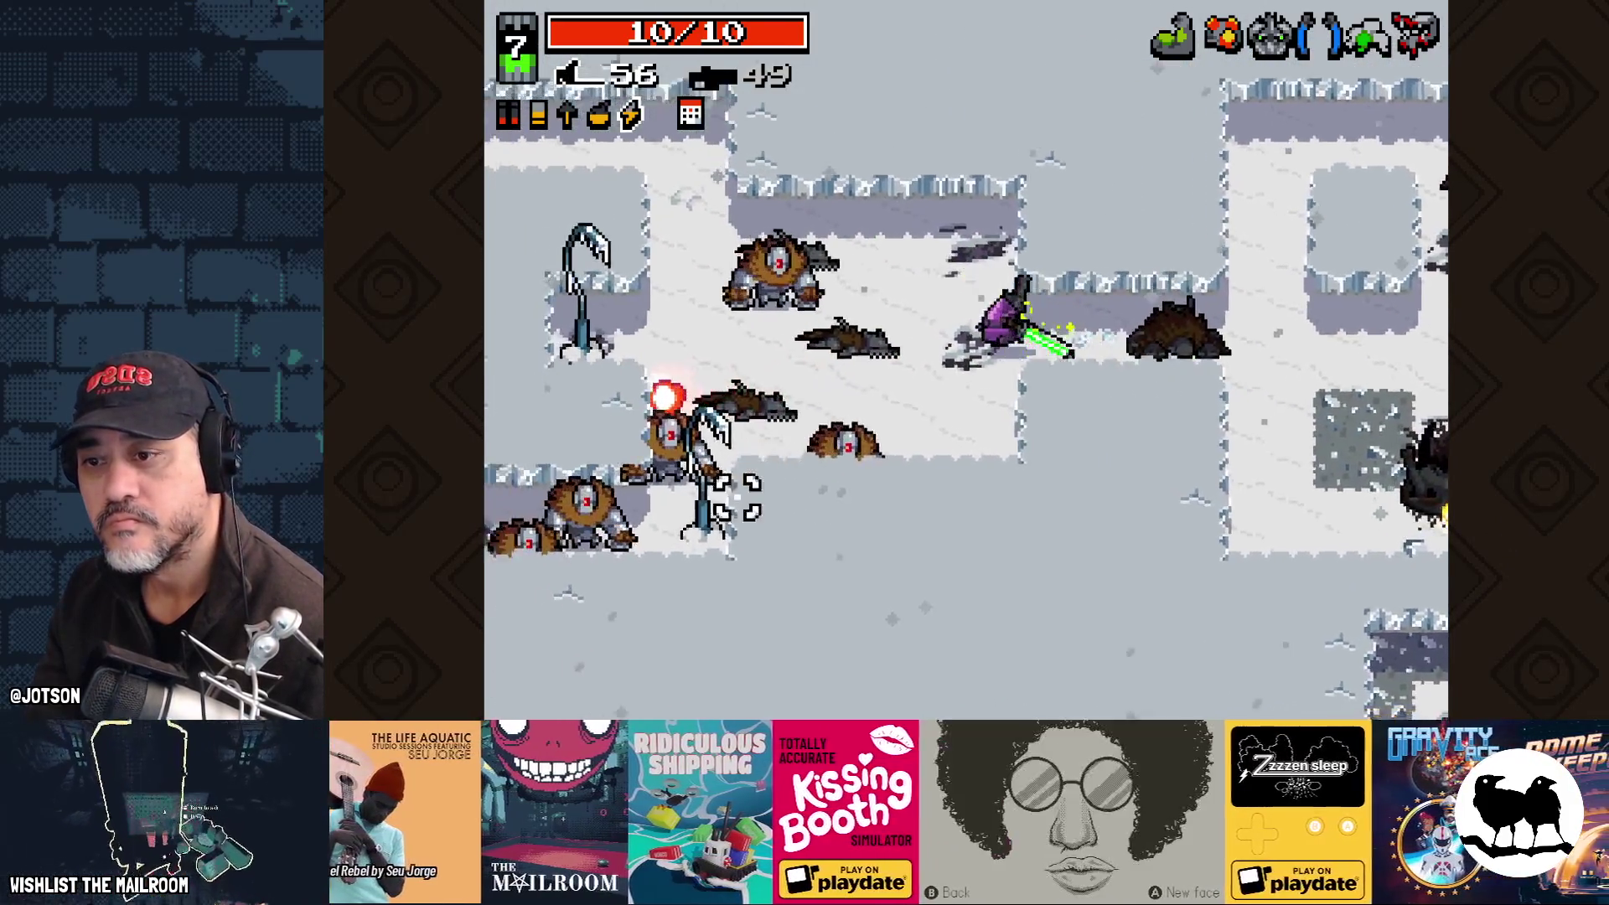